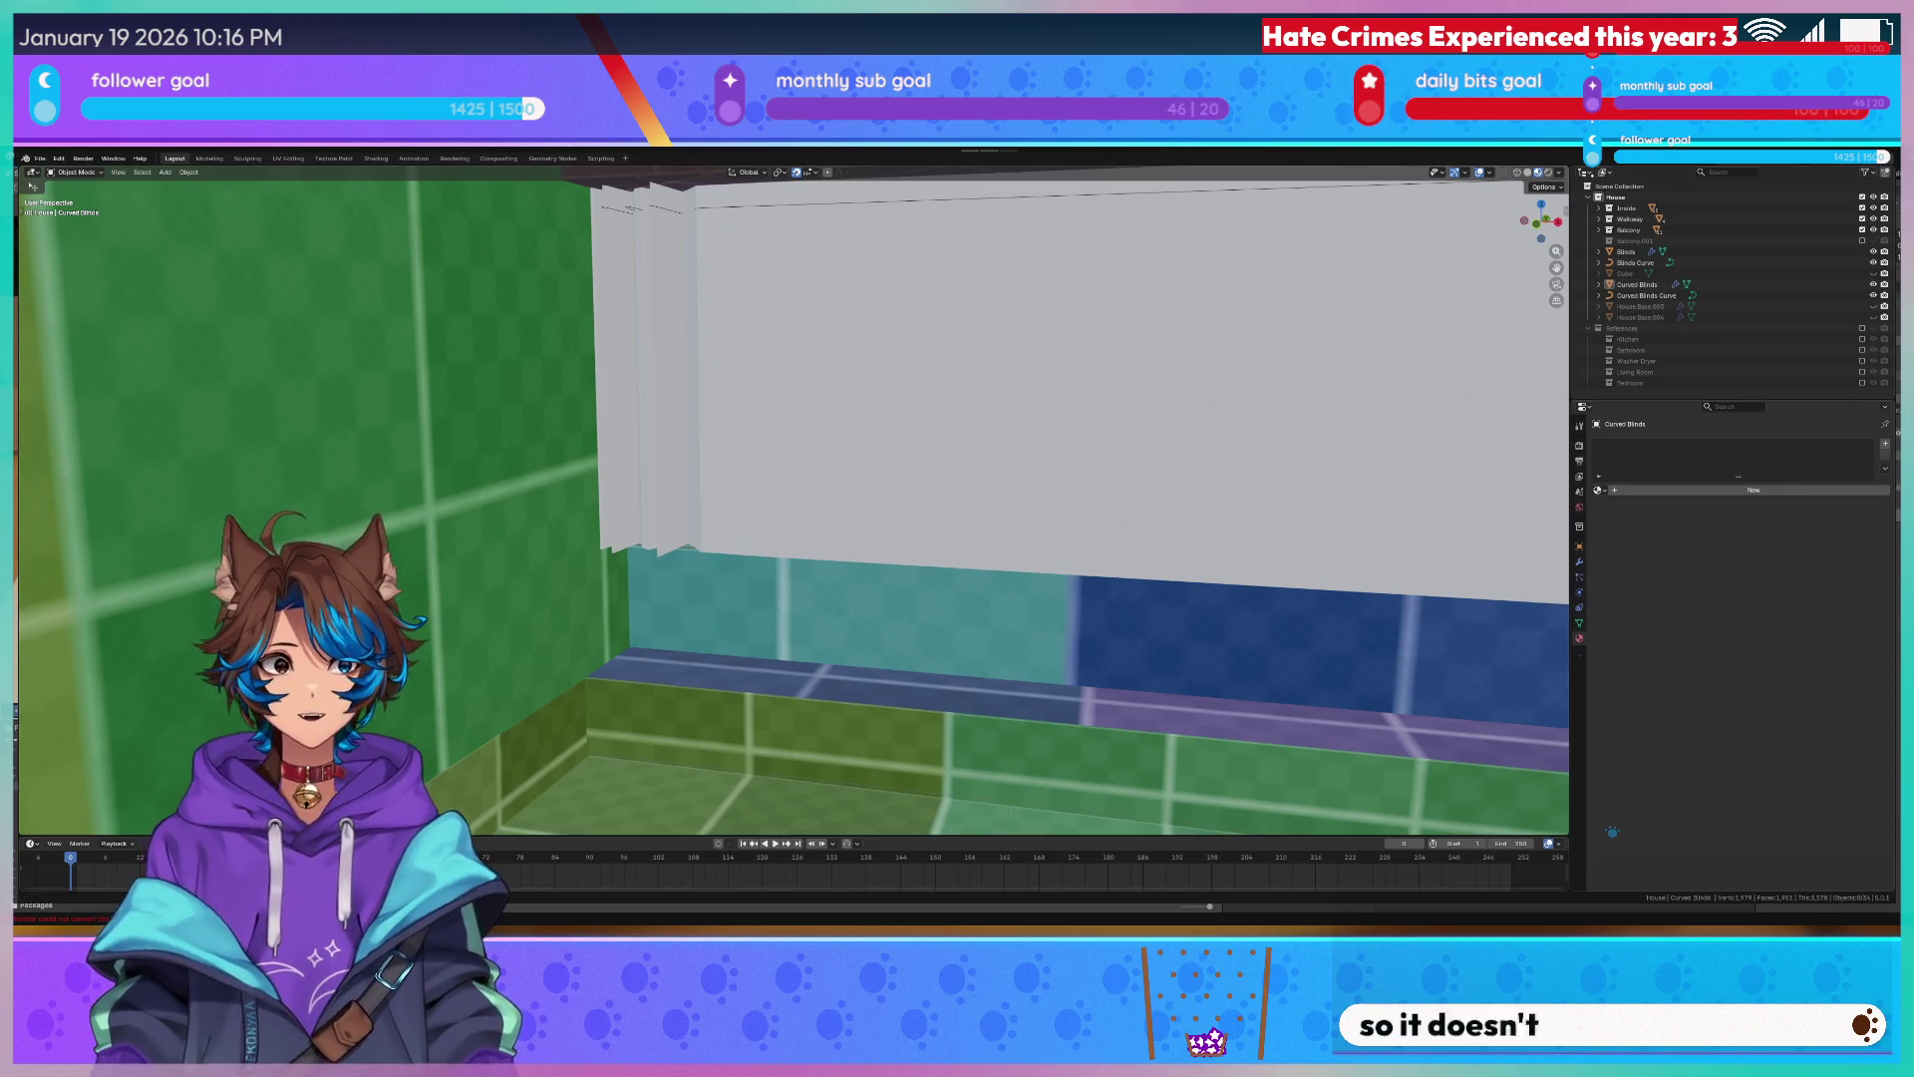
Switch to the Unity apartment scene, select the blinds, and fly the camera around the building.
key("alt+Tab")
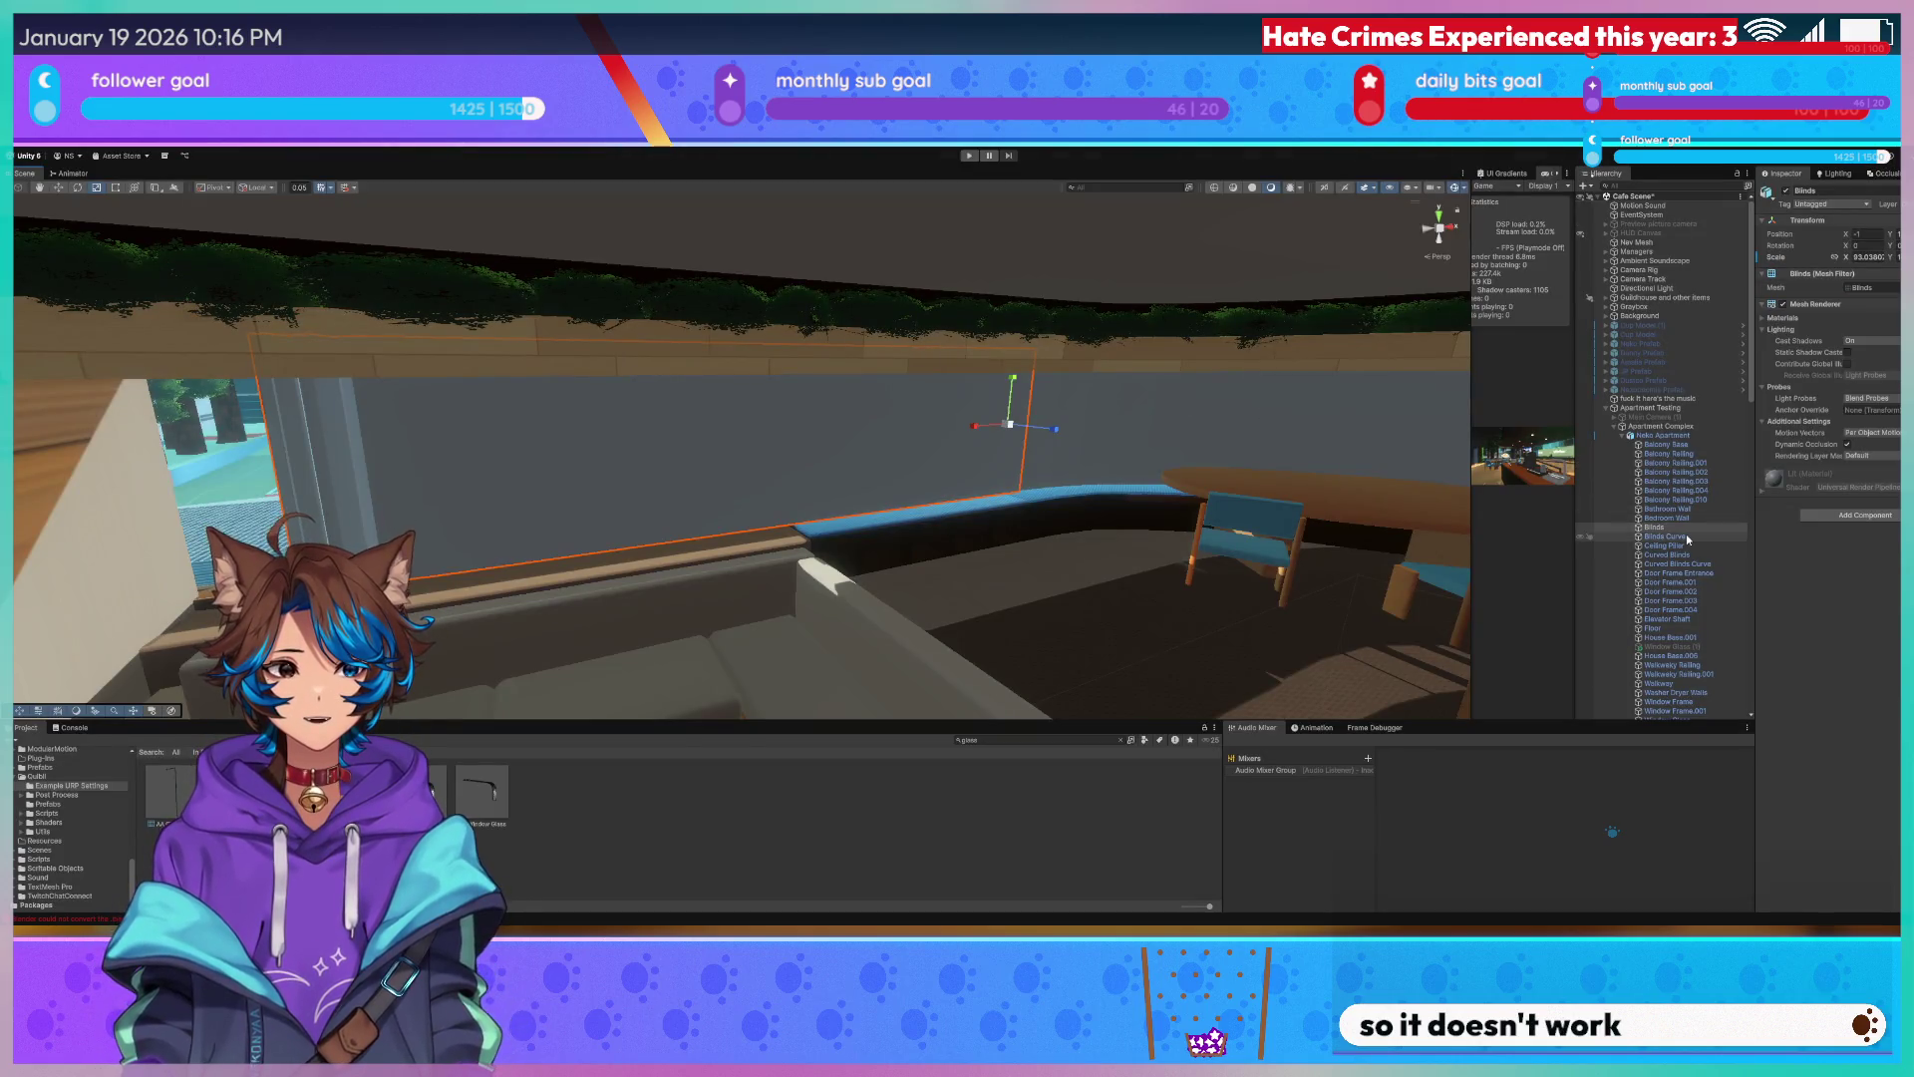
left_click(1686, 534)
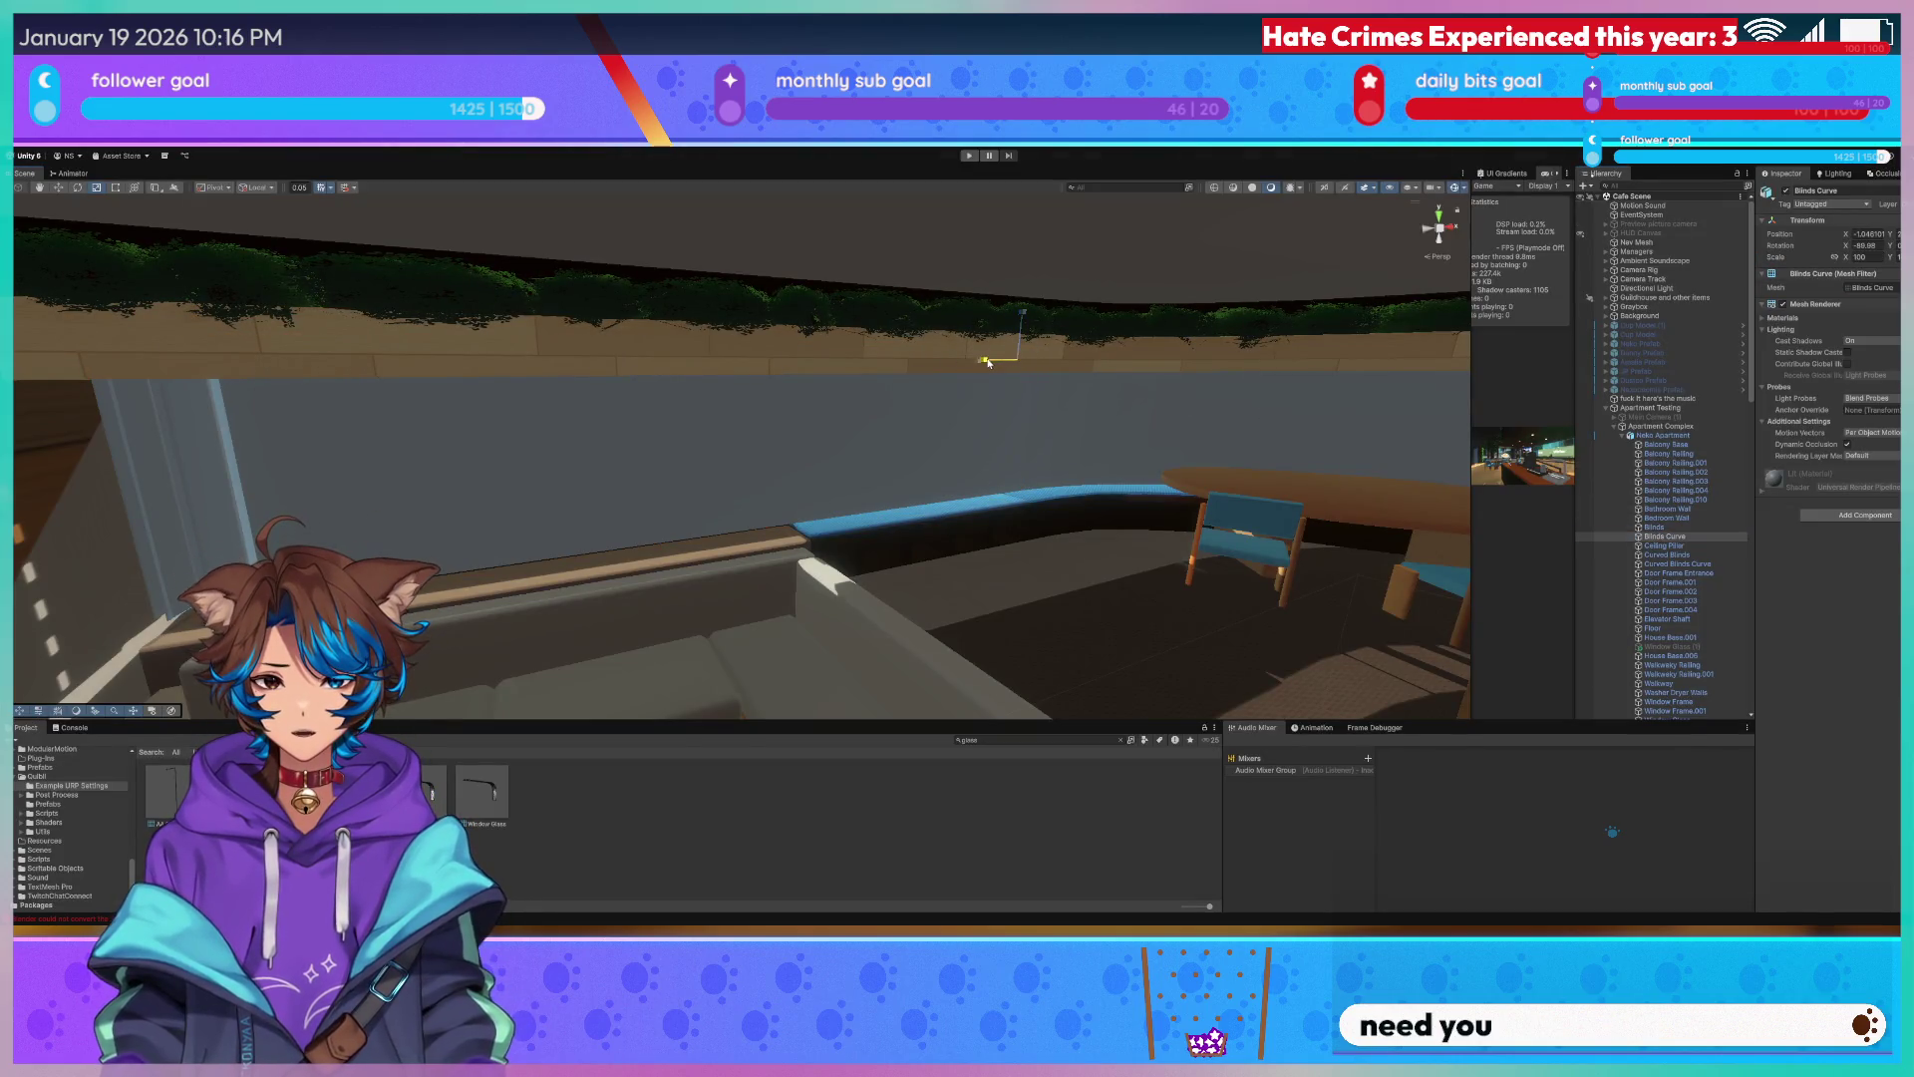
right_click_drag(838, 373, 628, 382)
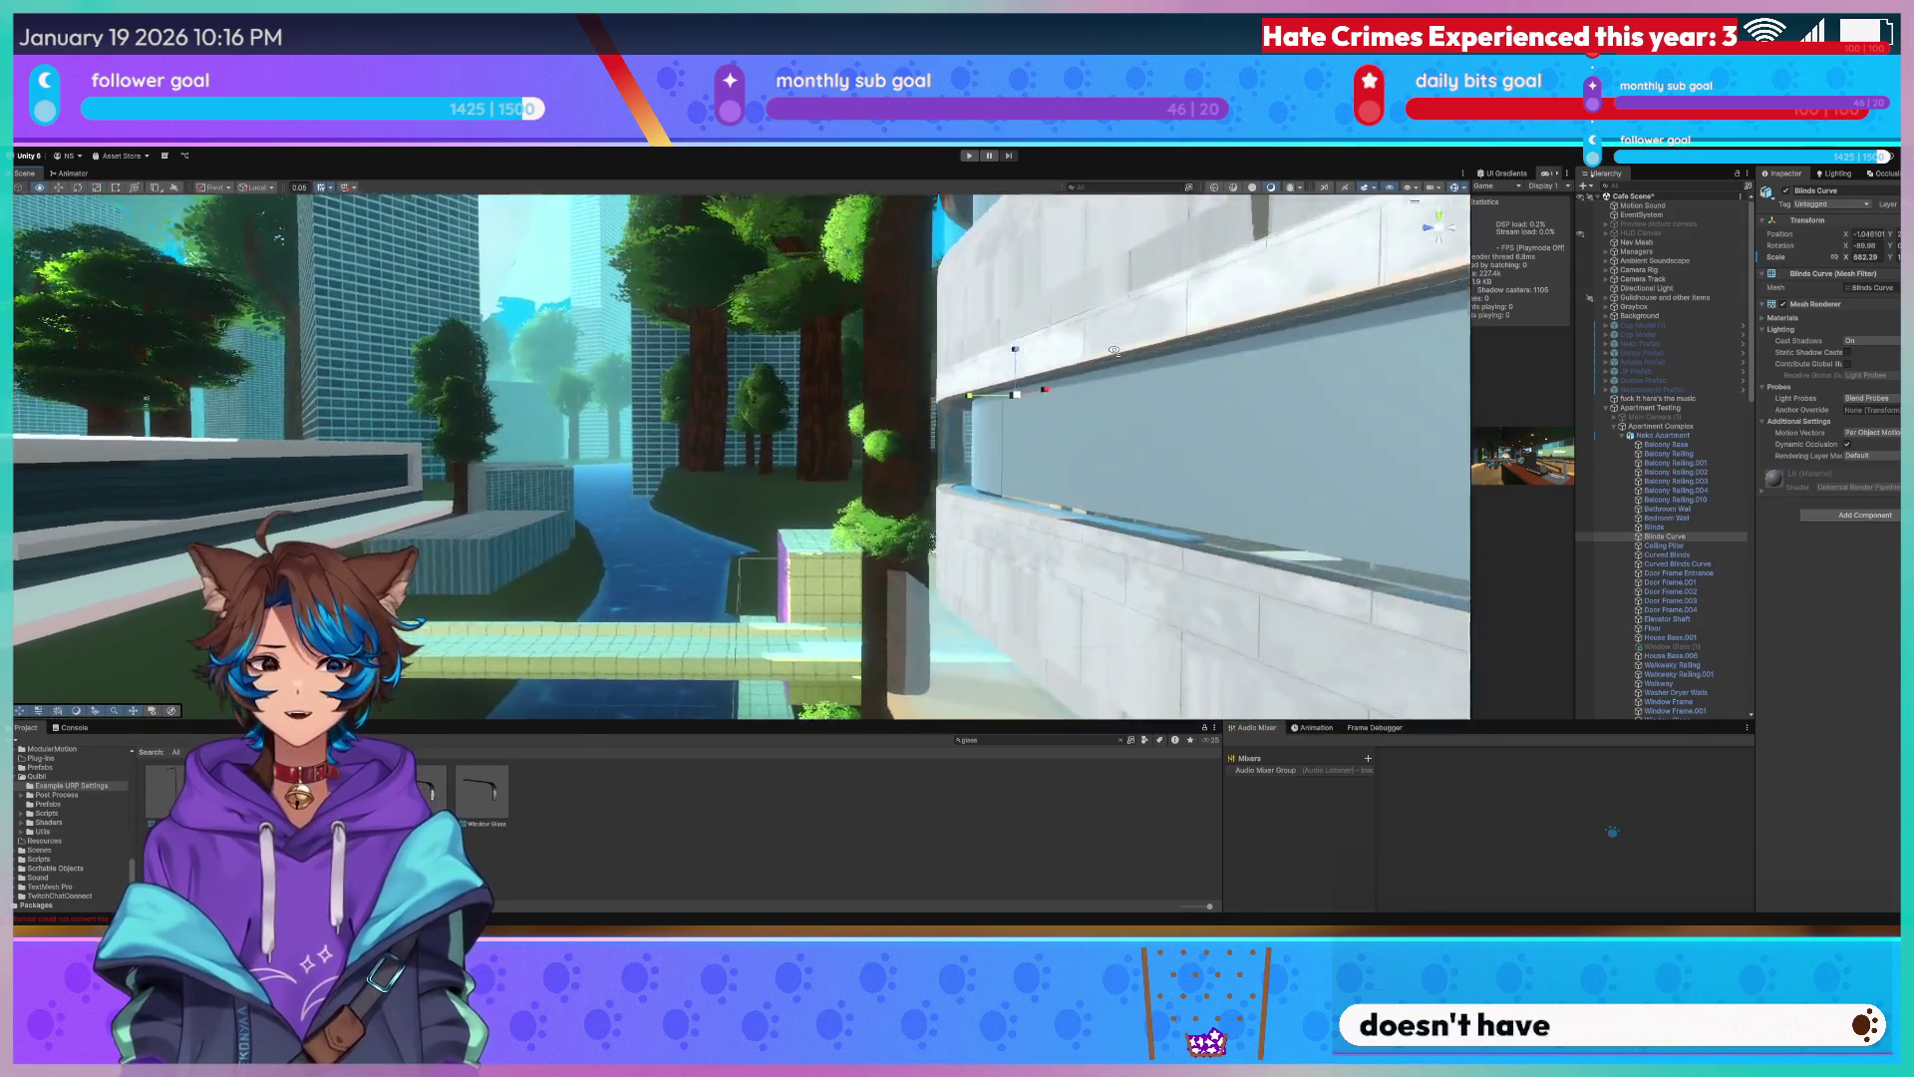
right_click_drag(1111, 348, 1111, 348)
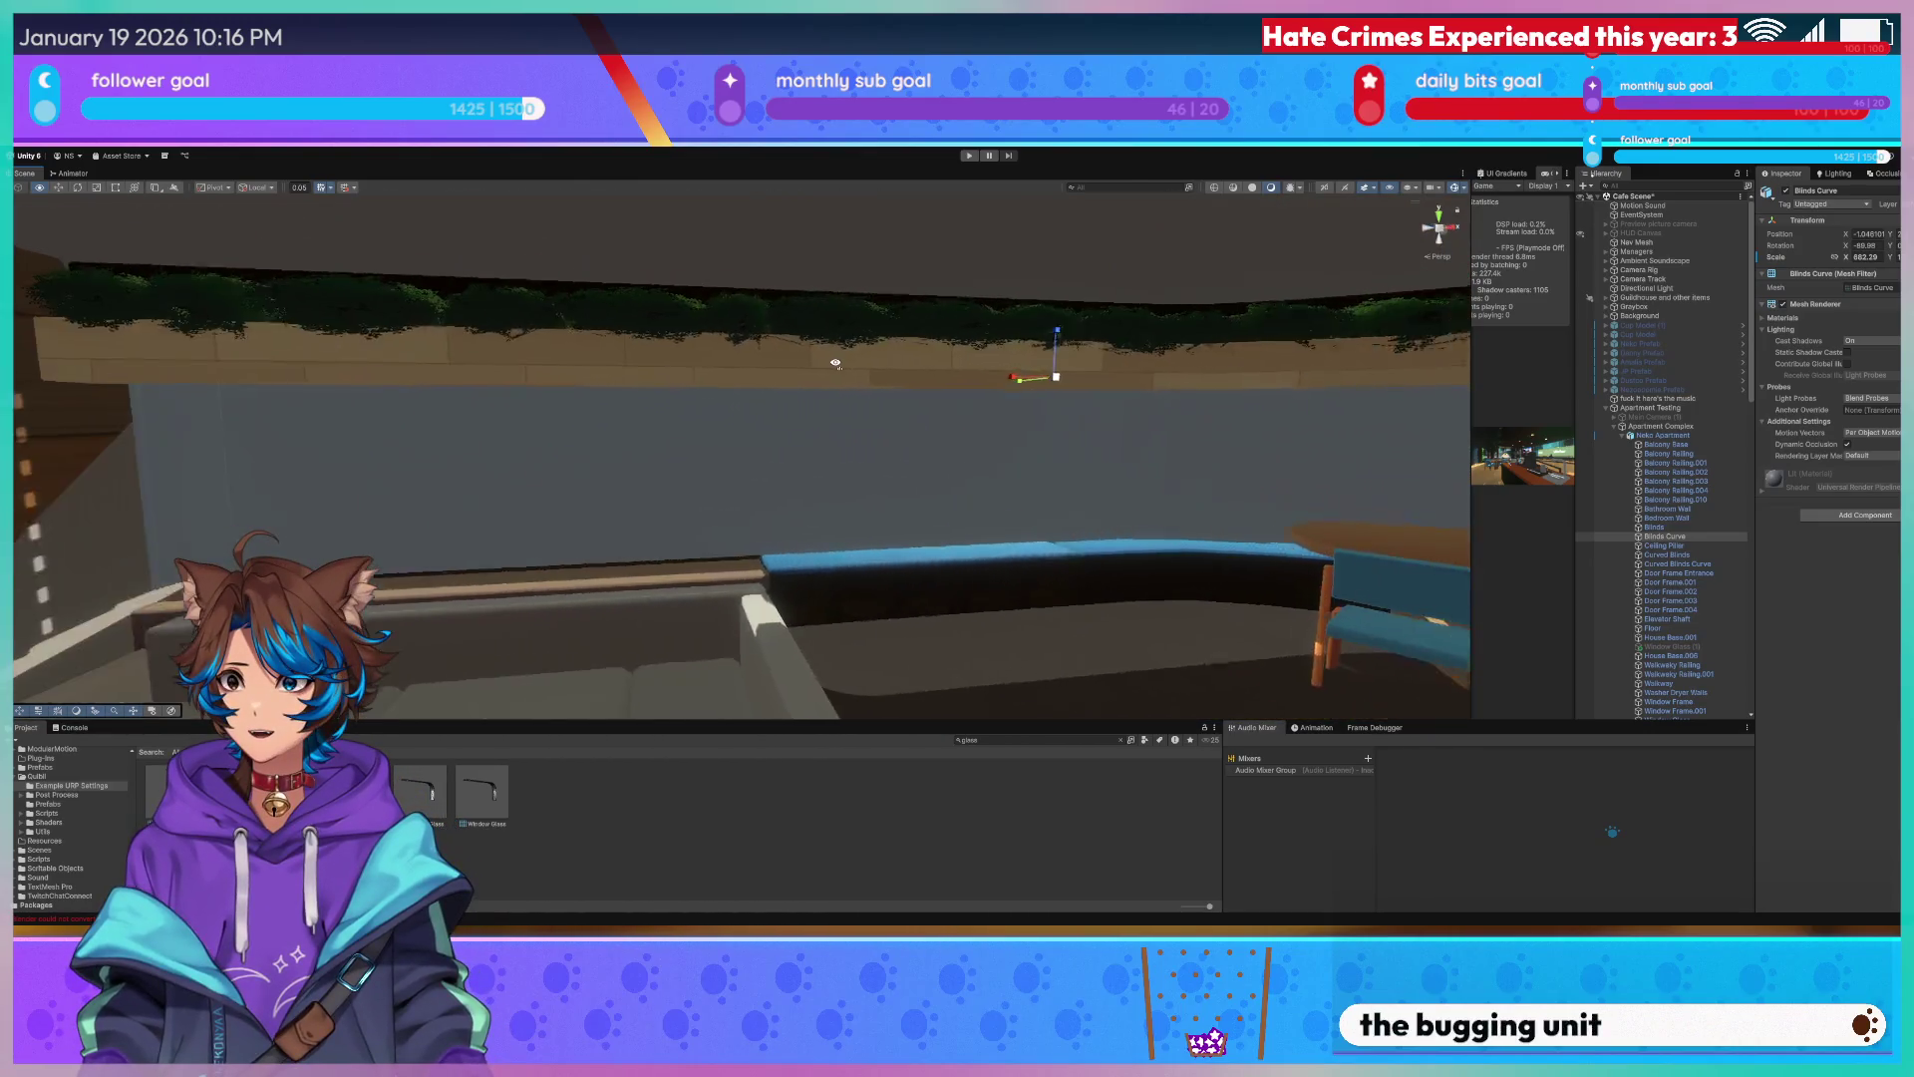
right_click_drag(1110, 349, 1513, 495)
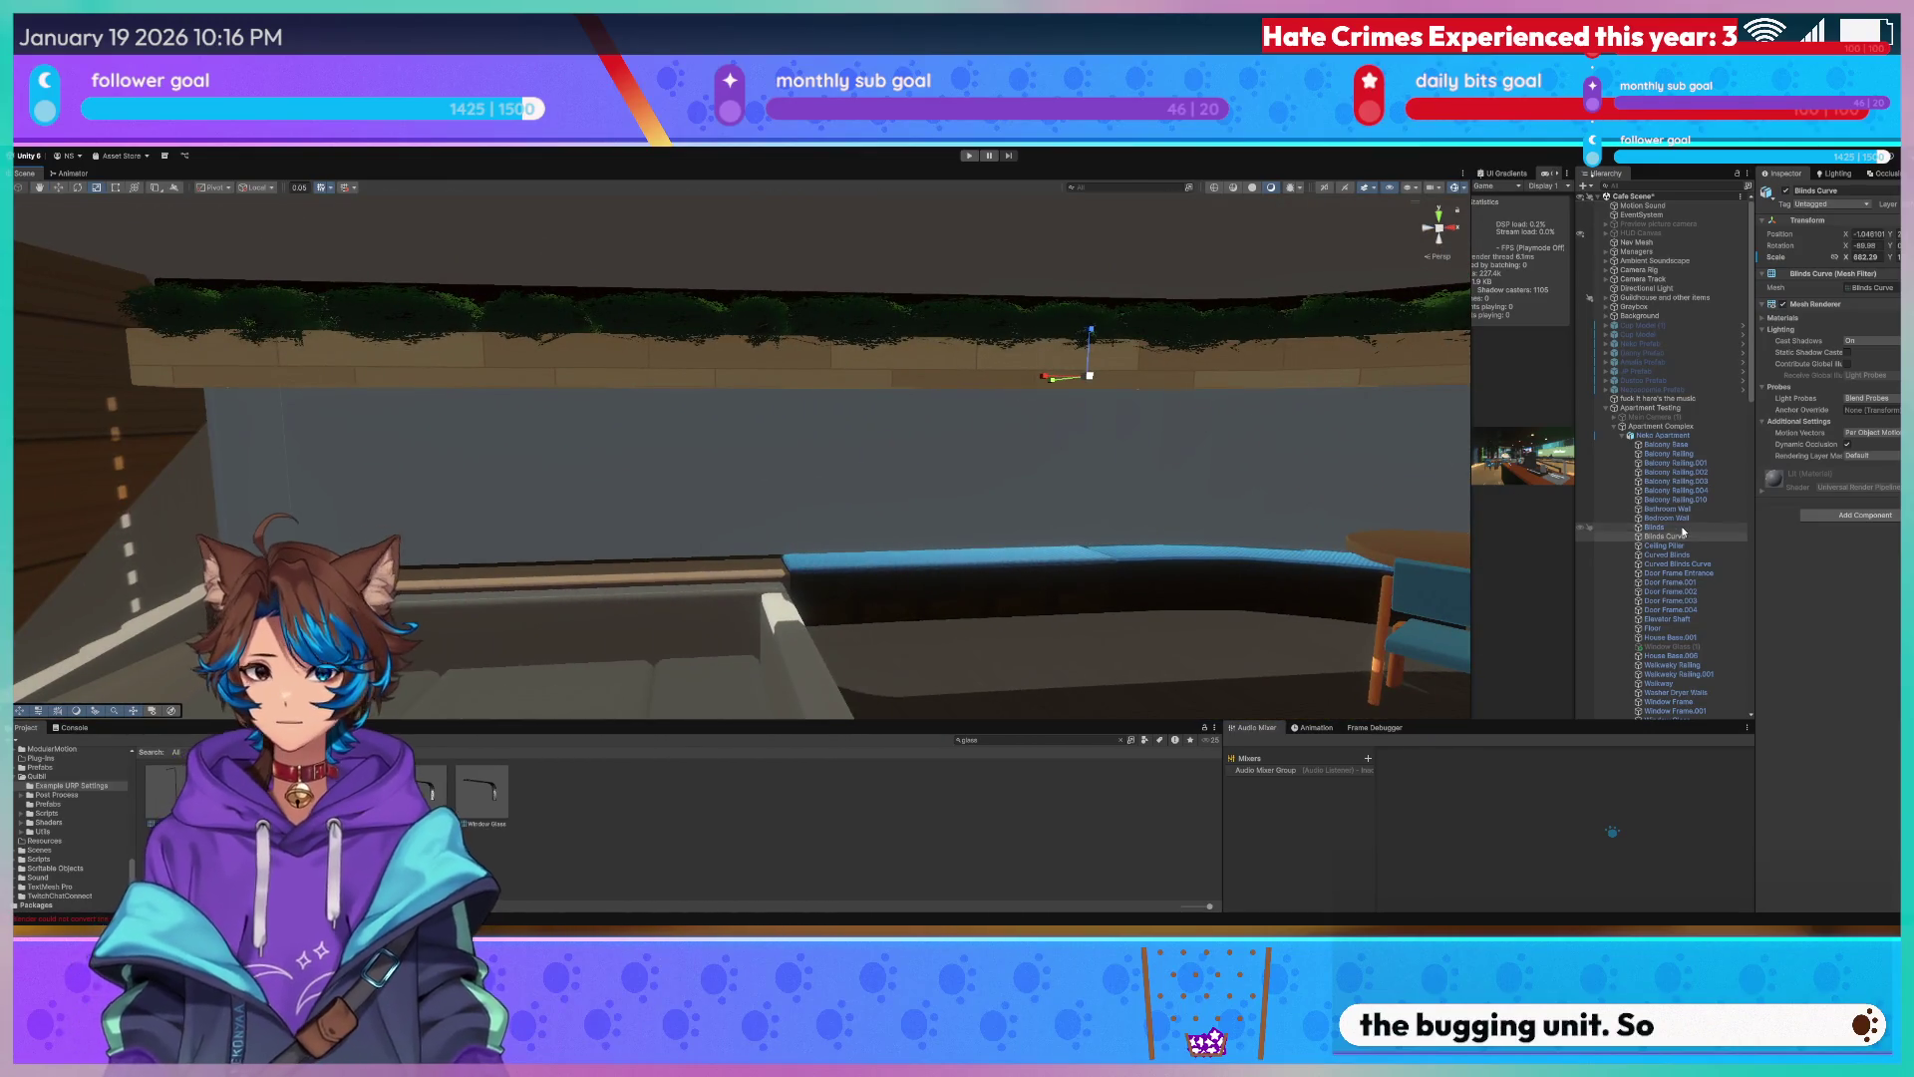
Shrink the Blinds object's width with the scale gizmo and review it against the curved wall.
left_click(1040, 460)
left_click_drag(1039, 460, 1074, 457)
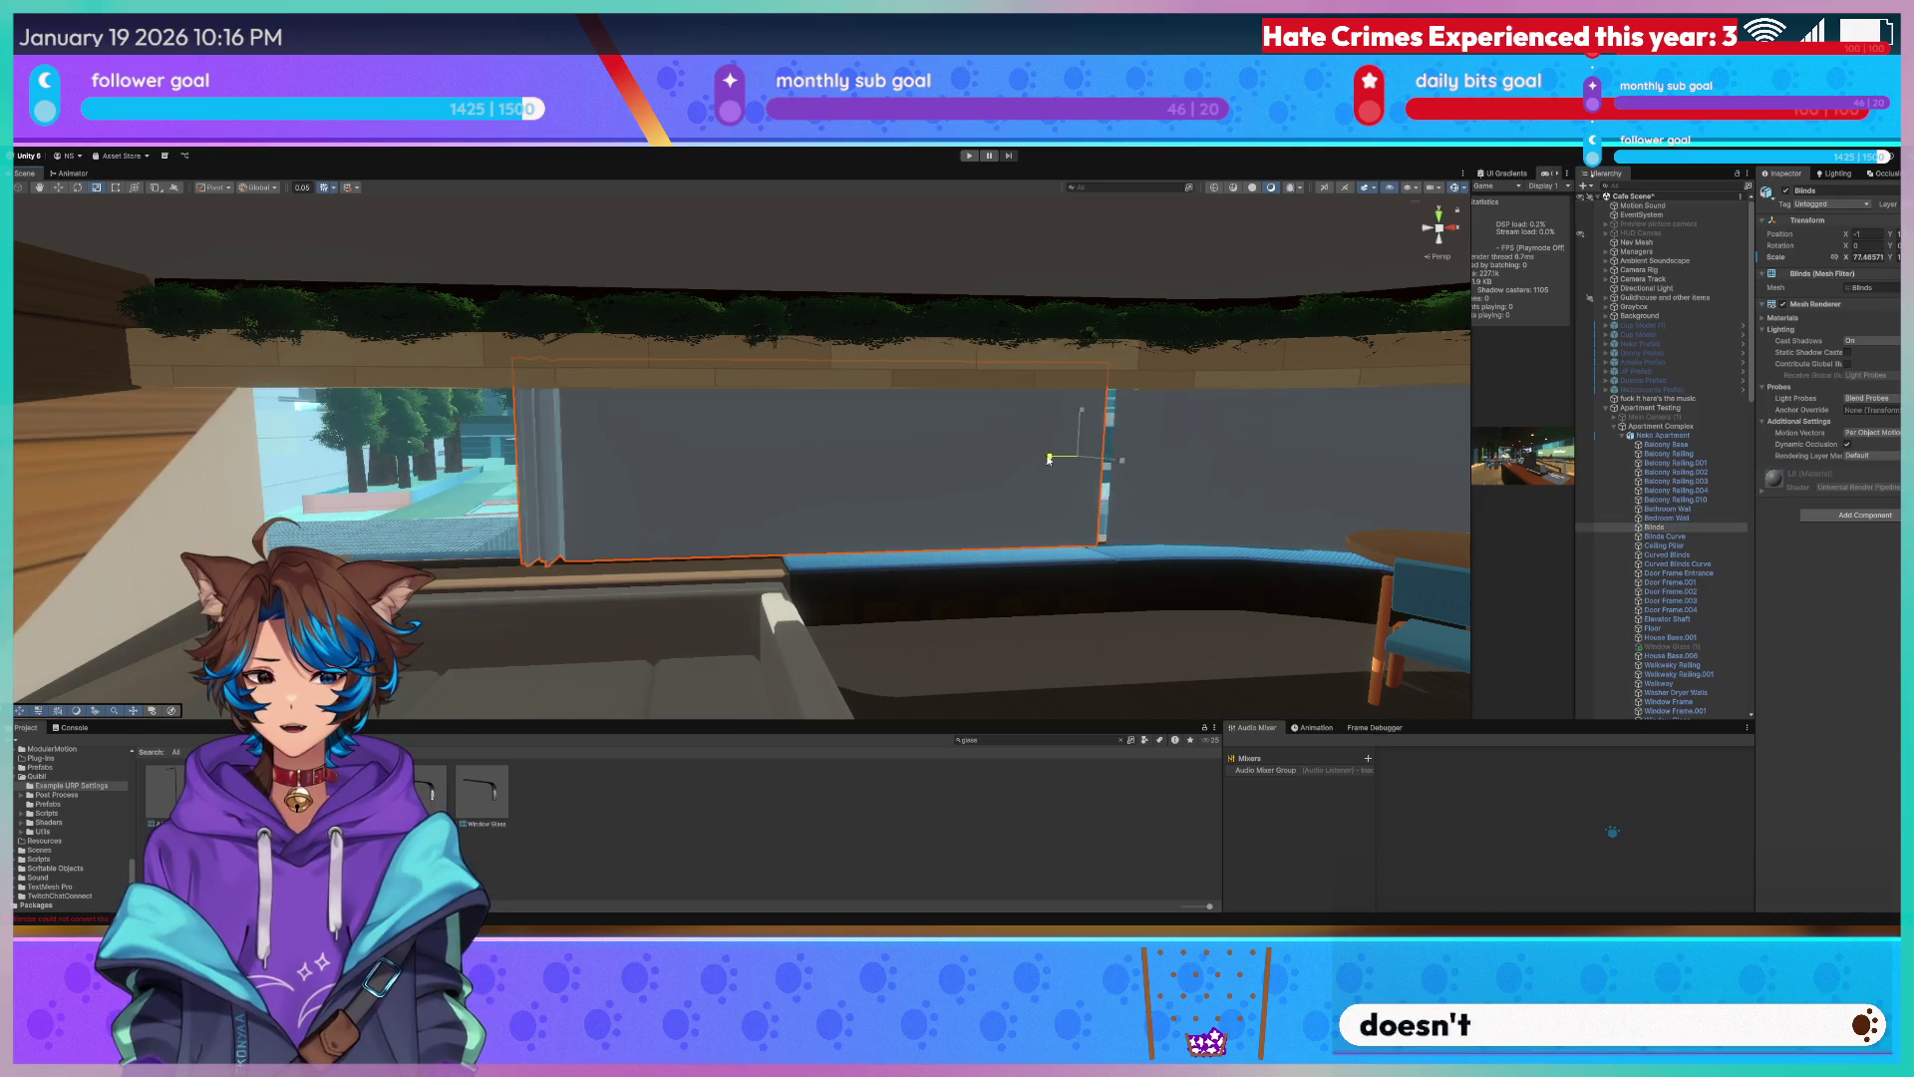
right_click_drag(1074, 458, 1038, 462)
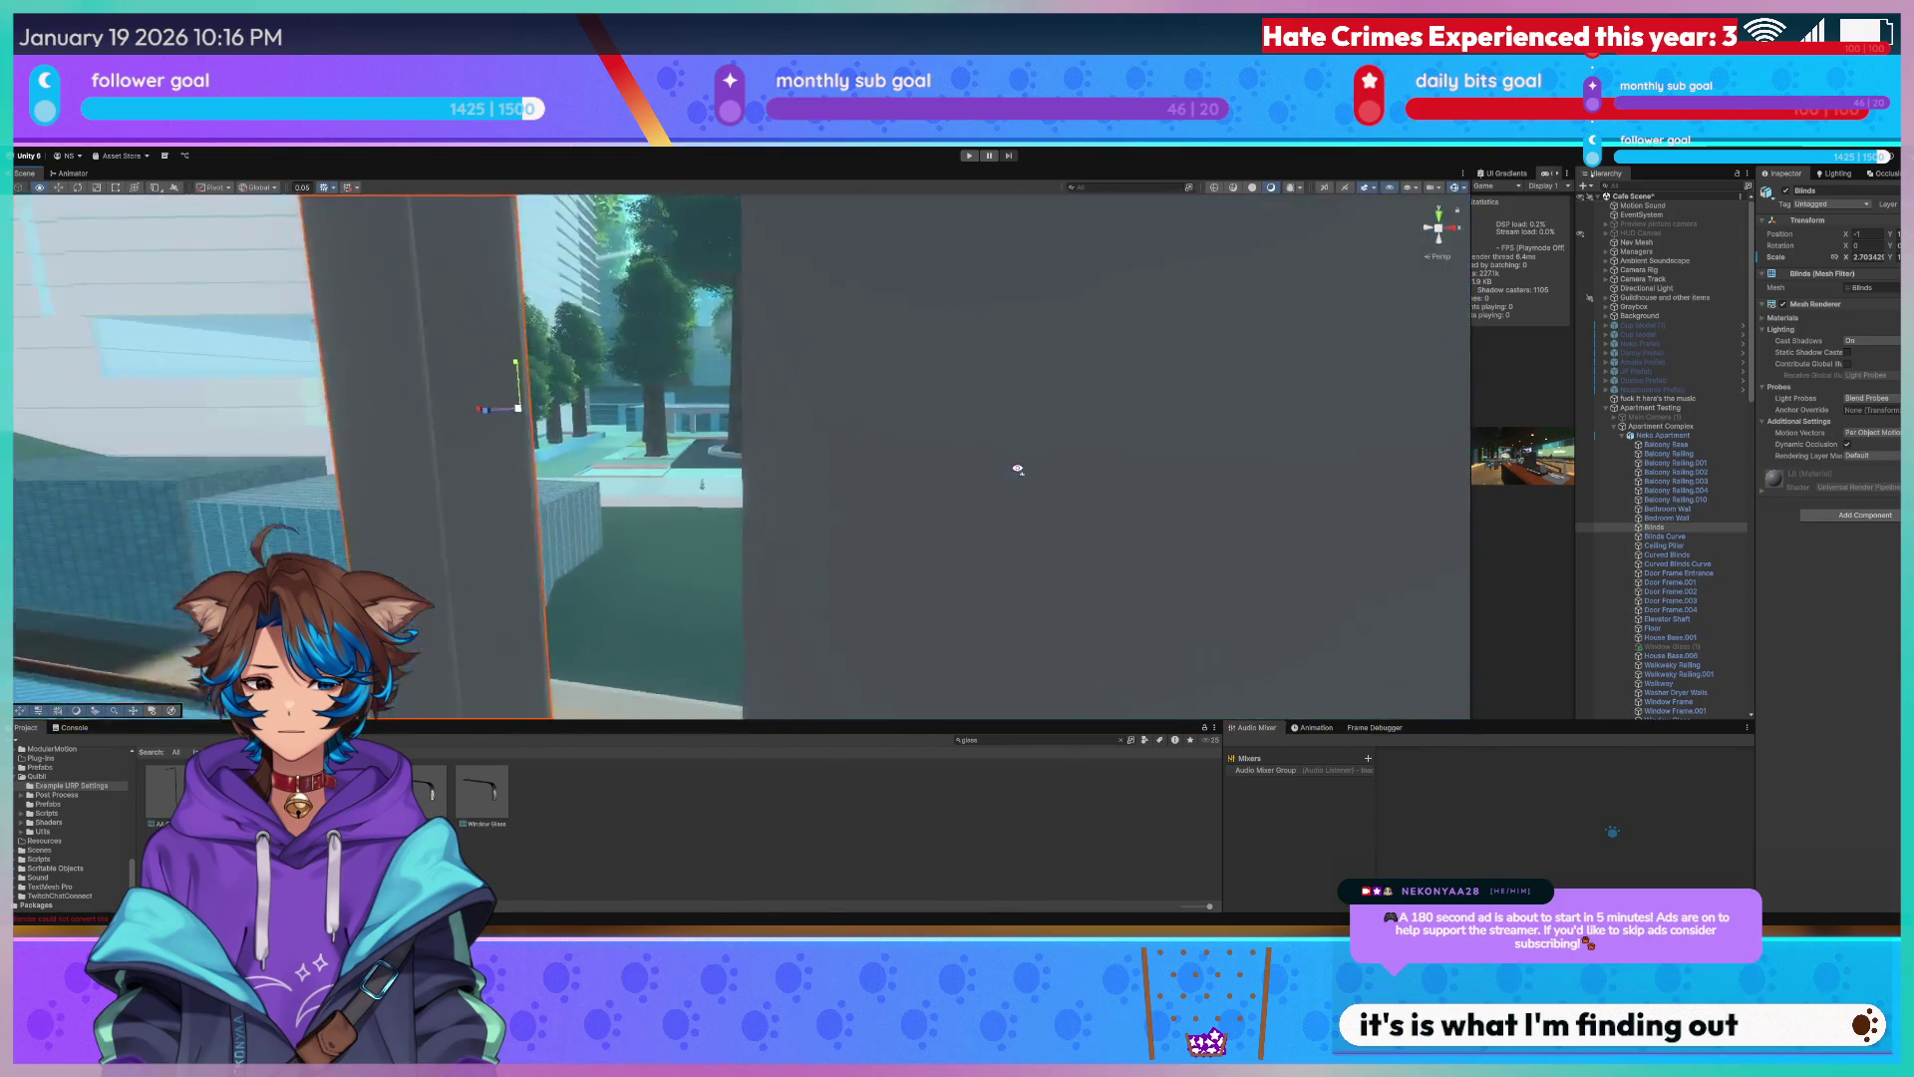
mouse_move(1039, 462)
right_mouse_down()
mouse_move(879, 500)
mouse_move(600, 433)
right_mouse_up()
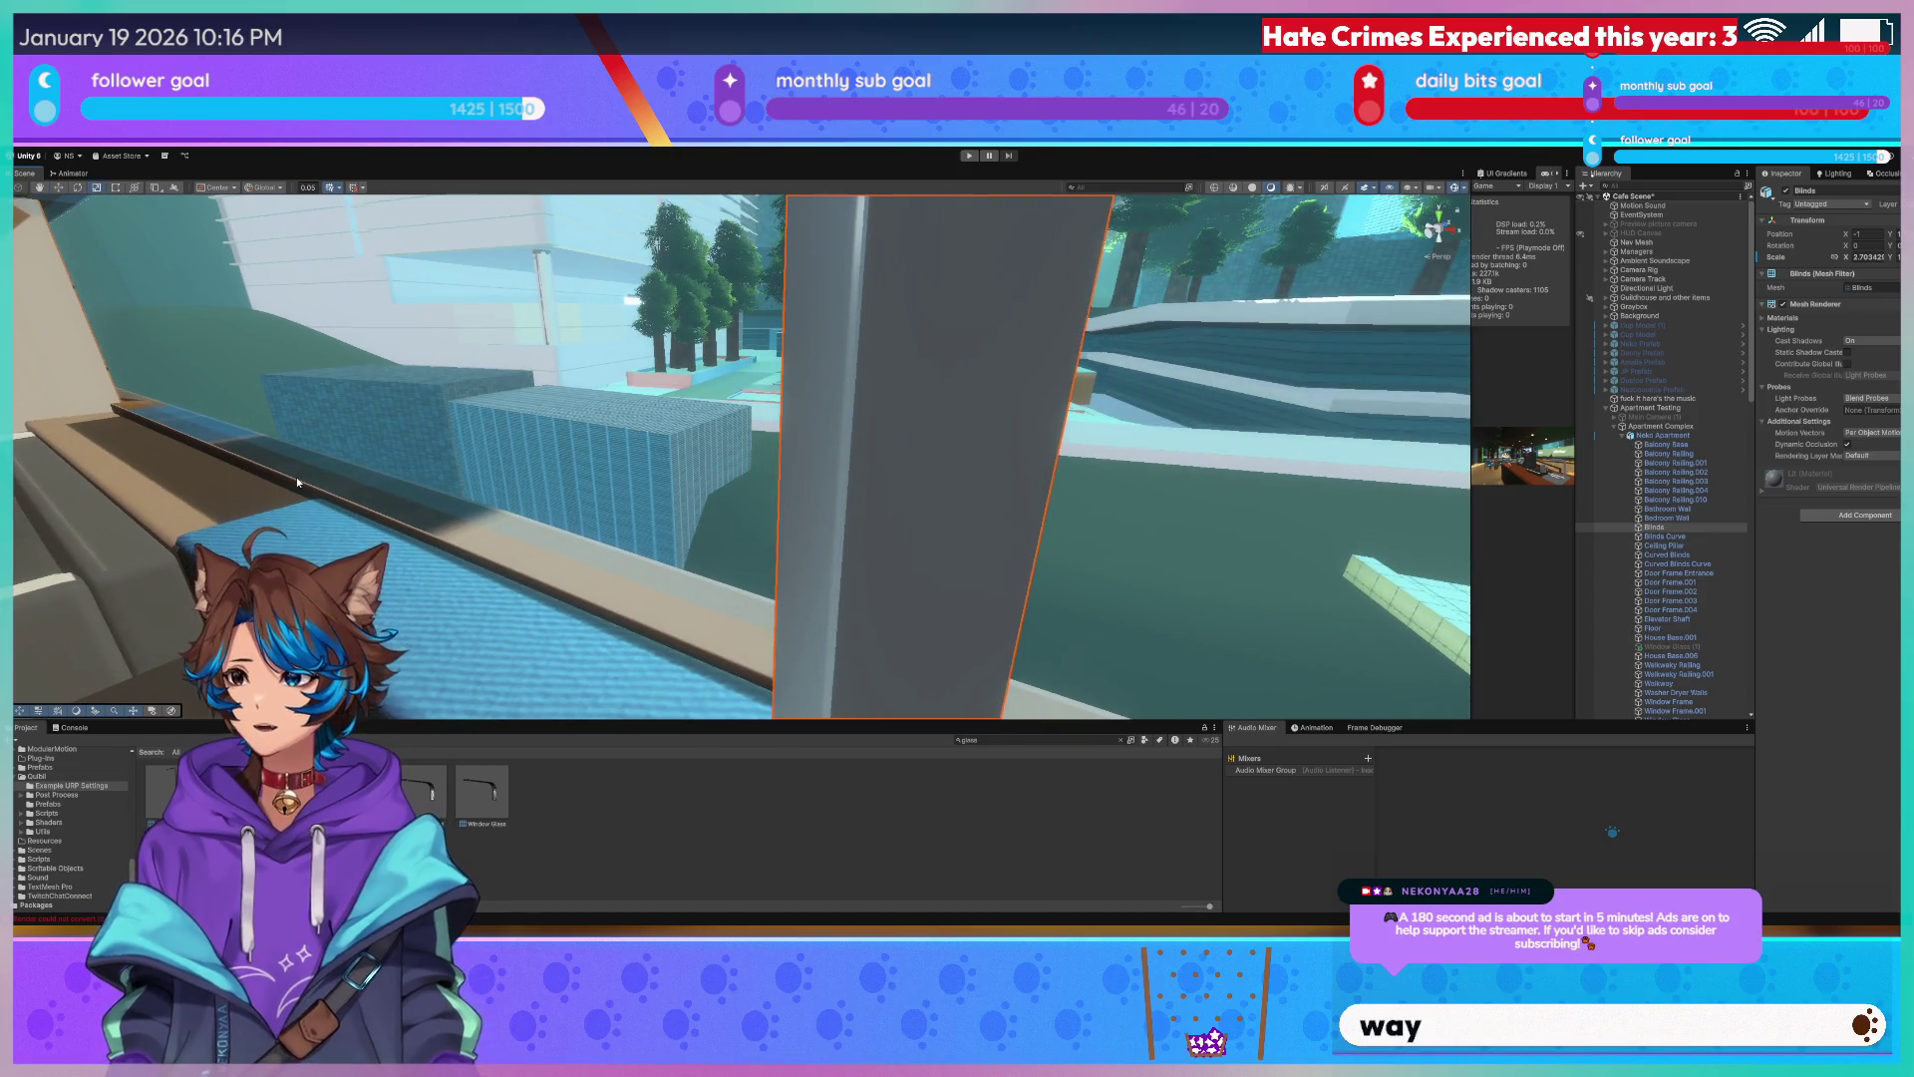
right_click_drag(404, 448, 1106, 393)
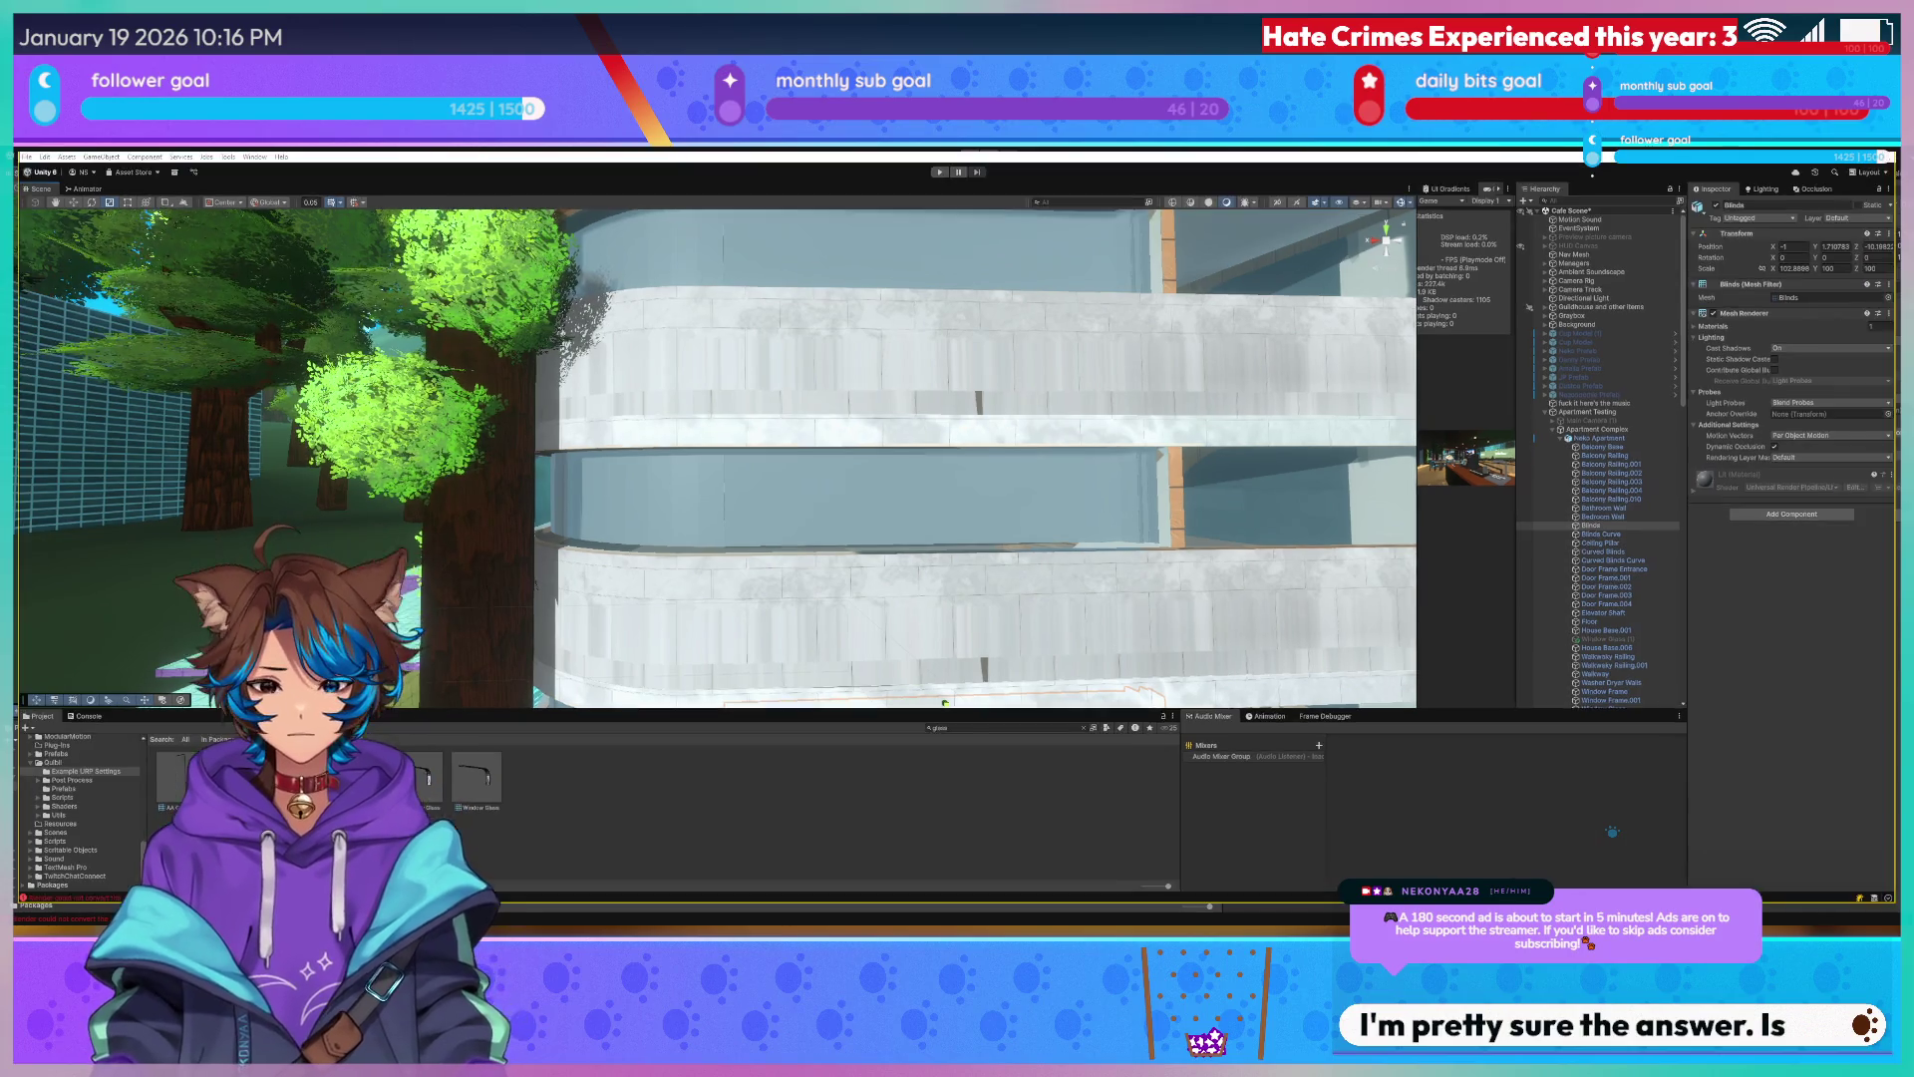
Return to Blender and switch to its animation workspace.
key("alt+Tab")
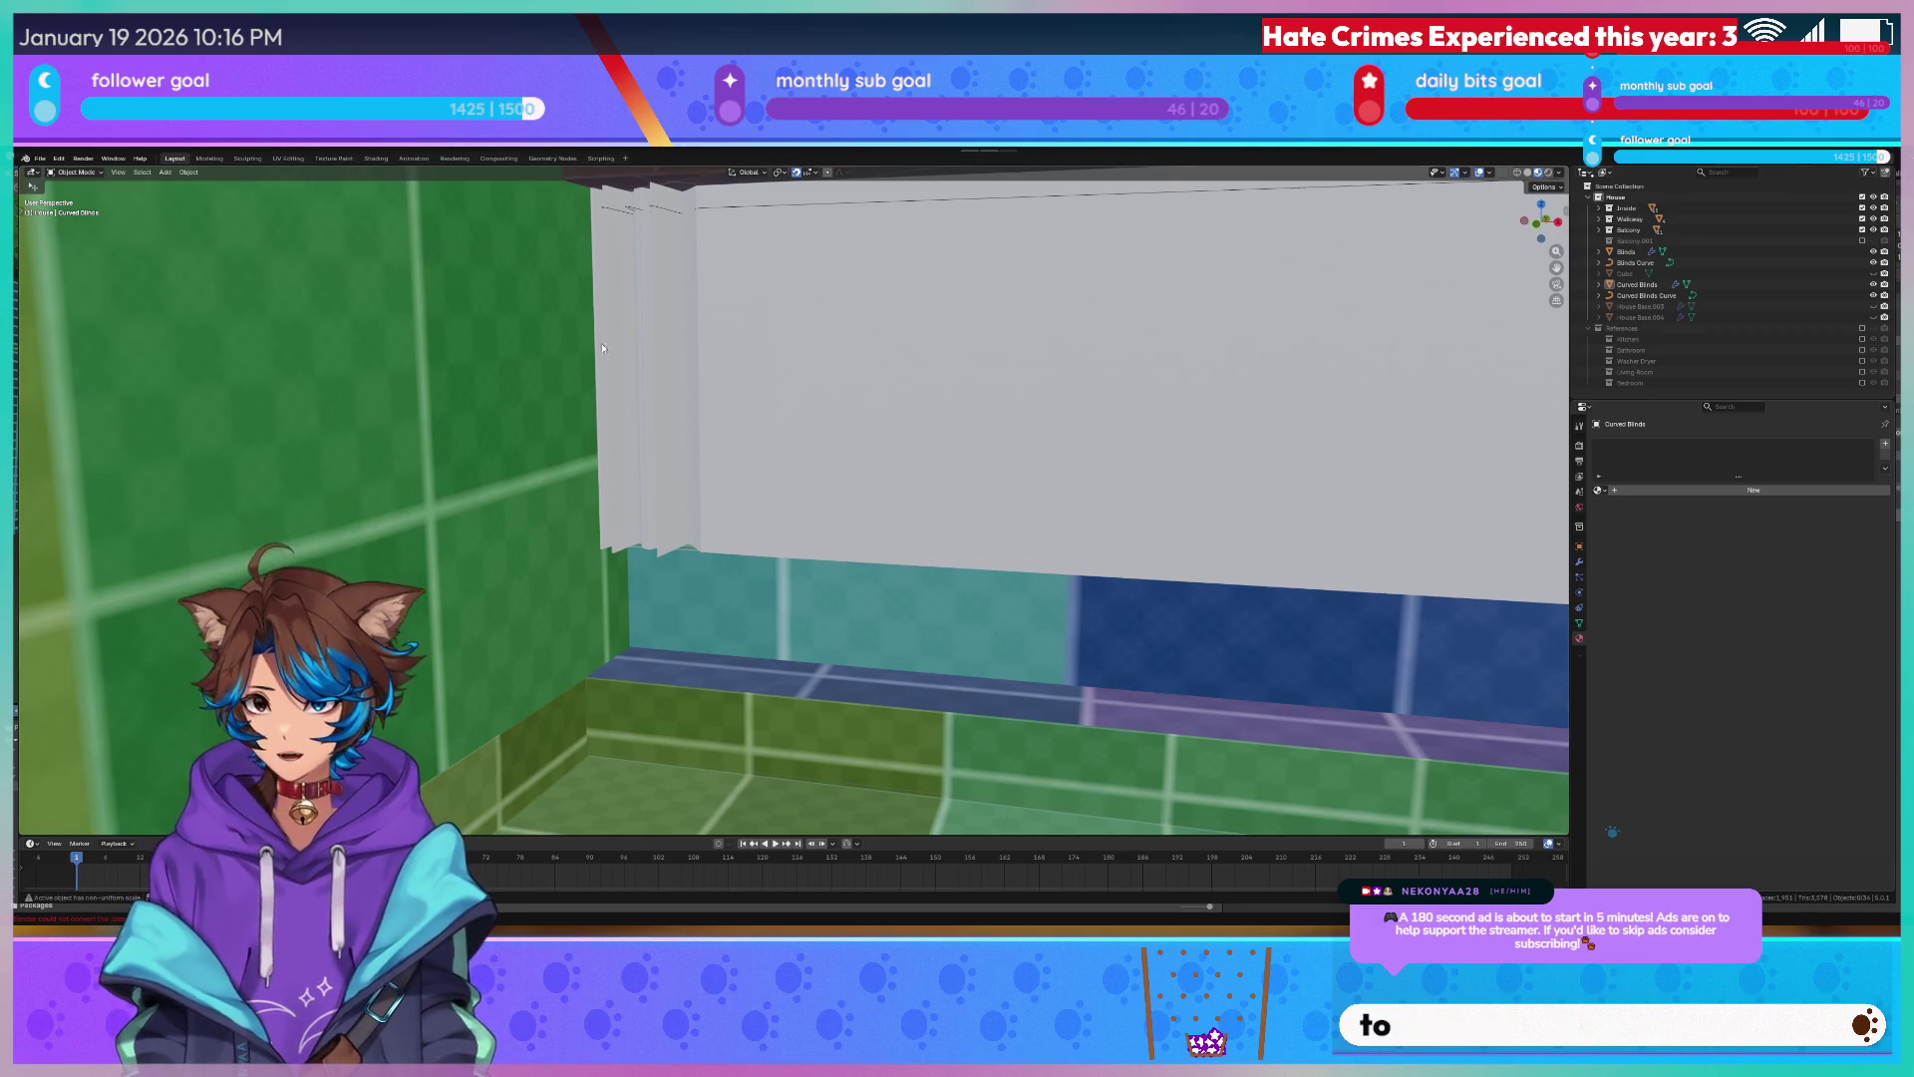
left_click(413, 158)
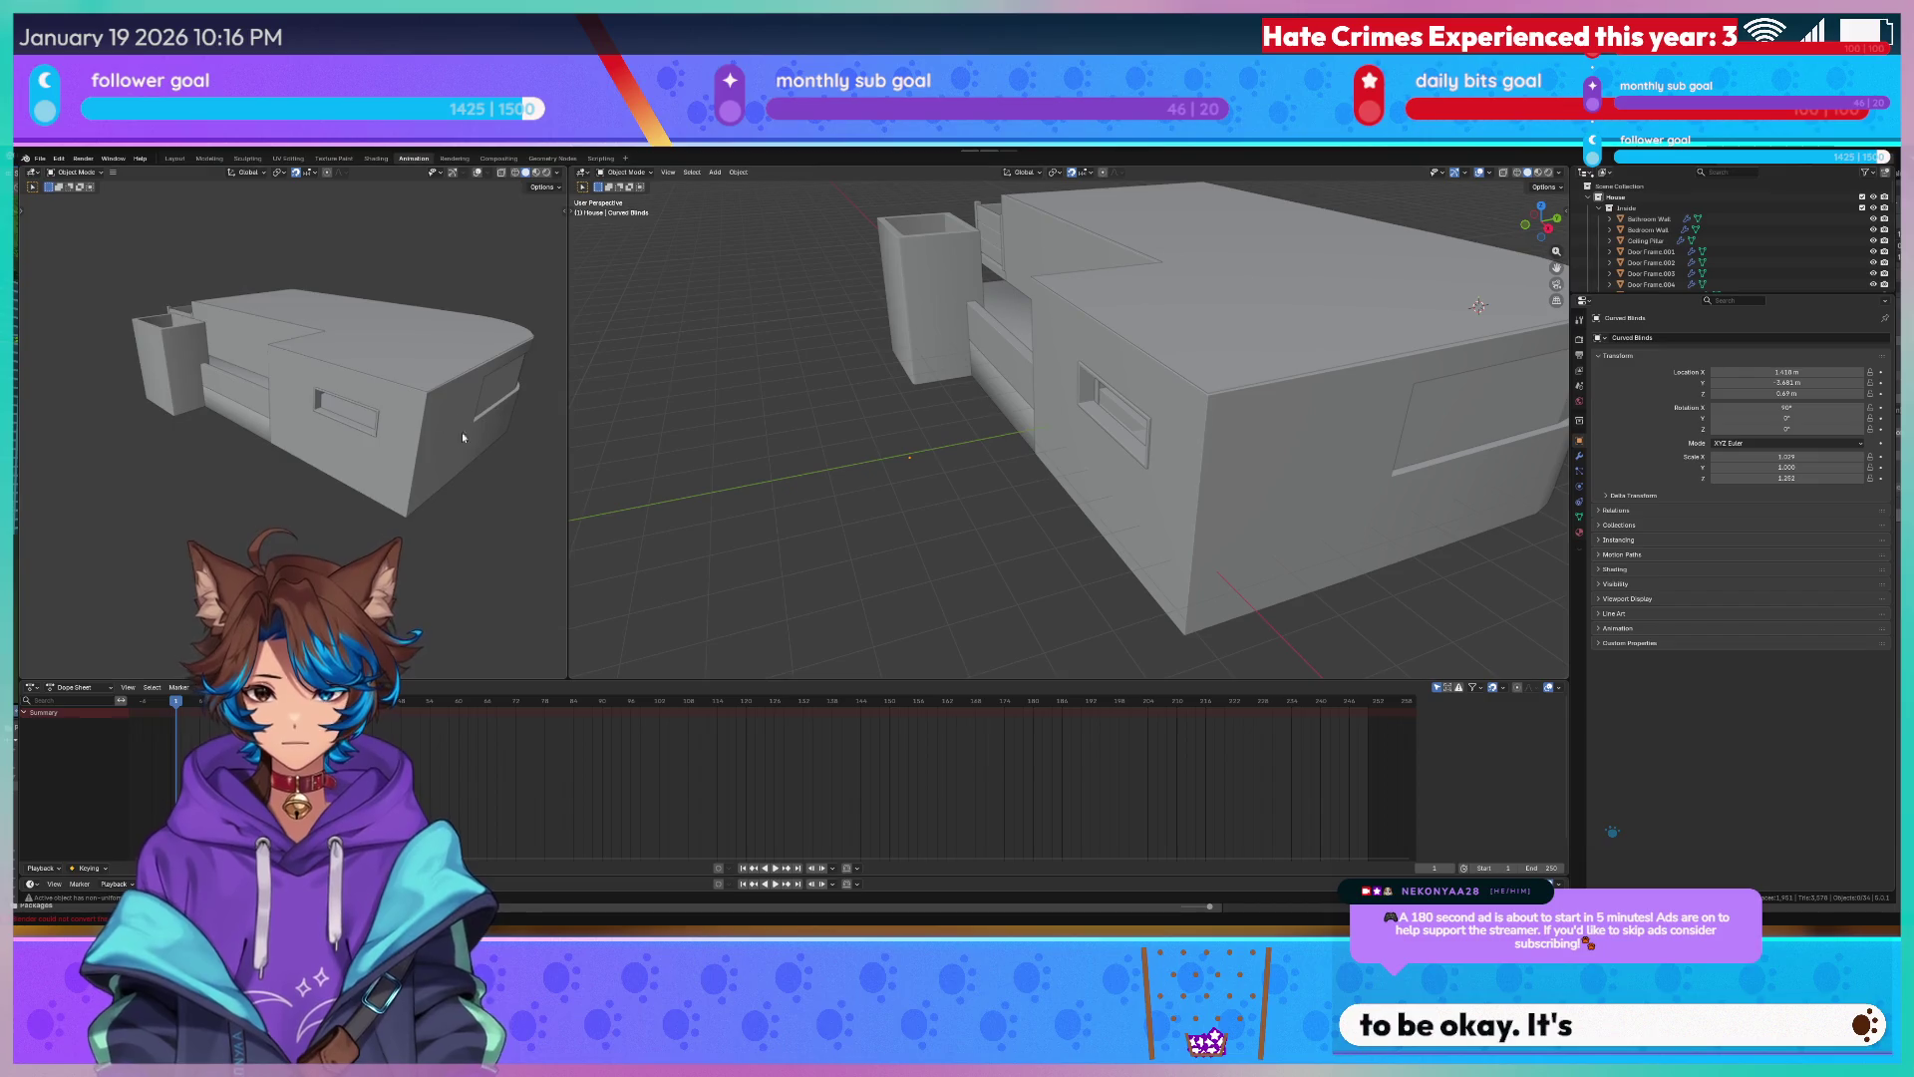
scroll(461, 433, "up", 3)
Check the Dope Sheet mode list, then select Curved Blinds in the Outliner and frame it closely.
middle_click_drag(463, 431, 494, 447)
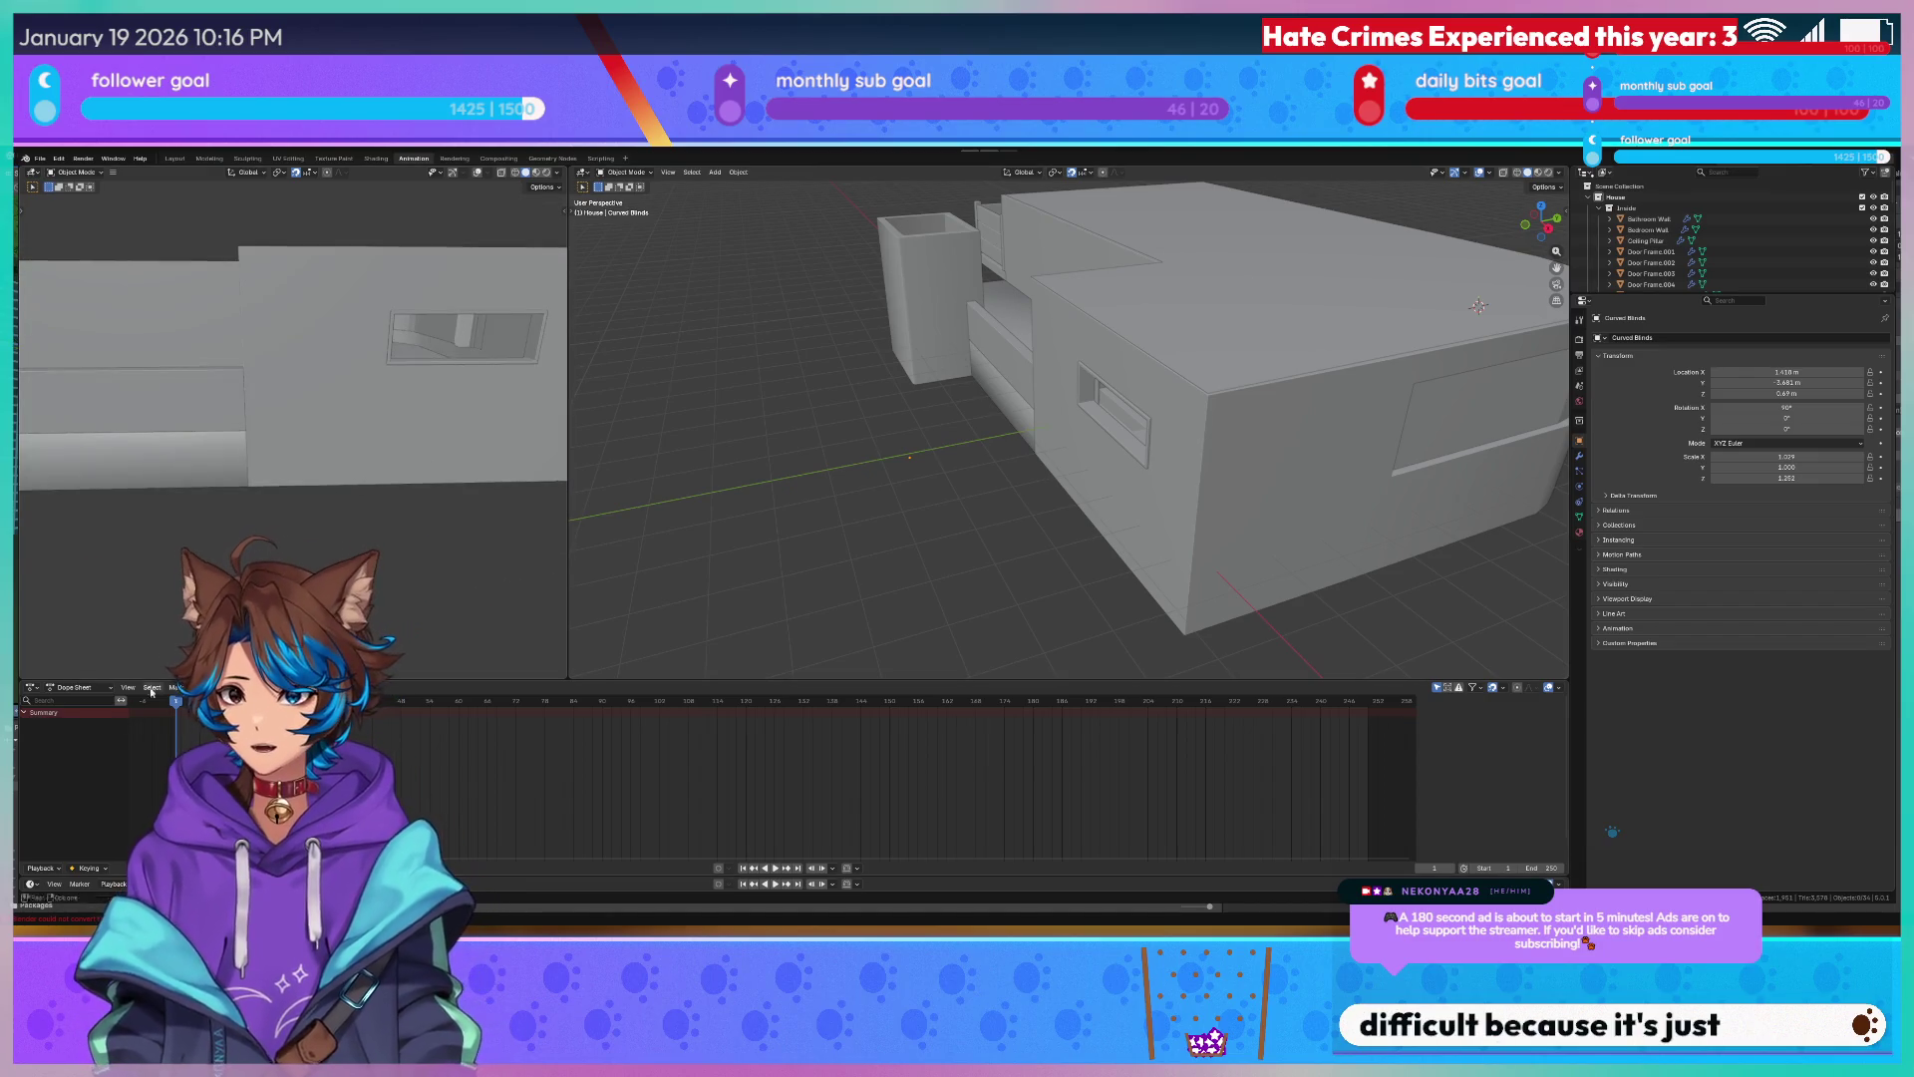
left_click(78, 687)
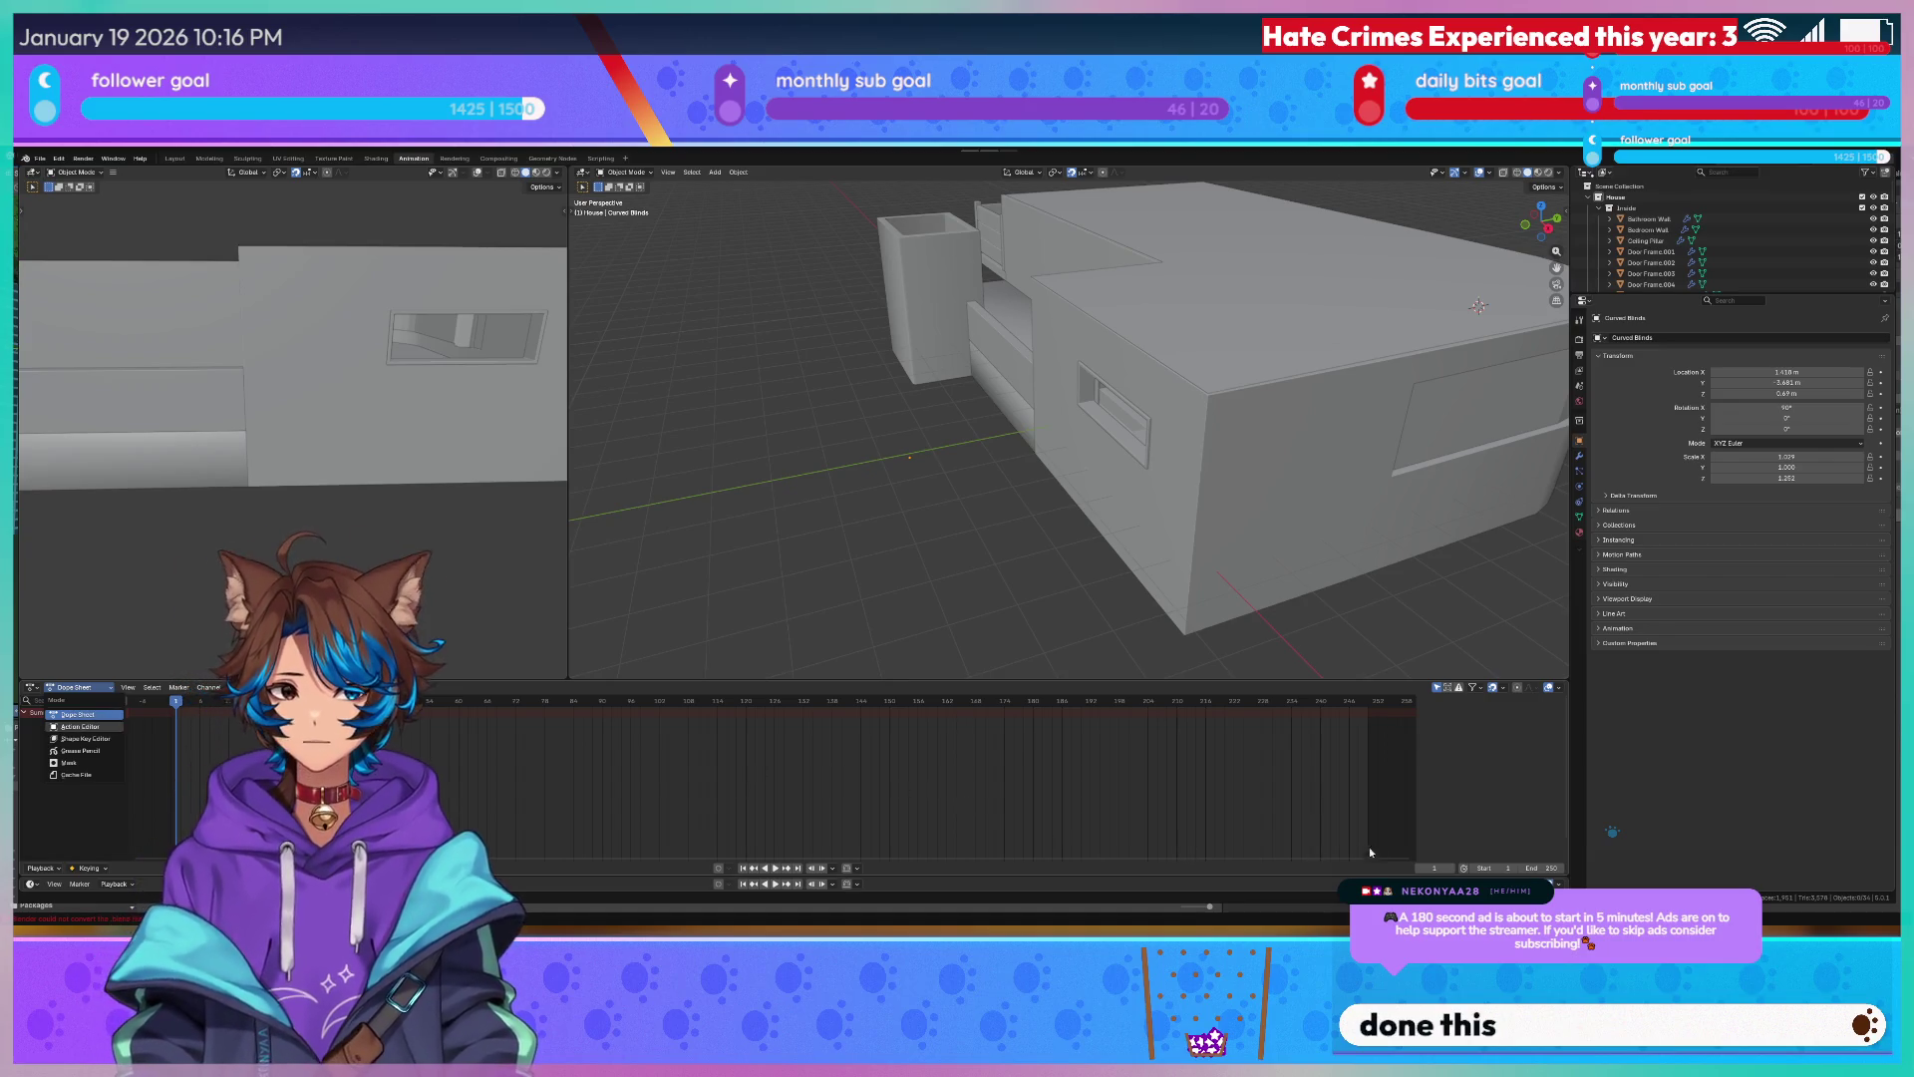
left_click(1471, 813)
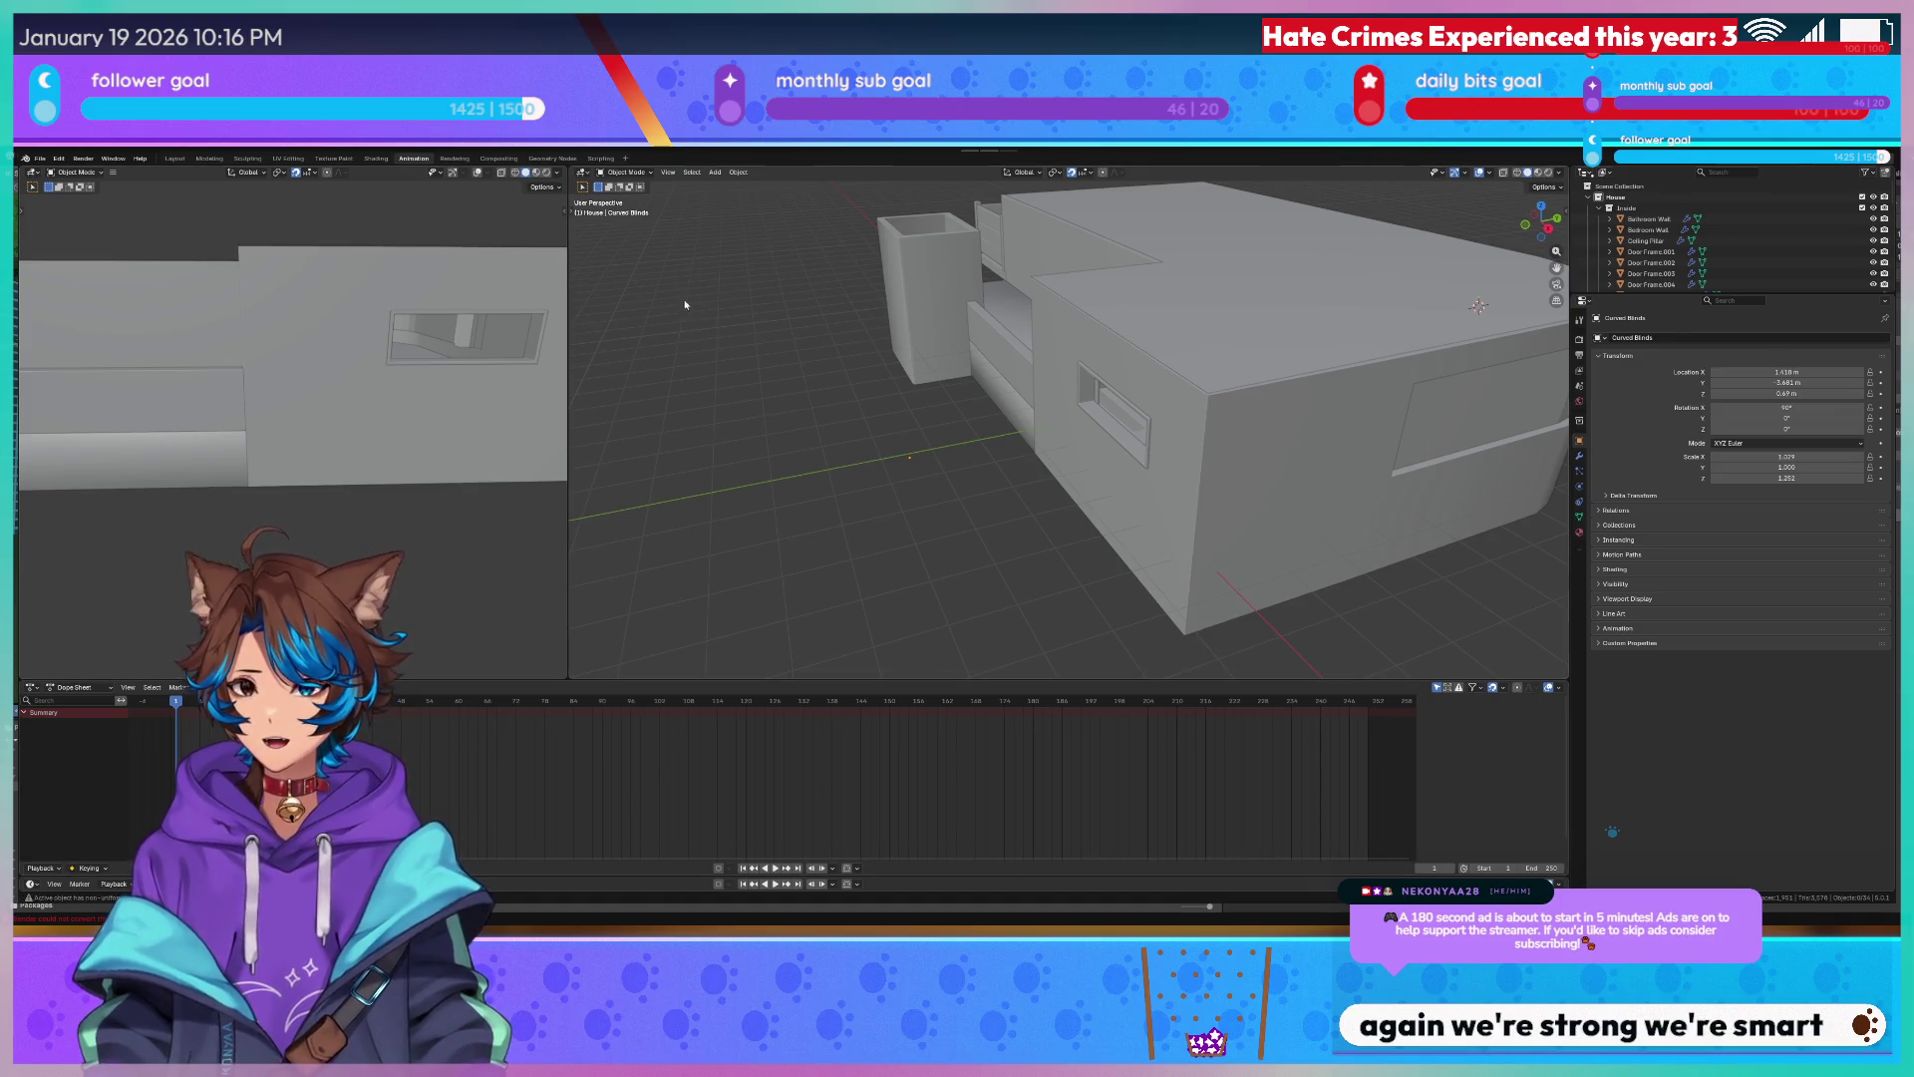
scroll(1722, 183, "down", 2)
scroll(1691, 239, "down", 2)
scroll(1686, 265, "down", 2)
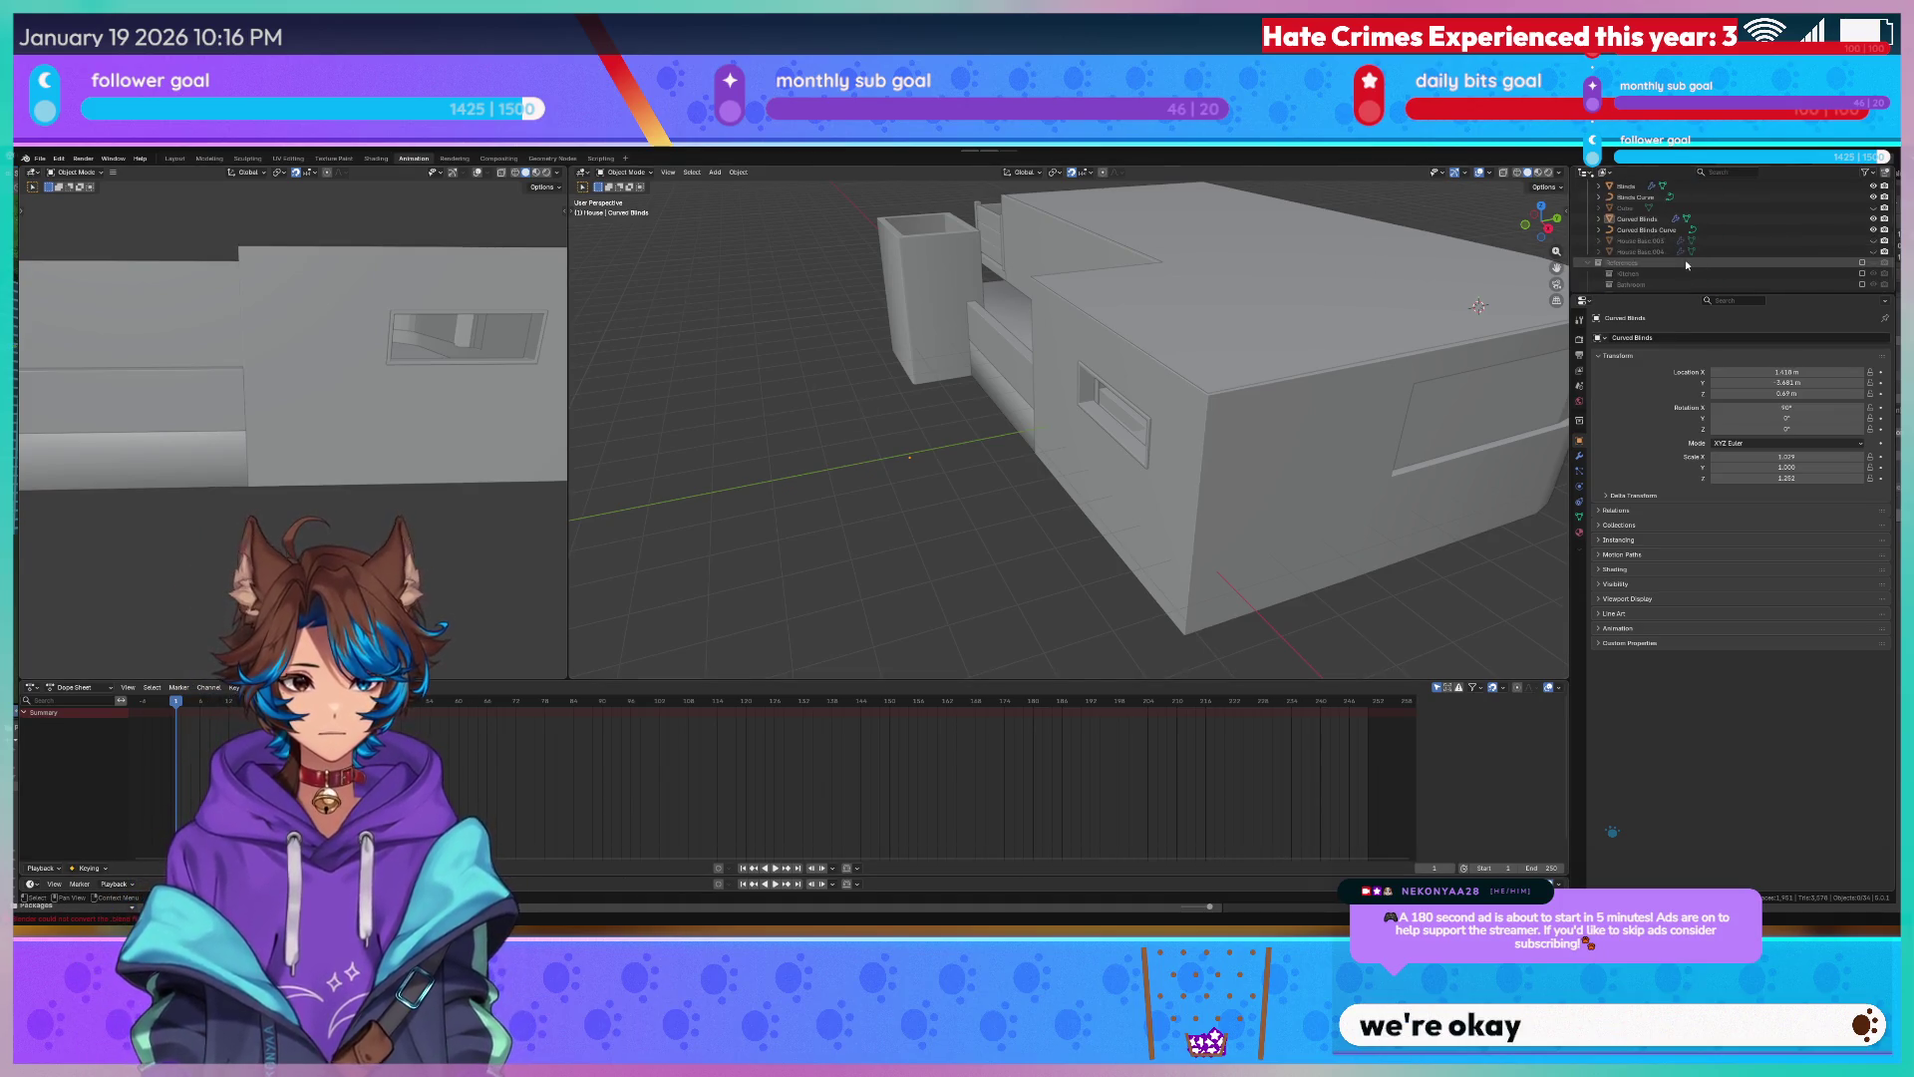
left_click(1652, 241)
mouse_move(659, 369)
middle_mouse_down()
mouse_move(898, 300)
mouse_move(978, 406)
mouse_move(979, 368)
mouse_move(1045, 440)
mouse_move(1491, 411)
mouse_move(916, 414)
mouse_move(1439, 569)
mouse_move(833, 440)
mouse_move(1196, 452)
mouse_move(911, 410)
mouse_move(965, 408)
mouse_move(866, 422)
middle_mouse_up()
scroll(927, 292, "up", 3)
scroll(971, 274, "up", 3)
scroll(833, 441, "down", 2)
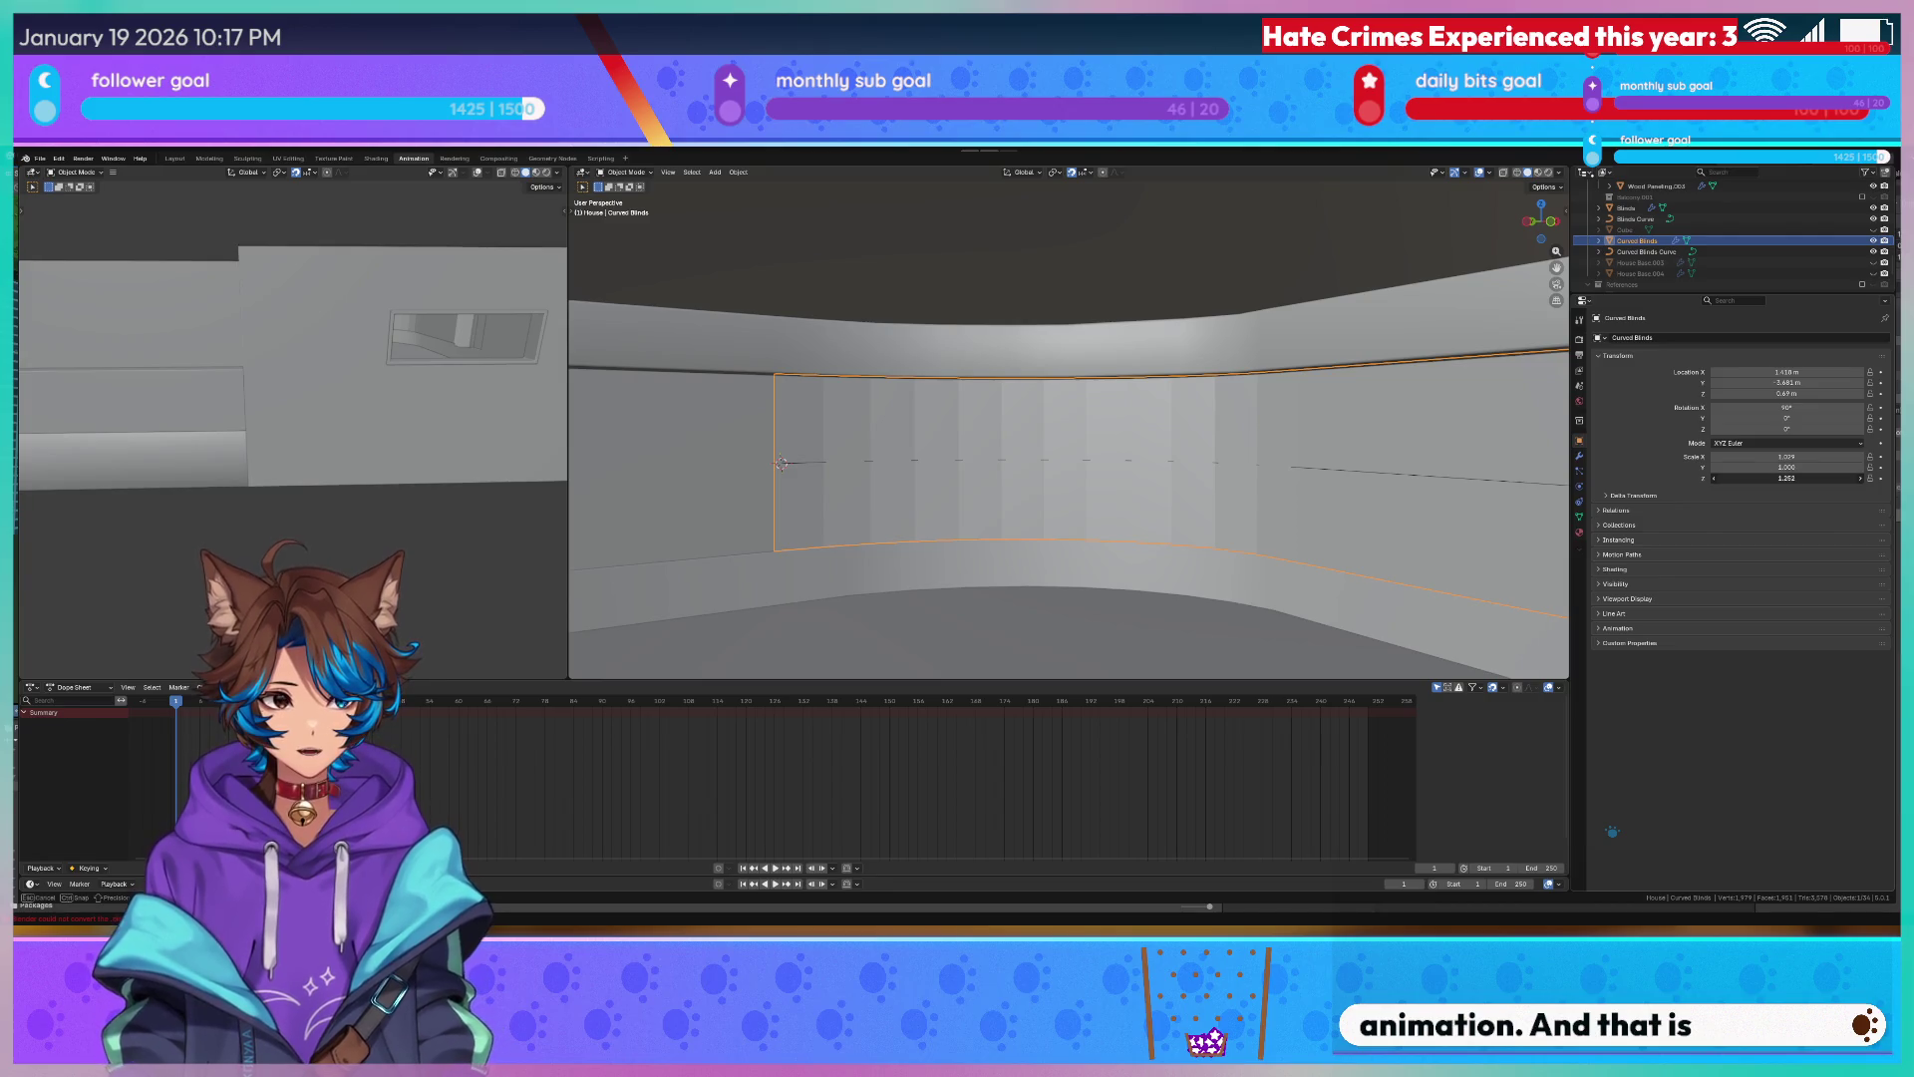
Keyframe the Curved Blinds' open Z scale and orbit to see the pleats.
key("ctrl+z")
key("ctrl+z")
left_click(1881, 479)
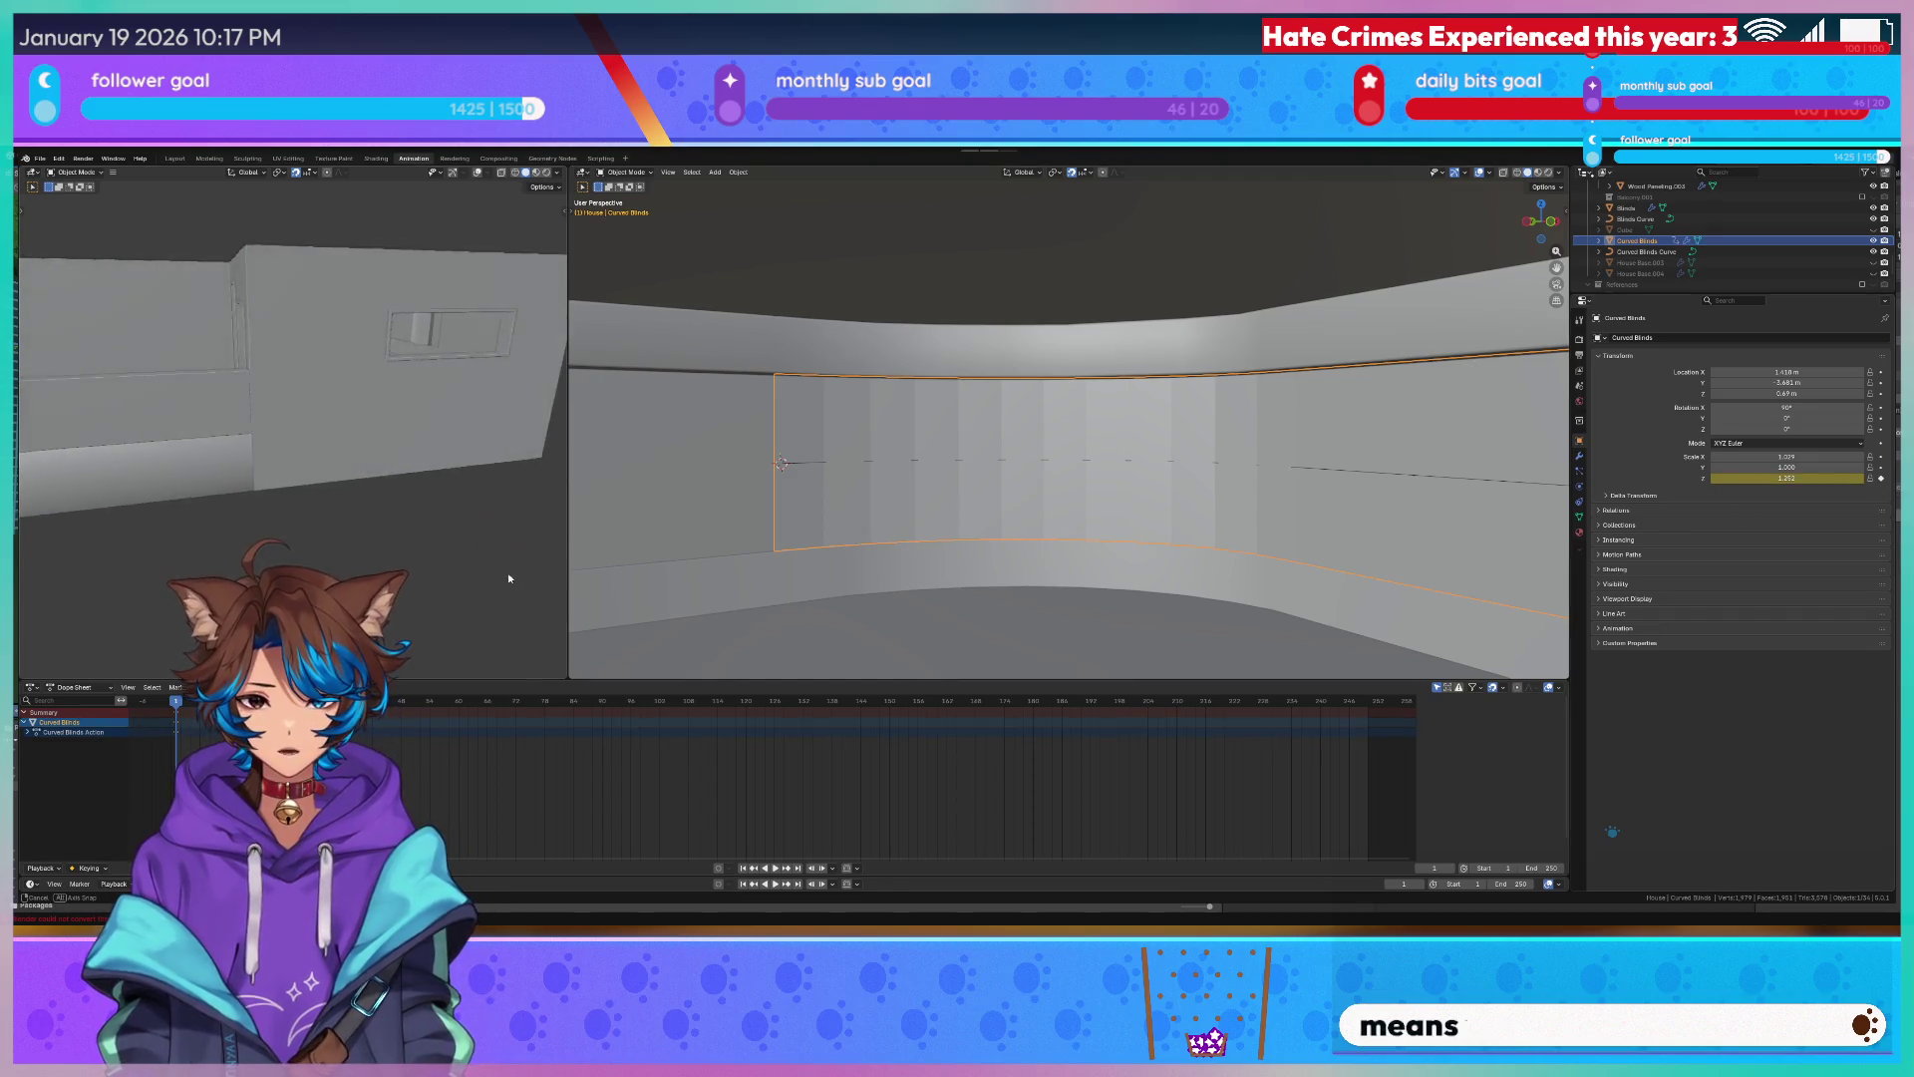
middle_click_drag(414, 612, 527, 568)
middle_click_drag(643, 599, 932, 529)
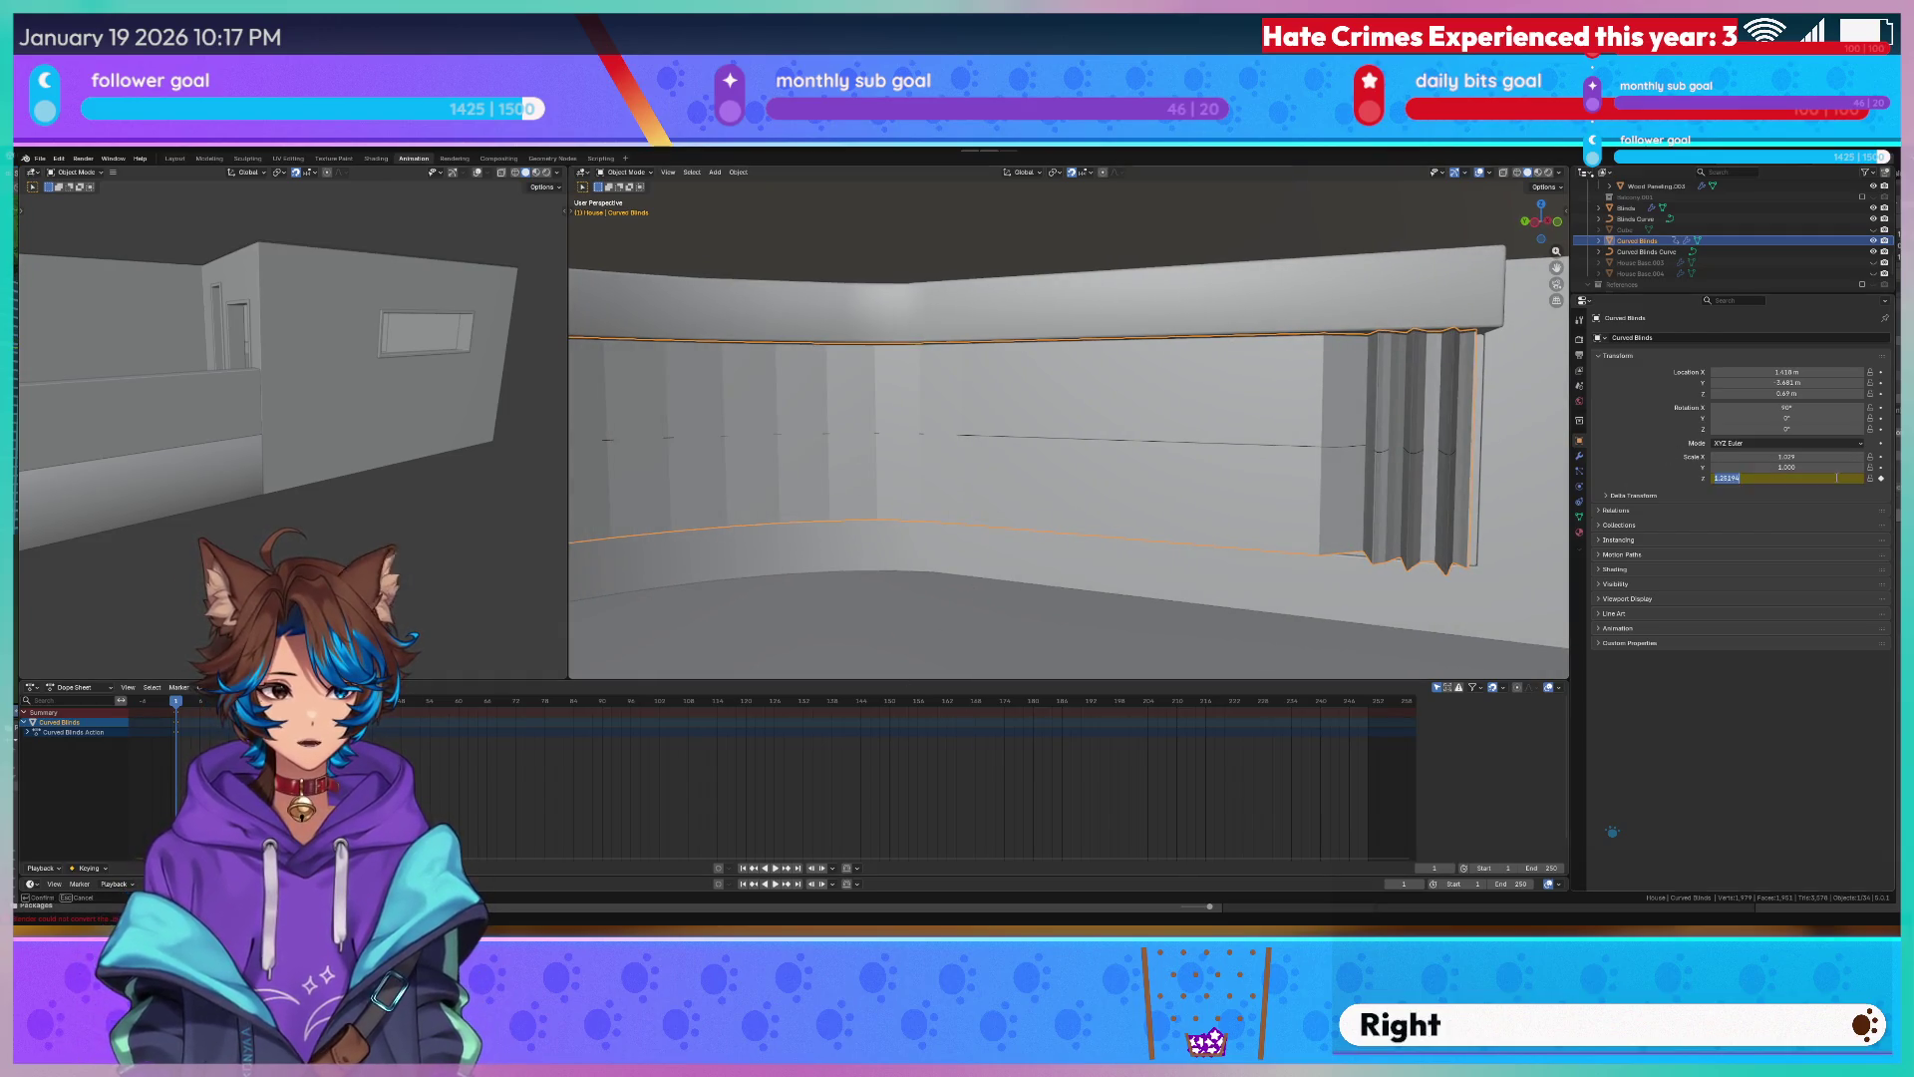
Drag the Z scale down to about 0.32 so the blinds fold into a bundle at the right end.
mouse_move(1837, 480)
left_mouse_down()
mouse_move(1795, 480)
mouse_move(1839, 478)
mouse_move(1817, 478)
left_mouse_up()
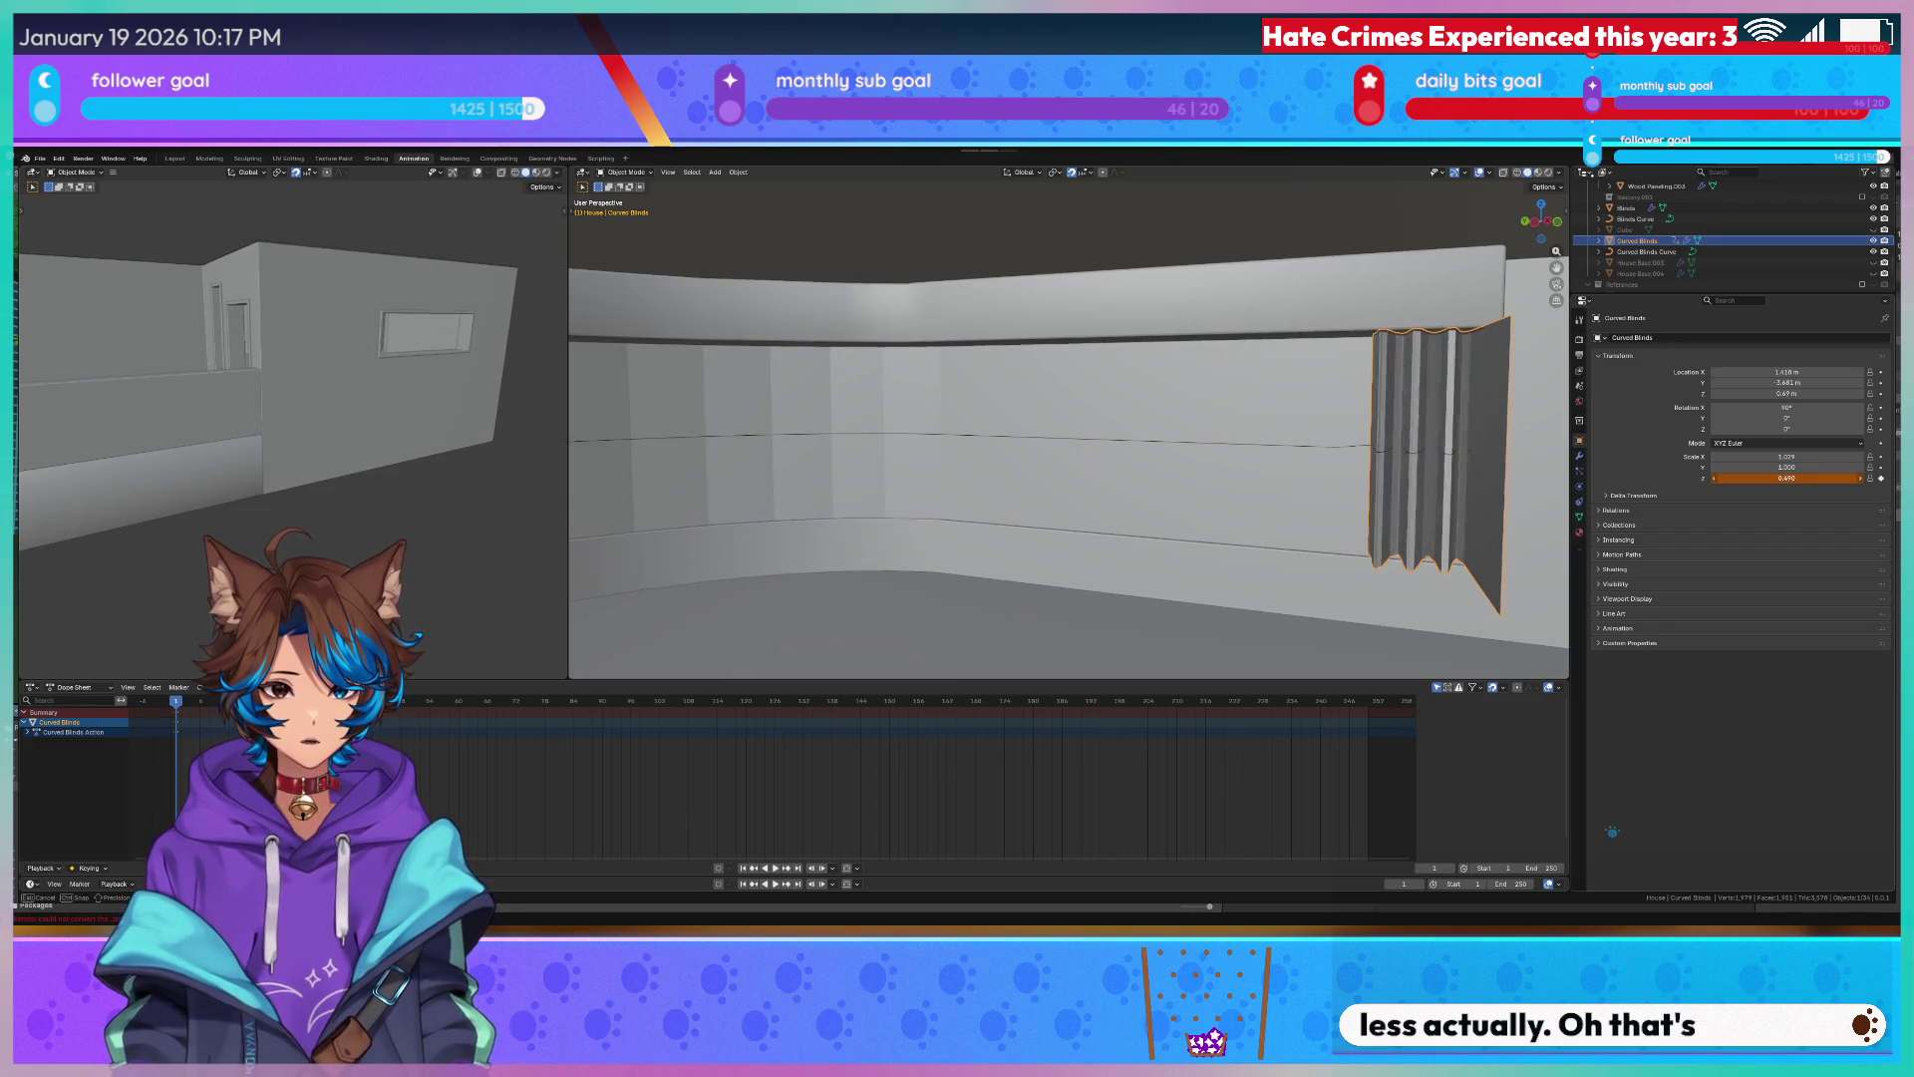
left_click_drag(1817, 479, 1780, 467)
mouse_move(1286, 419)
middle_mouse_down()
mouse_move(1345, 400)
mouse_move(892, 411)
middle_mouse_up()
key("Tab")
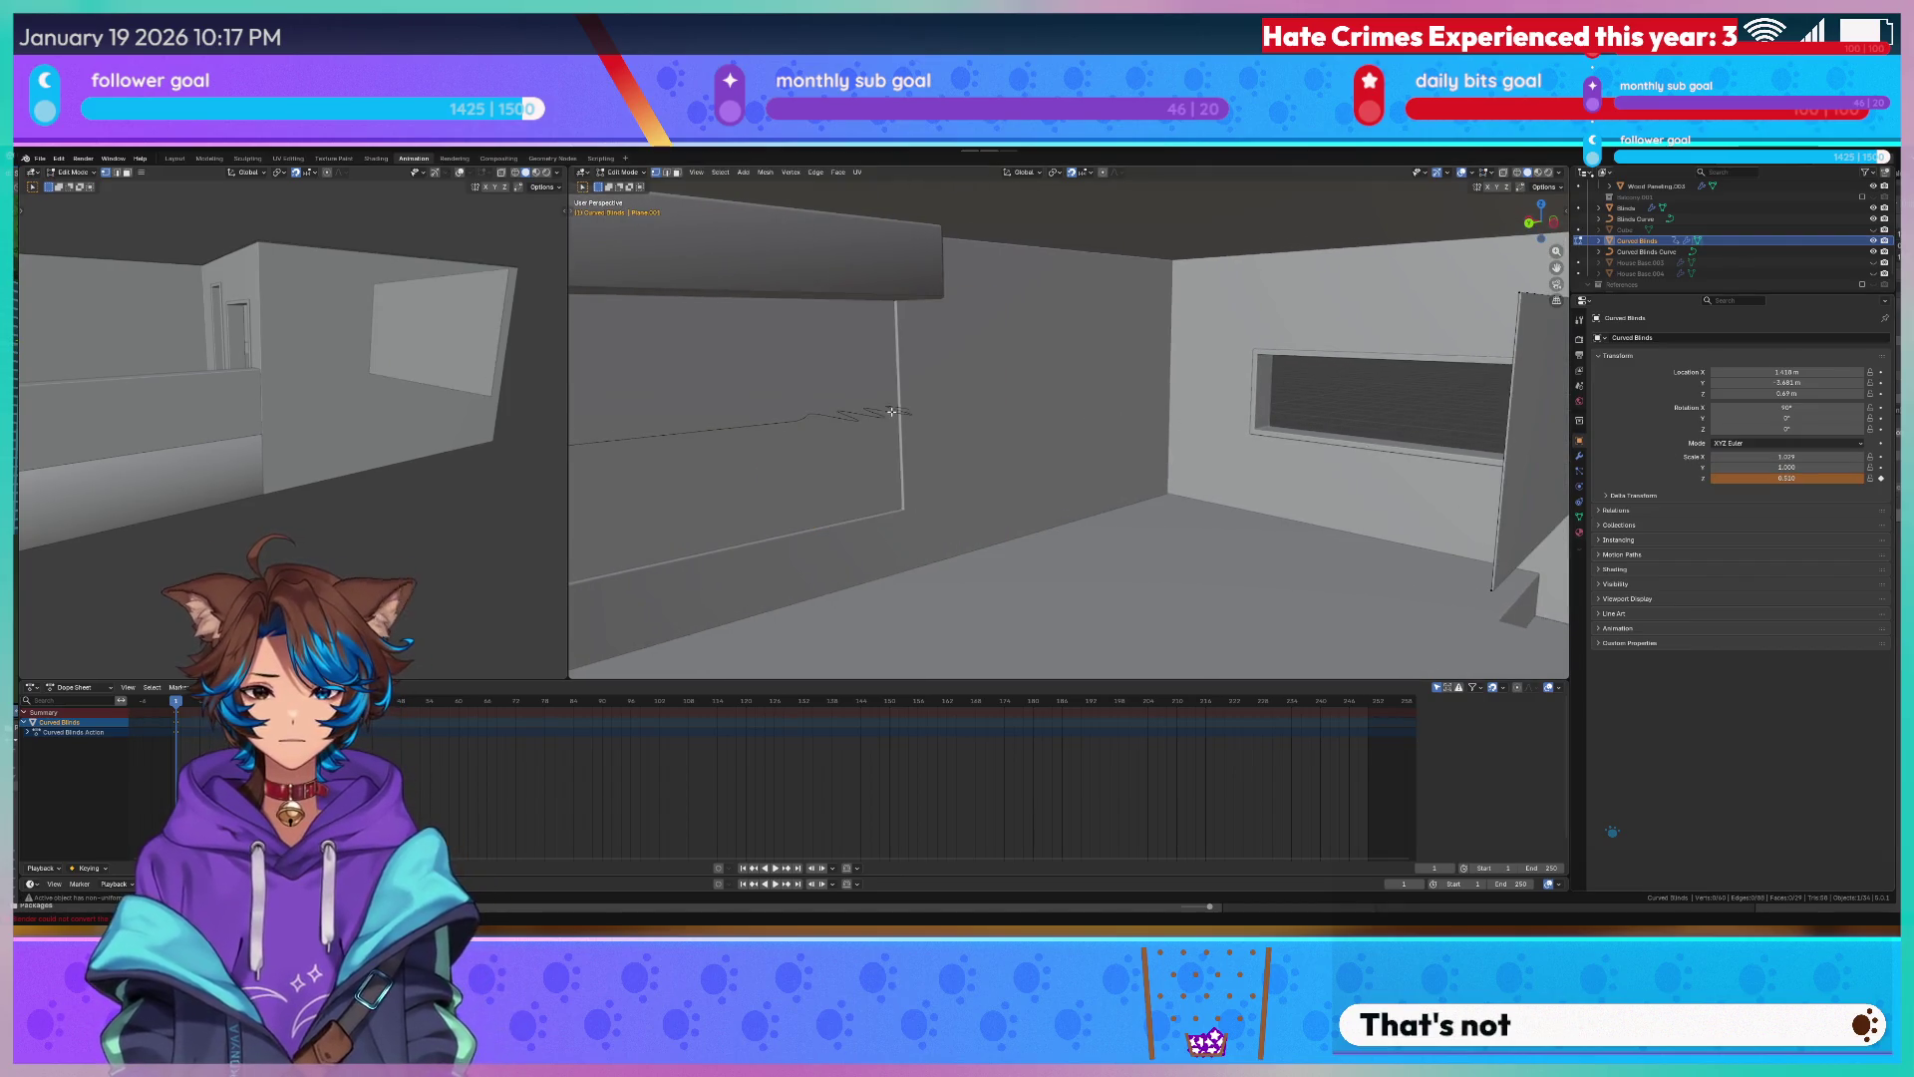
middle_click_drag(1115, 370, 1443, 391)
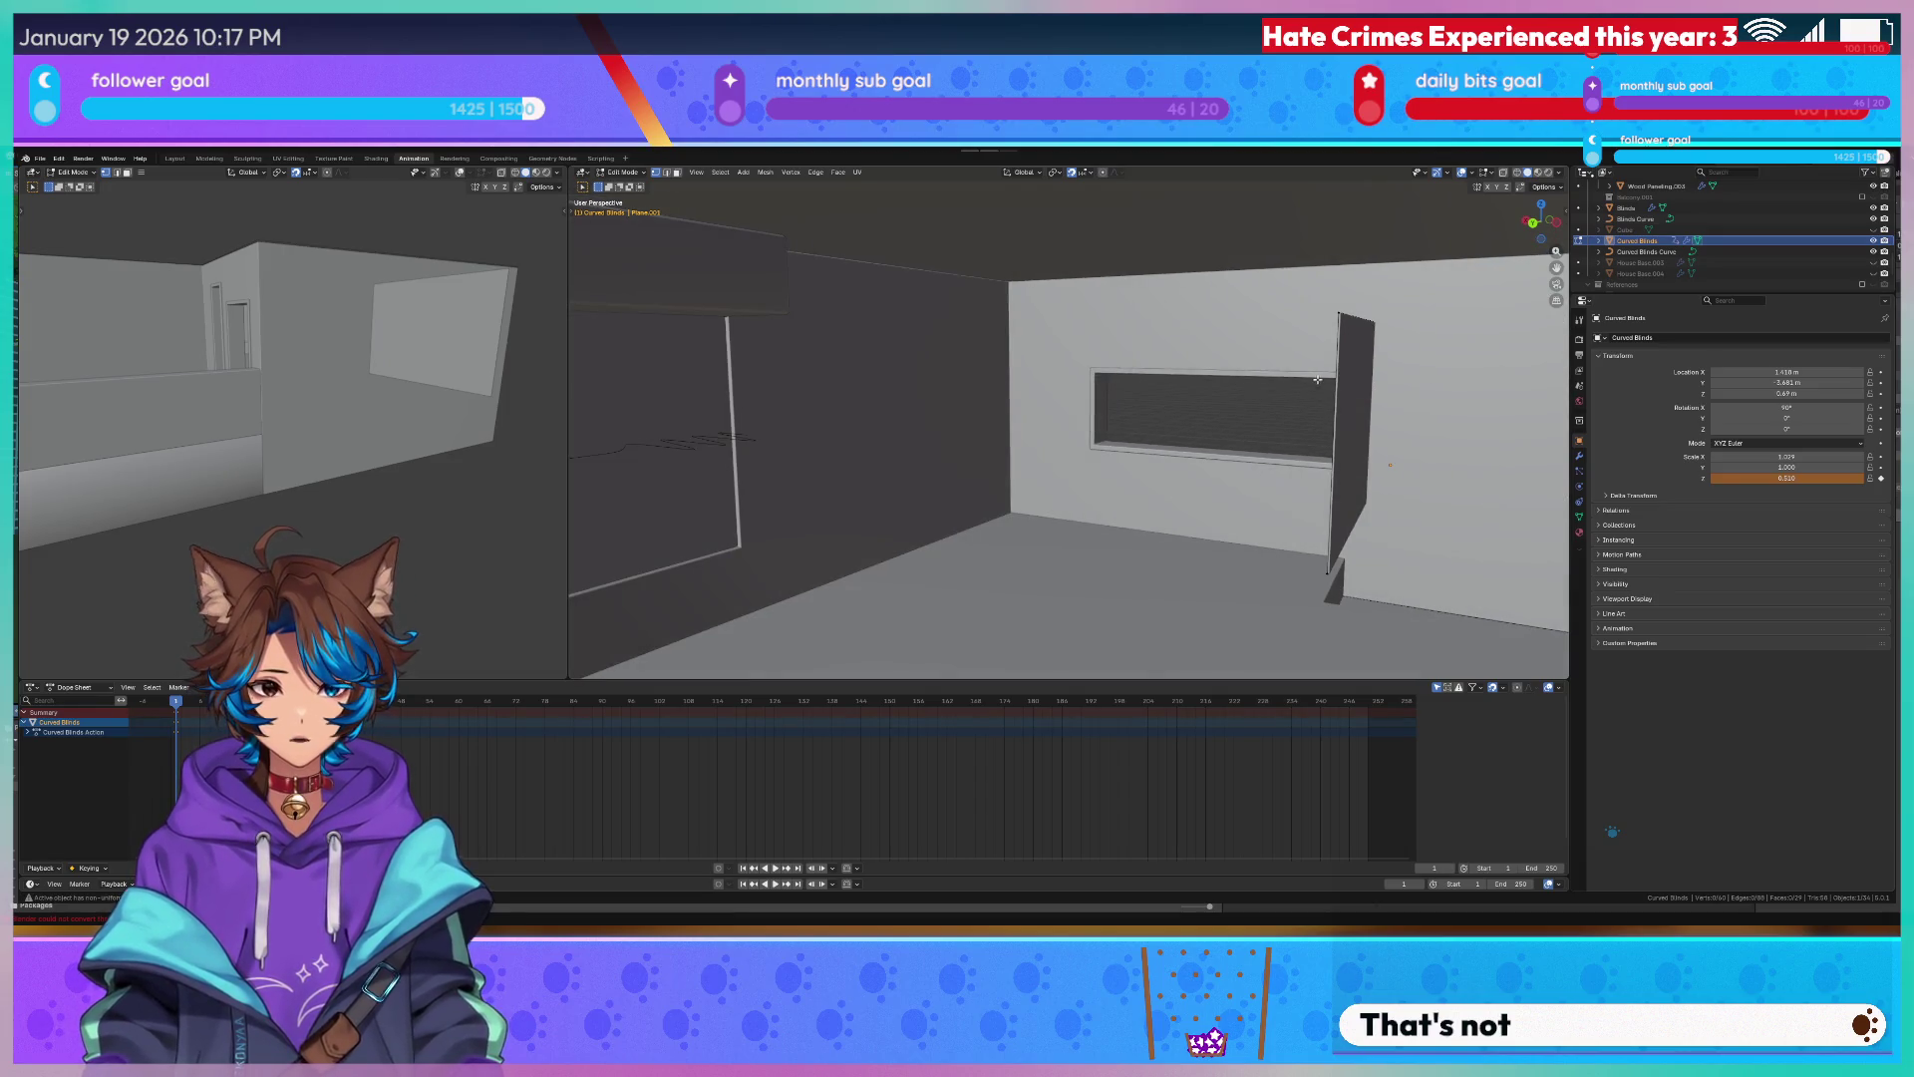
key("Tab")
key("grave")
left_click(1176, 394)
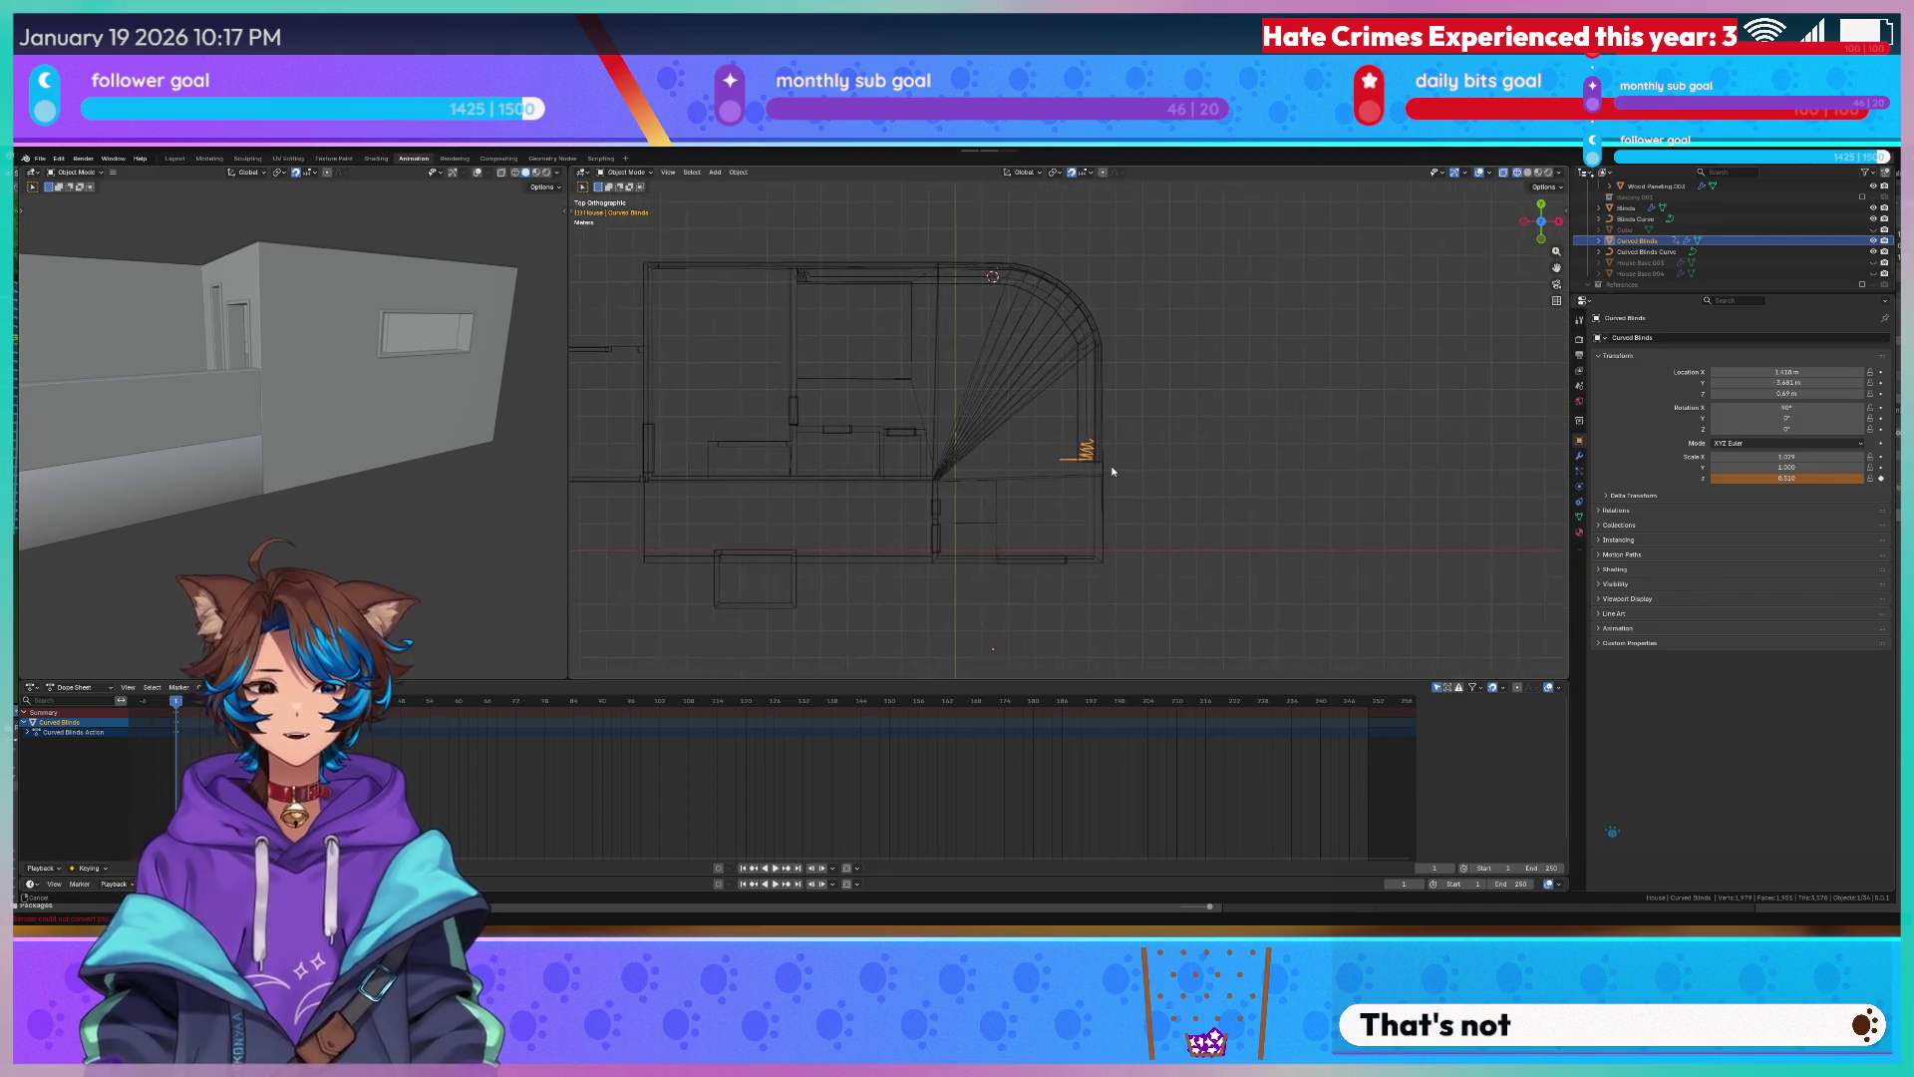
scroll(1117, 420, "up", 3)
scroll(1118, 421, "up", 2)
scroll(1060, 476, "up", 2)
scroll(1060, 472, "down", 3)
Move the folded blinds along the Y axis in top view.
key("g")
key("y")
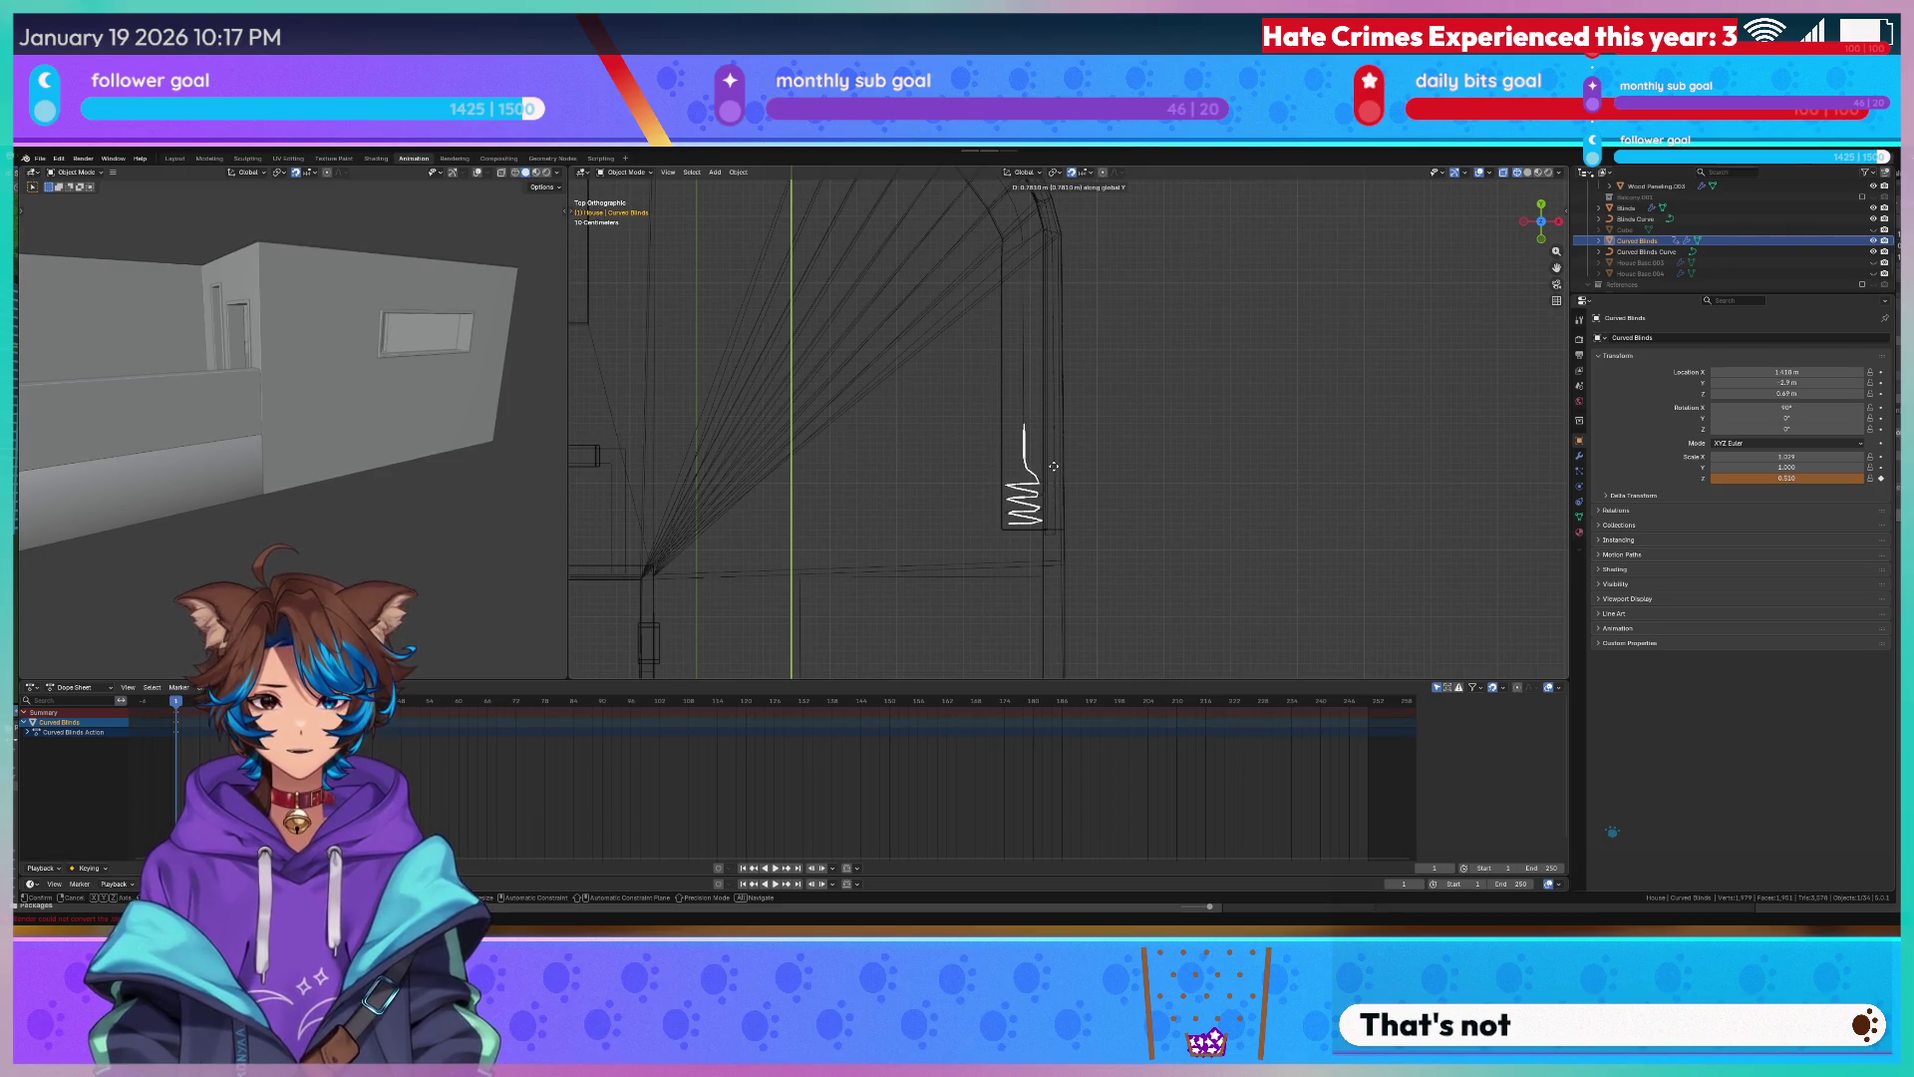
left_click(1051, 488)
scroll(978, 622, "up", 3)
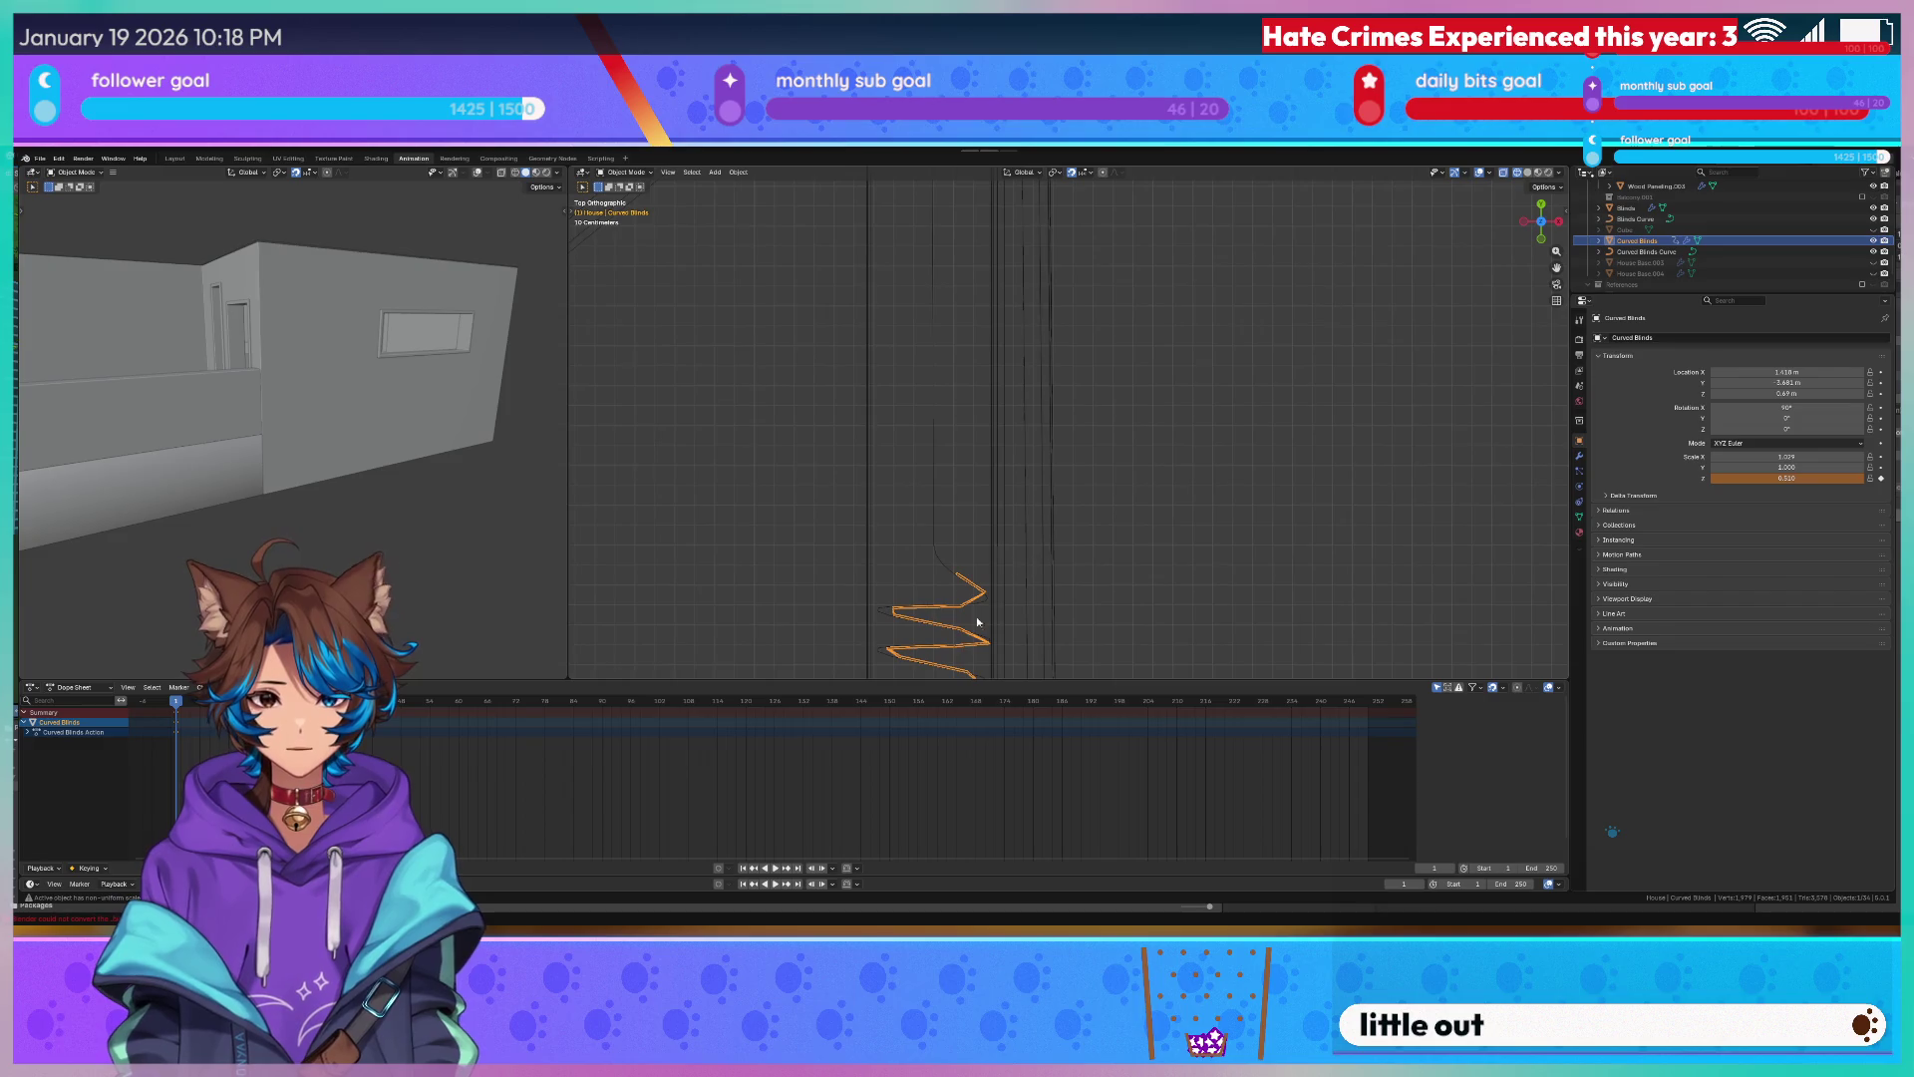
Extrude new segments on the Curved Blinds Curve and place them along Y.
left_click(942, 558)
key("Tab")
middle_click_drag(944, 598, 942, 444, "shift")
key("alt+h")
key("g")
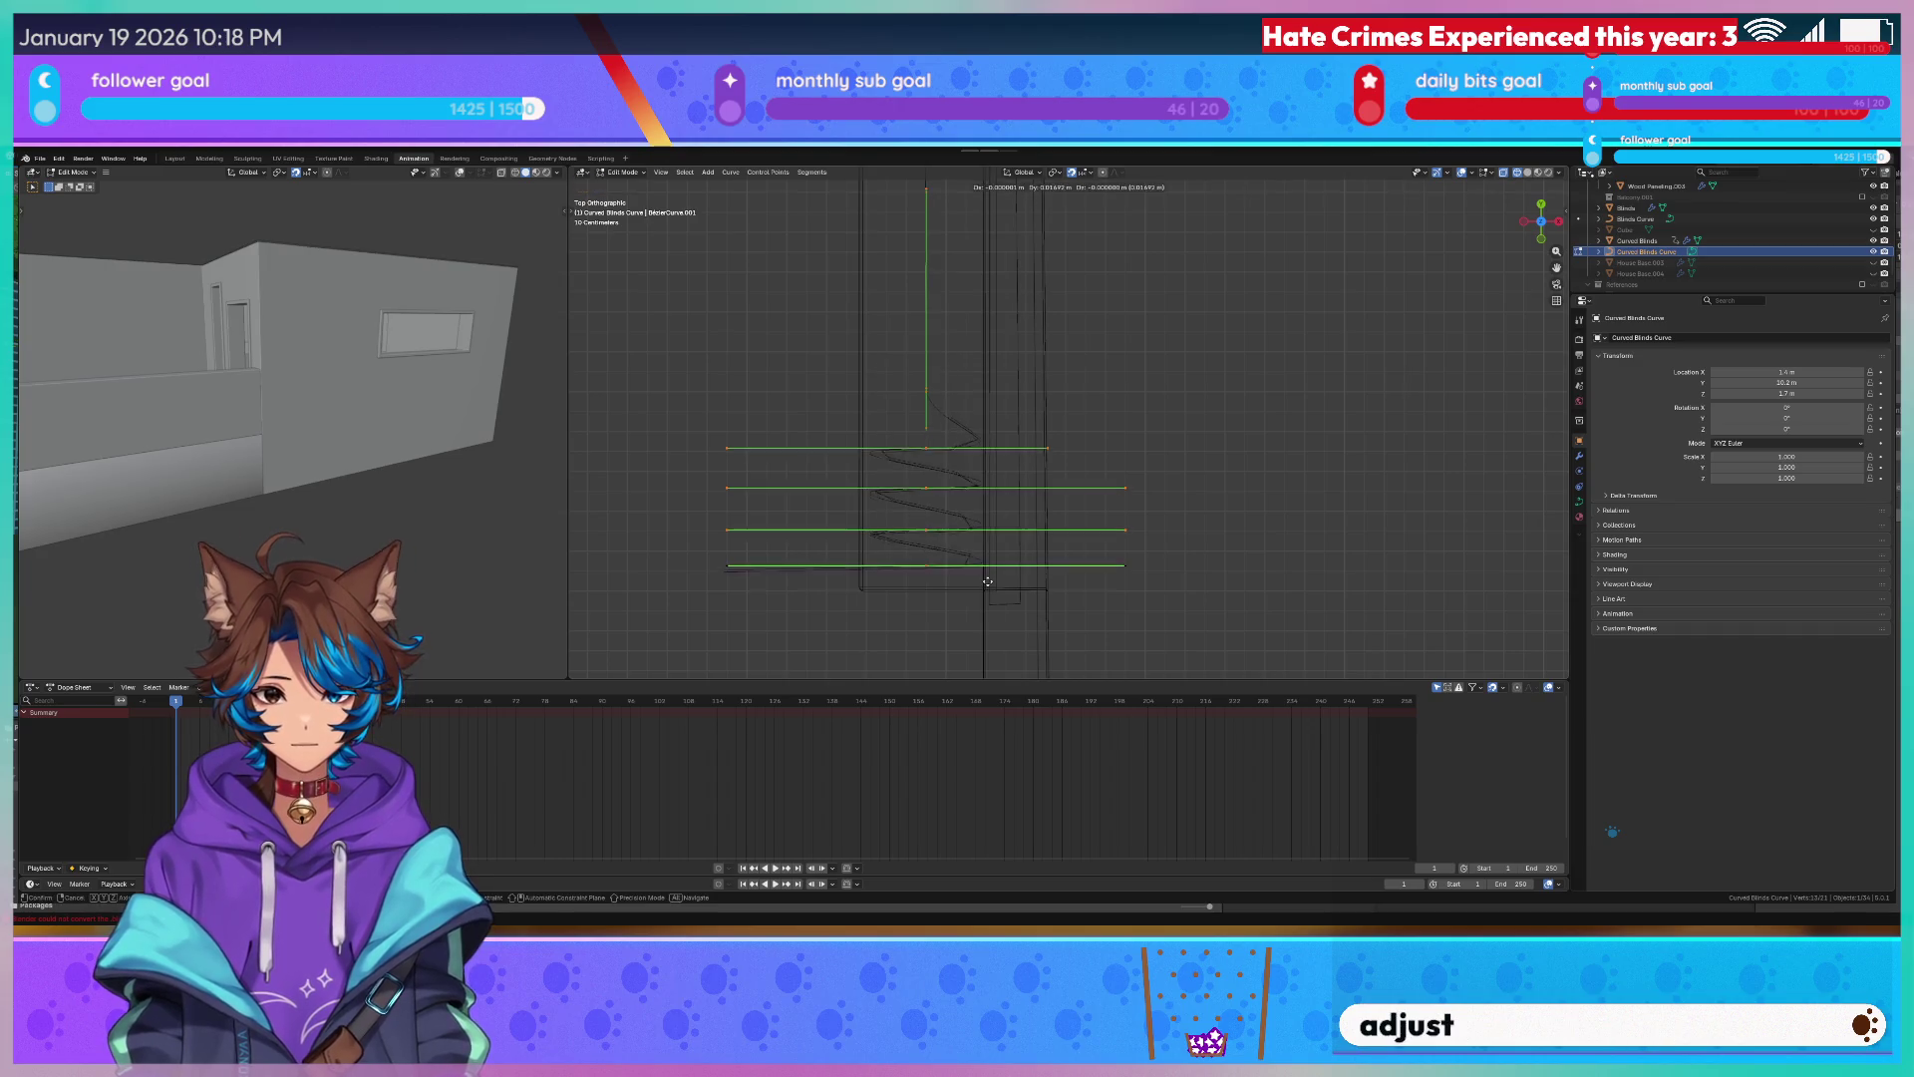
key("y")
left_click(987, 546)
left_click(918, 525)
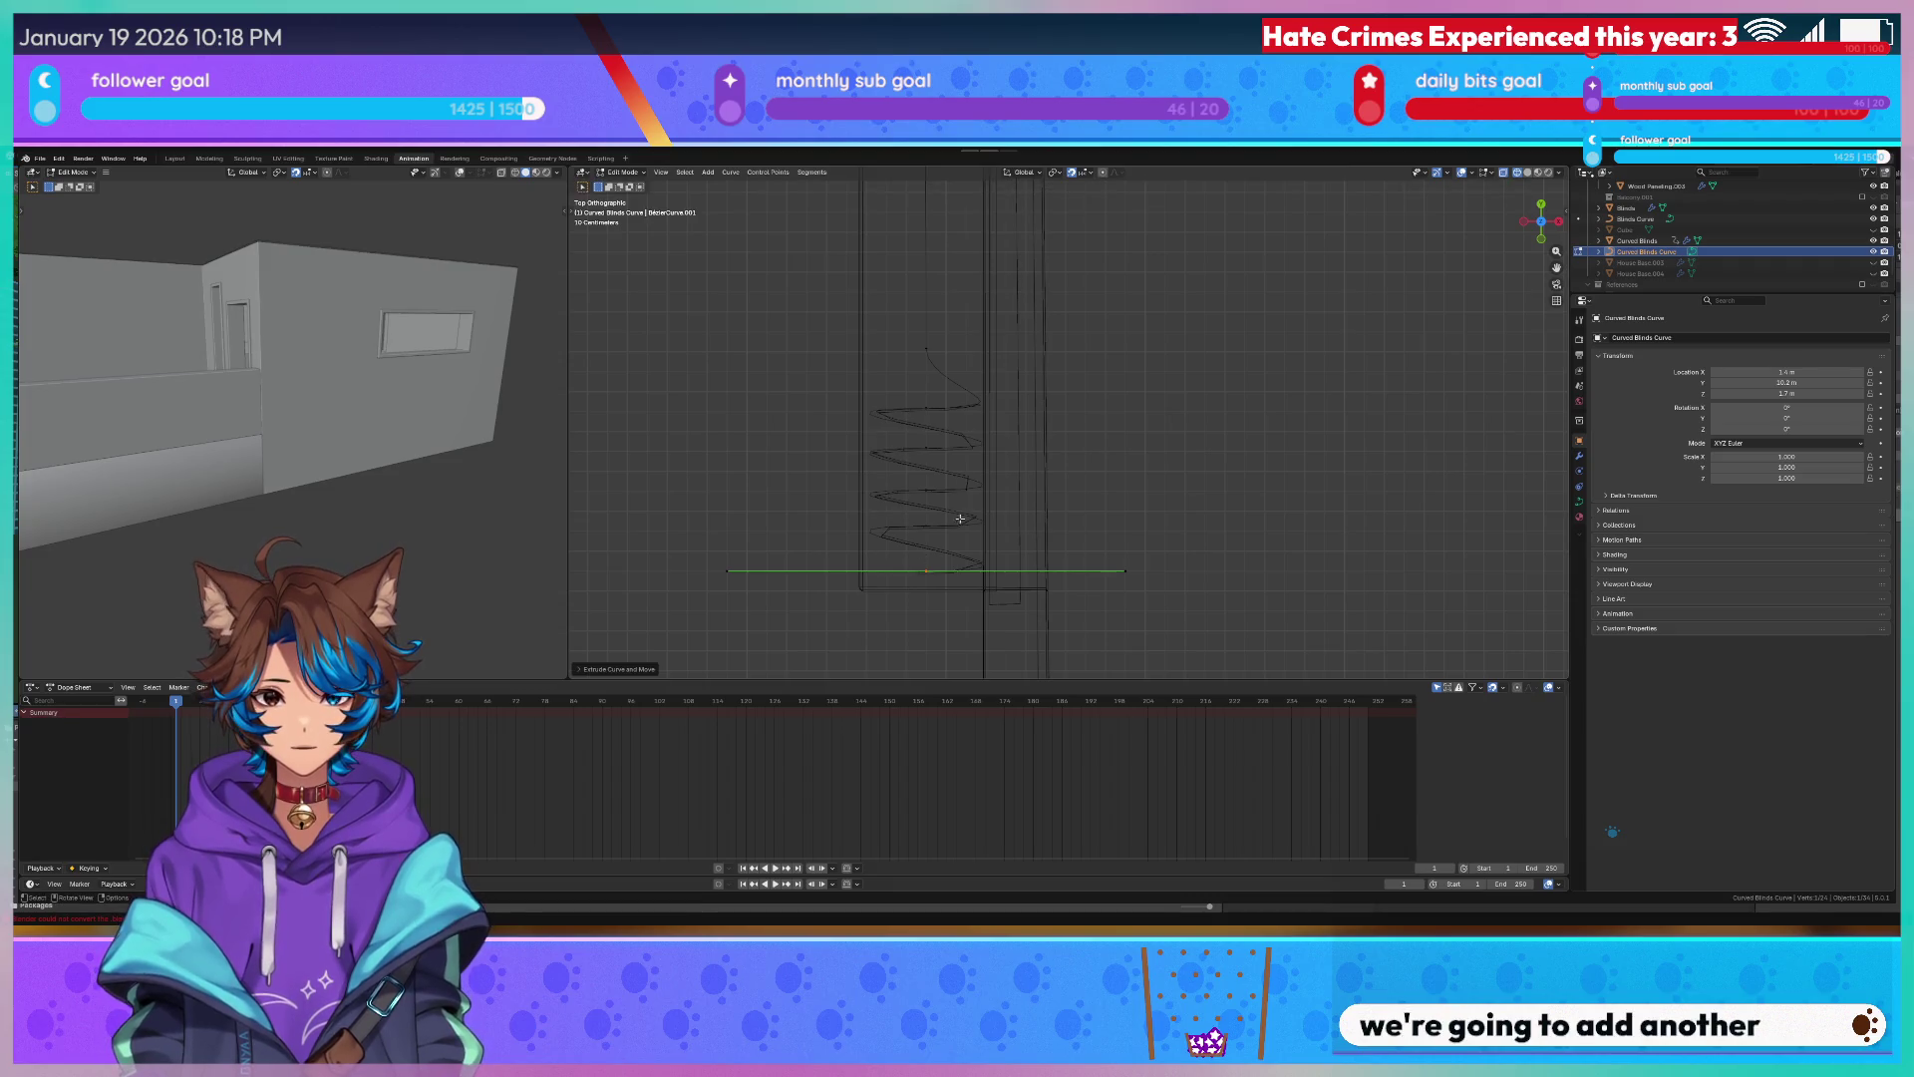
Leave curve editing, return to a shaded perspective view, and select the Curved Blinds mesh.
key("Tab")
key("shift+z")
mouse_move(930, 477)
middle_mouse_down()
mouse_move(982, 338)
mouse_move(1078, 374)
middle_mouse_up()
left_click(1242, 494)
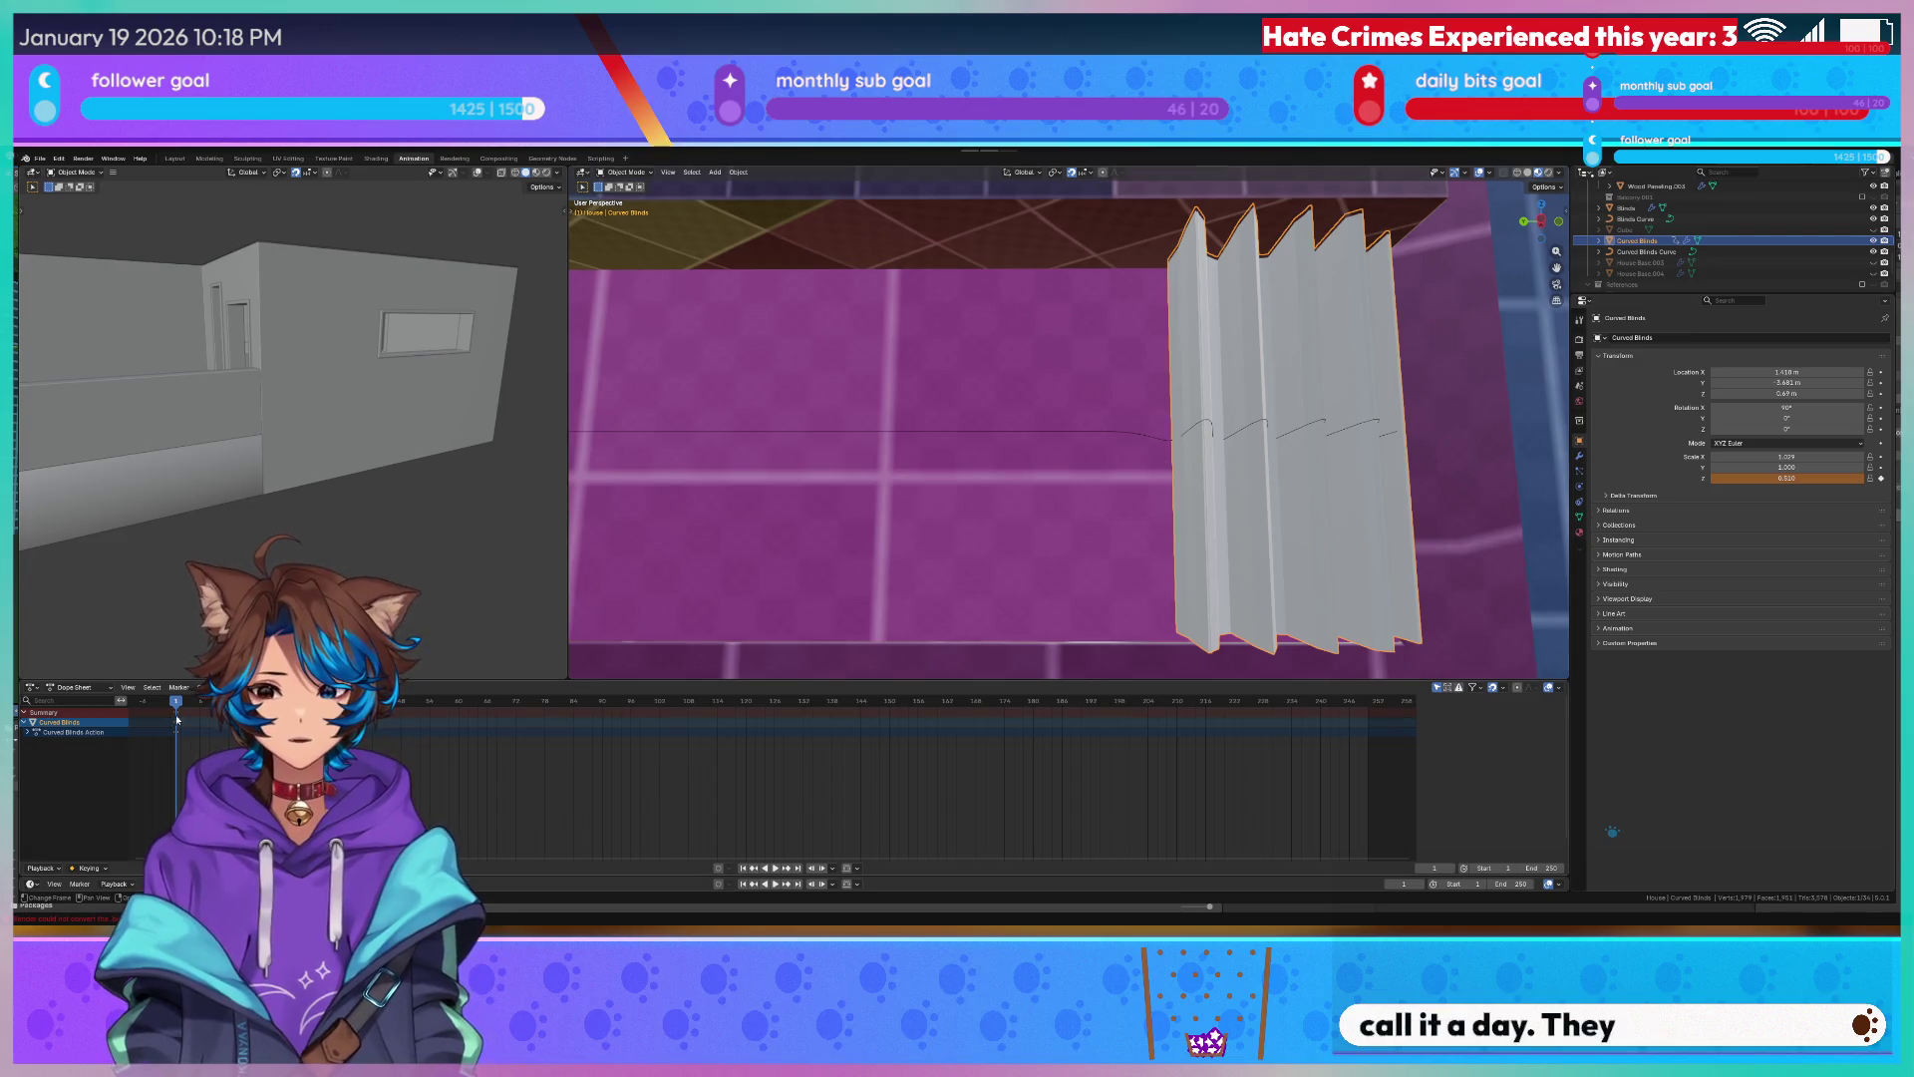
Play the unfolding animation, then shift the blinds along Y to sit along the curved wall.
key("space")
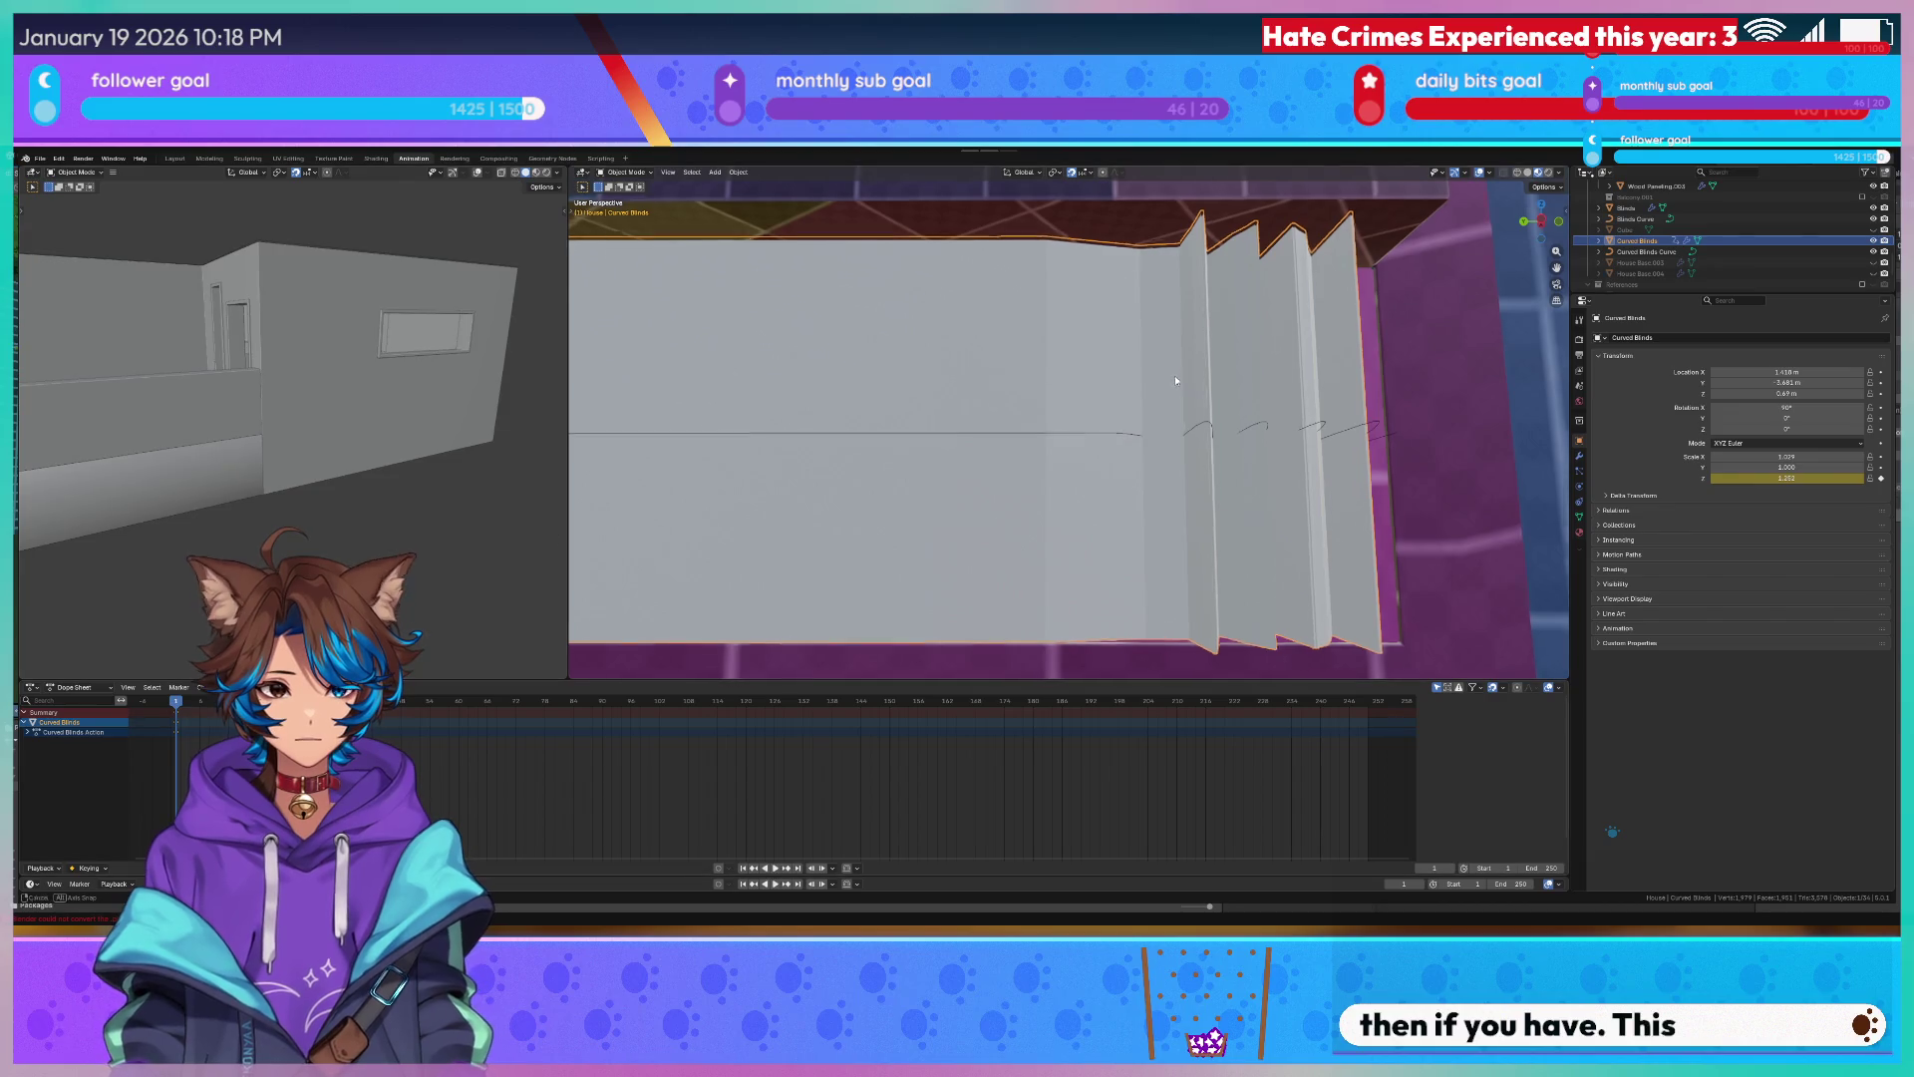
middle_click_drag(1174, 376, 1282, 481)
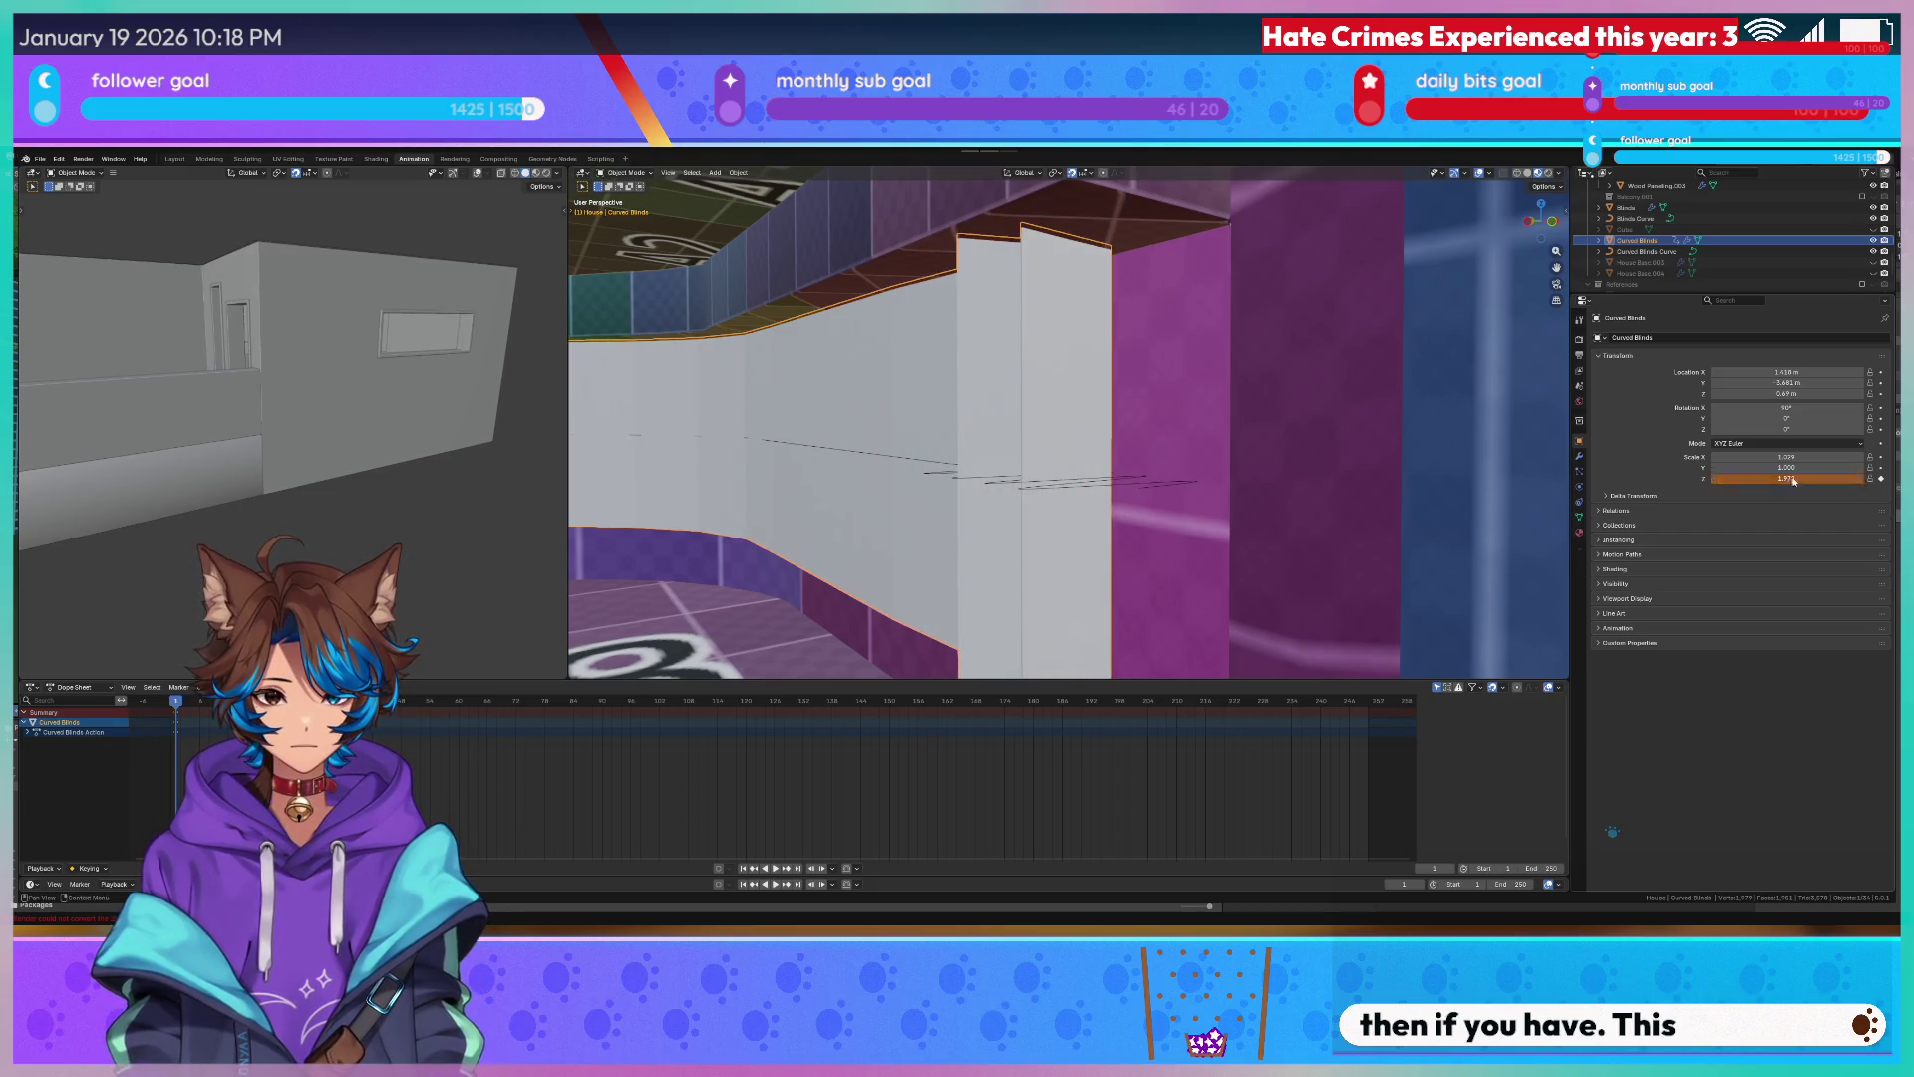
mouse_move(992, 479)
middle_mouse_down()
mouse_move(1124, 524)
mouse_move(1238, 489)
middle_mouse_up()
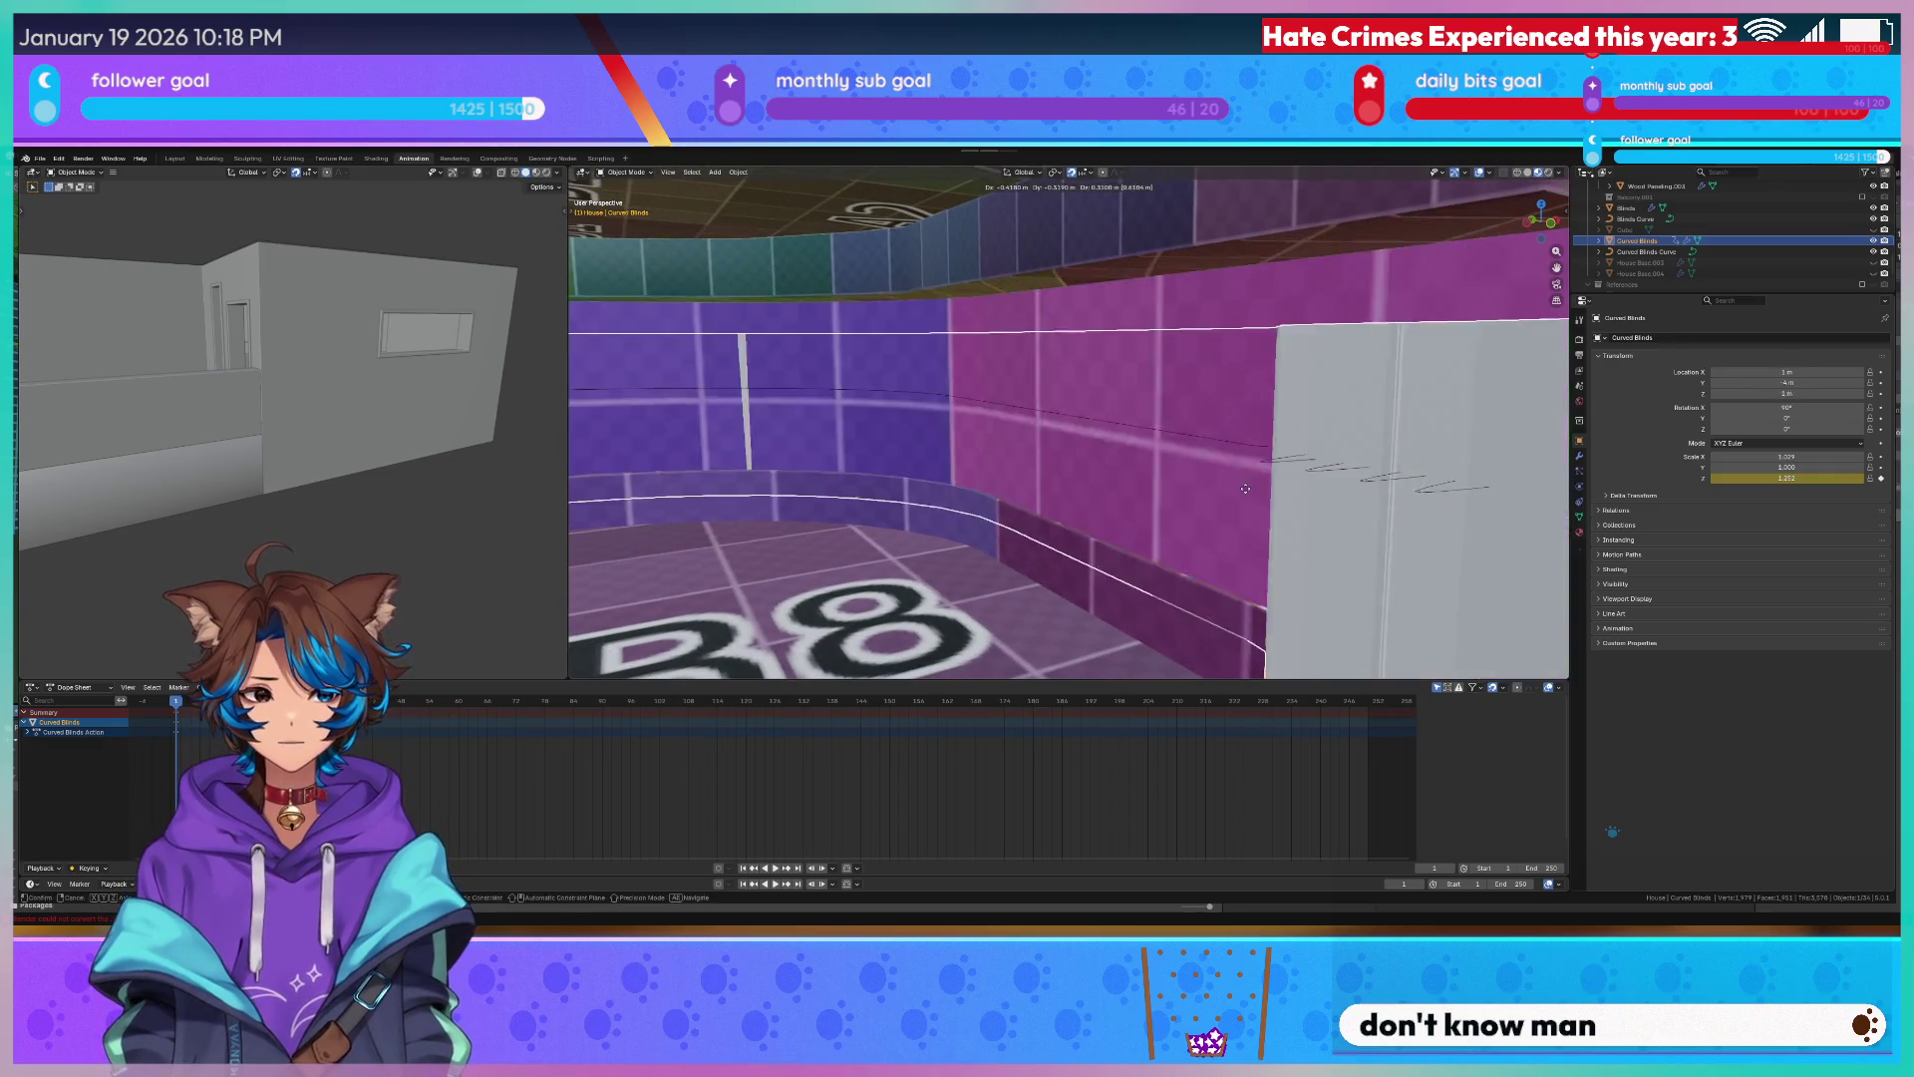
key("g")
key("y")
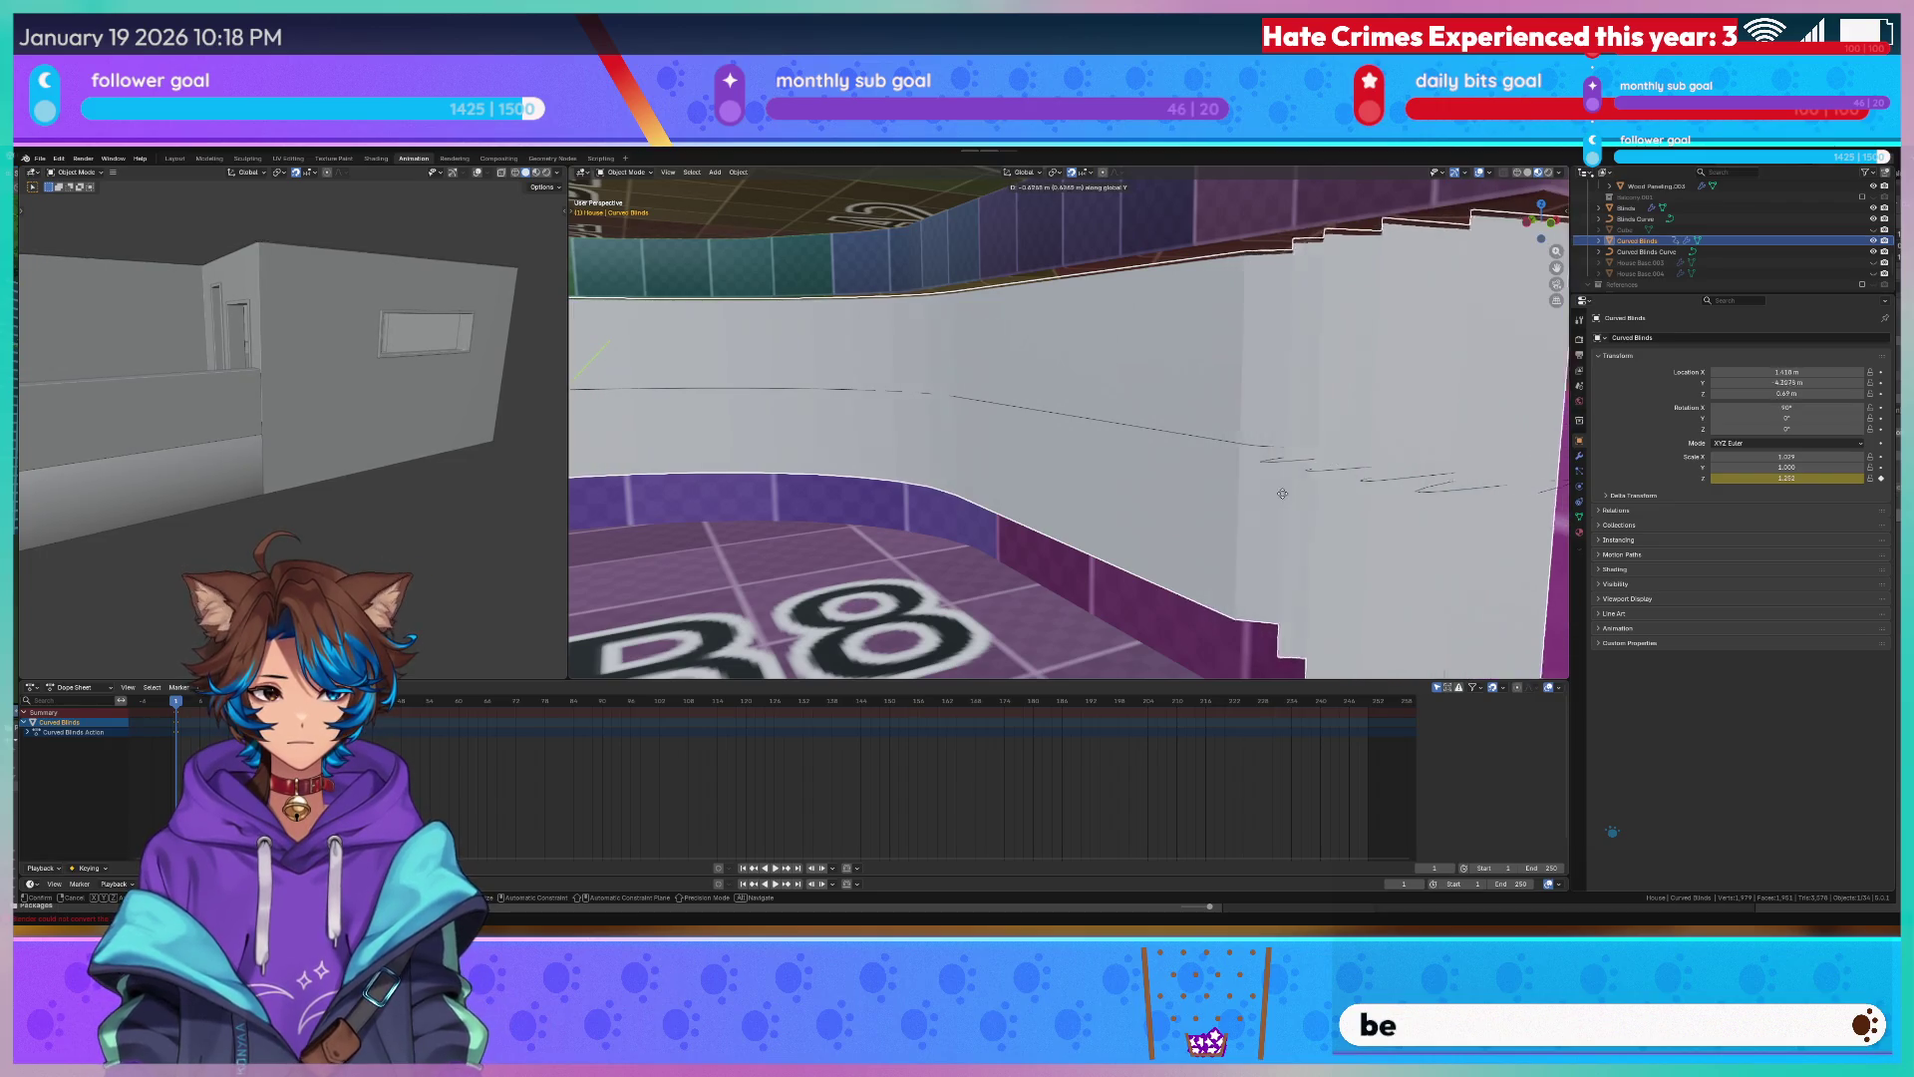
left_click(1295, 496)
middle_click_drag(1296, 495, 827, 390)
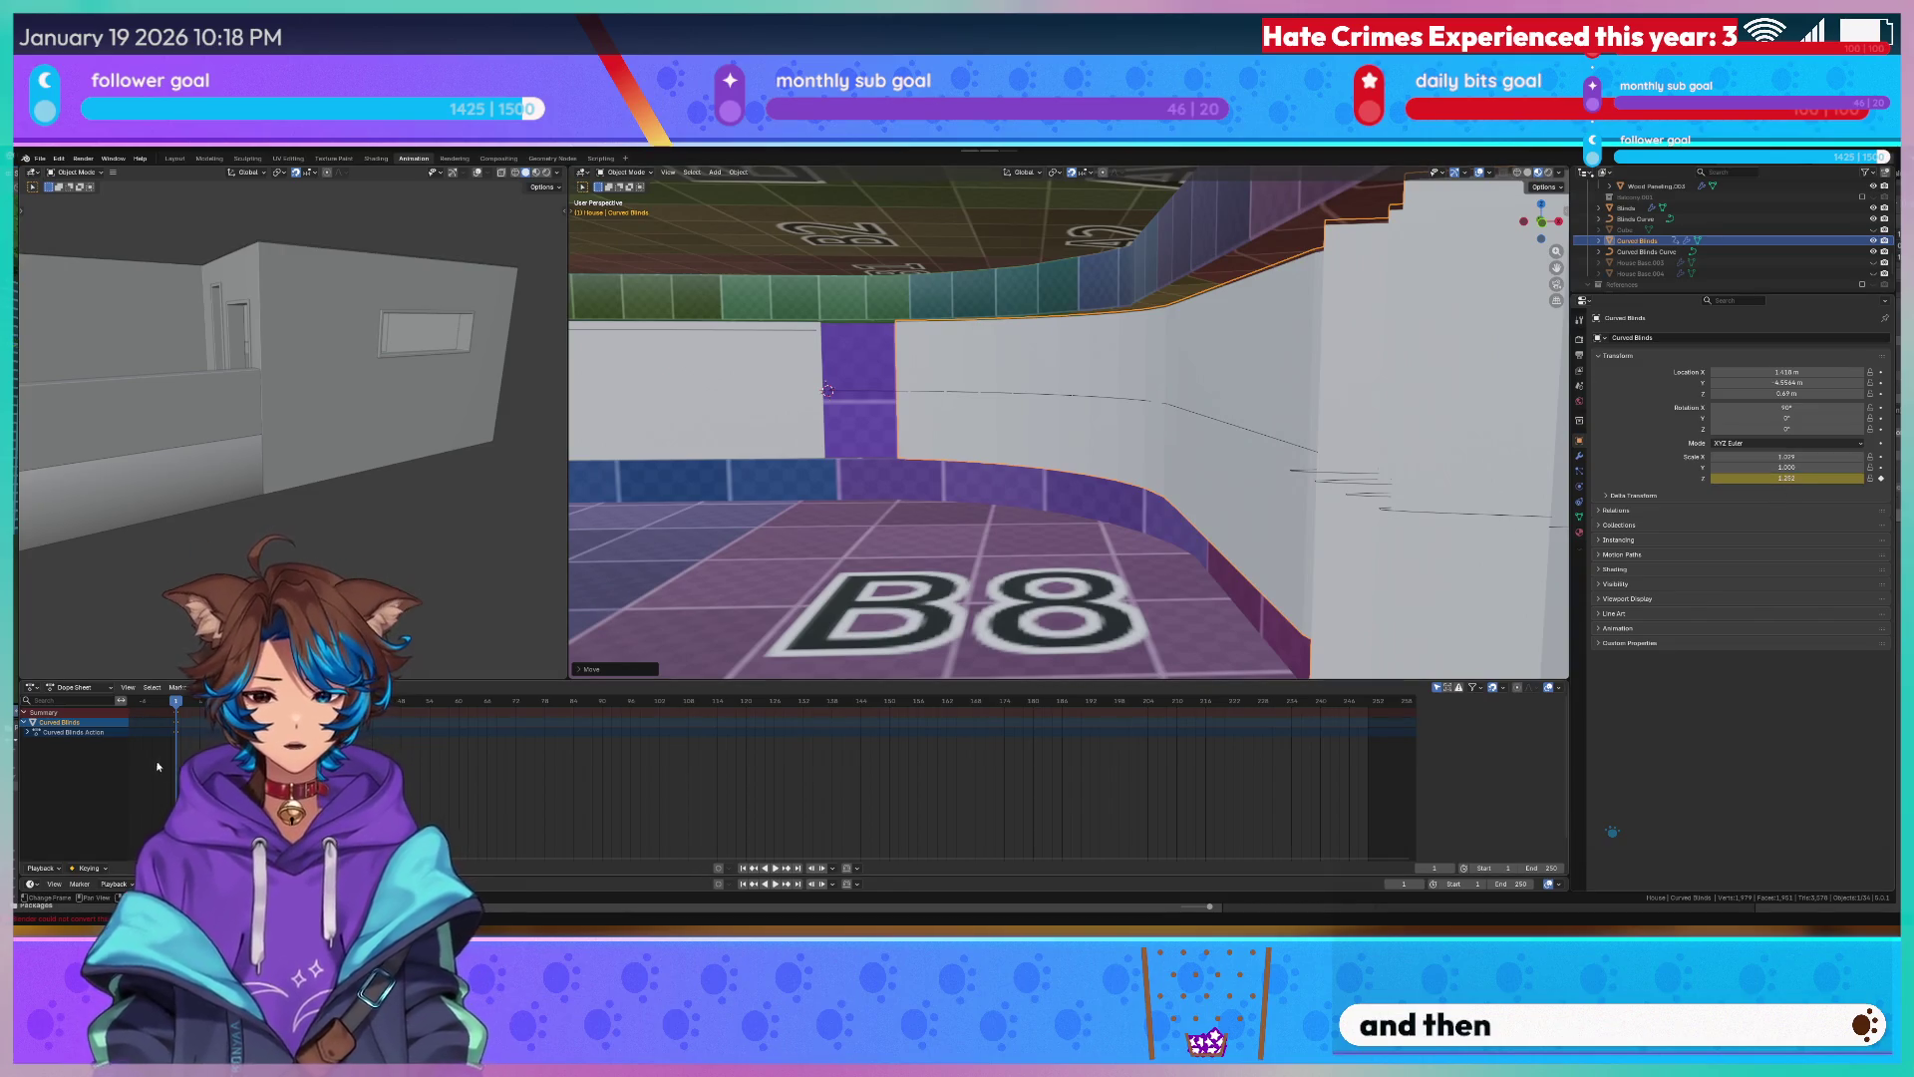
Rescale the blinds along Z by 1.5 and play back the folding animation.
middle_click_drag(538, 747, 179, 752)
key("Home")
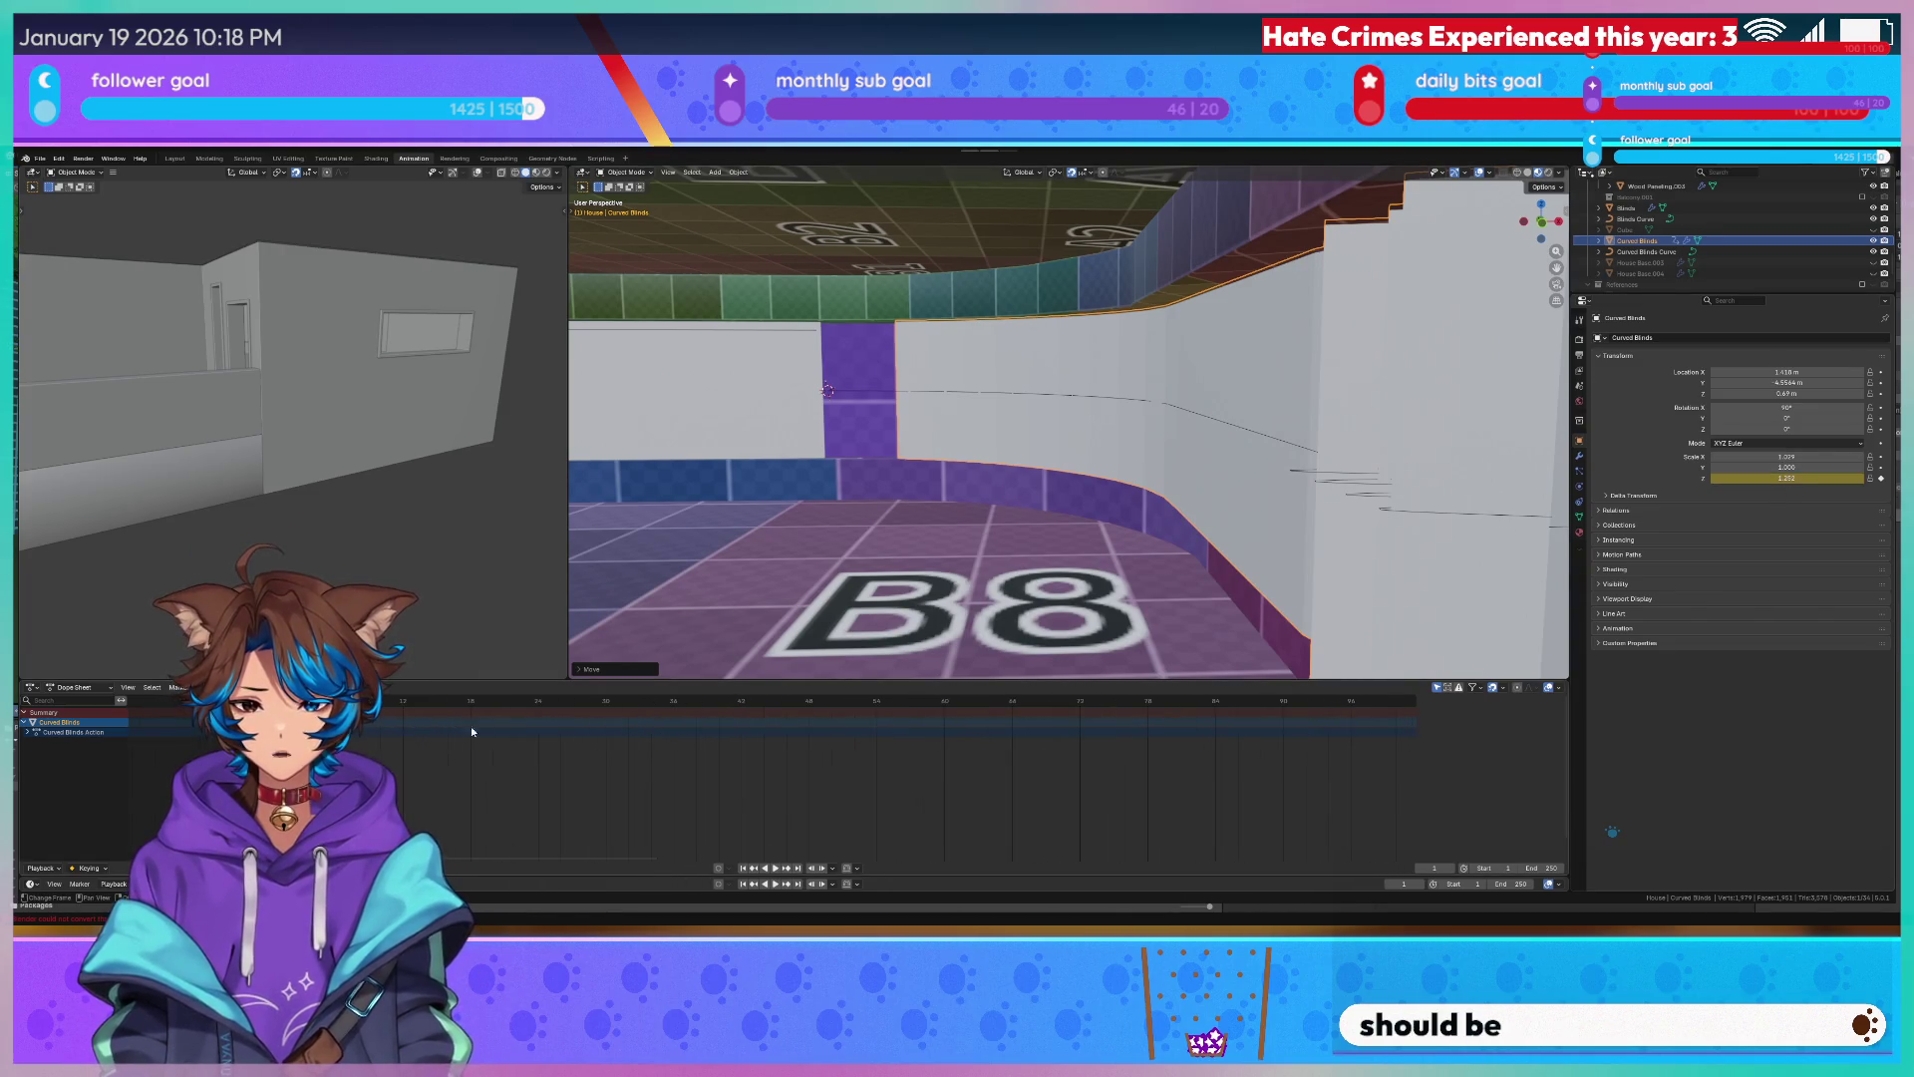
key("s")
key("z")
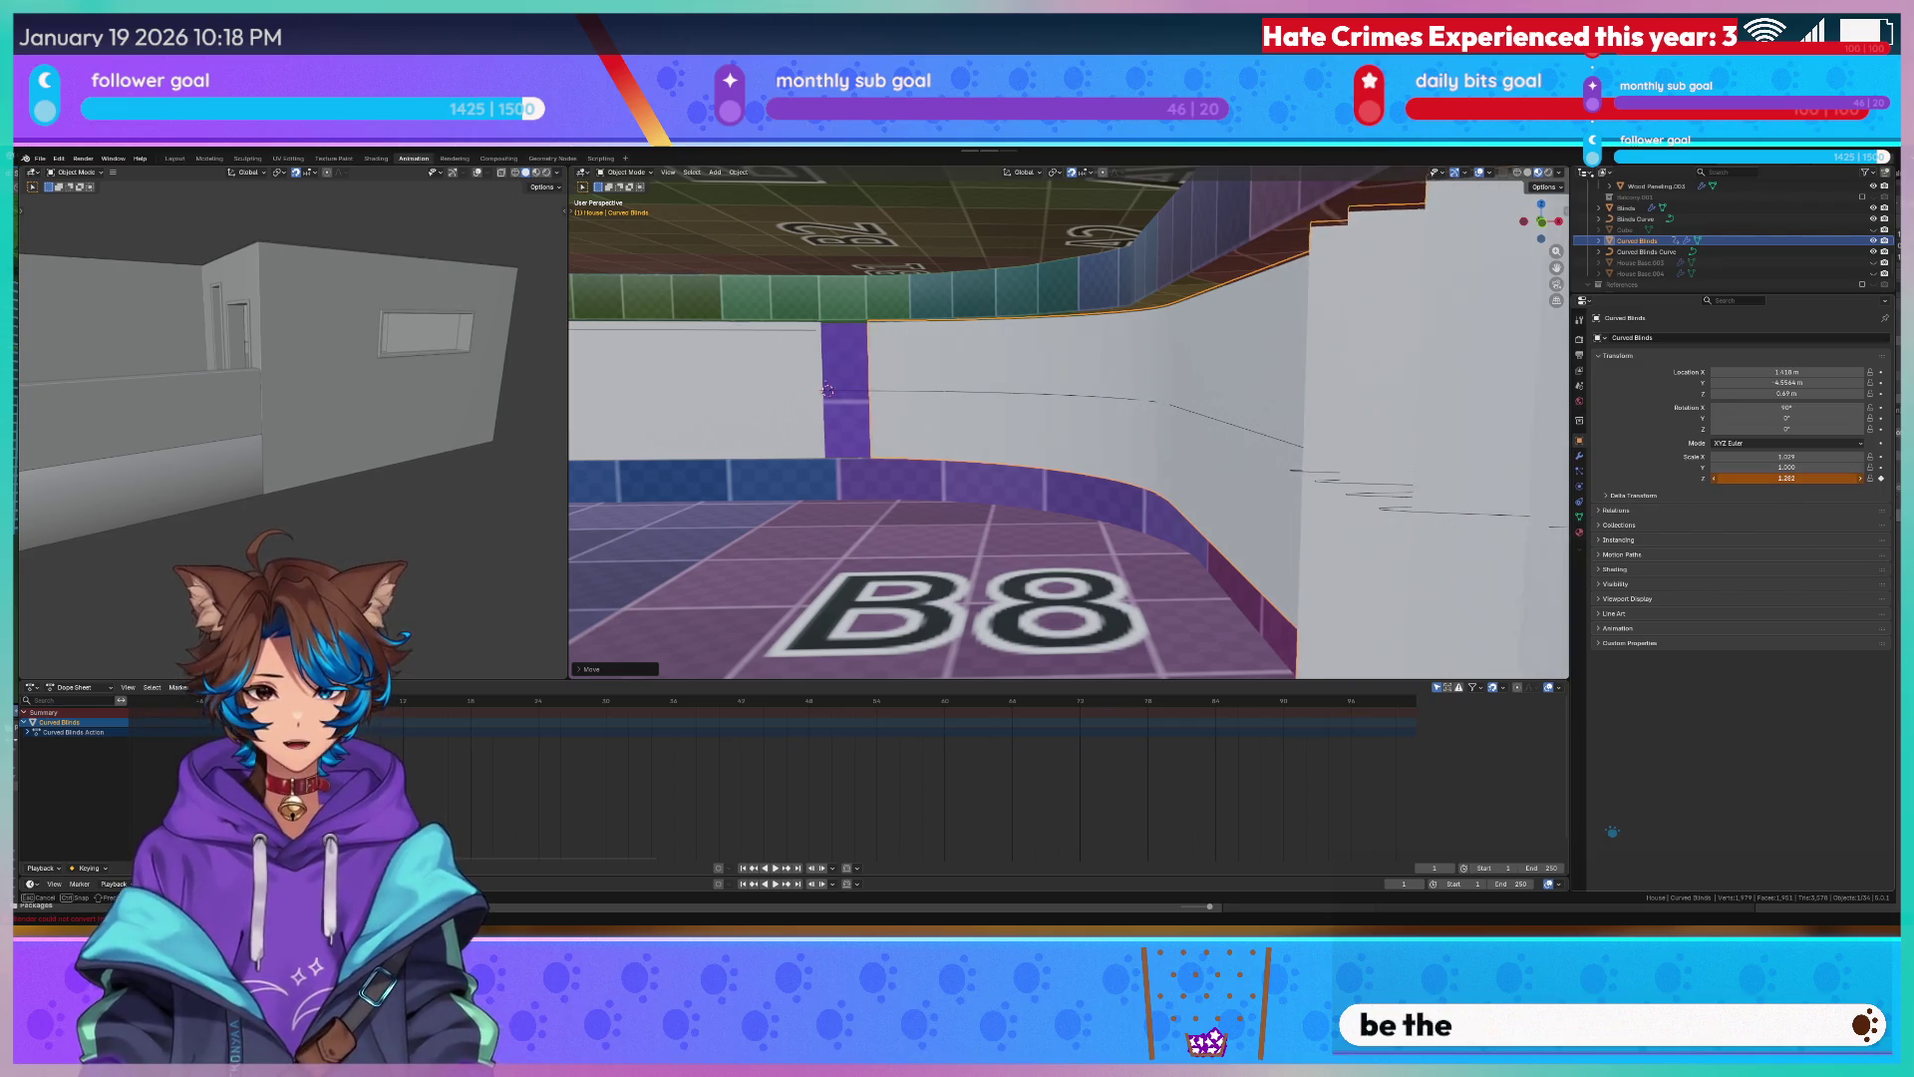
type("1")
key("BackSpace")
type(".5")
key("BackSpace")
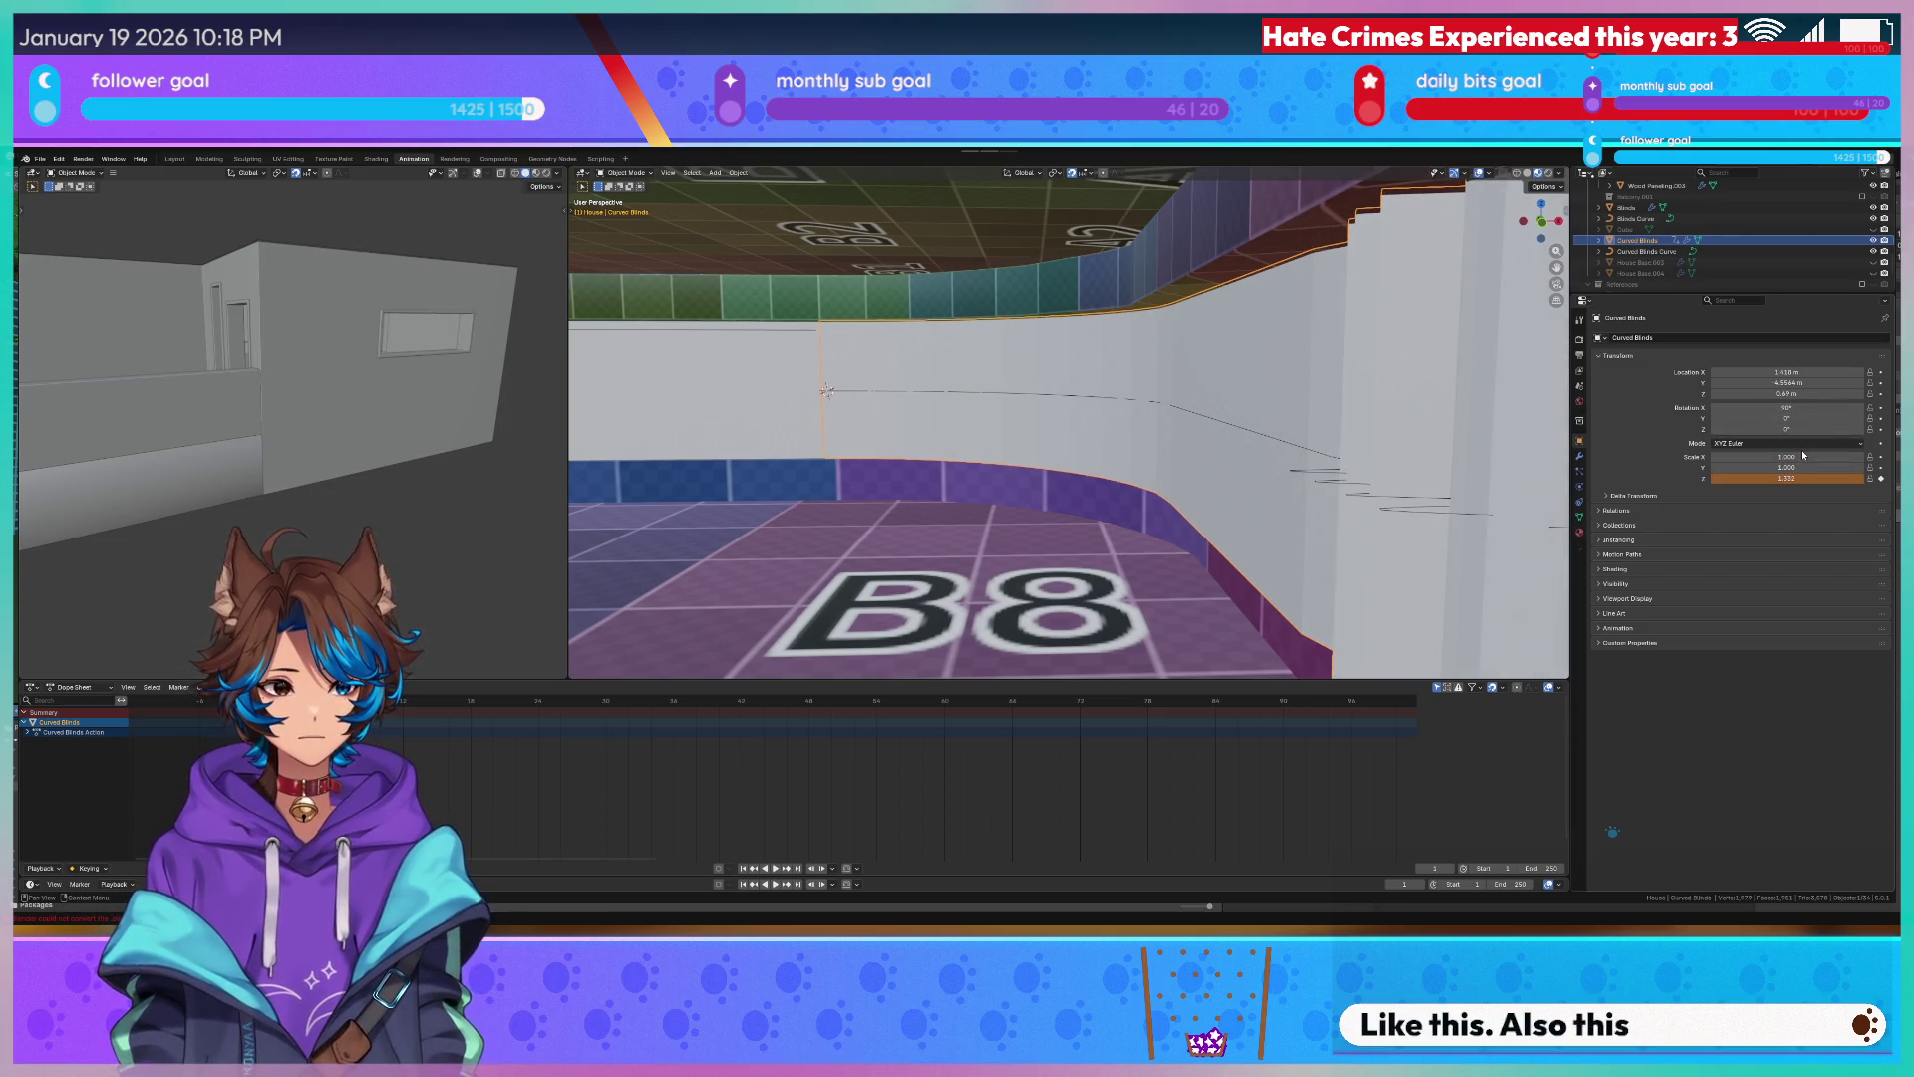
mouse_move(1048, 449)
middle_mouse_down()
mouse_move(891, 469)
mouse_move(1115, 472)
middle_mouse_up()
key("space")
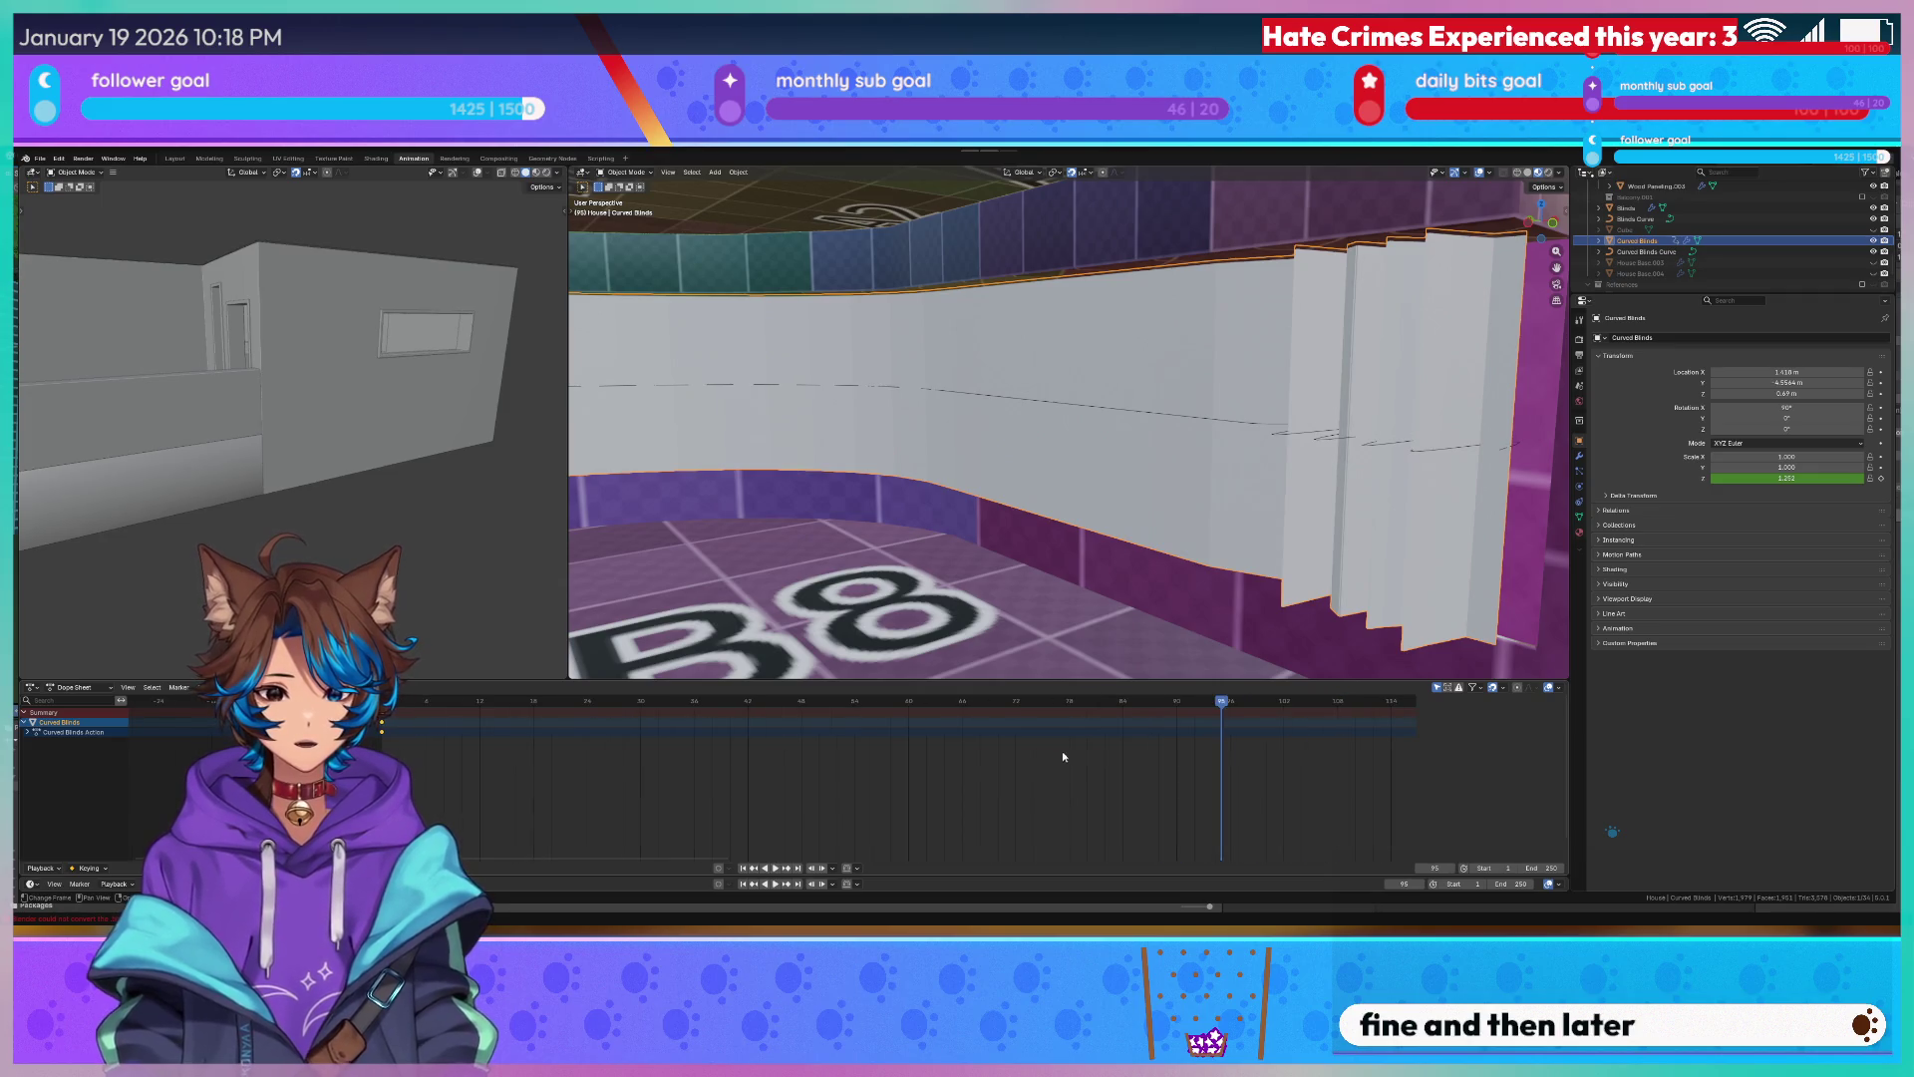
scroll(957, 738, "down", 3)
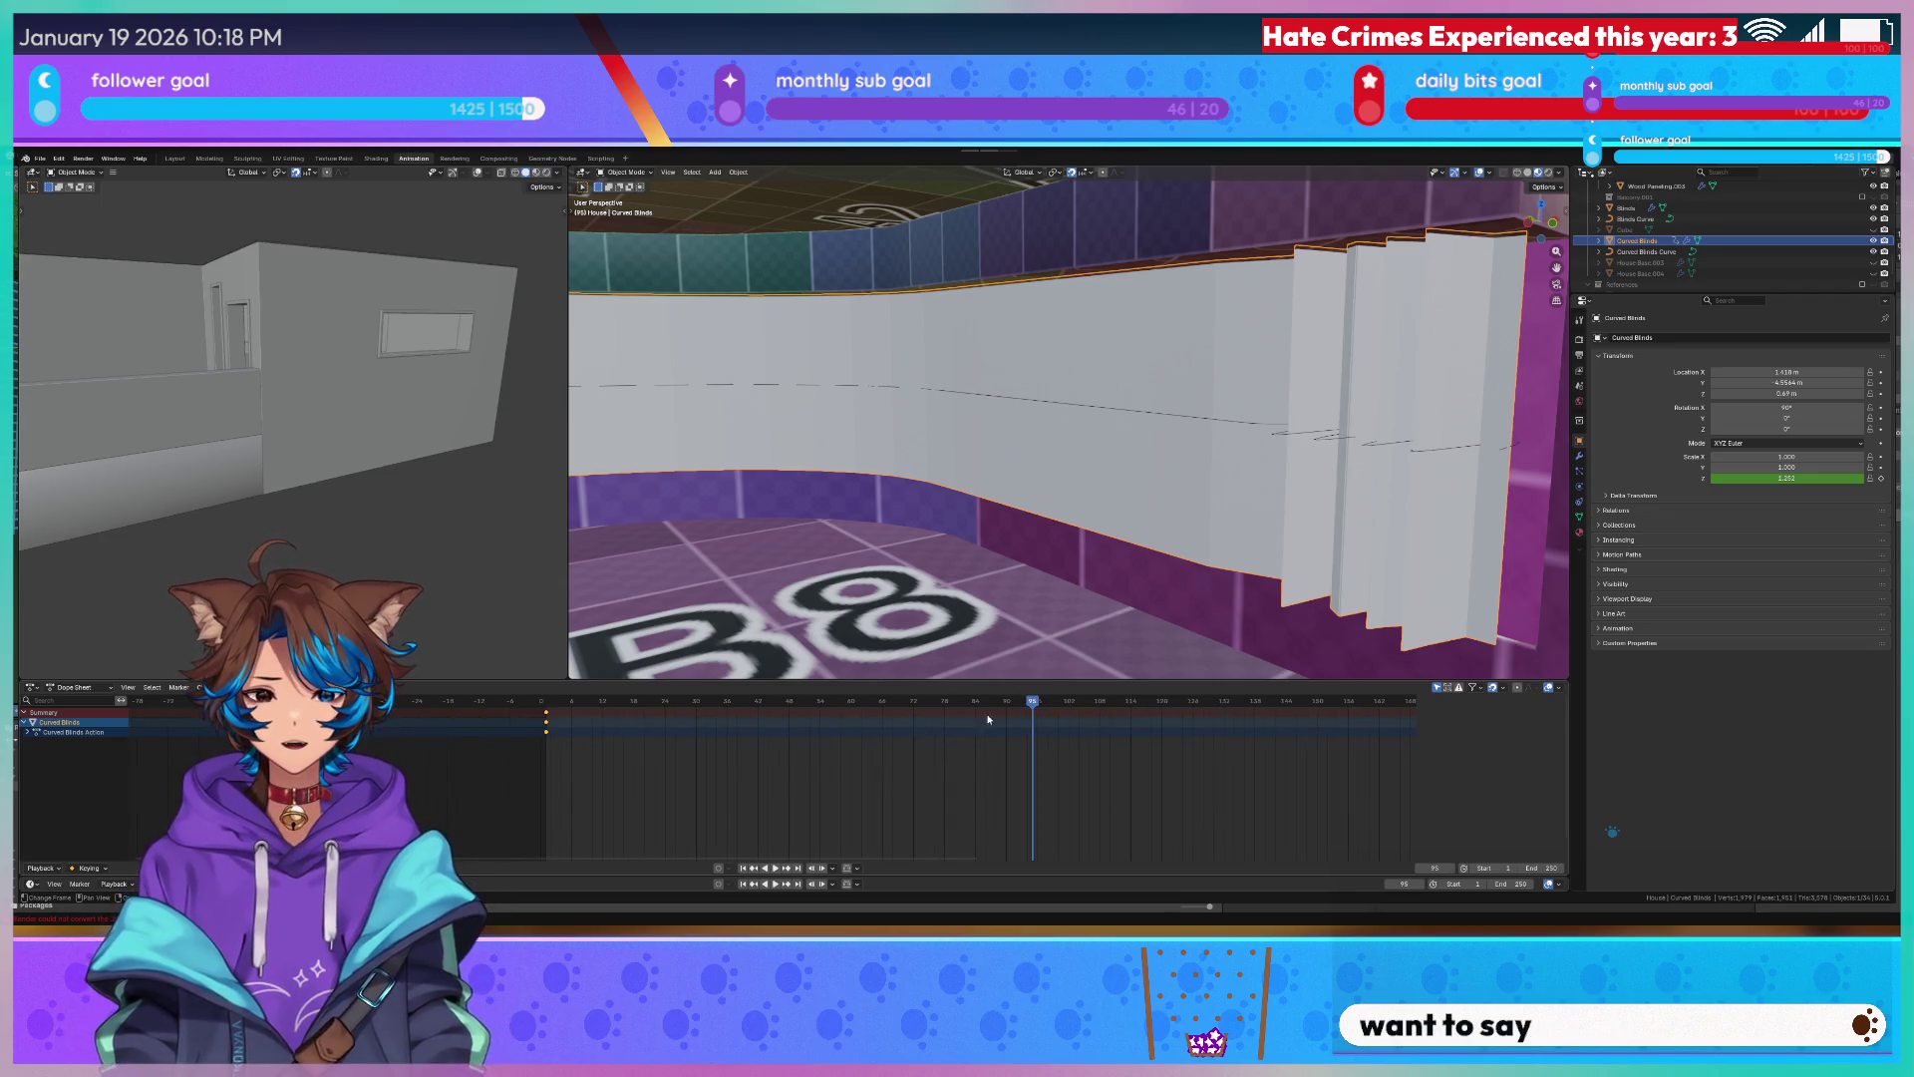
scroll(987, 719, "down", 1)
At a later frame squeeze the blinds toward the right end, undoing an accidental delete.
left_click_drag(1017, 702, 1023, 706)
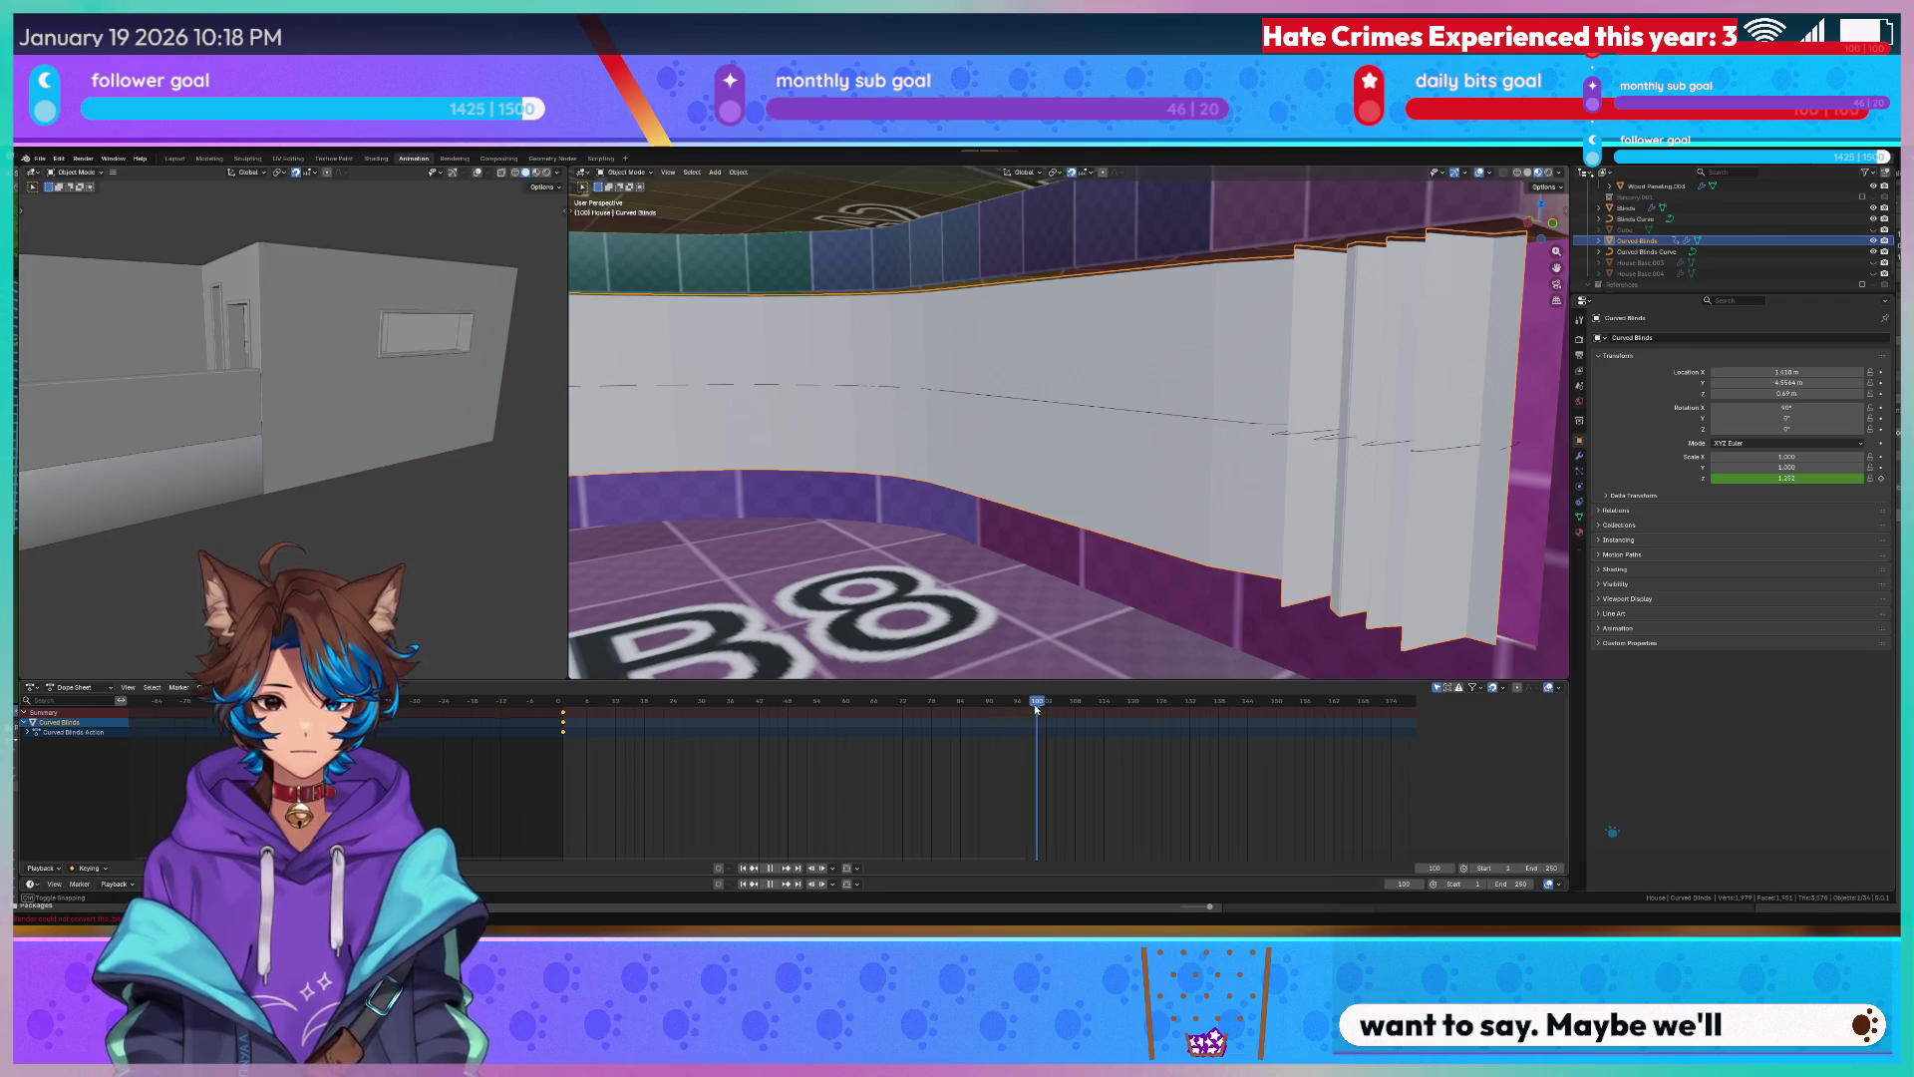
mouse_move(1788, 476)
left_mouse_down()
mouse_move(1735, 477)
mouse_move(1780, 477)
left_mouse_up()
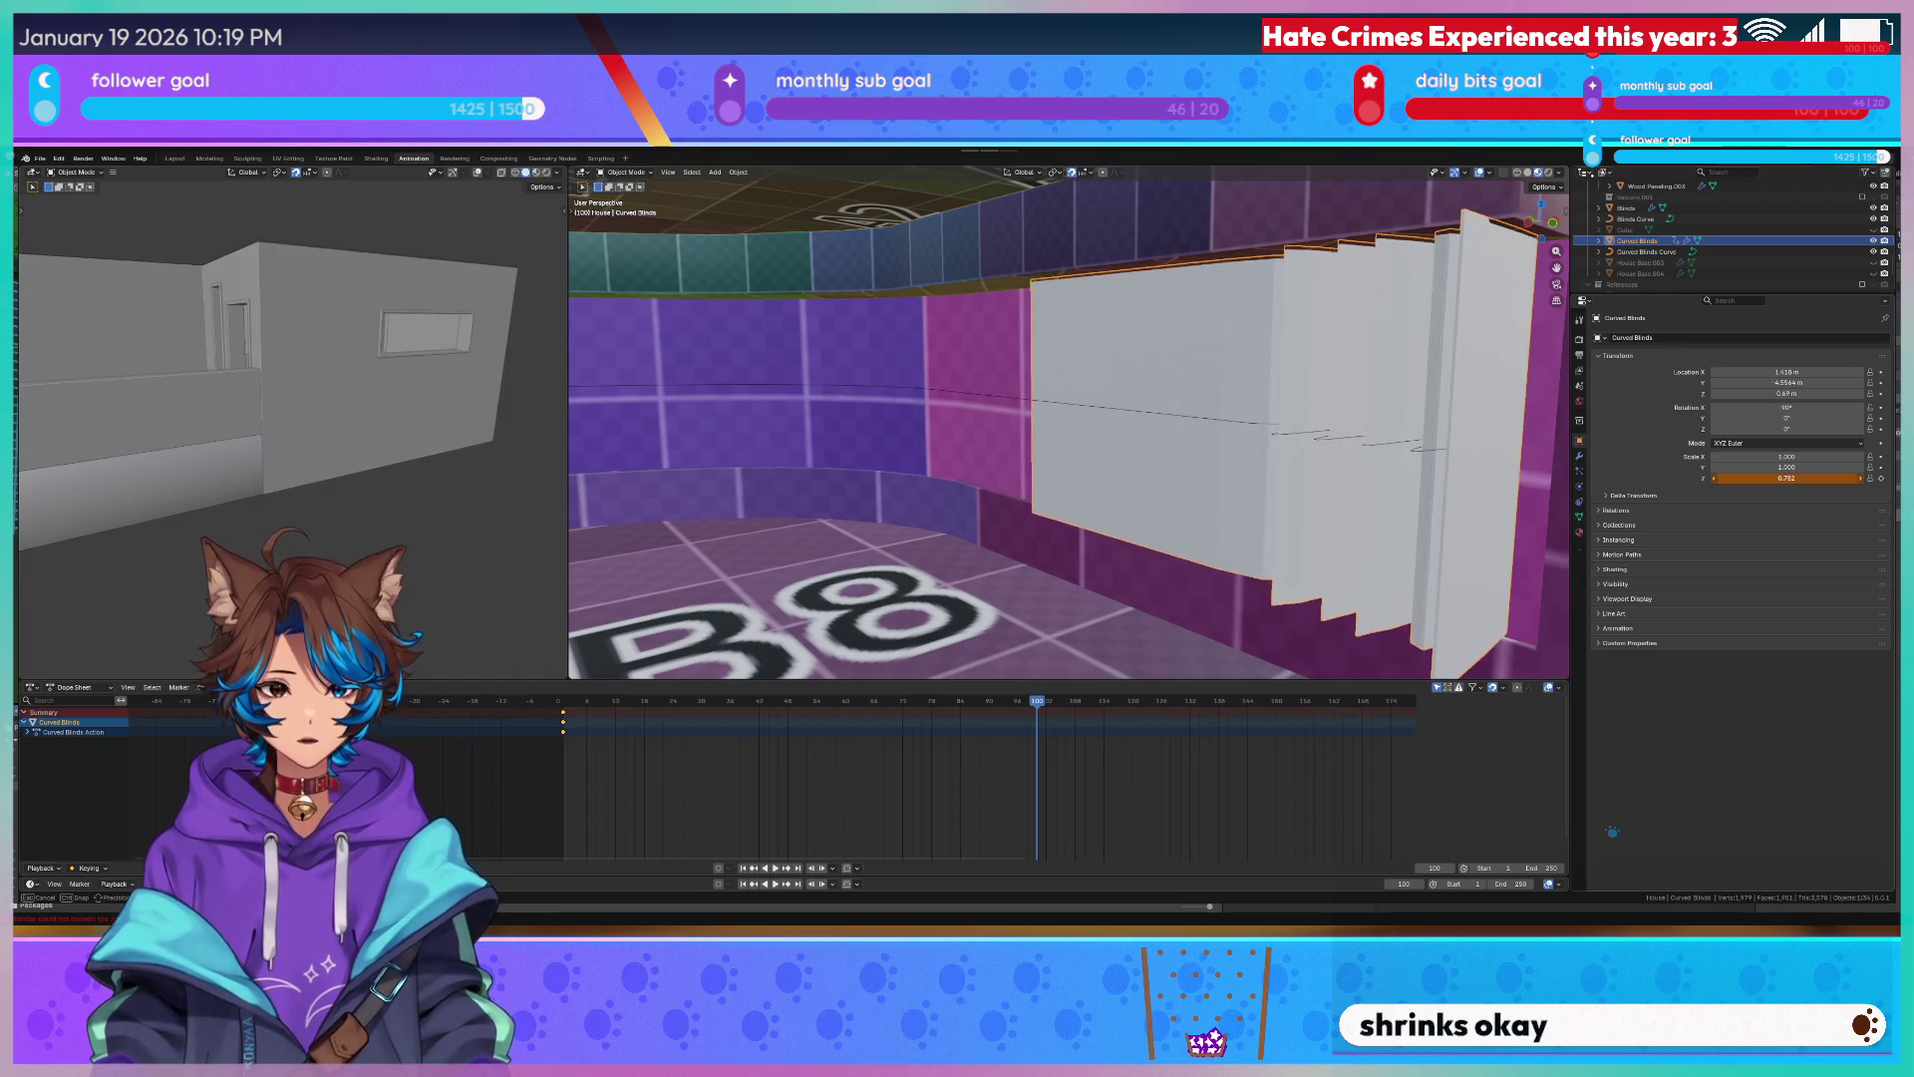
left_click_drag(1780, 477, 1720, 478)
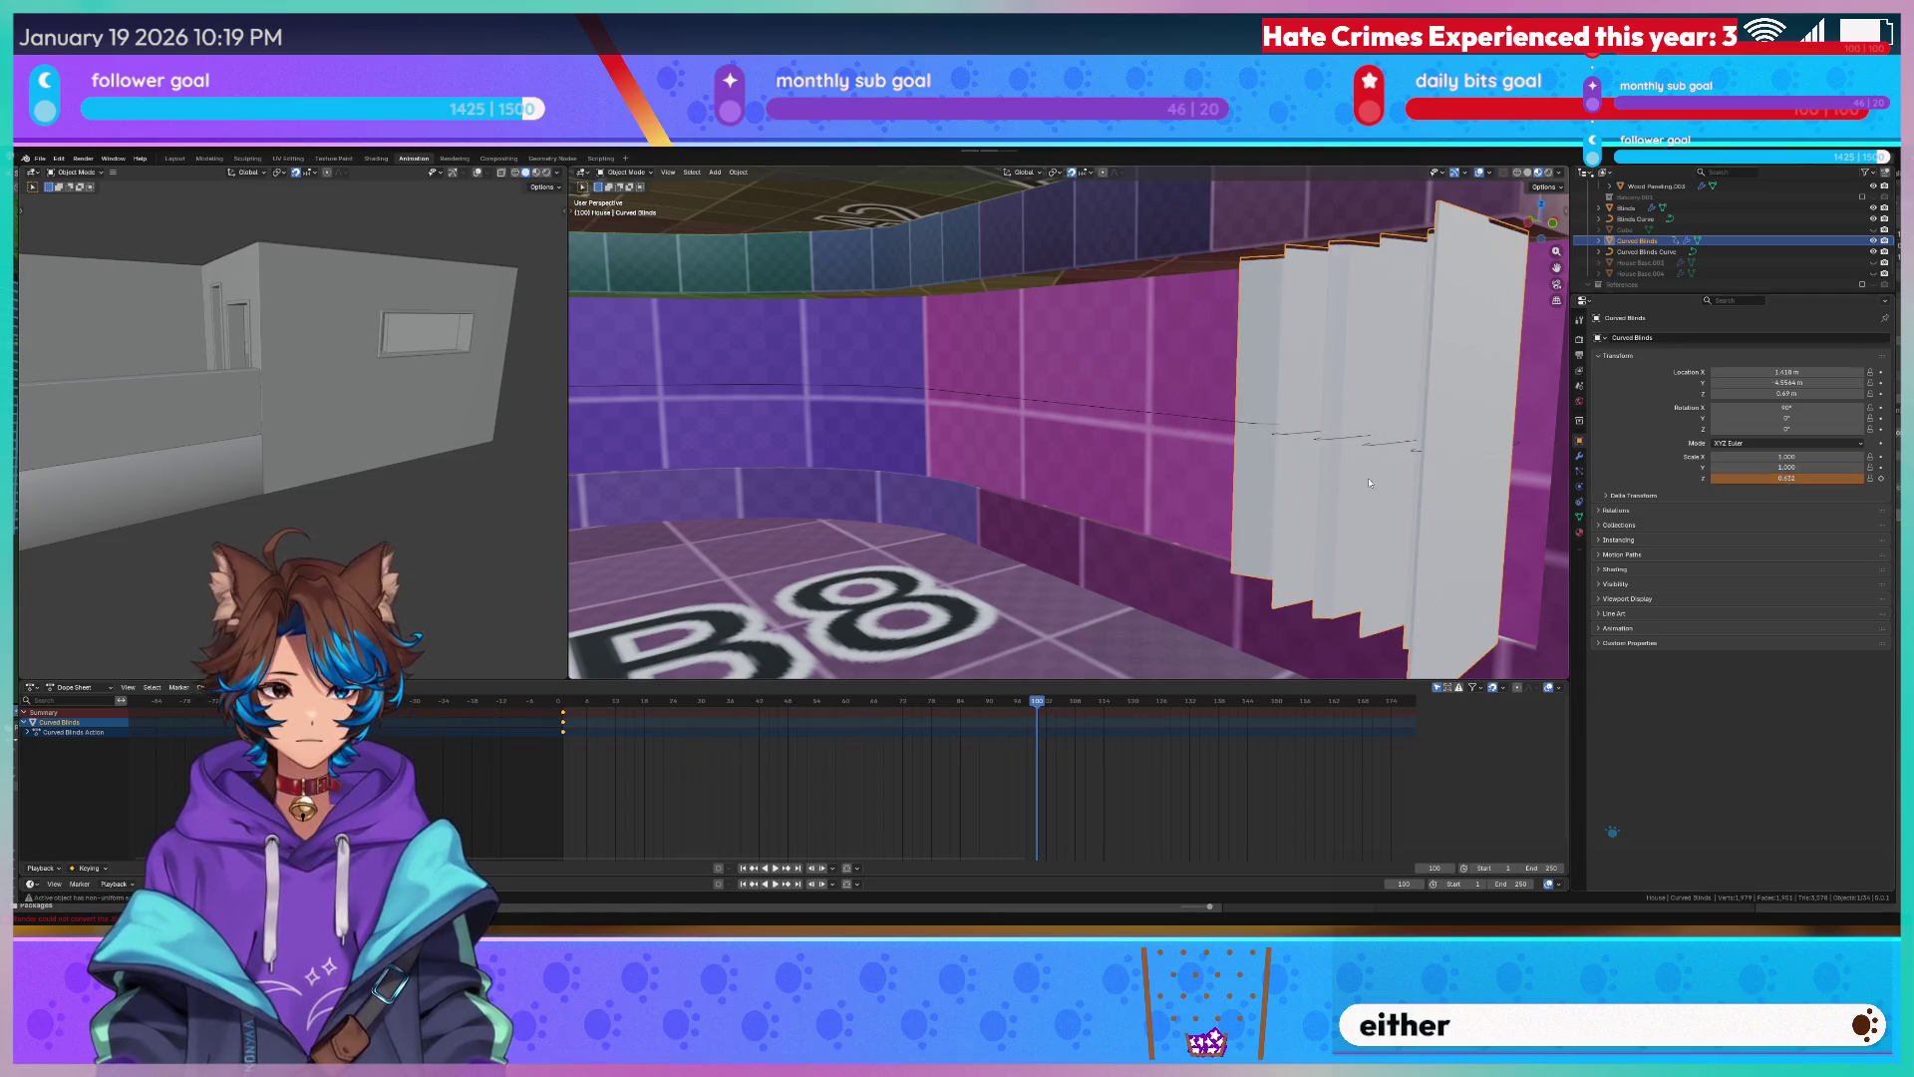
key("h")
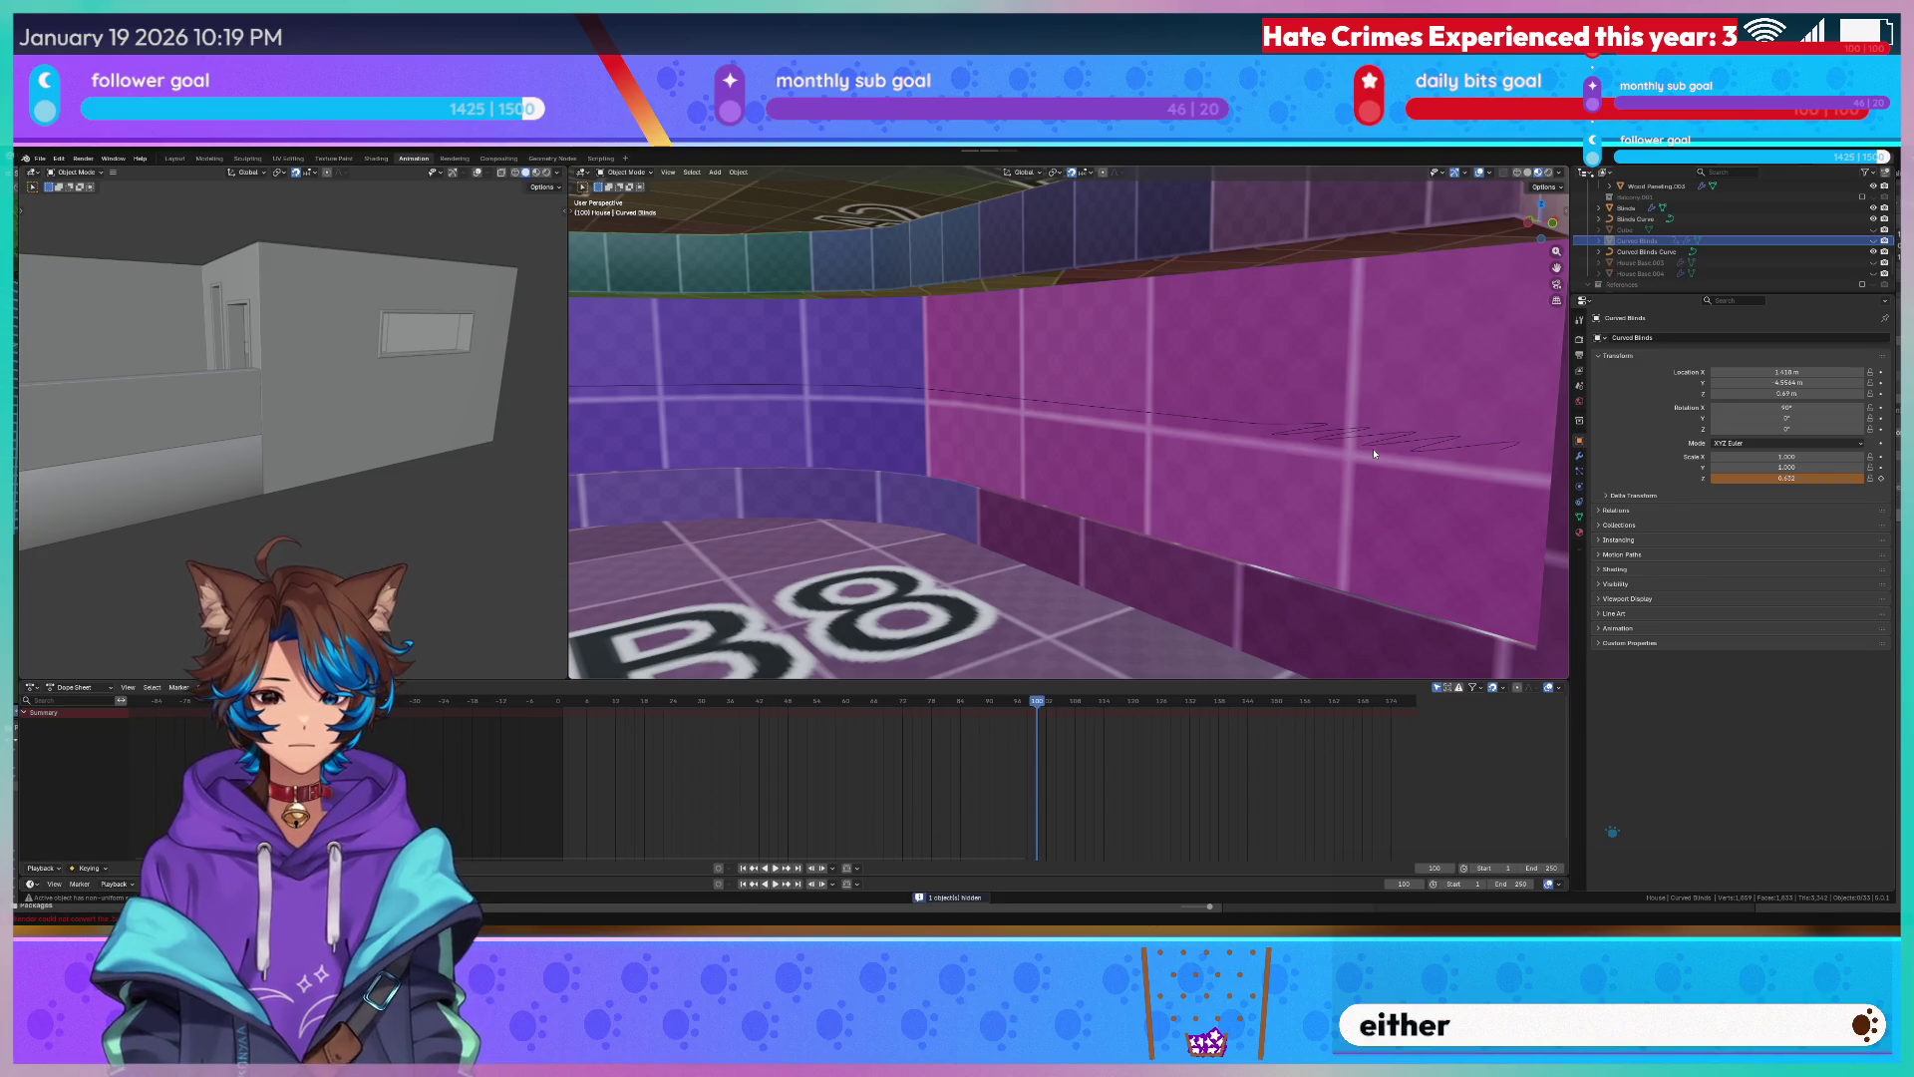
key("ctrl+z")
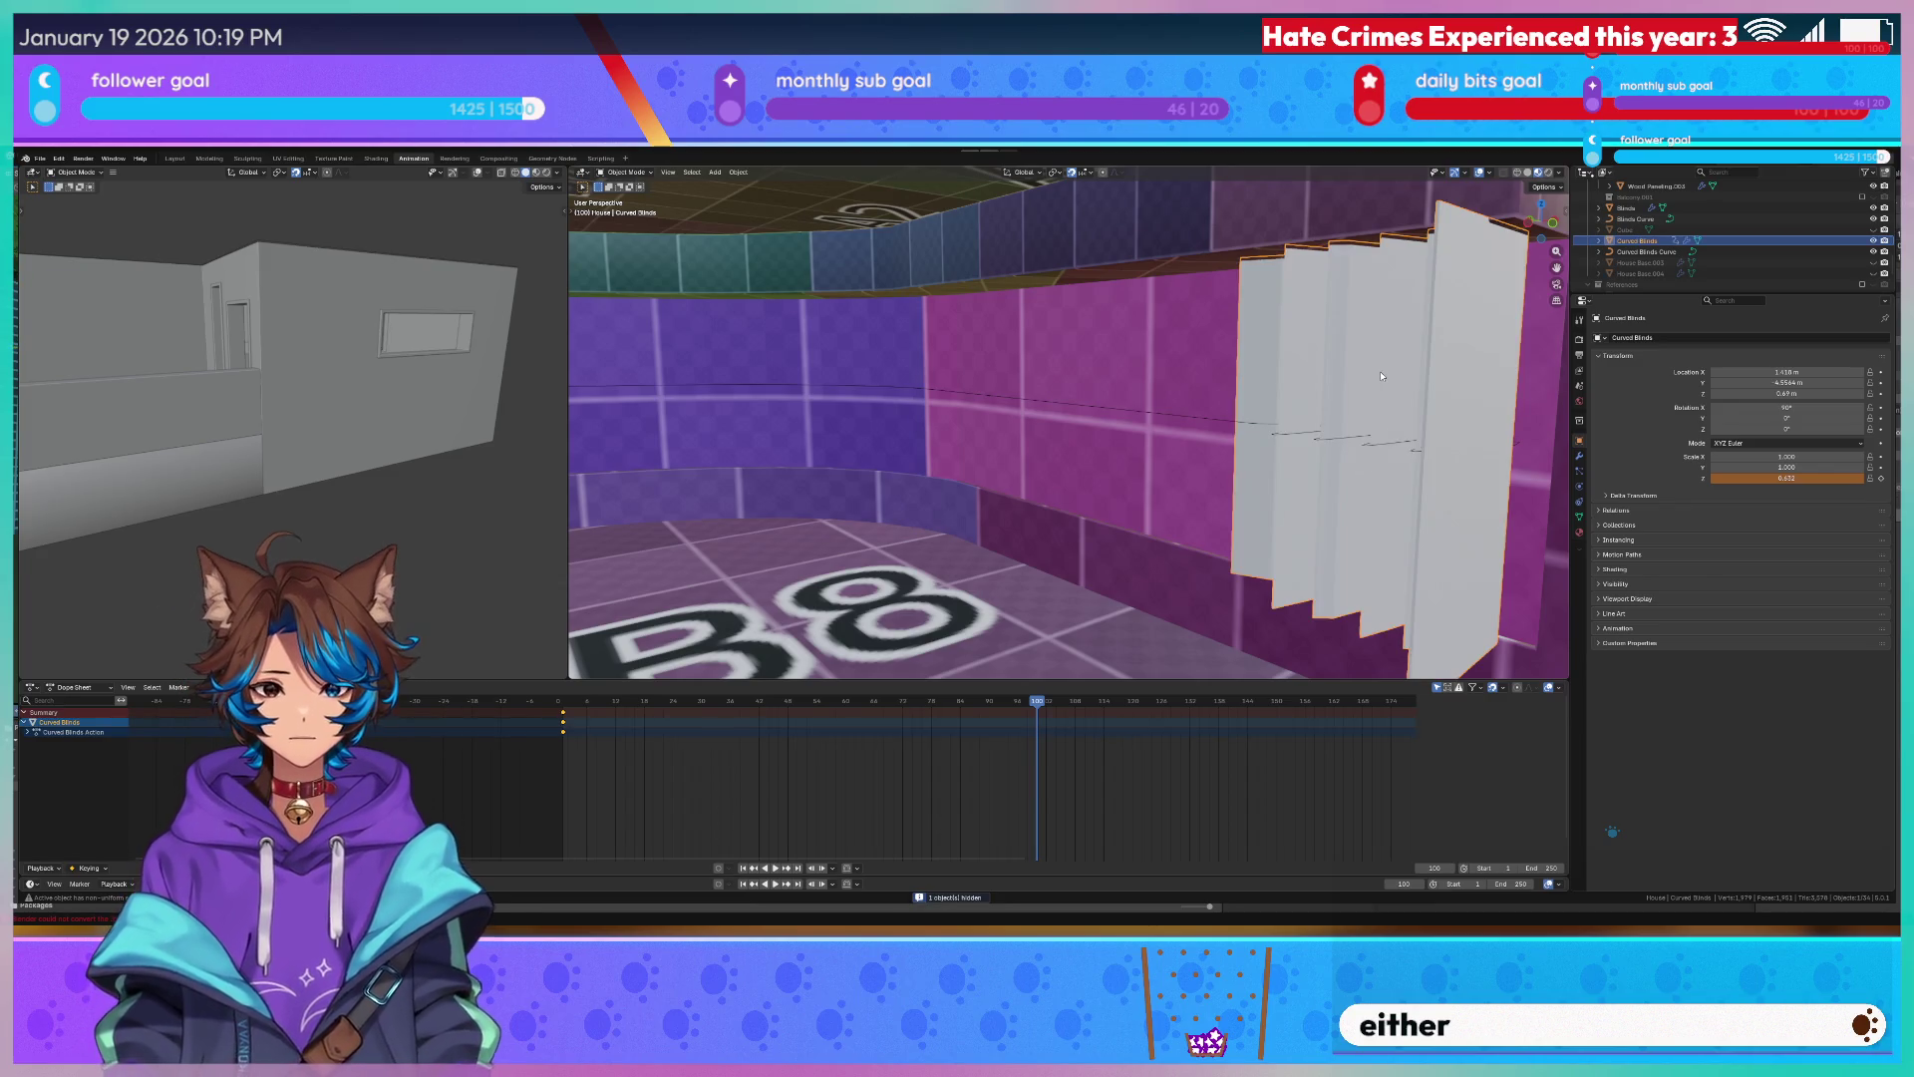
Back at frame 1, shift the open blinds along Y into place.
key("Tab")
left_click_drag(577, 707, 565, 708)
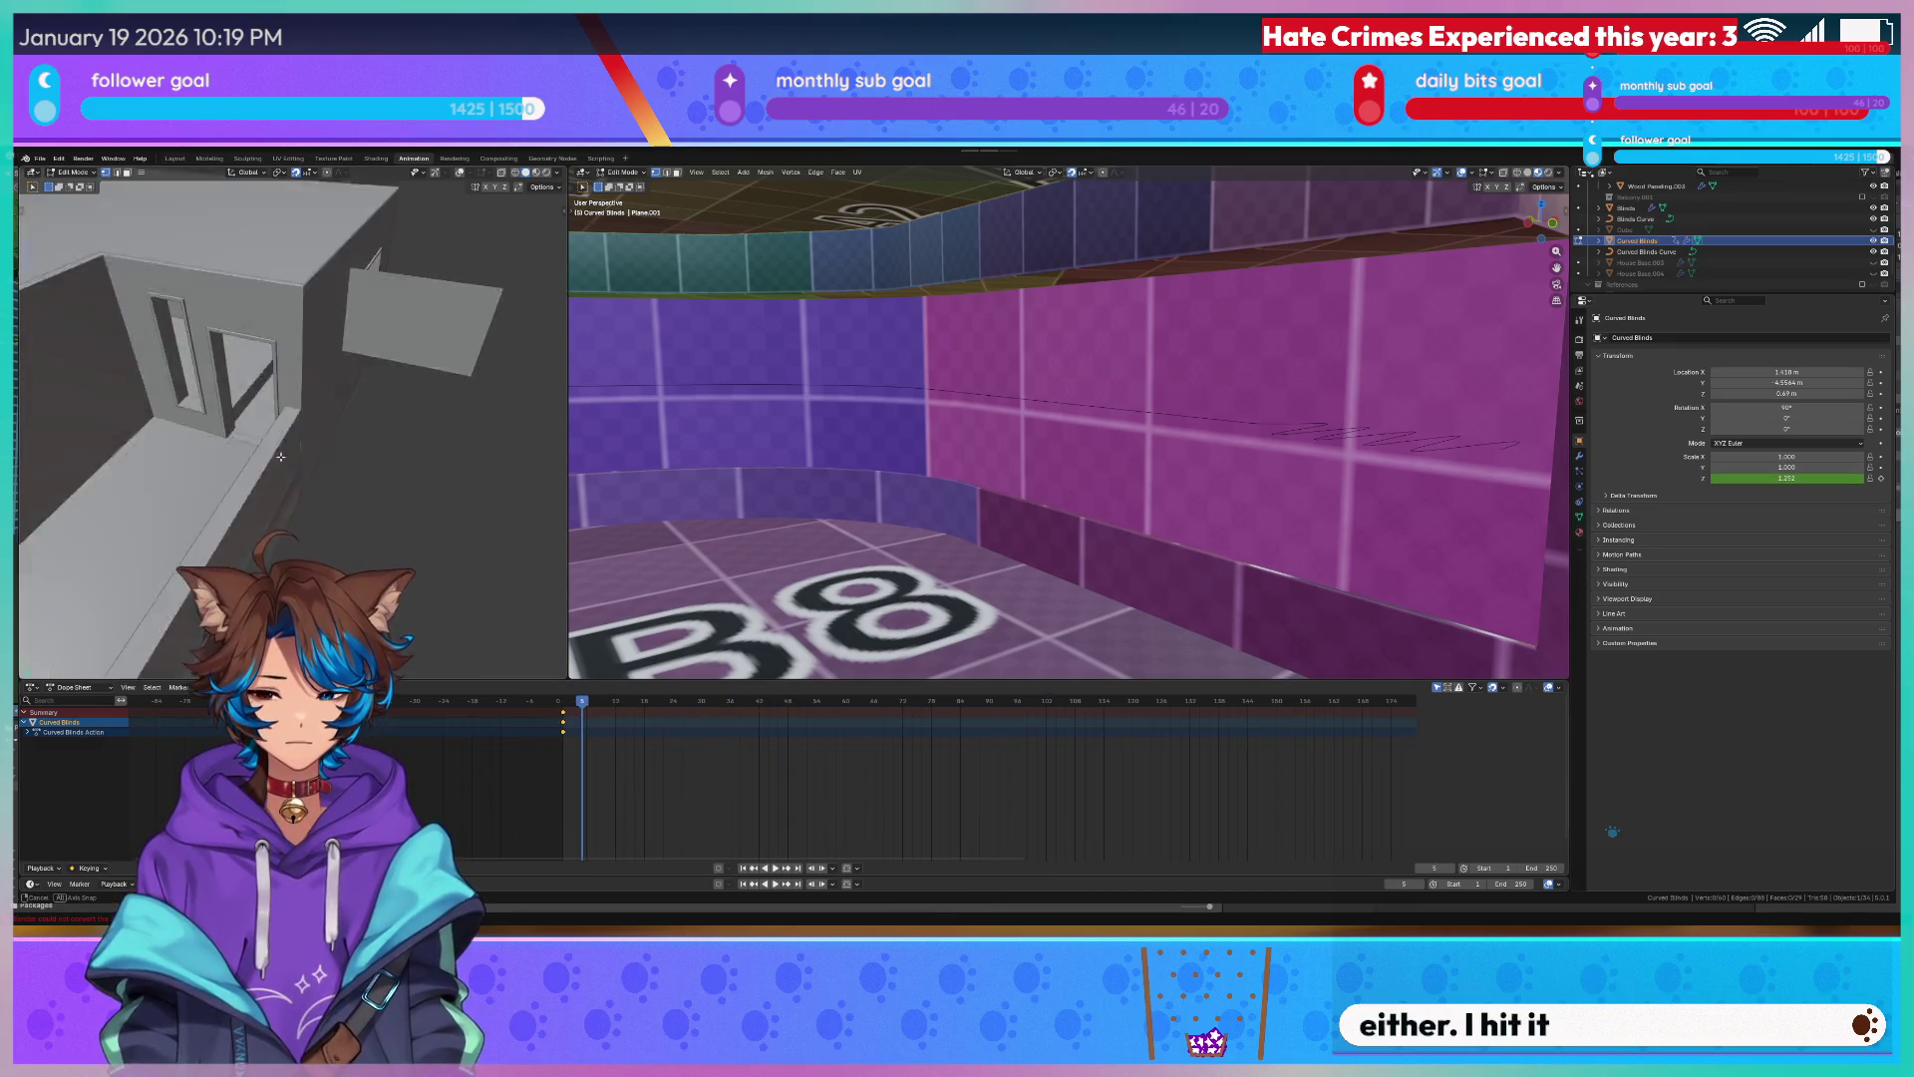
key("Tab")
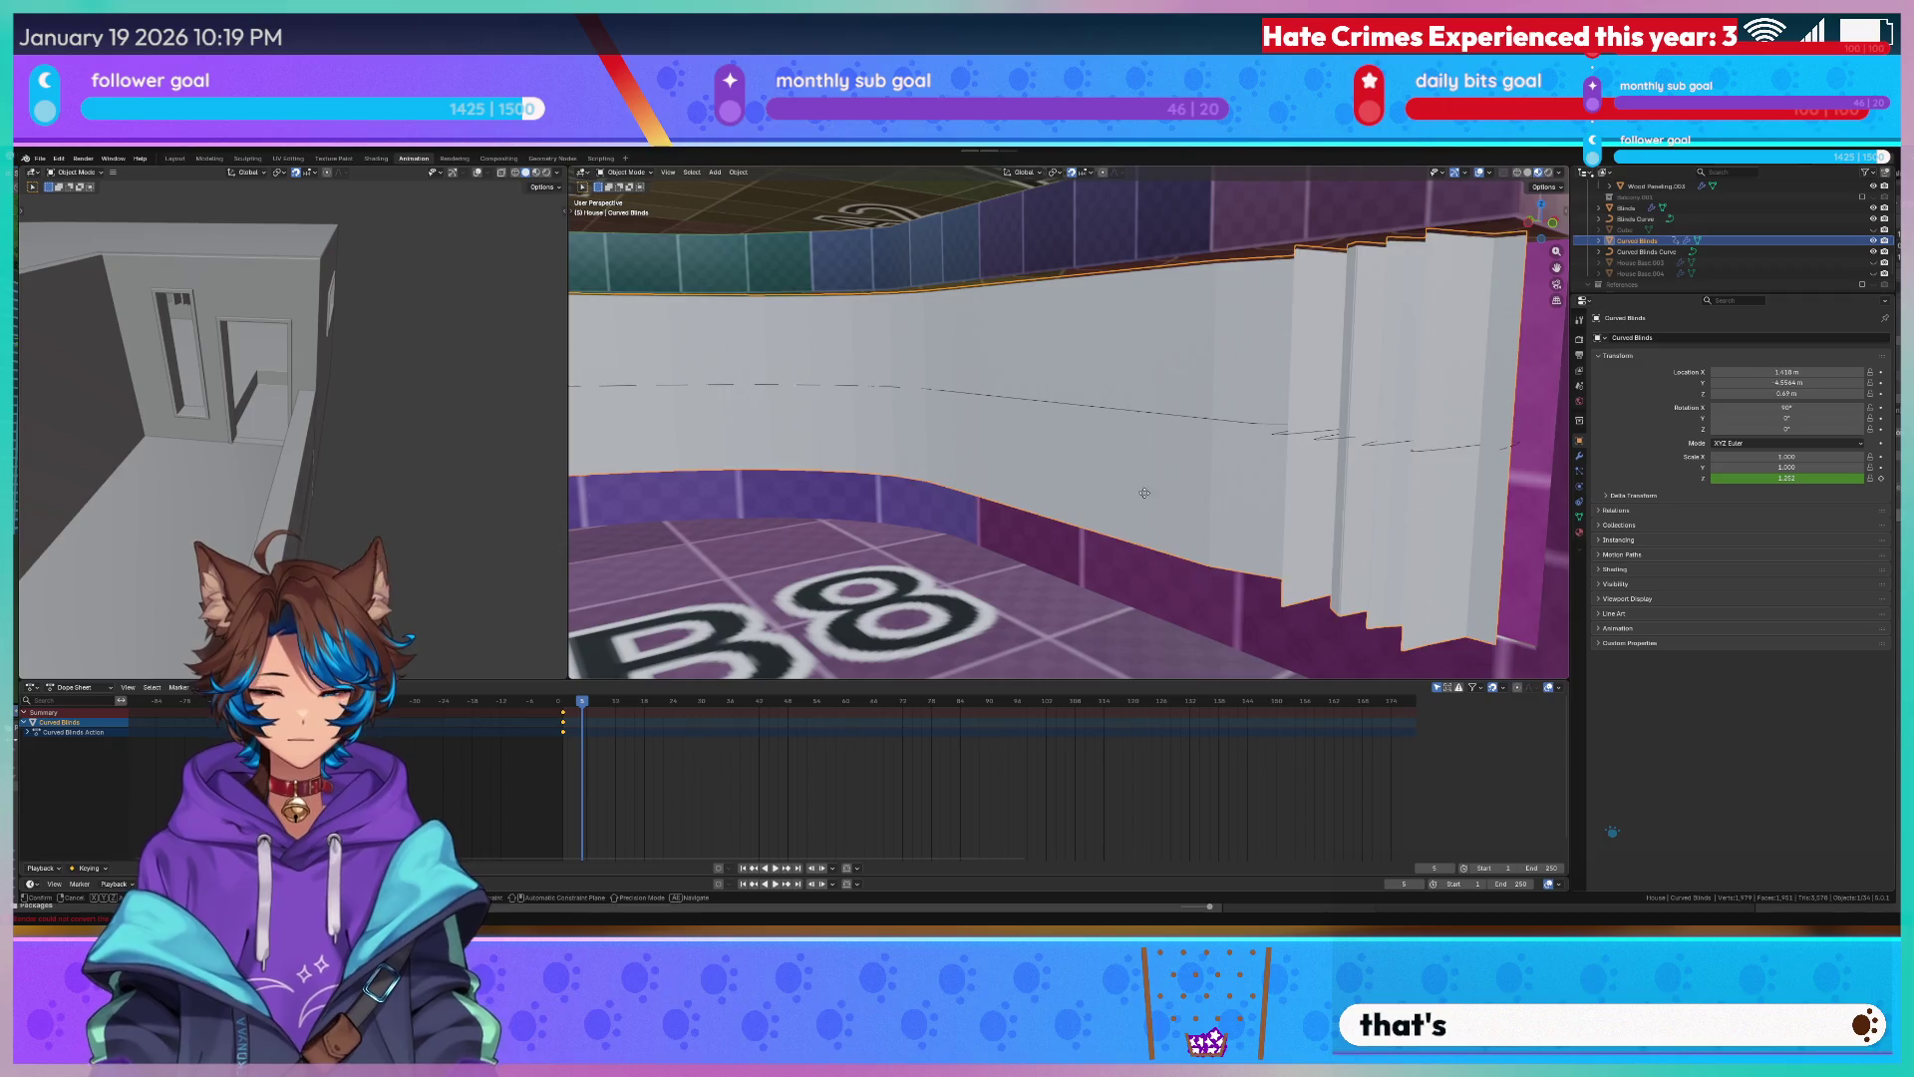
key("g")
key("y")
left_click(1043, 479)
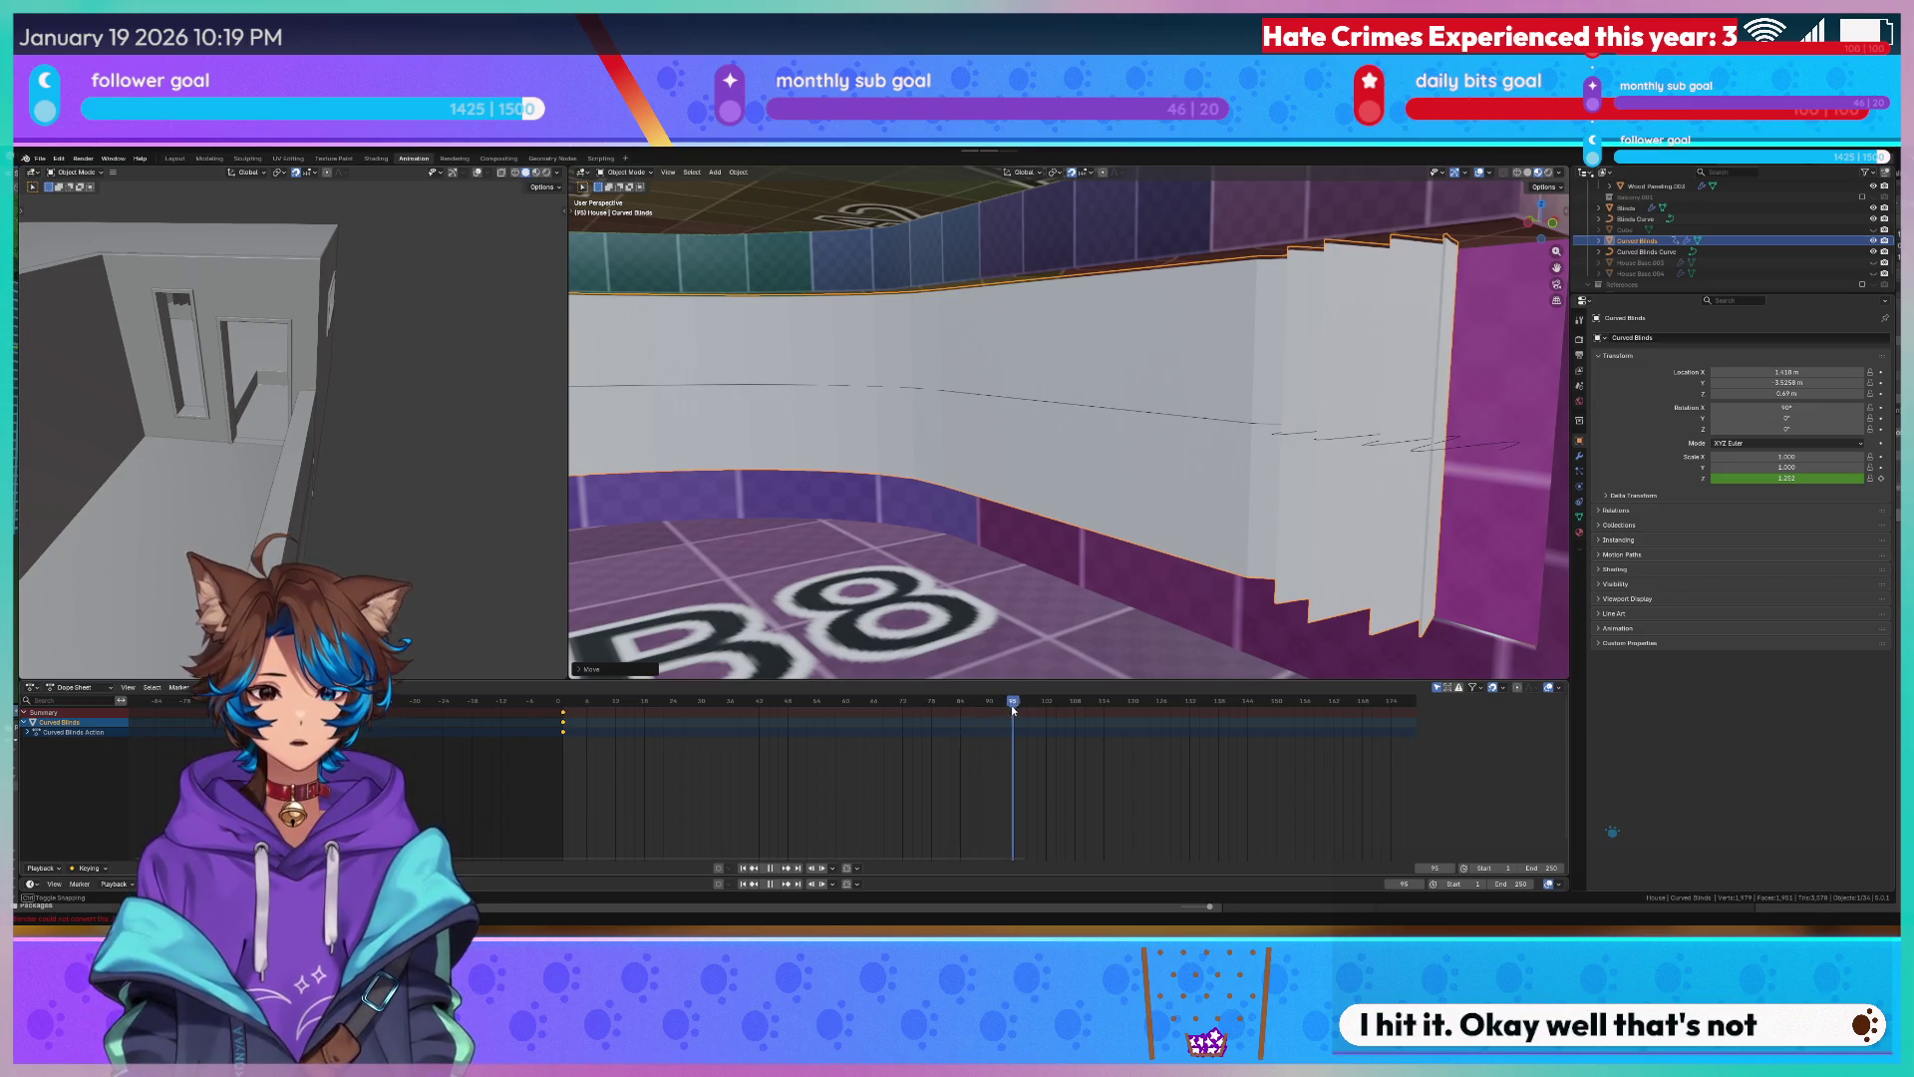
Rescale the closed folds at the later frame, then scrub from the start to watch the blinds gather.
left_click_drag(1019, 706, 1029, 705)
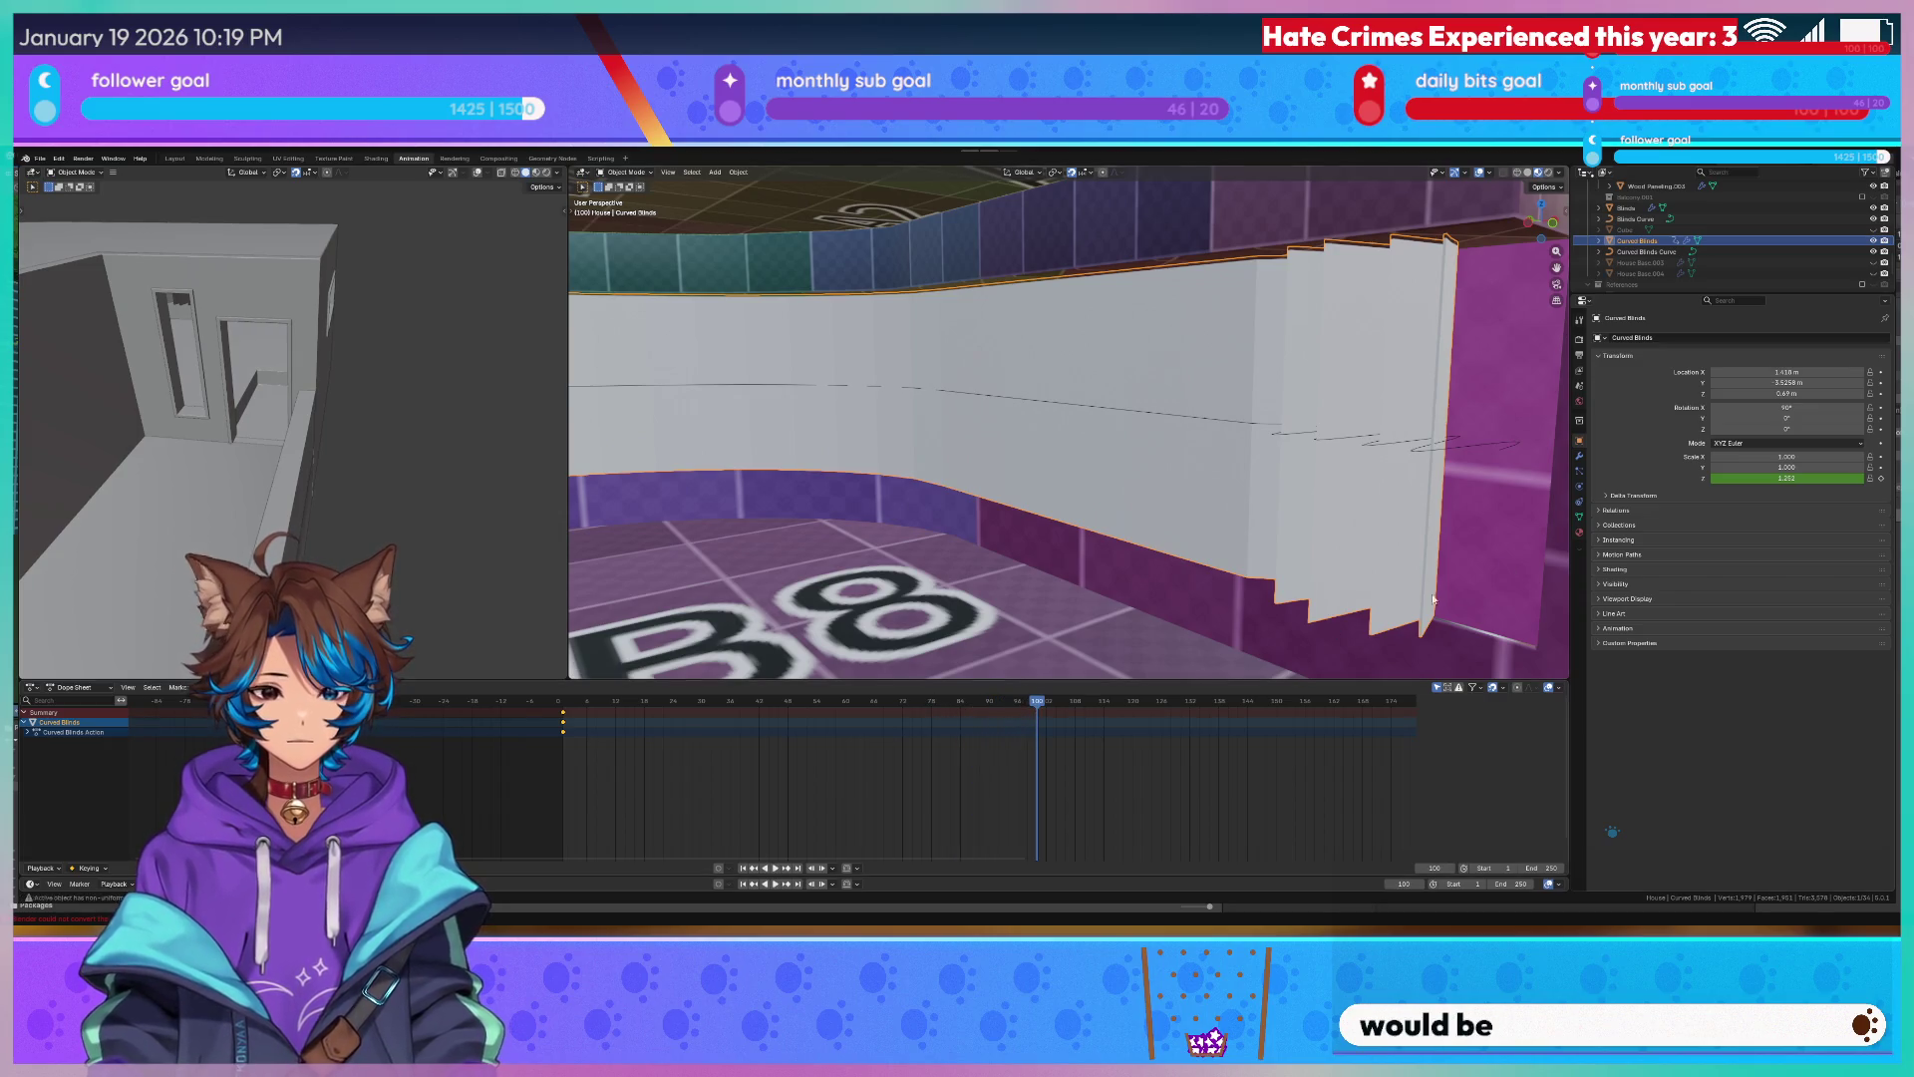
mouse_move(1791, 477)
left_mouse_down()
mouse_move(1817, 477)
mouse_move(1757, 478)
left_mouse_up()
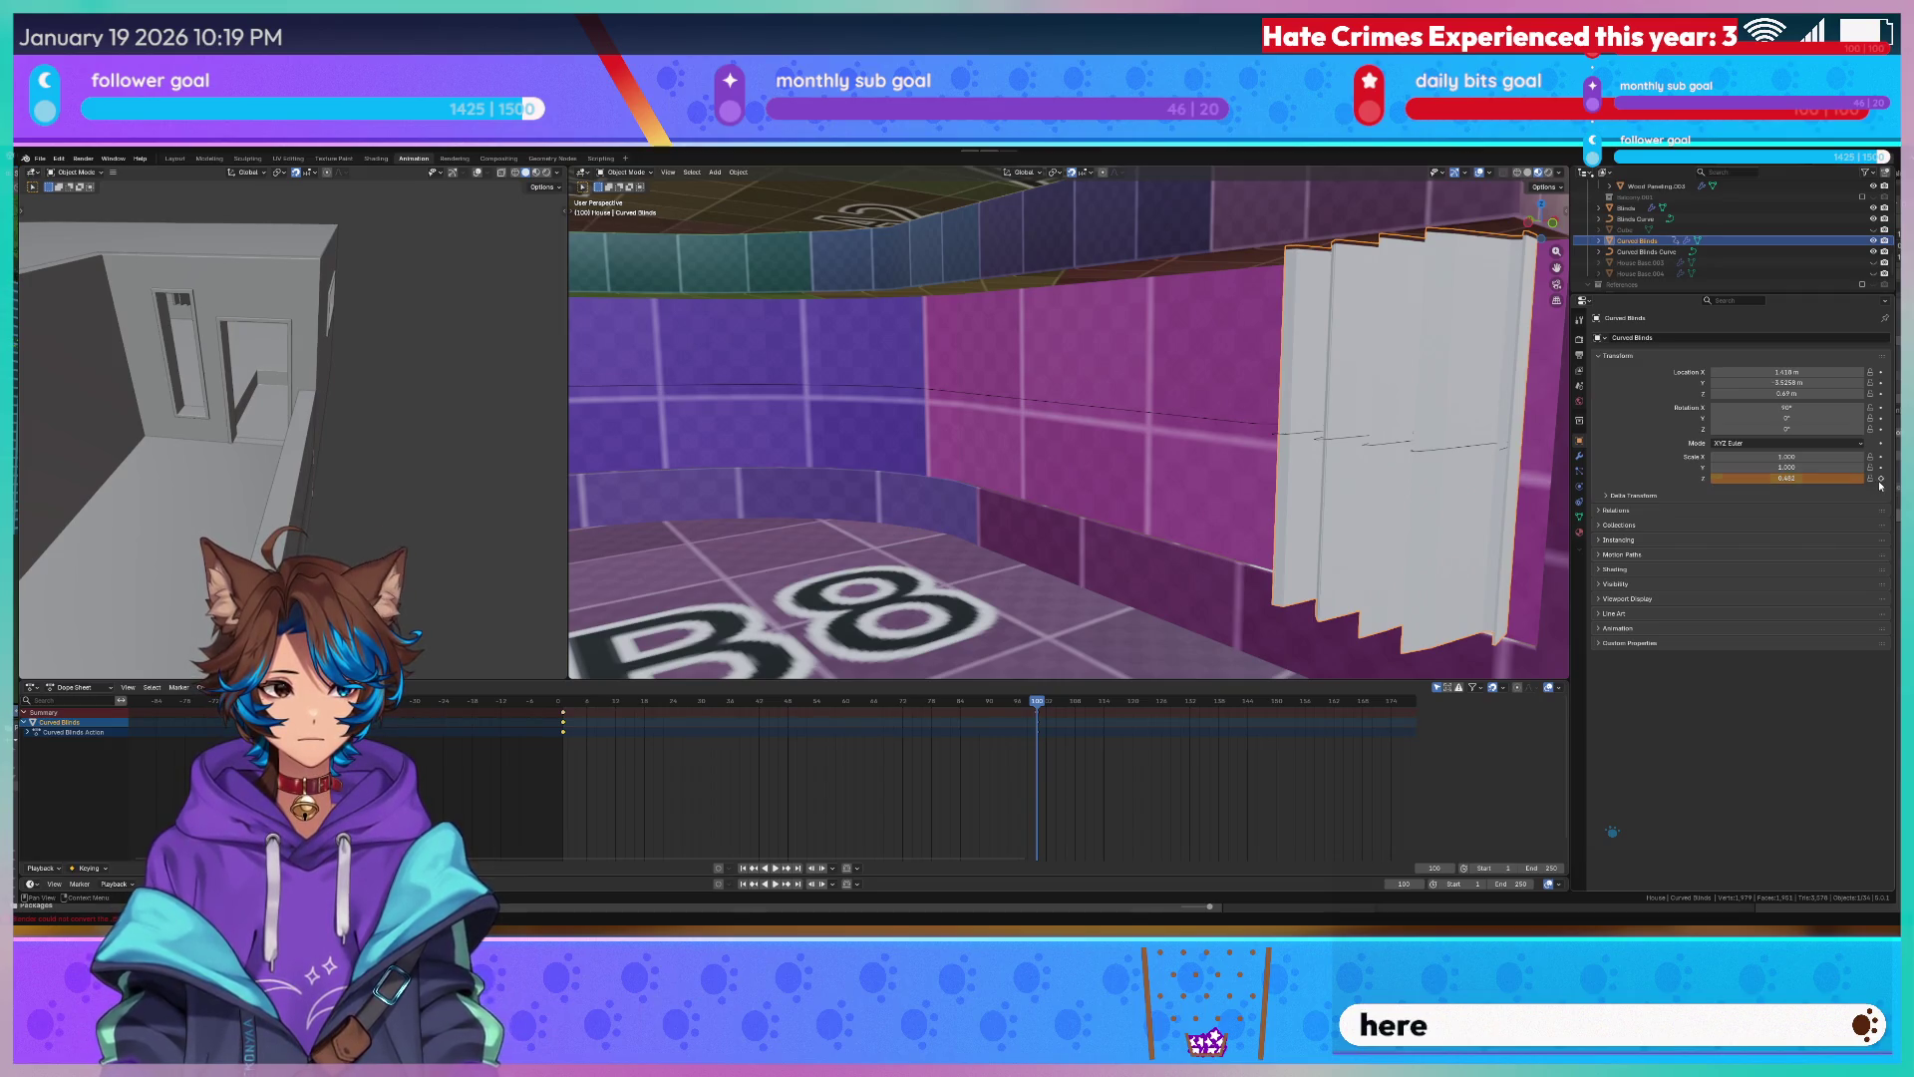
middle_click_drag(1127, 453, 1073, 472)
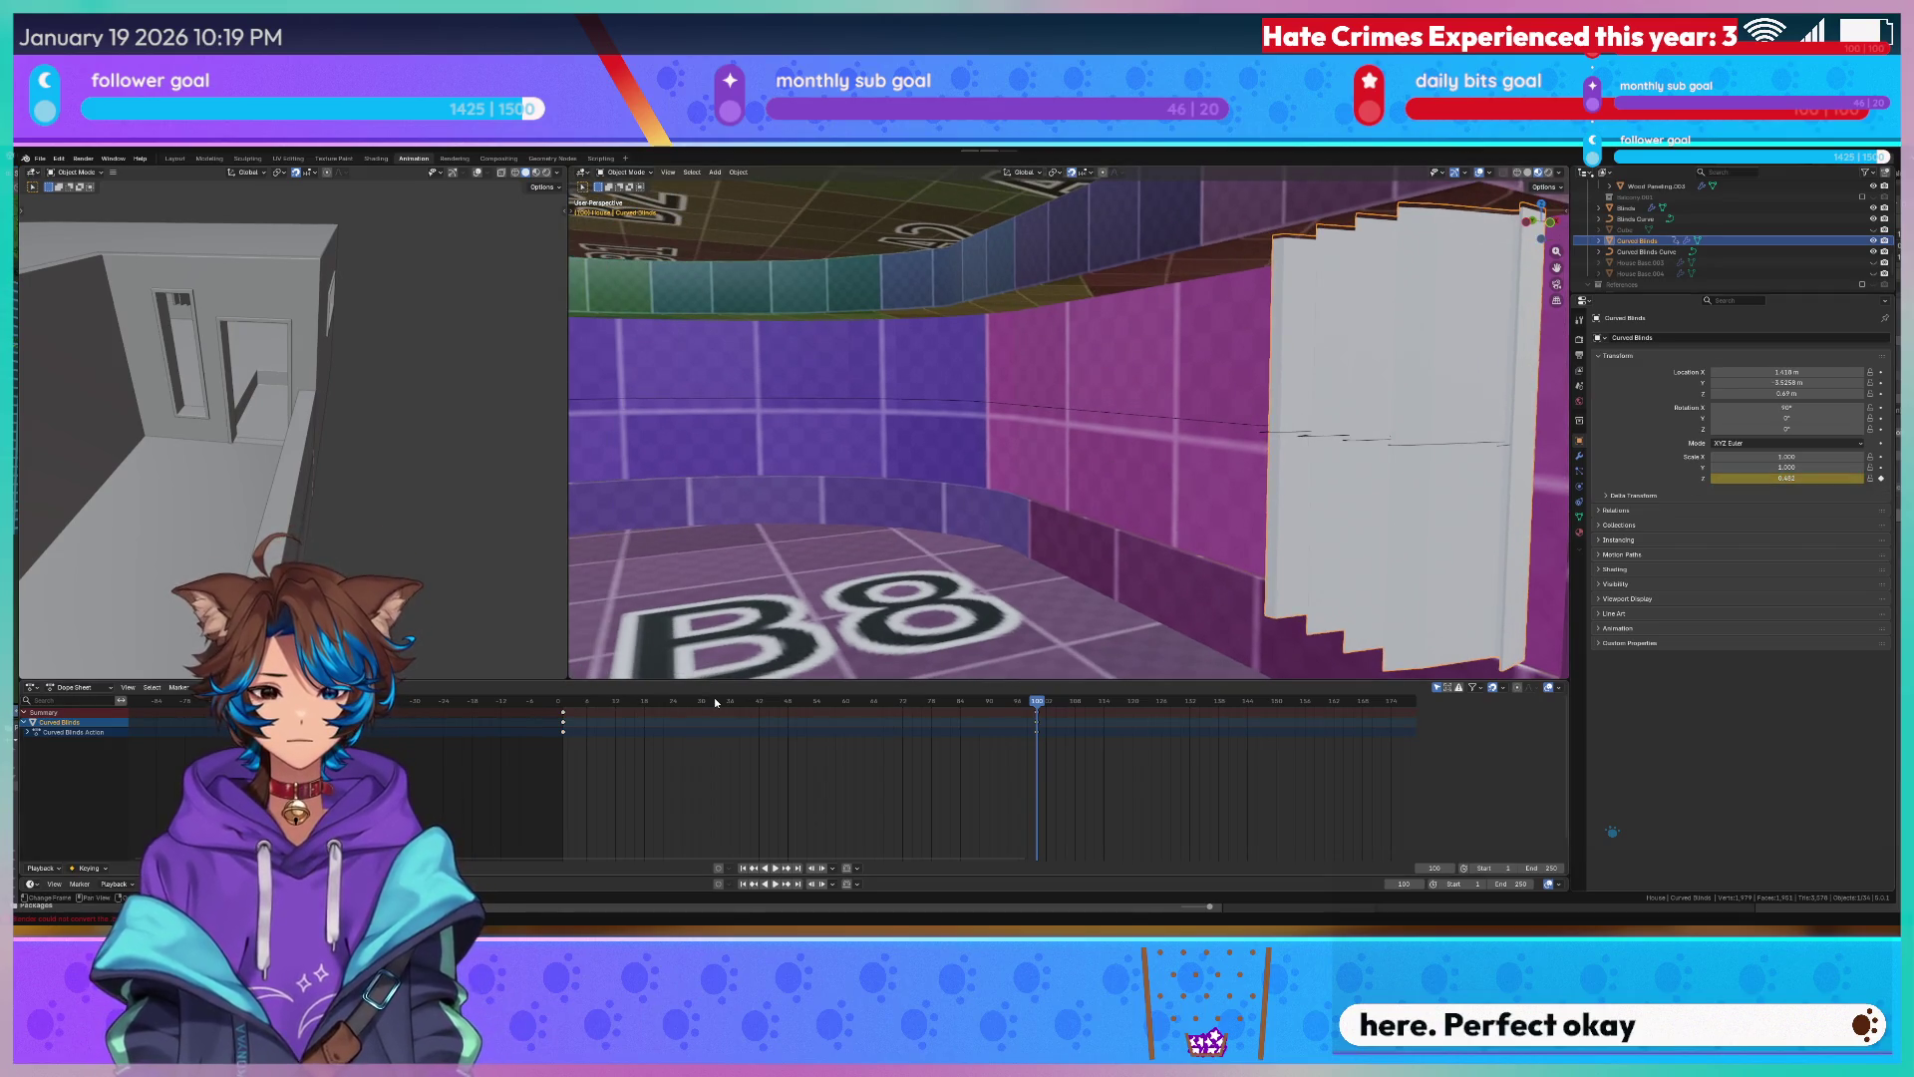
key("shift+Left")
middle_click_drag(770, 530, 759, 525)
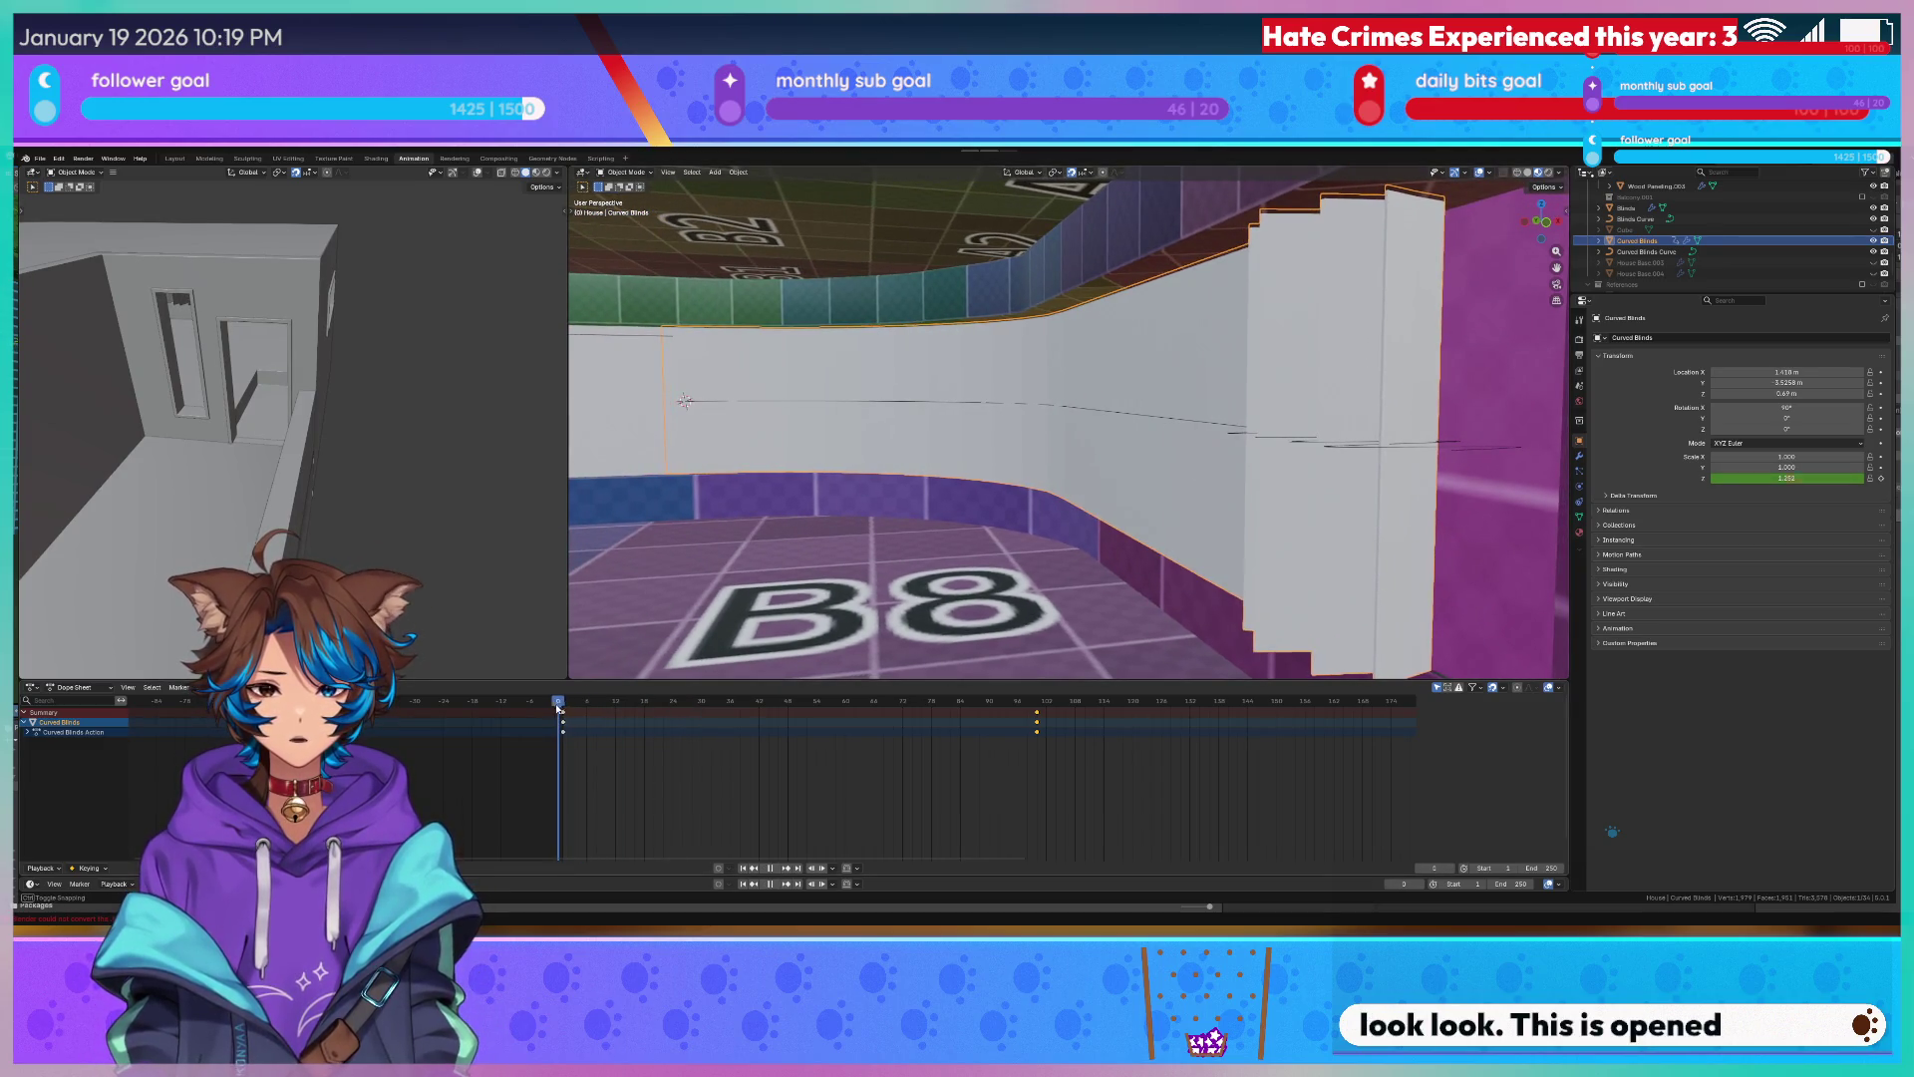
mouse_move(551, 703)
left_mouse_down()
mouse_move(1037, 718)
mouse_move(930, 701)
left_mouse_up()
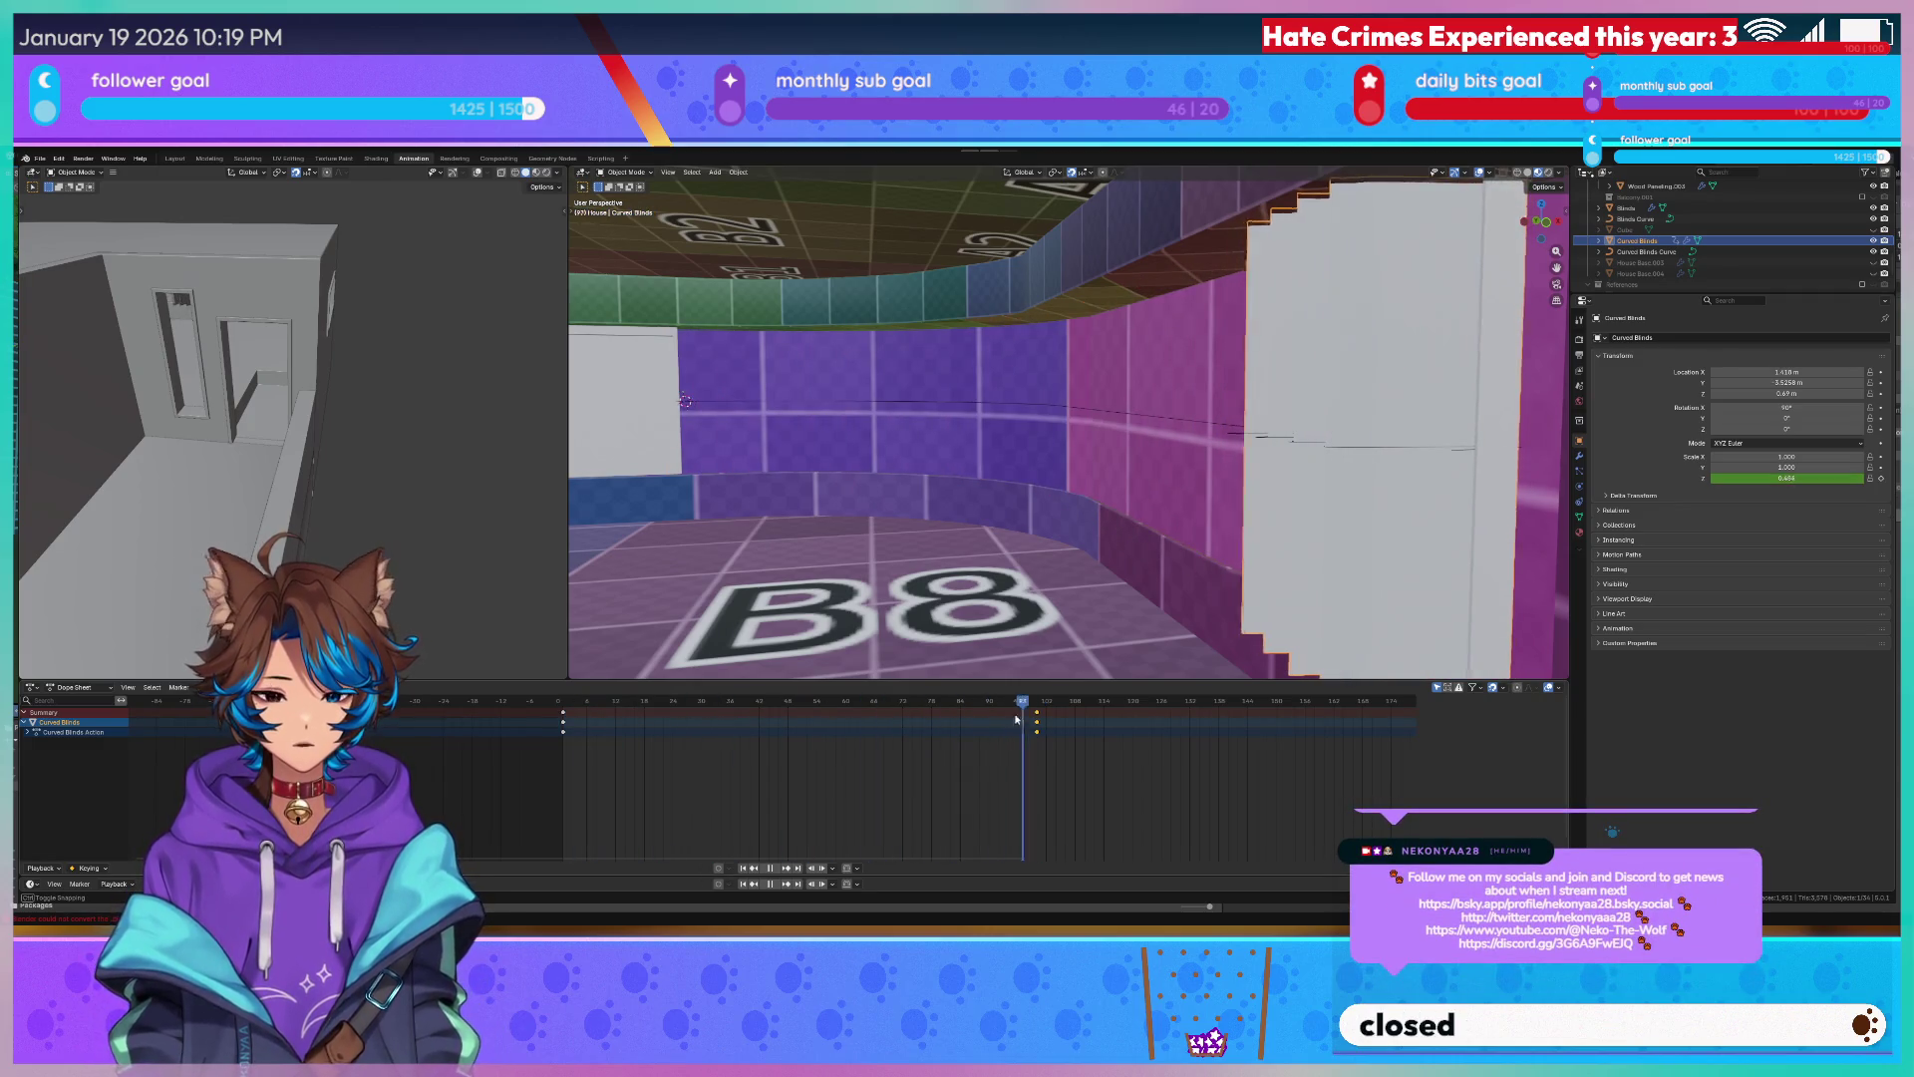
left_click(1037, 703)
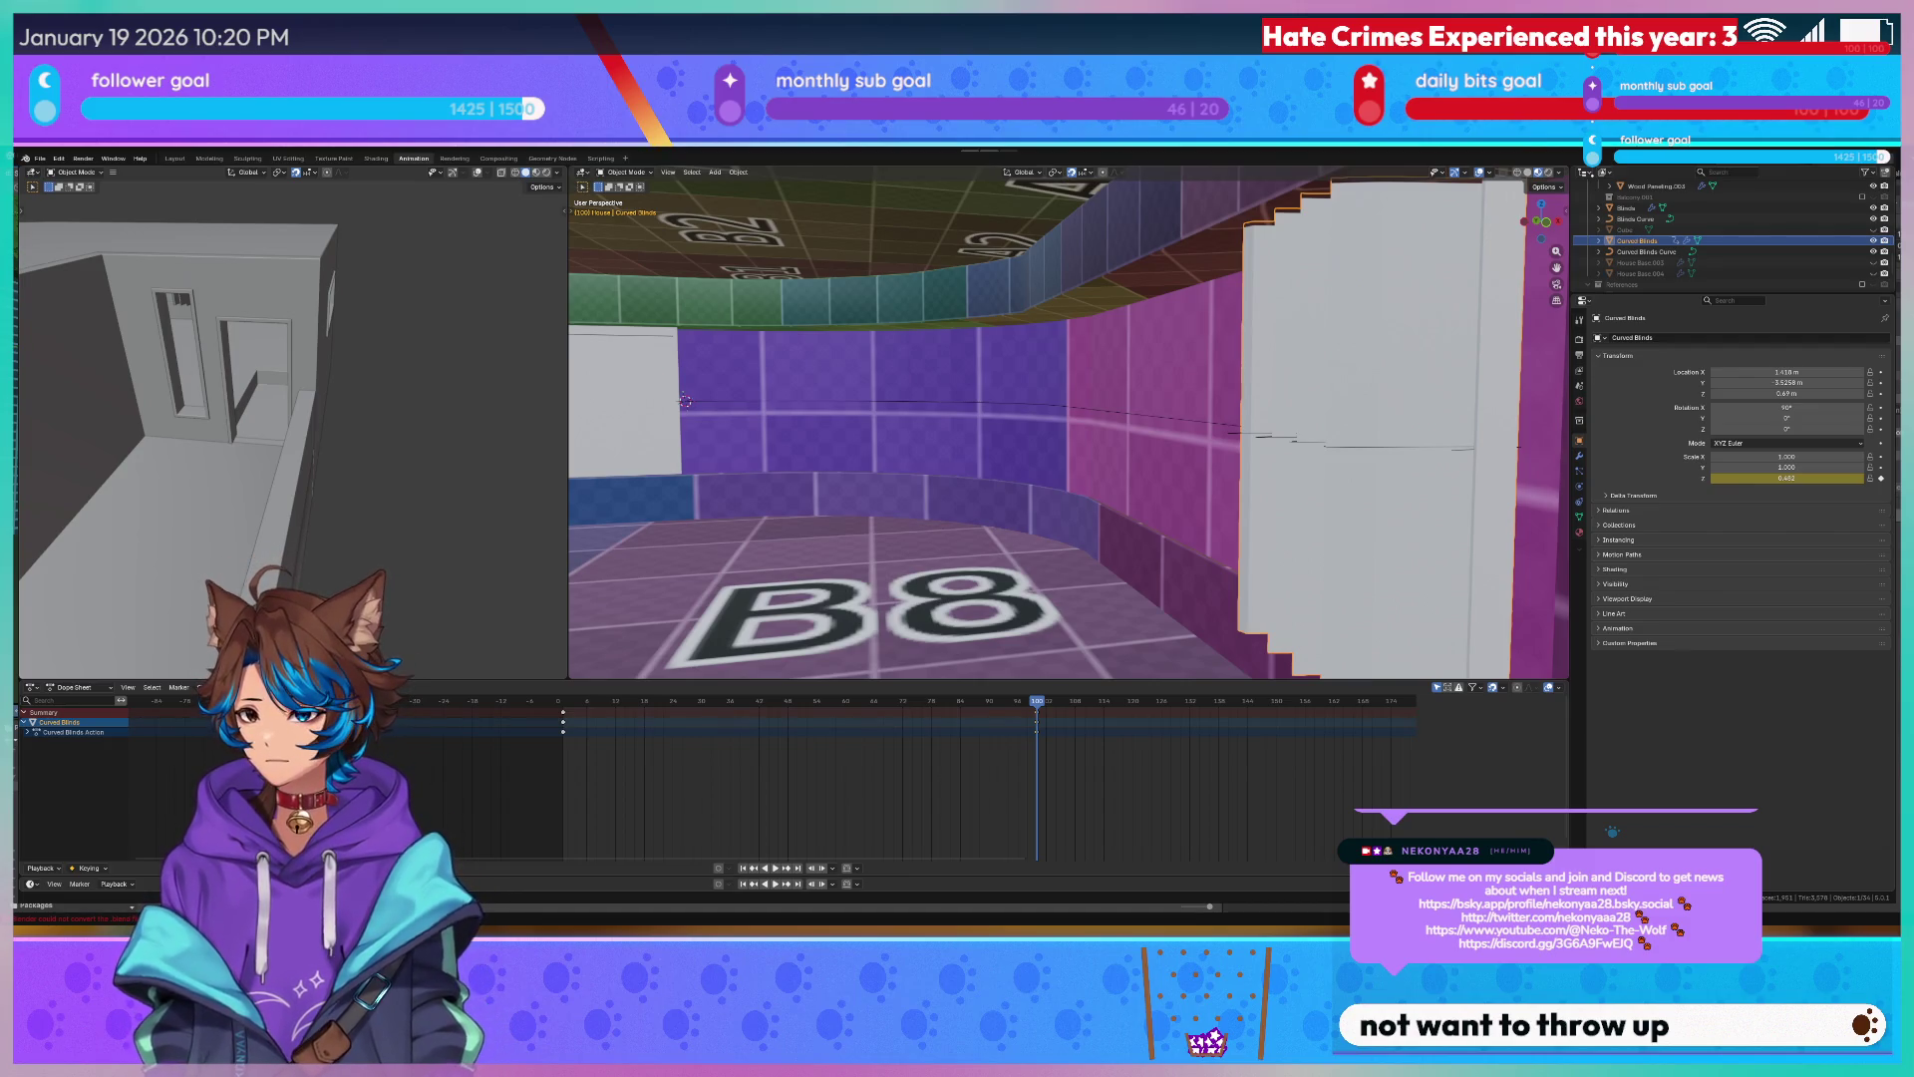
Scrub back to the start and save the project with Ctrl+S.
mouse_move(683, 399)
middle_mouse_down()
mouse_move(1068, 454)
mouse_move(990, 459)
middle_mouse_up()
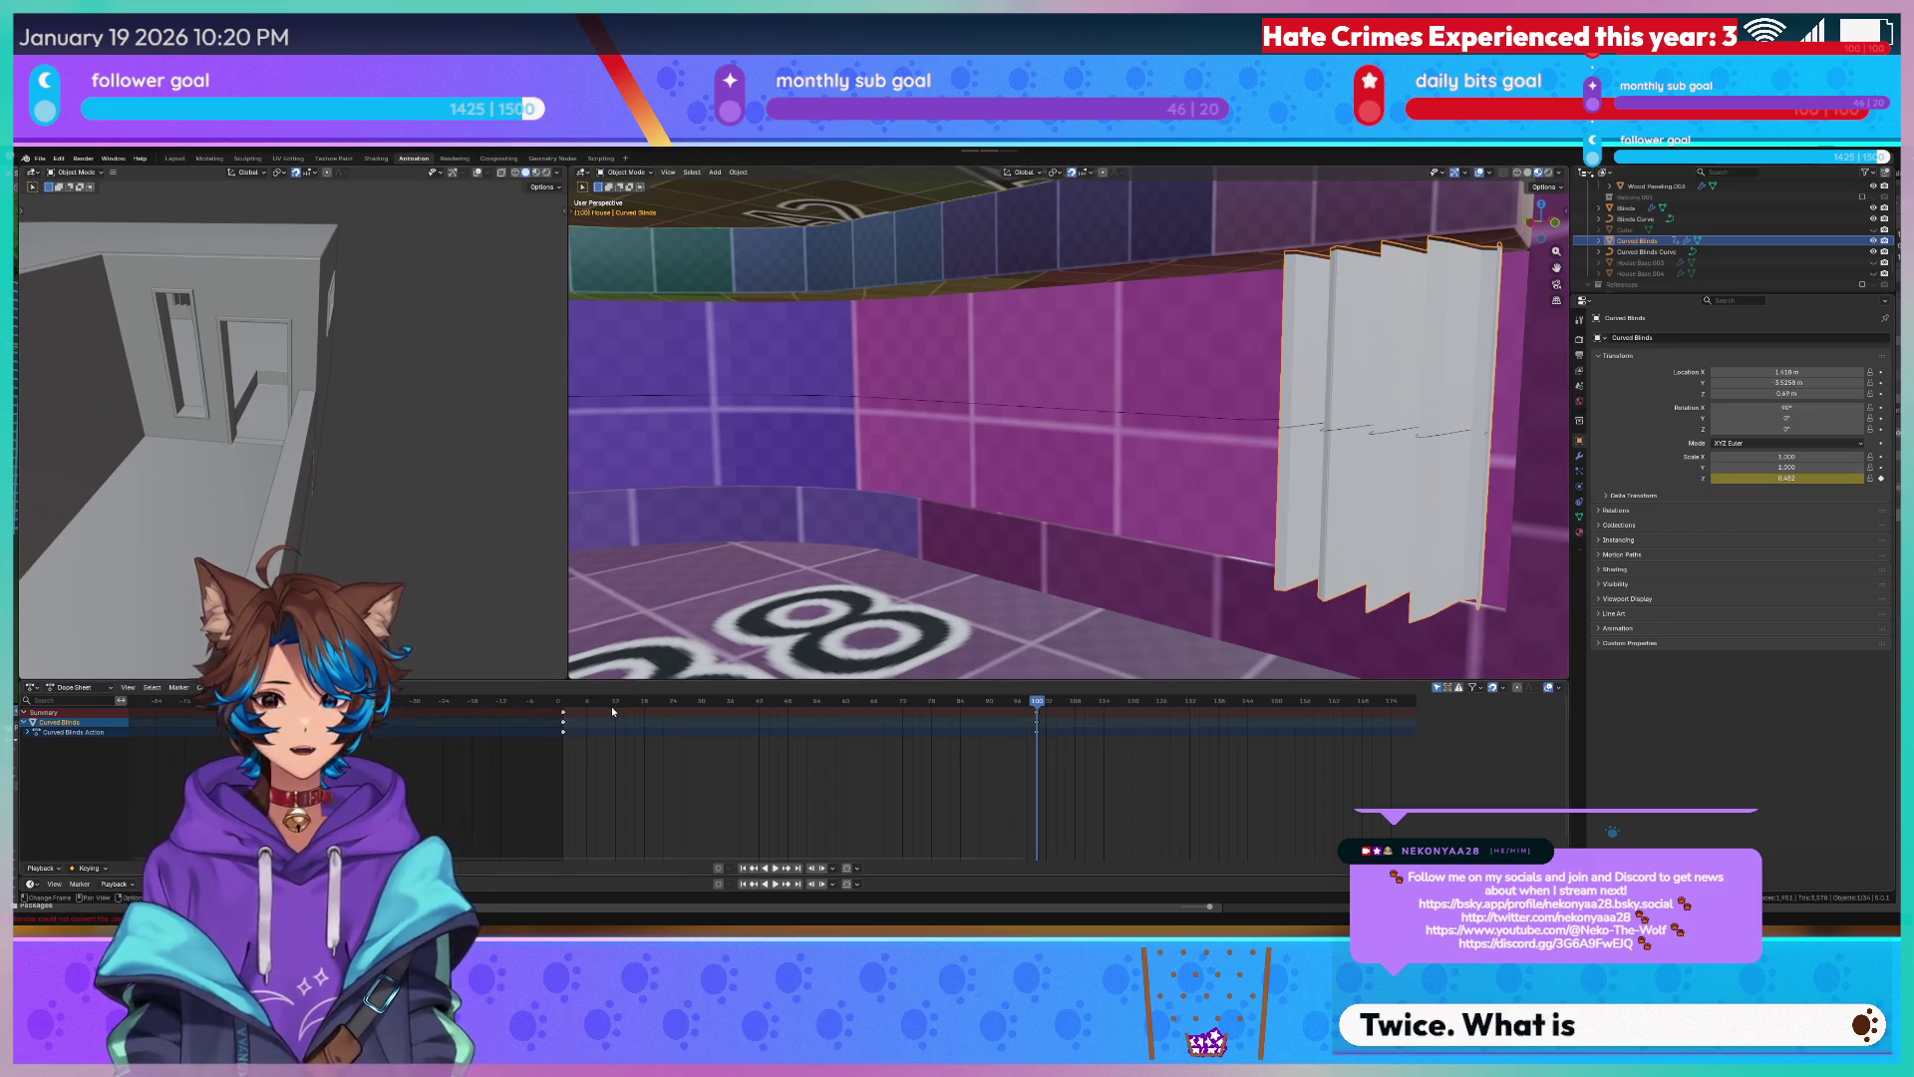
left_click_drag(612, 707, 582, 710)
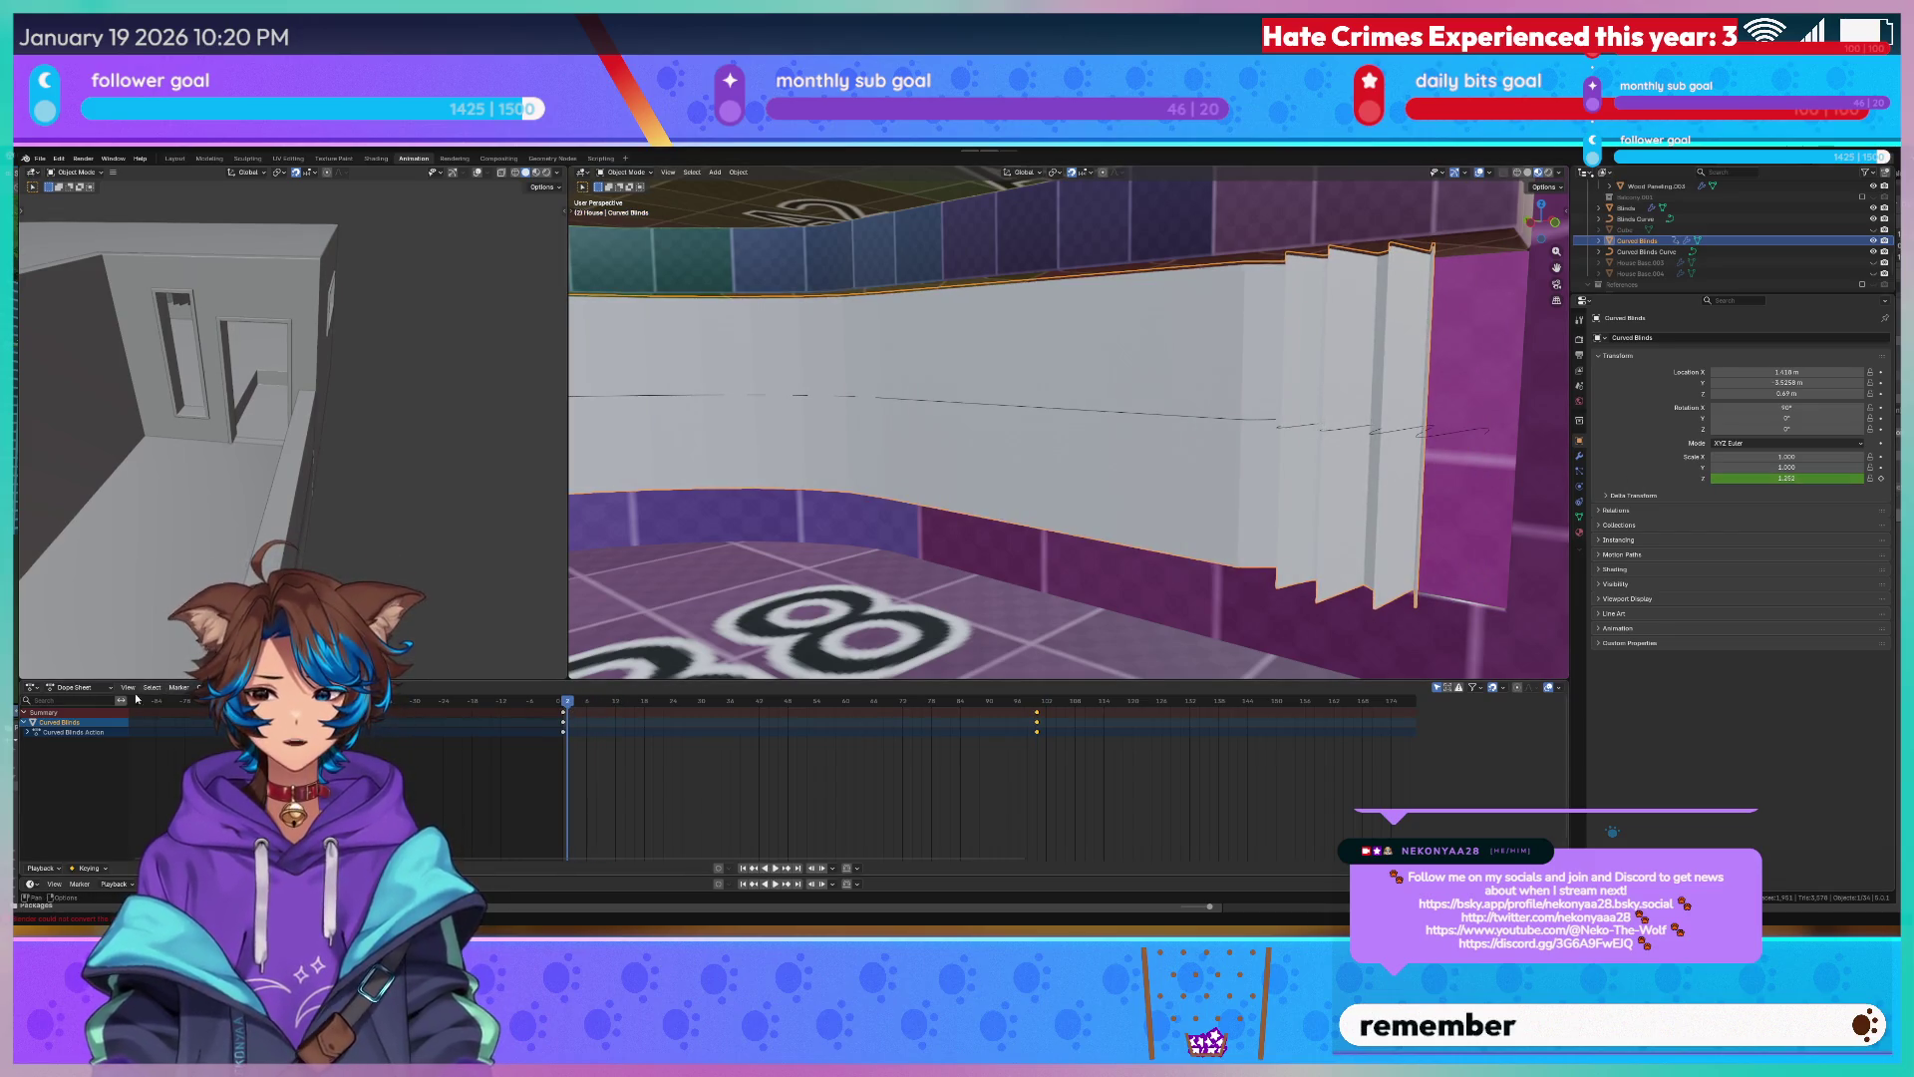
left_click(76, 689)
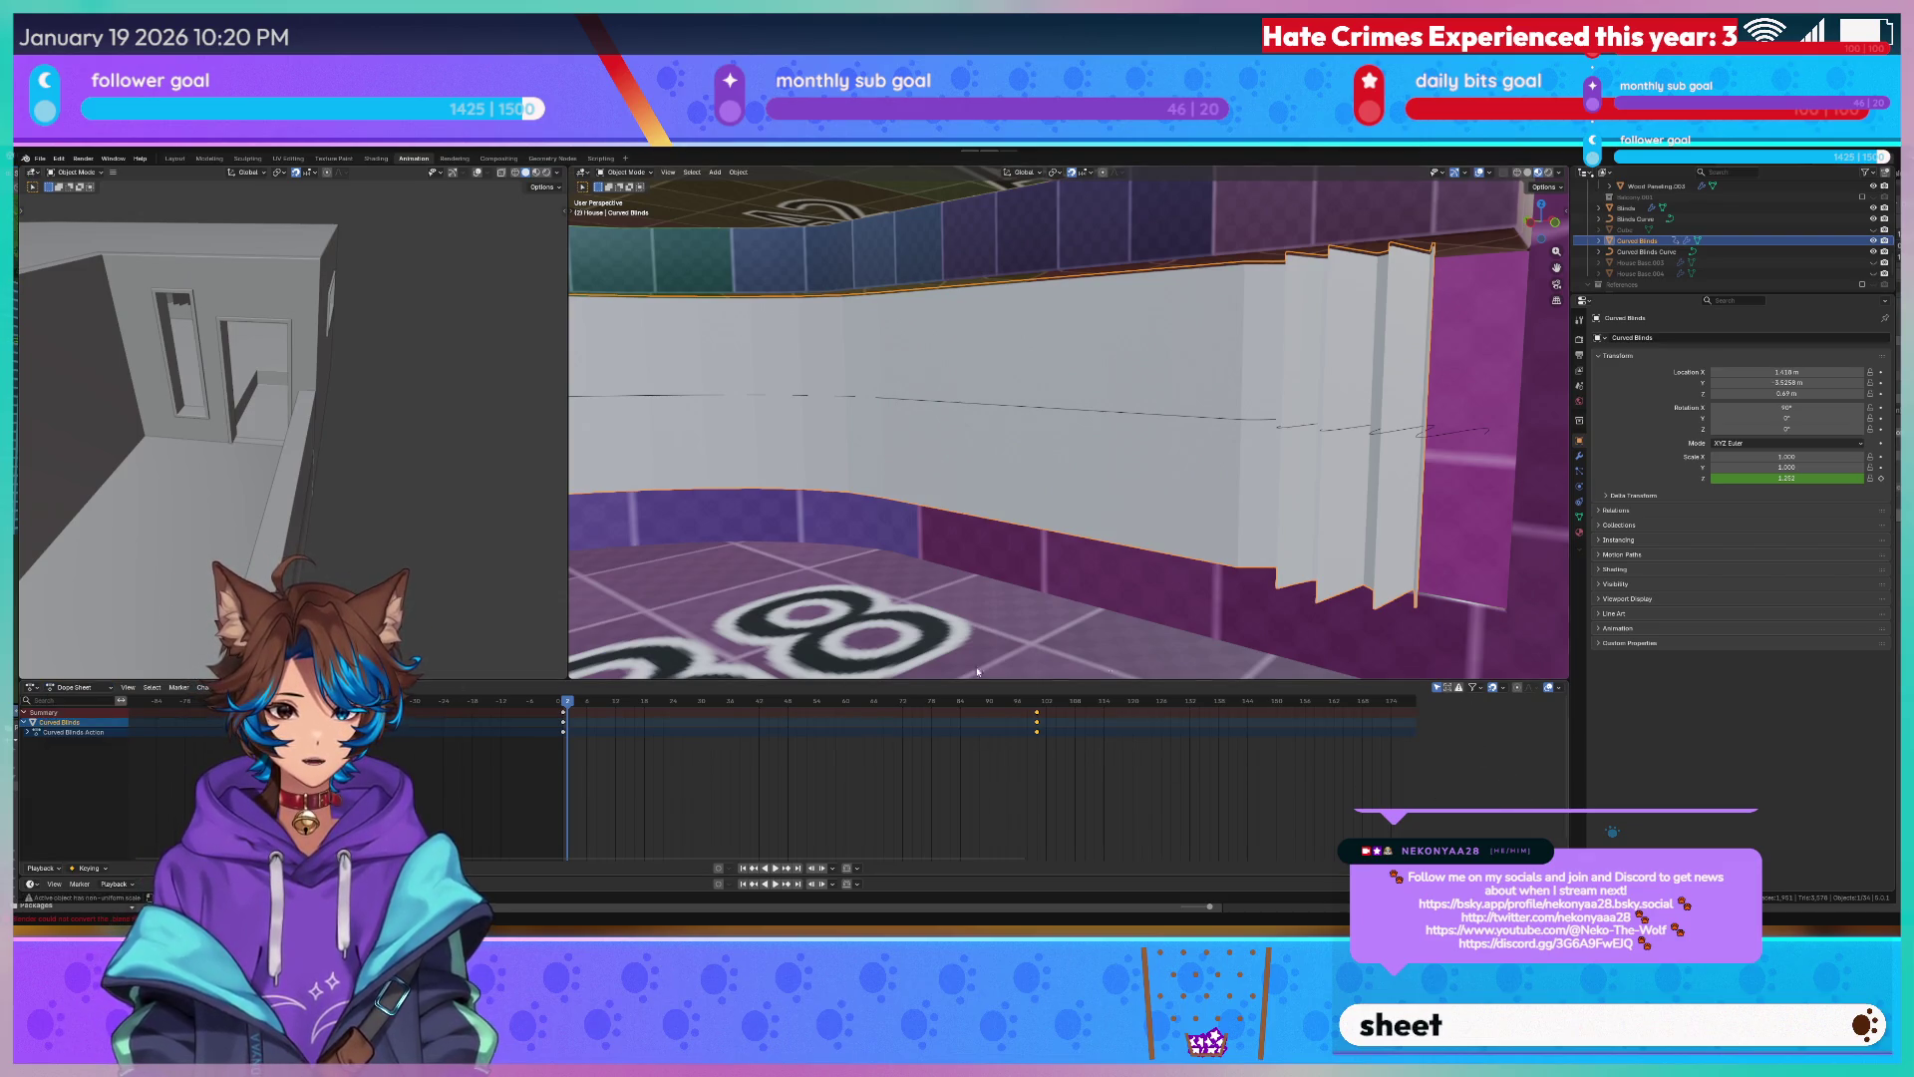
key("ctrl+s")
Orbit around the wall and scrub forward to watch the blinds collapse.
middle_click_drag(629, 504, 1563, 435)
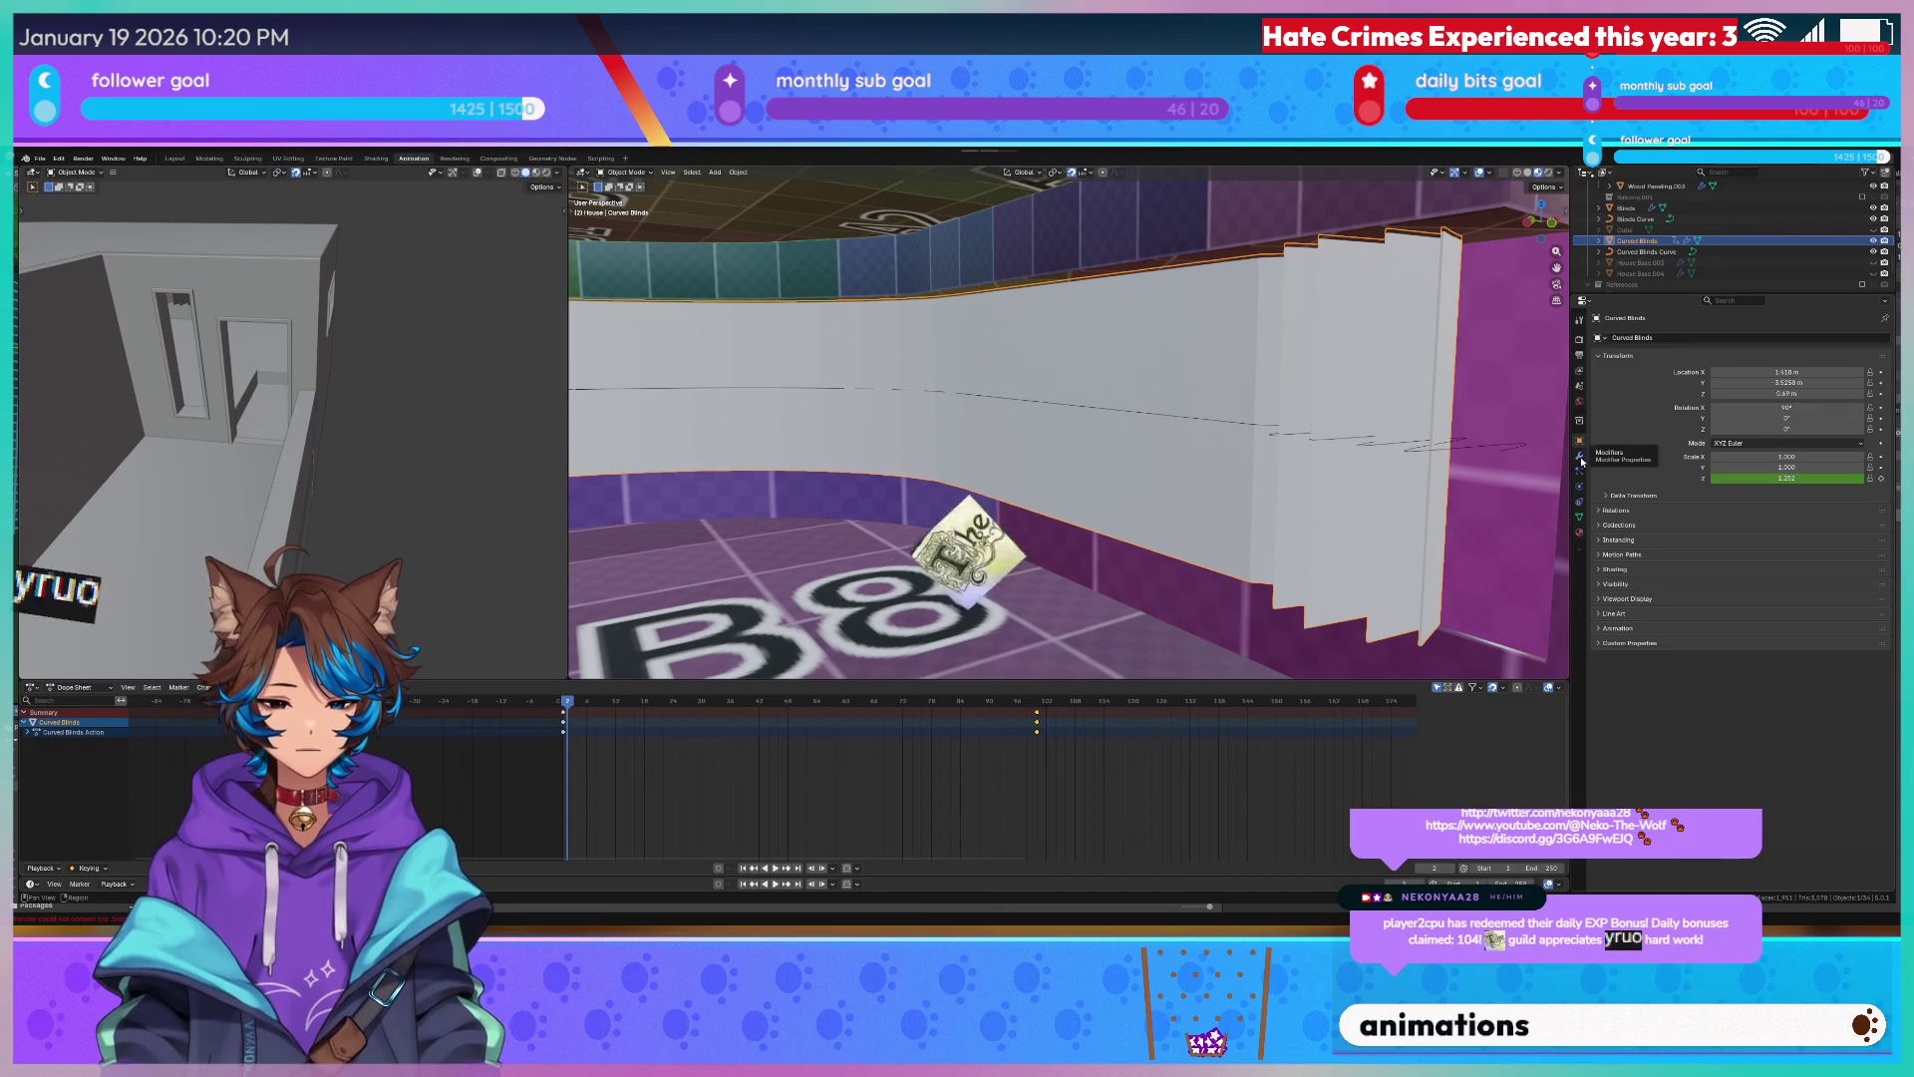
mouse_move(838, 433)
middle_mouse_down()
mouse_move(1022, 431)
mouse_move(693, 424)
middle_mouse_up()
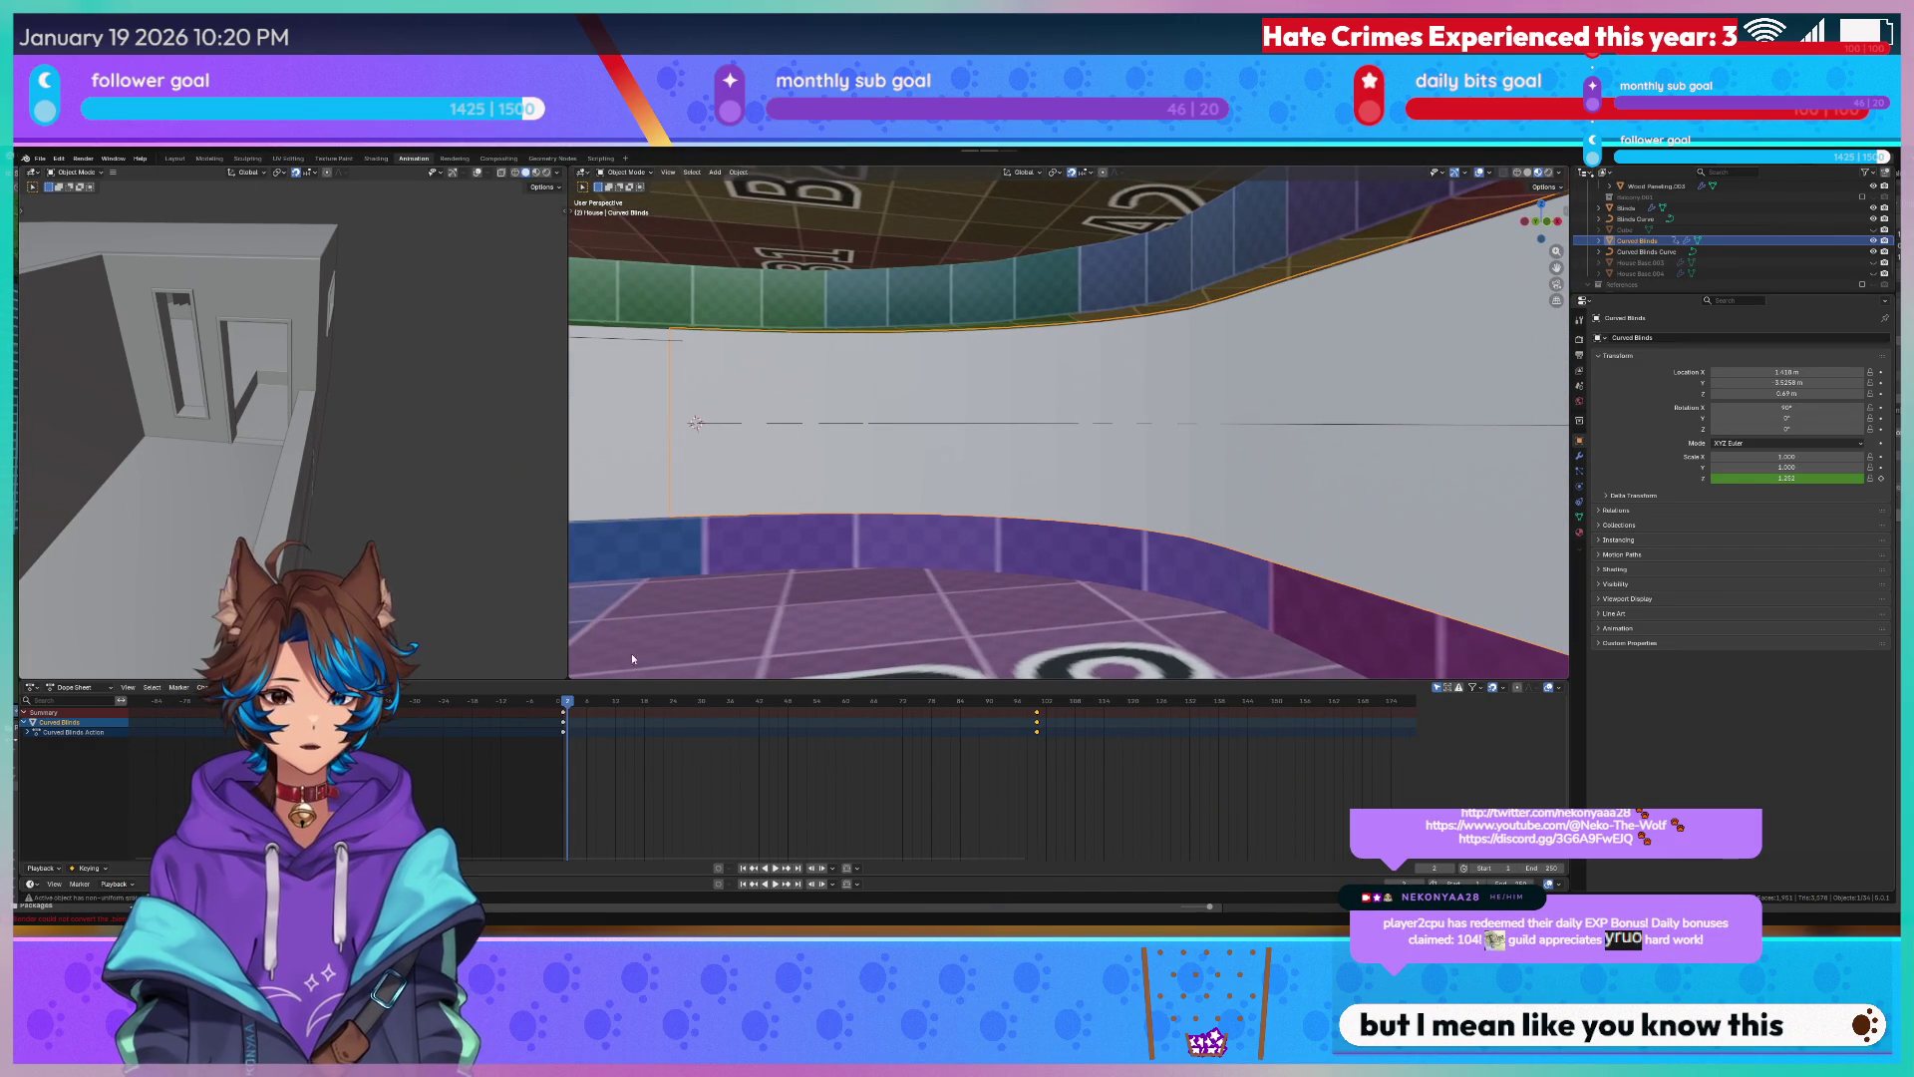
left_click_drag(596, 707, 1036, 704)
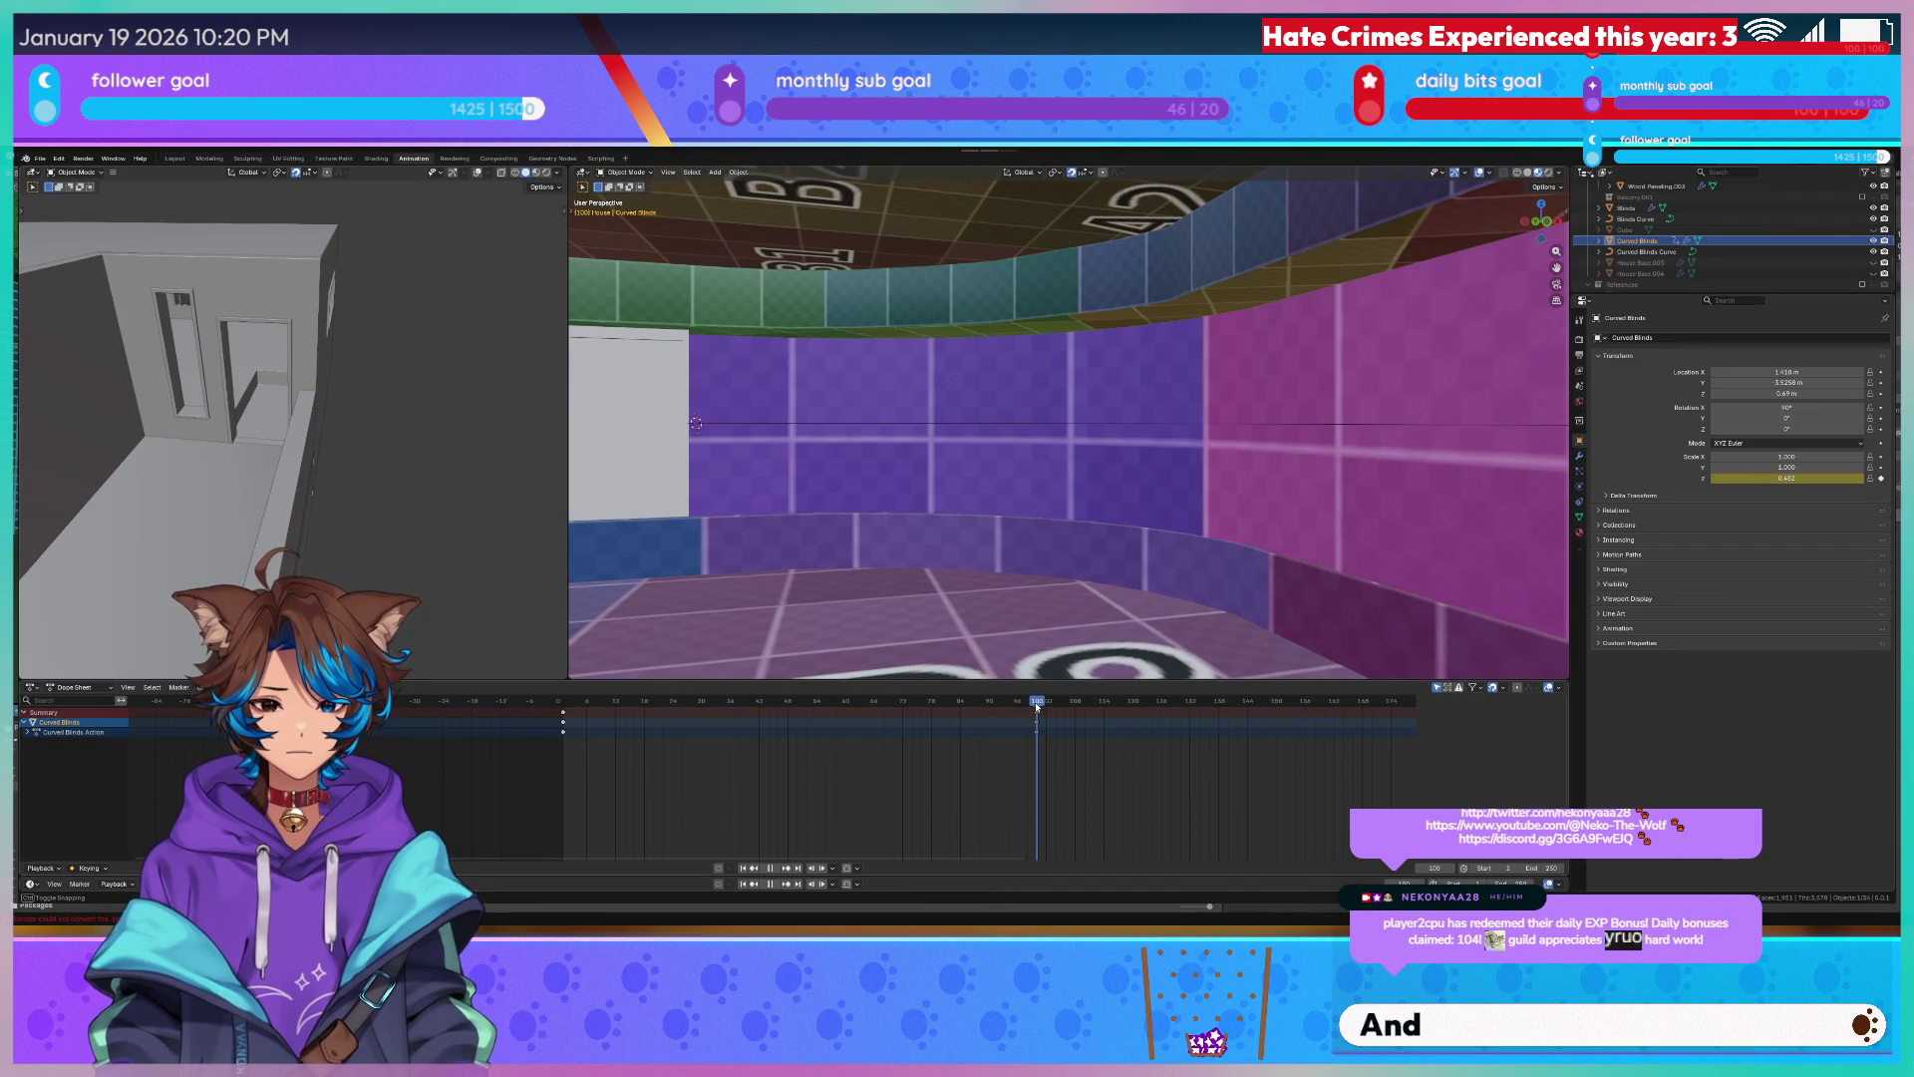
middle_click_drag(957, 449, 1029, 439)
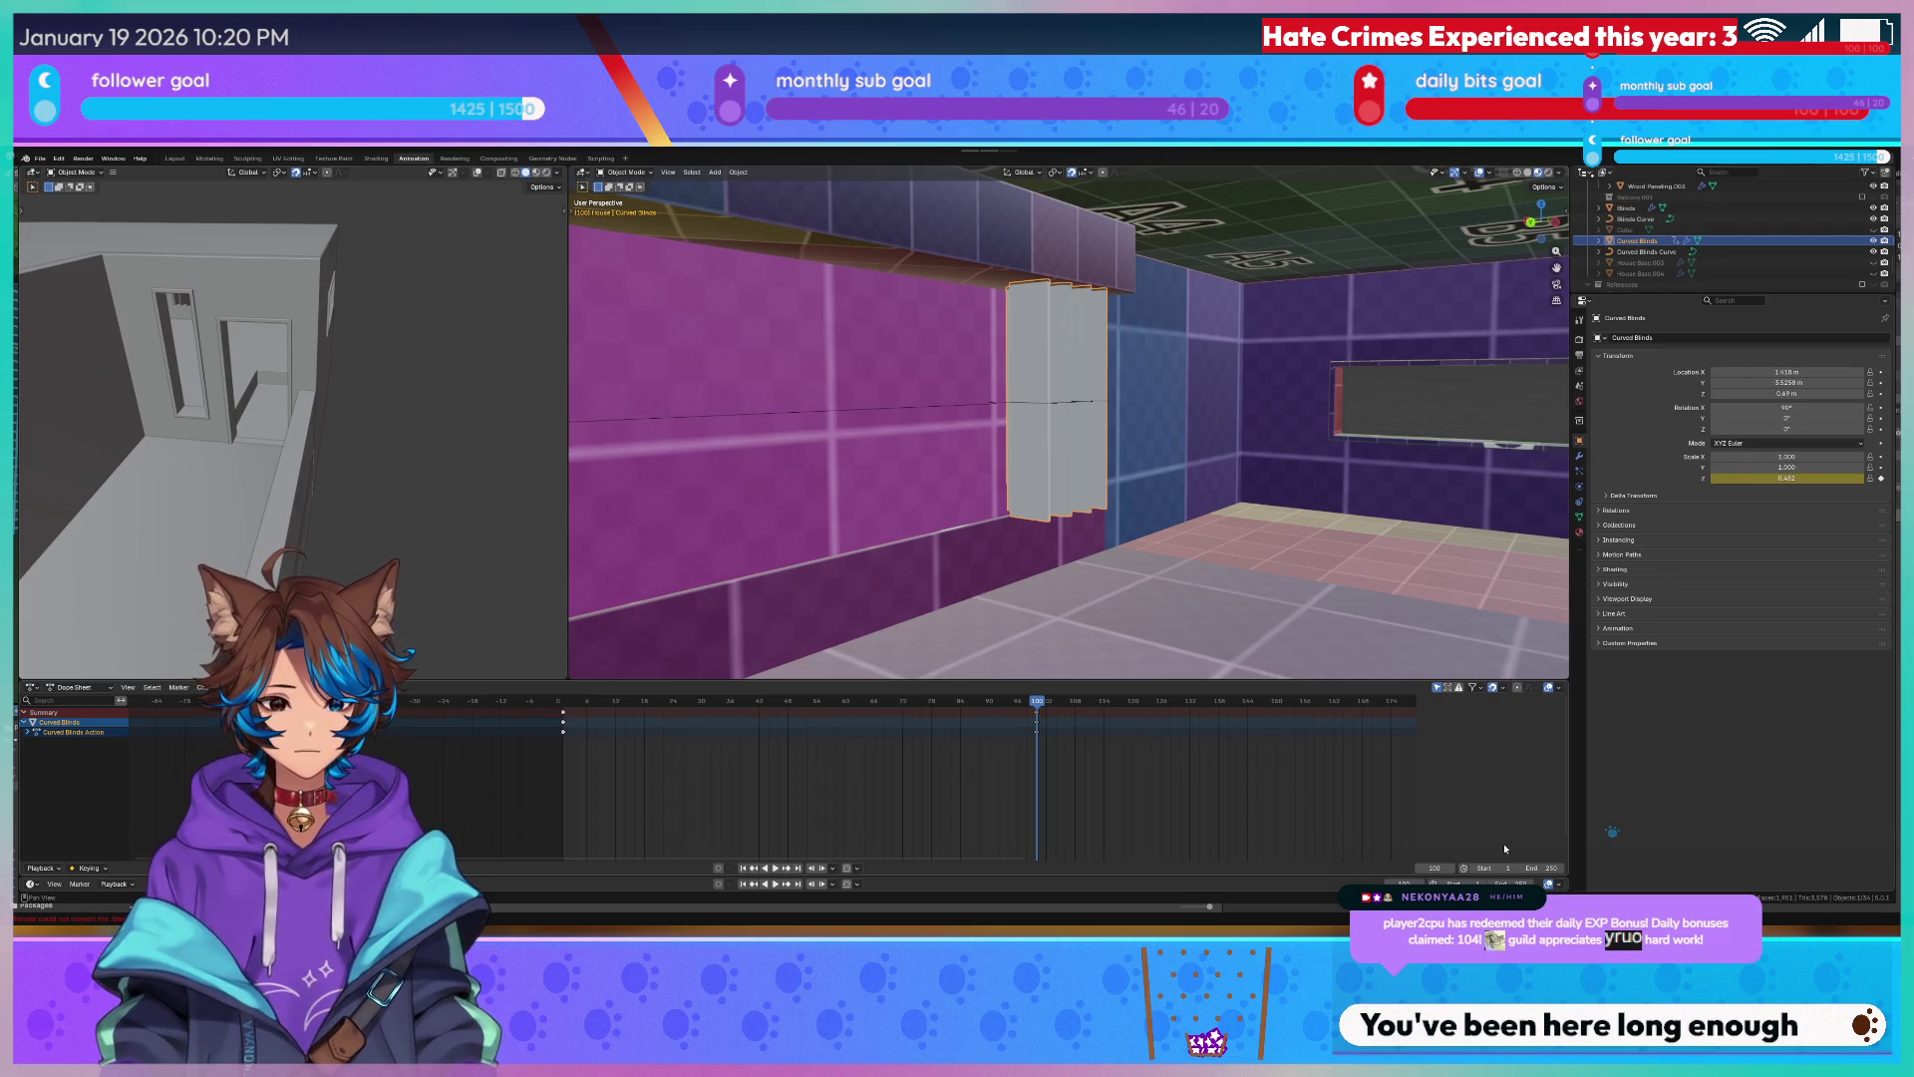
Return to frame 1 and browse the Dope Sheet mode, View, Select and Key menus.
left_click(559, 703)
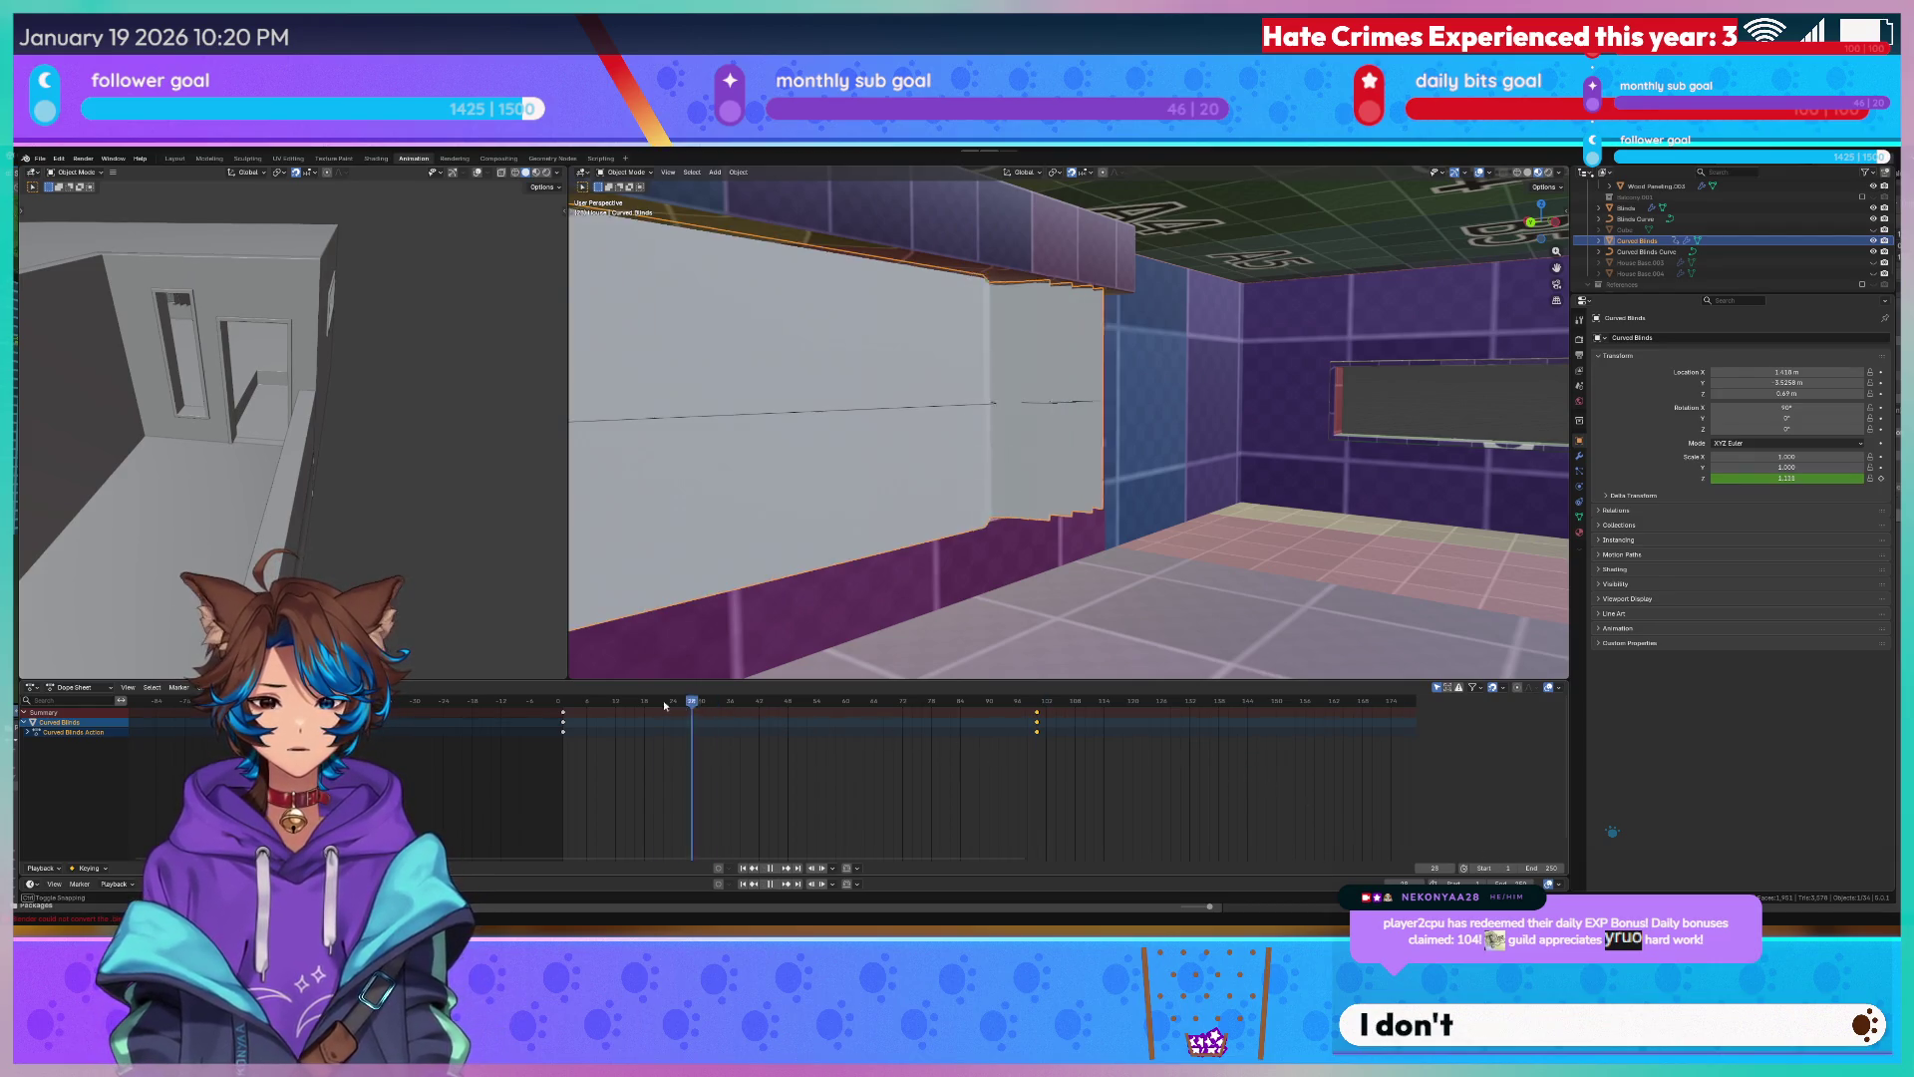
left_click(563, 701)
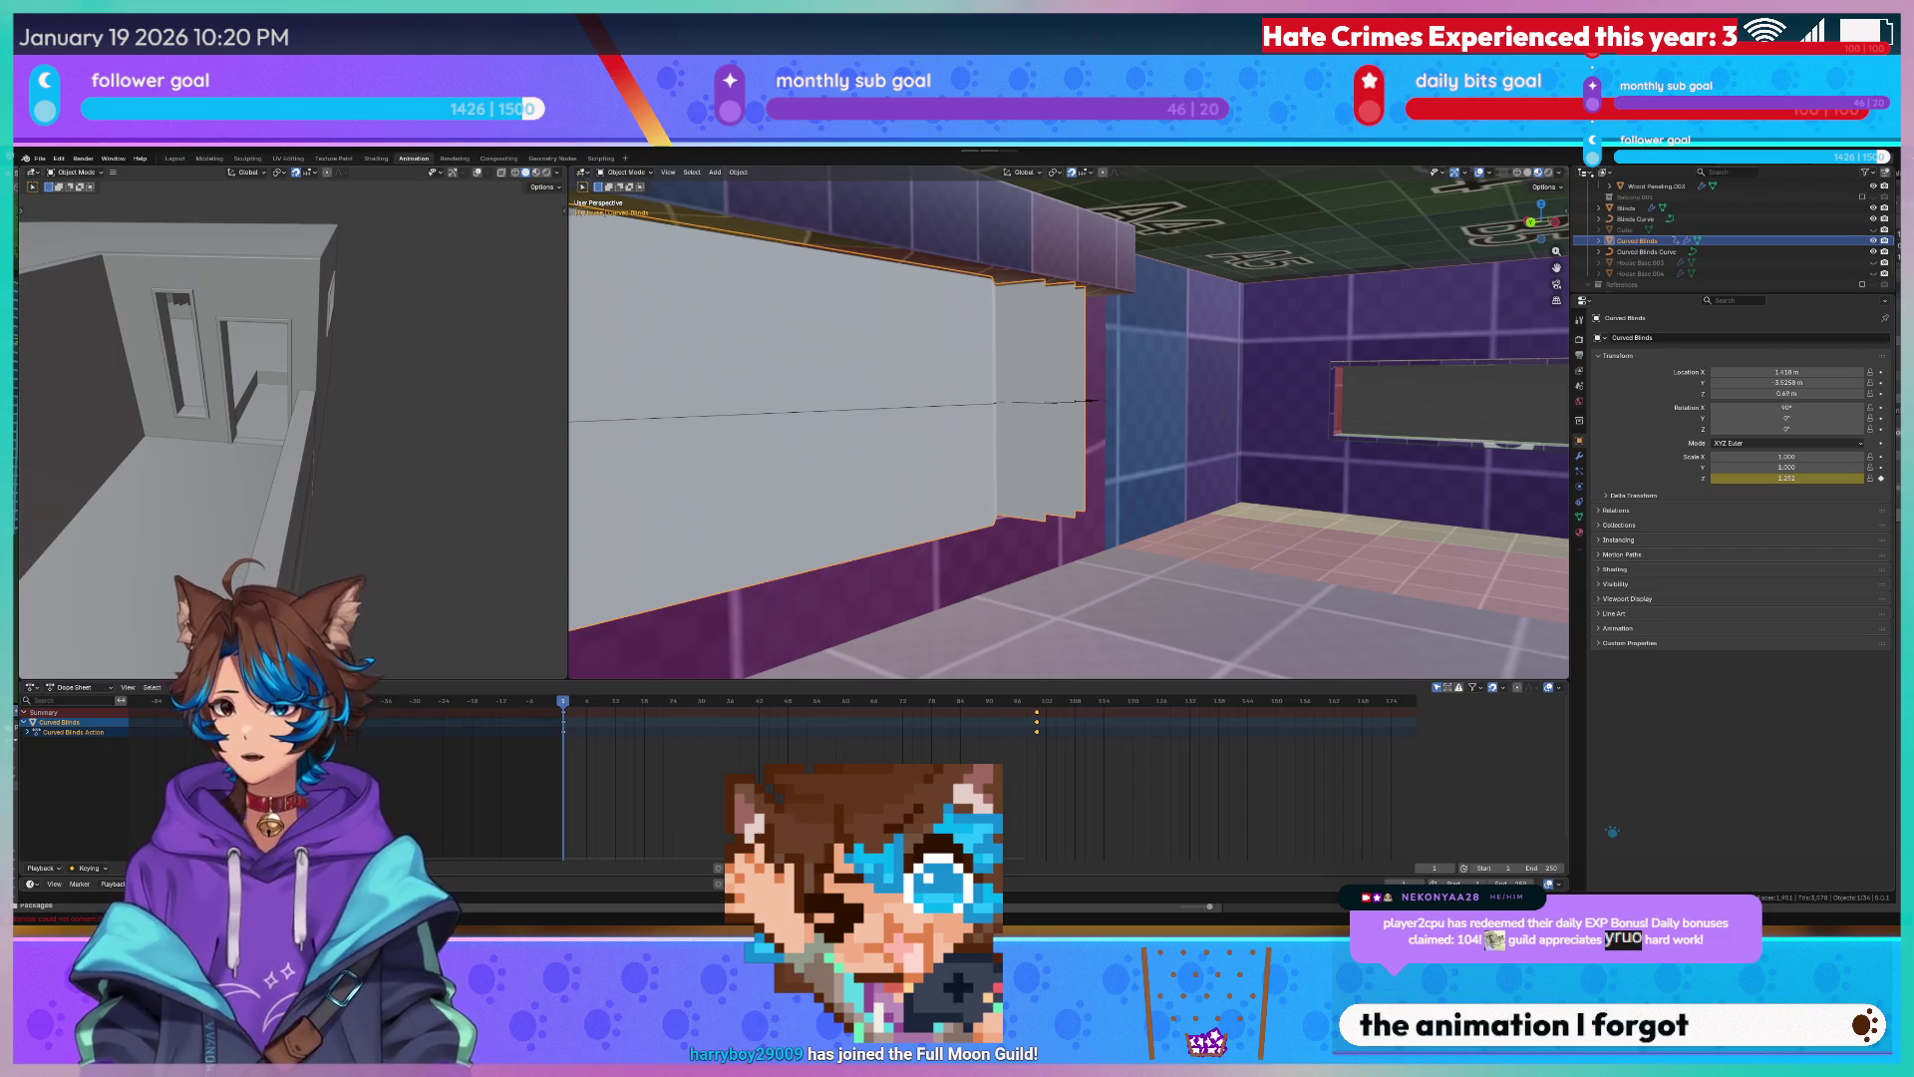
left_click(59, 688)
left_click(127, 688)
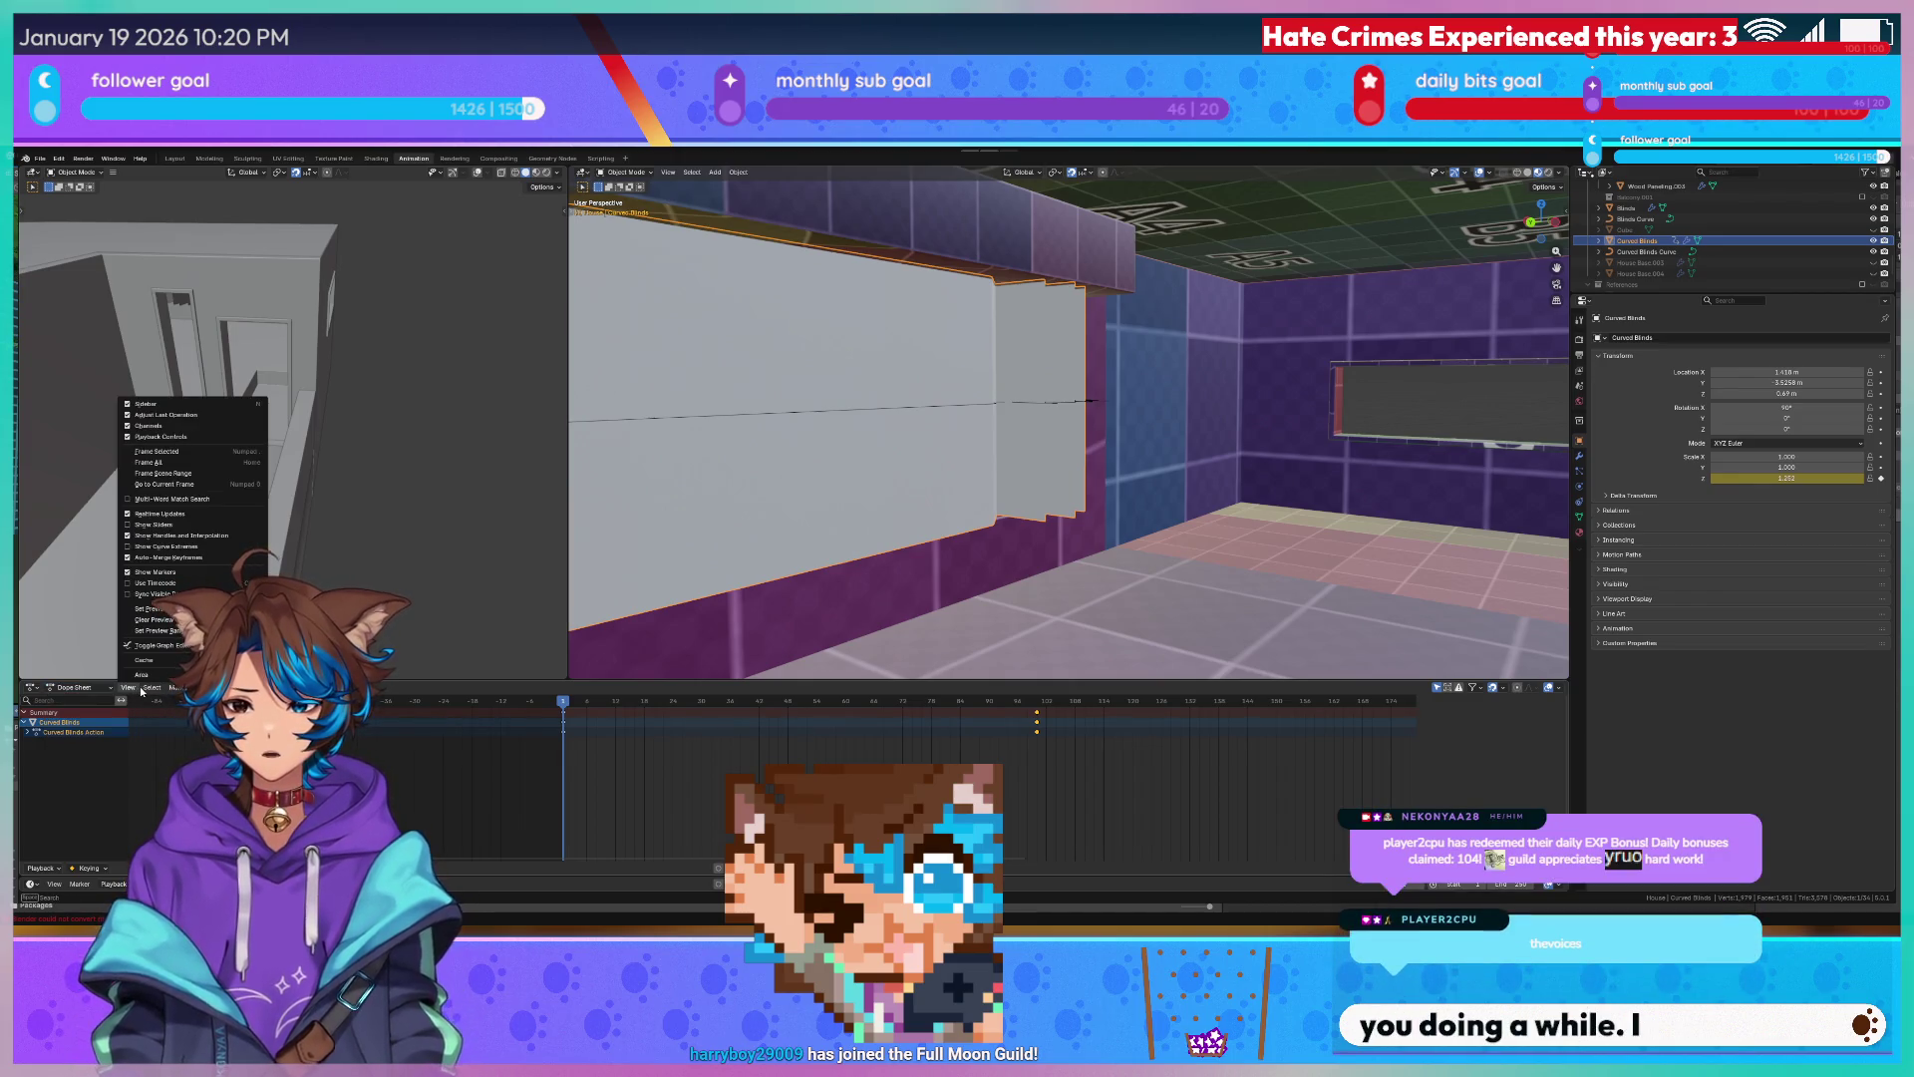
left_click(154, 688)
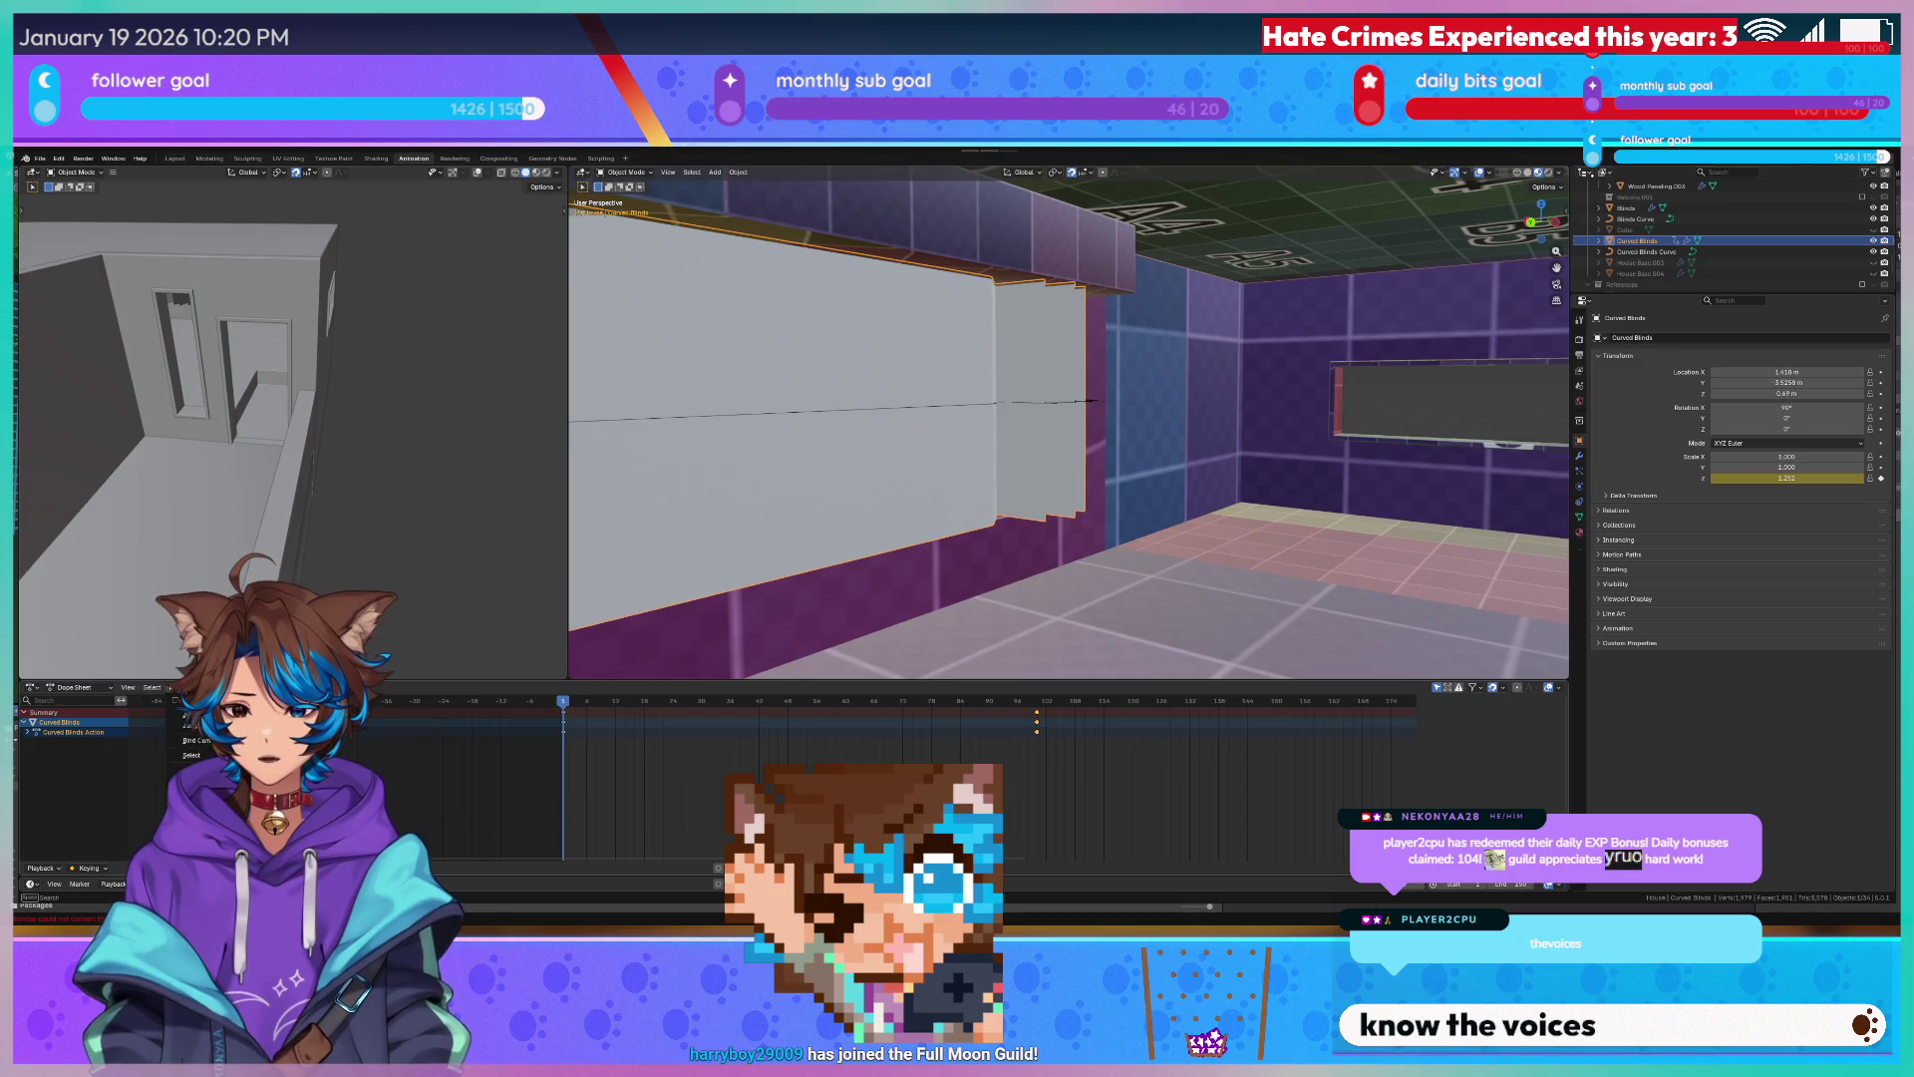
left_click(239, 688)
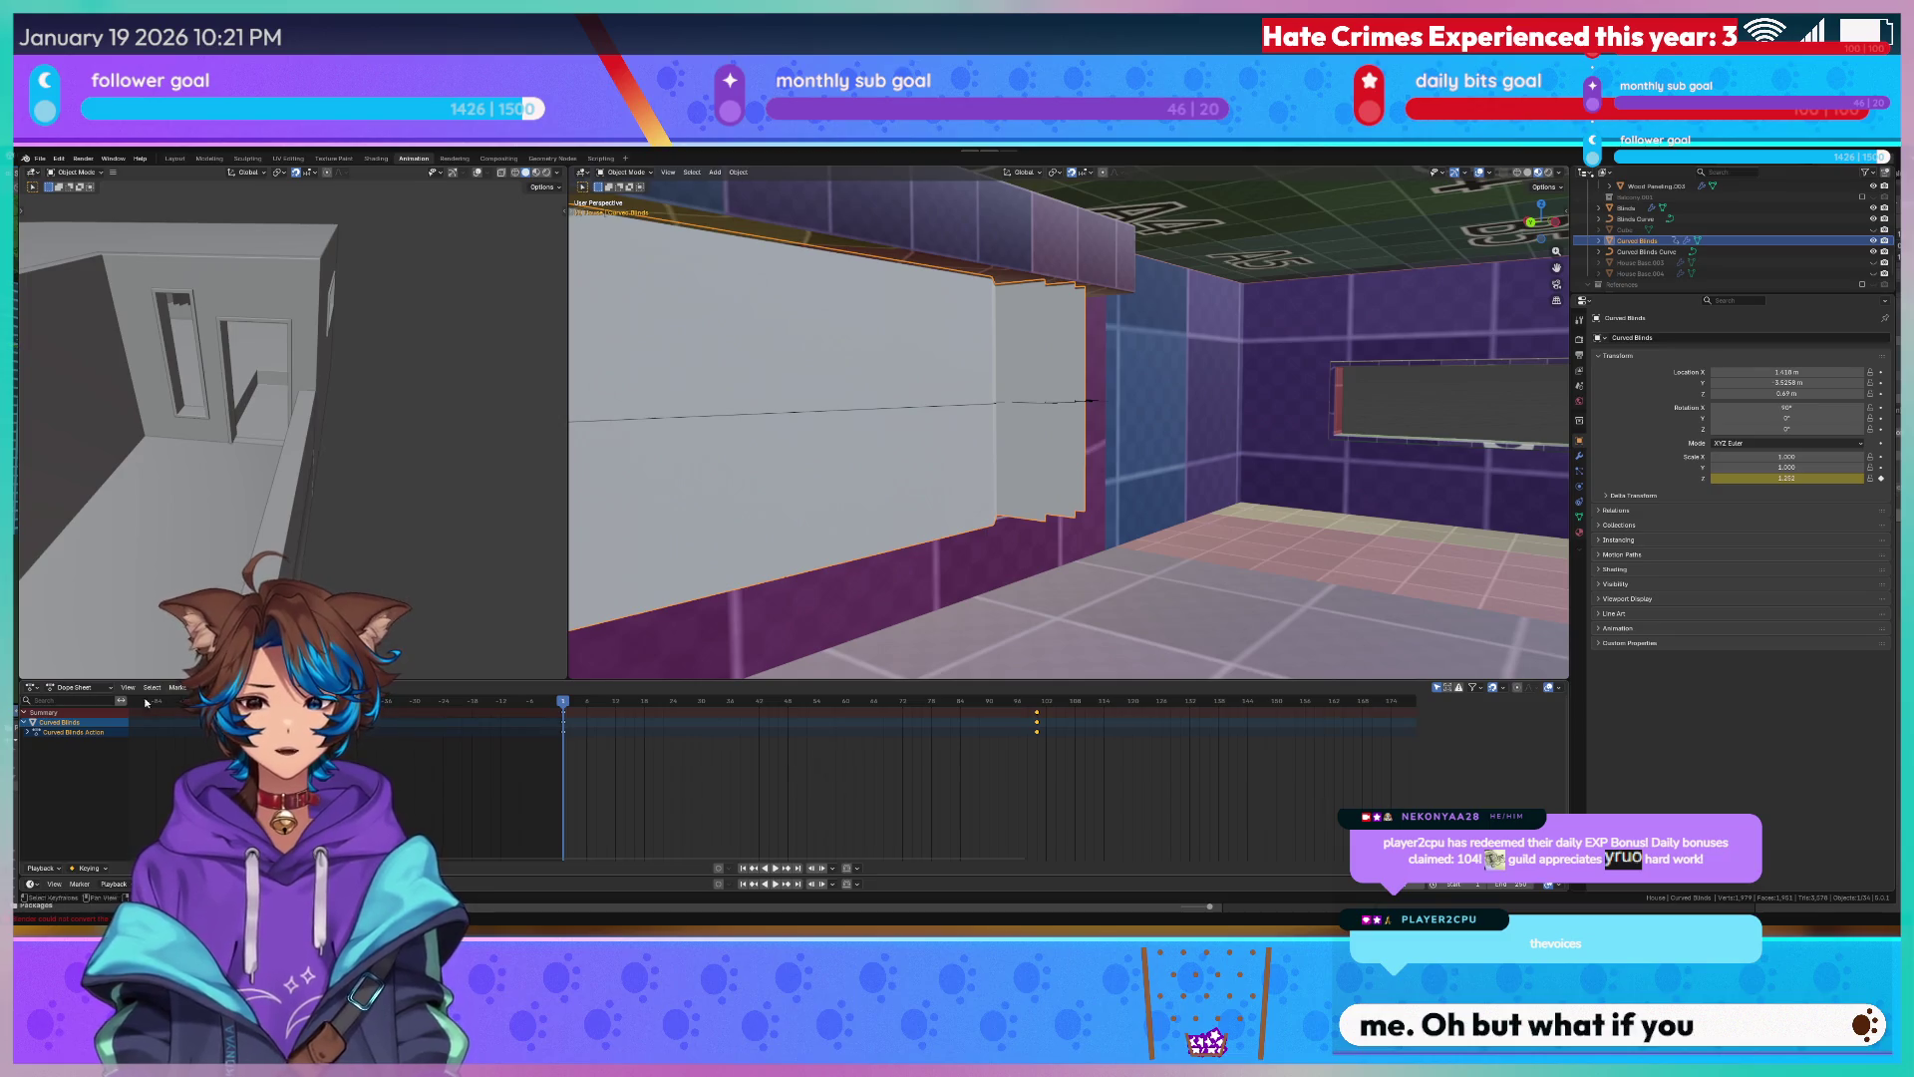
Check the editor types and keying settings, then turn the view to face the curved wall.
left_click(30, 687)
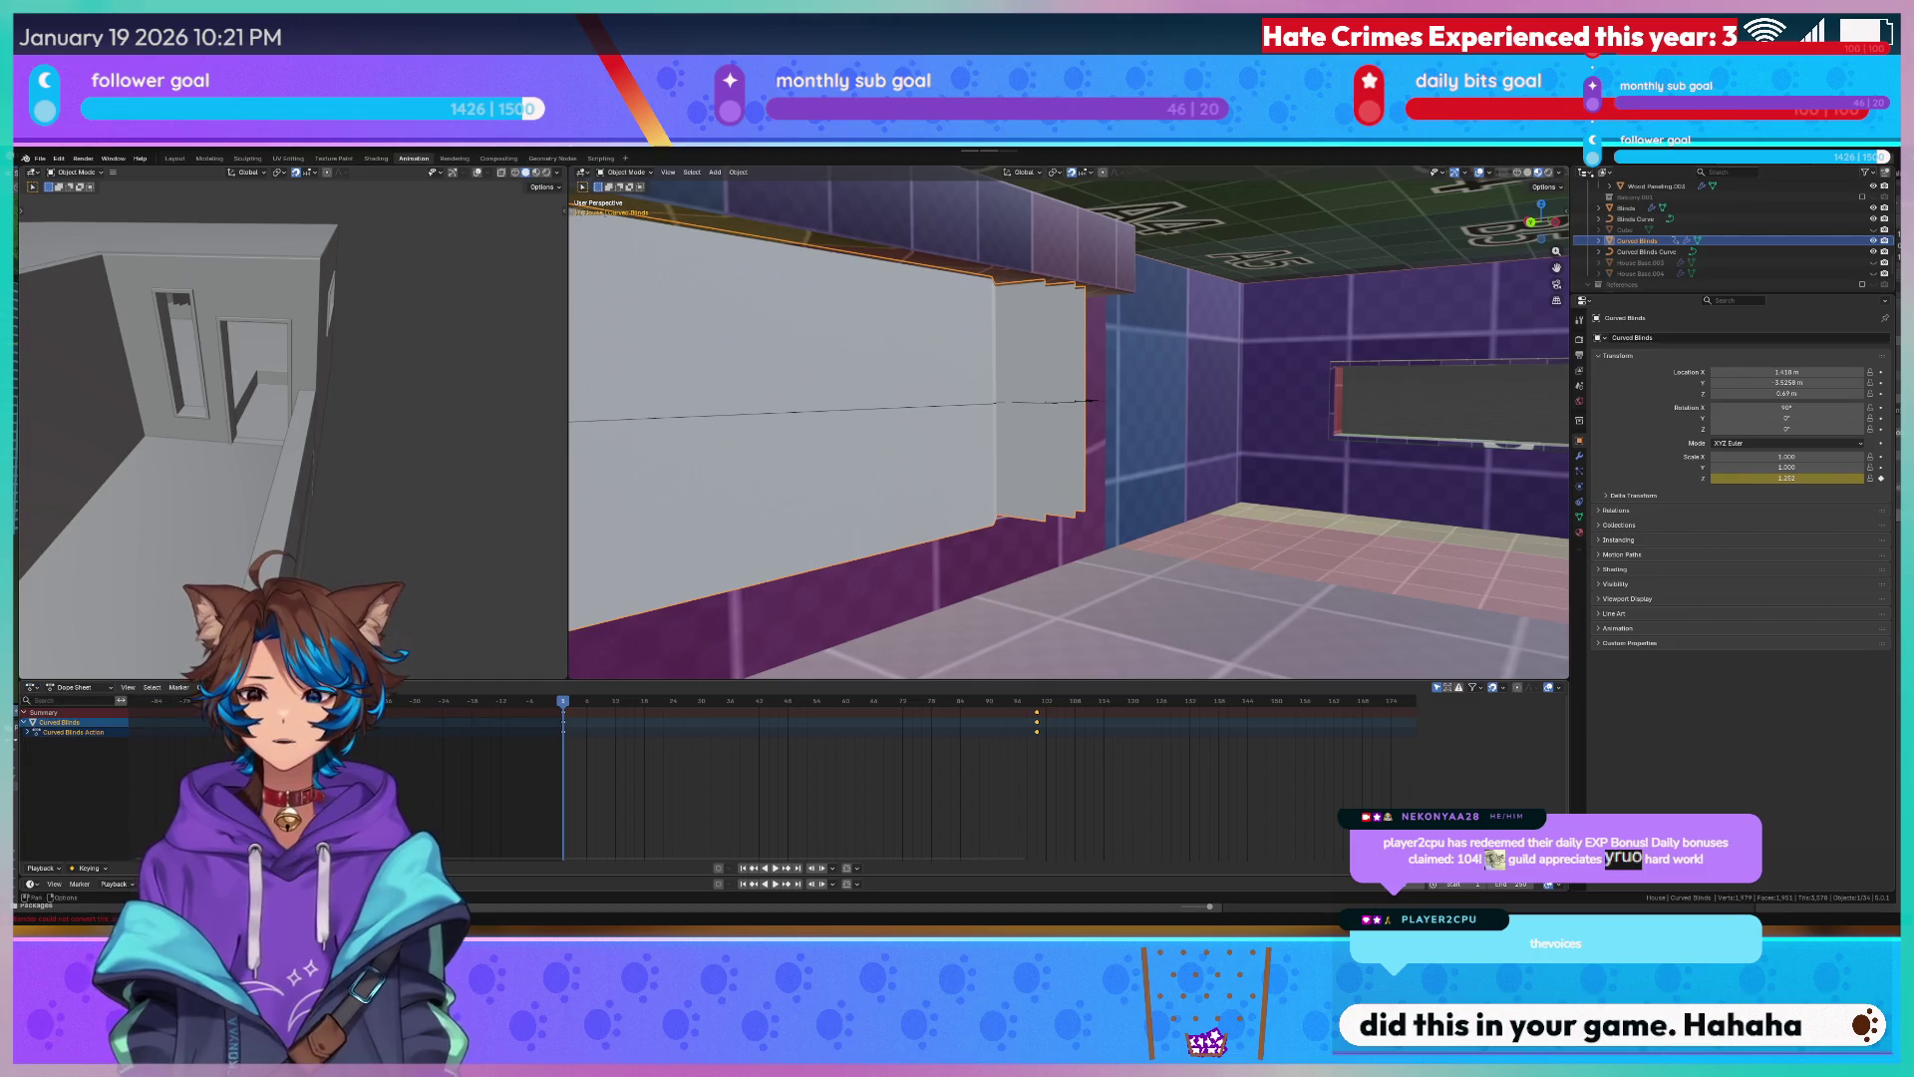
left_click(77, 686)
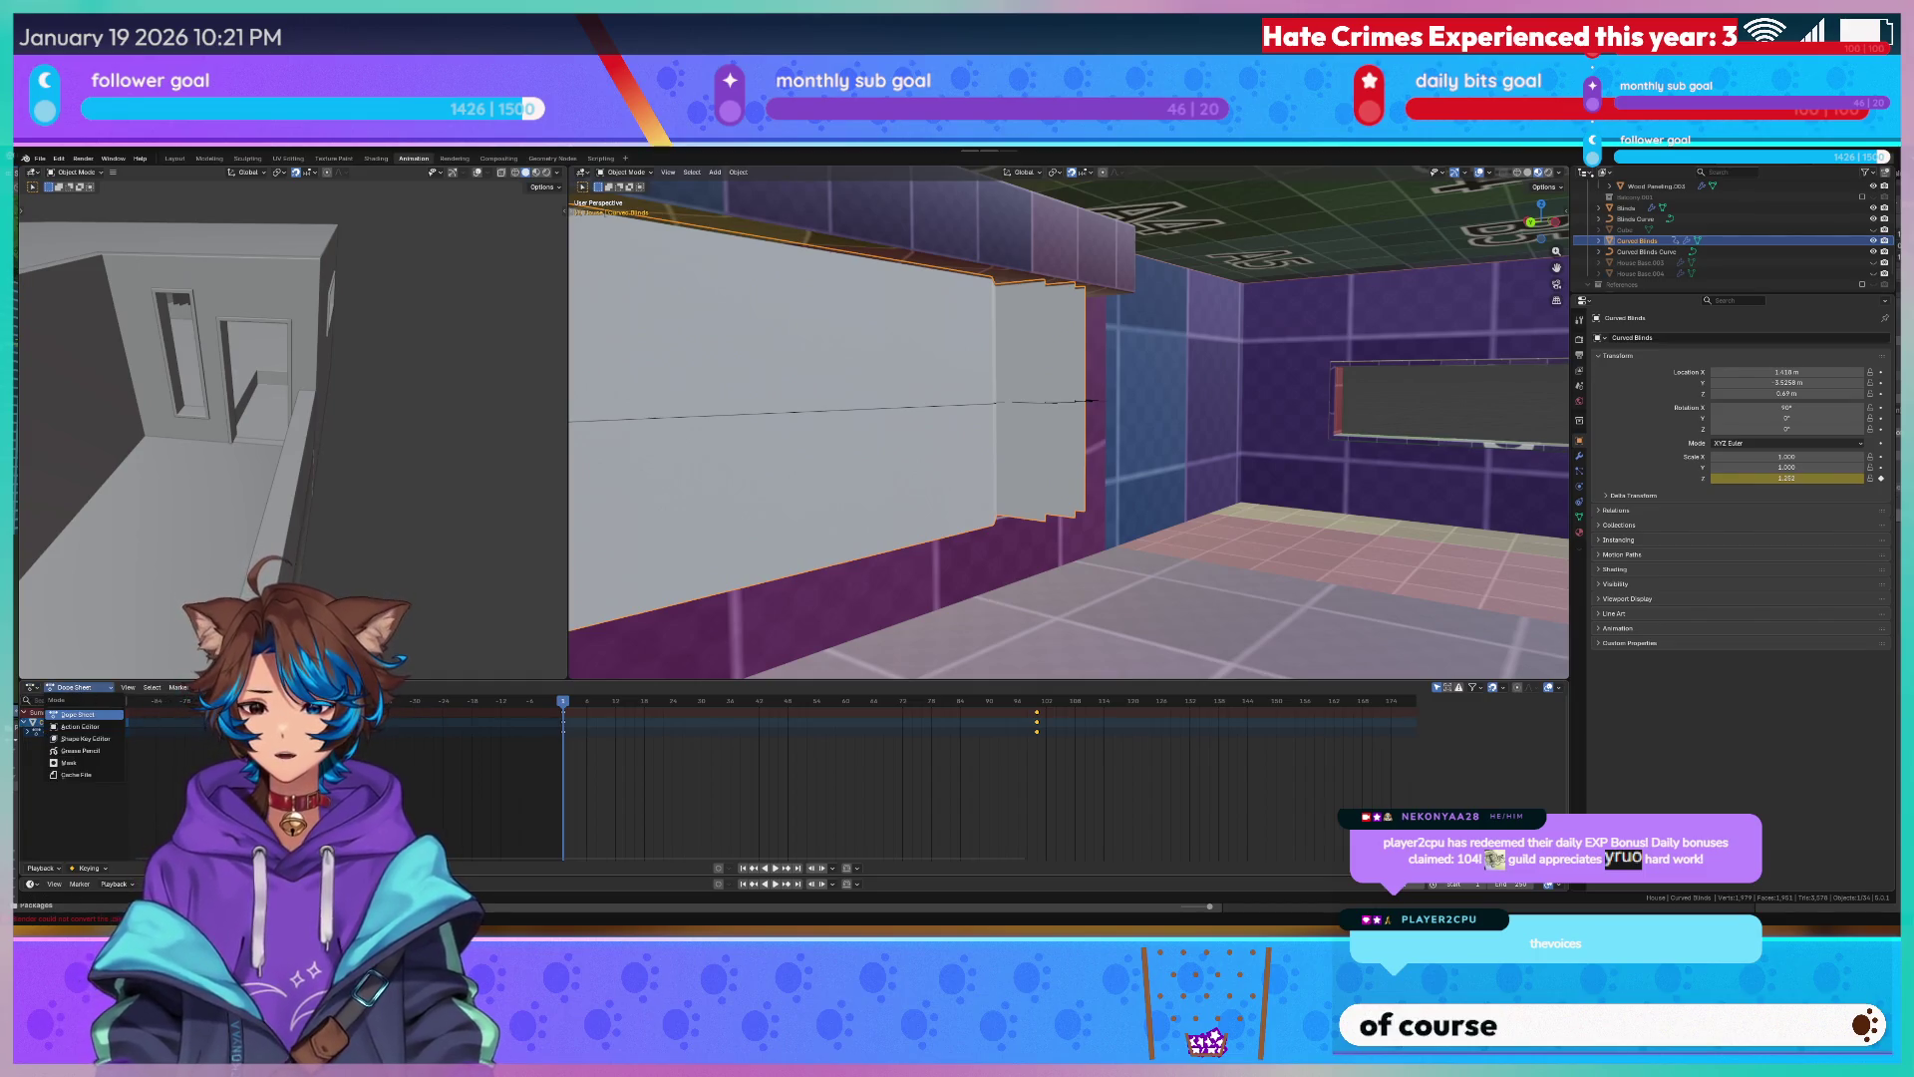
left_click(96, 868)
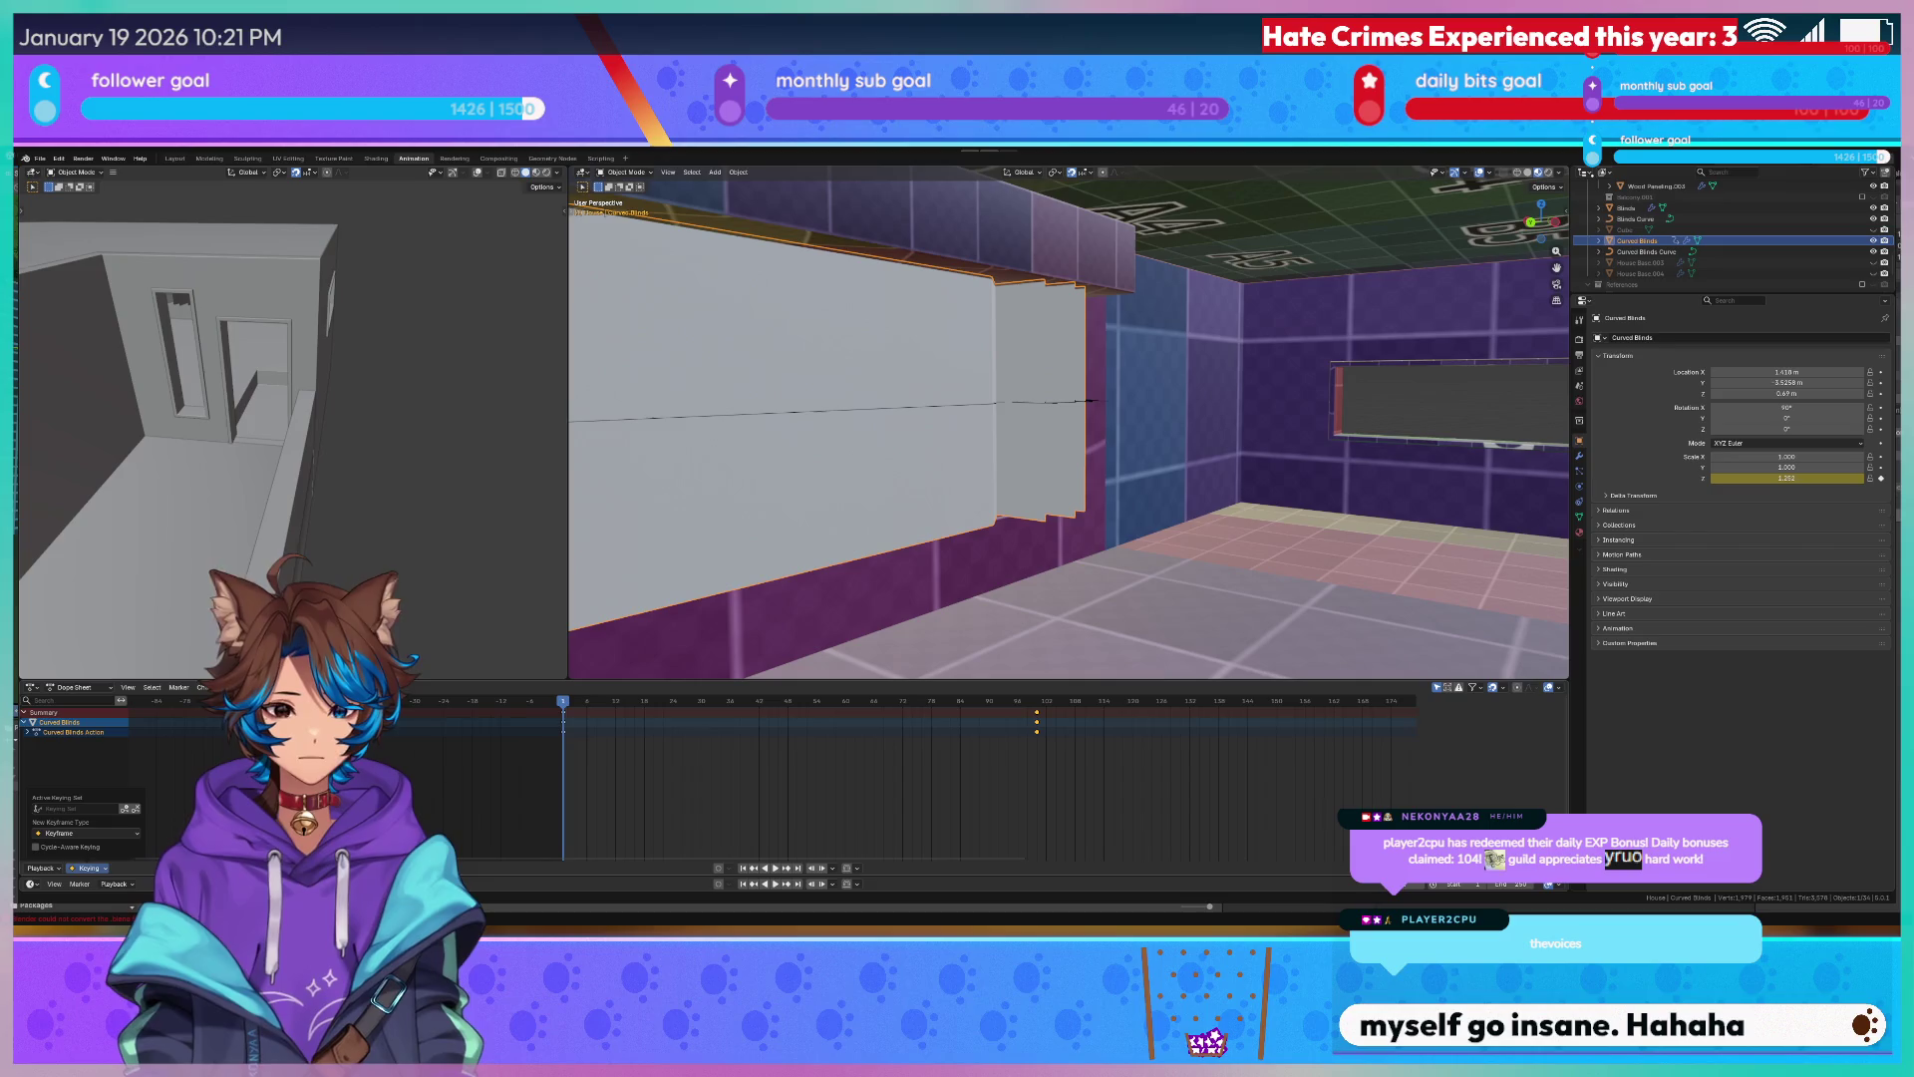
left_click(399, 167)
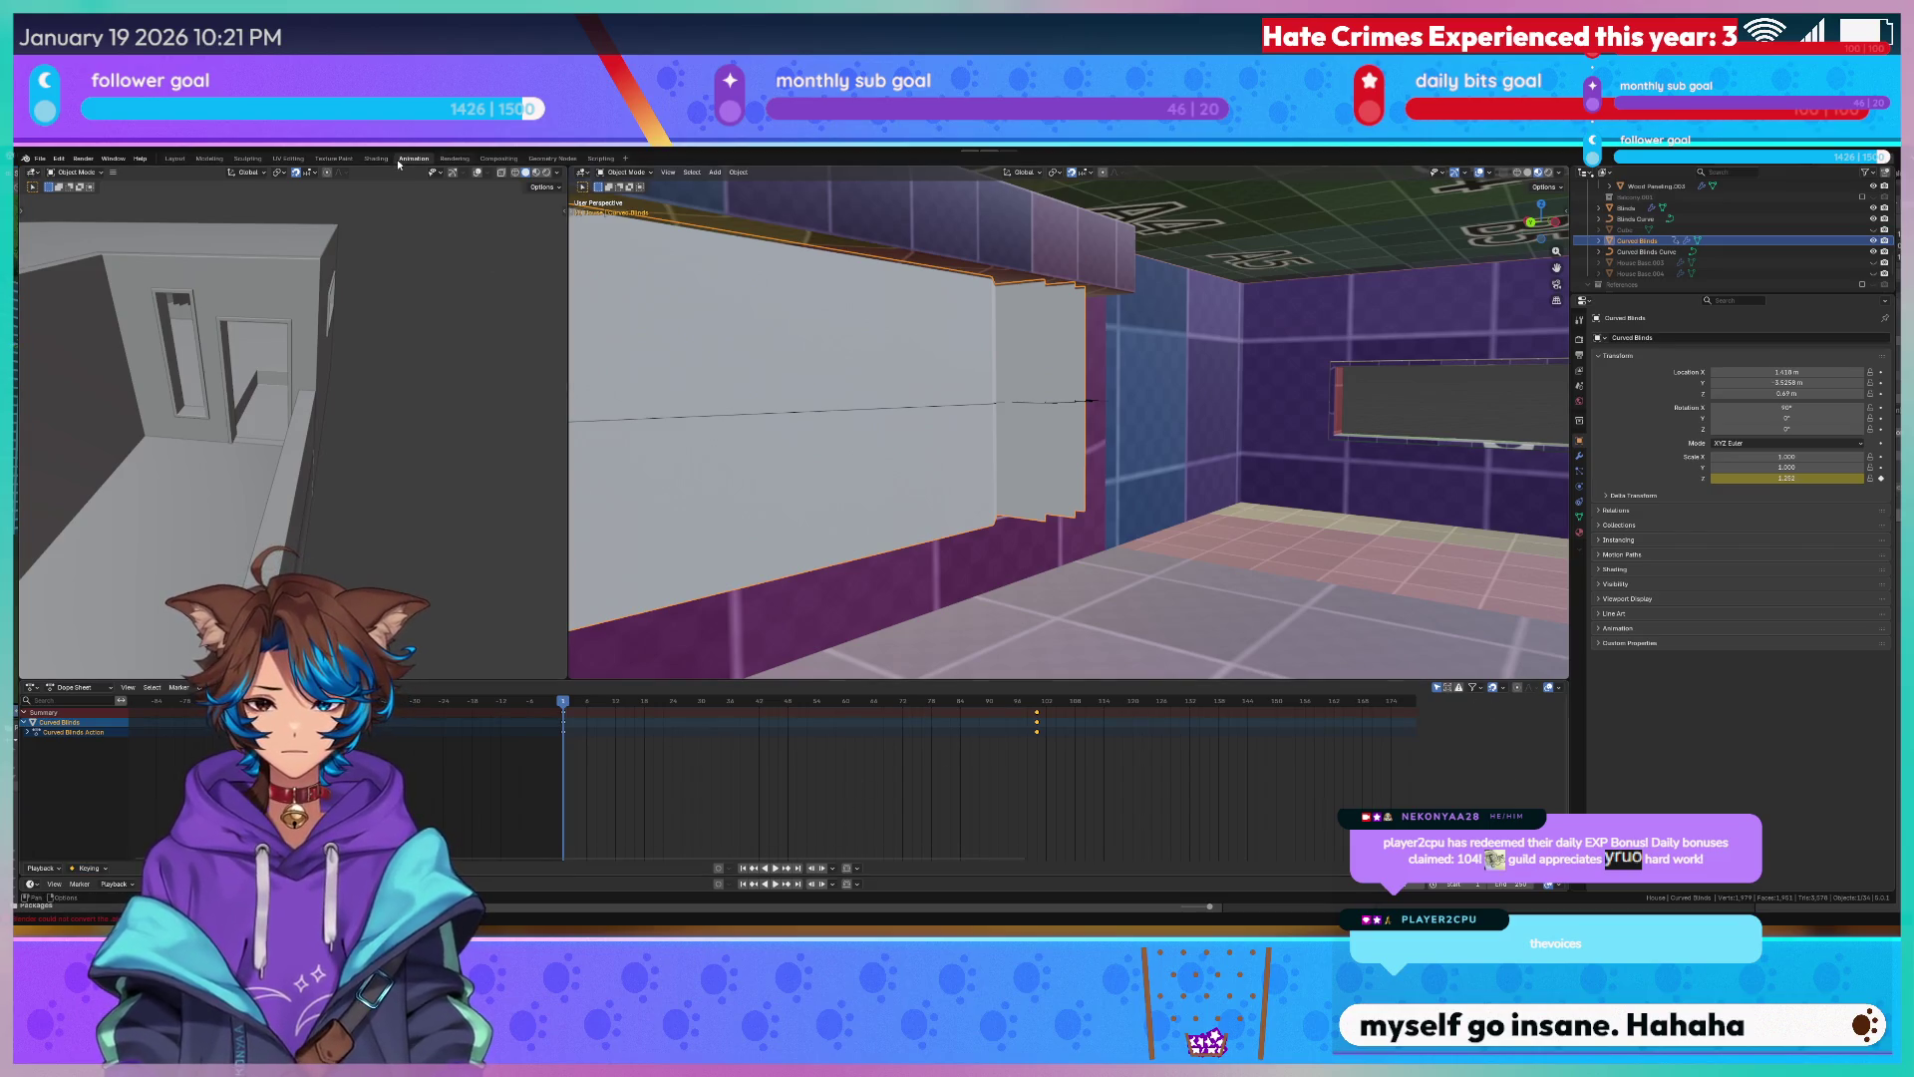
mouse_move(927, 420)
middle_mouse_down()
mouse_move(829, 443)
mouse_move(445, 443)
middle_mouse_up()
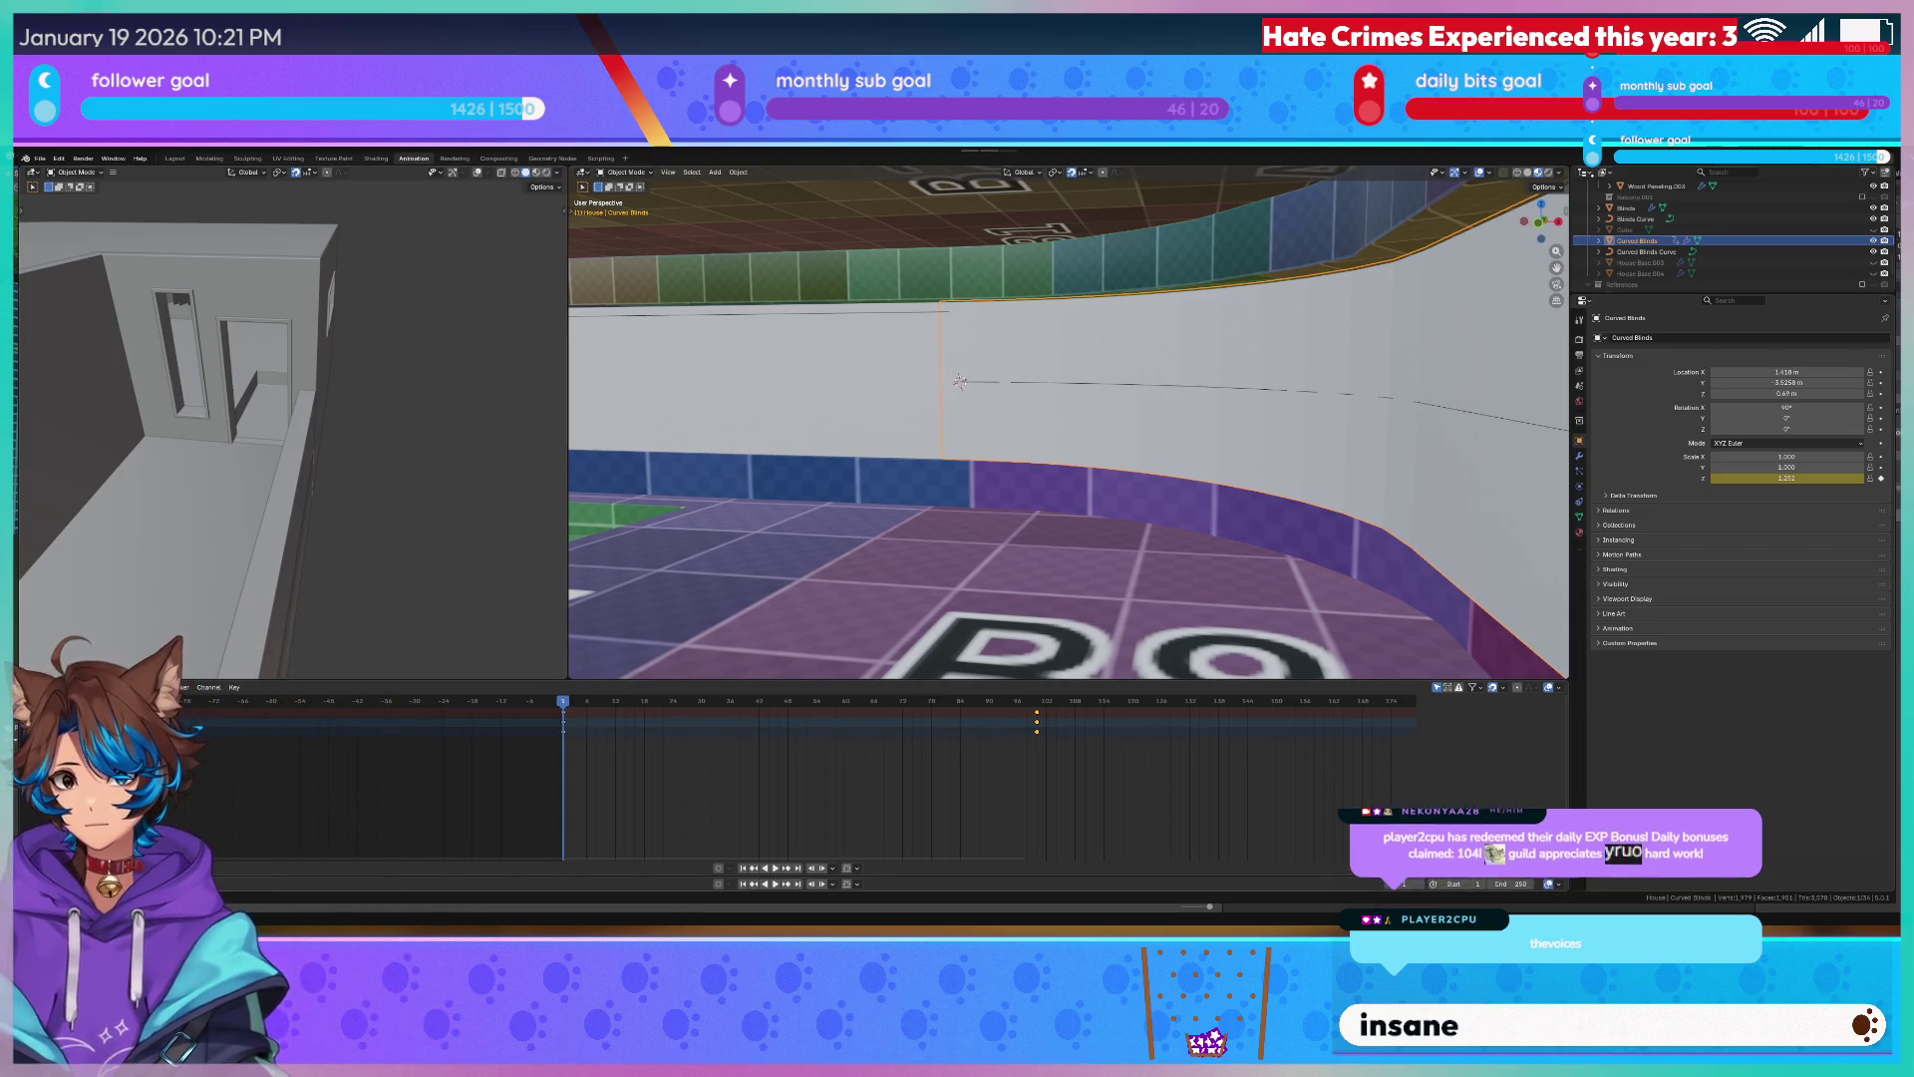
Turn the bottom area into a Dope Sheet, make it tall over a slim timeline, and show the blinds' modifiers.
left_click(30, 688)
left_click(179, 774)
mouse_move(604, 875)
left_mouse_down()
mouse_move(604, 753)
mouse_move(86, 755)
left_mouse_up()
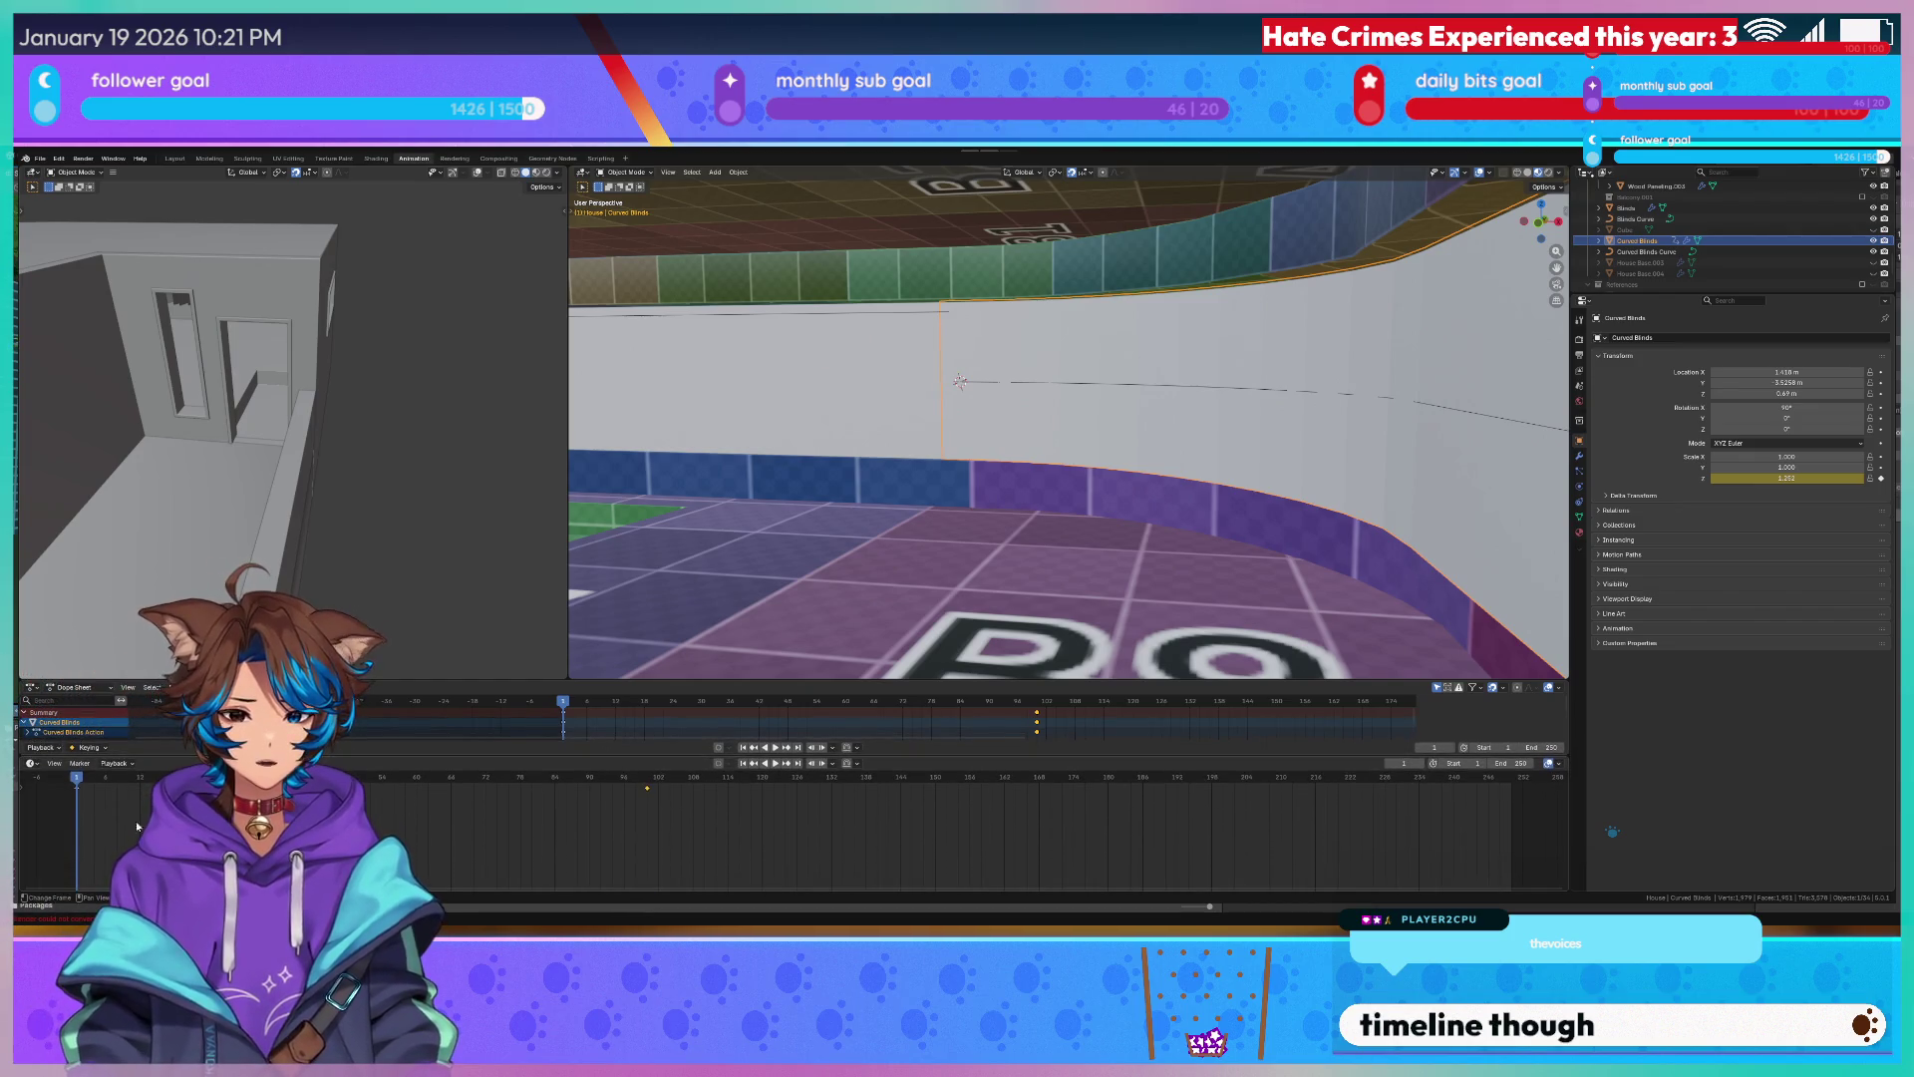
left_click(43, 752)
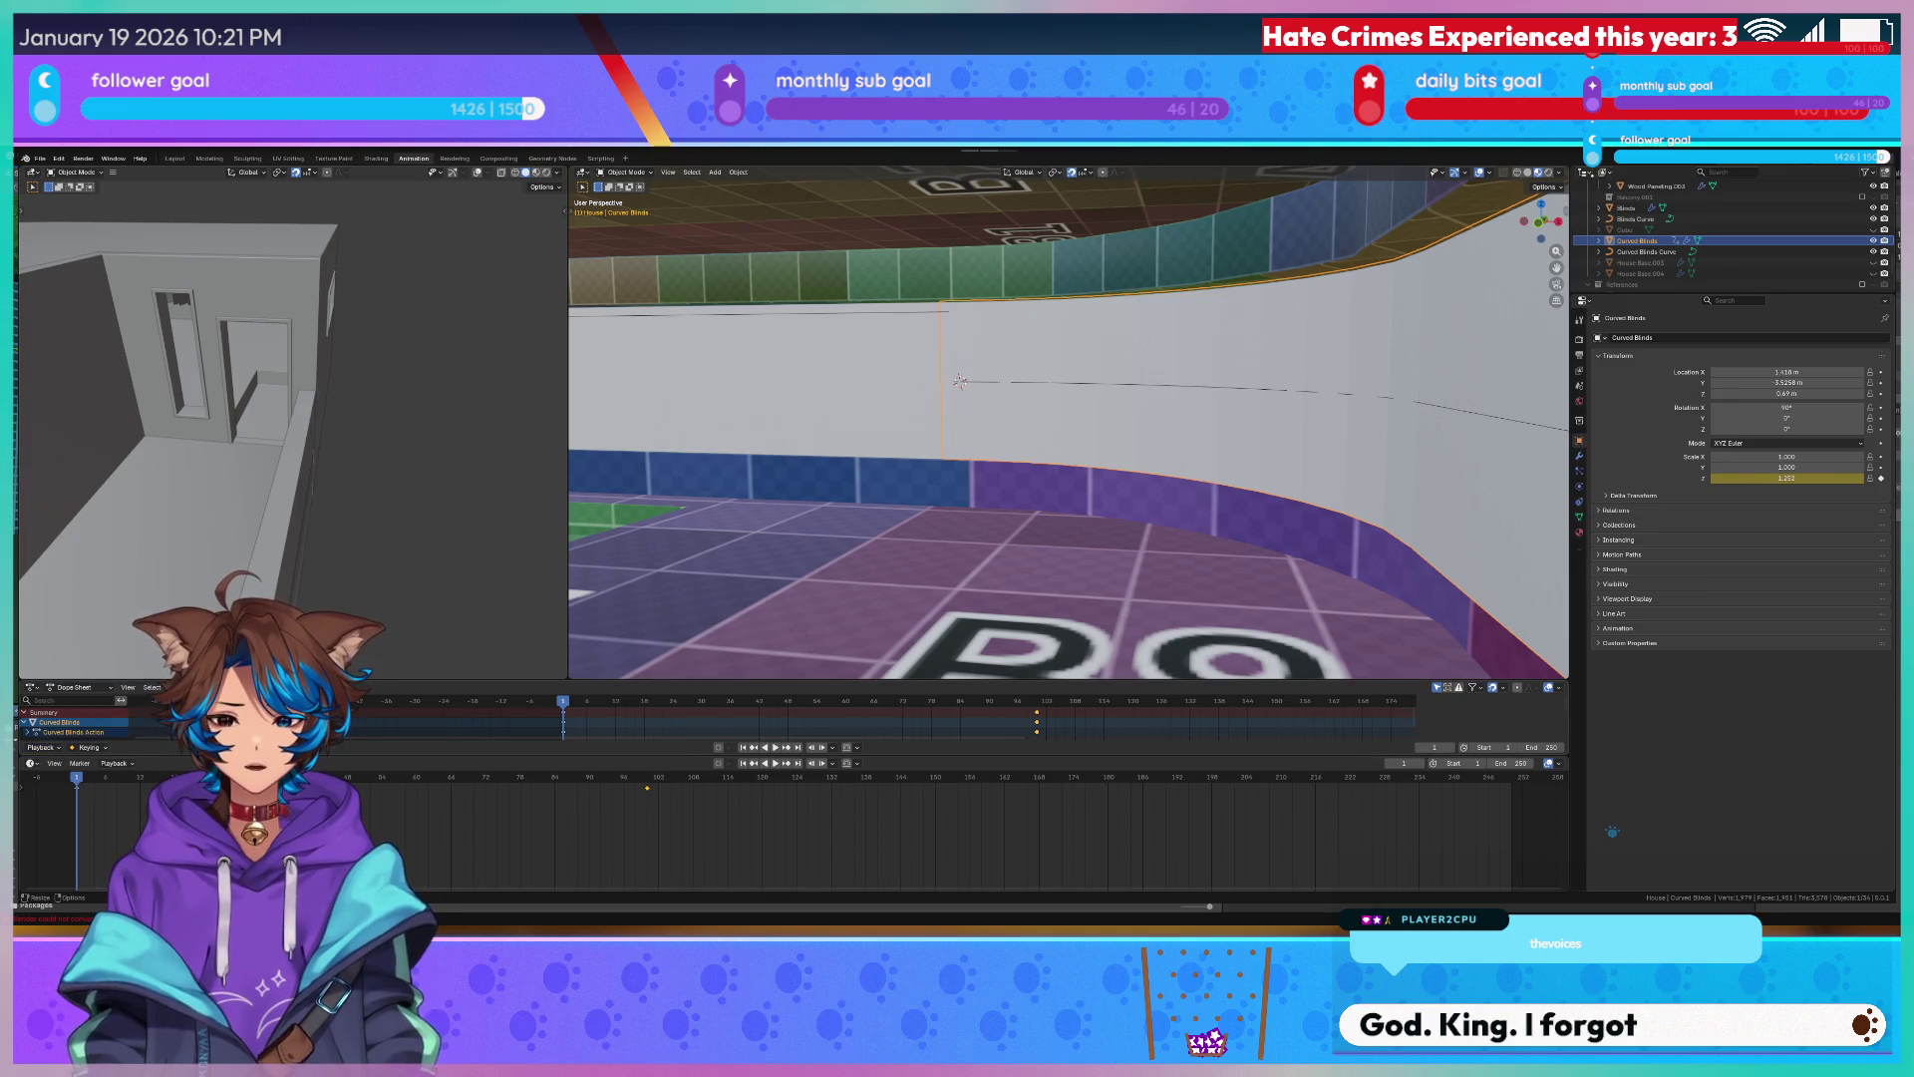
left_click_drag(90, 756, 90, 877)
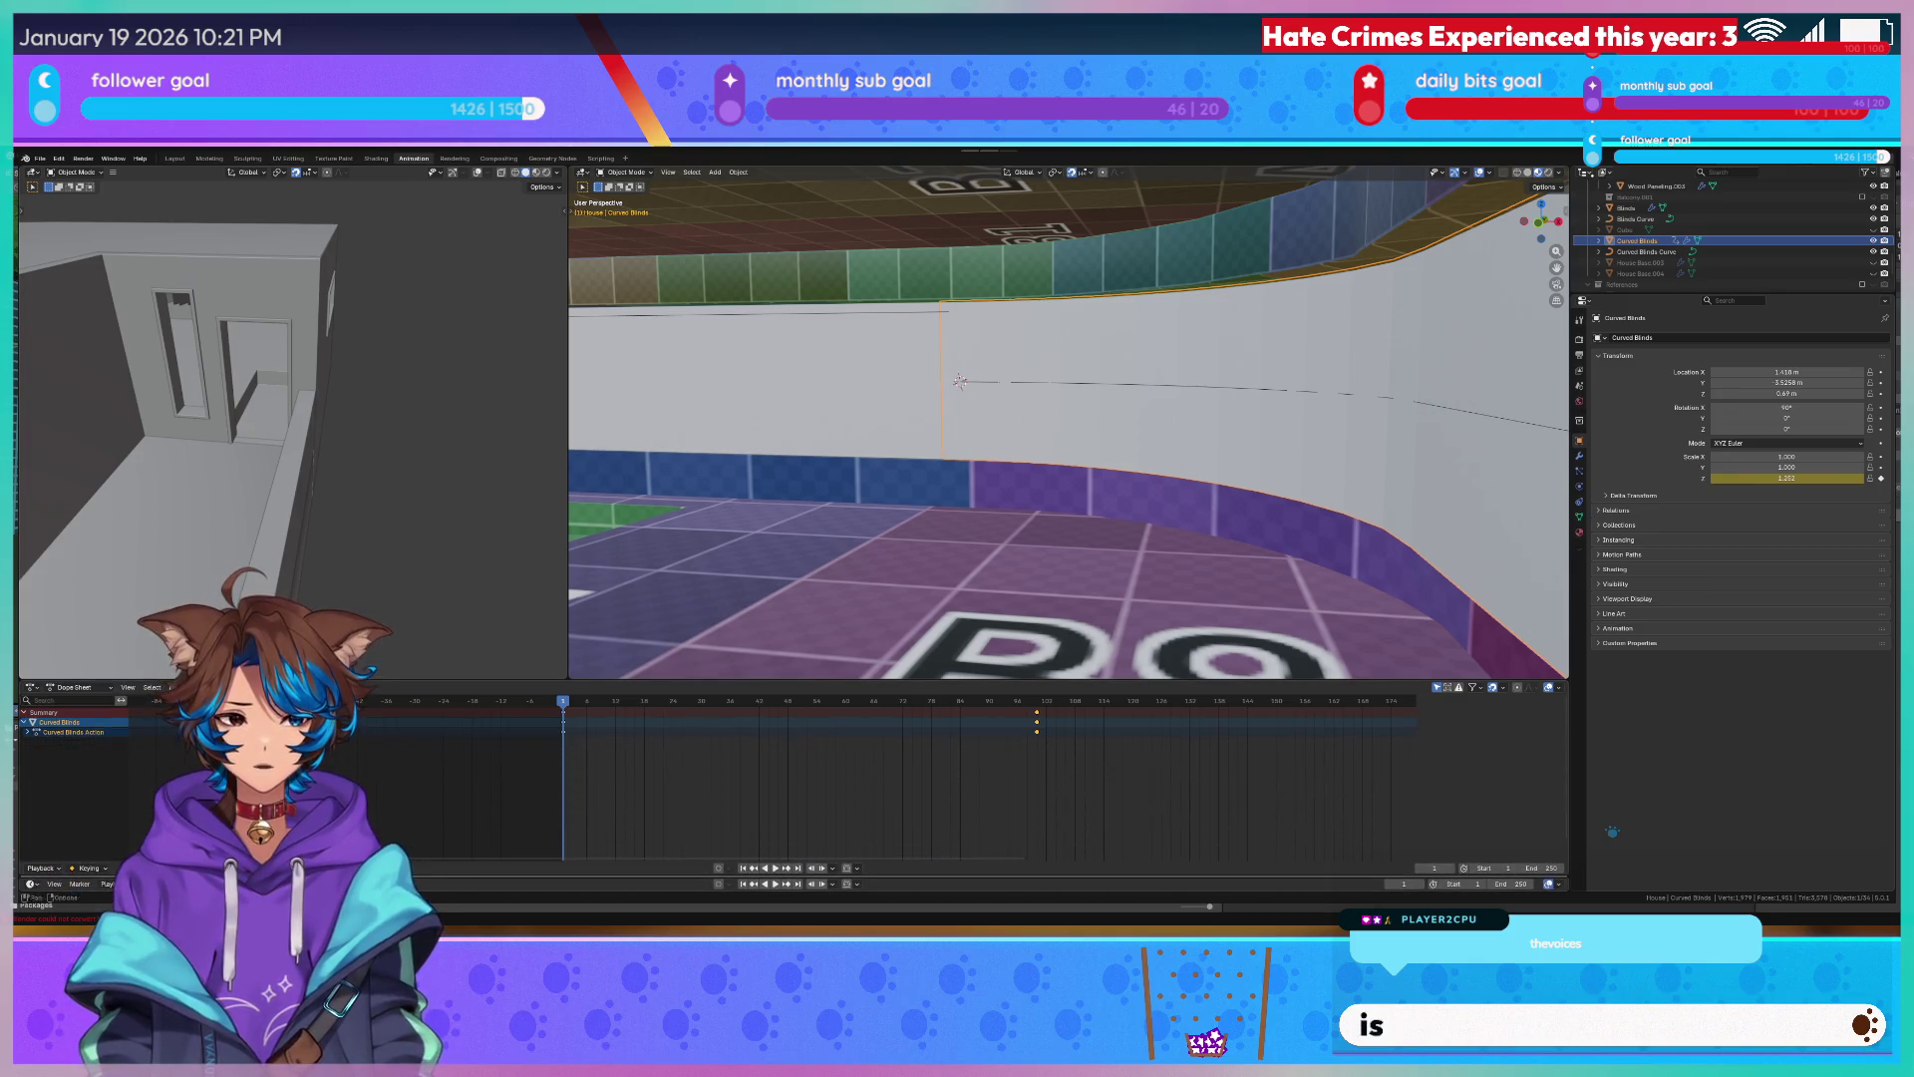
left_click(128, 689)
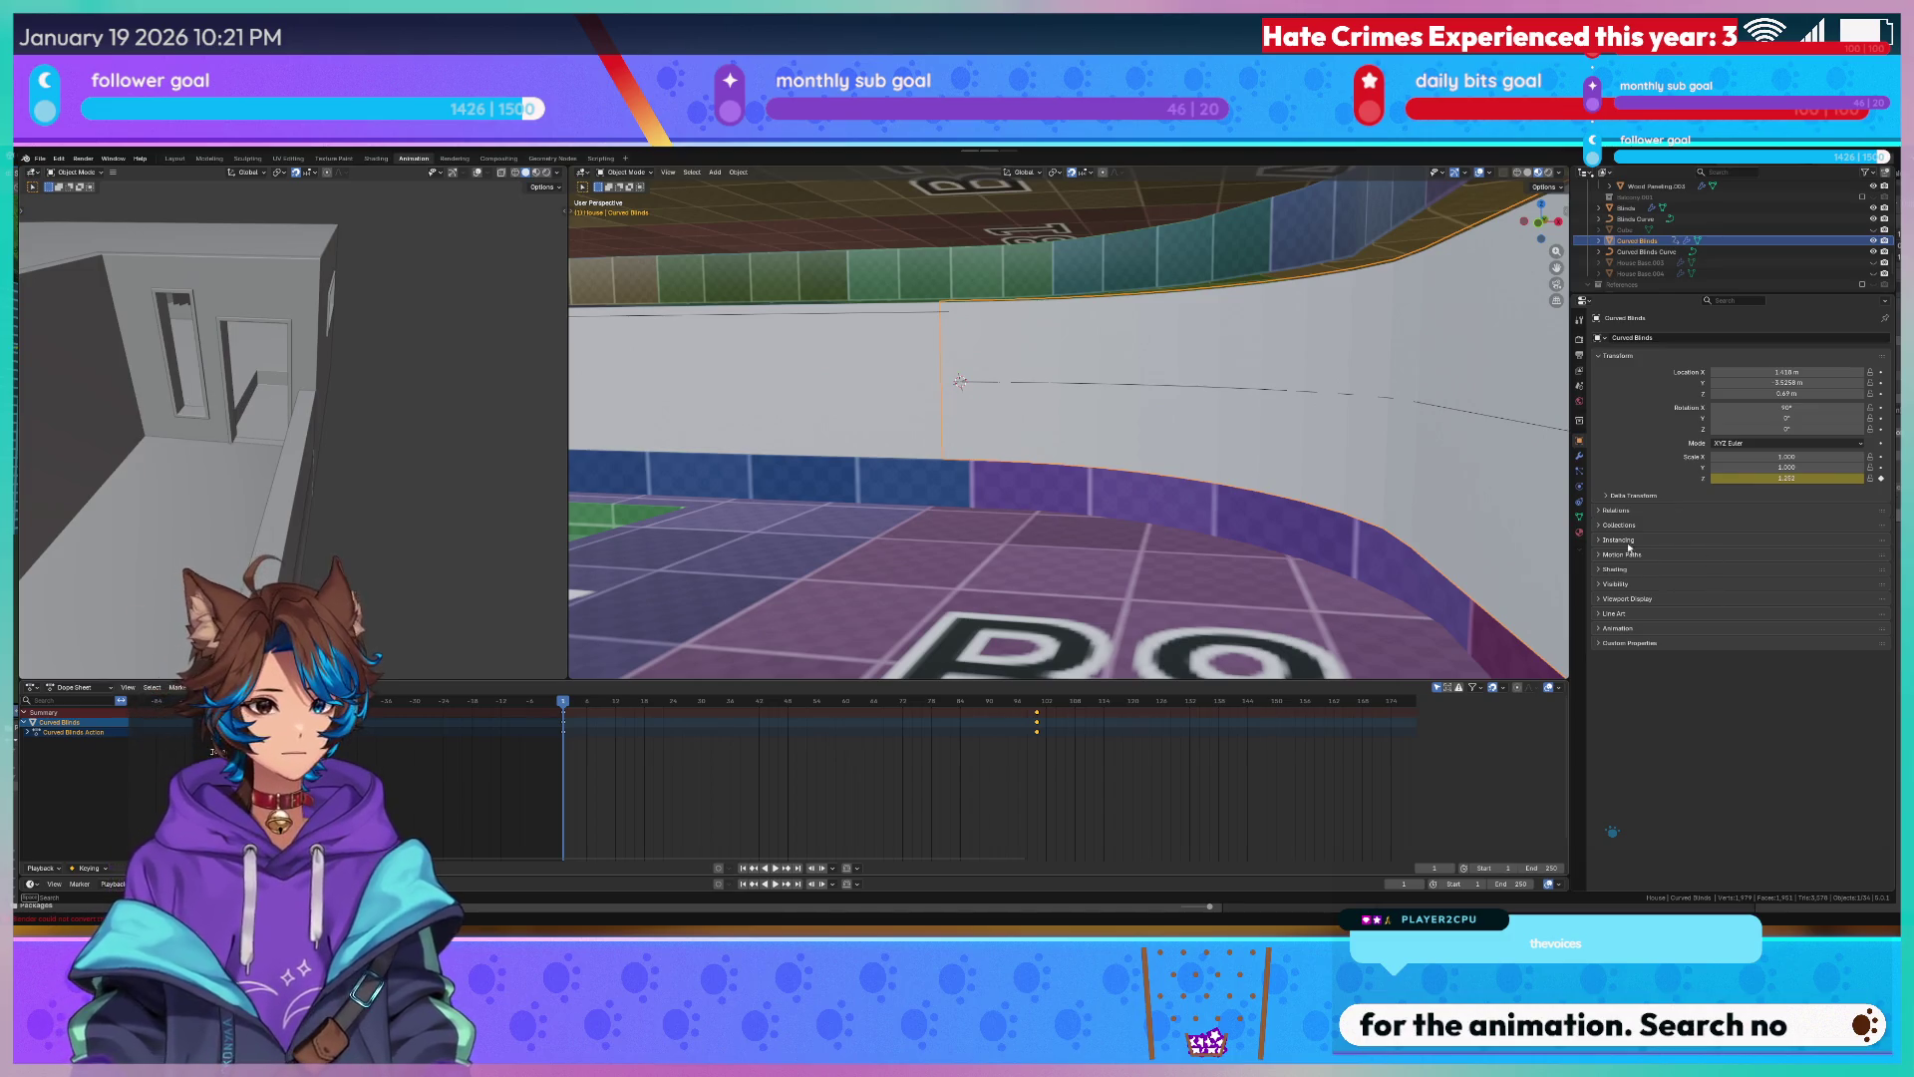
left_click(1581, 454)
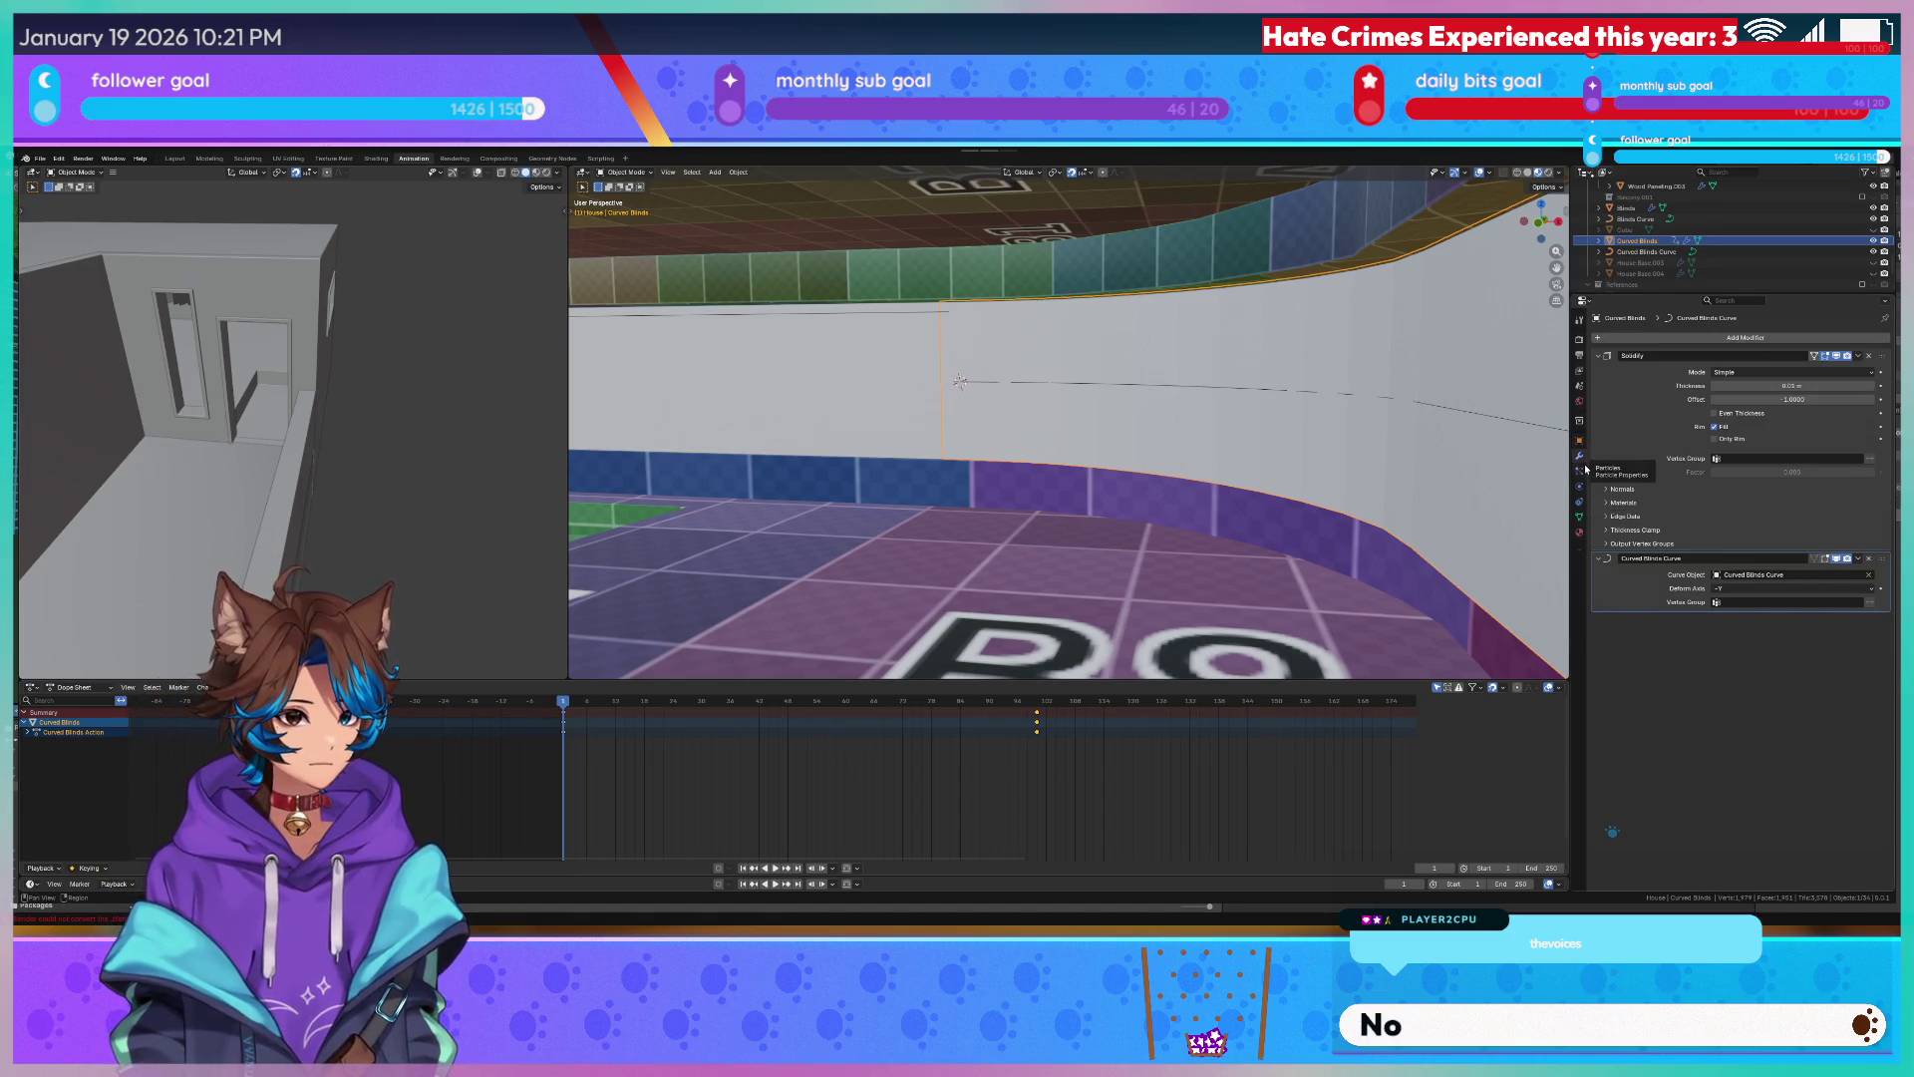
Step through the Physics, Object Constraints and Material tabs for the Curved Blinds.
left_click(1581, 467)
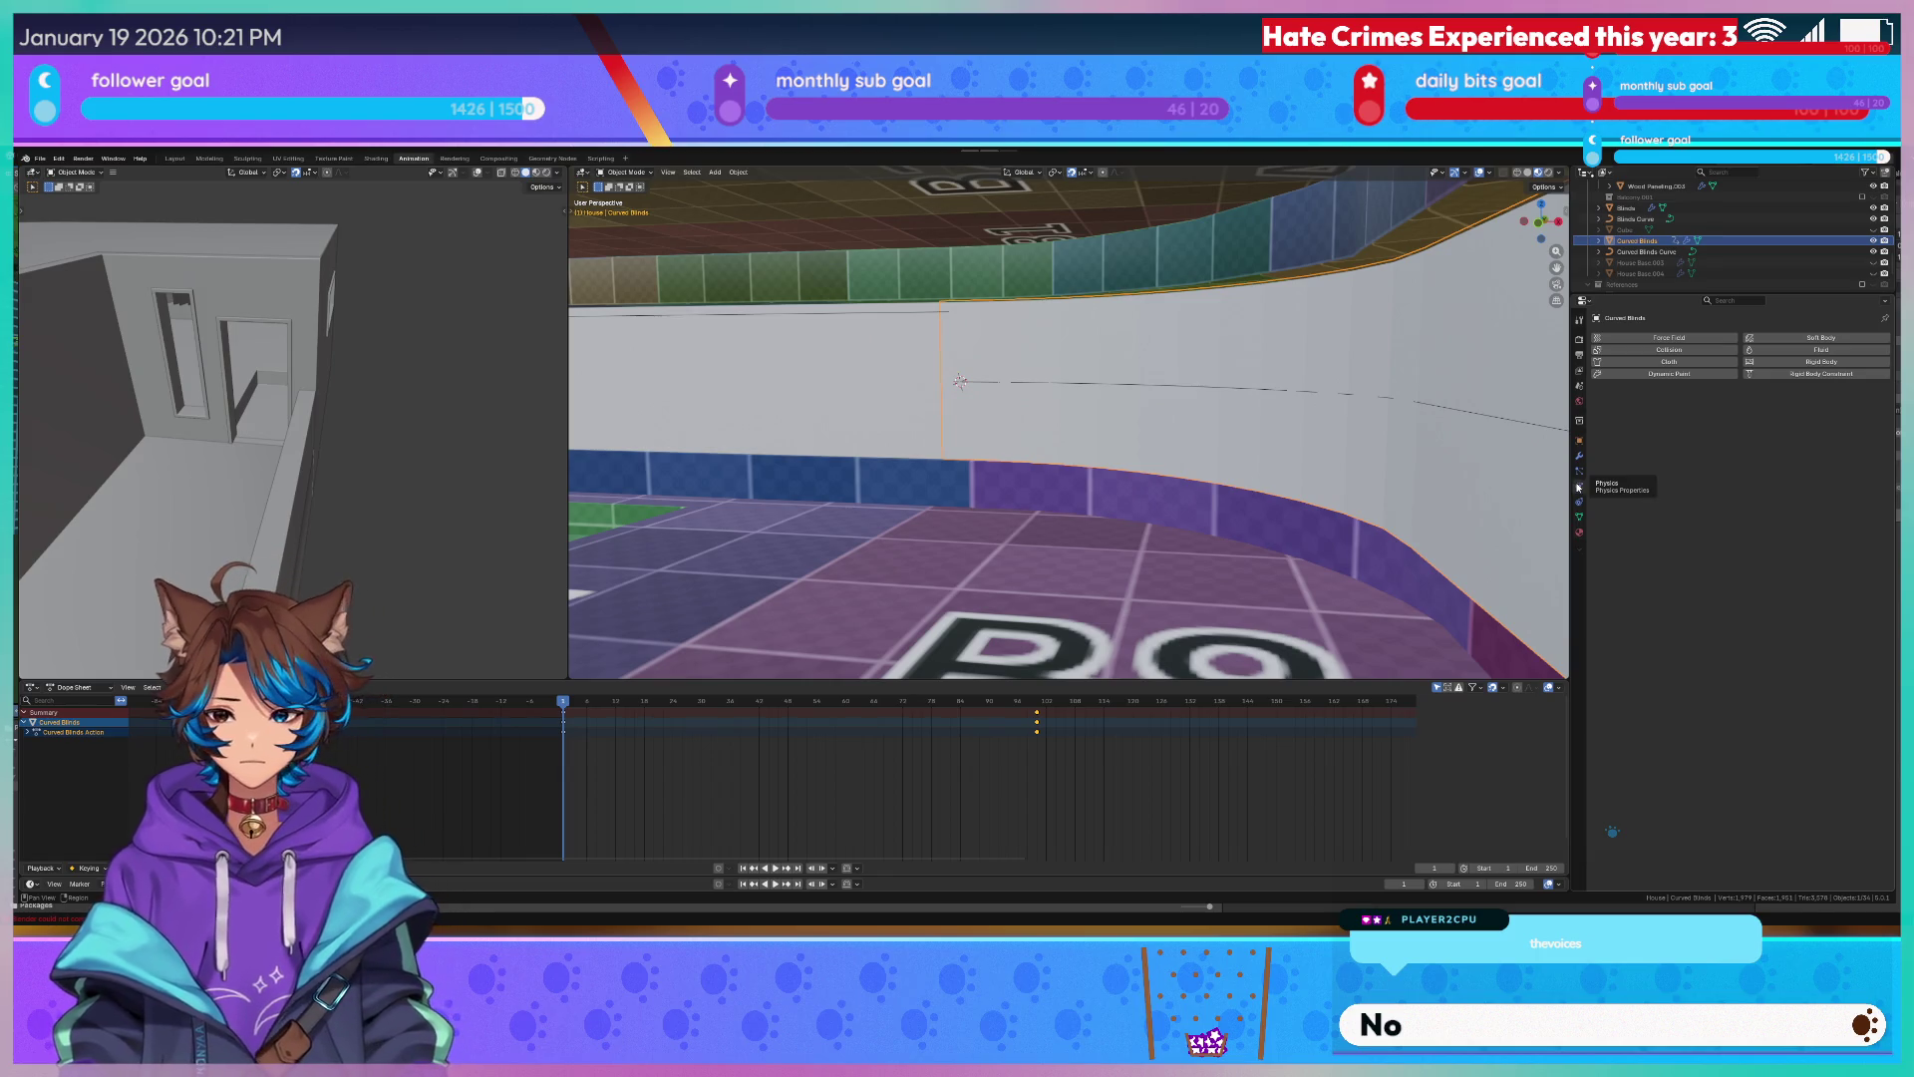
left_click(1581, 497)
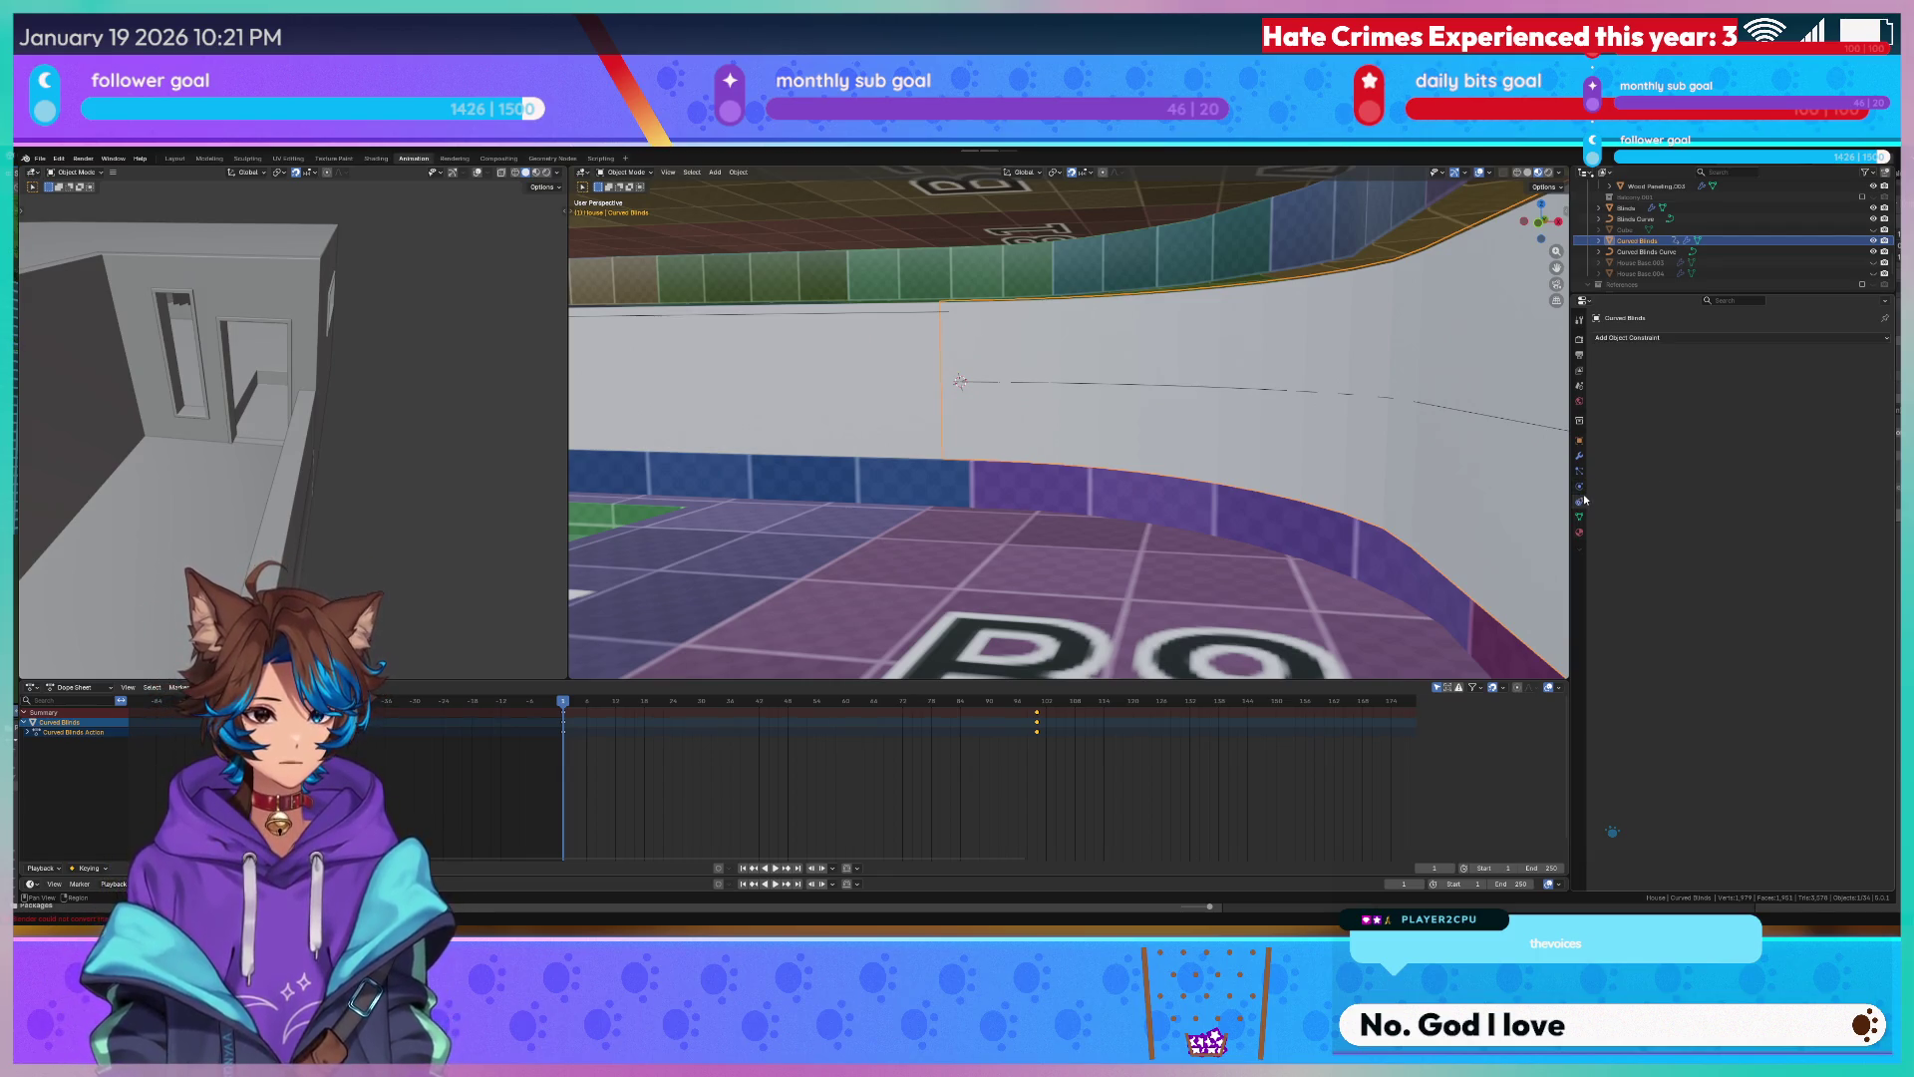
left_click(1580, 516)
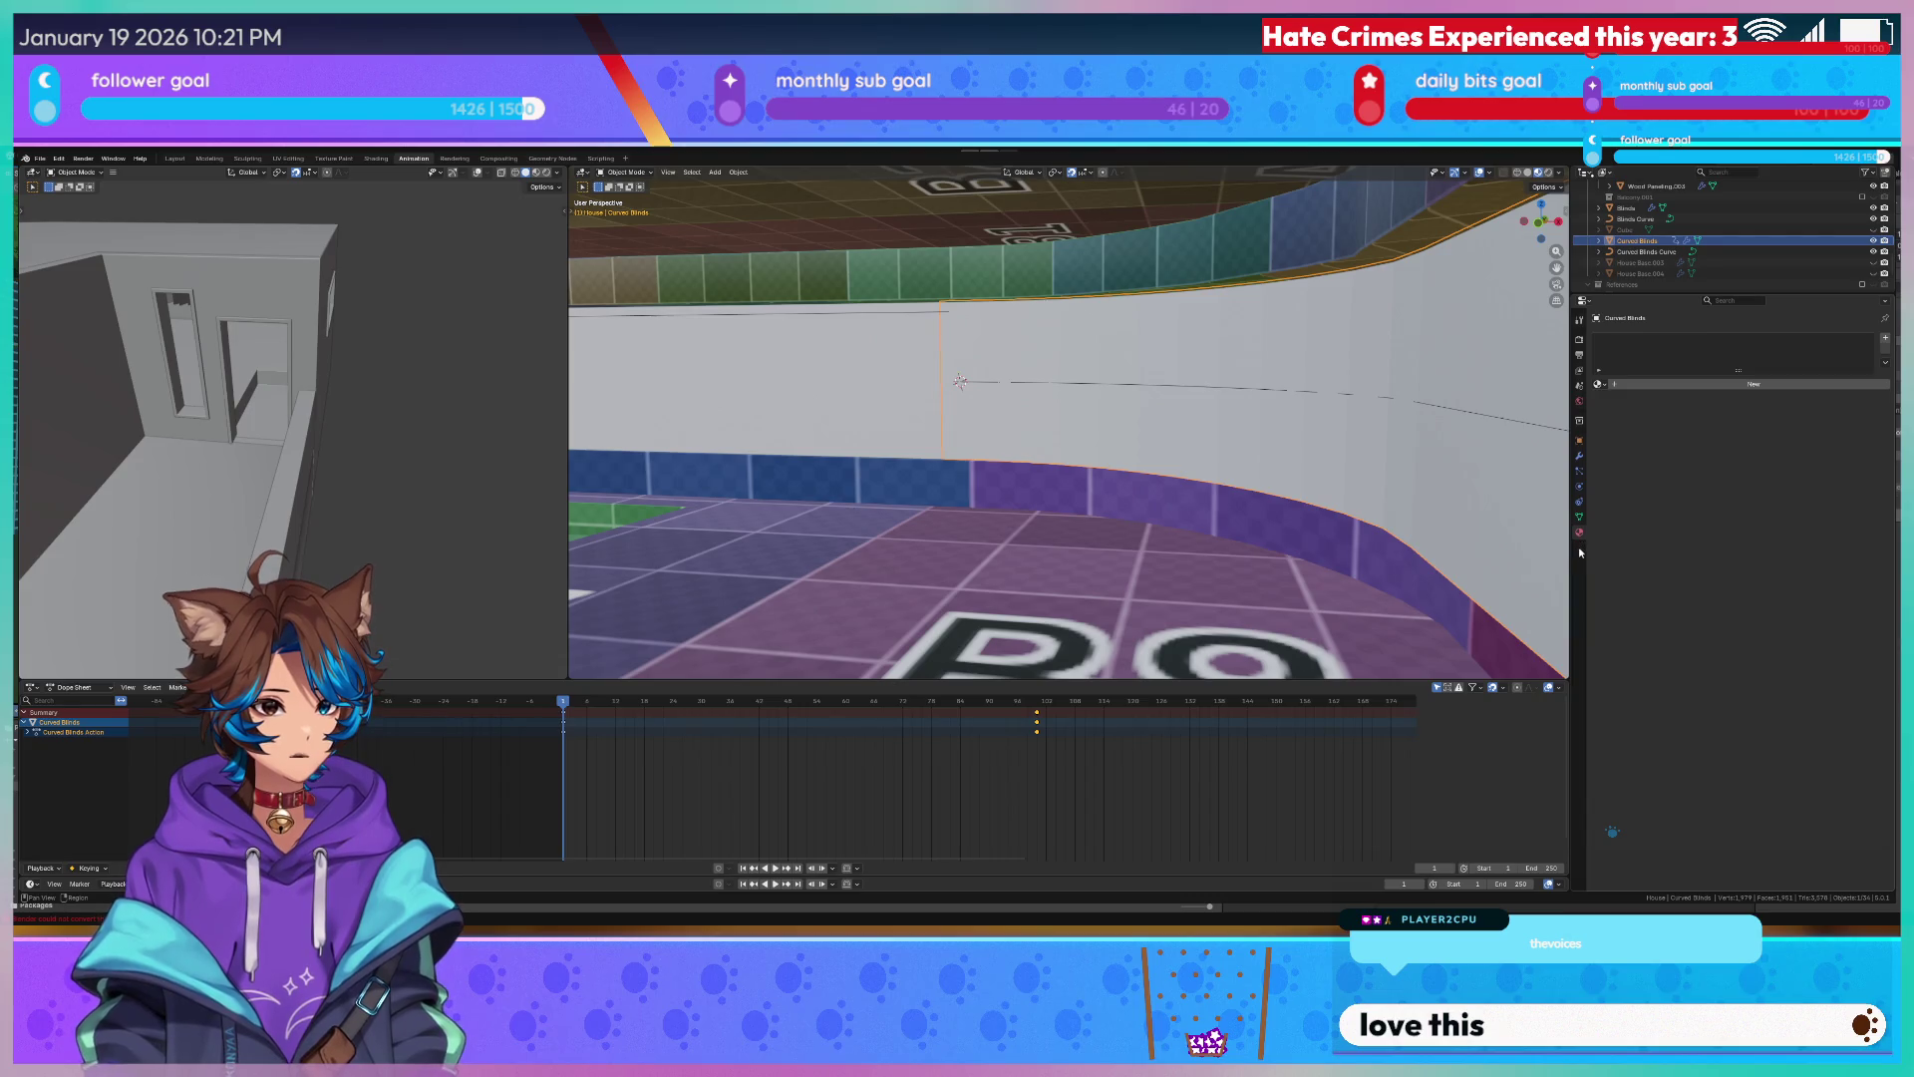
right_click(1580, 552)
left_click(33, 686)
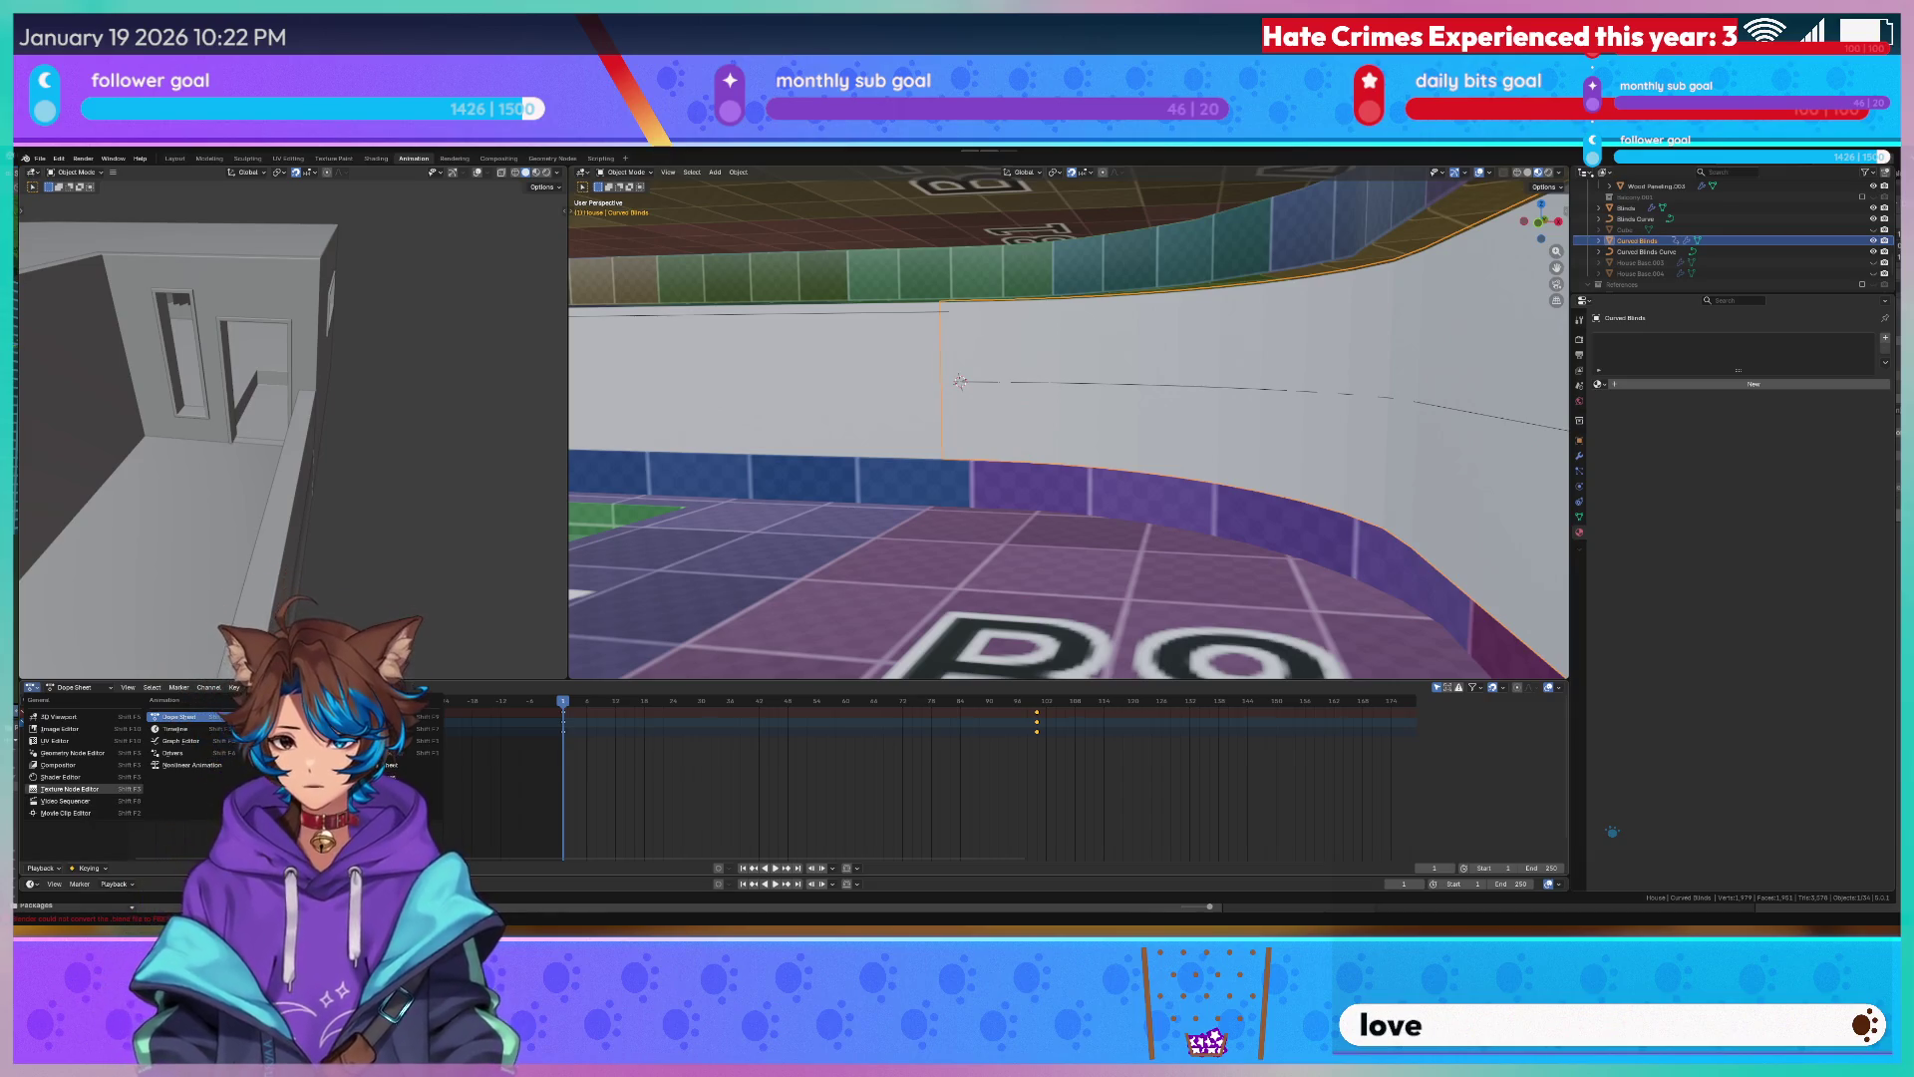
Browse the Dope Sheet menus, orbit lower around the wall and bring up the Keyframe Type options.
left_click(180, 717)
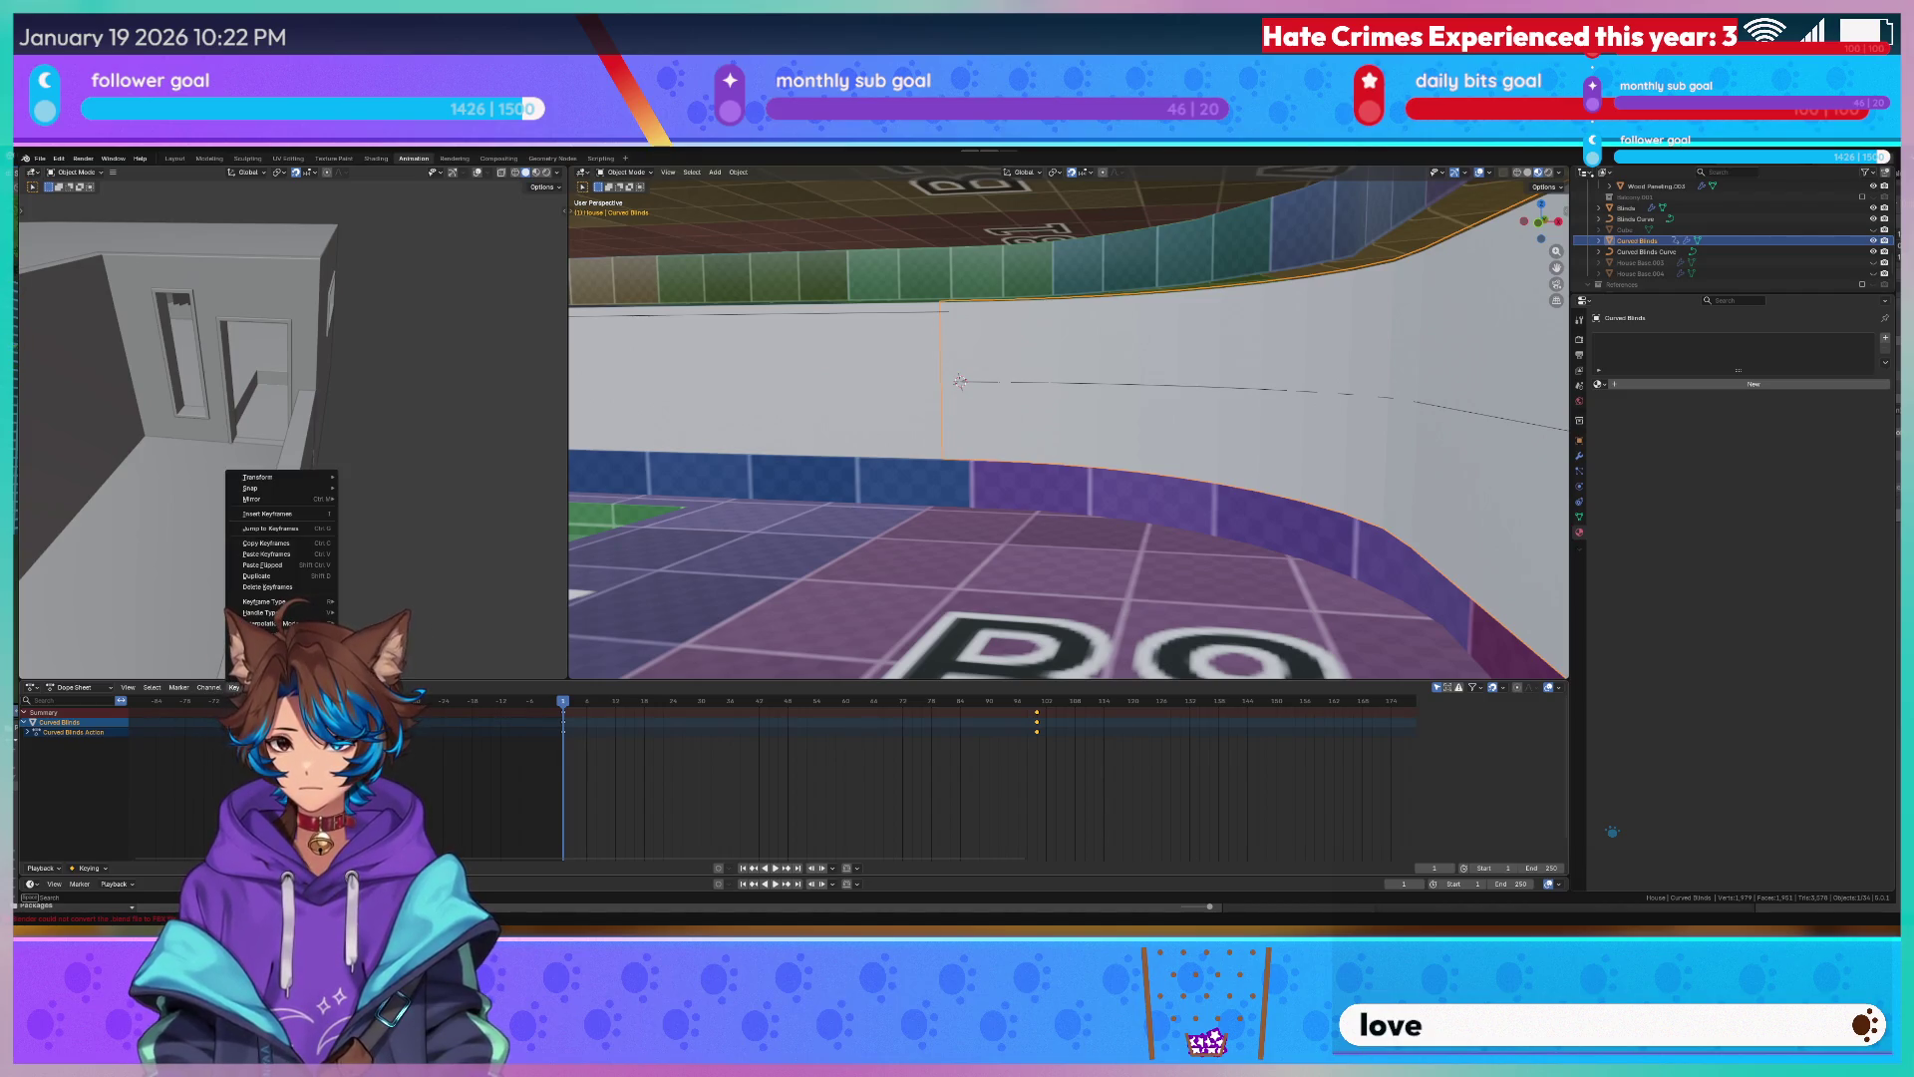
left_click(180, 690)
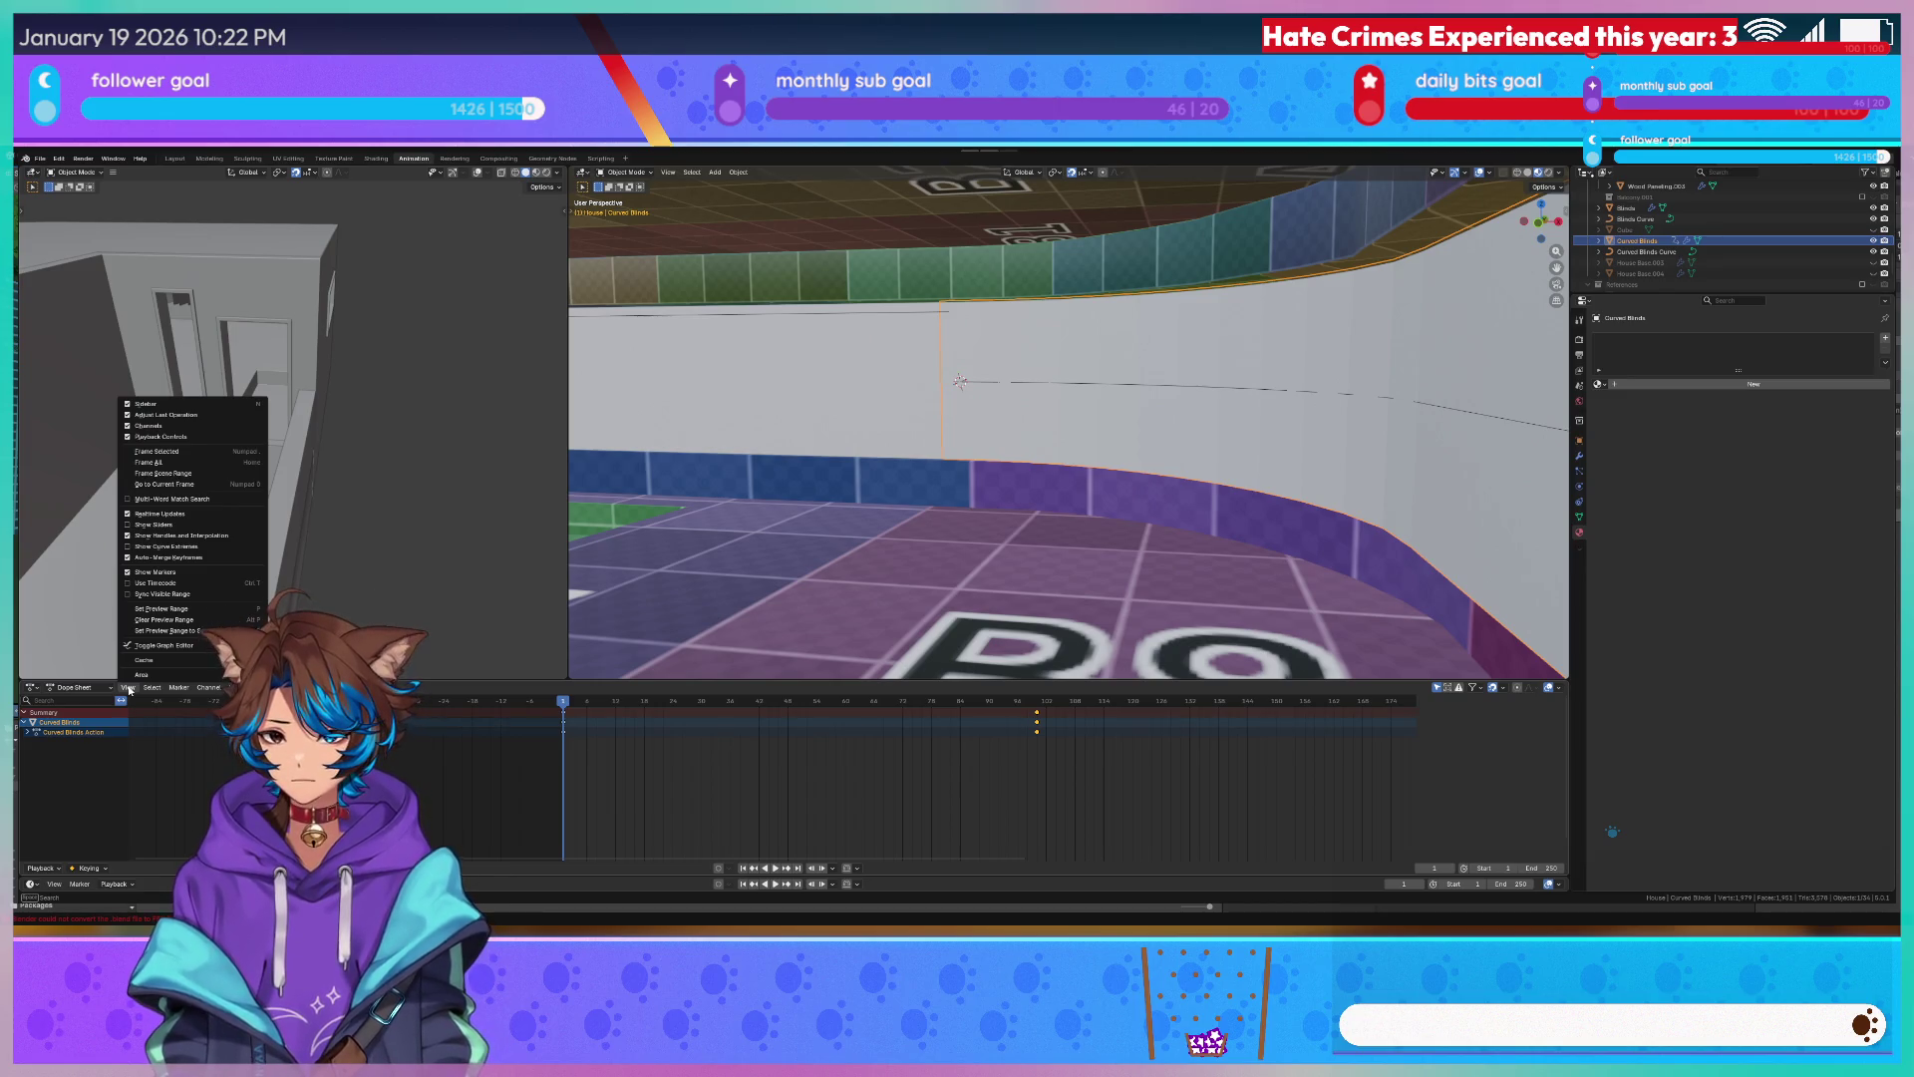
left_click(31, 688)
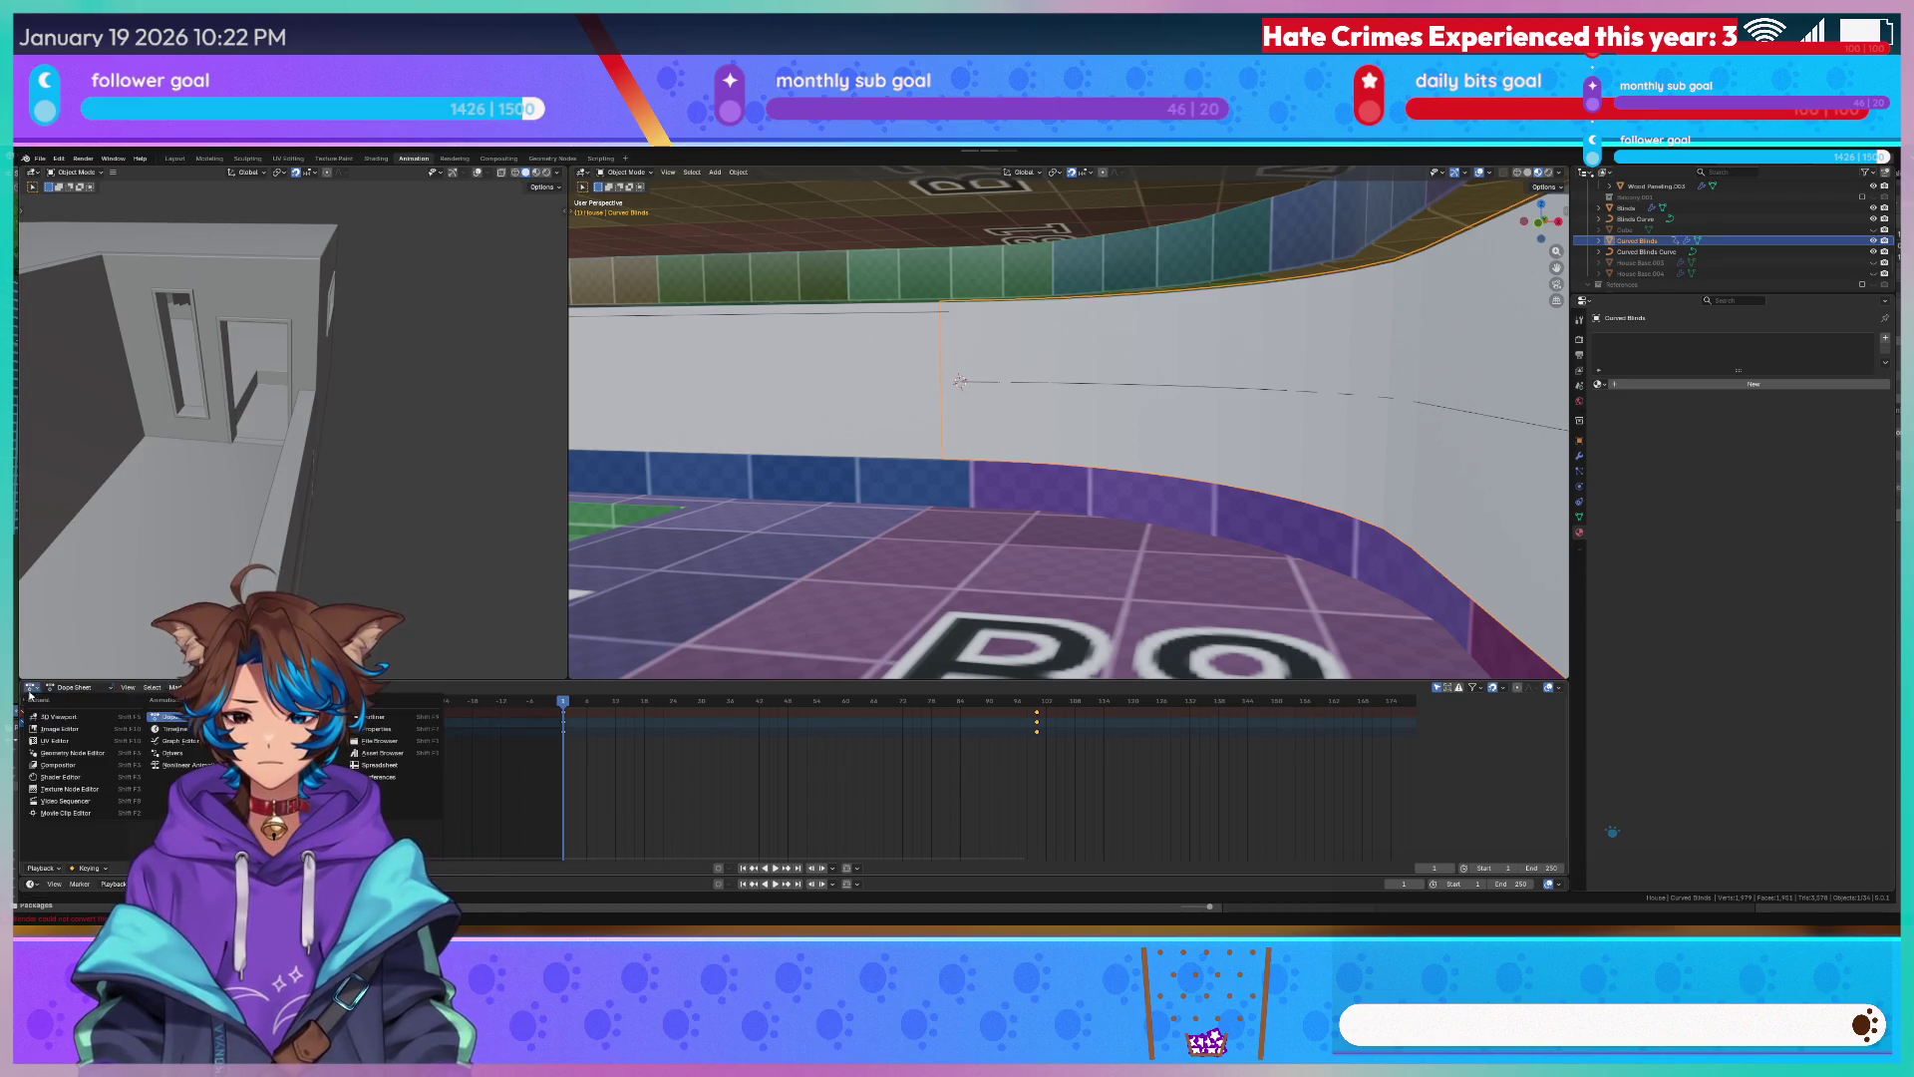
middle_click_drag(843, 519, 1118, 437)
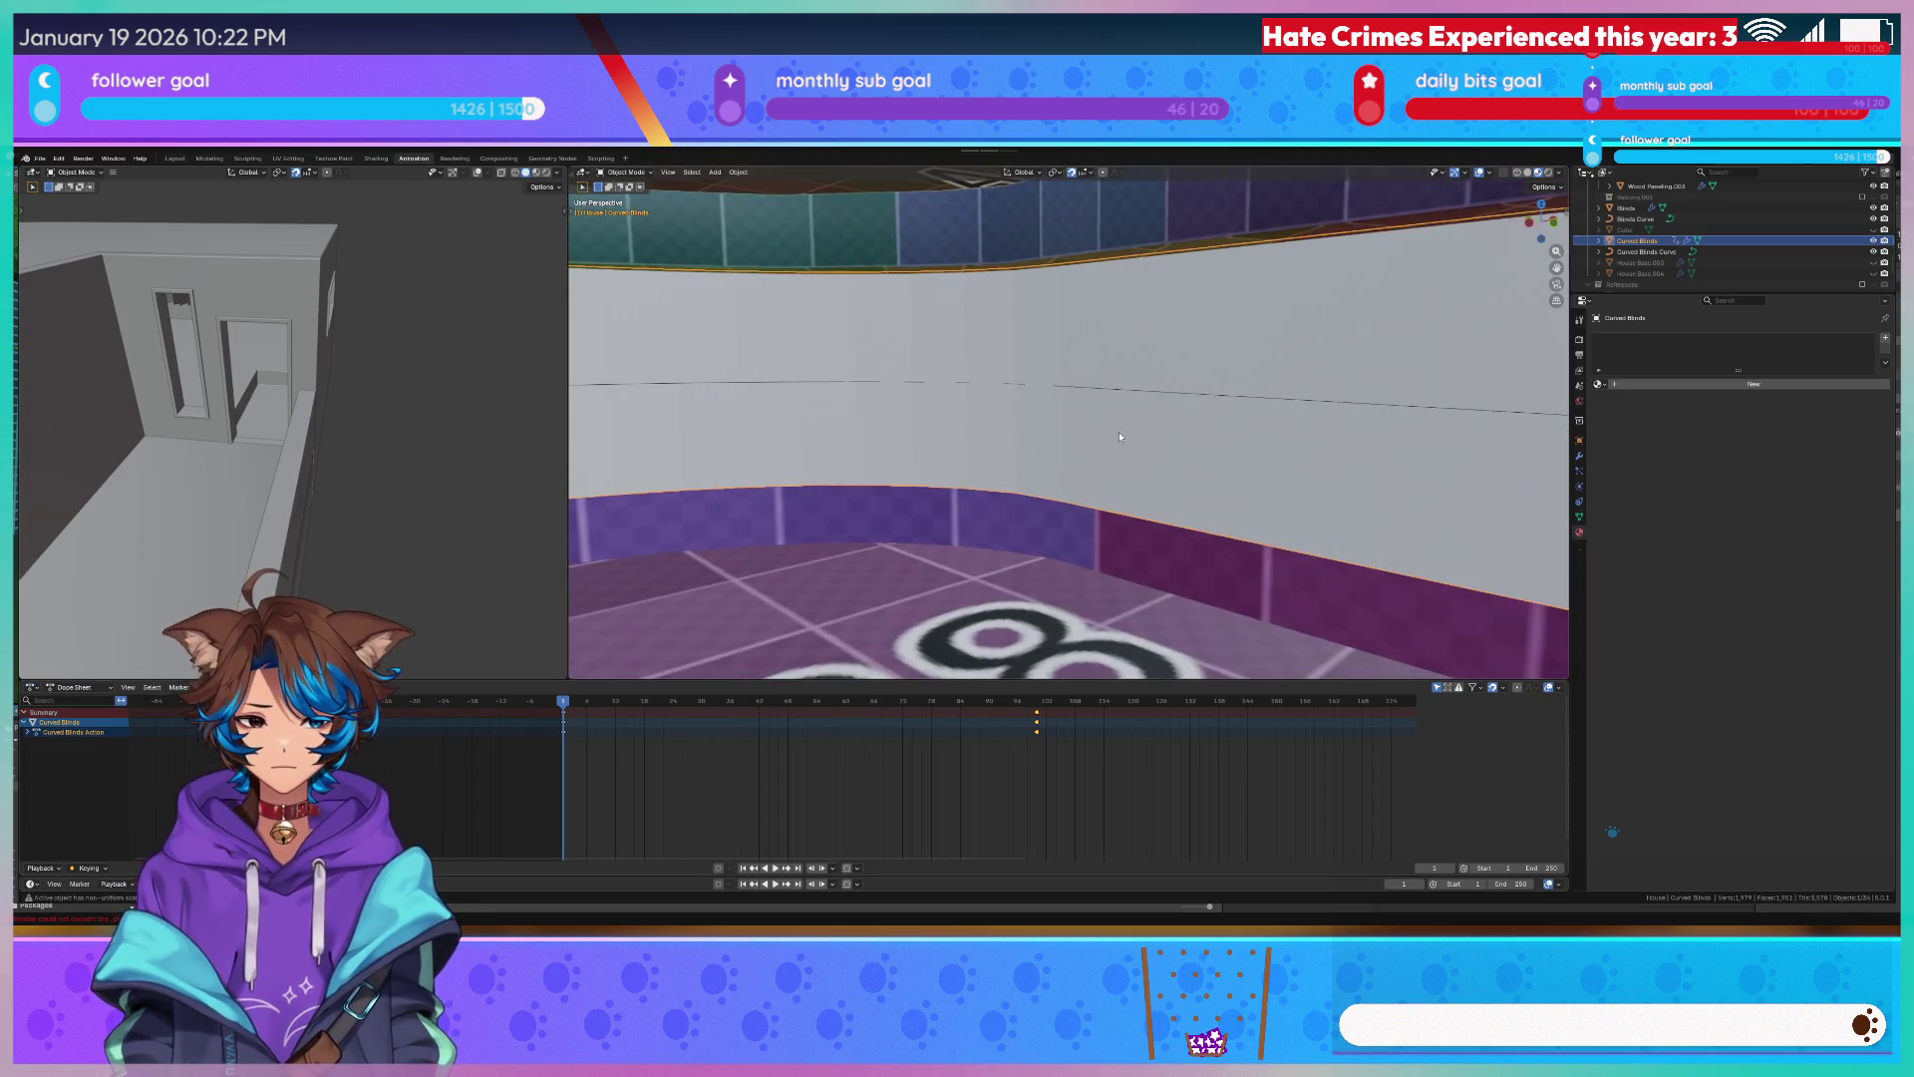
right_click(1296, 764)
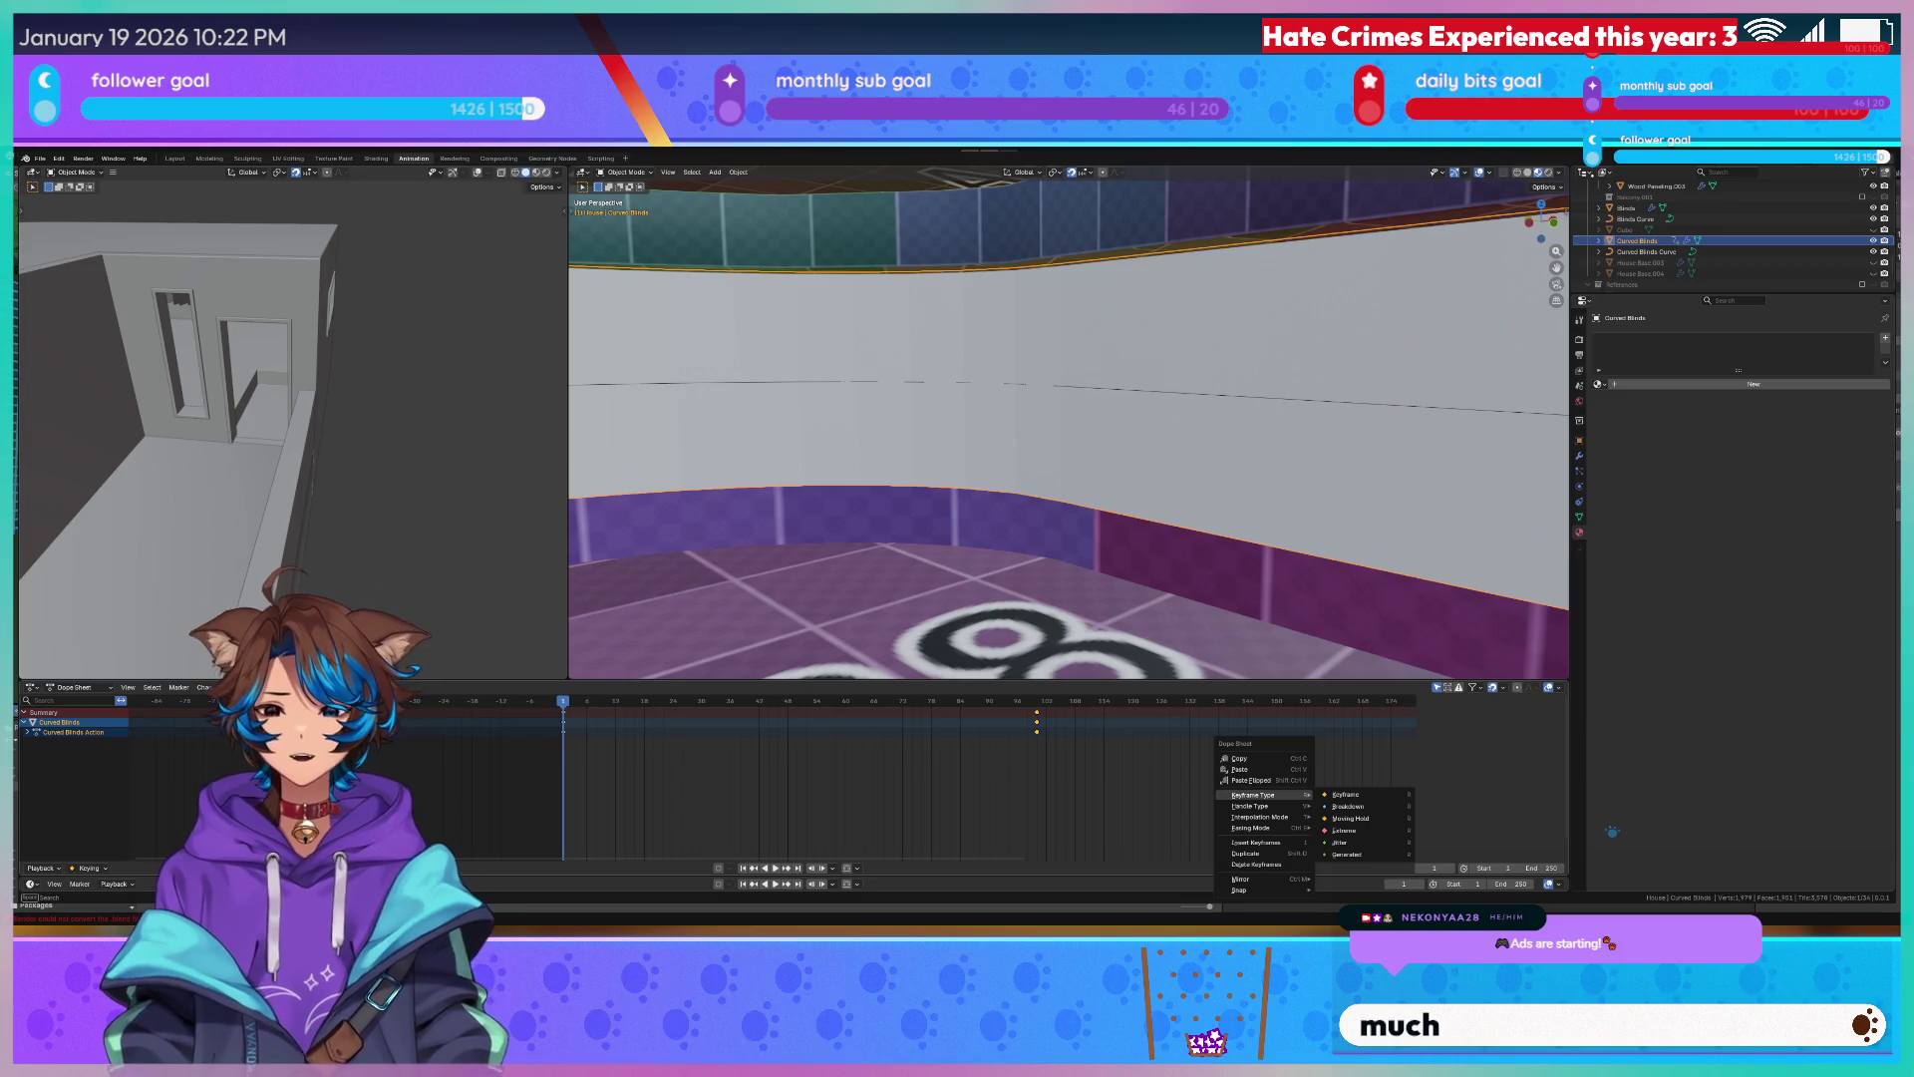
Orbit out toward the apartment exterior and select the Blinds object.
middle_click_drag(946, 354, 842, 403)
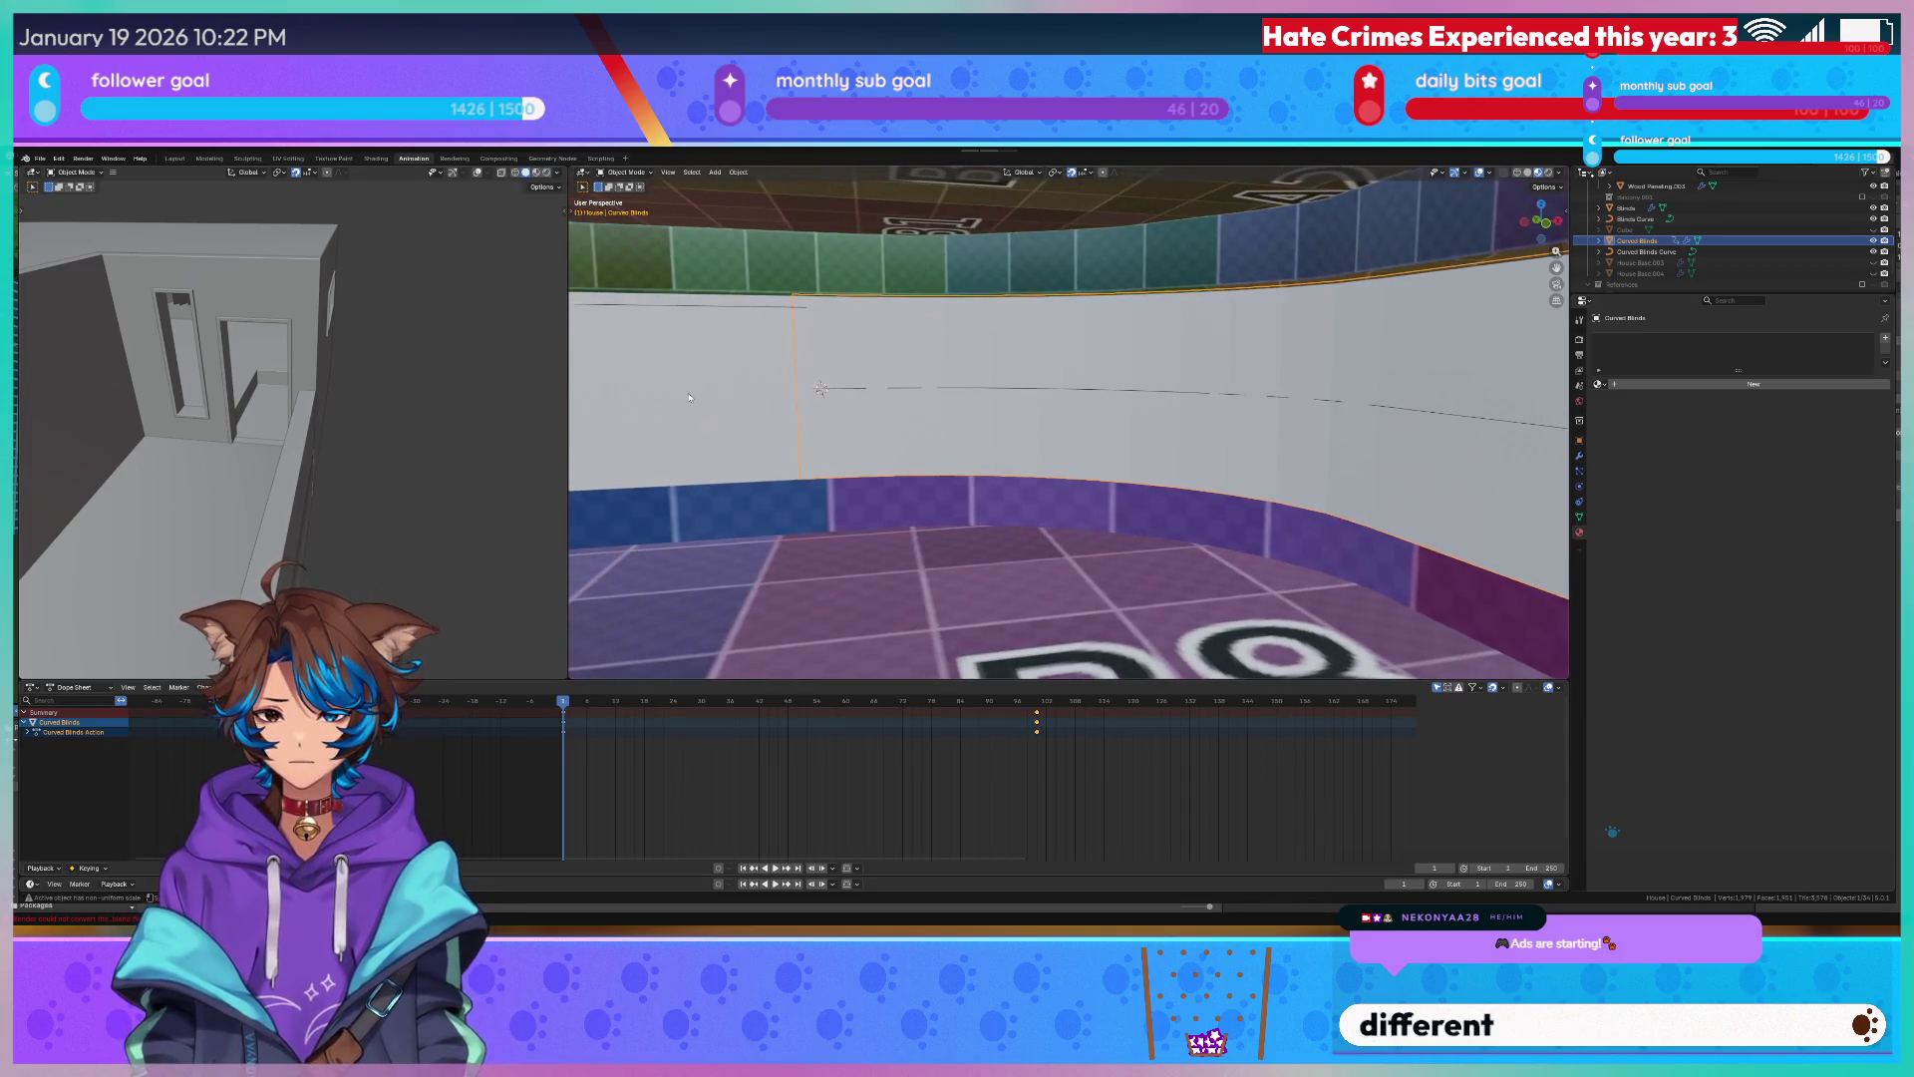
left_click(842, 401)
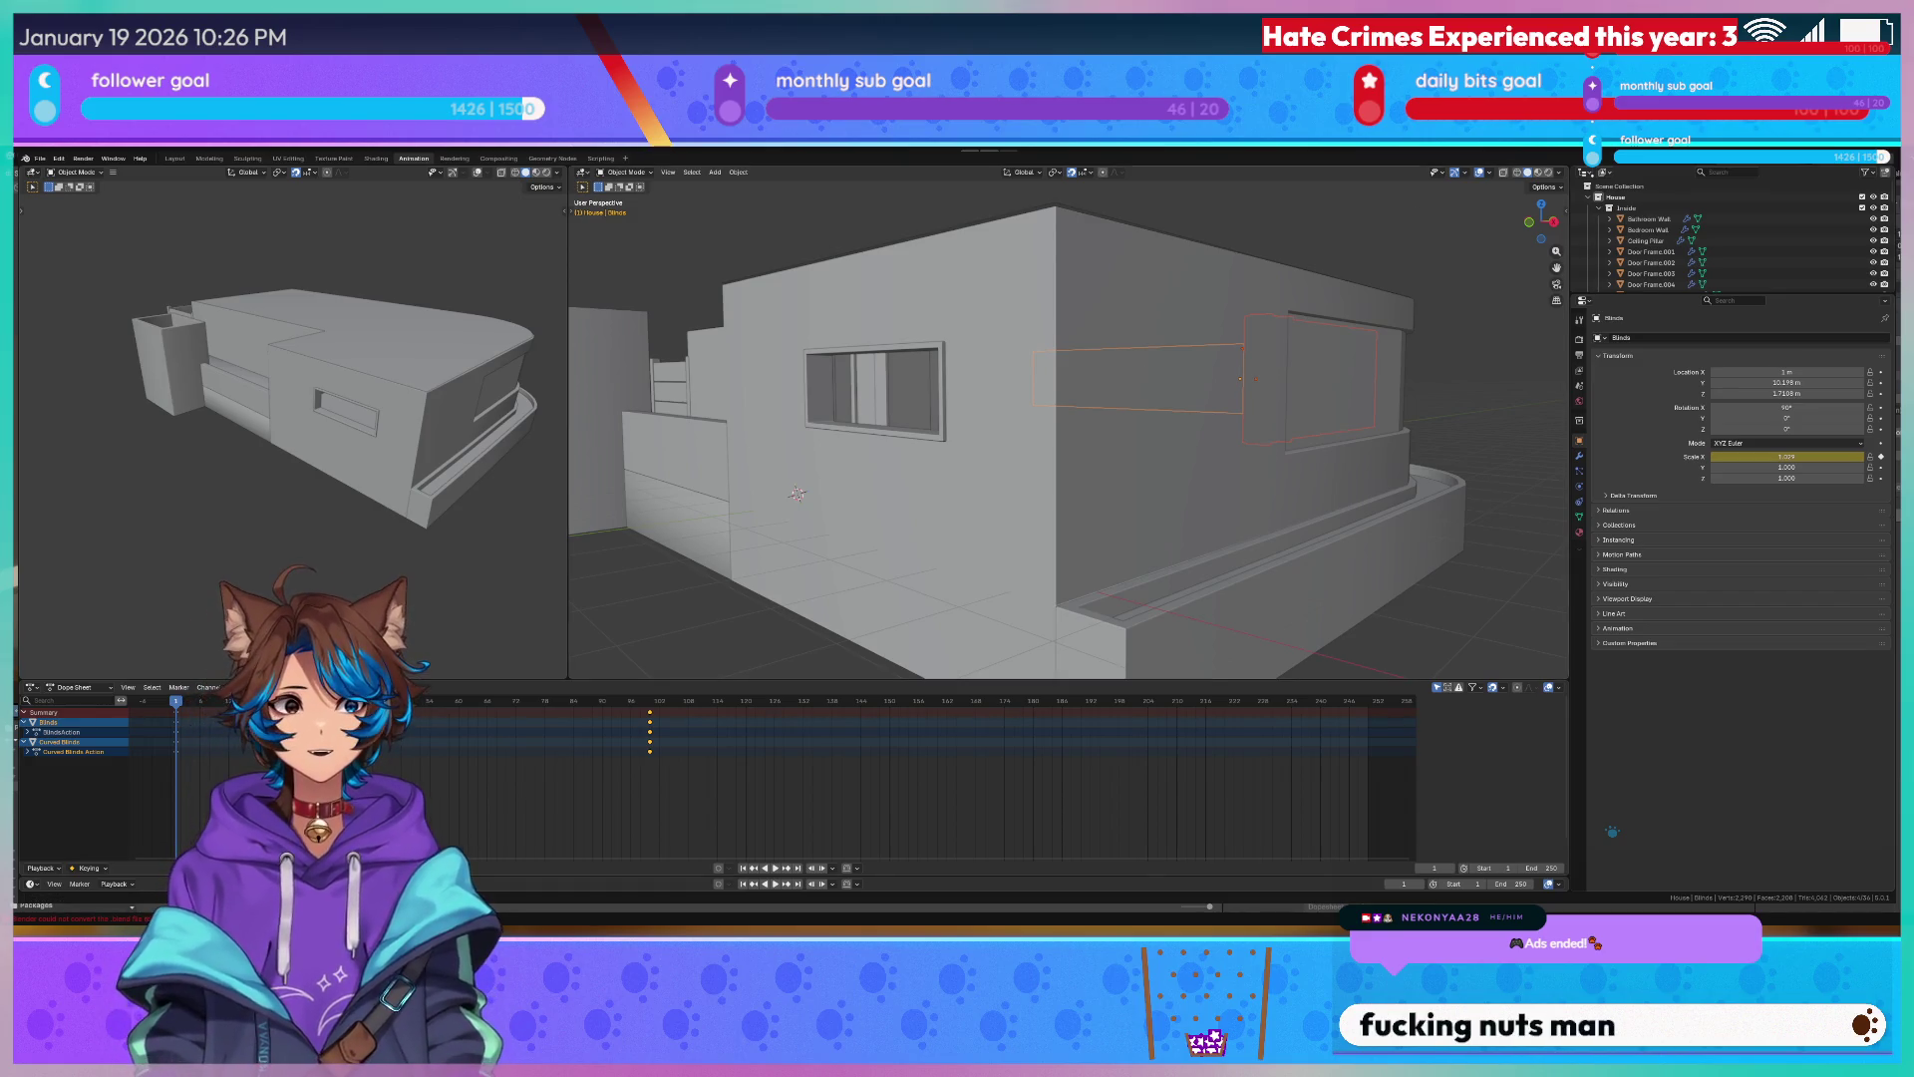
Save the file and jump the Dope Sheet to frame 100 to check the blinds' animated position.
middle_click_drag(748, 456, 834, 463)
key("ctrl+s")
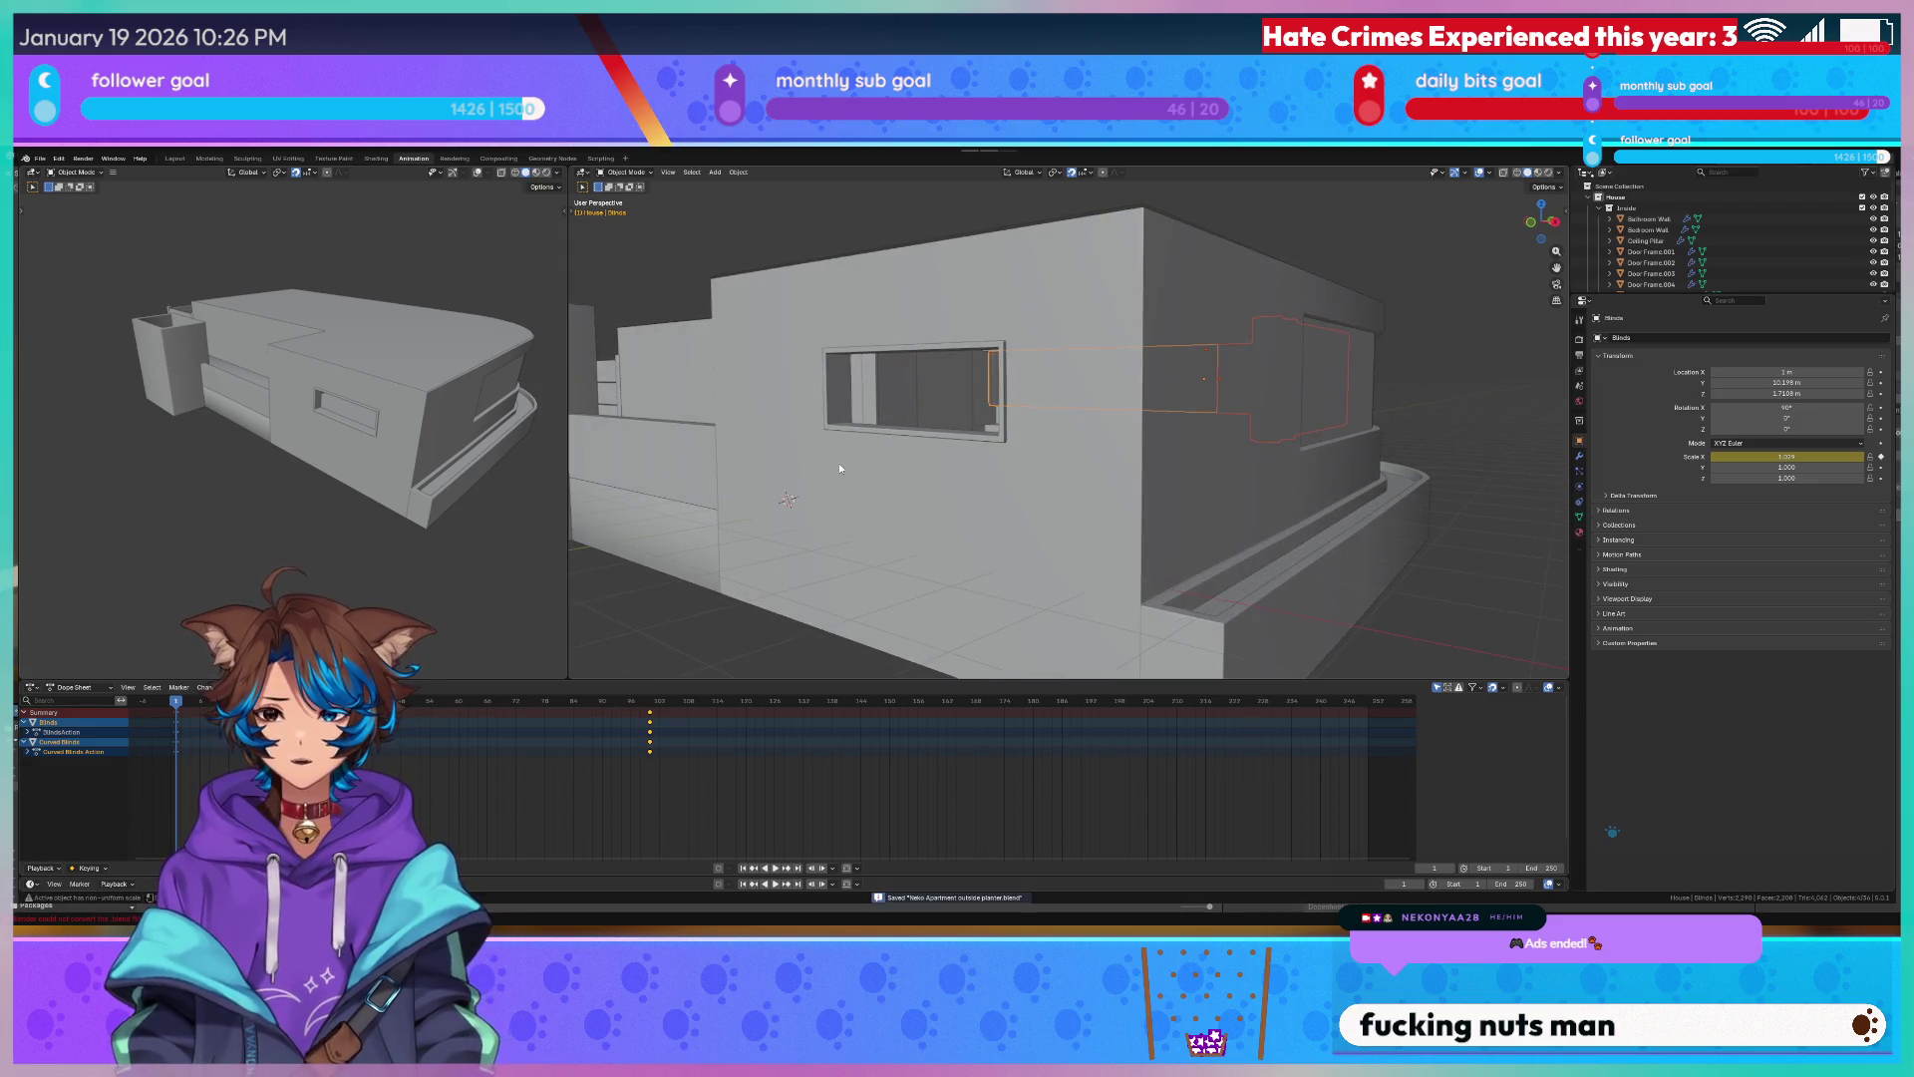
right_click(291, 481)
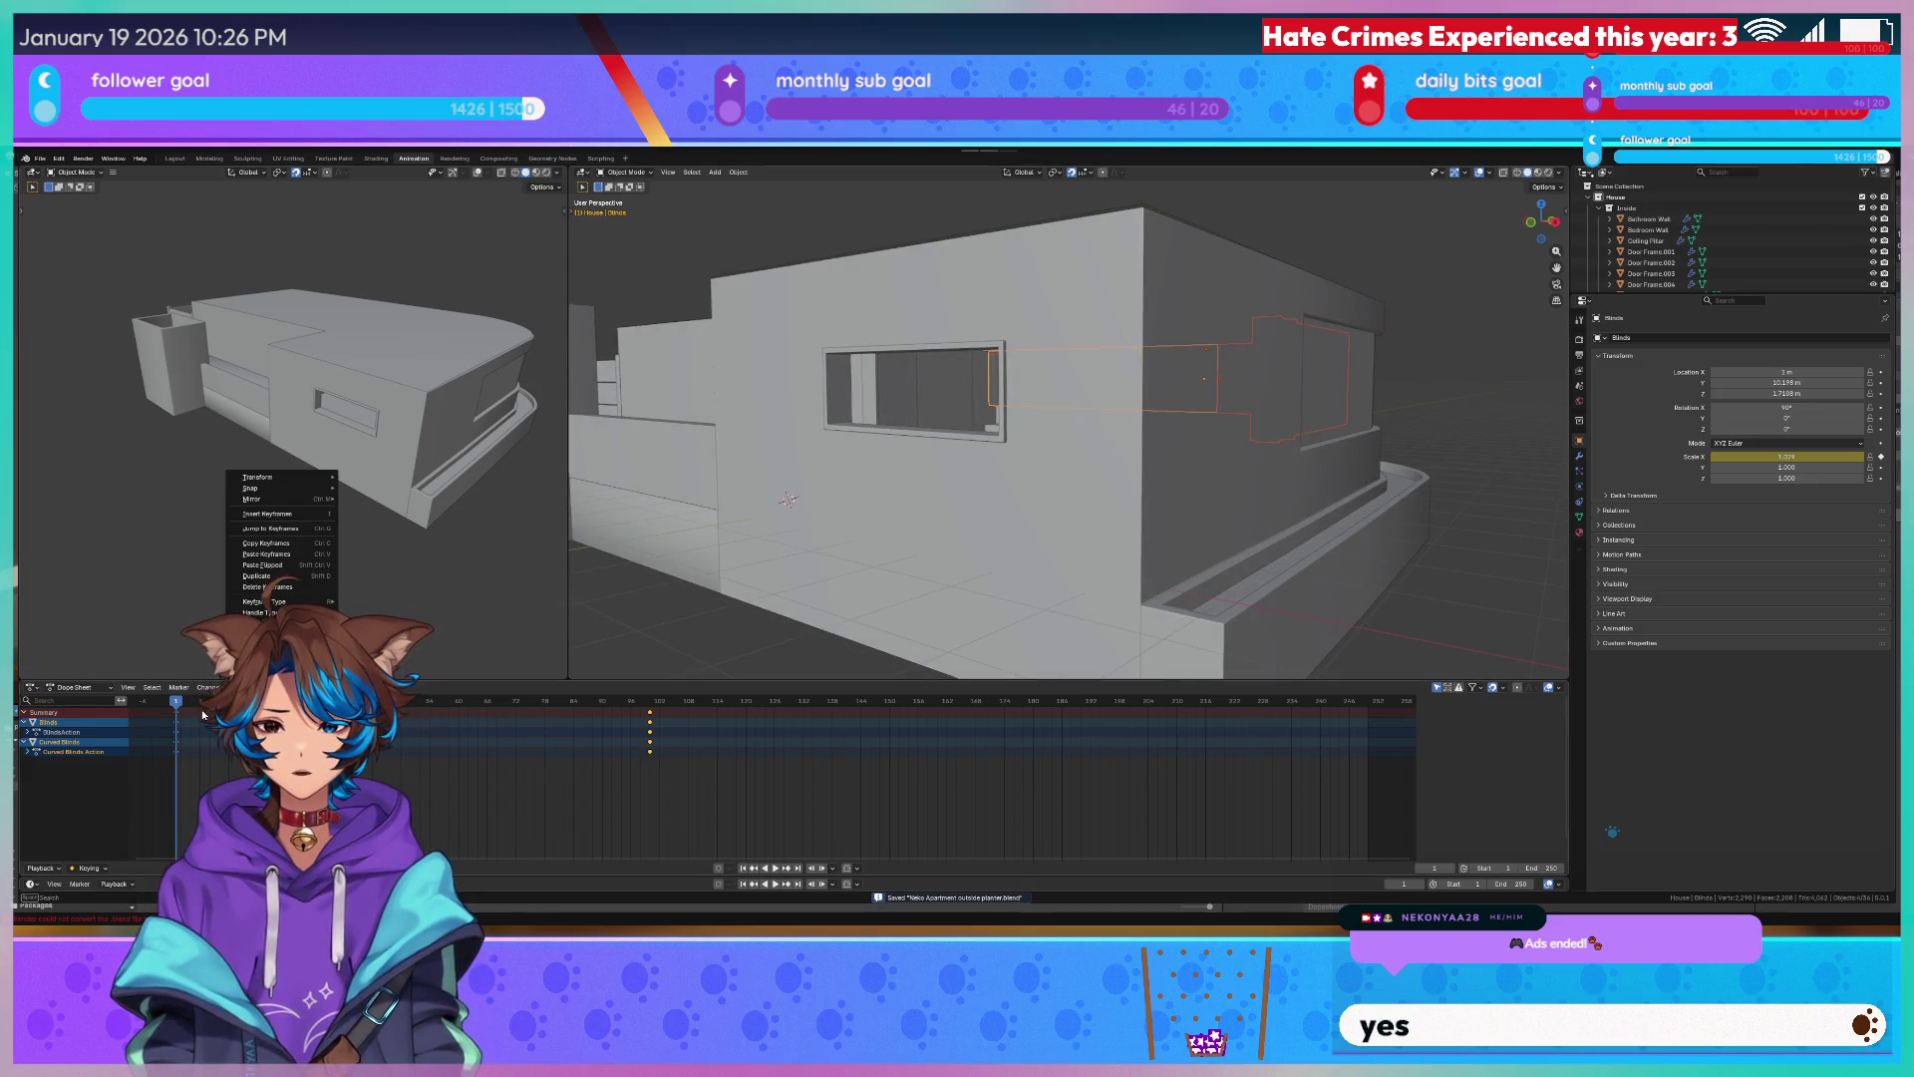
left_click_drag(374, 716, 650, 714)
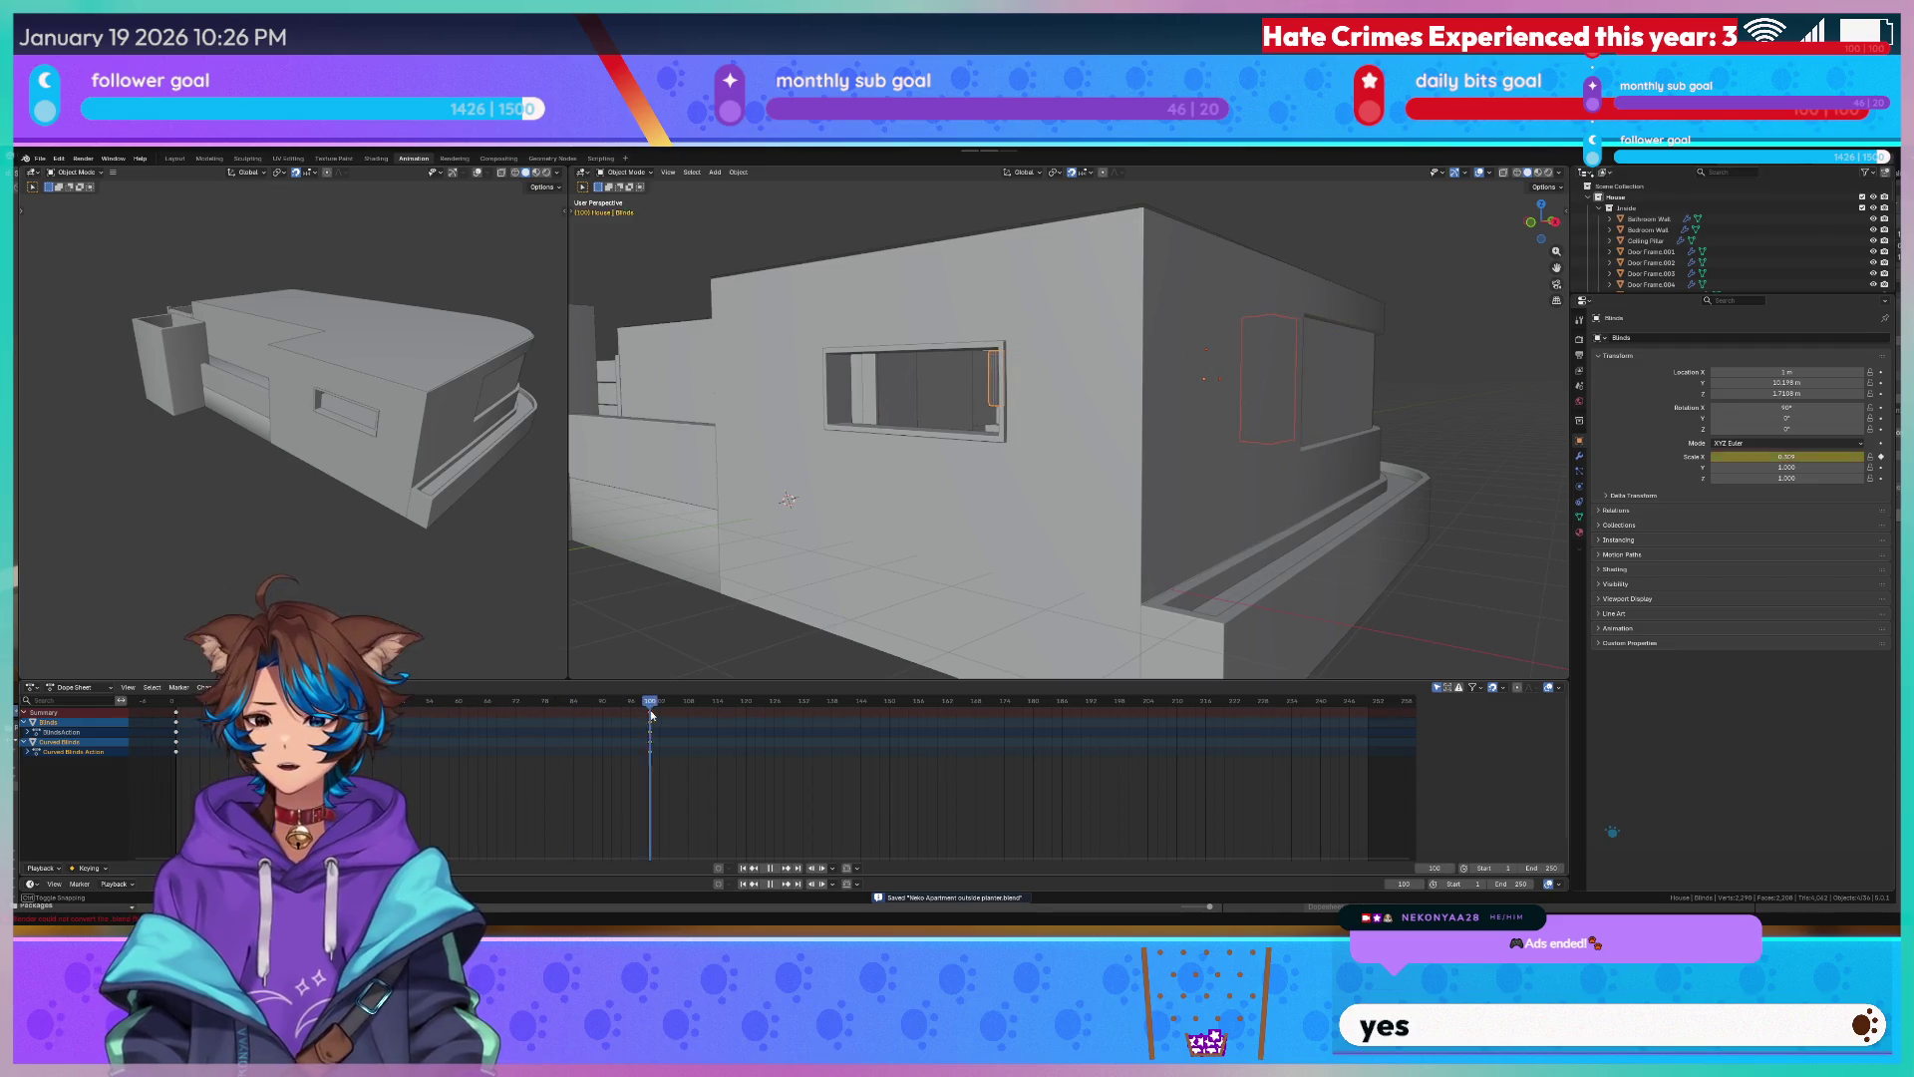
right_click(980, 321)
mouse_move(1195, 268)
middle_mouse_down()
mouse_move(1287, 304)
mouse_move(1037, 382)
mouse_move(1207, 414)
middle_mouse_up()
Toggle in and out of Edit Mode on the curved blinds to check their geometry, then save again.
key("Tab")
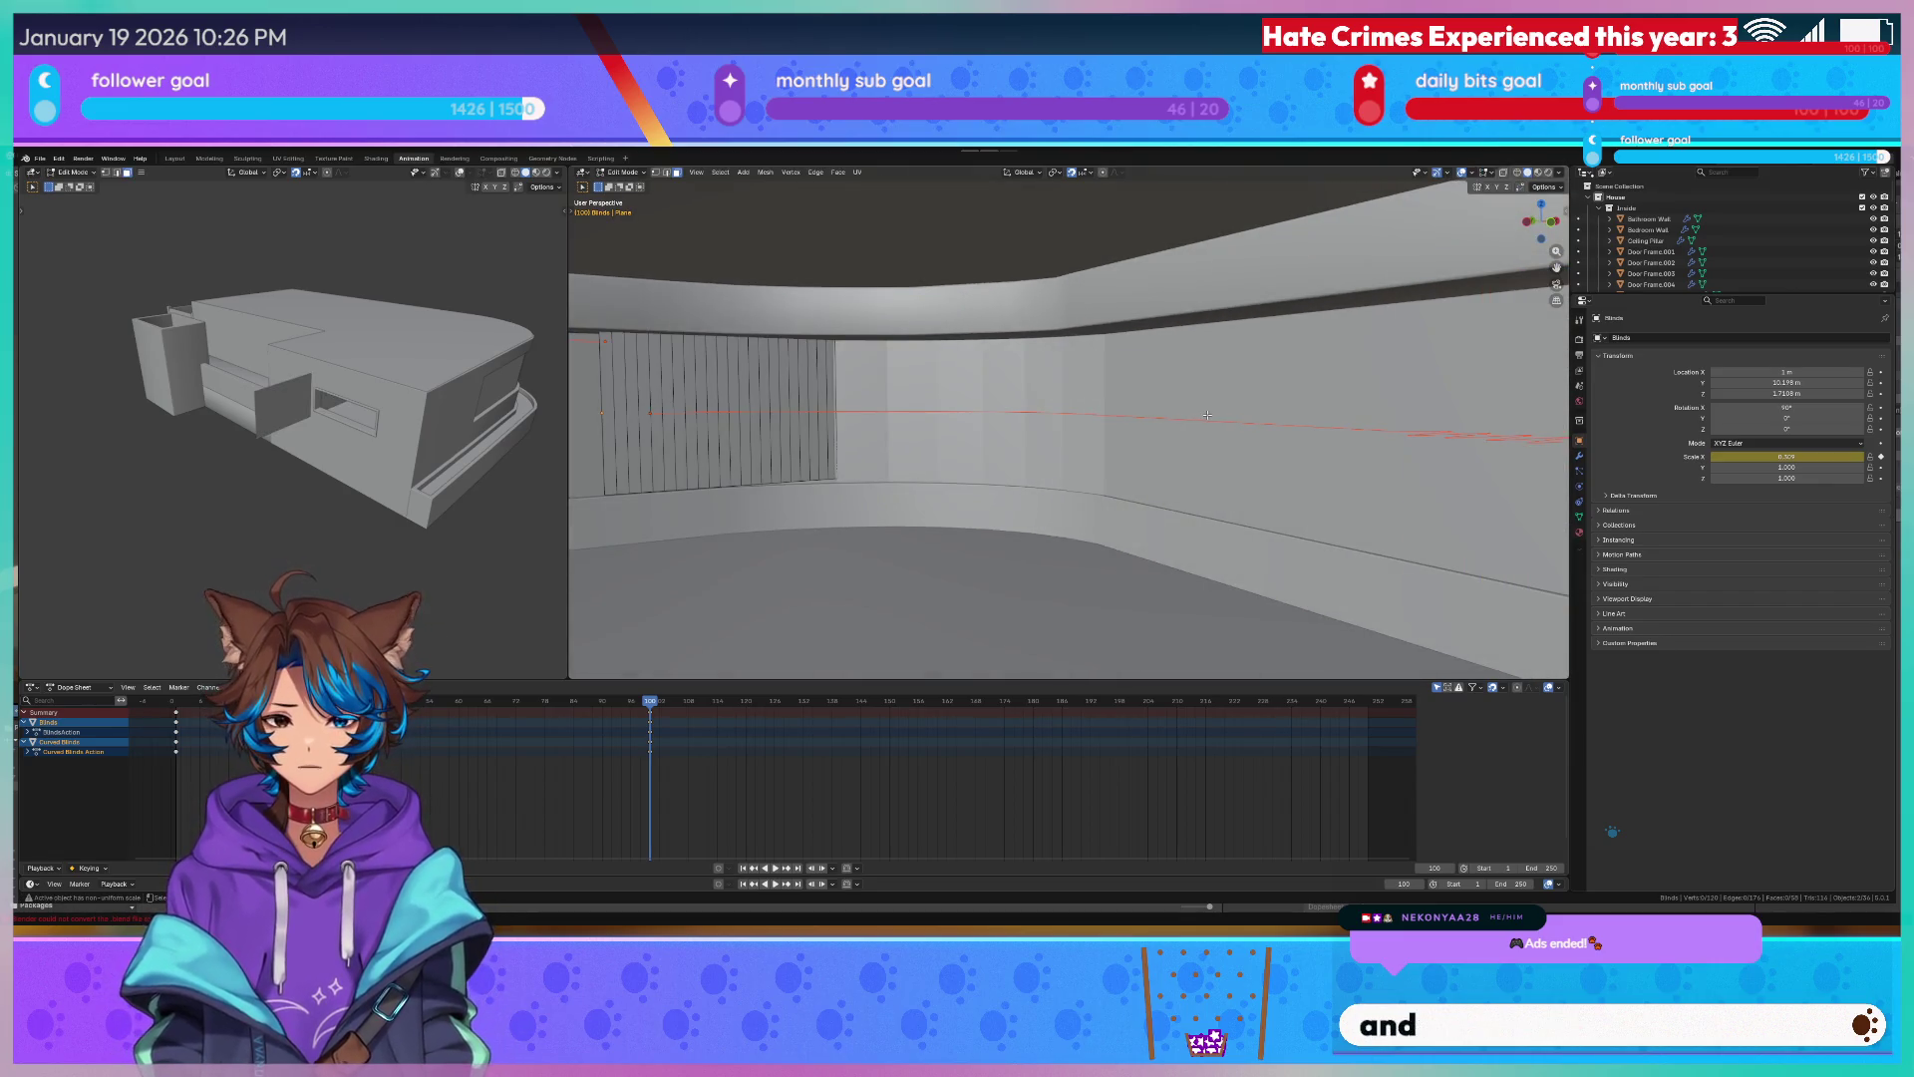
key("Tab")
key("Tab")
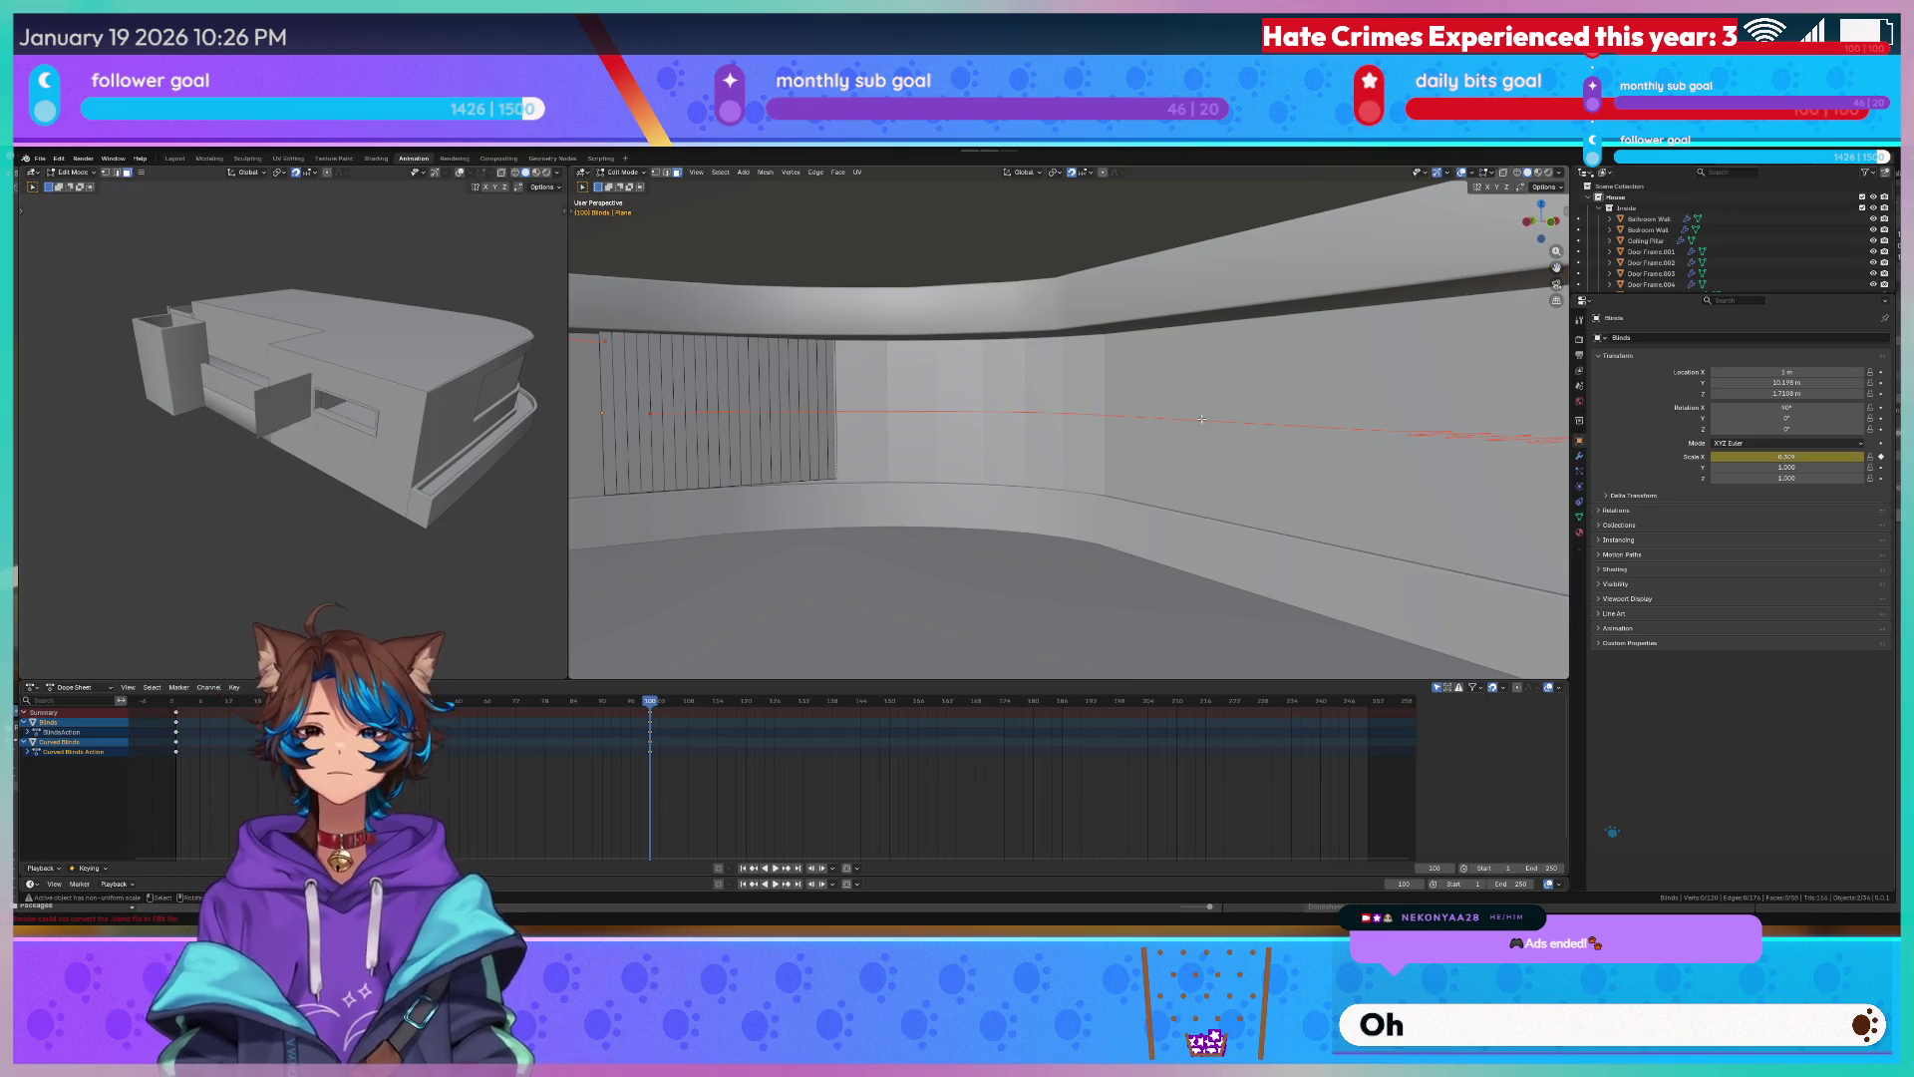
key("Tab")
key("Tab")
middle_click_drag(1201, 417, 1114, 396)
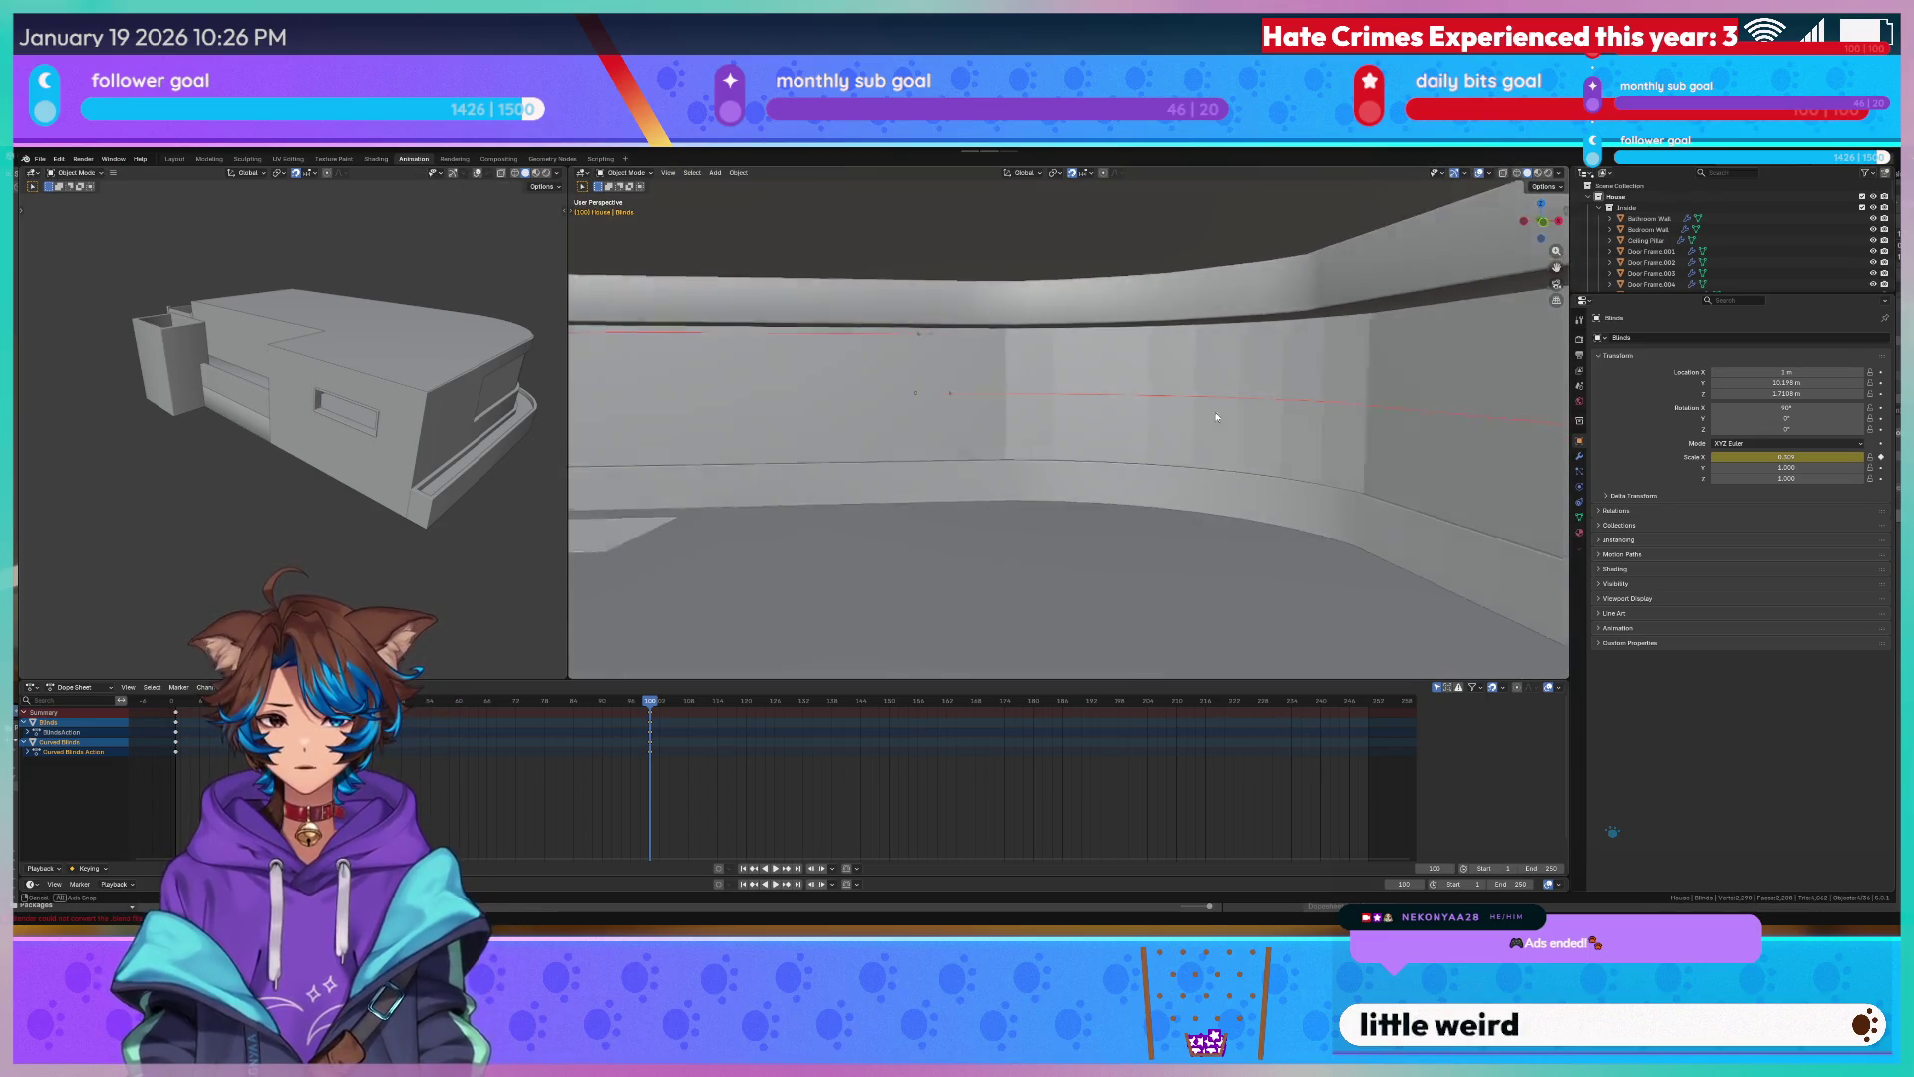
key("Tab")
key("ctrl+s")
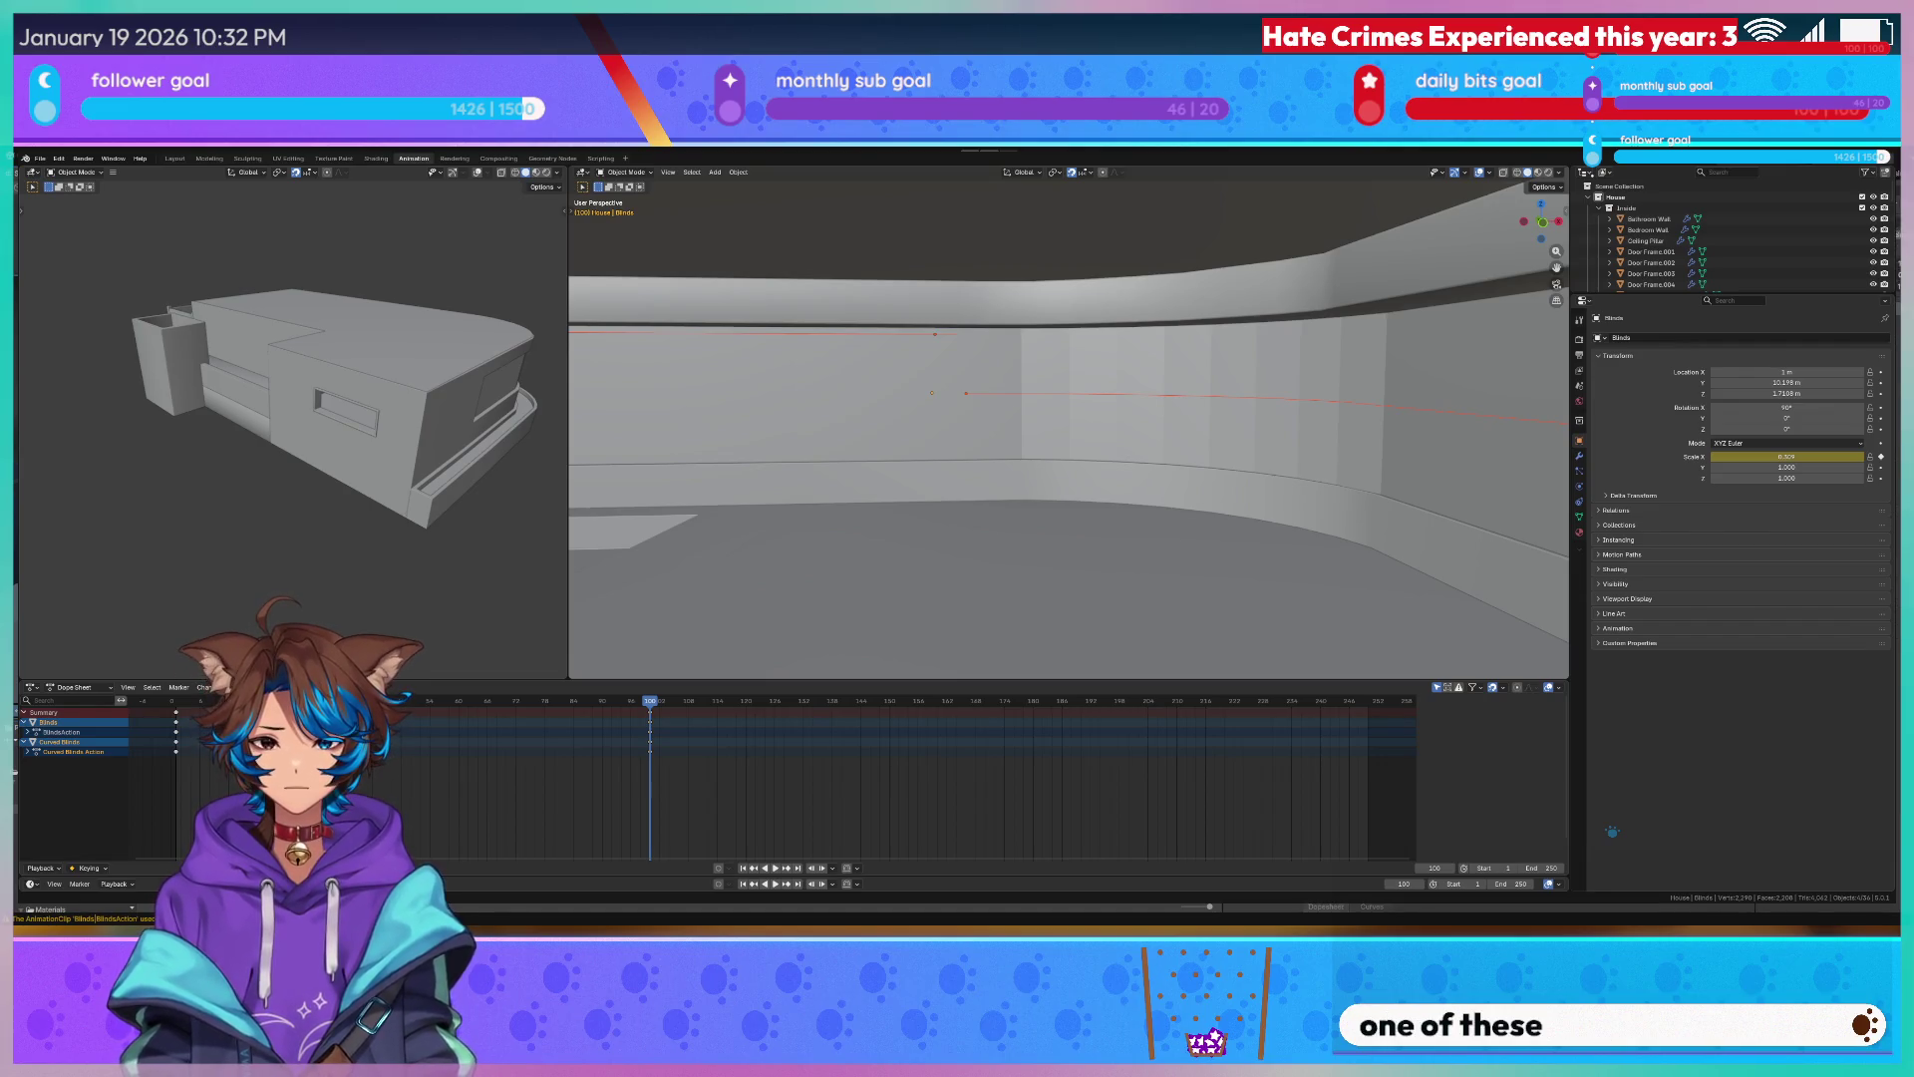
Switch over to the Unity editor and orbit around the apartment building.
key("alt+Tab")
mouse_move(928, 449)
left_mouse_down("alt")
mouse_move(1011, 466)
mouse_move(730, 486)
left_mouse_up("alt")
scroll(1011, 466, "up", 5)
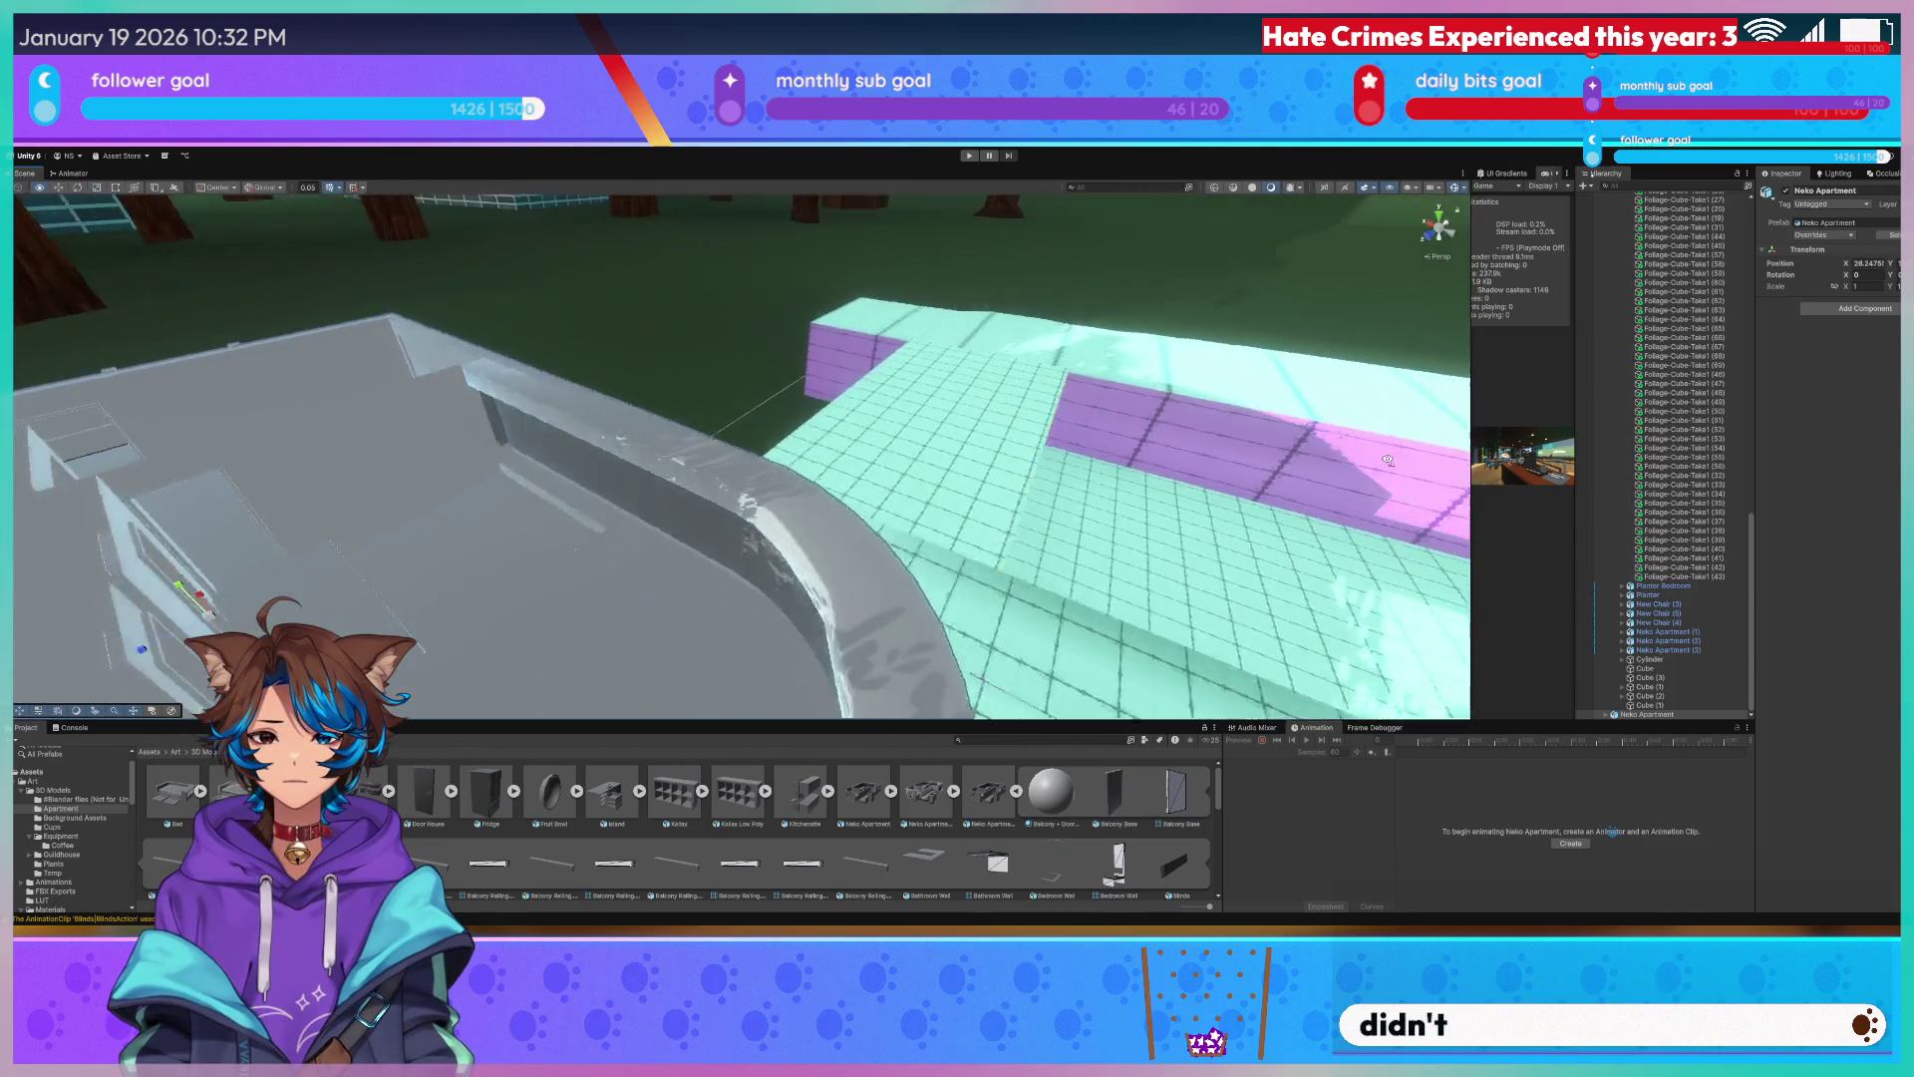
Select the Blinds on the curved wall and add an Animation component with the Blinds clip.
left_click(705, 448)
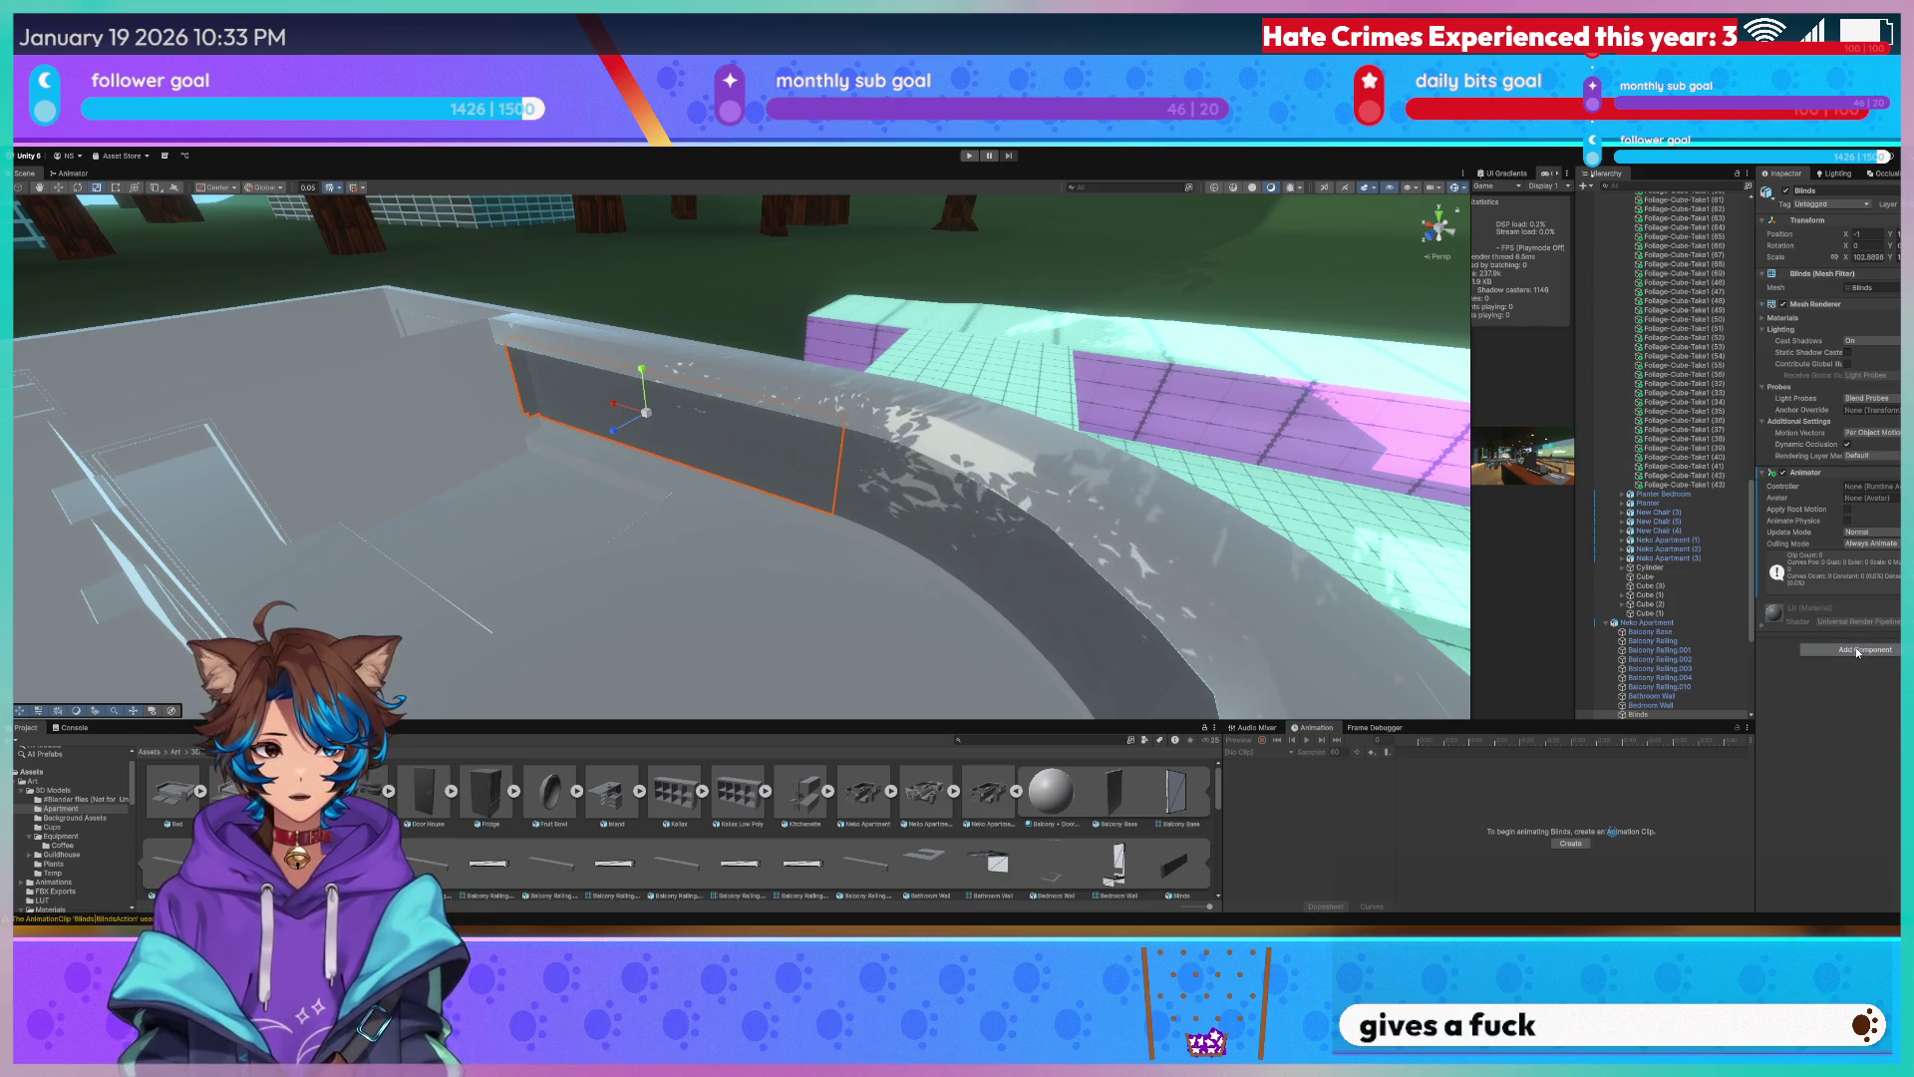
left_click(1842, 691)
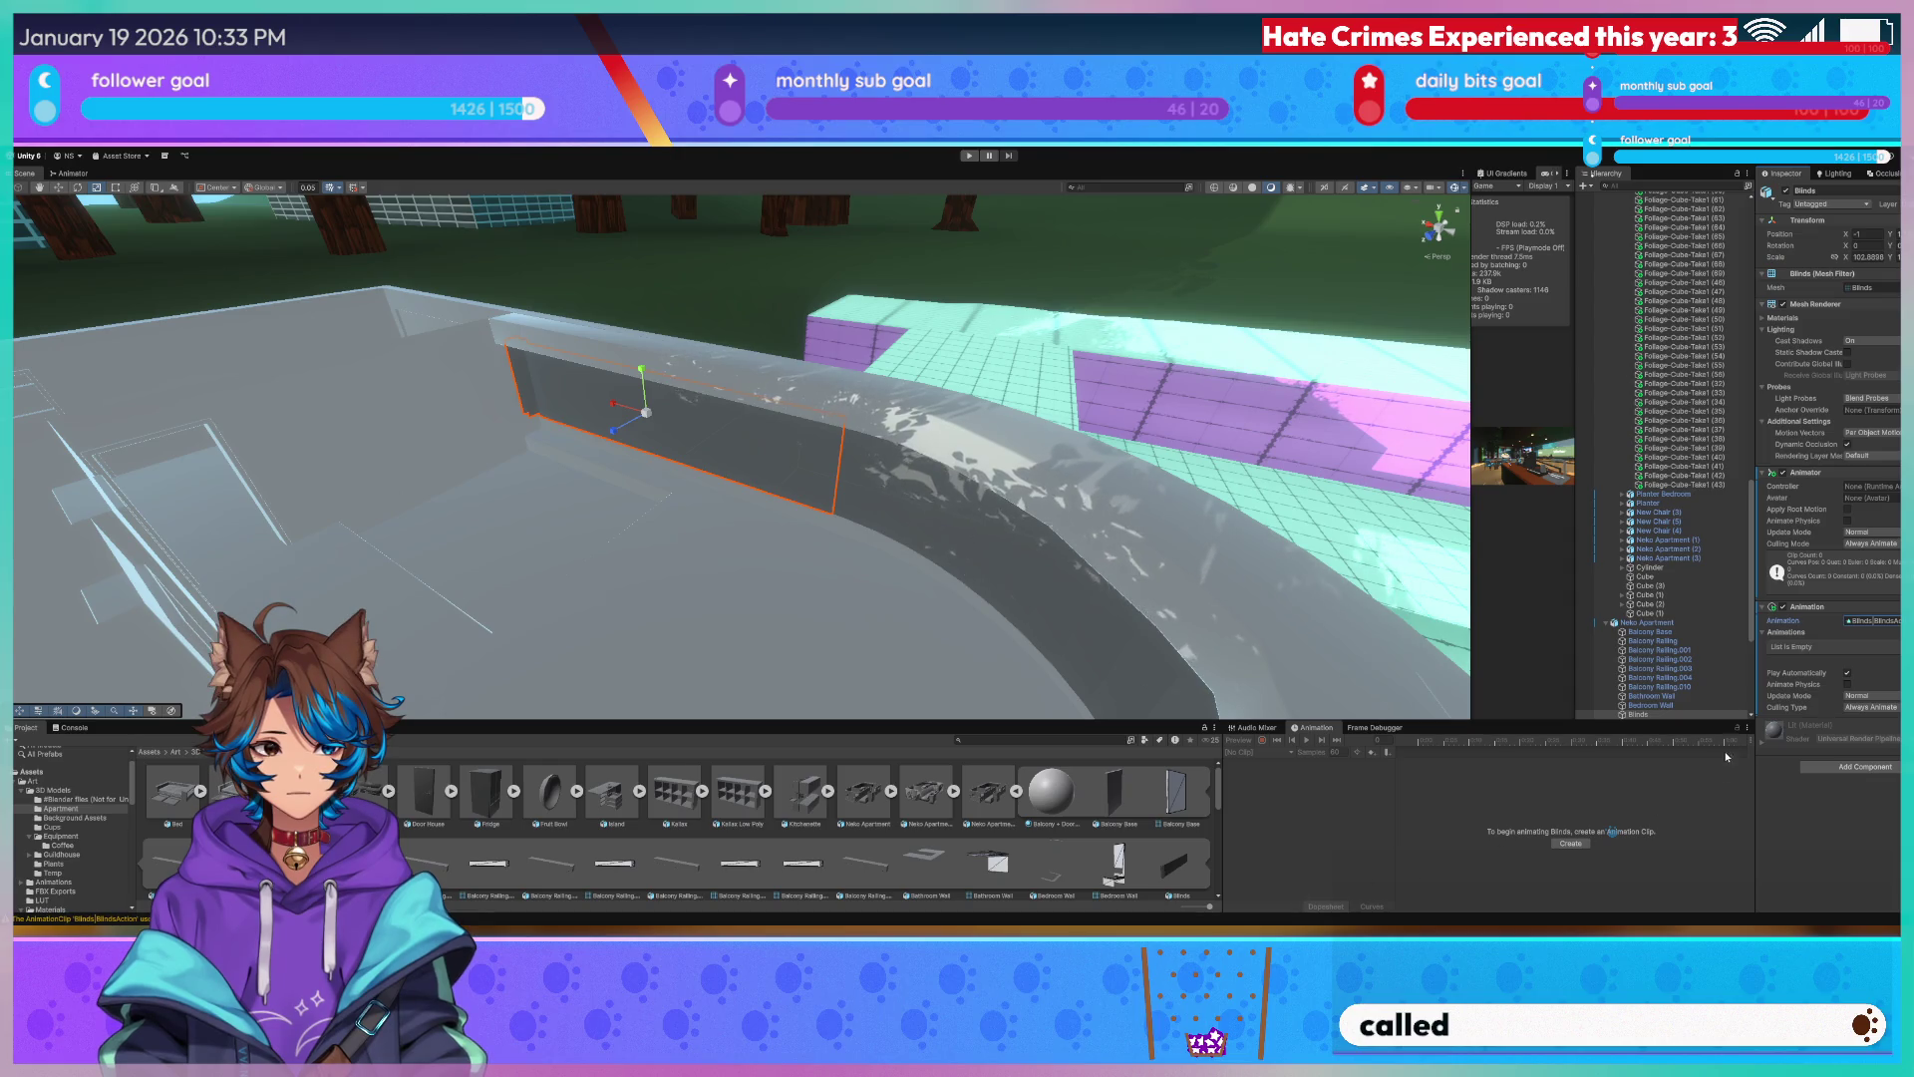
right_click_drag(767, 501, 1135, 398)
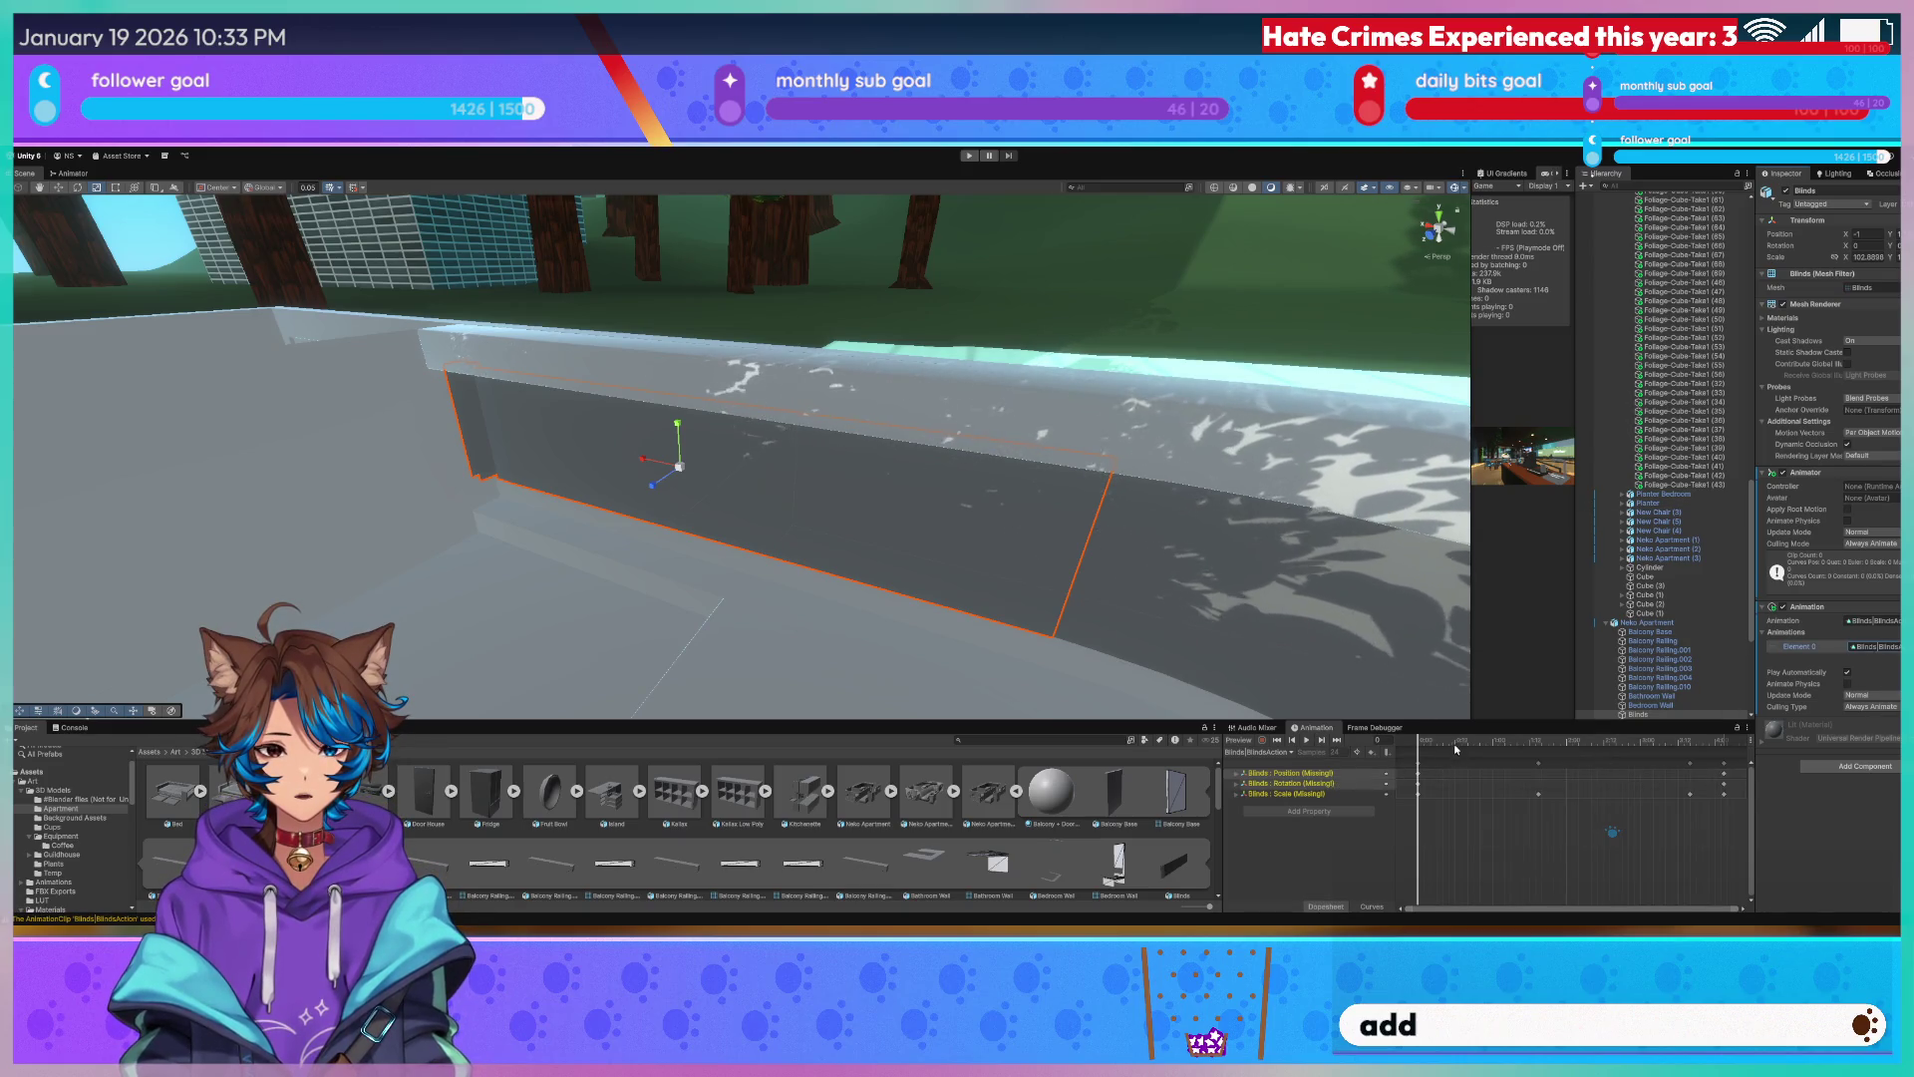
Inspect the clip's missing position, rotation and scale tracks and scrub to frame 8.
left_click(1289, 774)
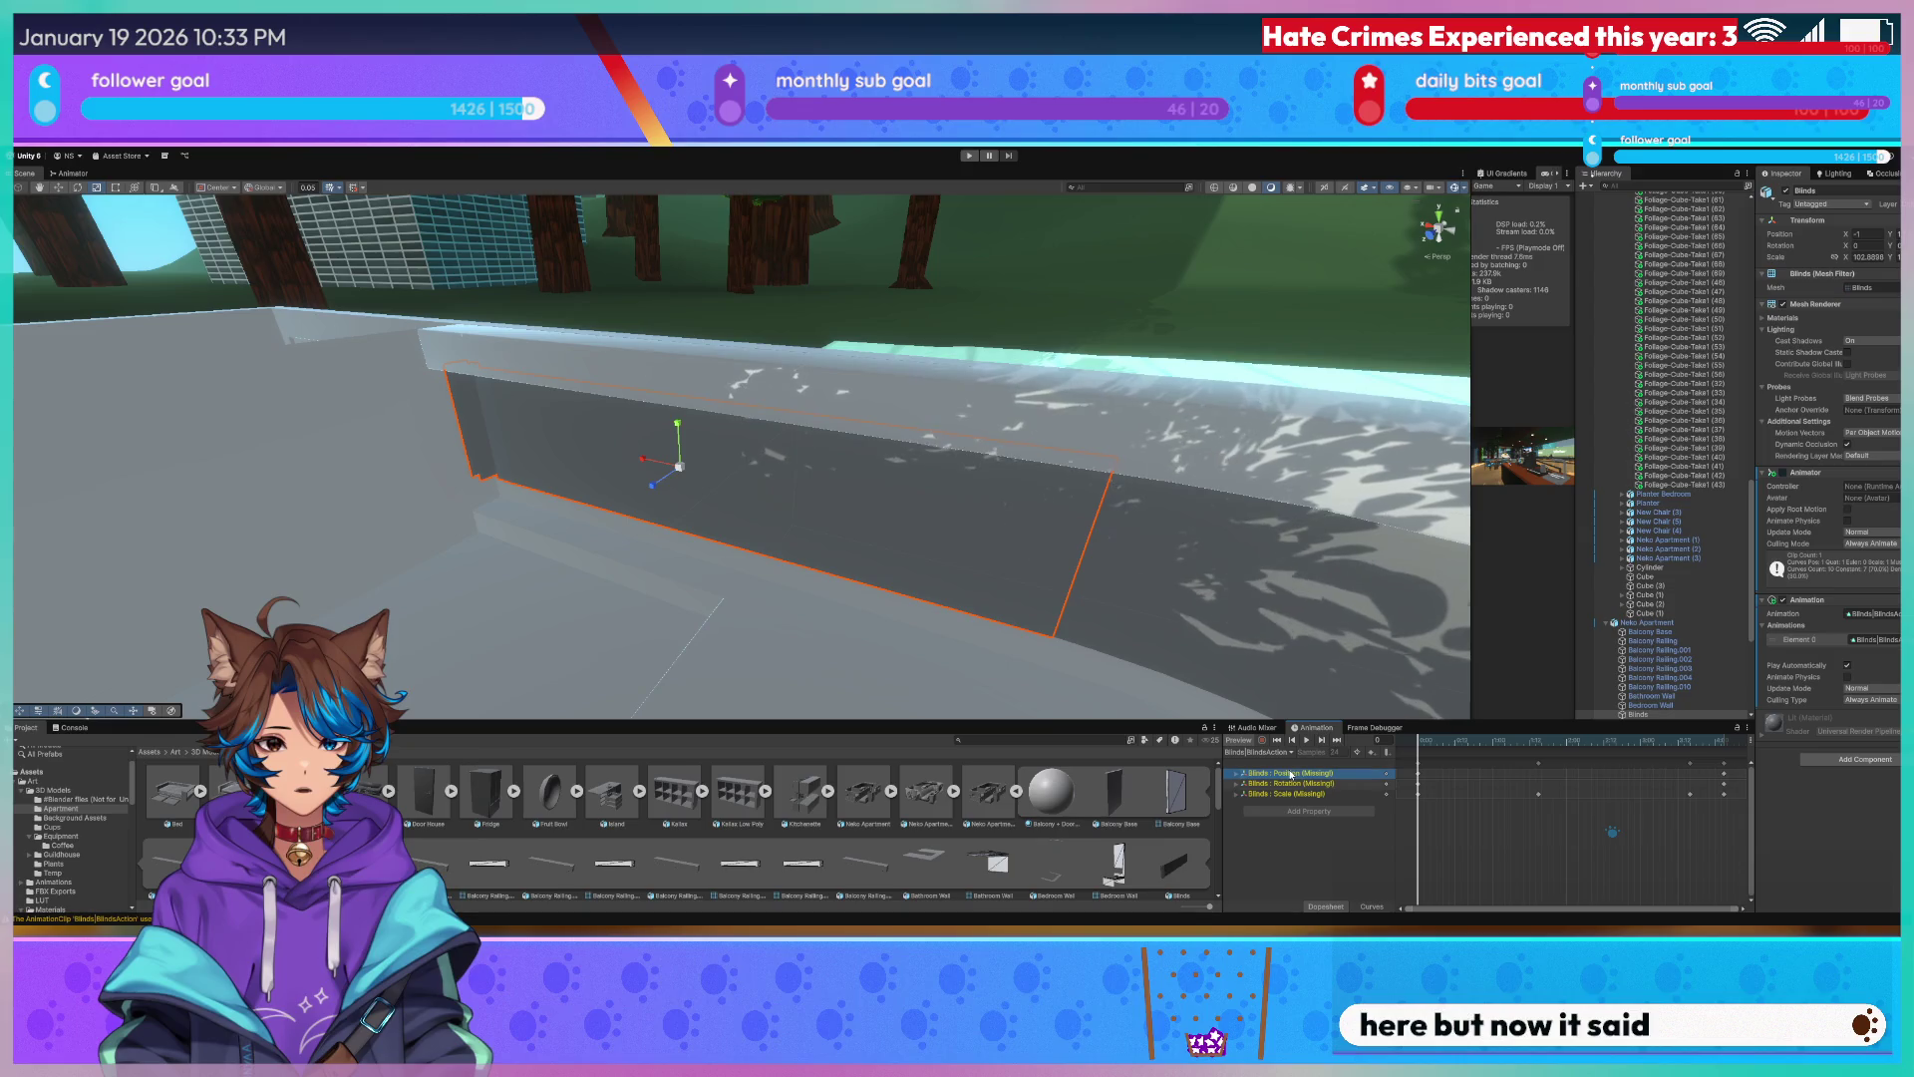
left_click(1301, 782)
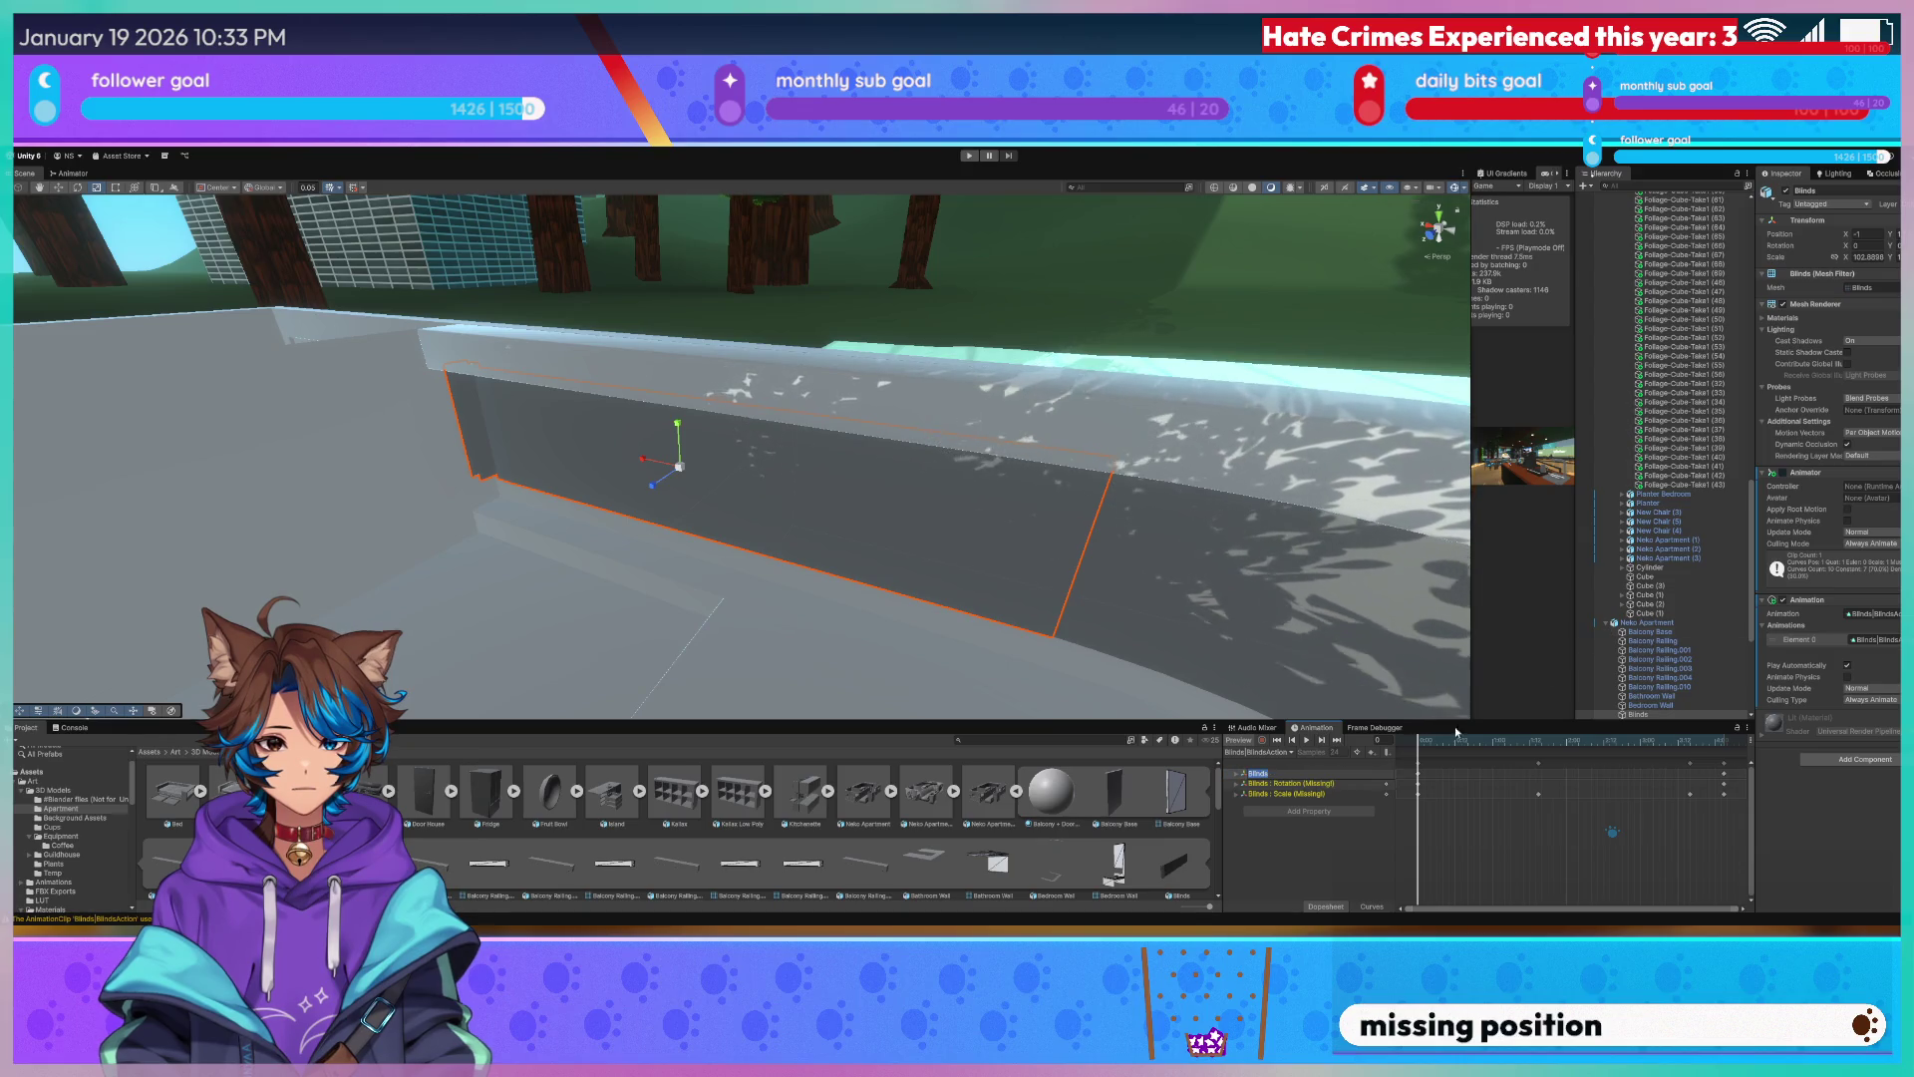
left_click(1320, 793)
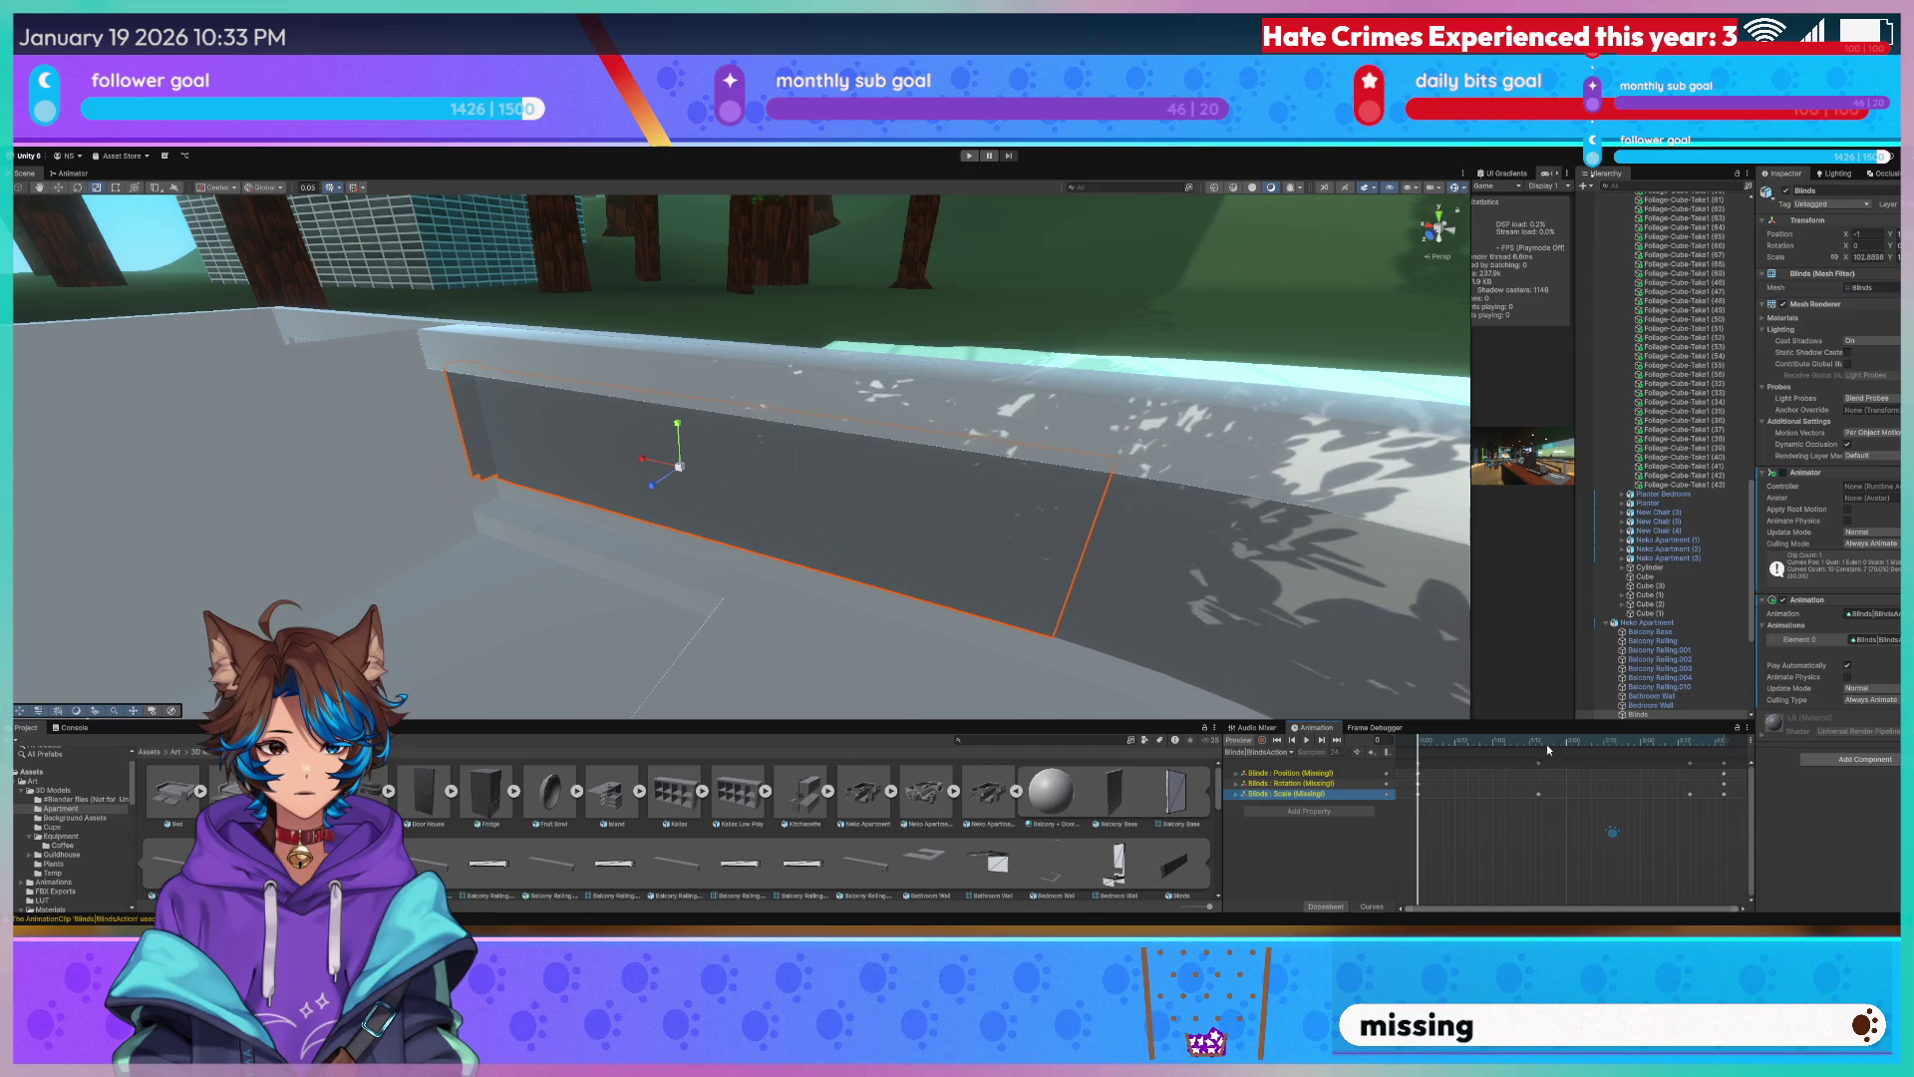
left_click_drag(1546, 743, 1437, 759)
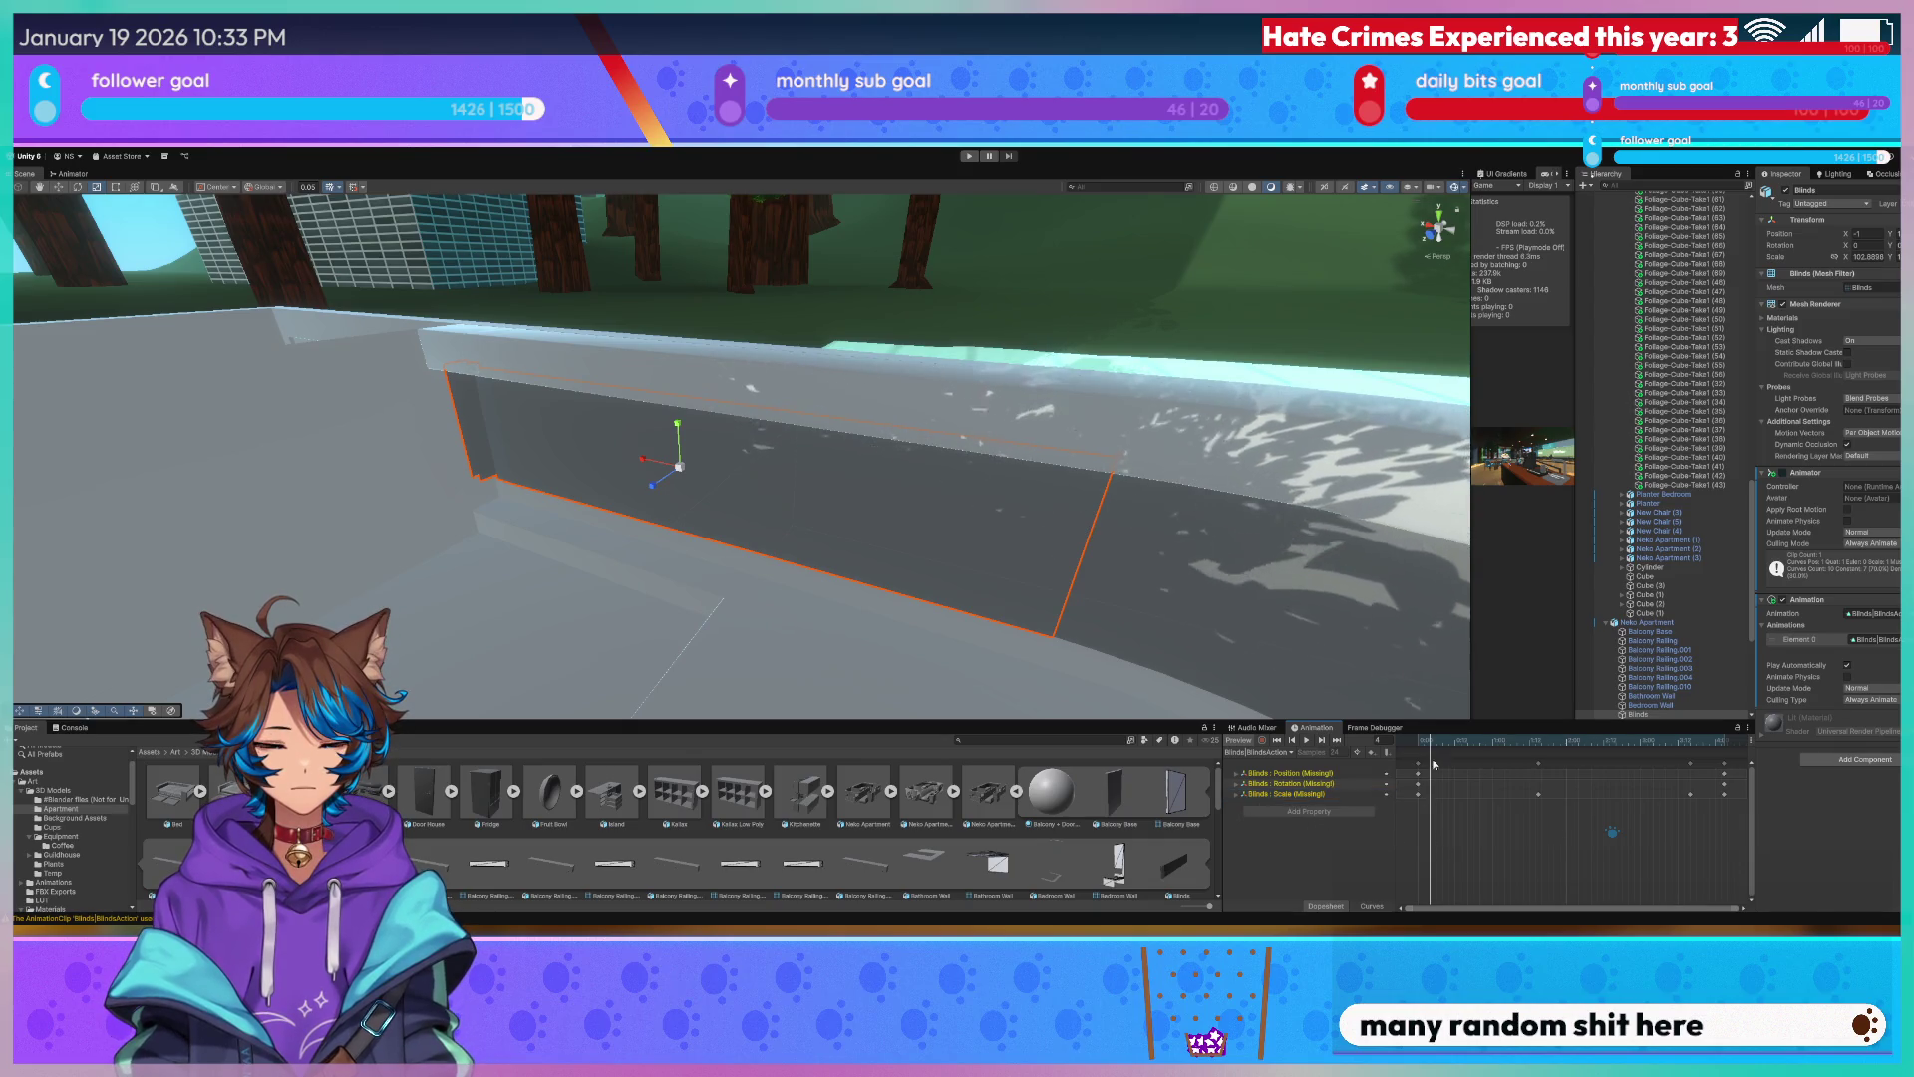
Orbit back around the Blinds and frame the view on them from inside the apartment.
mouse_move(1083, 625)
left_mouse_down("alt")
mouse_move(950, 586)
mouse_move(1053, 620)
mouse_move(870, 379)
mouse_move(648, 453)
mouse_move(591, 453)
mouse_move(1097, 500)
left_mouse_up("alt")
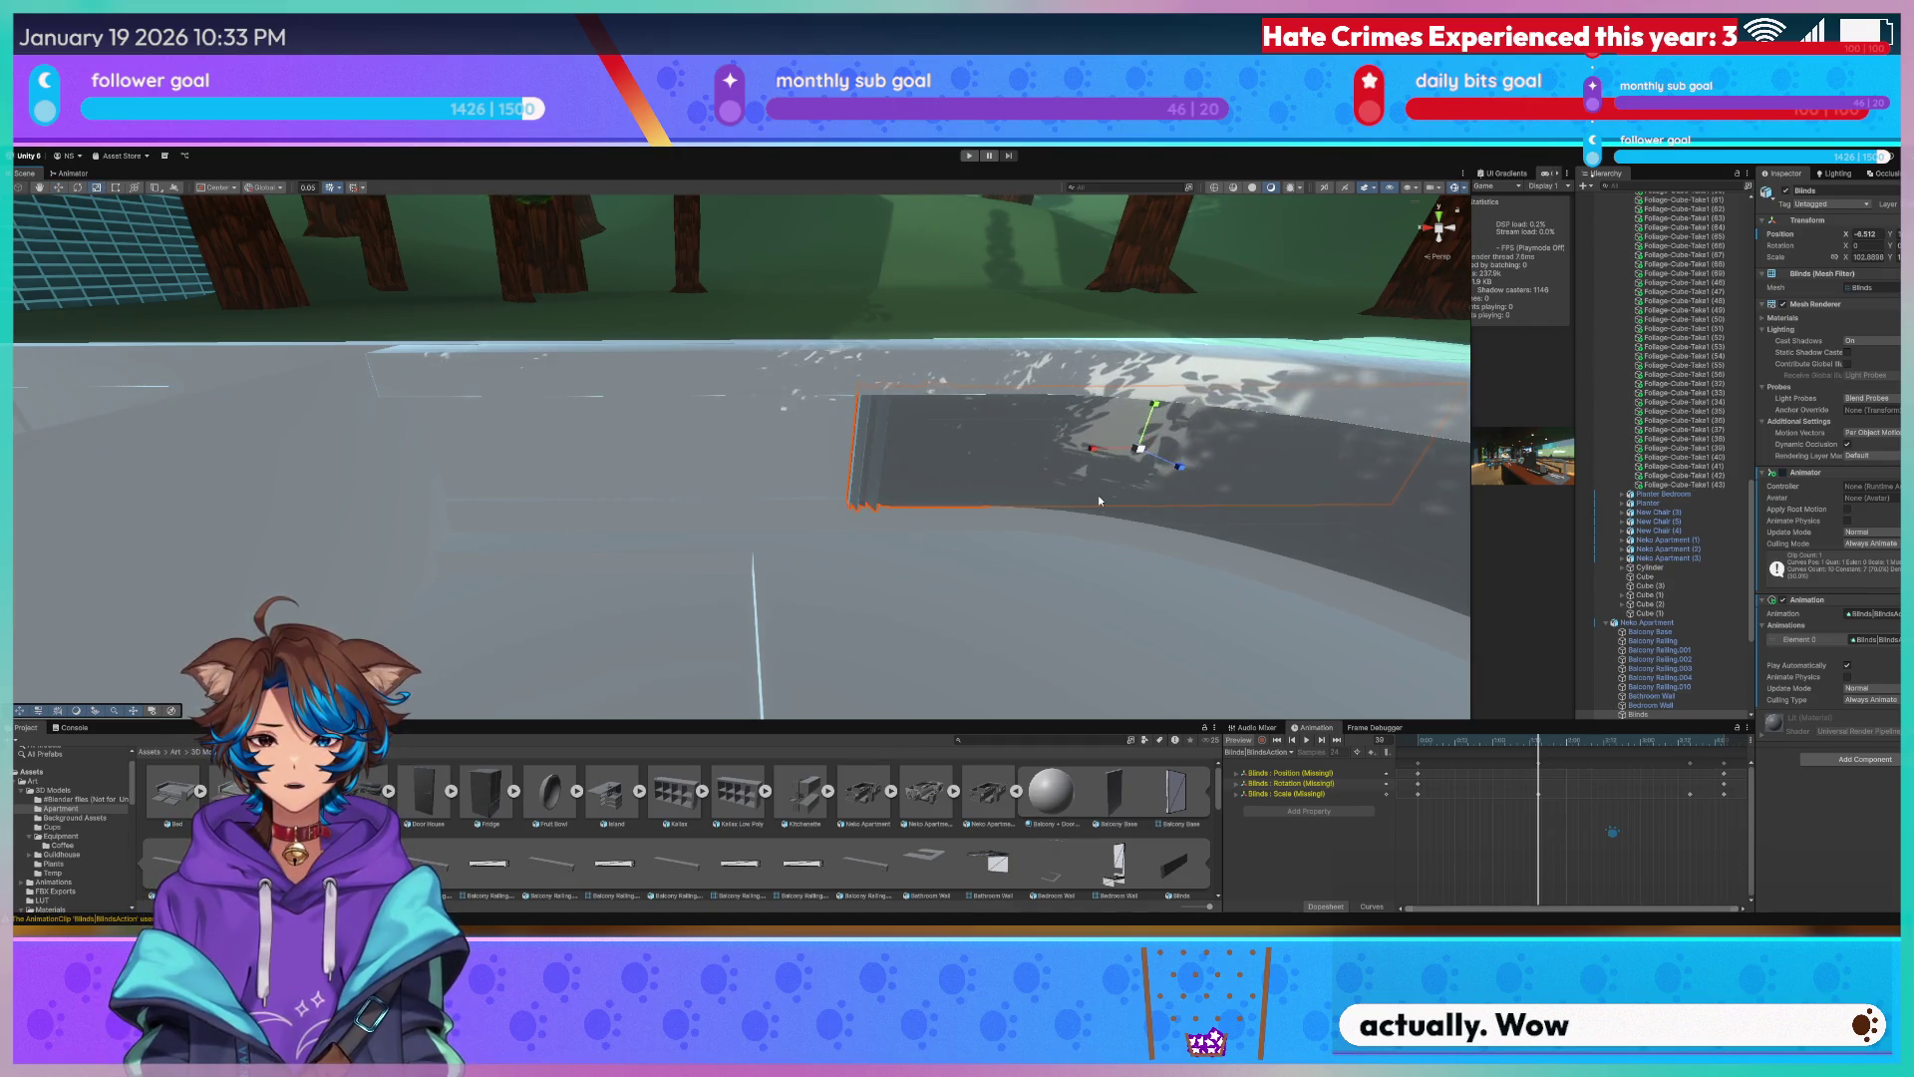
key("f")
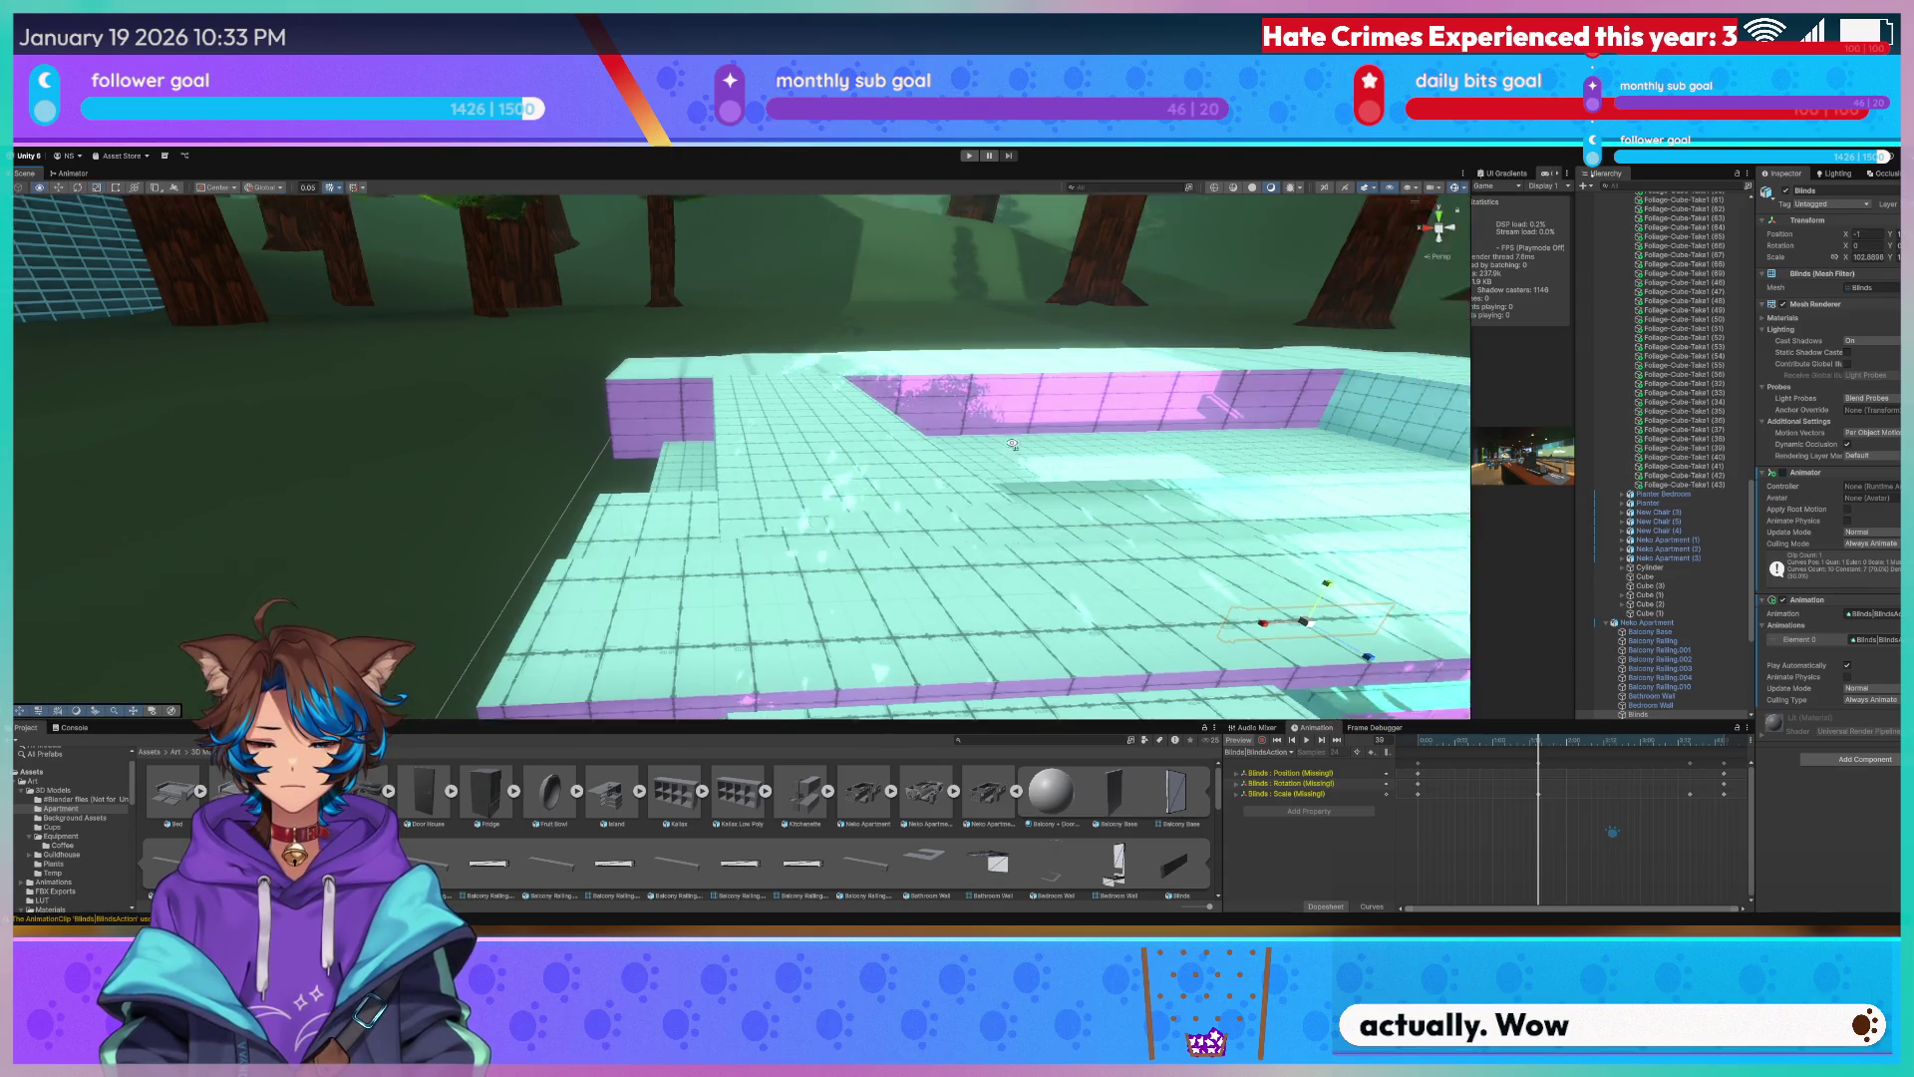
scroll(739, 456, "up", 5)
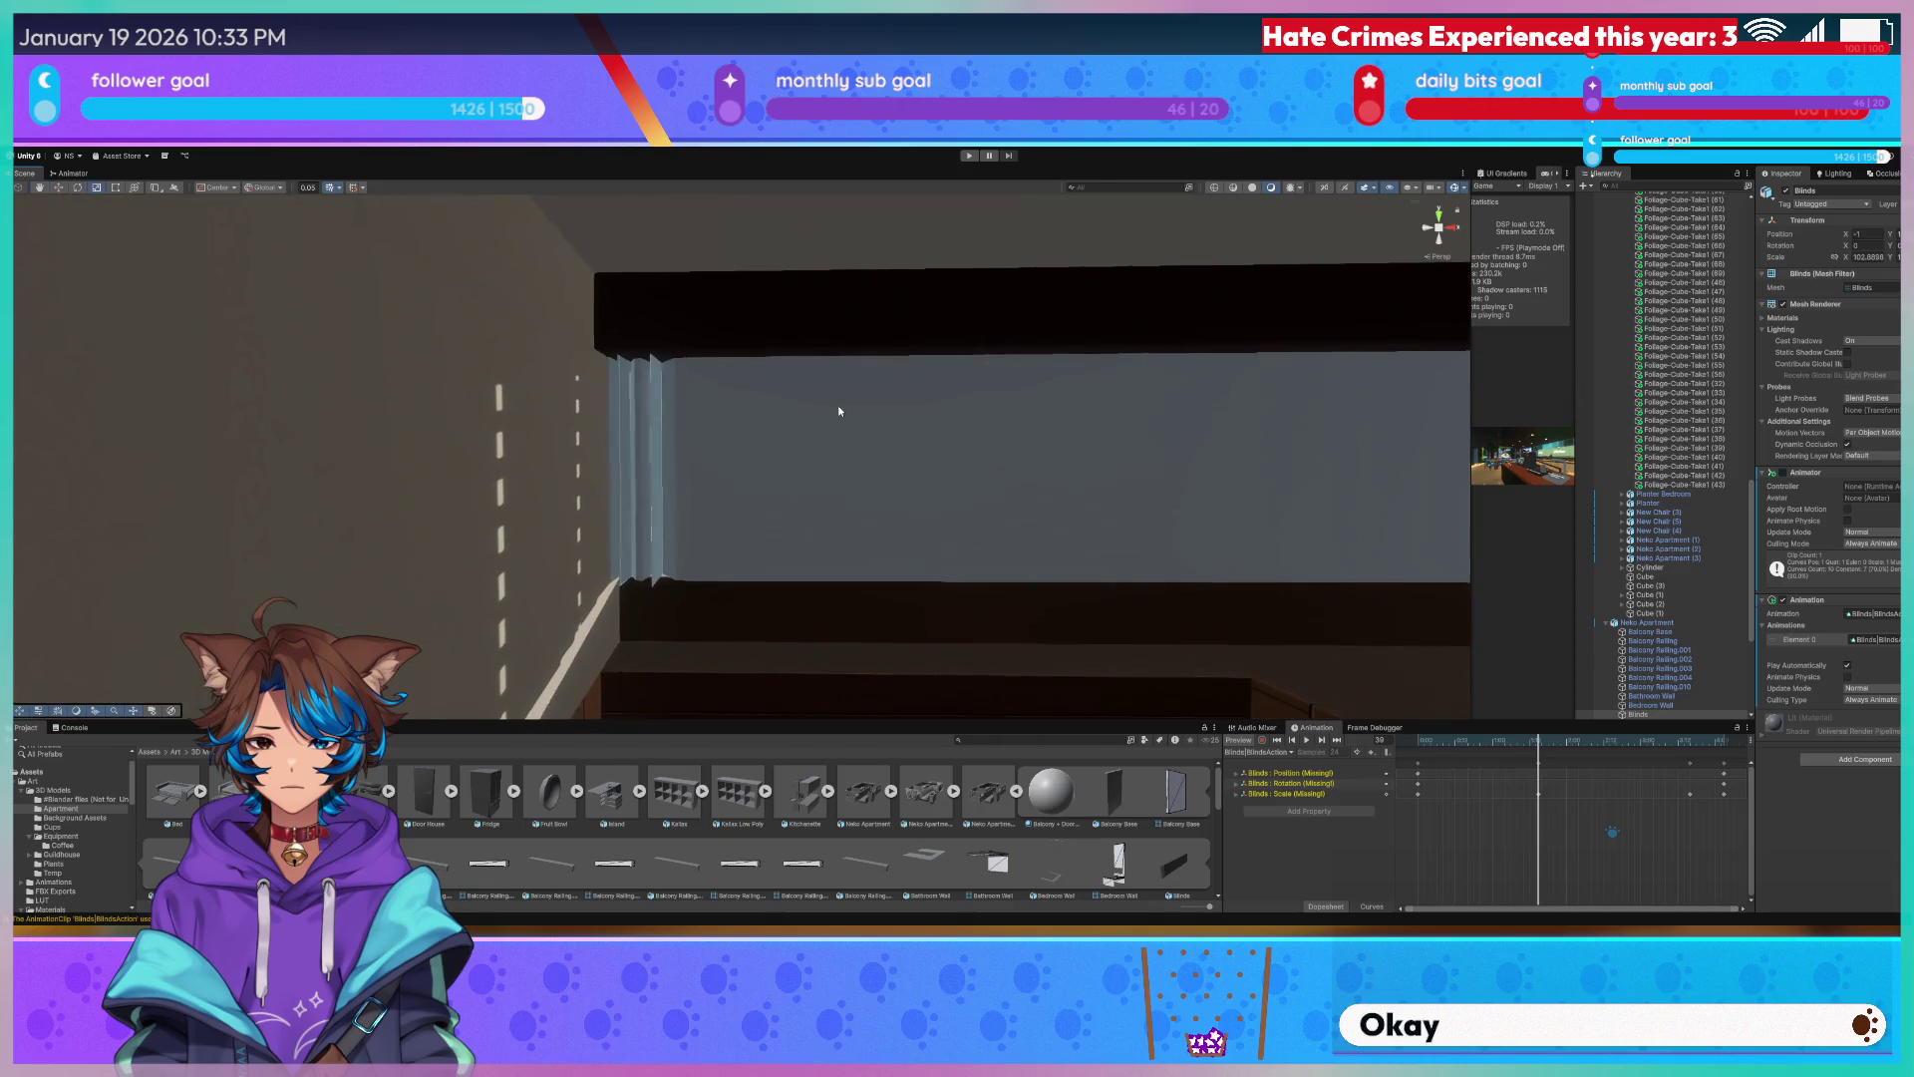
left_click(839, 405)
mouse_move(804, 419)
right_mouse_down()
mouse_move(878, 466)
mouse_move(819, 424)
right_mouse_up()
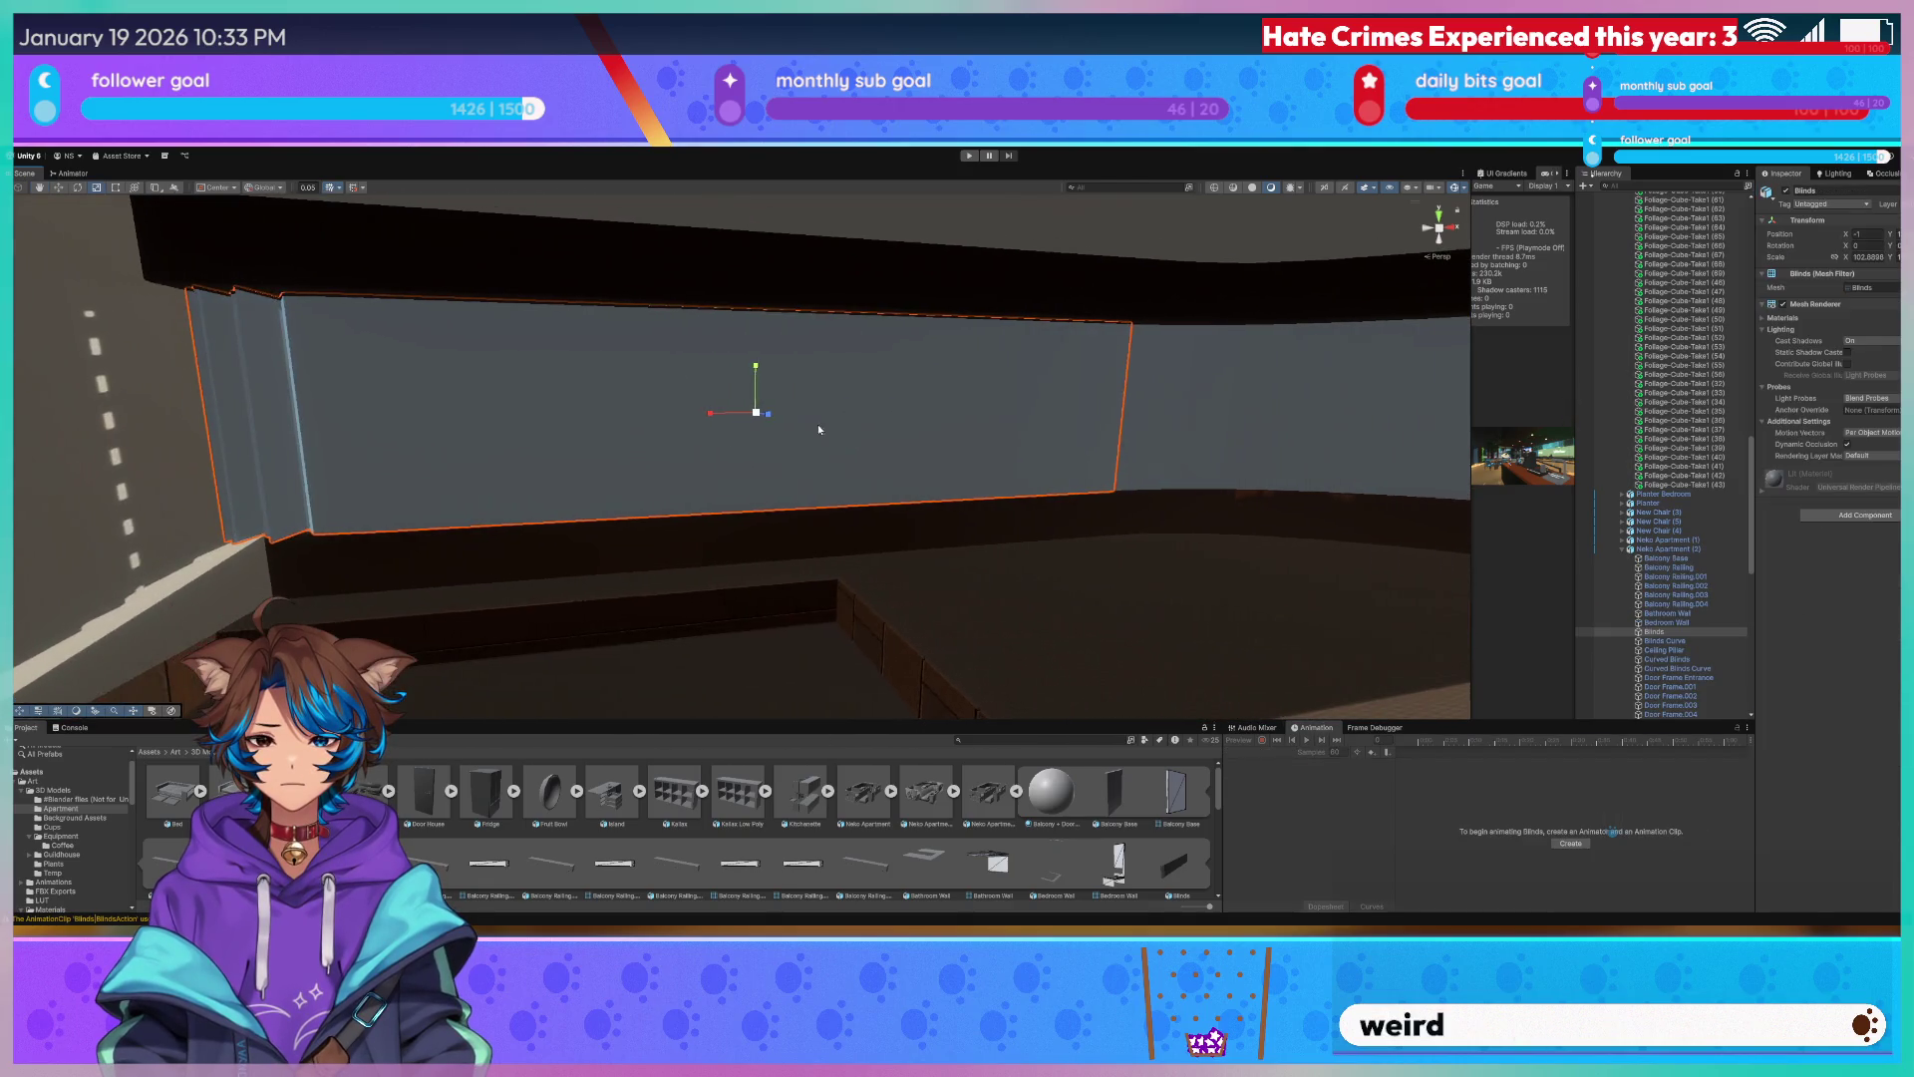
mouse_move(793, 404)
left_mouse_down()
mouse_move(747, 415)
mouse_move(798, 420)
mouse_move(680, 431)
mouse_move(798, 436)
left_mouse_up()
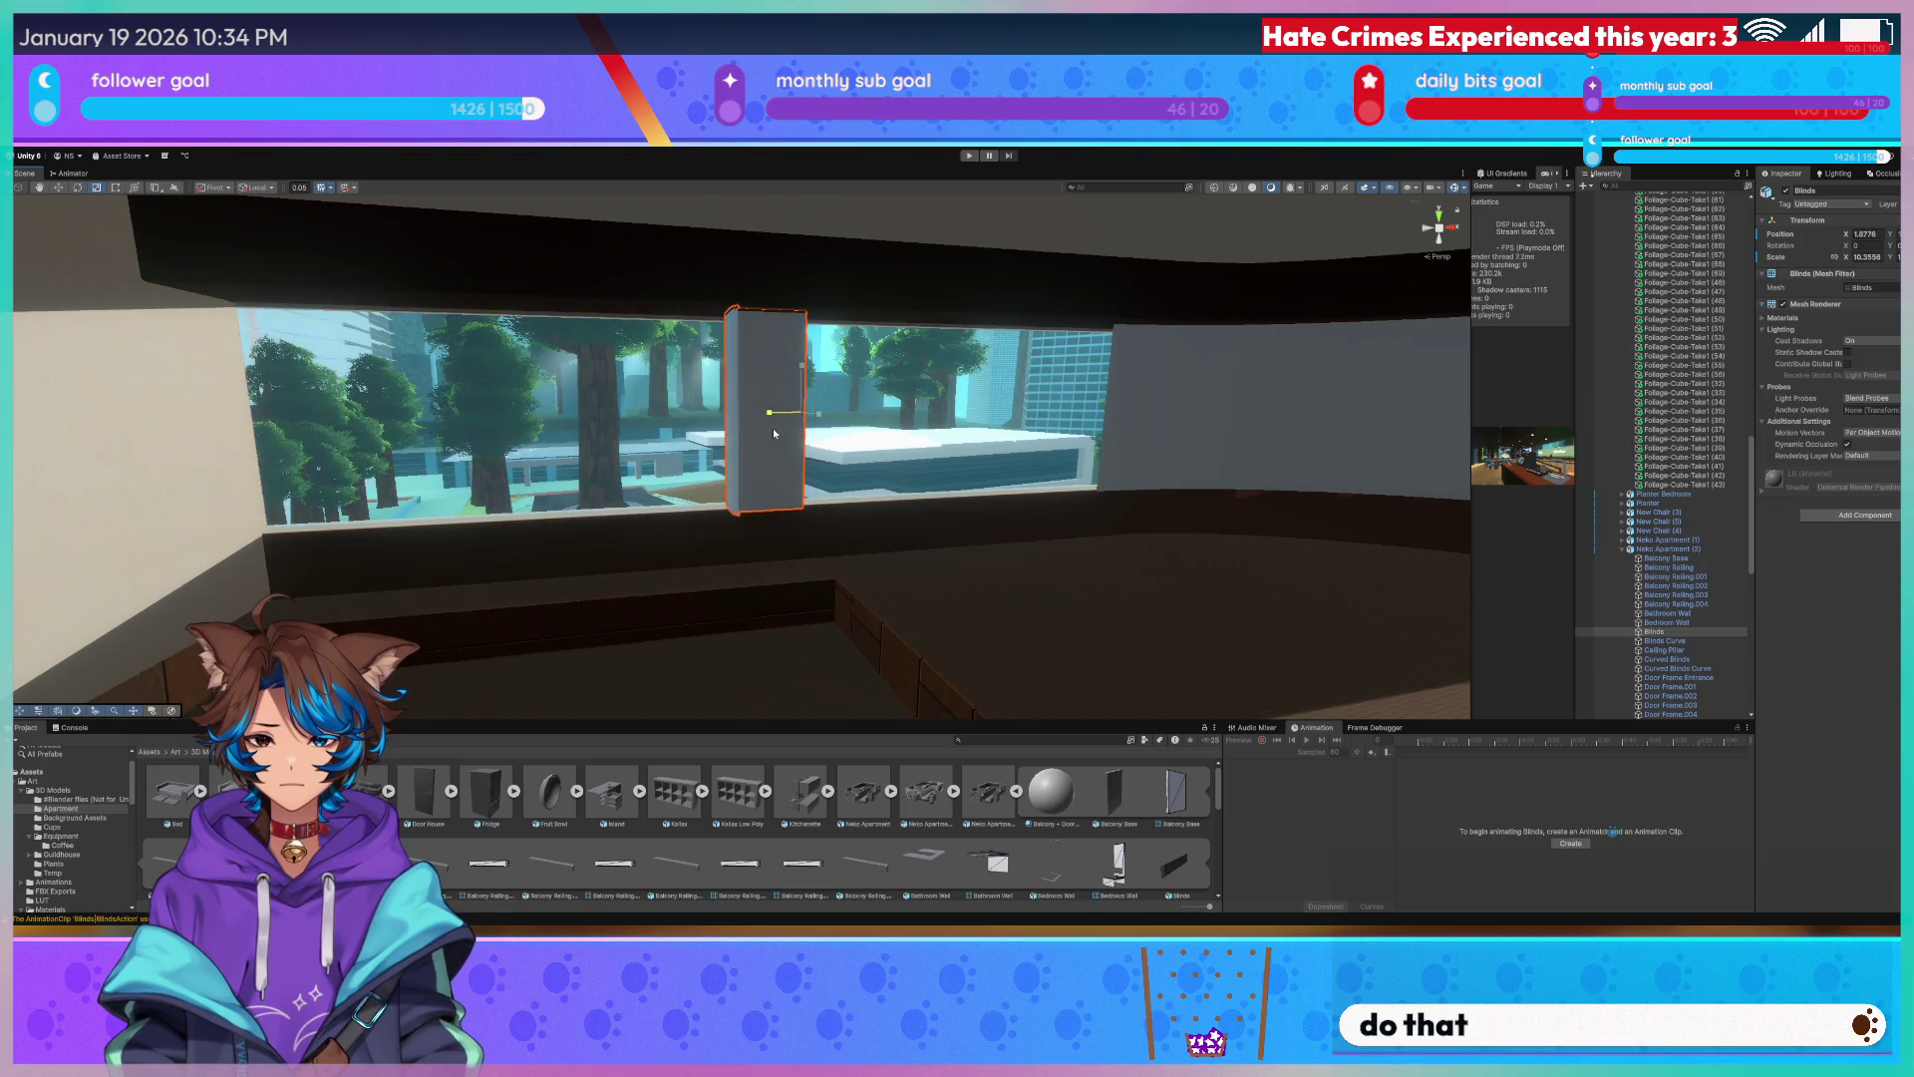
right_click_drag(798, 436, 730, 407)
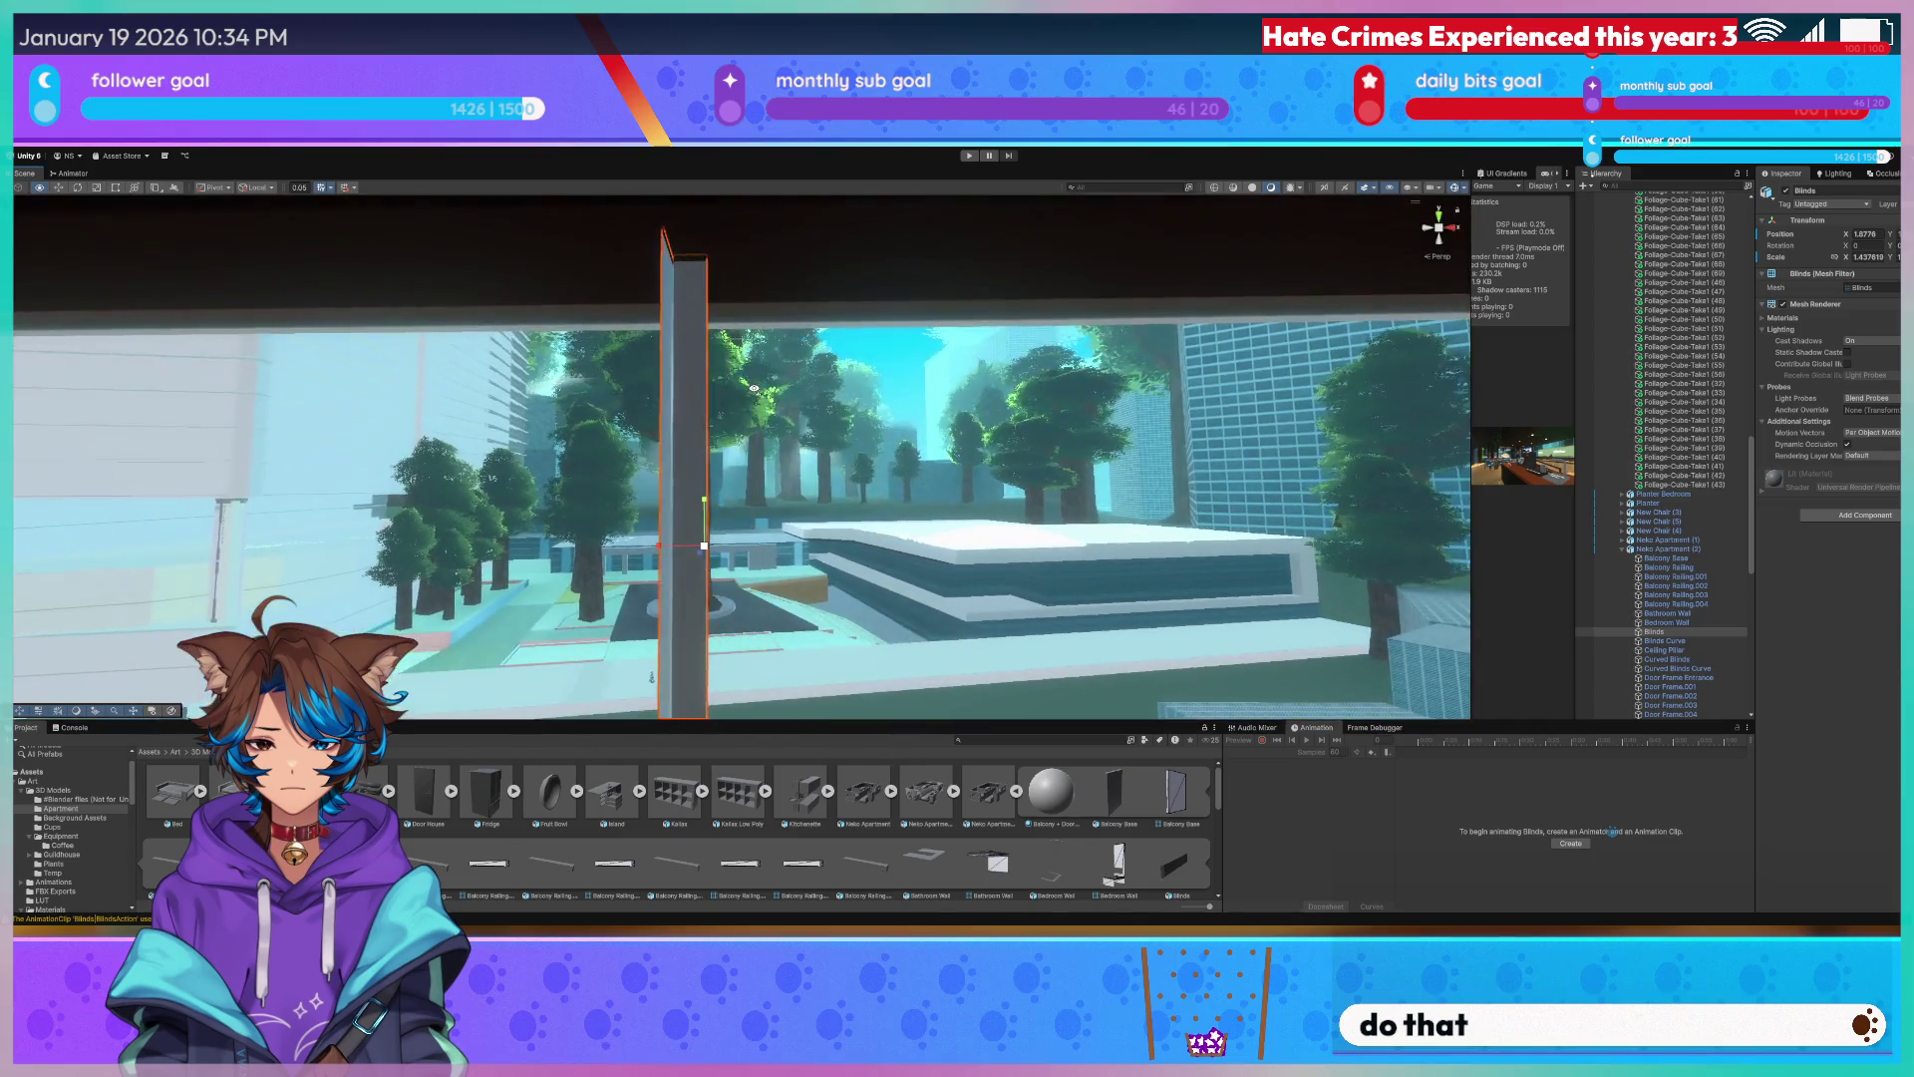
key("f")
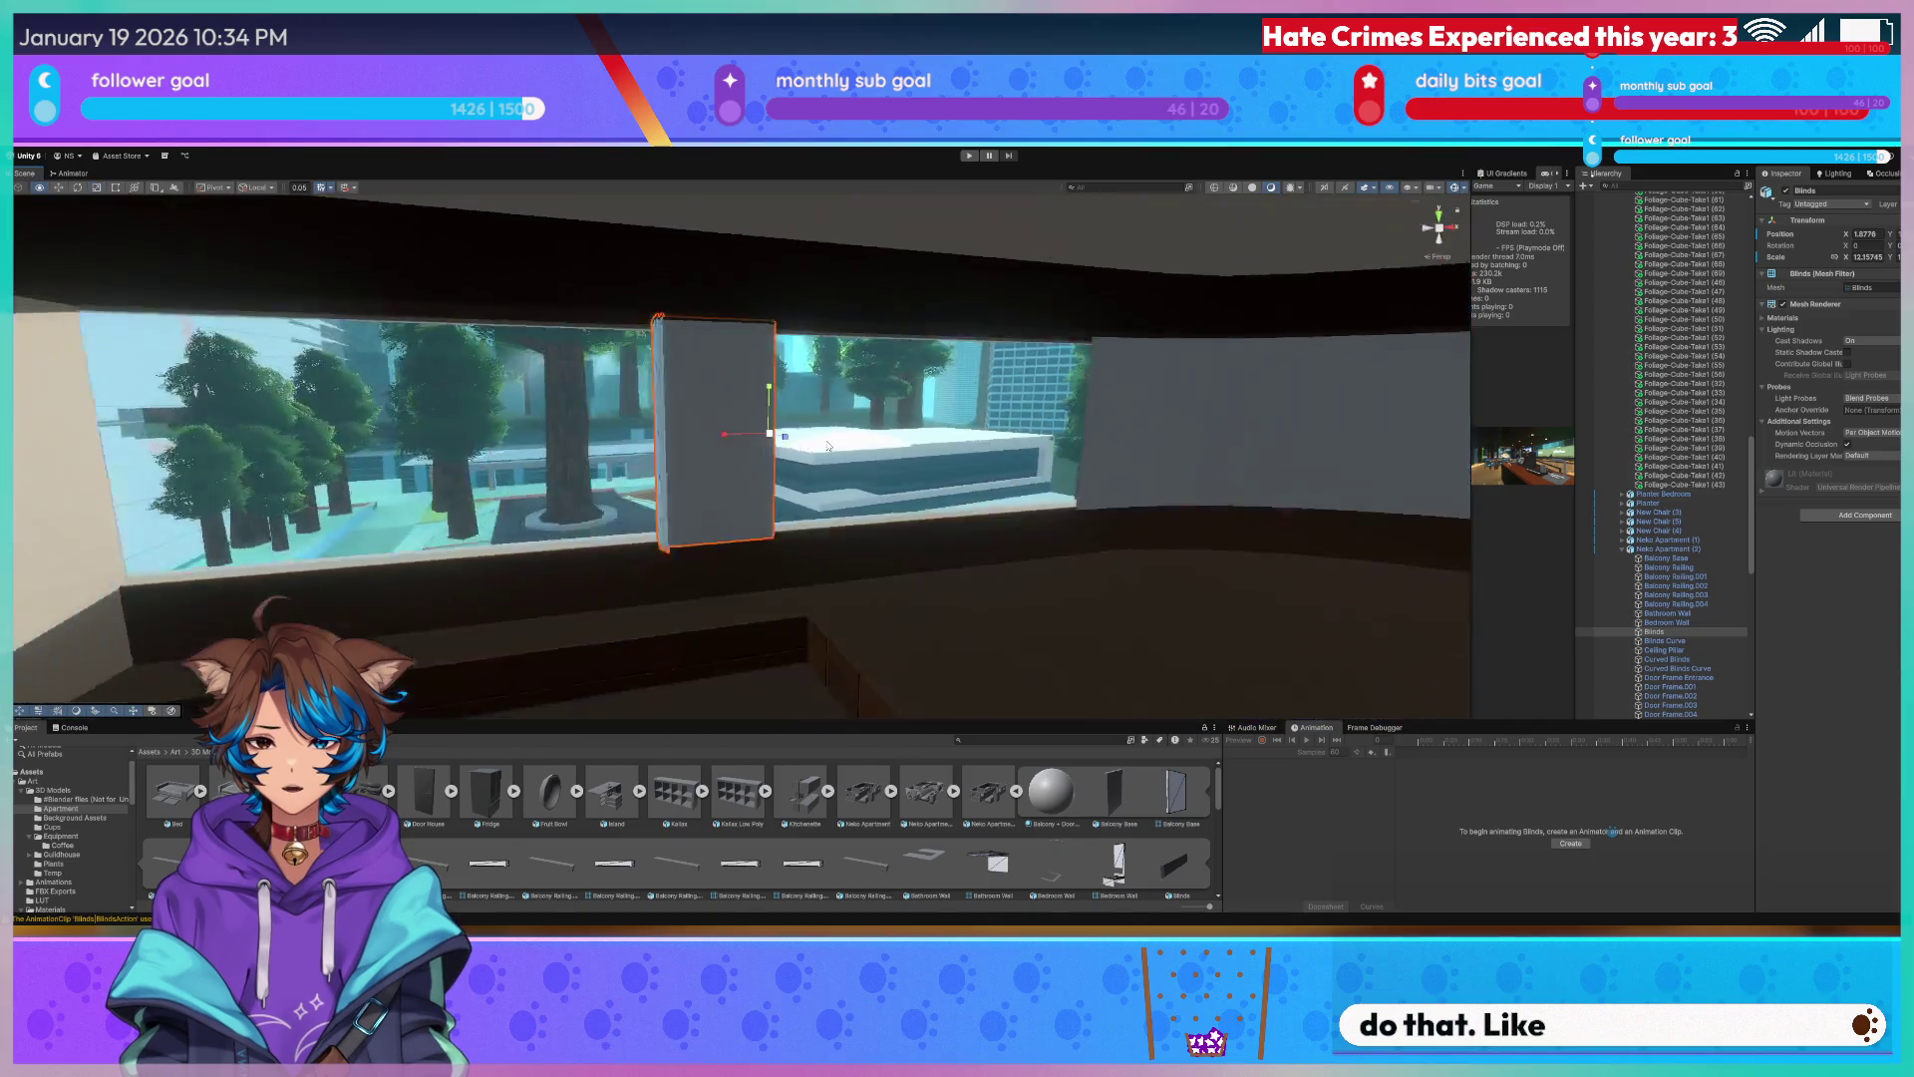
left_click_drag(1046, 432, 1076, 435)
mouse_move(1073, 447)
right_mouse_down()
mouse_move(1129, 548)
mouse_move(1174, 550)
right_mouse_up()
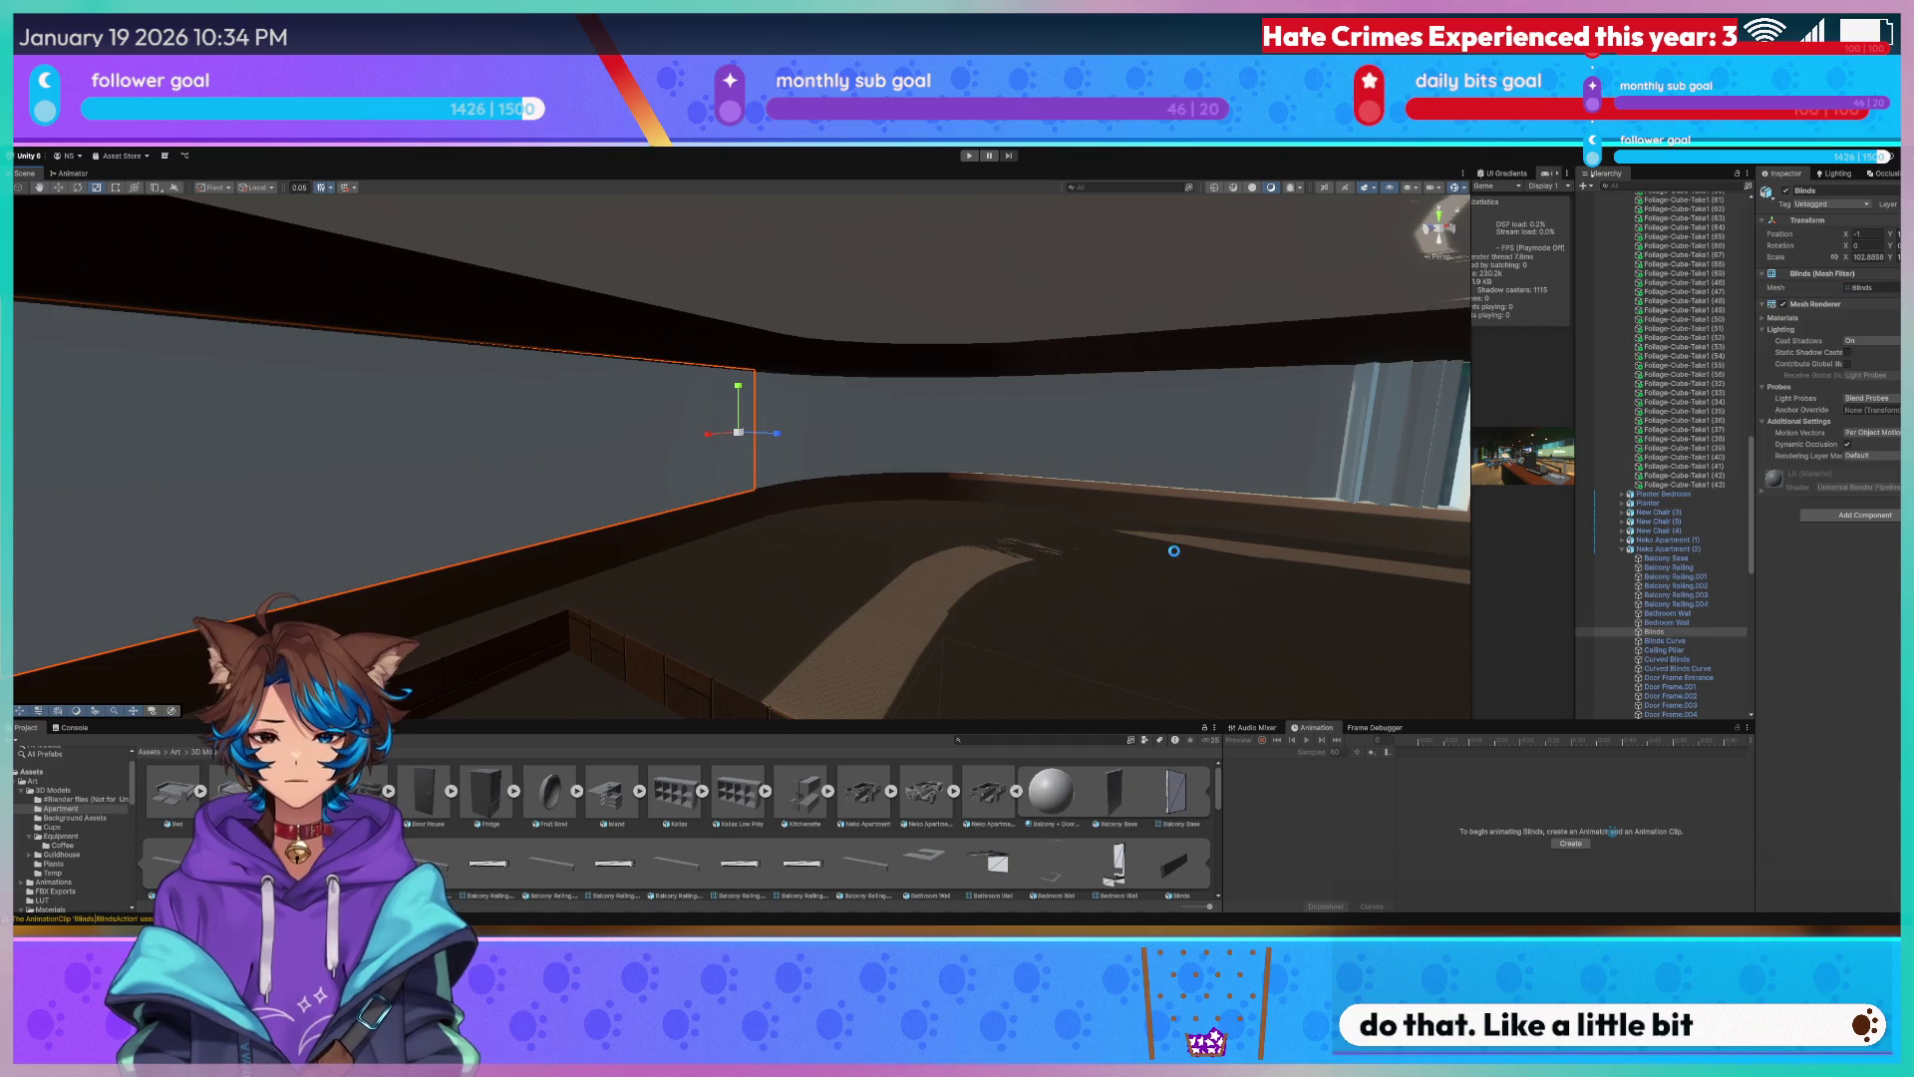
right_click_drag(1299, 564, 1059, 480)
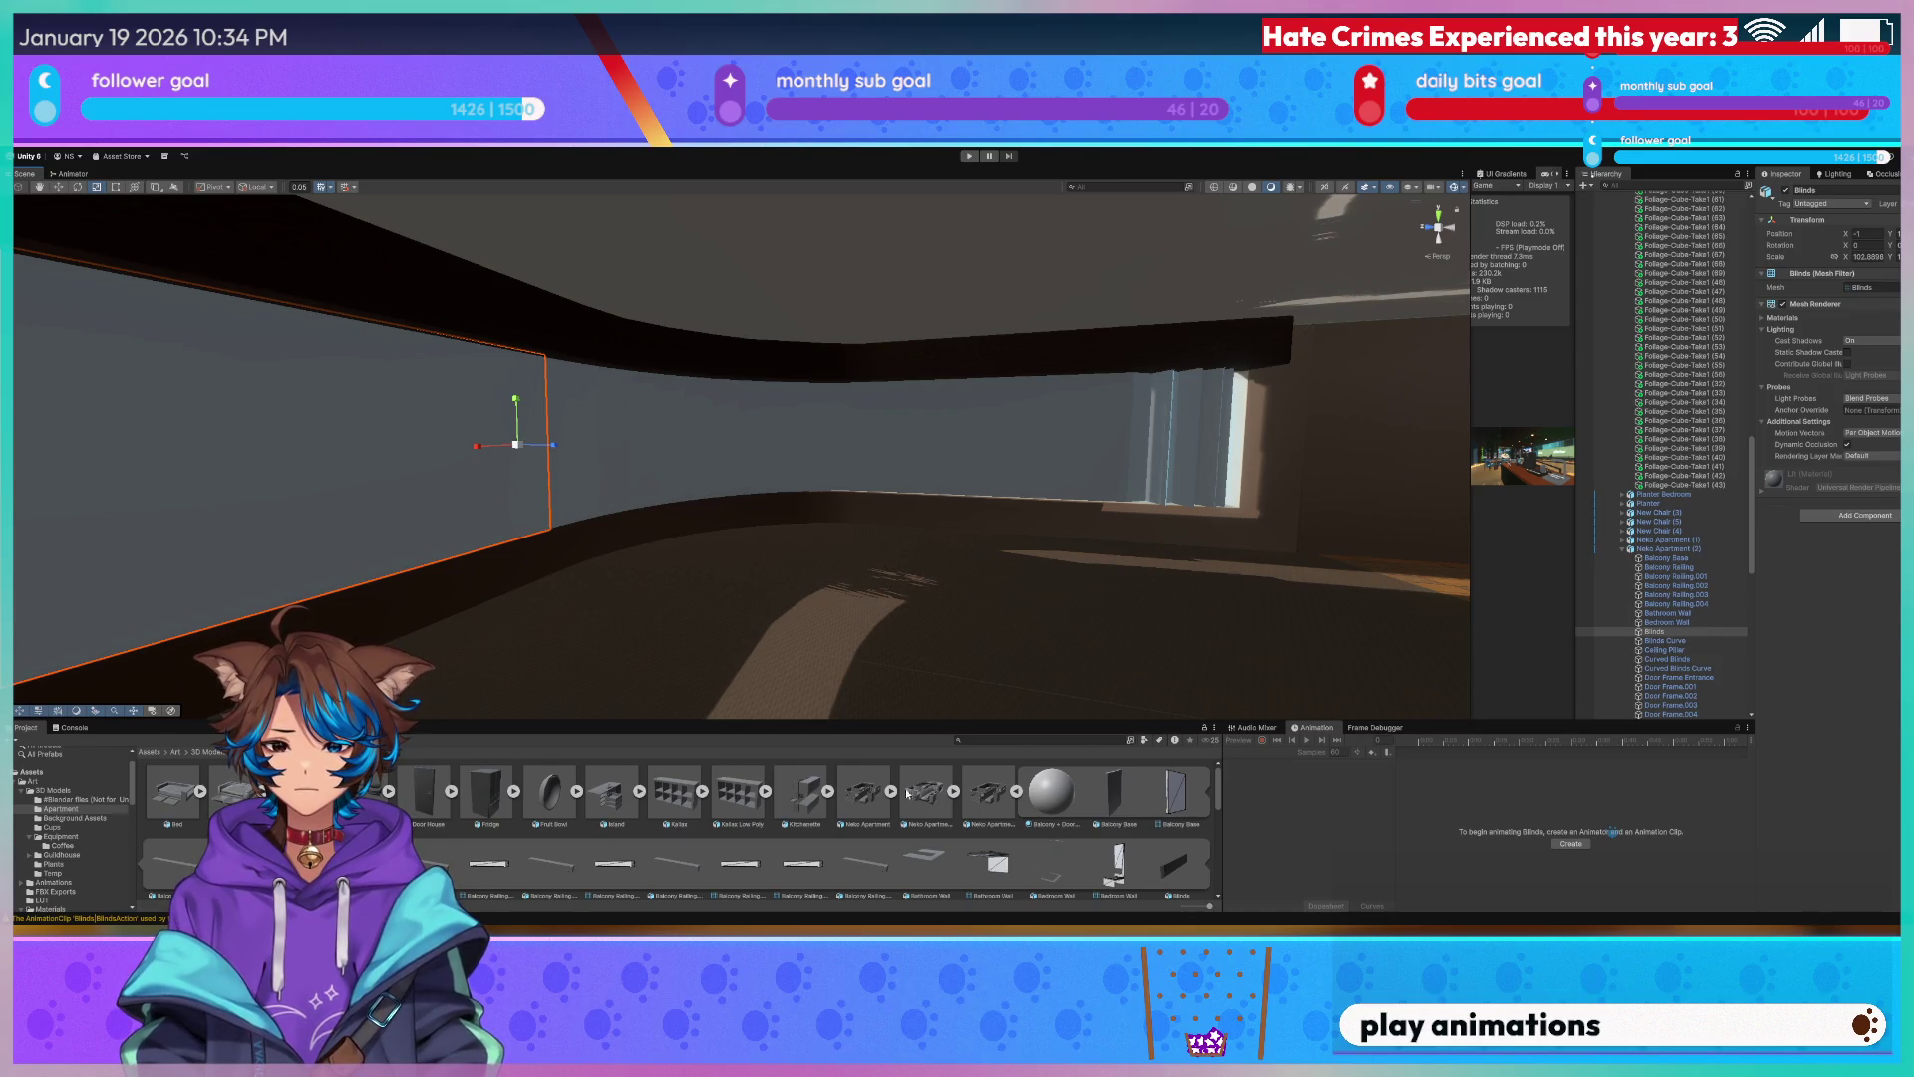
scroll(908, 795, "down", 3)
Look through the Curved Blinds, Elevator Shaft, Blinds|BlindsAction and Ceiling Pillar assets in the Project window.
left_click(992, 845)
scroll(488, 833, "down", 1)
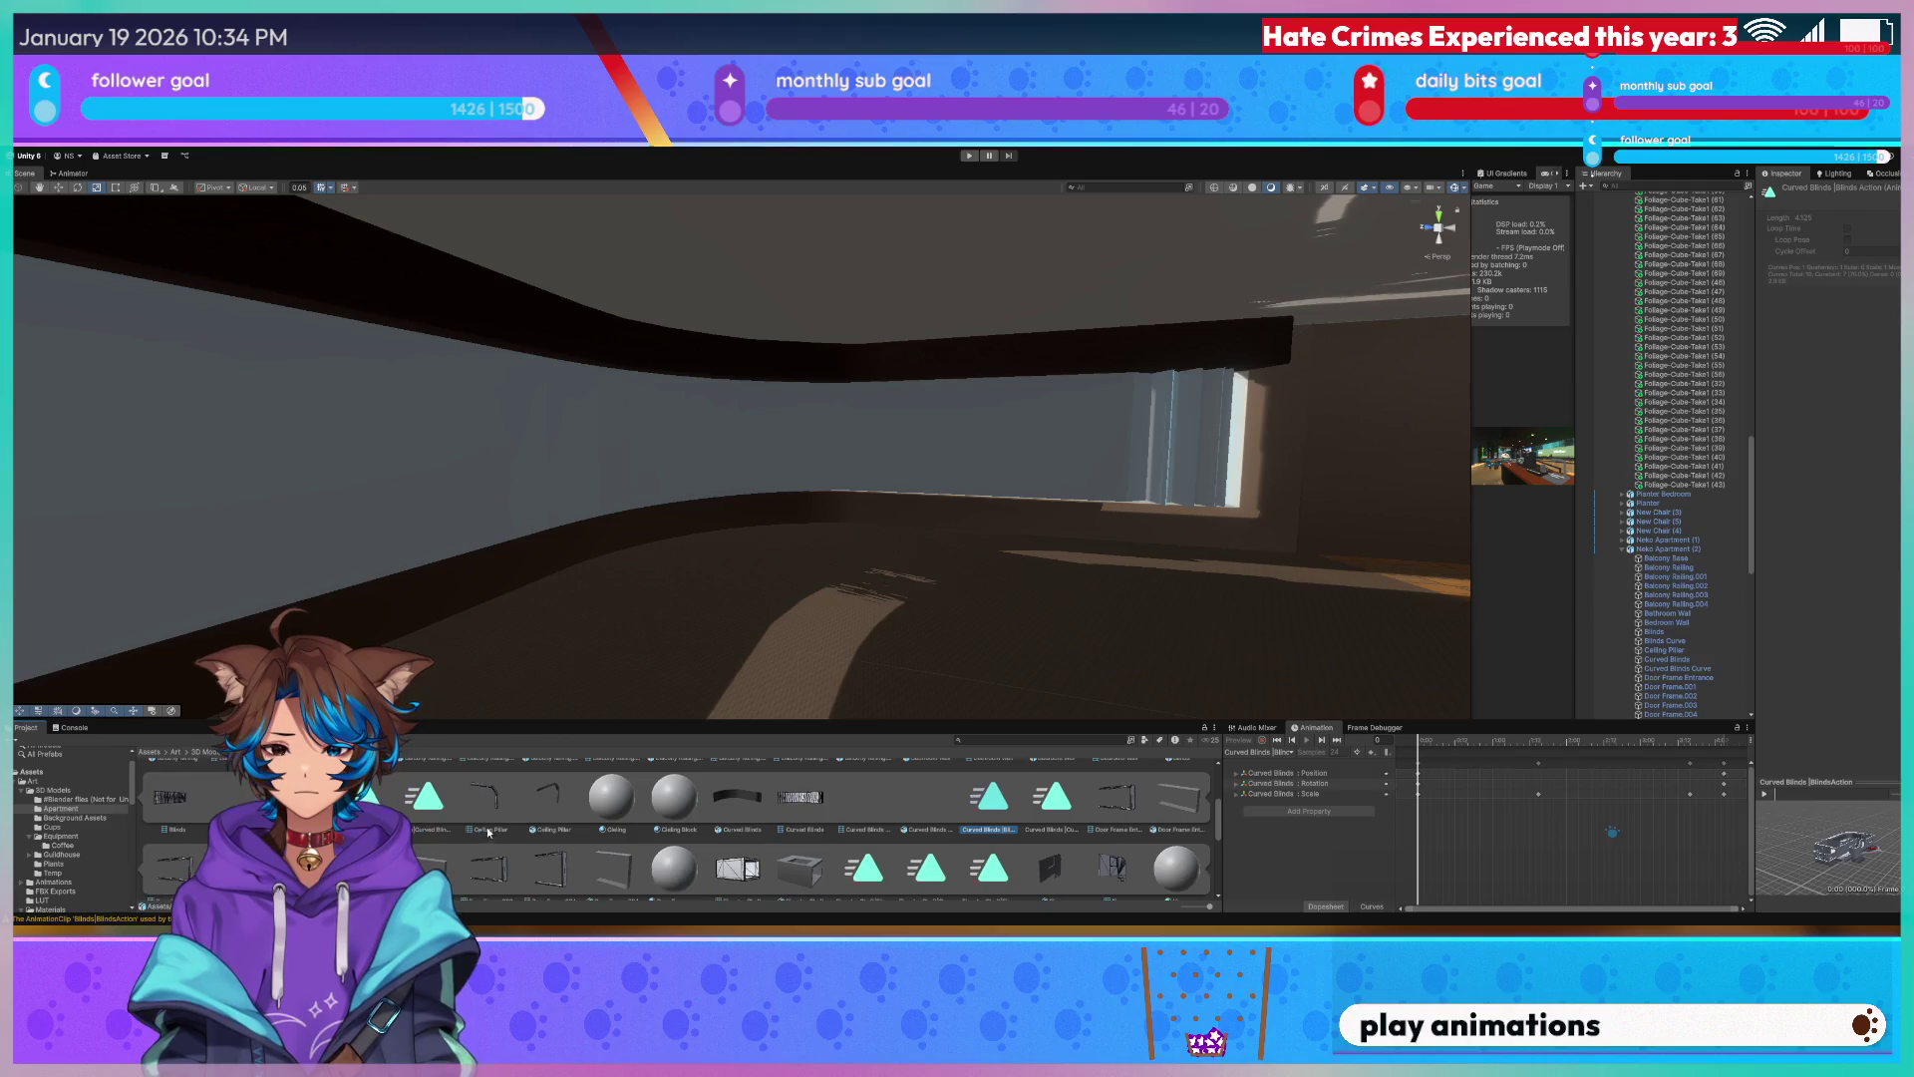
scroll(877, 863, "down", 1)
left_click(882, 859)
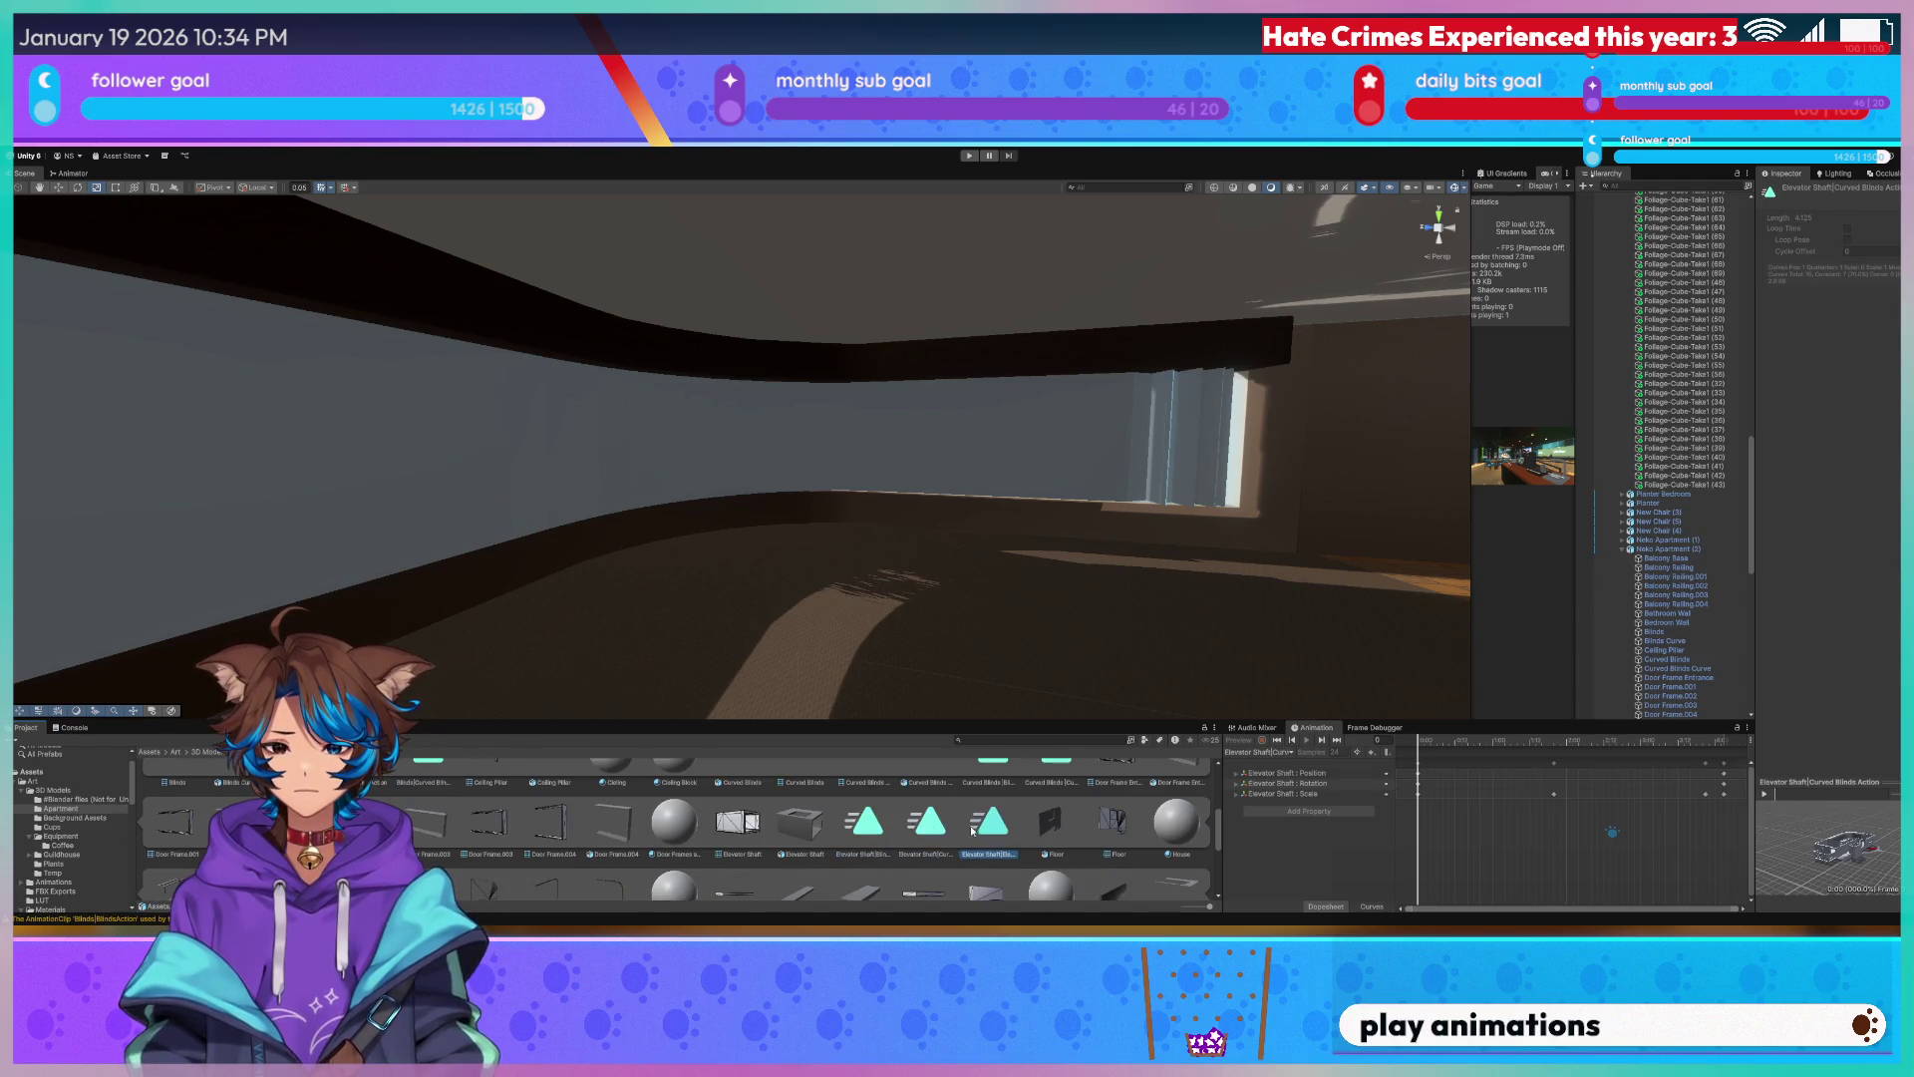
scroll(971, 830, "up", 1)
left_click(1053, 820)
left_click(483, 819)
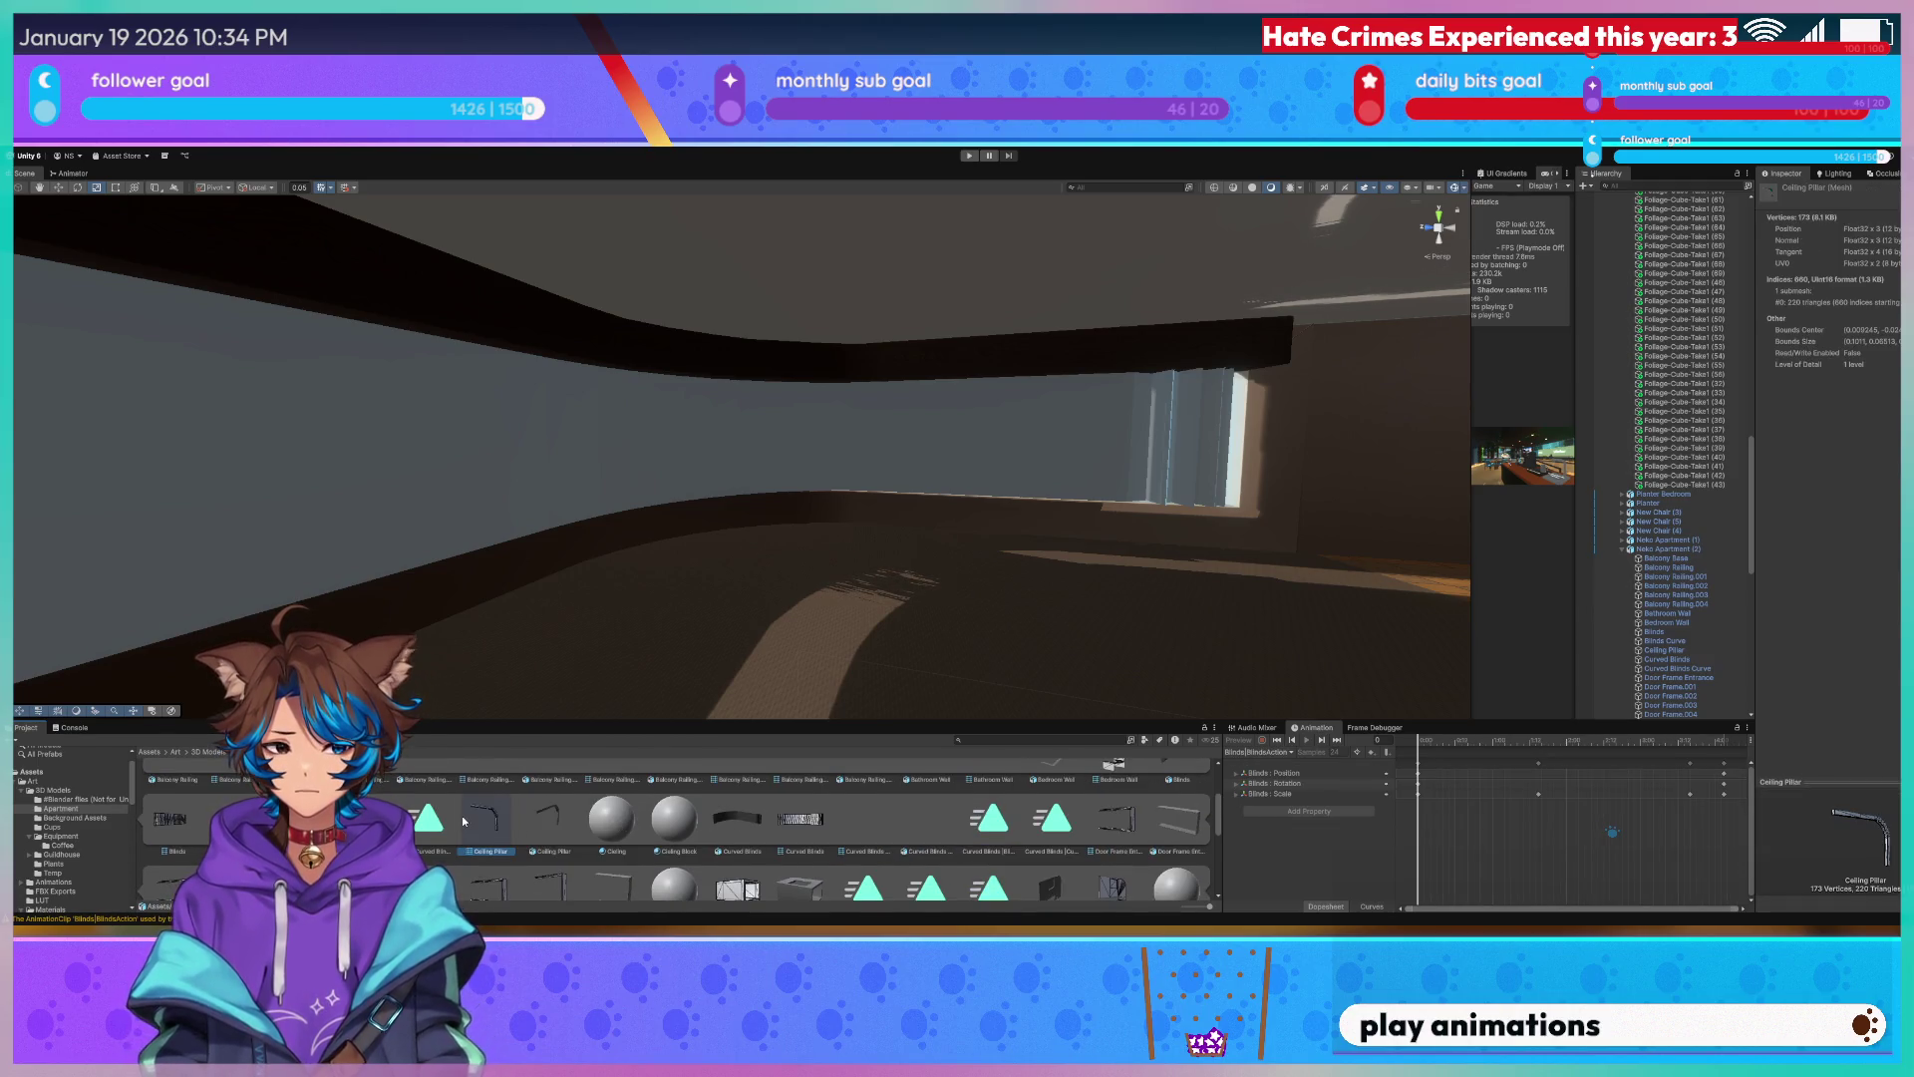
left_click(429, 820)
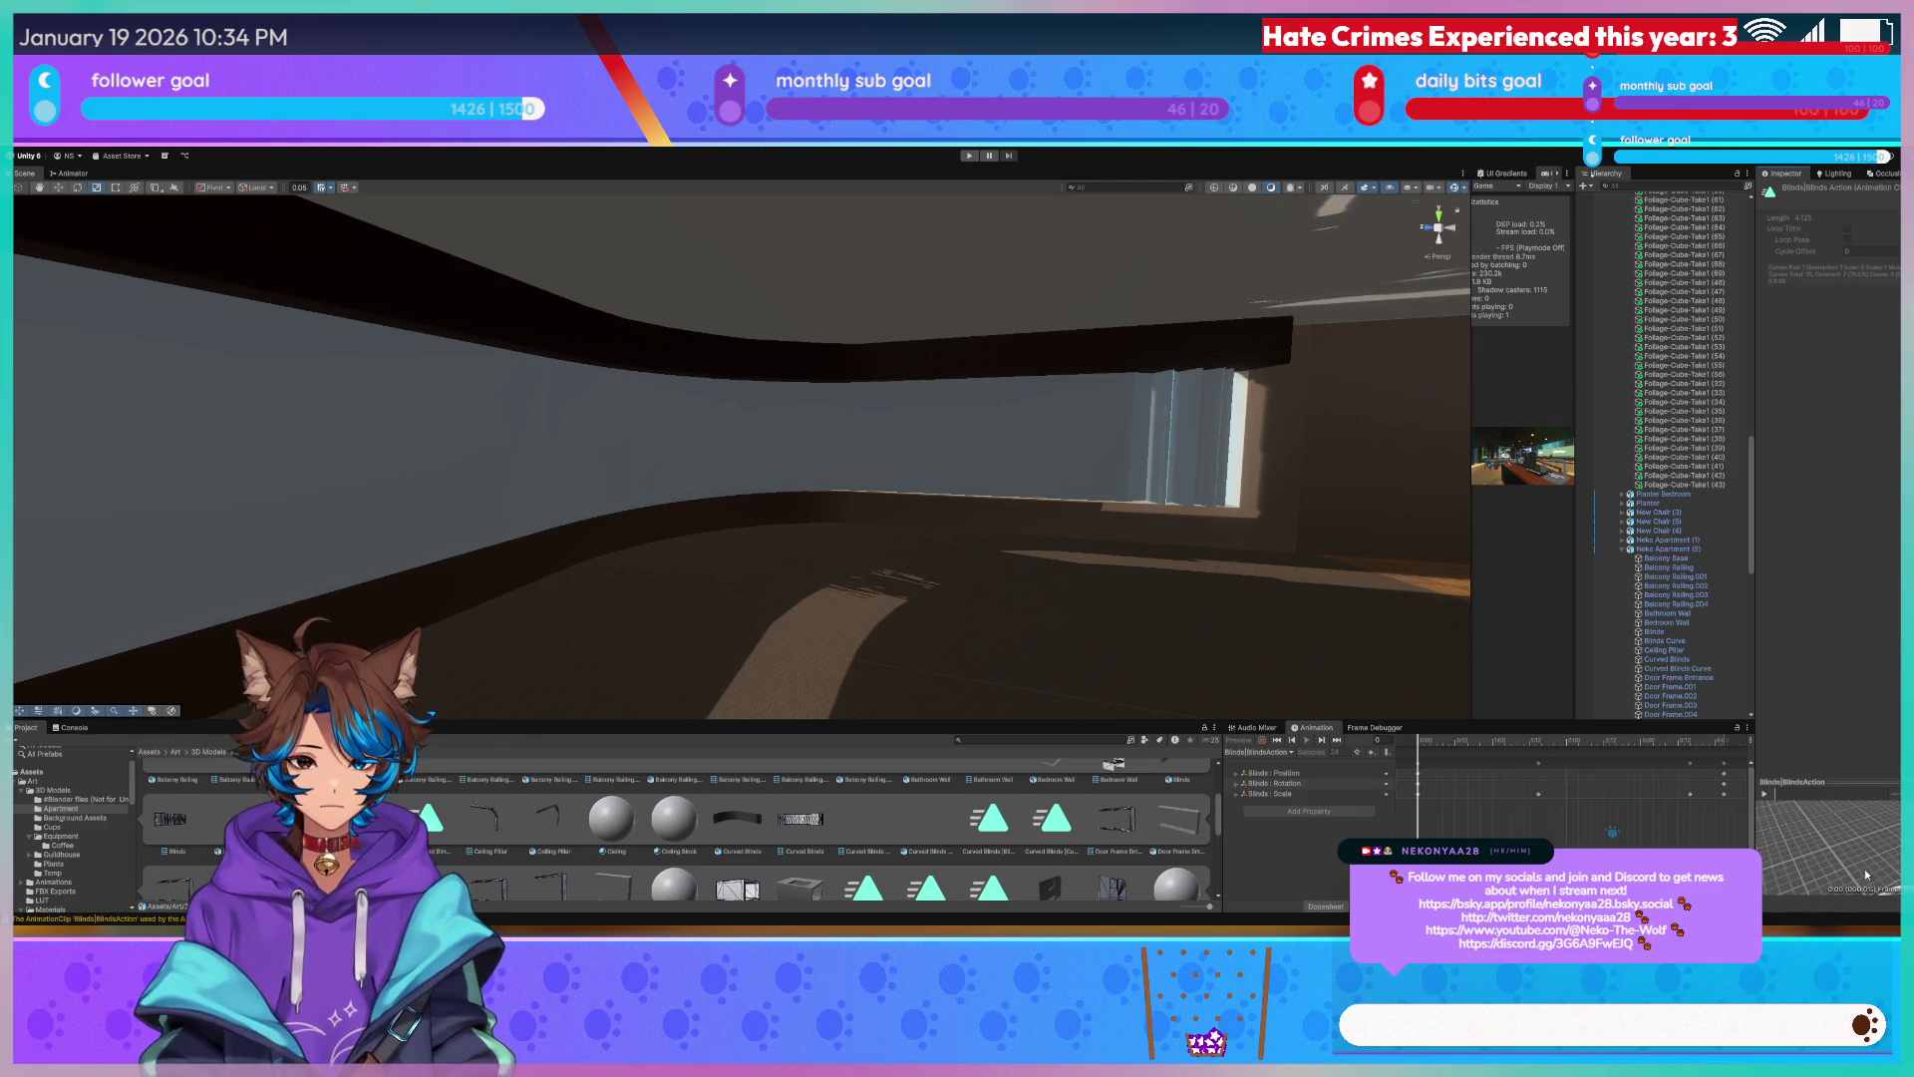
Rotate the Curved Blinds clip preview to a low side view and other angles.
left_click_drag(1858, 815, 1897, 866)
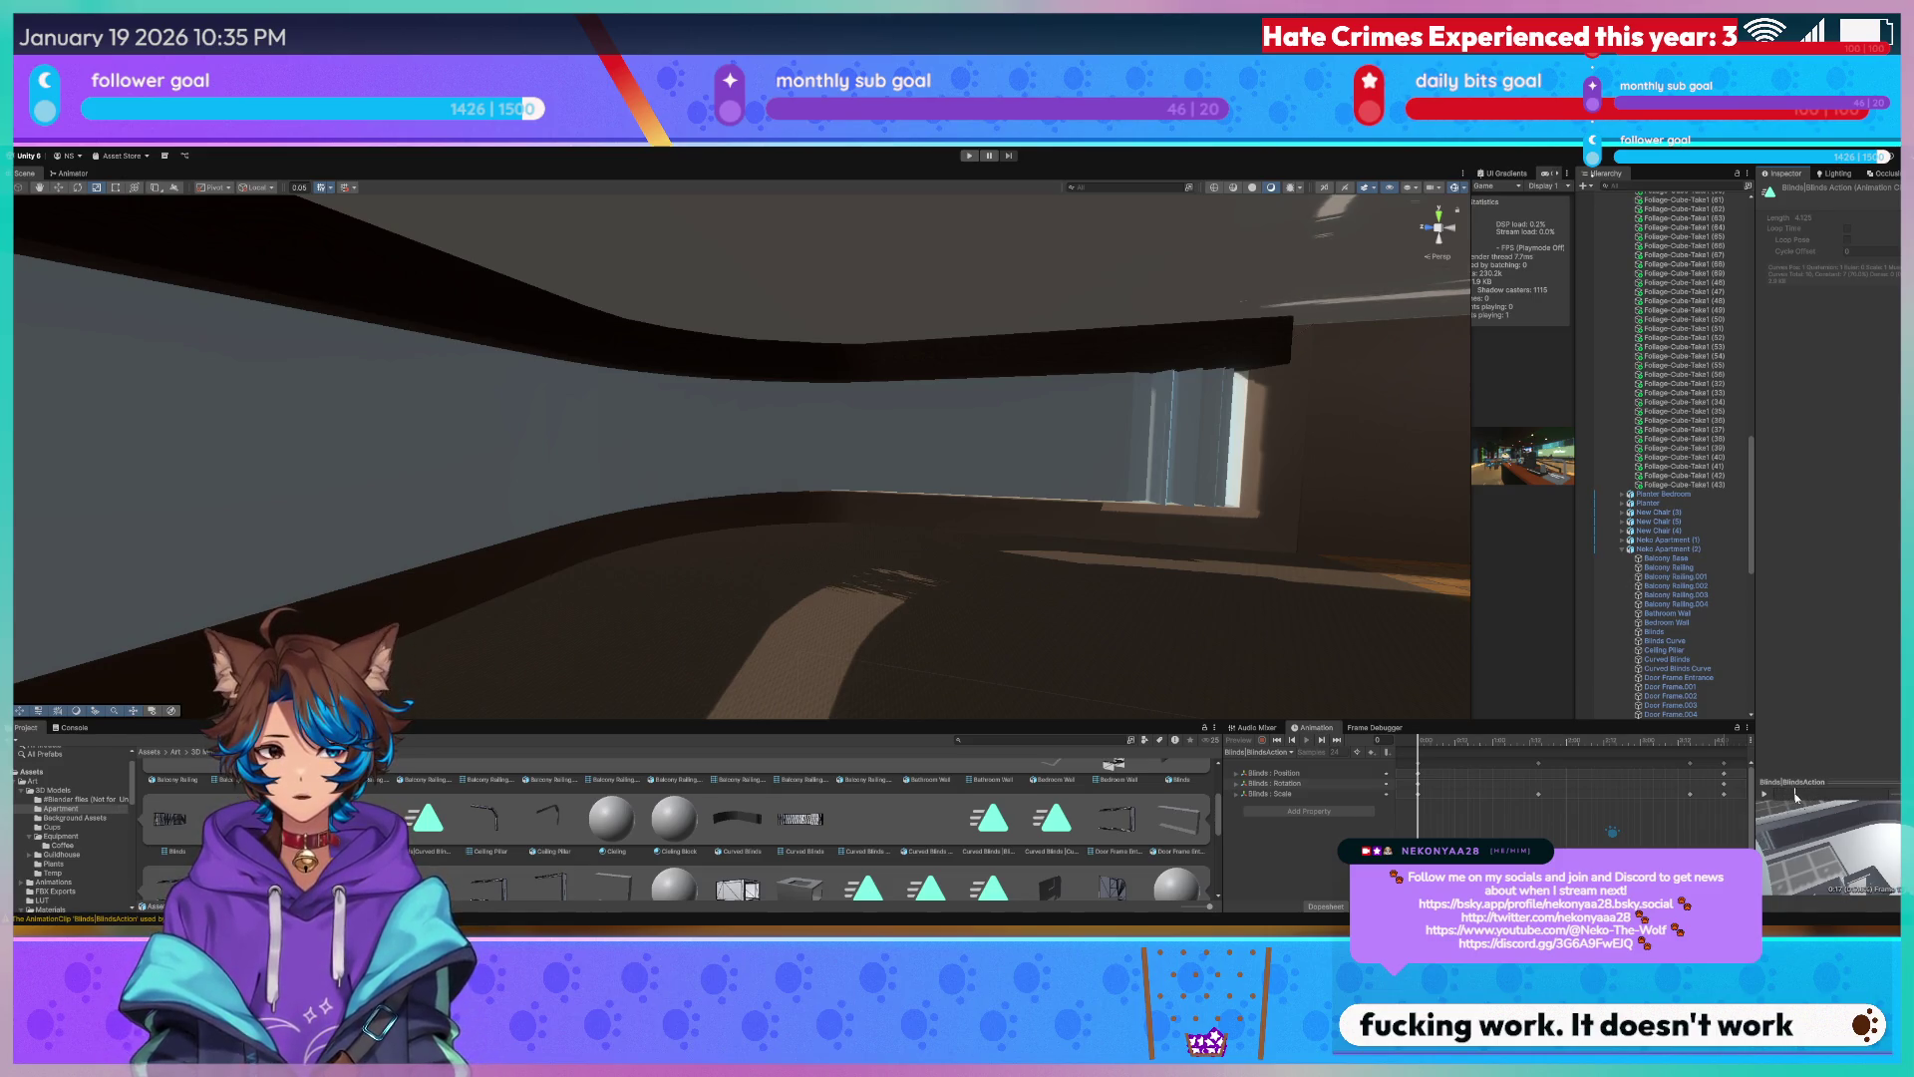
left_click(989, 819)
mouse_move(1884, 809)
left_mouse_down()
mouse_move(1893, 885)
mouse_move(1800, 804)
mouse_move(1839, 798)
mouse_move(1794, 807)
left_mouse_up()
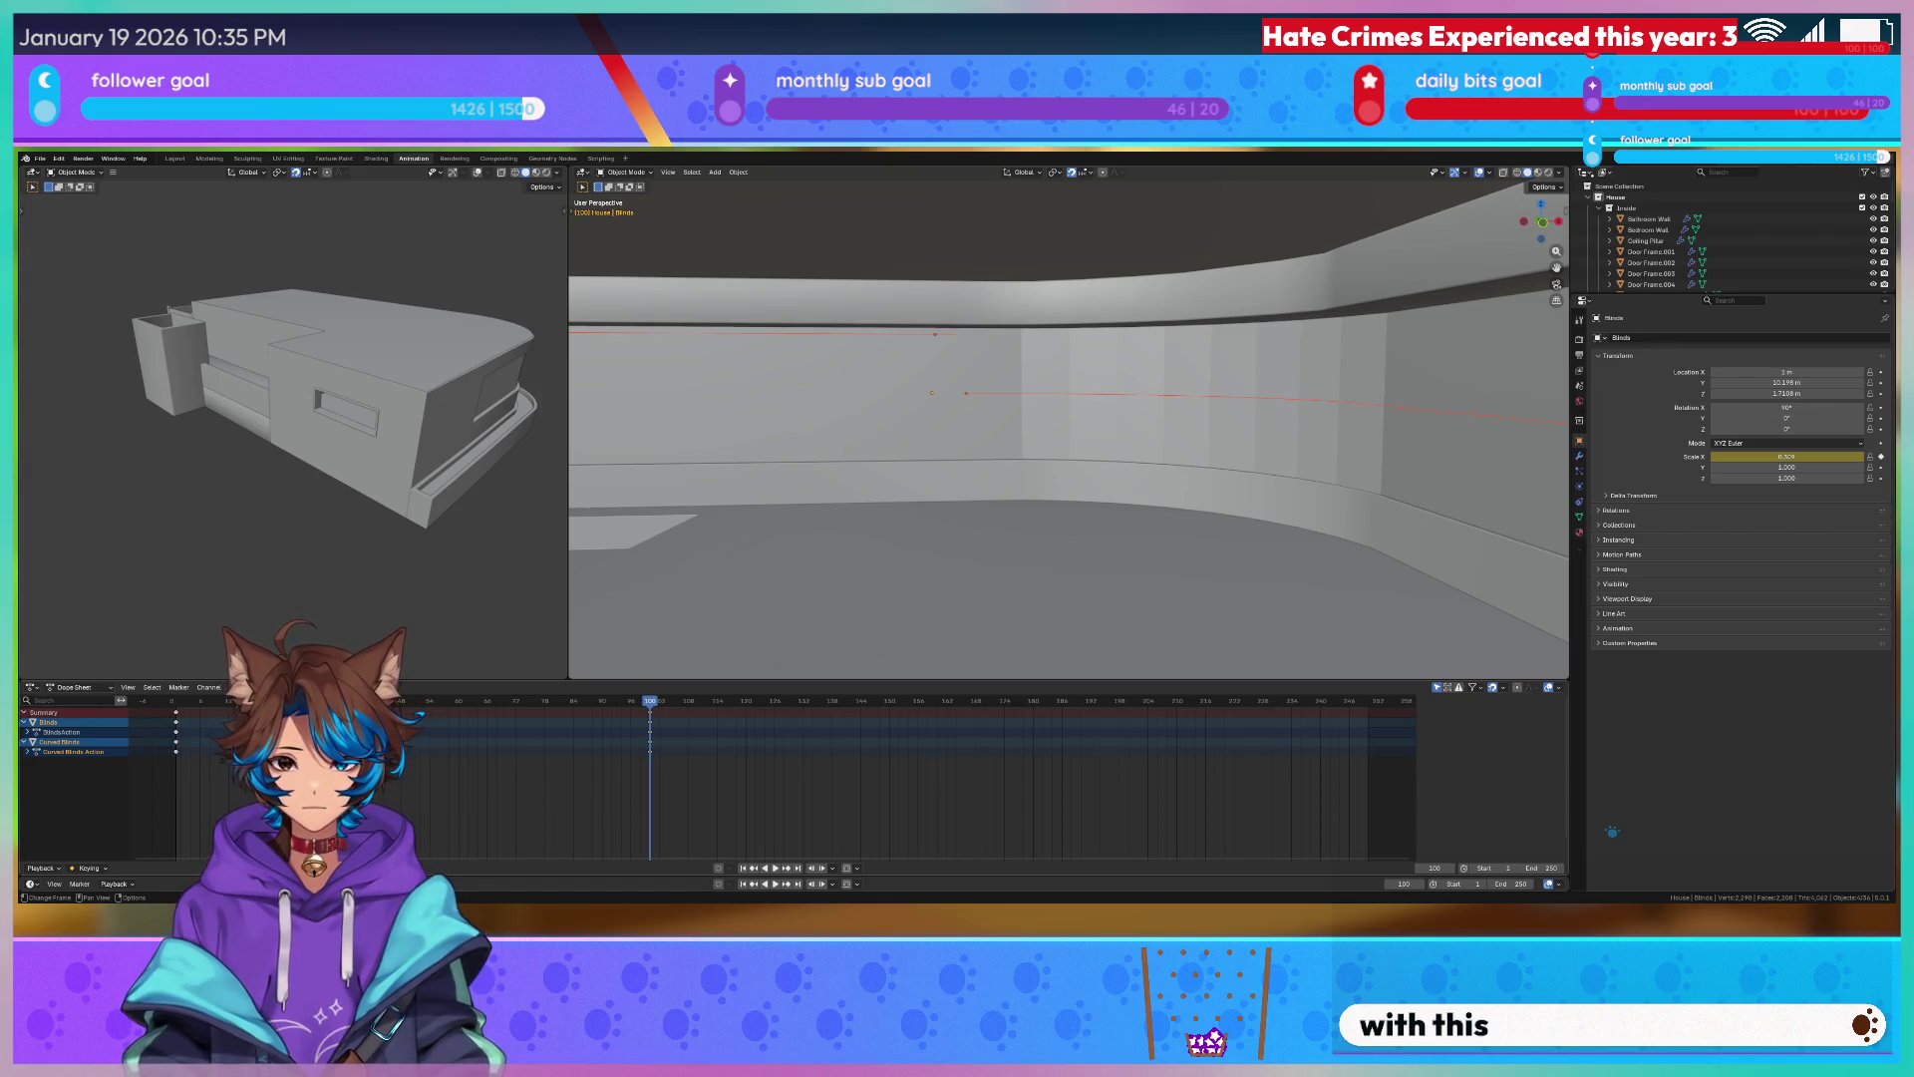
Set the curved blinds to Shade Smooth, check them against the window, then return to Unity.
right_click(1242, 495)
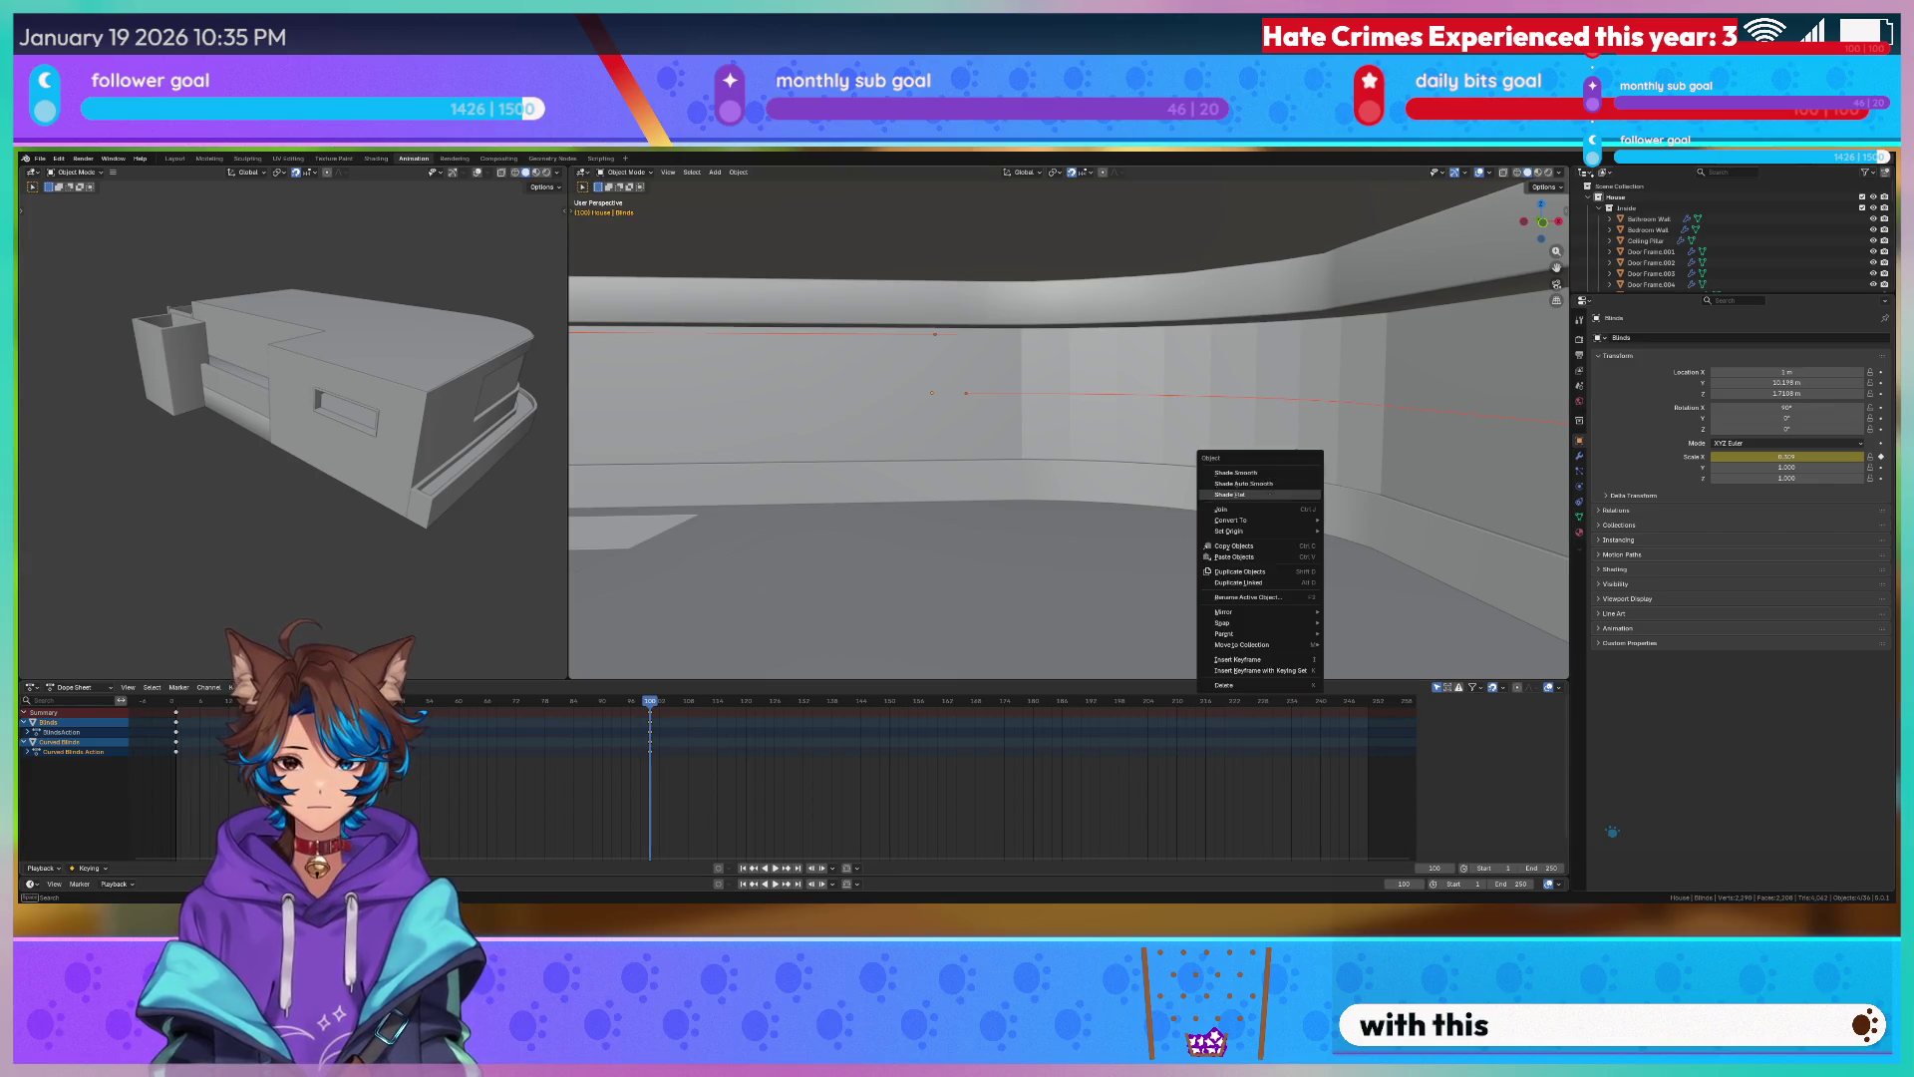
middle_click_drag(1044, 479, 615, 490)
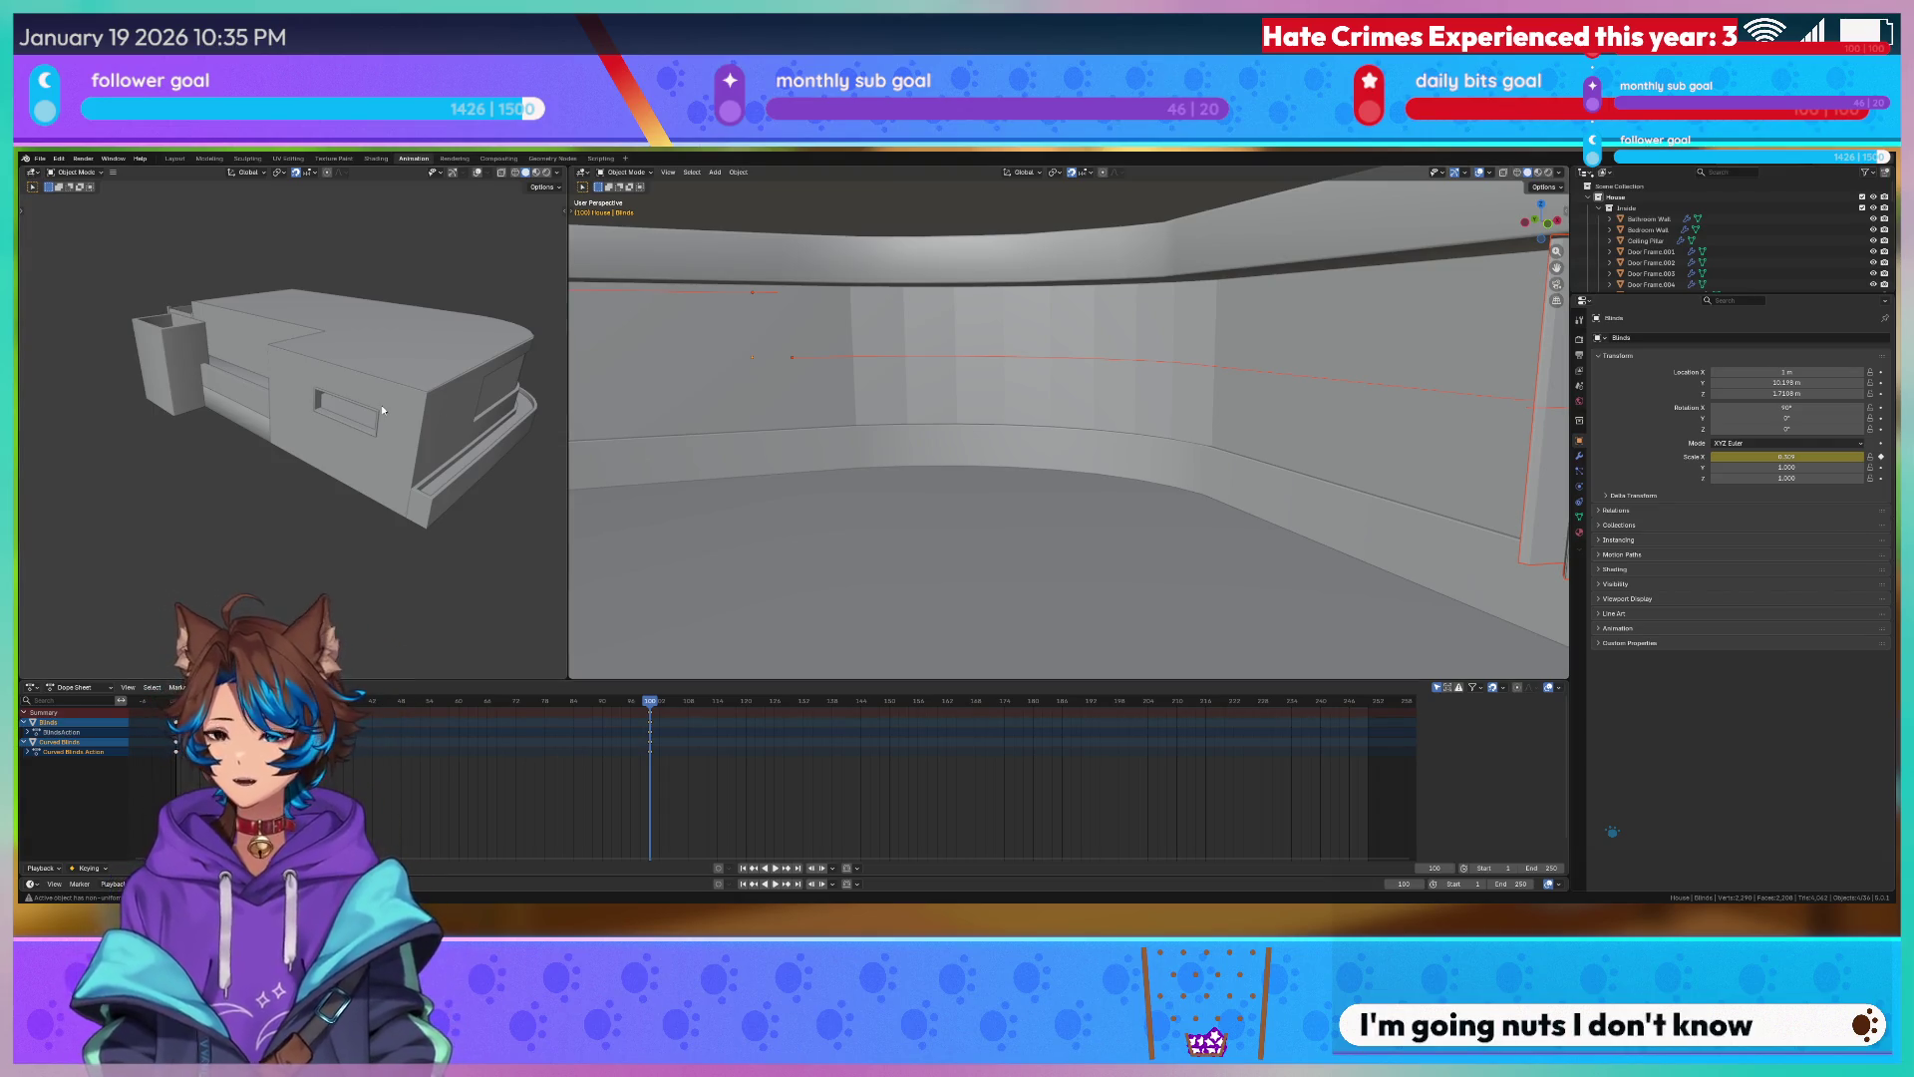
right_click(838, 344)
mouse_move(839, 344)
middle_mouse_down()
mouse_move(1106, 322)
mouse_move(1083, 318)
mouse_move(1035, 214)
middle_mouse_up()
right_click(897, 246)
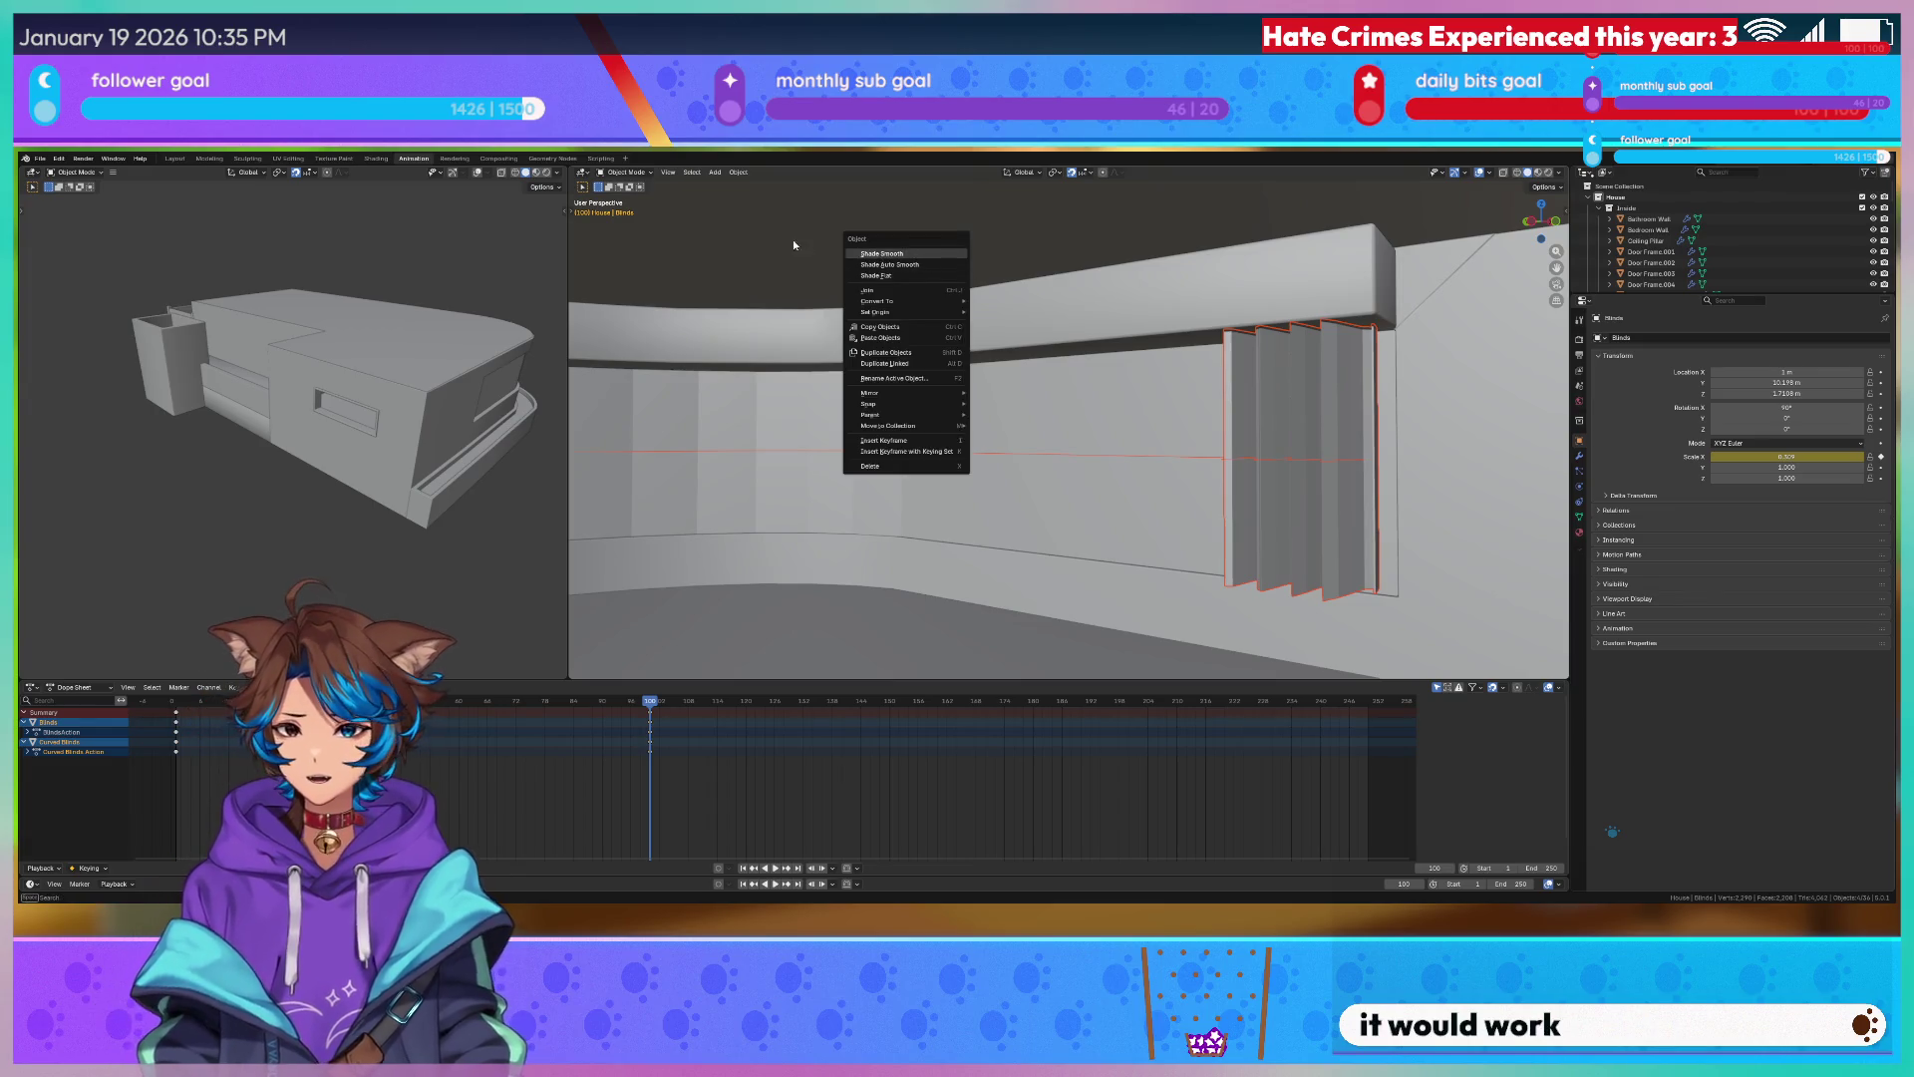
left_click(850, 311)
mouse_move(850, 312)
middle_mouse_down()
mouse_move(1084, 383)
mouse_move(1145, 337)
mouse_move(1222, 375)
middle_mouse_up()
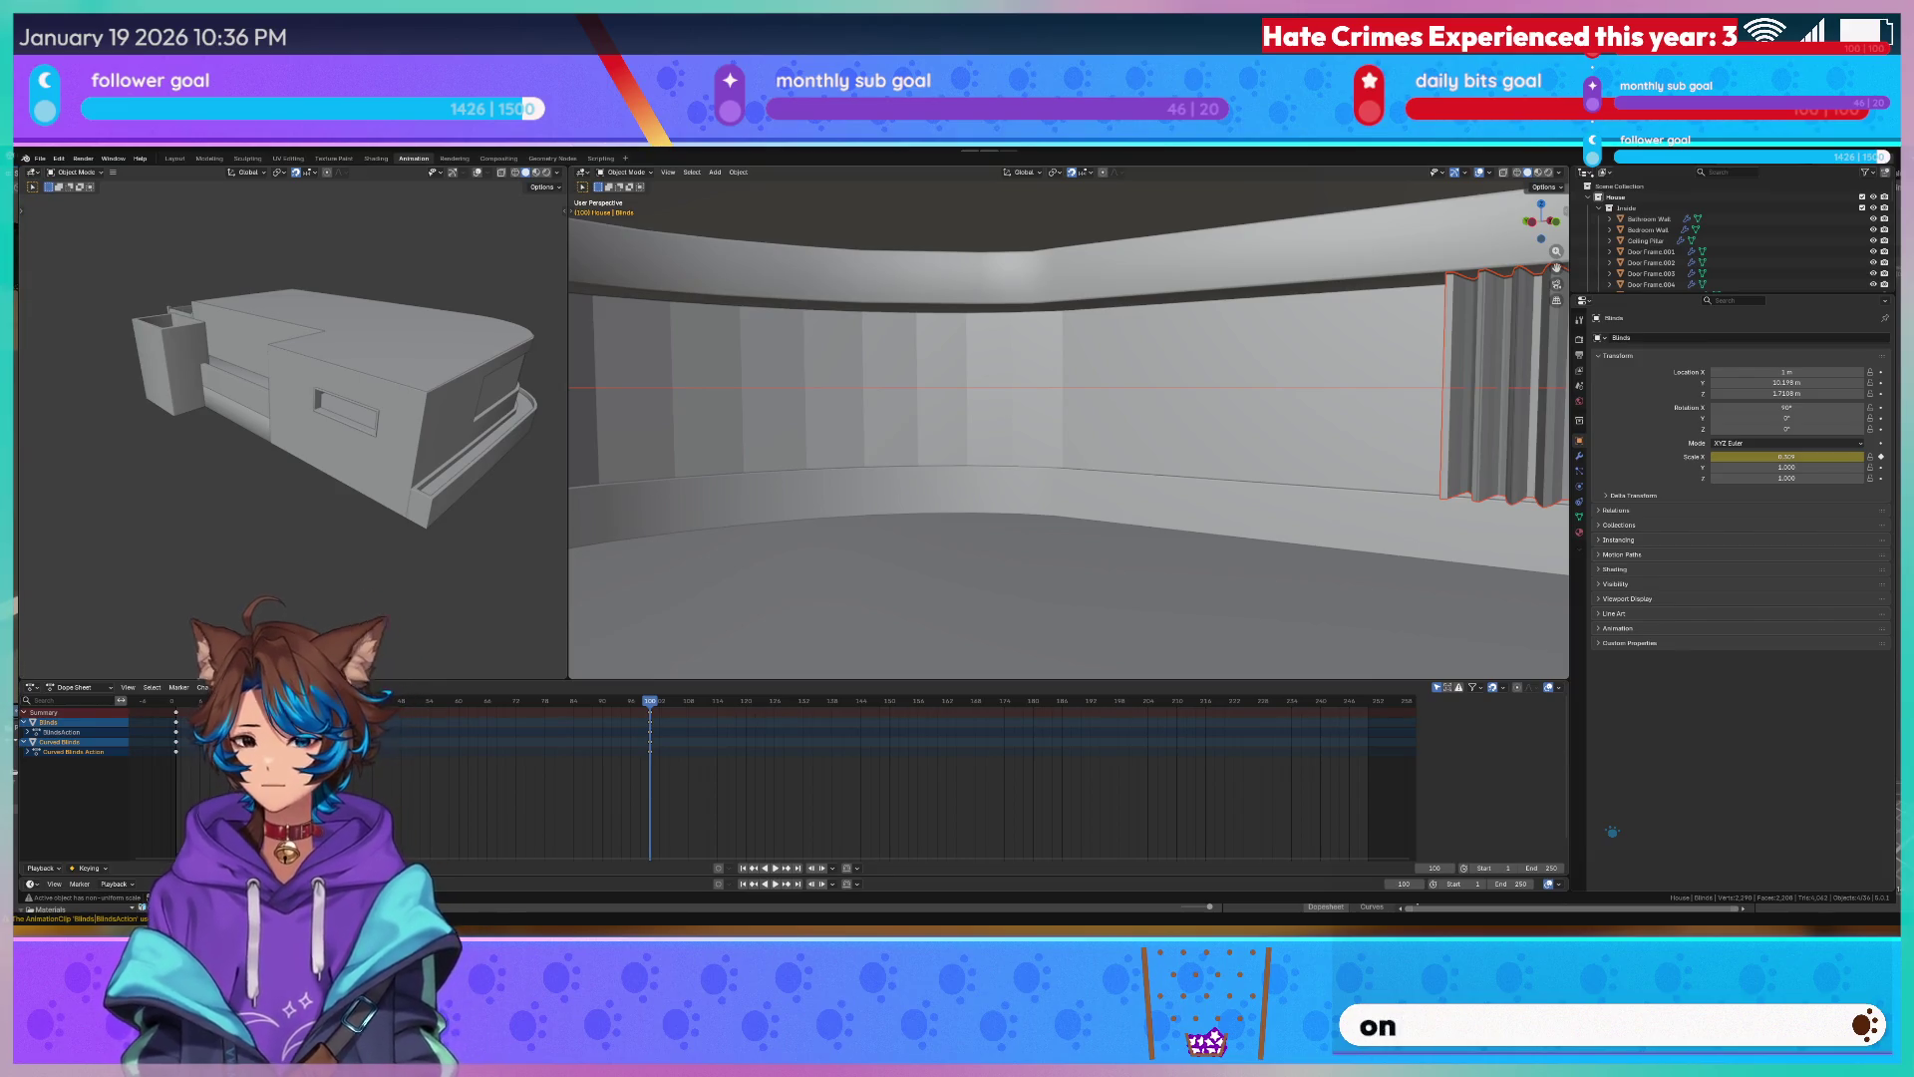
key("alt+Tab")
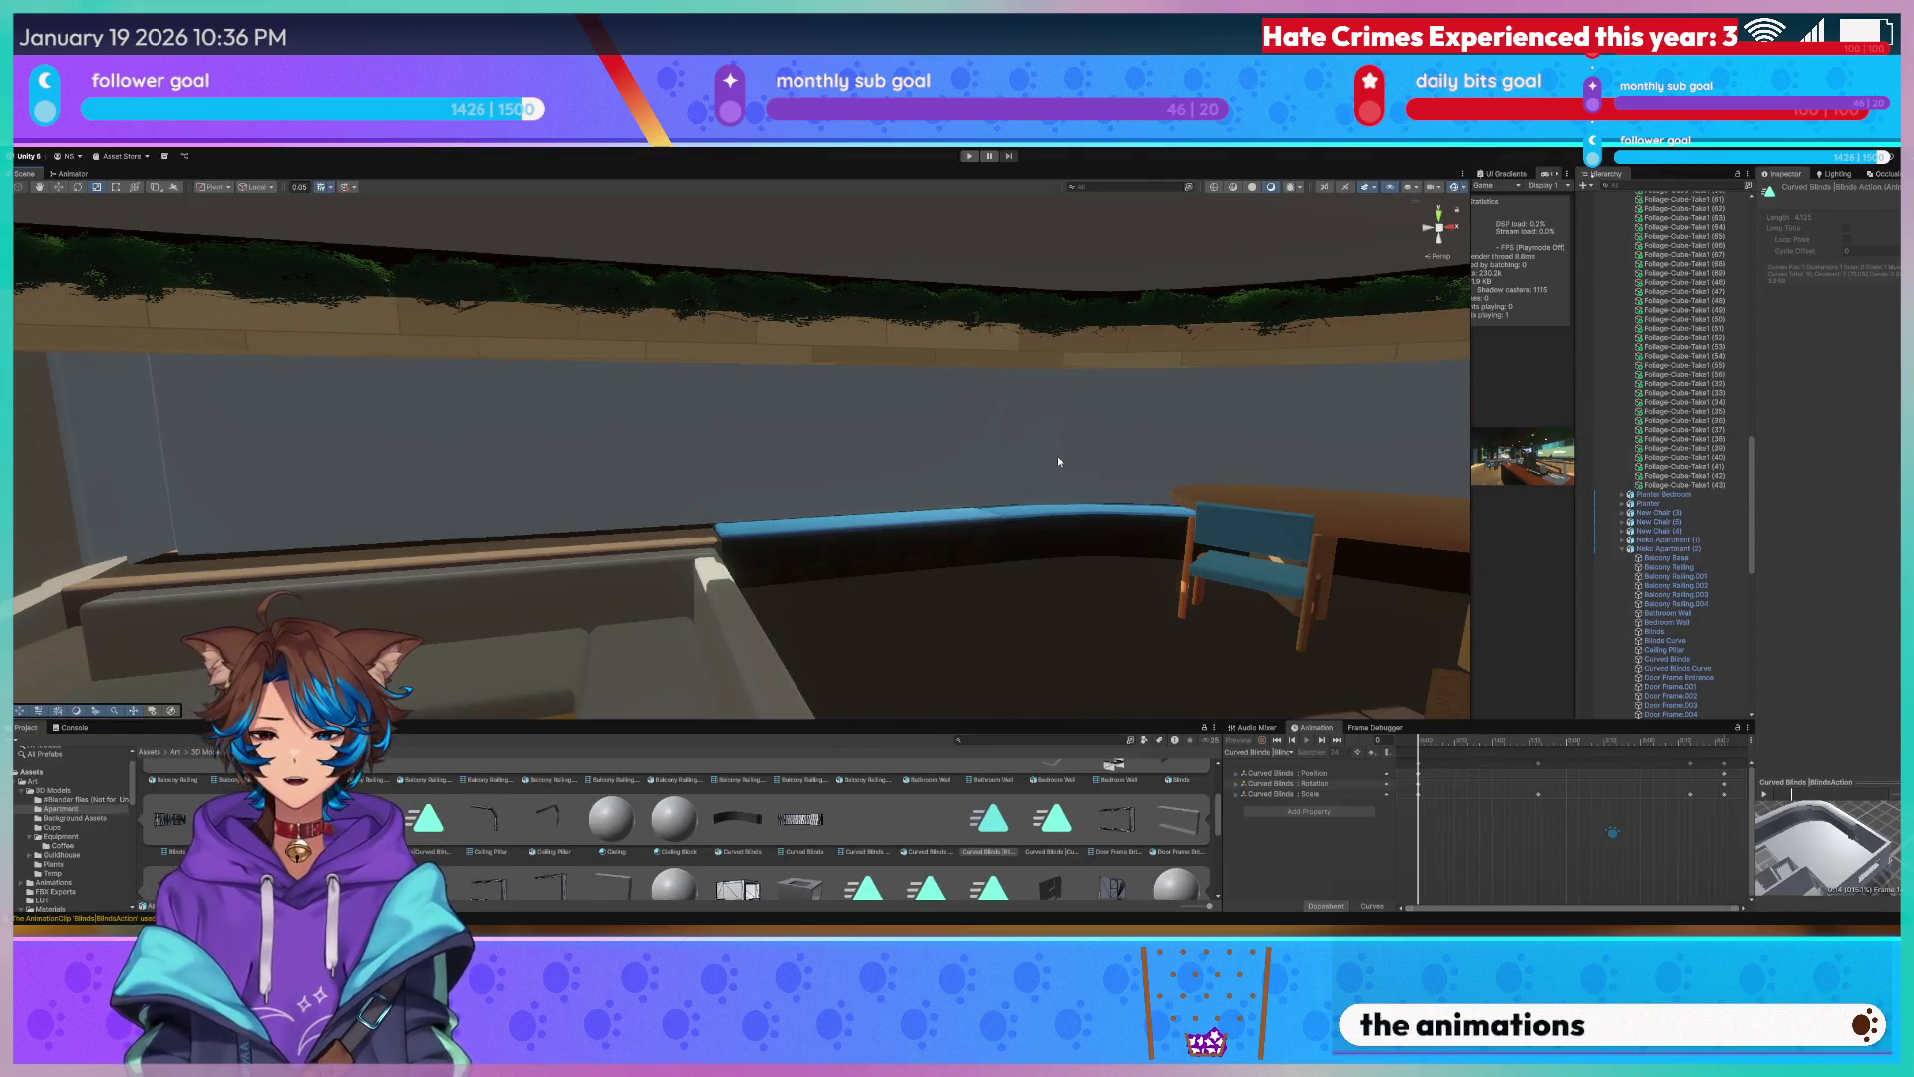
Select the Curved Blinds in the Scene view, widen them toward the kitchen, then undo the change.
left_click(780, 497)
left_click(722, 451)
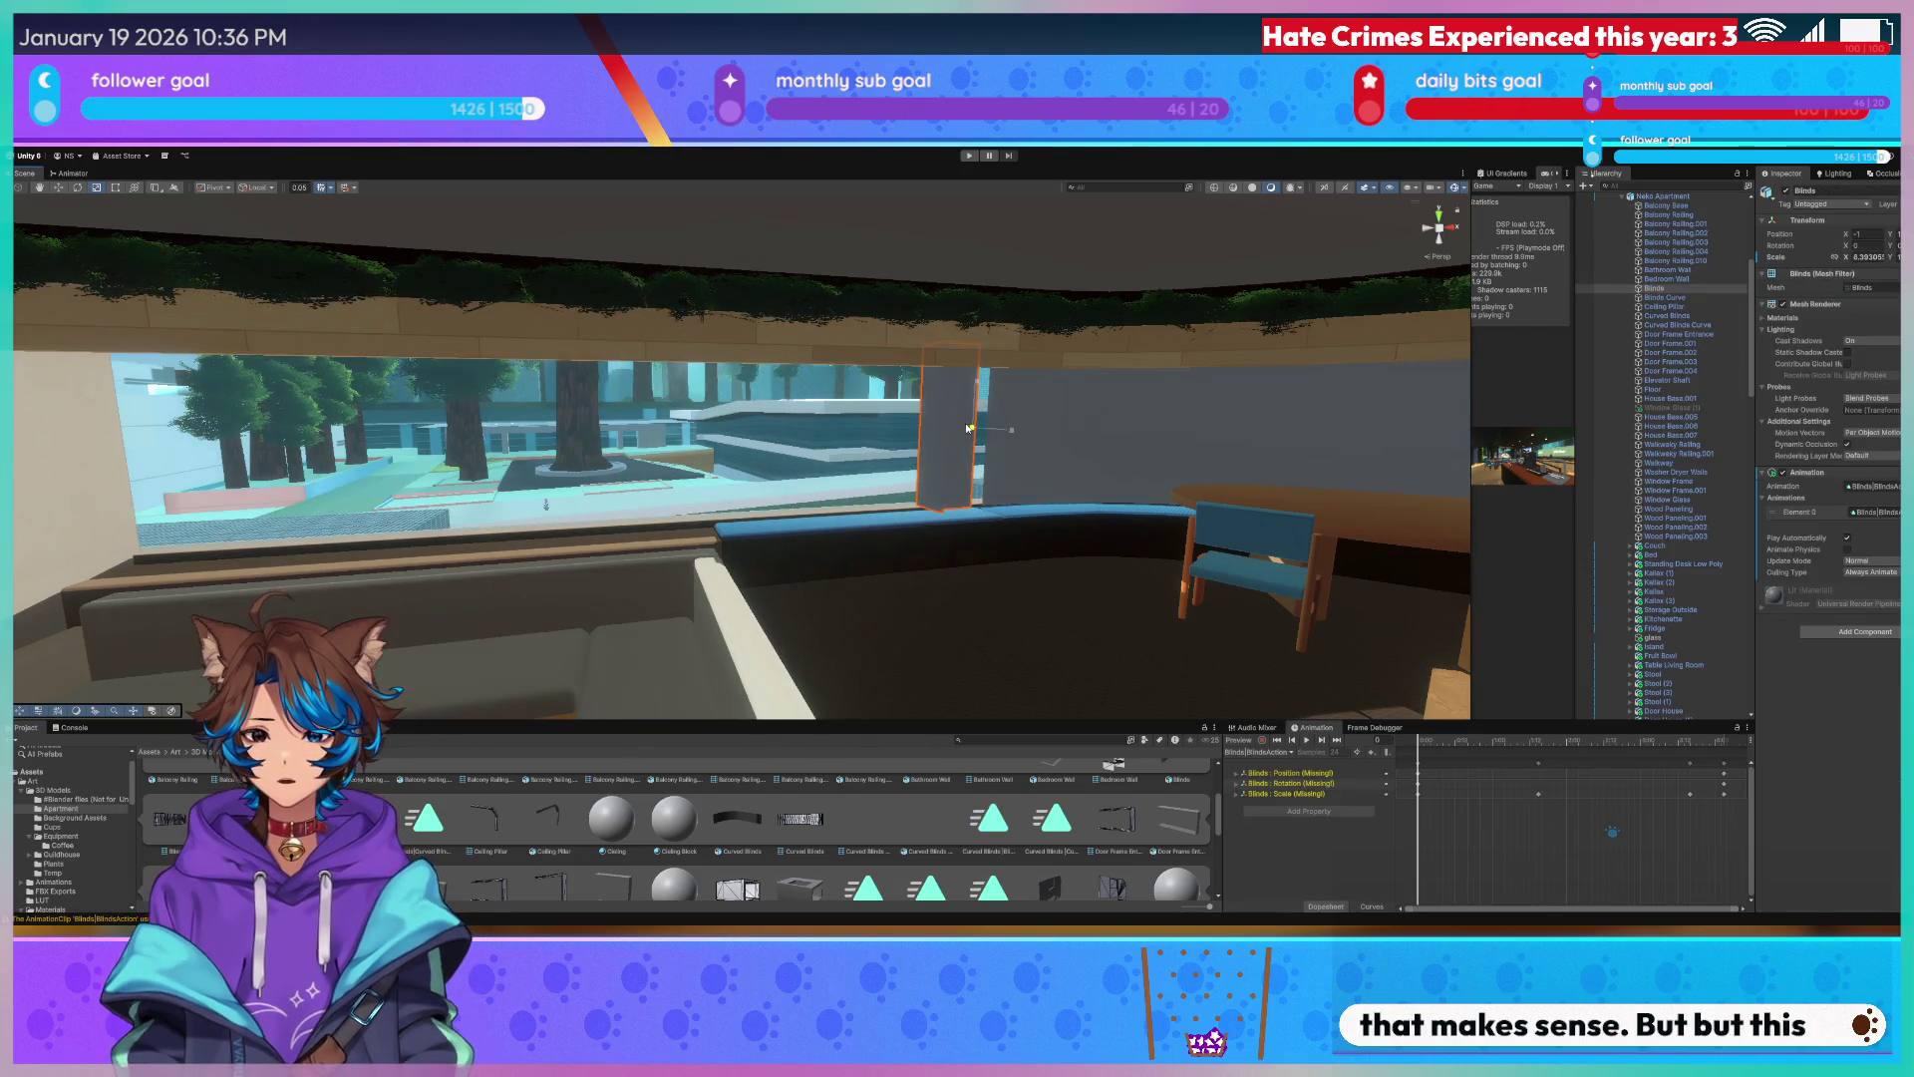
left_click(1085, 432)
right_click_drag(1086, 431, 1294, 430)
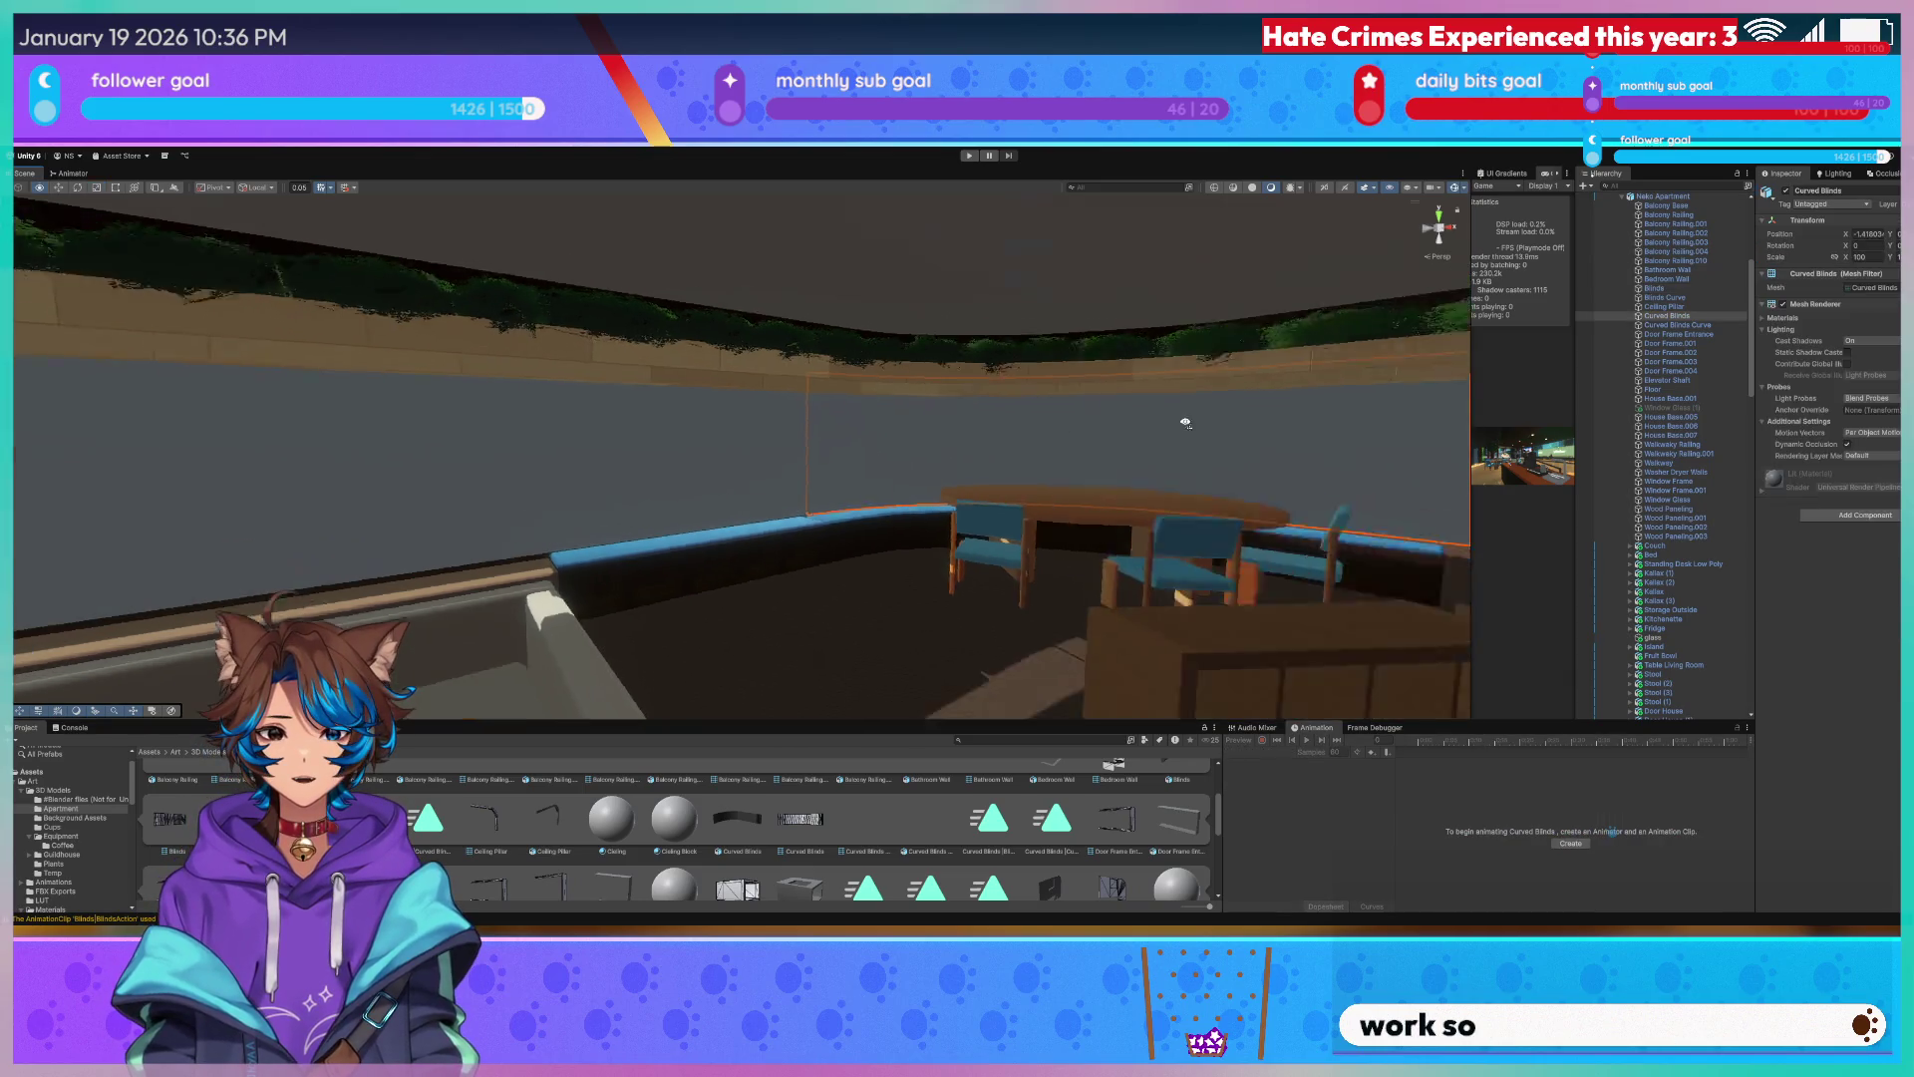
right_click_drag(1144, 465, 1233, 471)
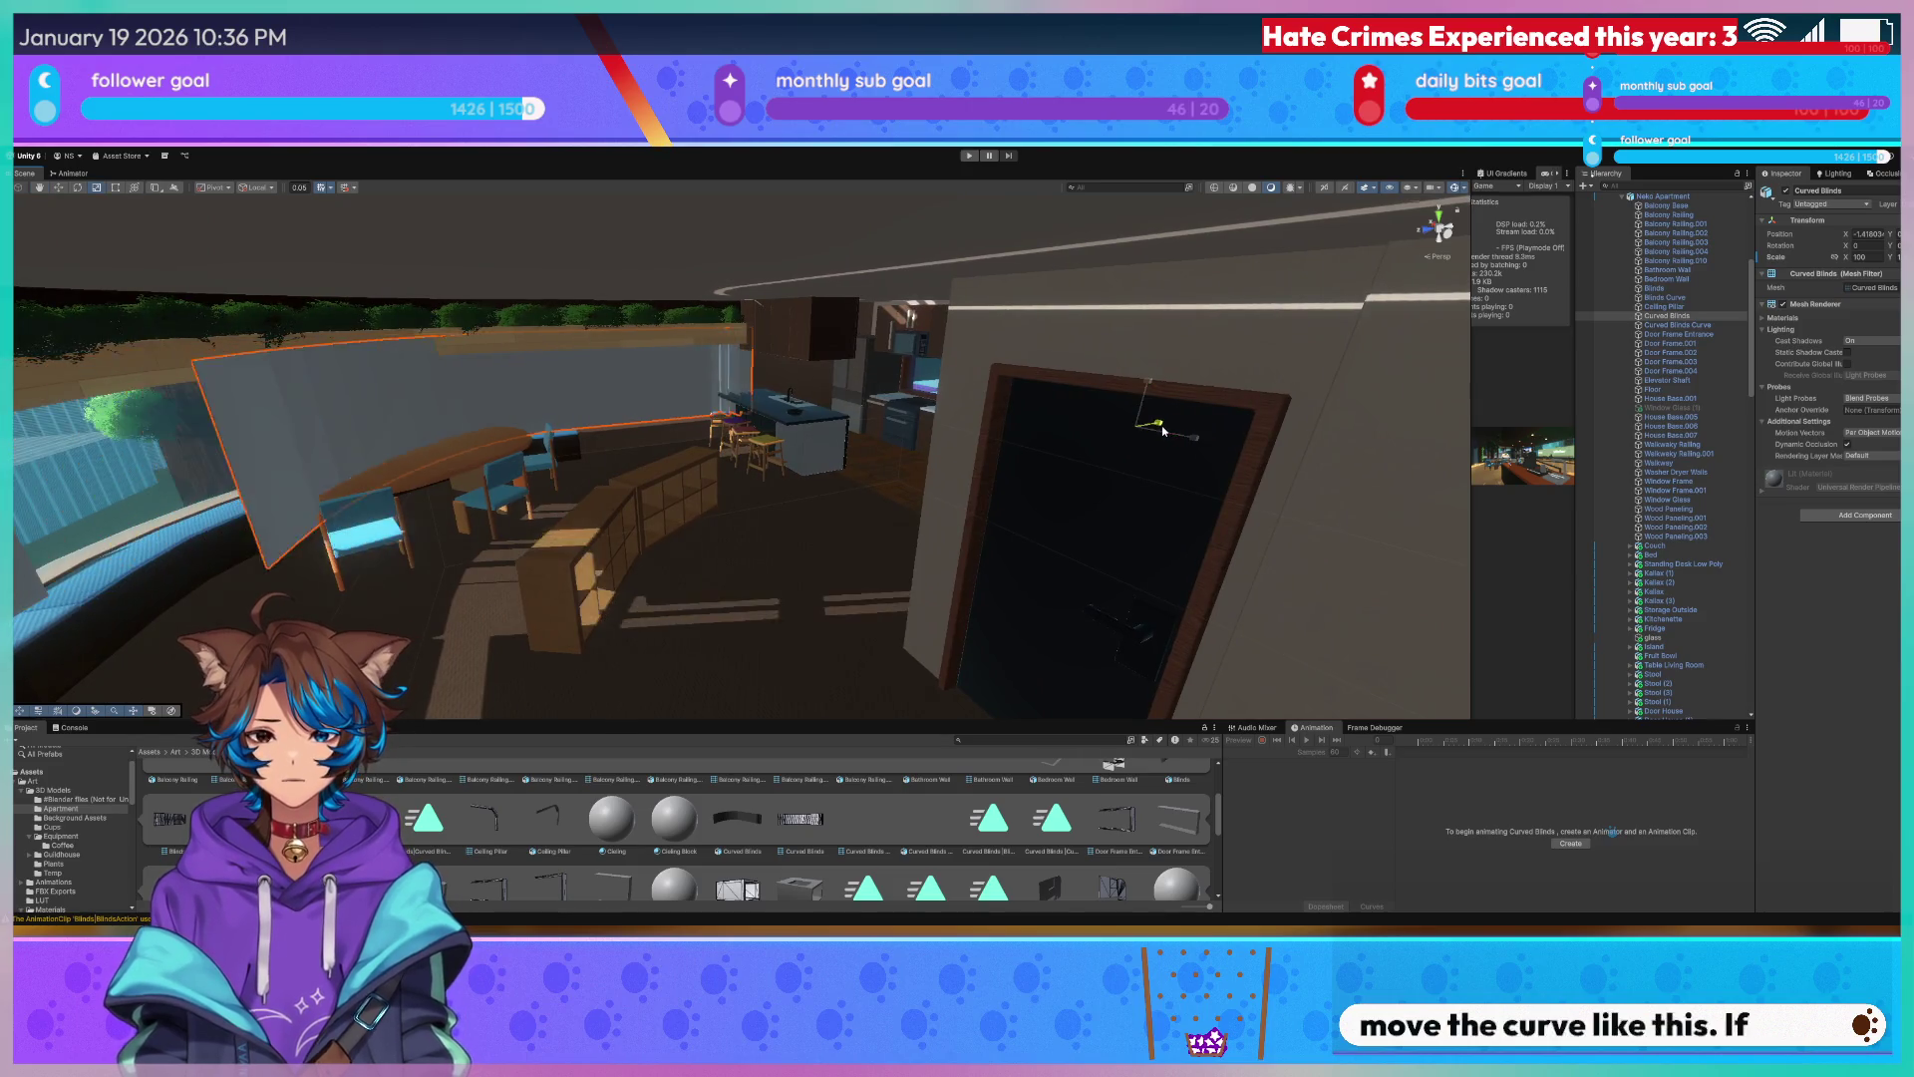
left_click_drag(1193, 444, 1165, 431)
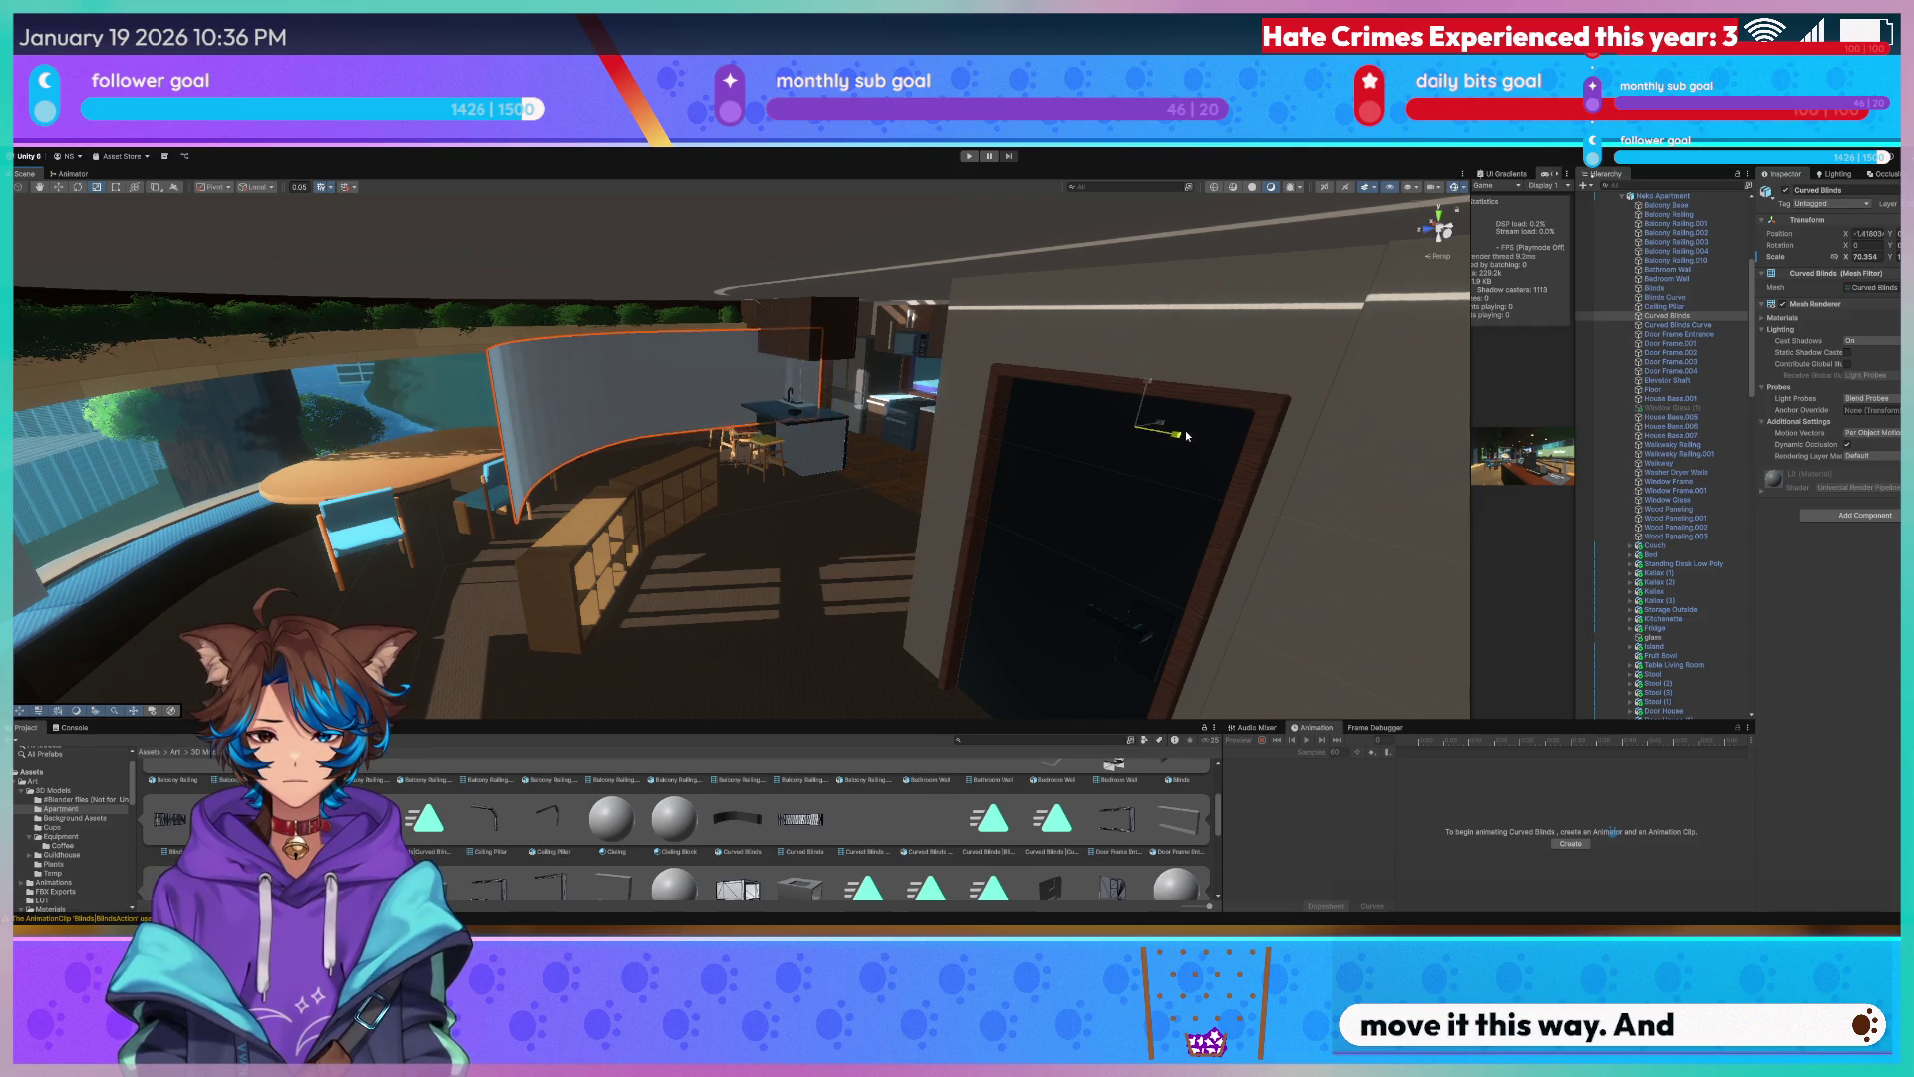
key("w")
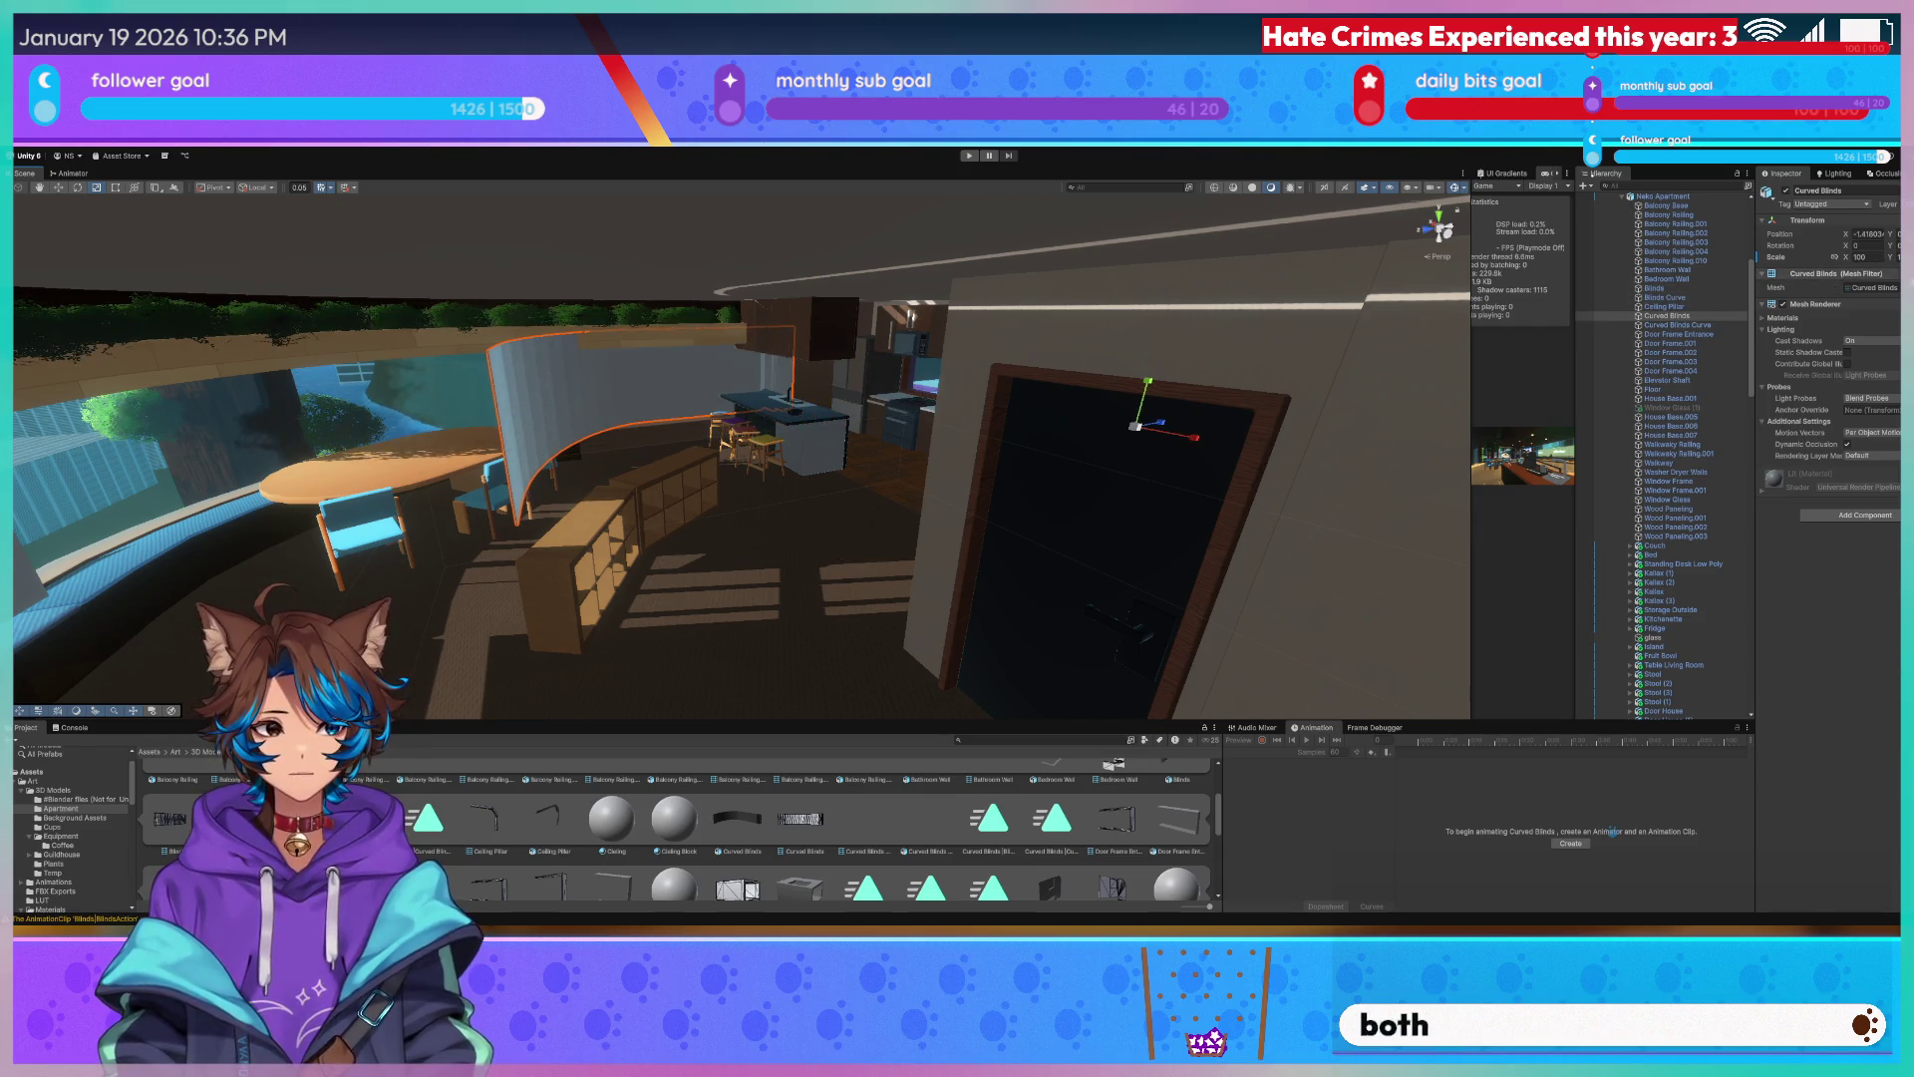
key("ctrl+z")
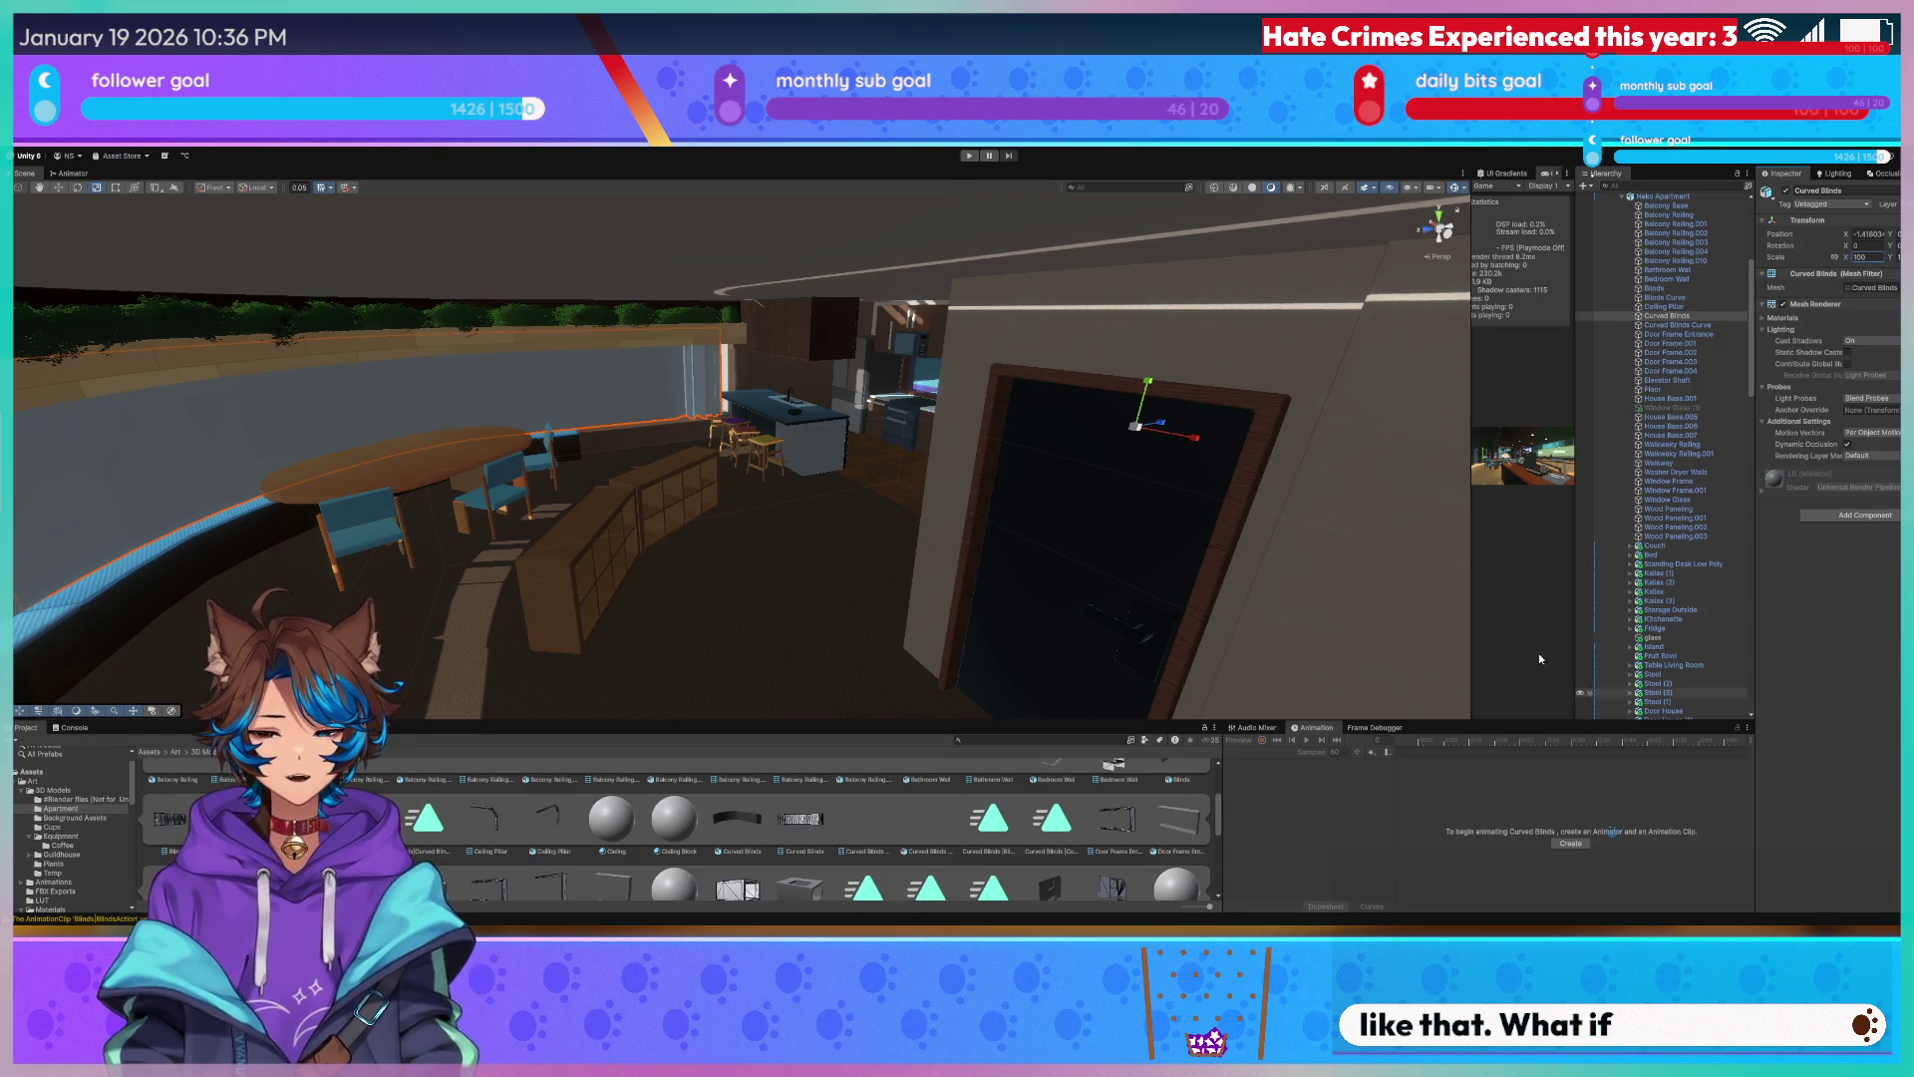
Rescale the blind panel to cover the curved window and fly around the level to inspect the fit.
mouse_move(1316, 598)
left_mouse_down("alt")
mouse_move(801, 330)
mouse_move(1008, 368)
mouse_move(453, 362)
left_mouse_up("alt")
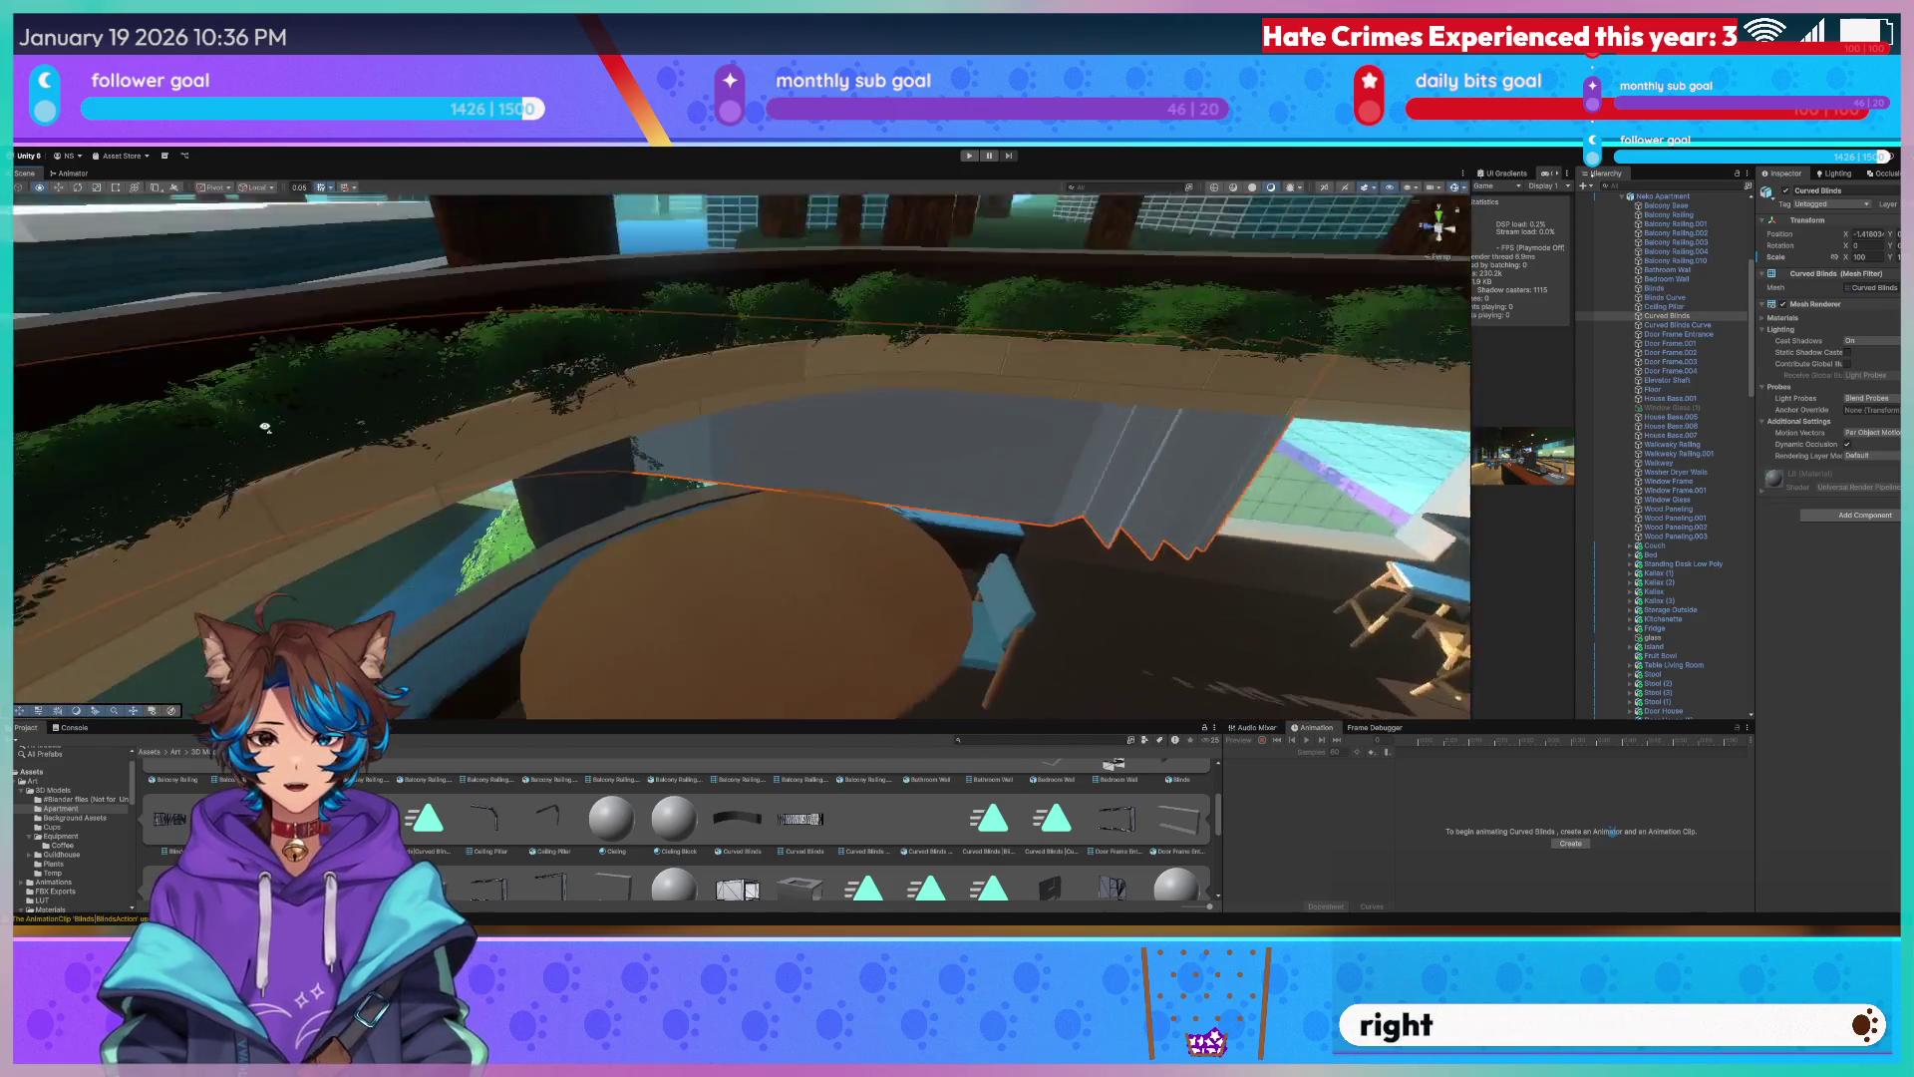
mouse_move(452, 361)
left_mouse_down("alt")
mouse_move(223, 437)
mouse_move(129, 393)
left_mouse_up("alt")
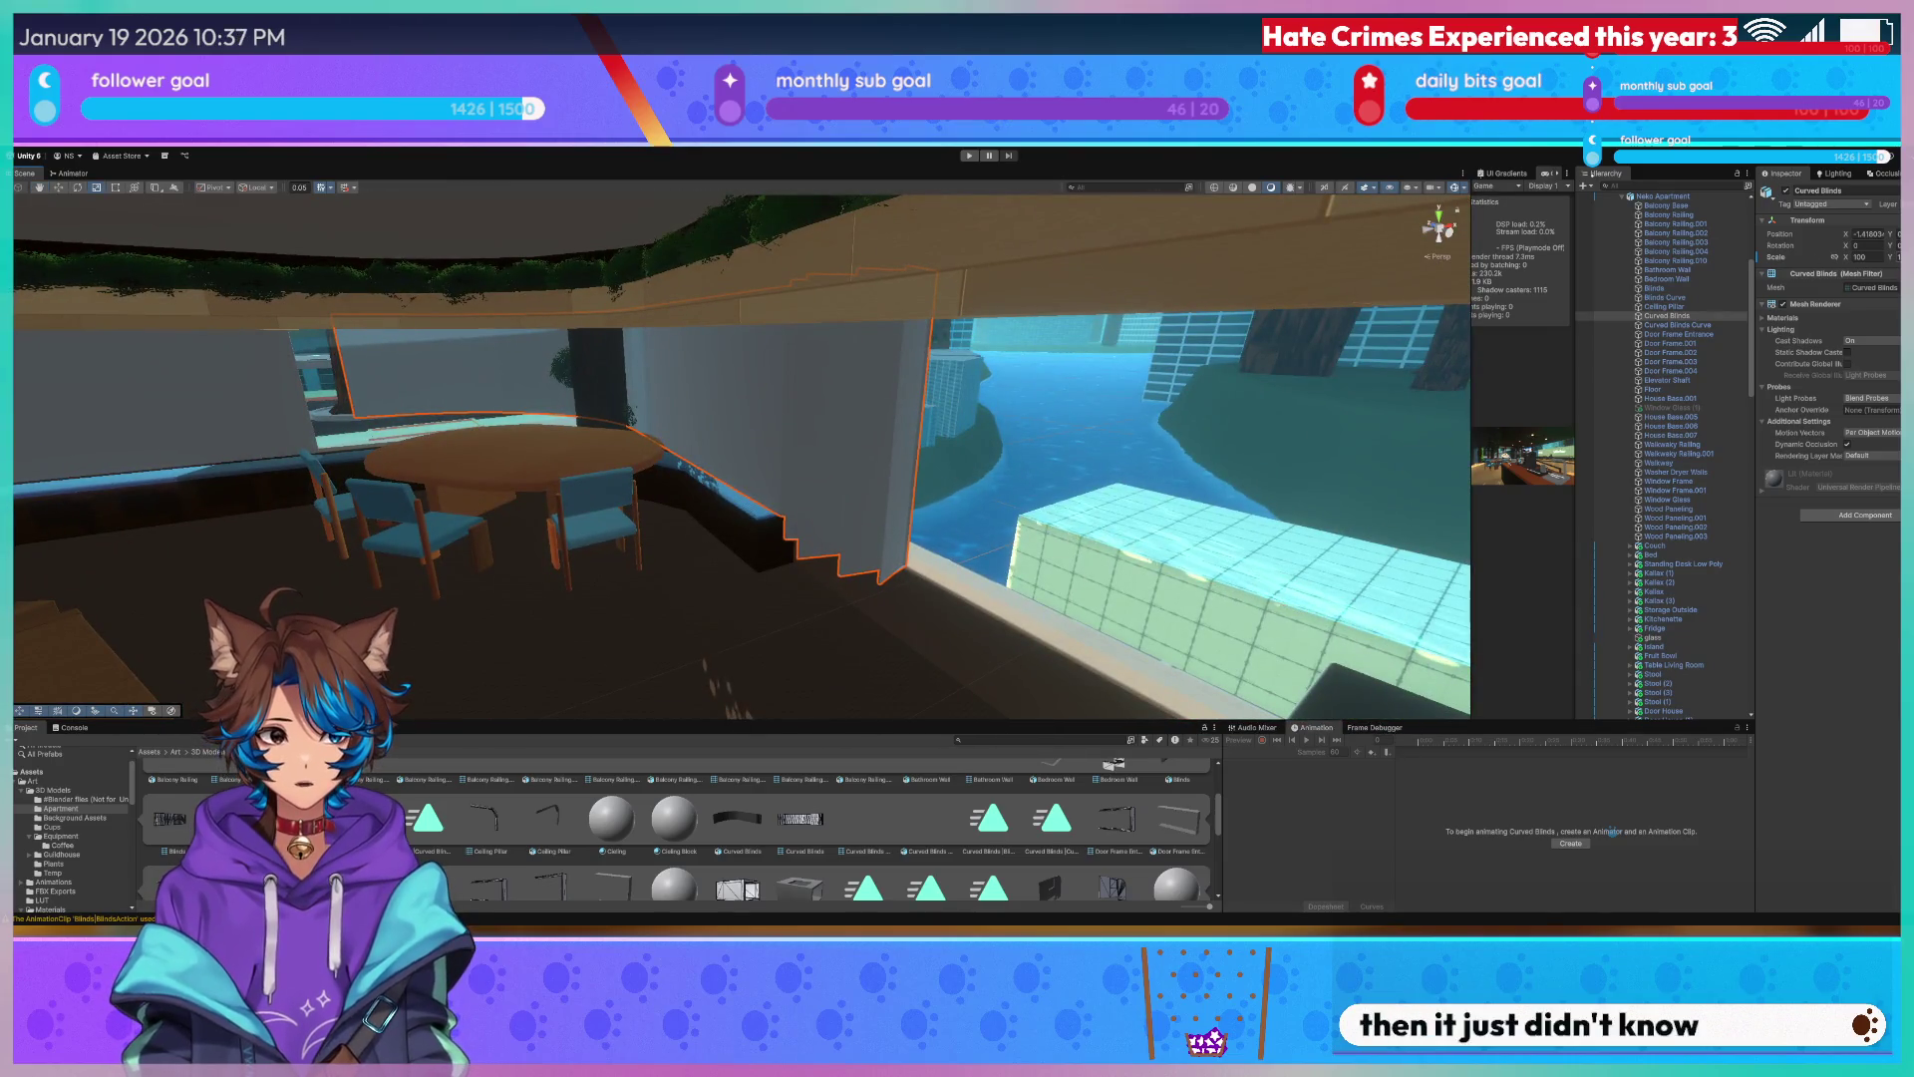
mouse_move(337, 449)
left_mouse_down()
mouse_move(336, 277)
mouse_move(431, 285)
left_mouse_up()
mouse_move(691, 314)
left_mouse_down()
mouse_move(51, 284)
mouse_move(1047, 449)
left_mouse_up()
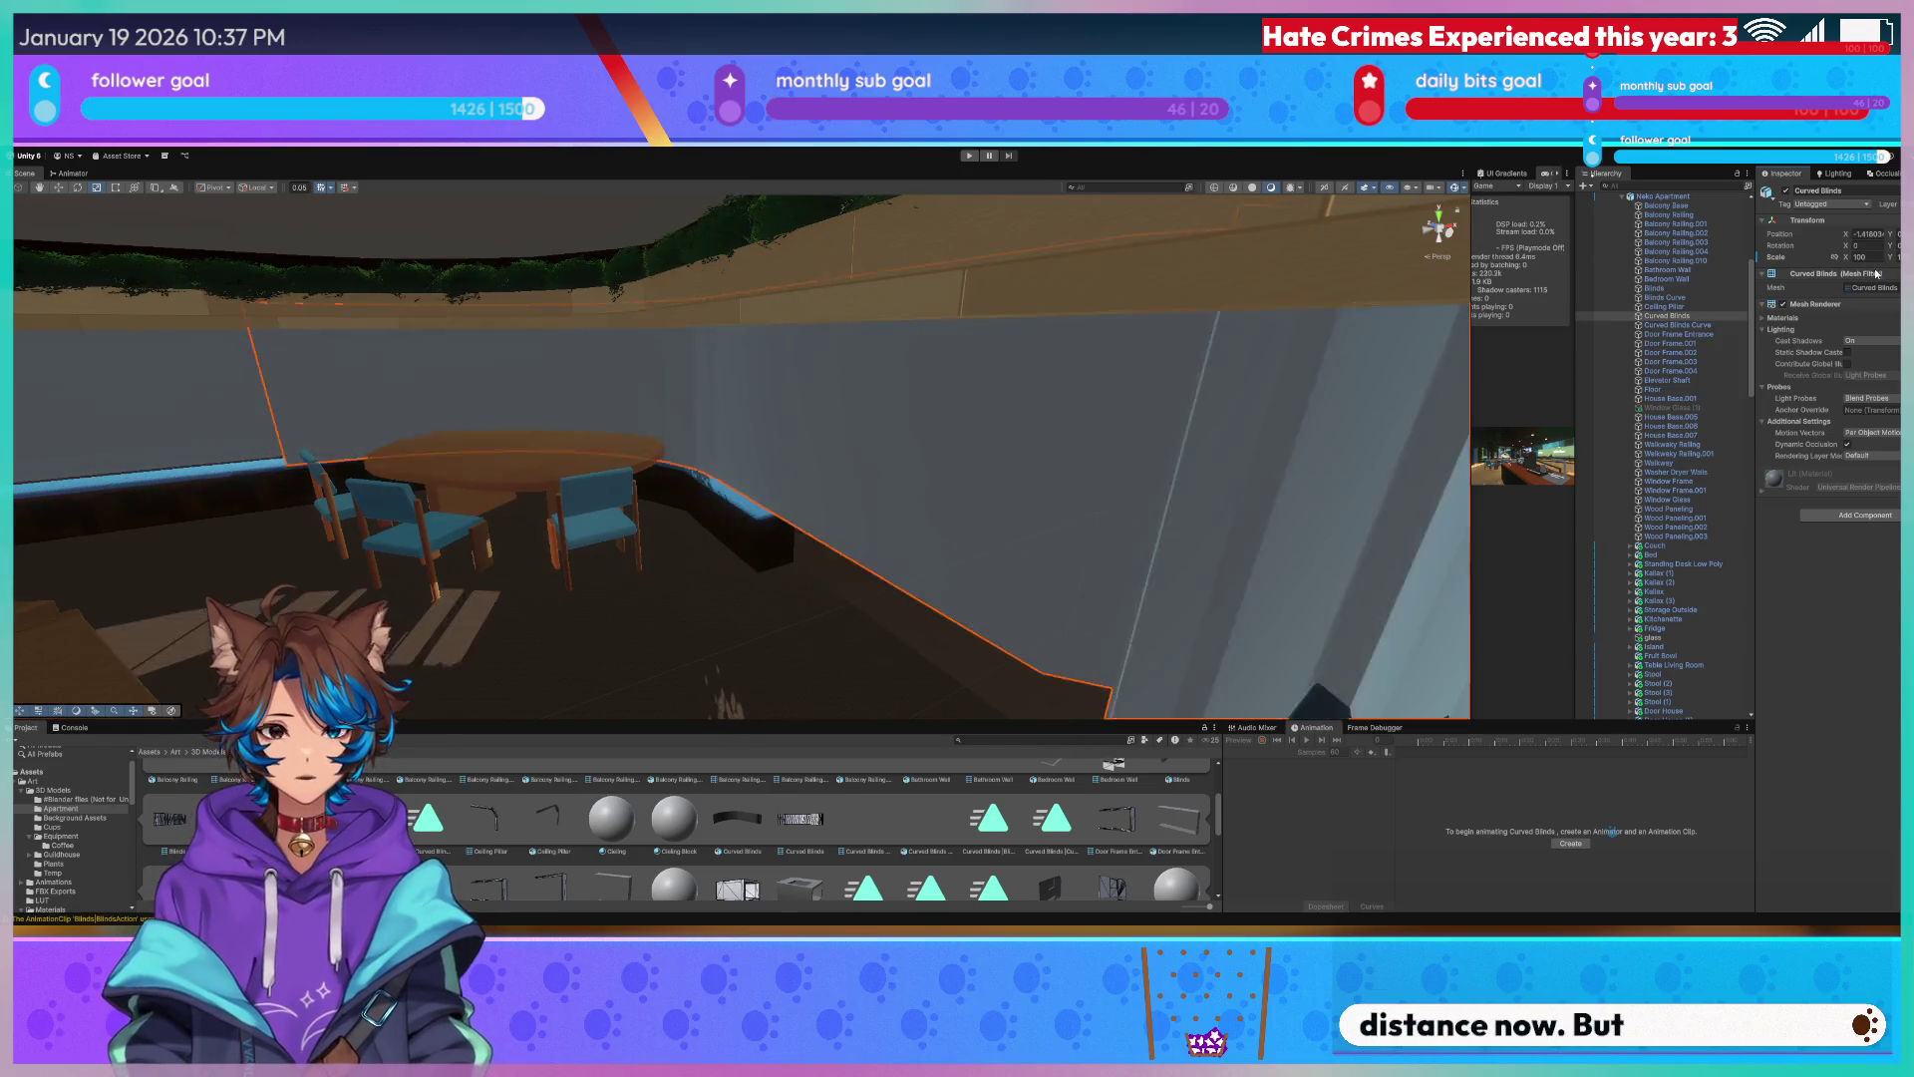
mouse_move(1048, 450)
right_mouse_down()
mouse_move(1152, 362)
mouse_move(1076, 456)
mouse_move(1106, 479)
right_mouse_up()
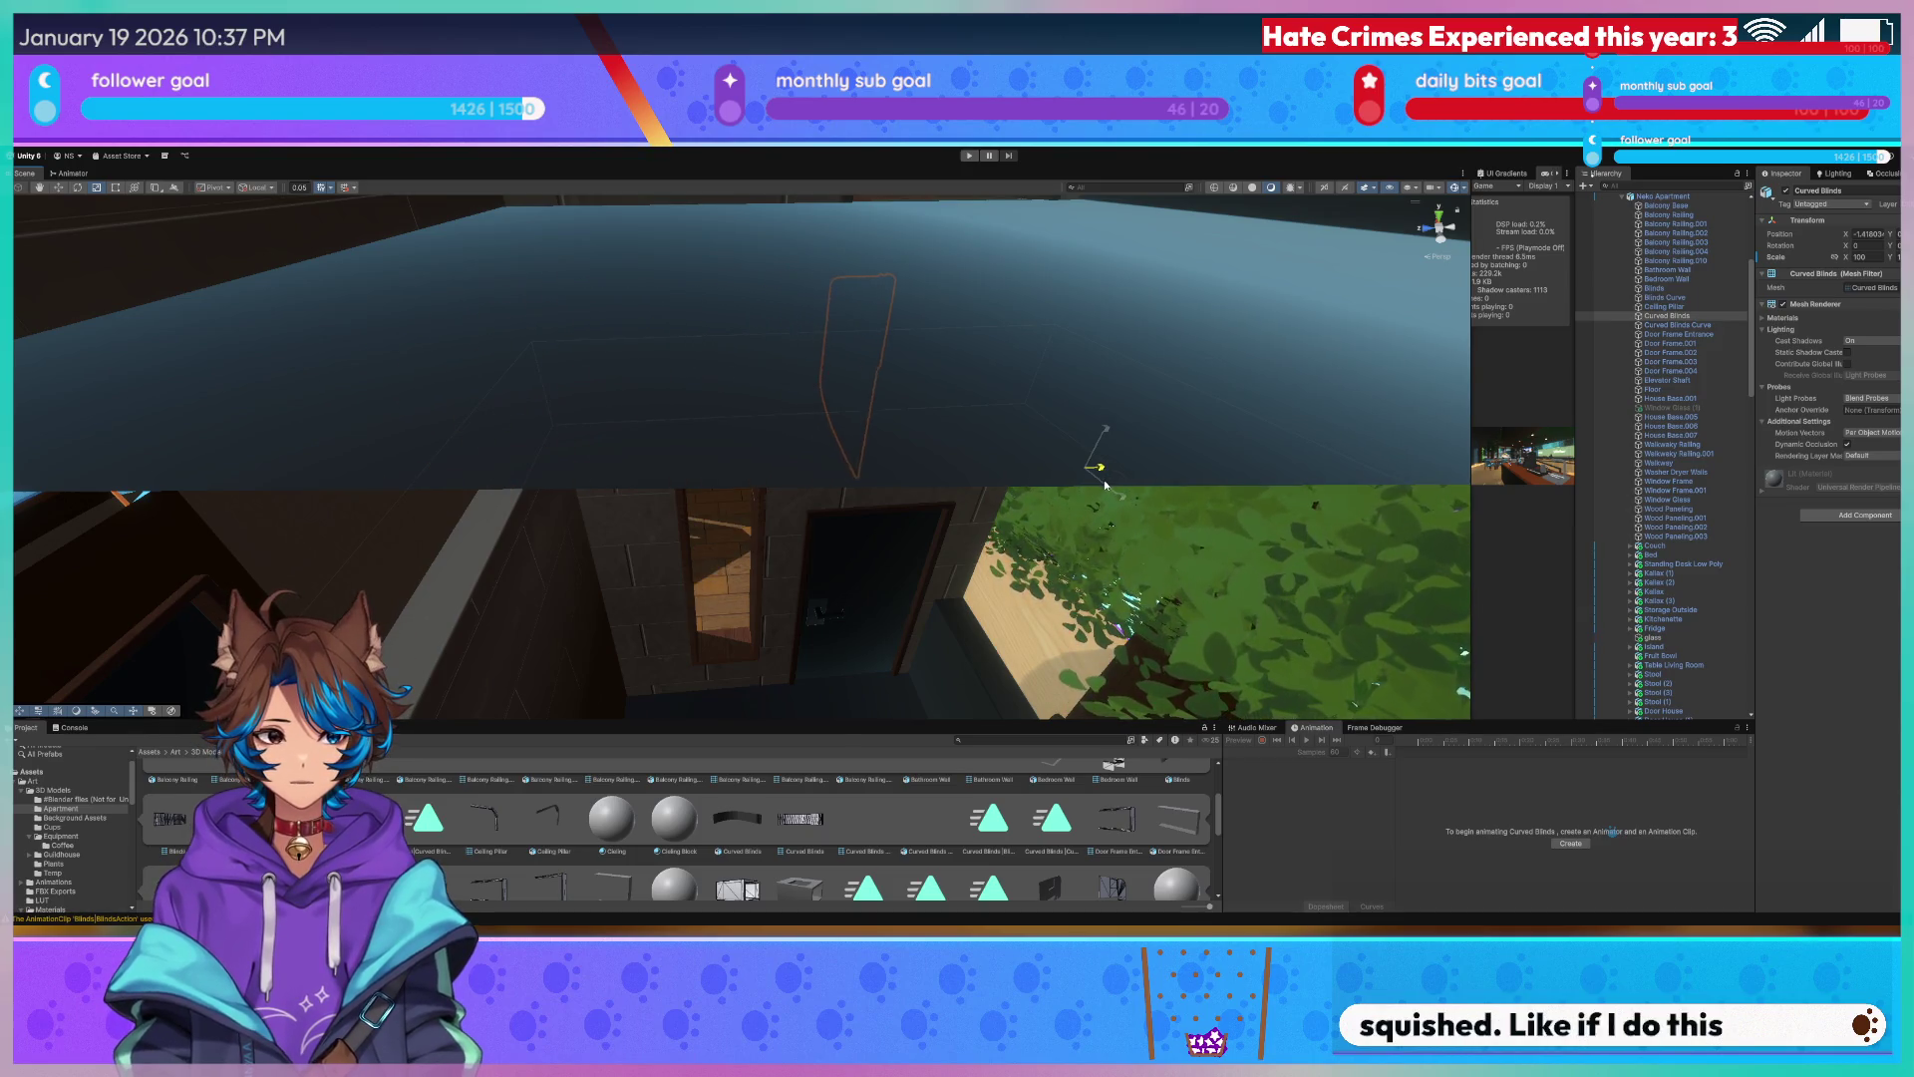
left_click_drag(1114, 489, 1097, 474)
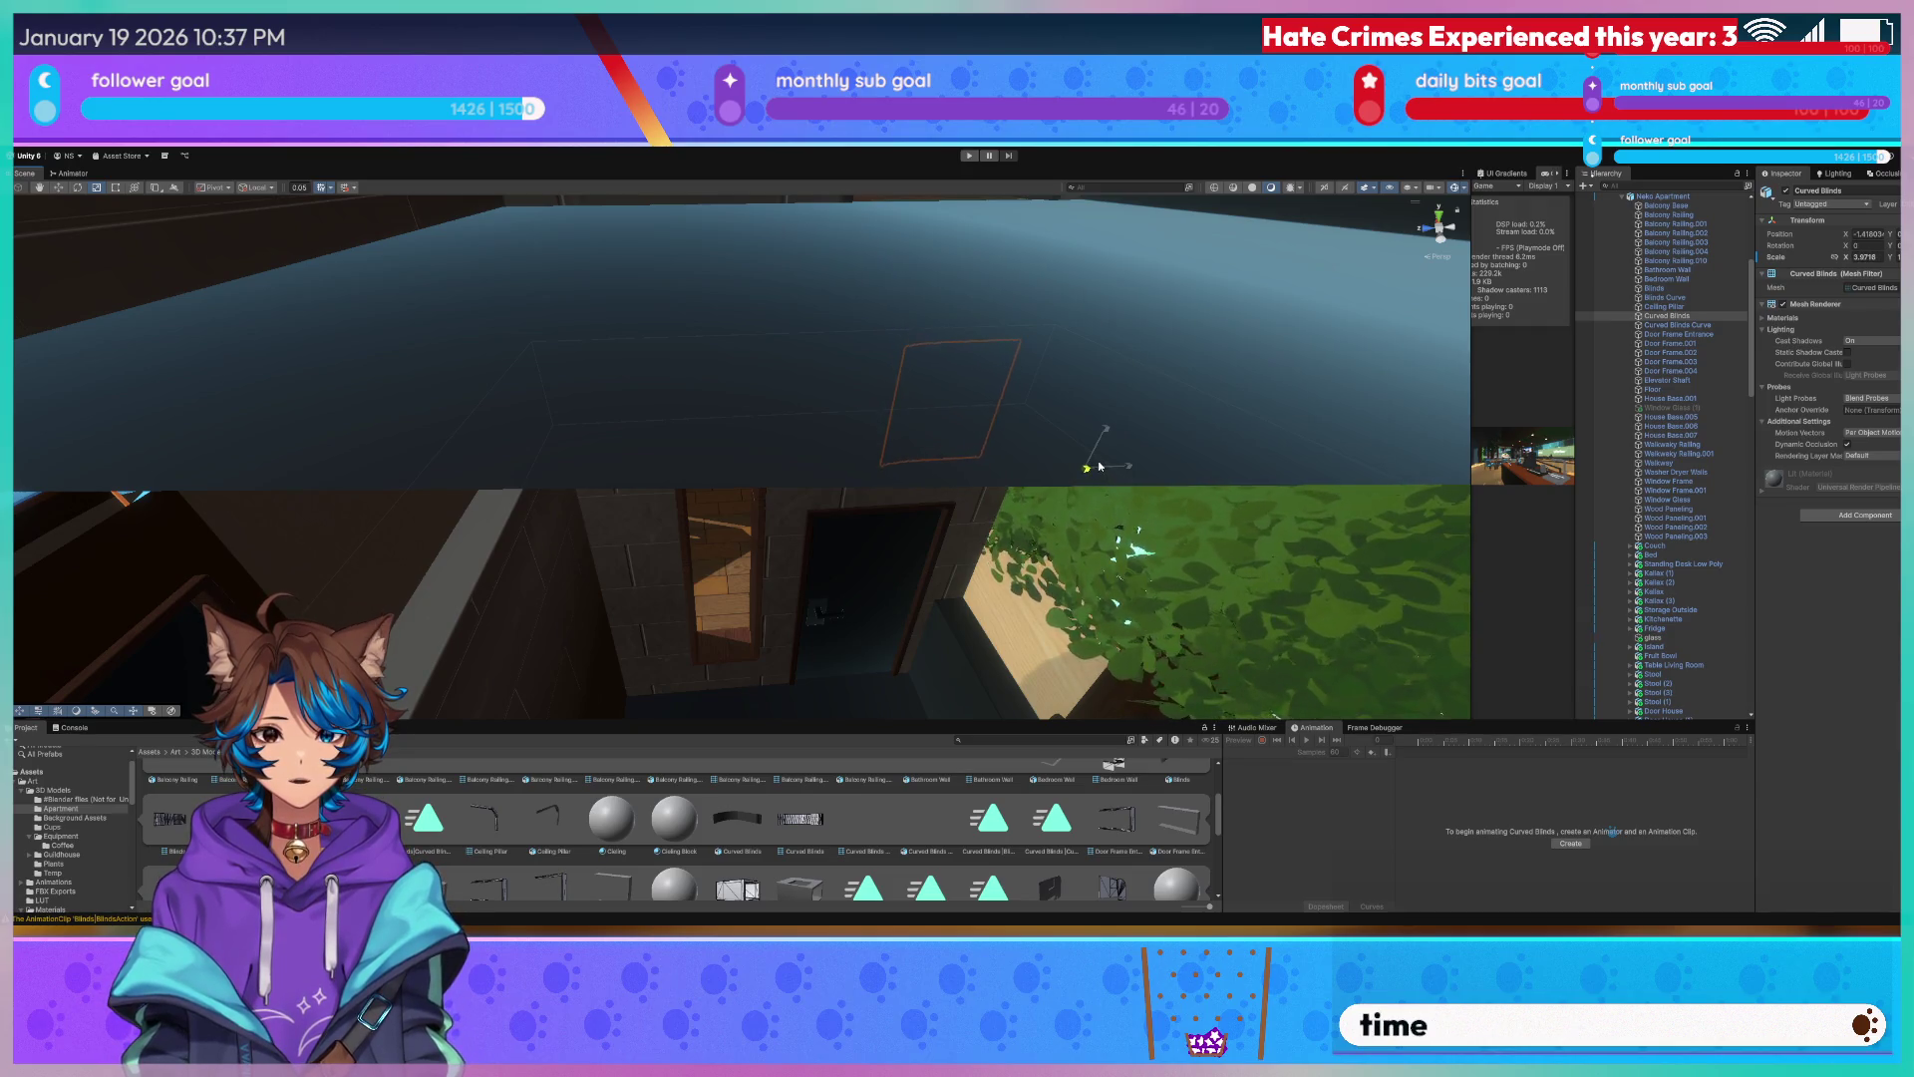
mouse_move(995, 453)
right_mouse_down()
mouse_move(829, 429)
mouse_move(887, 402)
right_mouse_up()
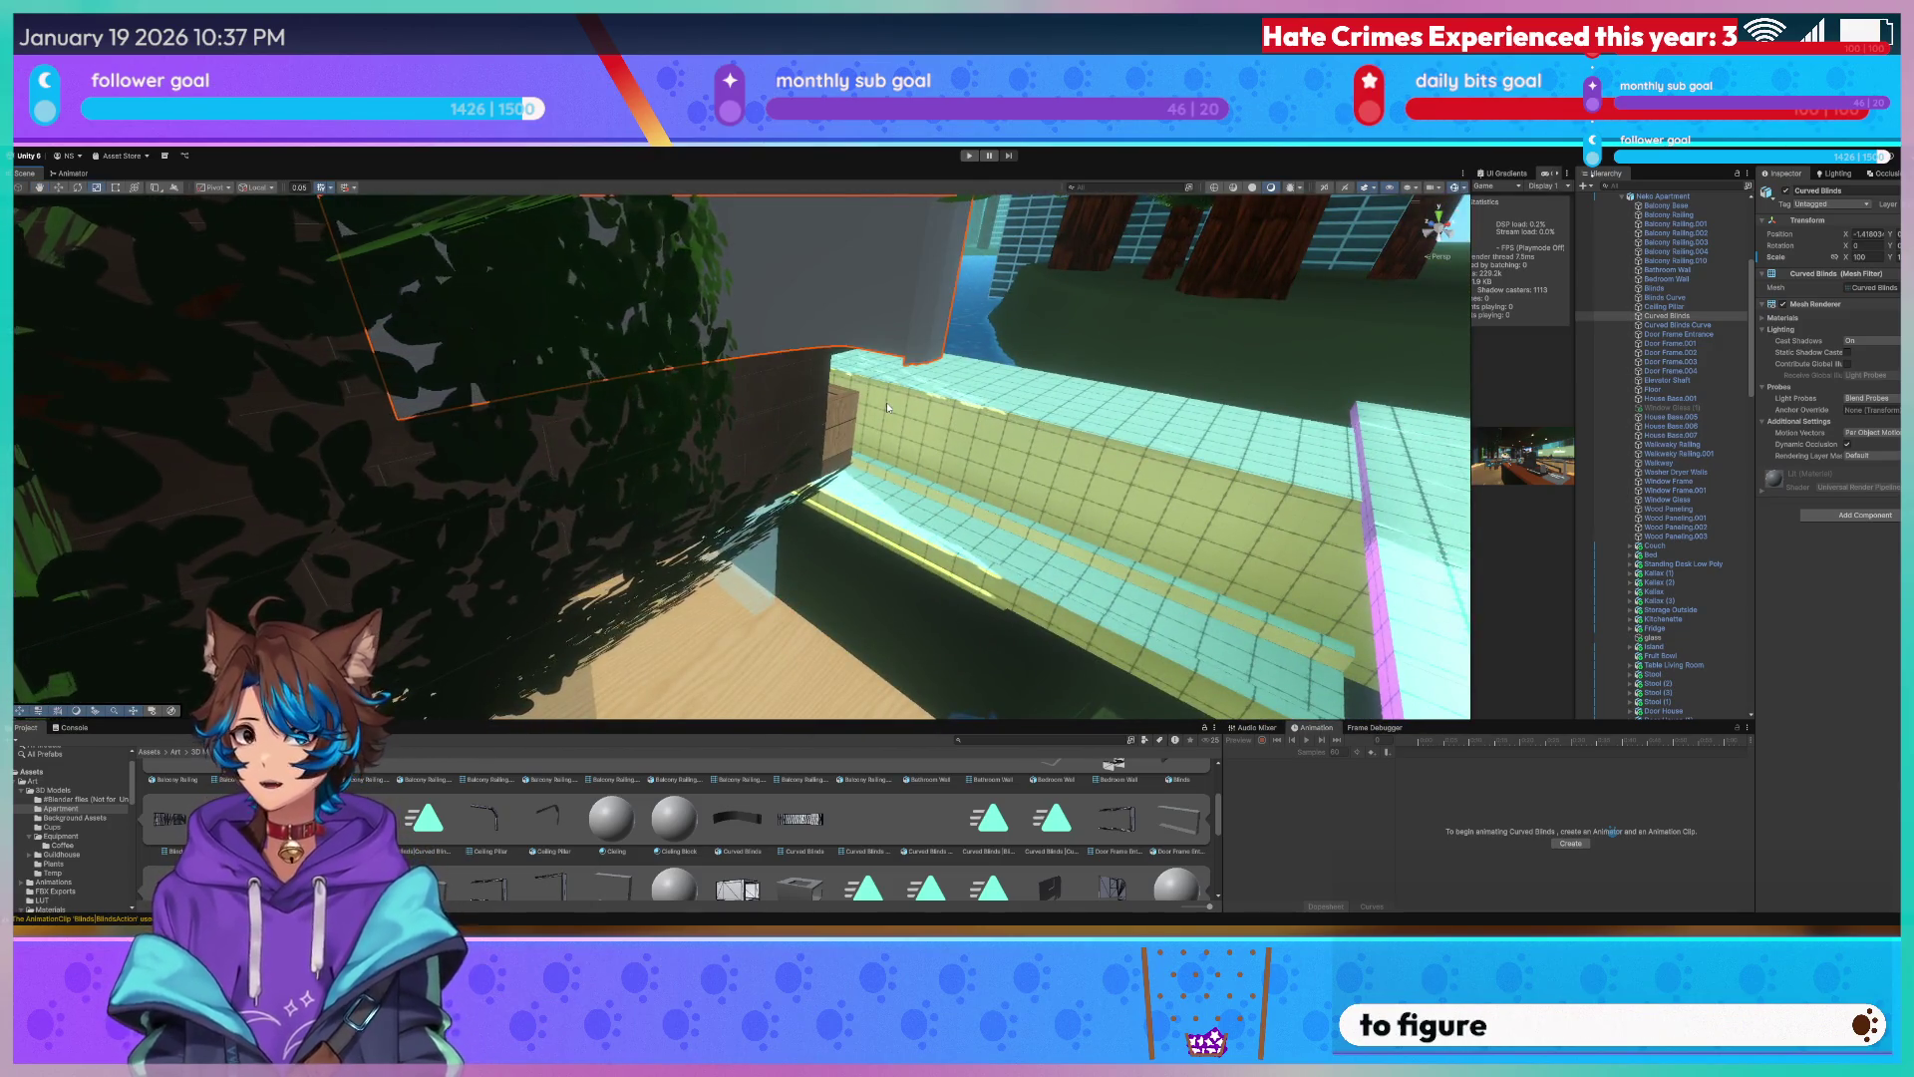
mouse_move(887, 402)
right_mouse_down()
mouse_move(806, 288)
mouse_move(954, 288)
mouse_move(1053, 322)
right_mouse_up()
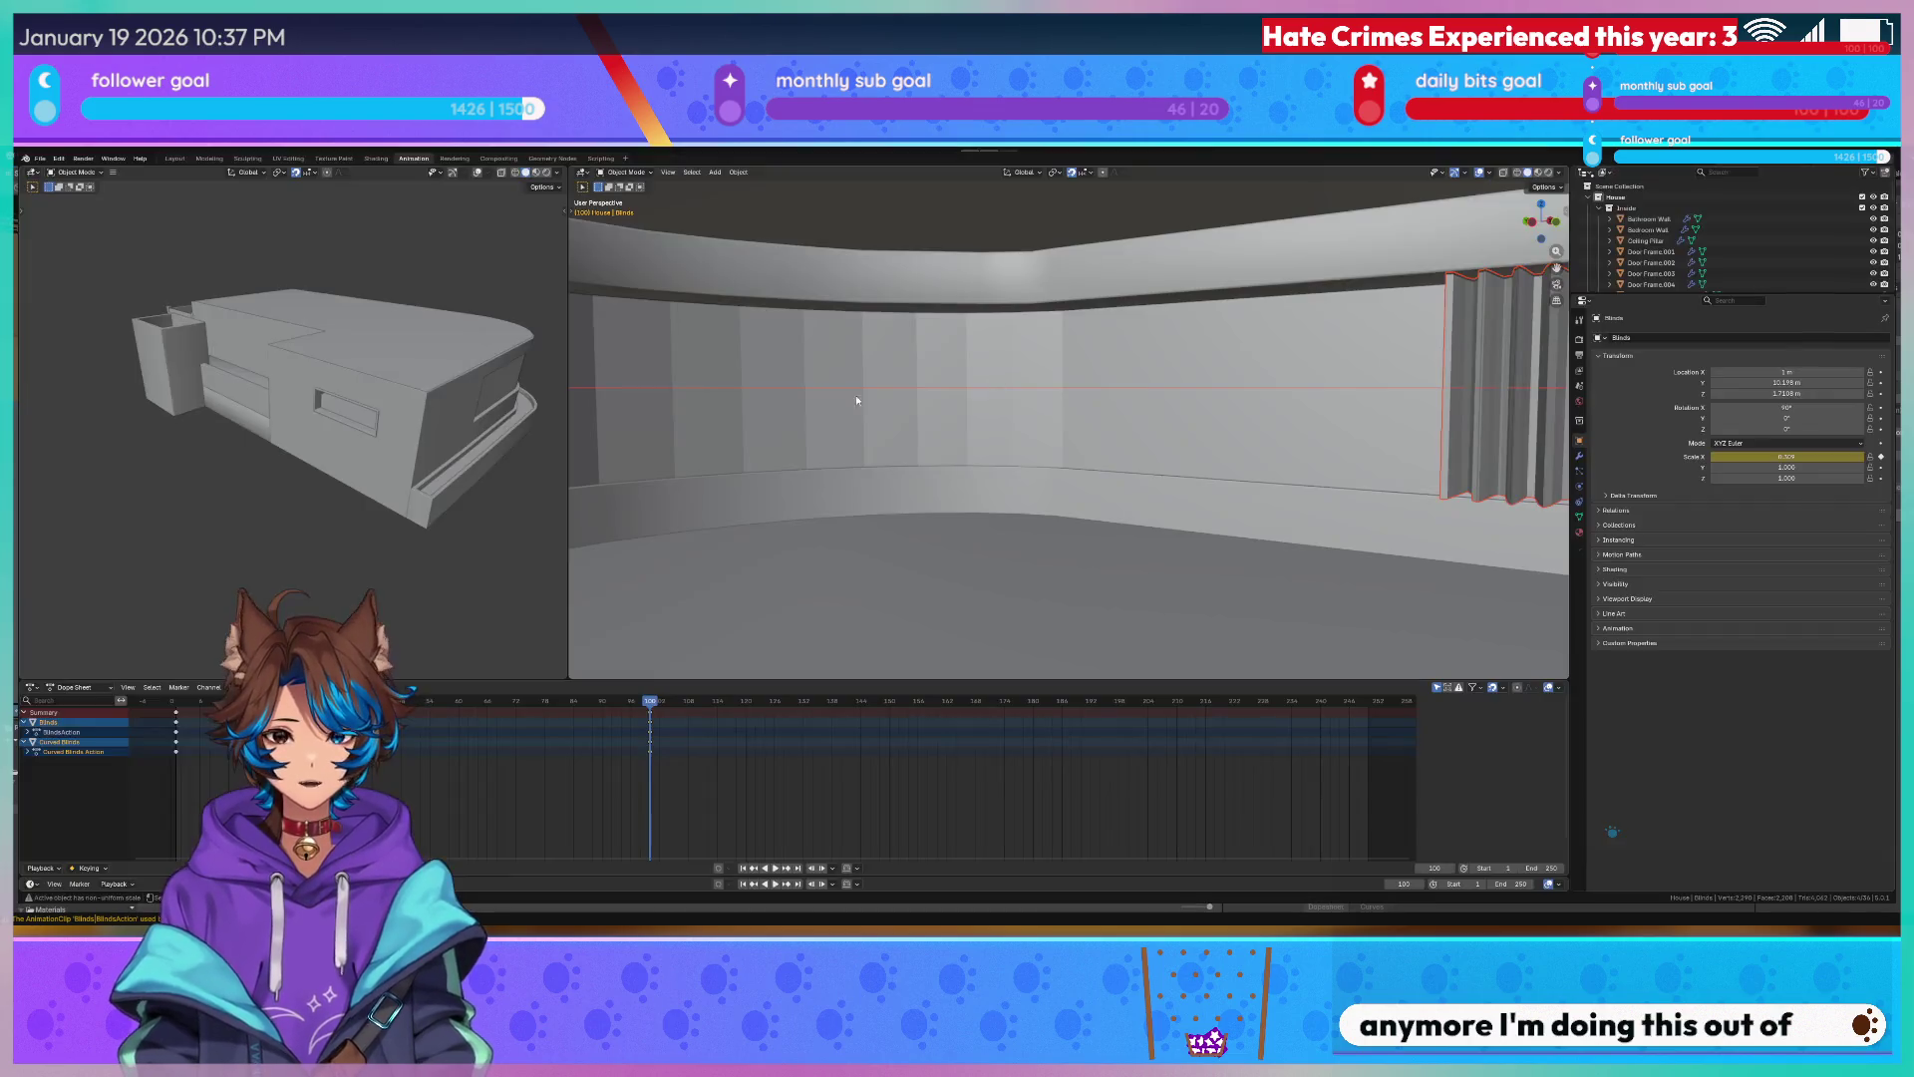
Back in Blender, enter Edit Mode and snap the 3D cursor to the blinds plane's selected edge via Quick Favorites.
key("alt+Tab")
key("Tab")
mouse_move(1309, 420)
middle_mouse_down()
mouse_move(1150, 381)
mouse_move(1034, 431)
mouse_move(1081, 334)
middle_mouse_up()
scroll(1151, 380, "down", 5)
scroll(1078, 405, "up", 5)
scroll(1082, 334, "up", 3)
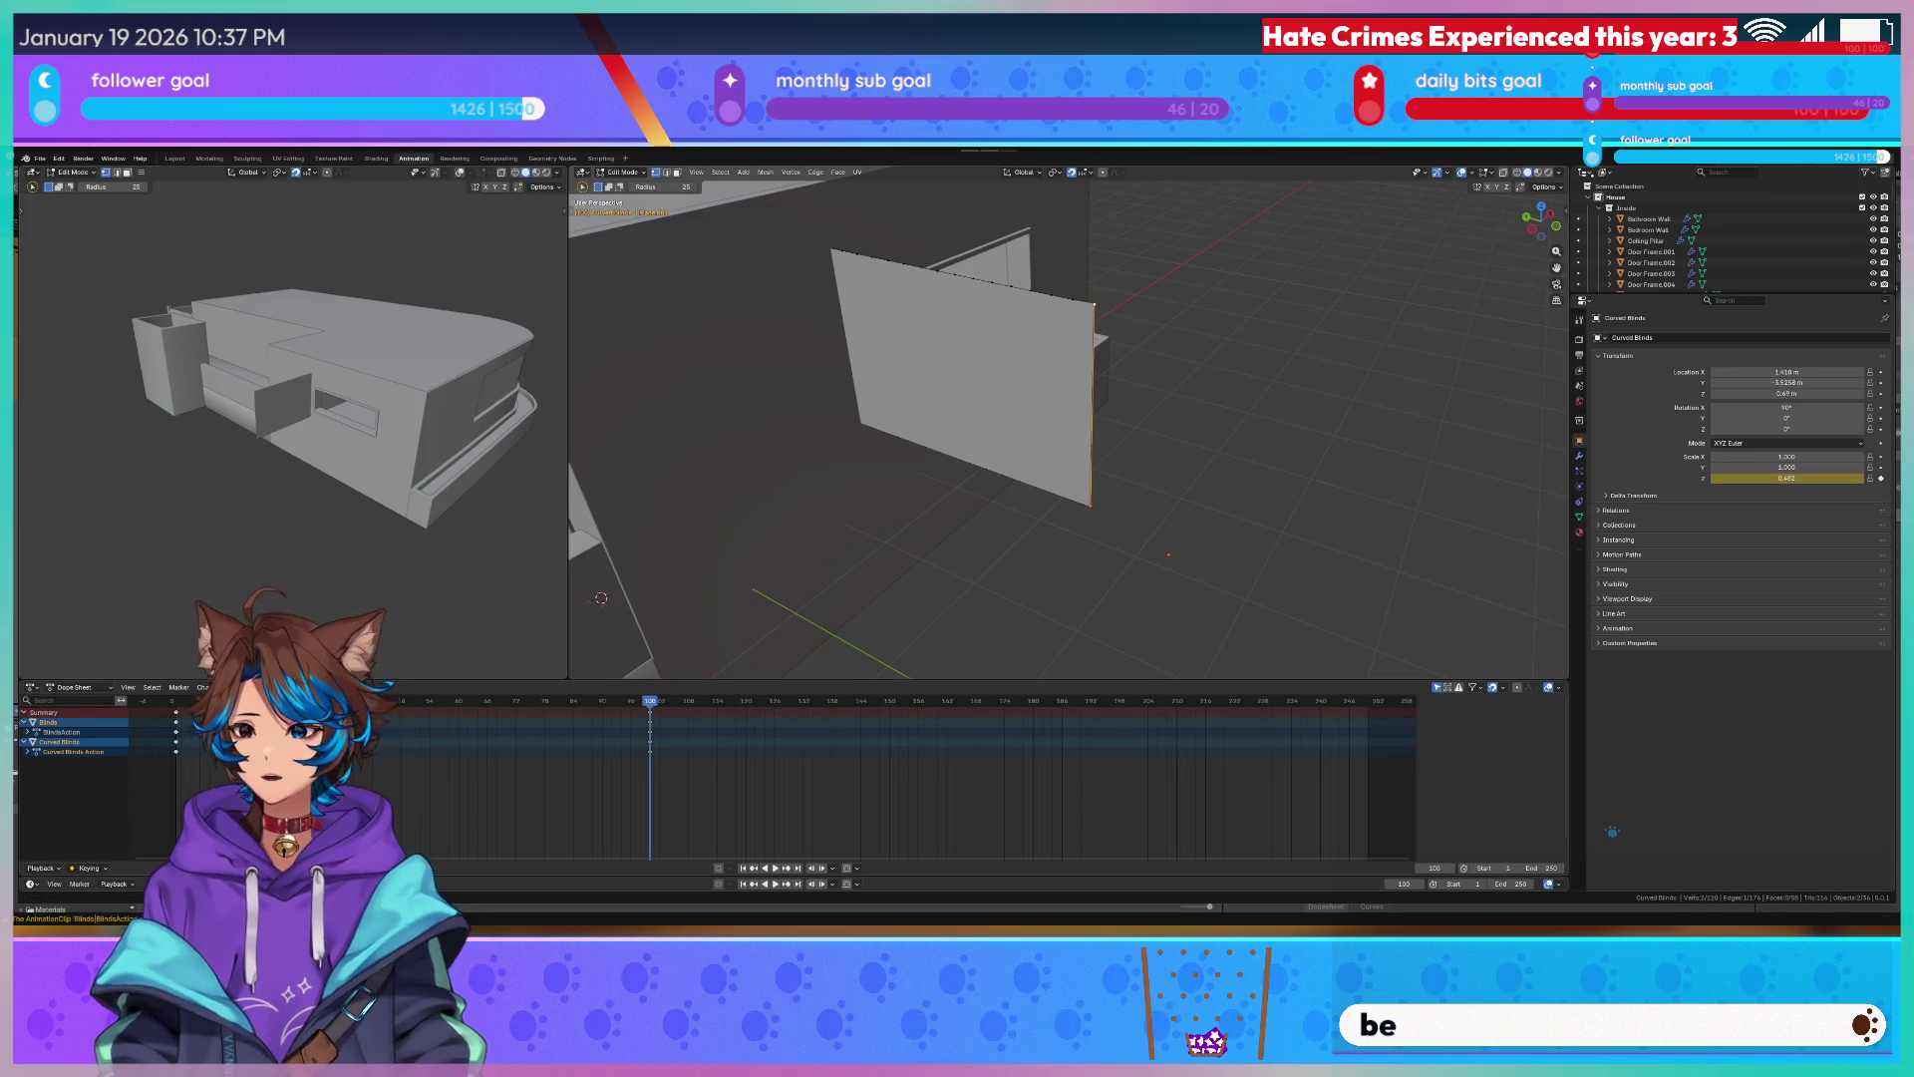
middle_click_drag(972, 358, 1141, 364)
scroll(1150, 364, "up", 2)
key("q")
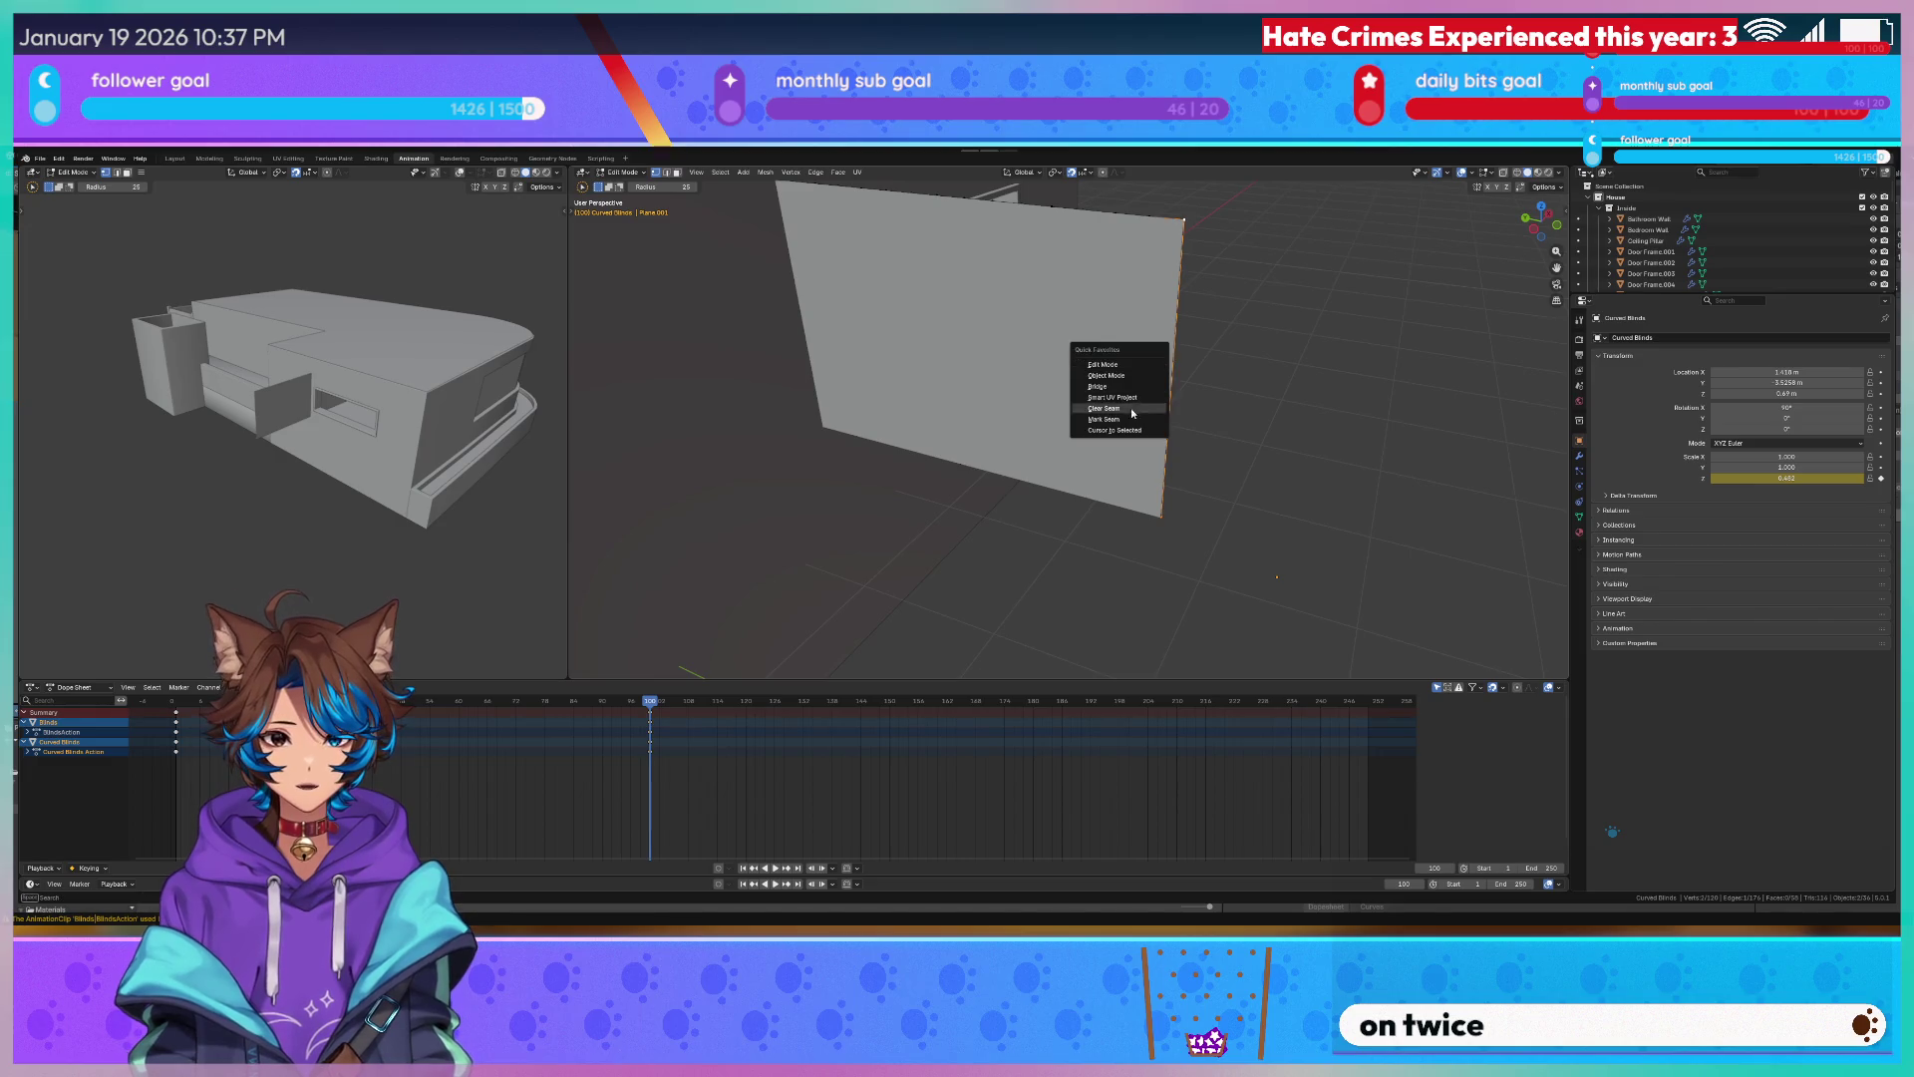
left_click(1133, 431)
key("q")
left_click(1119, 431)
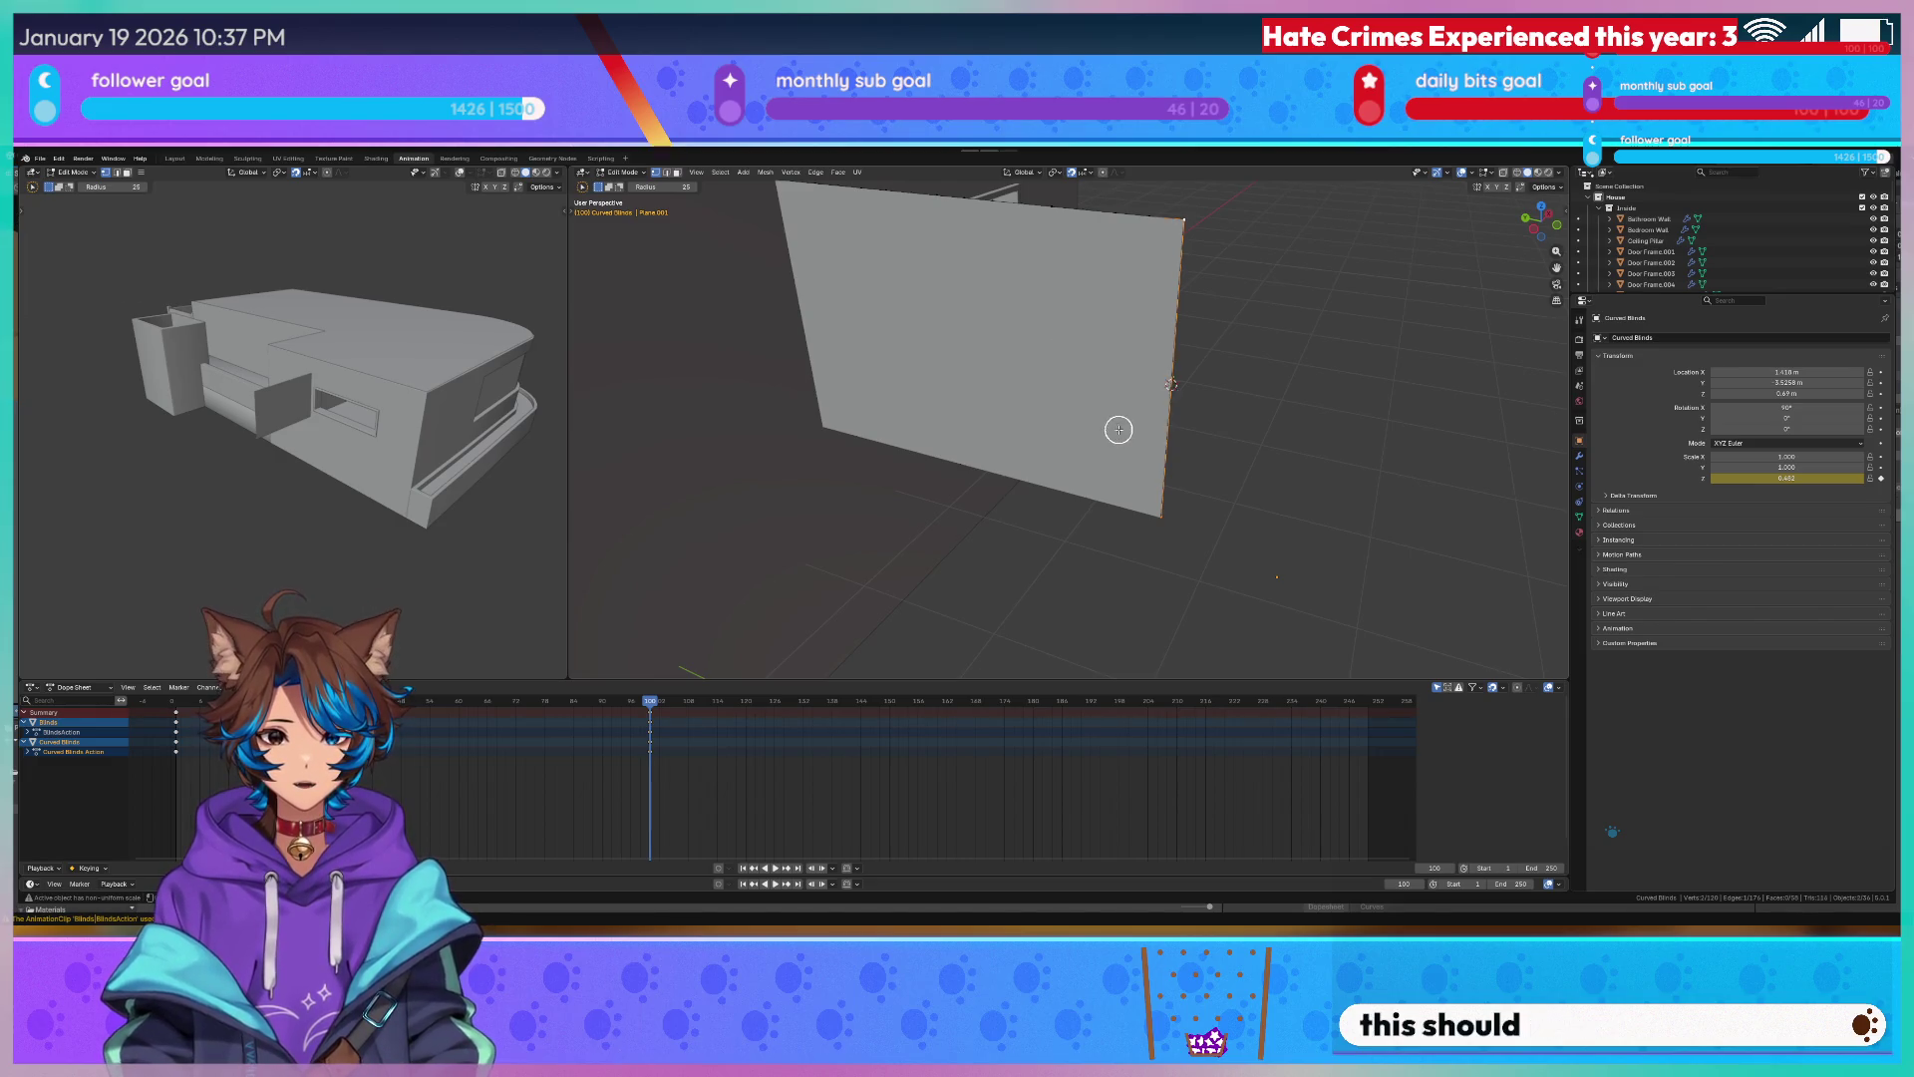
scroll(1118, 430, "down", 3)
key("q")
left_click(1106, 423)
scroll(1142, 425, "down", 4)
Orbit over the wall corner, re-enter Edit Mode and switch to the Modeling workspace.
mouse_move(1142, 425)
middle_mouse_down()
mouse_move(1095, 362)
mouse_move(1053, 401)
mouse_move(1019, 279)
mouse_move(1114, 330)
mouse_move(1122, 355)
mouse_move(994, 349)
mouse_move(1075, 361)
mouse_move(1292, 290)
middle_mouse_up()
scroll(1094, 363, "down", 3)
scroll(1039, 329, "up", 4)
scroll(1166, 343, "up", 3)
scroll(1292, 290, "down", 3)
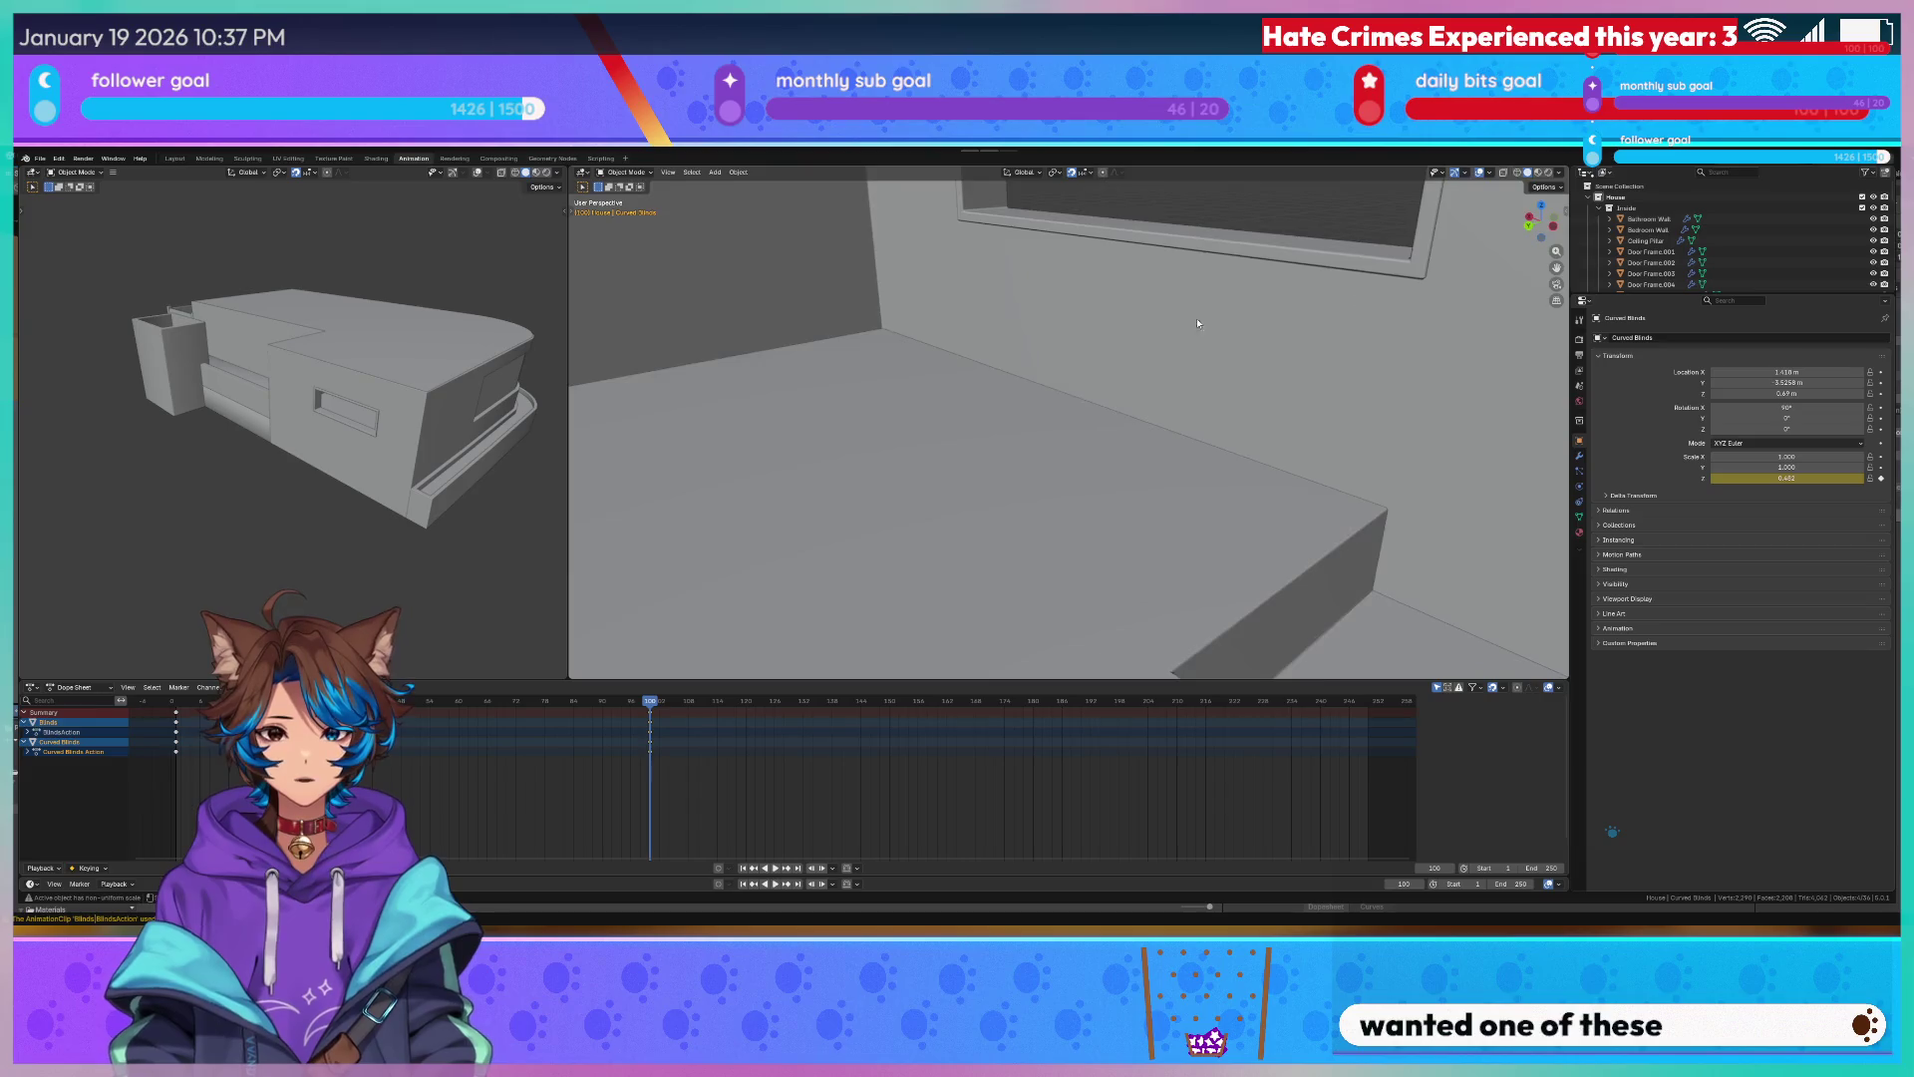
mouse_move(1147, 320)
middle_mouse_down()
mouse_move(1081, 289)
mouse_move(1010, 295)
mouse_move(1129, 443)
mouse_move(1192, 427)
mouse_move(1063, 479)
mouse_move(888, 481)
mouse_move(449, 239)
middle_mouse_up()
key("Tab")
scroll(1181, 303, "down", 3)
scroll(1183, 295, "up", 3)
scroll(1129, 443, "up", 3)
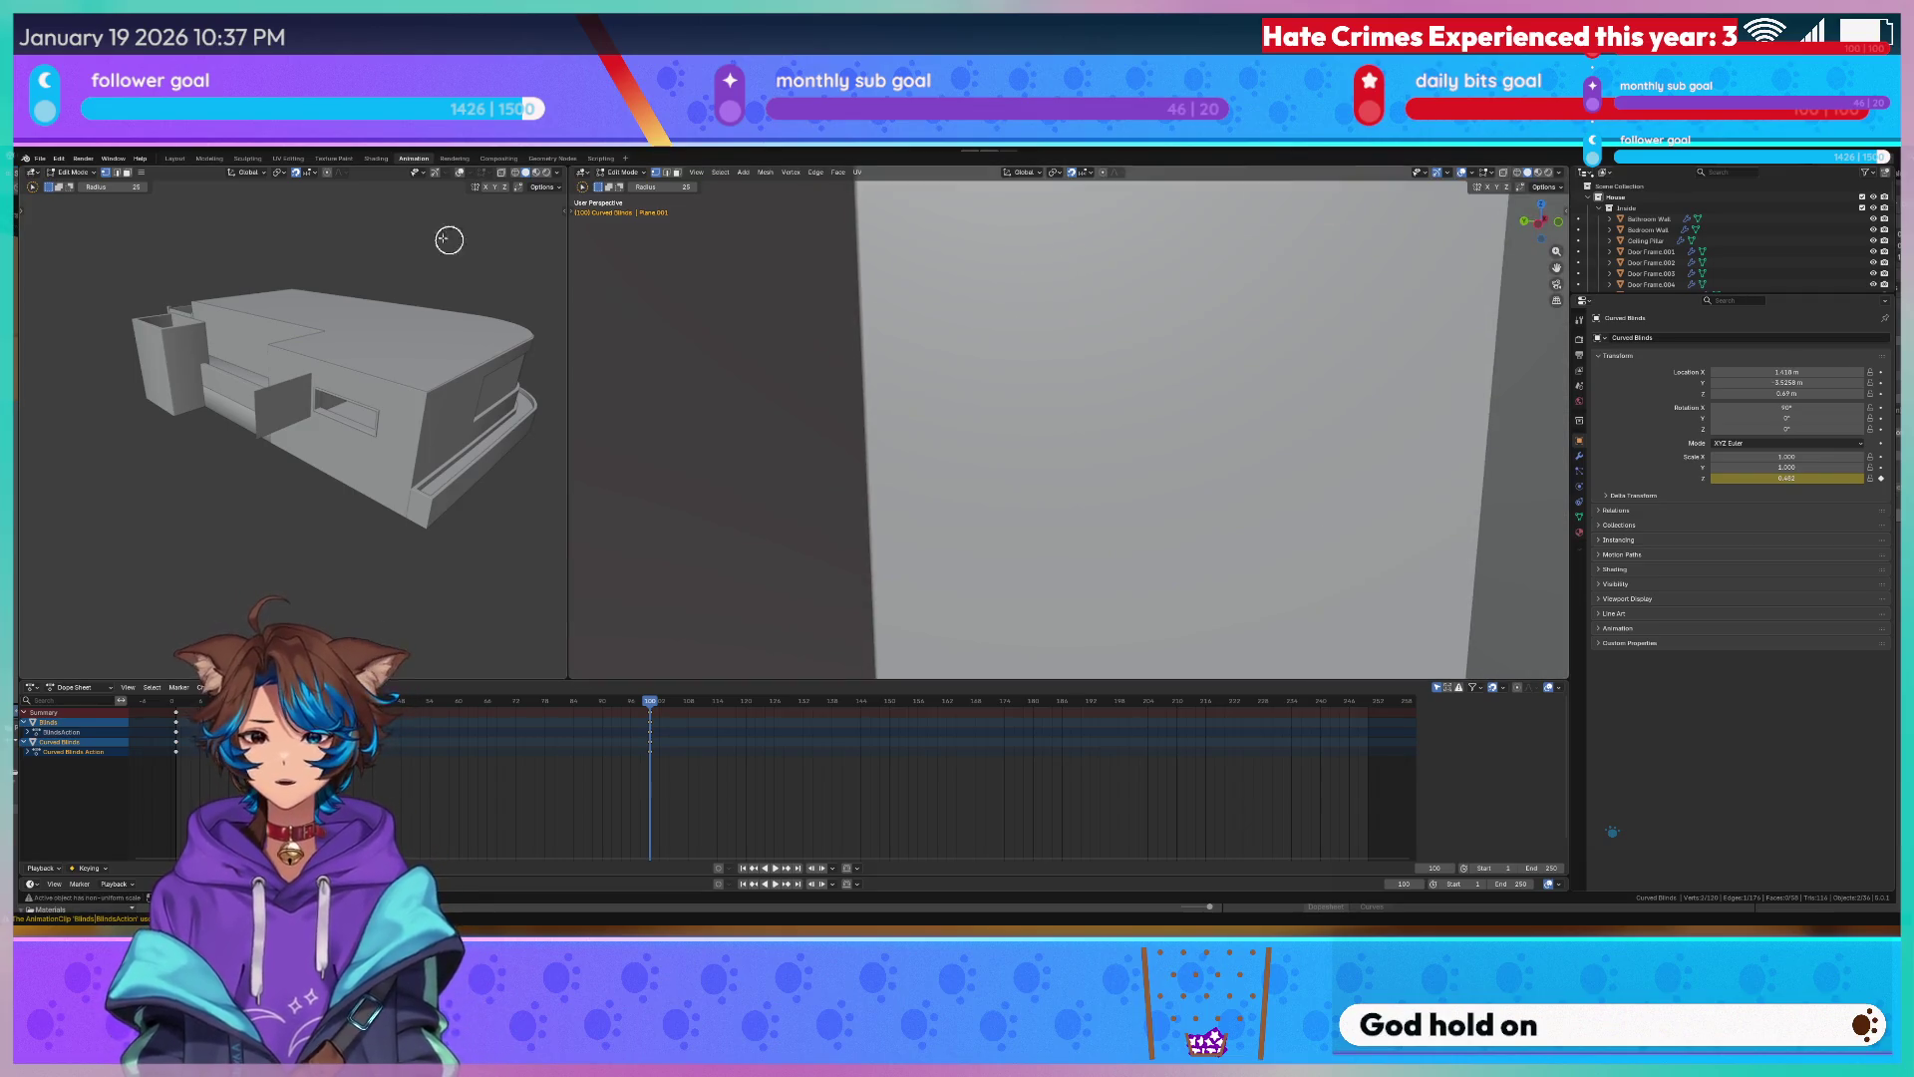
left_click(211, 157)
scroll(556, 308, "down", 5)
scroll(554, 308, "up", 3)
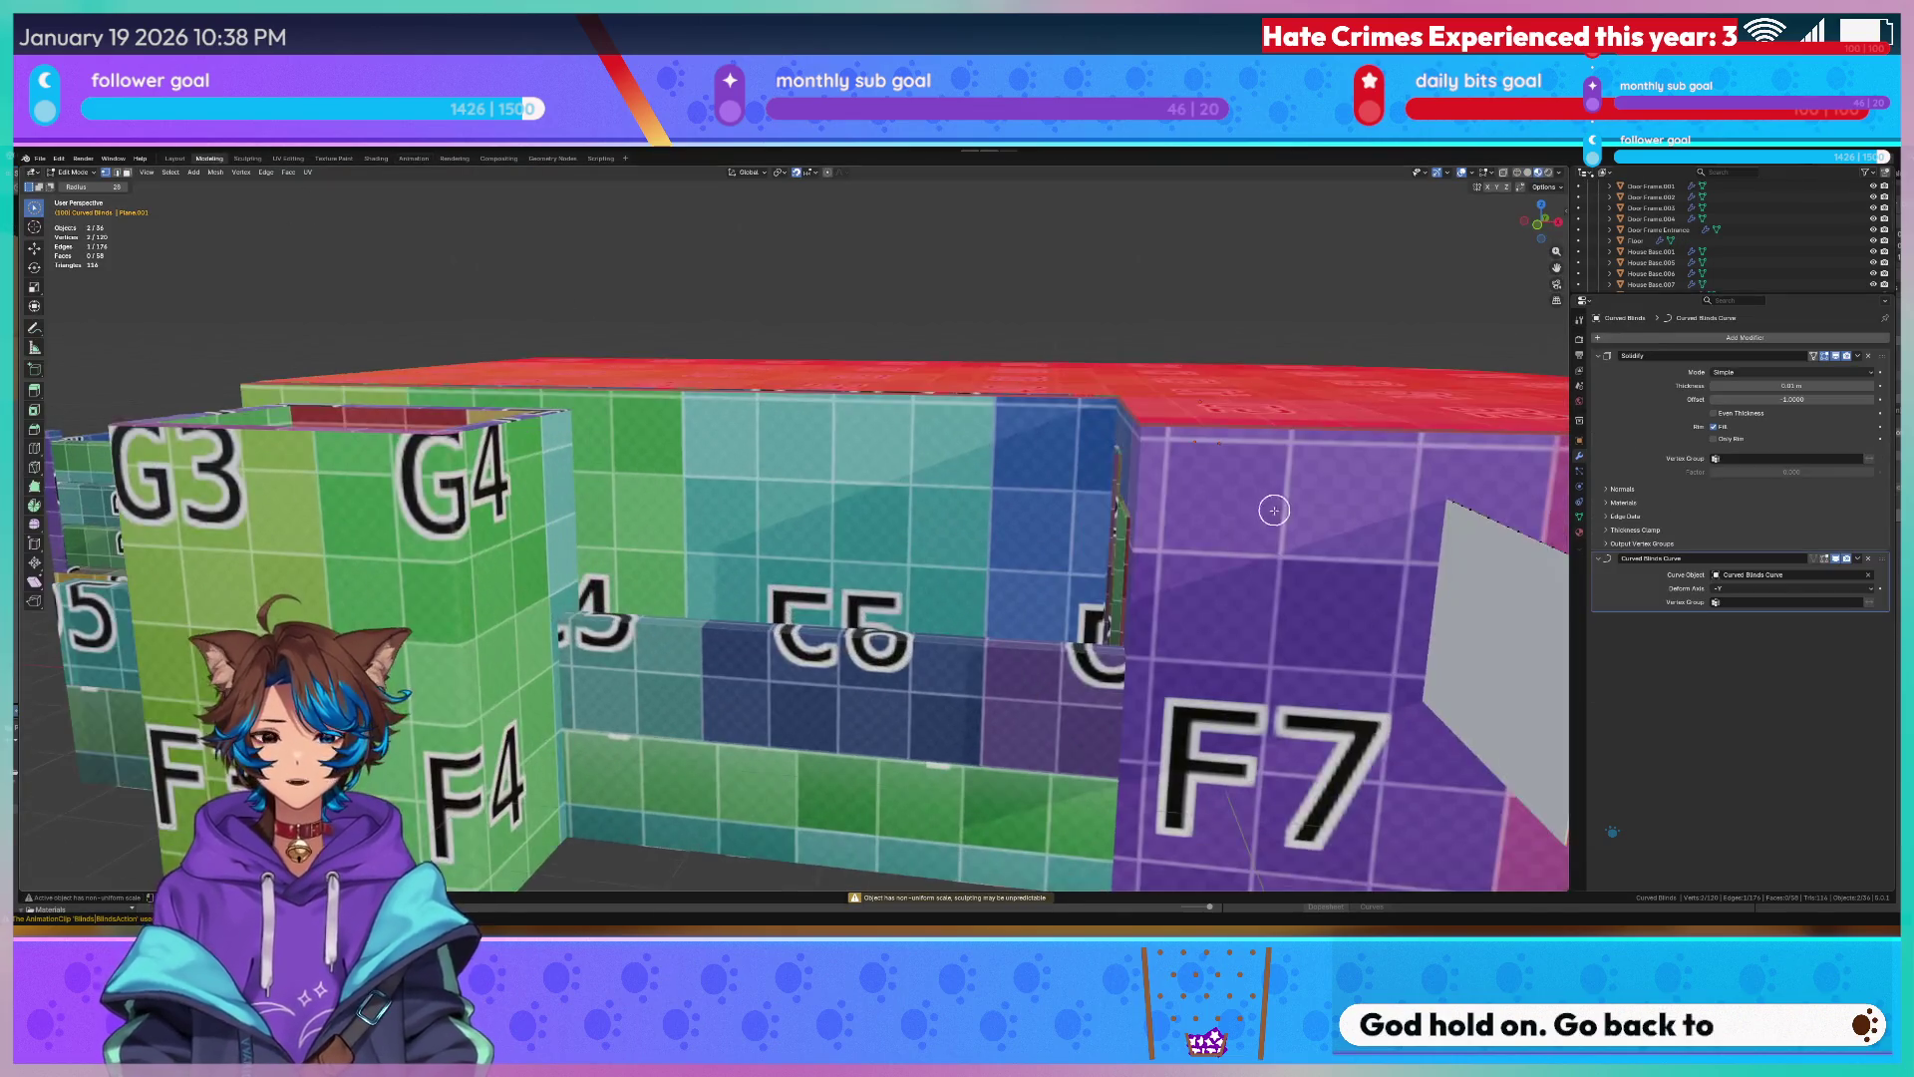
scroll(800, 460, "up", 3)
Toggle between Edit and Object Mode while orbiting to compare the flat plane with the deformed blind, deselecting the curve.
key("Tab")
scroll(801, 460, "up", 5)
mouse_move(947, 511)
middle_mouse_down()
mouse_move(624, 572)
mouse_move(1056, 419)
middle_mouse_up()
key("Tab")
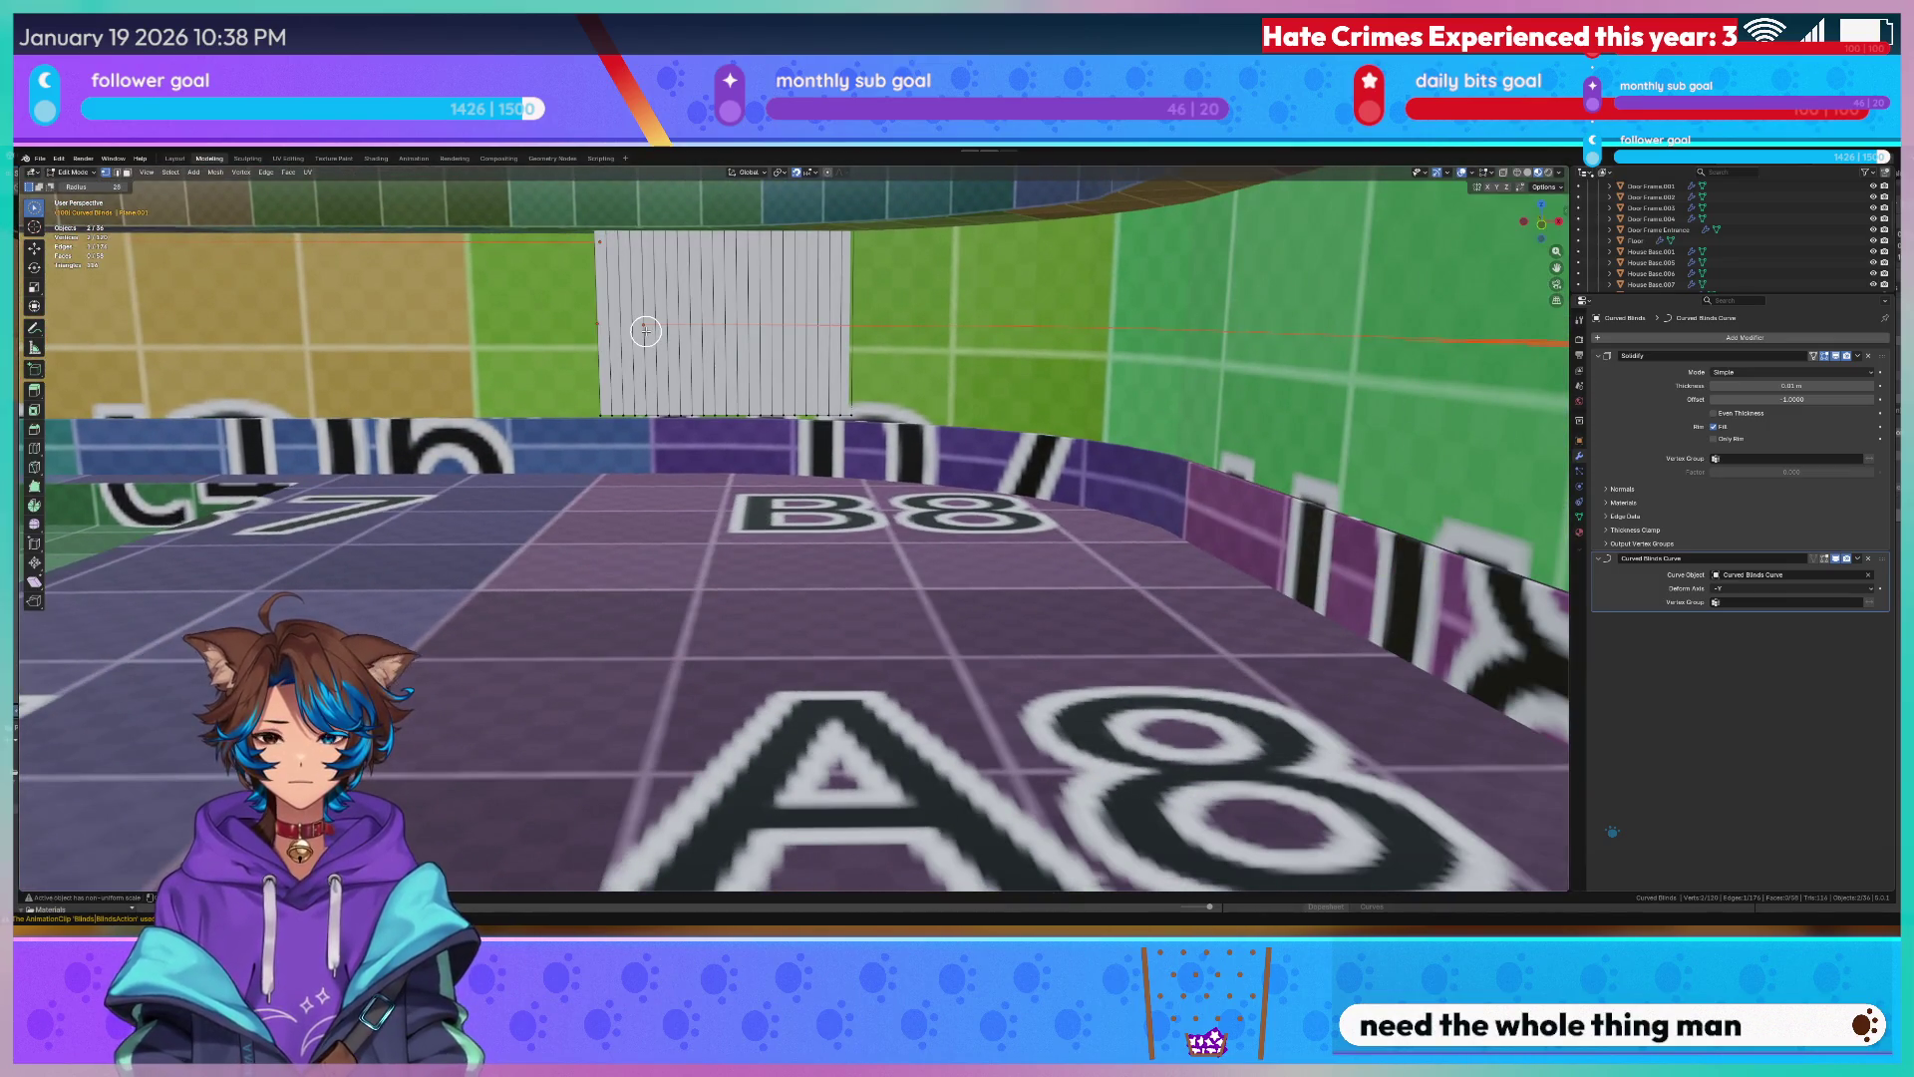
key("Tab")
key("shift+space")
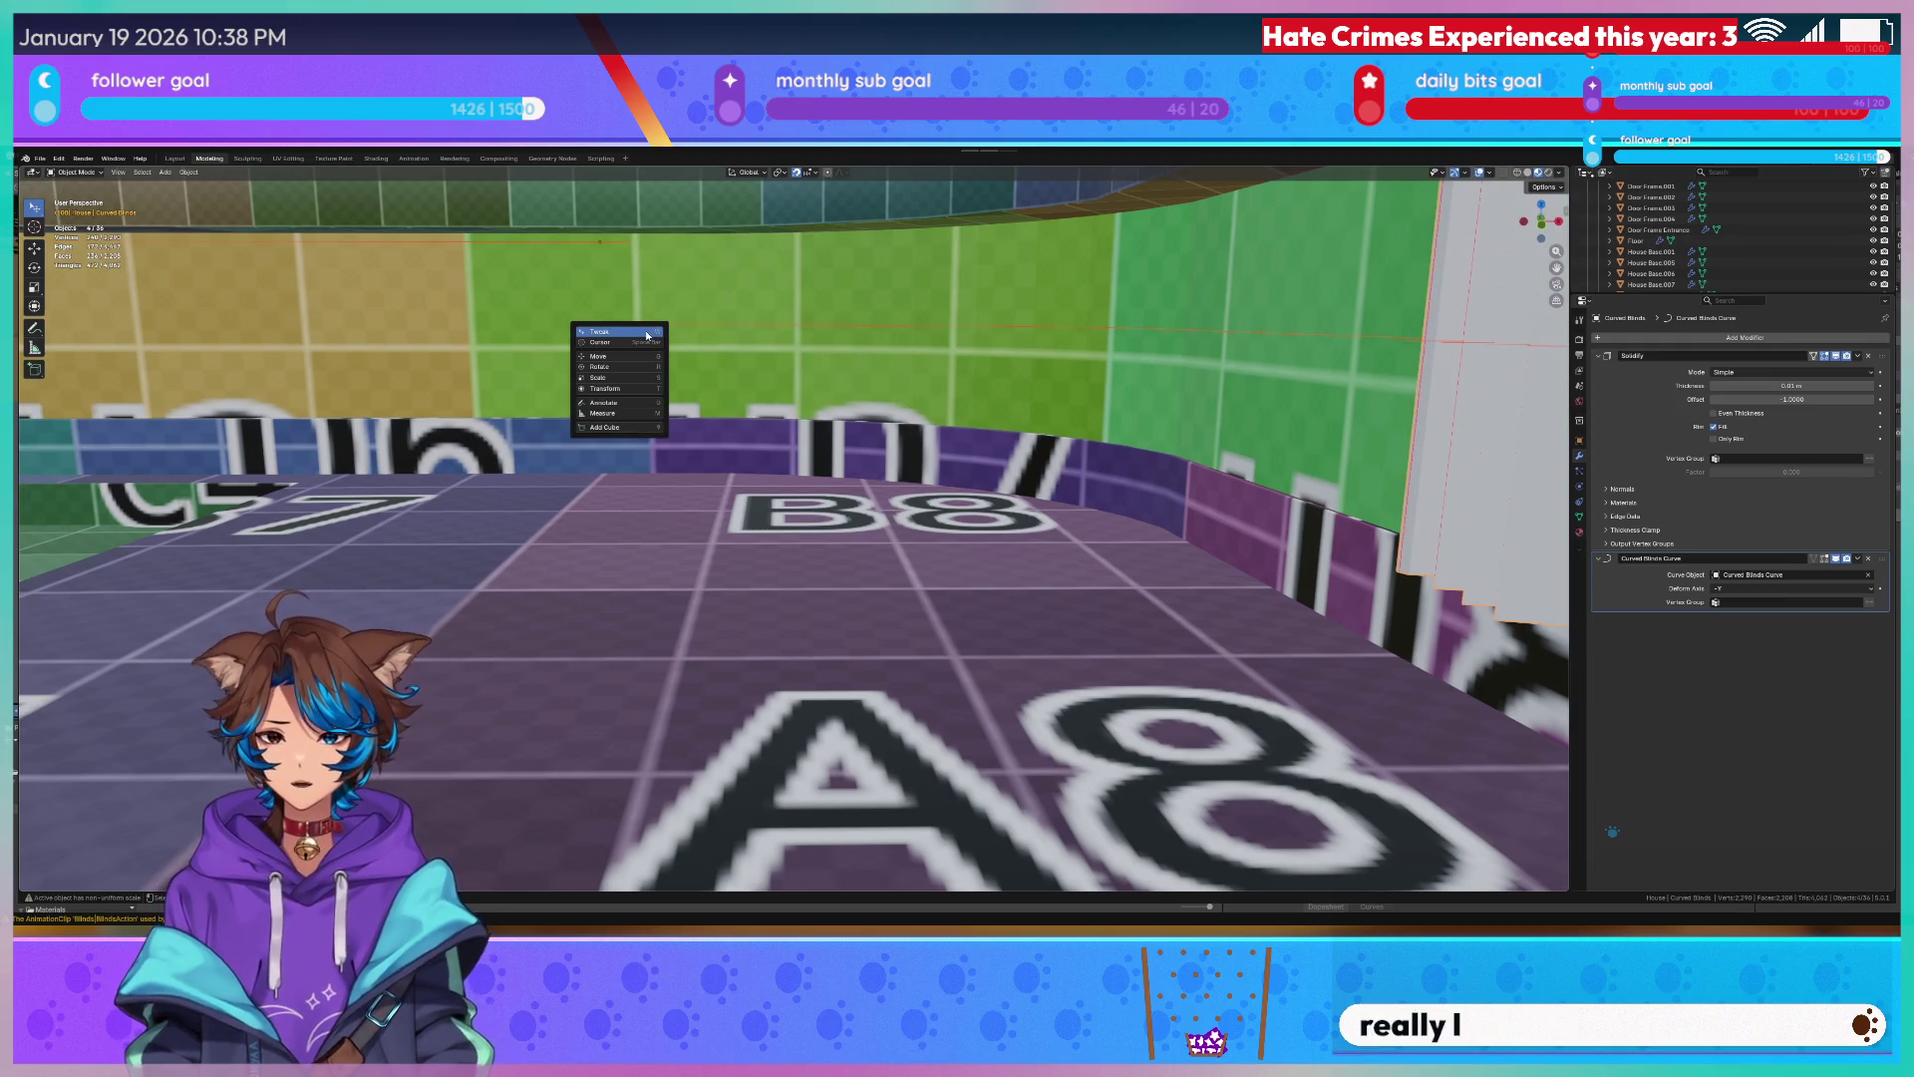
middle_click_drag(778, 346, 975, 393)
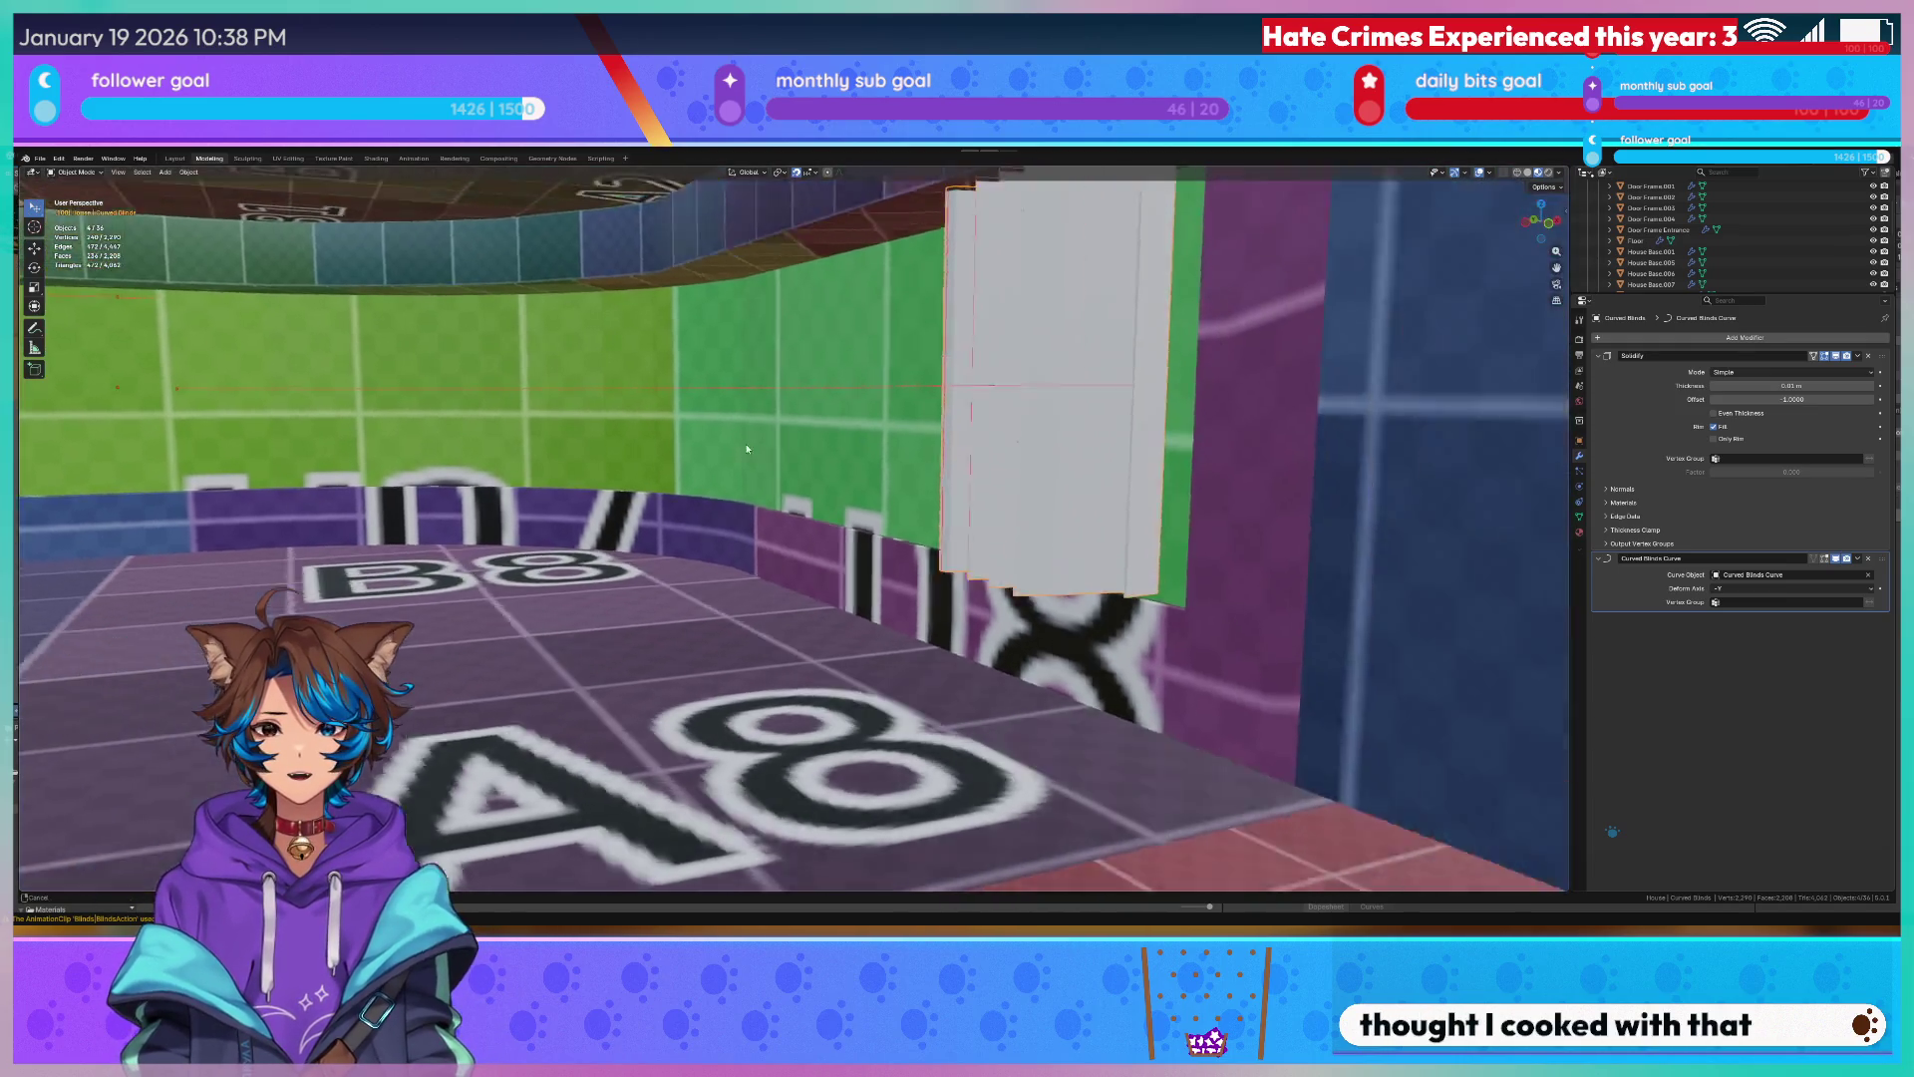
key("Tab")
middle_click_drag(283, 333, 864, 364)
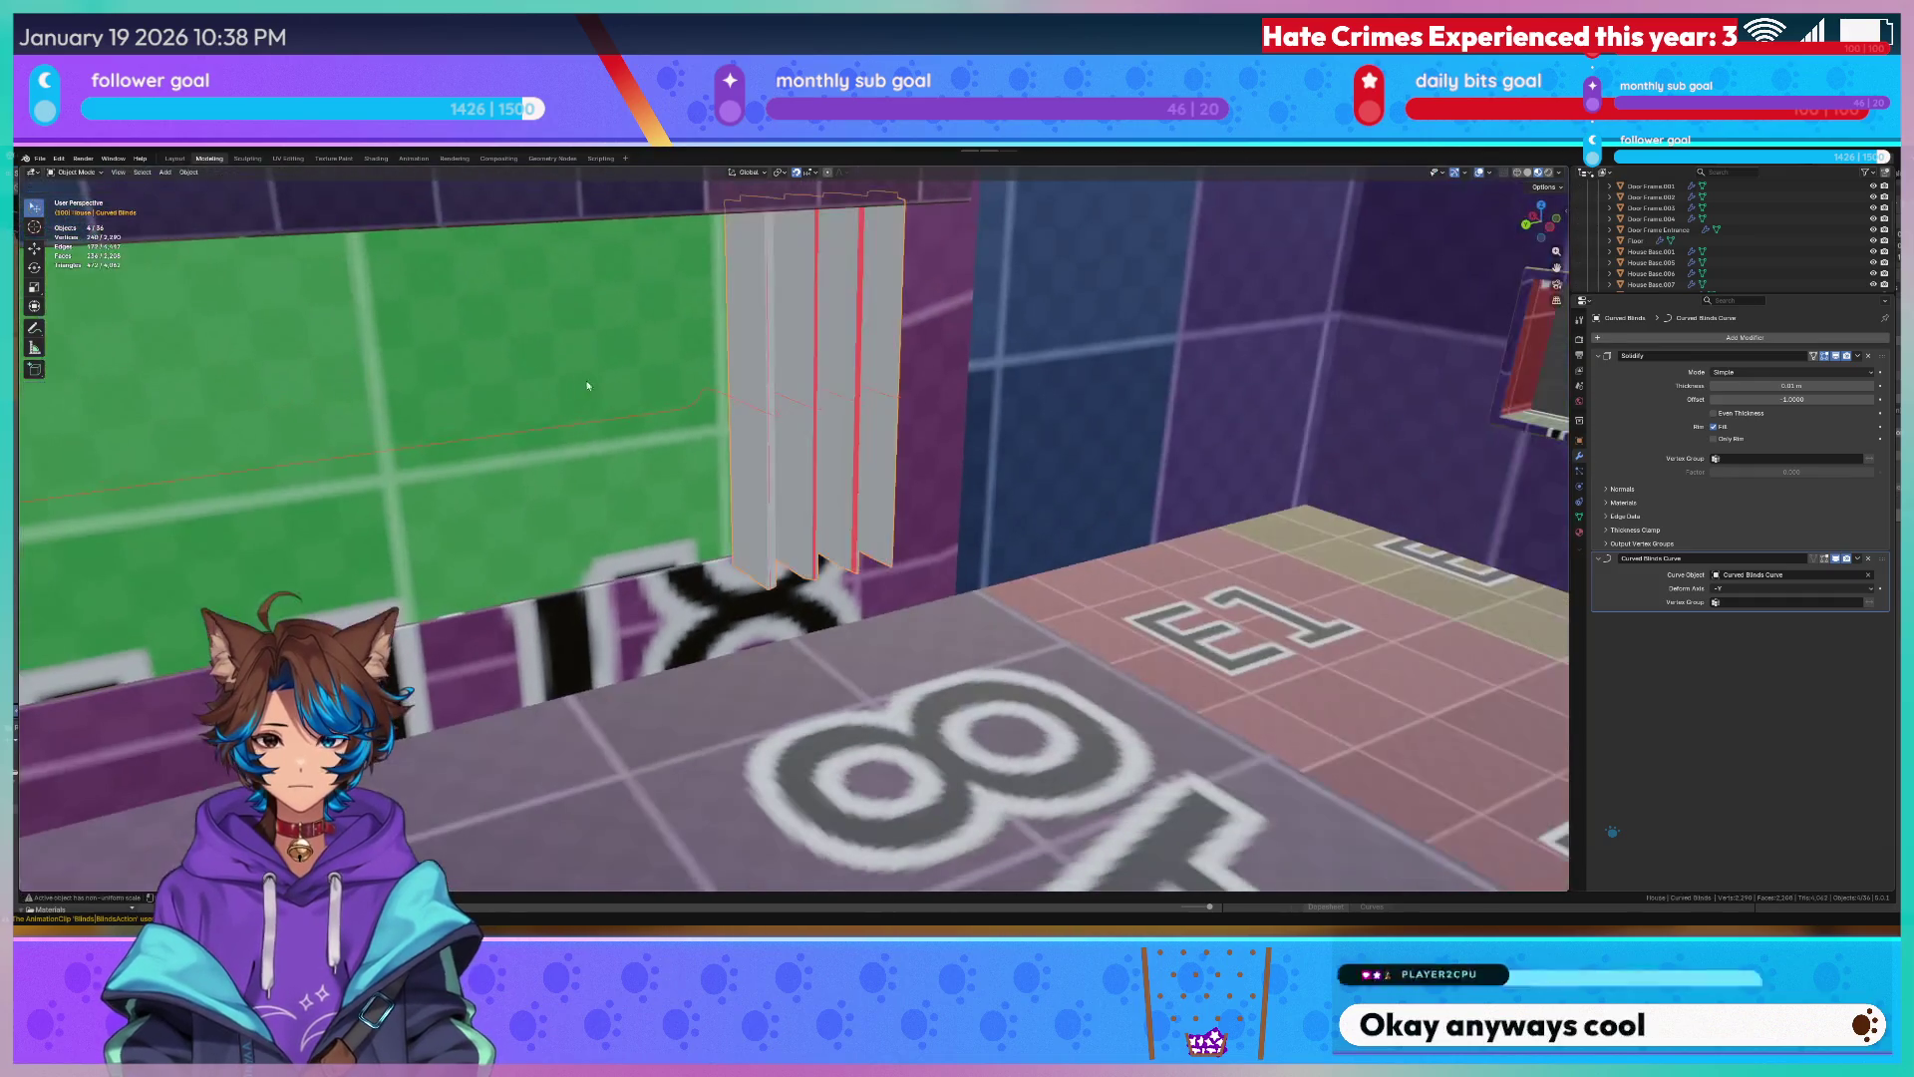
key("Tab")
left_click(774, 357)
key("Tab")
mouse_move(1066, 382)
middle_mouse_down()
mouse_move(1203, 522)
mouse_move(884, 414)
middle_mouse_up()
key("Tab")
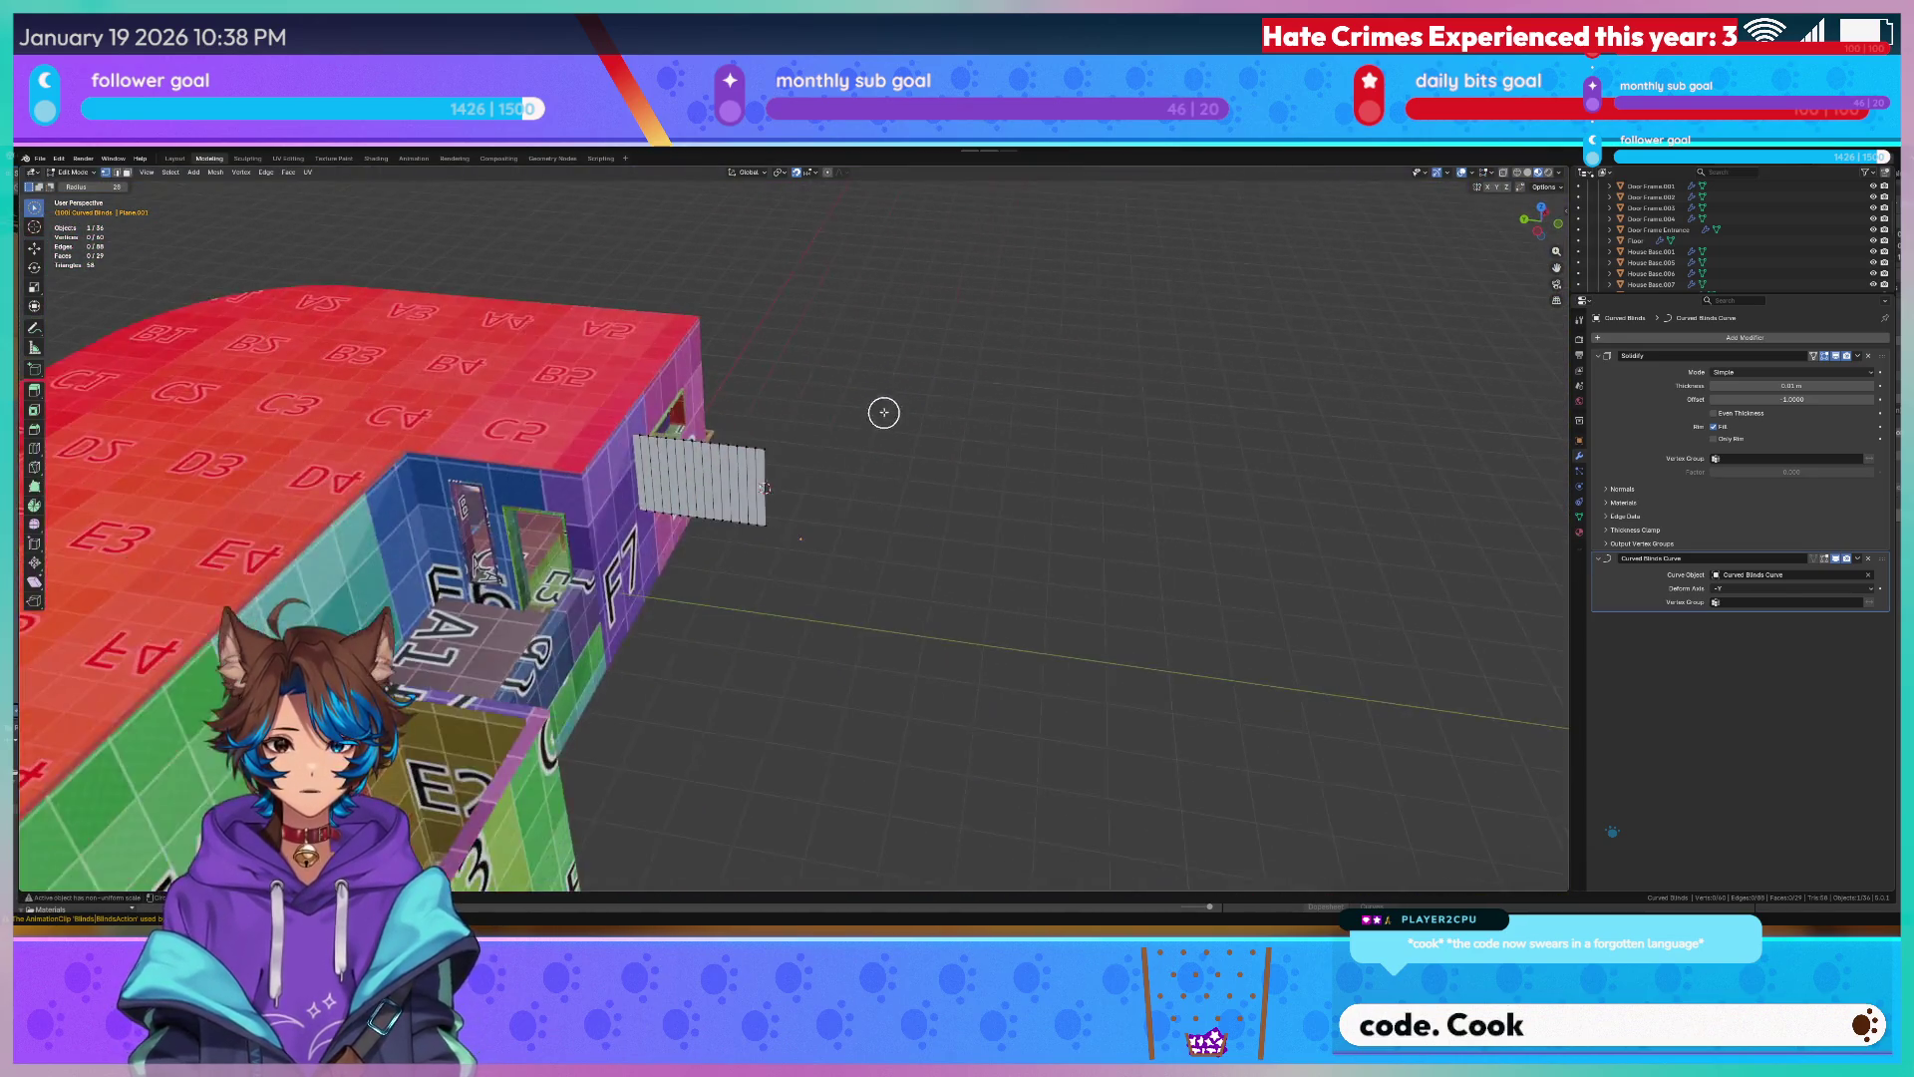
scroll(883, 414, "up", 5)
mouse_move(684, 283)
middle_mouse_down()
mouse_move(674, 260)
mouse_move(681, 488)
middle_mouse_up()
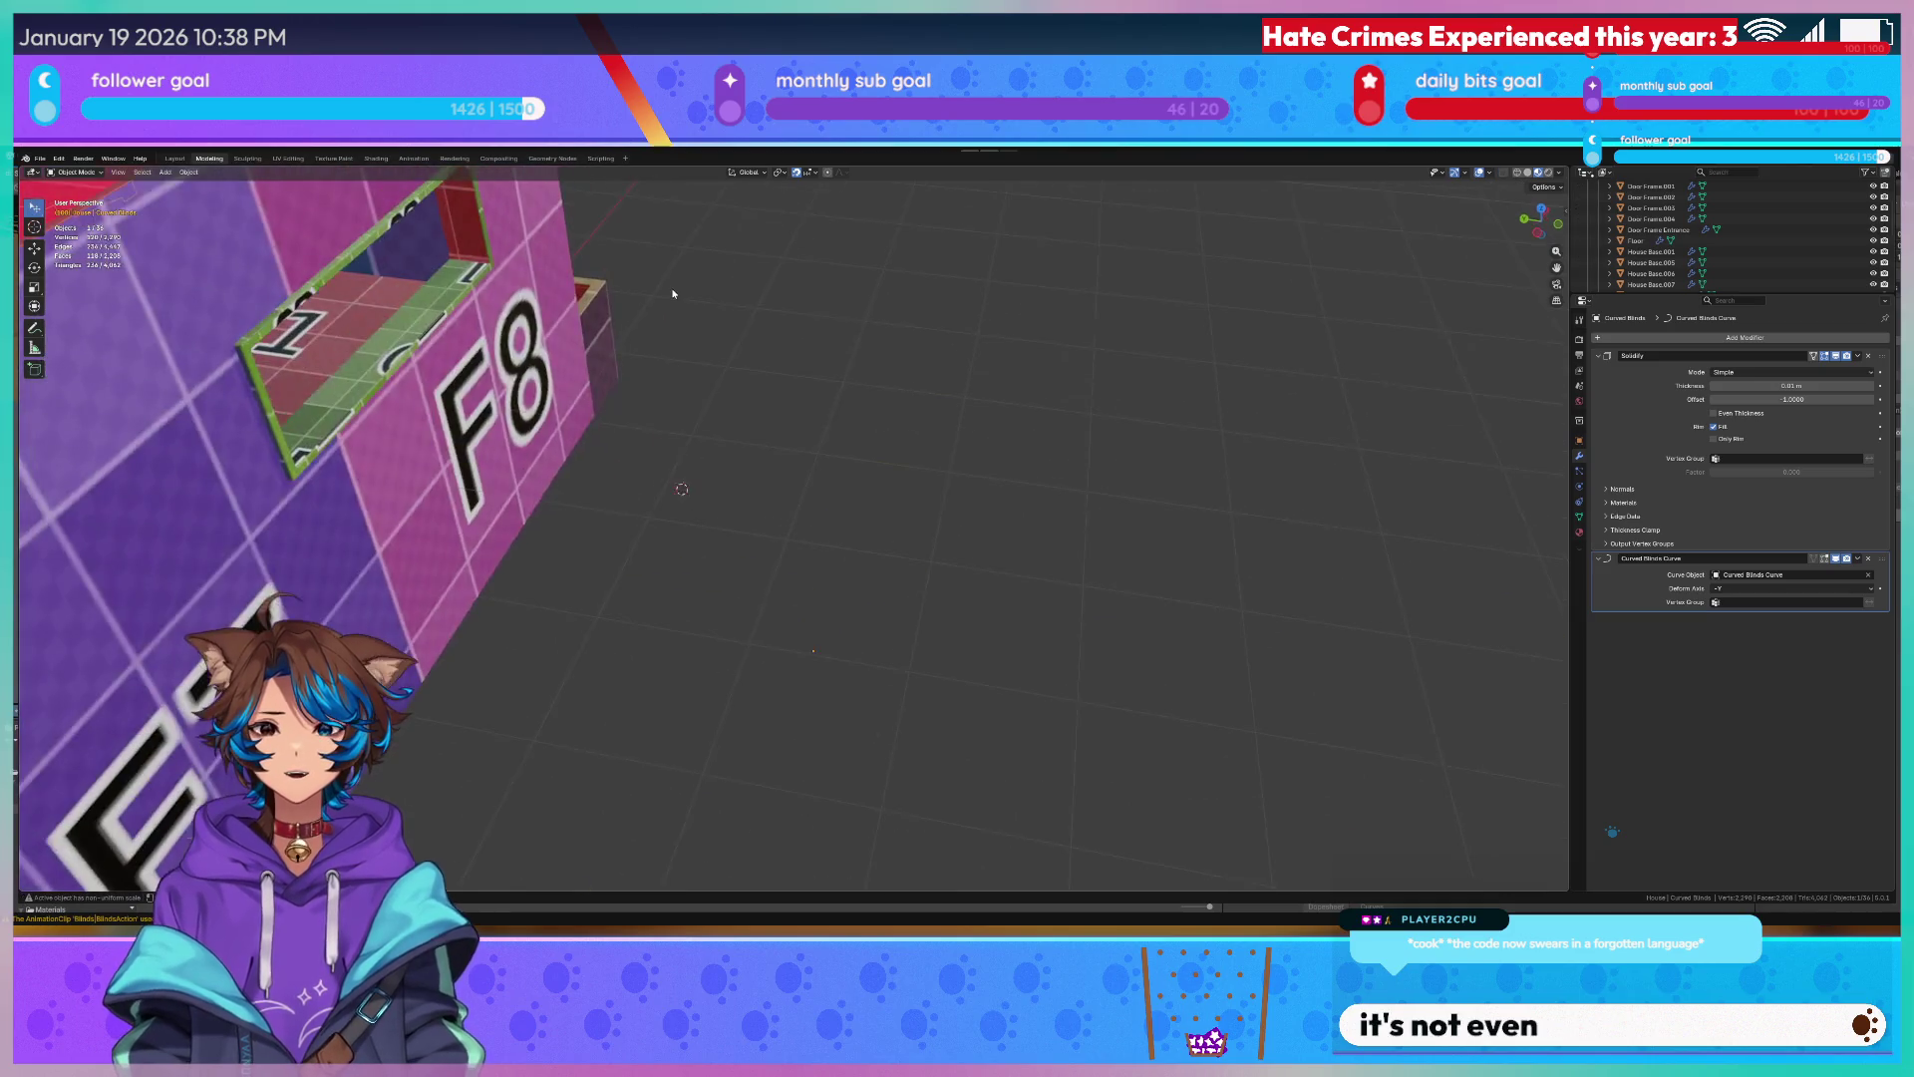
Undo an accidental delete, set the blinds' origin to the 3D cursor via Quick Favorites, then switch to top view.
key("Tab")
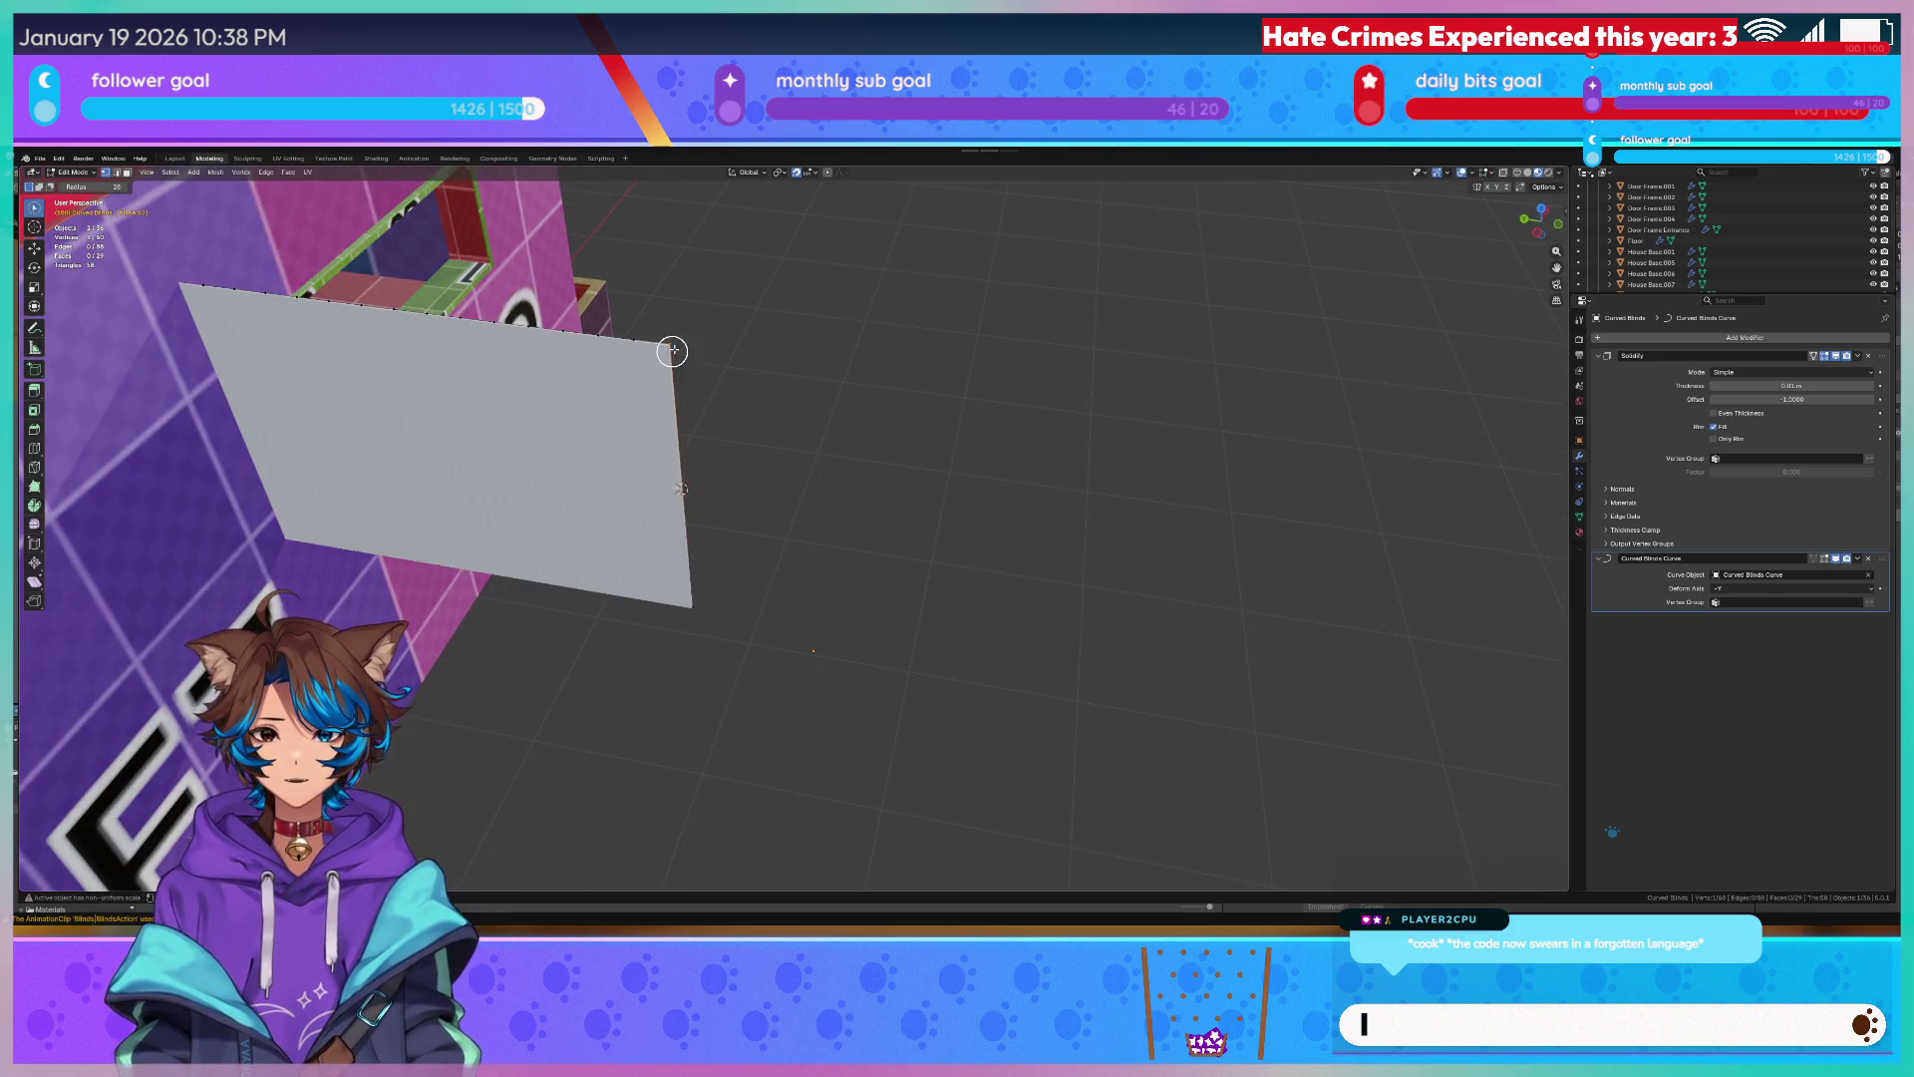
key("x")
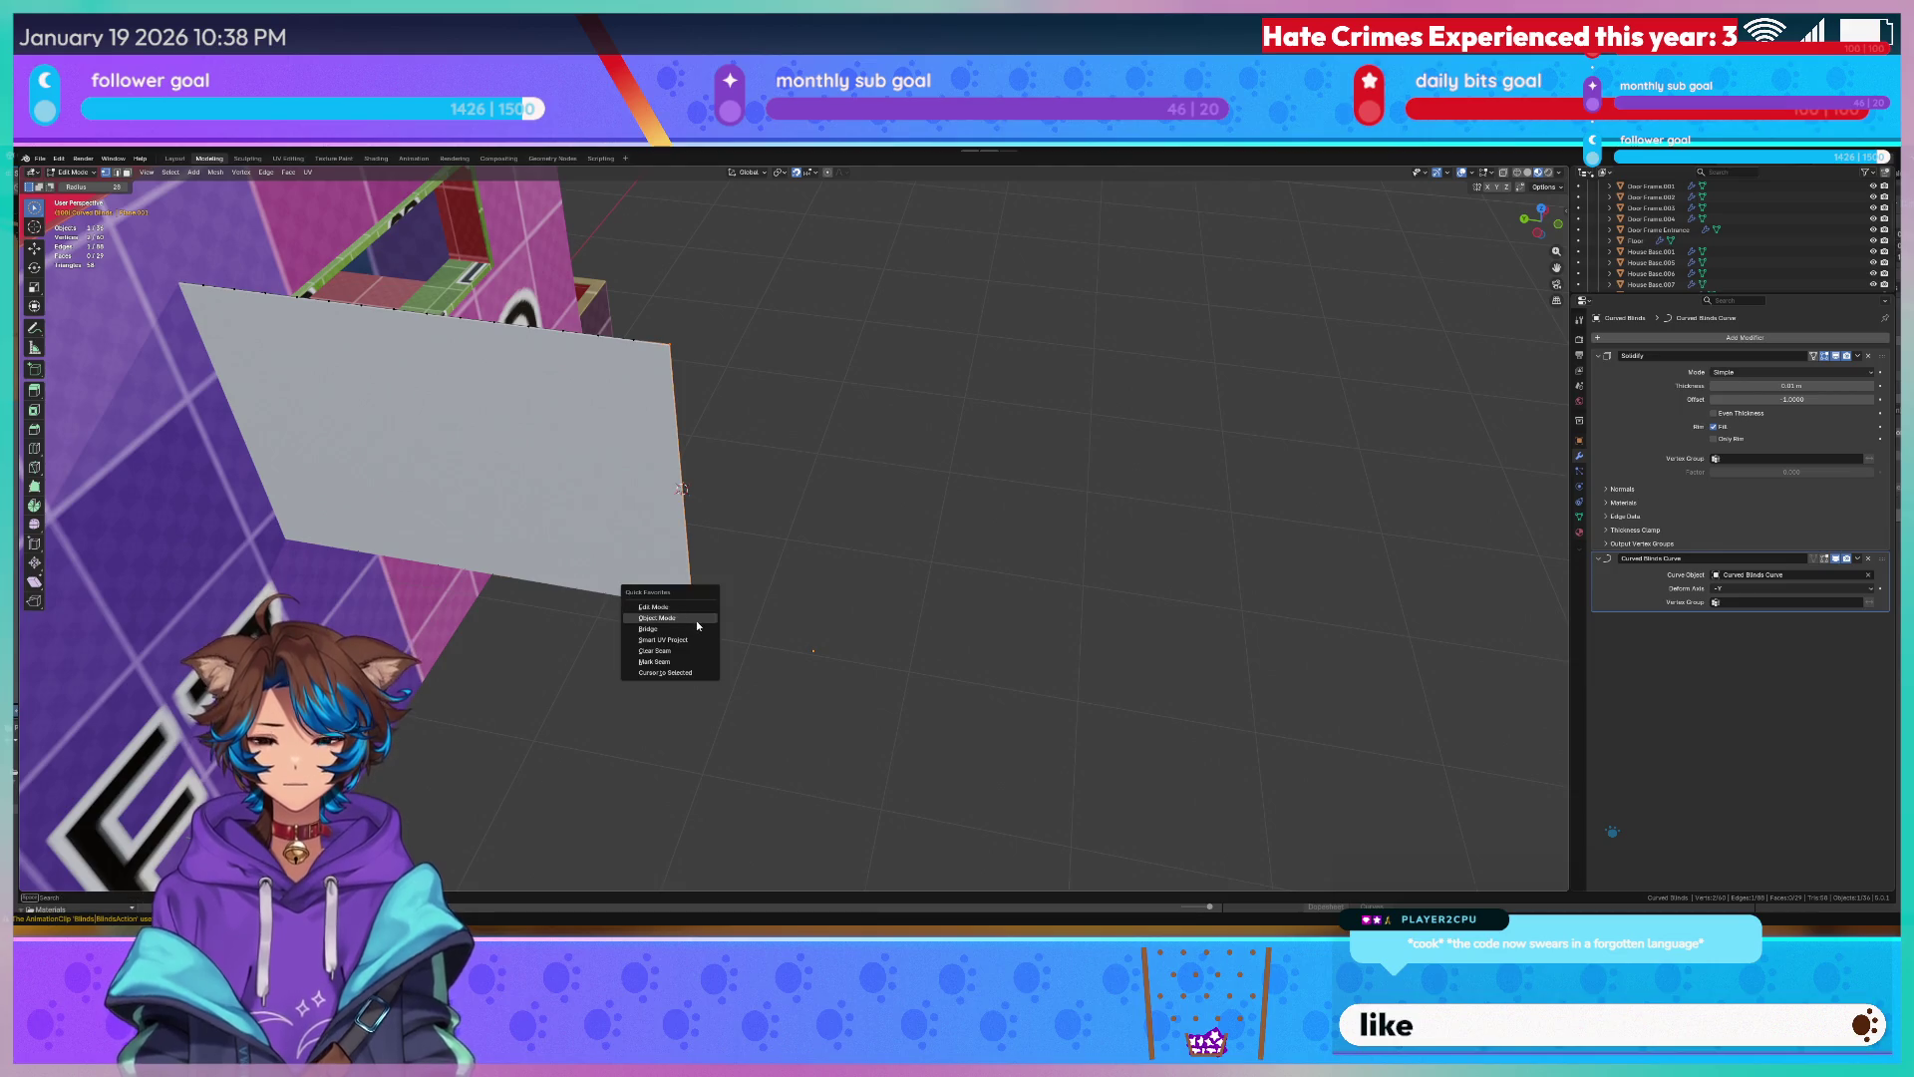
left_click(696, 620)
key("ctrl+z")
key("q")
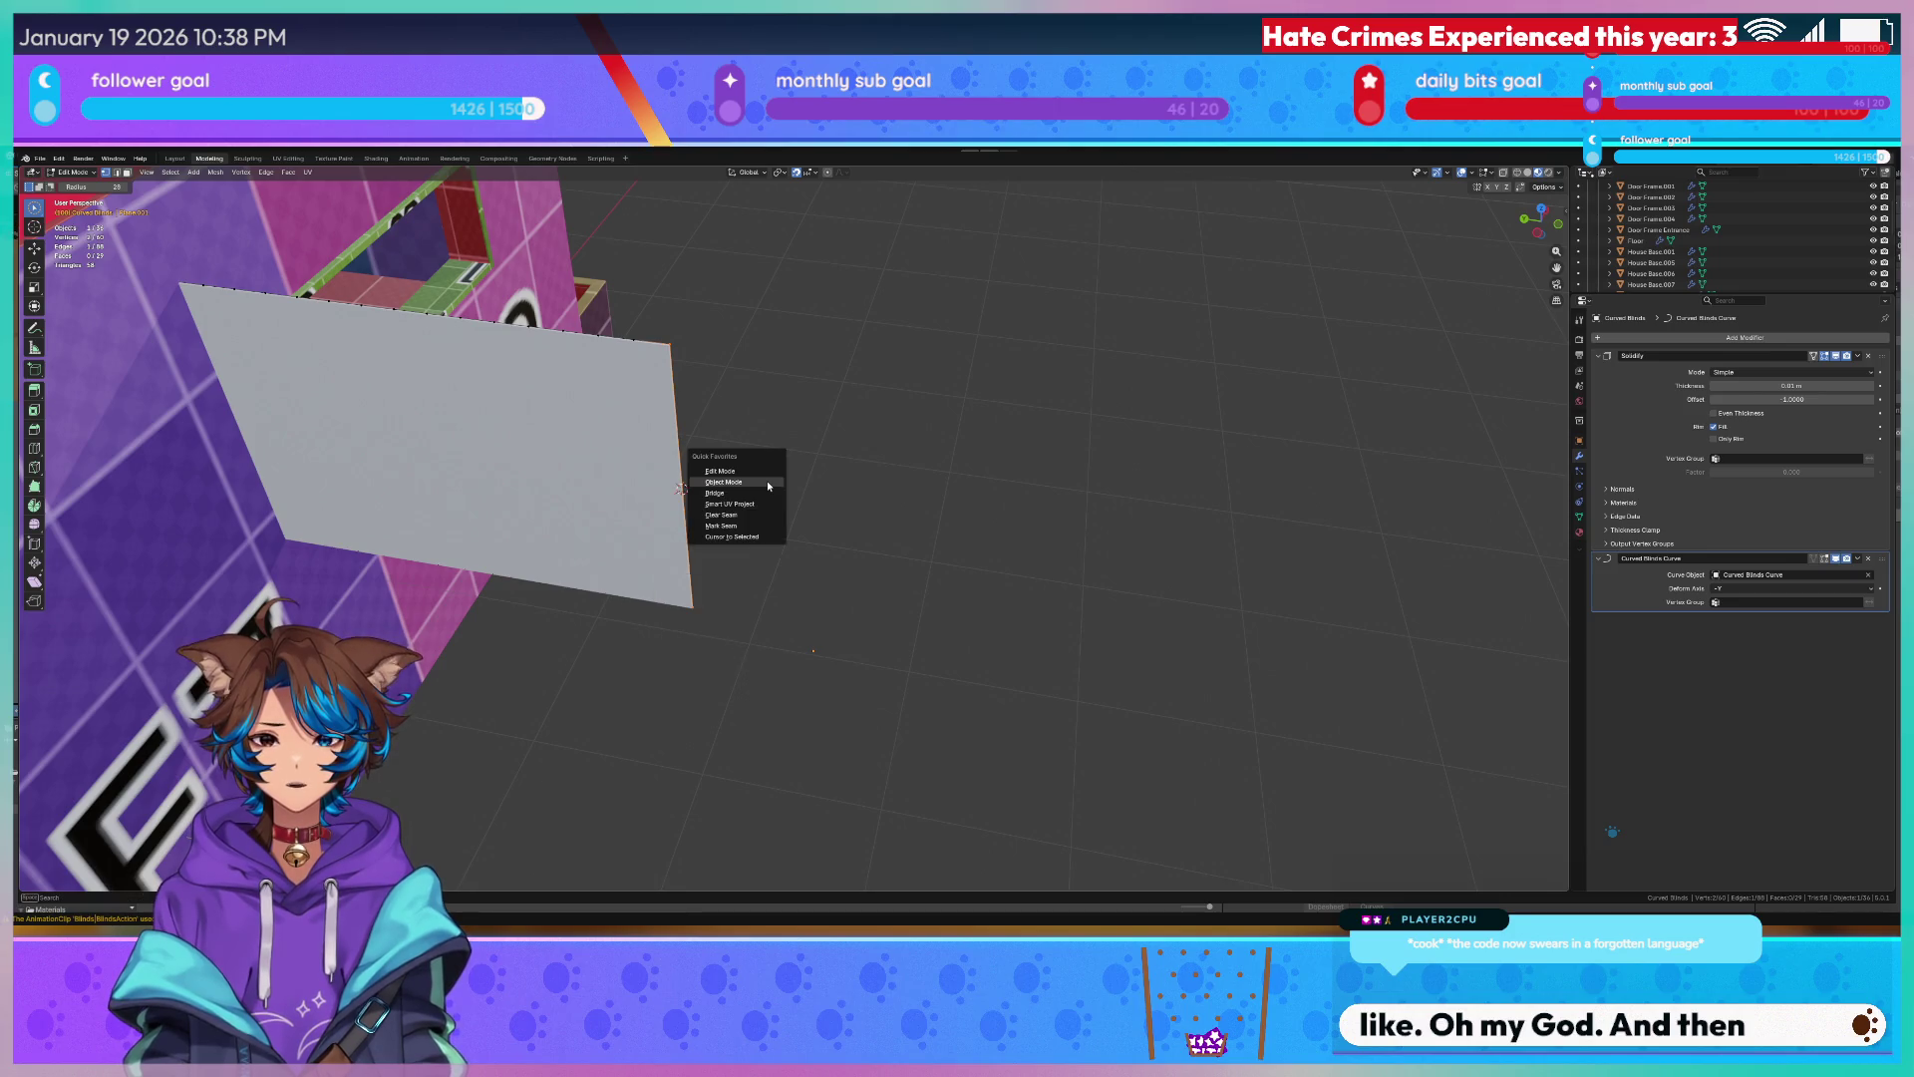
key("Tab")
key("q")
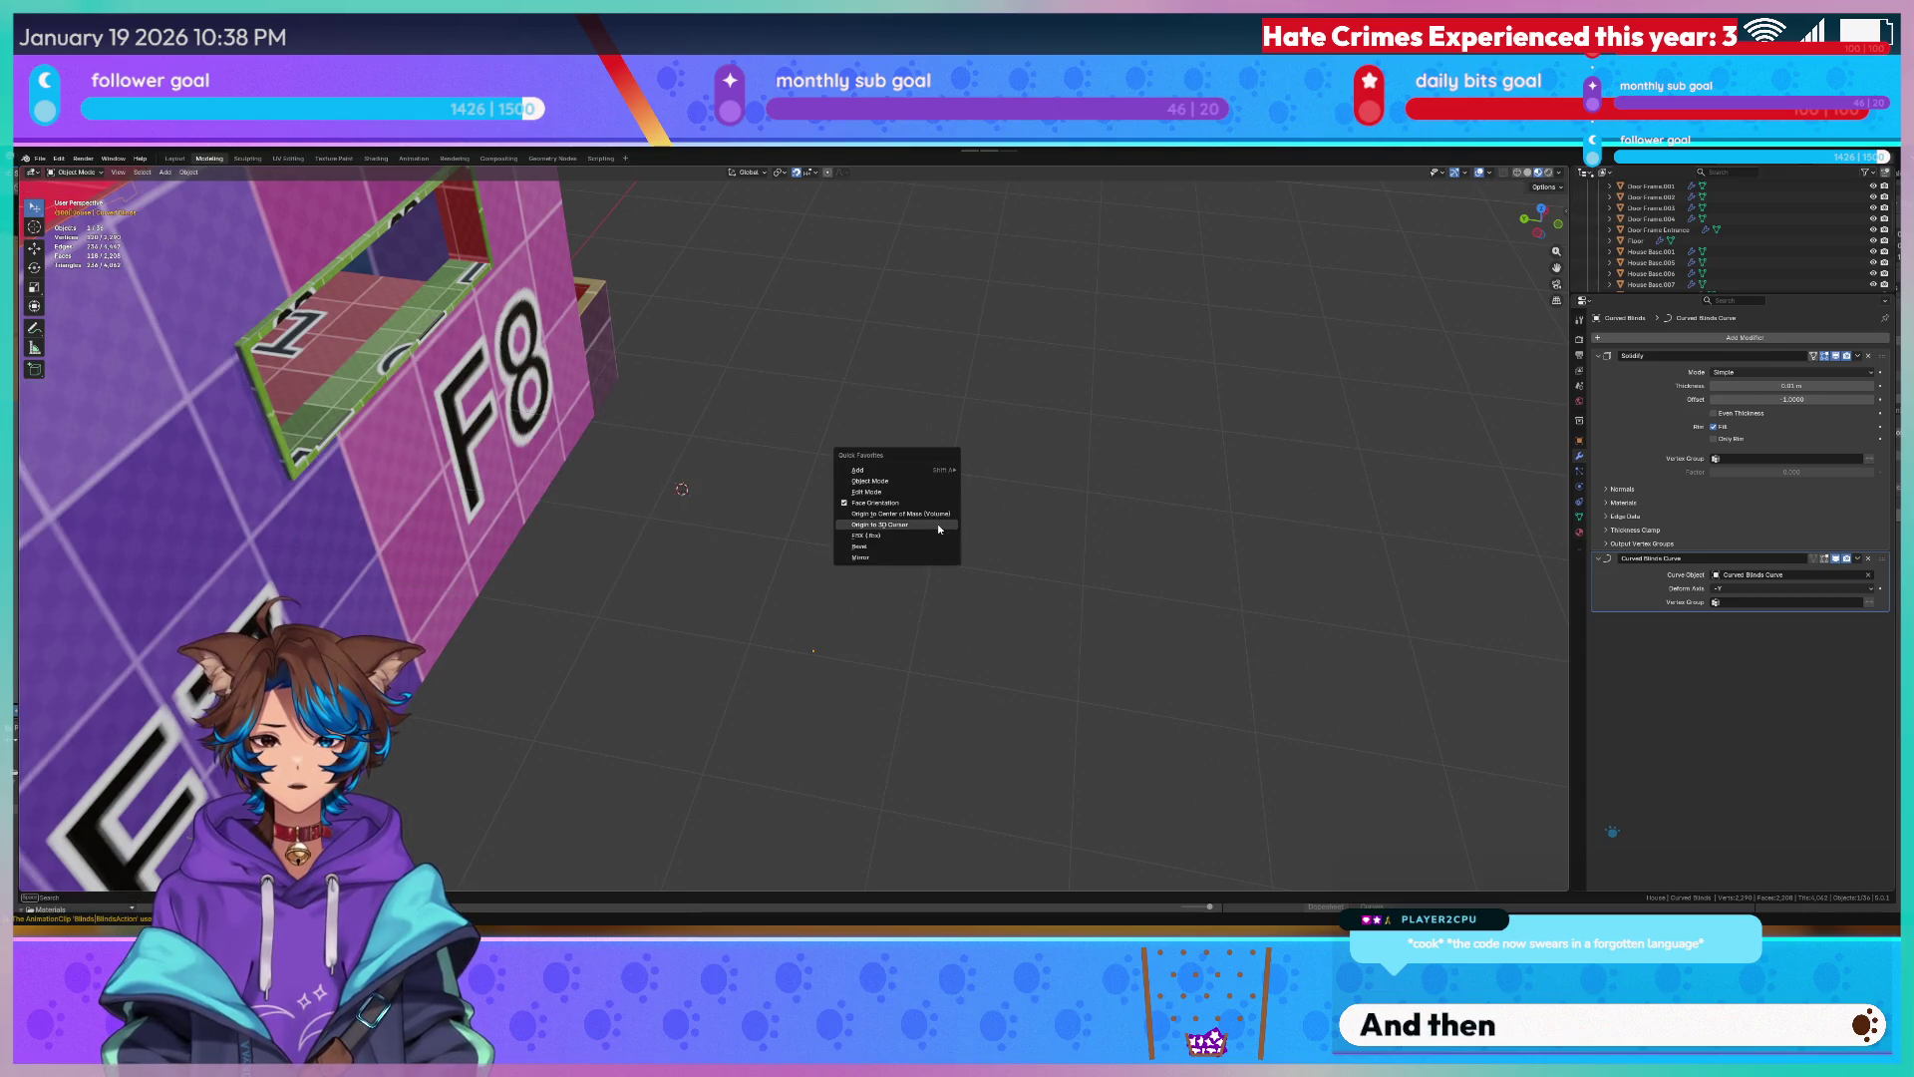
left_click(940, 528)
middle_click_drag(939, 527, 782, 402)
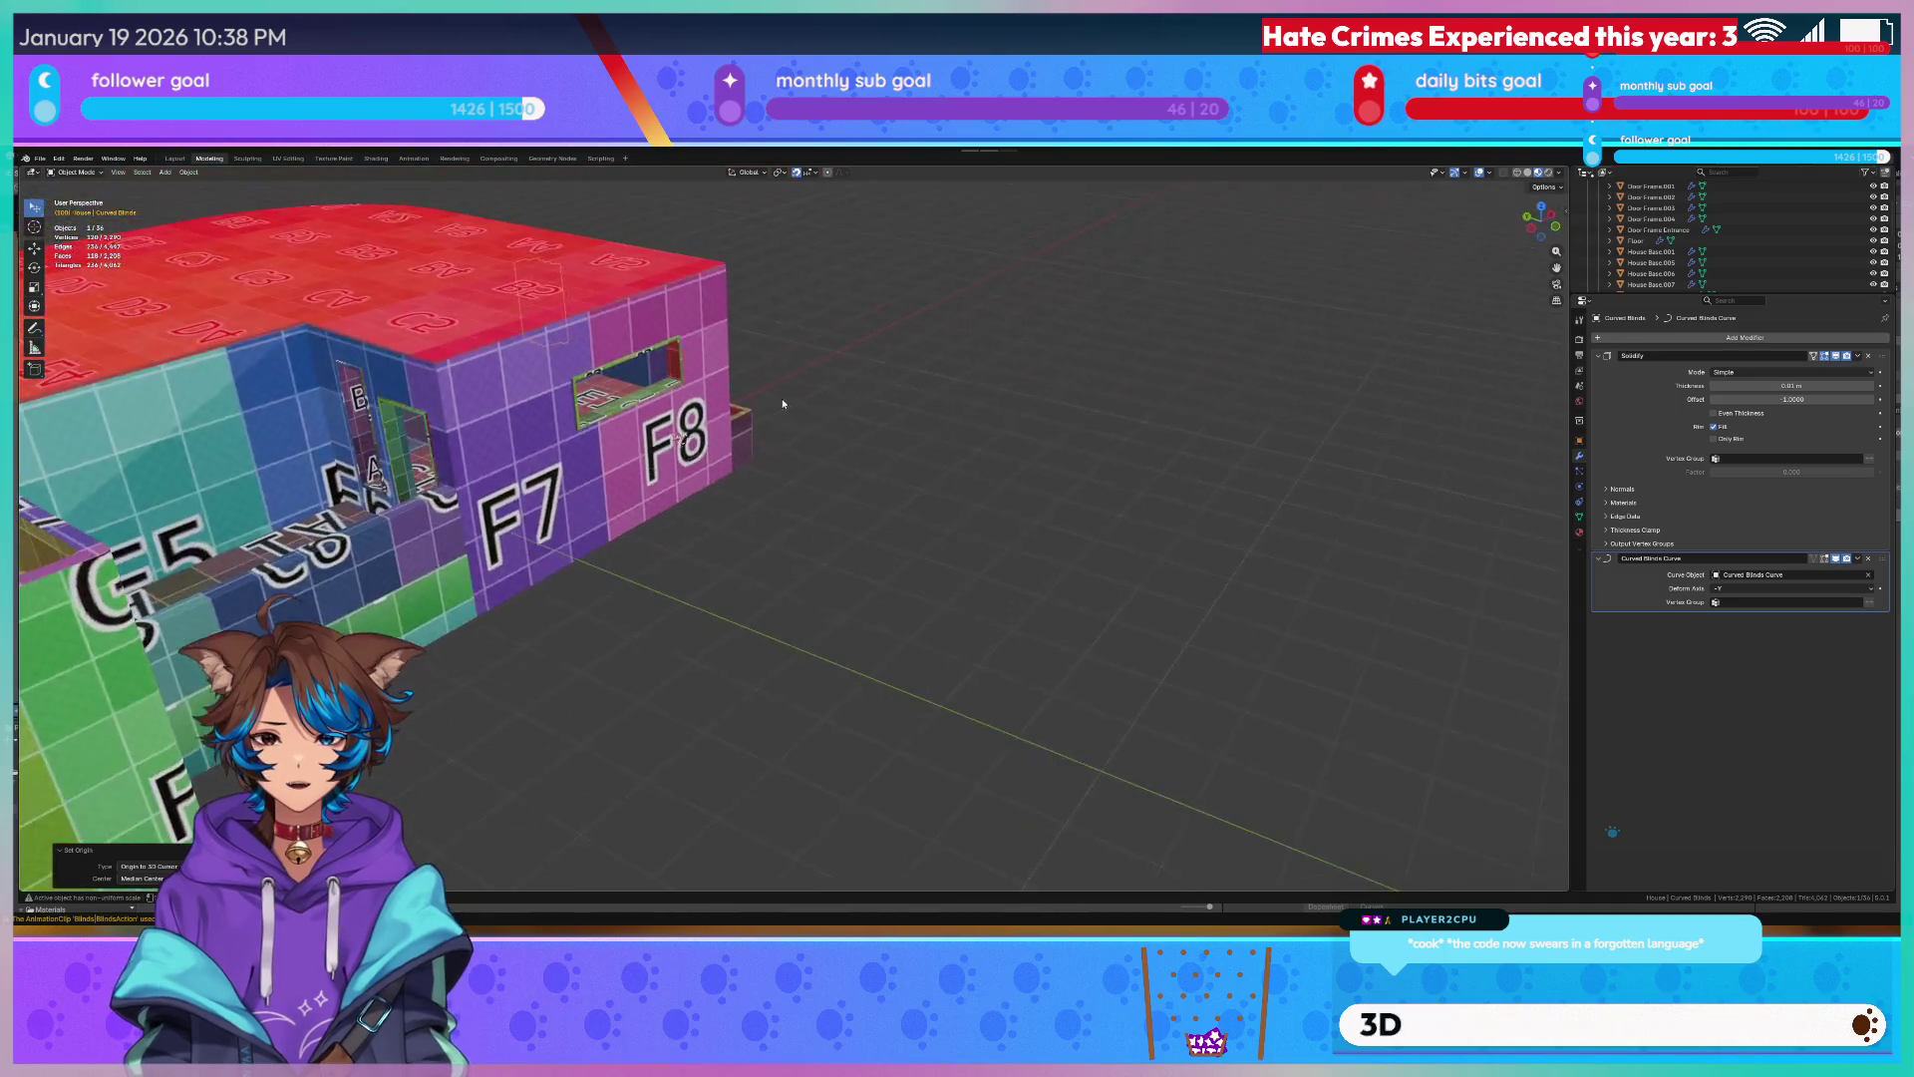
scroll(773, 390, "up", 2)
key("KP_7")
scroll(774, 390, "down", 3)
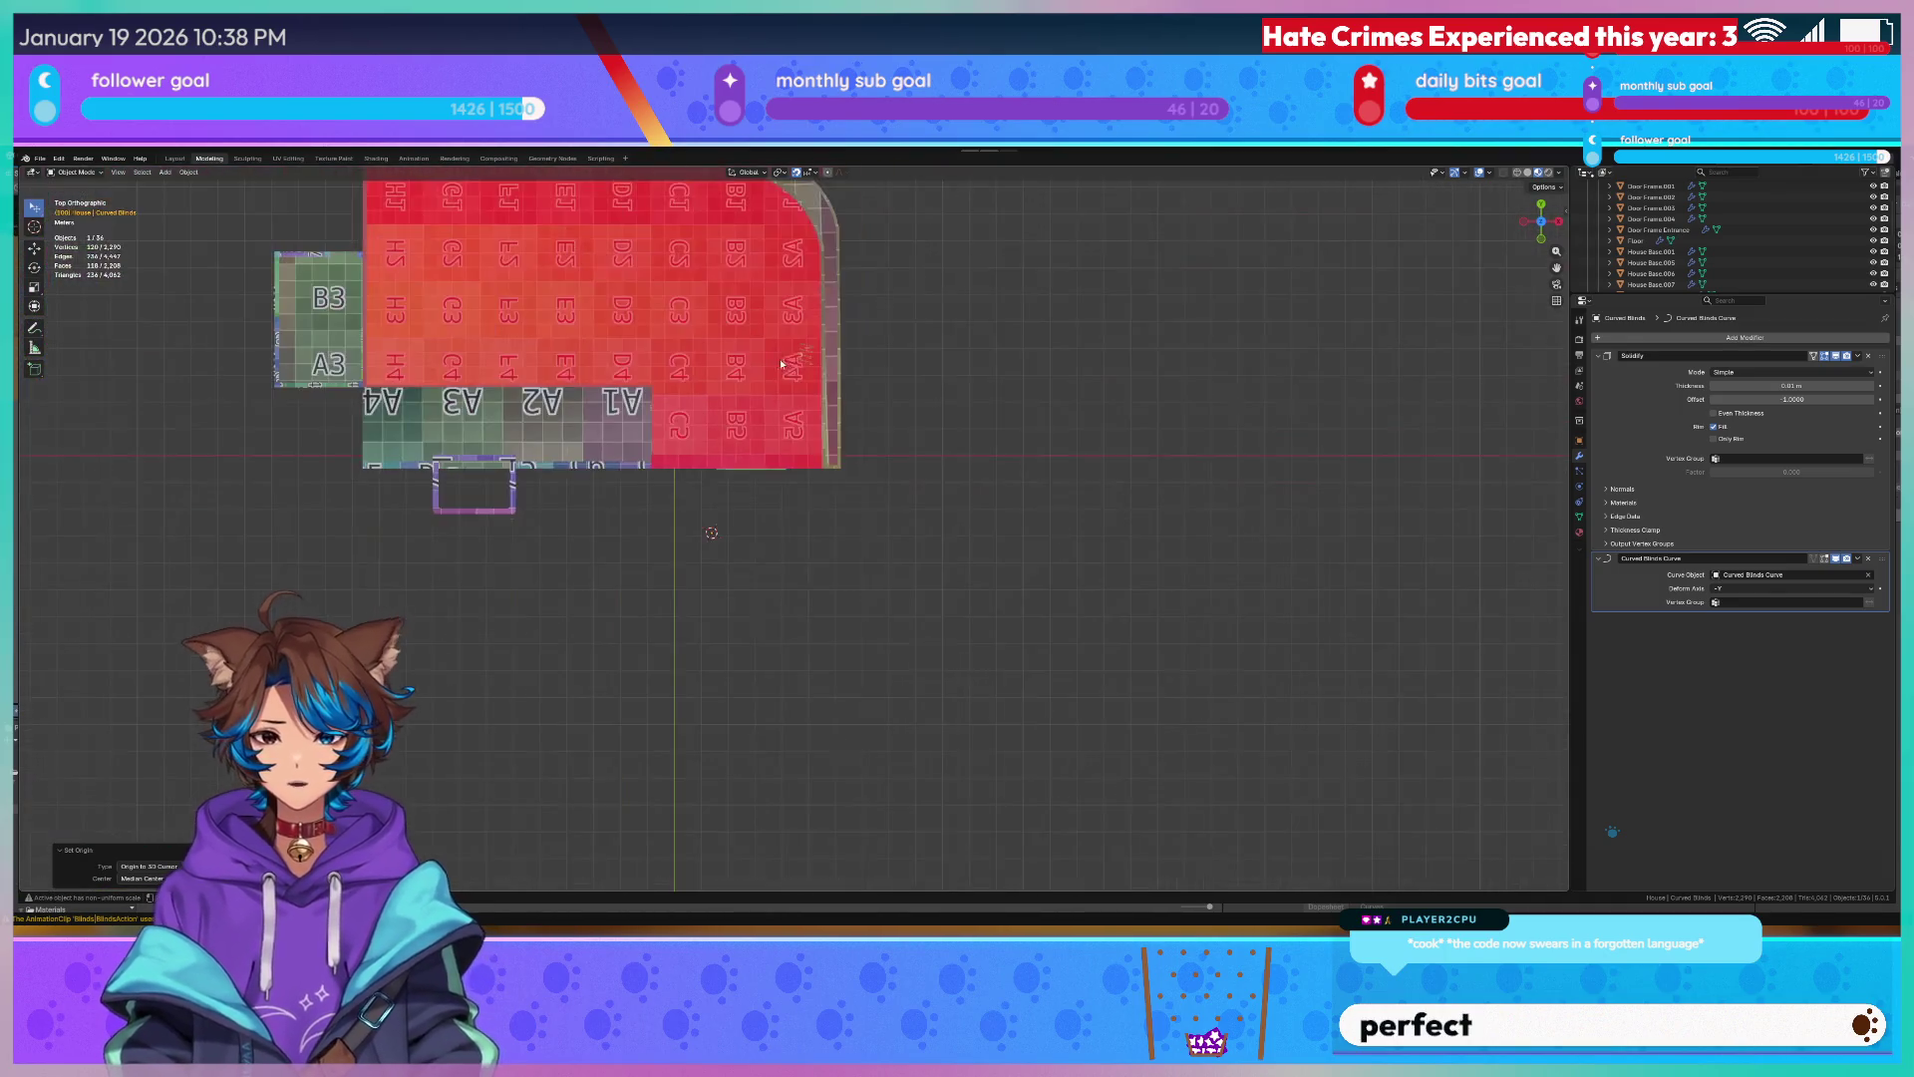
From the top view in wireframe shading, move the curved blinds out beside the floor plan.
middle_click_drag(782, 363, 889, 360)
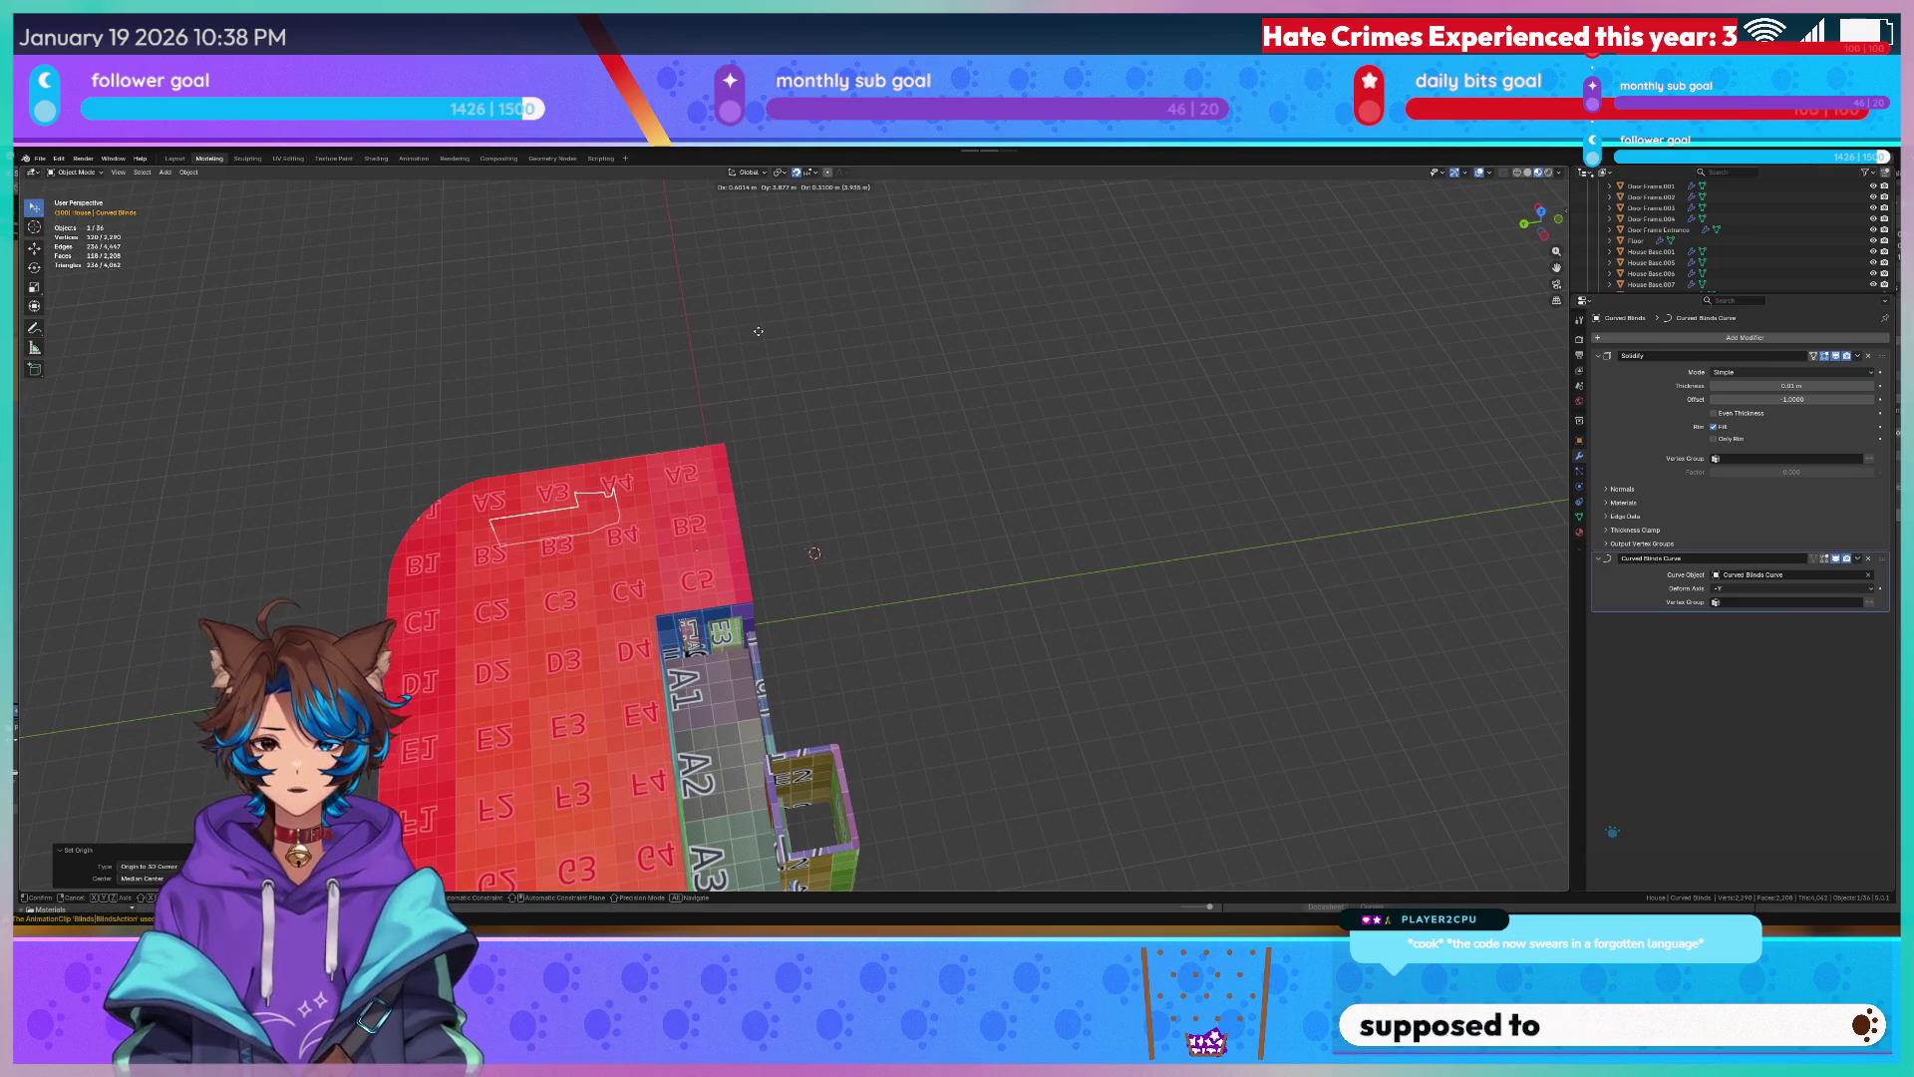
left_click(724, 325)
key("KP_7")
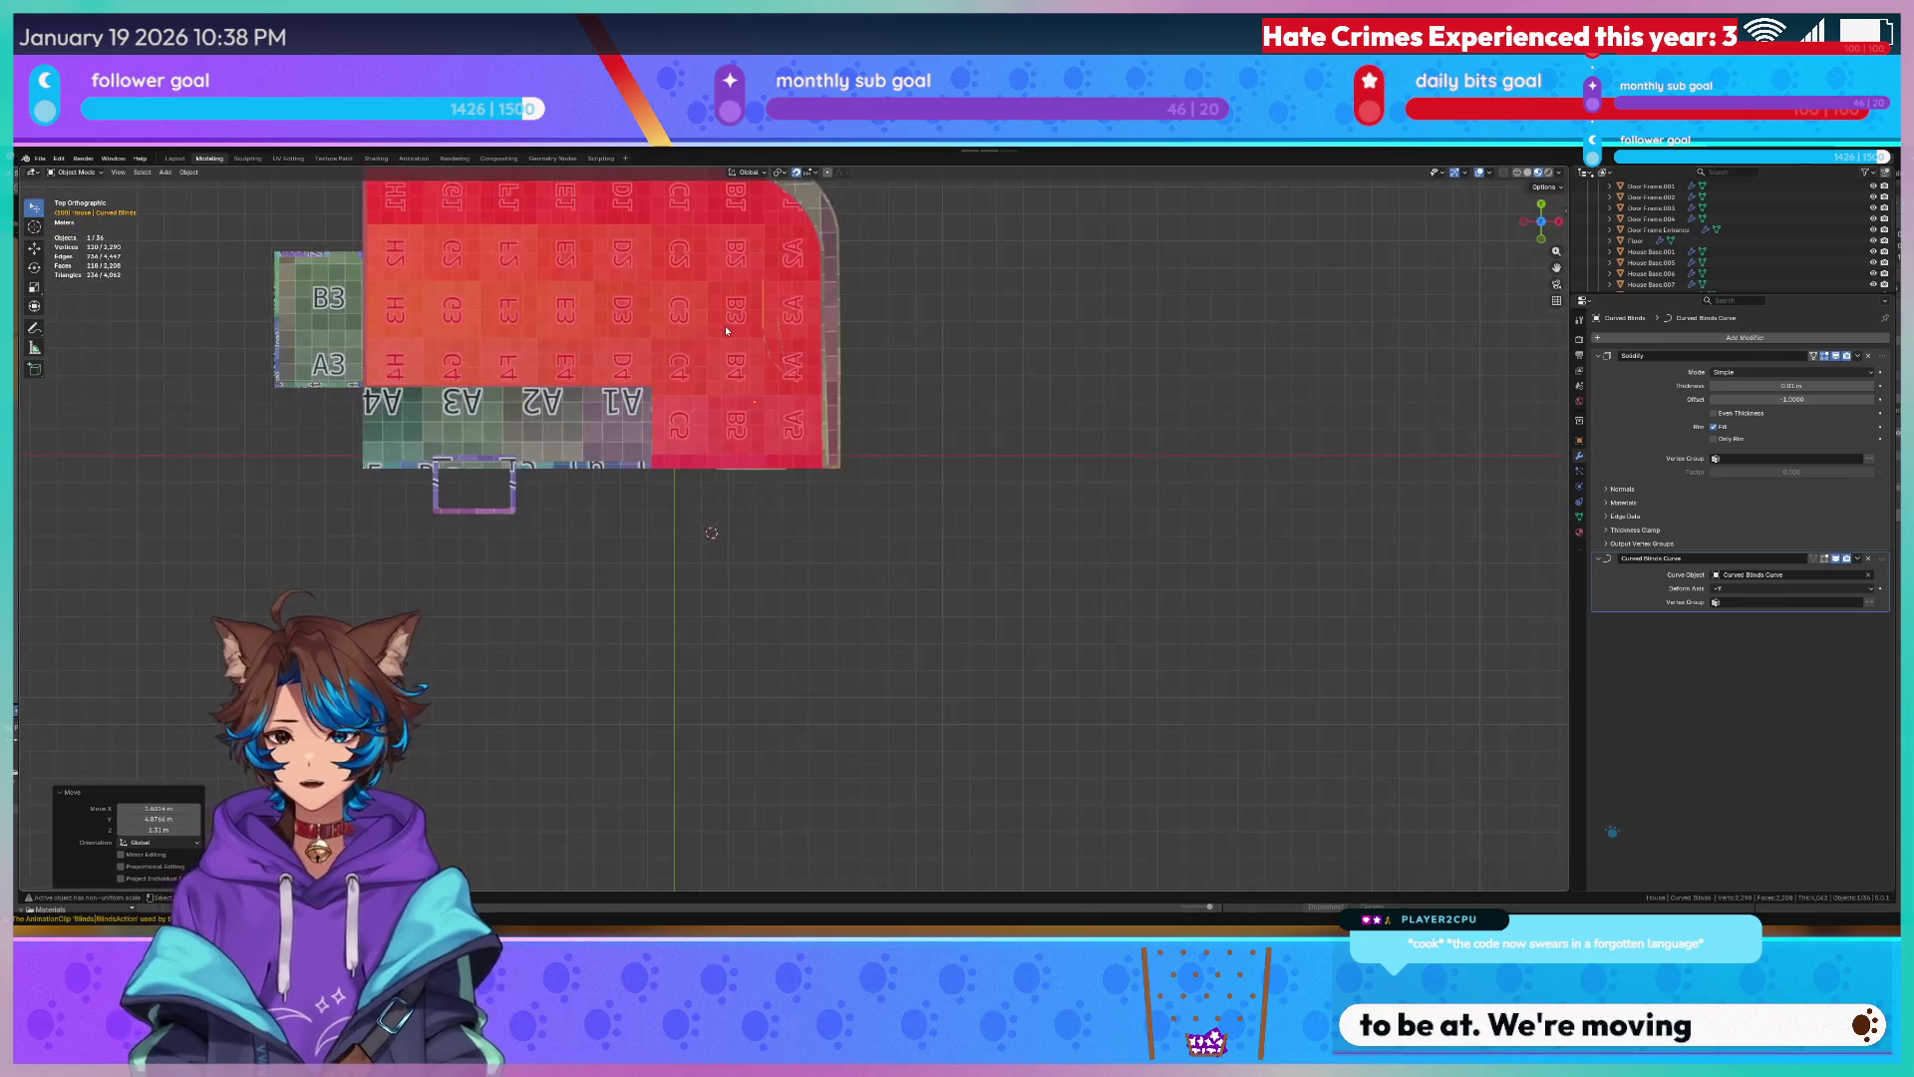
key("z")
left_click(691, 330)
scroll(691, 330, "up", 3)
scroll(770, 297, "up", 3)
key("g")
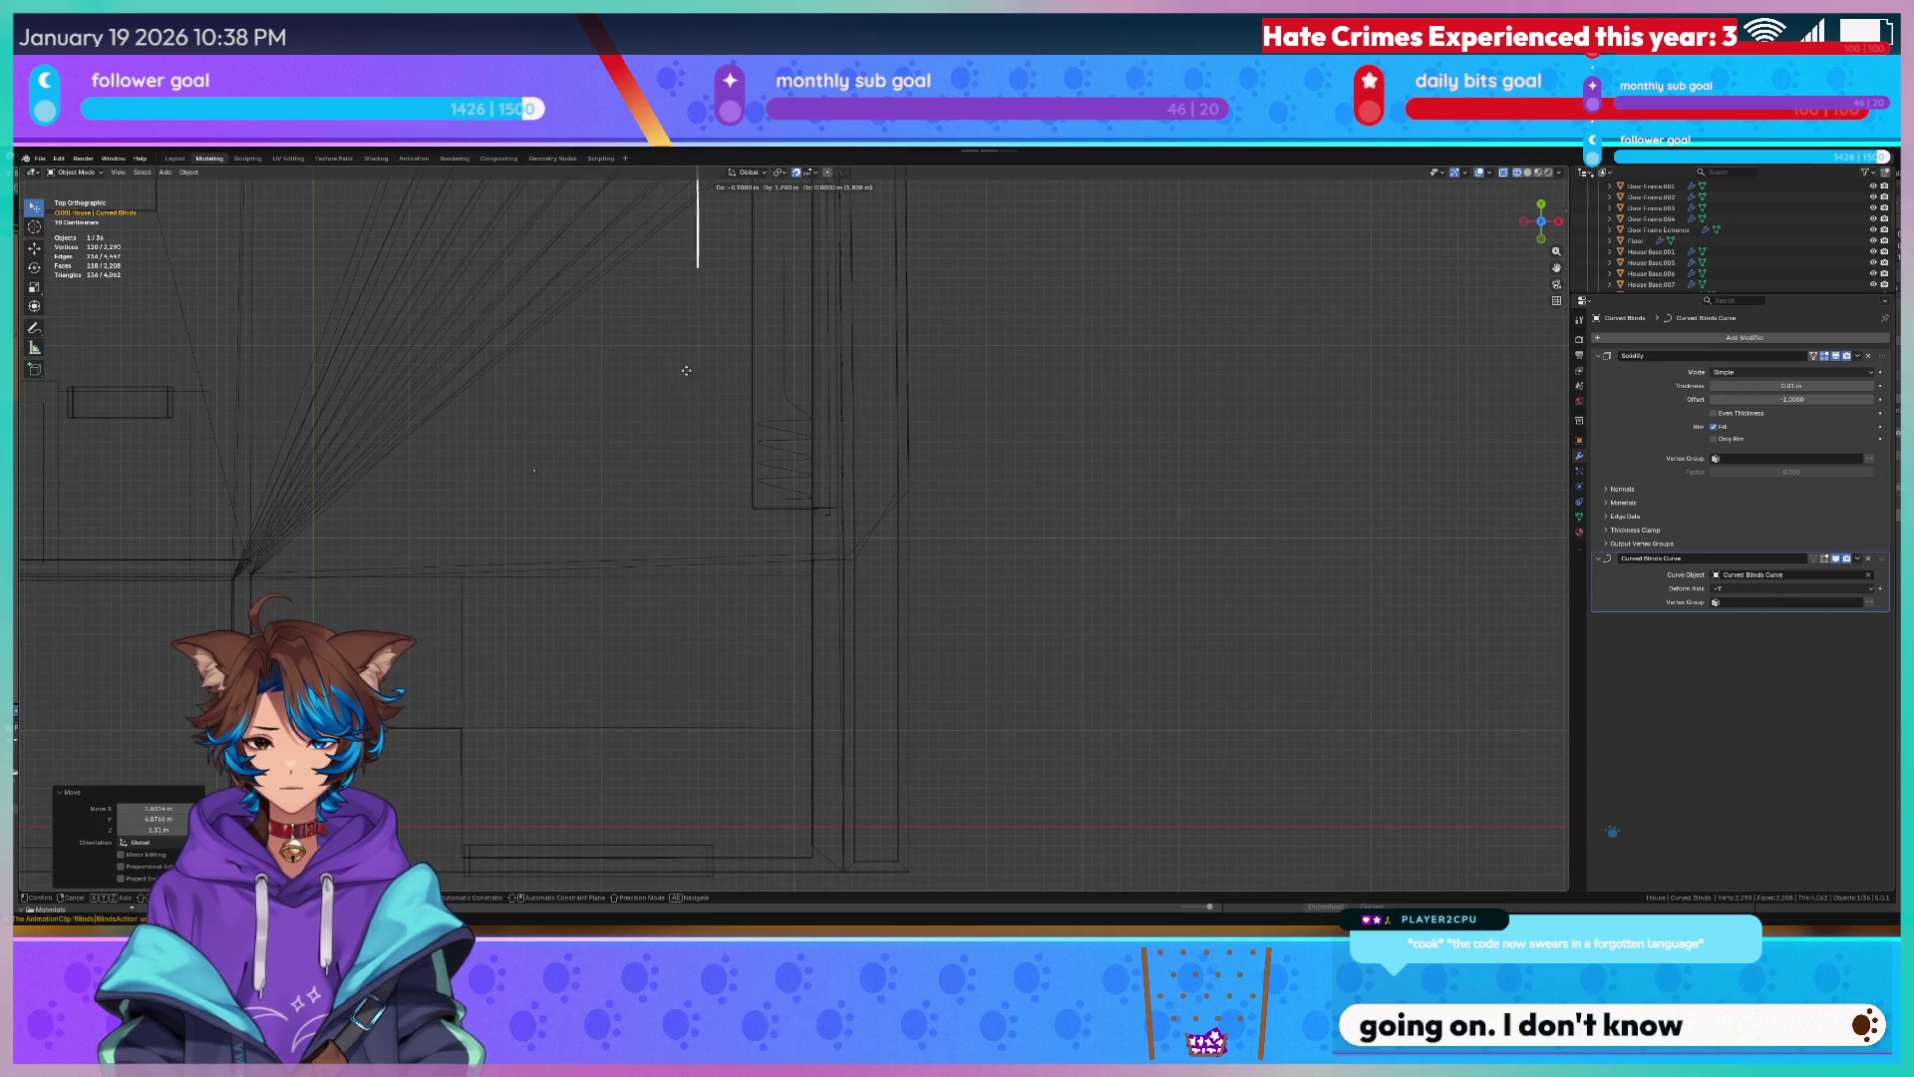
left_click(943, 399)
middle_click_drag(799, 352, 800, 458, "shift")
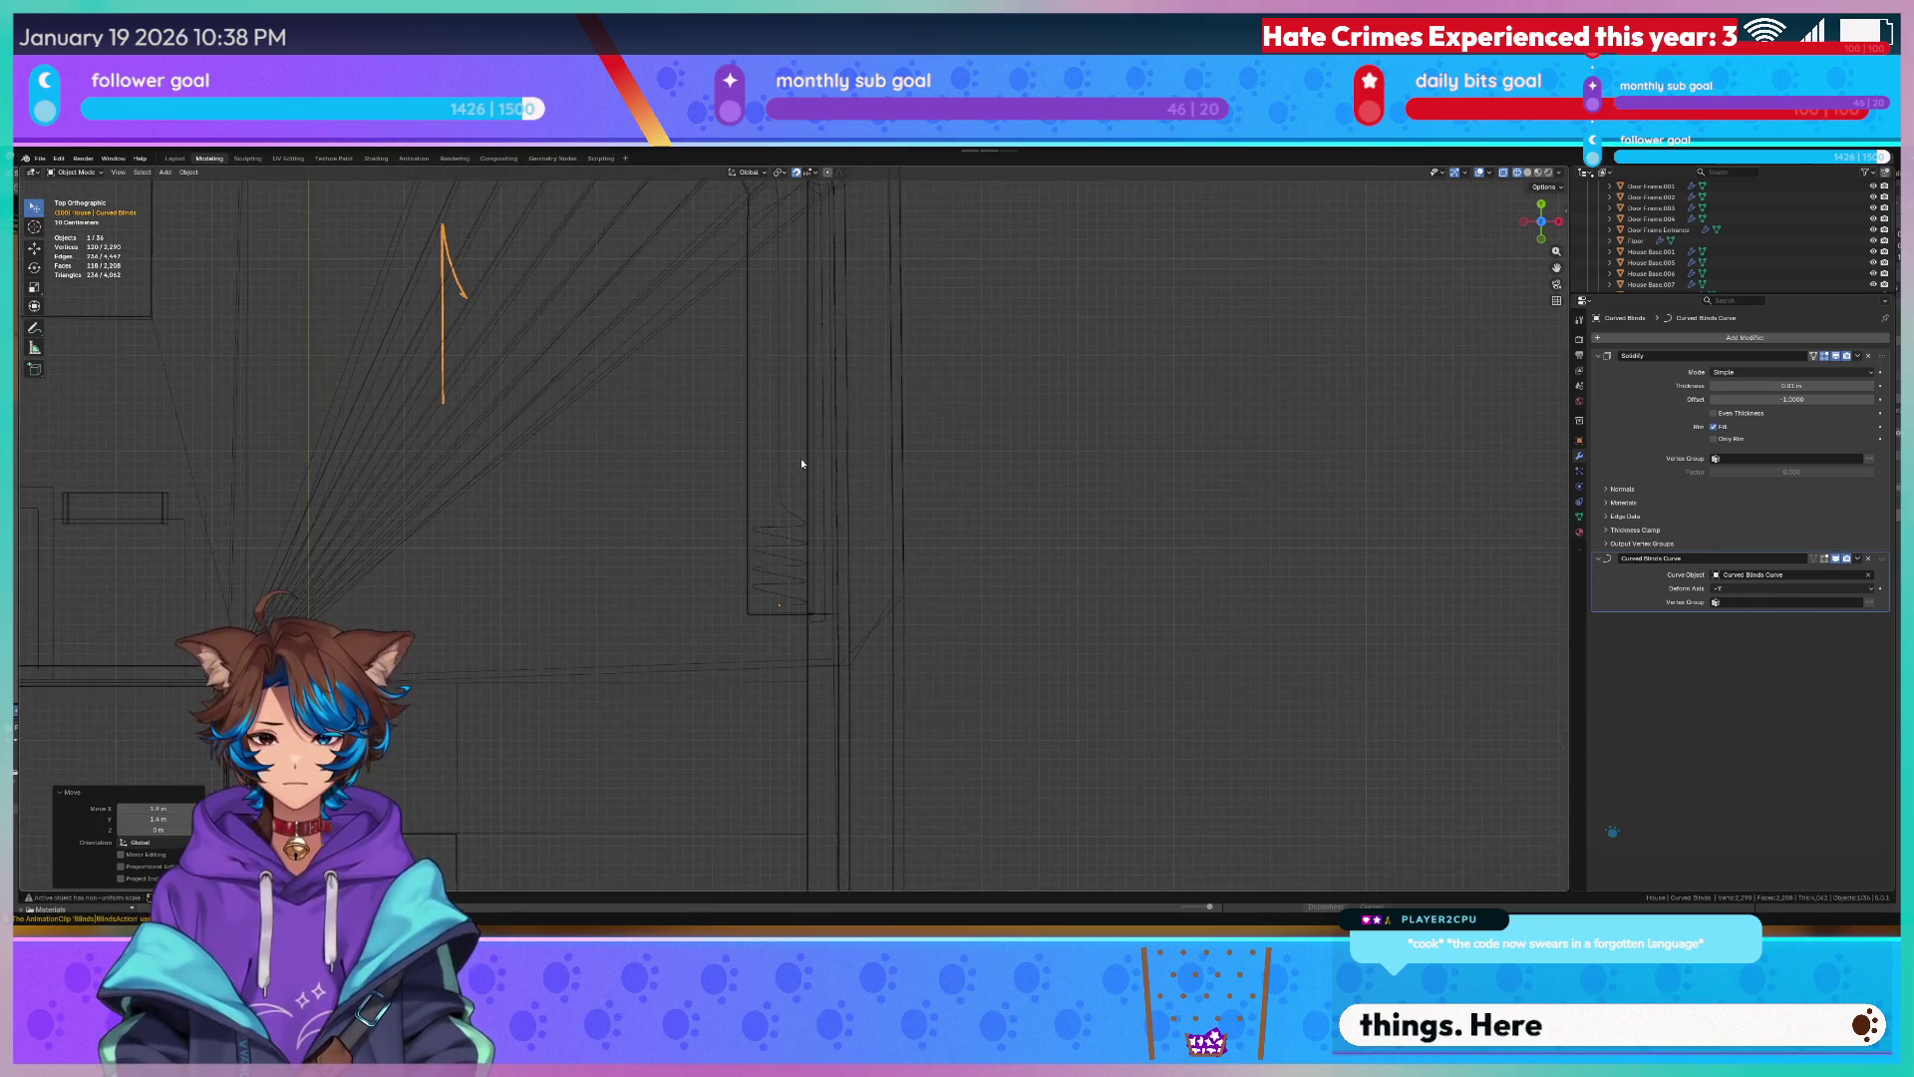
scroll(718, 390, "down", 4)
scroll(743, 383, "up", 2)
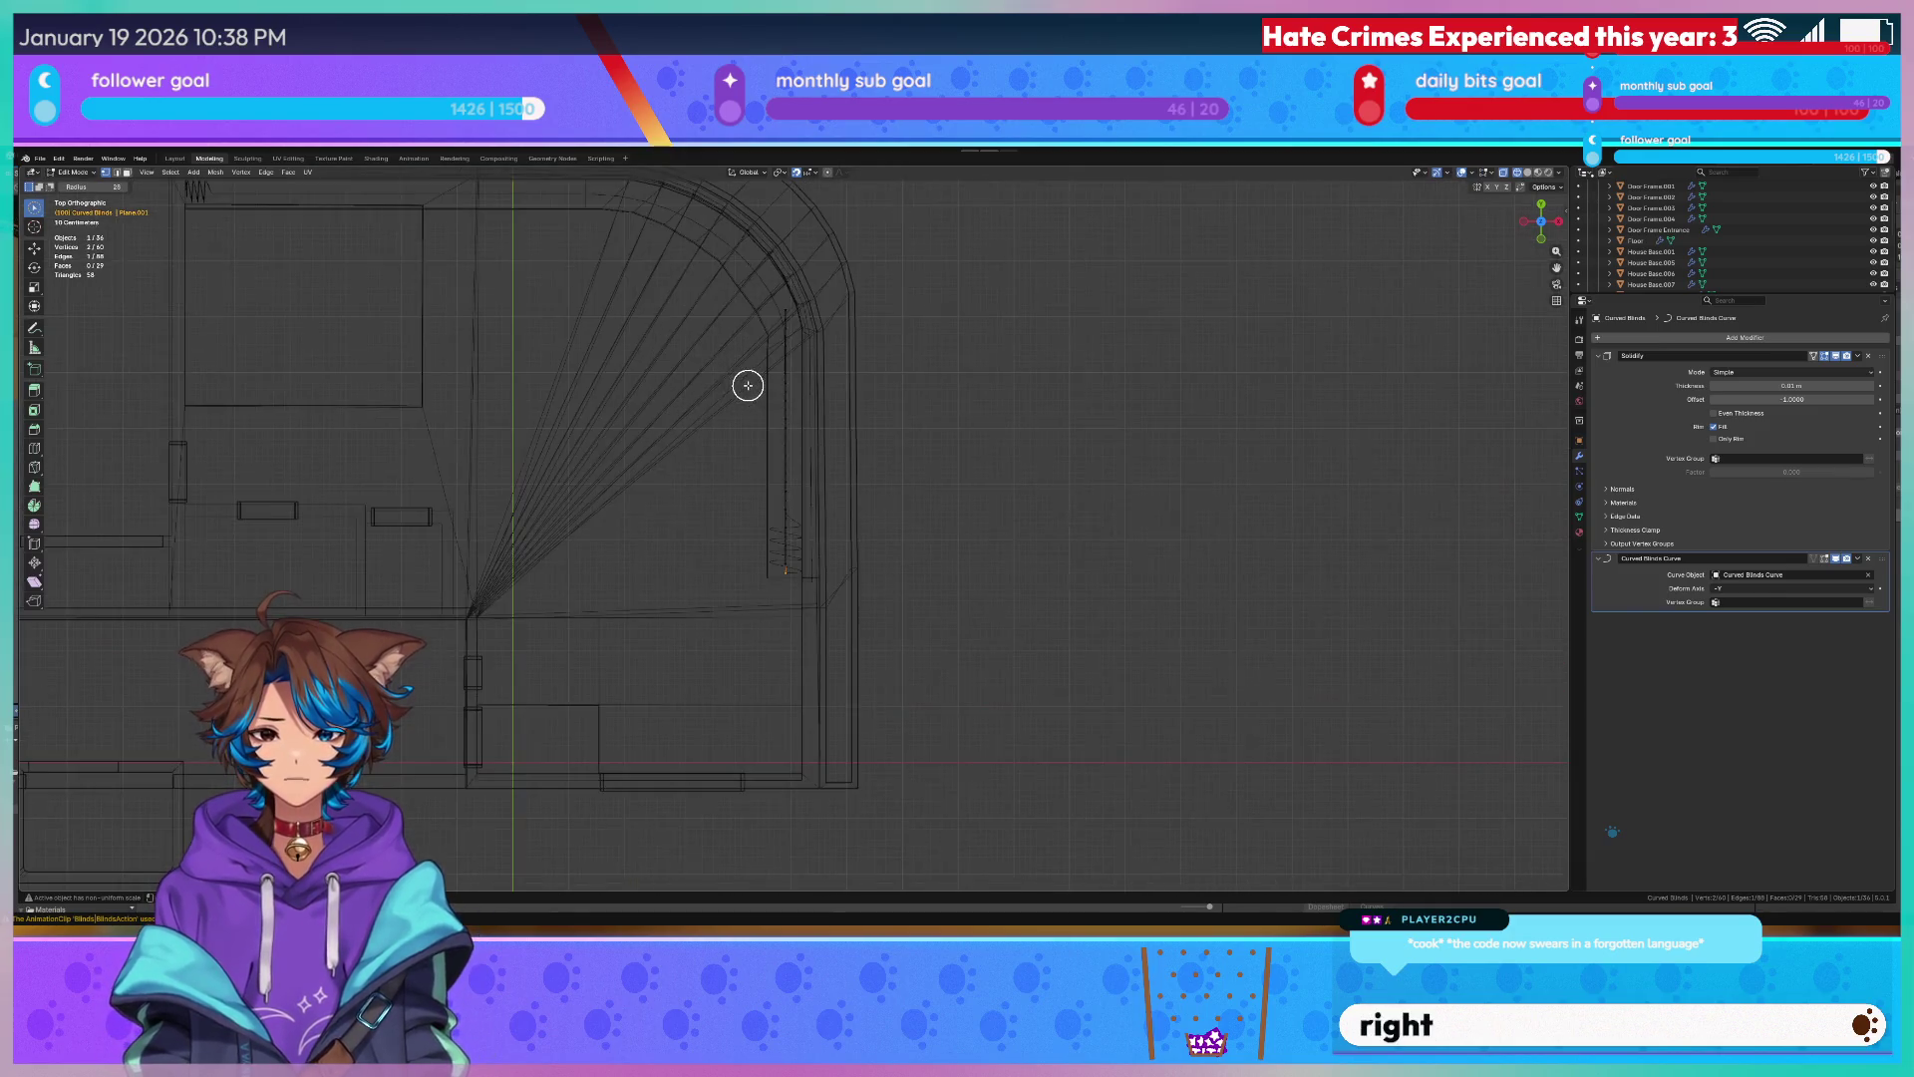
In Edit Mode, shift the selected mesh edge right along X and down along Y, checking it with materials.
key("Tab")
key("g")
key("x")
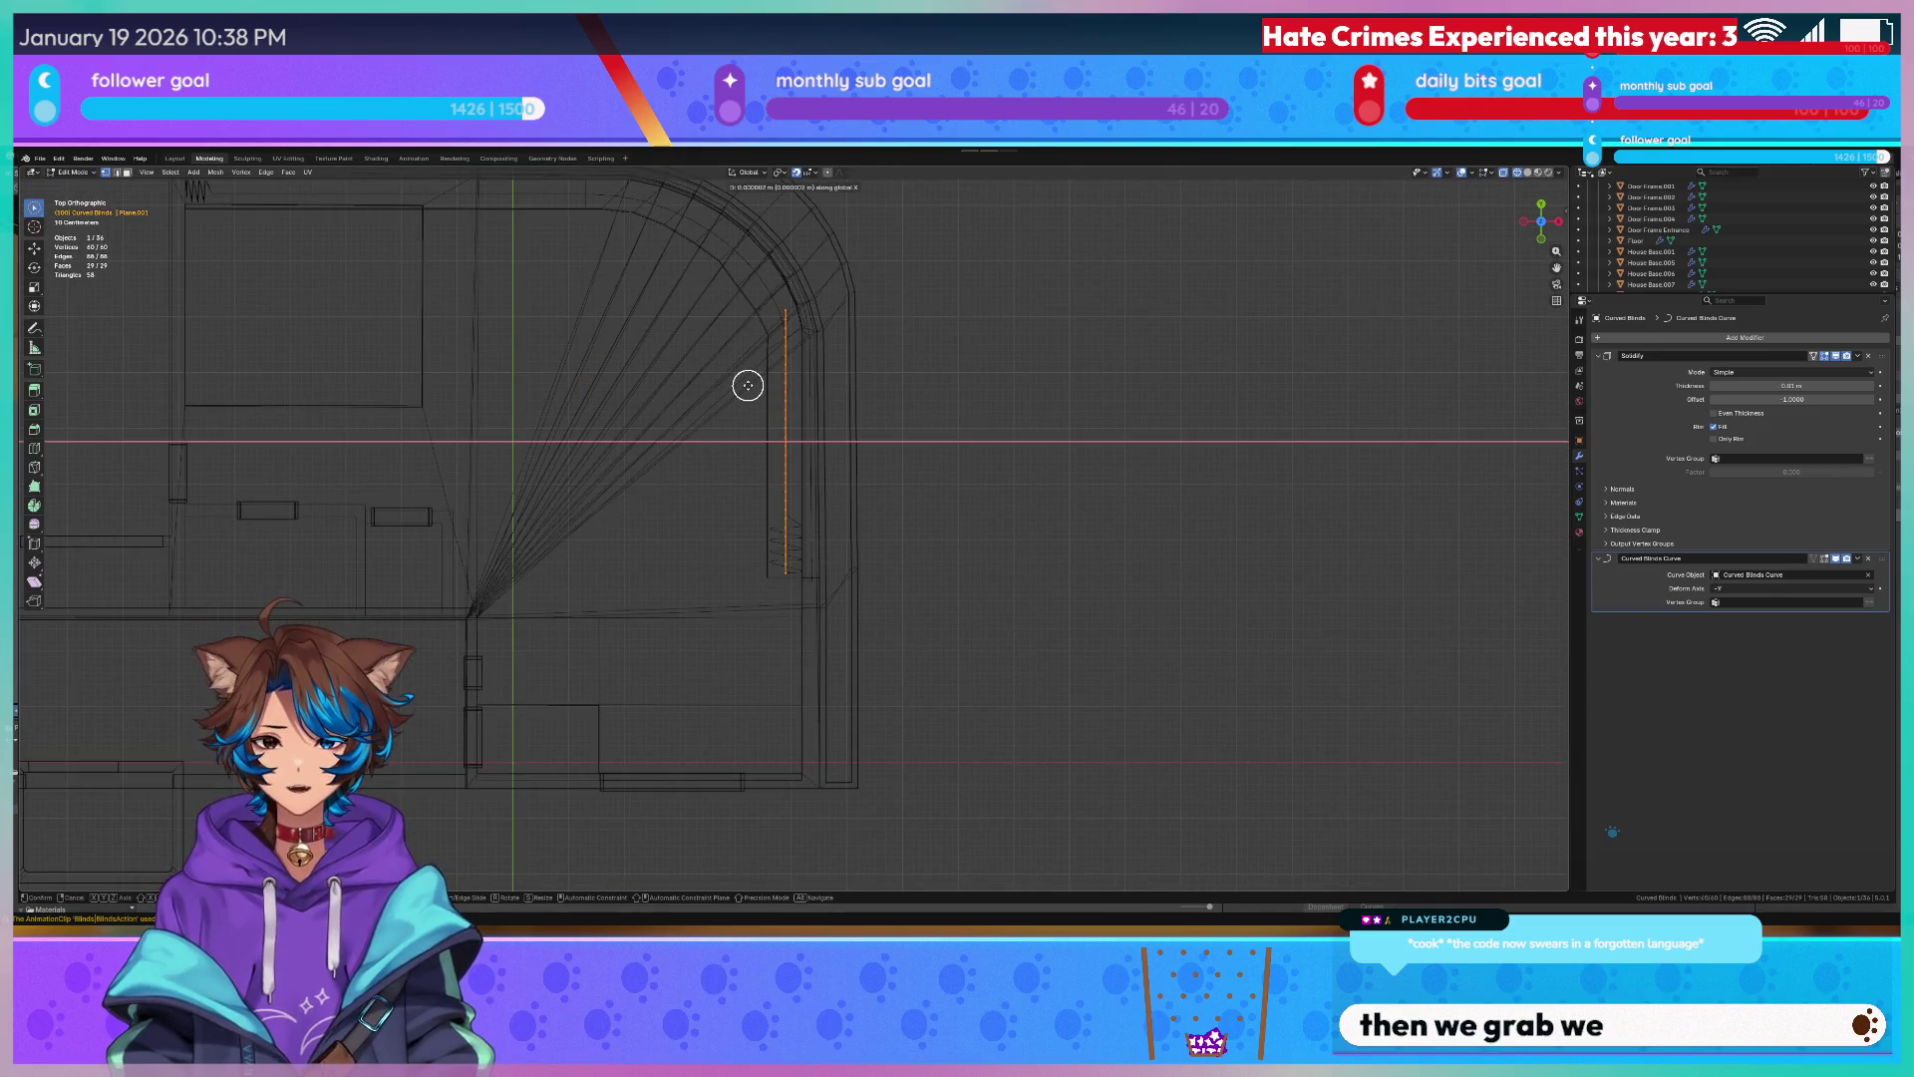
left_click(913, 510)
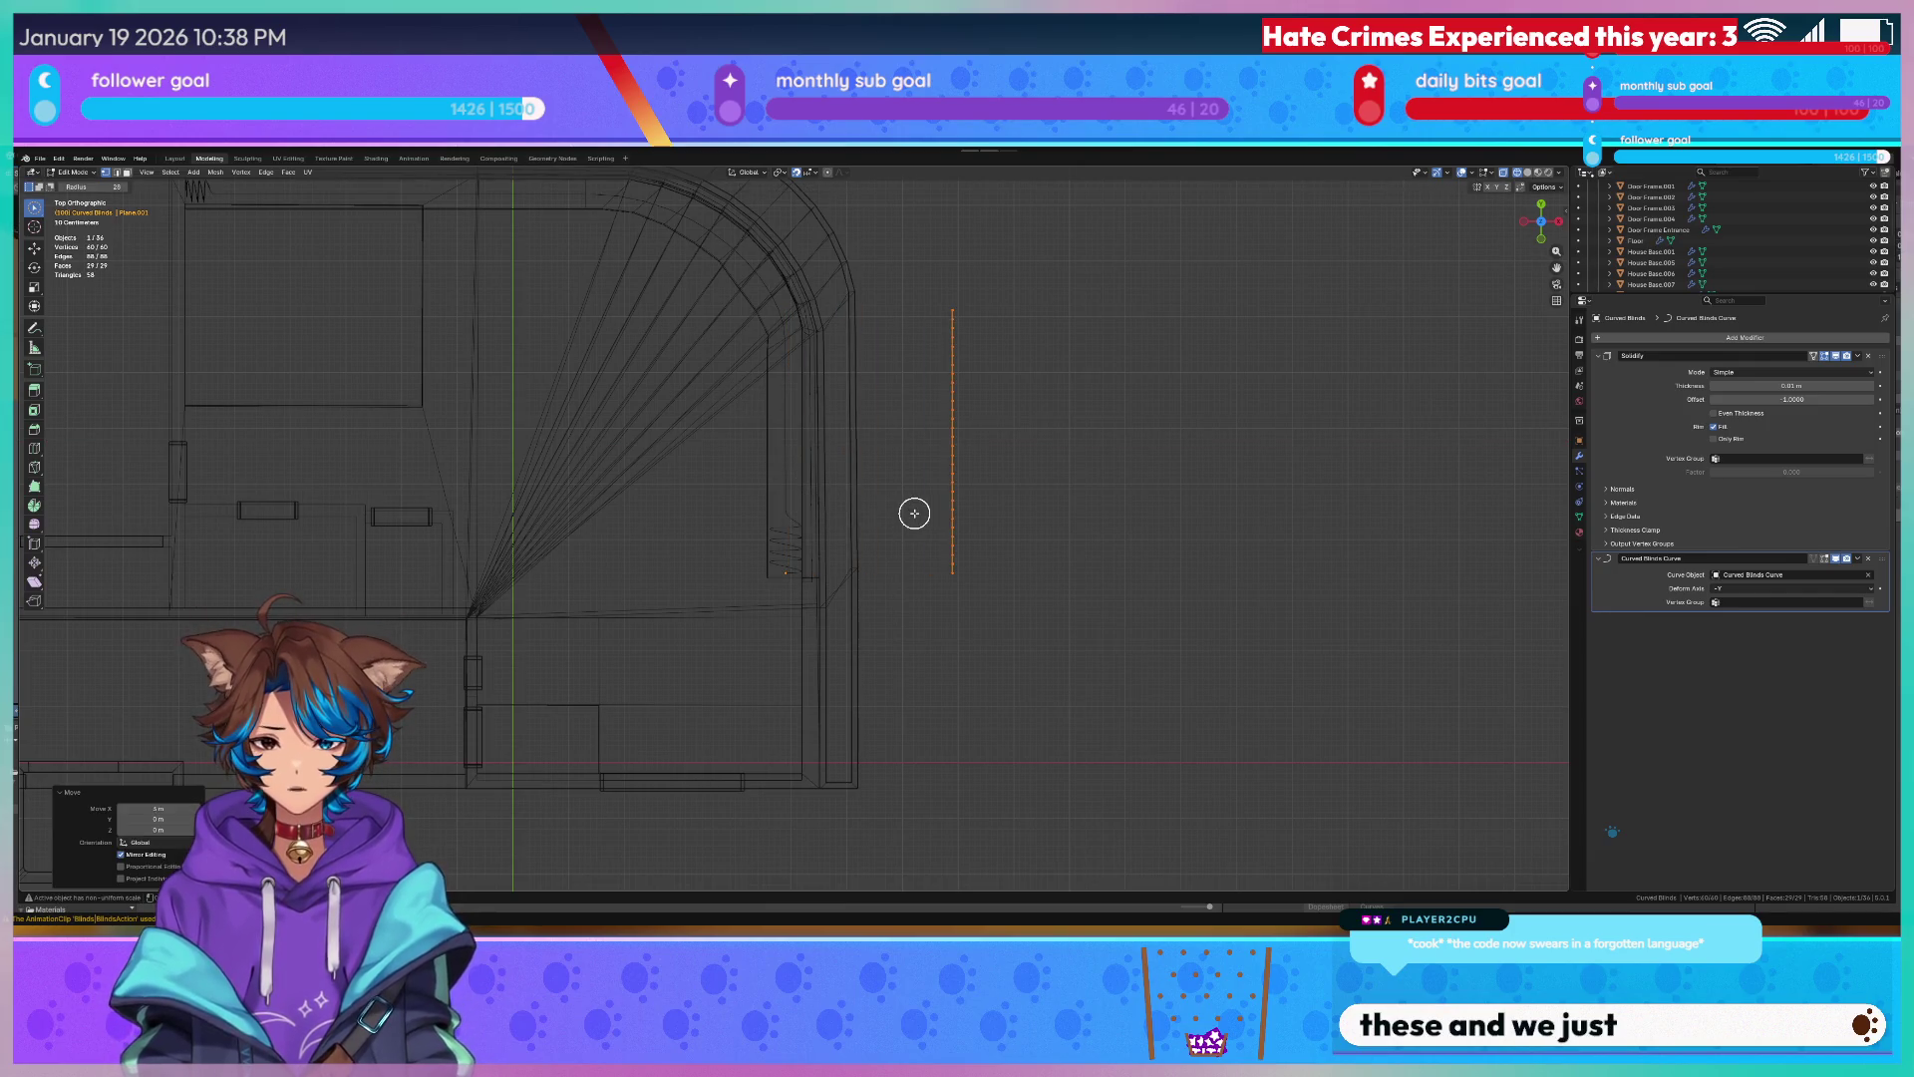
key("g")
key("y")
left_click(902, 828)
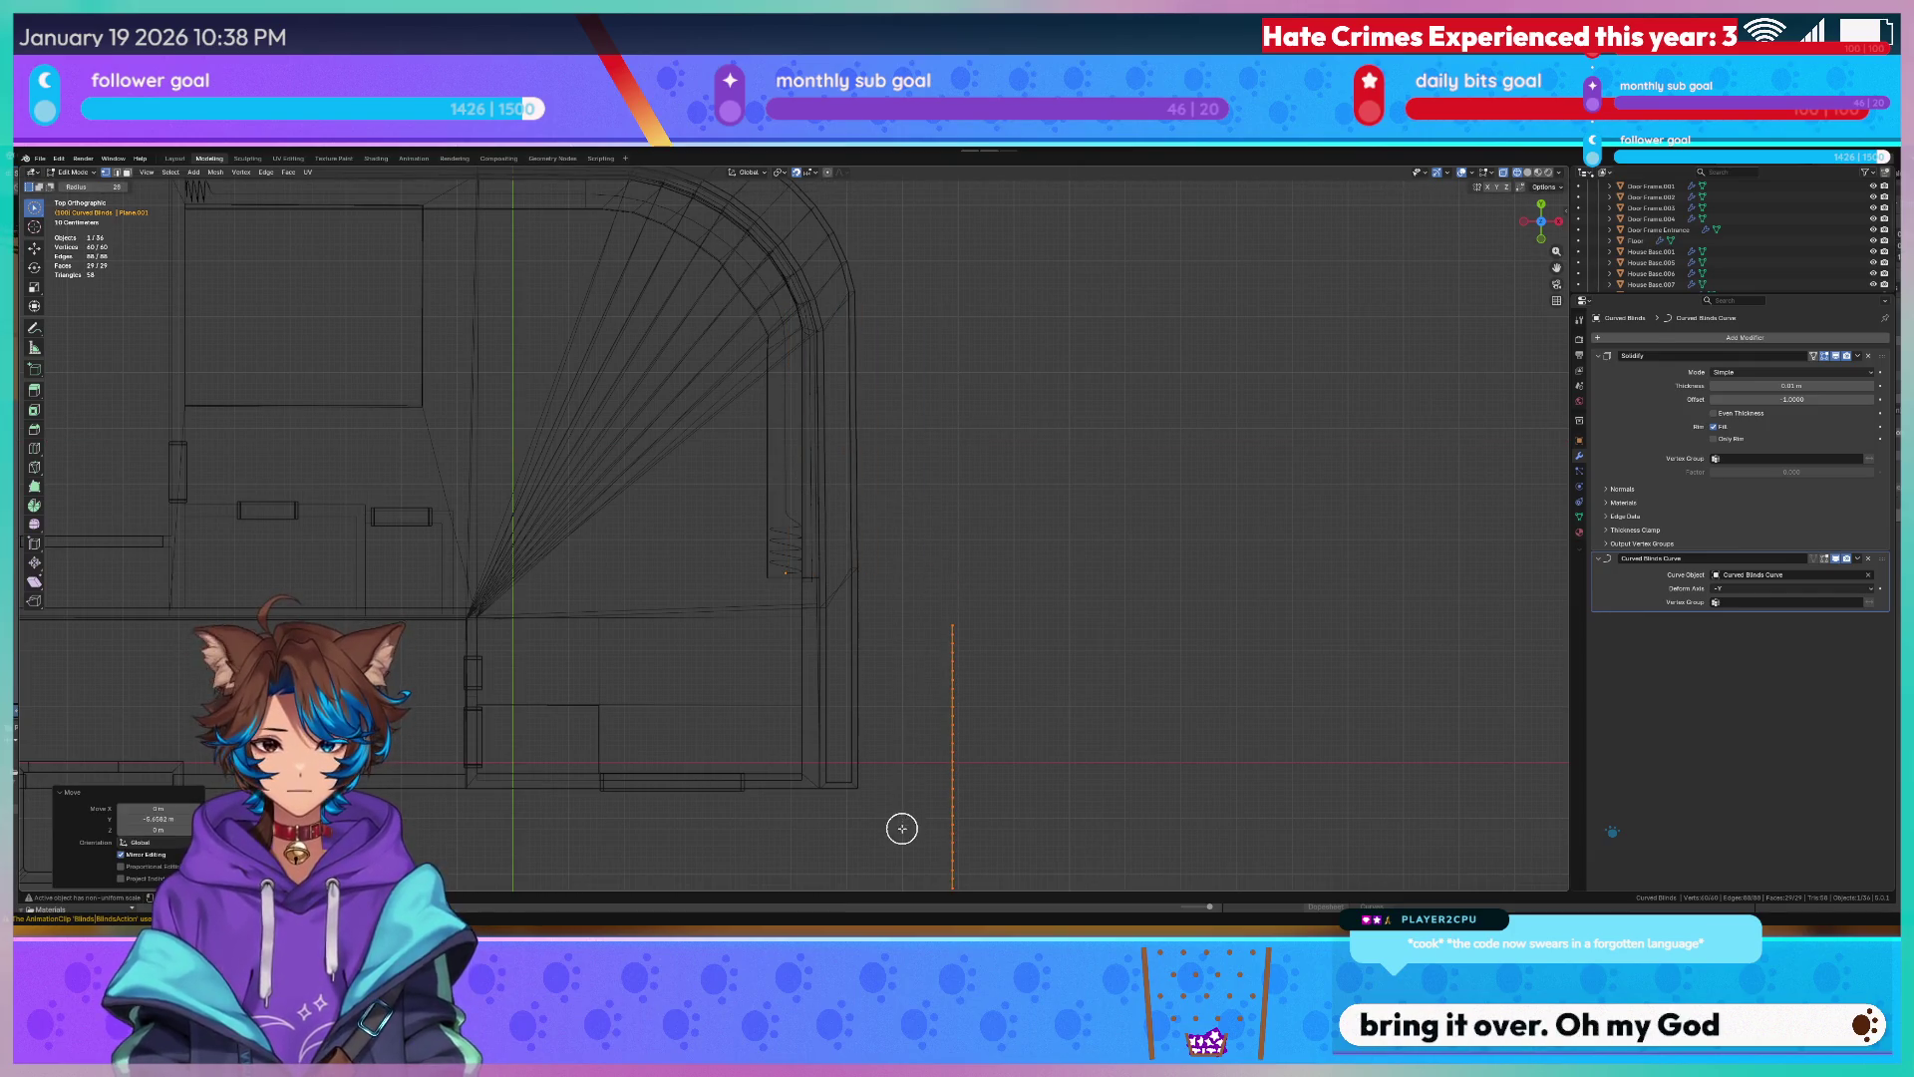
left_click(886, 636)
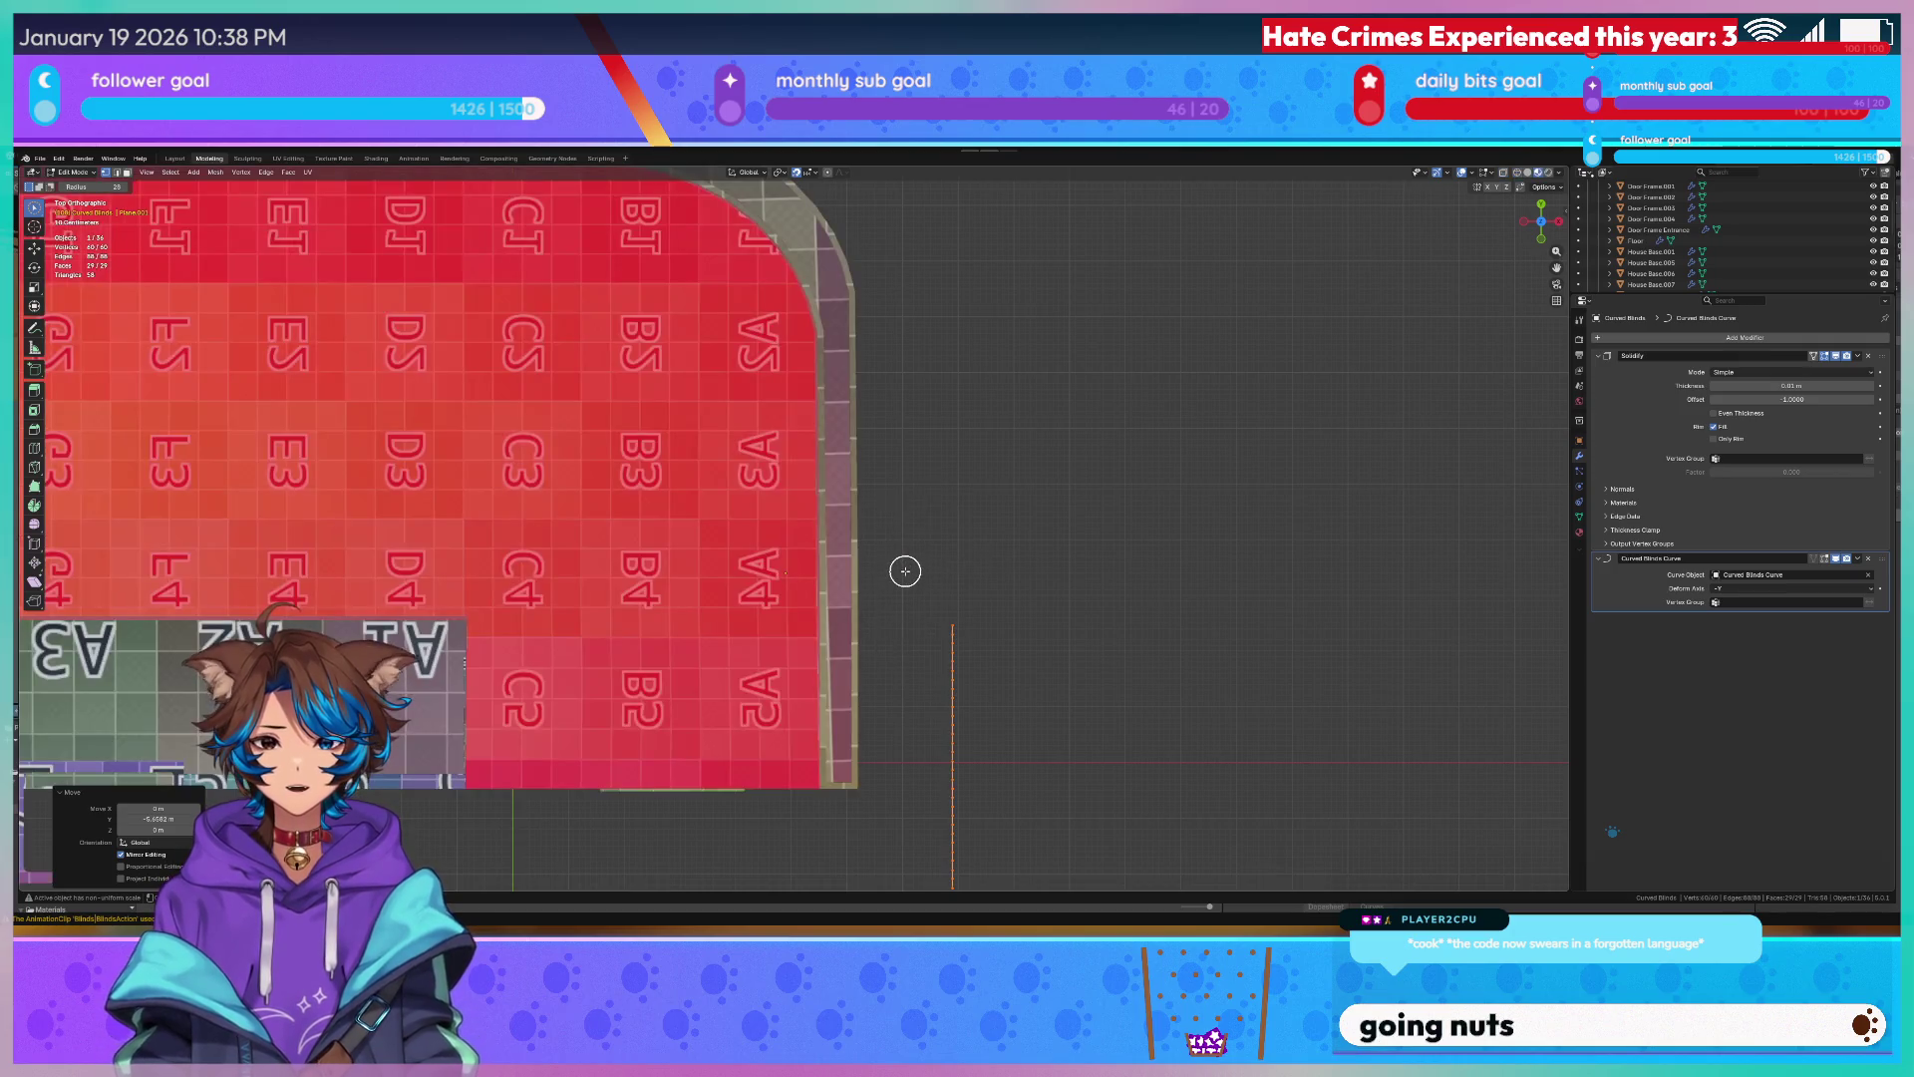
key("Tab")
key("z")
left_click(832, 573)
scroll(851, 558, "down", 5)
Move the edge onto the straight end of the curved window wall and reopen the mesh for editing.
key("Tab")
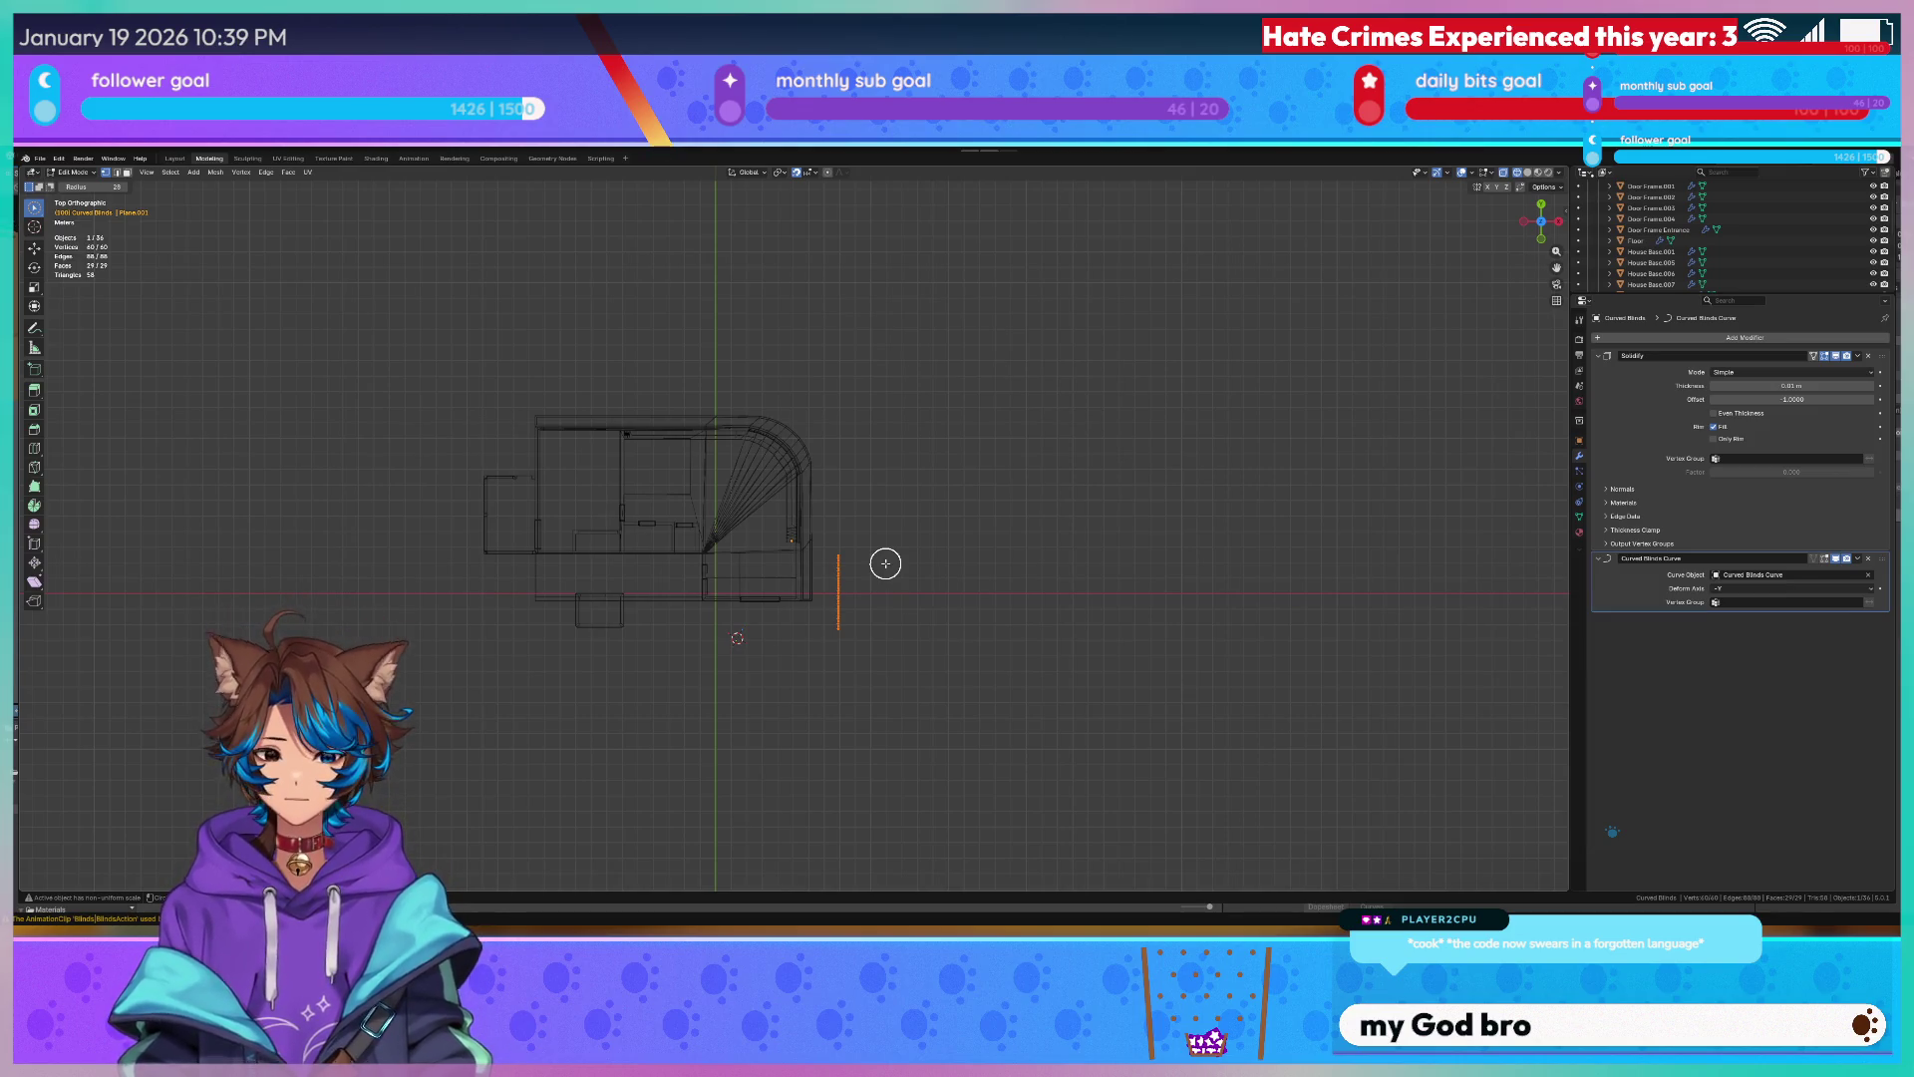
scroll(886, 563, "up", 5)
key("g")
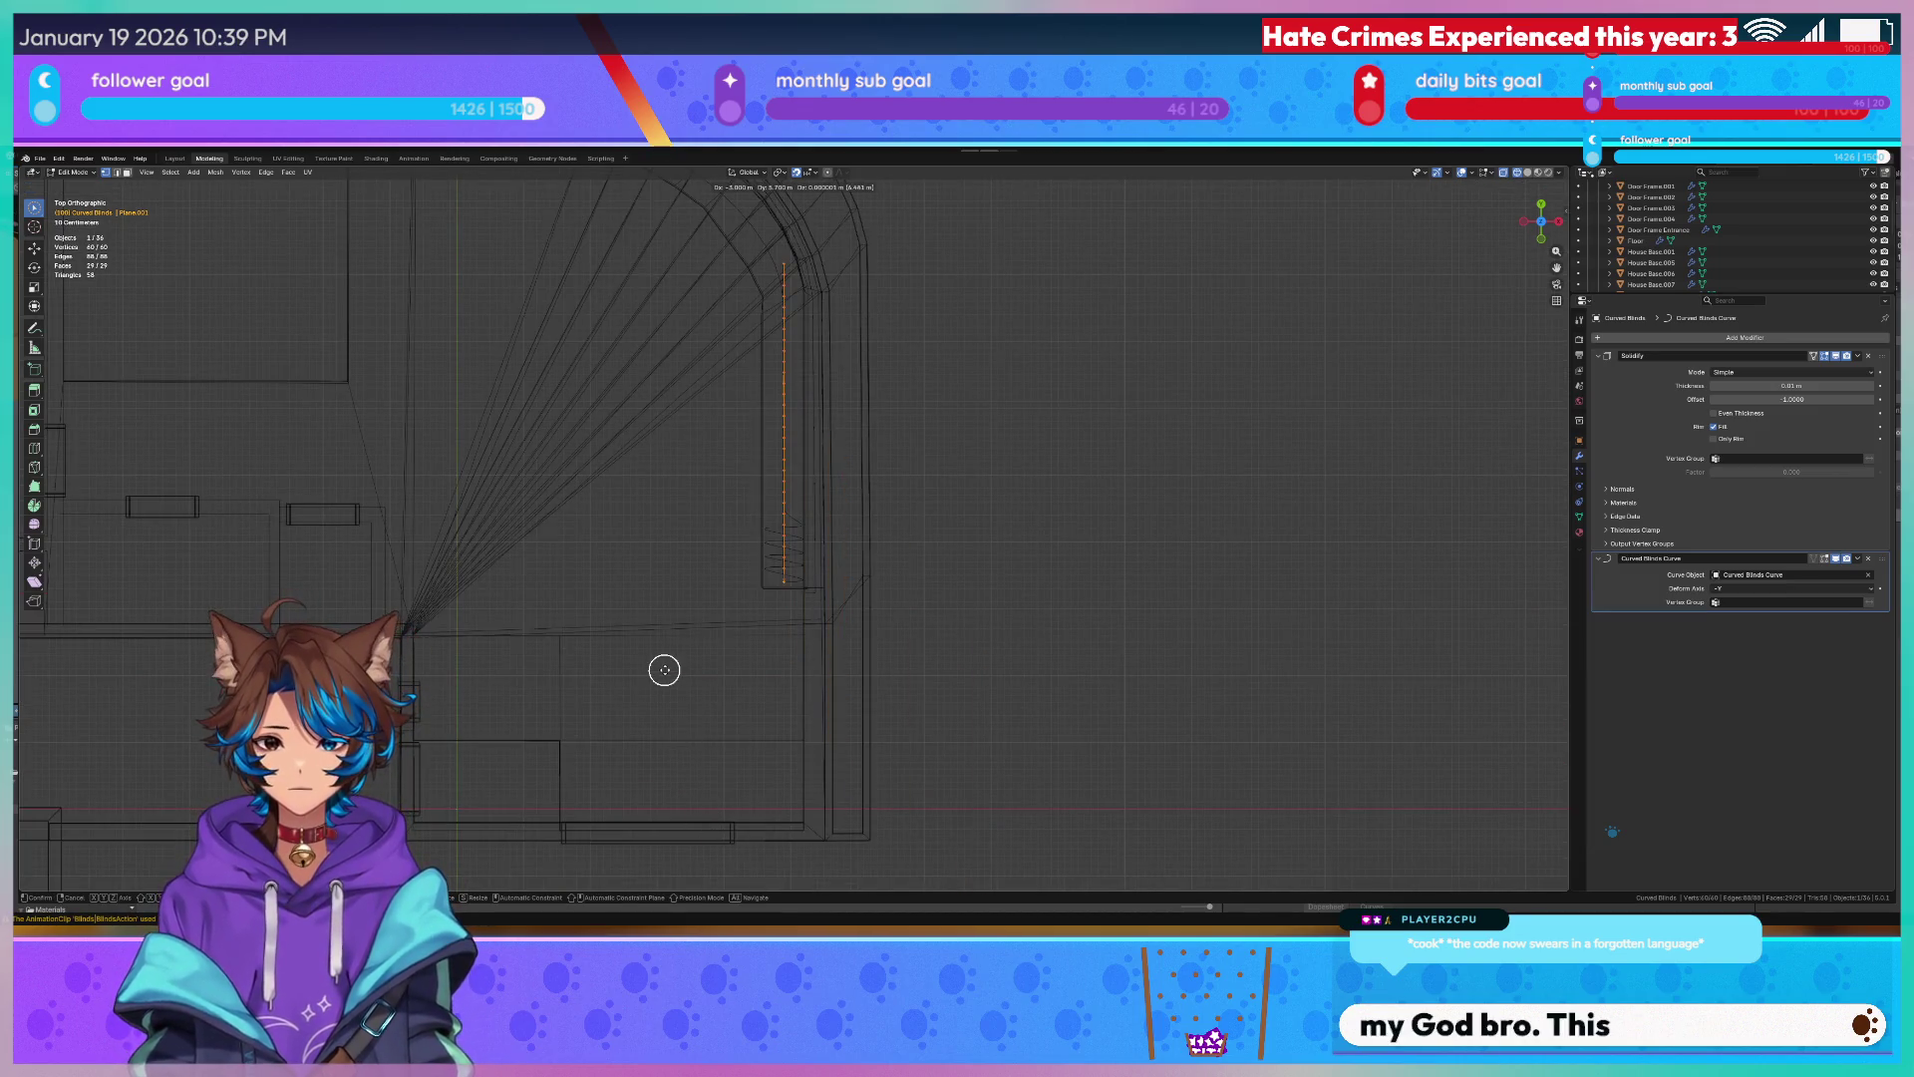
key("Escape")
key("Tab")
middle_click_drag(694, 683, 879, 536)
key("Tab")
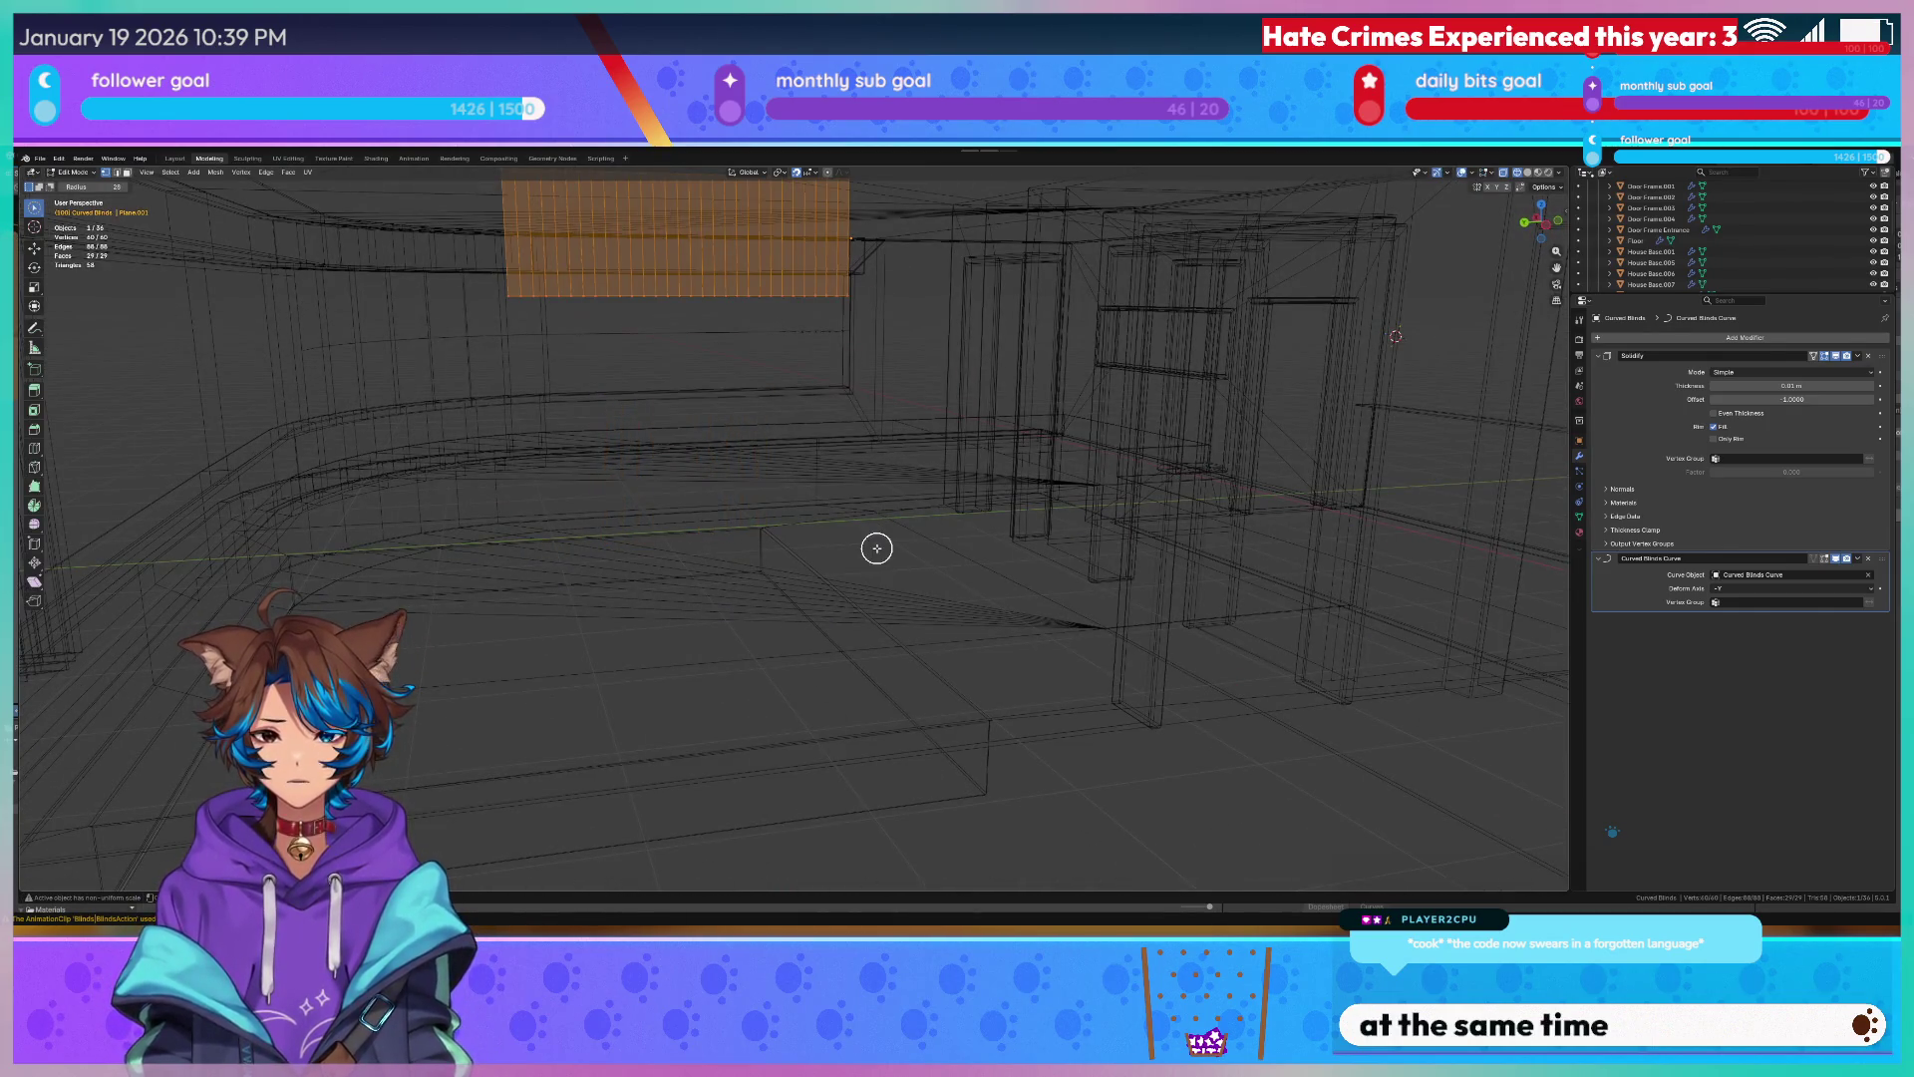
Change the Curve modifier's deform axis and lift the blinds vertically along Z.
left_click(1838, 594)
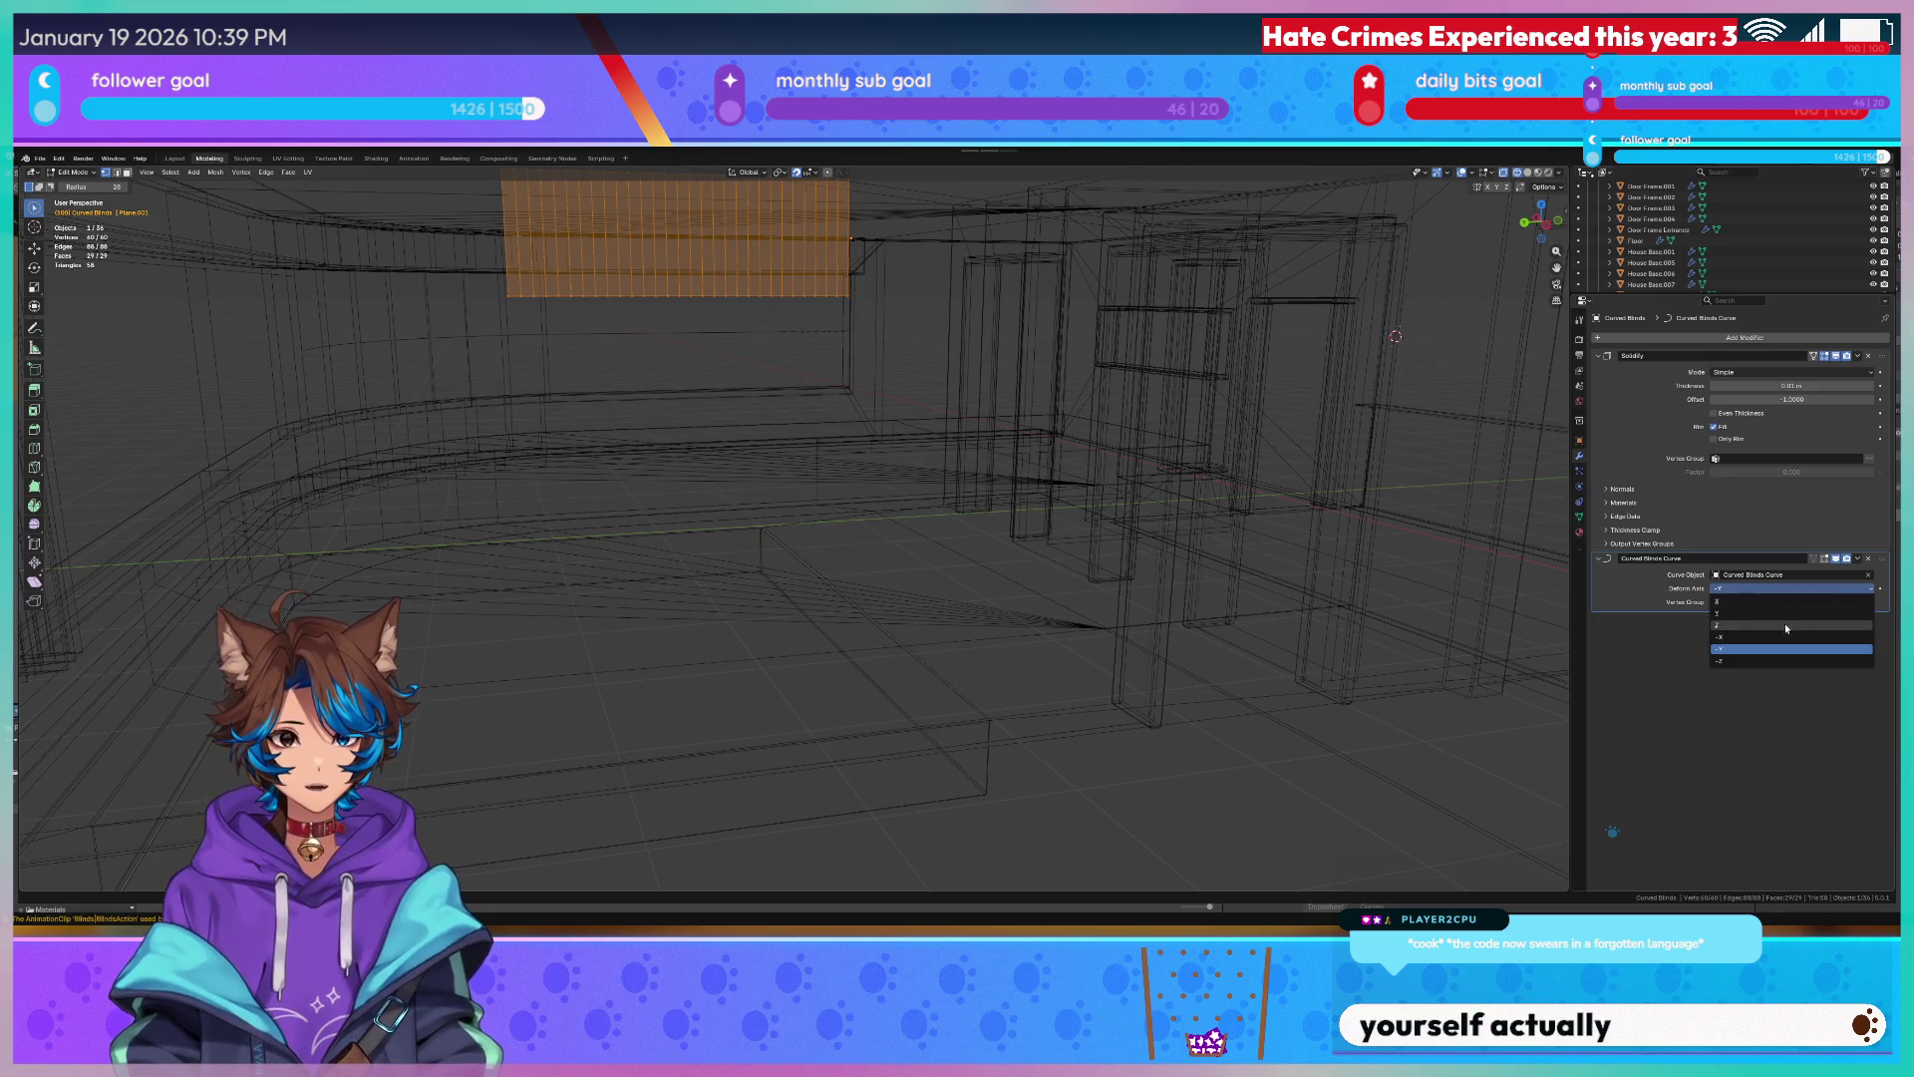
left_click(1775, 612)
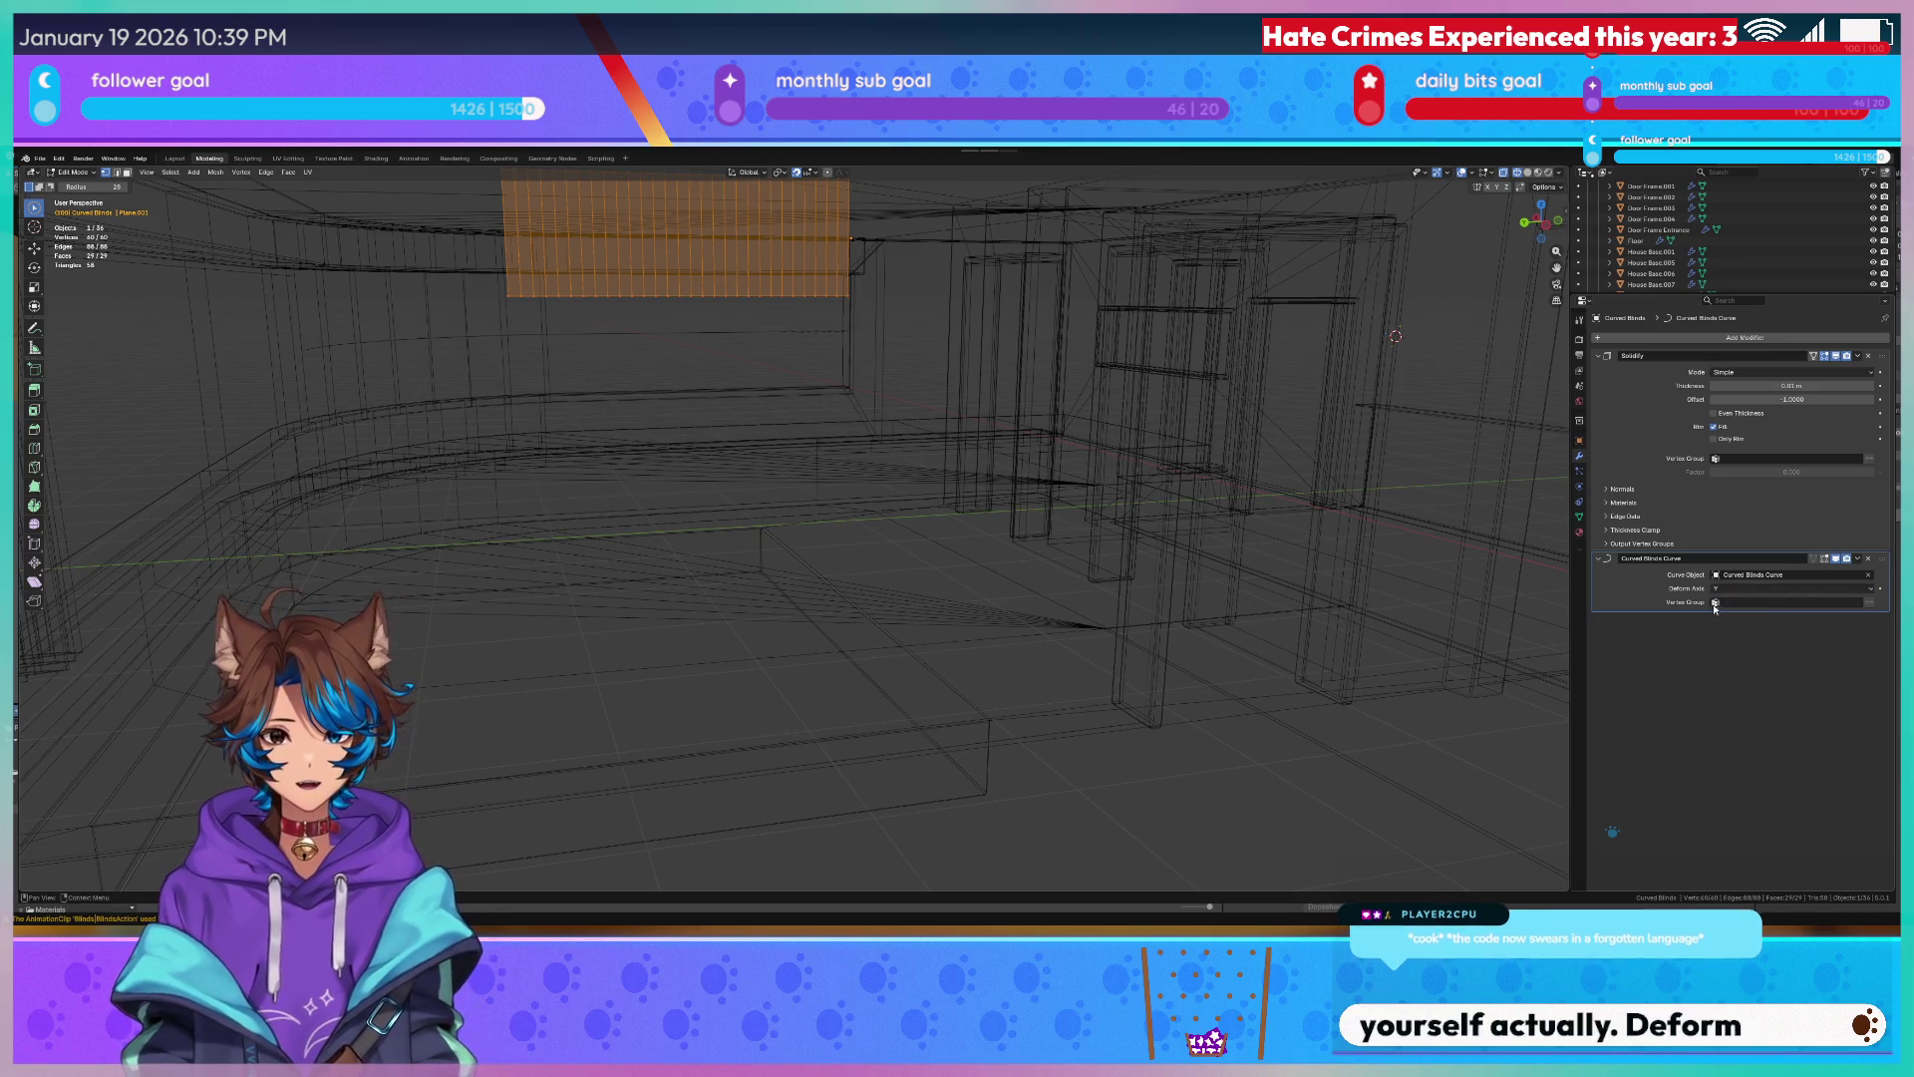
scroll(849, 380, "down", 3)
scroll(974, 491, "up", 3)
scroll(973, 490, "up", 2)
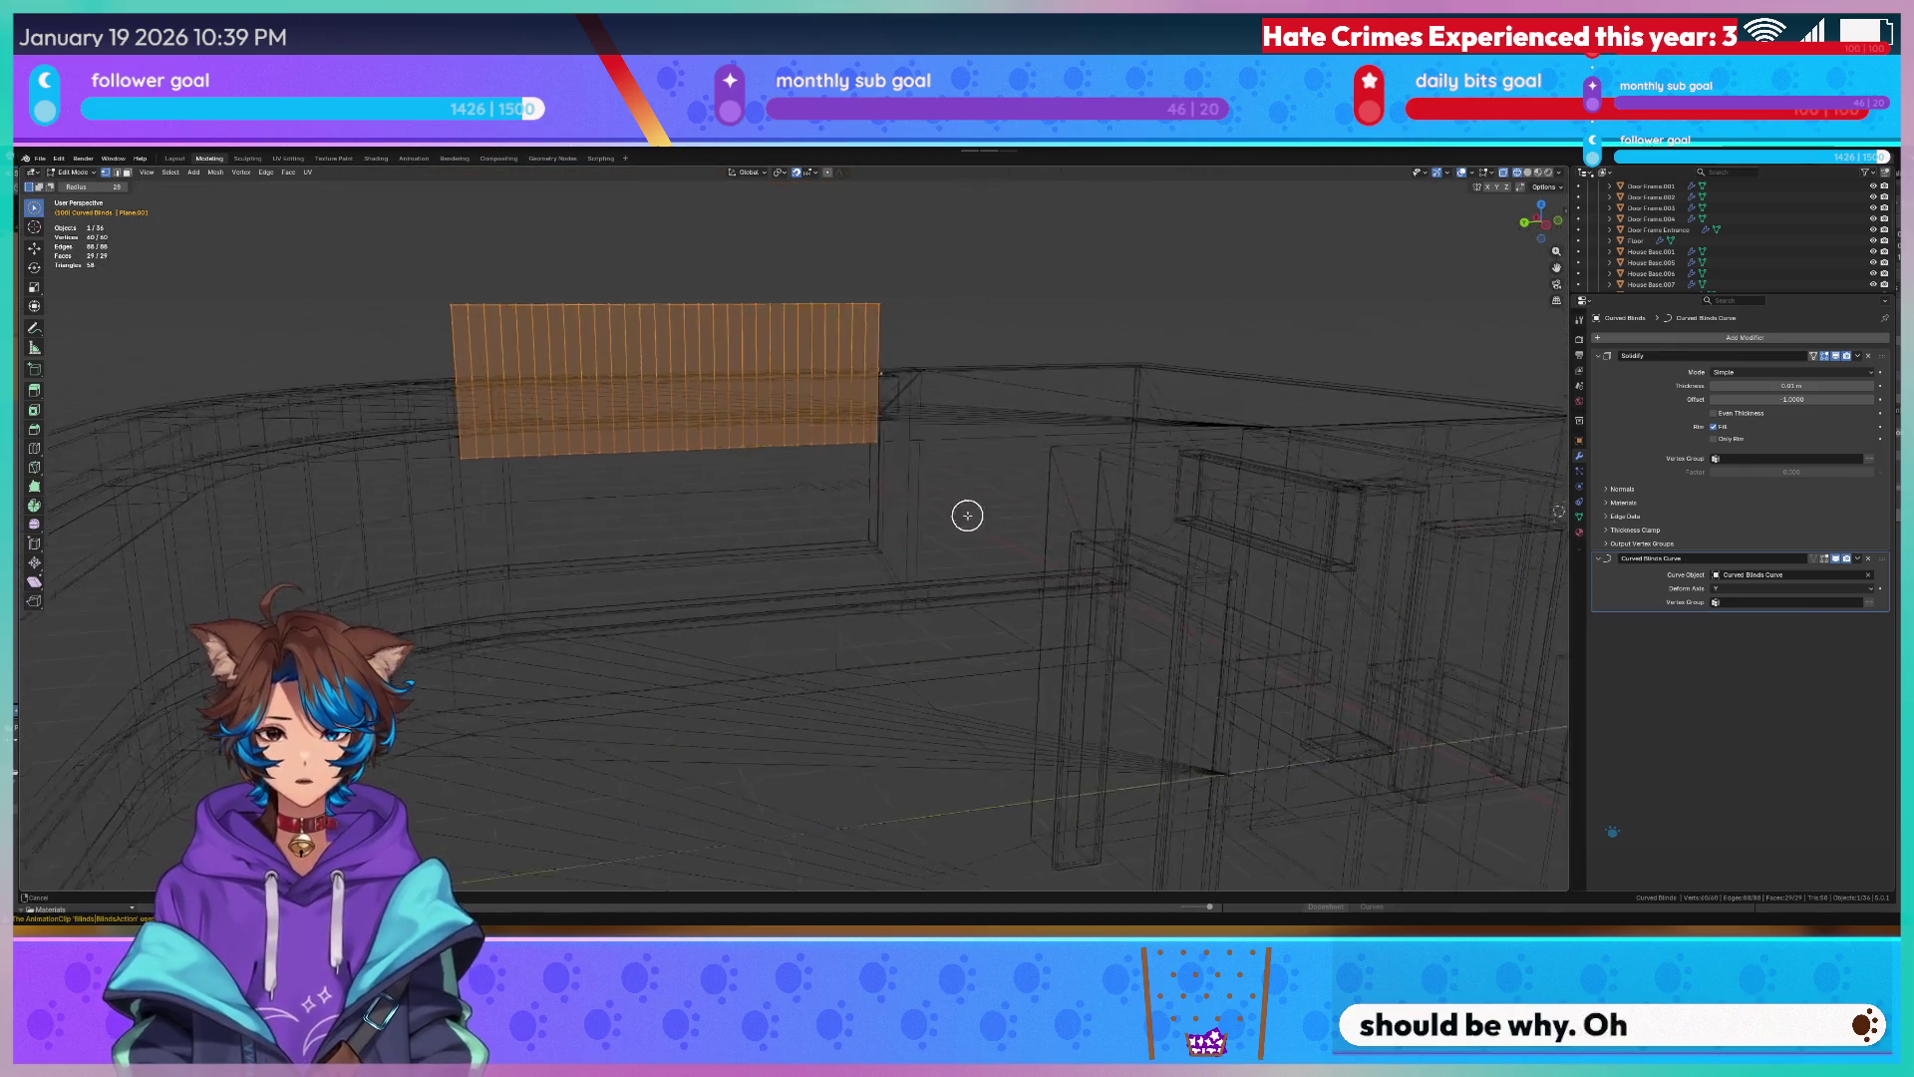
key("Tab")
scroll(973, 492, "down", 5)
scroll(973, 490, "down", 2)
scroll(974, 499, "up", 4)
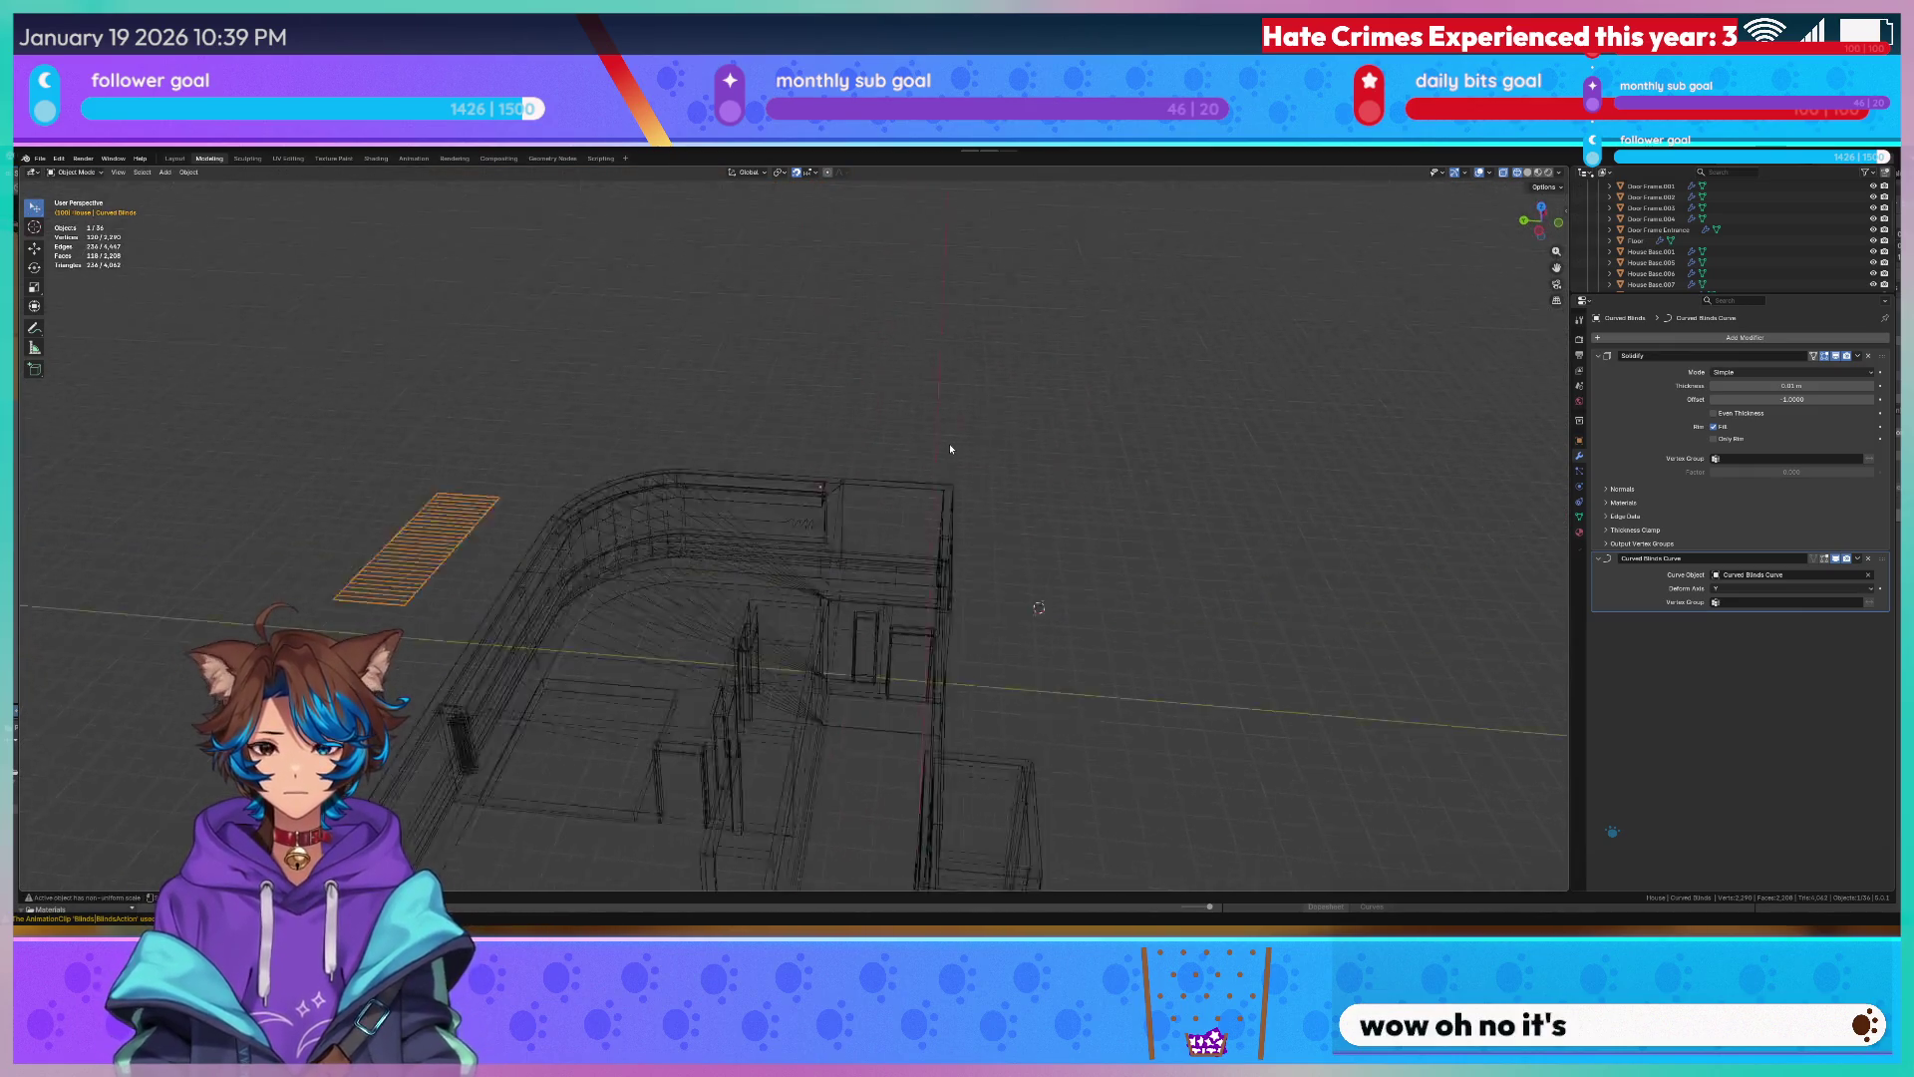
key("g")
key("z")
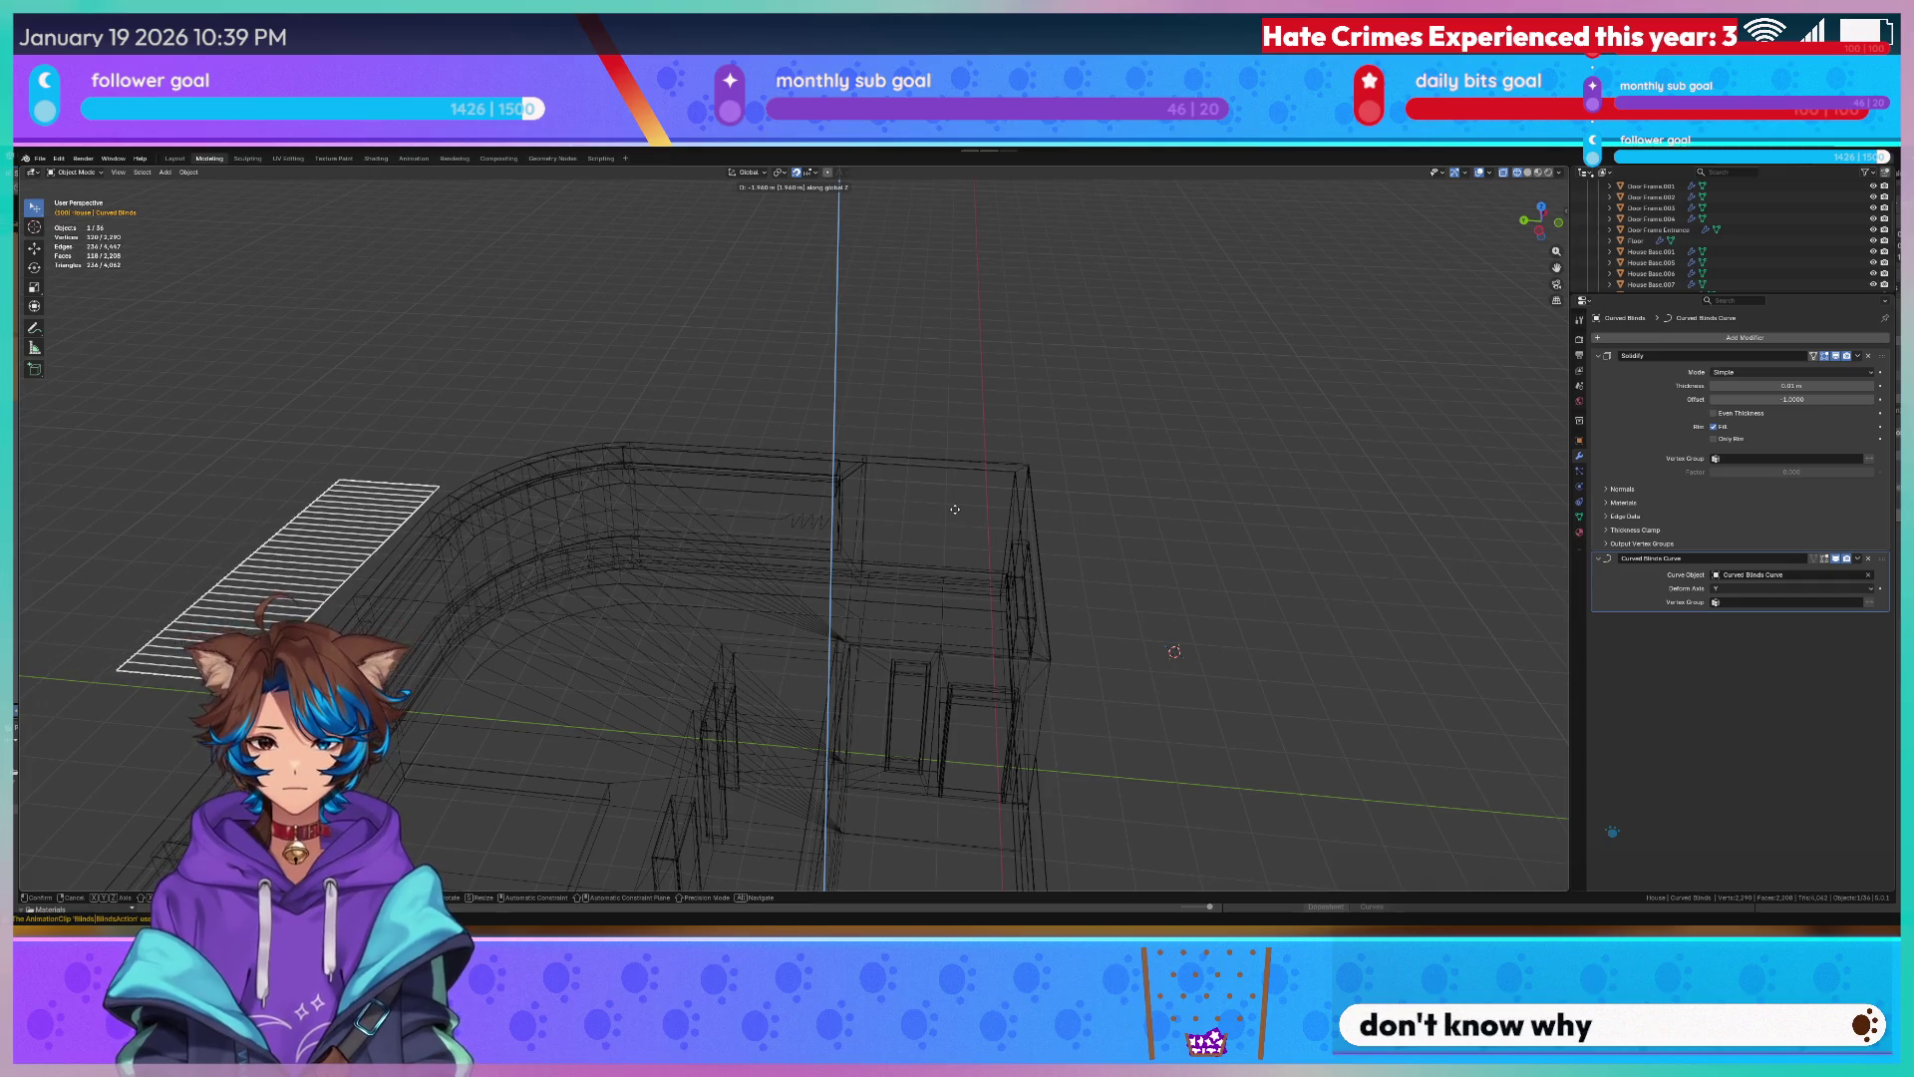
left_click(955, 509)
scroll(954, 508, "up", 3)
scroll(897, 516, "up", 2)
Raise the curve the blinds follow up along Z to the curved window's height.
left_click(840, 536)
mouse_move(840, 535)
middle_mouse_down()
mouse_move(751, 521)
mouse_move(794, 559)
mouse_move(996, 585)
middle_mouse_up()
key("g")
key("z")
left_click(803, 489)
key("Tab")
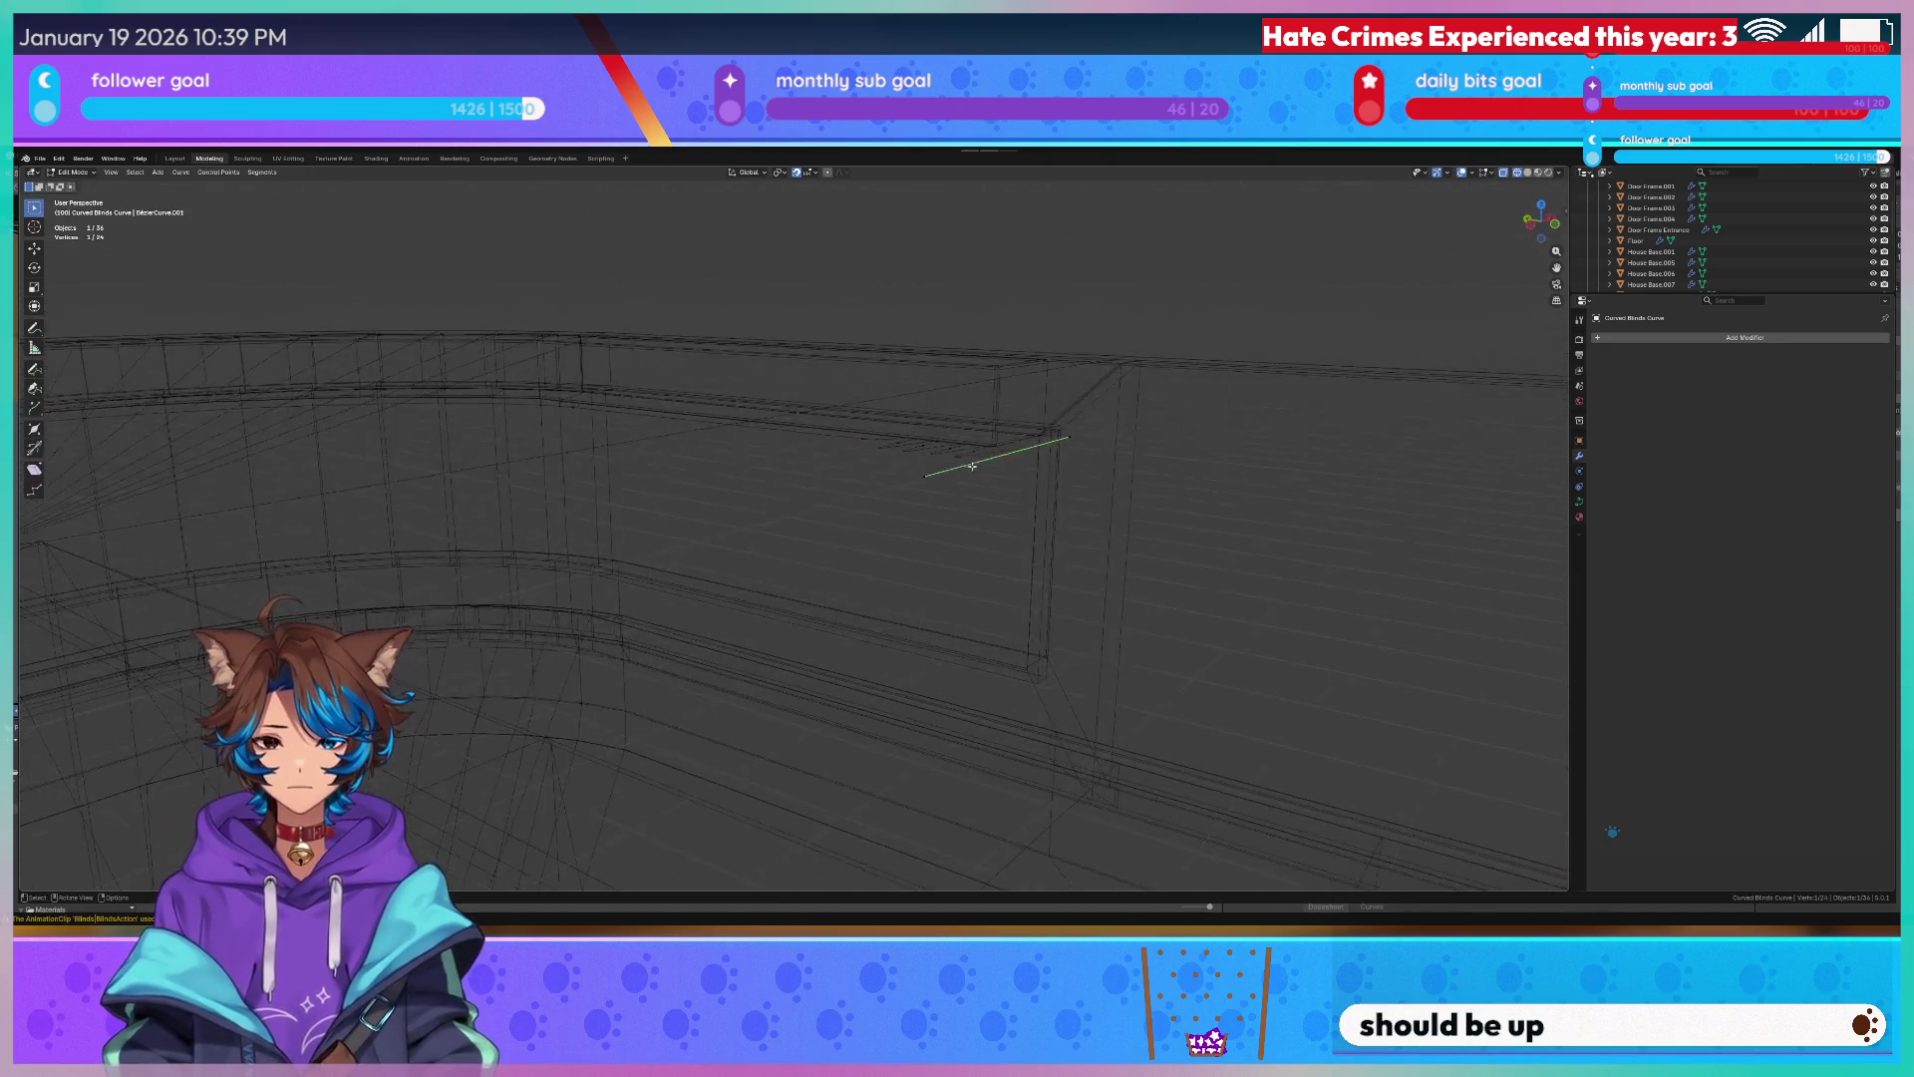
key("Tab")
scroll(952, 436, "down", 5)
Raise the blinds mesh along Z so it stands upright at the window height.
left_click(517, 397)
key("Tab")
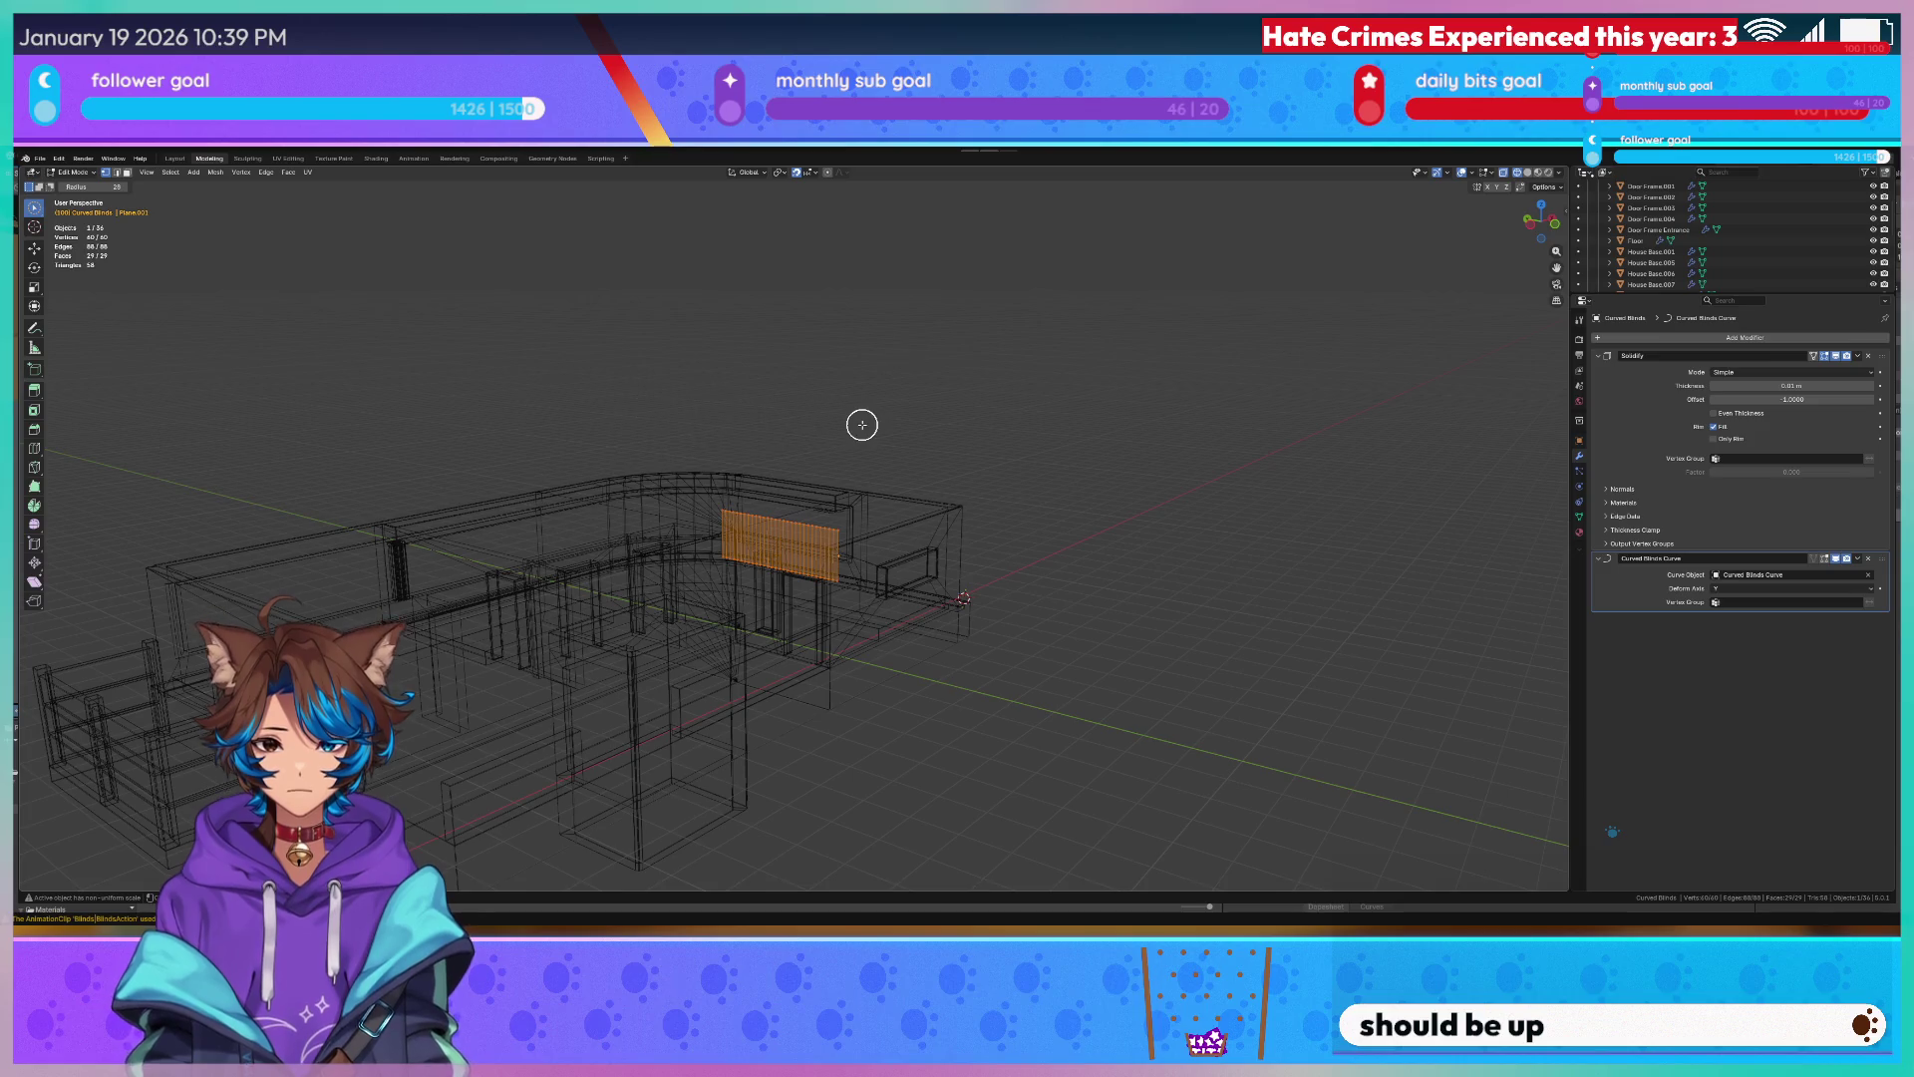
left_click(867, 402)
scroll(867, 400, "up", 3)
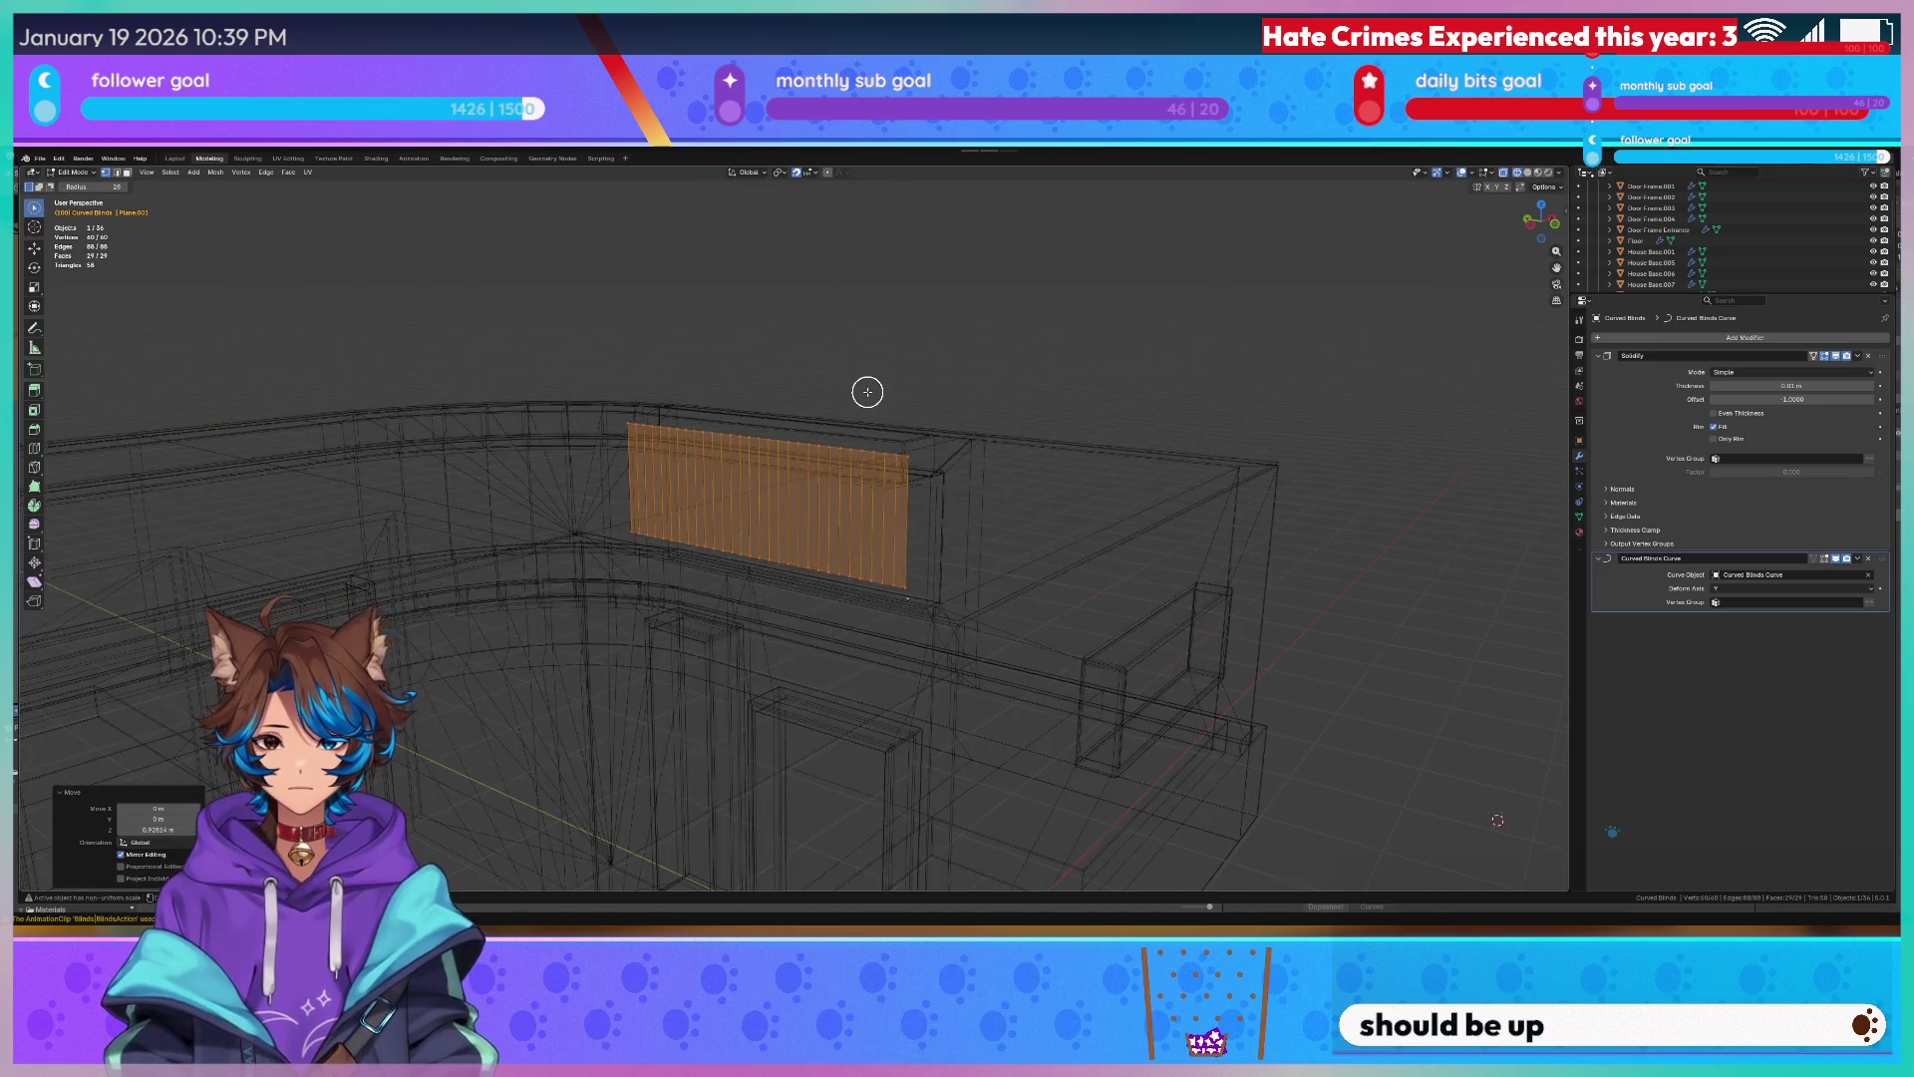
key("Tab")
scroll(868, 397, "up", 2)
scroll(876, 404, "up", 2)
scroll(875, 405, "down", 4)
scroll(883, 449, "up", 4)
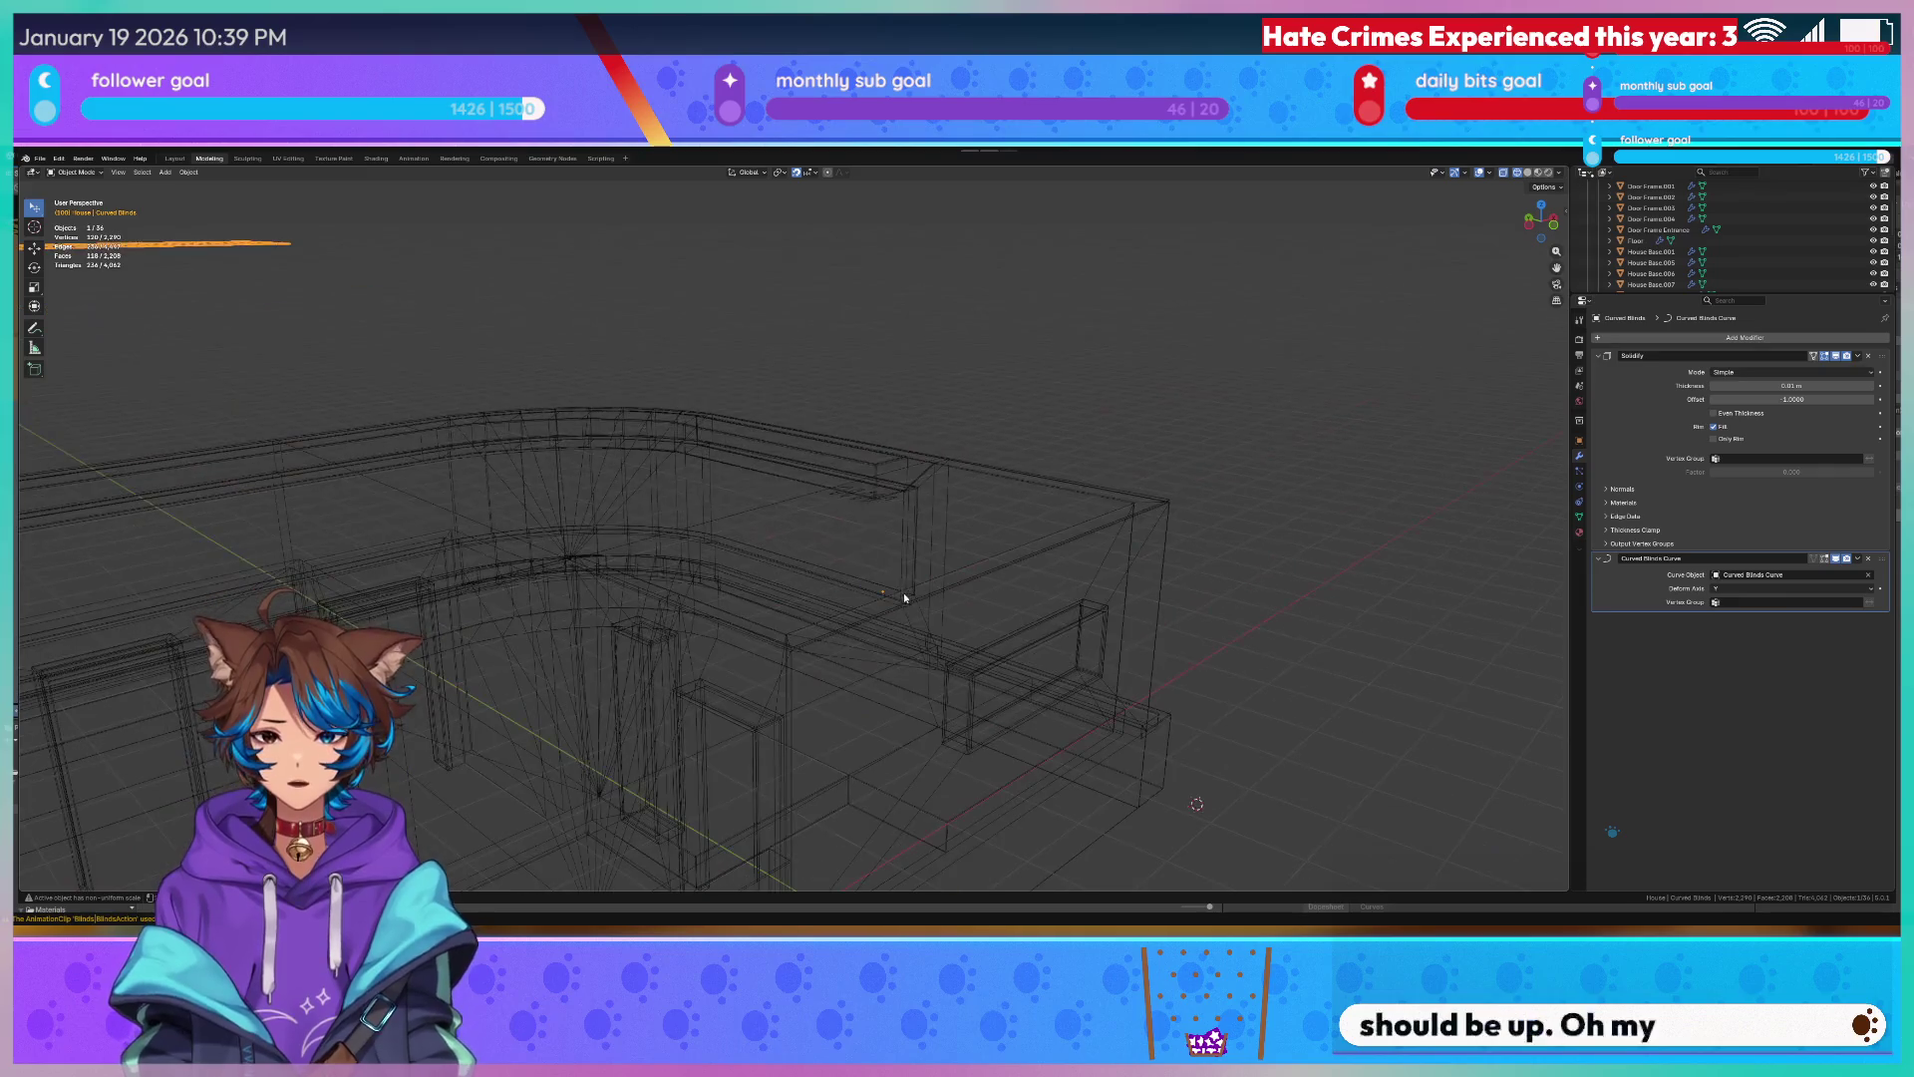
key("Tab")
scroll(904, 561, "up", 2)
key("Tab")
key("Tab")
key("Tab")
key("g")
key("z")
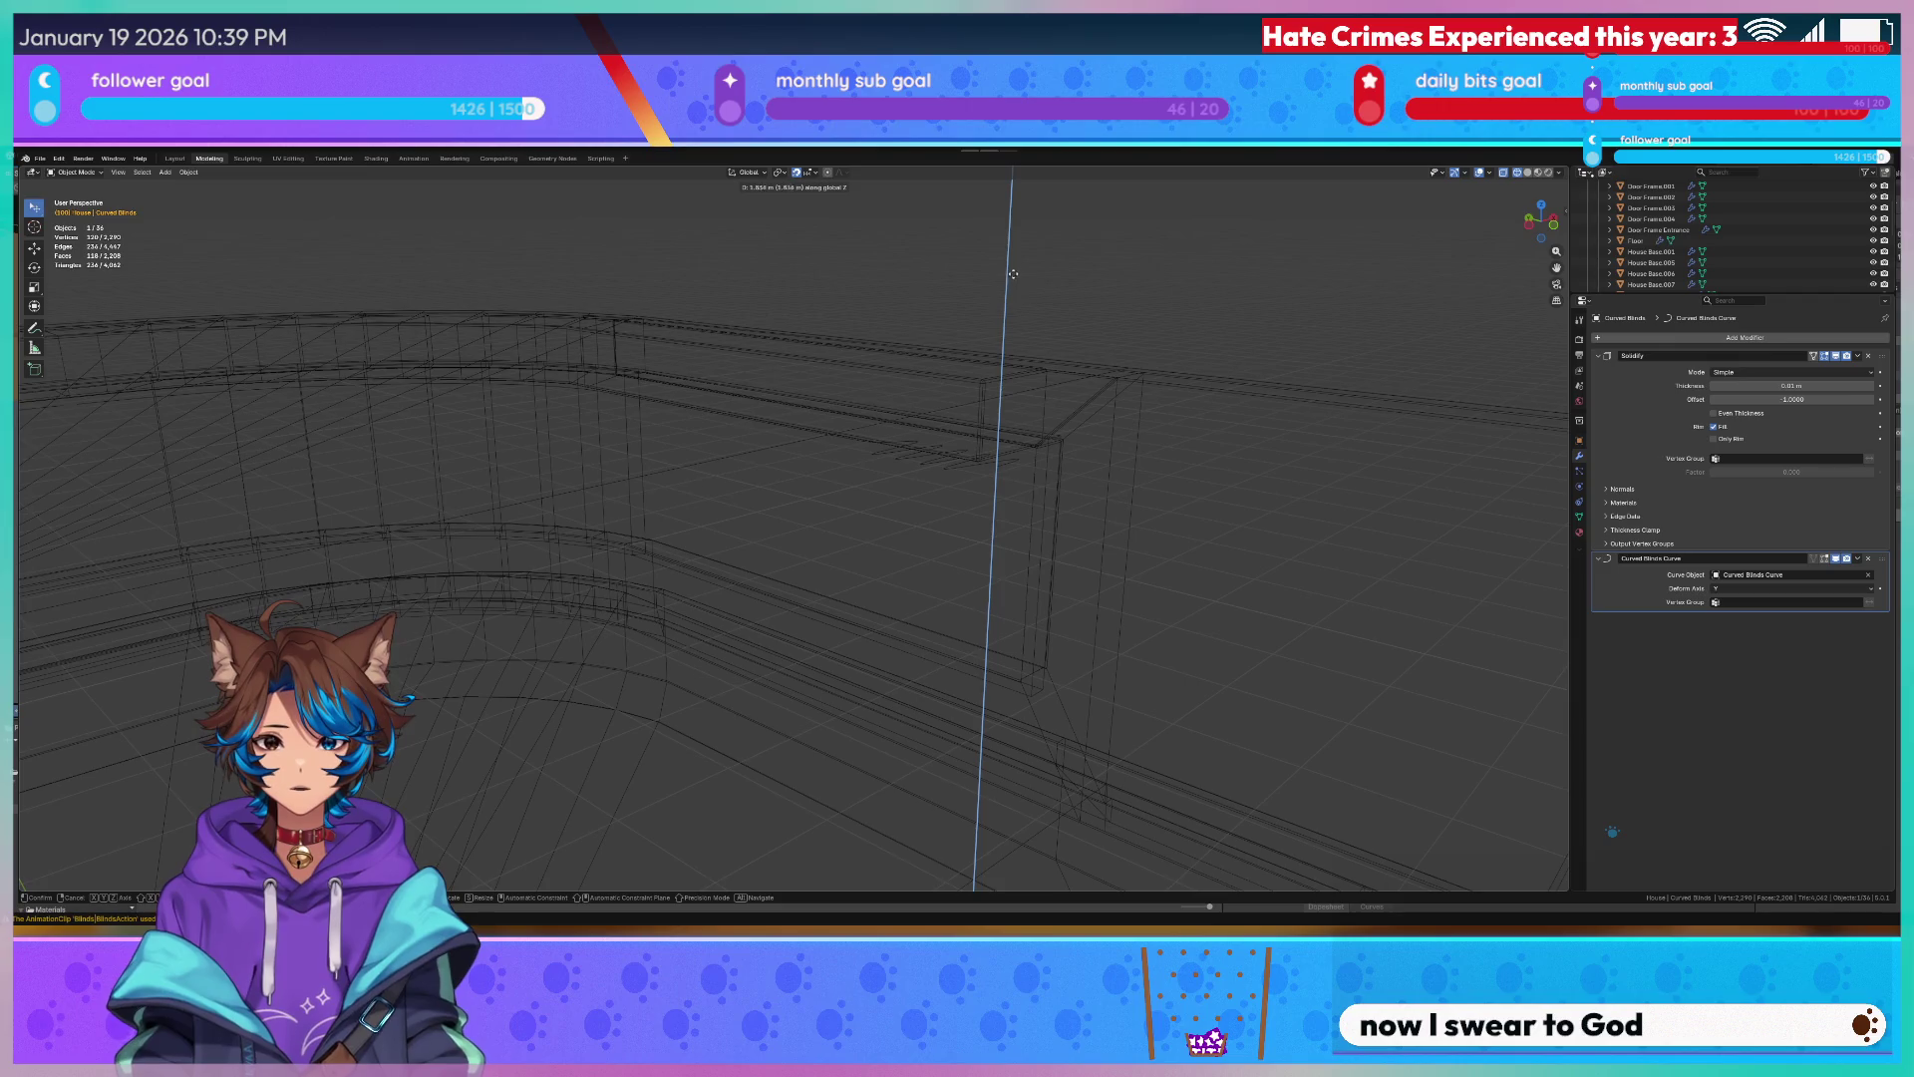
left_click(1011, 387)
scroll(1011, 387, "down", 3)
scroll(590, 442, "down", 2)
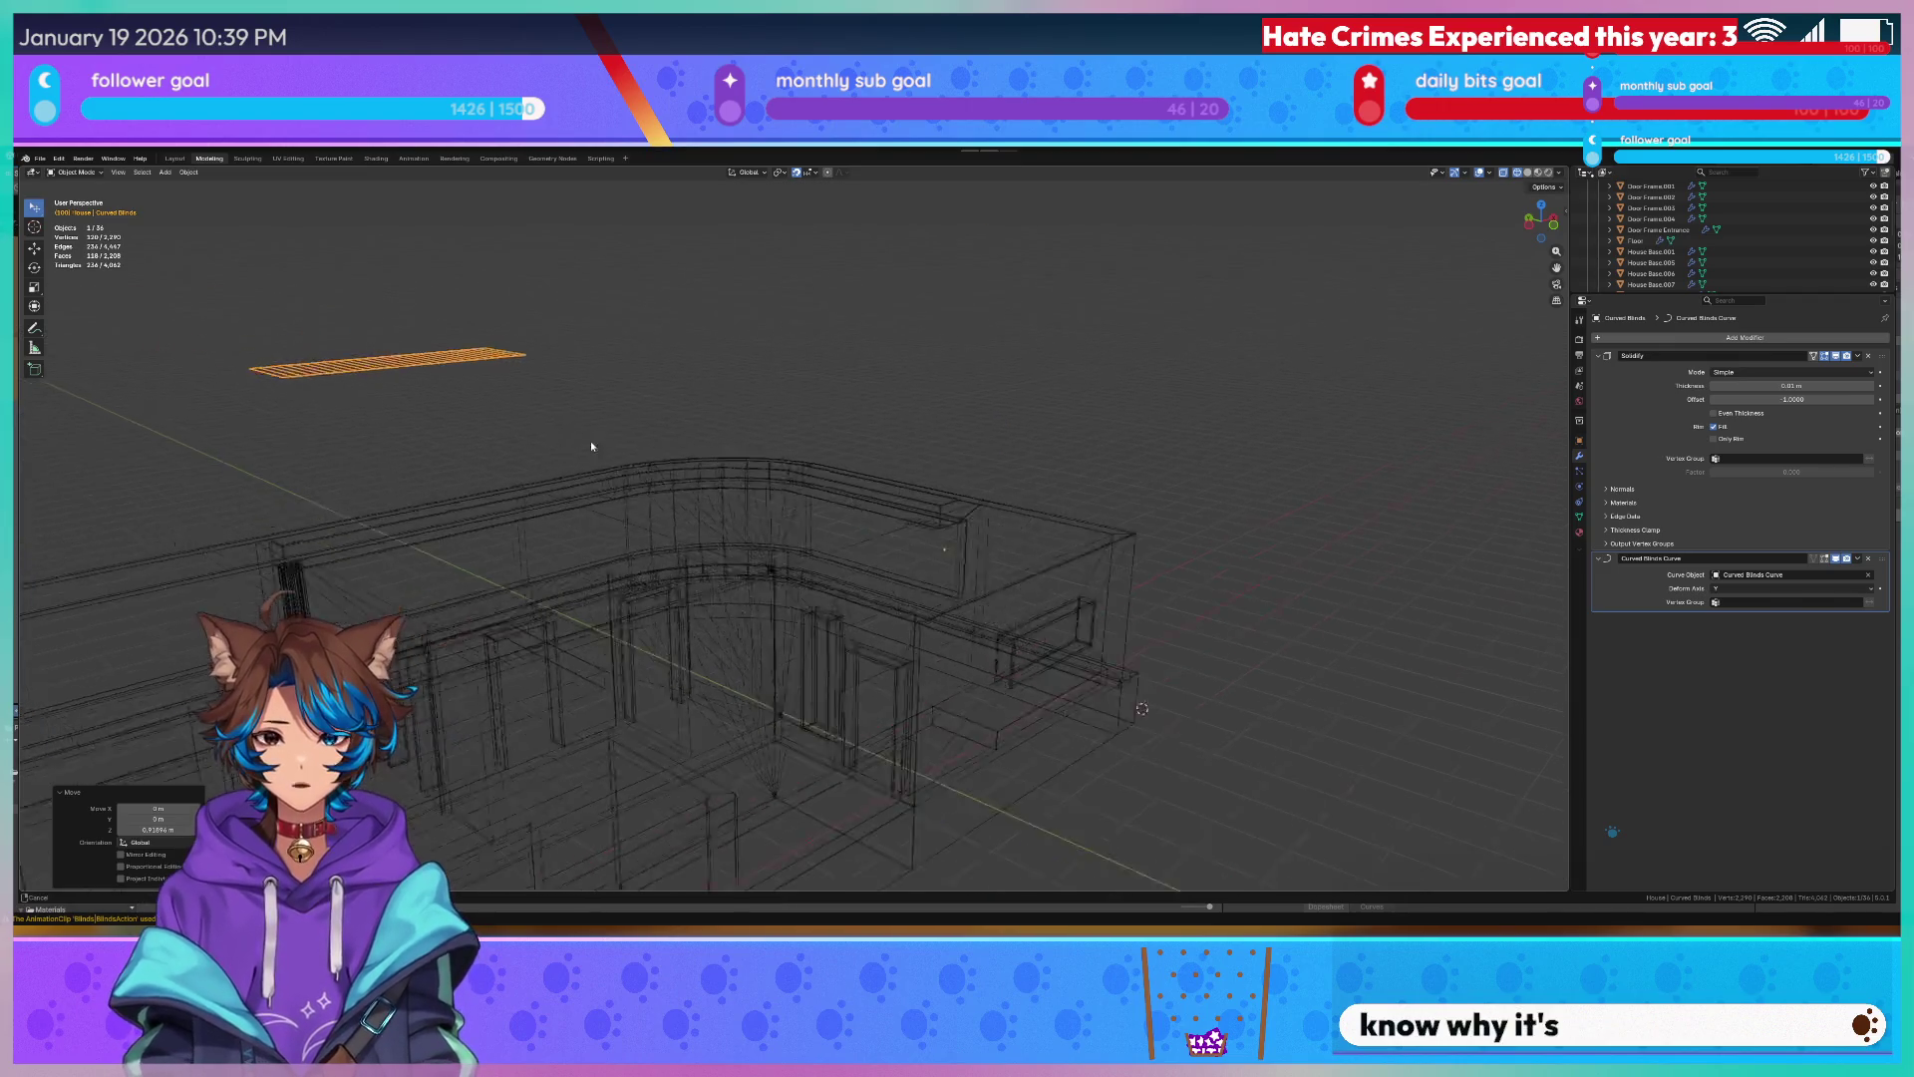
Orbit around the building and select the curved Window Glass frame.
middle_click_drag(590, 440, 653, 584)
key("Tab")
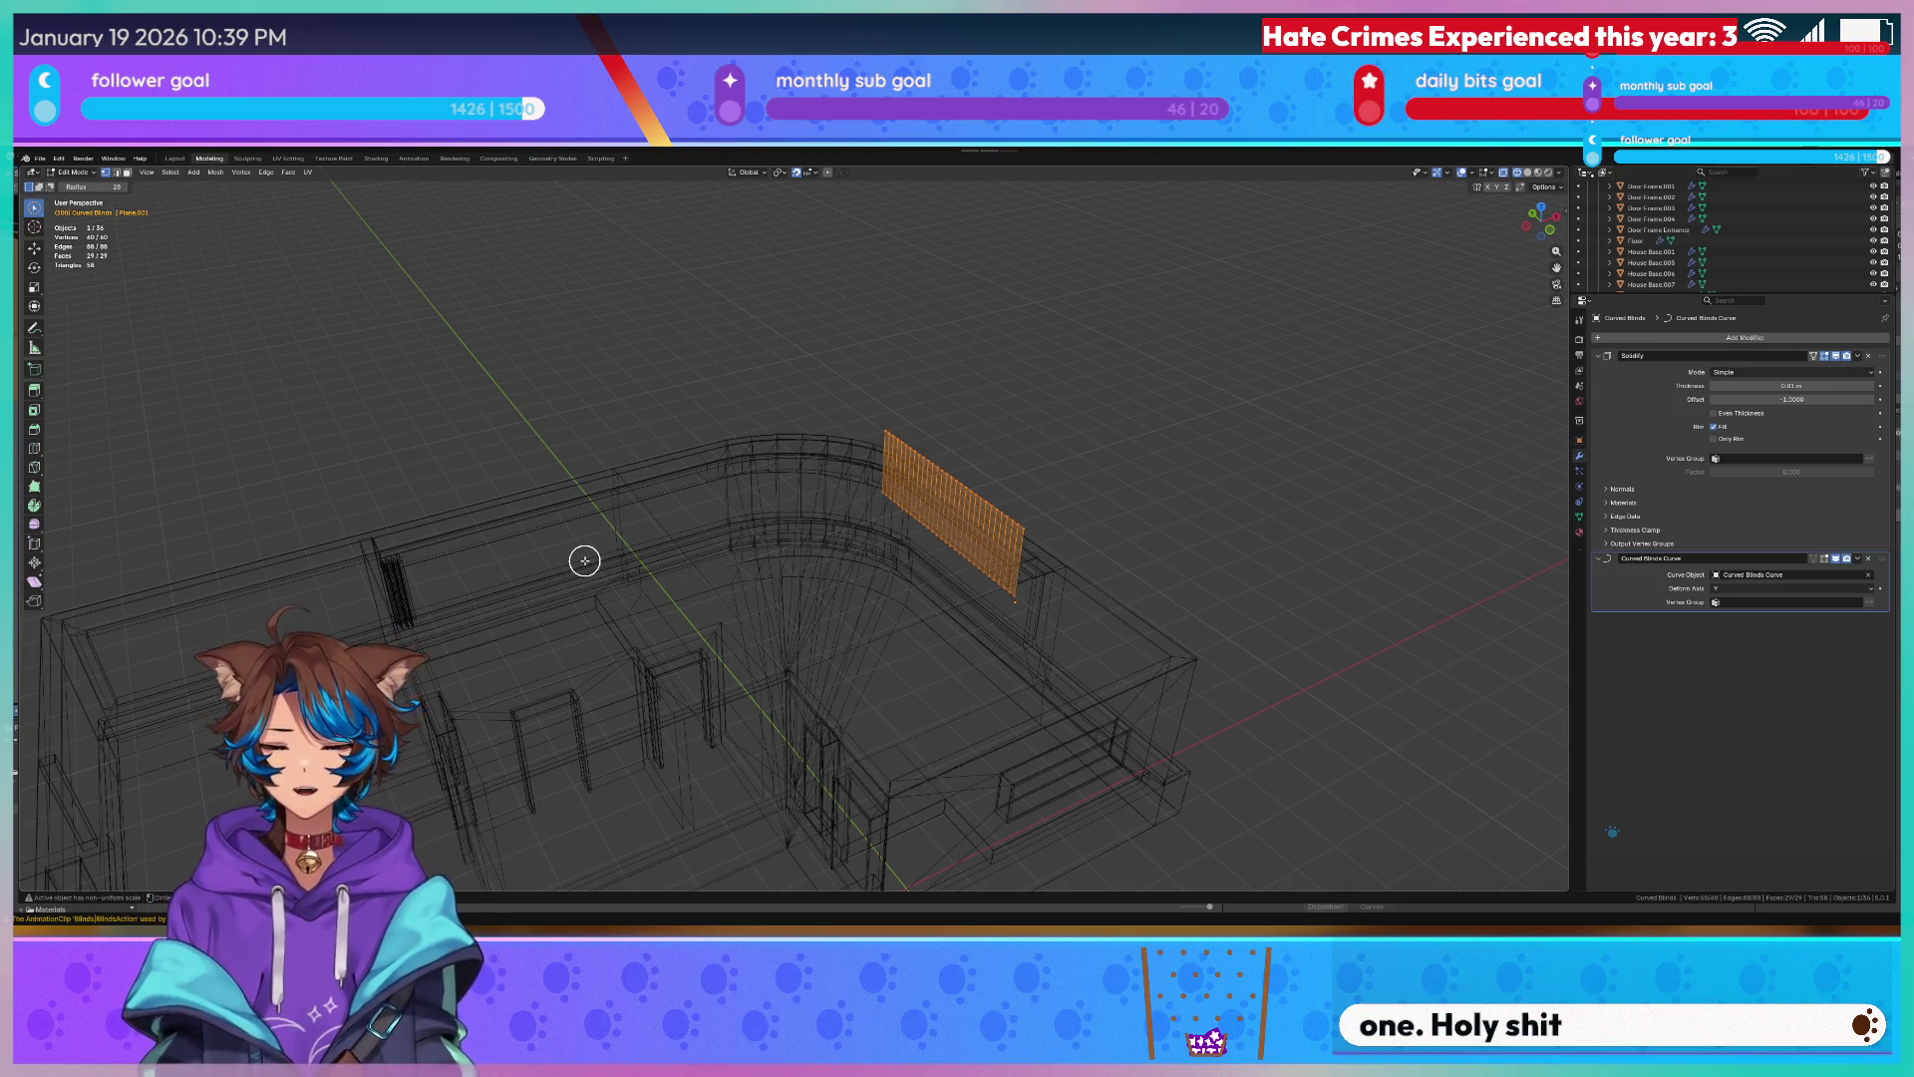
scroll(668, 580, "up", 4)
key("Tab")
left_click(384, 524)
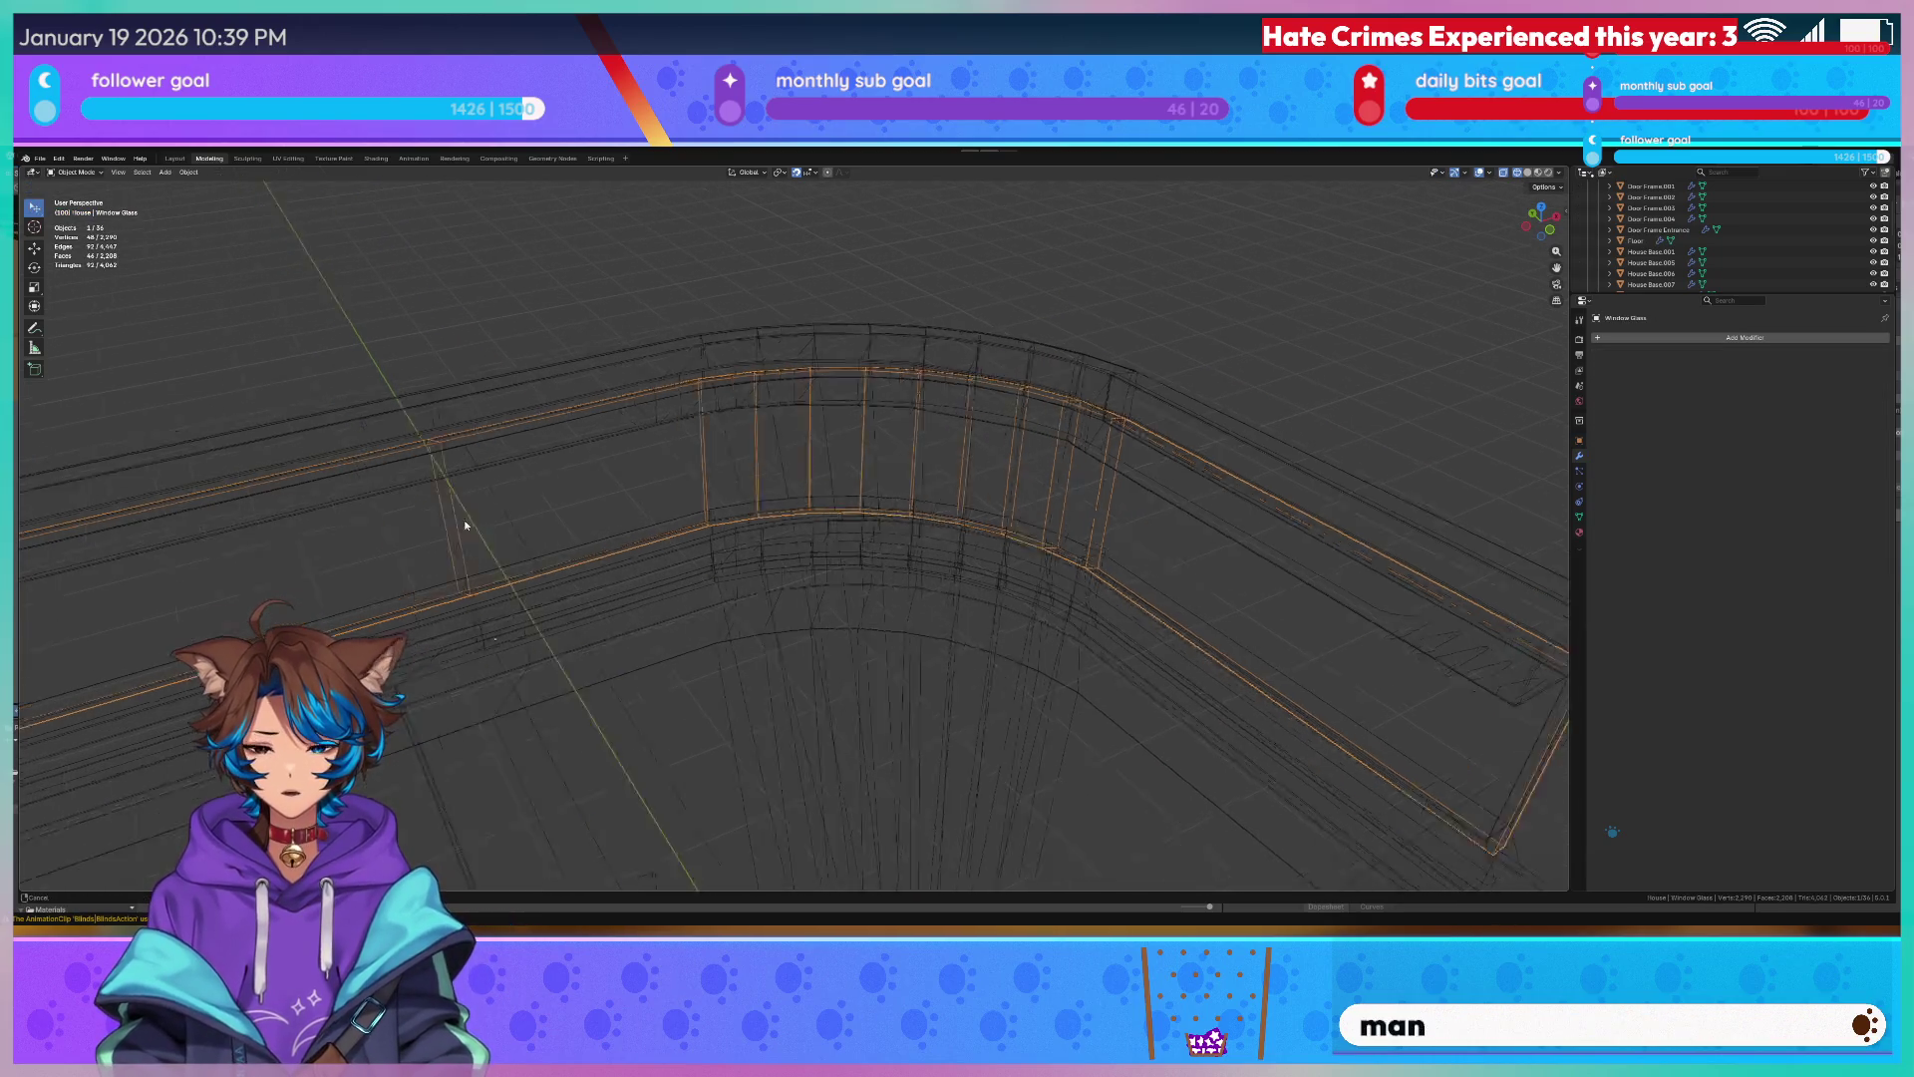
scroll(466, 524, "down", 2)
Inspect the straight Blinds Curve's points, then select the Blinds object.
left_click(613, 486)
scroll(613, 485, "up", 2)
middle_click_drag(586, 507, 898, 463)
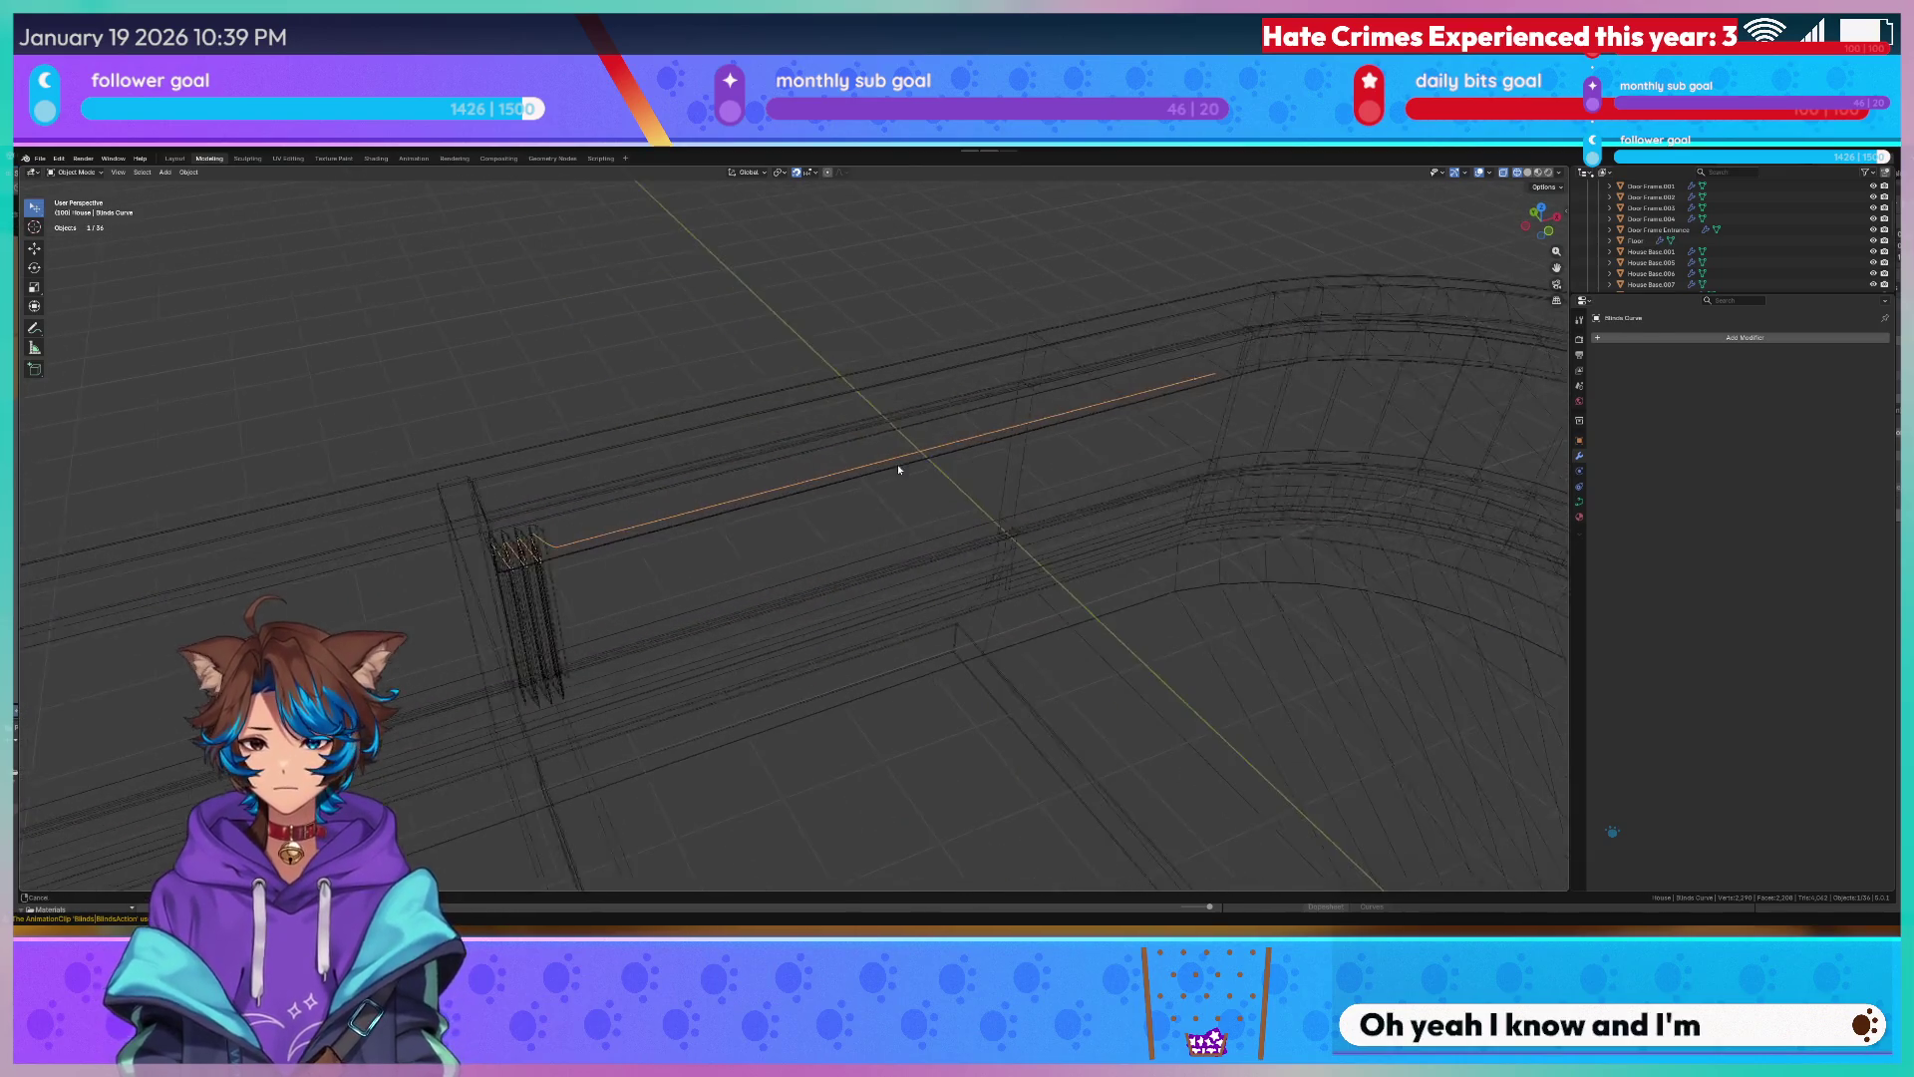
key("Tab")
key("Tab")
left_click(559, 598)
key("Tab")
mouse_move(743, 522)
middle_mouse_down()
mouse_move(1013, 439)
mouse_move(1123, 479)
mouse_move(968, 437)
middle_mouse_up()
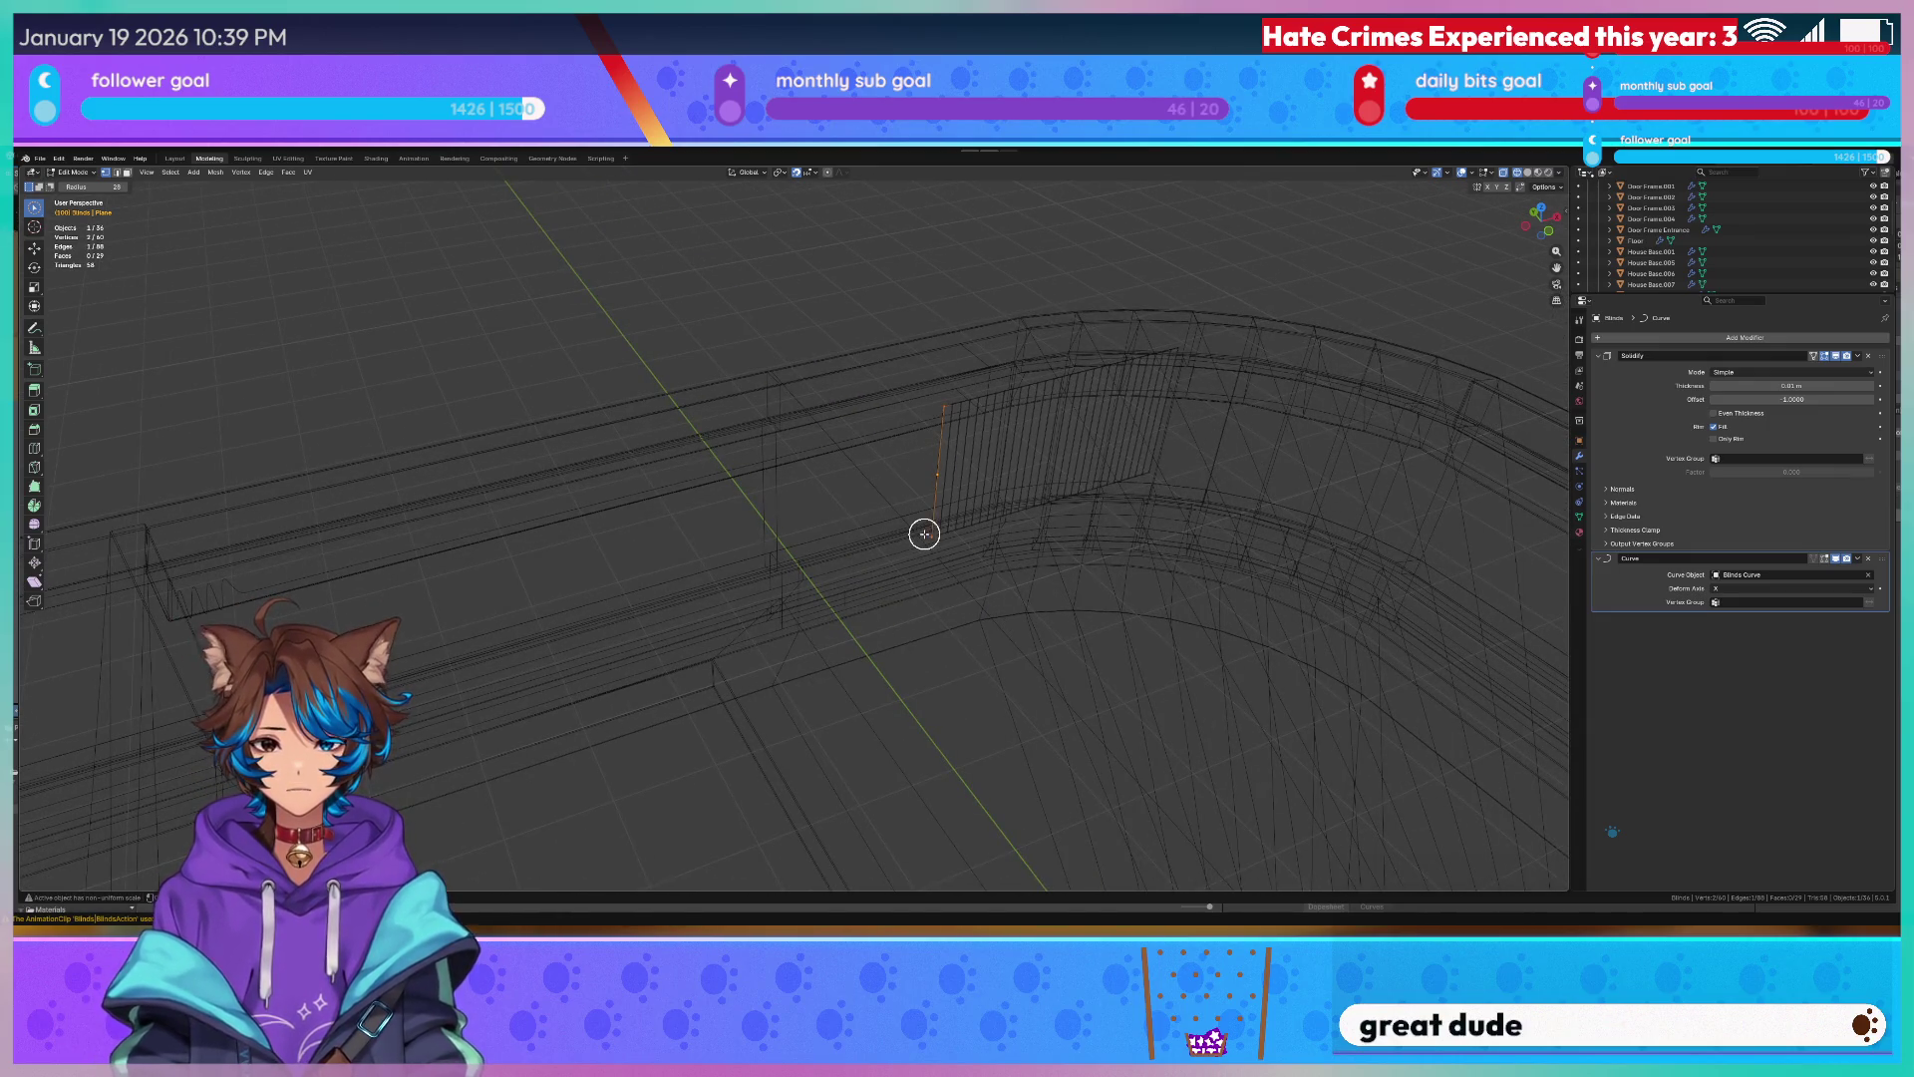
From Quick Favorites, set the Blinds object's origin to the 3D cursor.
key("q")
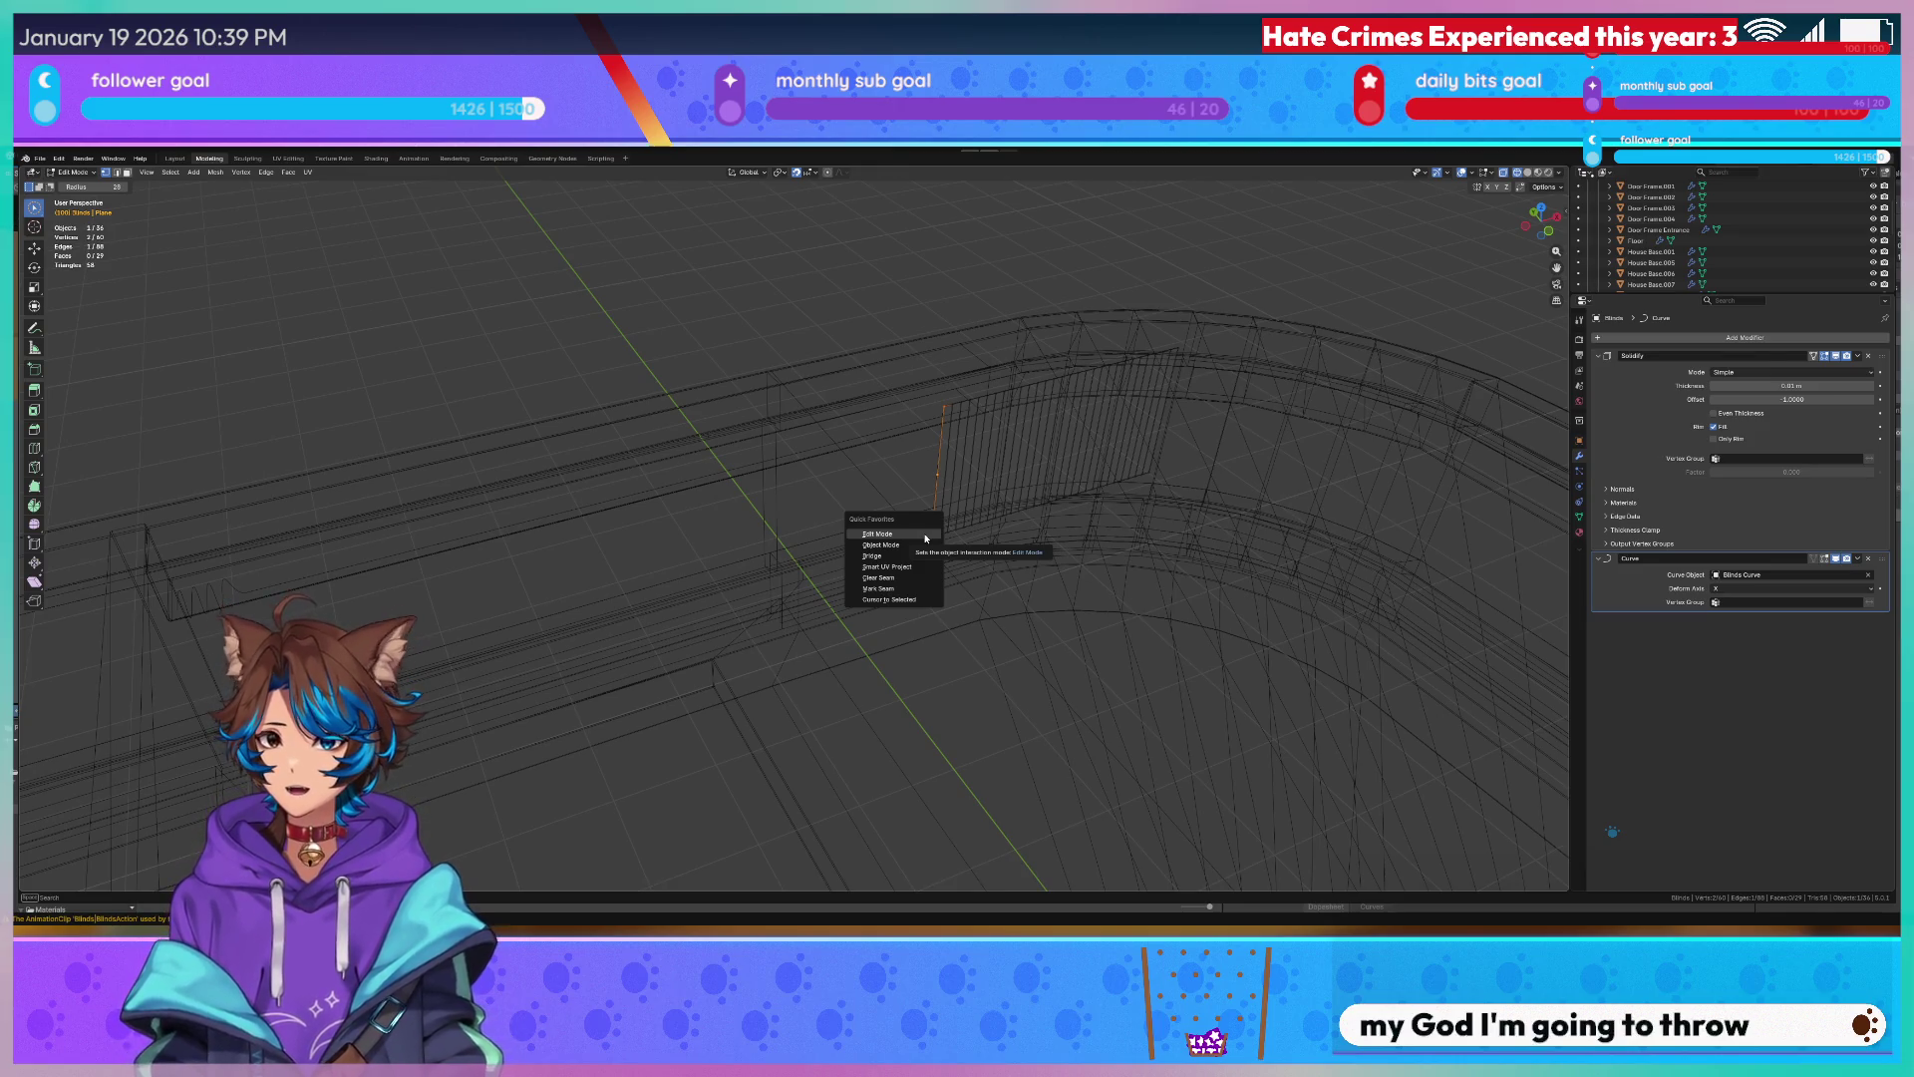
mouse_move(1034, 436)
middle_mouse_down()
mouse_move(961, 385)
mouse_move(1106, 526)
mouse_move(1068, 465)
mouse_move(761, 445)
mouse_move(905, 438)
middle_mouse_up()
scroll(1102, 520, "up", 3)
key("q")
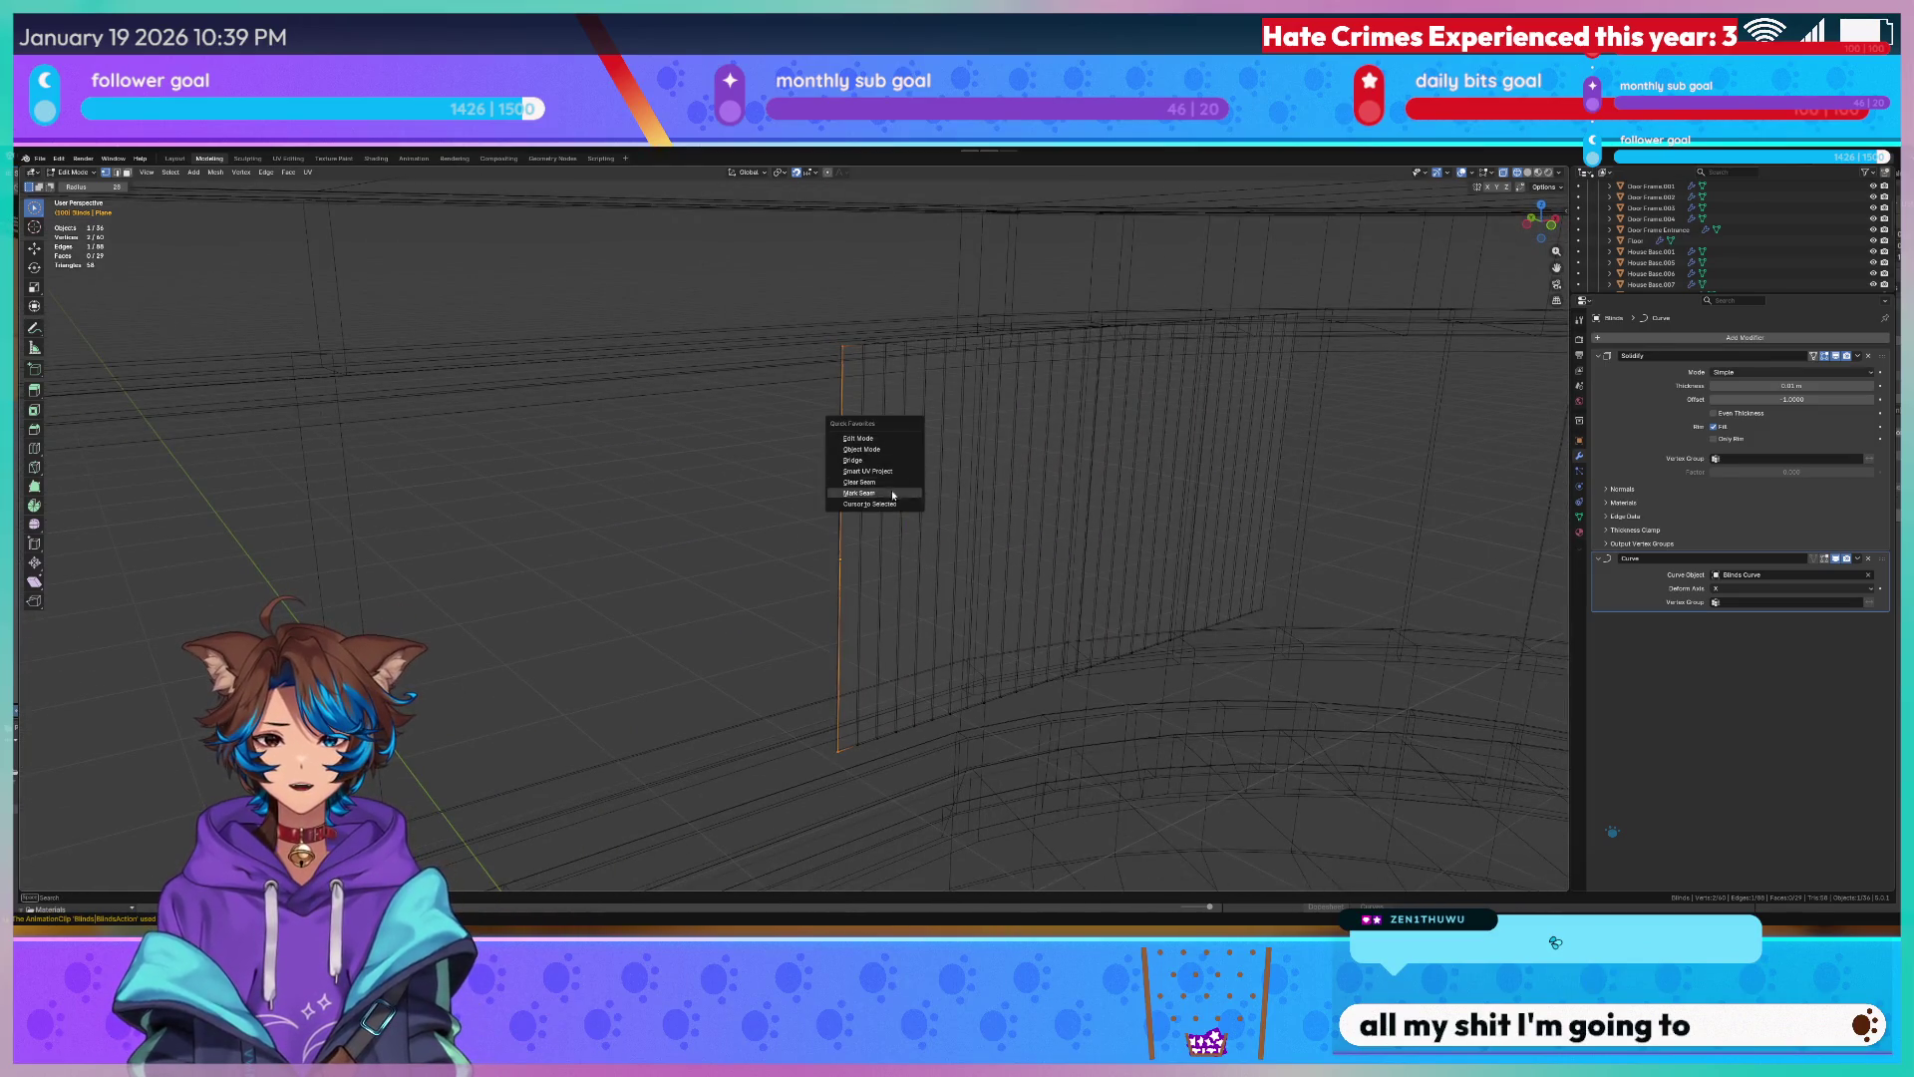
key("Escape")
key("Tab")
key("q")
left_click(861, 566)
Select the blinds curve and pick a point of it in curve Edit Mode.
mouse_move(867, 554)
middle_mouse_down()
mouse_move(928, 454)
mouse_move(876, 504)
mouse_move(1308, 458)
middle_mouse_up()
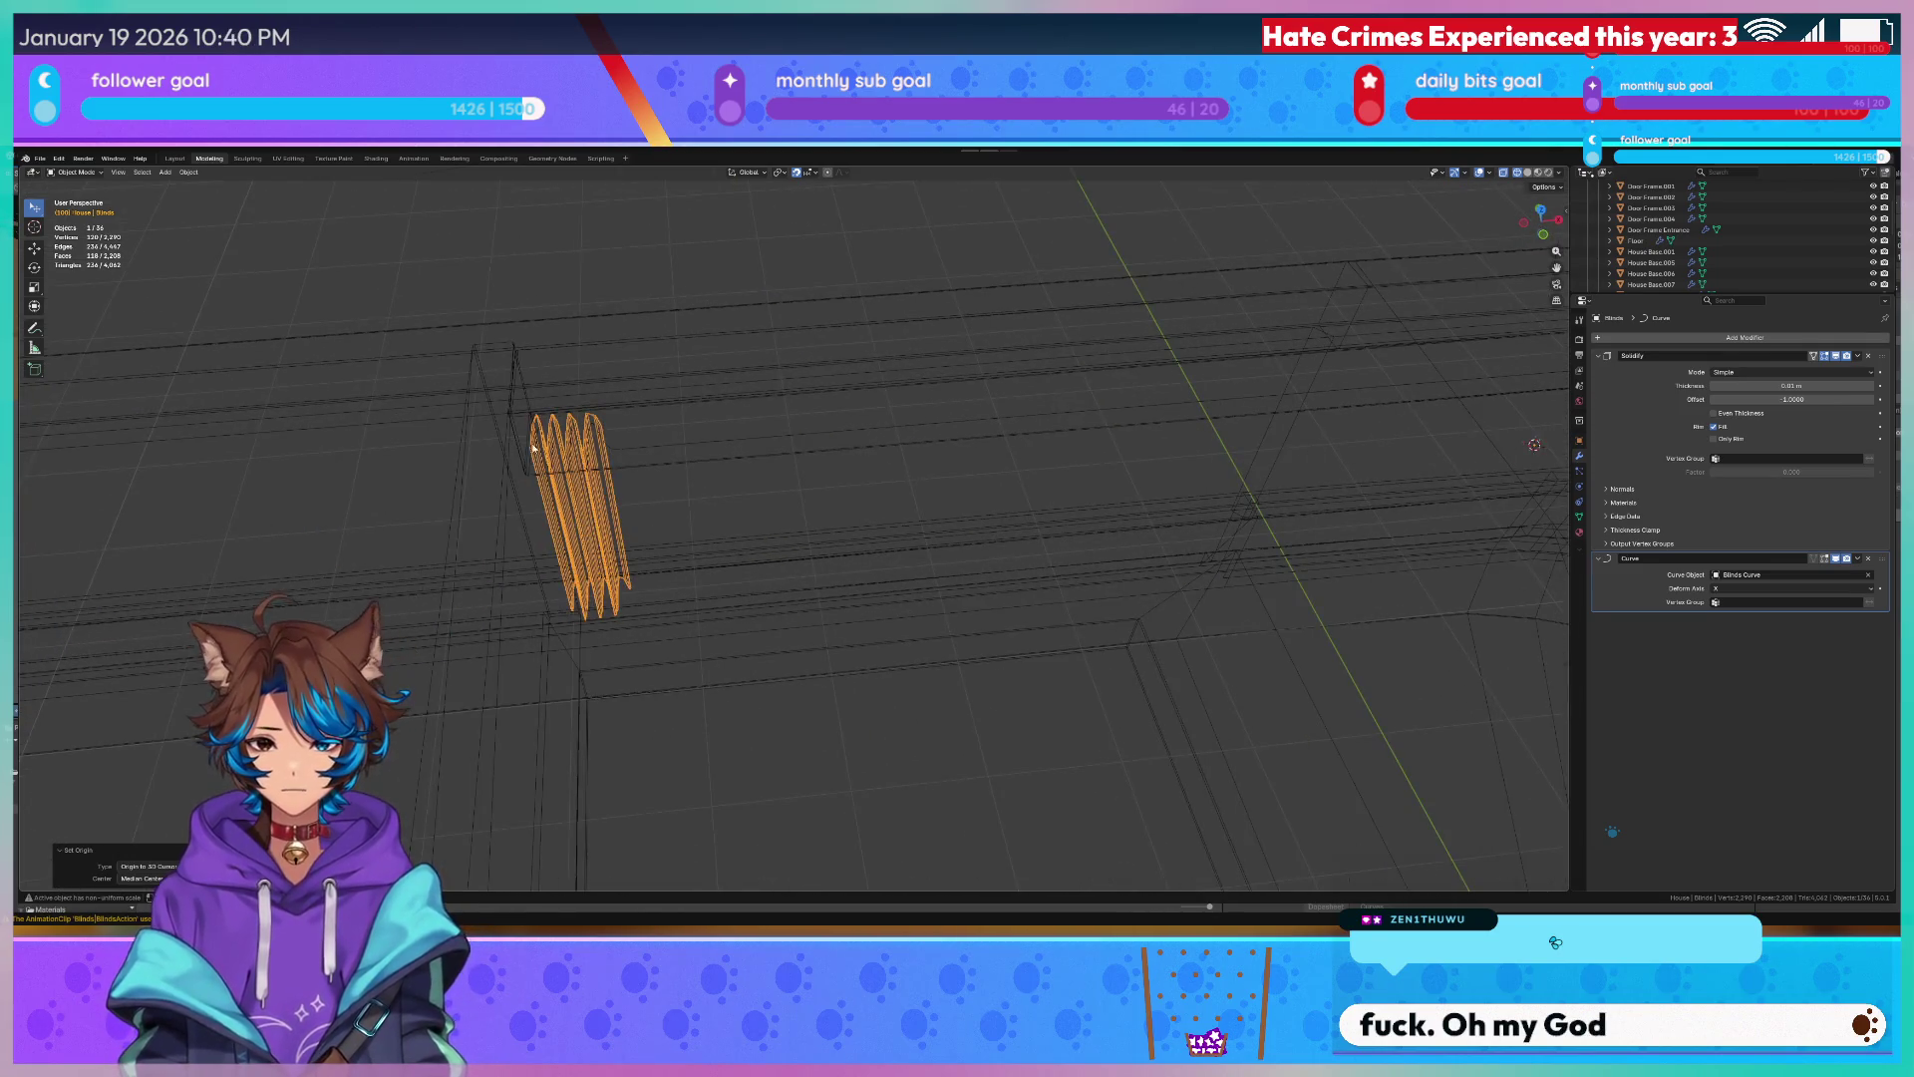
key("Tab")
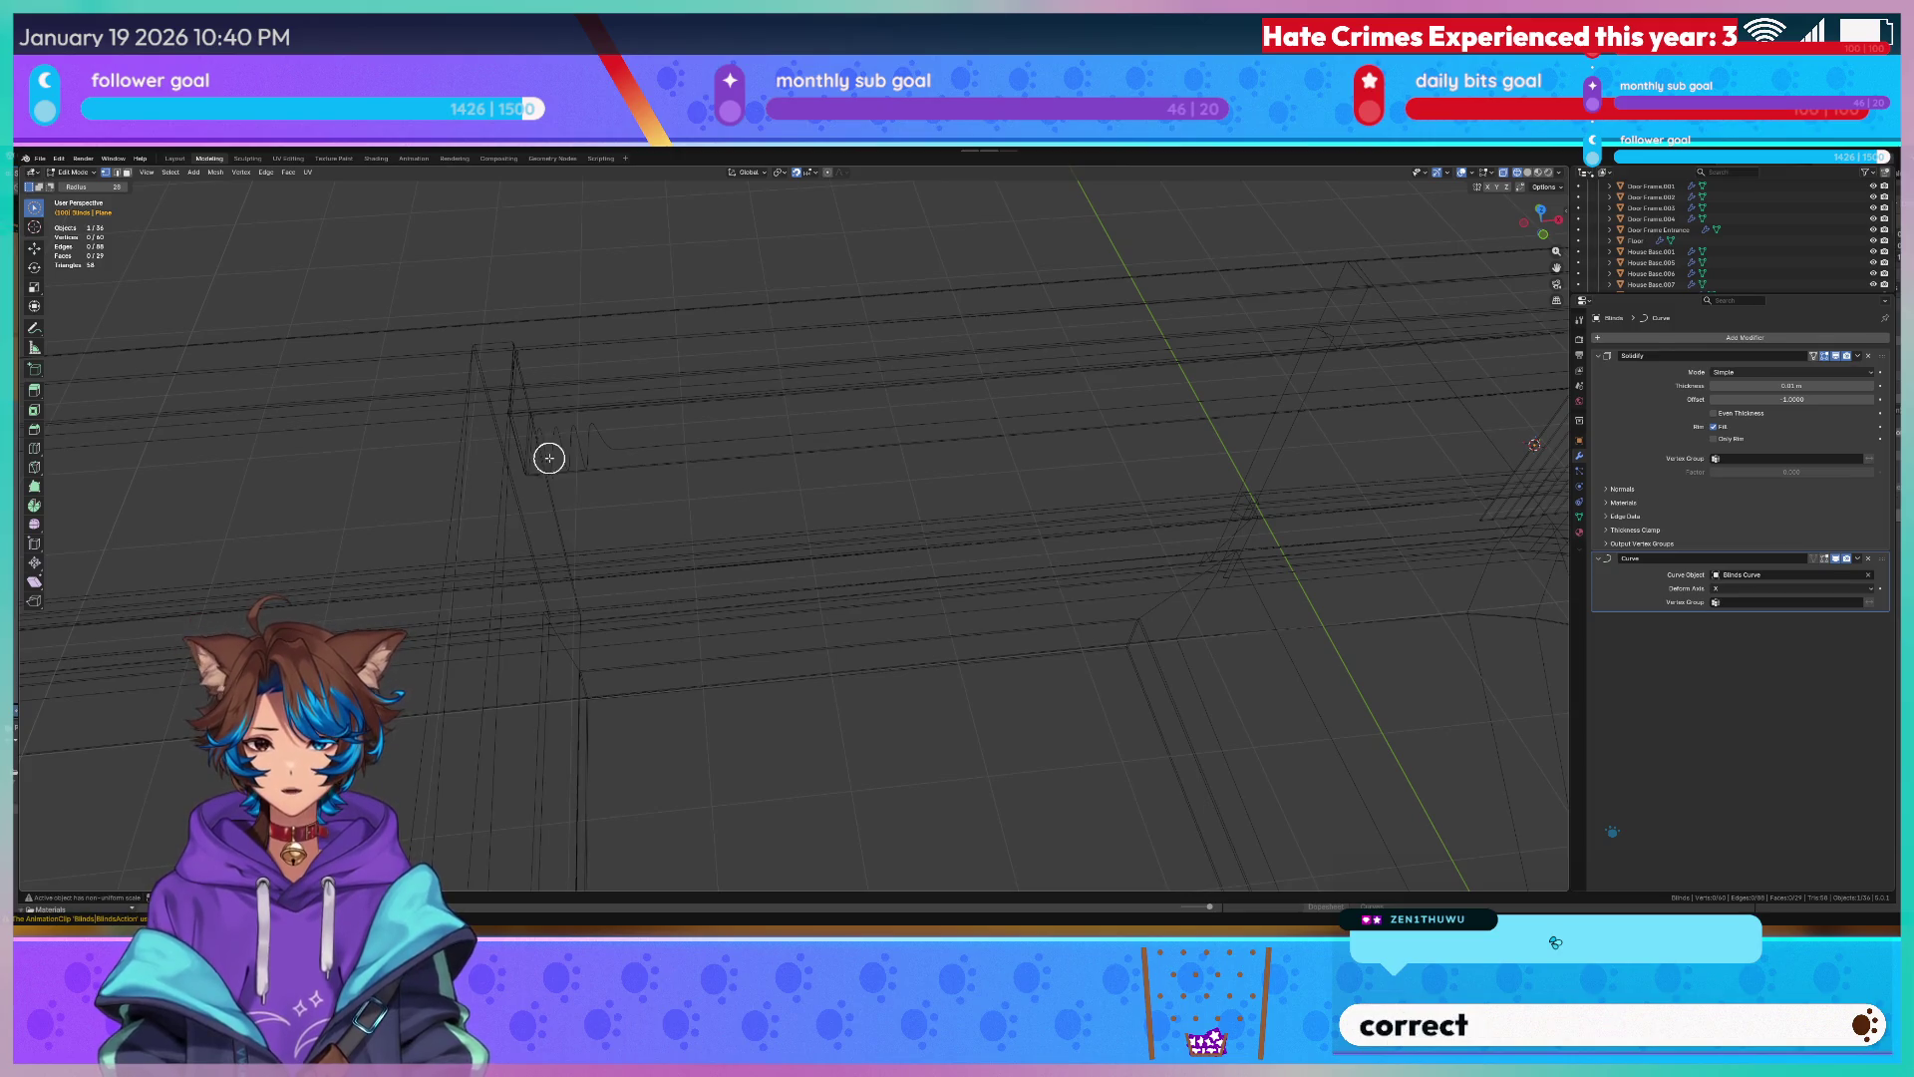
key("q")
left_click(590, 457)
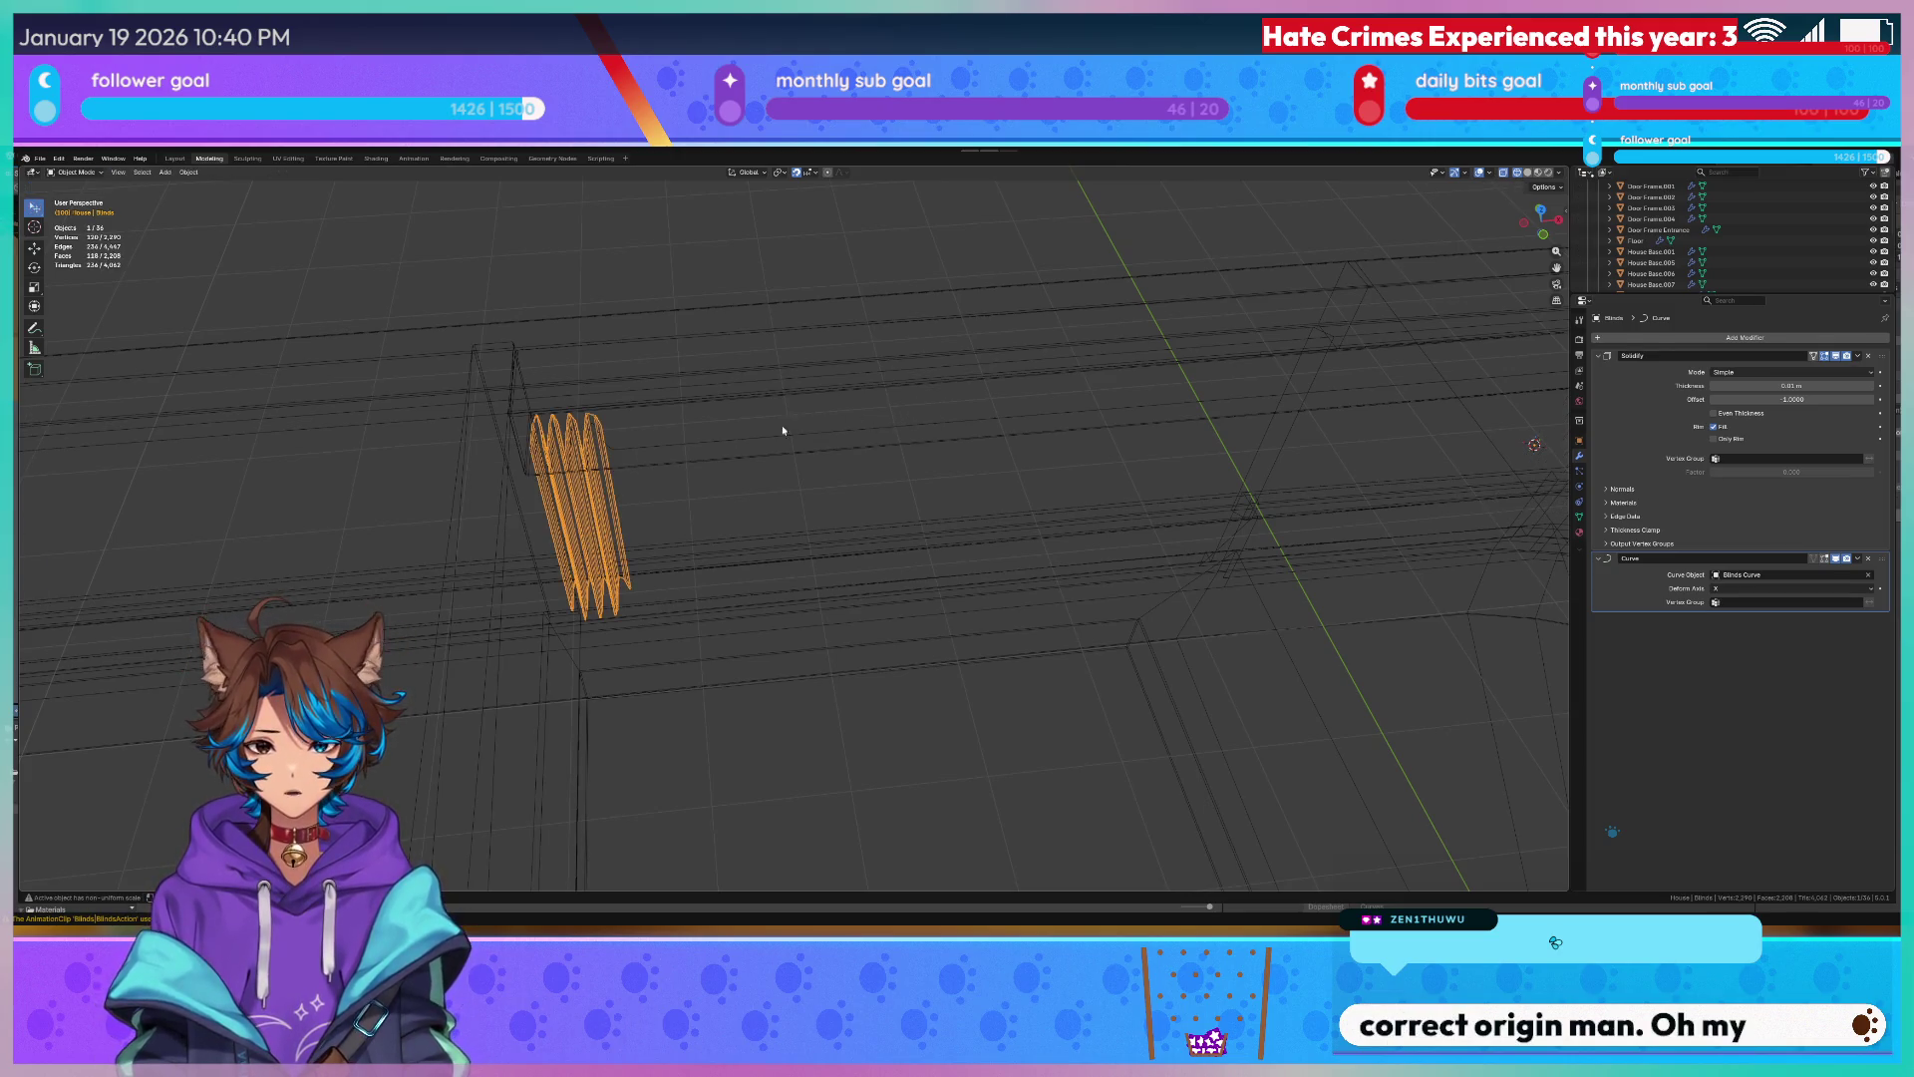
left_click(722, 446)
key("Tab")
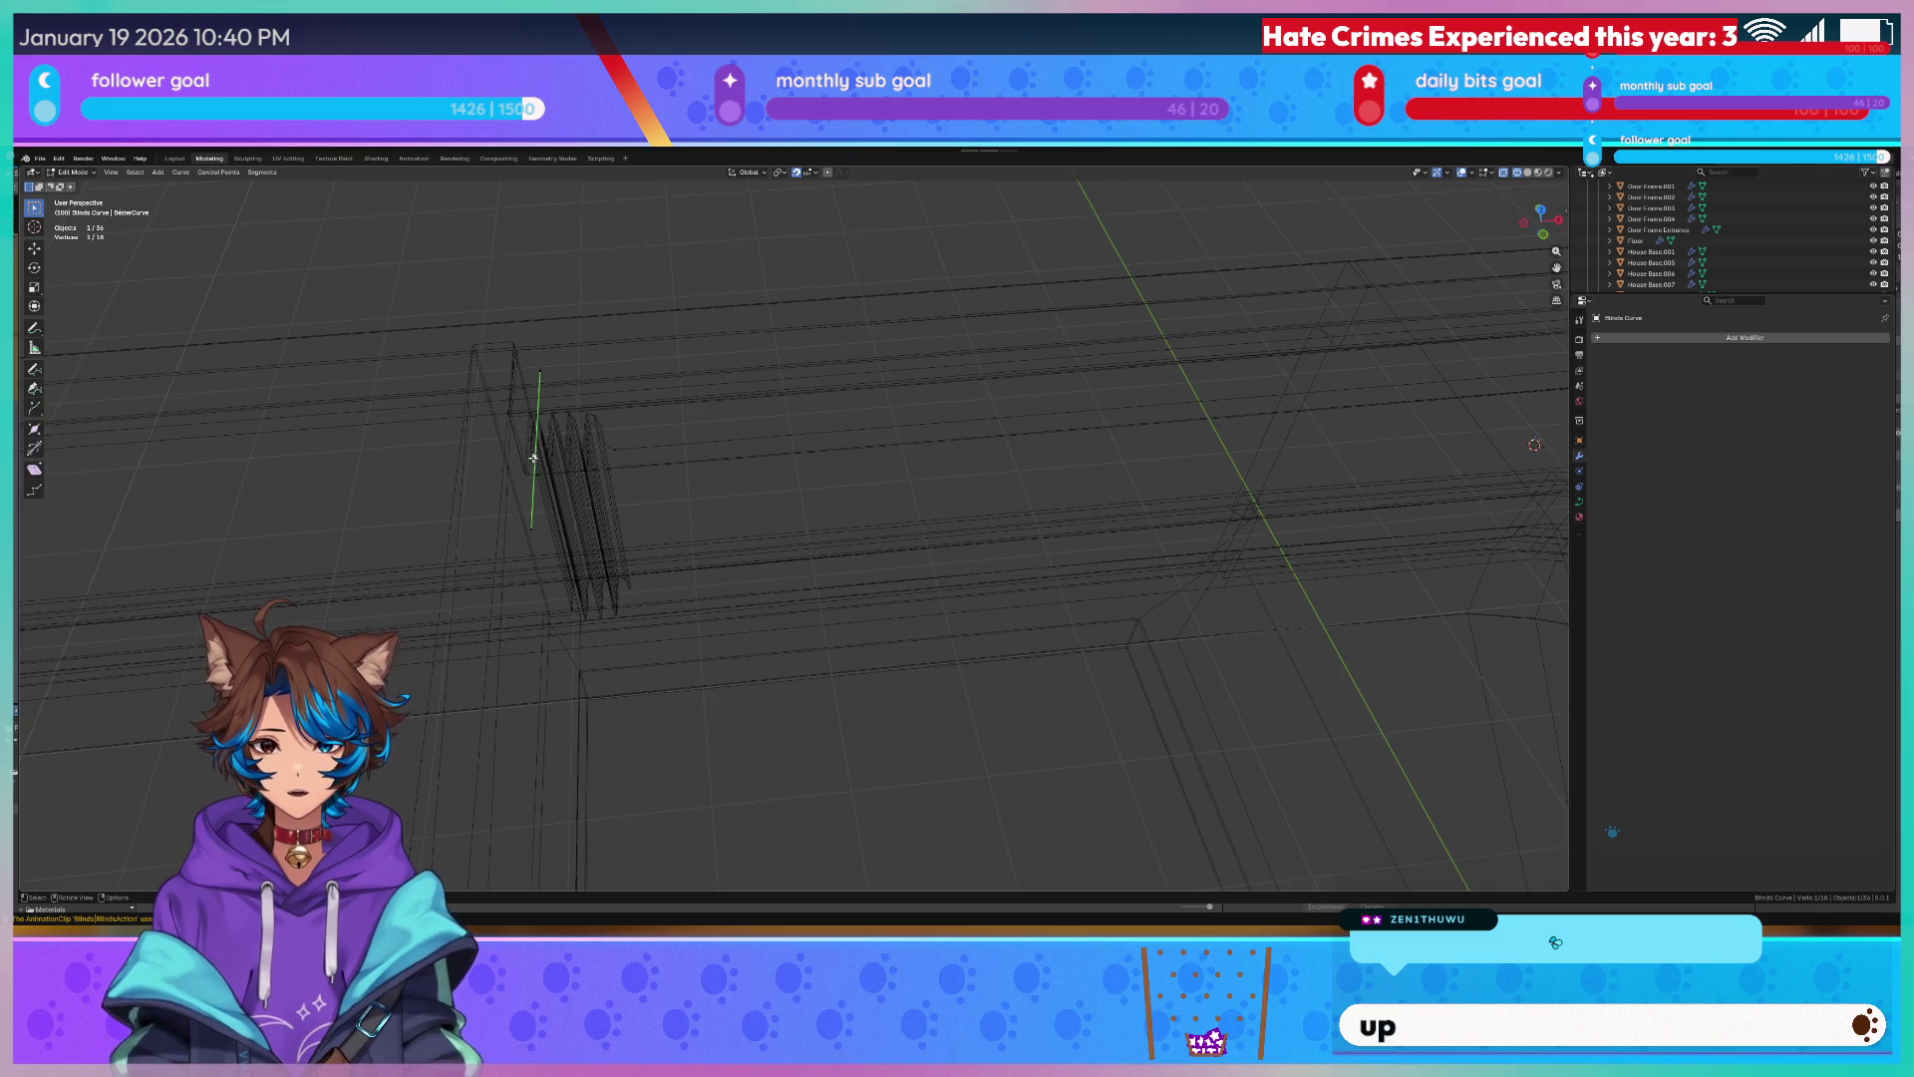
key("Tab")
middle_click_drag(532, 457, 673, 449)
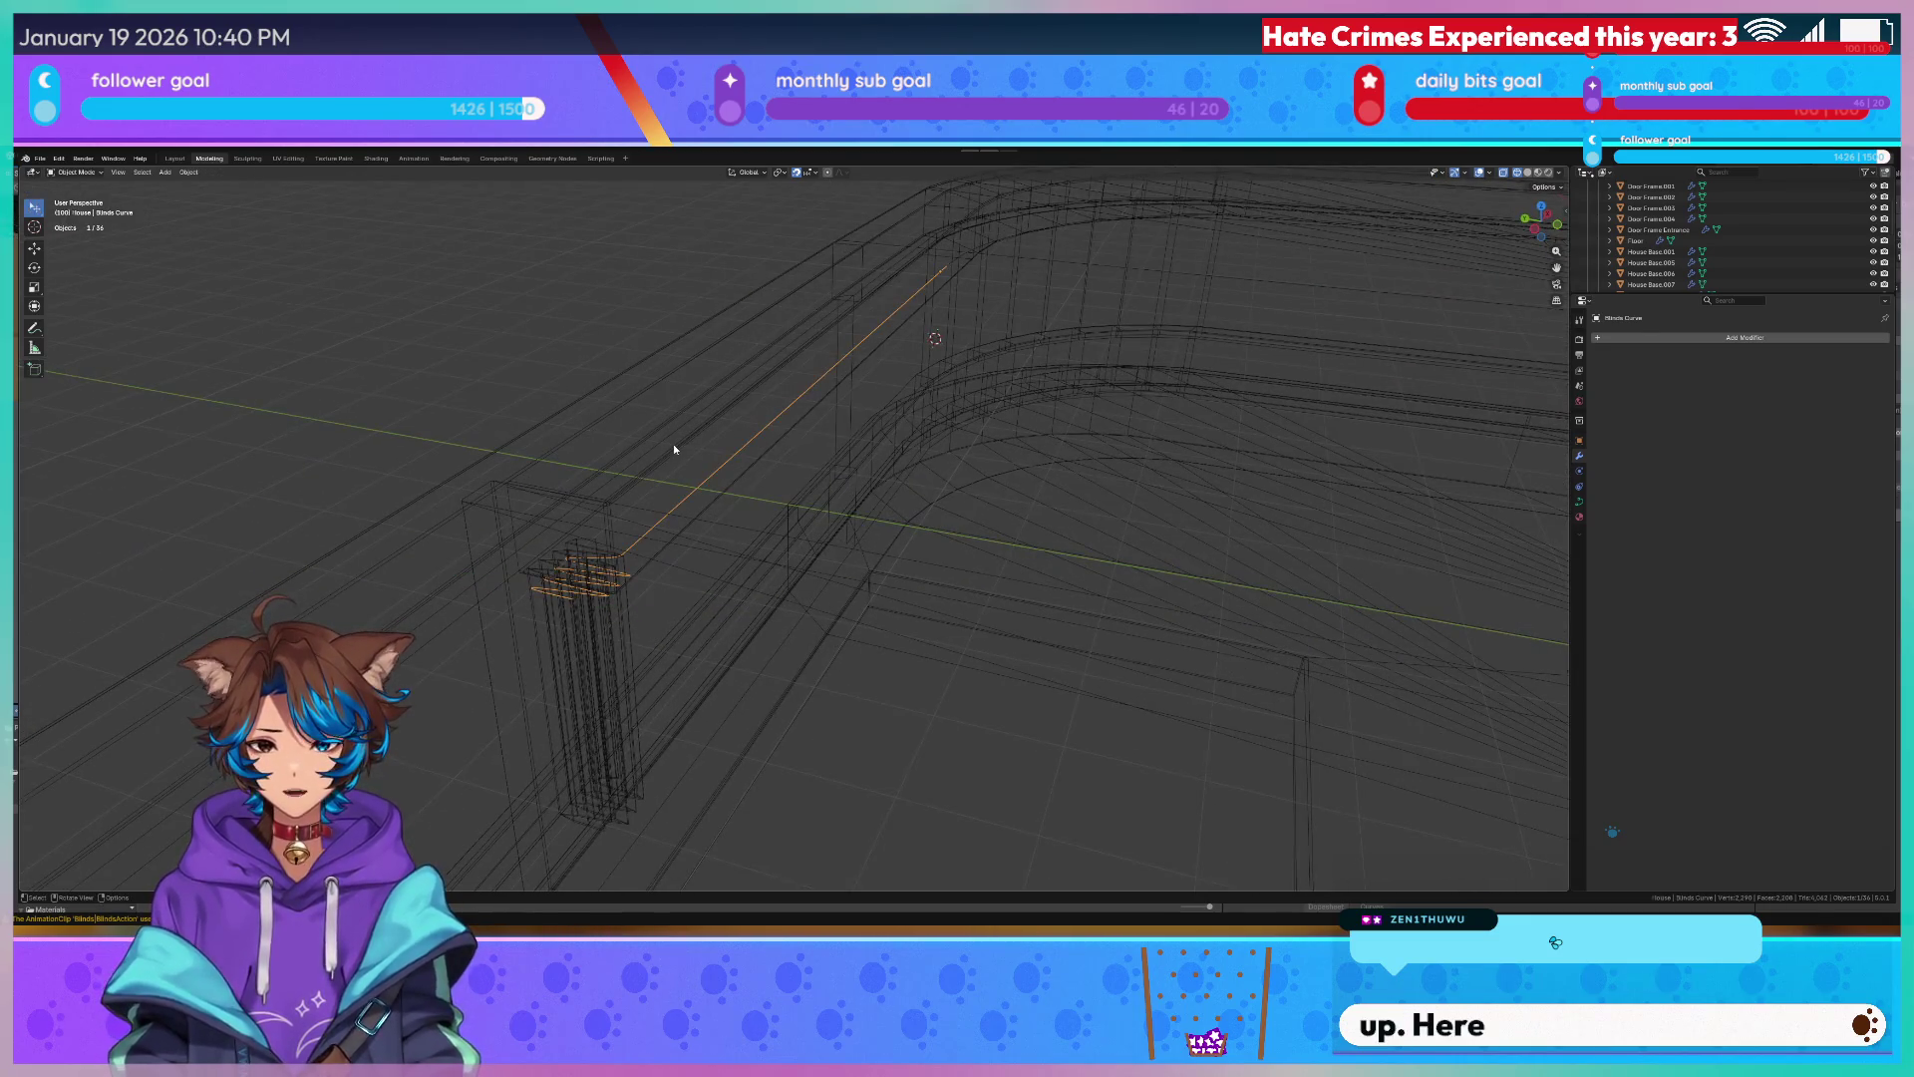
key("Tab")
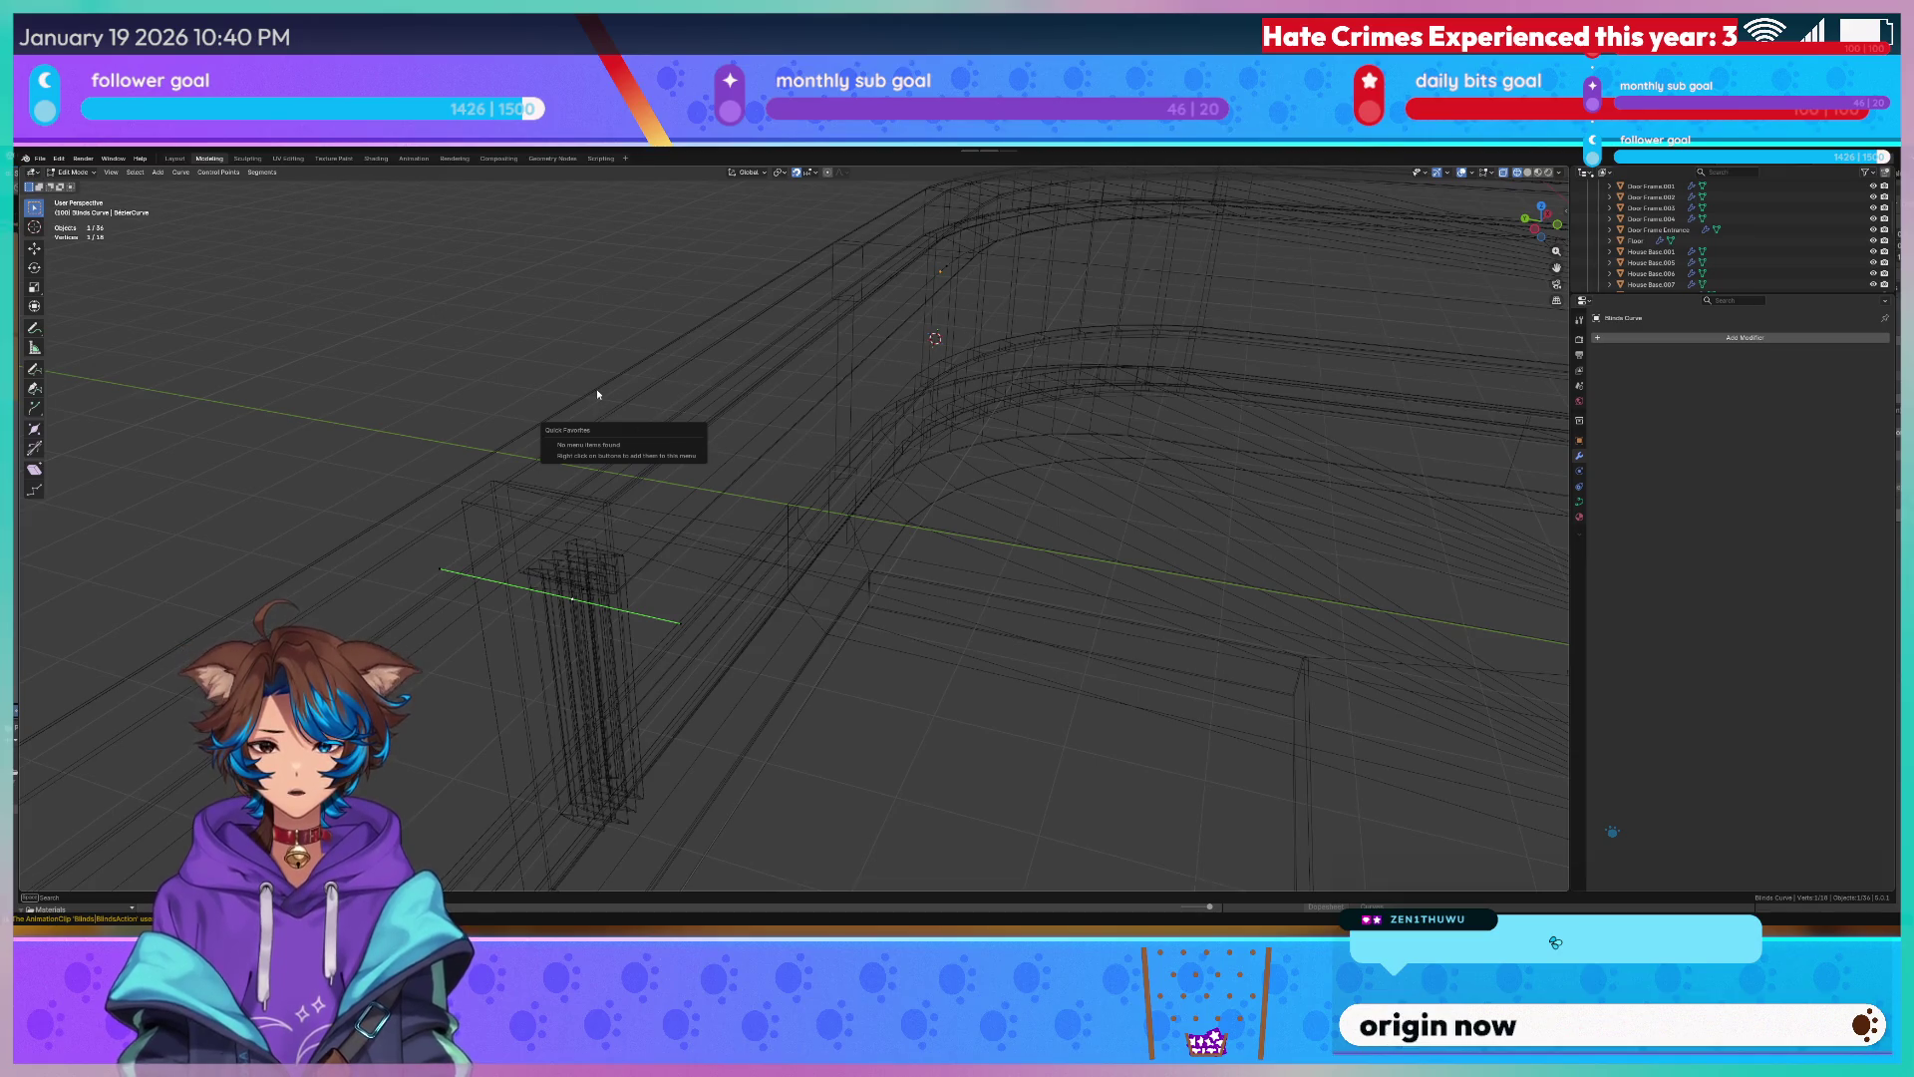
key("Tab")
Snap the 3D cursor to the selected point, set the curve's origin there, and reselect the blinds.
right_click(587, 470)
mouse_move(510, 597)
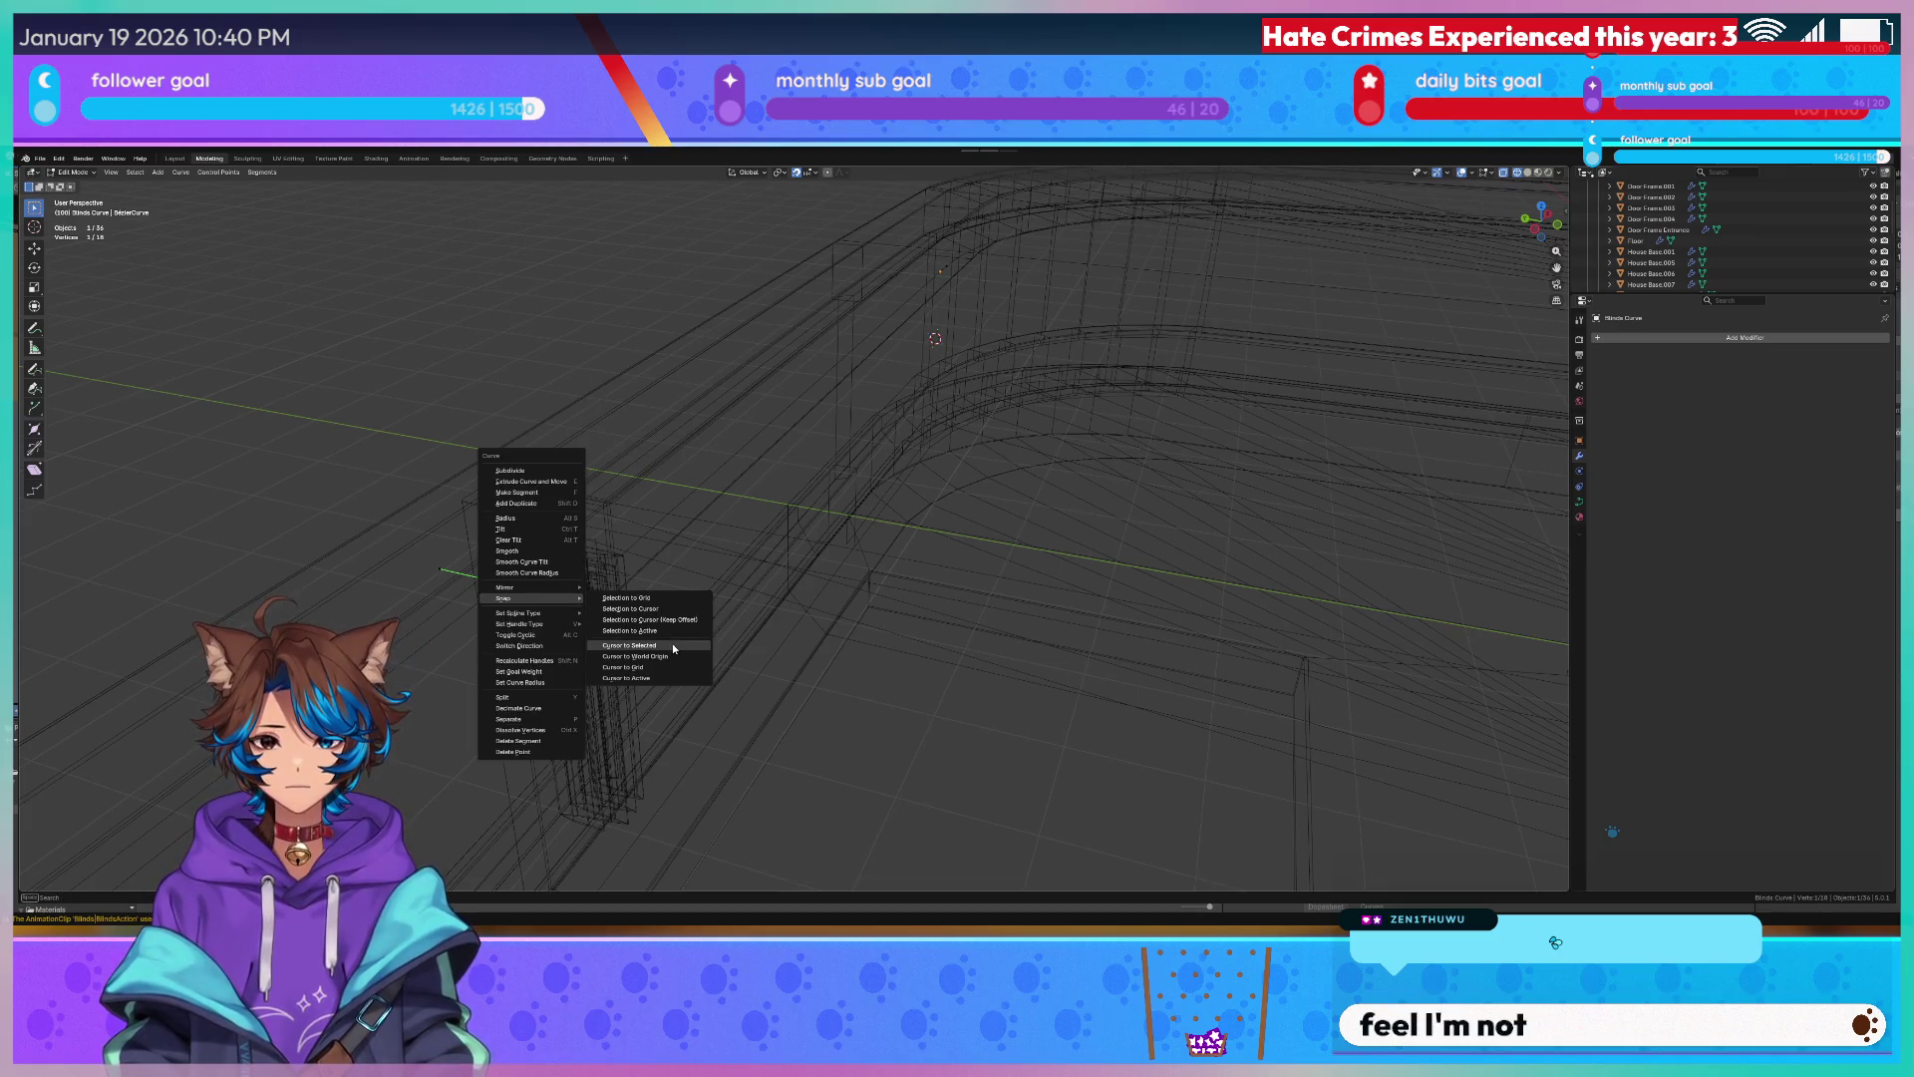
left_click(666, 640)
right_click(671, 617)
left_click(671, 650)
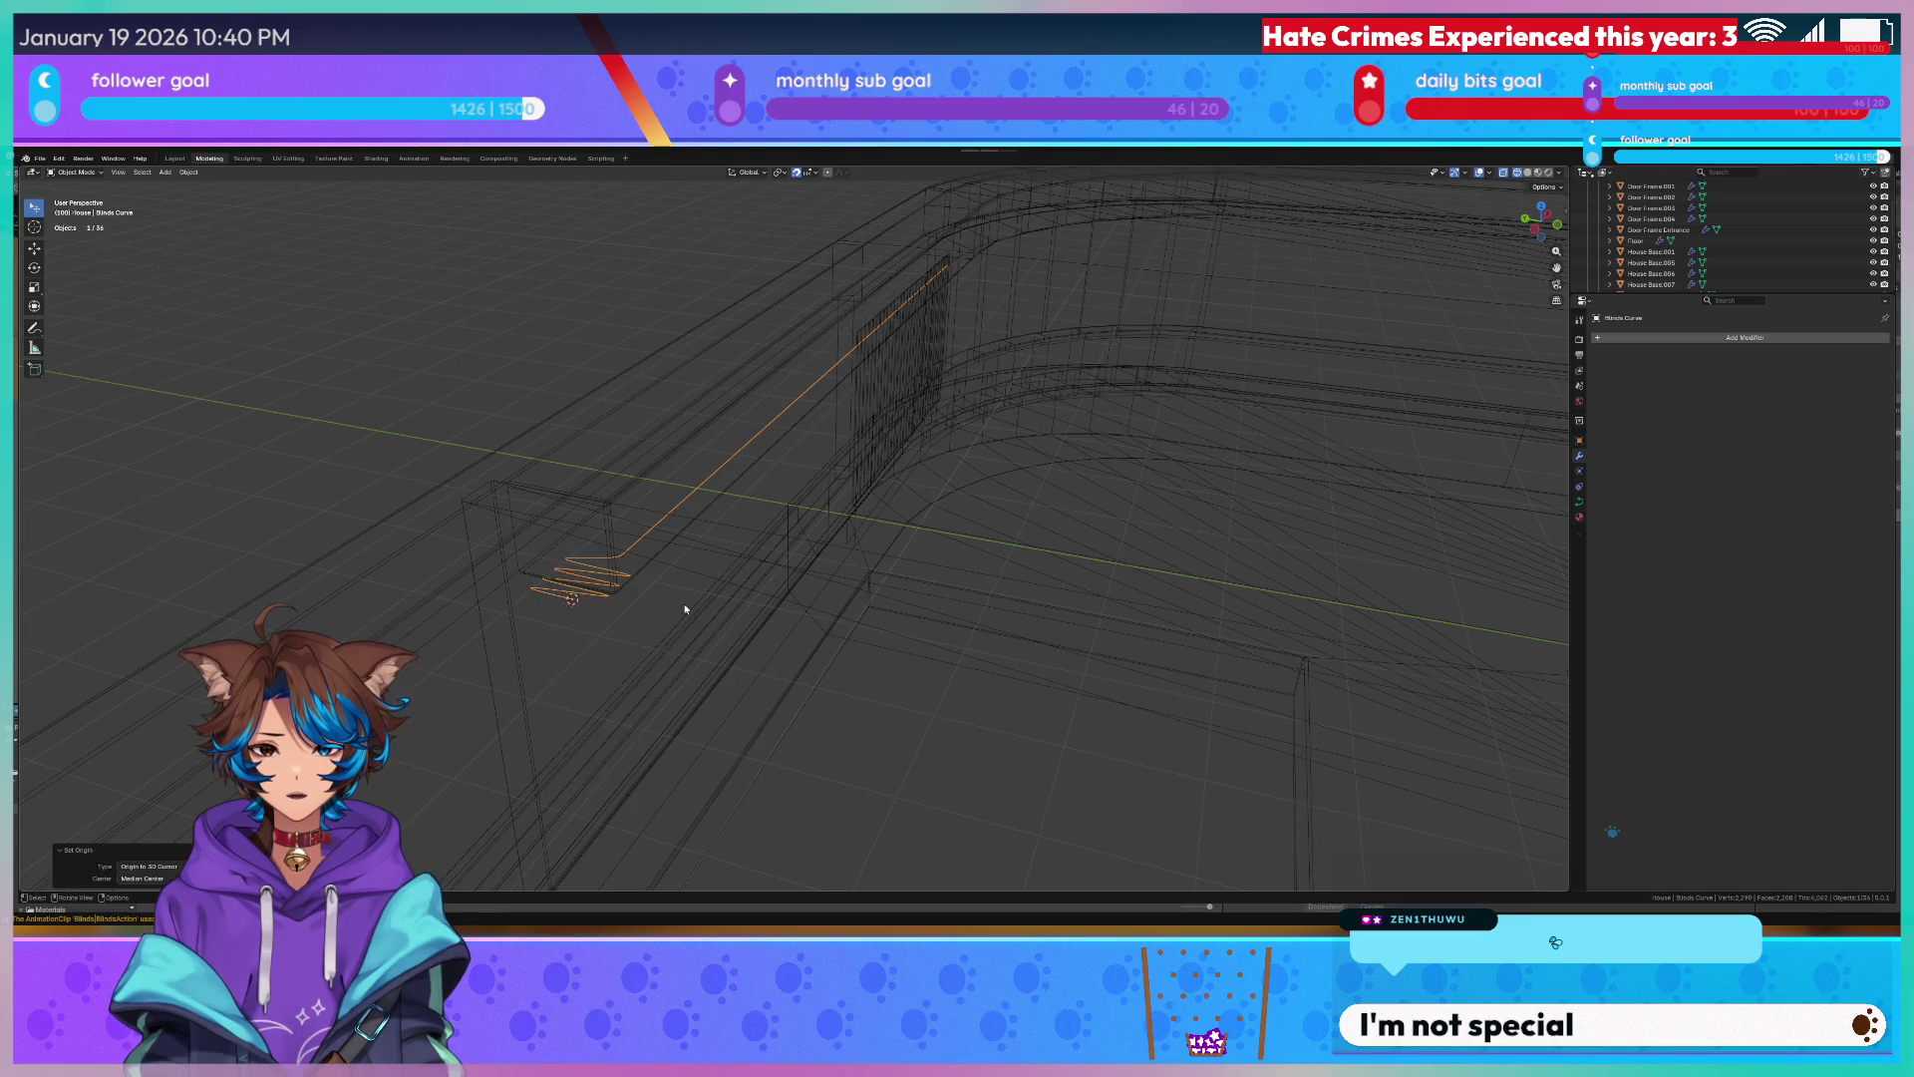
middle_click_drag(683, 607, 861, 505)
key("Tab")
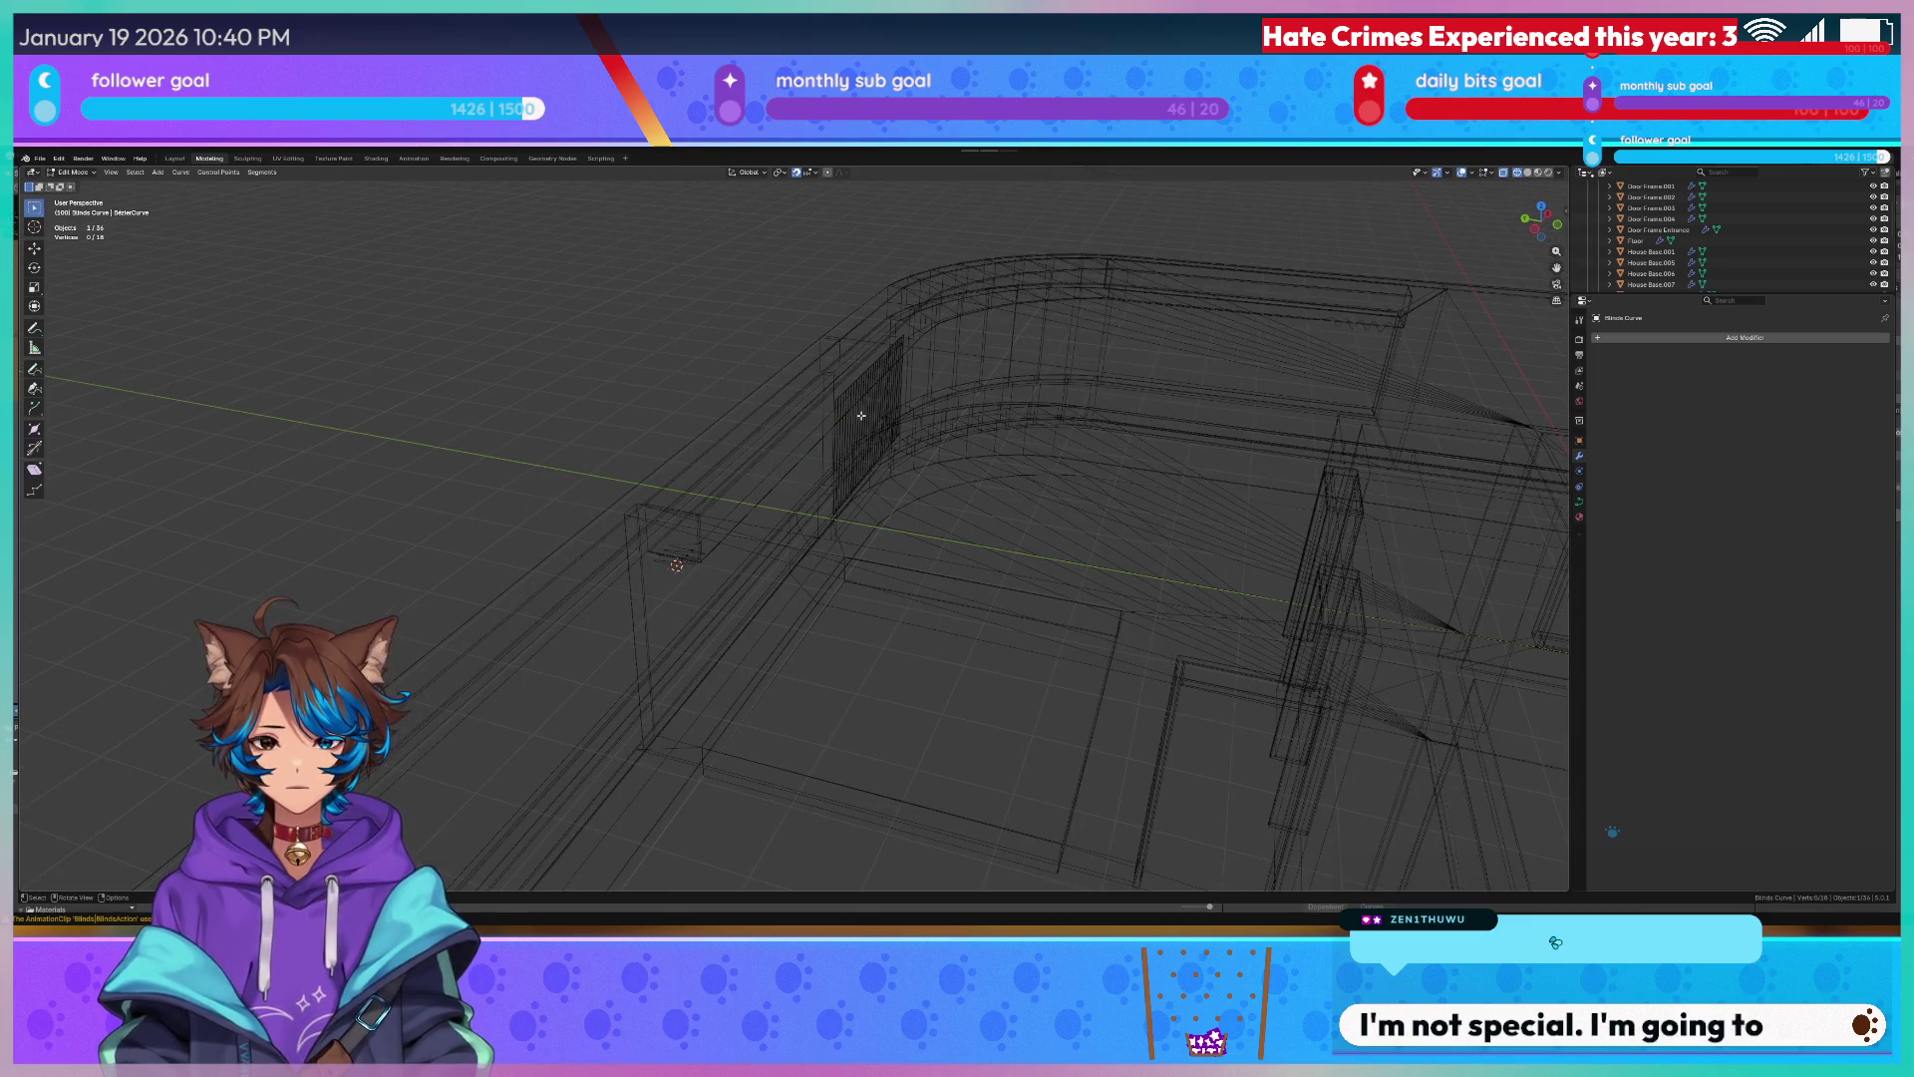
key("Tab")
left_click(860, 413)
middle_click_drag(860, 414, 776, 482)
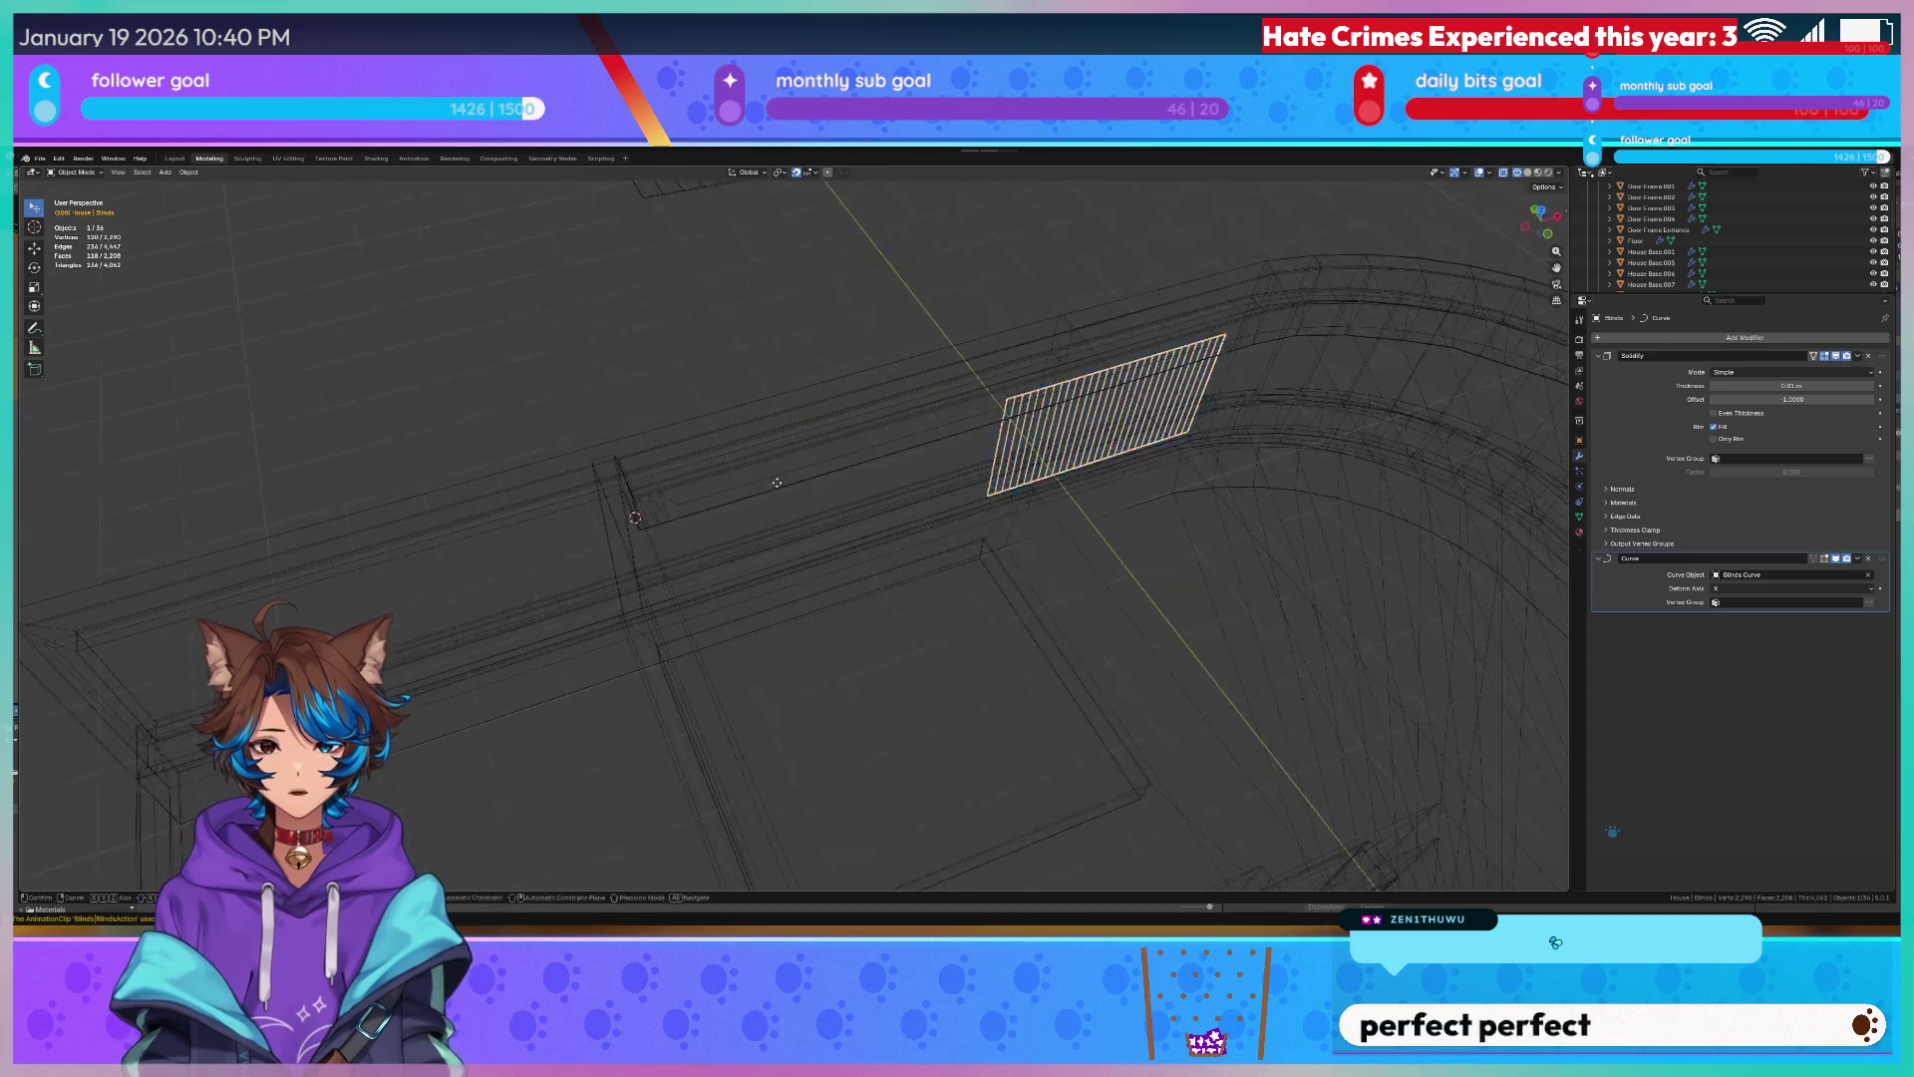
Slide the blinds along X and stretch them along one axis to test the fit.
key("g")
key("x")
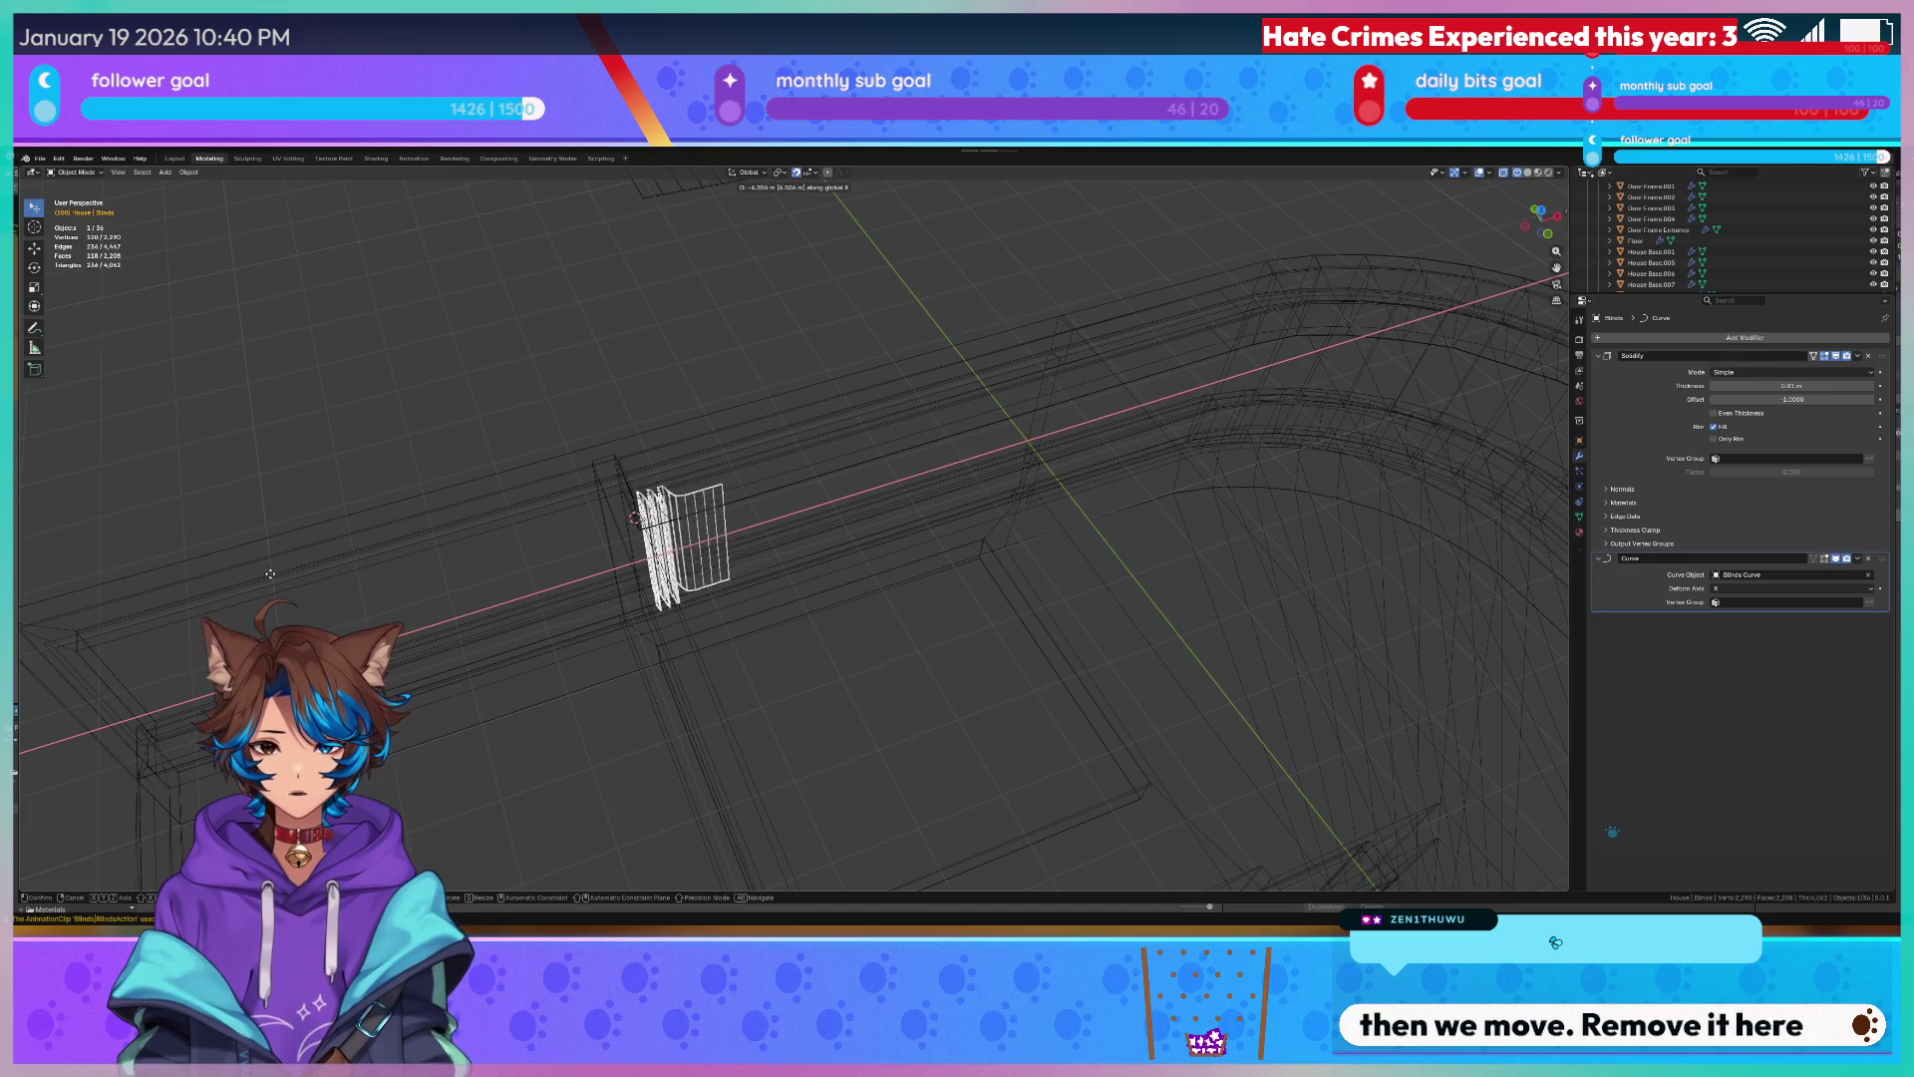
left_click(298, 578)
key("x")
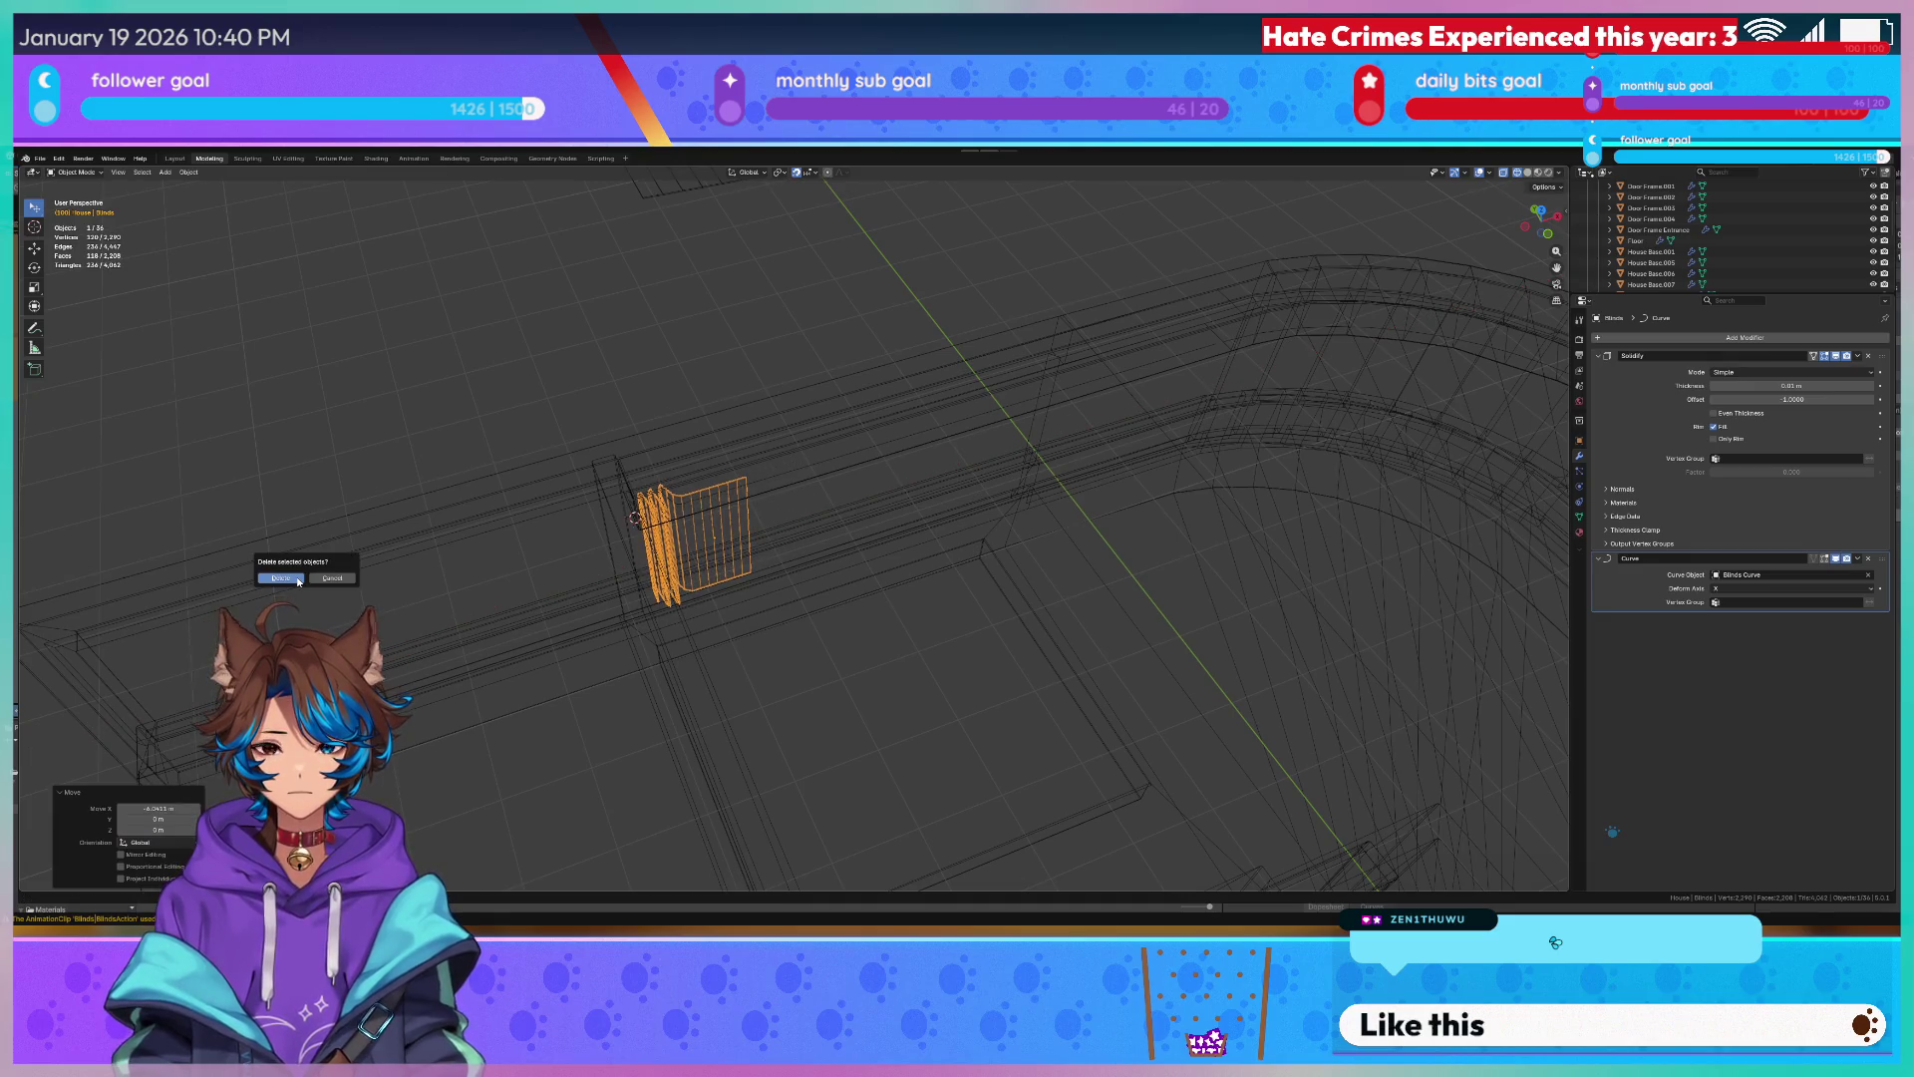
left_click(344, 584)
key("s")
key("z")
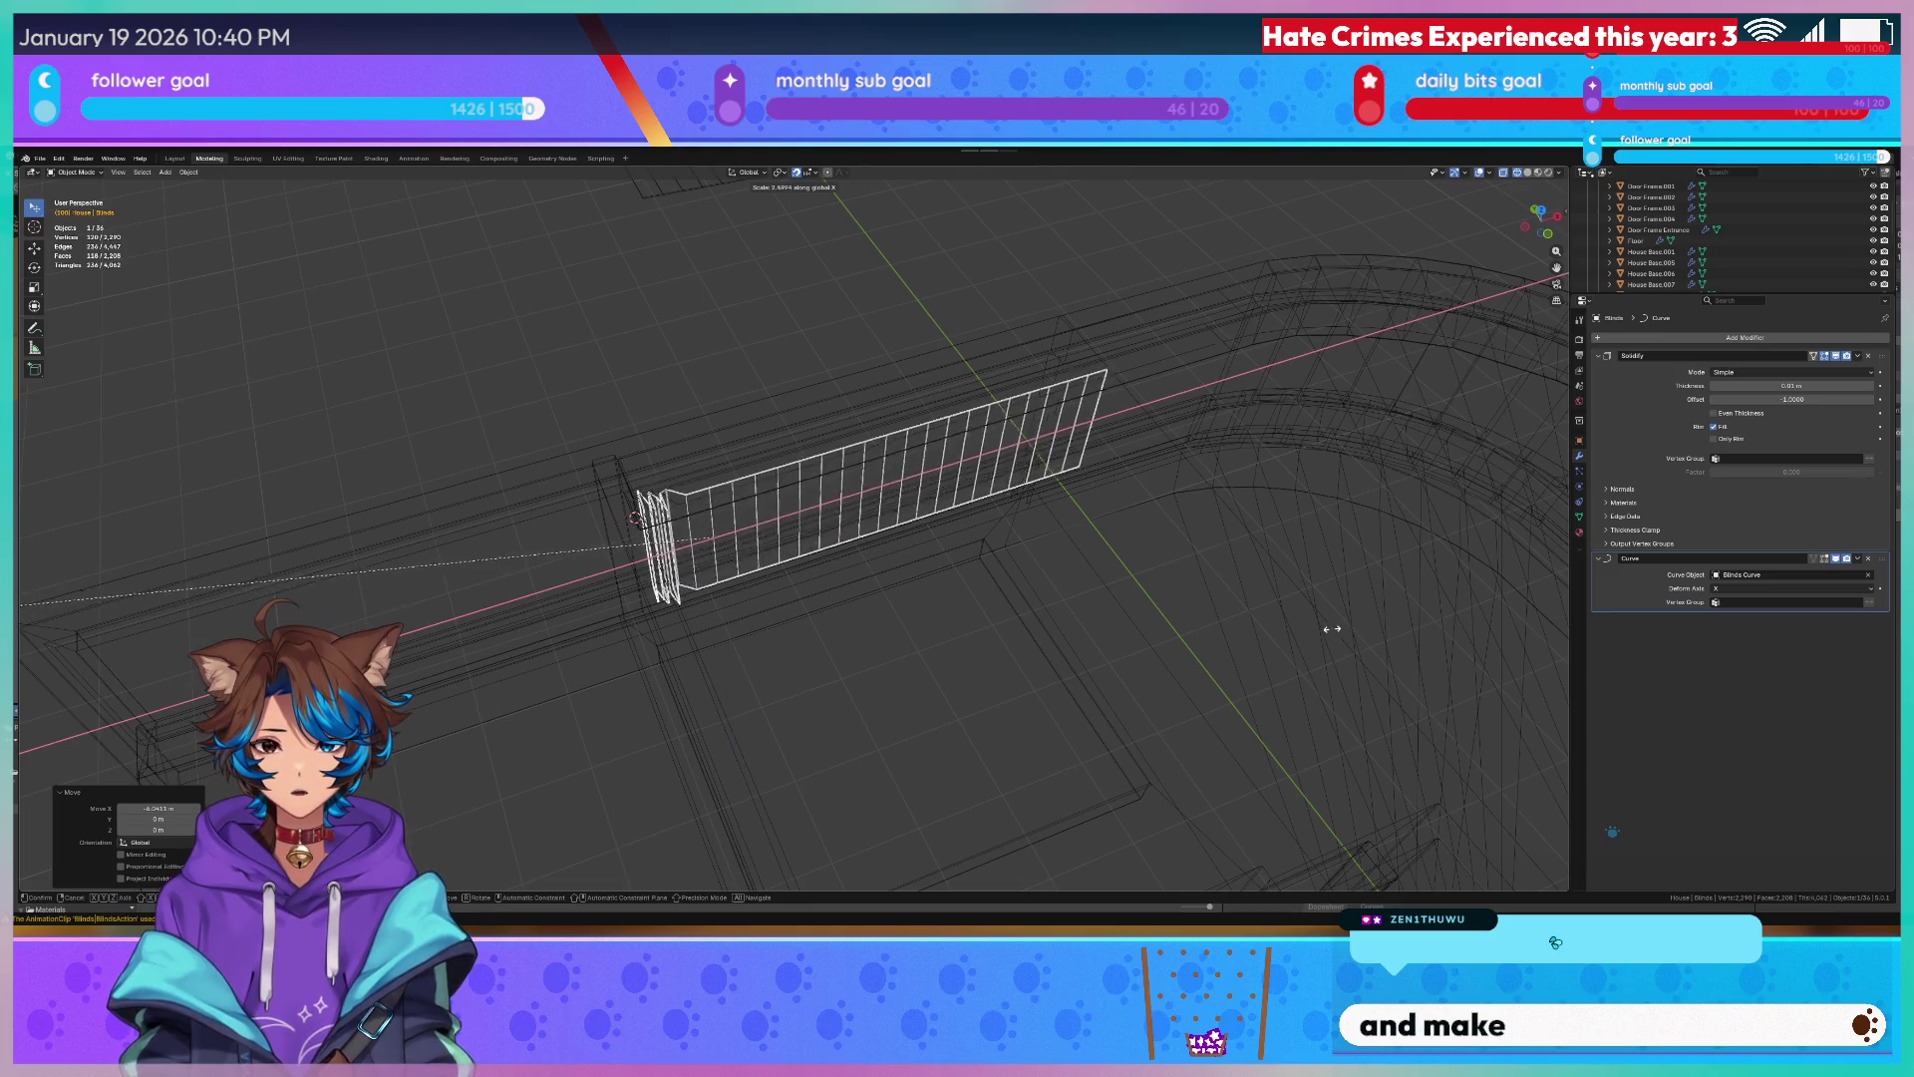
left_click(1127, 603)
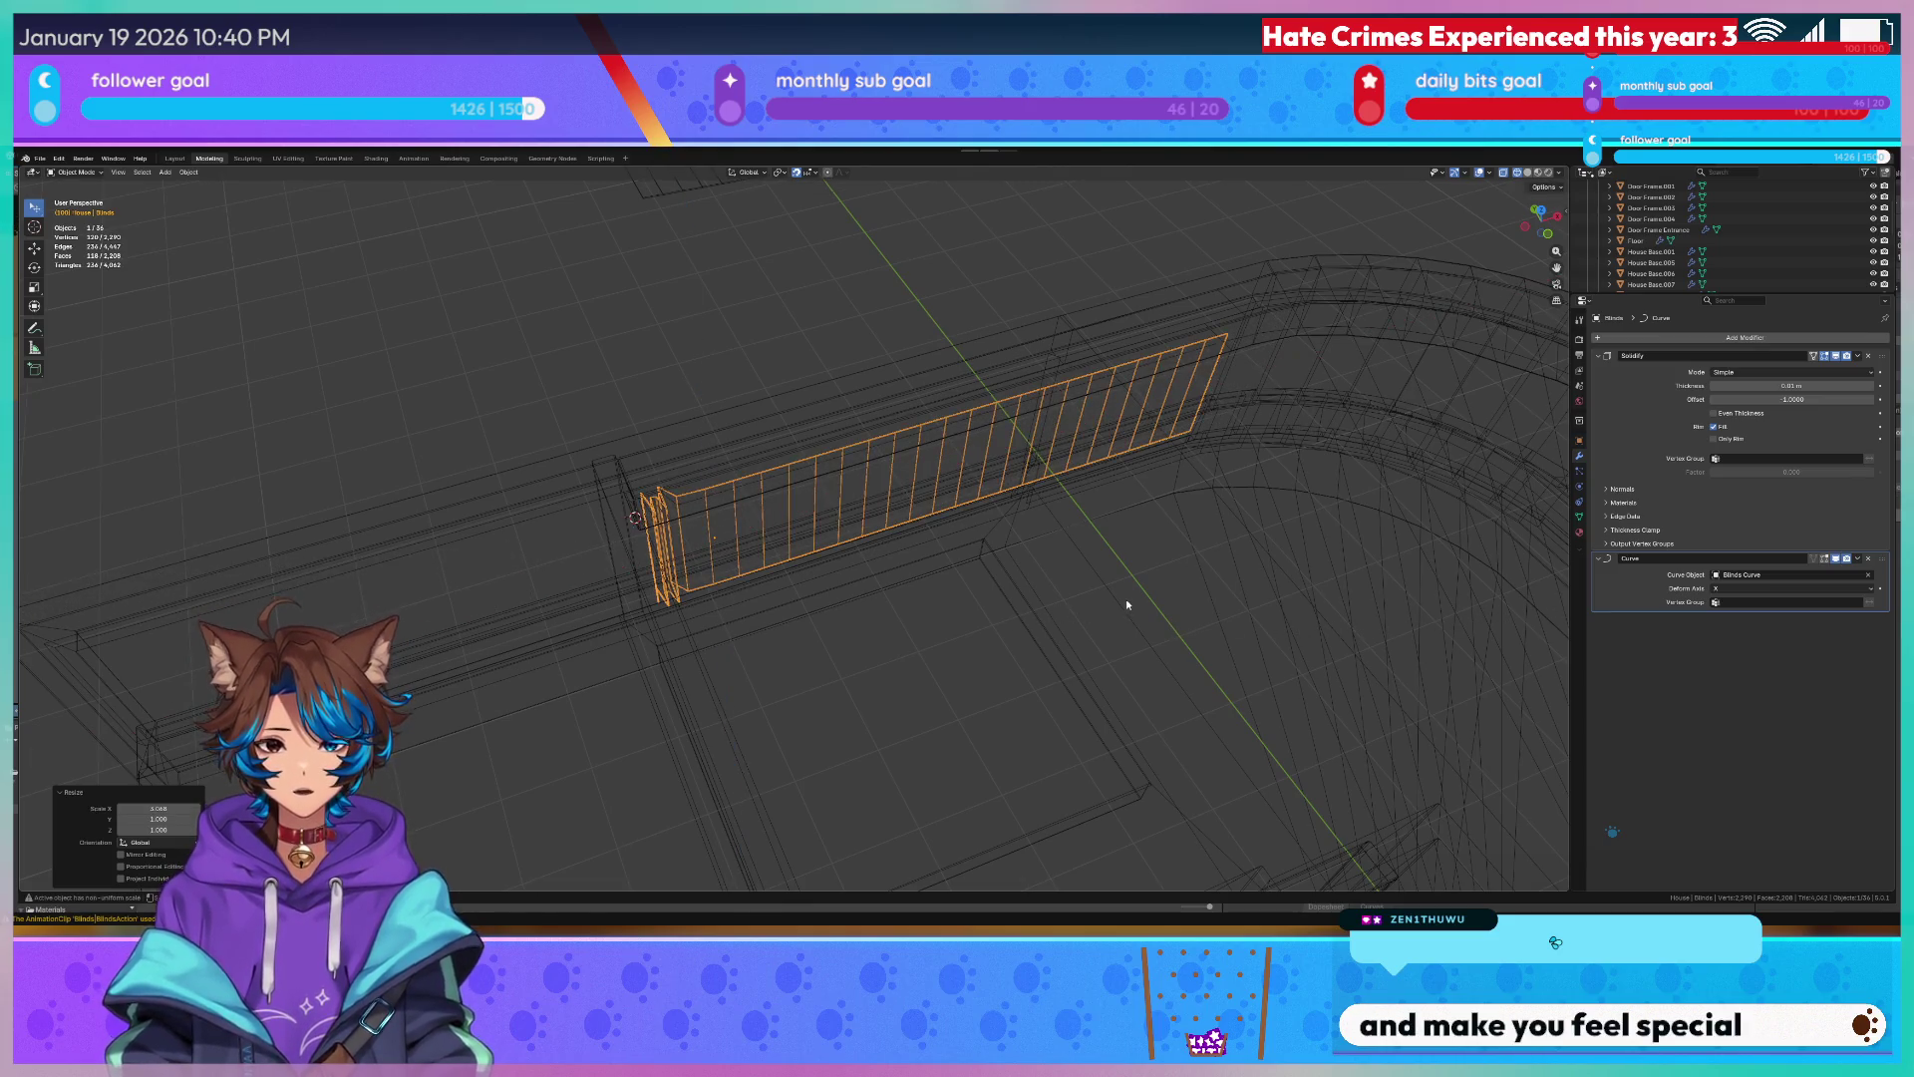
From the top view, slide the blinds along X twice more along the wall.
key("KP_7")
scroll(1342, 608, "up", 3)
scroll(1431, 607, "up", 1)
key("g")
key("x")
left_click(694, 593)
scroll(782, 519, "down", 3)
scroll(888, 500, "up", 3)
key("g")
key("x")
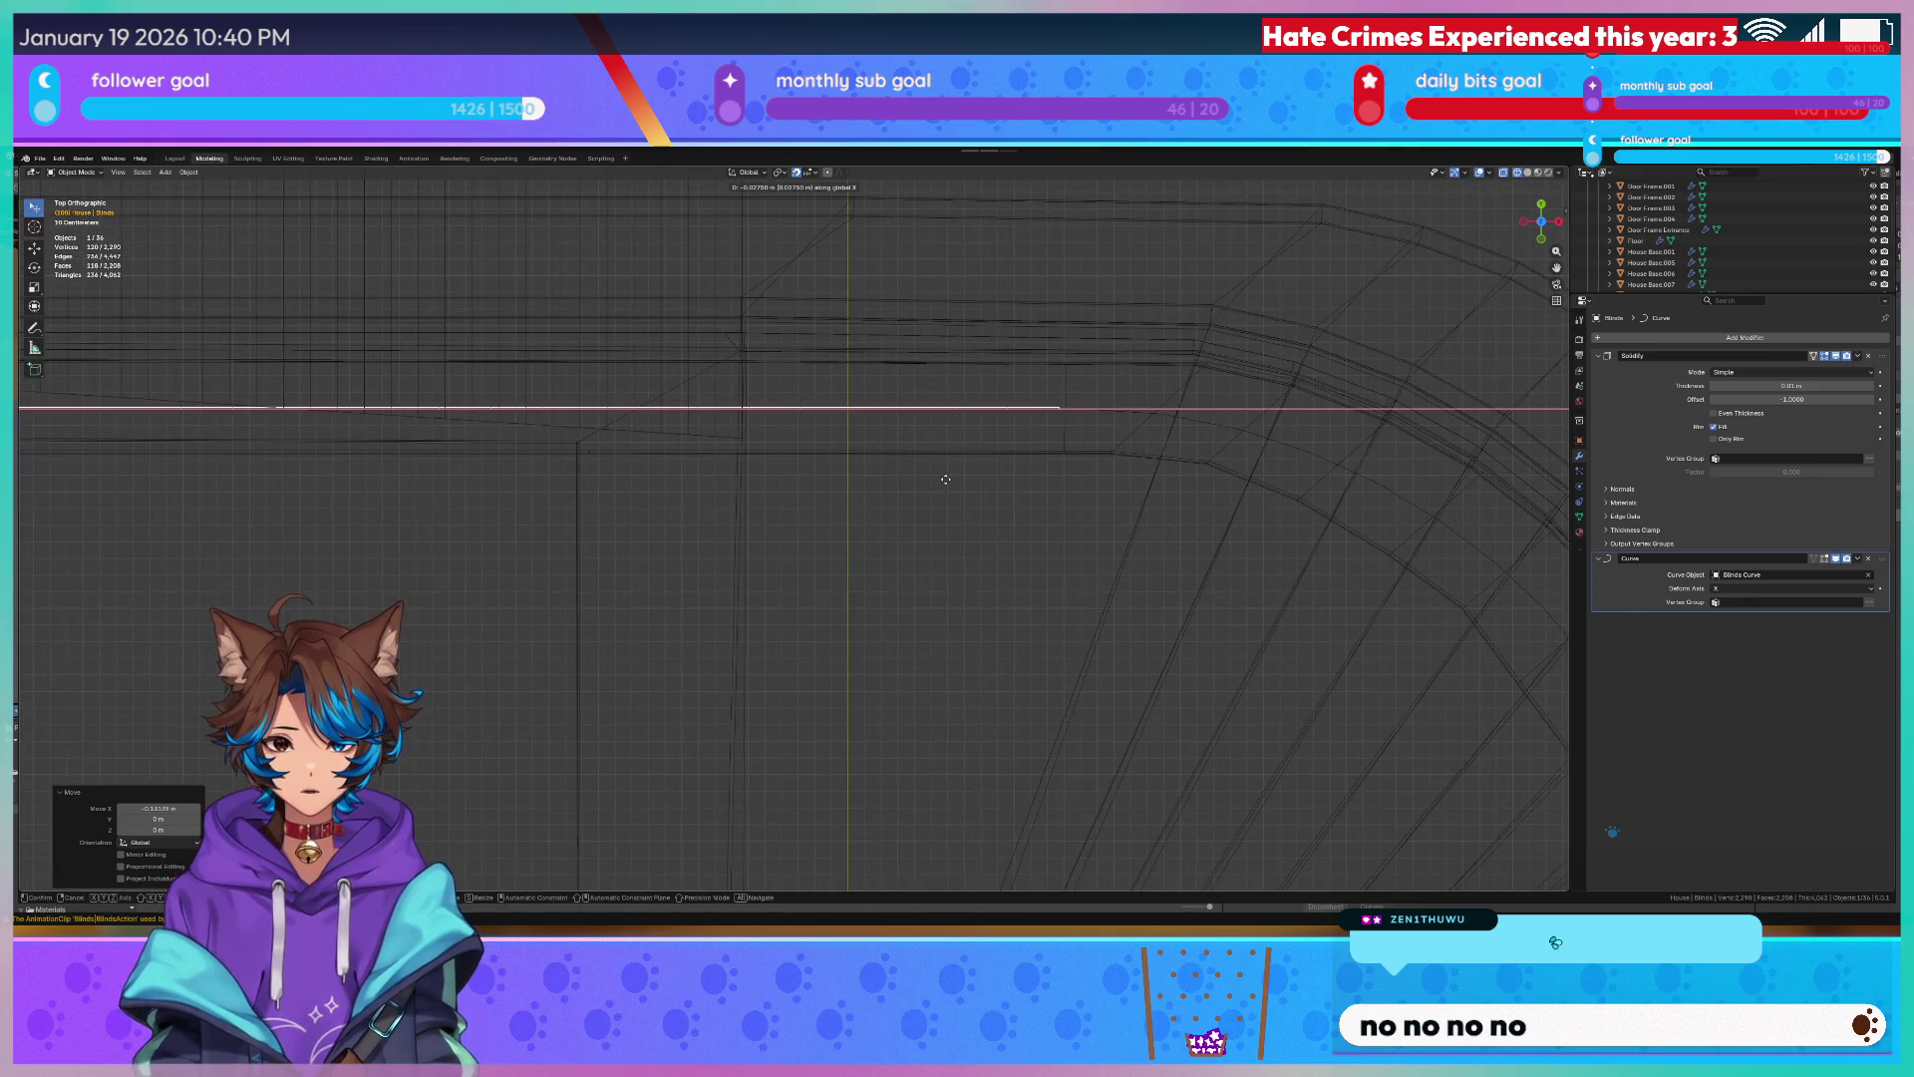
left_click(960, 482)
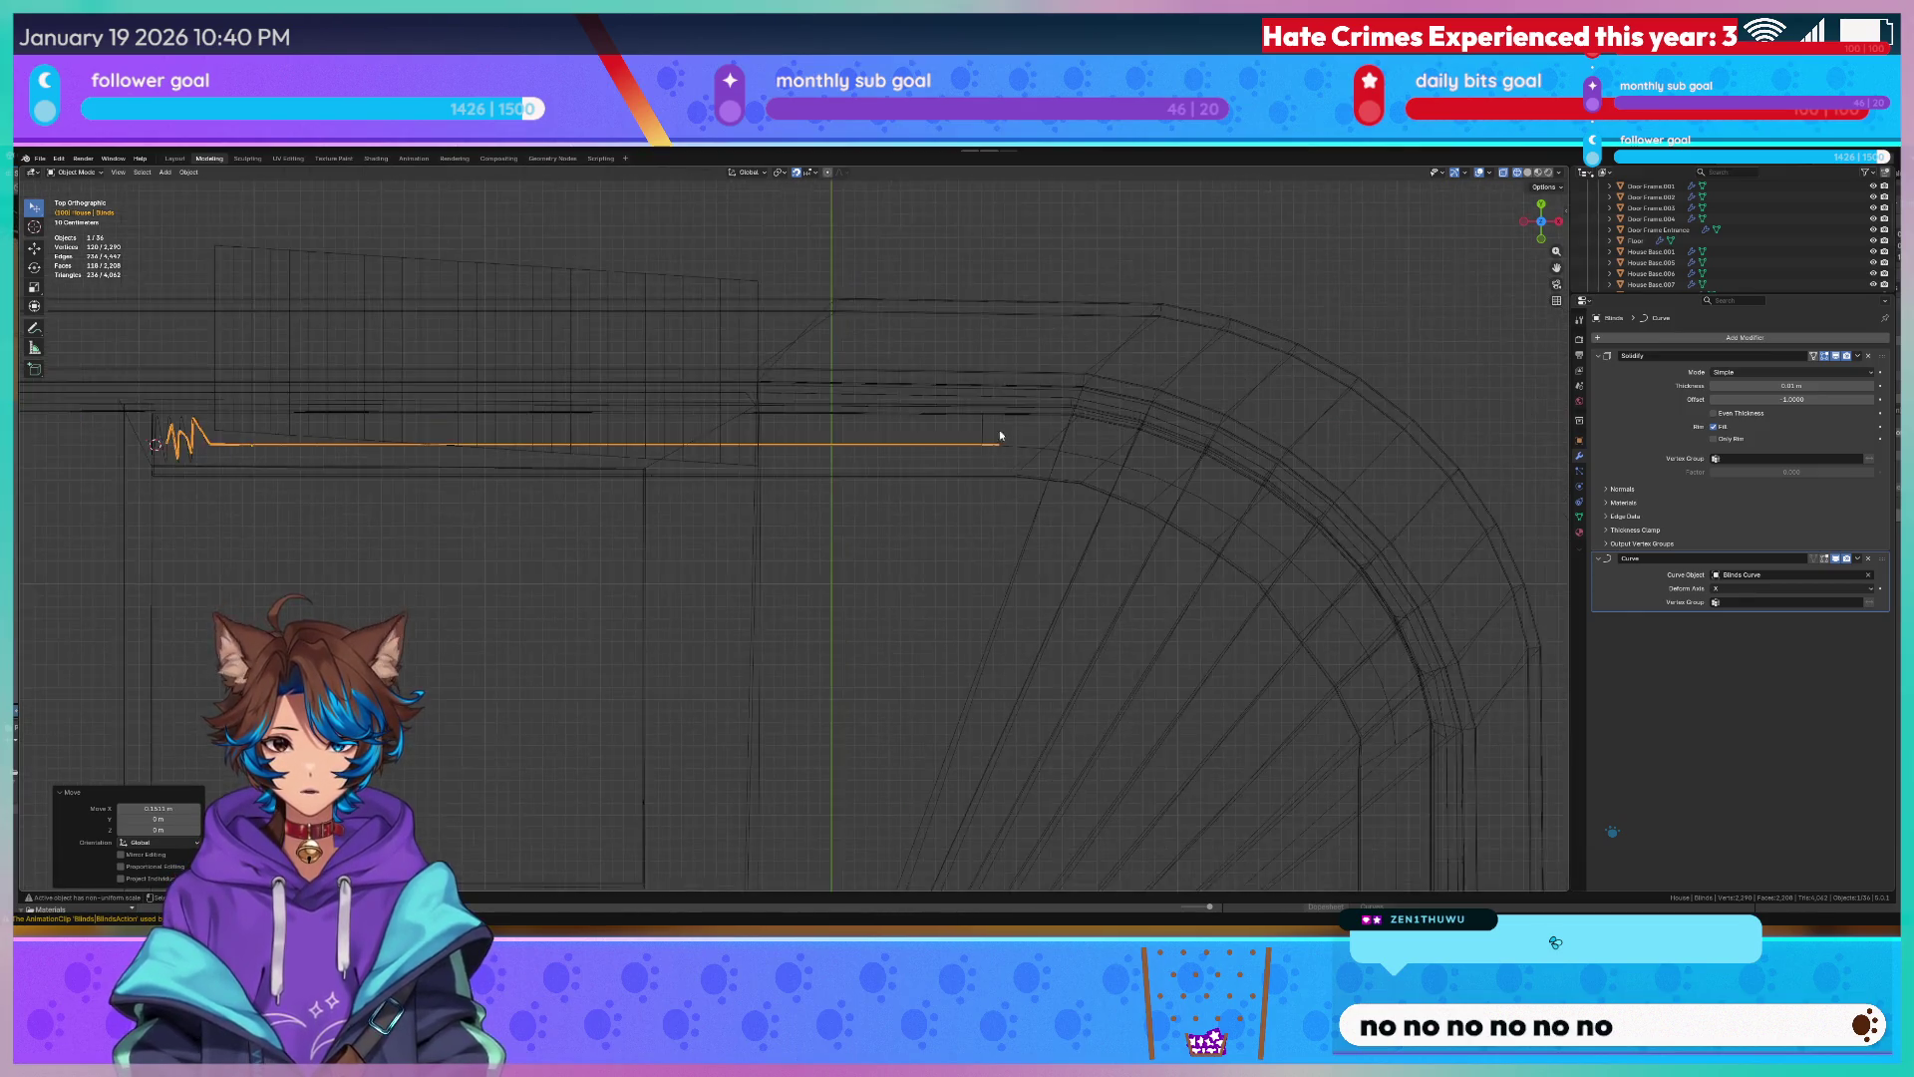
middle_click_drag(976, 483, 618, 294)
Check the blinds' linked geometry in Edit Mode, then delete the blinds object.
key("Tab")
key("l")
key("alt+a")
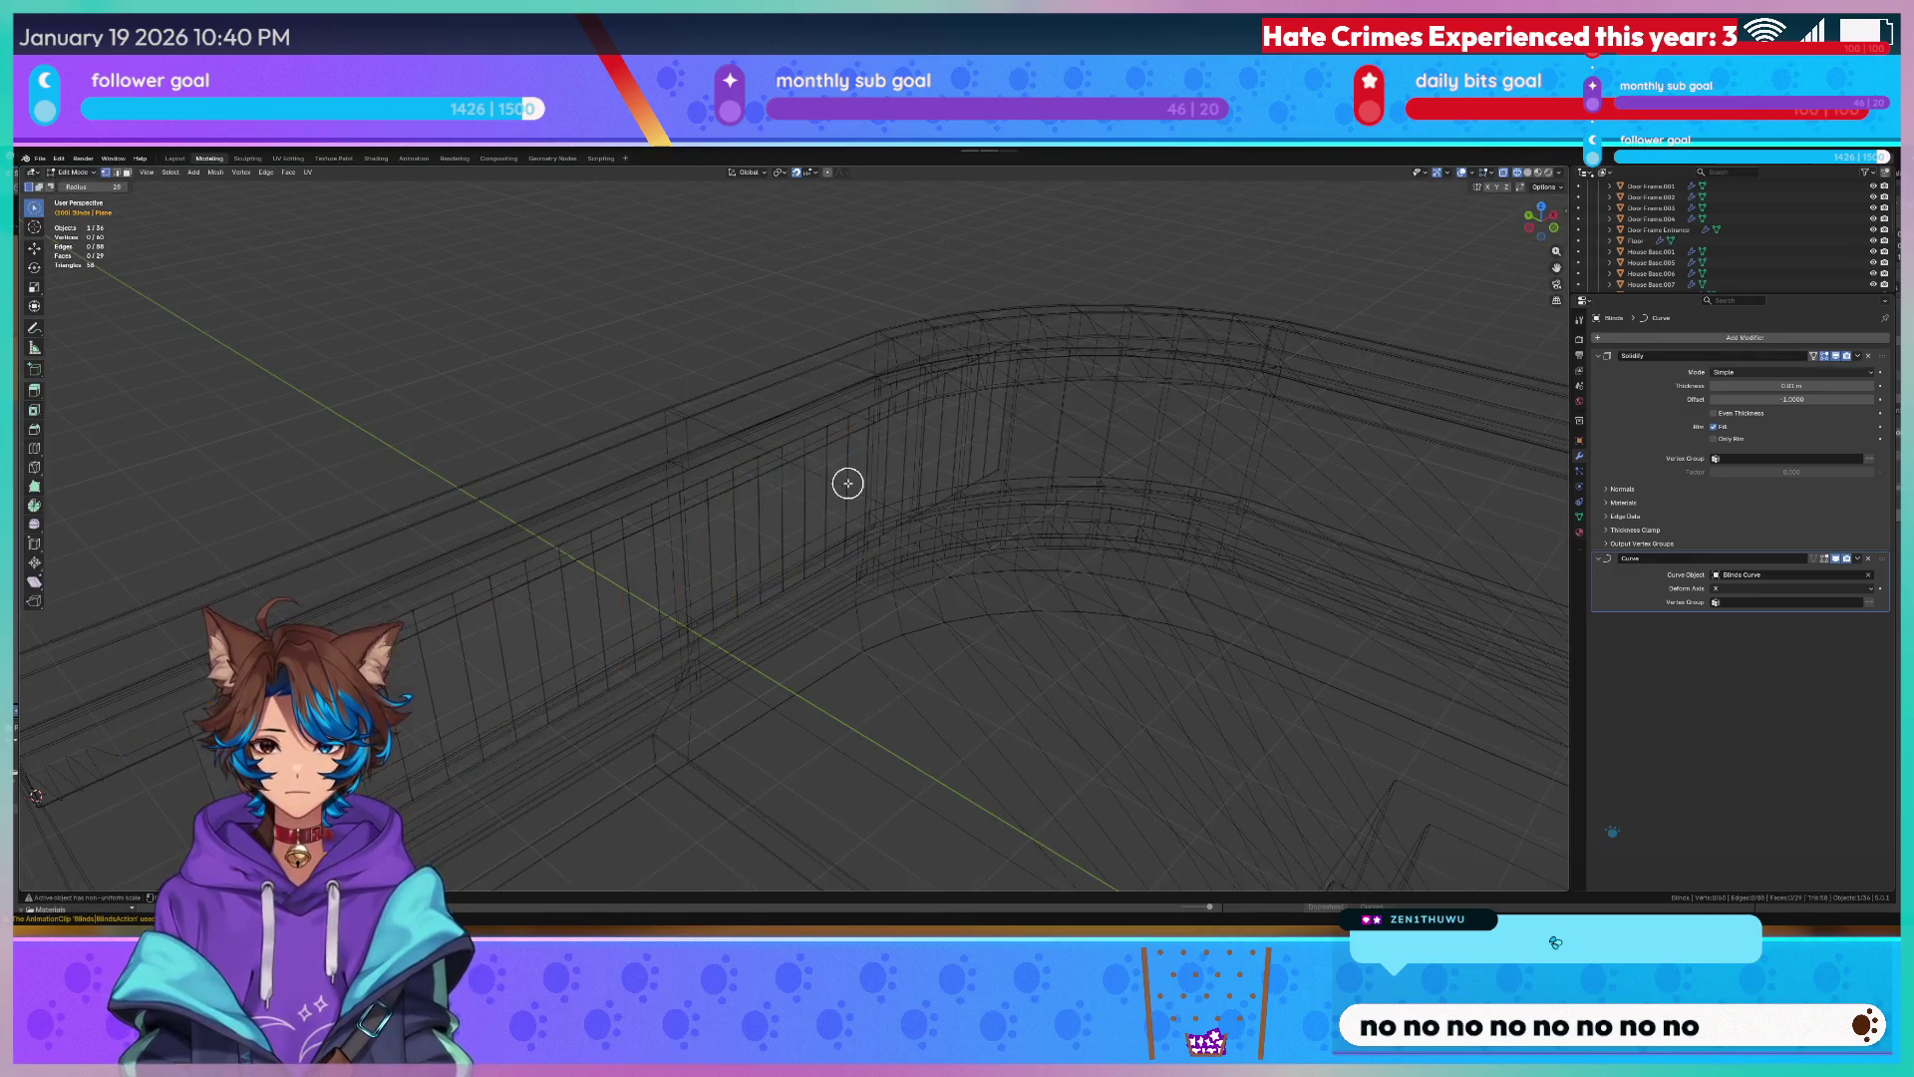
key("Tab")
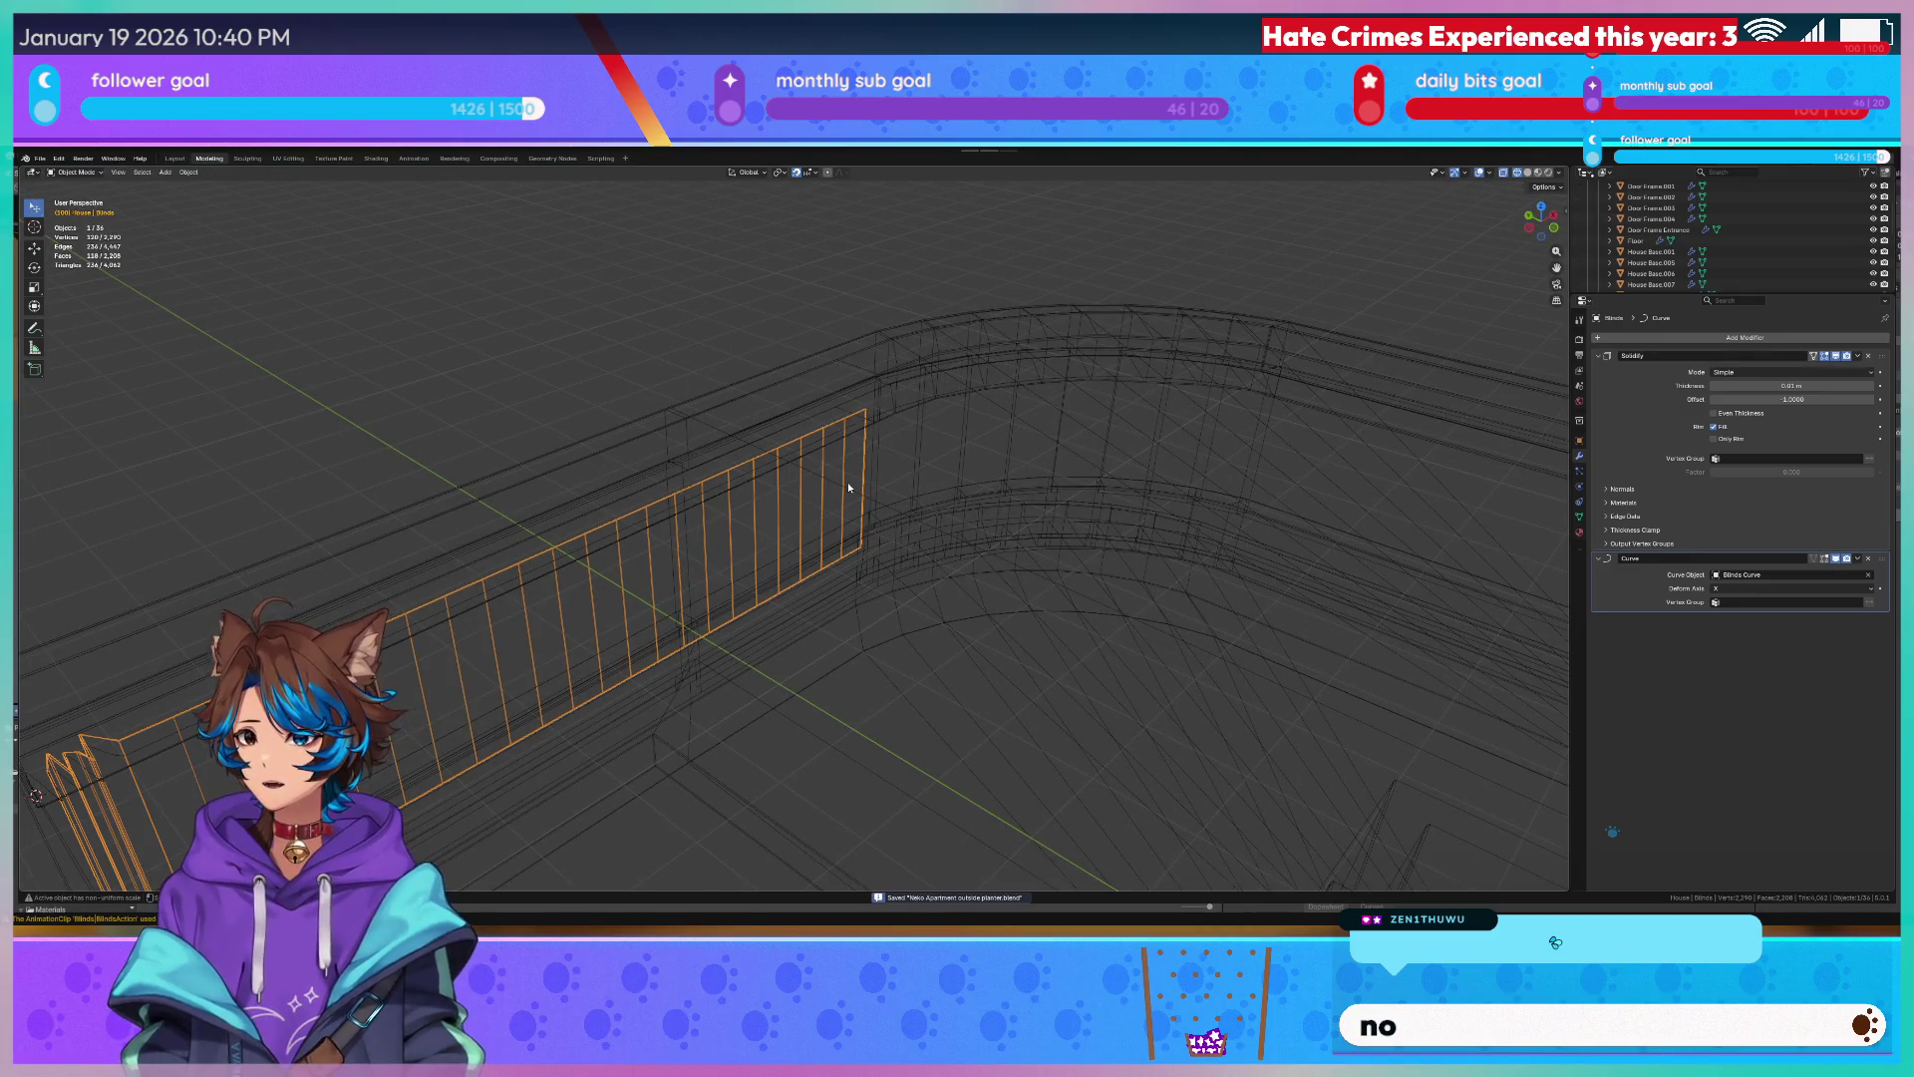
scroll(848, 482, "down", 5)
mouse_move(849, 481)
middle_mouse_down()
mouse_move(912, 365)
mouse_move(1040, 358)
middle_mouse_up()
scroll(1040, 358, "up", 2)
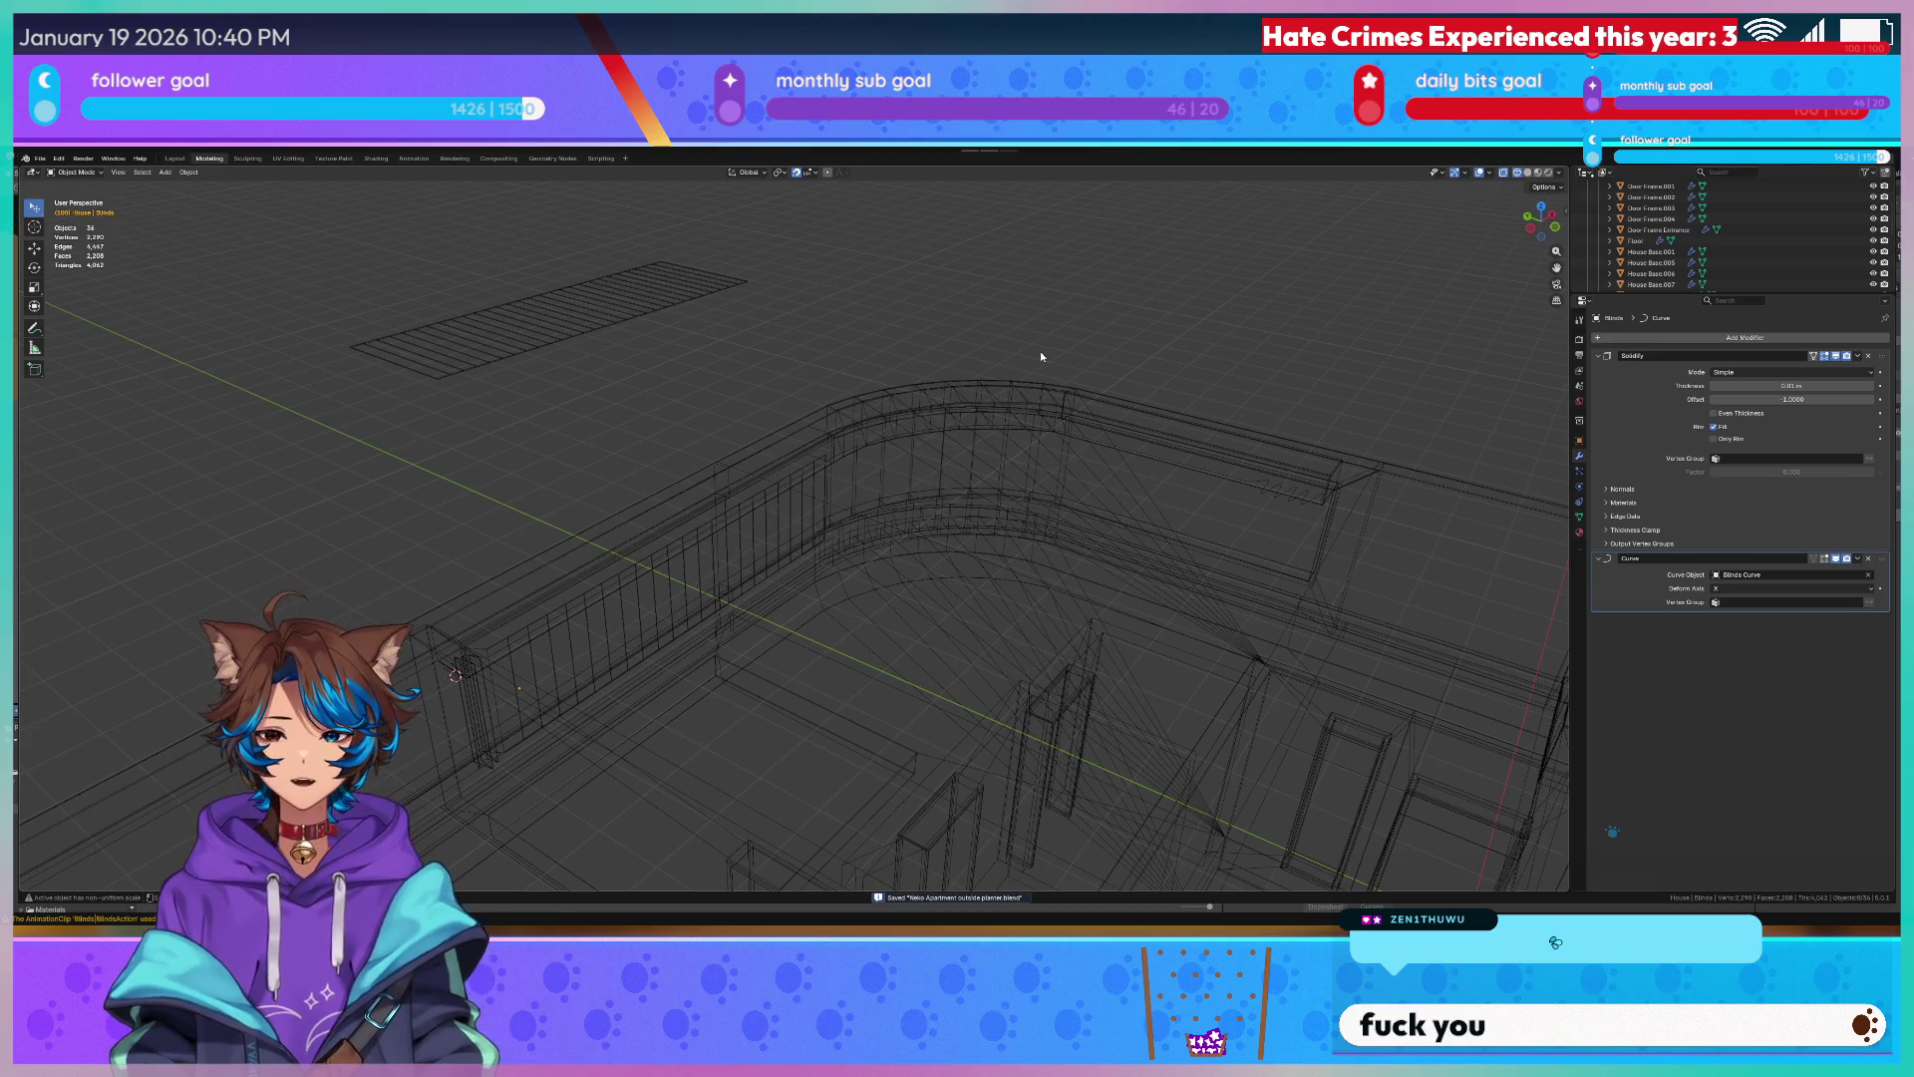
scroll(1234, 429, "up", 2)
middle_click_drag(1227, 441, 663, 396)
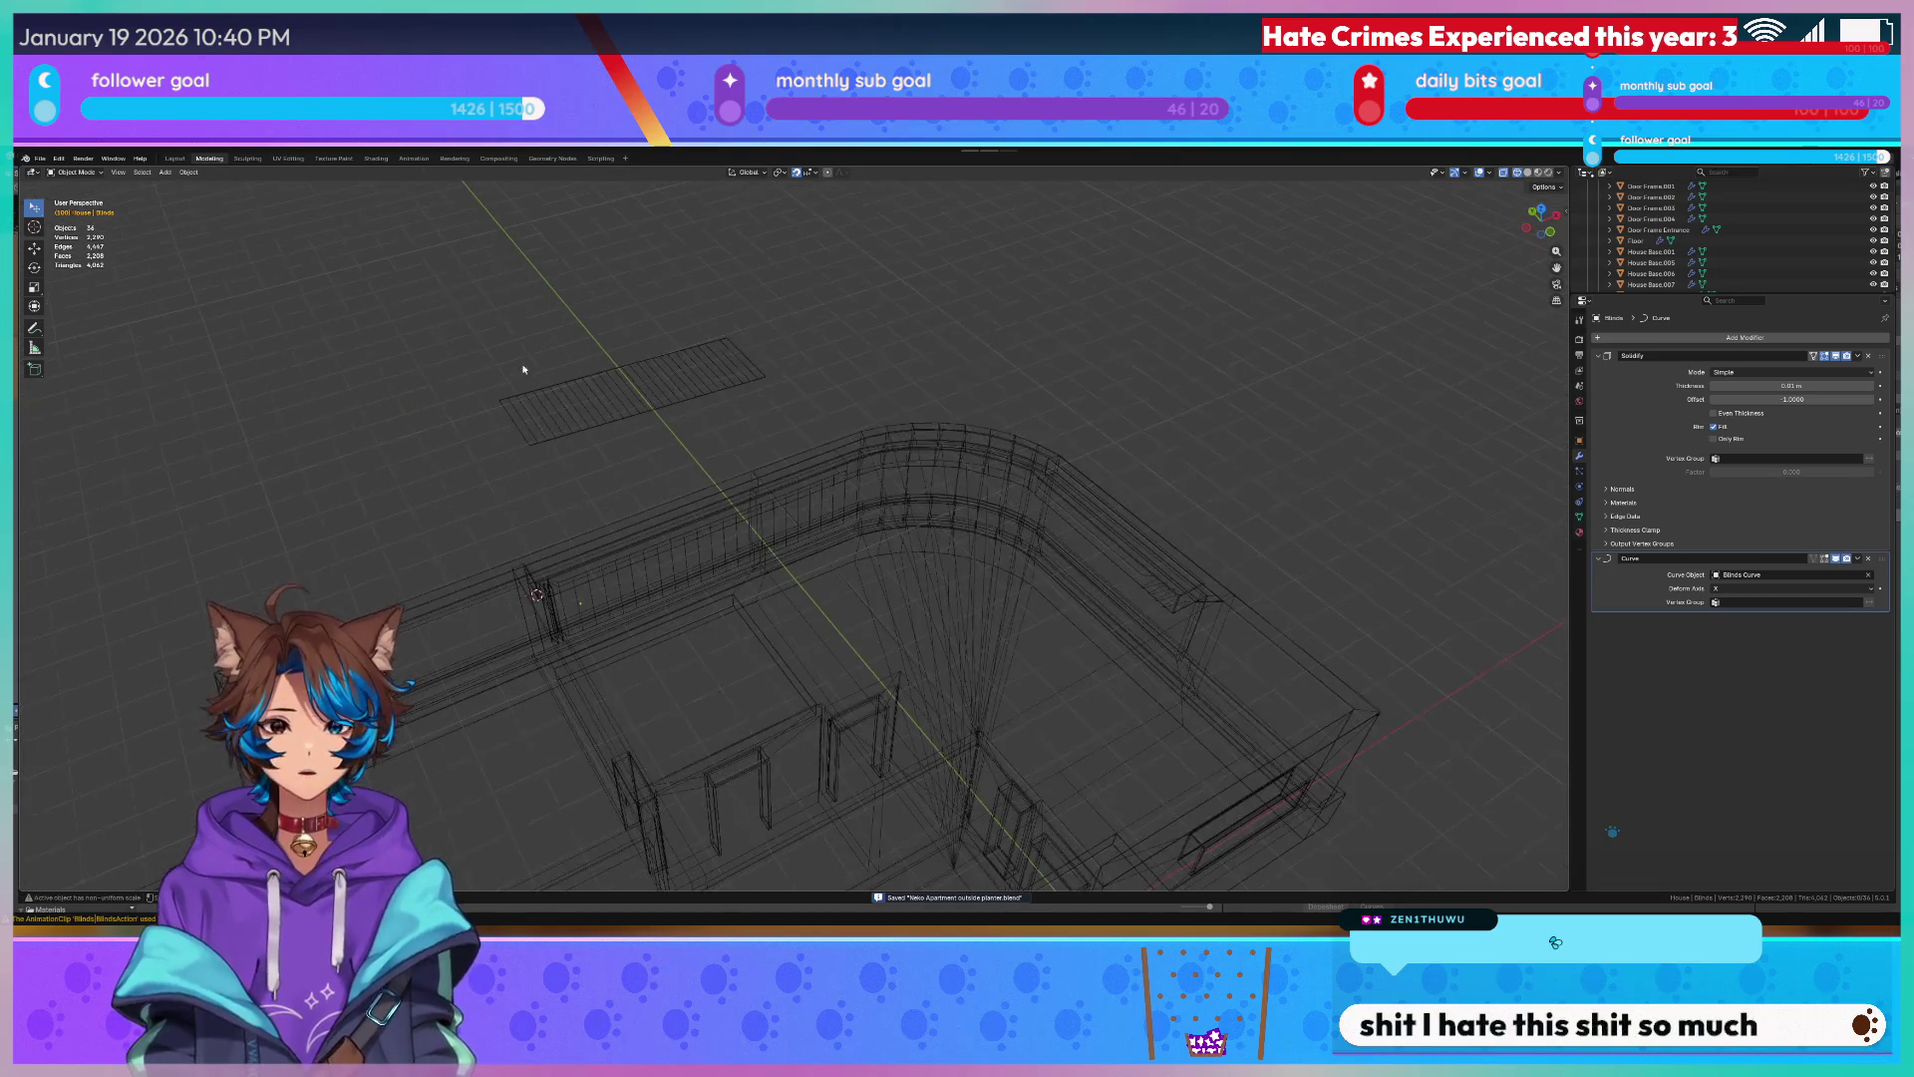
left_click(663, 396)
key("Delete")
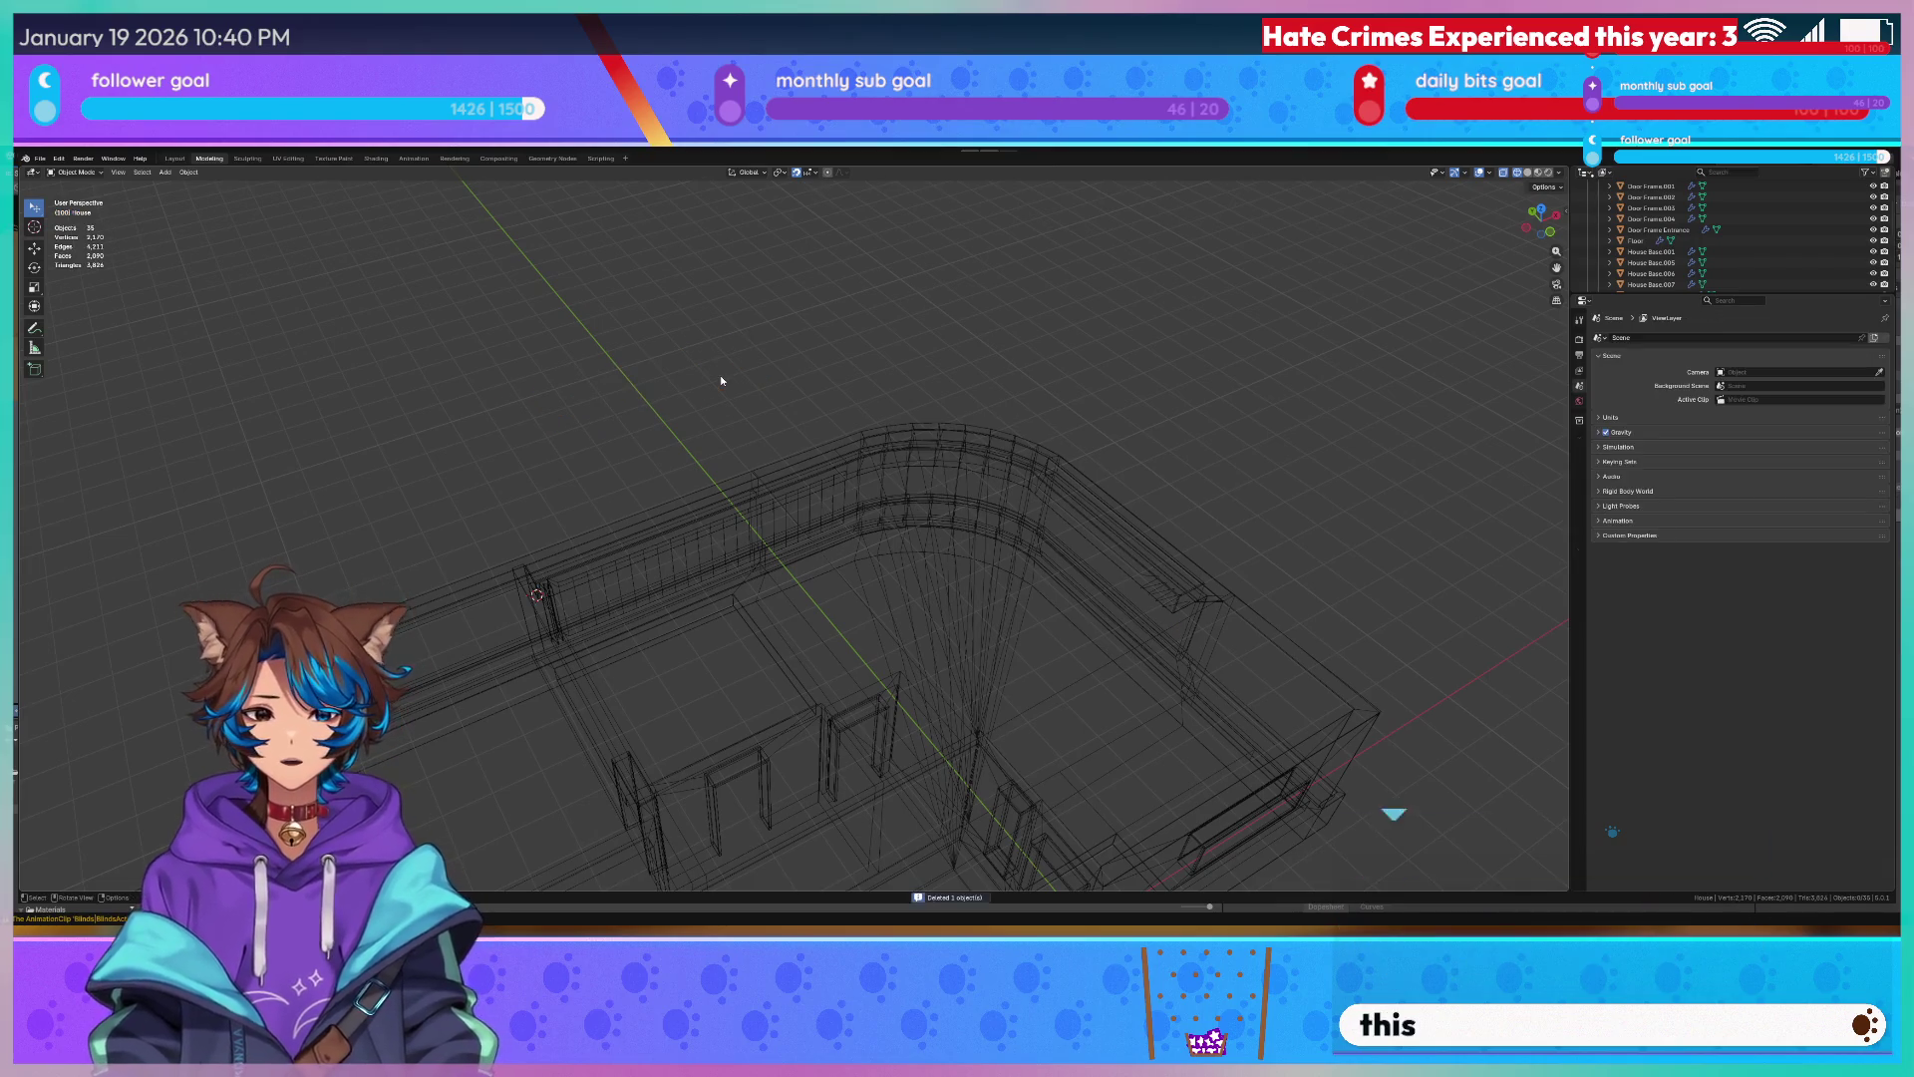
Add a new plane, rotate it 90° around Y and position it from the top view.
left_click(165, 172)
mouse_move(181, 184)
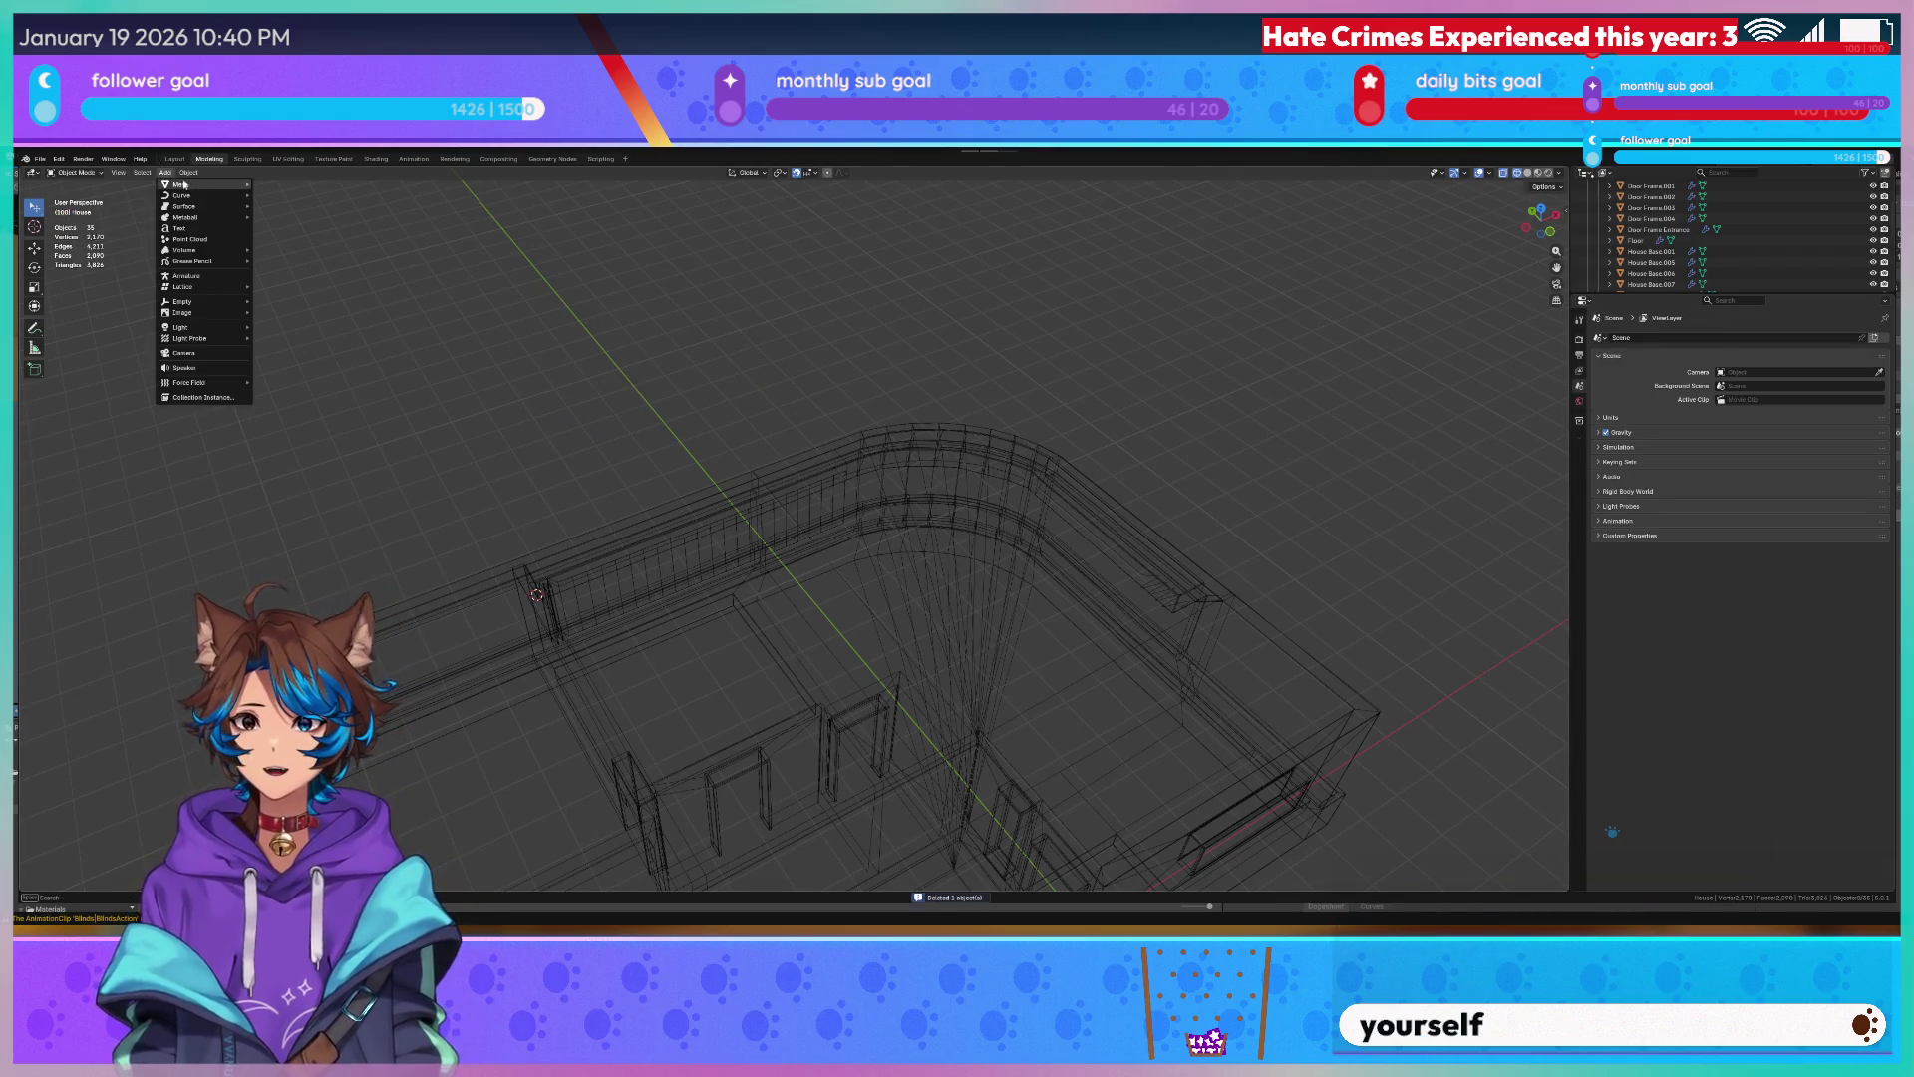
left_click(291, 186)
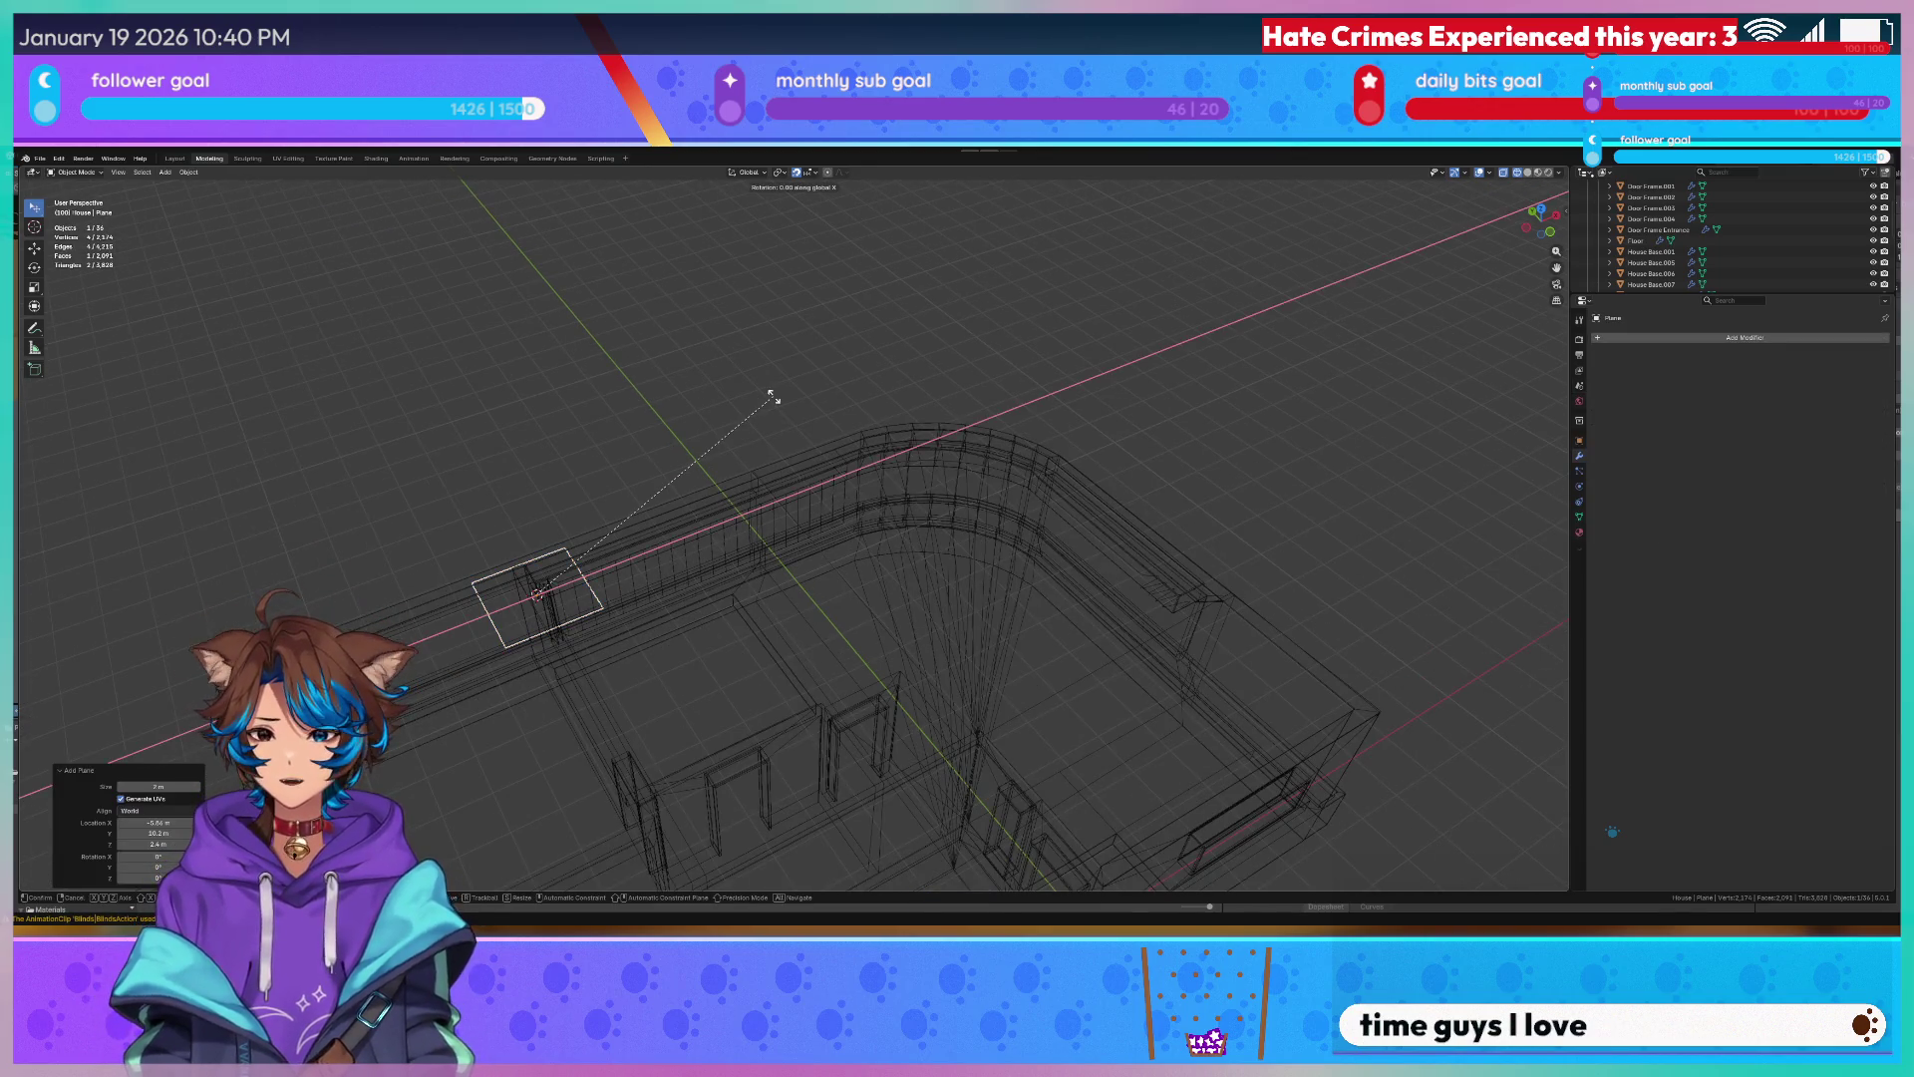
key("y")
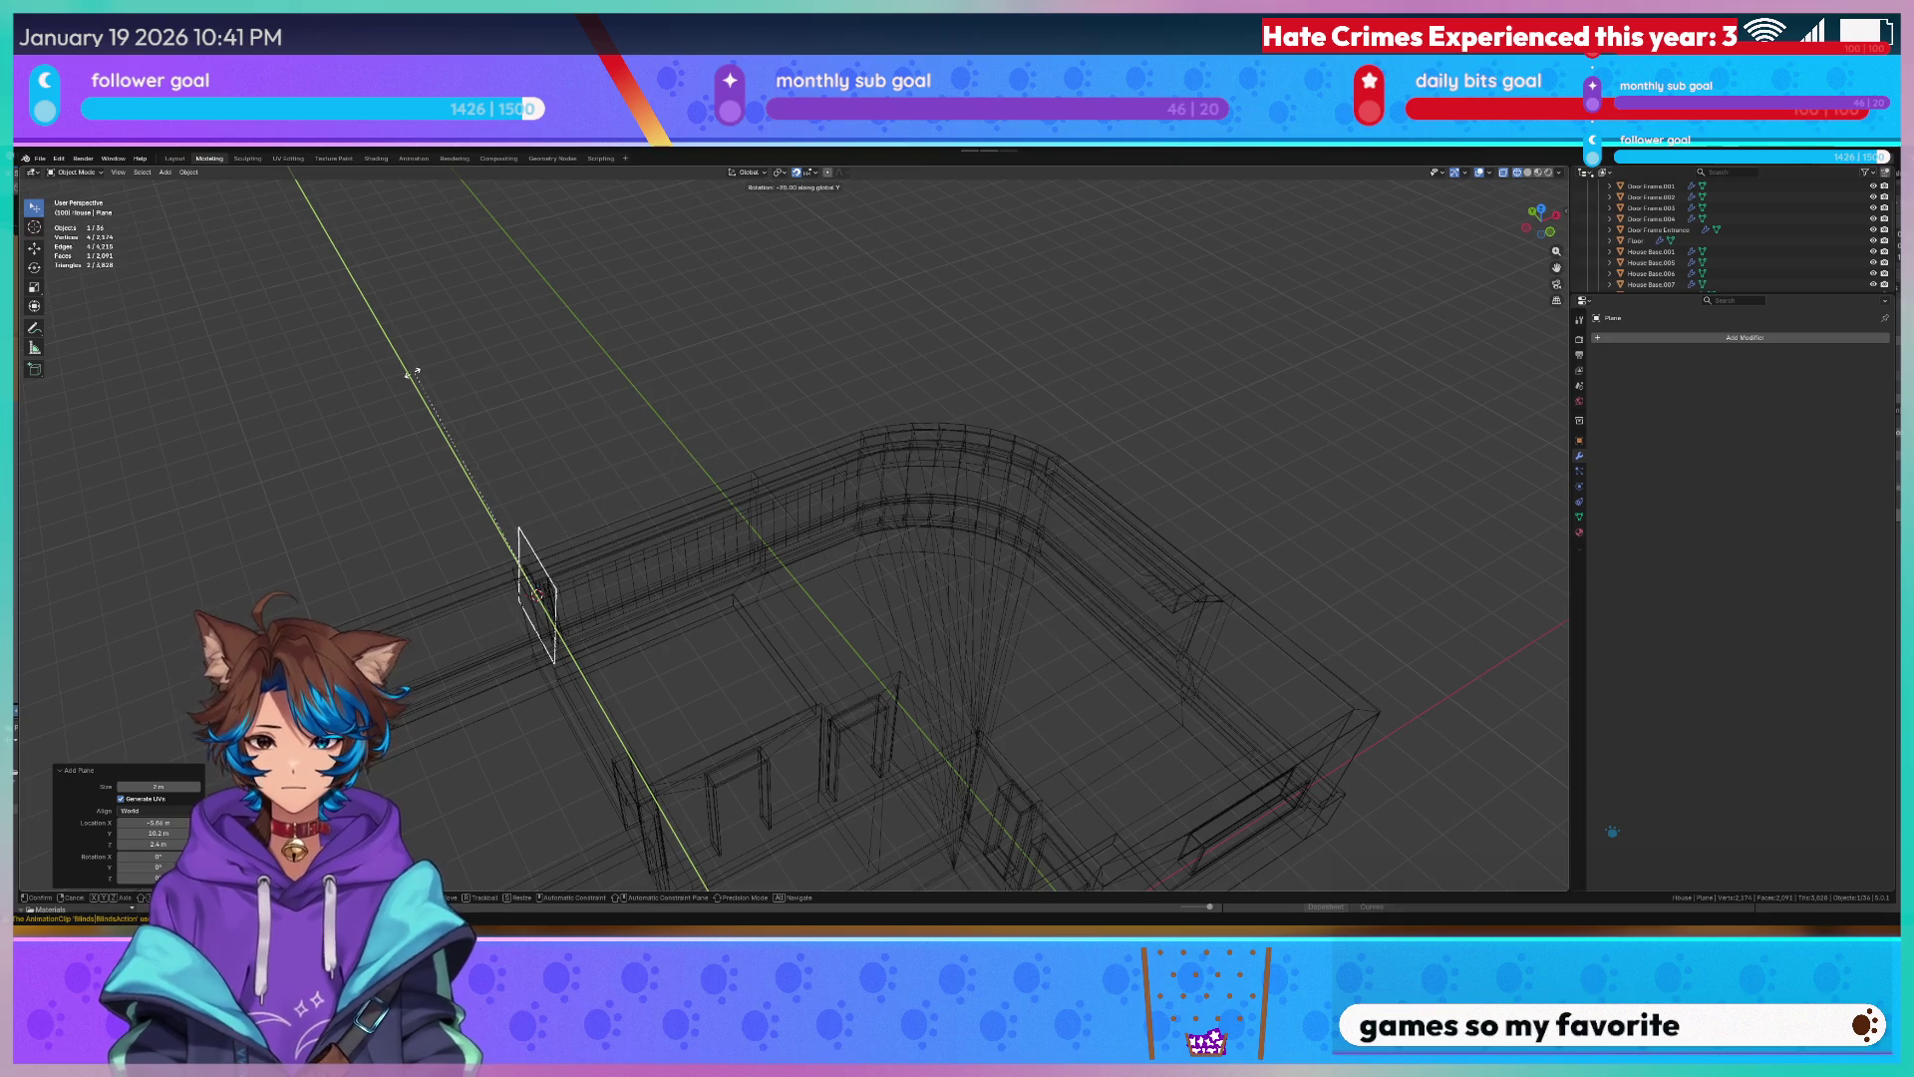
type("90")
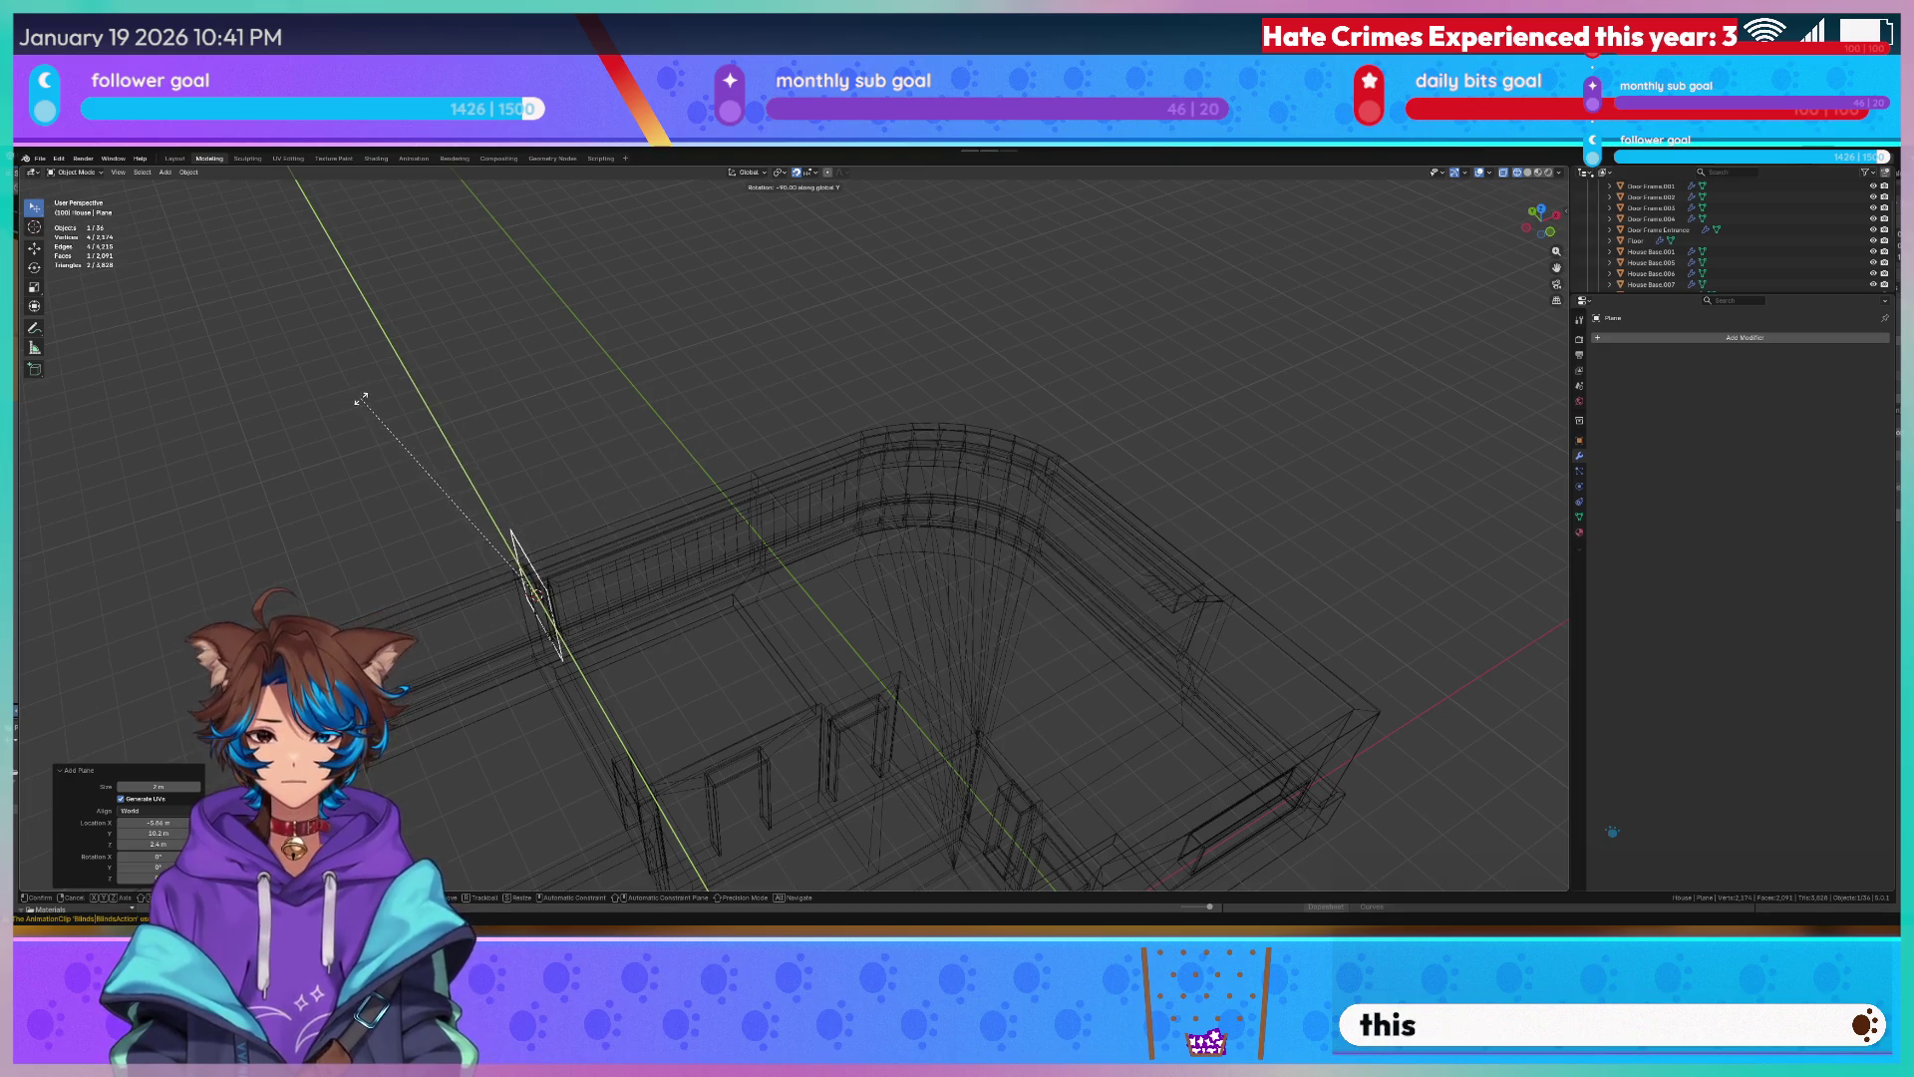
key("Return")
key("KP_7")
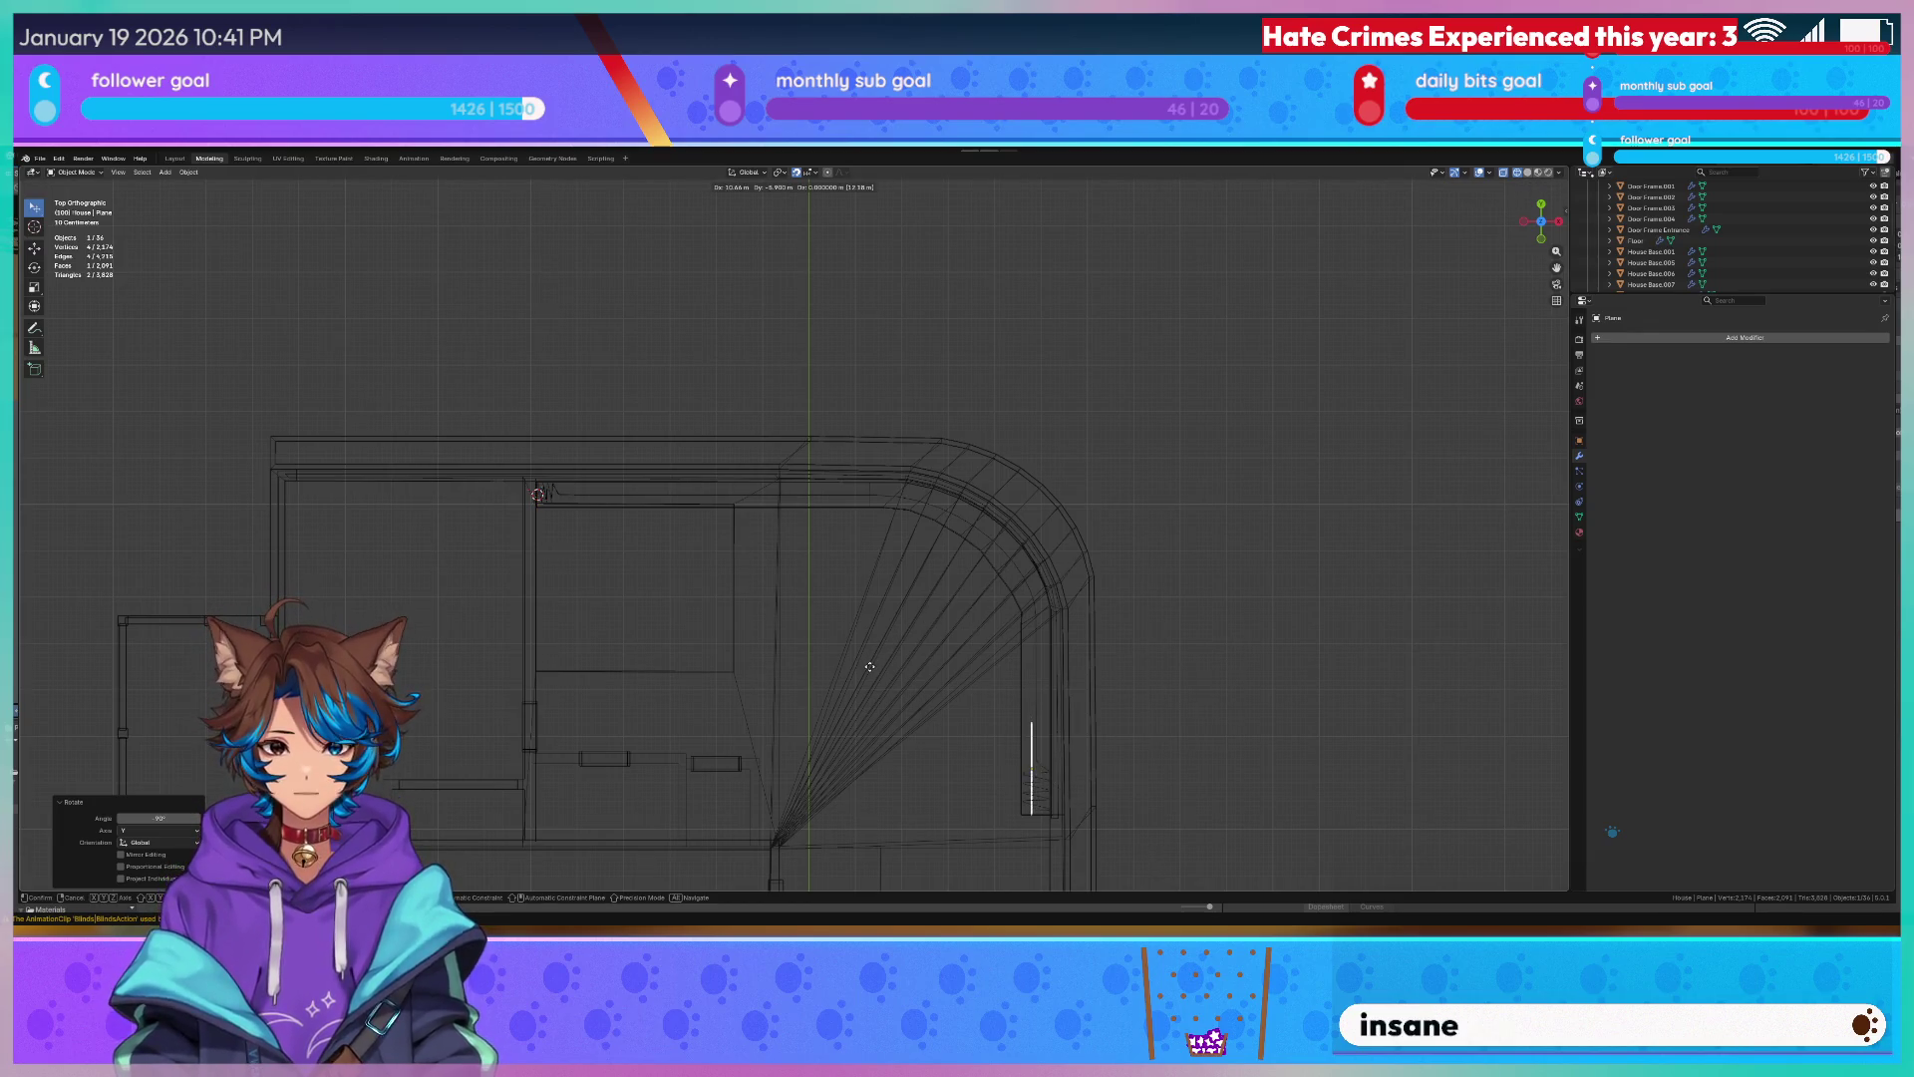
left_click(871, 668)
mouse_move(1269, 764)
middle_mouse_down()
mouse_move(696, 417)
mouse_move(863, 408)
middle_mouse_up()
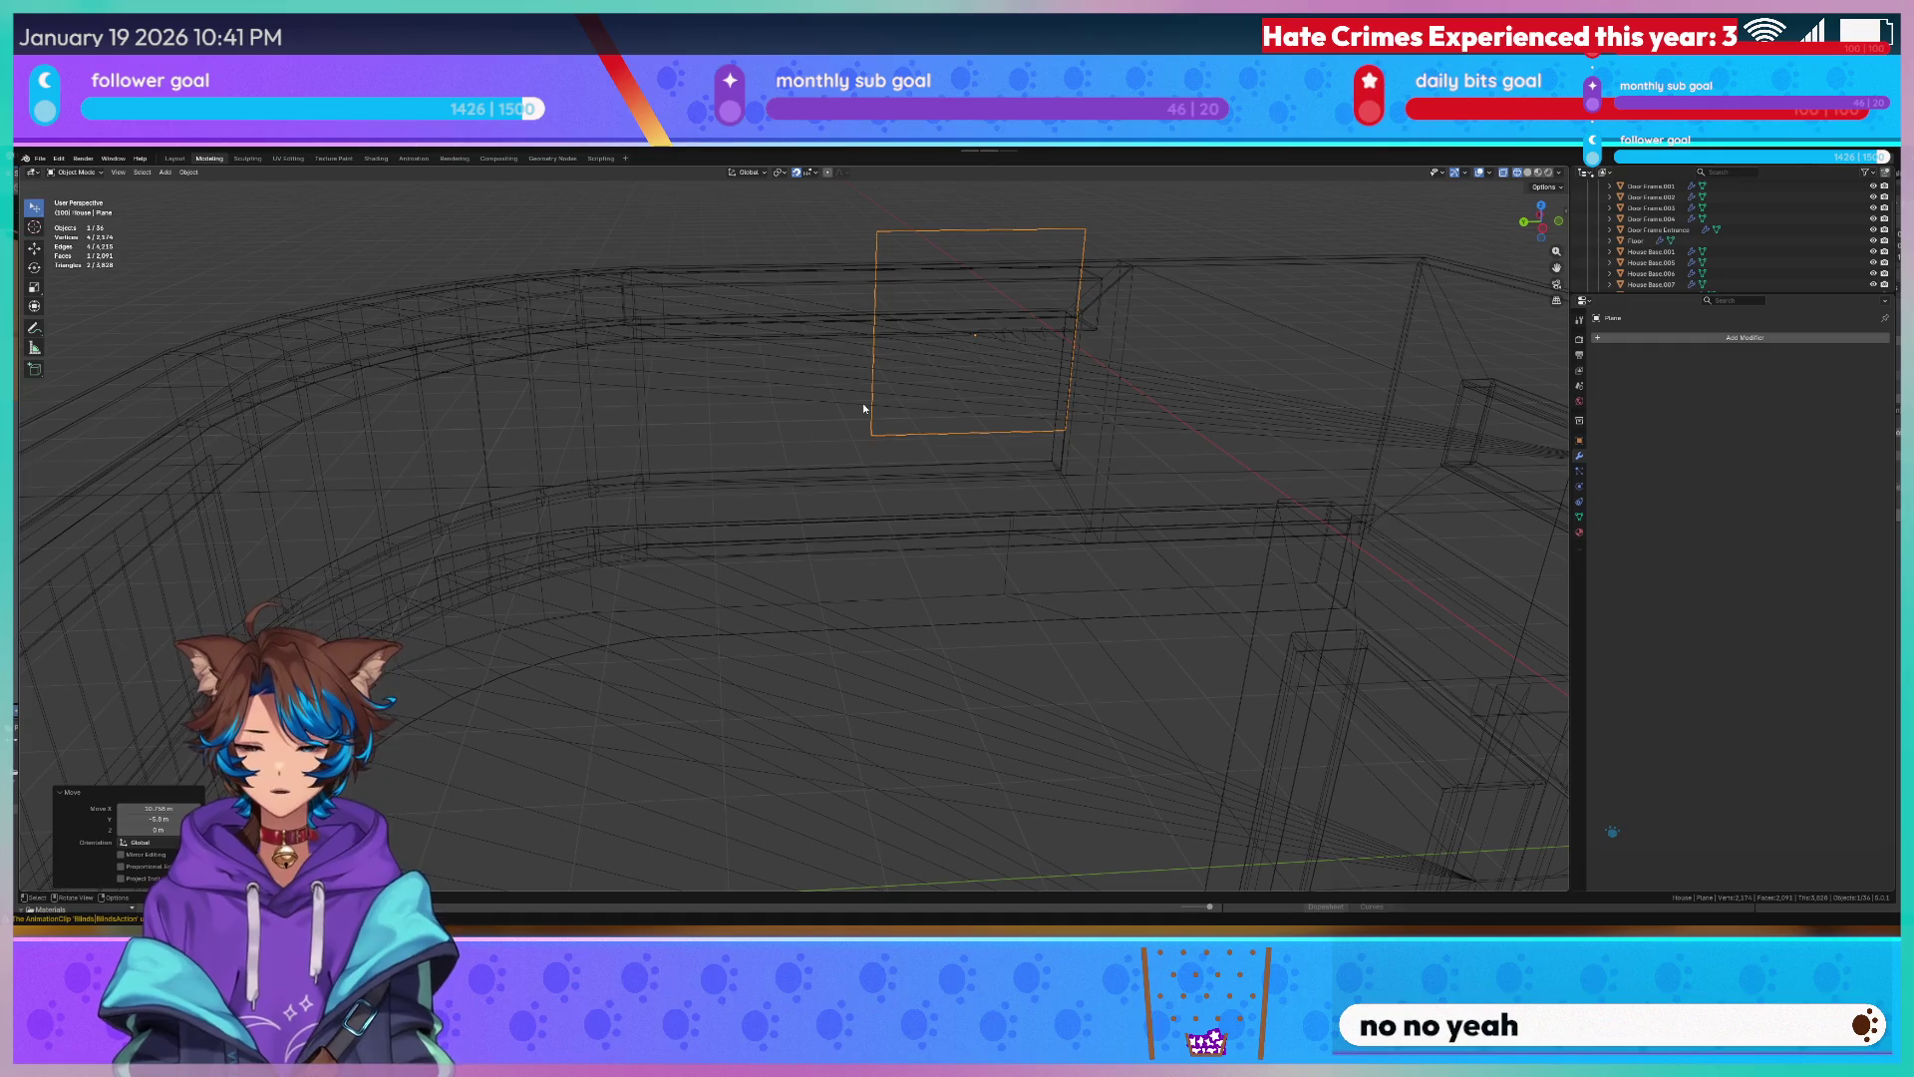
From the front view, move the plane's mesh vertically and slide the plane along X.
key("KP_7")
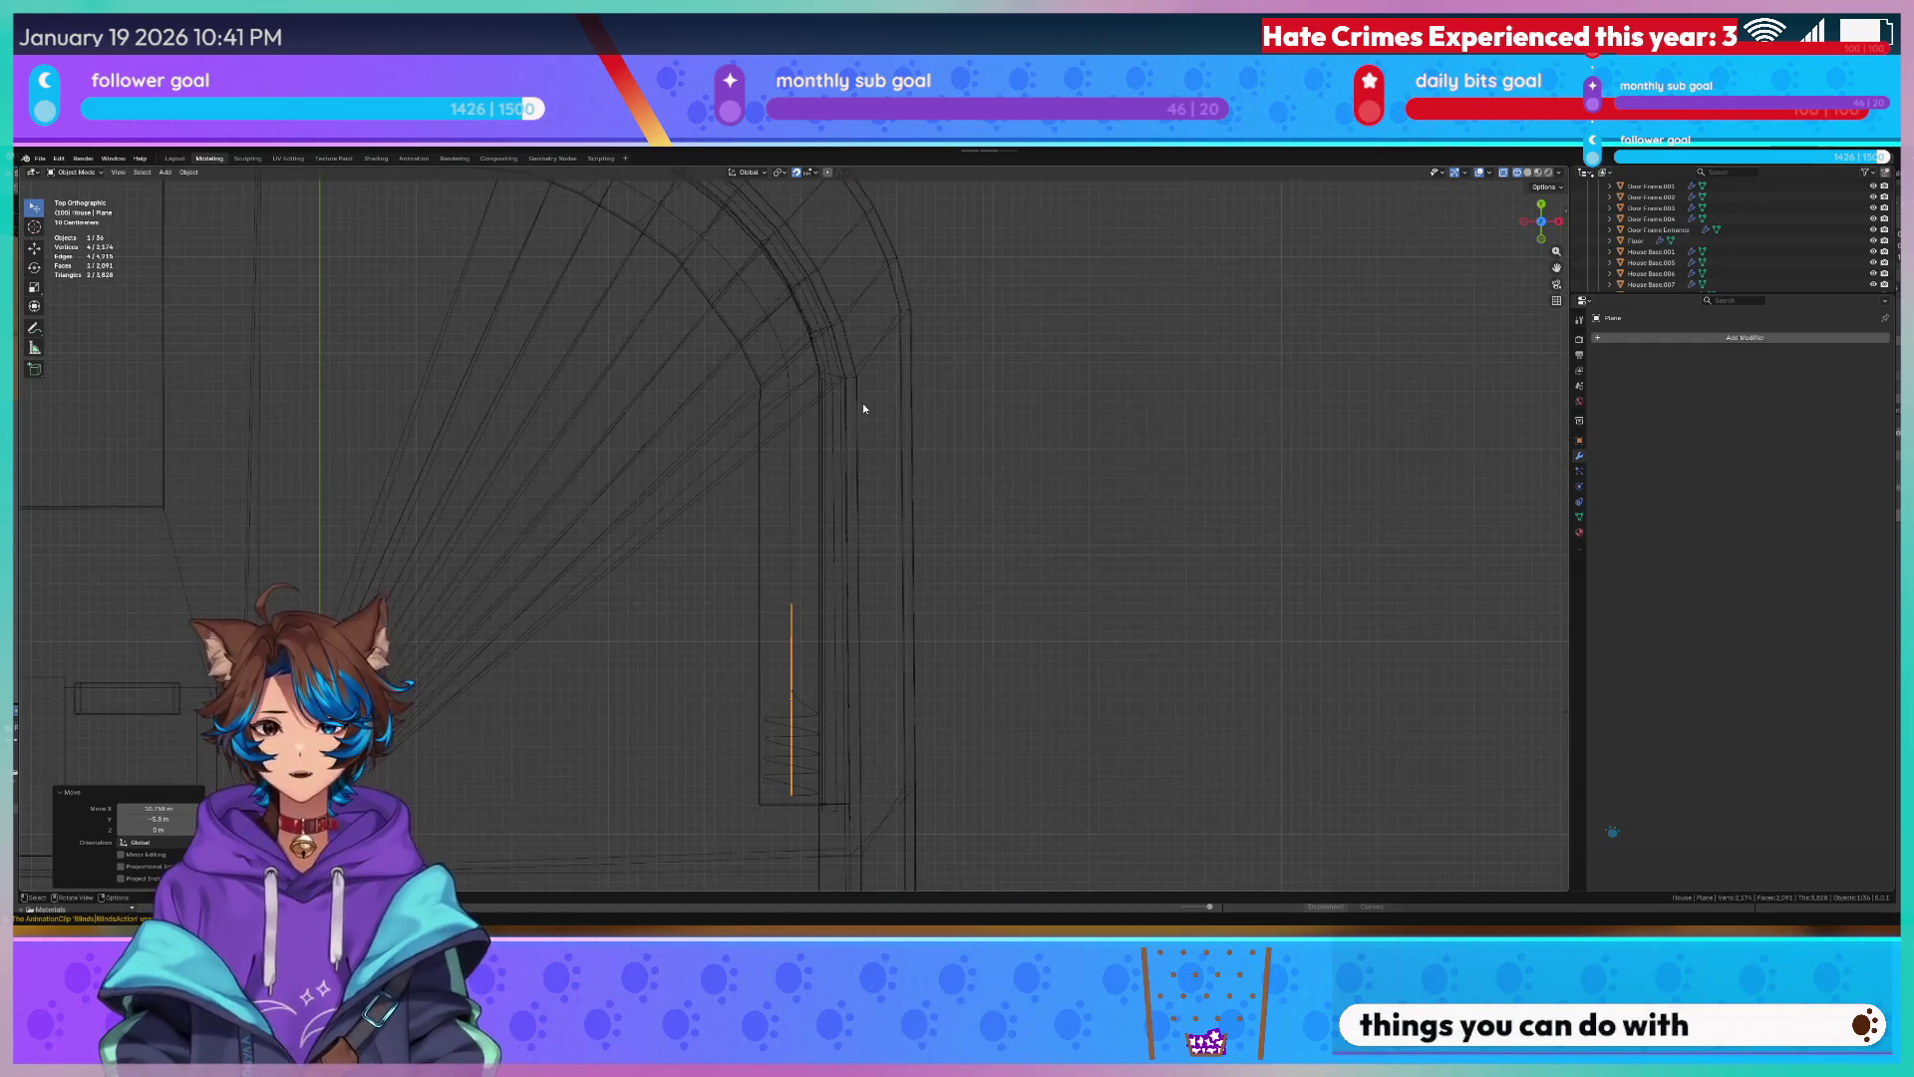
scroll(870, 434, "down", 3)
key("KP_1")
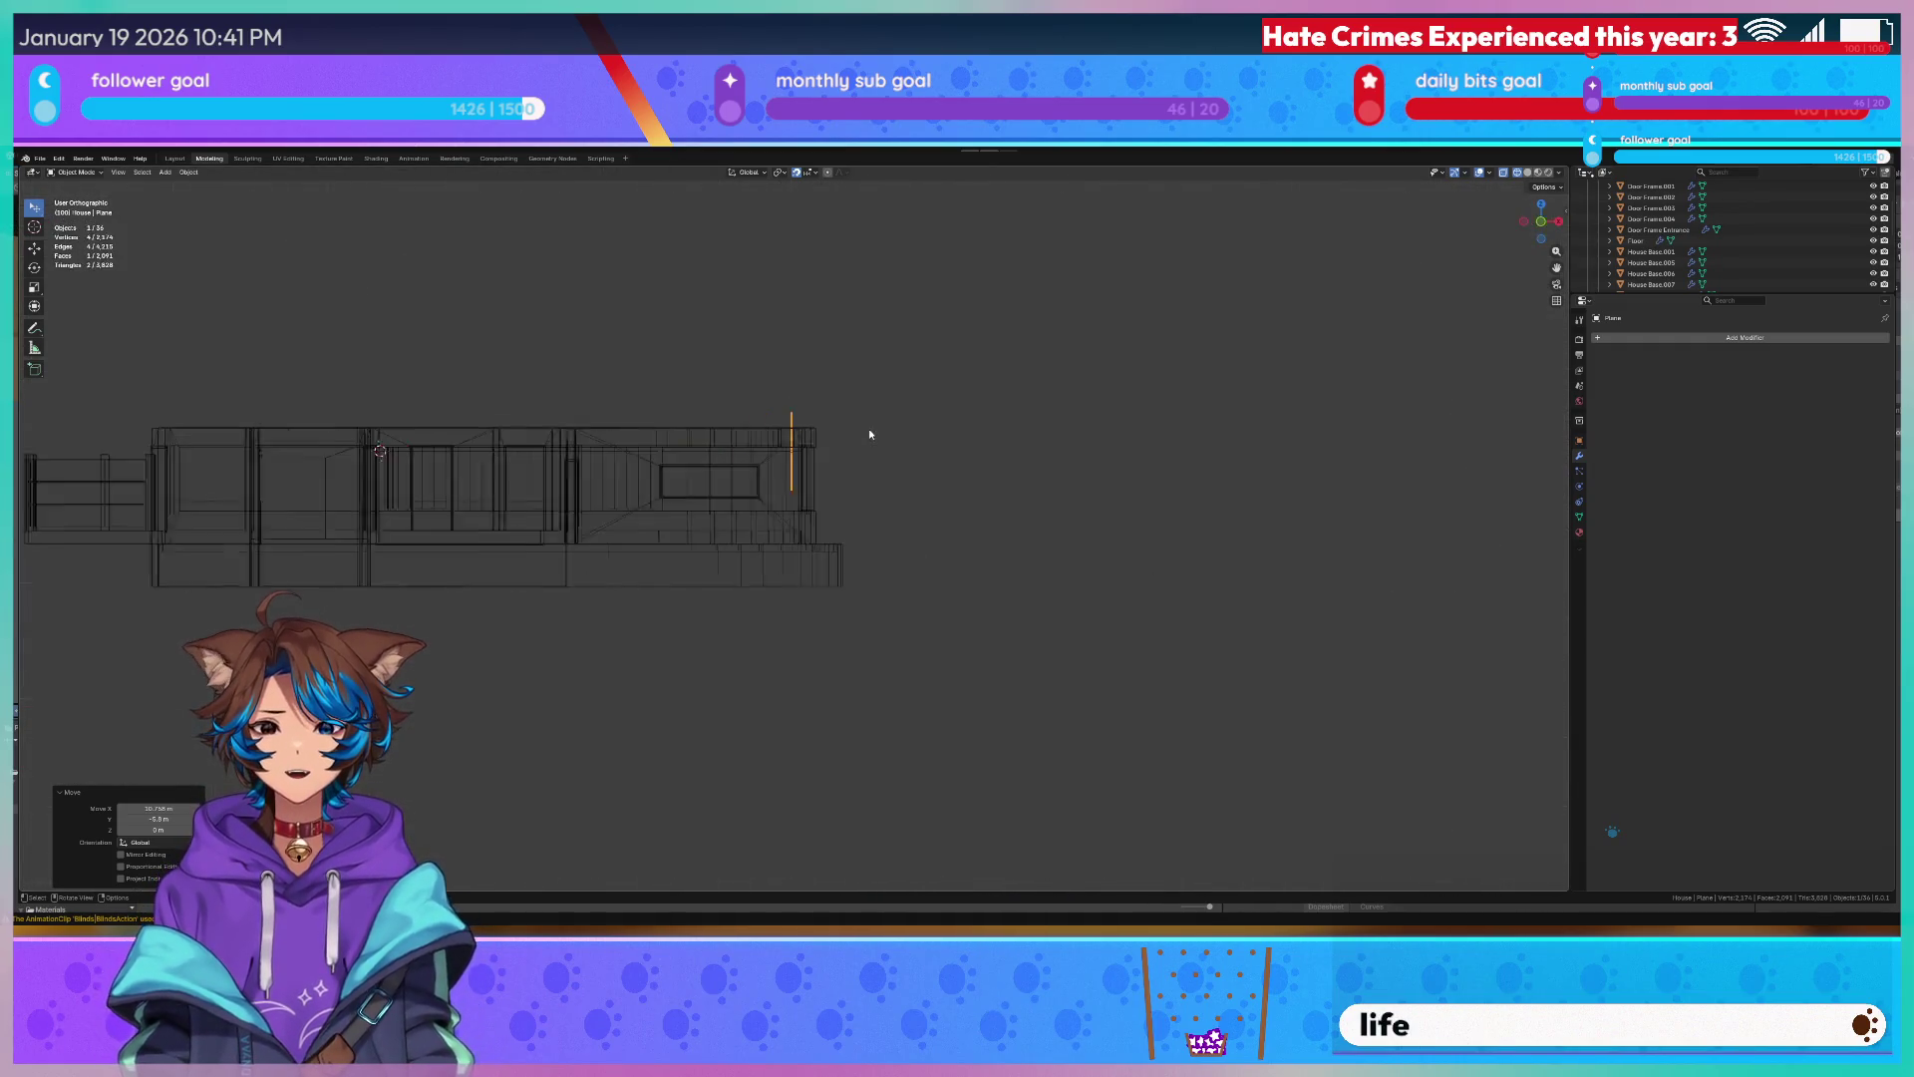
scroll(856, 390, "up", 2)
scroll(877, 368, "up", 1)
scroll(919, 559, "up", 2)
scroll(948, 539, "up", 1)
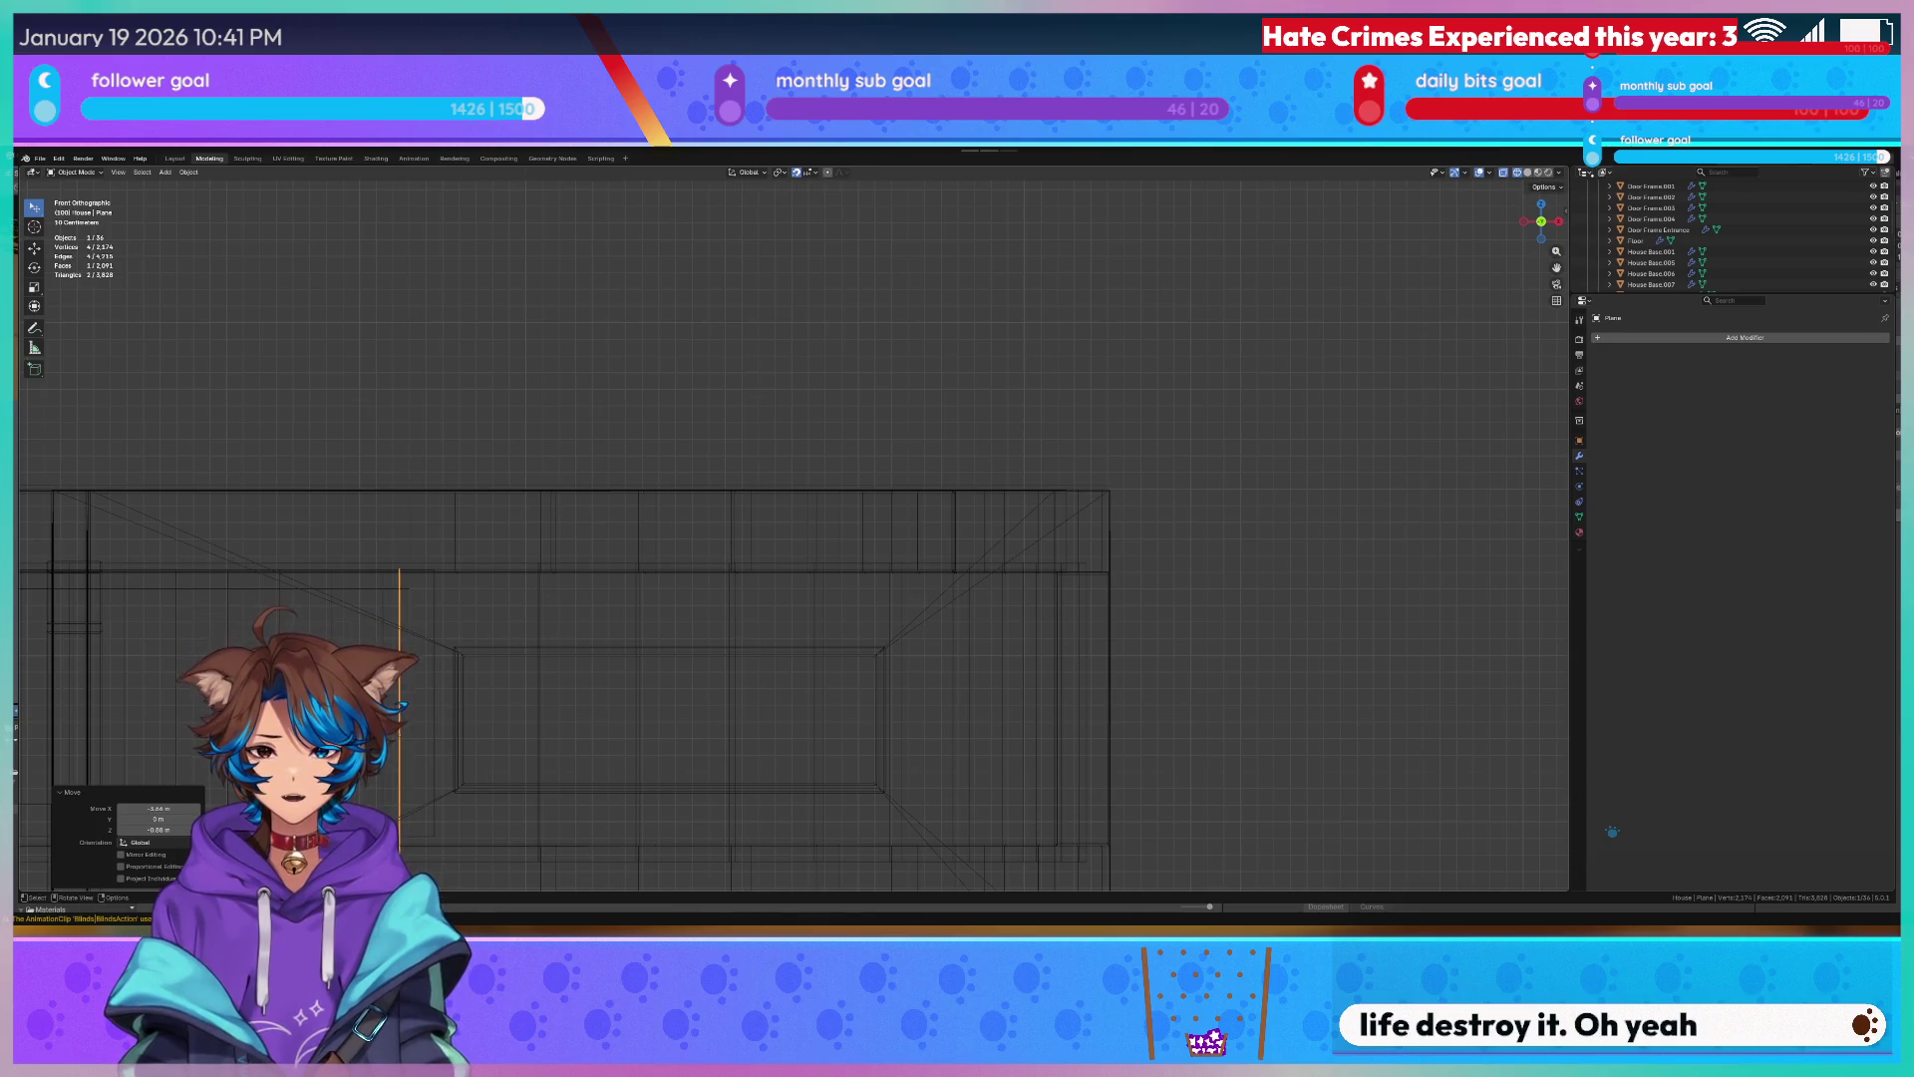
key("Tab")
scroll(634, 703, "down", 1)
key("g")
key("z")
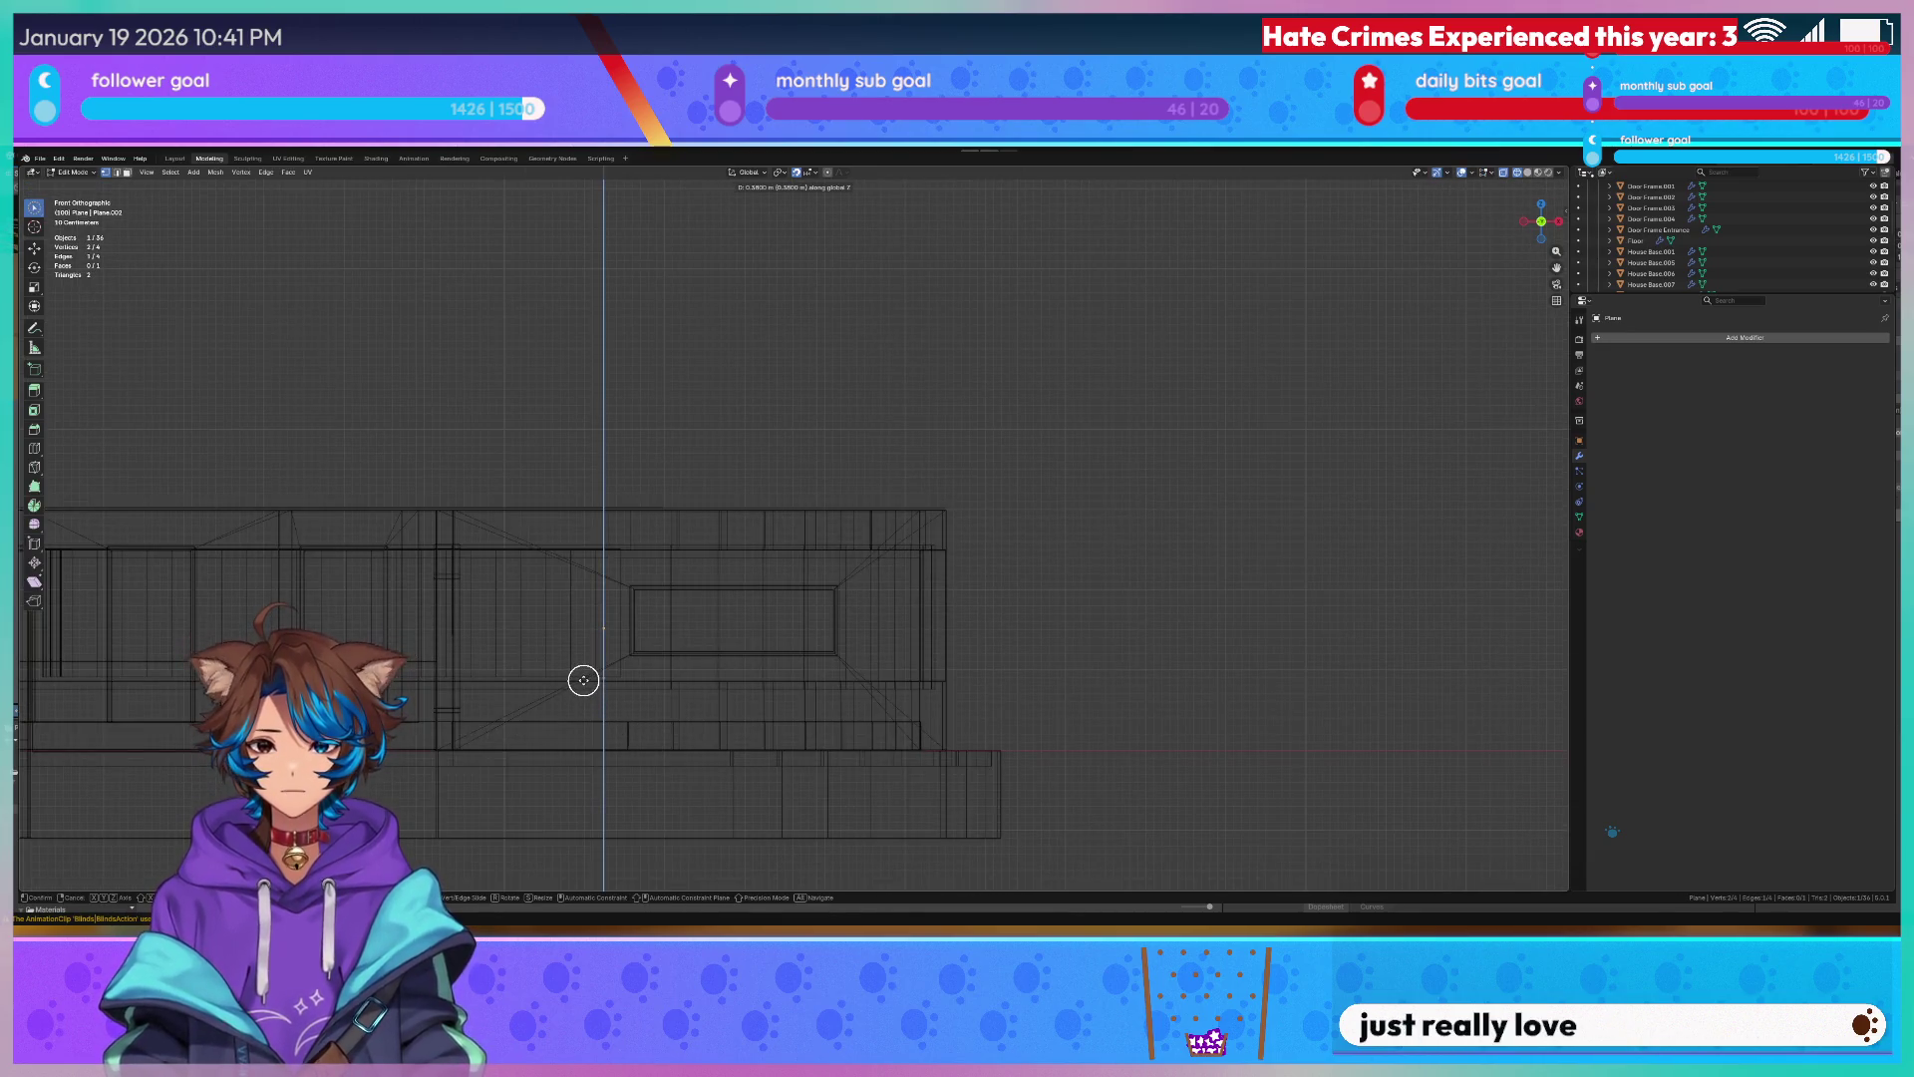
left_click(583, 681)
scroll(583, 680, "up", 1)
key("Tab")
key("g")
key("x")
left_click(1052, 707)
Nudge the plane along X beside the curved wall, cancel Add Modifier, and select the Blinds curve object.
middle_click_drag(1052, 708, 1129, 727)
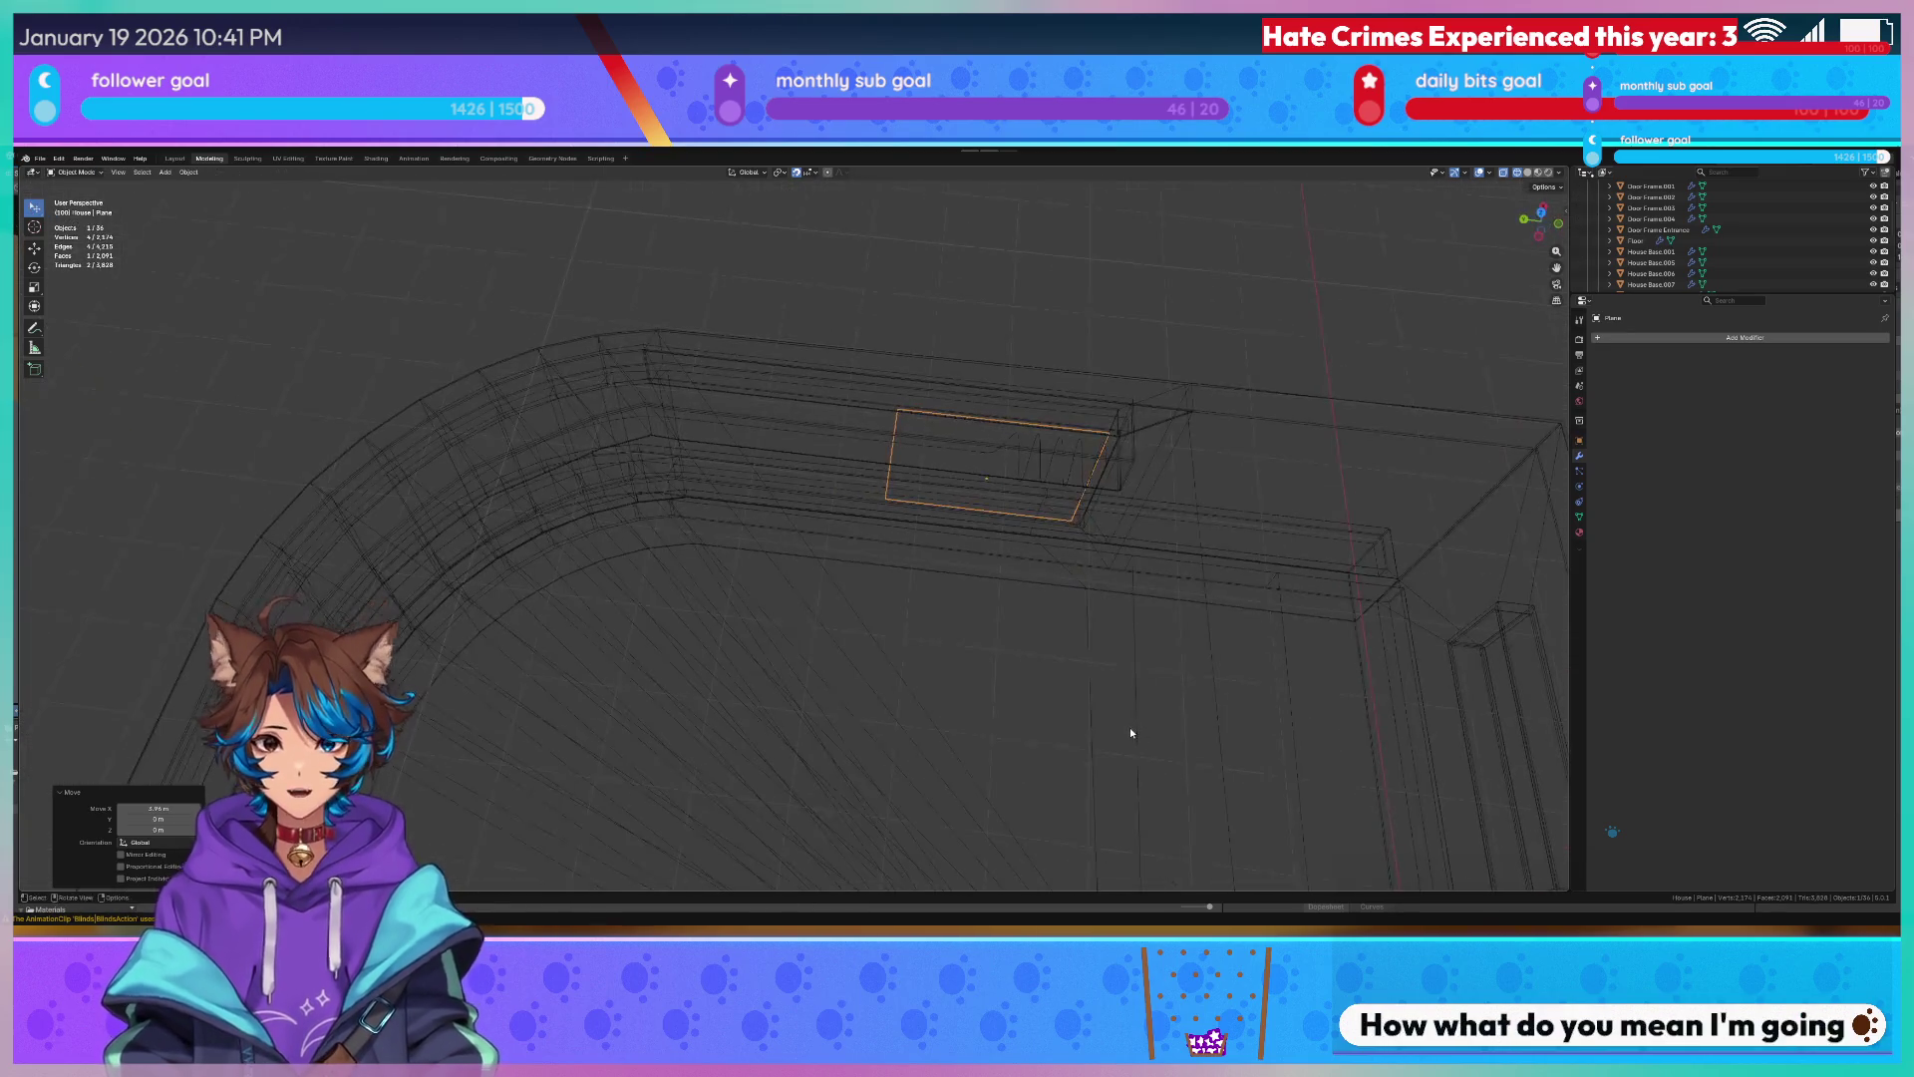
scroll(1130, 727, "up", 2)
key("KP_7")
scroll(1130, 726, "up", 1)
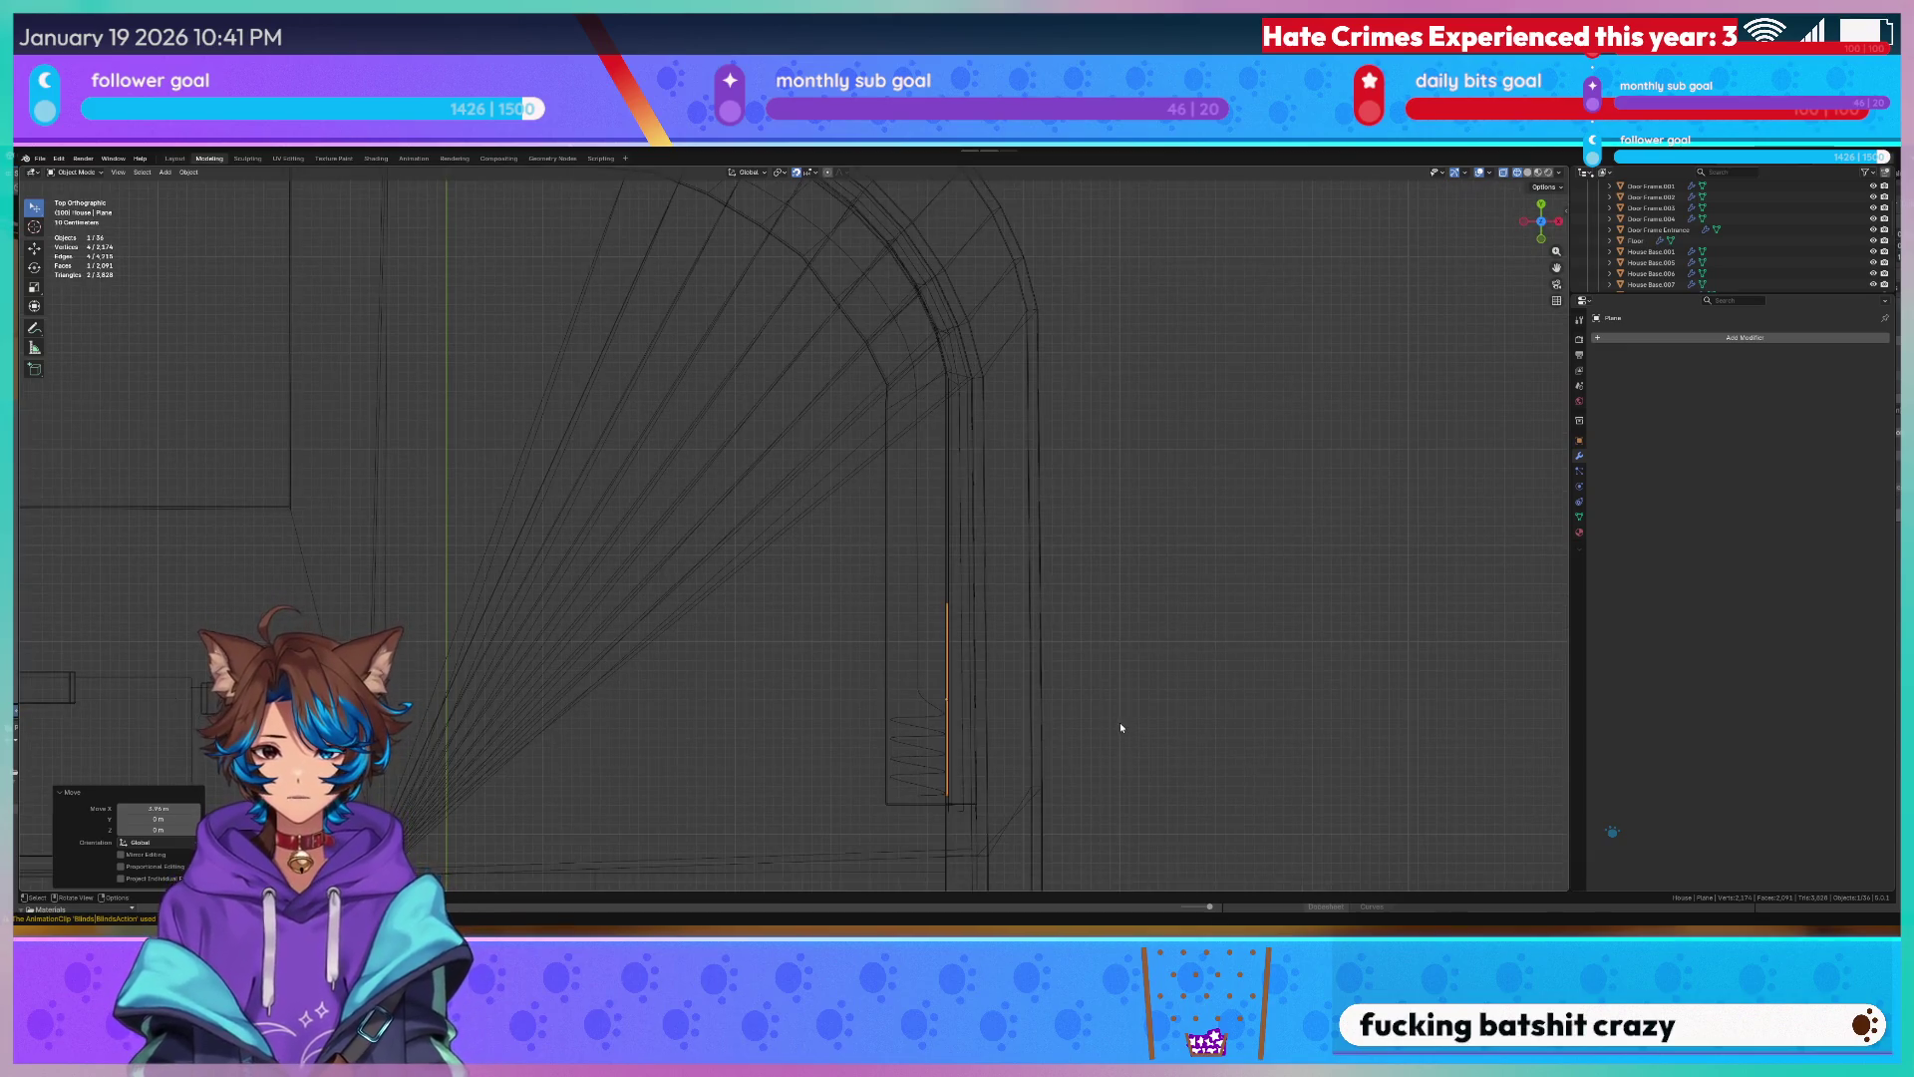
key("g")
key("x")
left_click(985, 636)
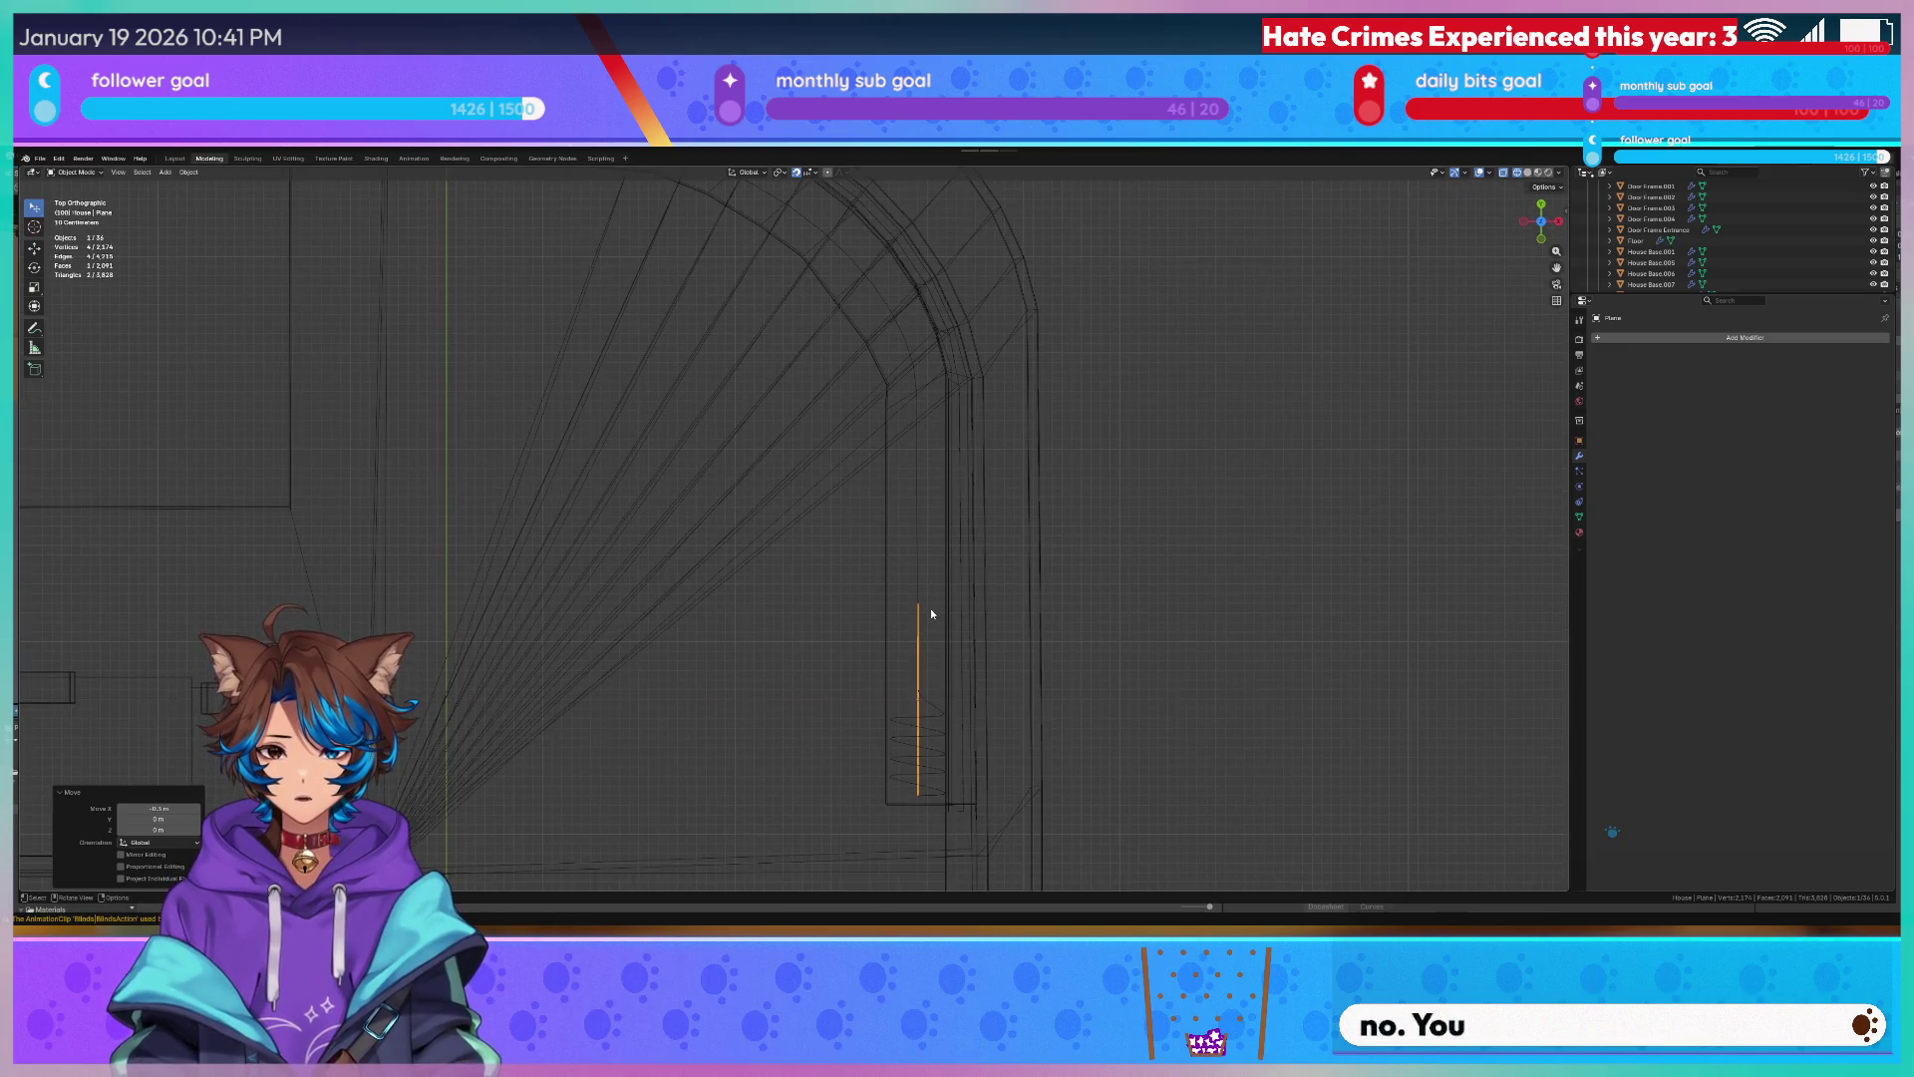
key("Tab")
left_click(1693, 332)
type("s")
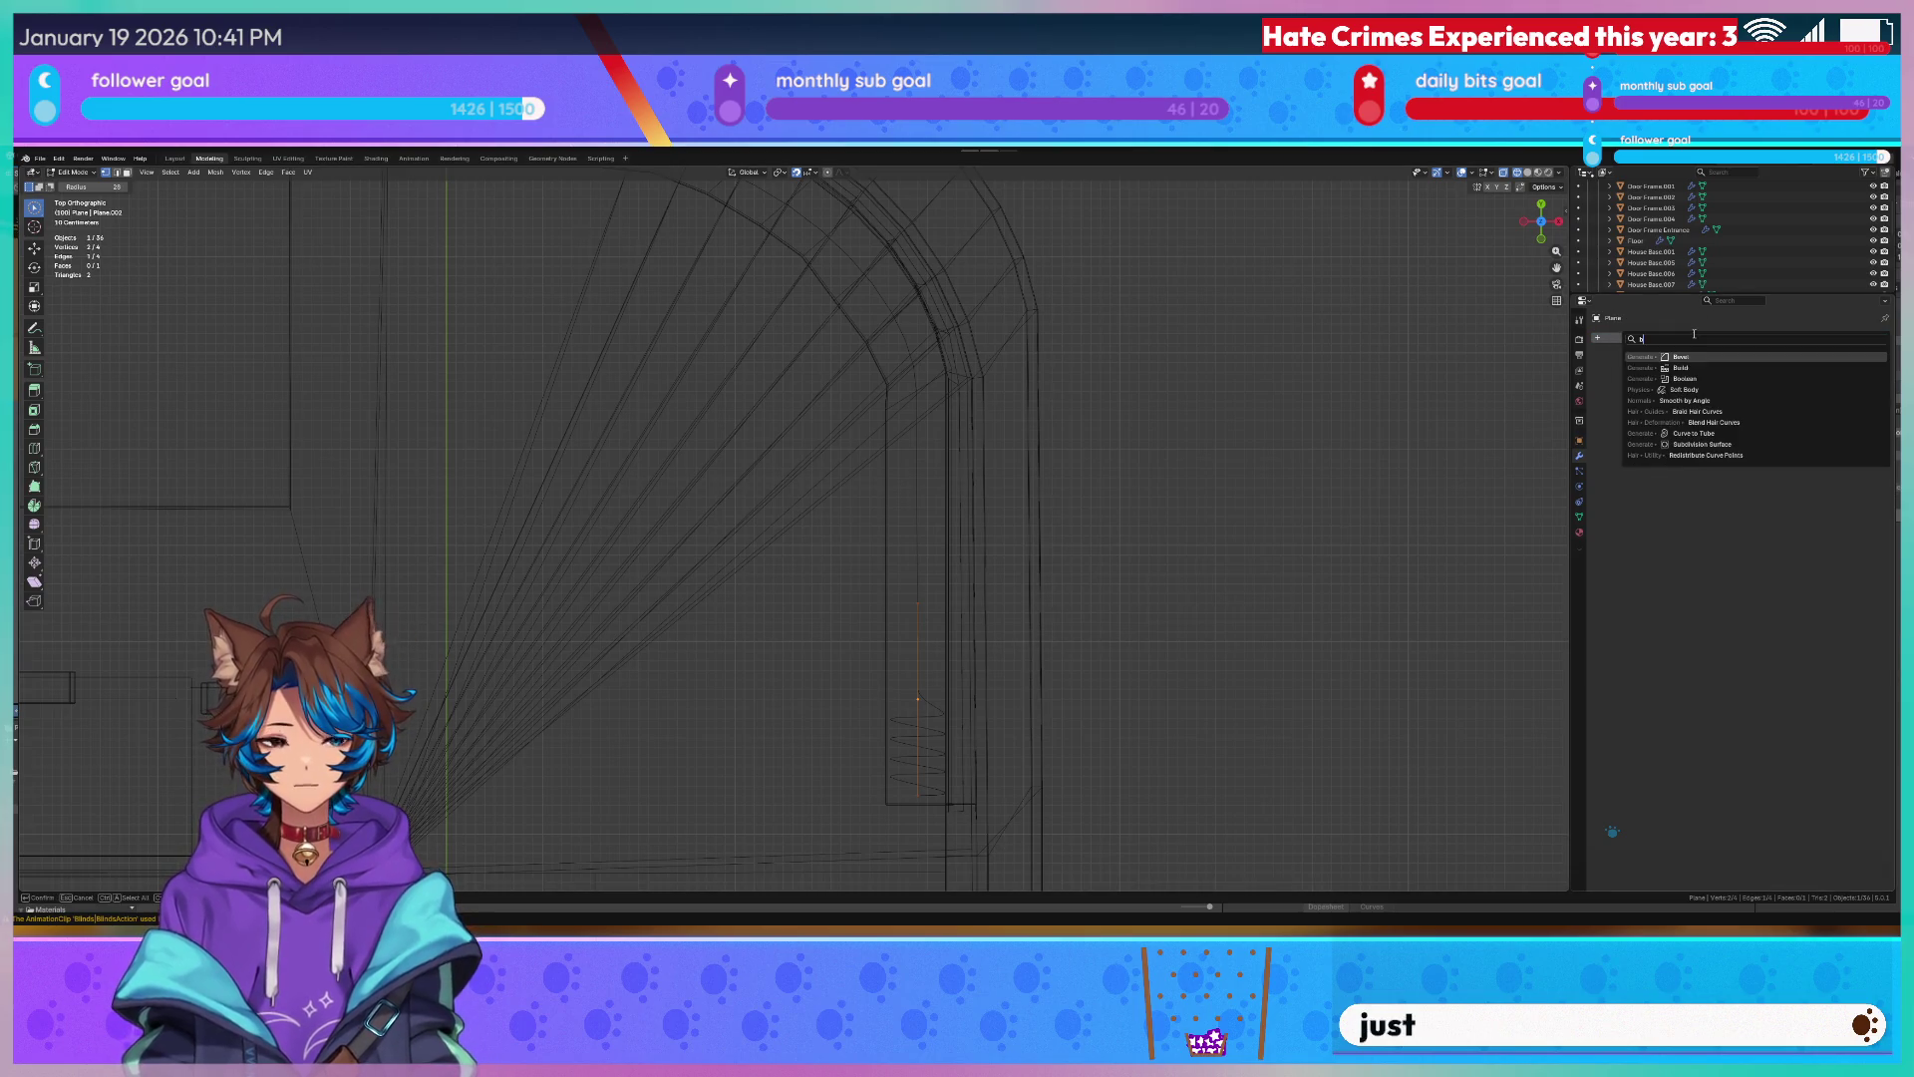
key("Escape")
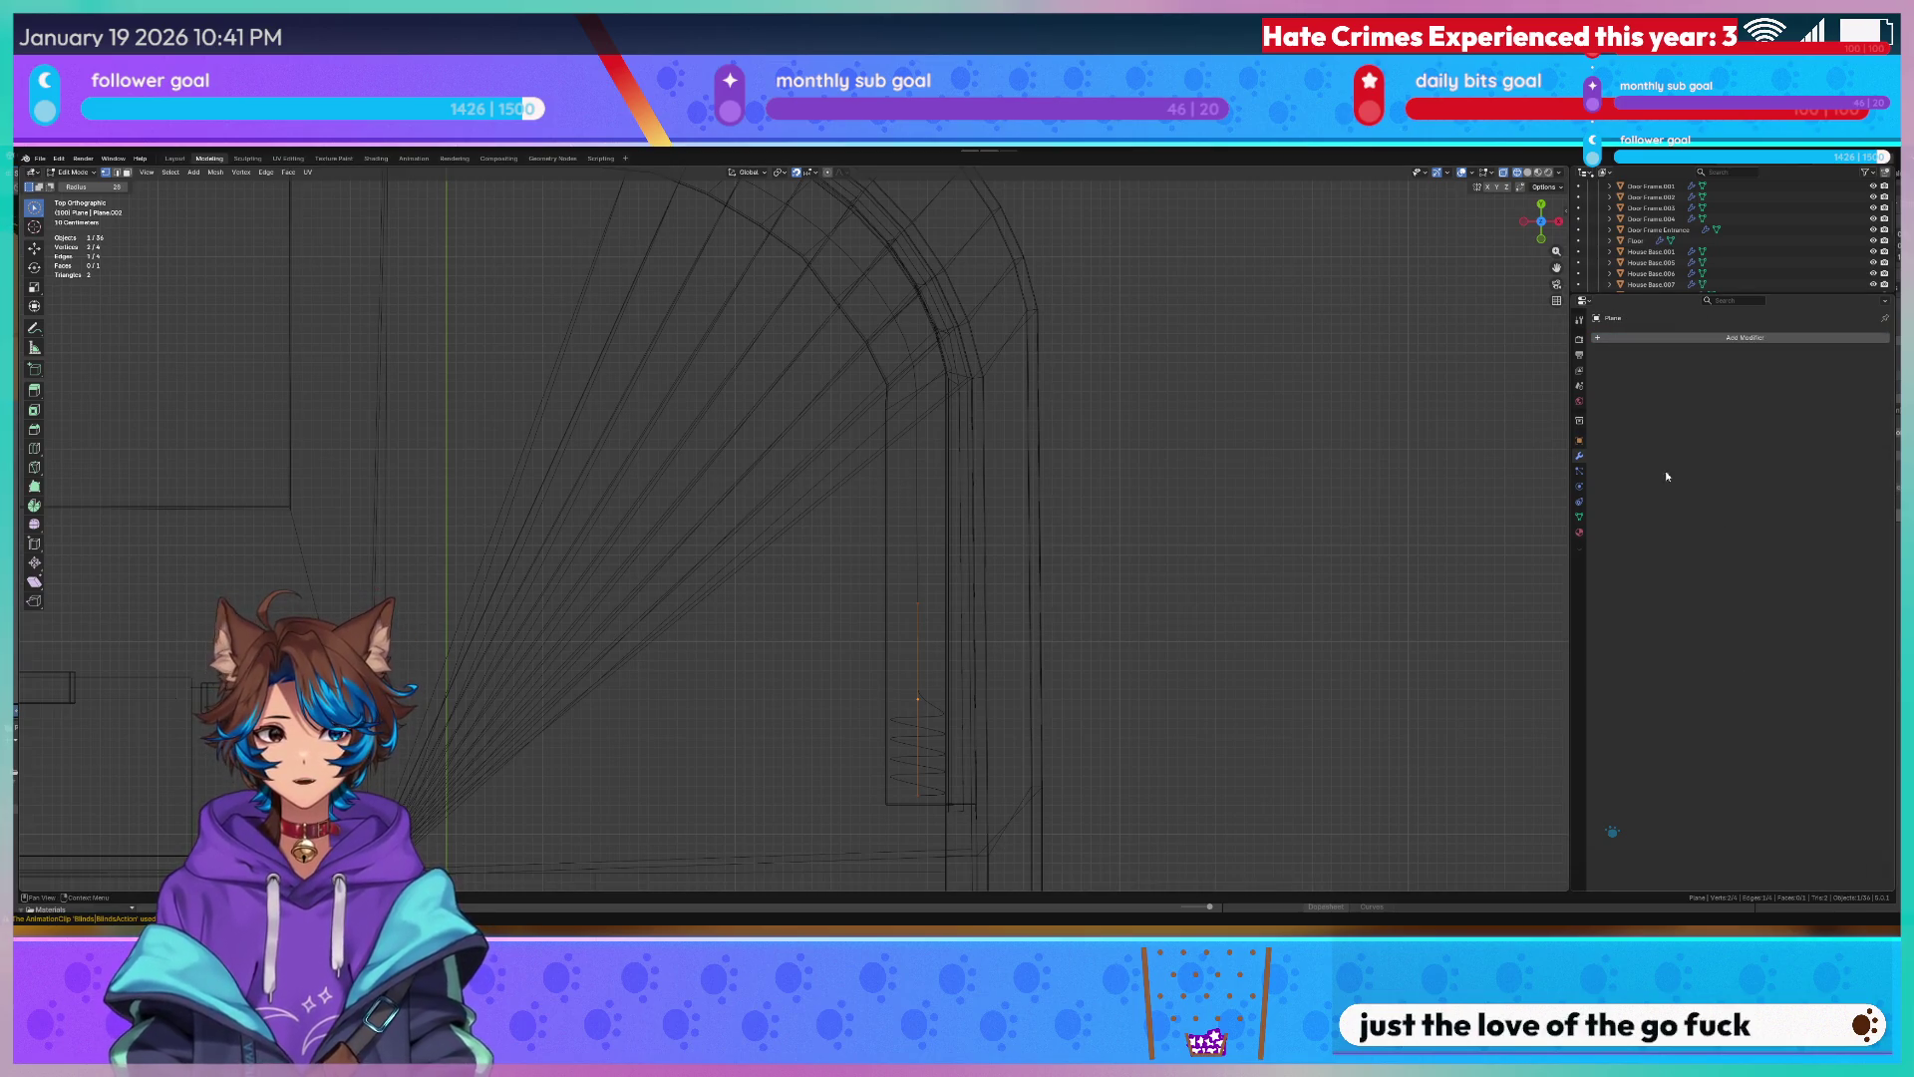
scroll(697, 329, "down", 3)
key("Tab")
left_click(557, 324)
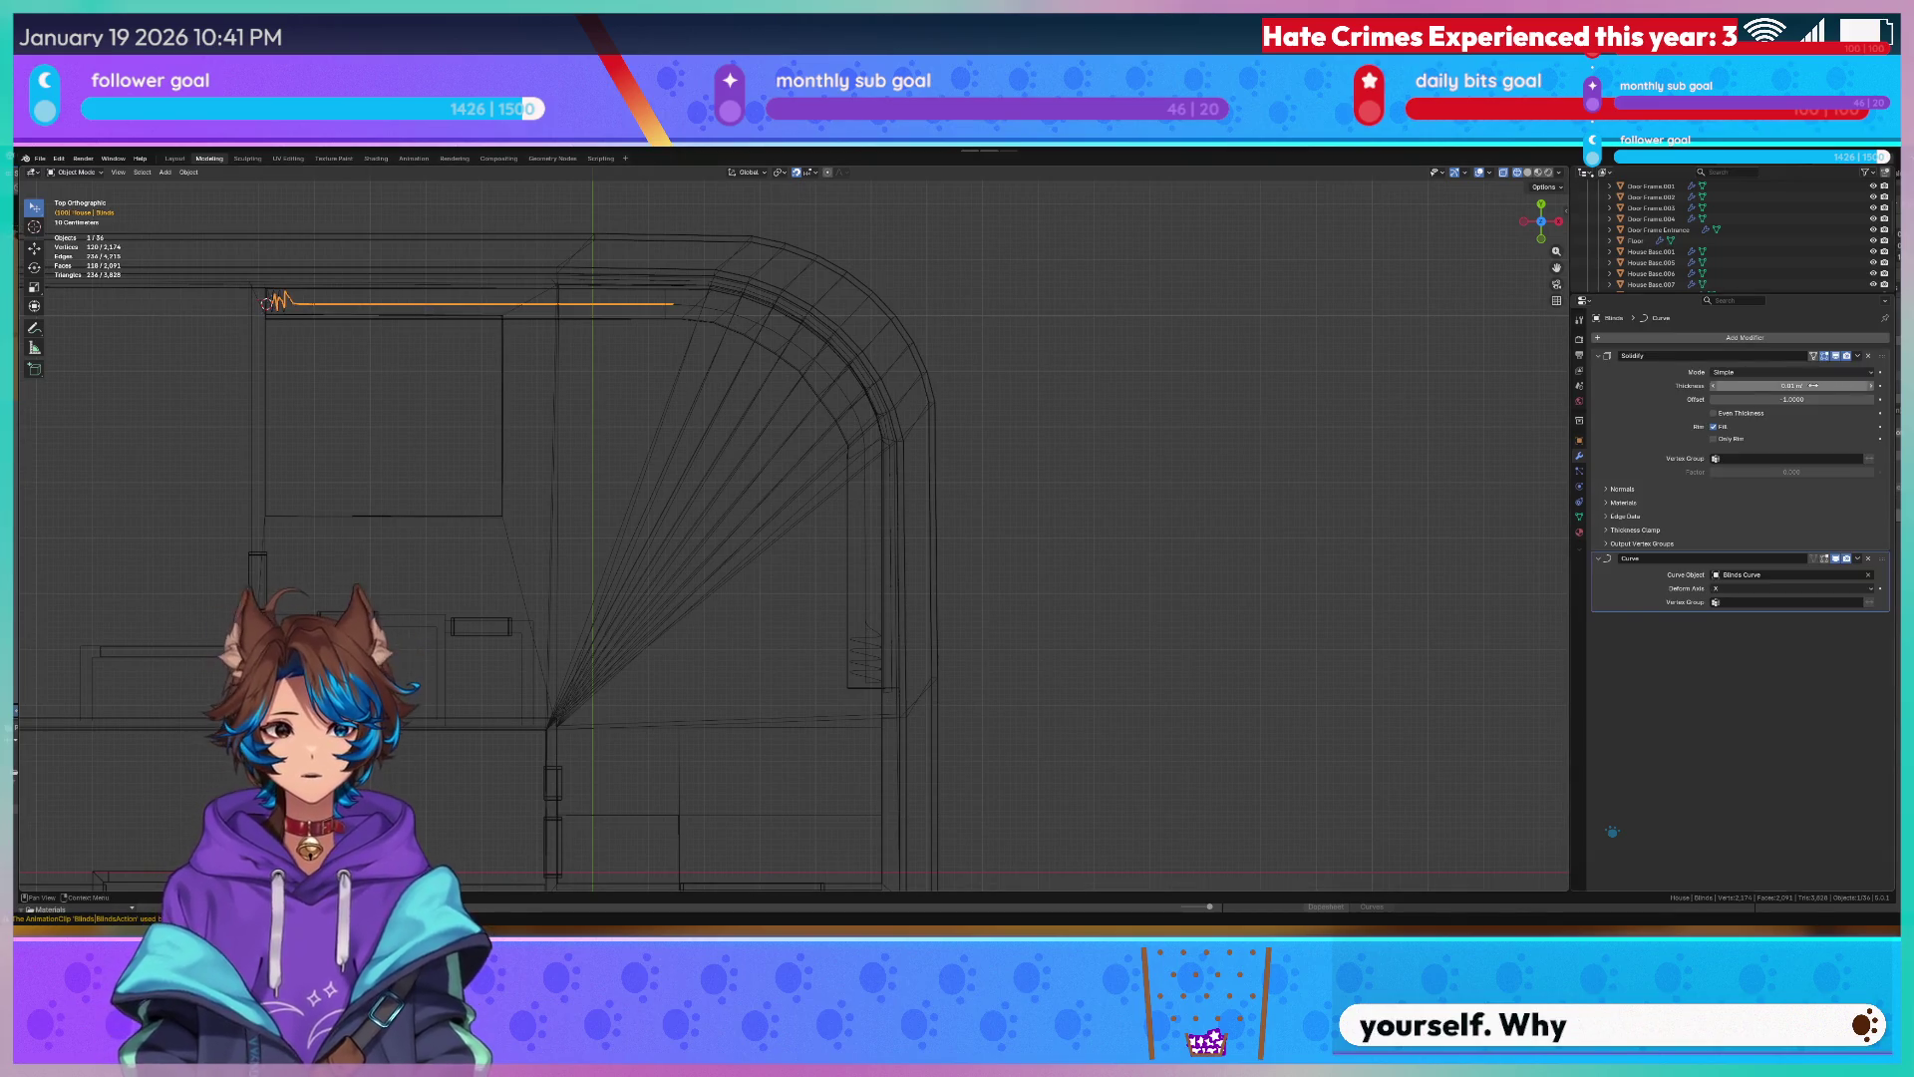
Move the Curve modifier above Solidify and scale the blinds along X.
left_click_drag(1881, 558, 1887, 355)
mouse_move(355, 473)
middle_mouse_down()
mouse_move(568, 509)
mouse_move(488, 516)
mouse_move(1127, 502)
mouse_move(410, 495)
middle_mouse_up()
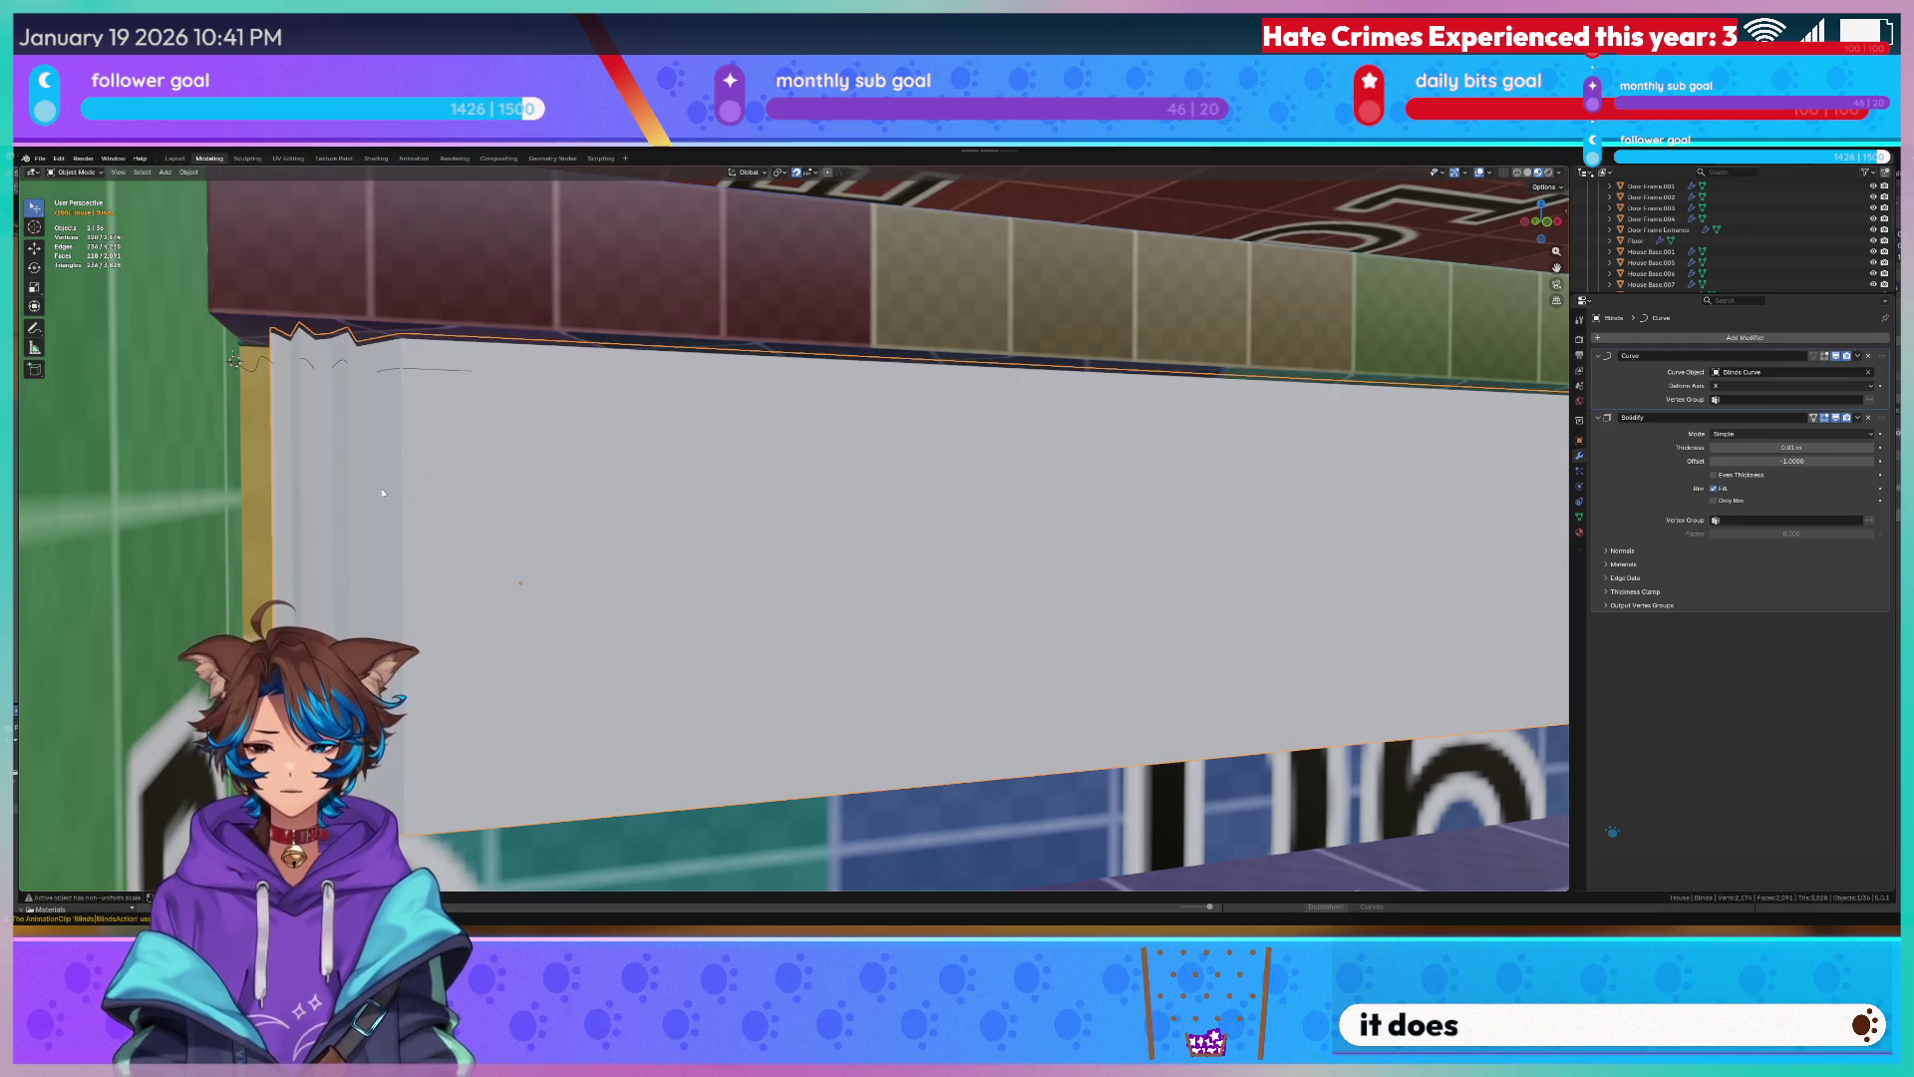
key("s")
key("x")
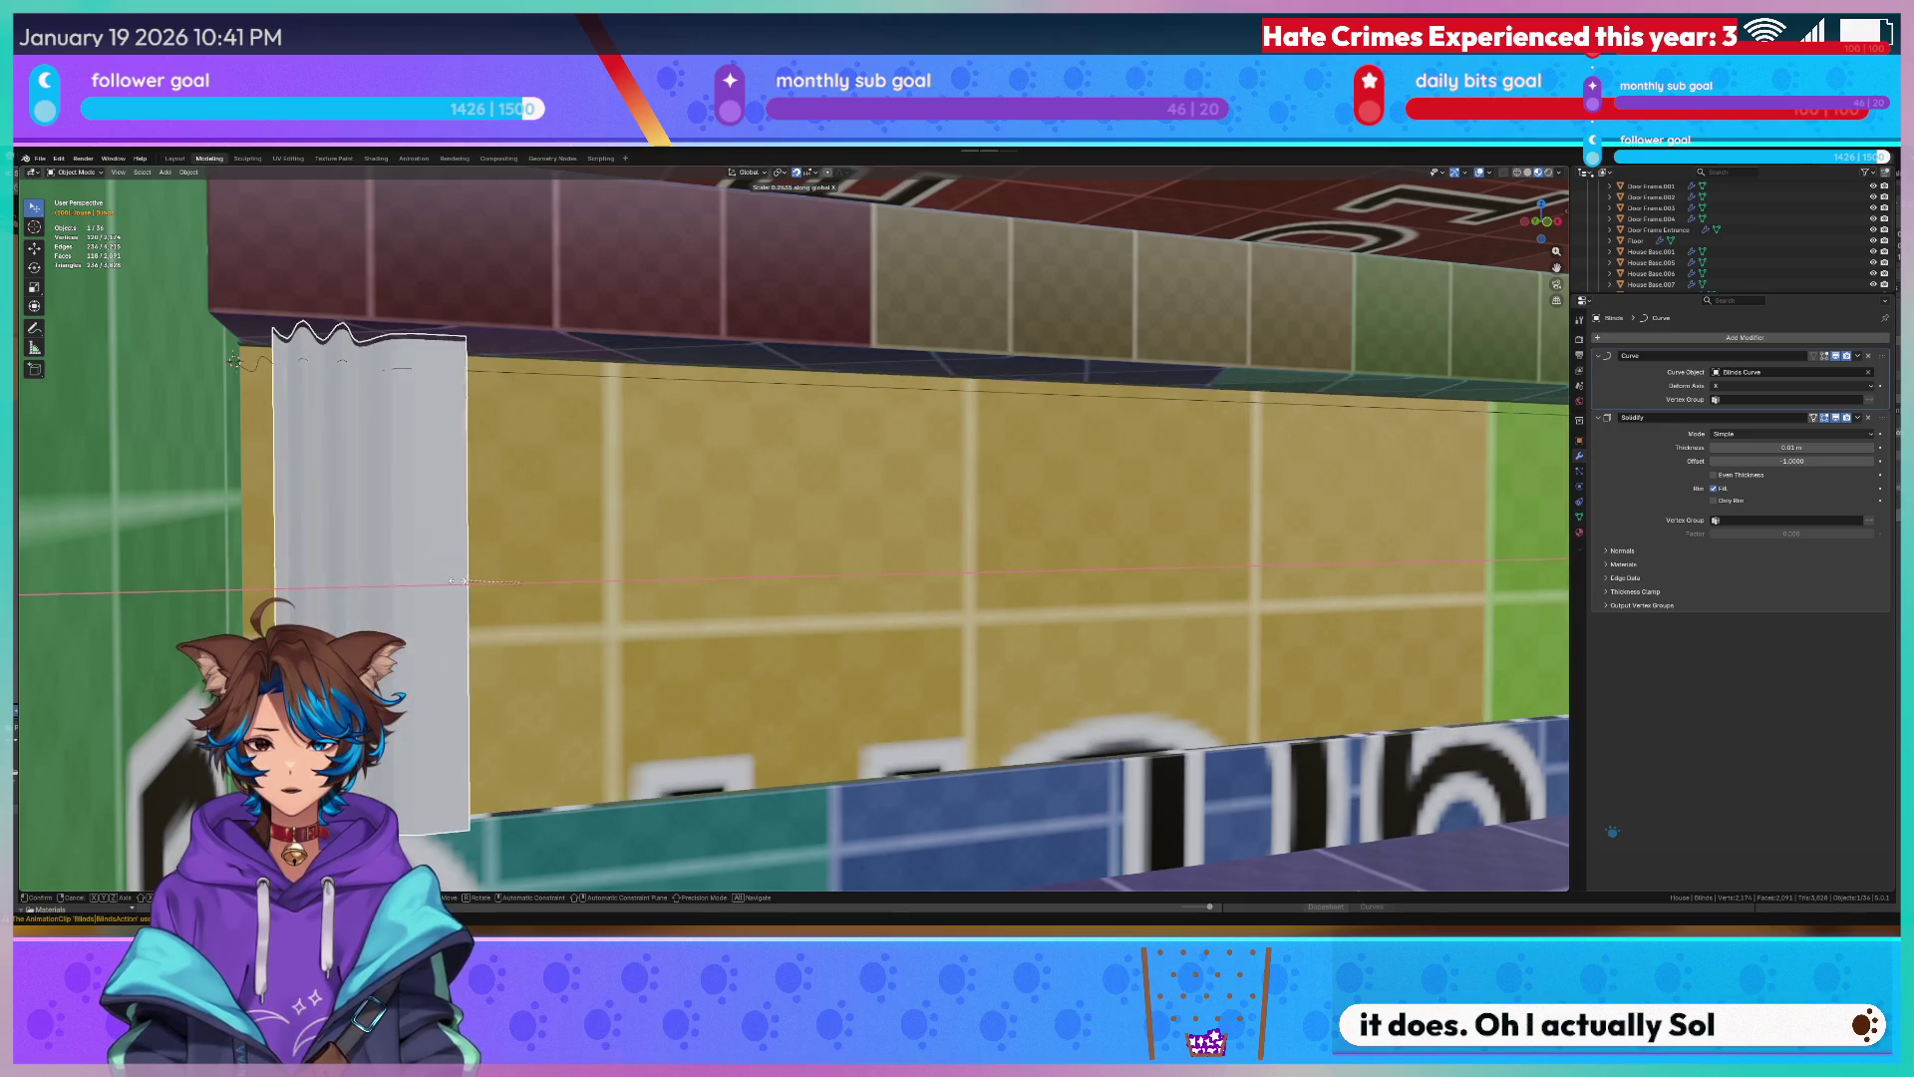
left_click(233, 361)
Shade the blinds smooth and rescale them along the X axis.
left_click(1490, 172)
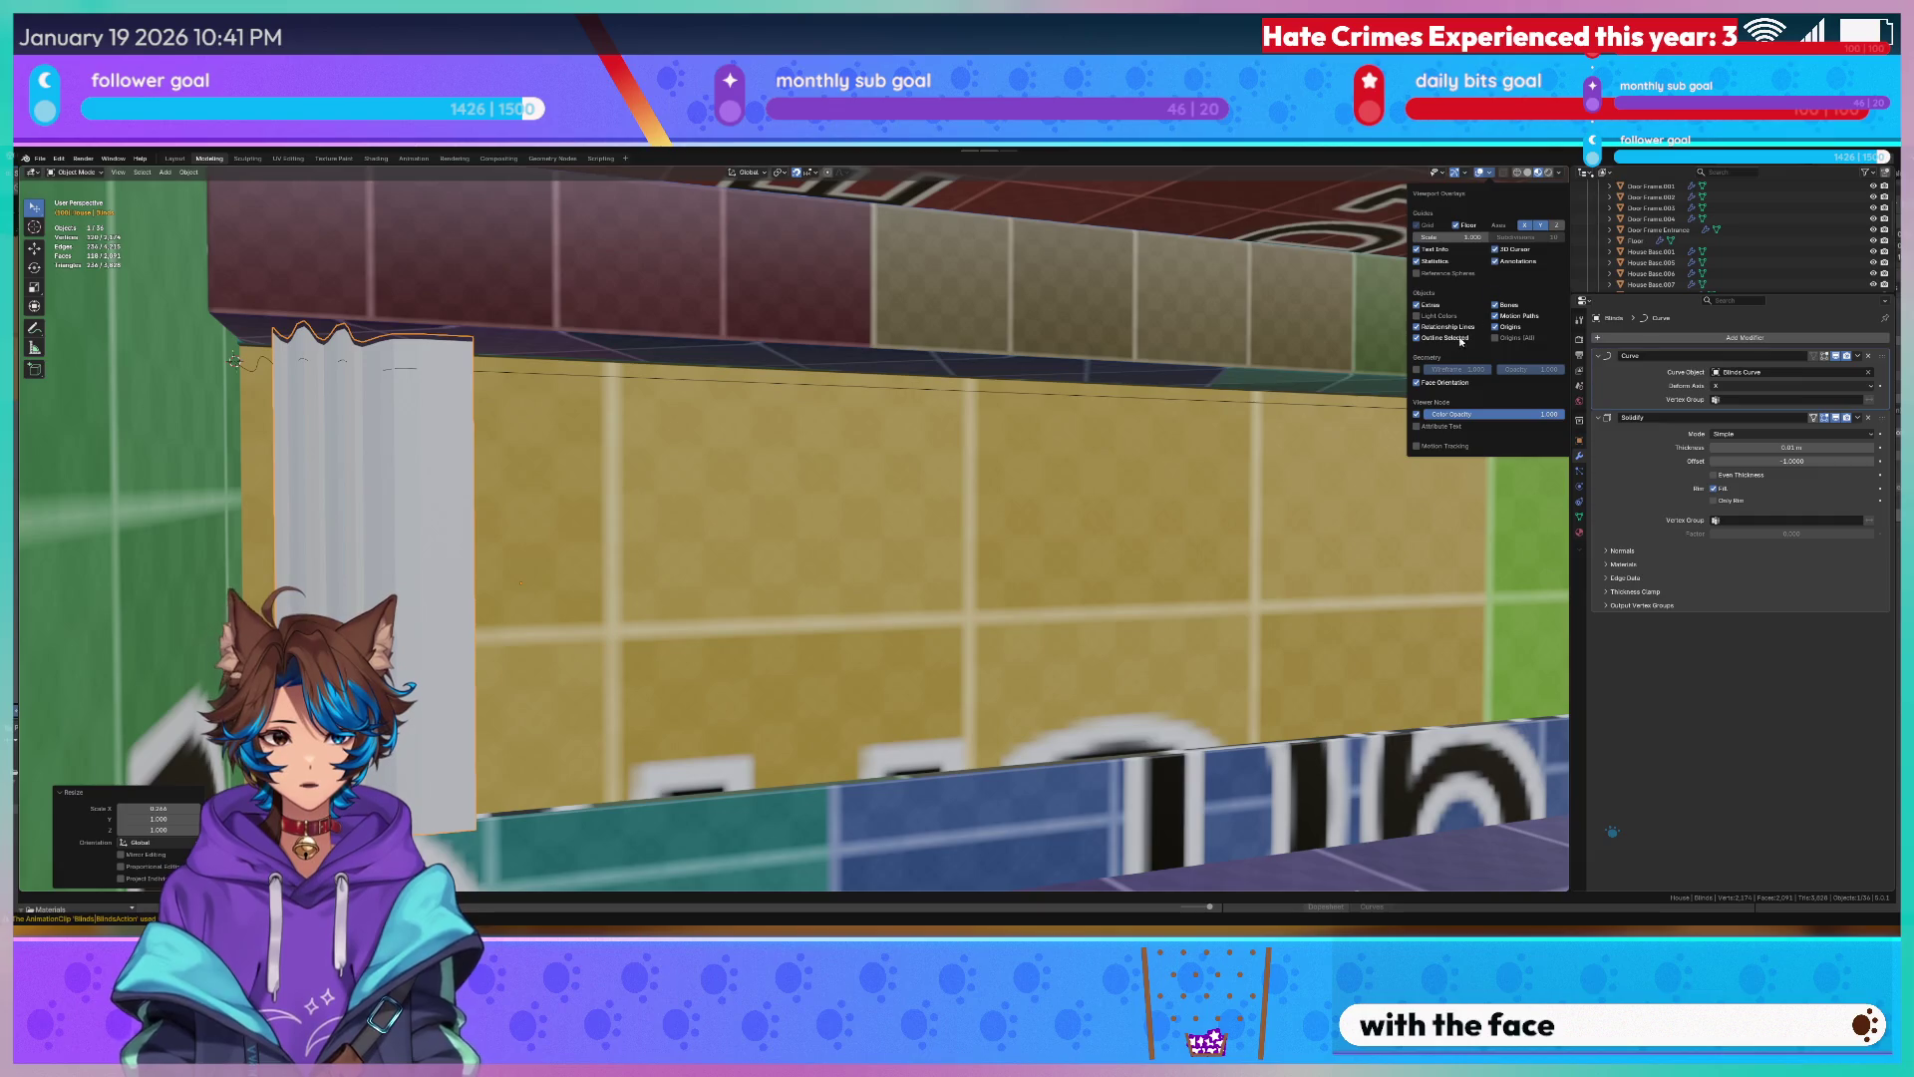
right_click(440, 478)
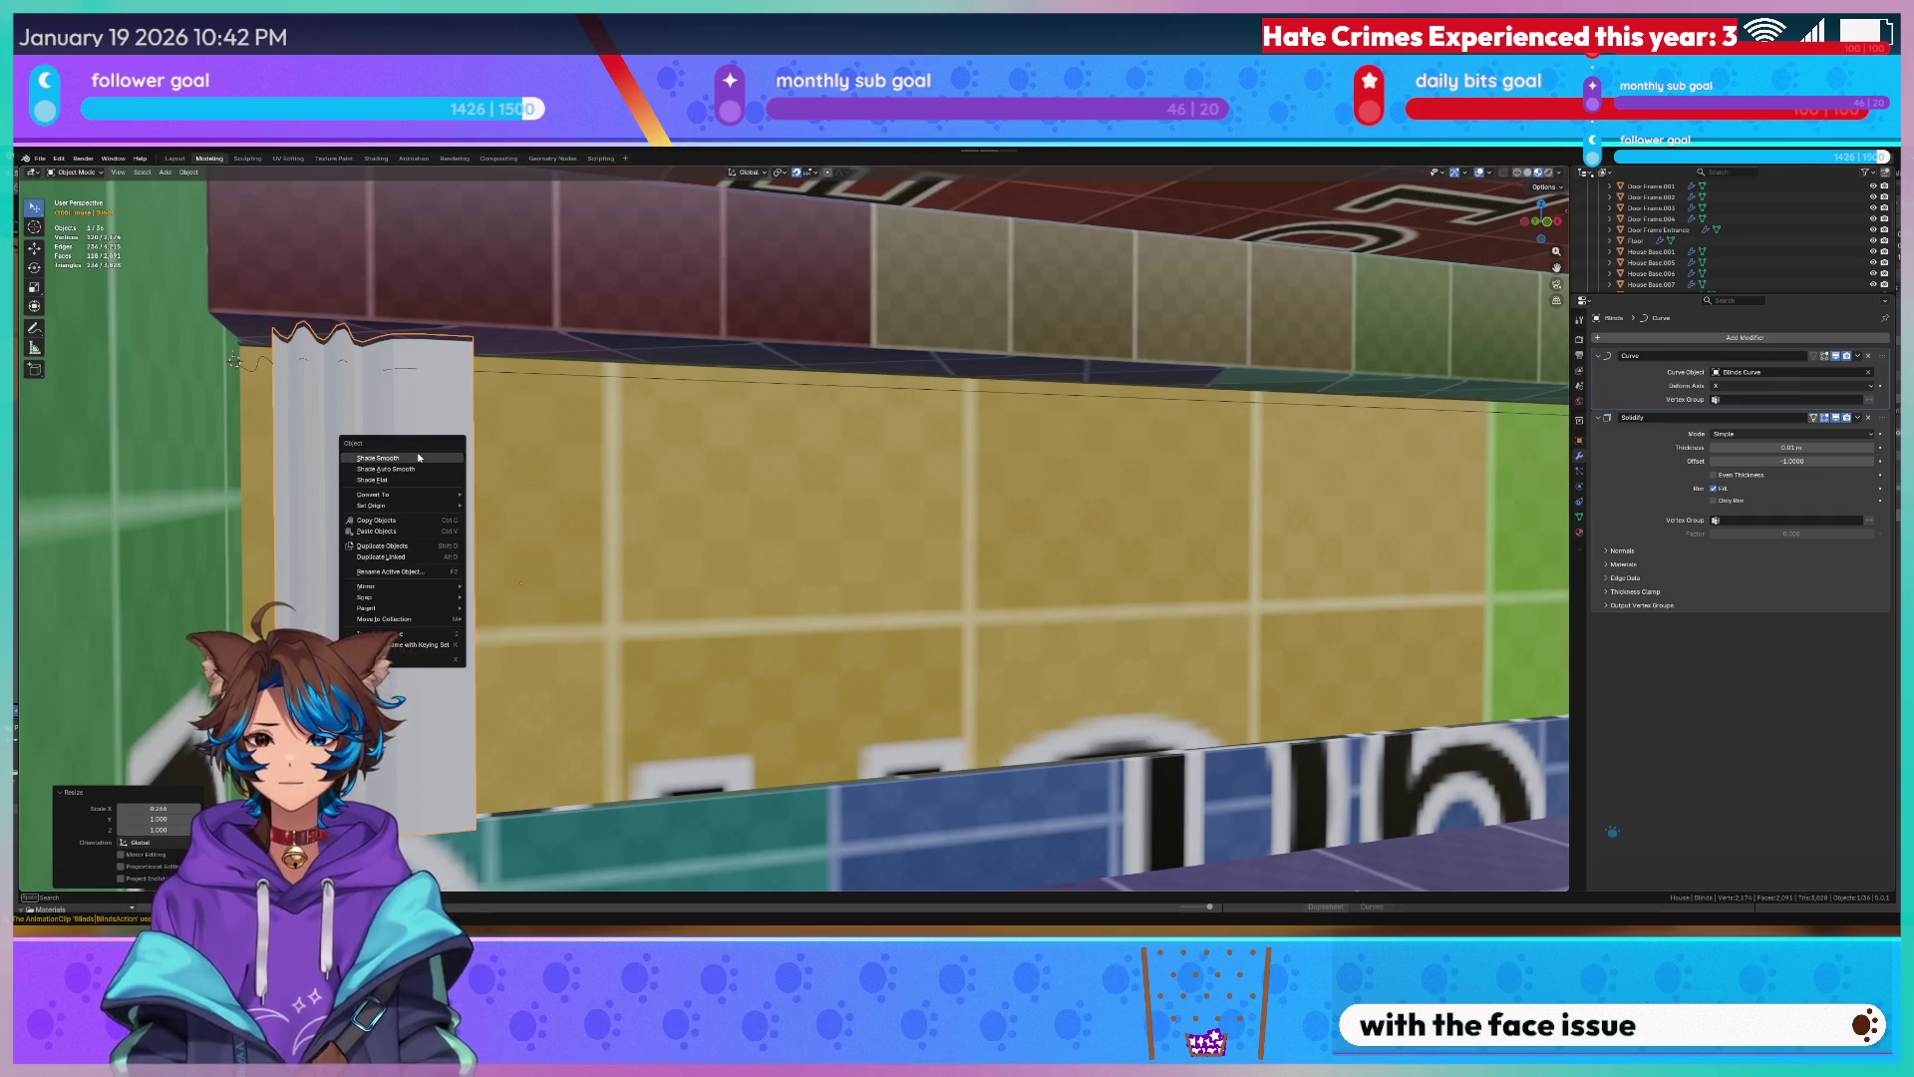
left_click(439, 466)
key("s")
key("x")
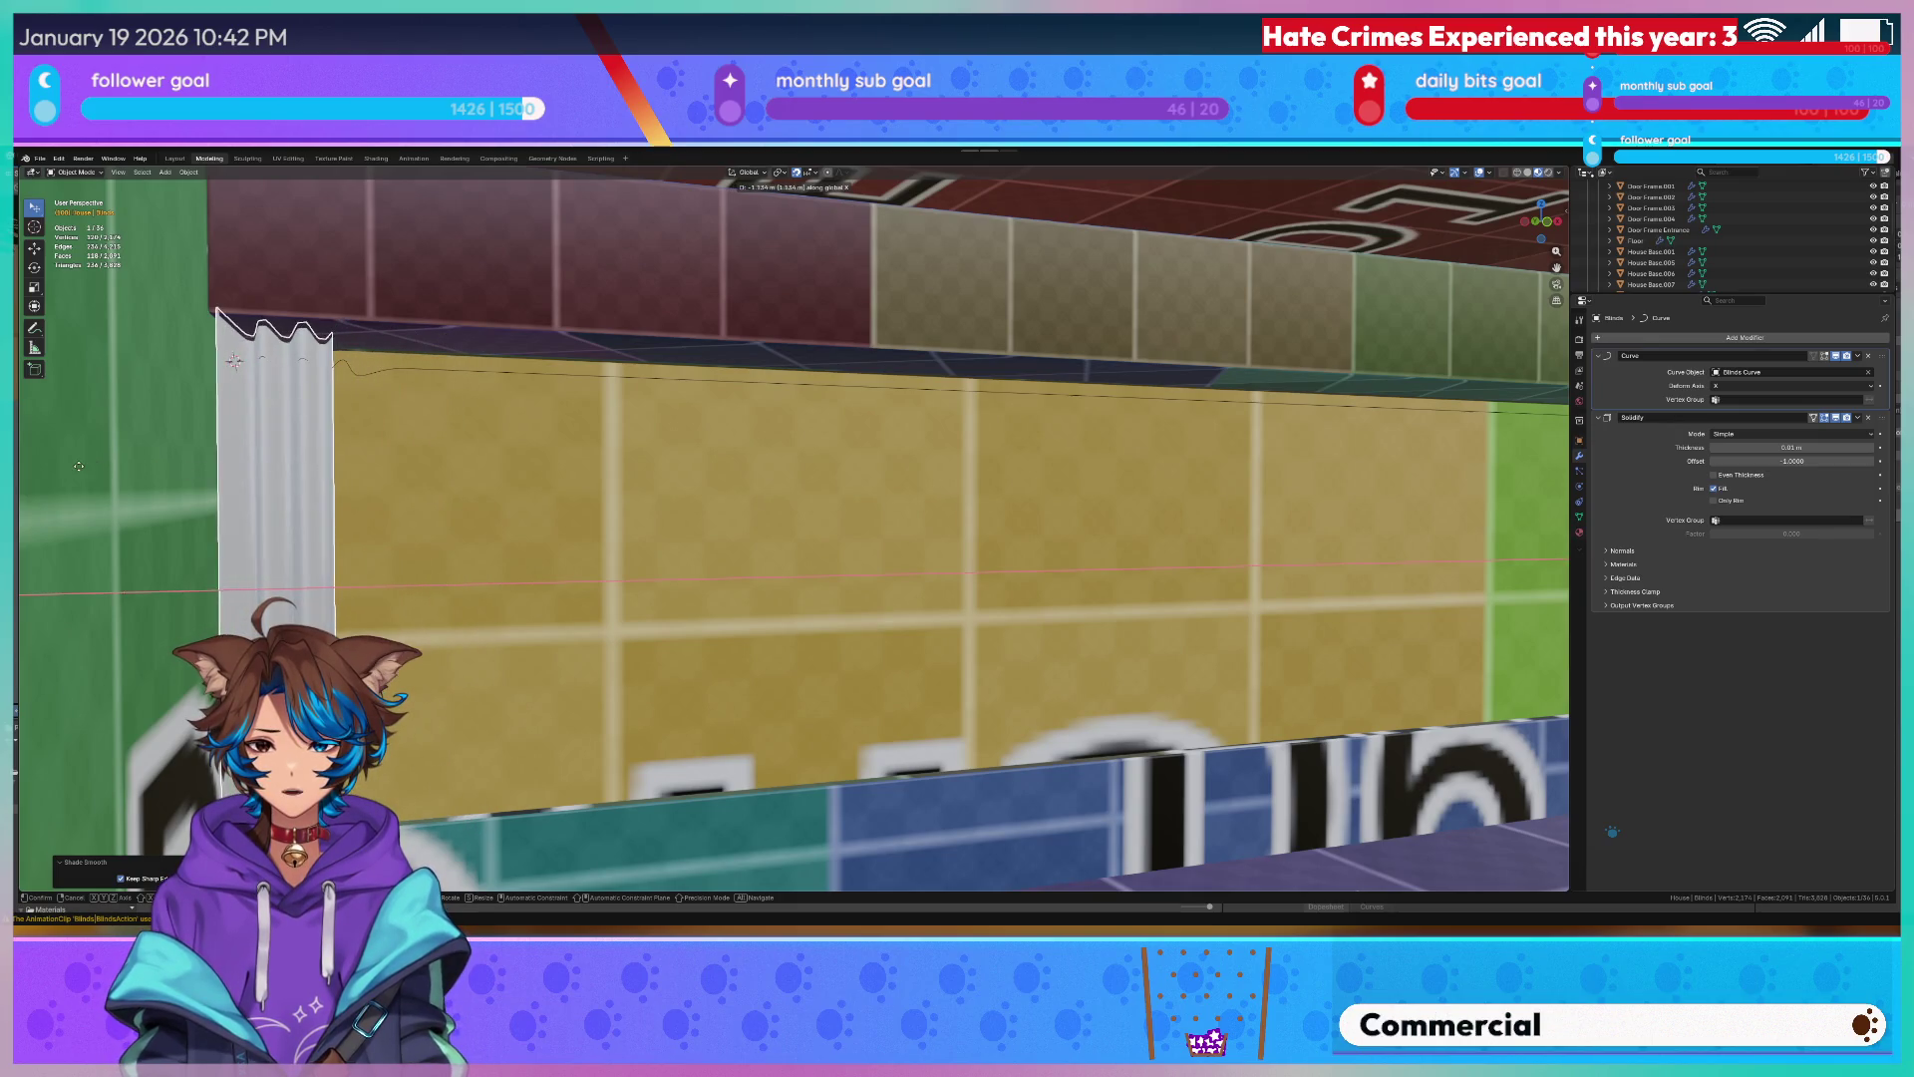
left_click(196, 419)
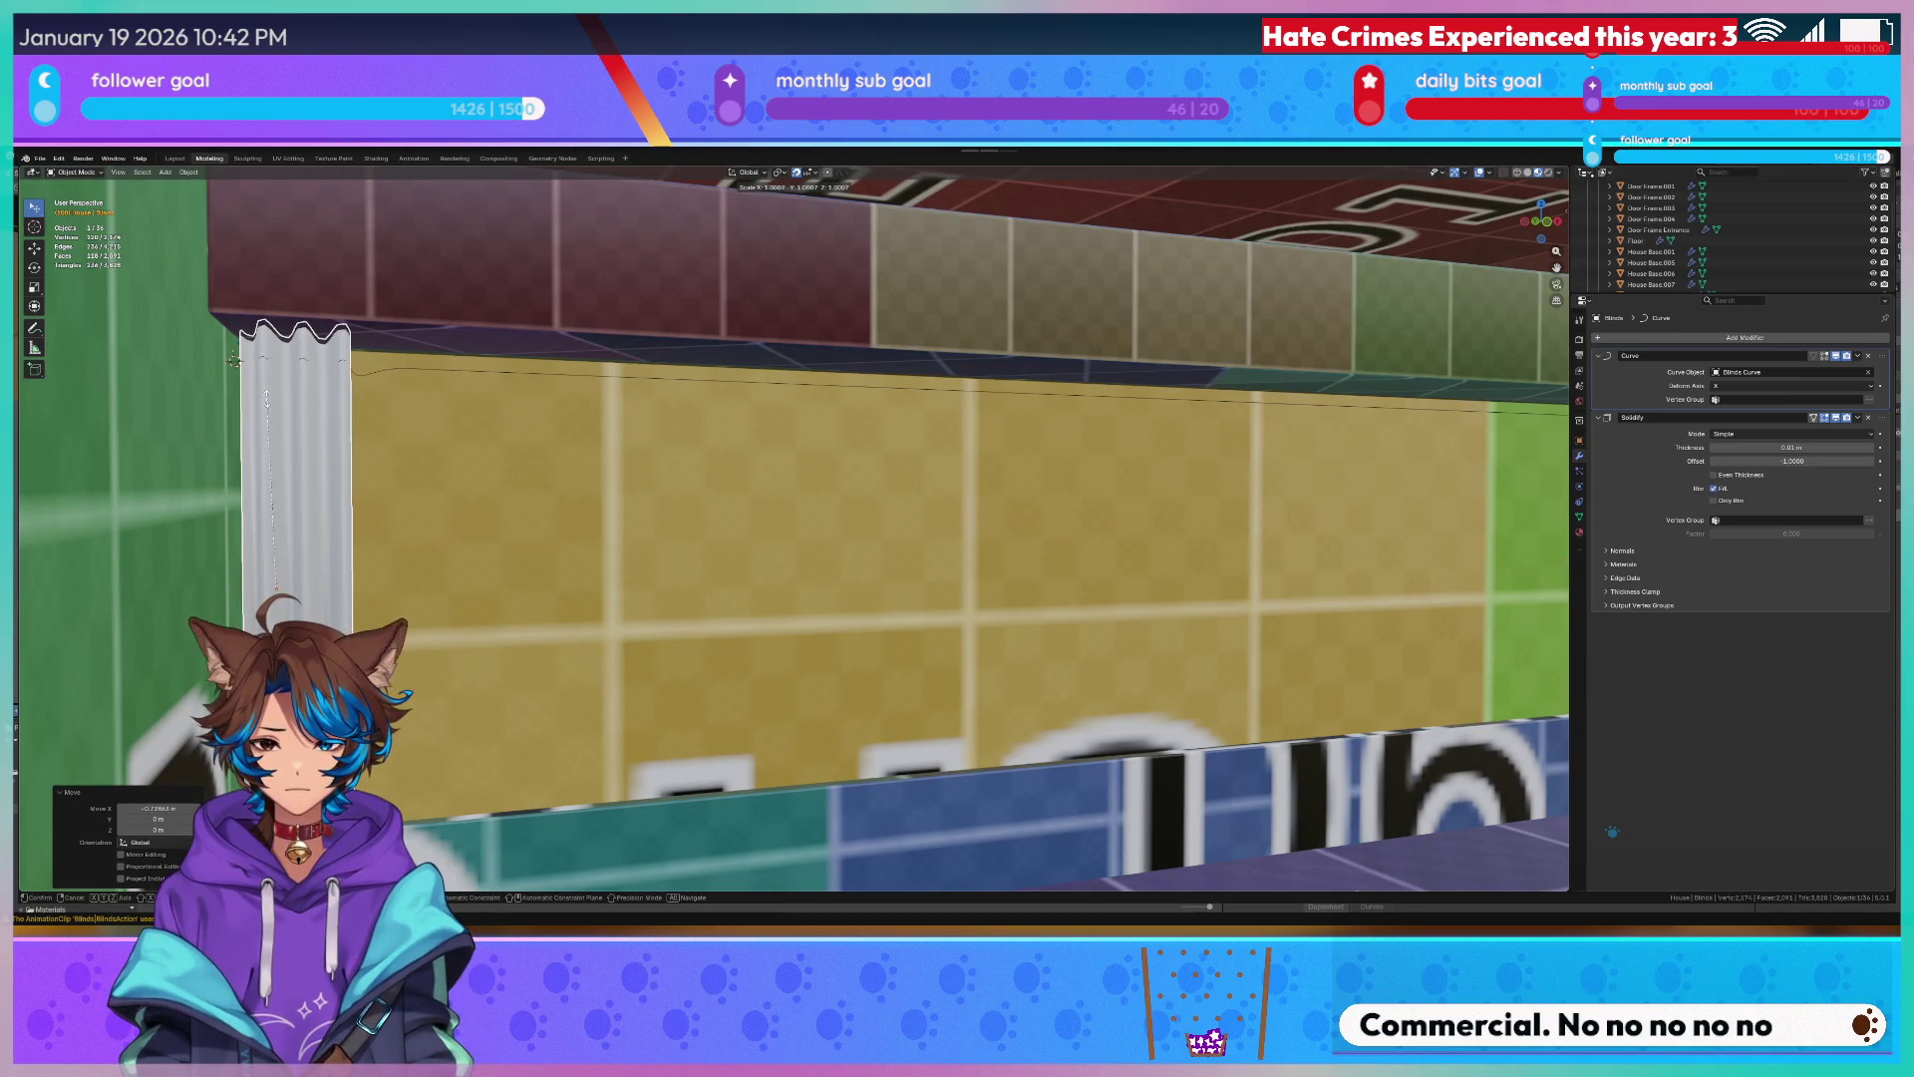
Stretch then shorten the blinds along X to fit the wall width.
key("s")
key("x")
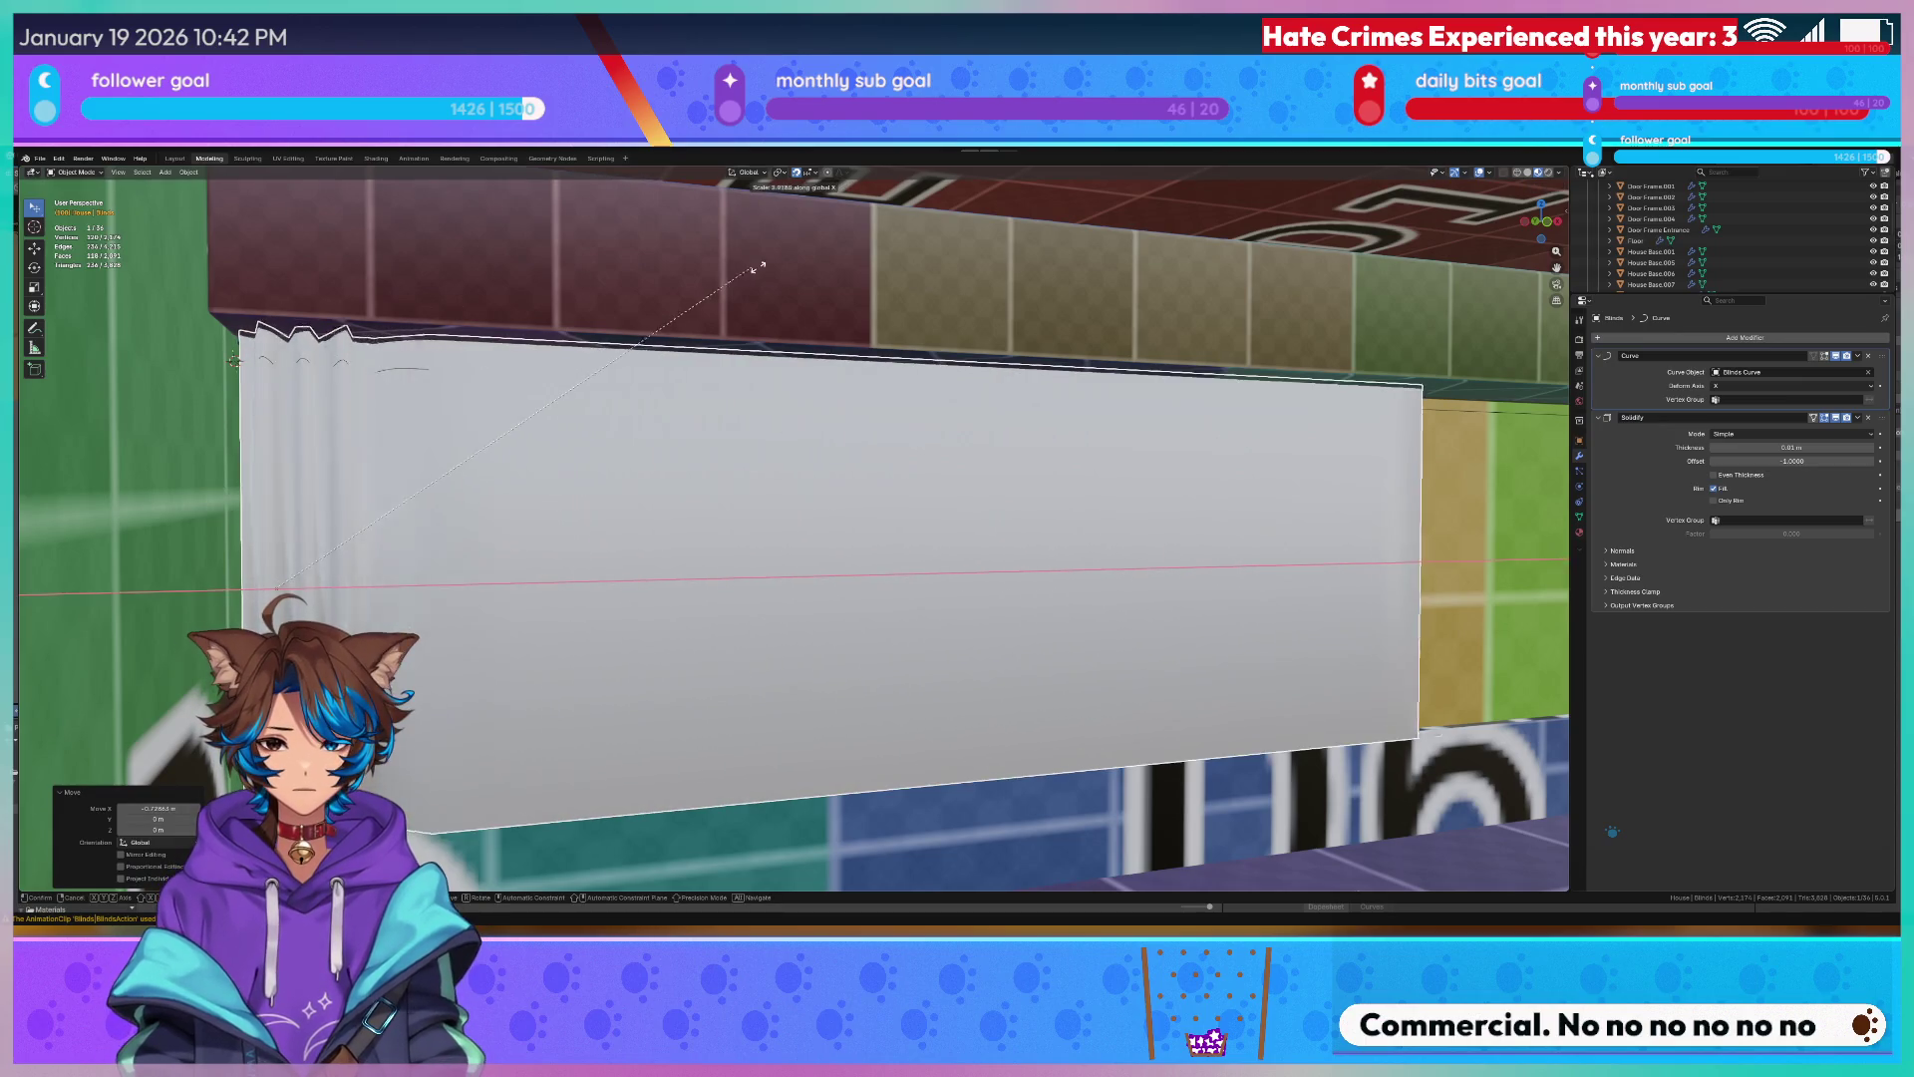
left_click(1139, 470)
middle_click_drag(1139, 471, 435, 426)
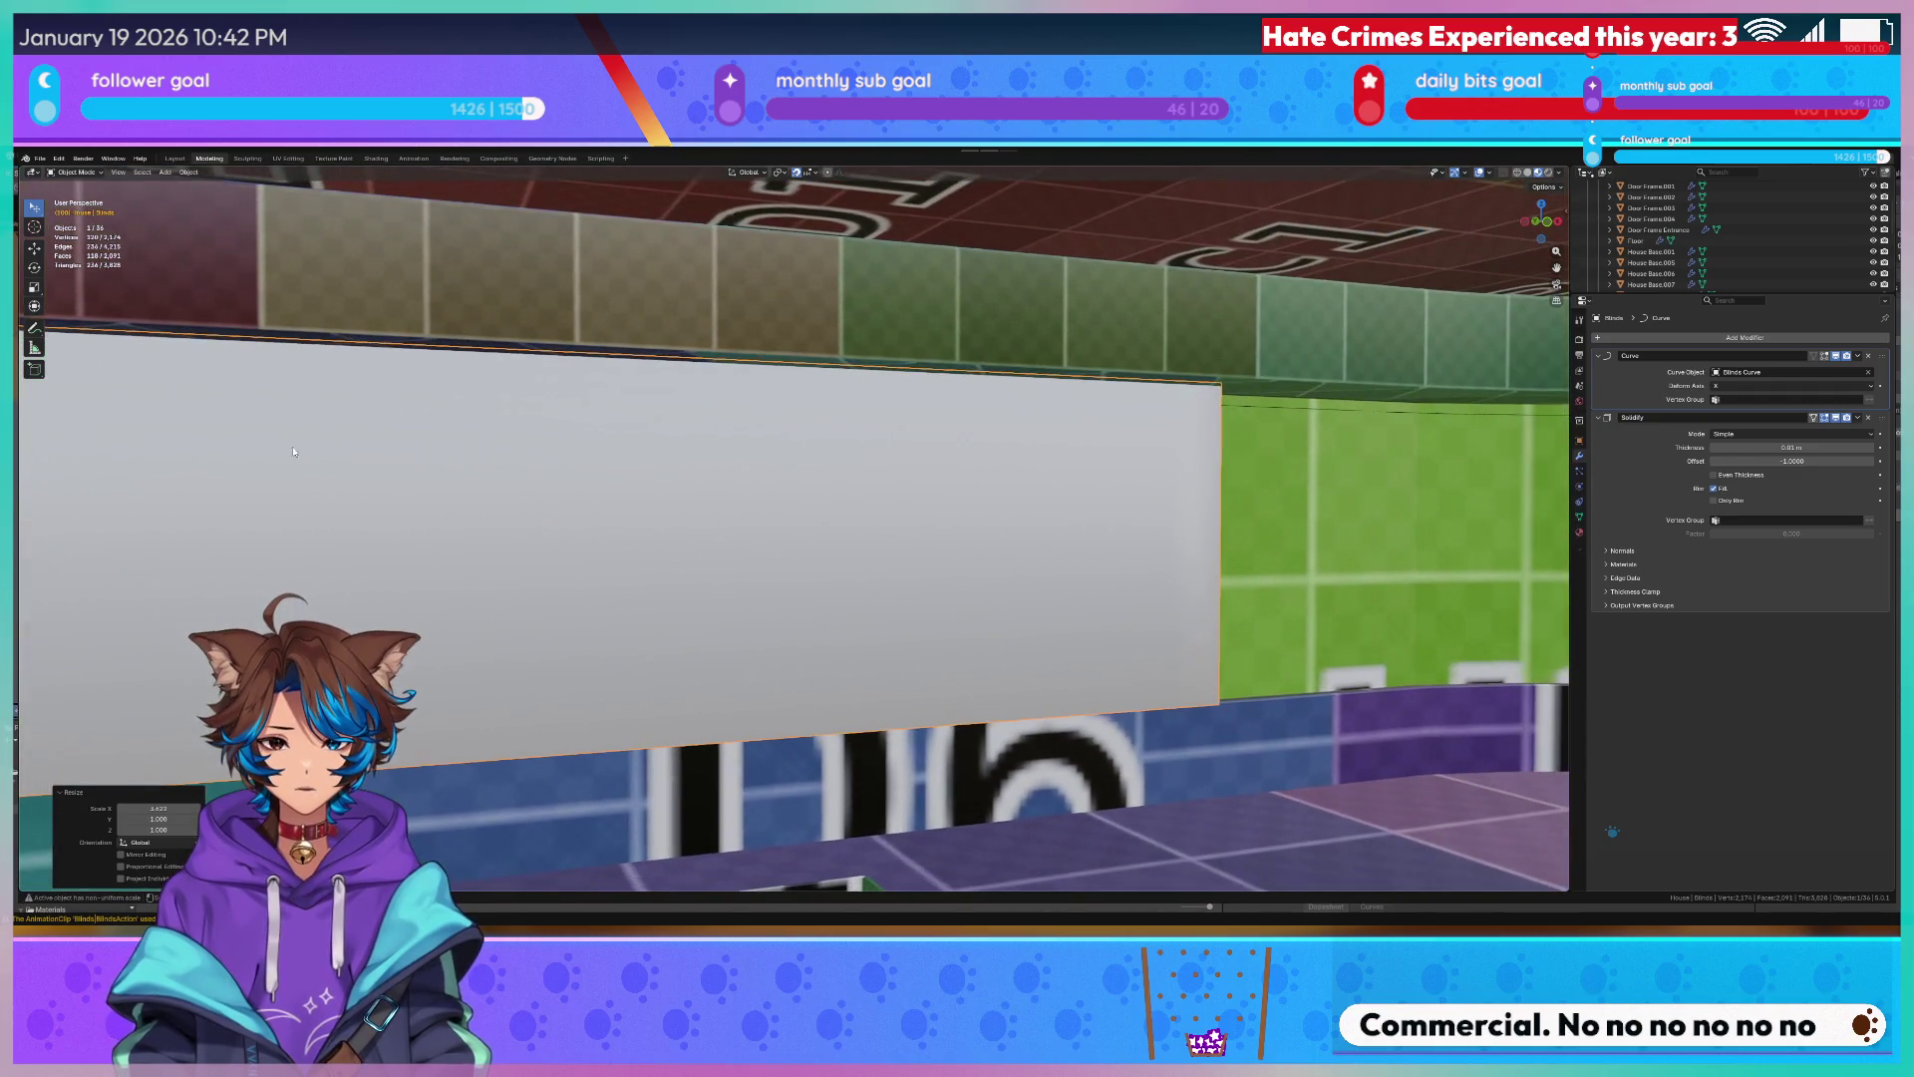
key("s")
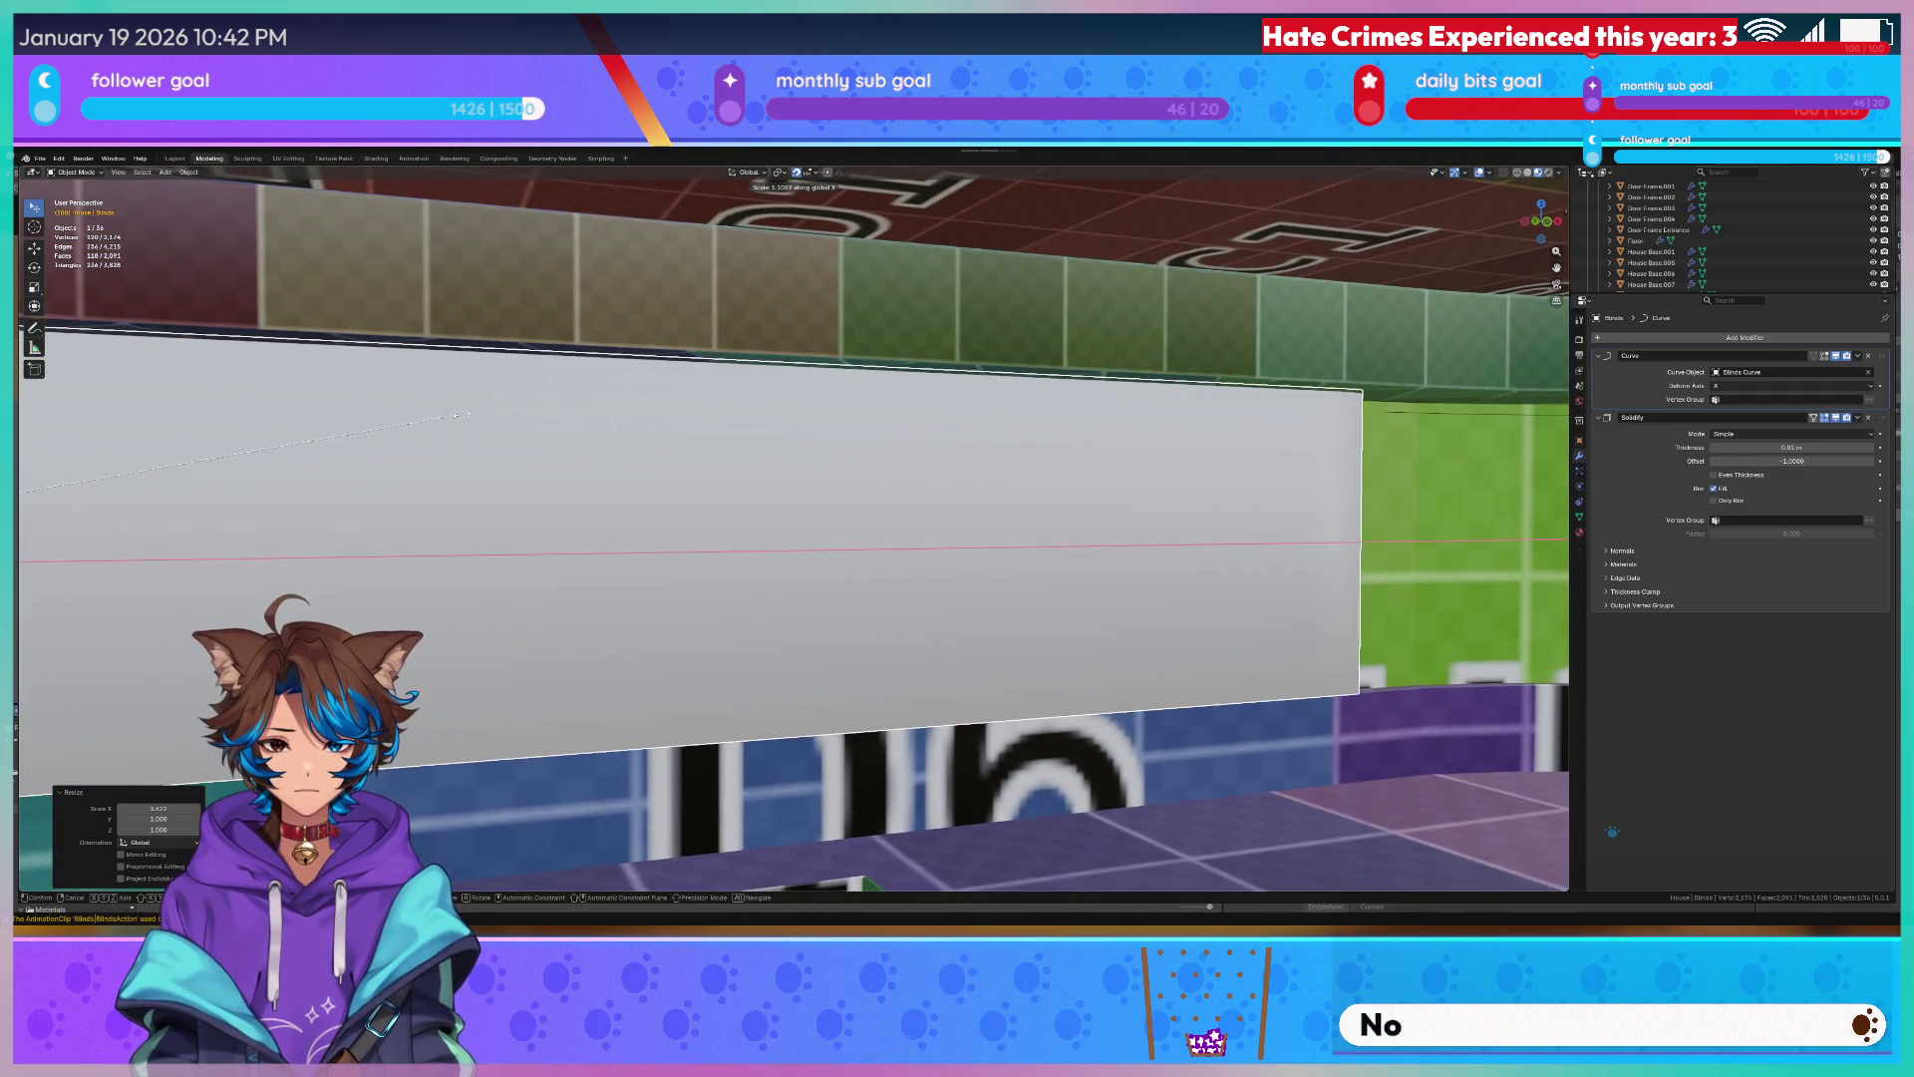
left_click(470, 411)
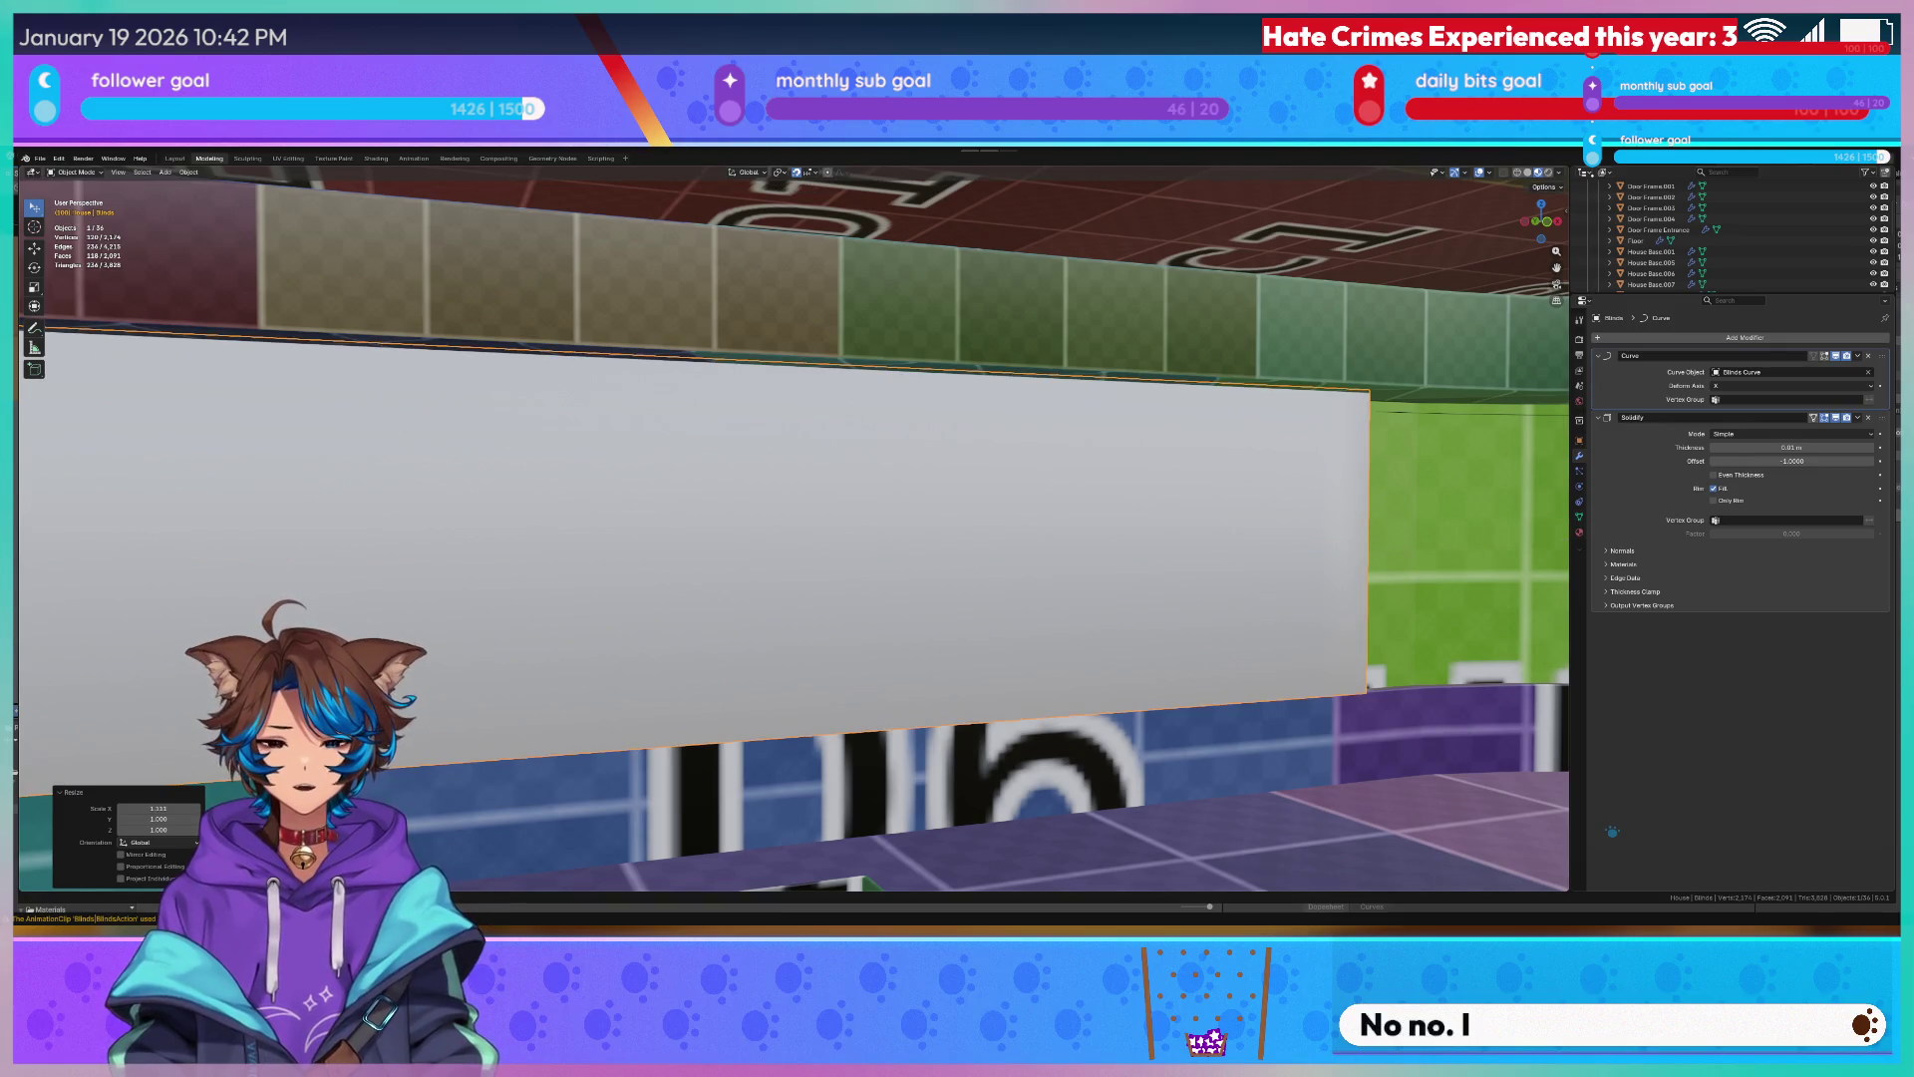
Orbit around the room to inspect the blinds, then select the grey plane.
middle_click_drag(448, 478, 568, 482)
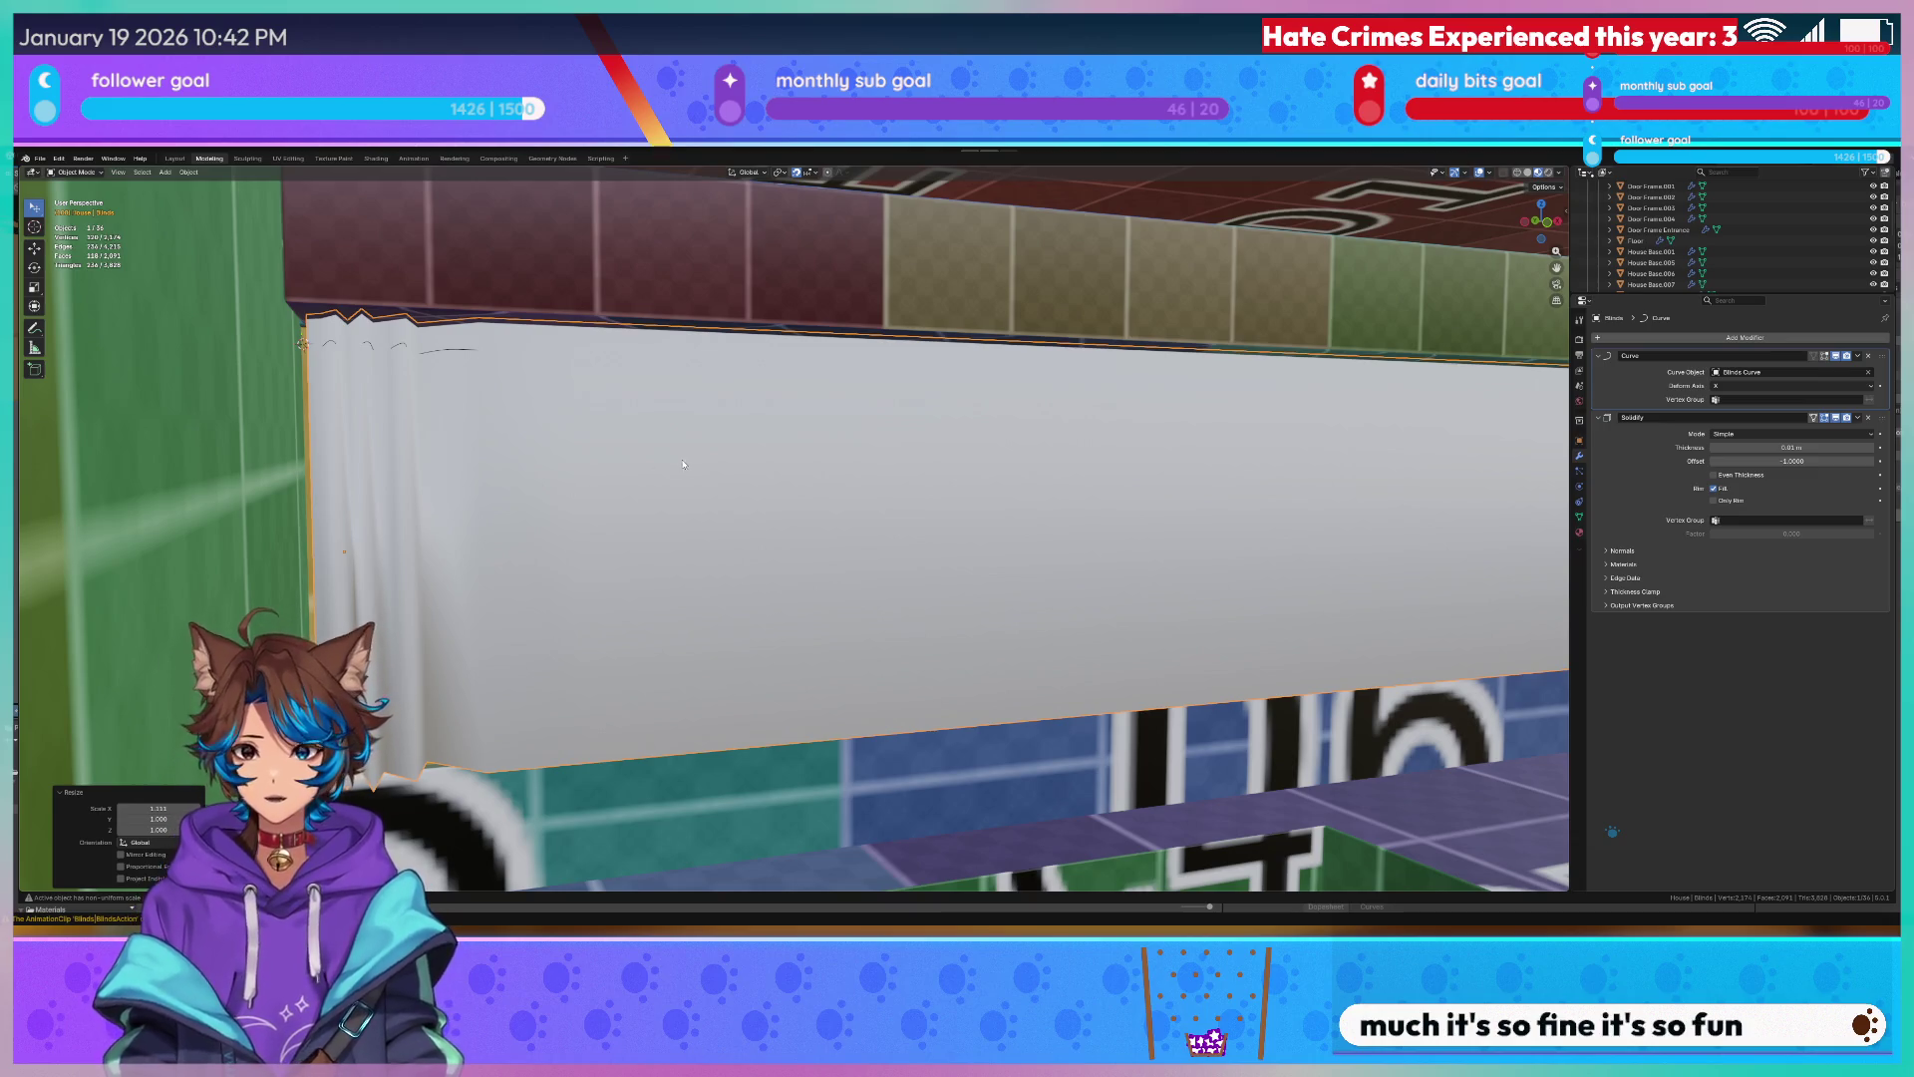
mouse_move(684, 464)
middle_mouse_down()
mouse_move(703, 405)
mouse_move(713, 421)
middle_mouse_up()
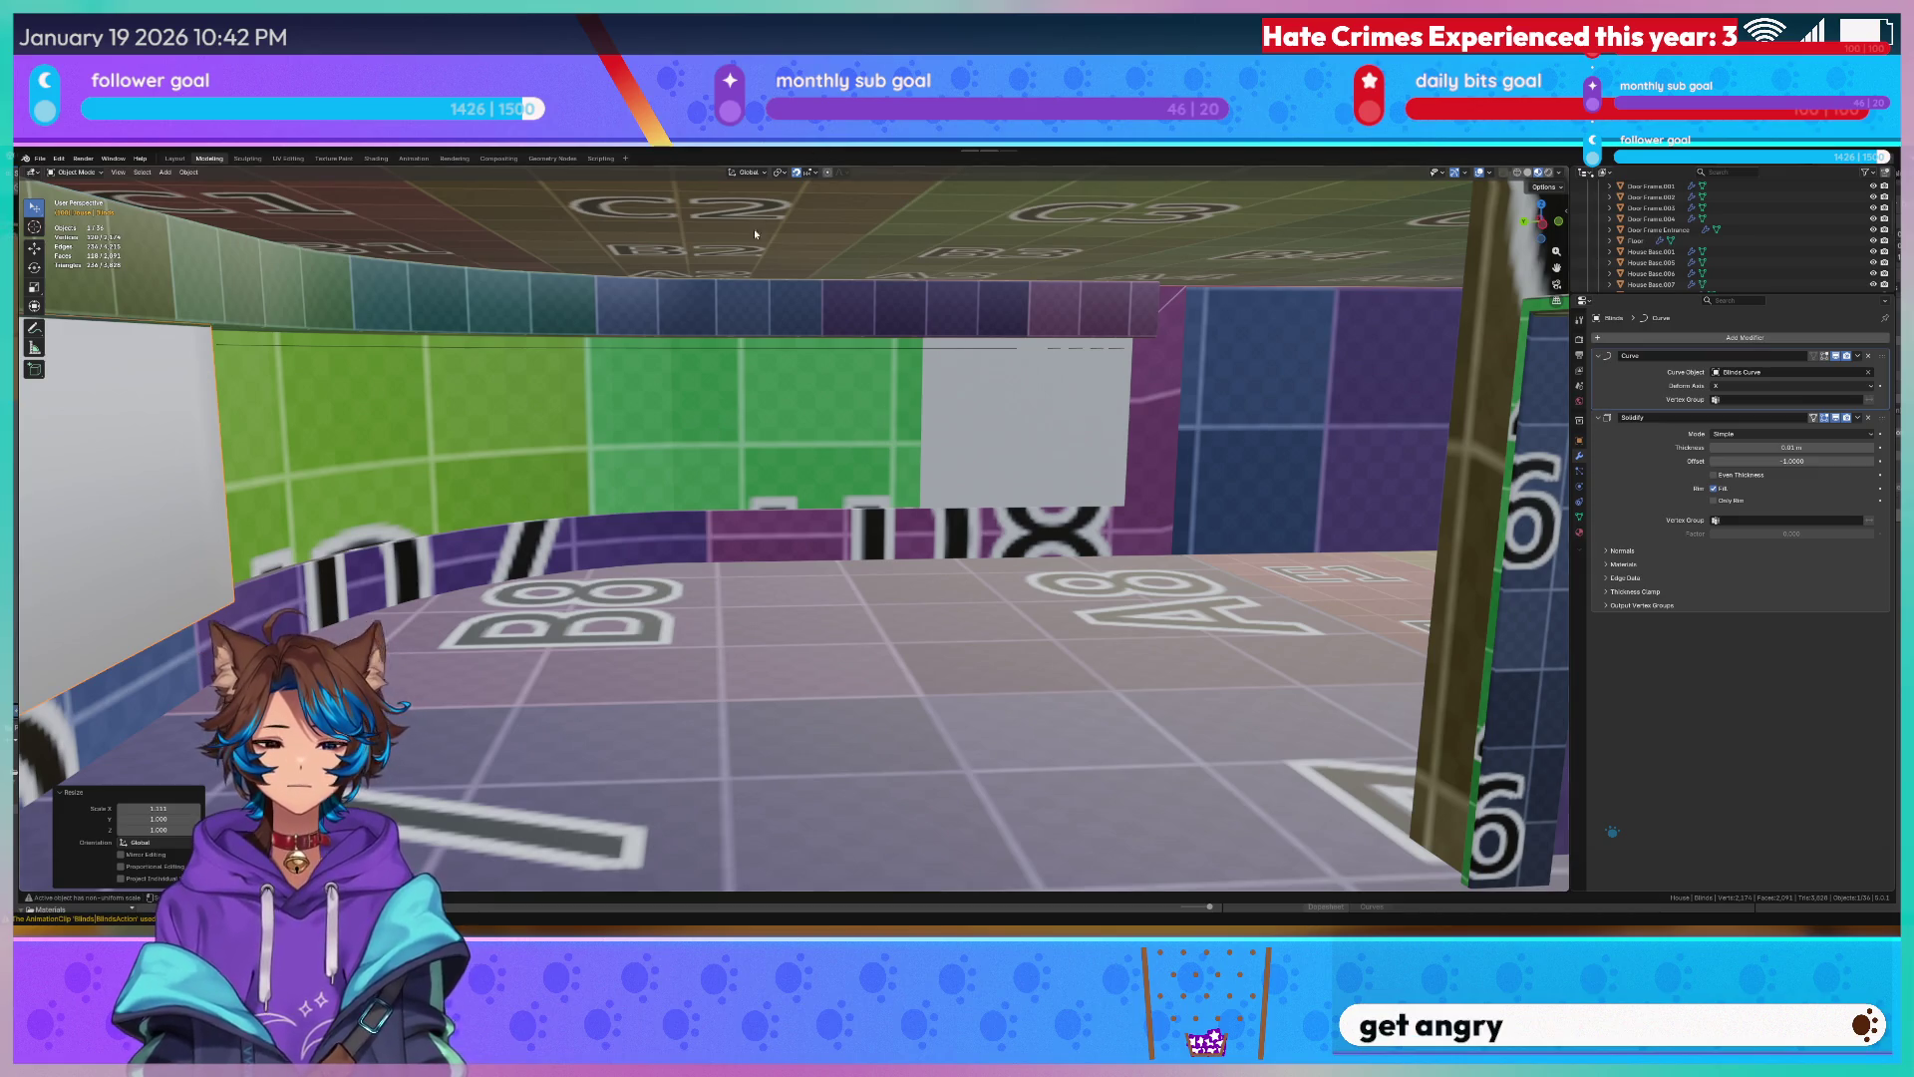
scroll(951, 436, "up", 3)
mouse_move(951, 437)
middle_mouse_down()
mouse_move(397, 443)
mouse_move(659, 578)
mouse_move(415, 493)
mouse_move(492, 467)
mouse_move(389, 471)
middle_mouse_up()
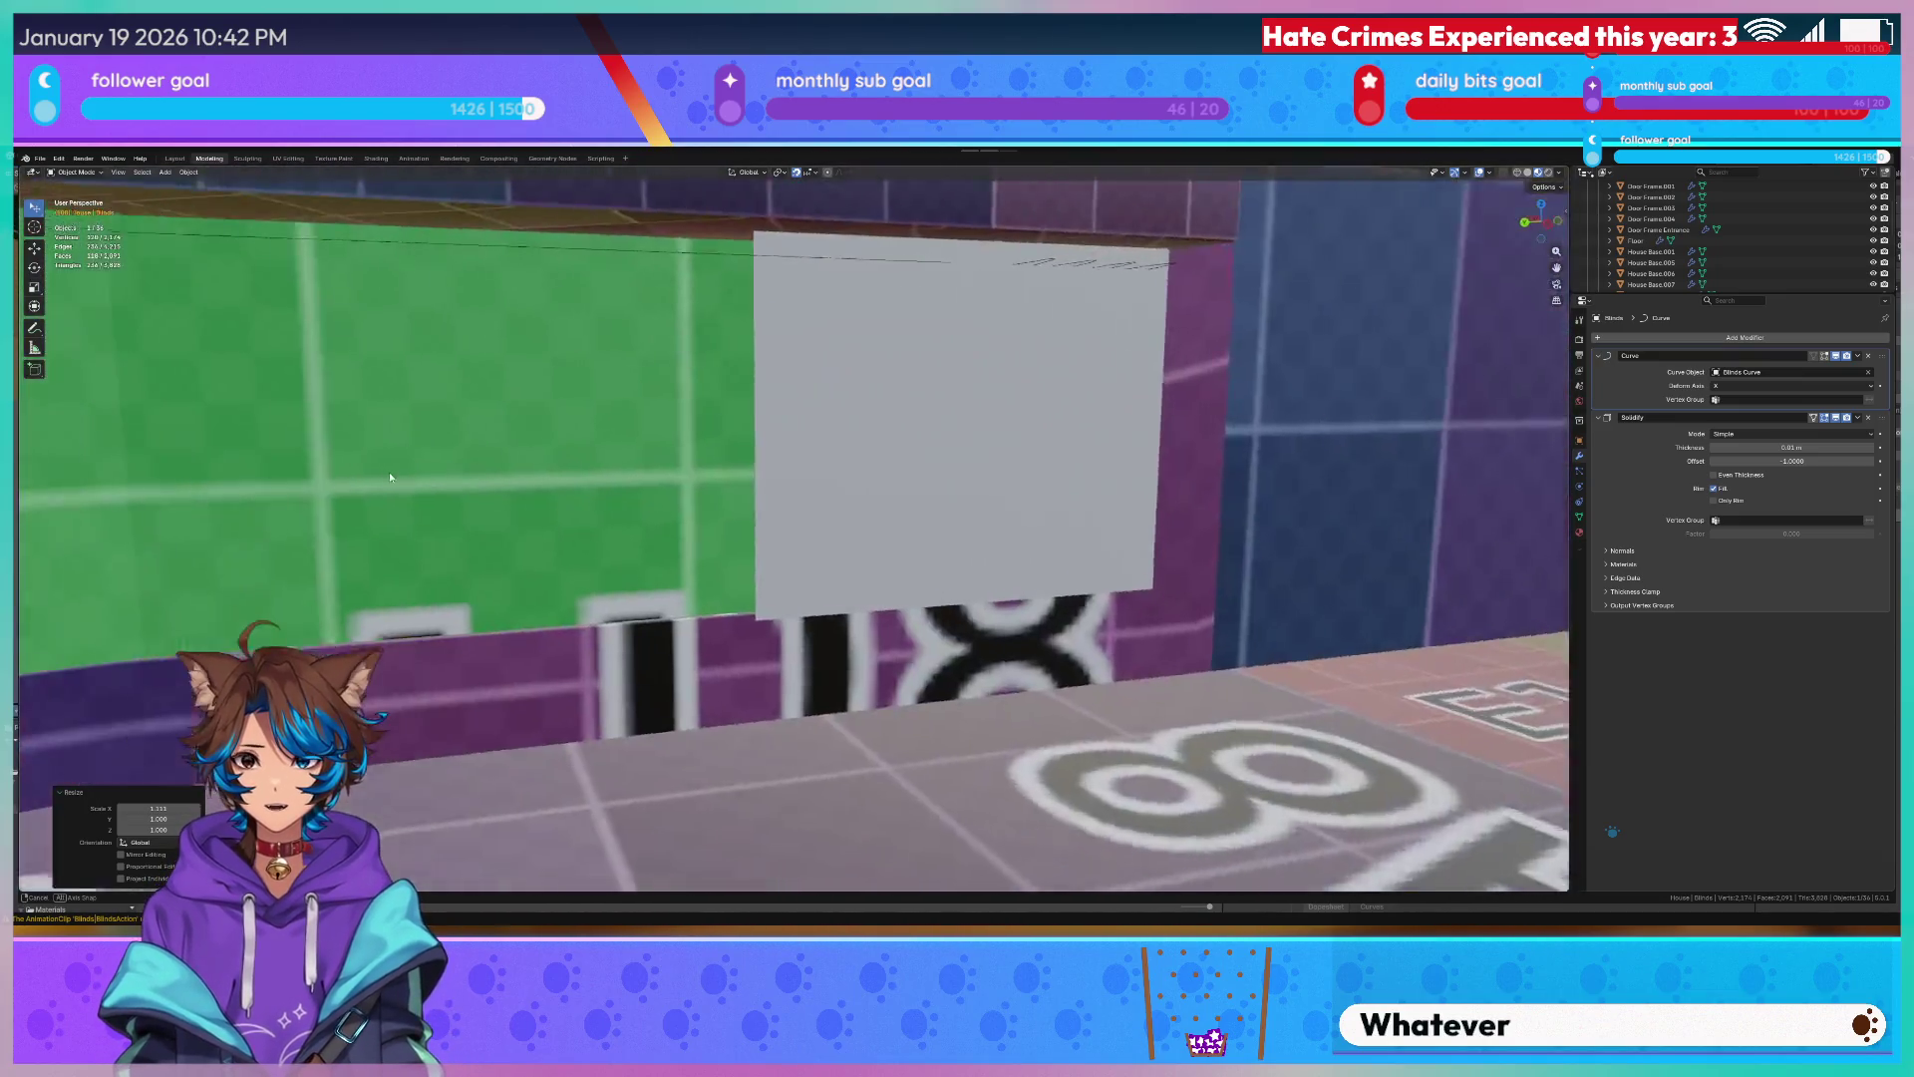
left_click(1077, 433)
Give the plane a Curve modifier deformed by Curved Blinds Curve.
key("Tab")
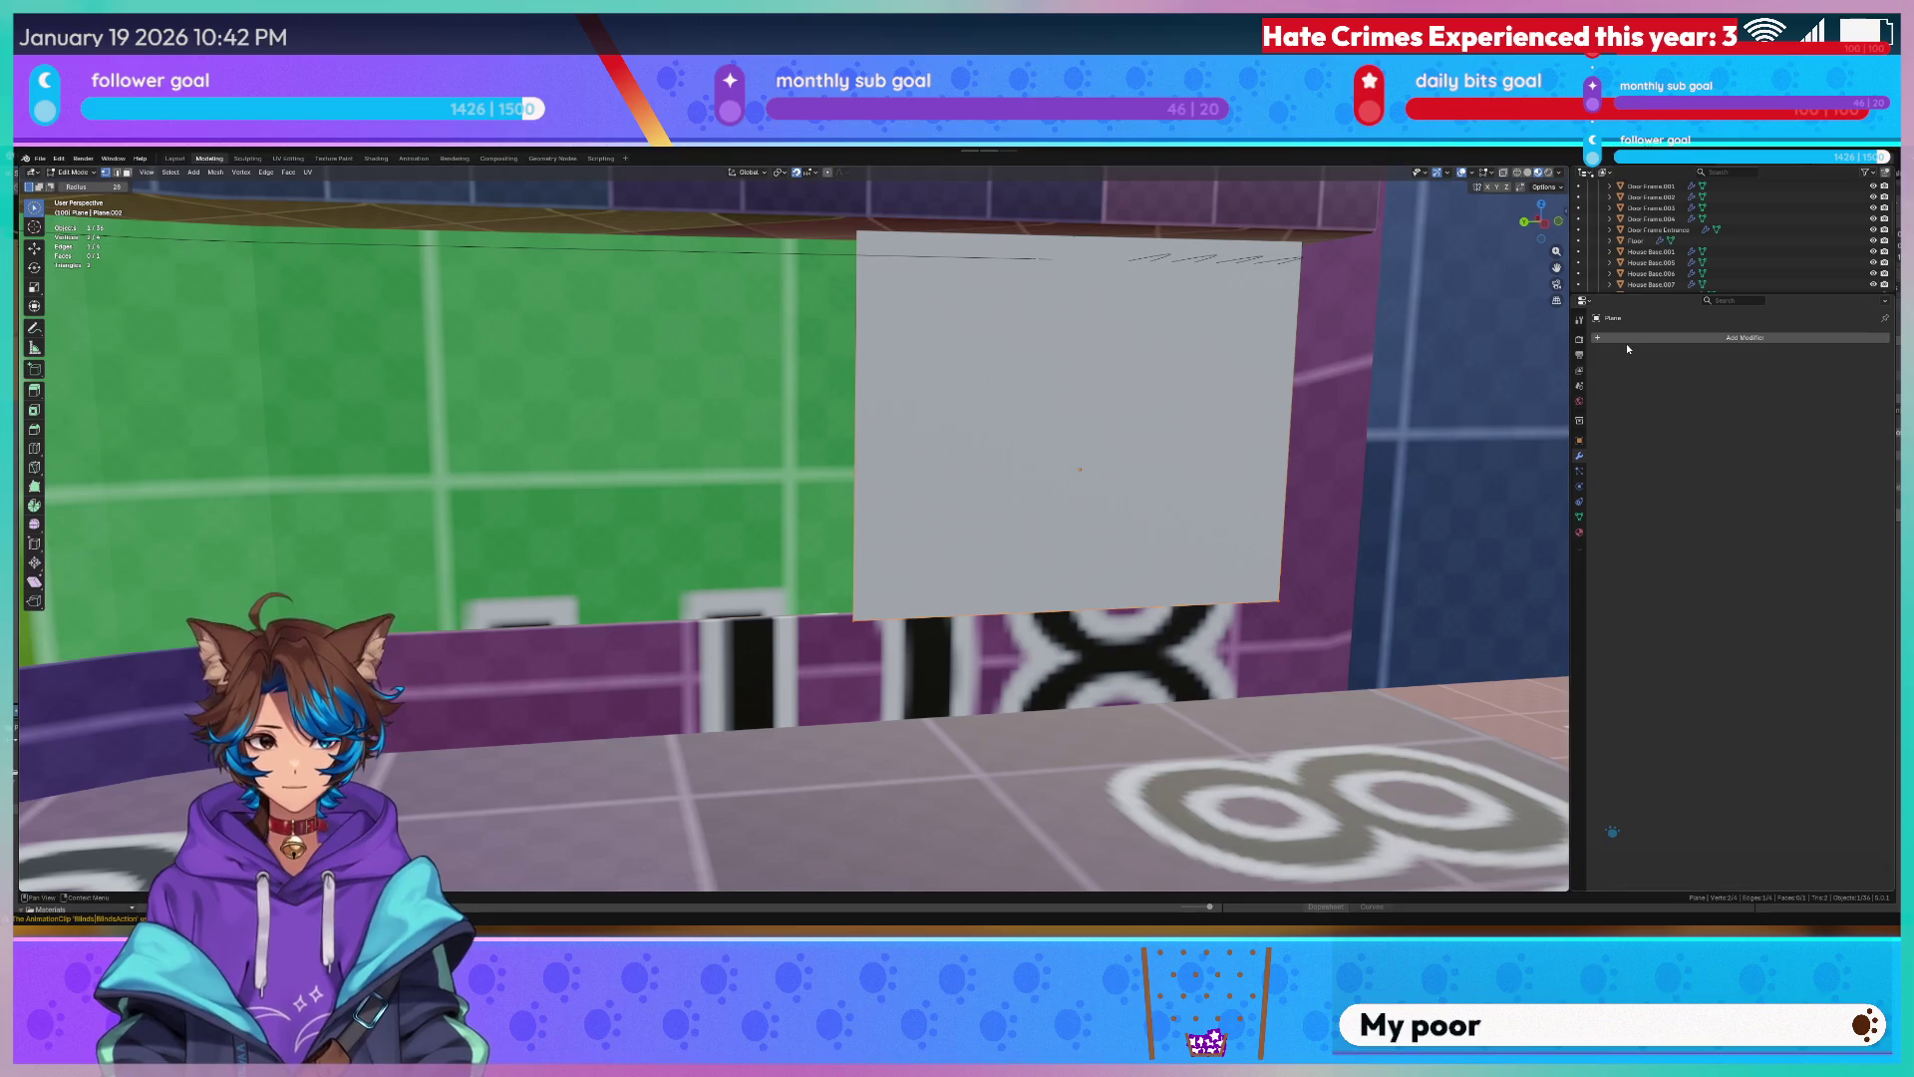
left_click(1626, 342)
type("so")
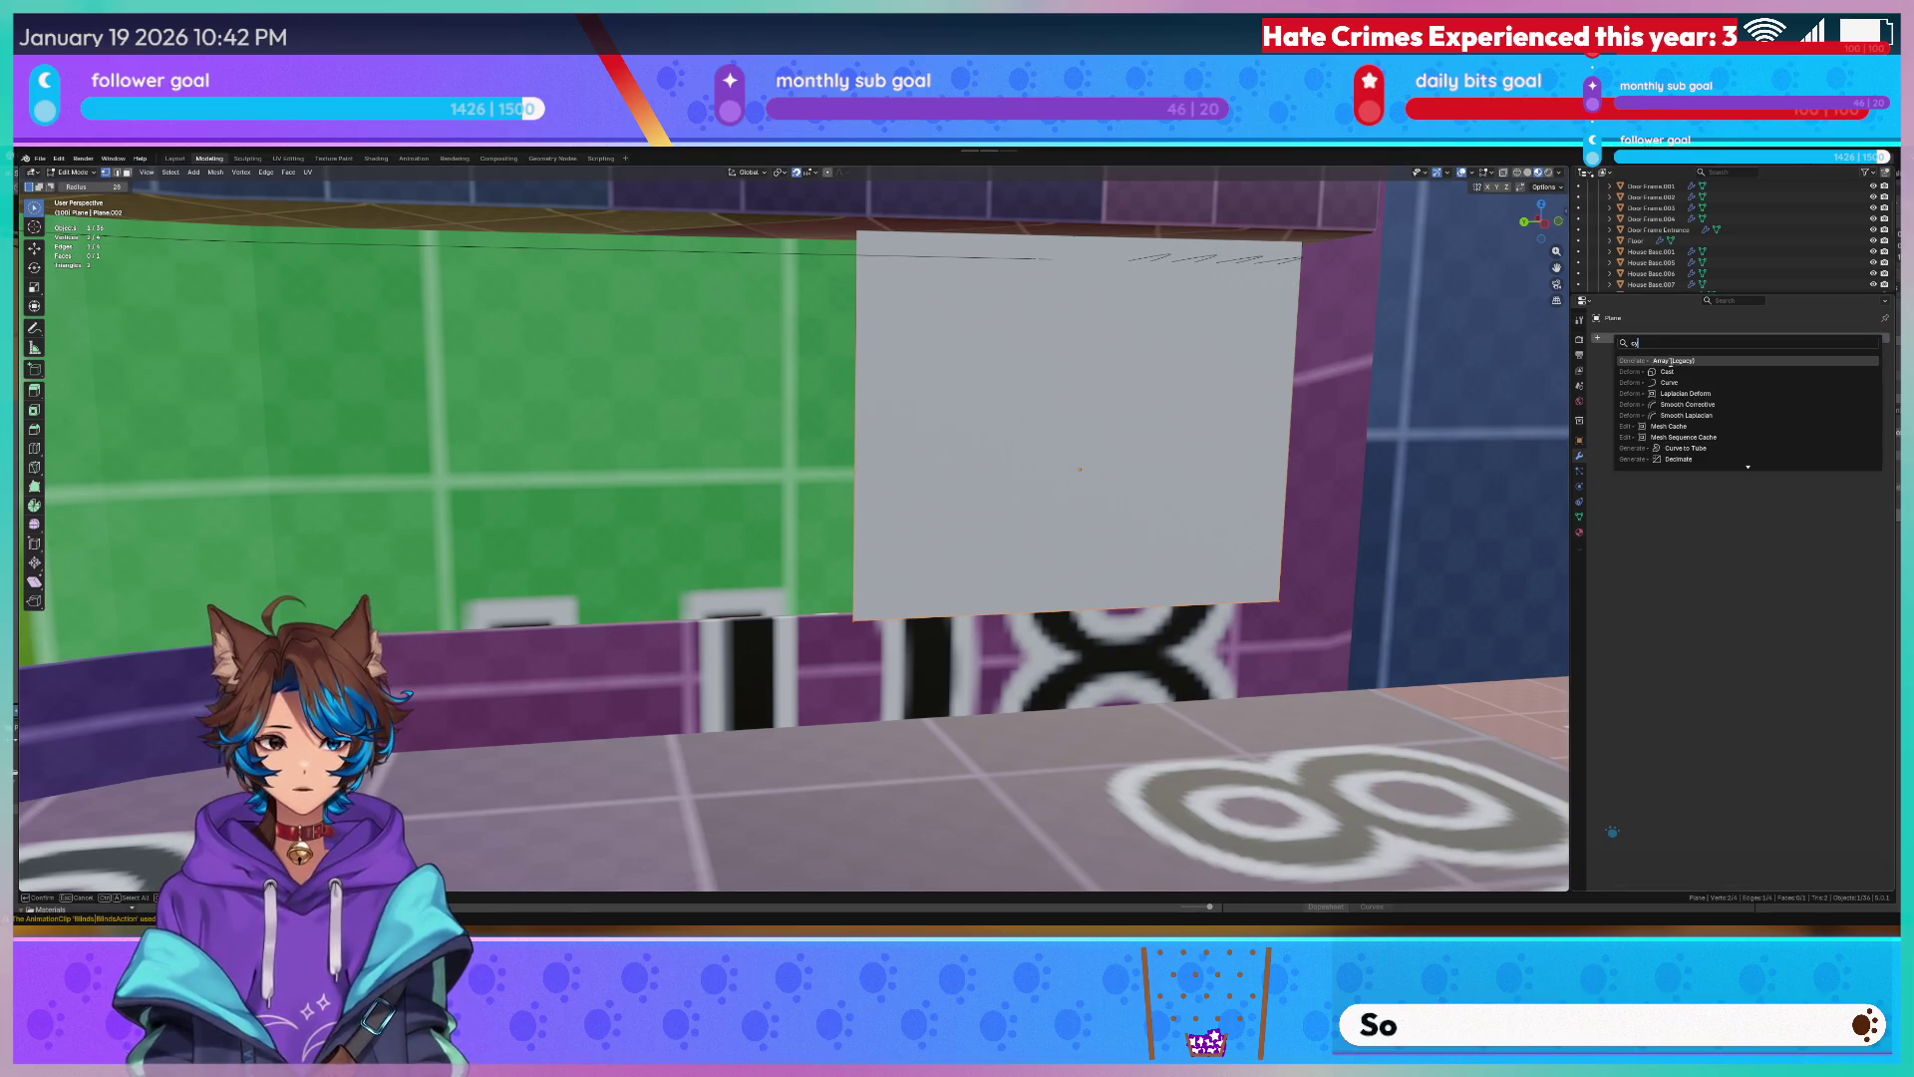
left_click(1670, 382)
scroll(1674, 249, "up", 5)
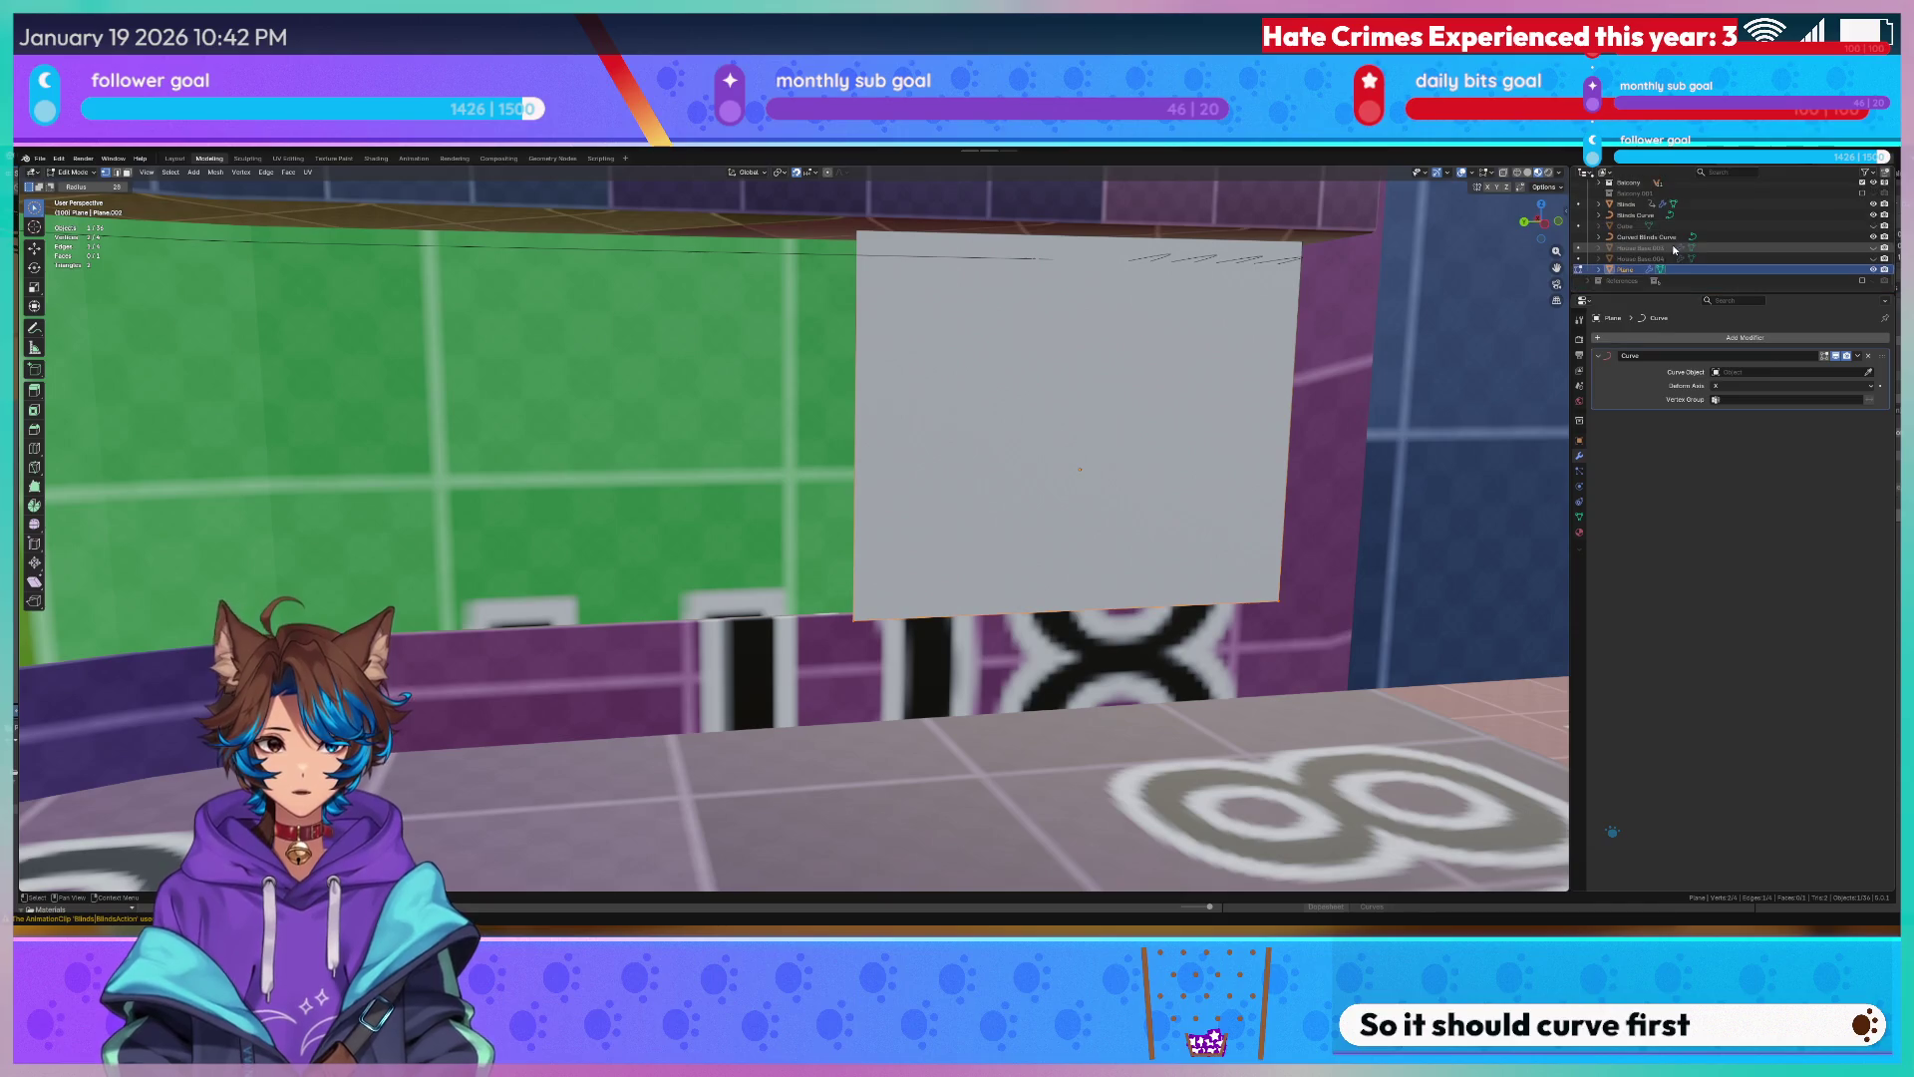
left_click_drag(1647, 240, 1736, 372)
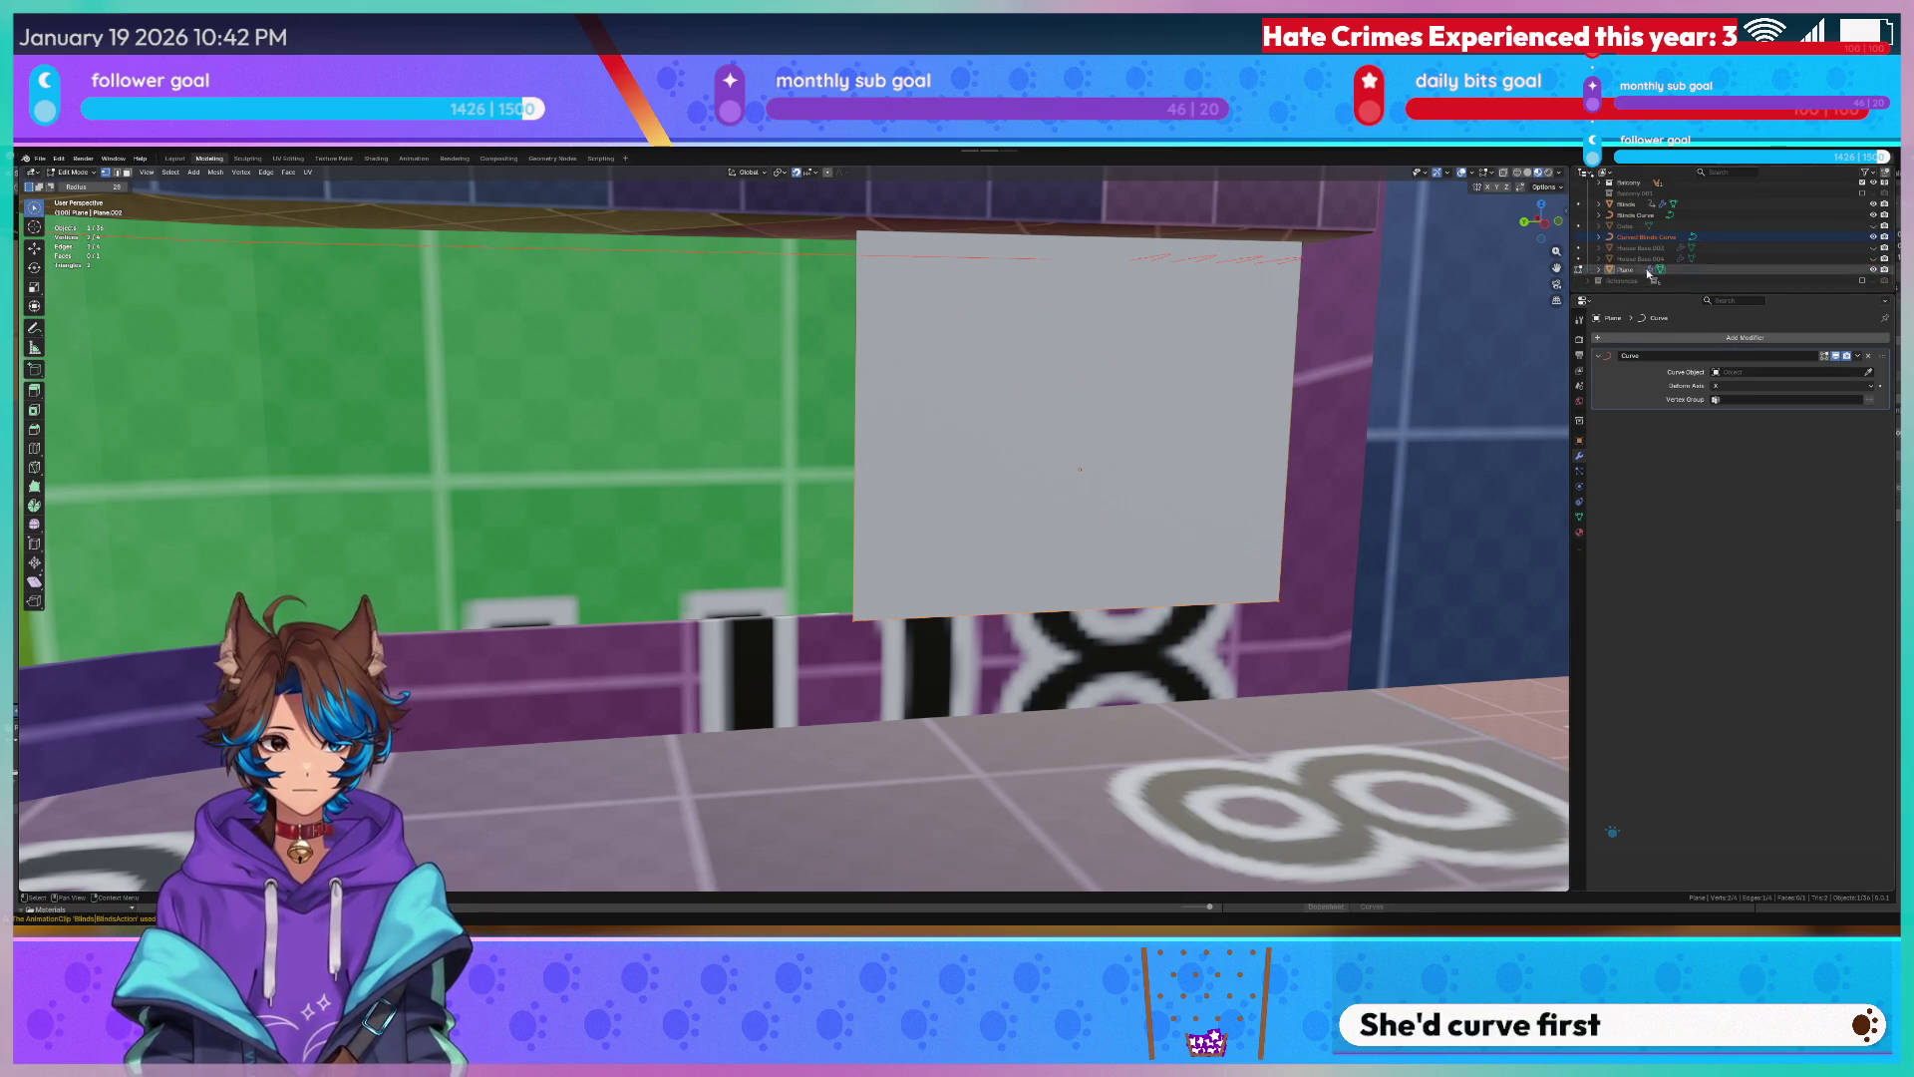
Rename the plane to Curved Blinds in the Outliner.
left_click(1643, 269)
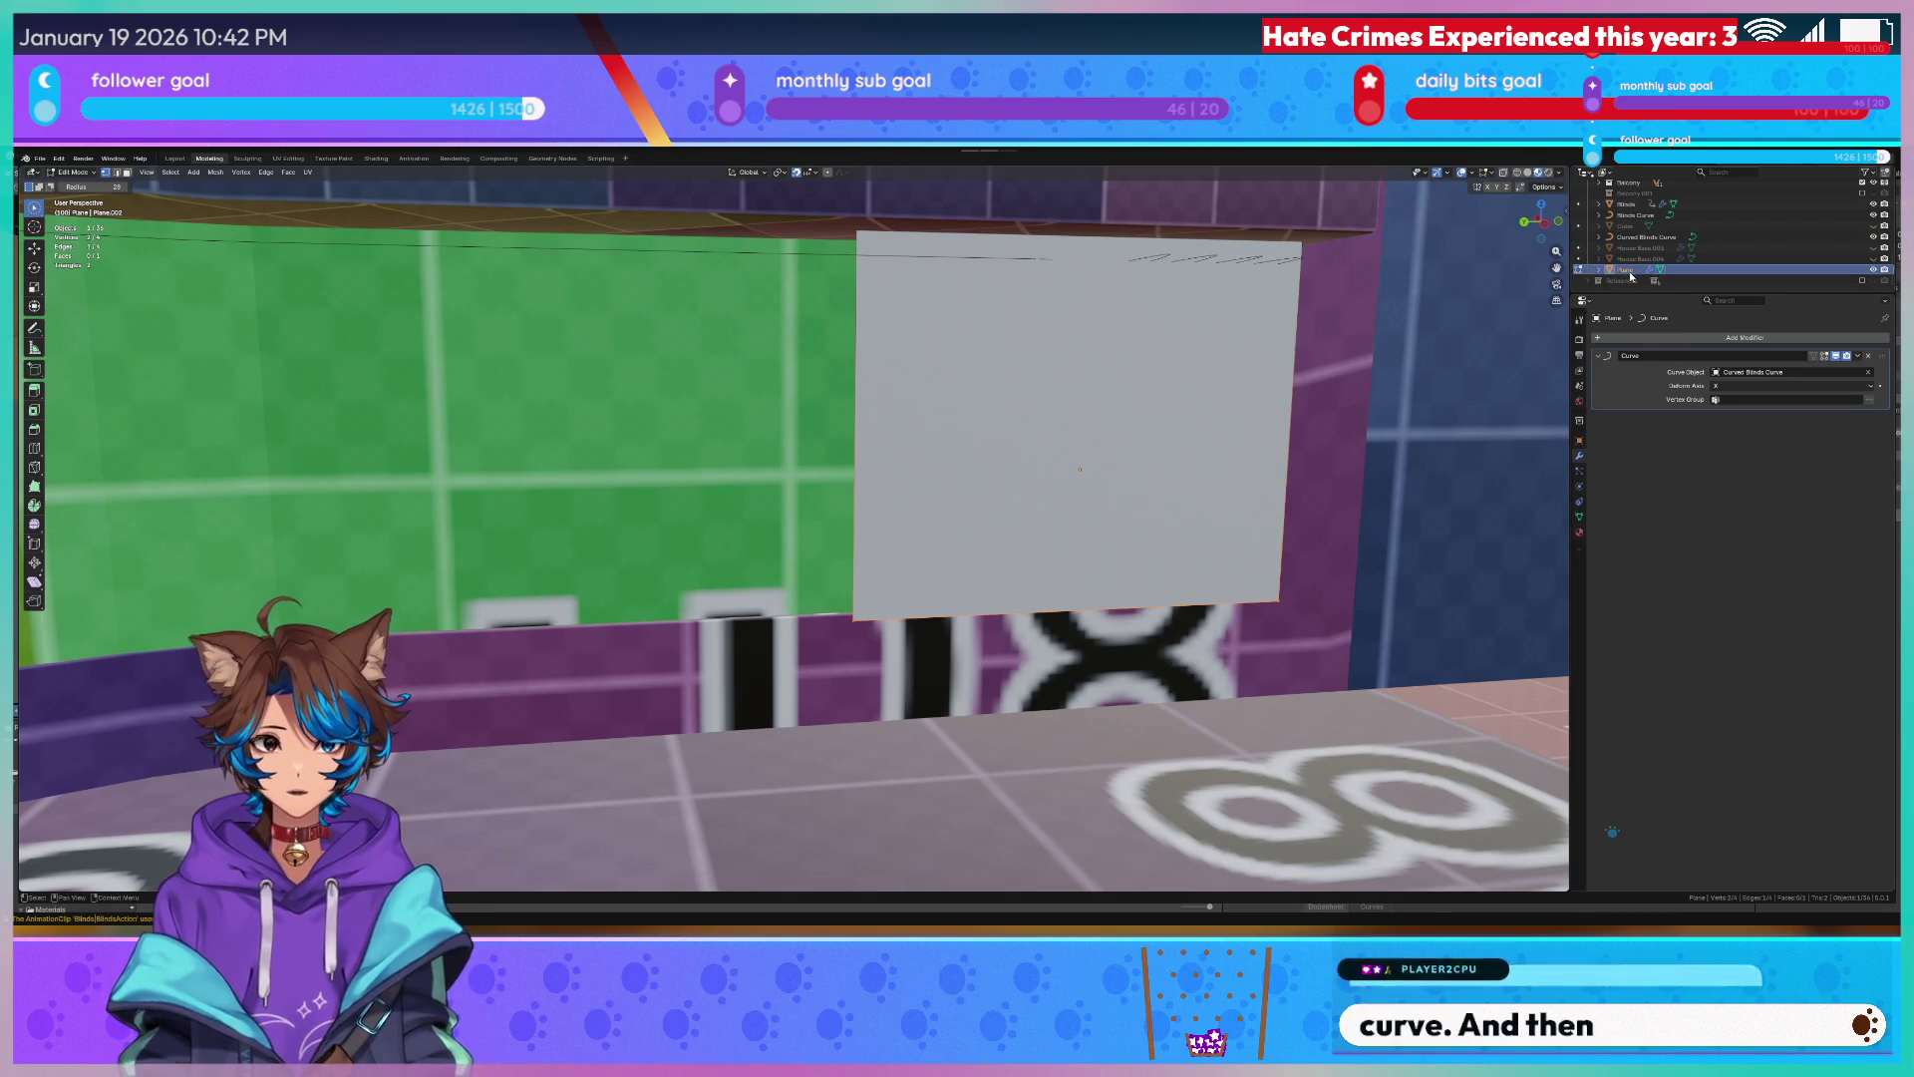
double_click(1630, 271)
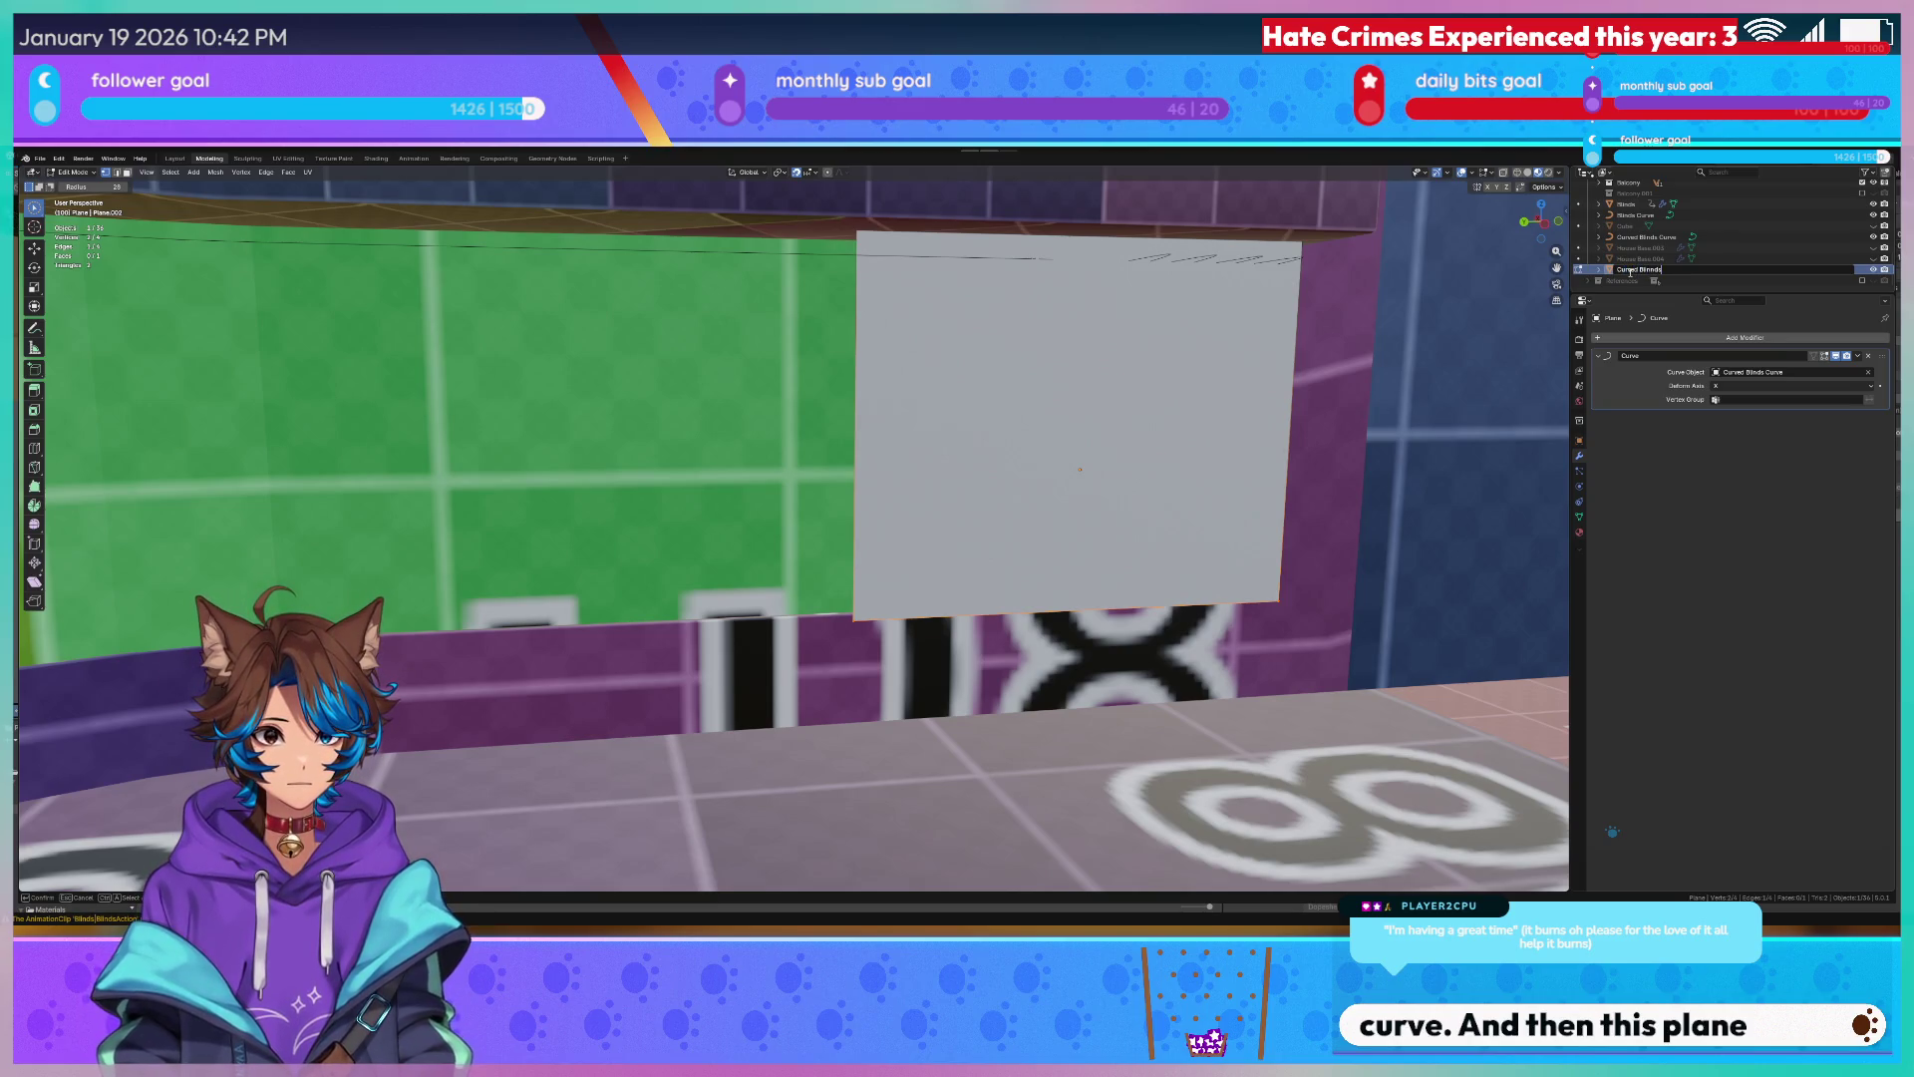
key("Return")
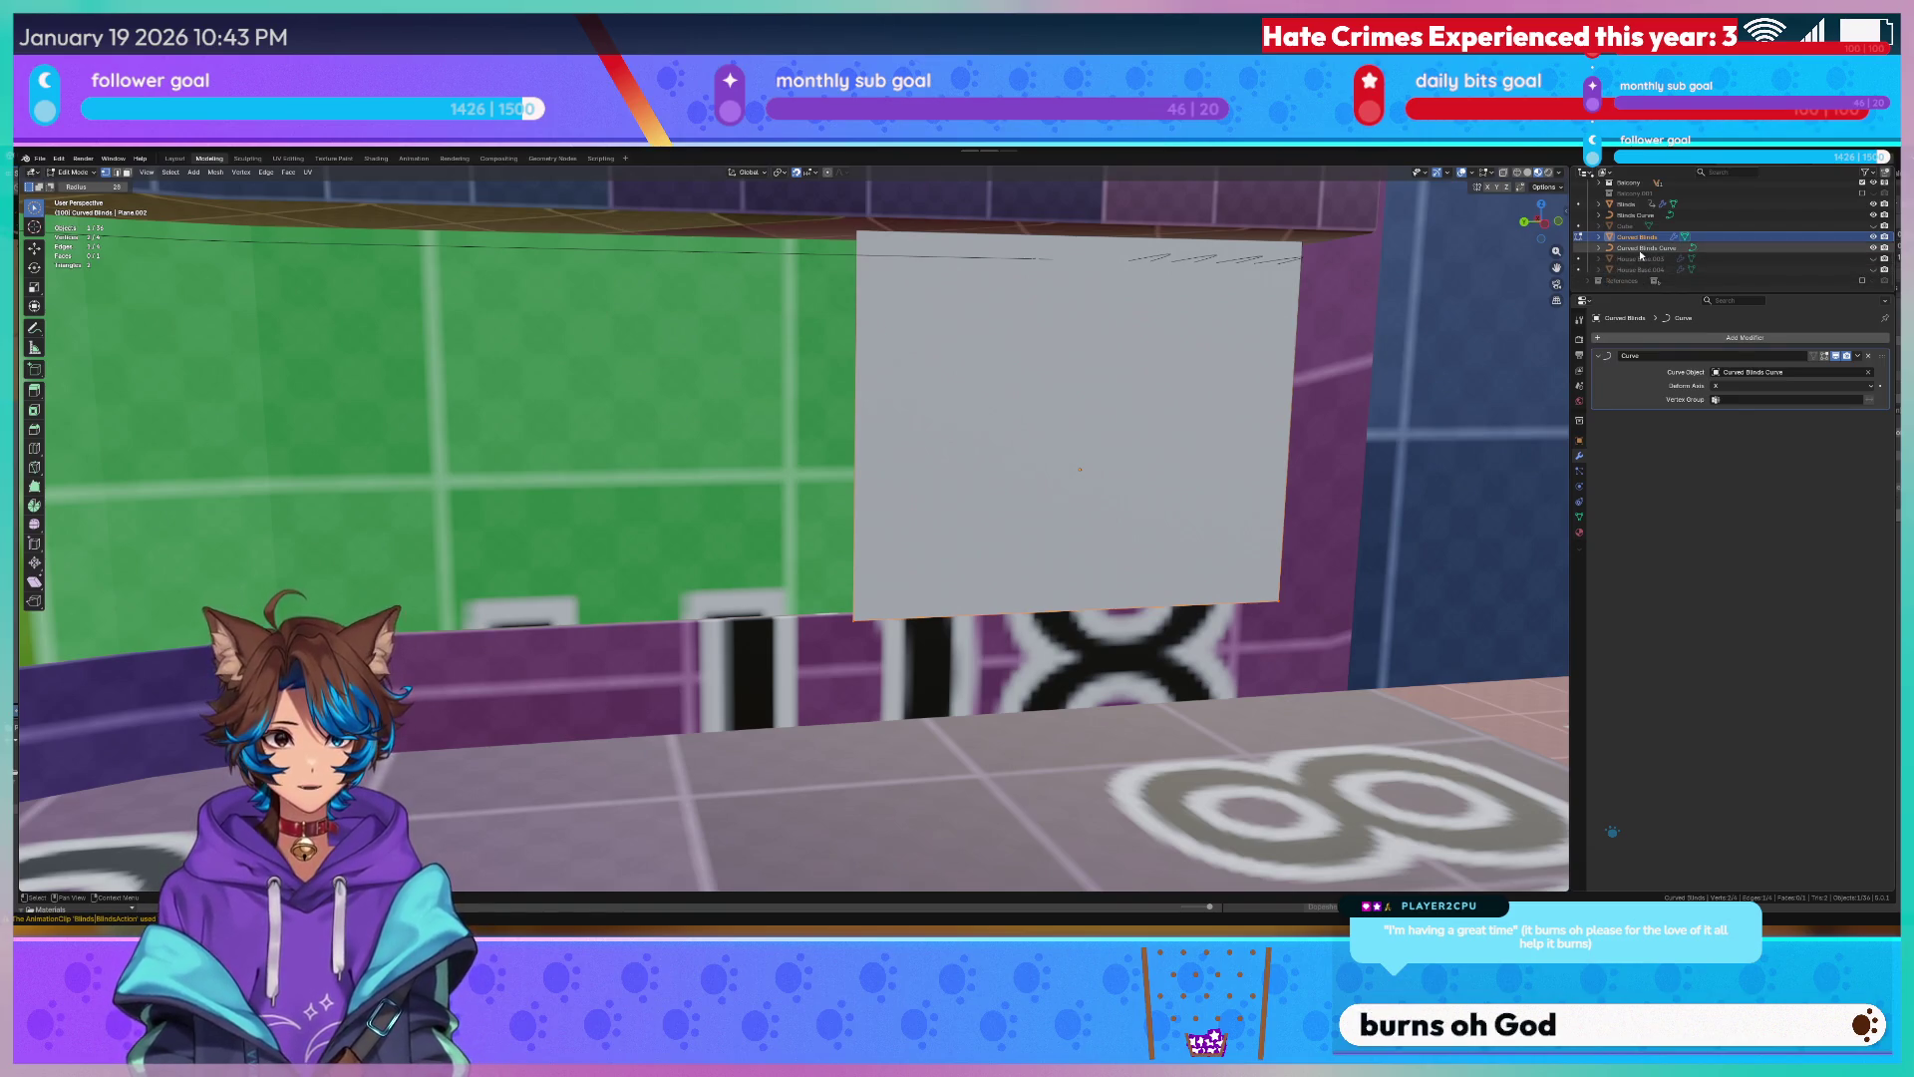
Add a Solidify modifier to thicken the blinds and return to object mode.
left_click(1638, 247)
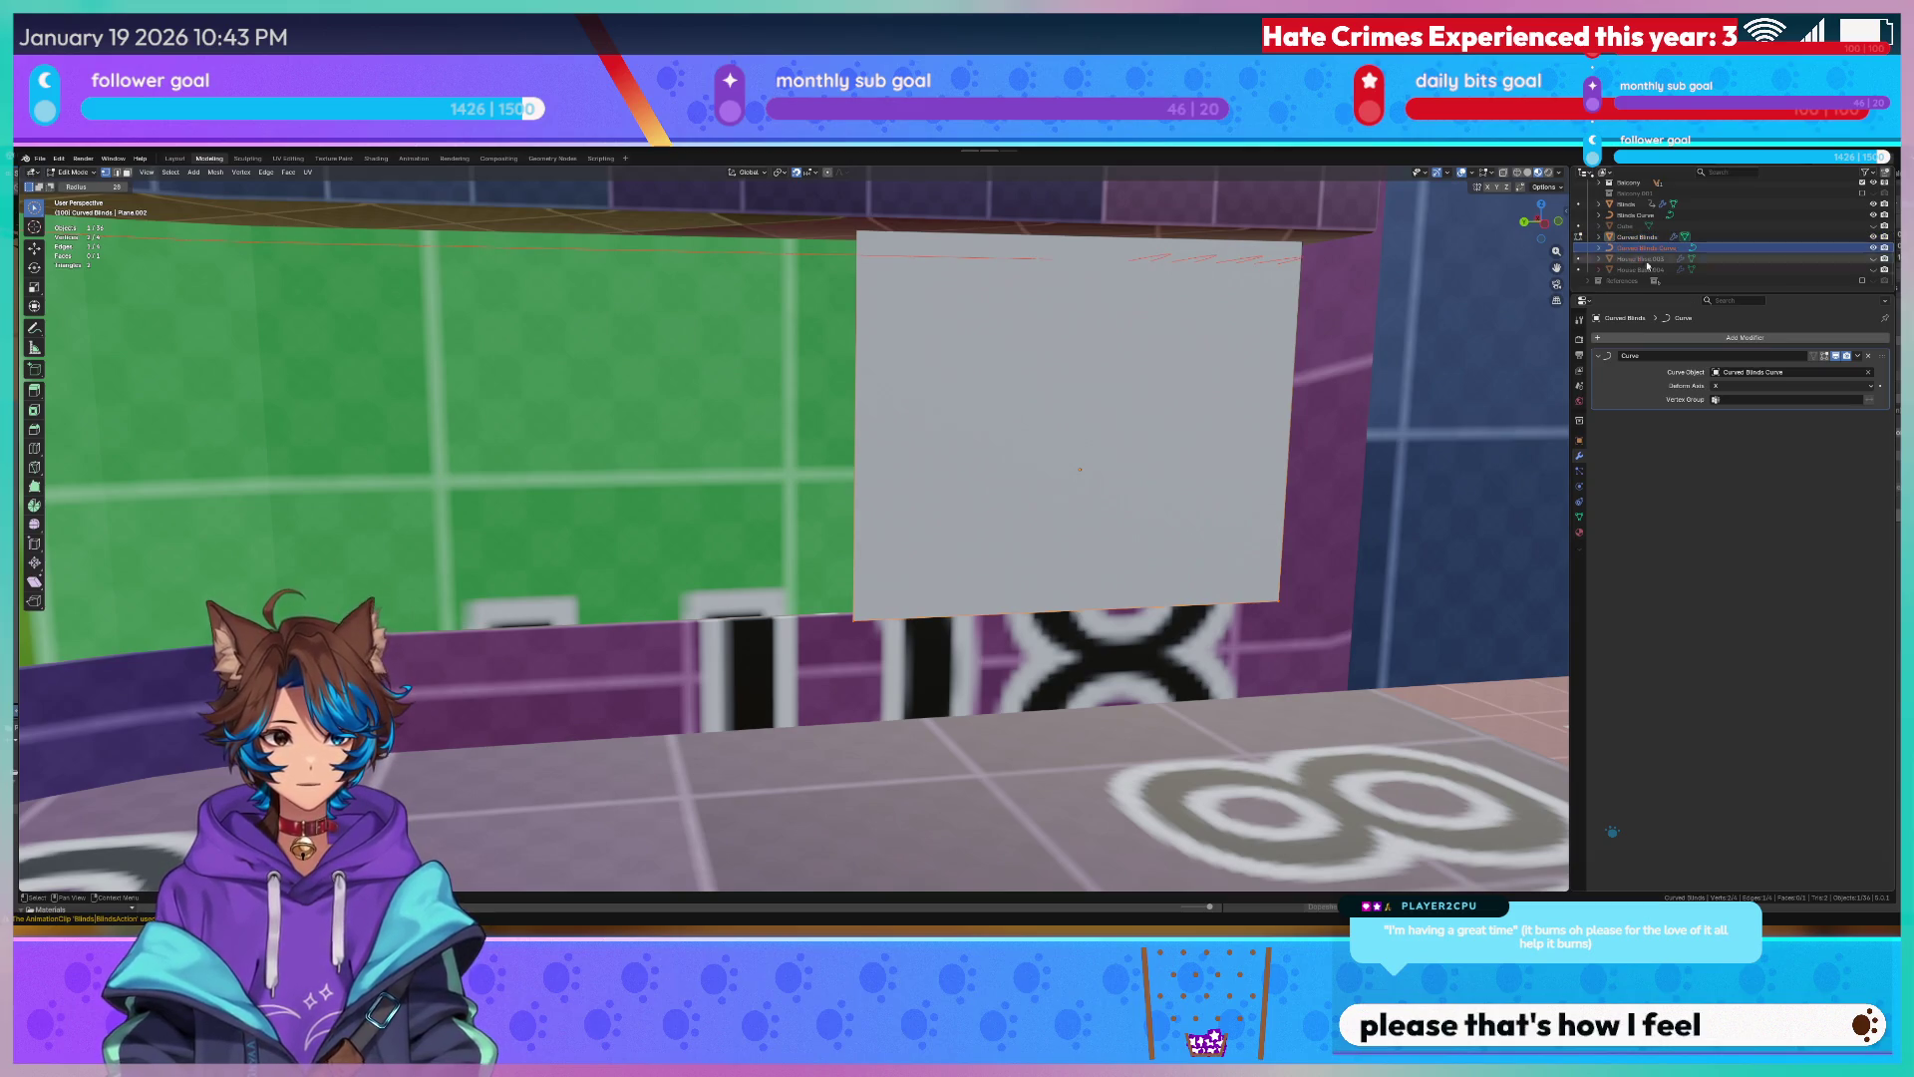
left_click(1738, 335)
left_click(1731, 360)
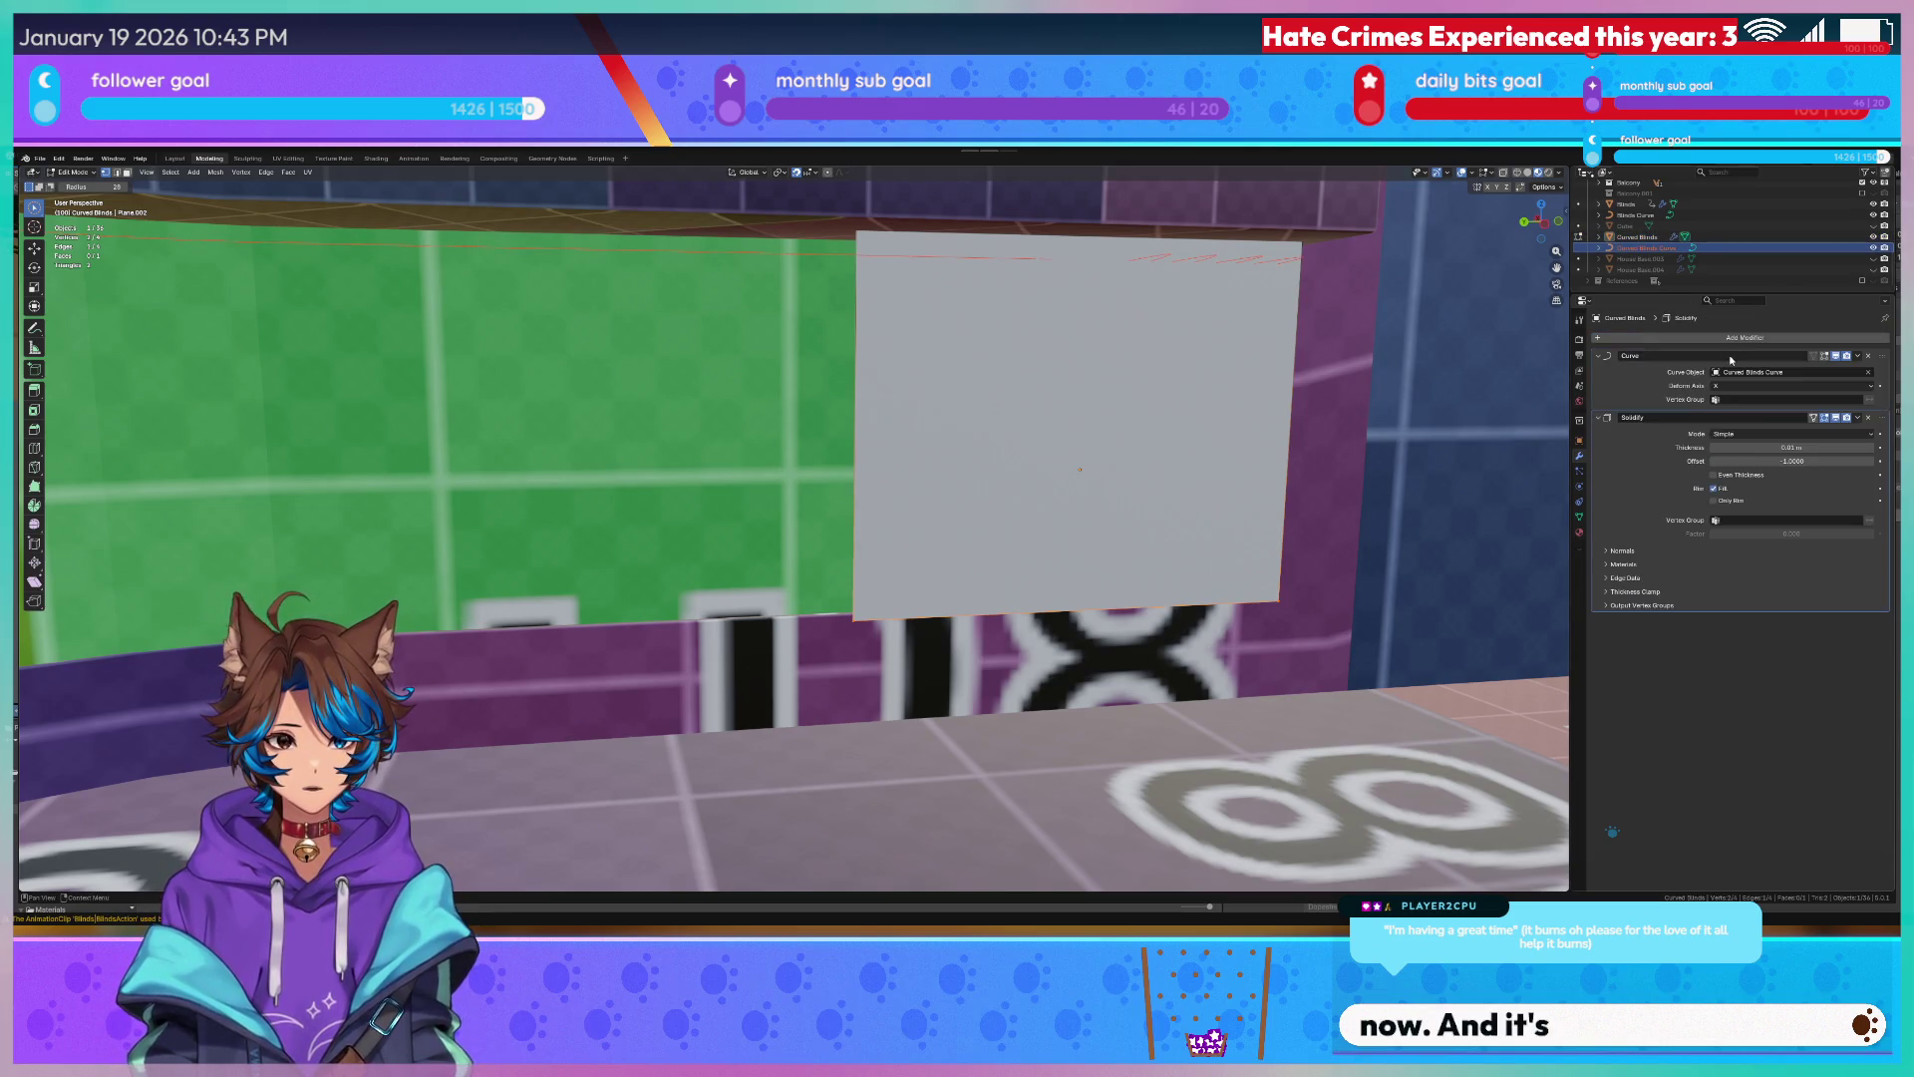
mouse_move(1111, 325)
middle_mouse_down()
mouse_move(929, 390)
mouse_move(1132, 479)
middle_mouse_up()
scroll(1142, 487, "up", 3)
middle_click_drag(499, 405, 536, 417)
key("Tab")
left_click(543, 418)
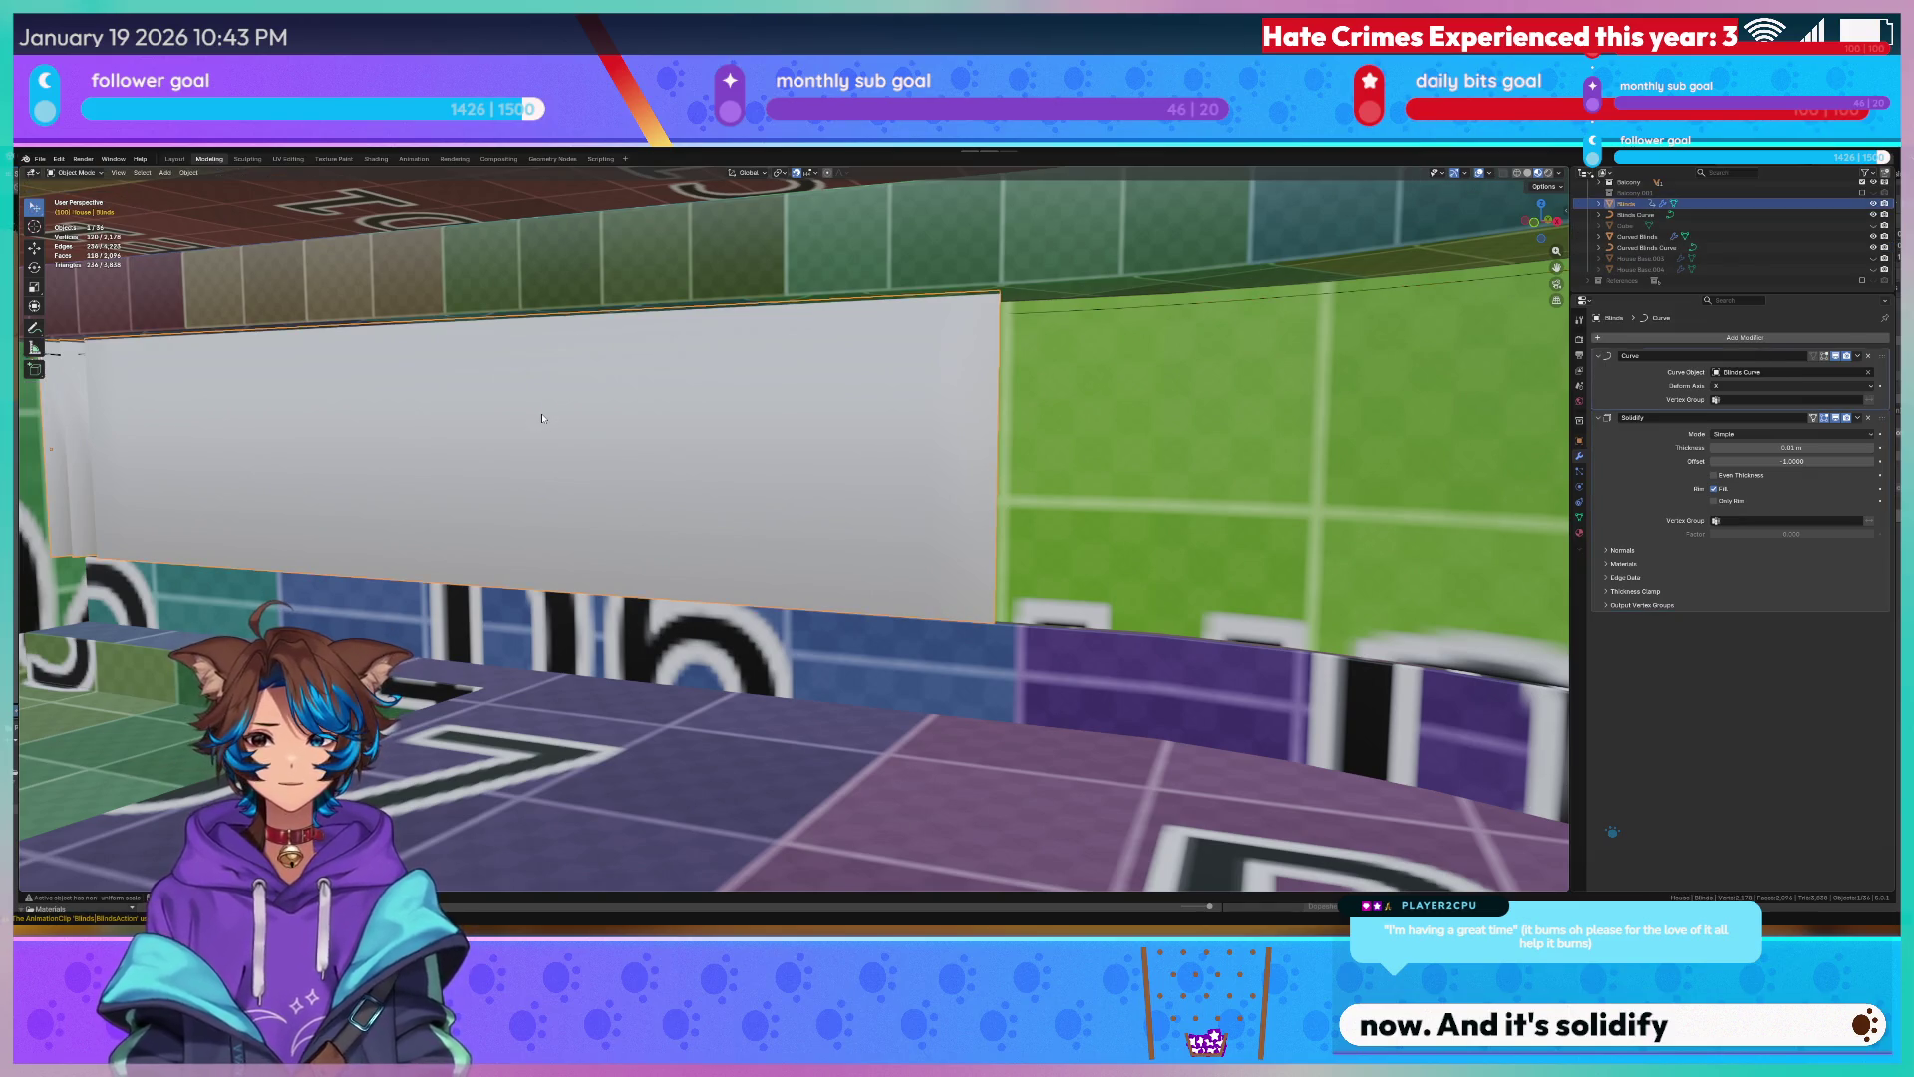
Add a horizontal edge loop across the blind panel and slide it into place.
key("Tab")
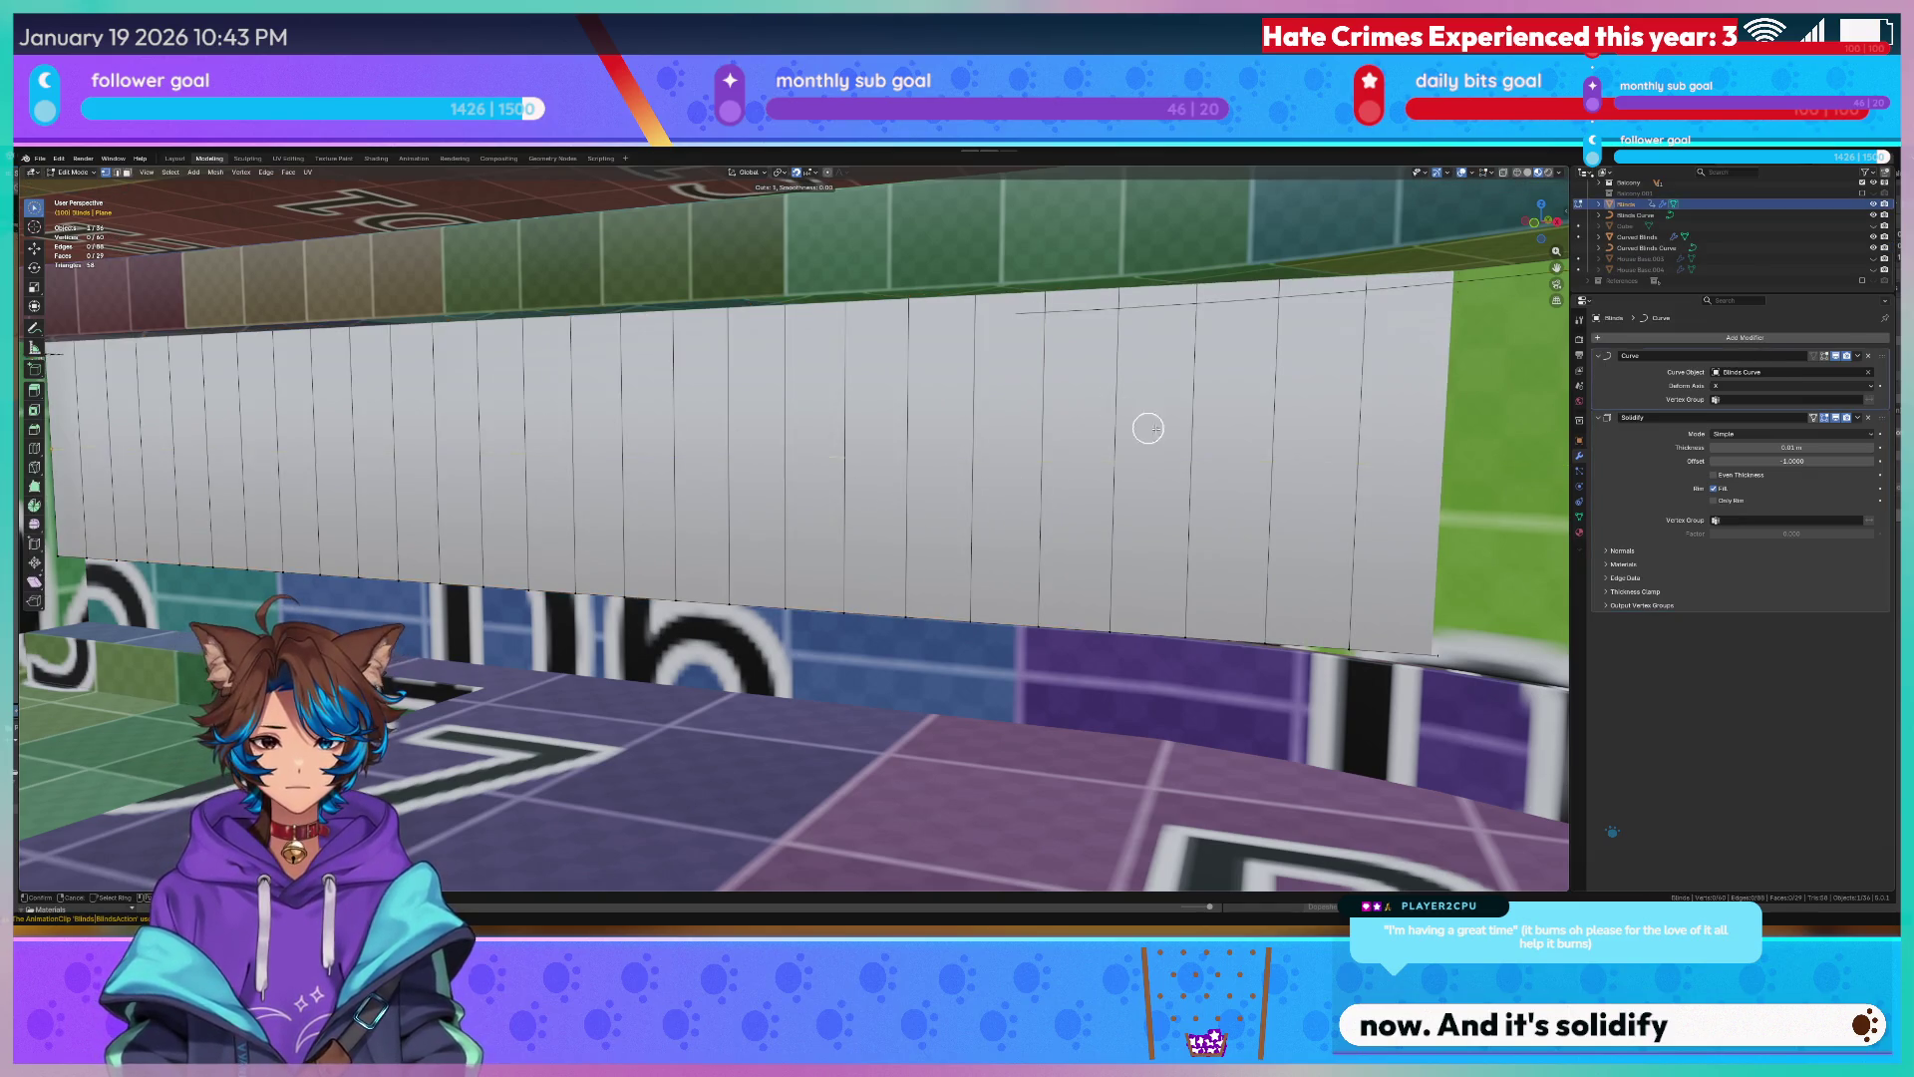
left_click(1339, 469)
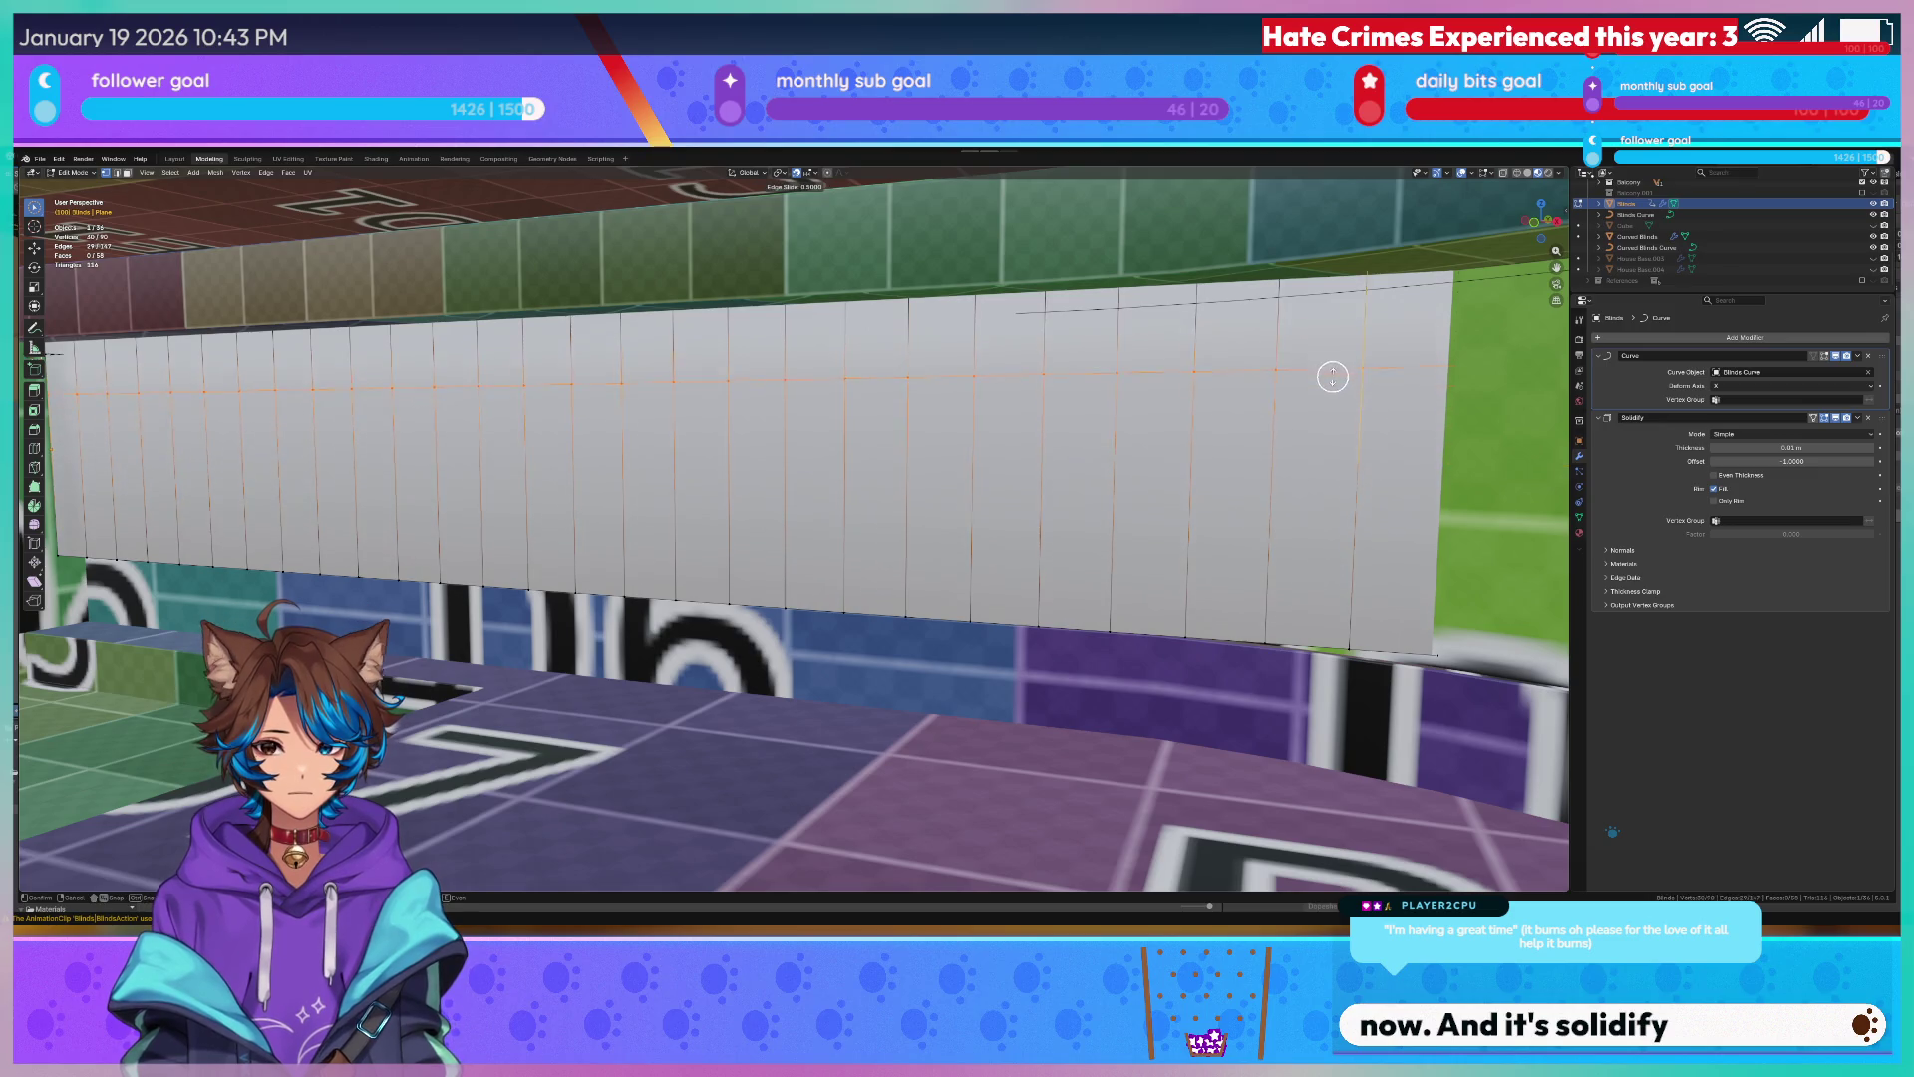
left_click(1335, 280)
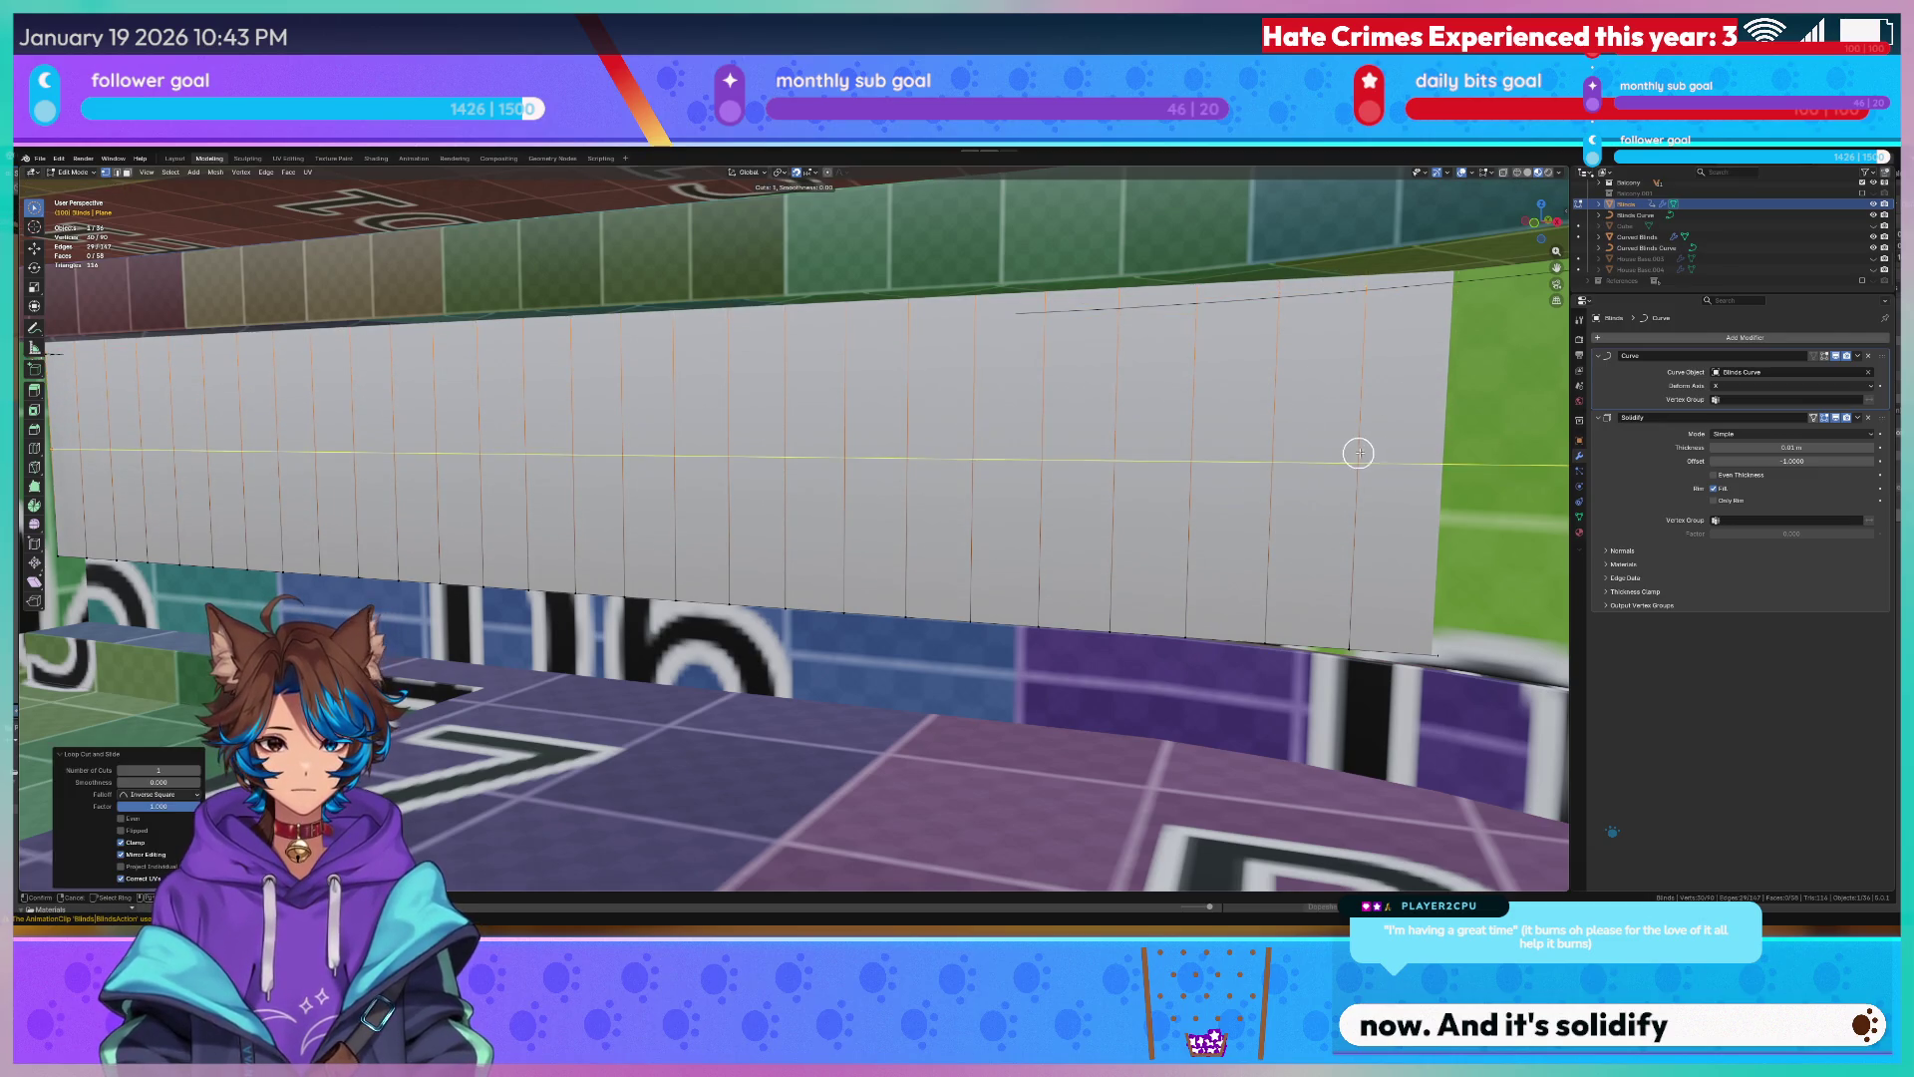
key("g")
key("g")
left_click(1339, 631)
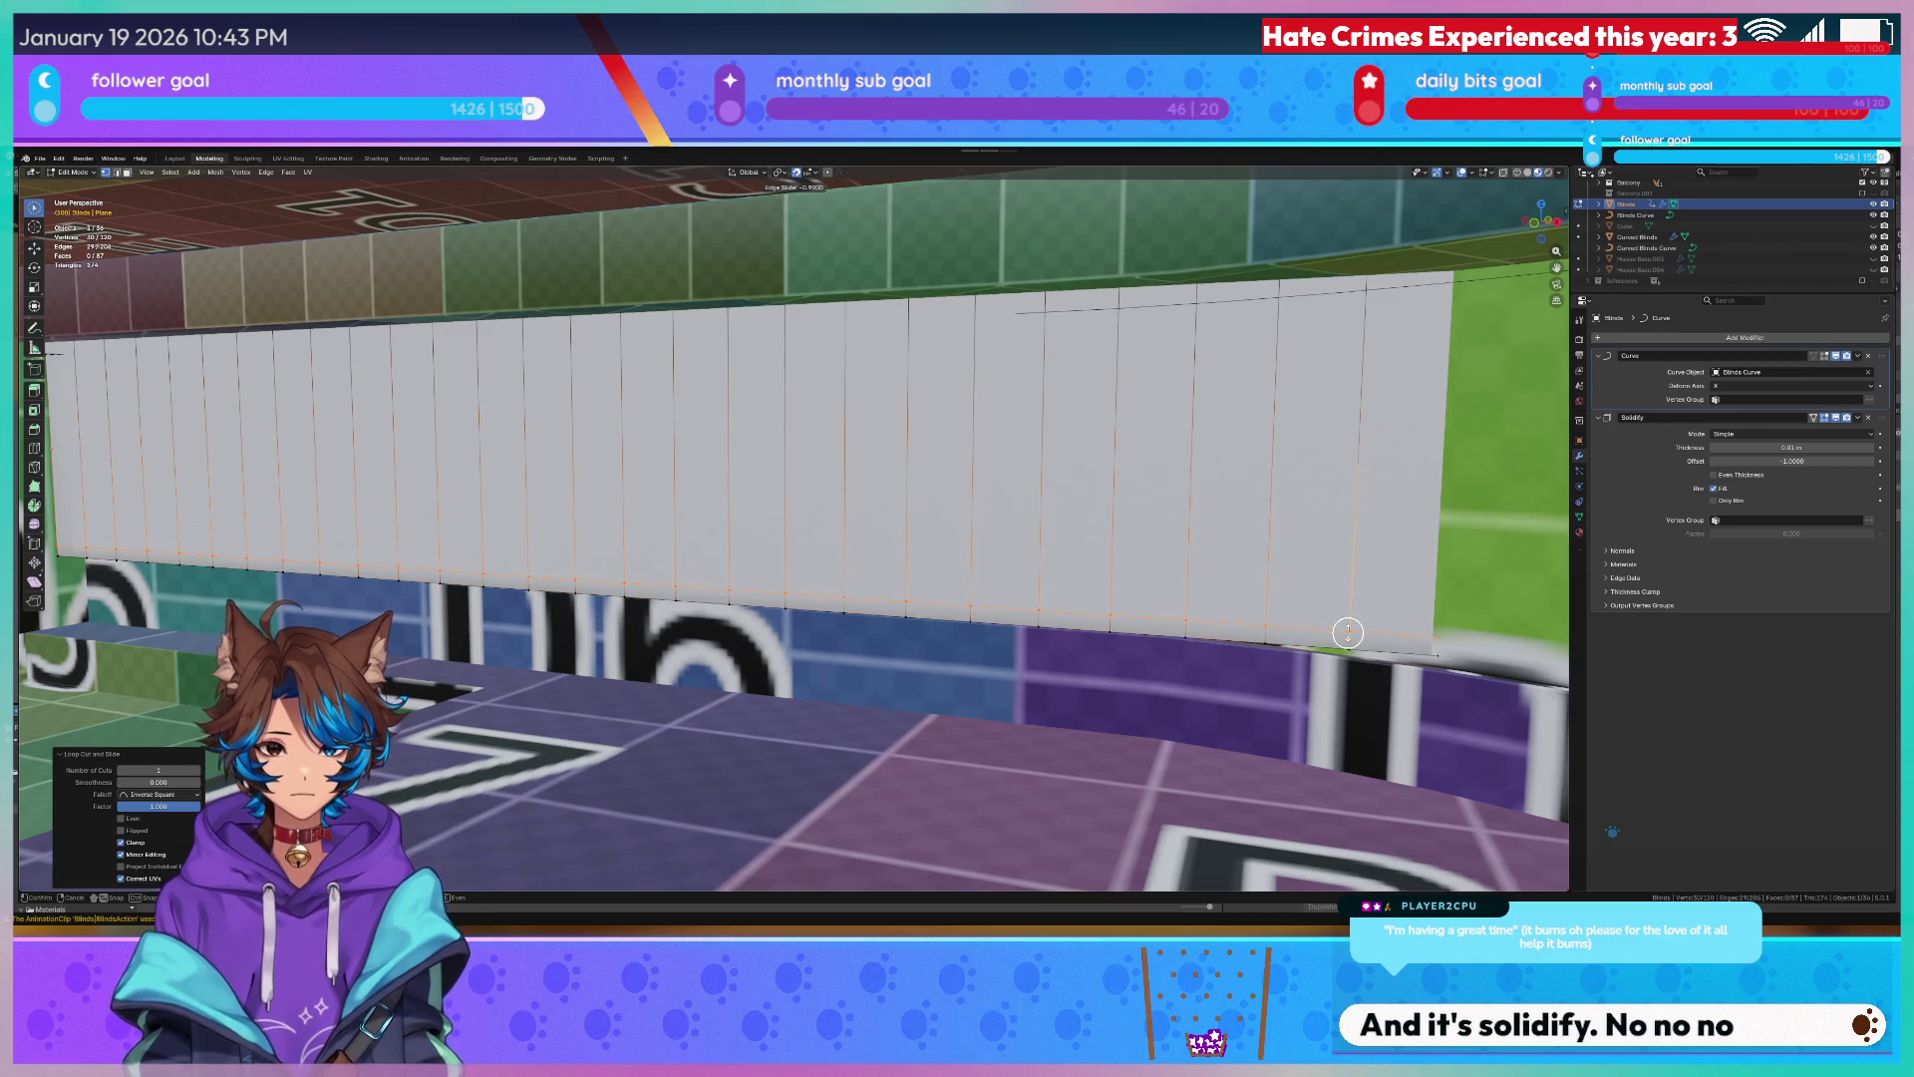
key("Tab")
Reselect the blind panel and reopen it for mesh editing.
middle_click_drag(923, 501, 862, 494)
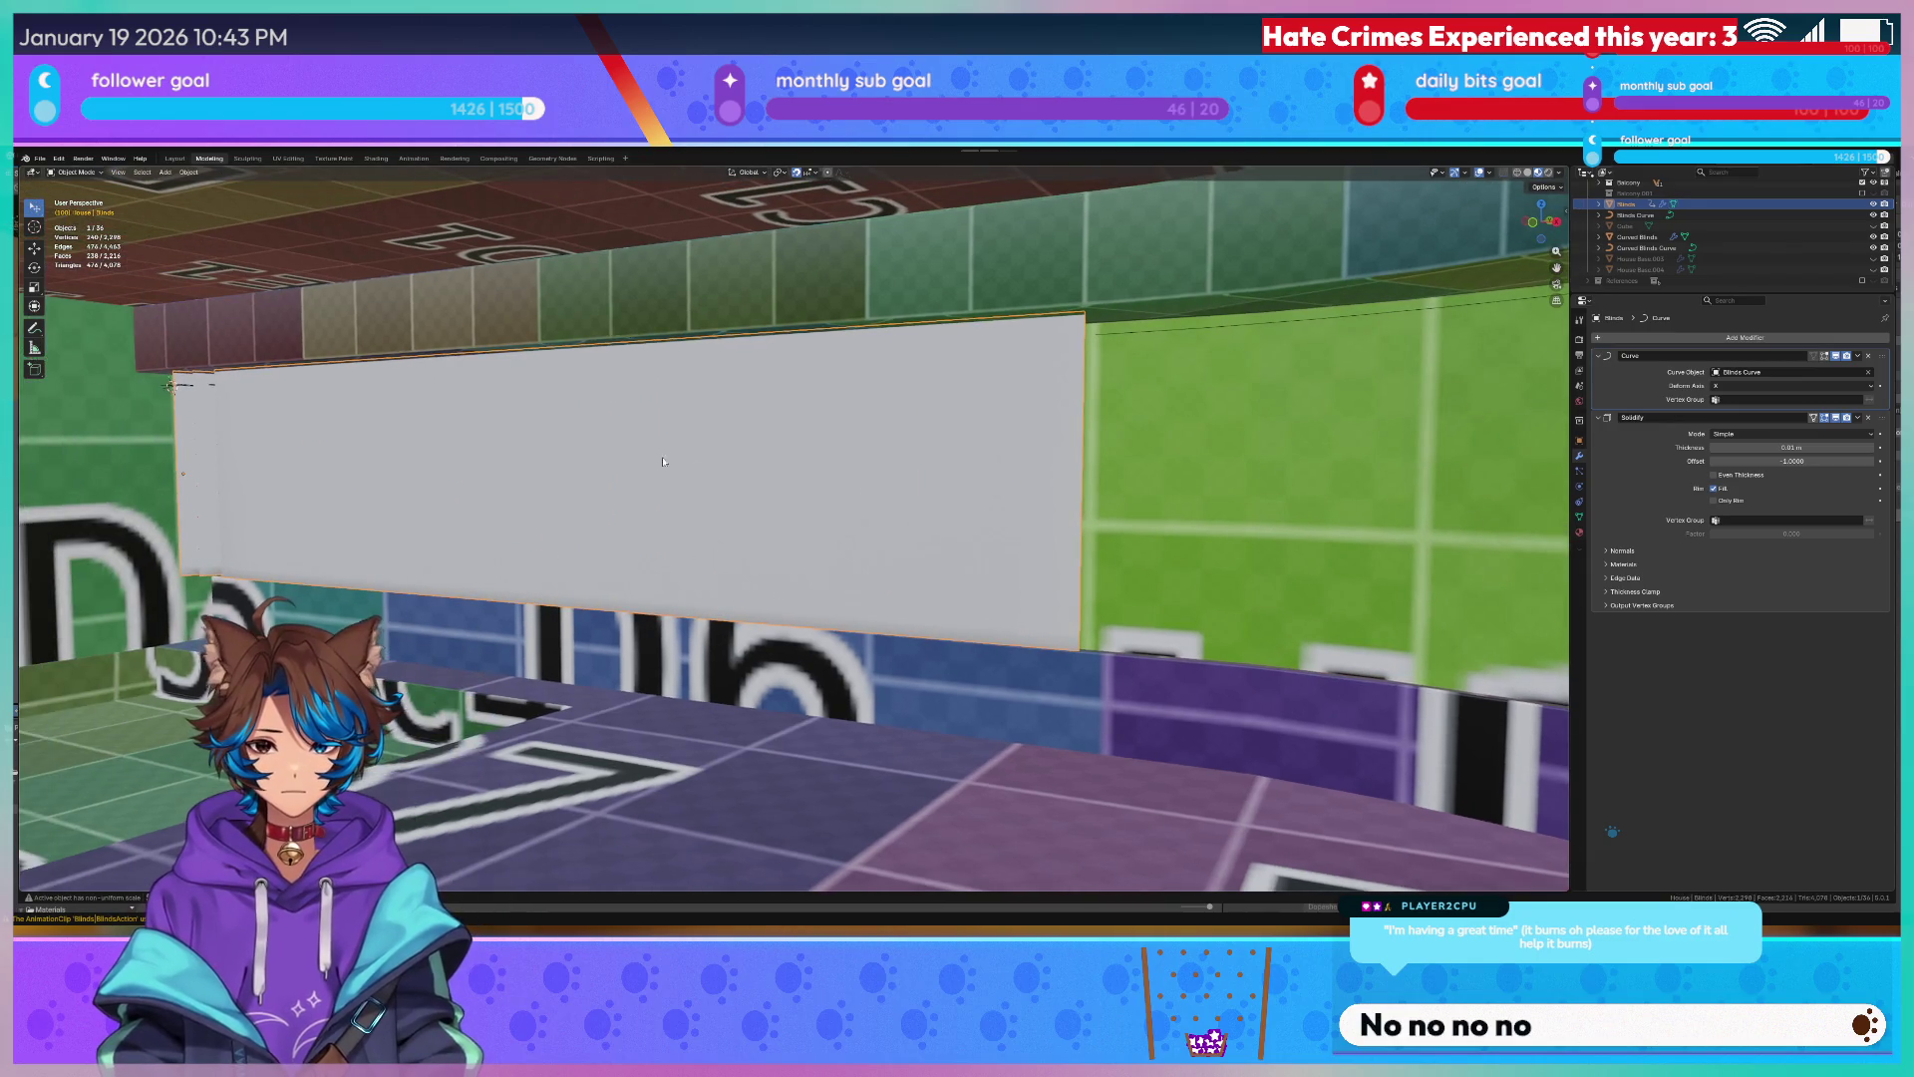
key("Tab")
key("Tab")
left_click(529, 425)
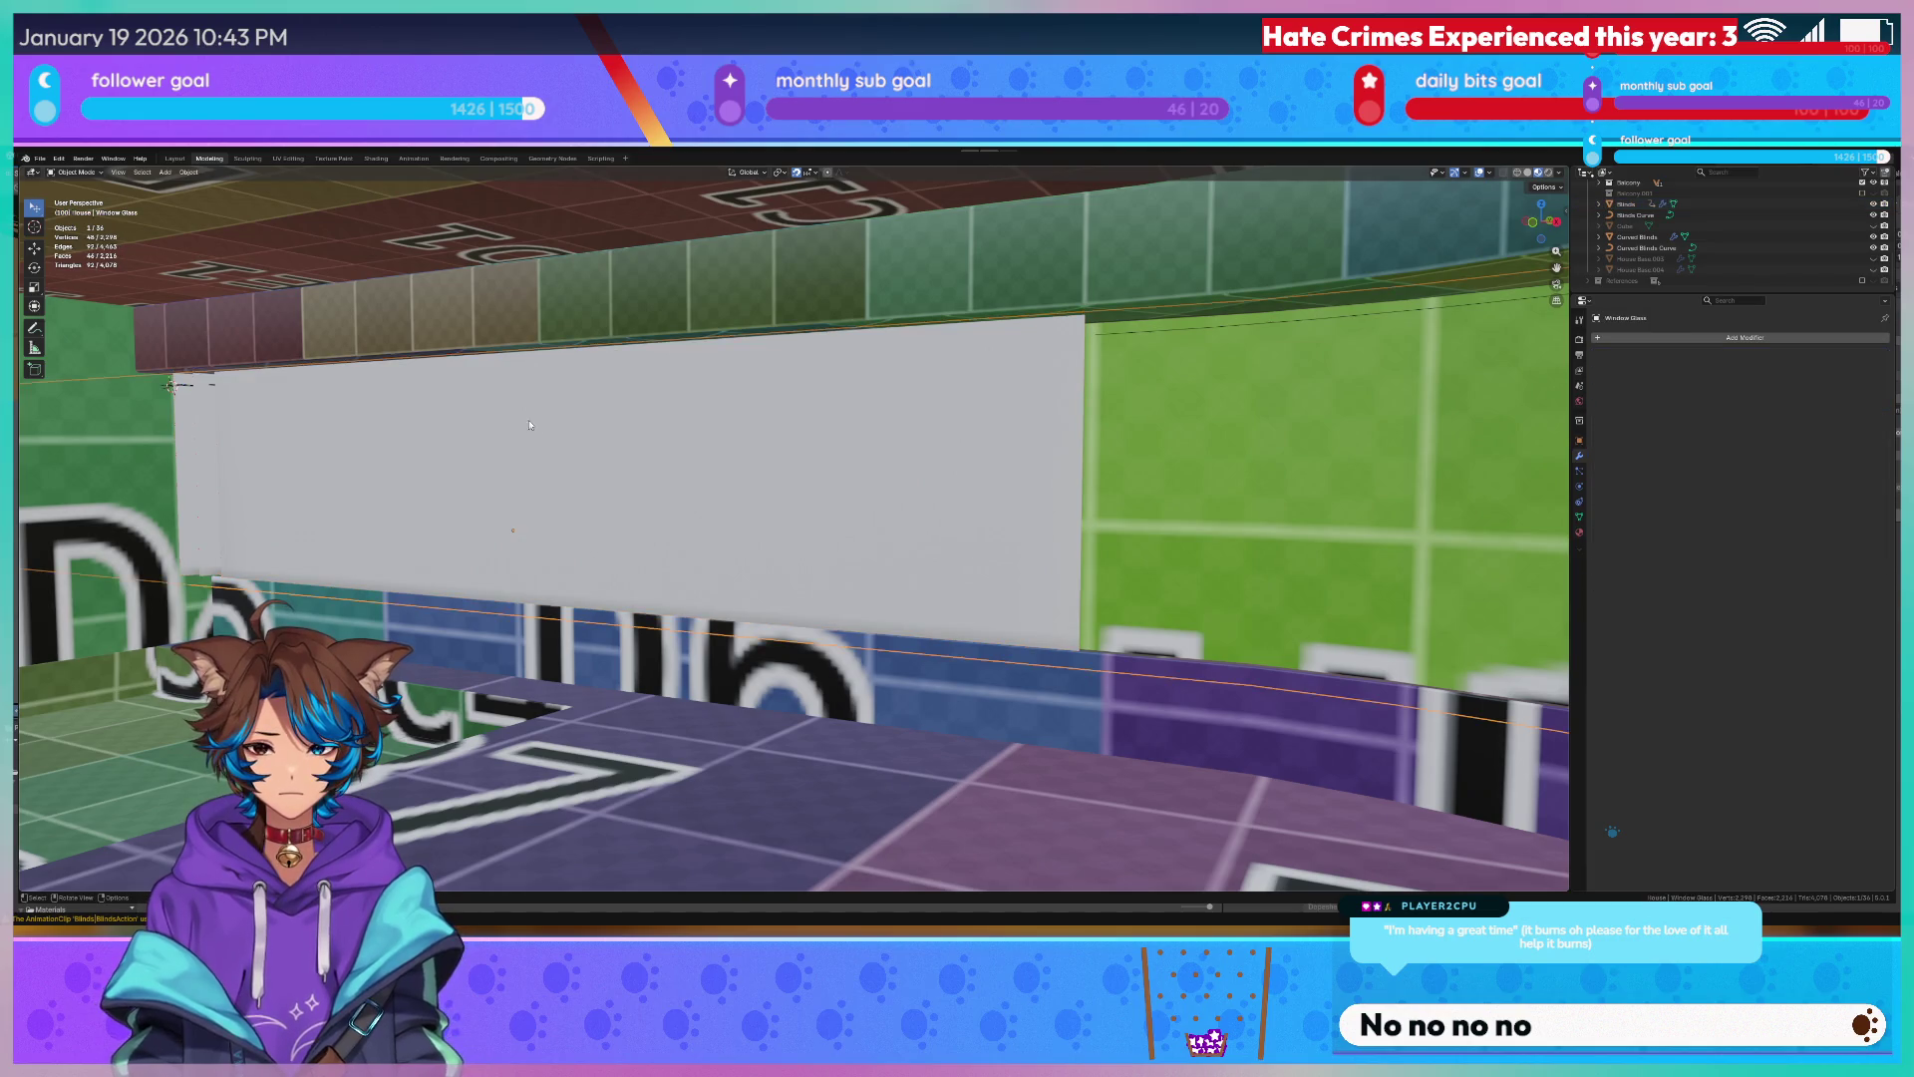
left_click(514, 419)
key("Tab")
key("Tab")
key("Tab")
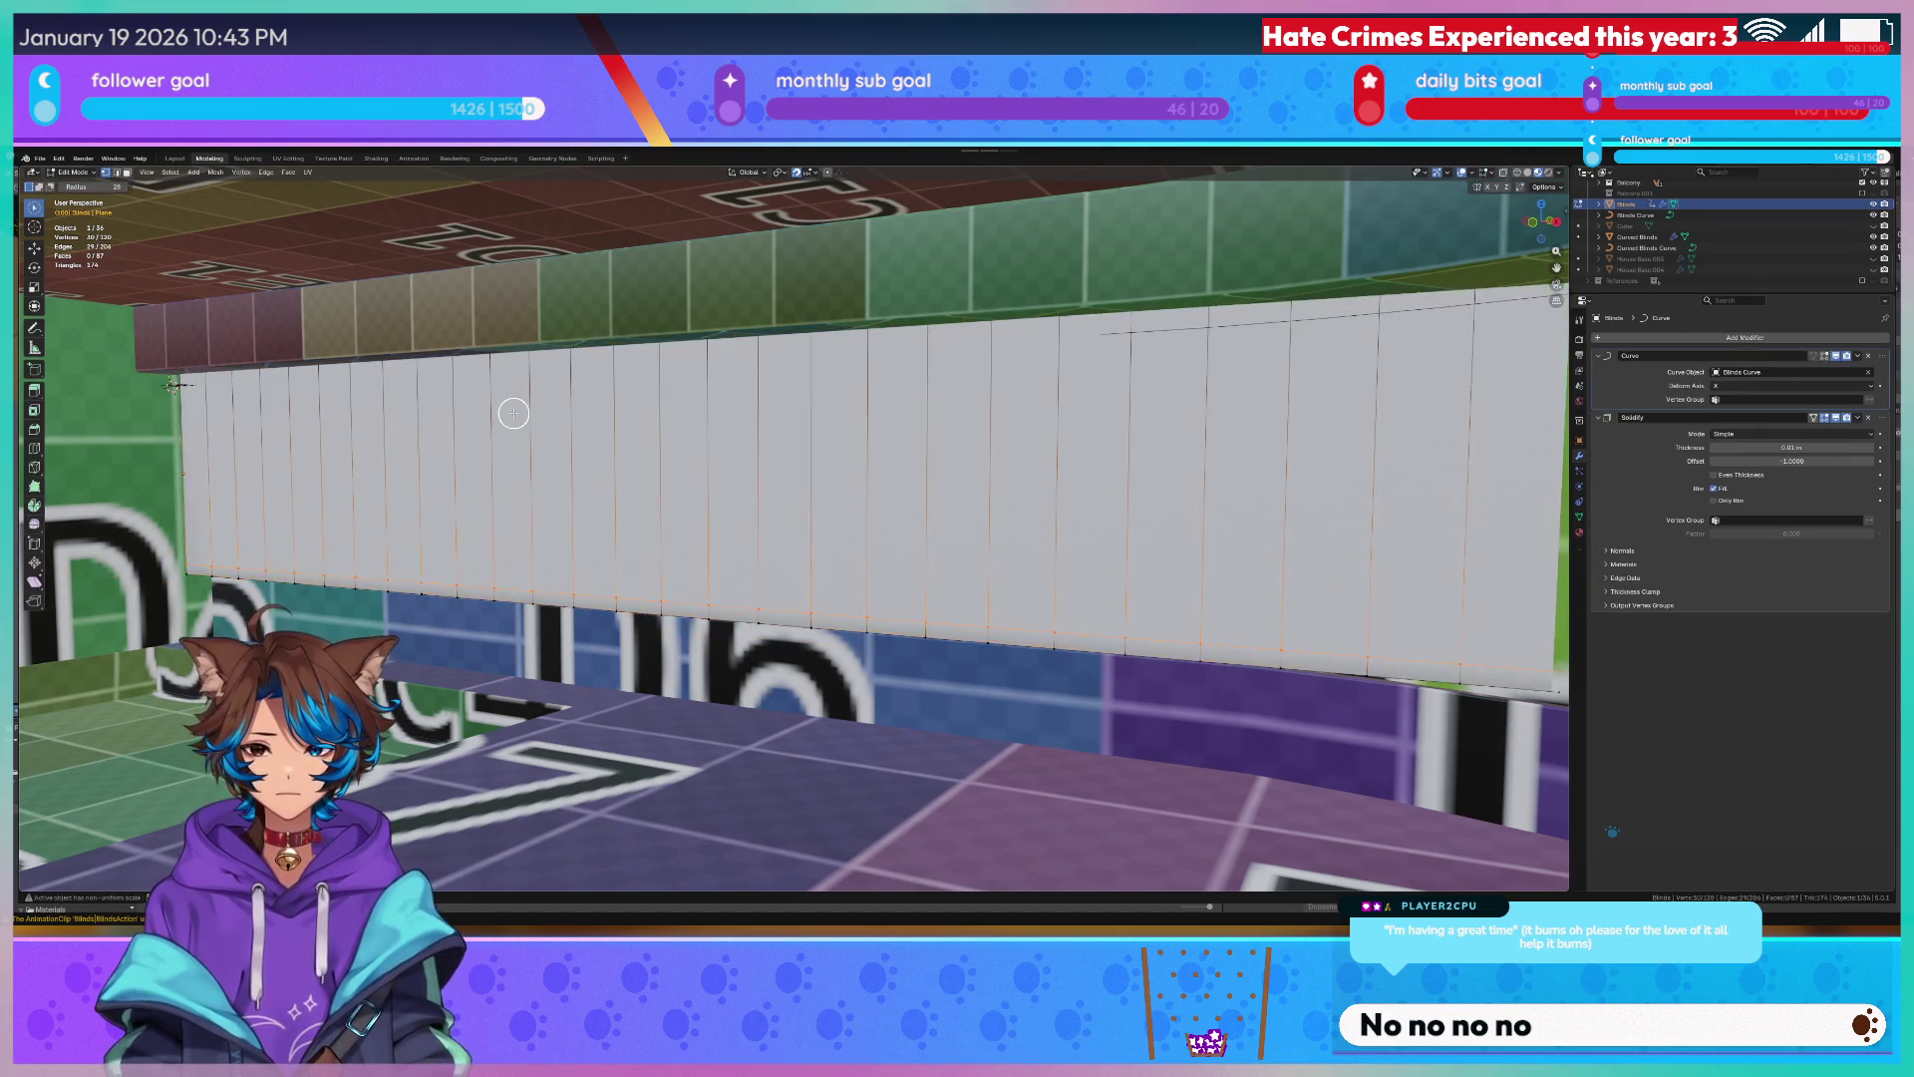
key("Tab")
Compare Shade Auto Smooth against plain Shade Smooth on the blind panel.
right_click(514, 418)
left_click(507, 429)
scroll(404, 416, "up", 3)
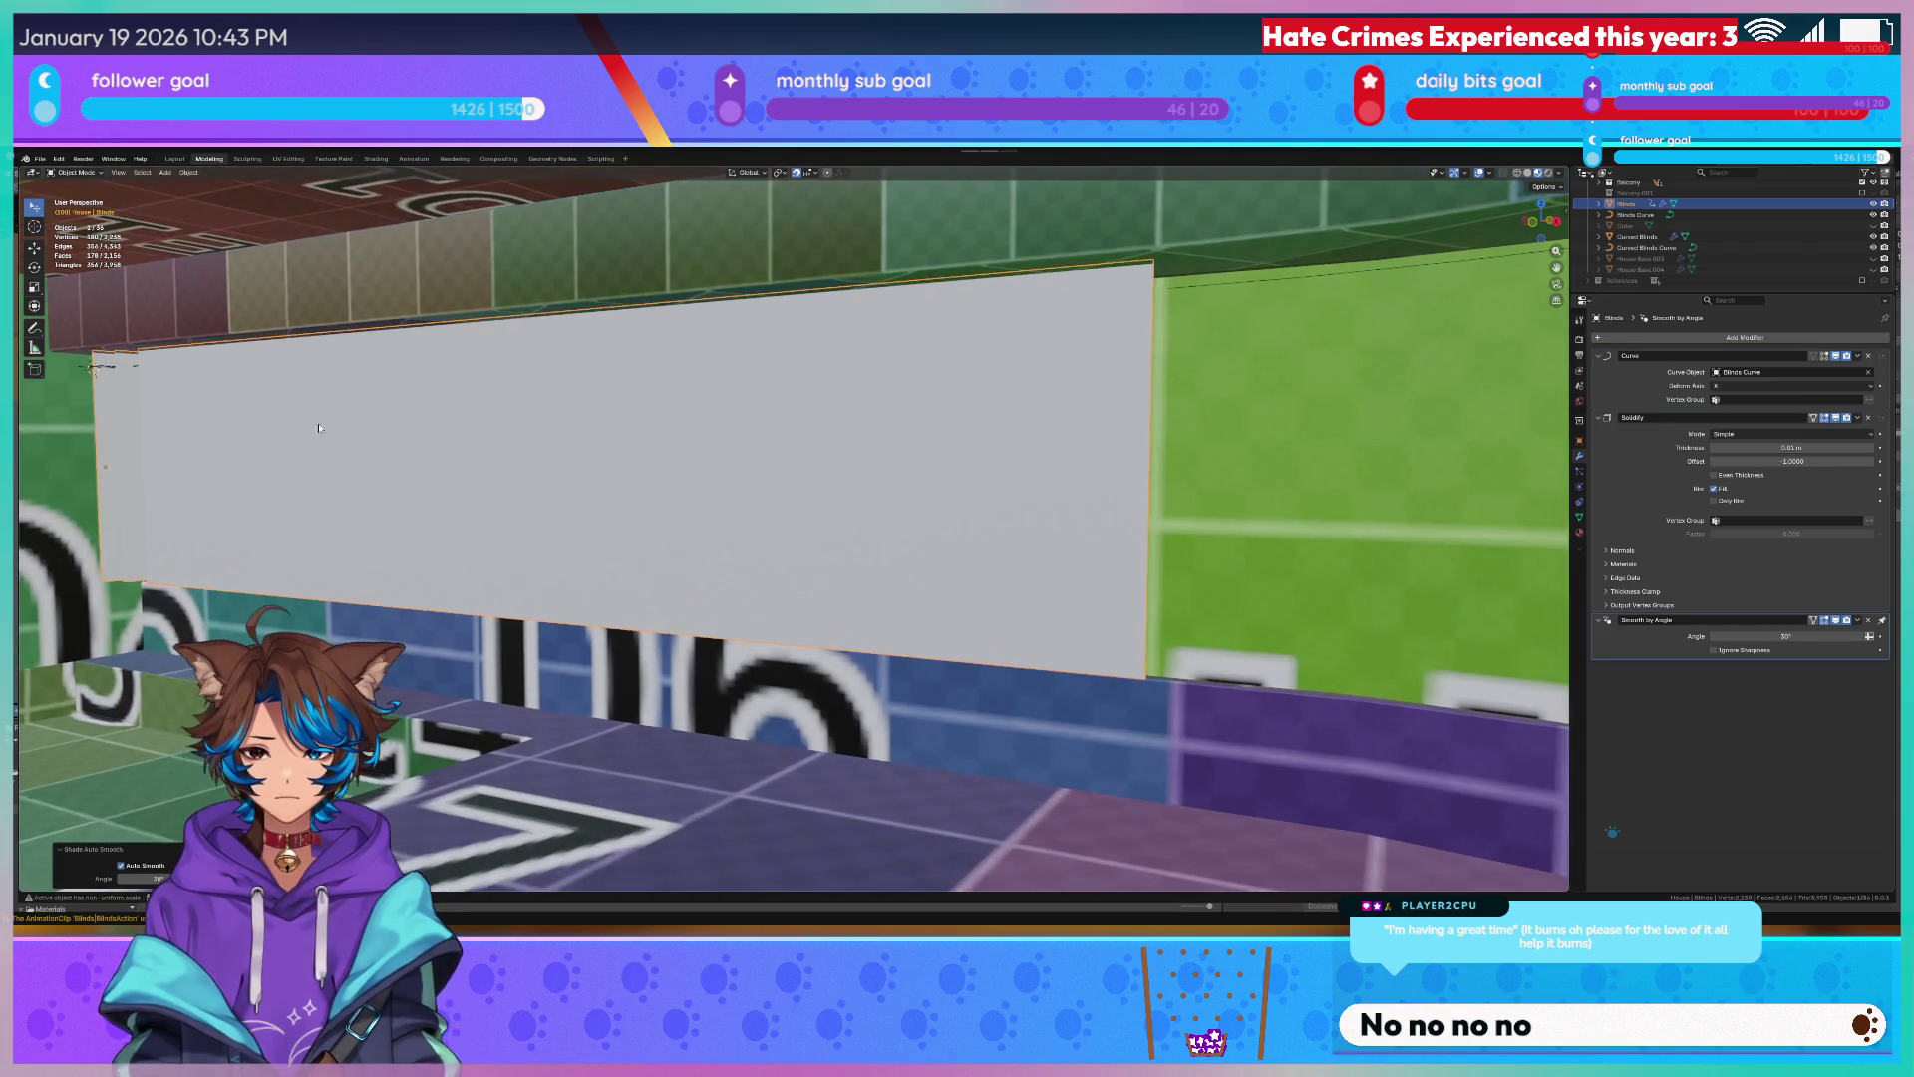
scroll(354, 473, "up", 5)
scroll(353, 472, "down", 5)
mouse_move(655, 452)
middle_mouse_down()
mouse_move(400, 468)
mouse_move(775, 439)
mouse_move(728, 397)
mouse_move(831, 378)
mouse_move(754, 357)
middle_mouse_up()
scroll(633, 451, "up", 4)
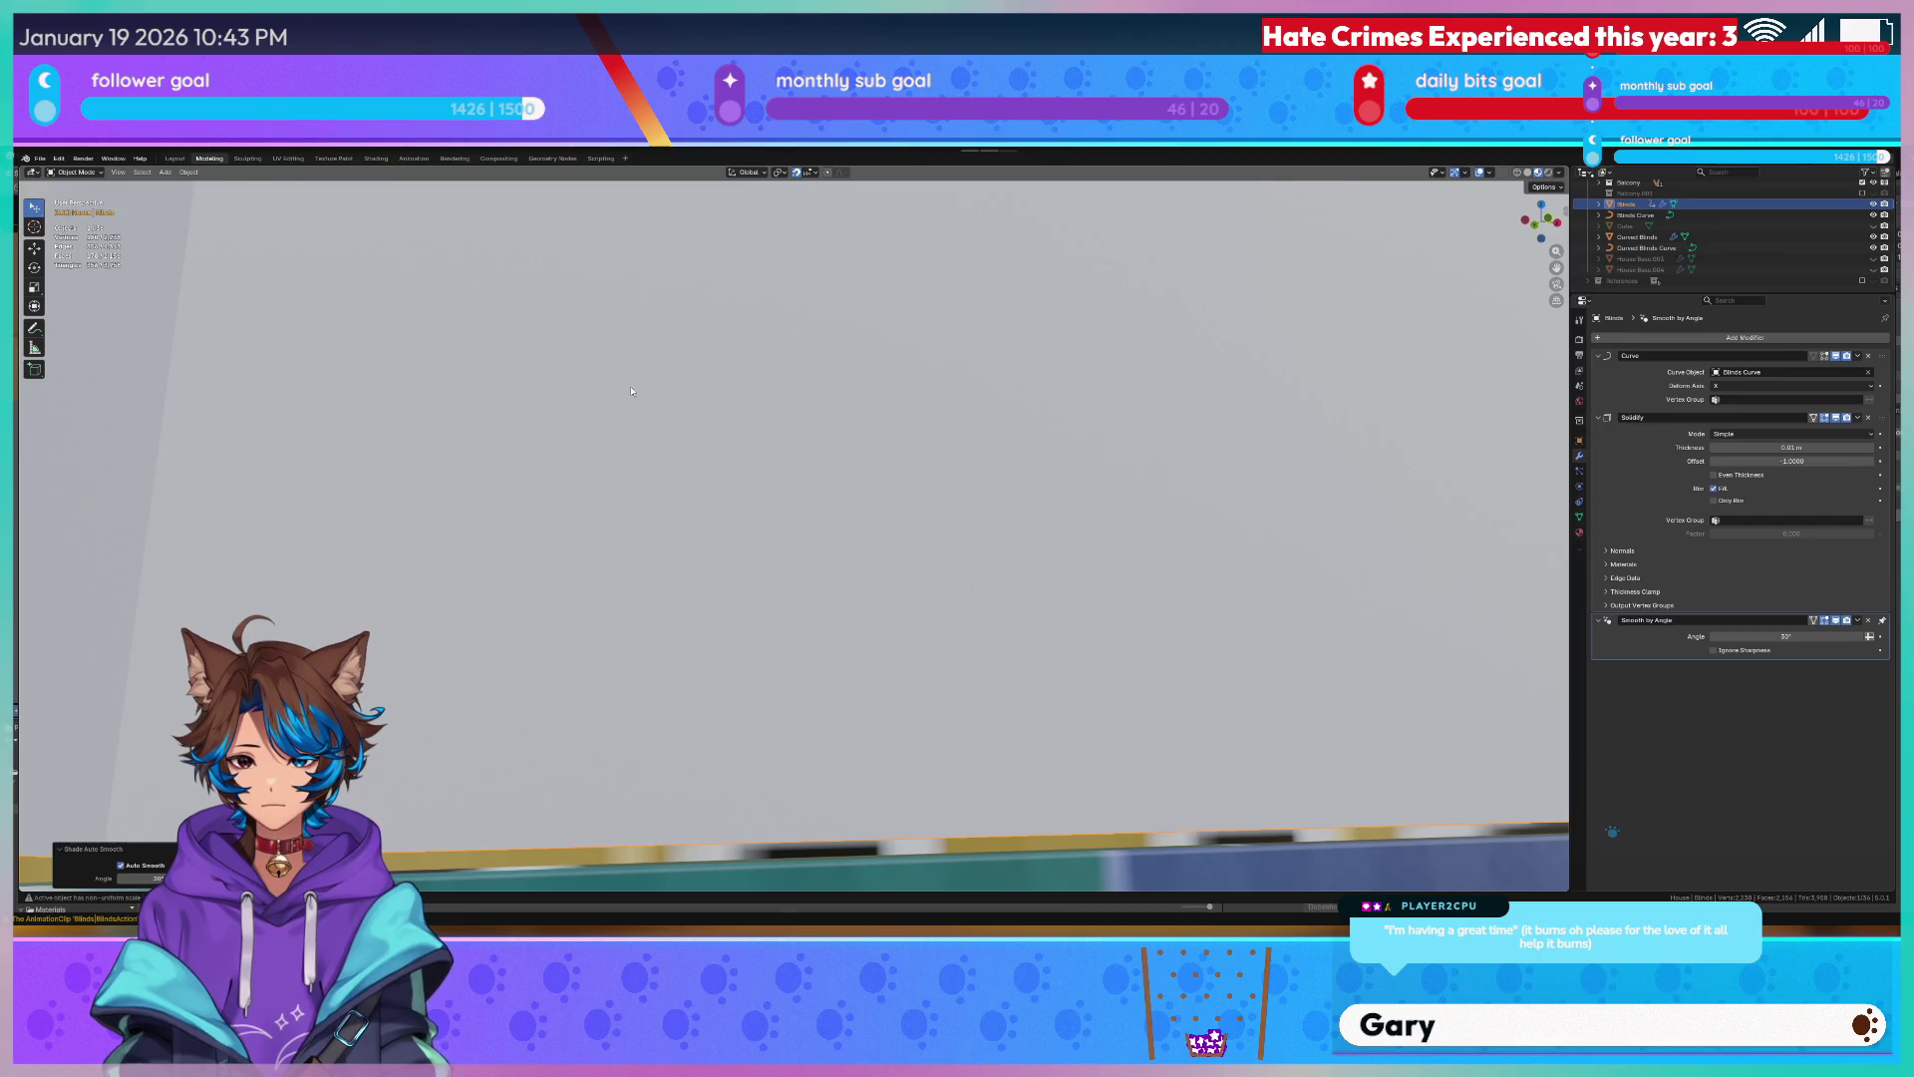
right_click(754, 356)
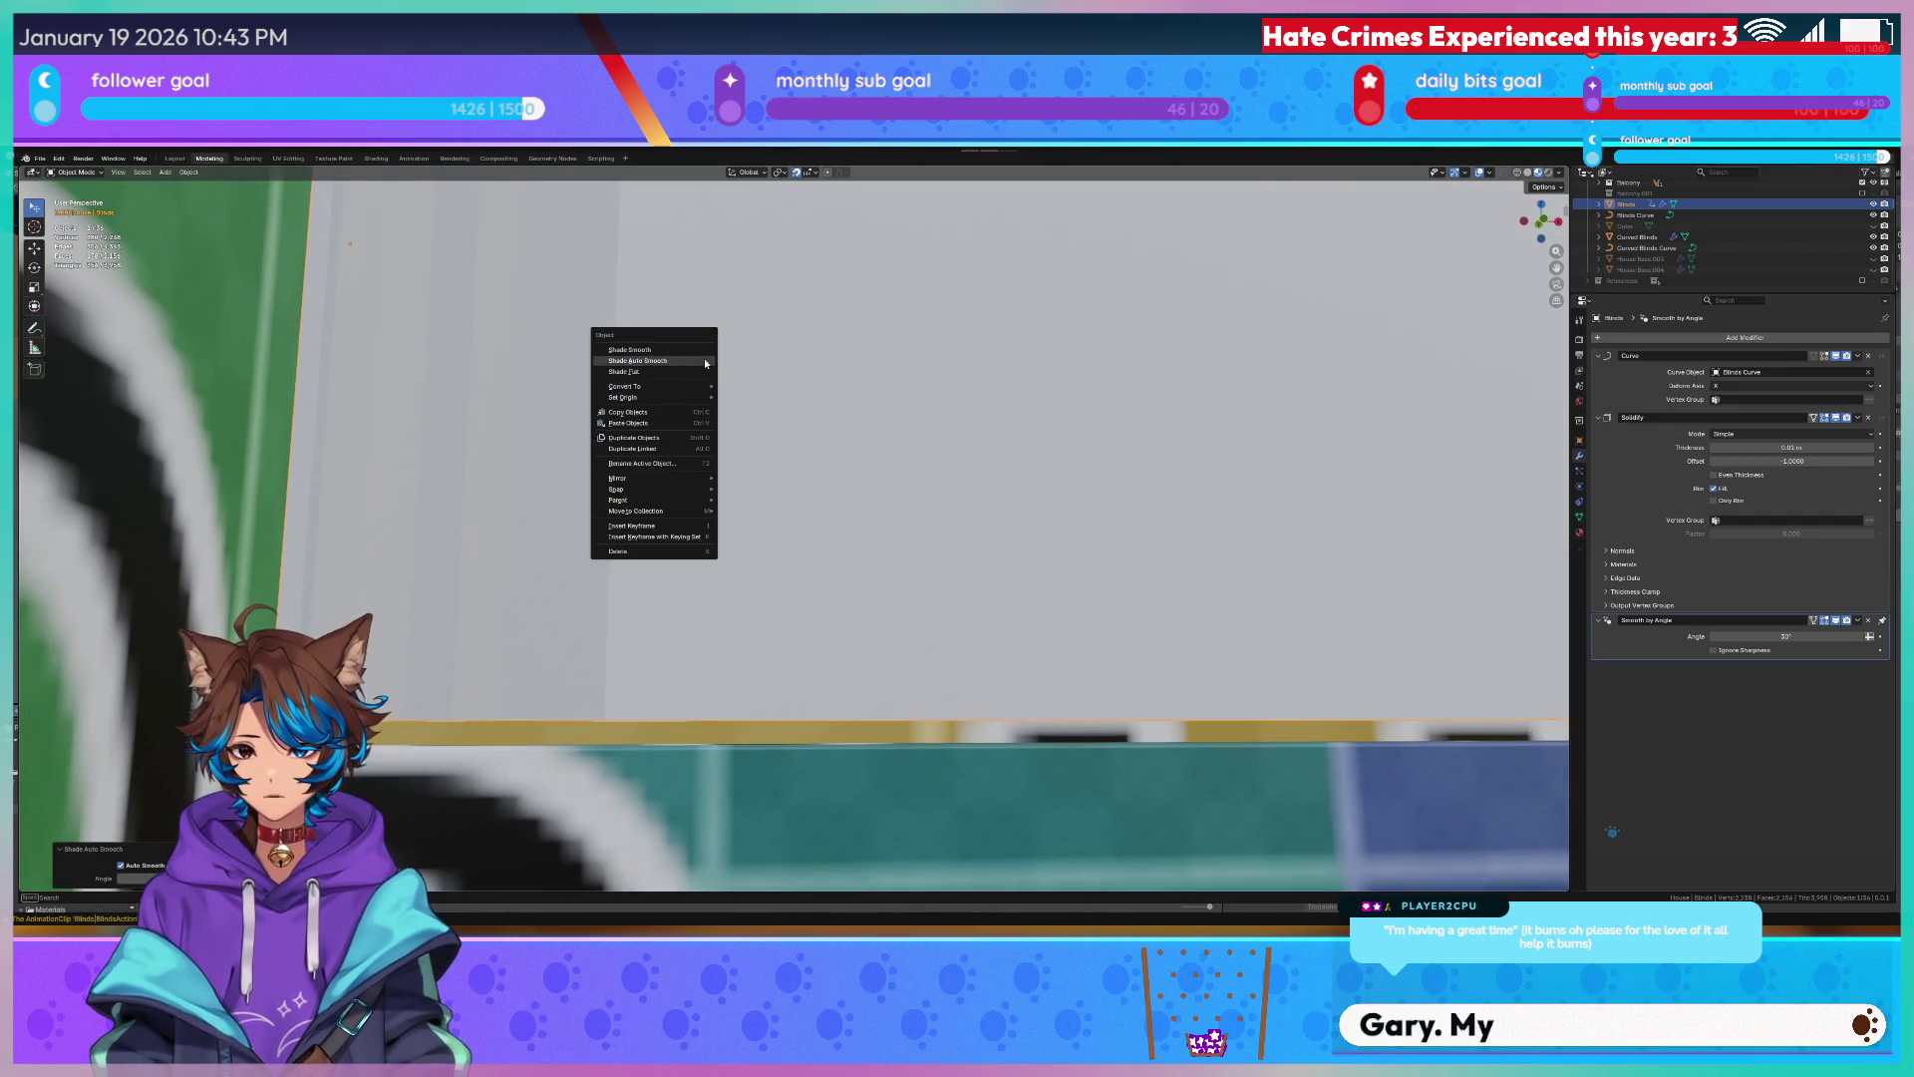
left_click(659, 358)
middle_click_drag(659, 358, 697, 329)
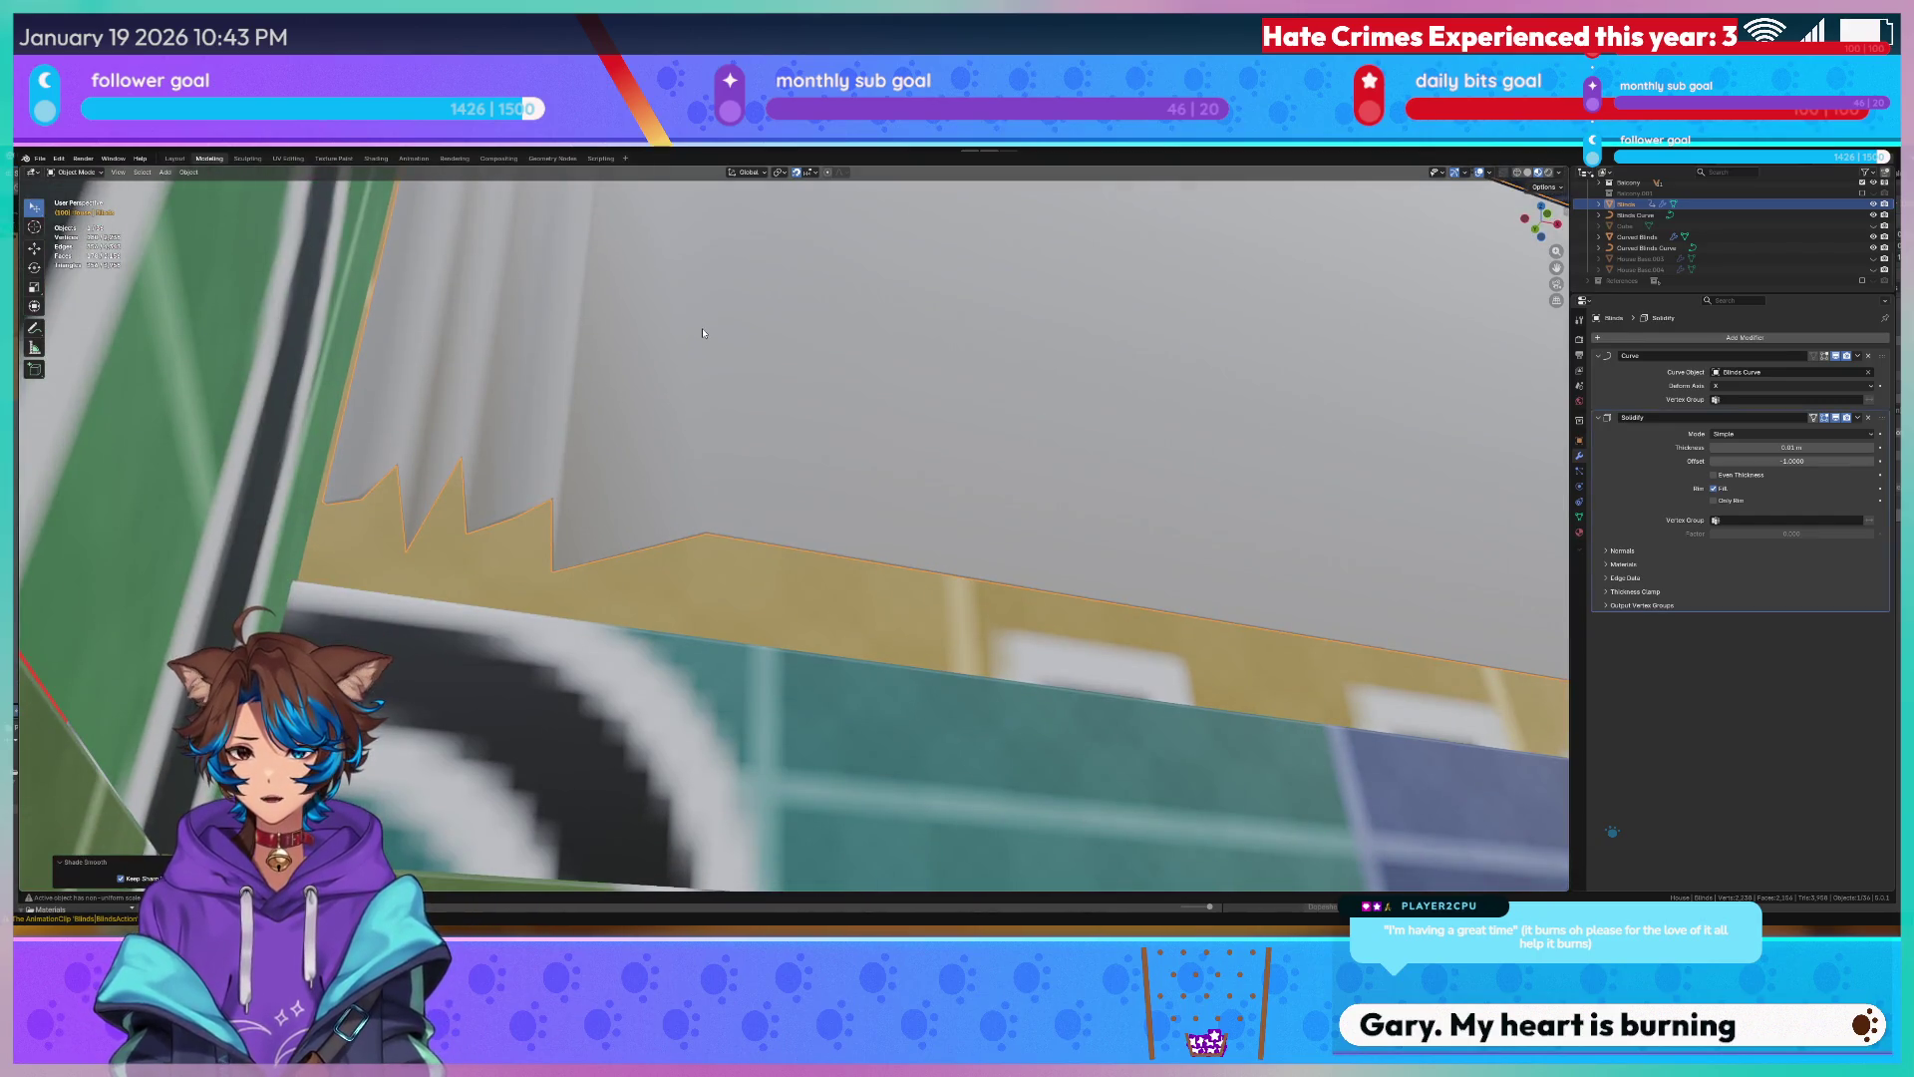
right_click(703, 332)
left_click(725, 331)
right_click(726, 329)
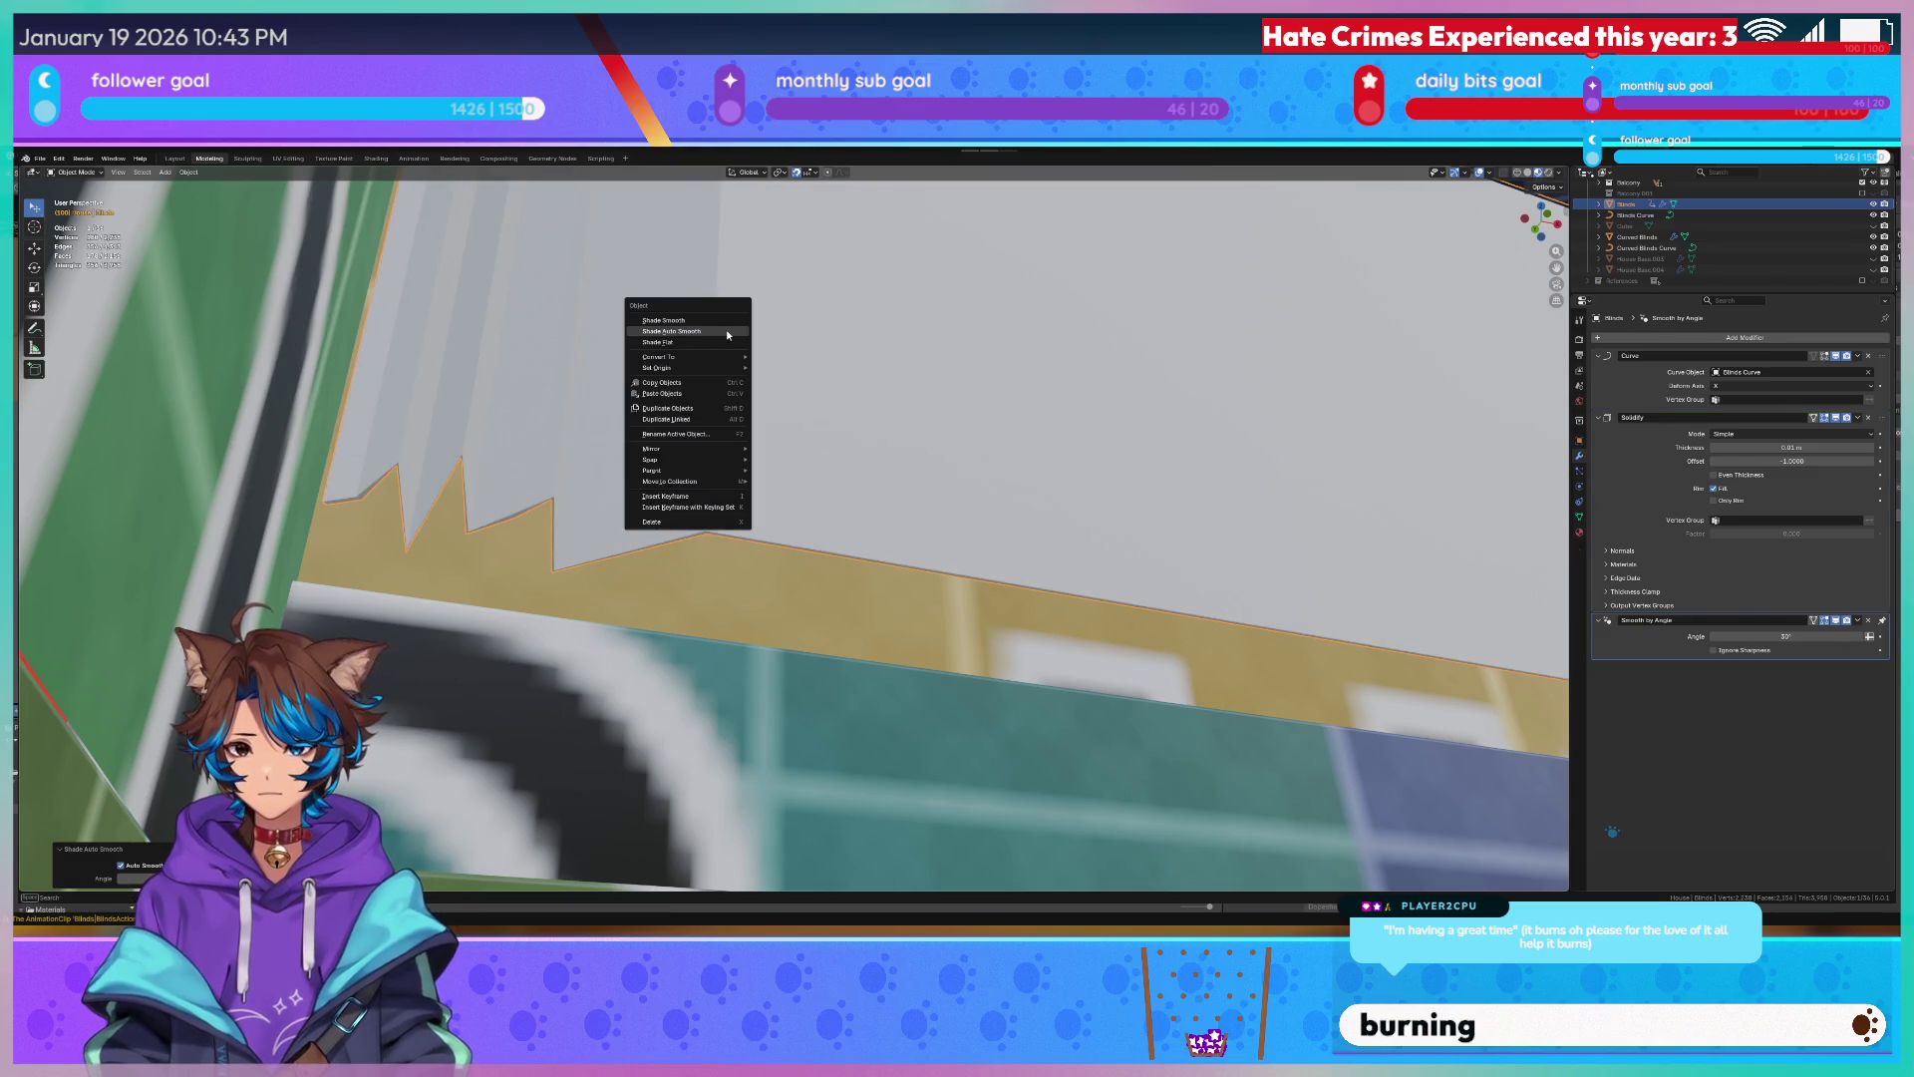
left_click(703, 320)
Settle on plain smooth shading, select Curved Blinds and view it from the top.
mouse_move(702, 320)
middle_mouse_down()
mouse_move(815, 411)
mouse_move(940, 420)
middle_mouse_up()
right_click(940, 420)
left_click(941, 421)
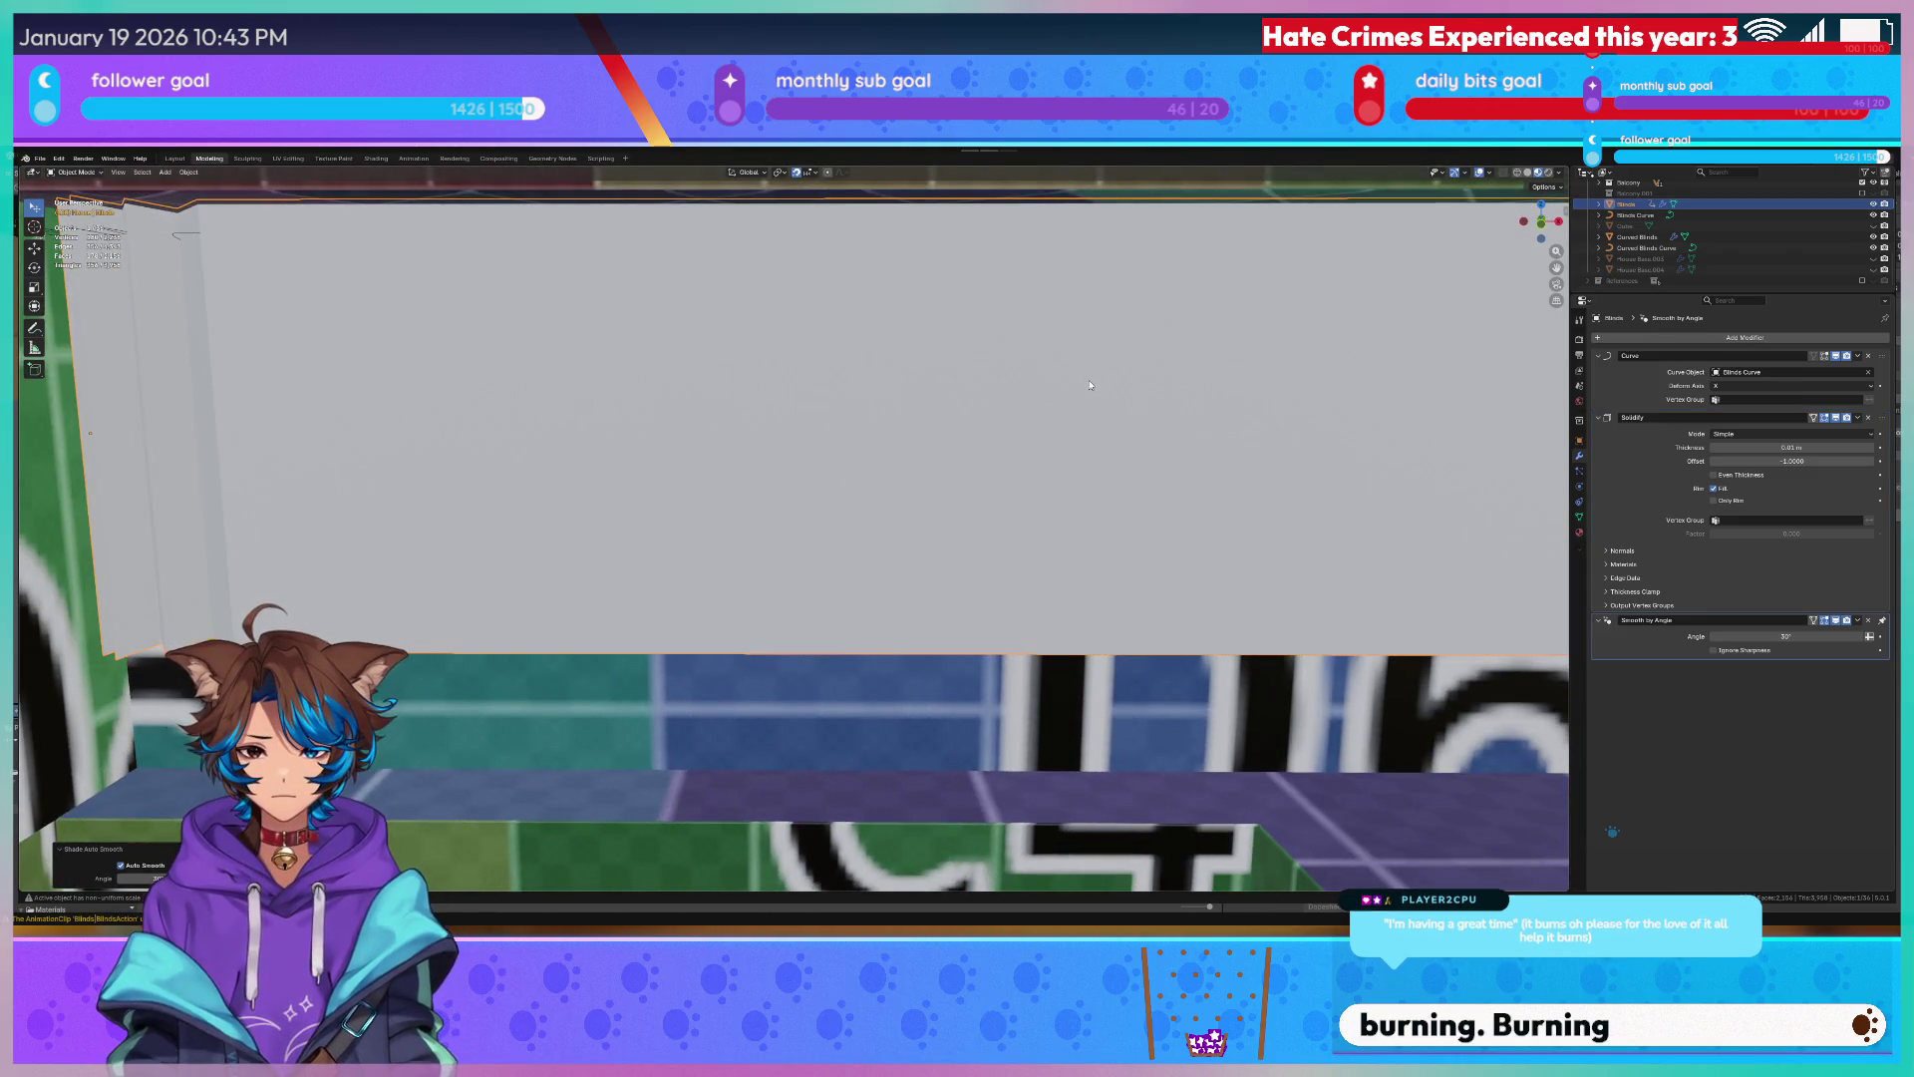
middle_click_drag(1090, 386, 911, 400)
right_click(621, 357)
left_click(598, 348)
mouse_move(756, 345)
middle_mouse_down()
mouse_move(744, 372)
mouse_move(830, 375)
middle_mouse_up()
mouse_move(1093, 414)
middle_mouse_down()
mouse_move(692, 396)
mouse_move(1153, 458)
middle_mouse_up()
left_click(1068, 442)
key("KP_7")
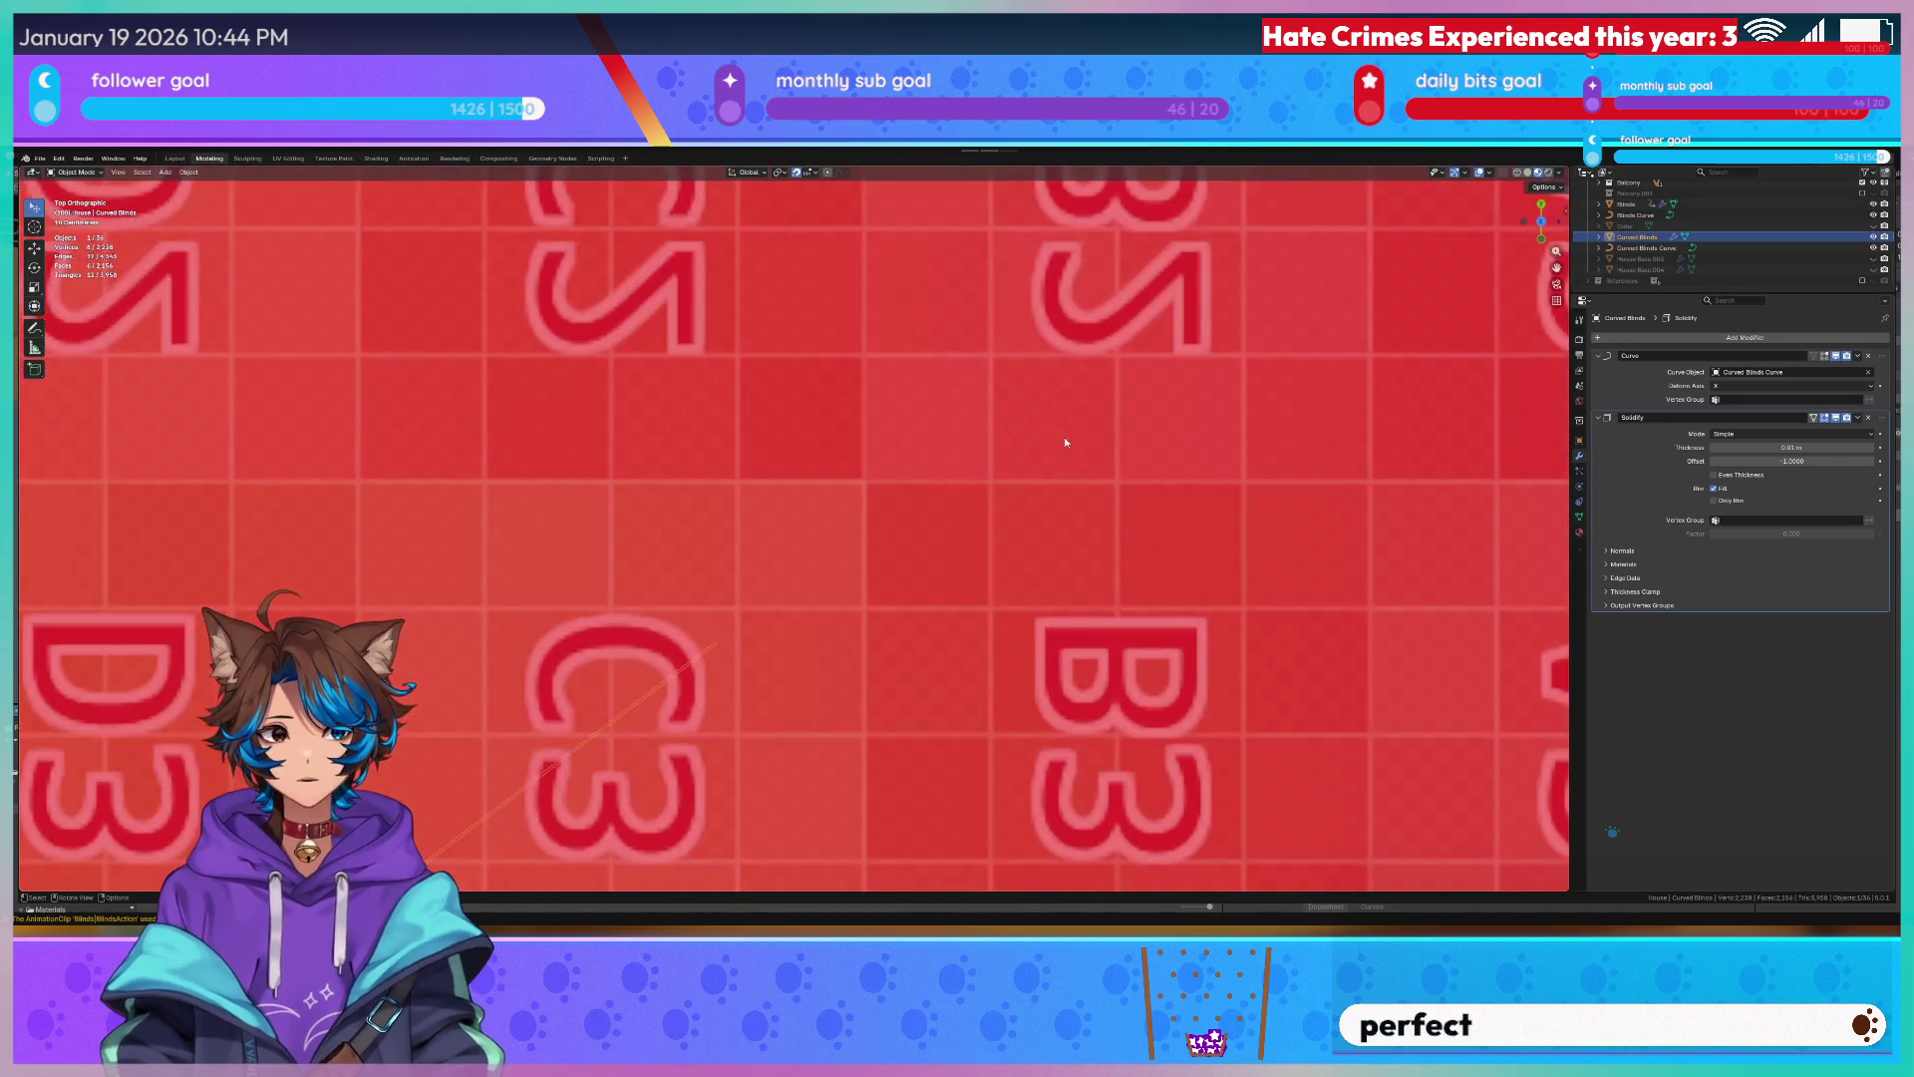
scroll(1081, 451, "down", 5)
In wireframe, rotate Curved Blinds and set its Curve modifier deform axis to Y.
key("shift+z")
key("r")
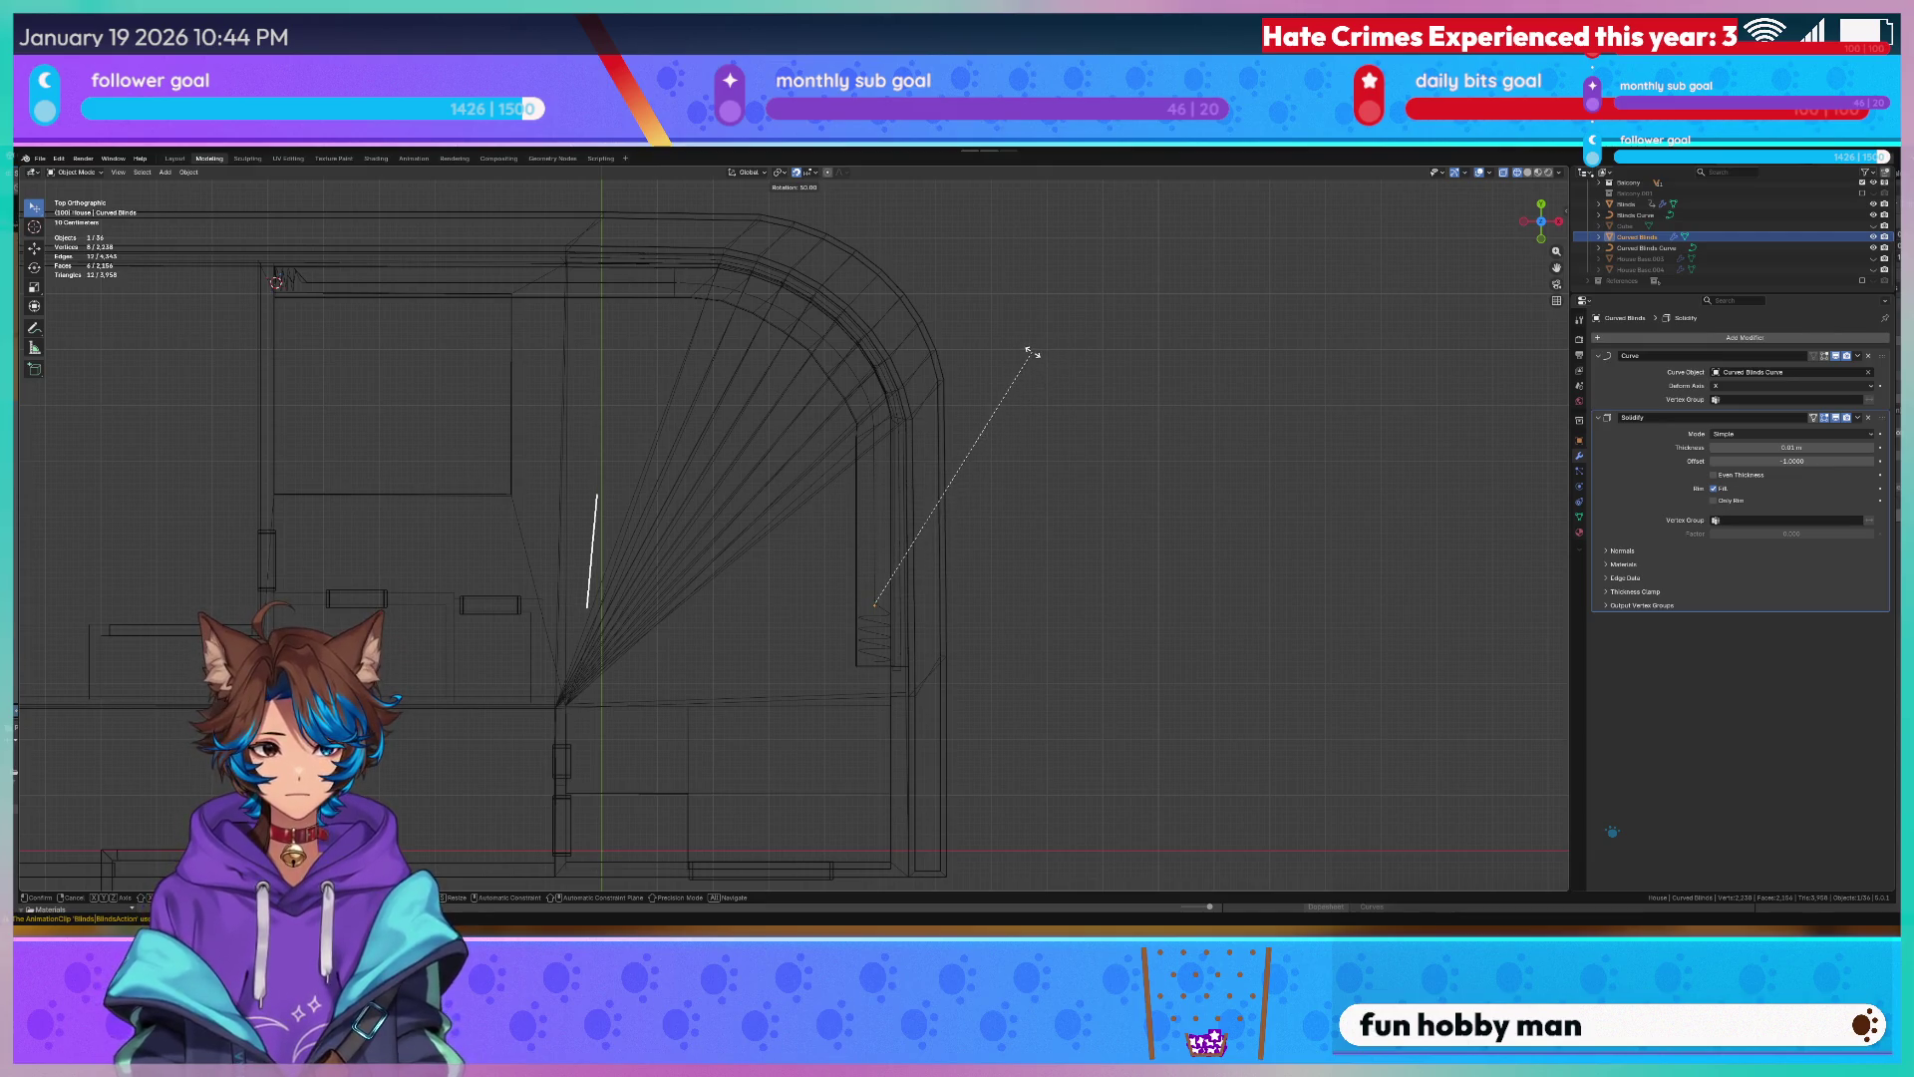
key("Escape")
key("Tab")
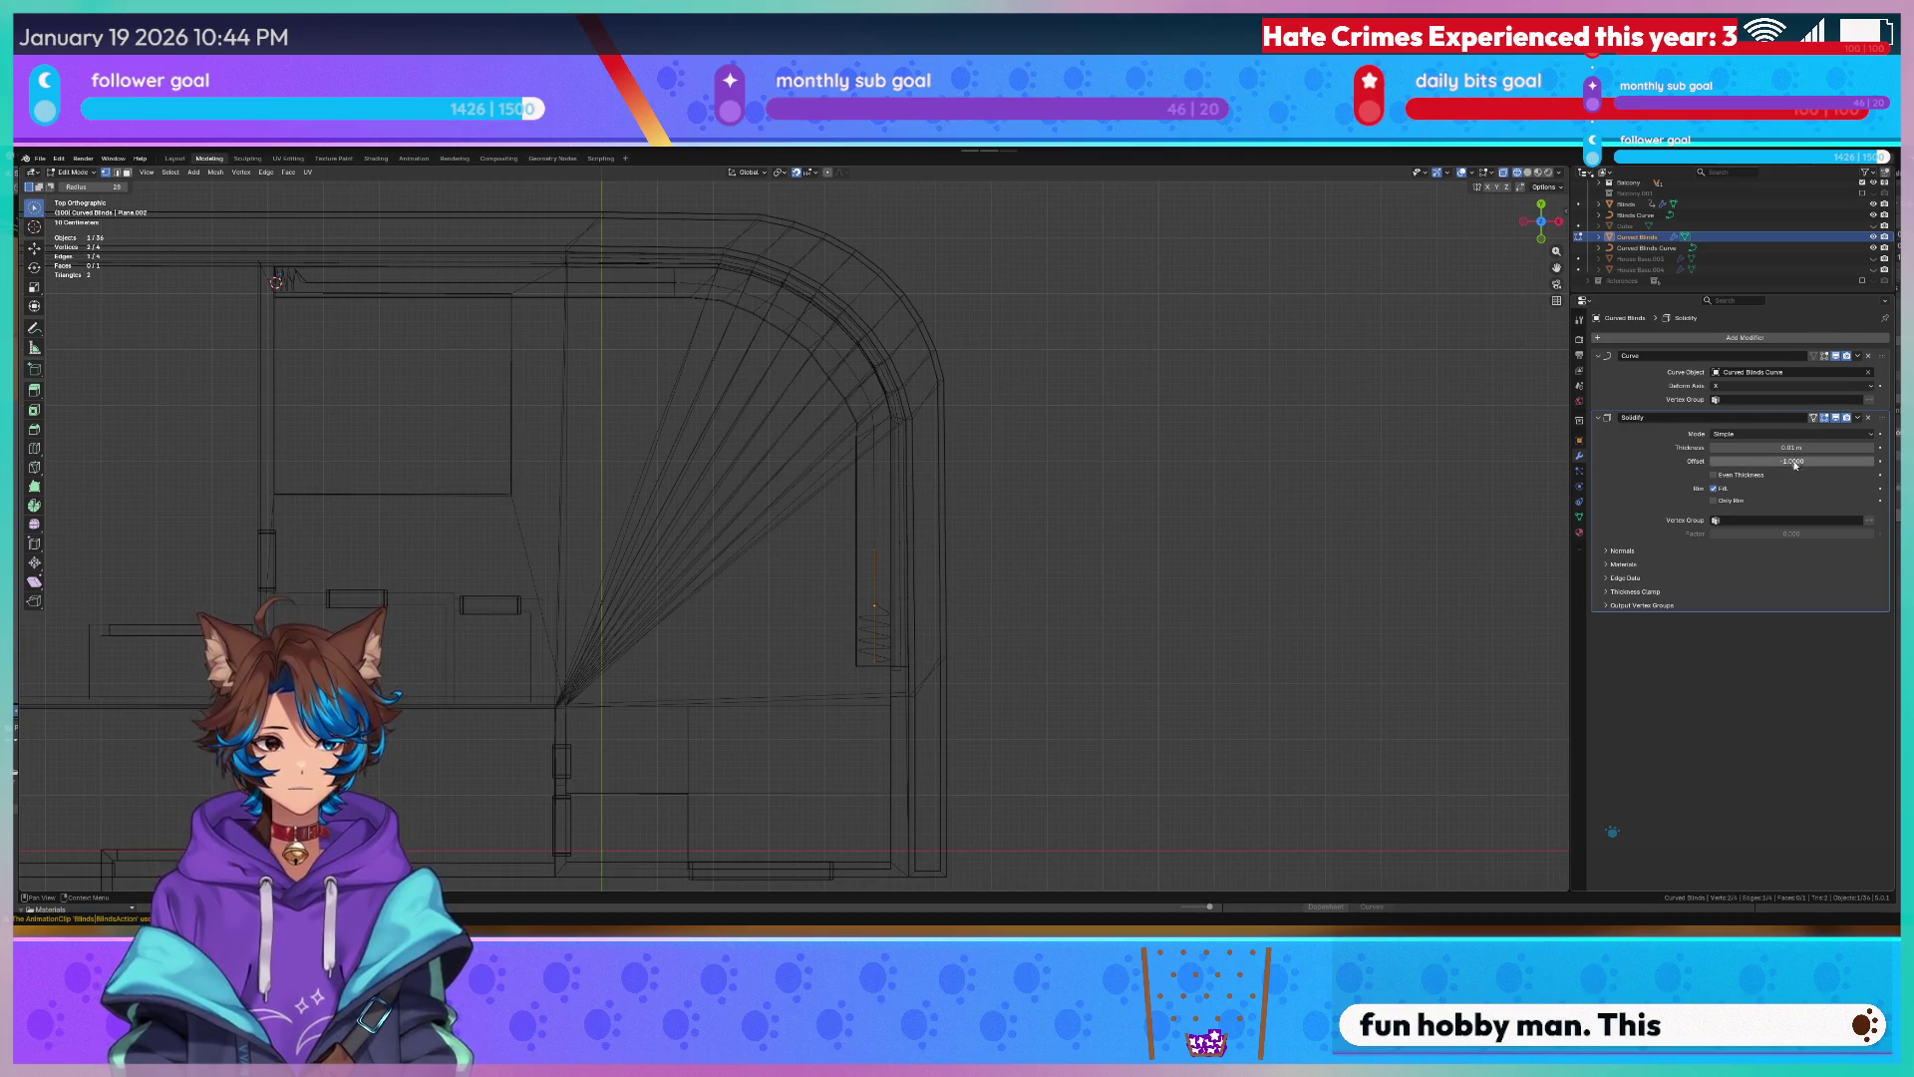
left_click(1788, 385)
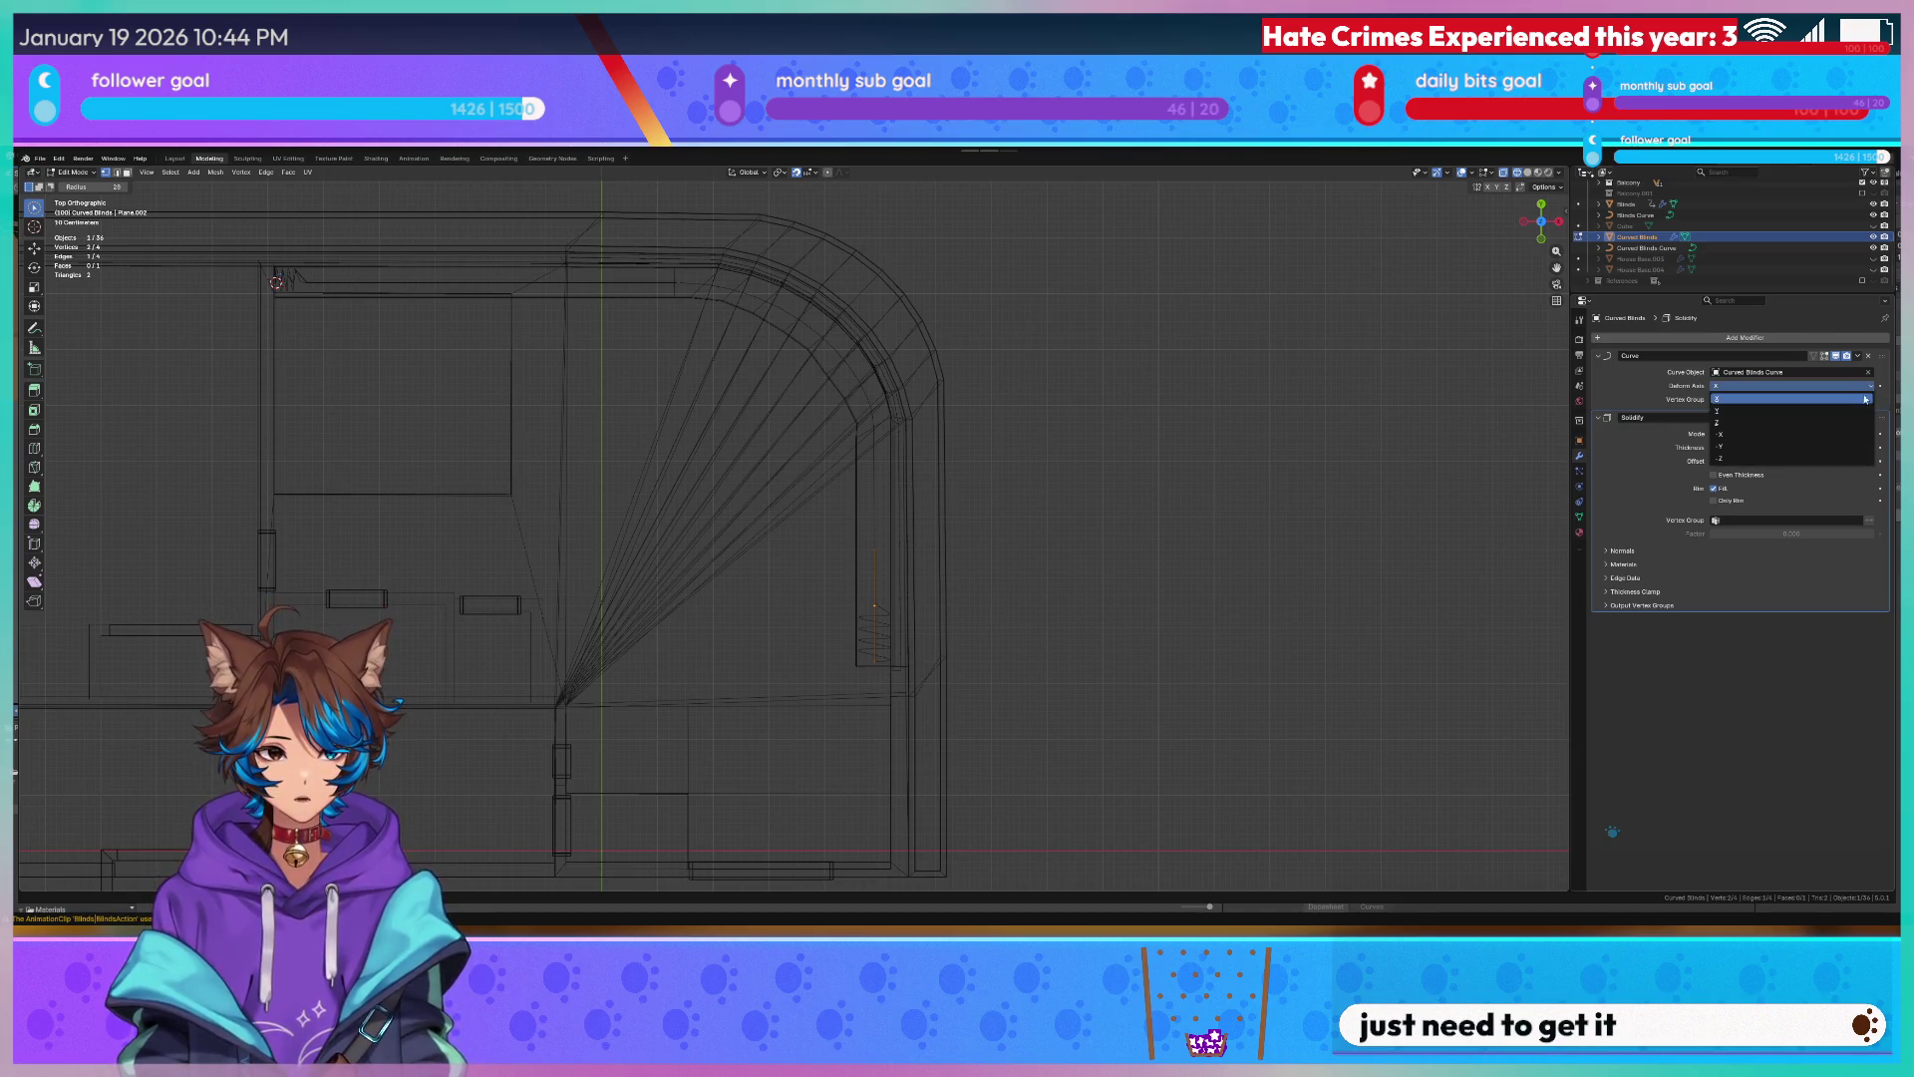
left_click(1780, 403)
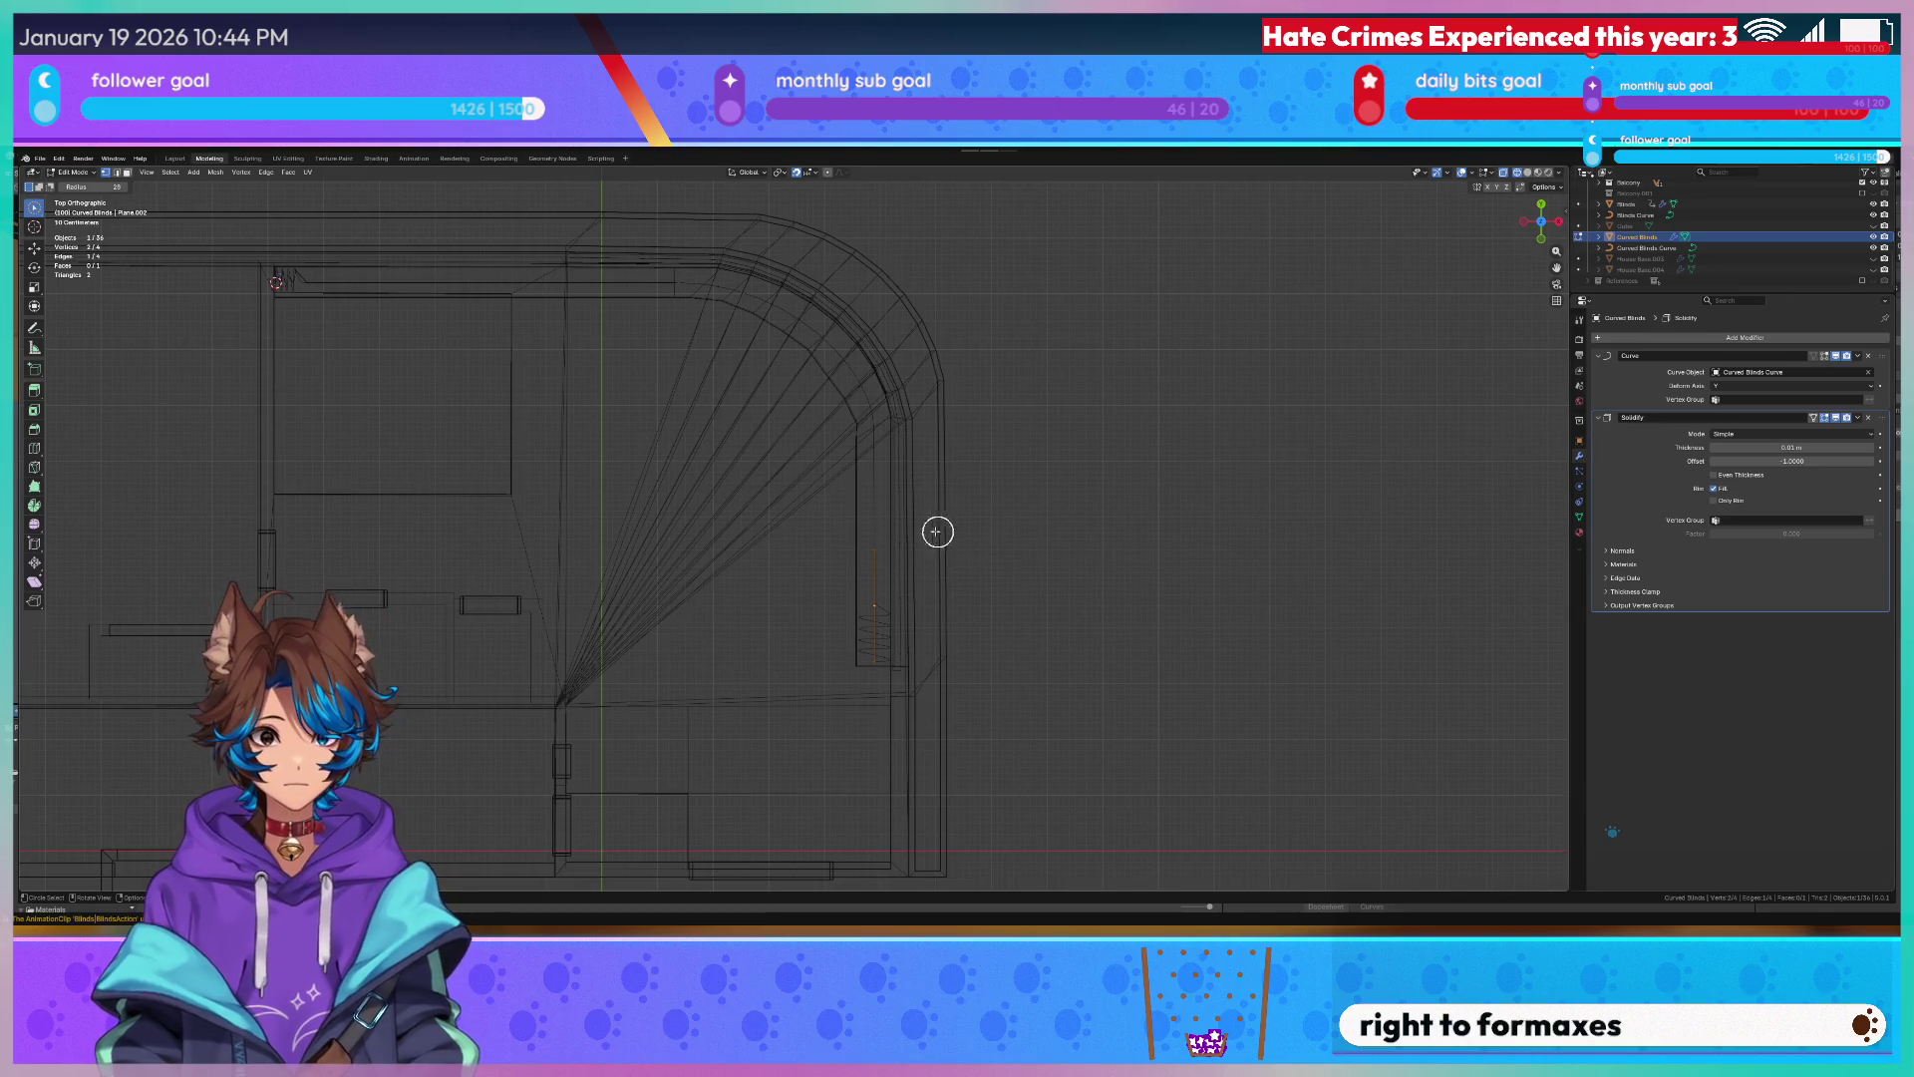
Shift the blind geometry along the Y axis and return to object mode.
key("g")
key("y")
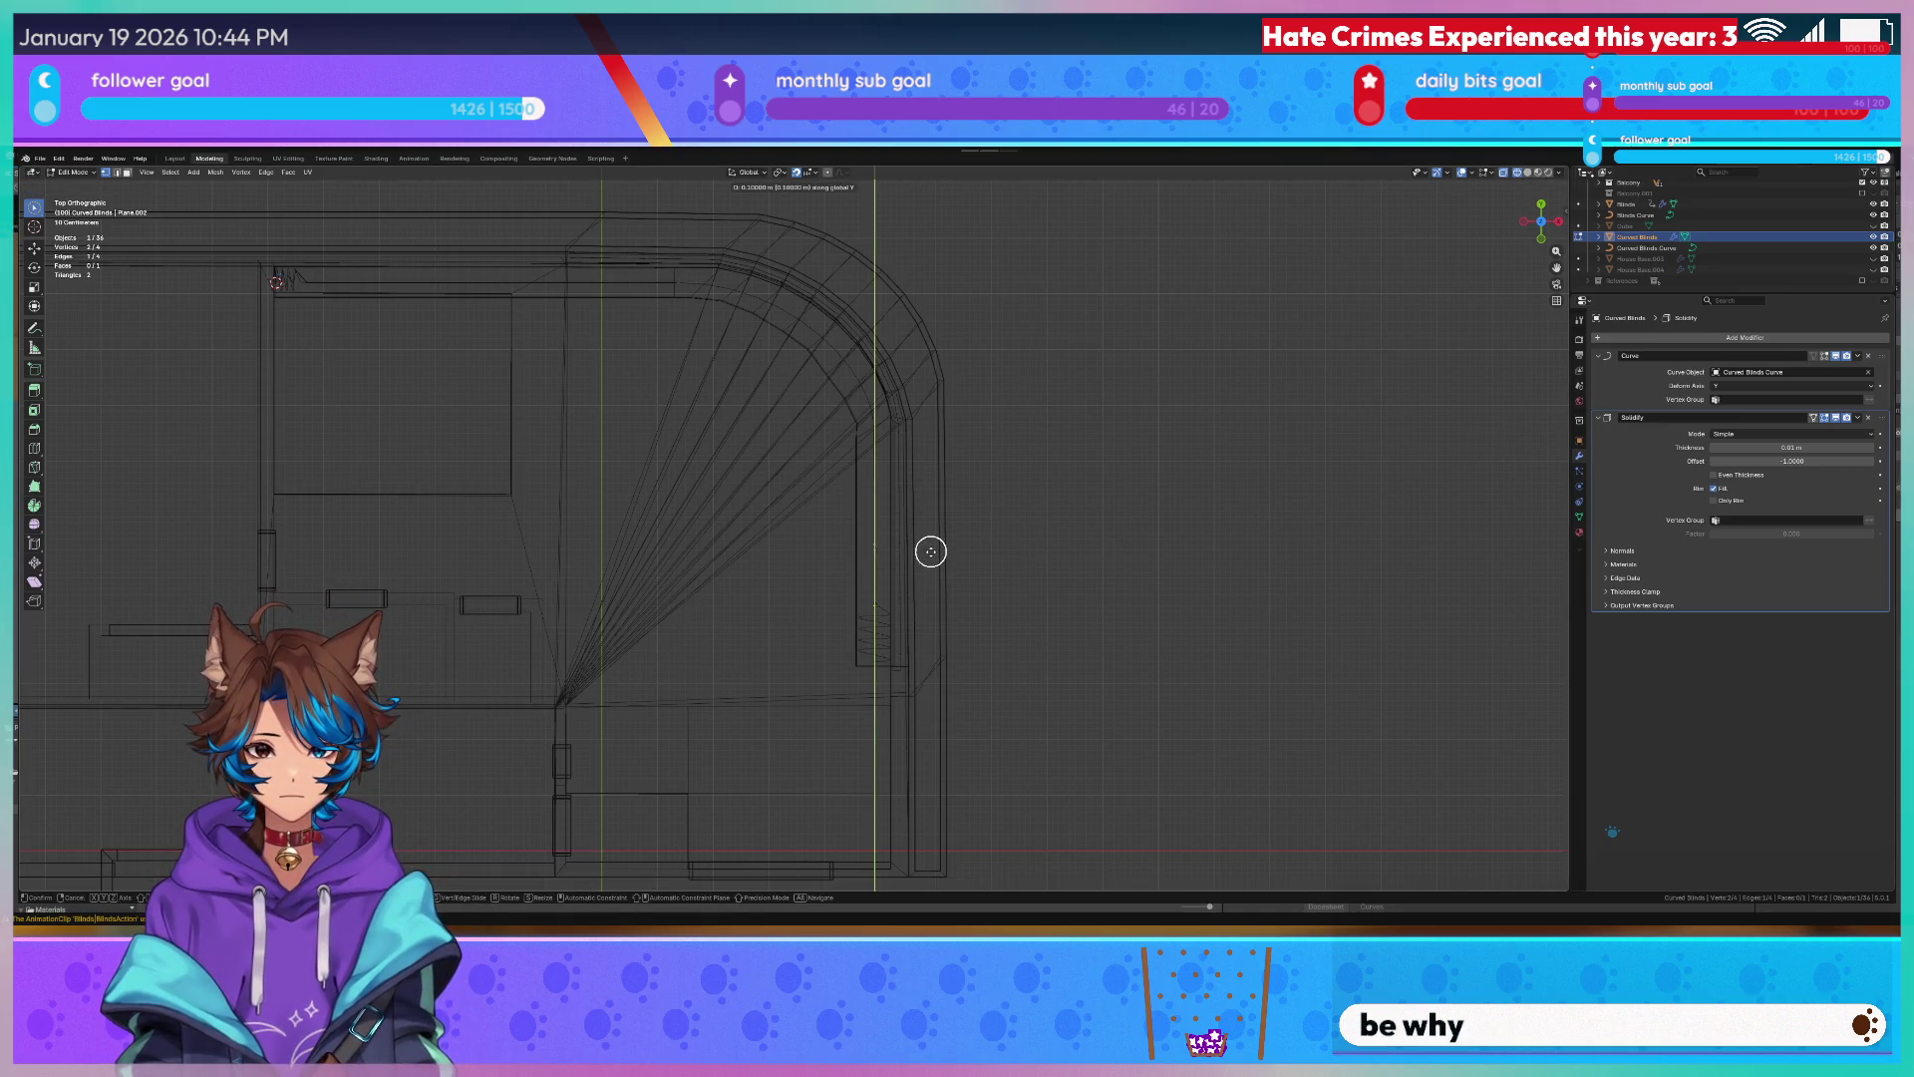
key("Escape")
key("Tab")
middle_click_drag(876, 379, 907, 303)
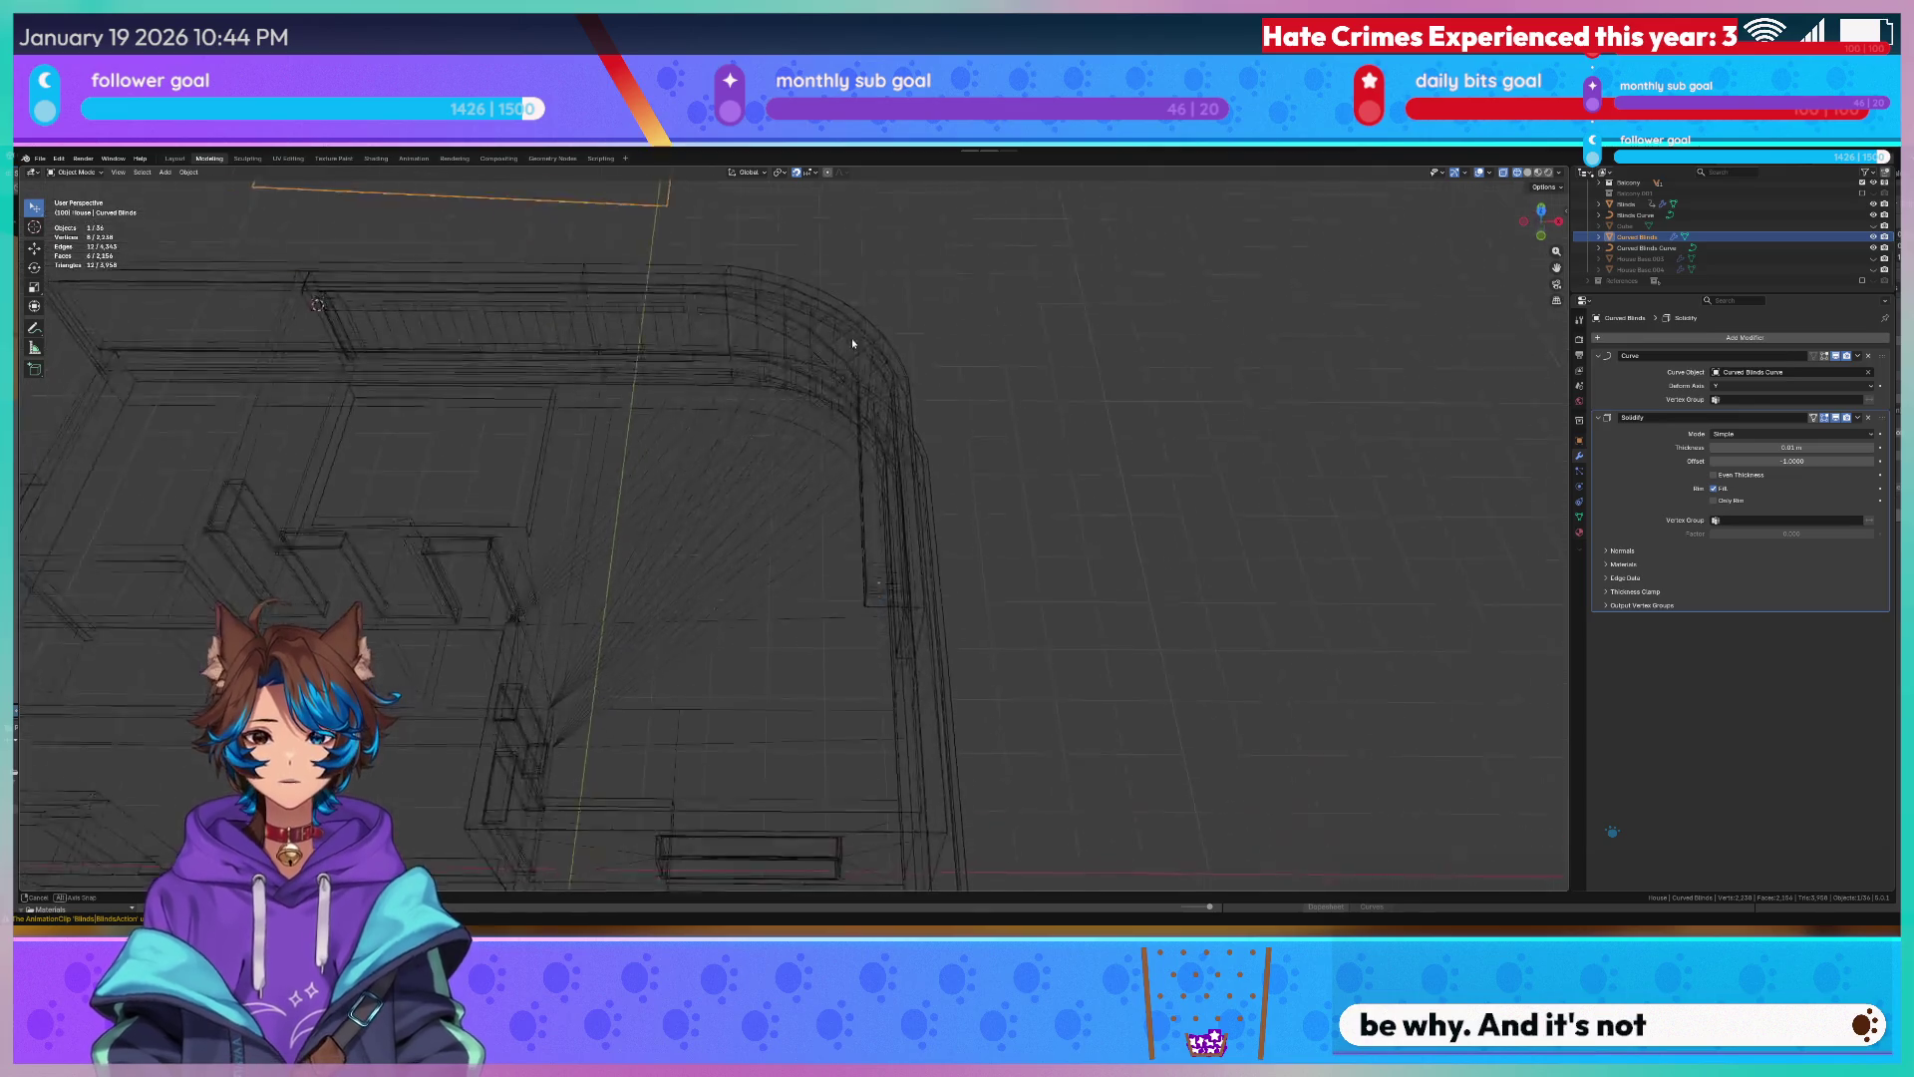
scroll(942, 419, "up", 4)
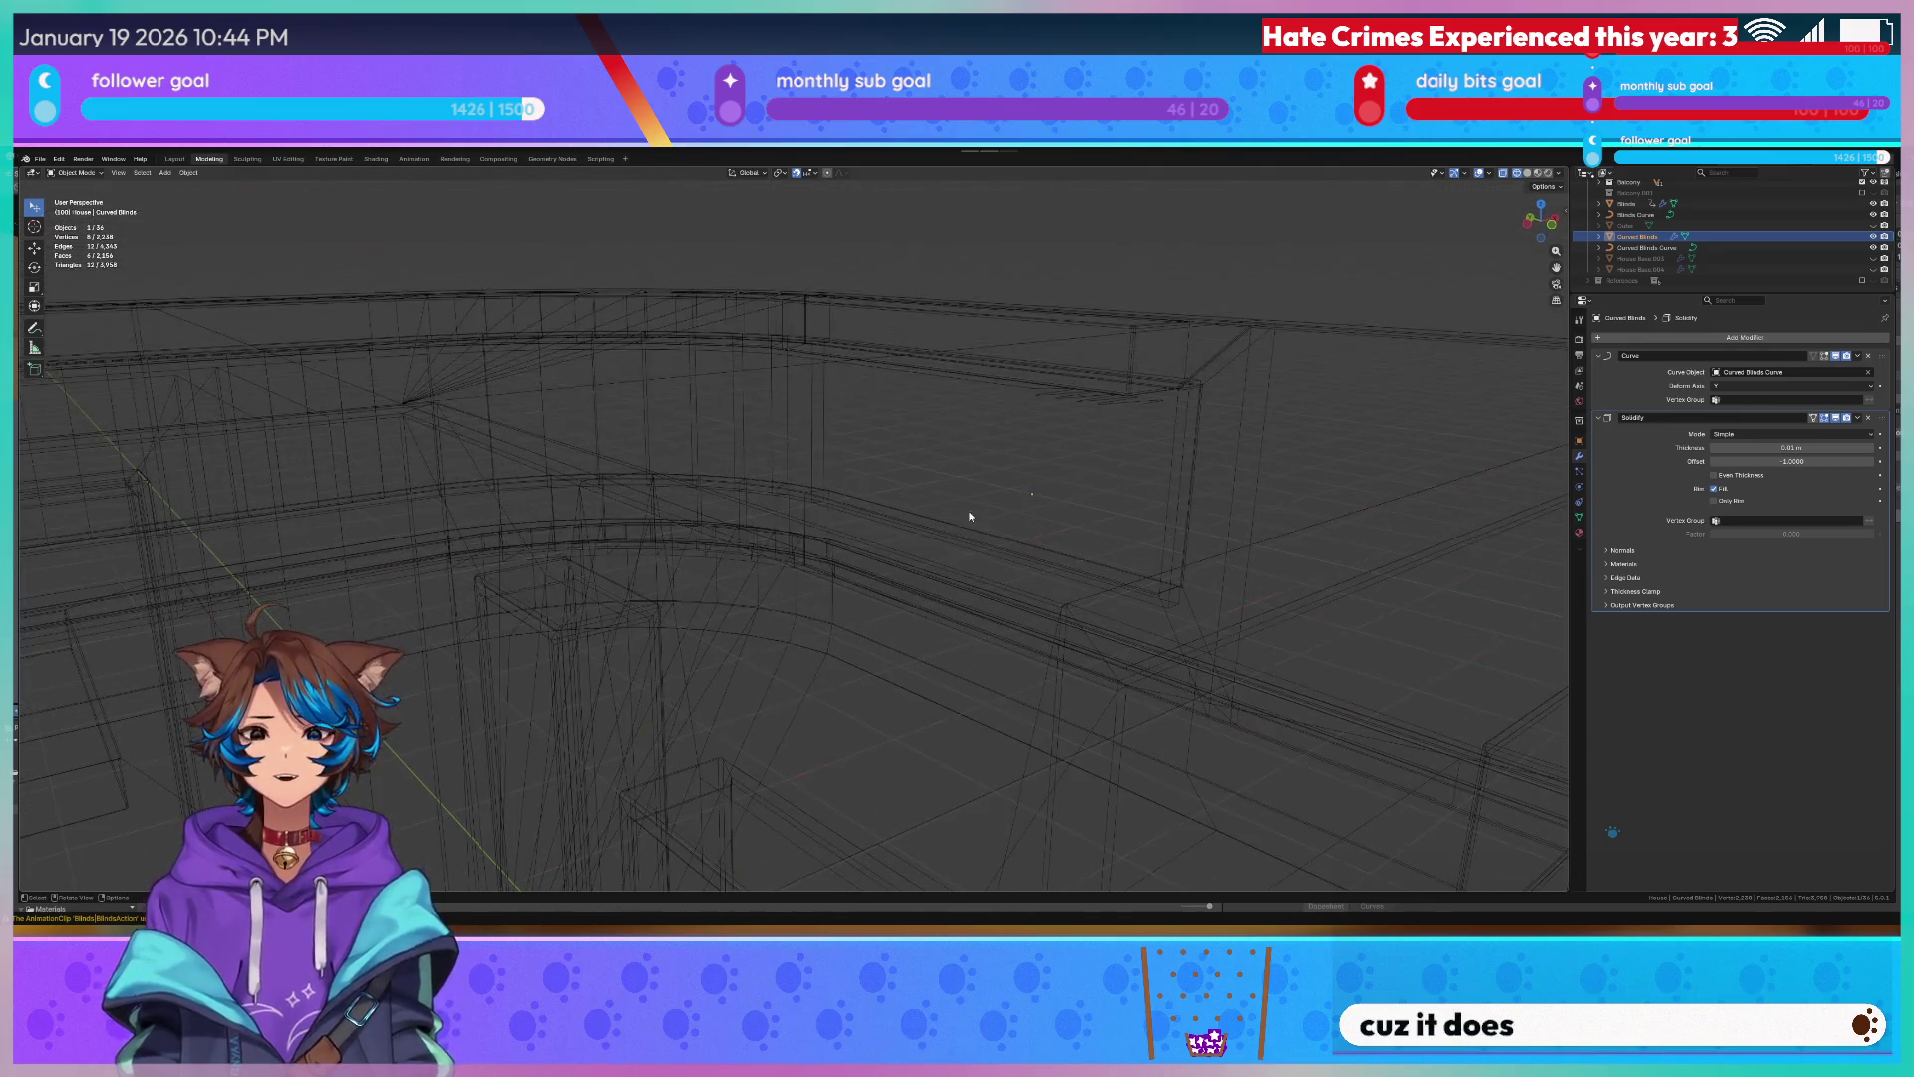
Set the Curved Blinds mesh origin to its selected geometry via the 3D cursor.
key("Tab")
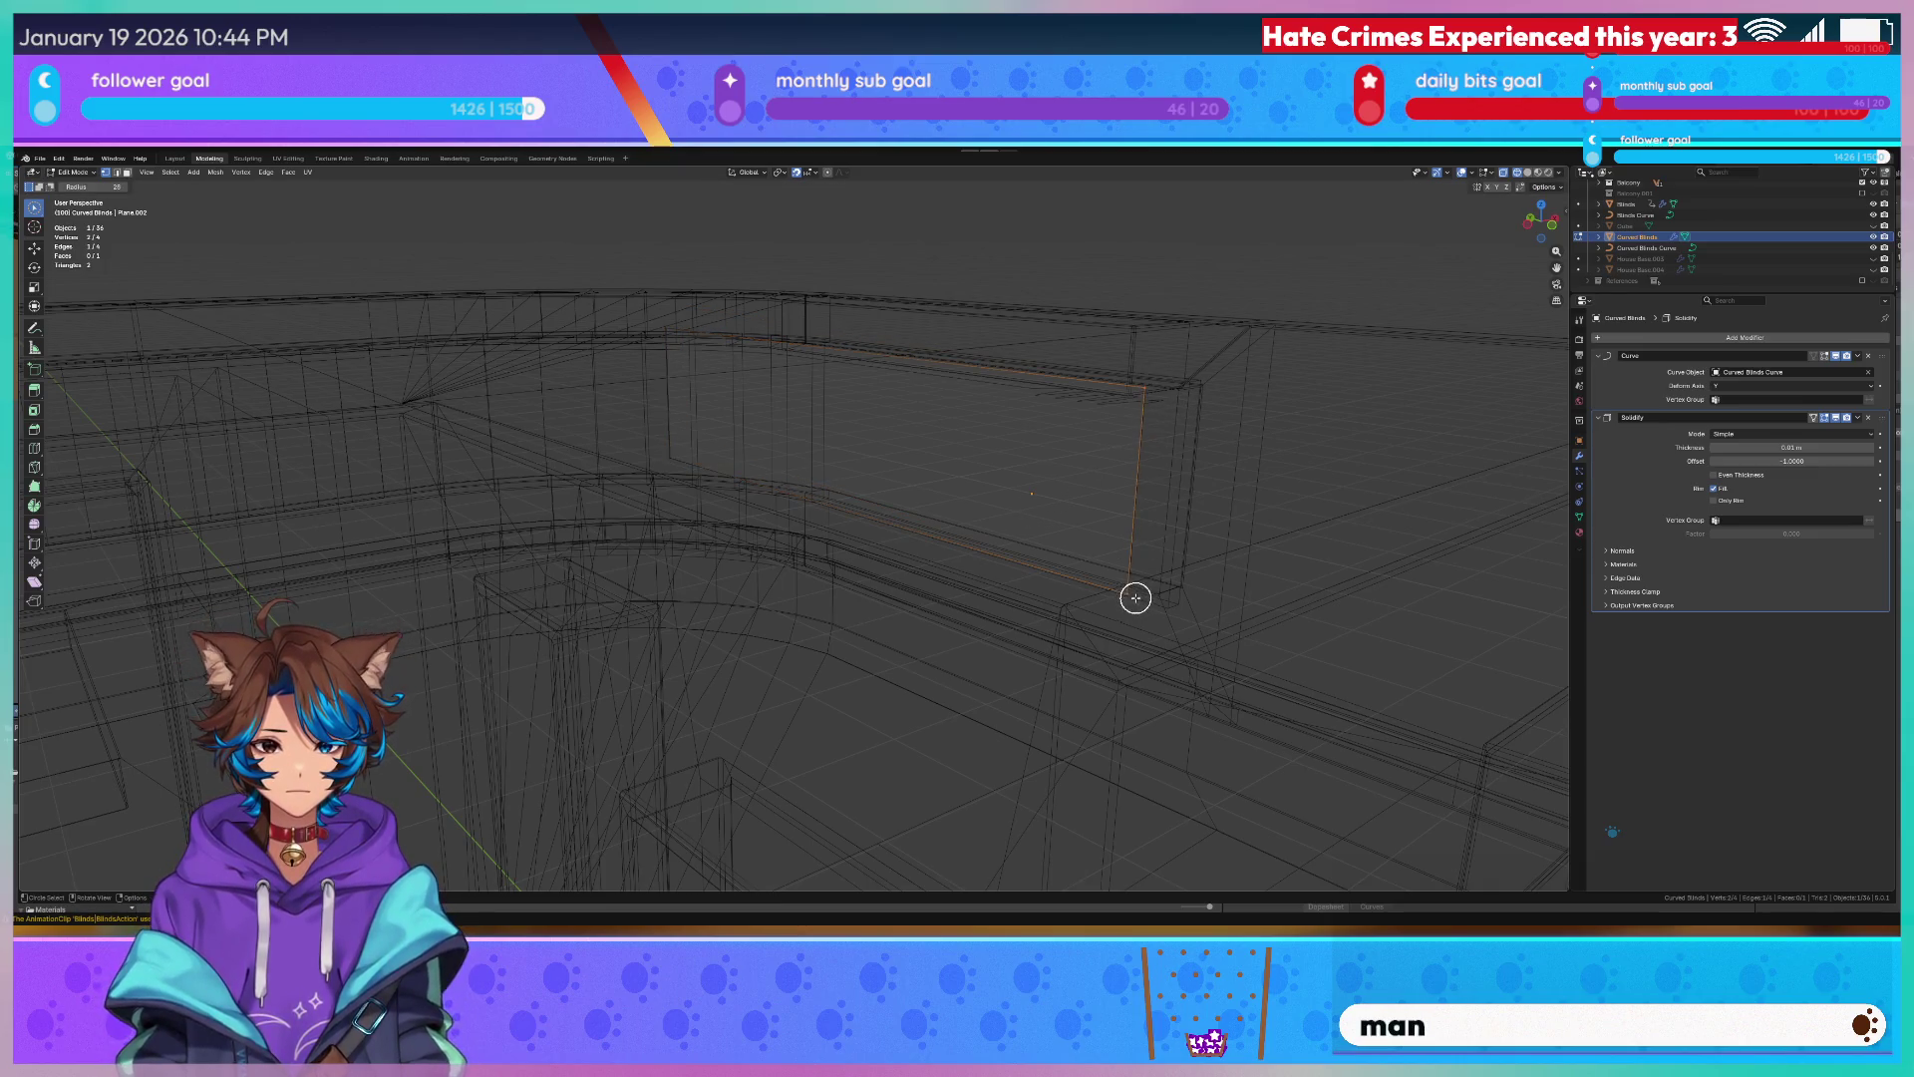
key("Tab")
key("Tab")
key("q")
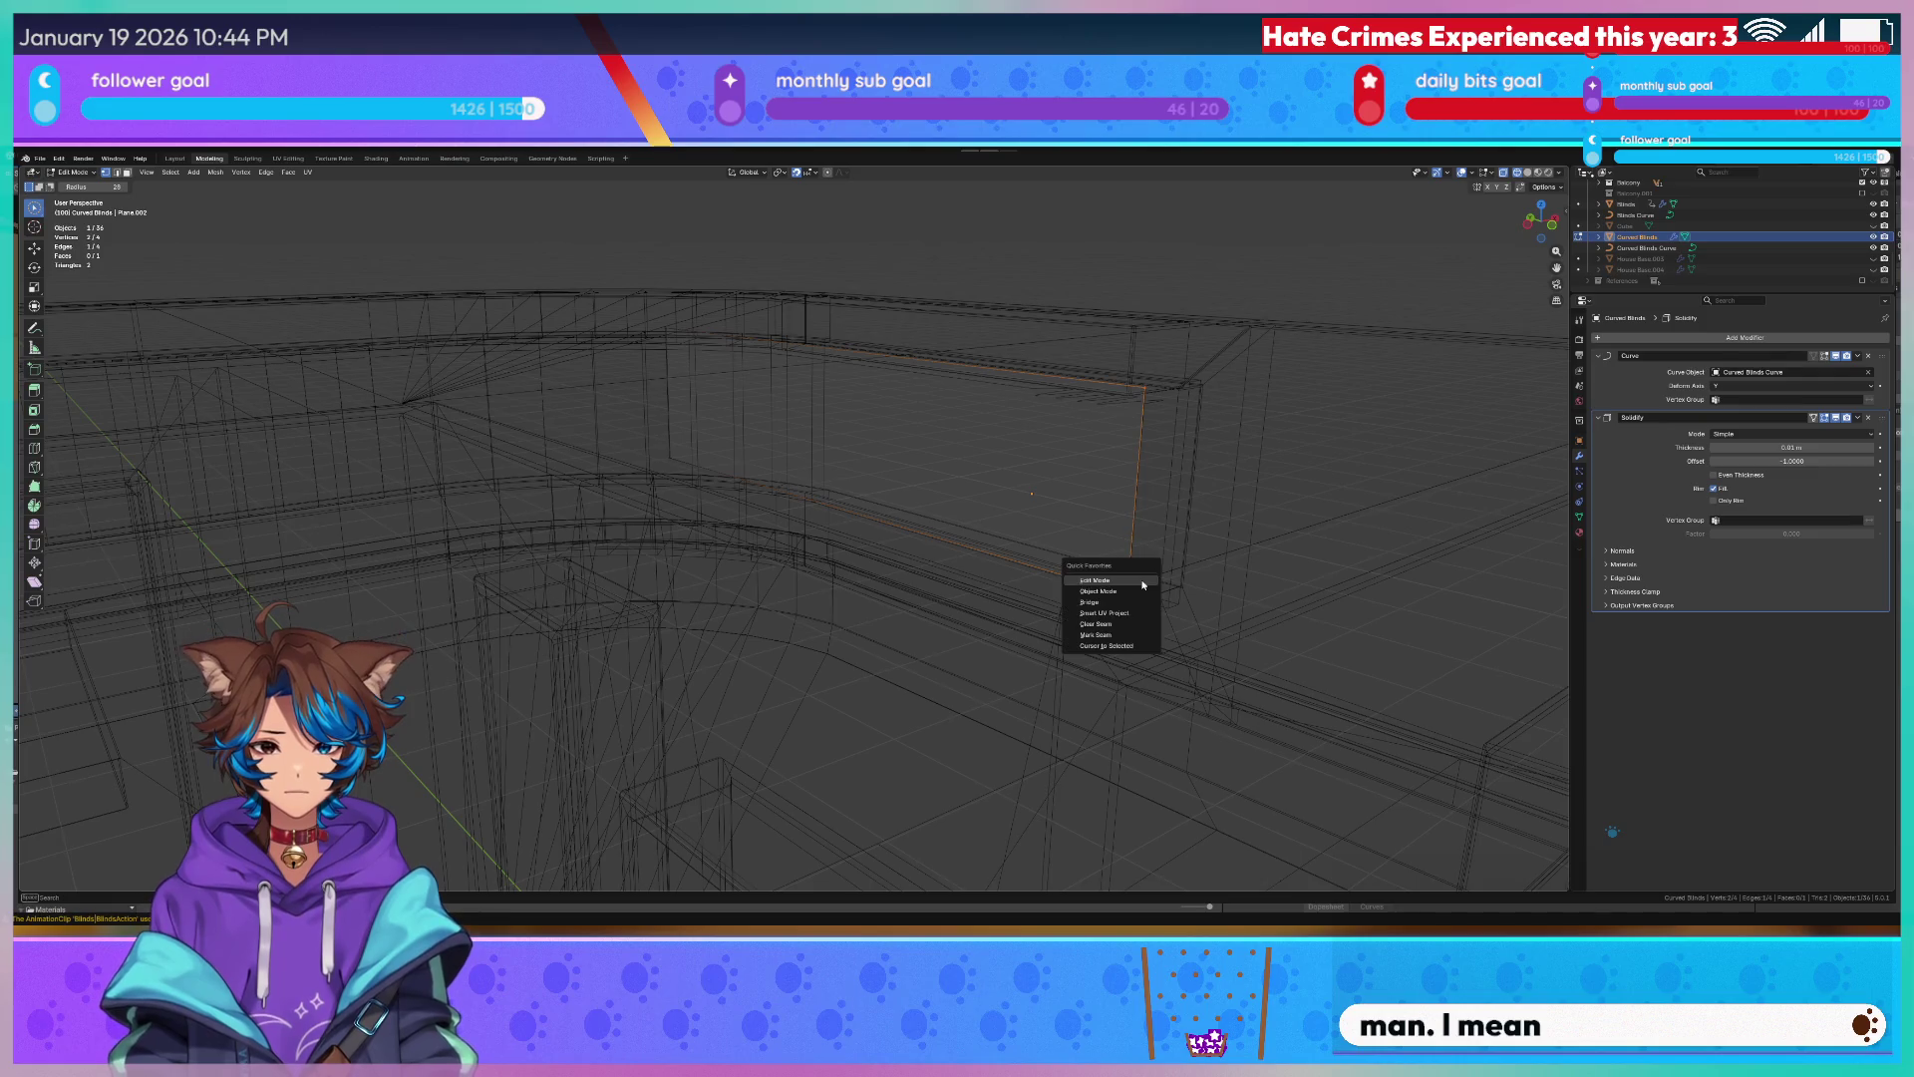
left_click(1126, 647)
key("Tab")
key("q")
left_click(1161, 491)
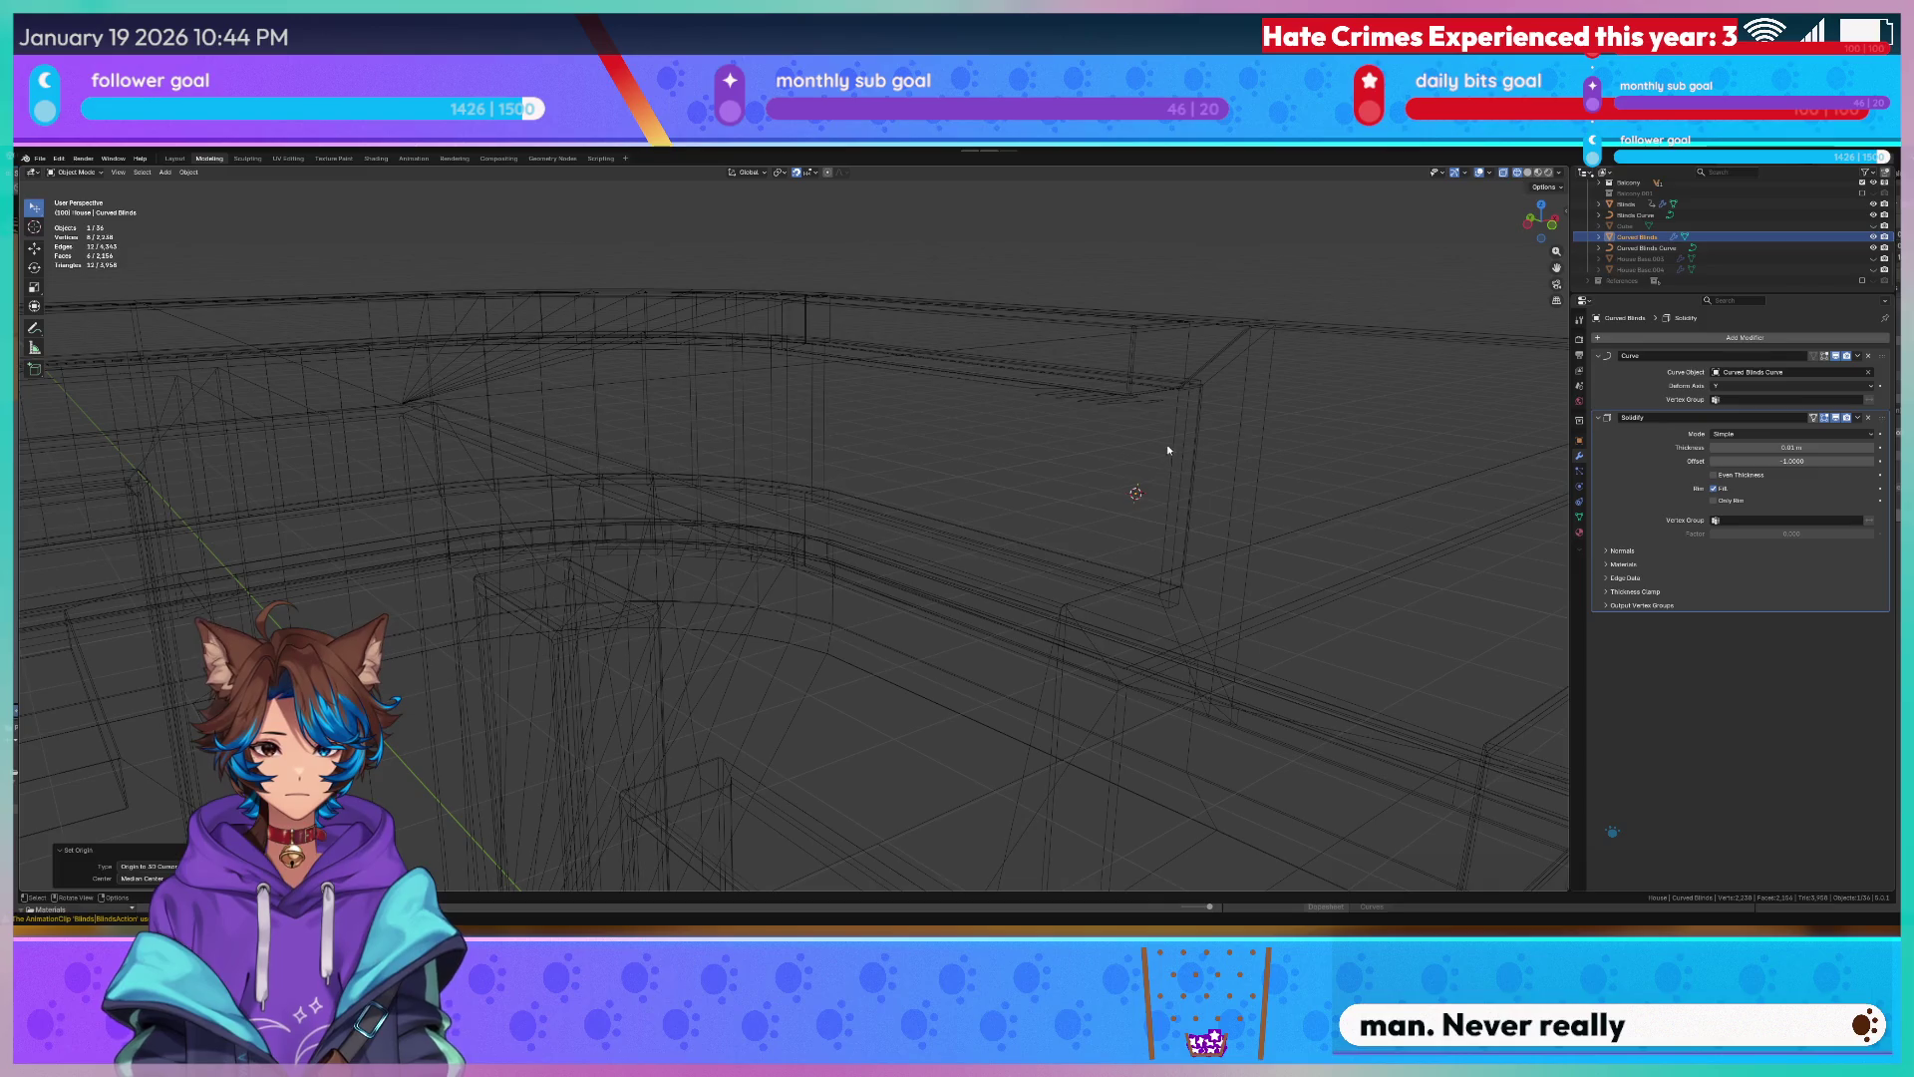
Set the Curved Blinds Curve origin onto its selected curve point via the 3D cursor.
left_click(1156, 404)
key("Tab")
key("q")
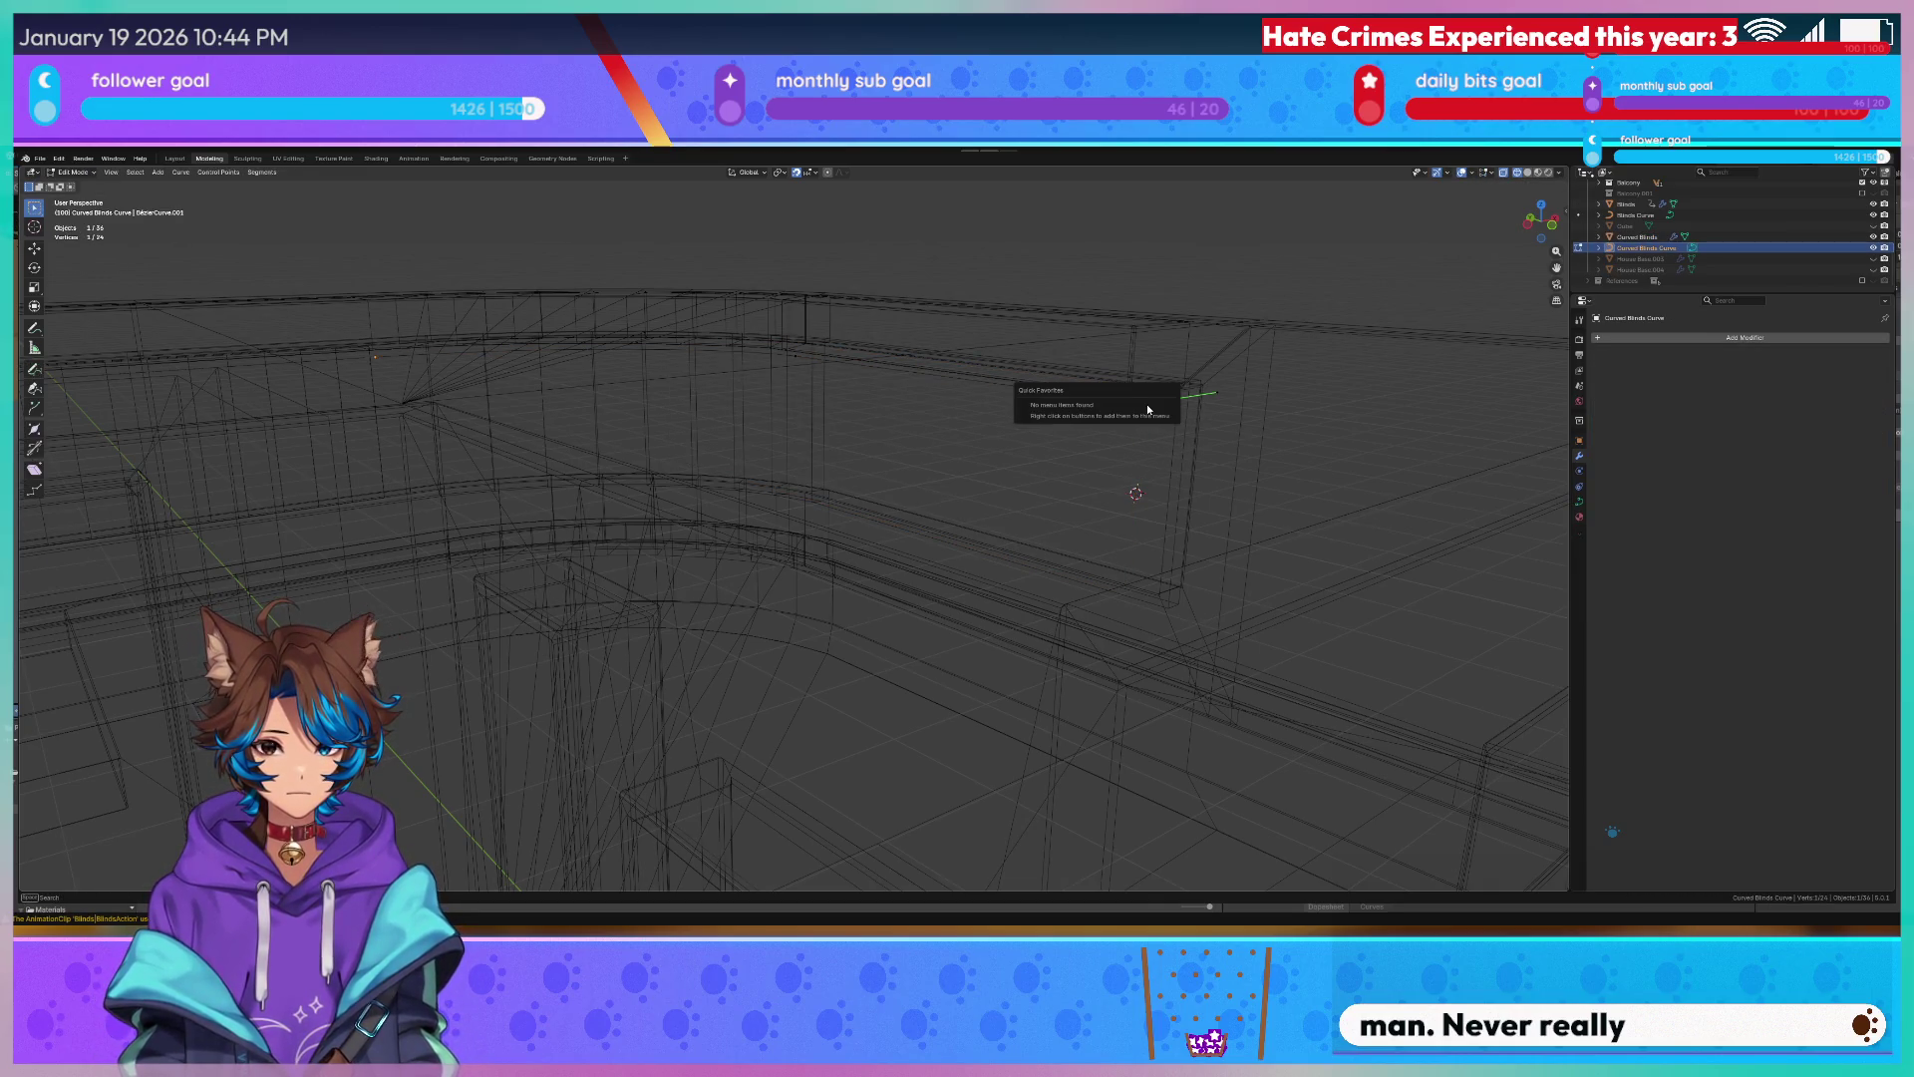
key("Escape")
right_click(1144, 404)
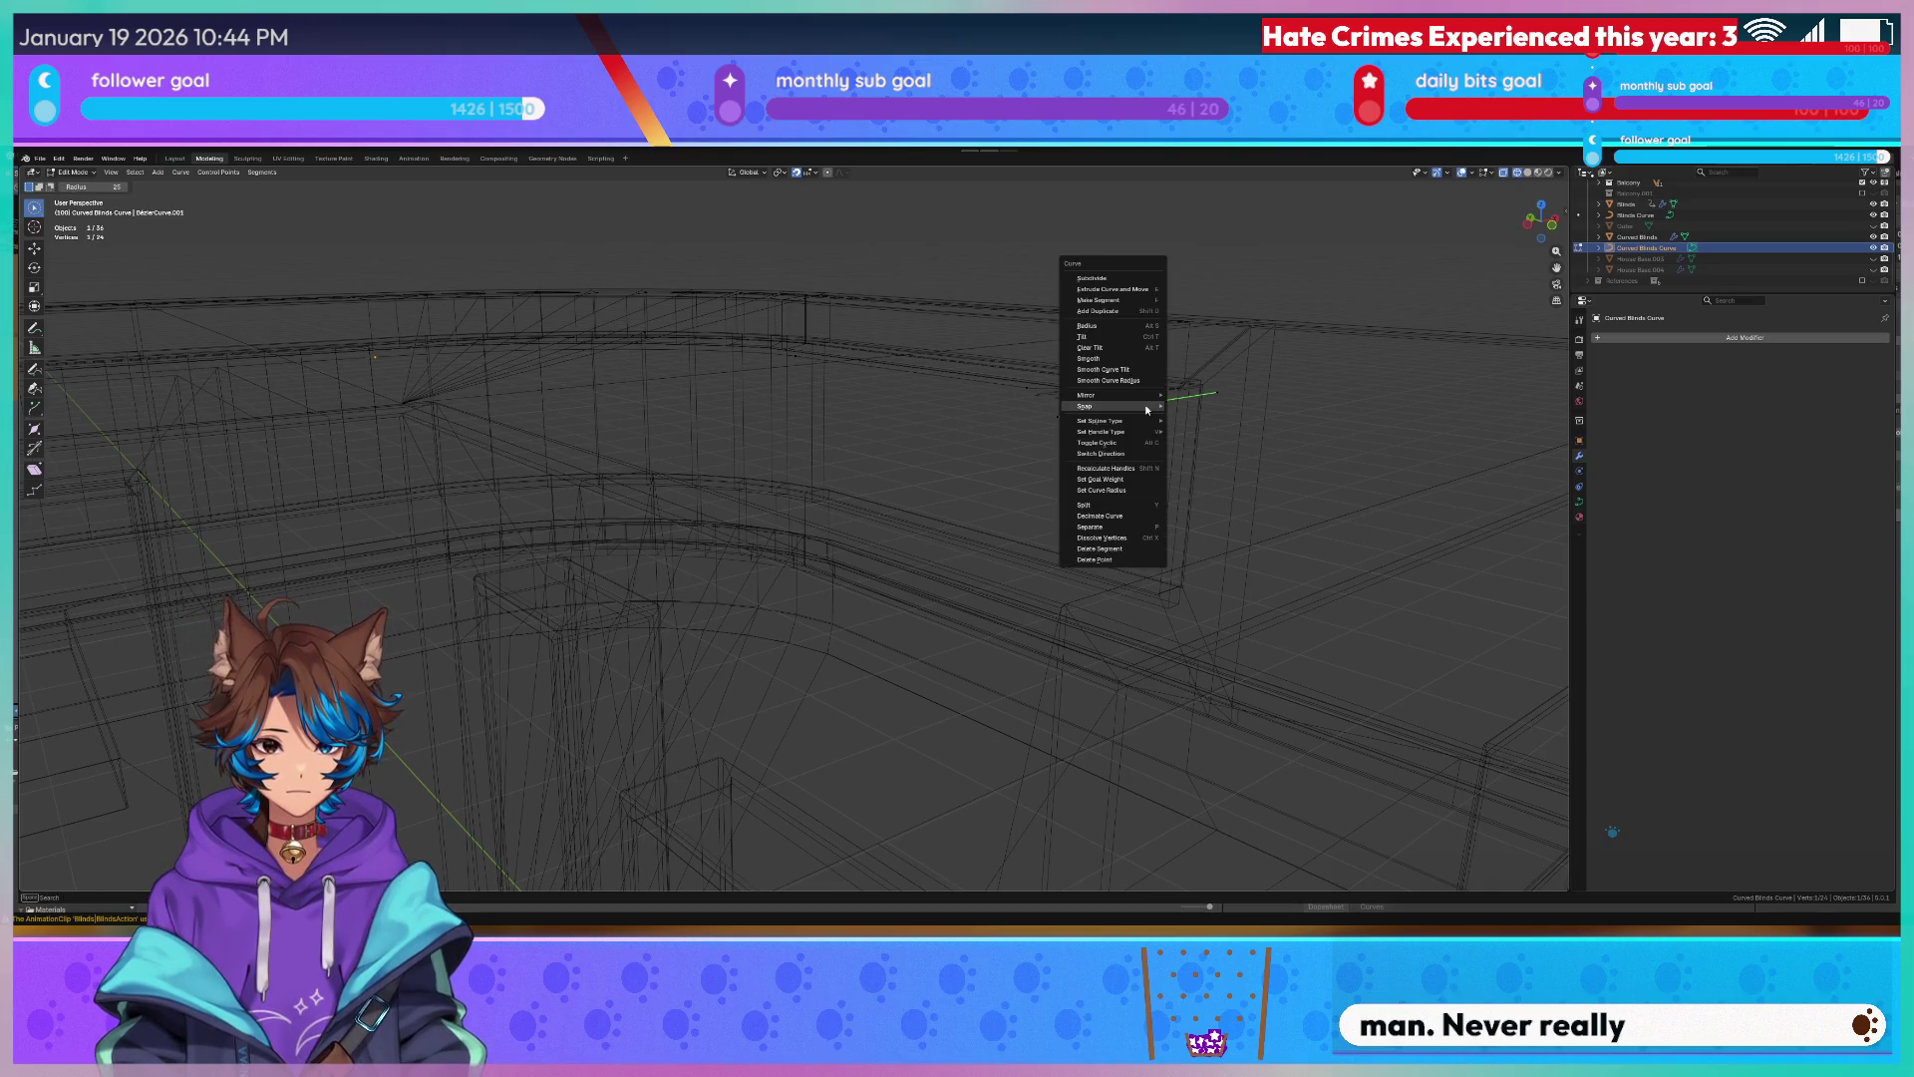
mouse_move(1106, 405)
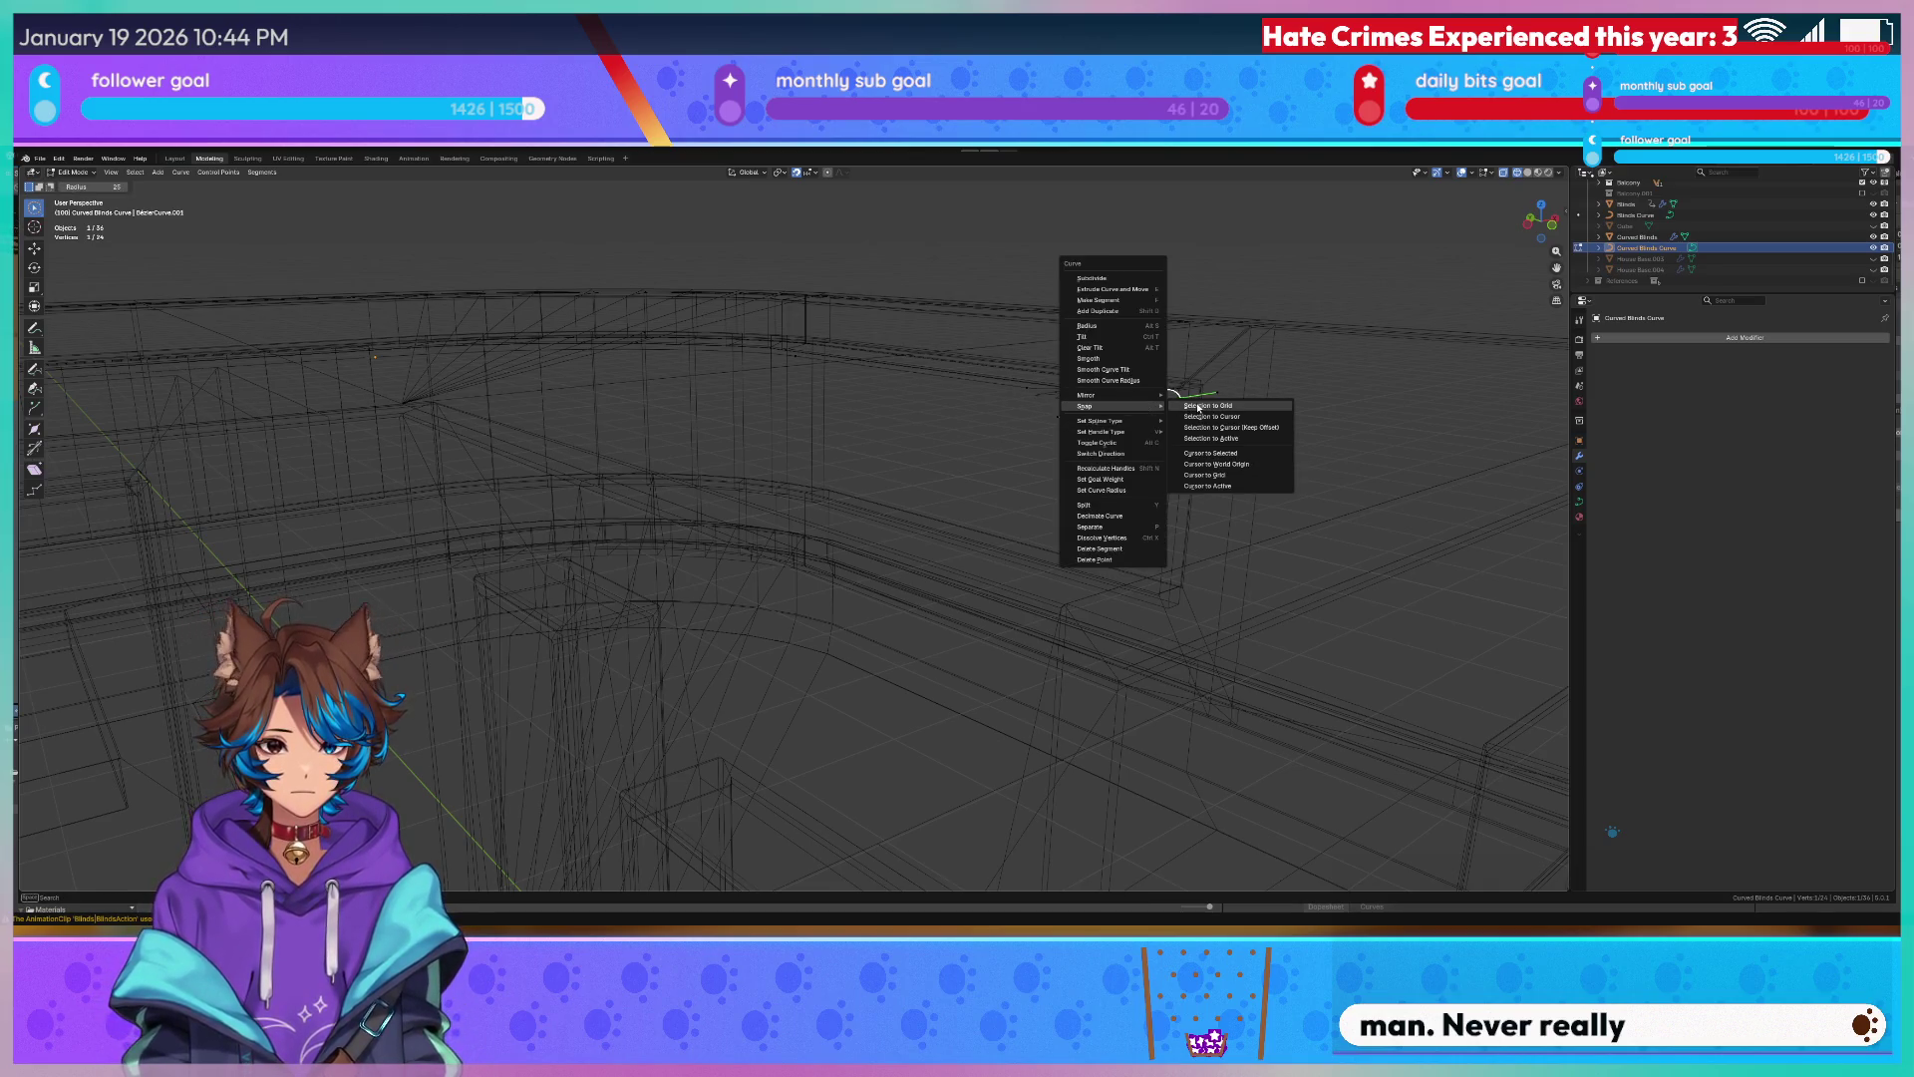
left_click(1261, 455)
key("Tab")
key("q")
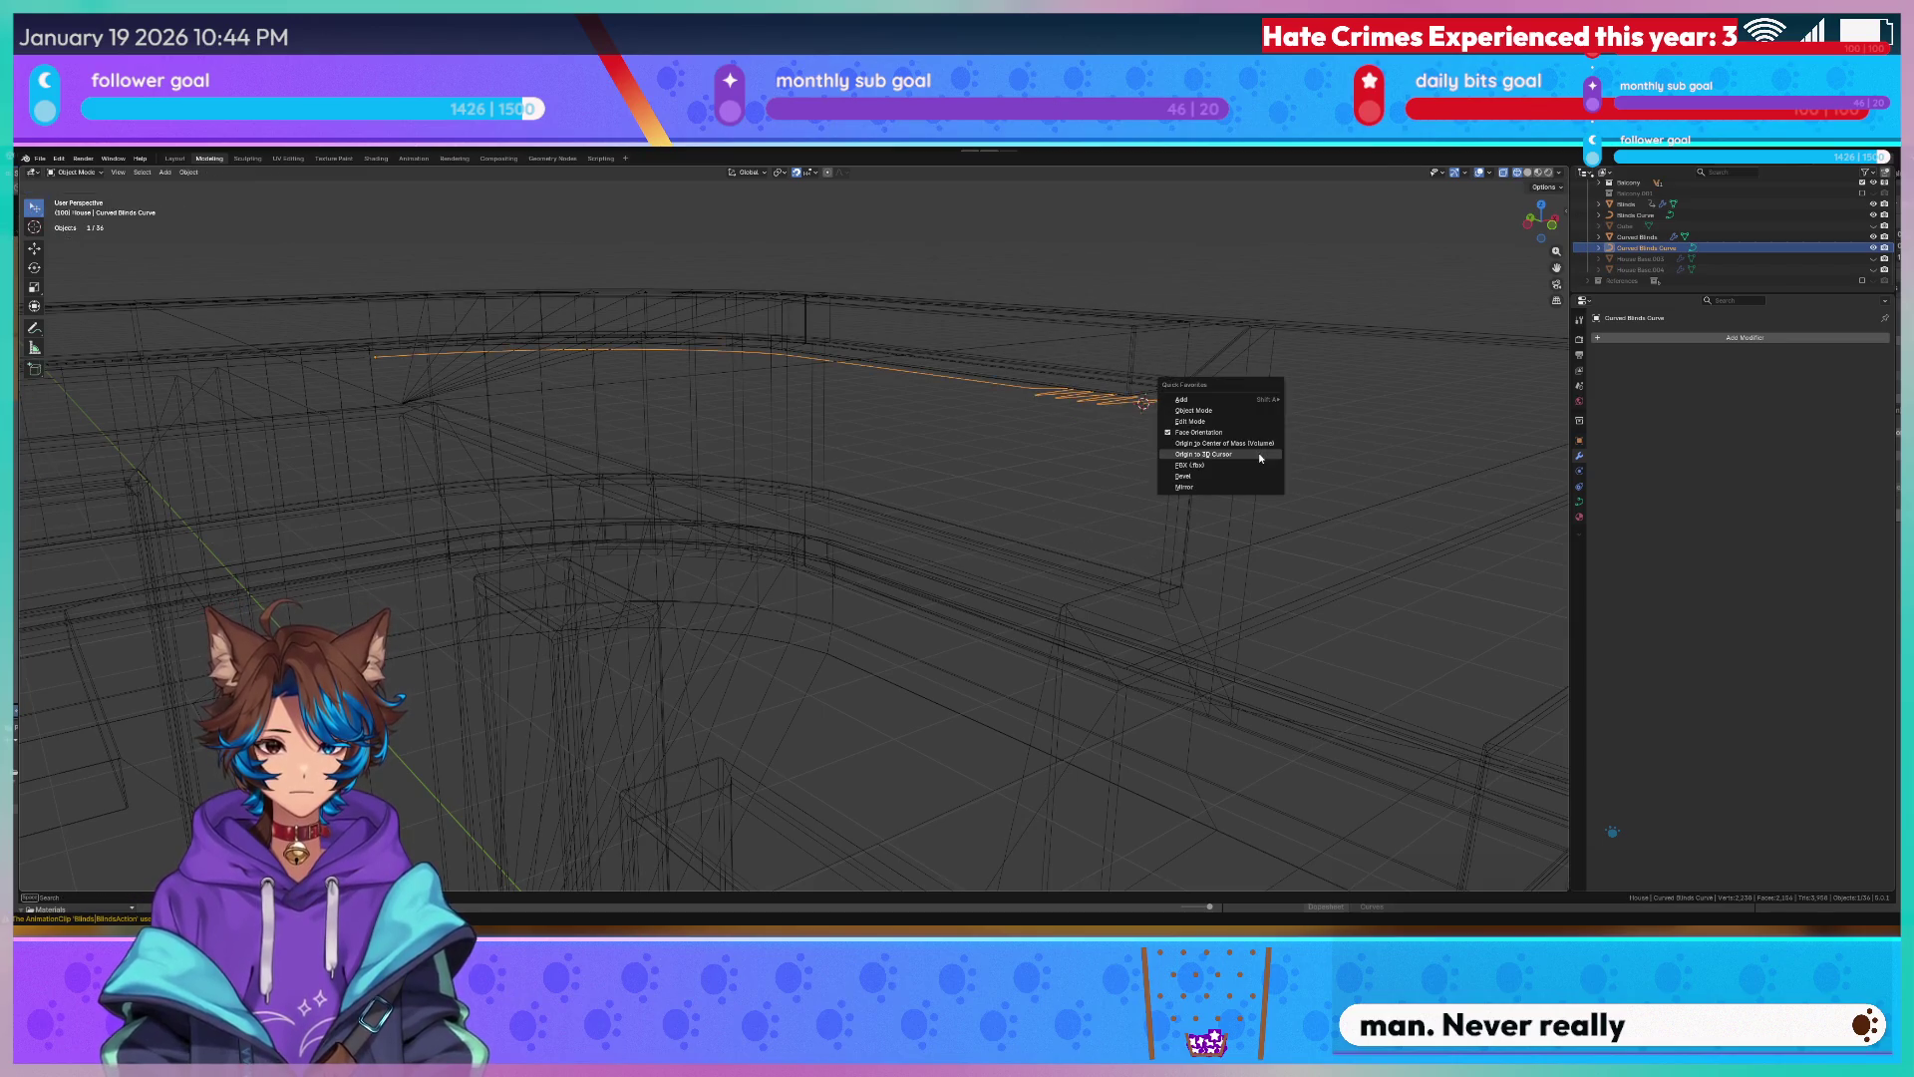
left_click(1236, 455)
Return to wireframe shading and reselect the Curved Blinds mesh.
mouse_move(1171, 376)
middle_mouse_down()
mouse_move(1024, 431)
mouse_move(859, 334)
middle_mouse_up()
key("z")
left_click(1108, 401)
key("z")
left_click(1002, 414)
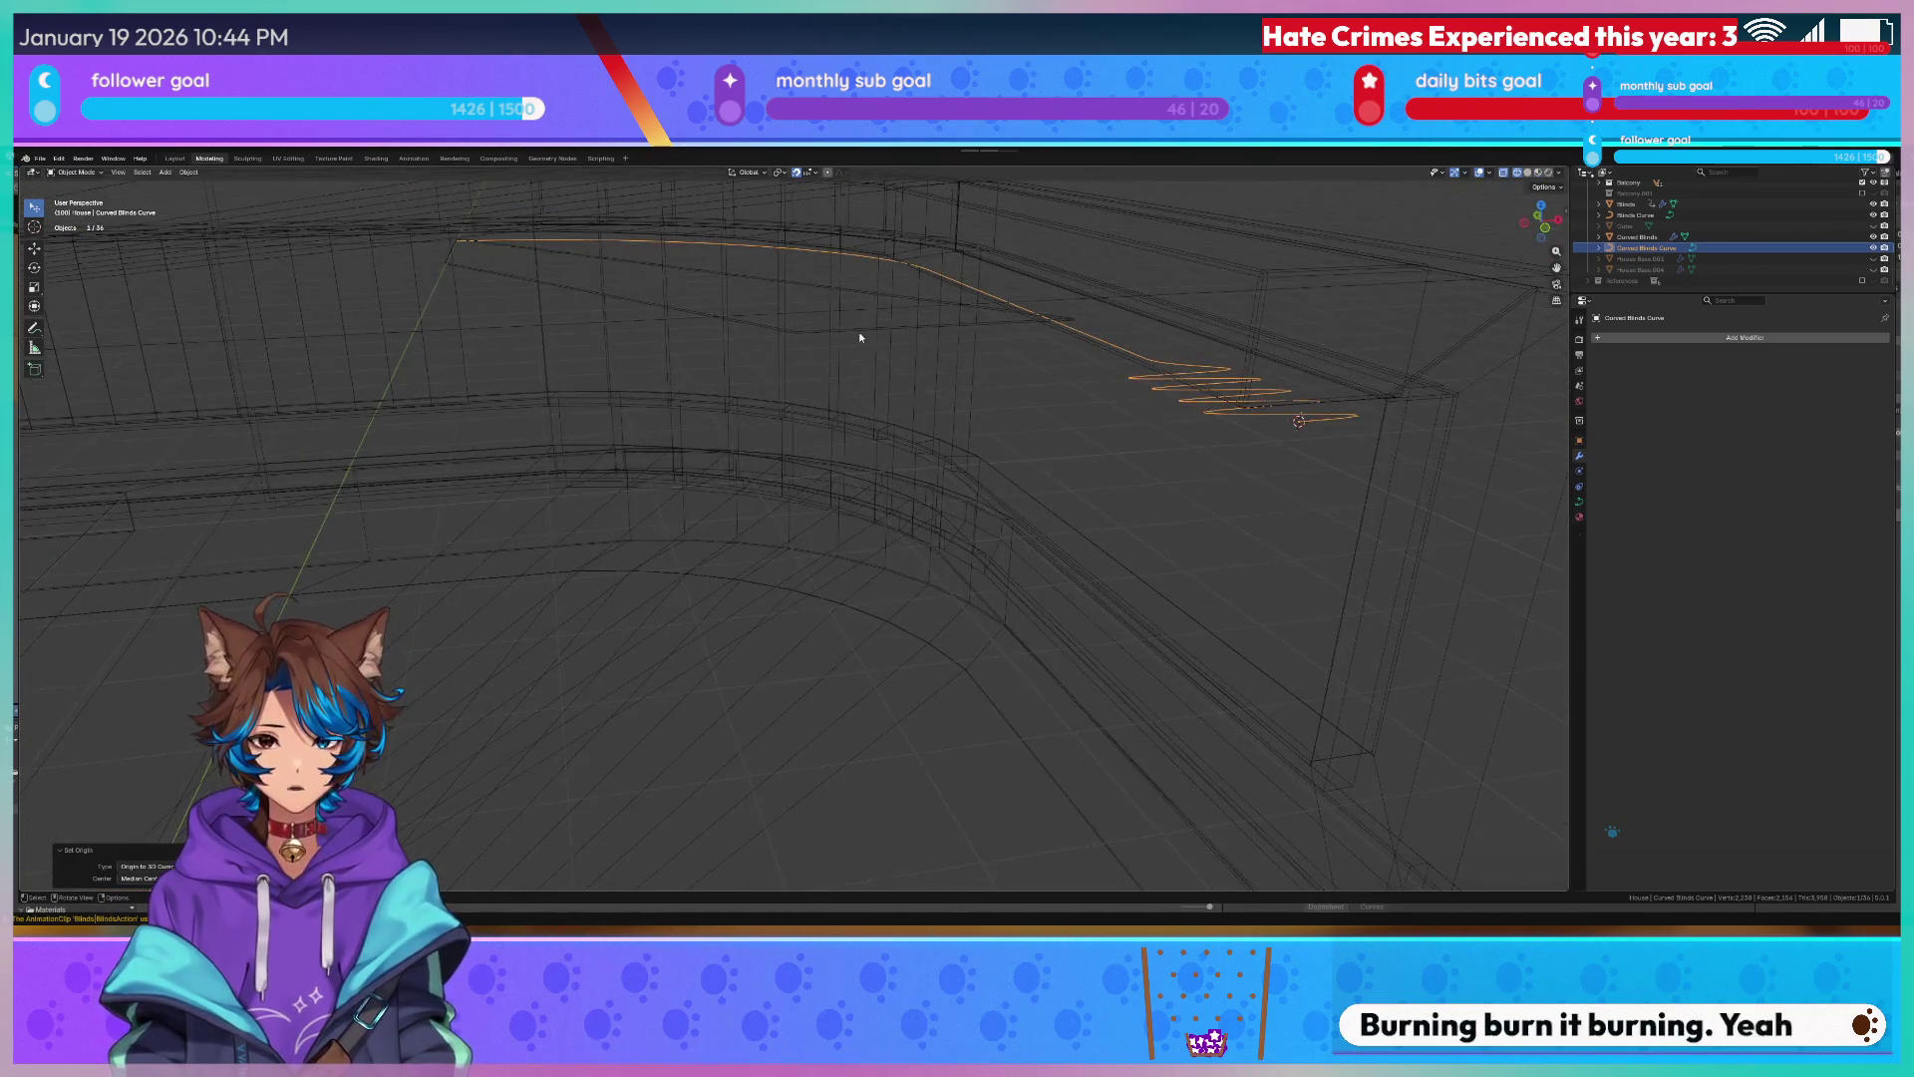
left_click(858, 337)
middle_click_drag(1223, 429, 1484, 414)
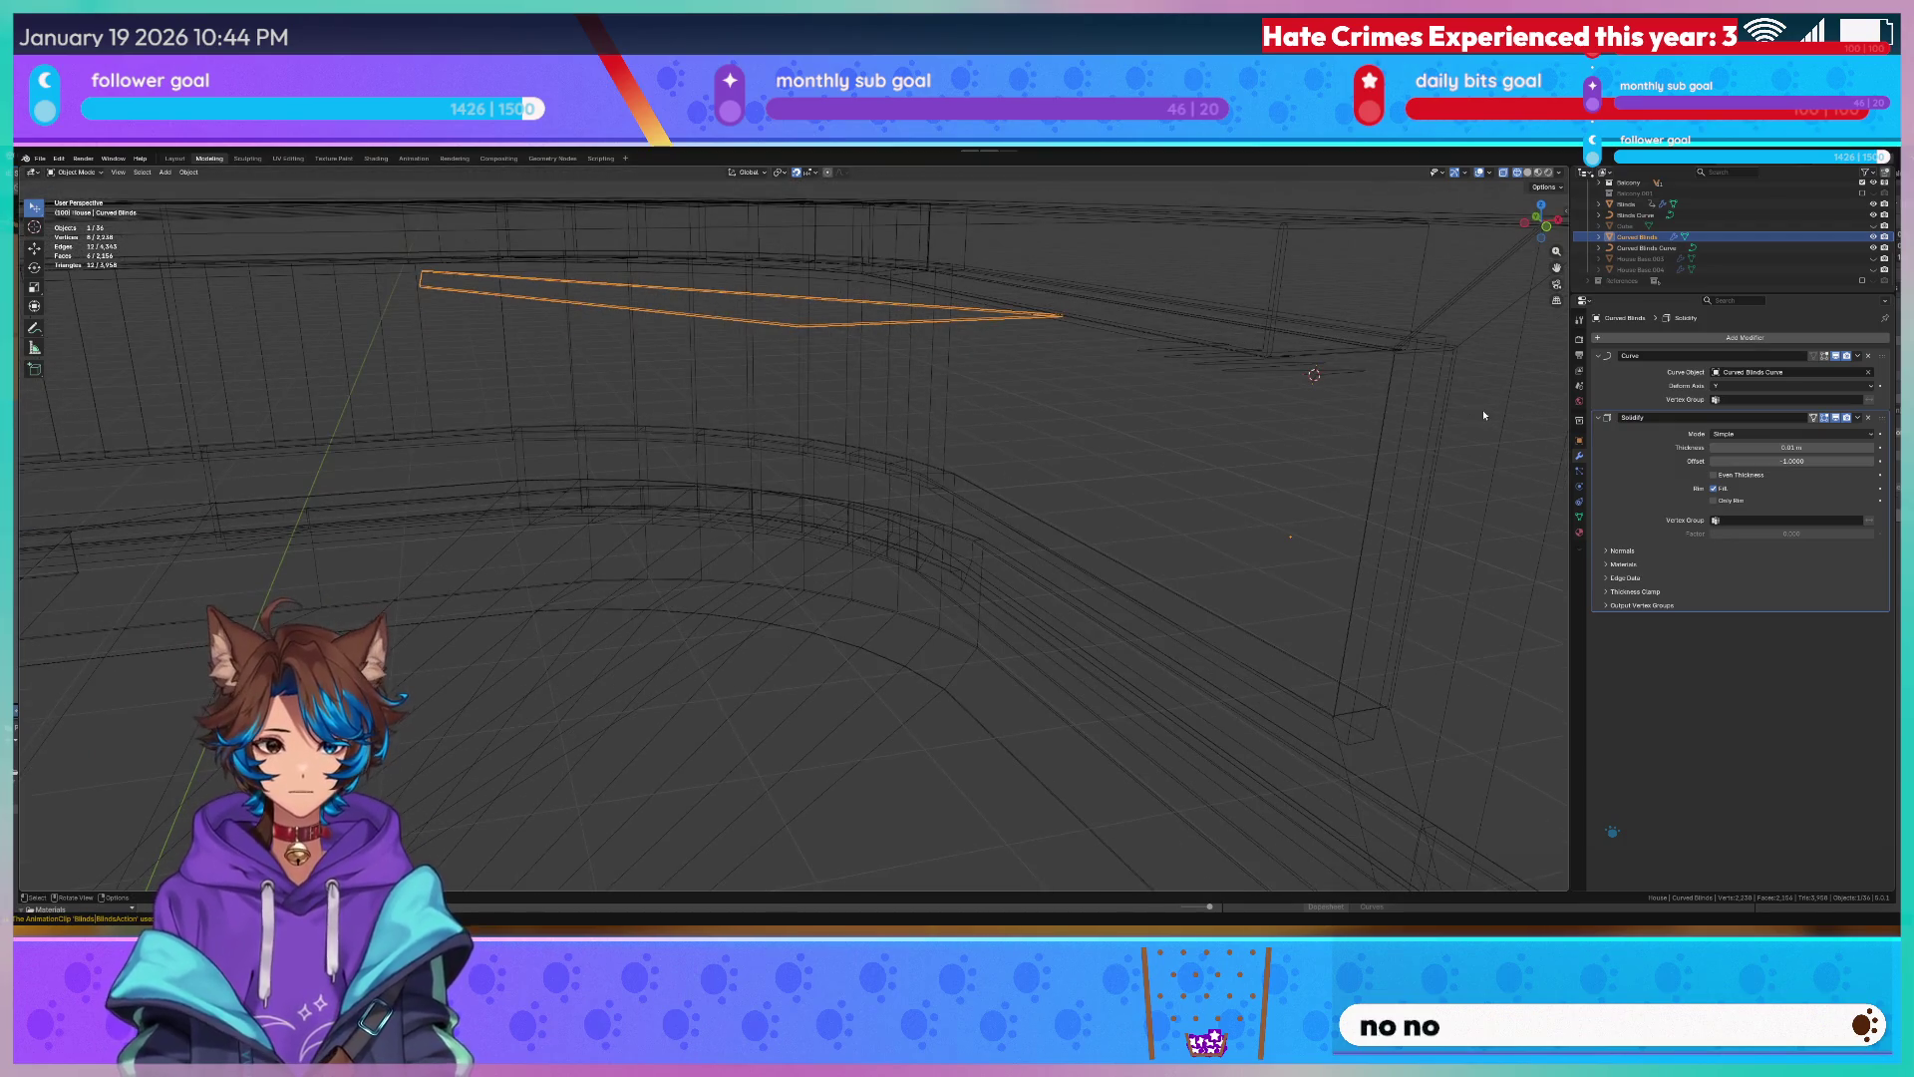
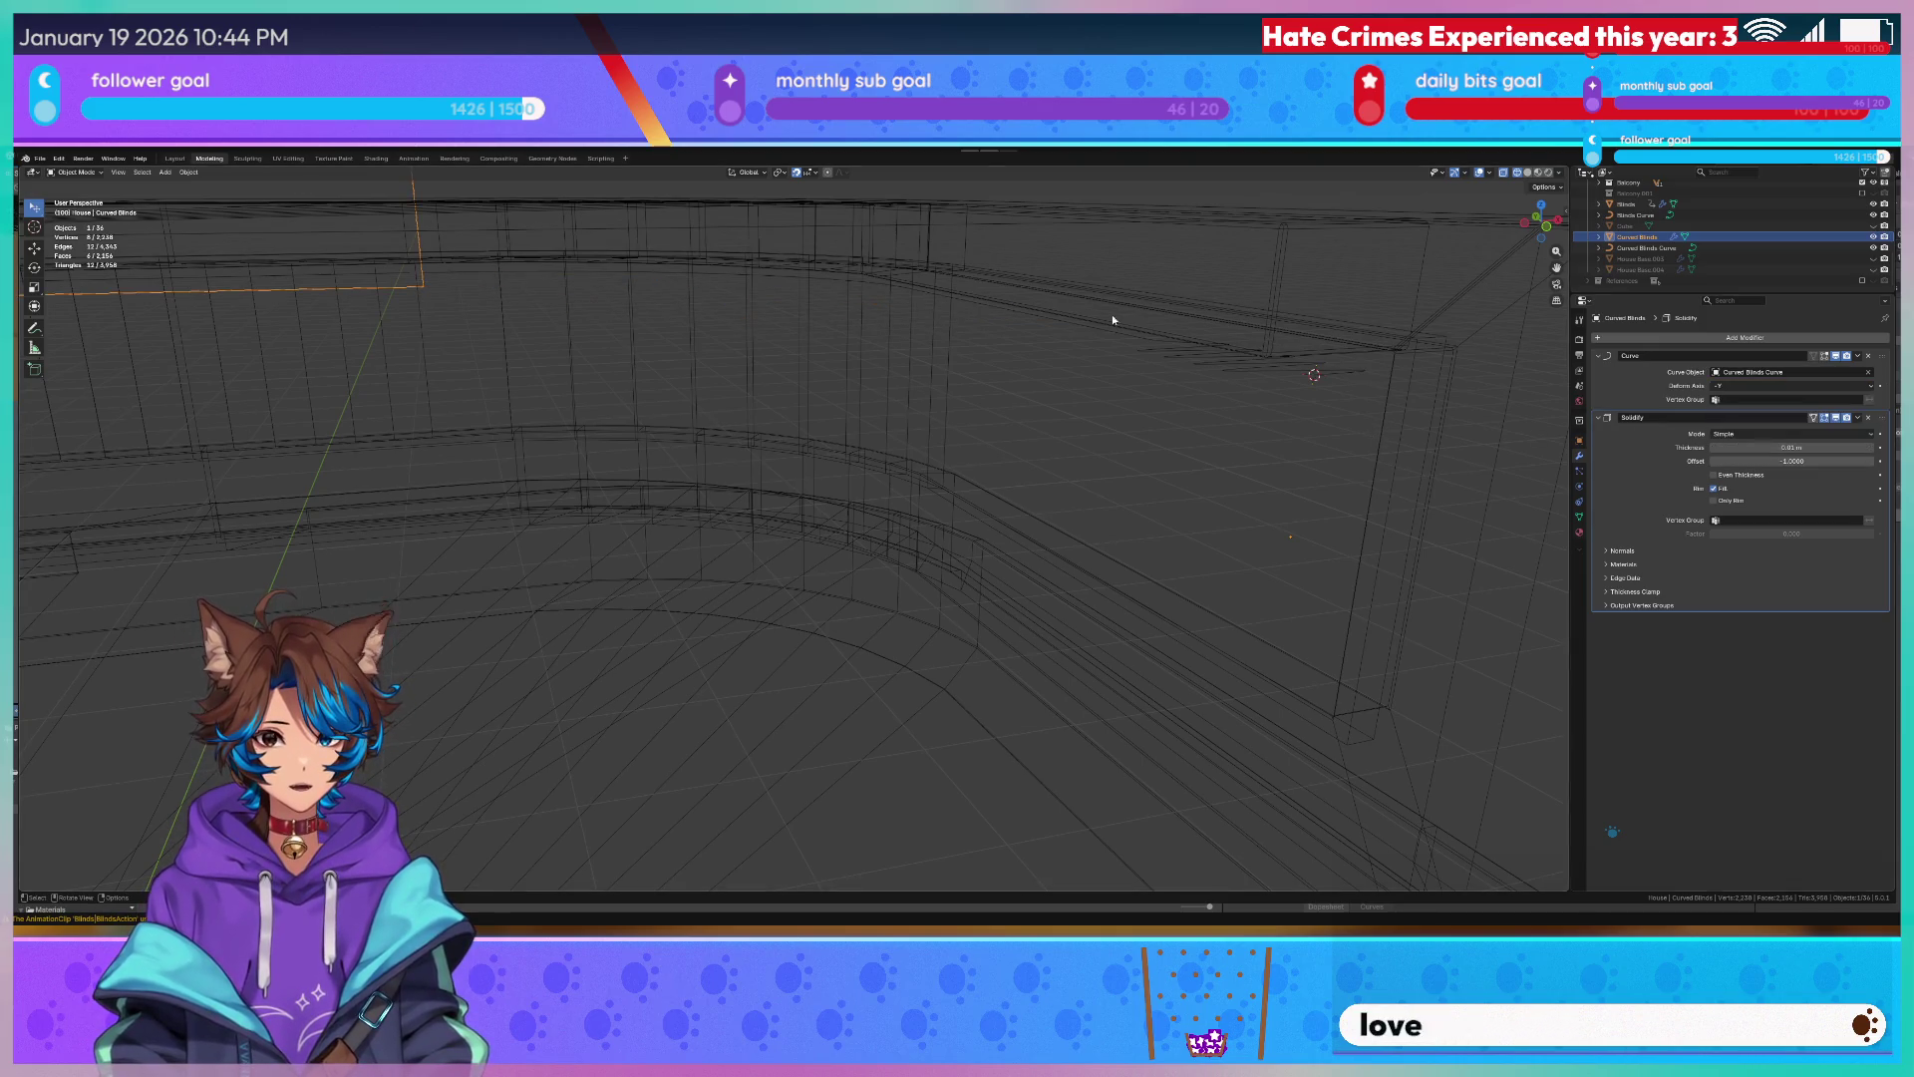
scroll(1111, 318, "down", 5)
scroll(1007, 339, "up", 3)
scroll(997, 376, "up", 2)
Slide the Curved Blinds plane along the Y axis to the start of the curved wall.
key("g")
key("y")
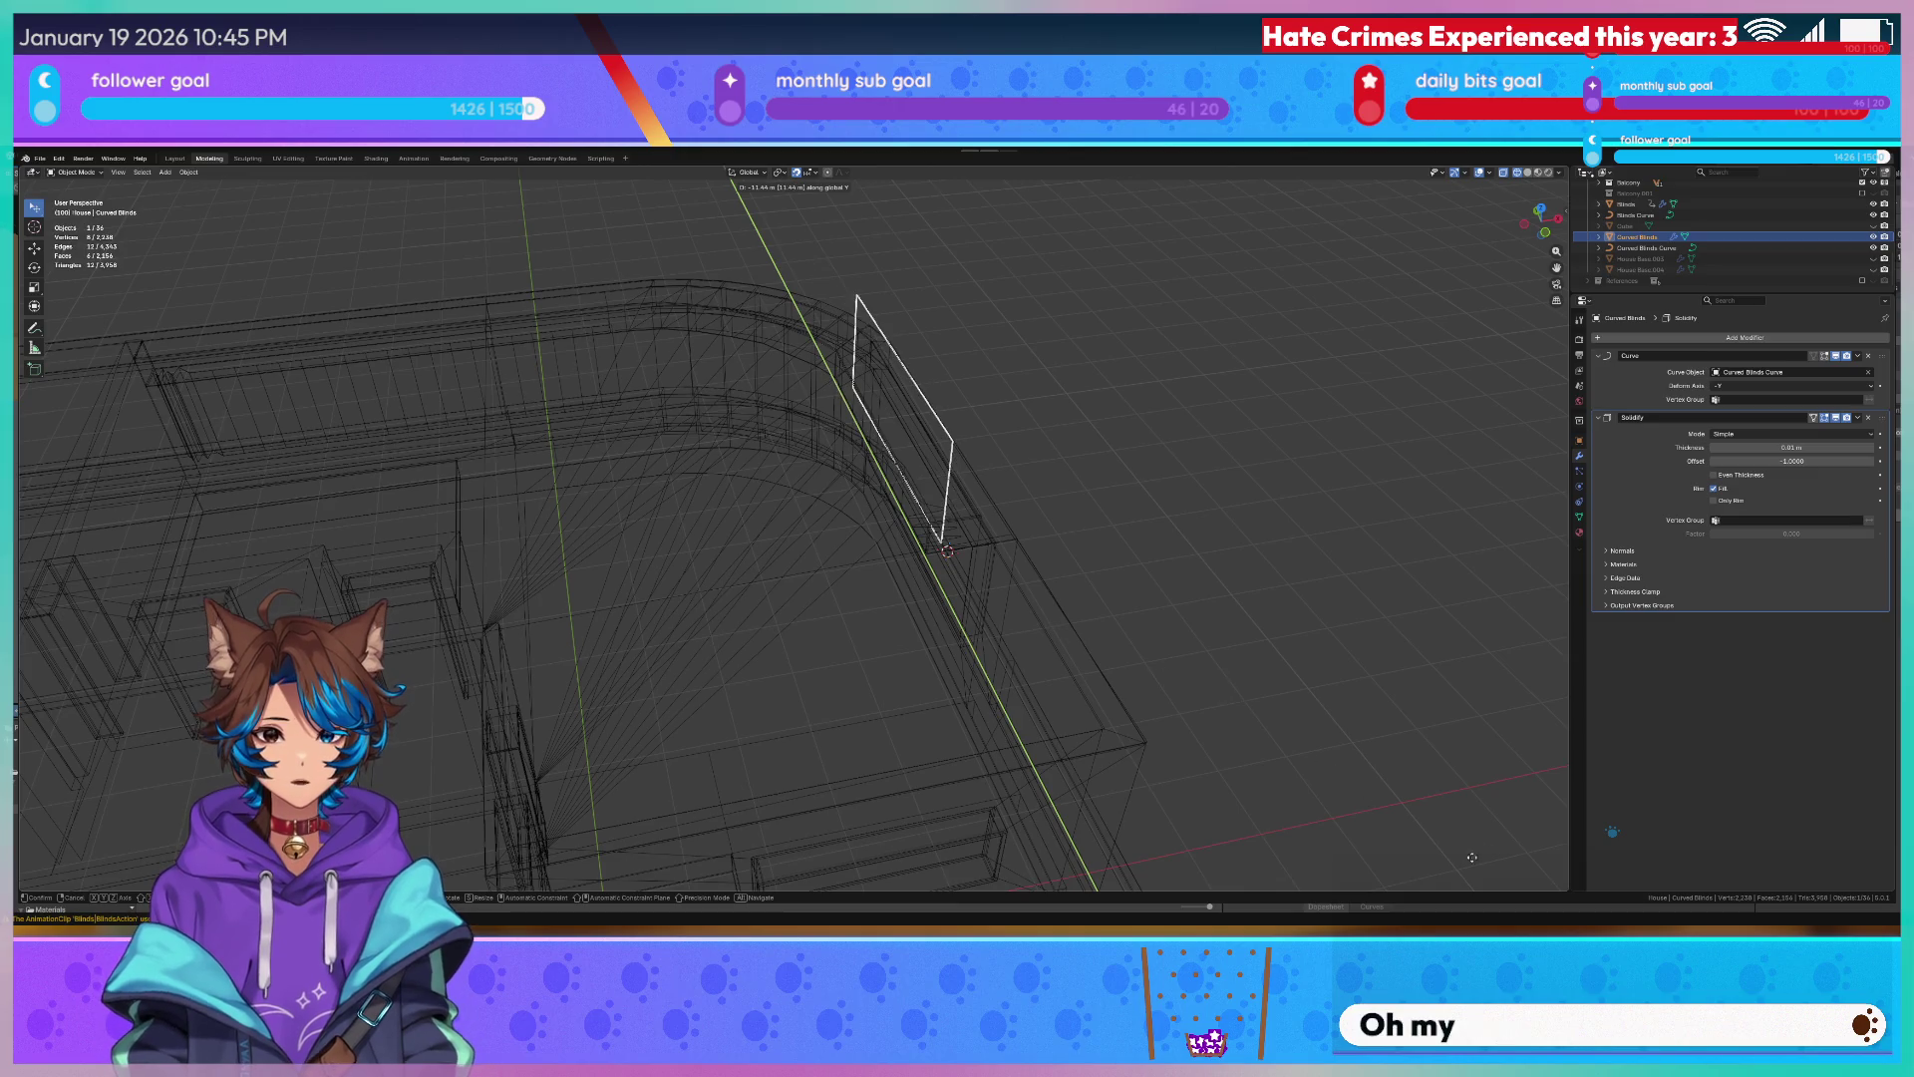
left_click(1352, 733)
mouse_move(1362, 723)
middle_mouse_down()
mouse_move(500, 324)
mouse_move(607, 288)
middle_mouse_up()
scroll(603, 301, "up", 3)
scroll(643, 307, "up", 3)
key("Tab")
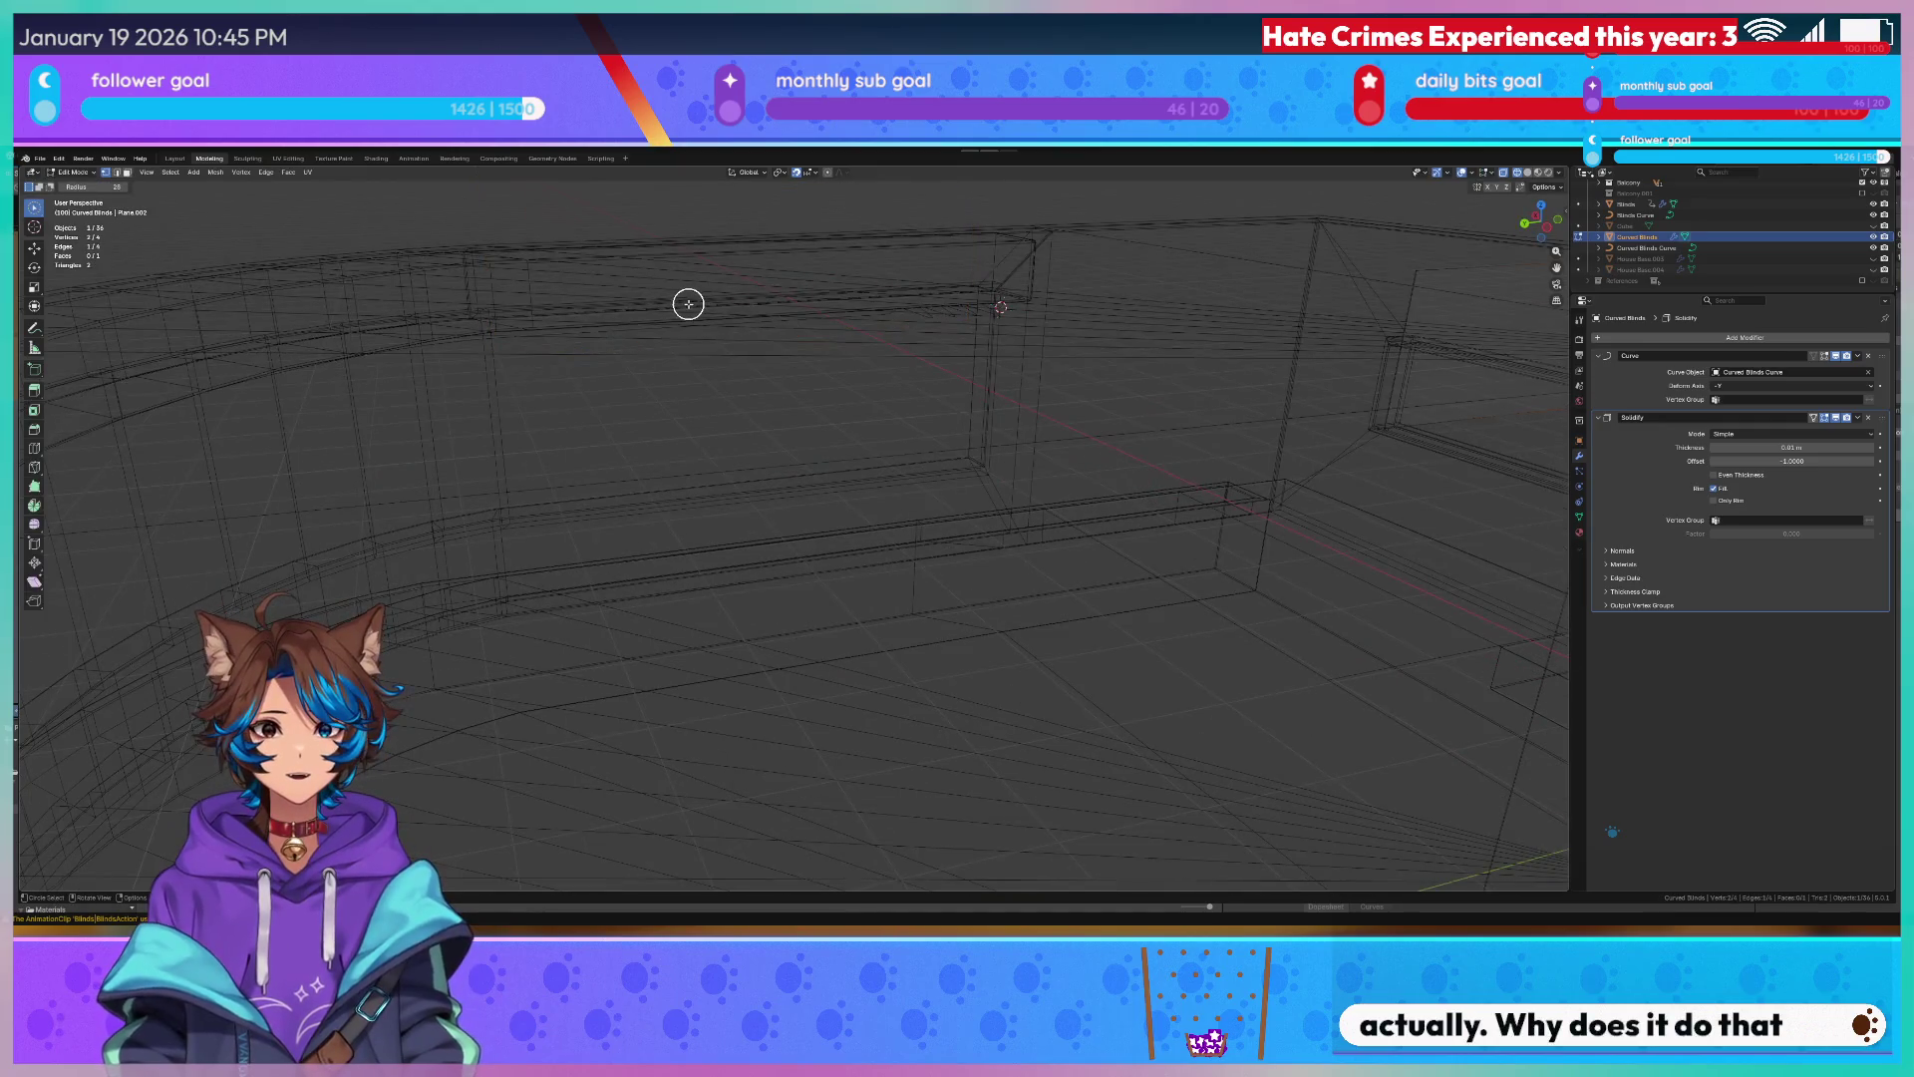
scroll(704, 308, "down", 5)
key("Tab")
key("Tab")
key("Tab")
key("Tab")
key("Tab")
key("Tab")
key("Tab")
scroll(786, 411, "up", 5)
middle_click_drag(890, 415, 744, 393)
key("Tab")
scroll(1047, 381, "down", 5)
middle_click_drag(1047, 382, 1063, 374)
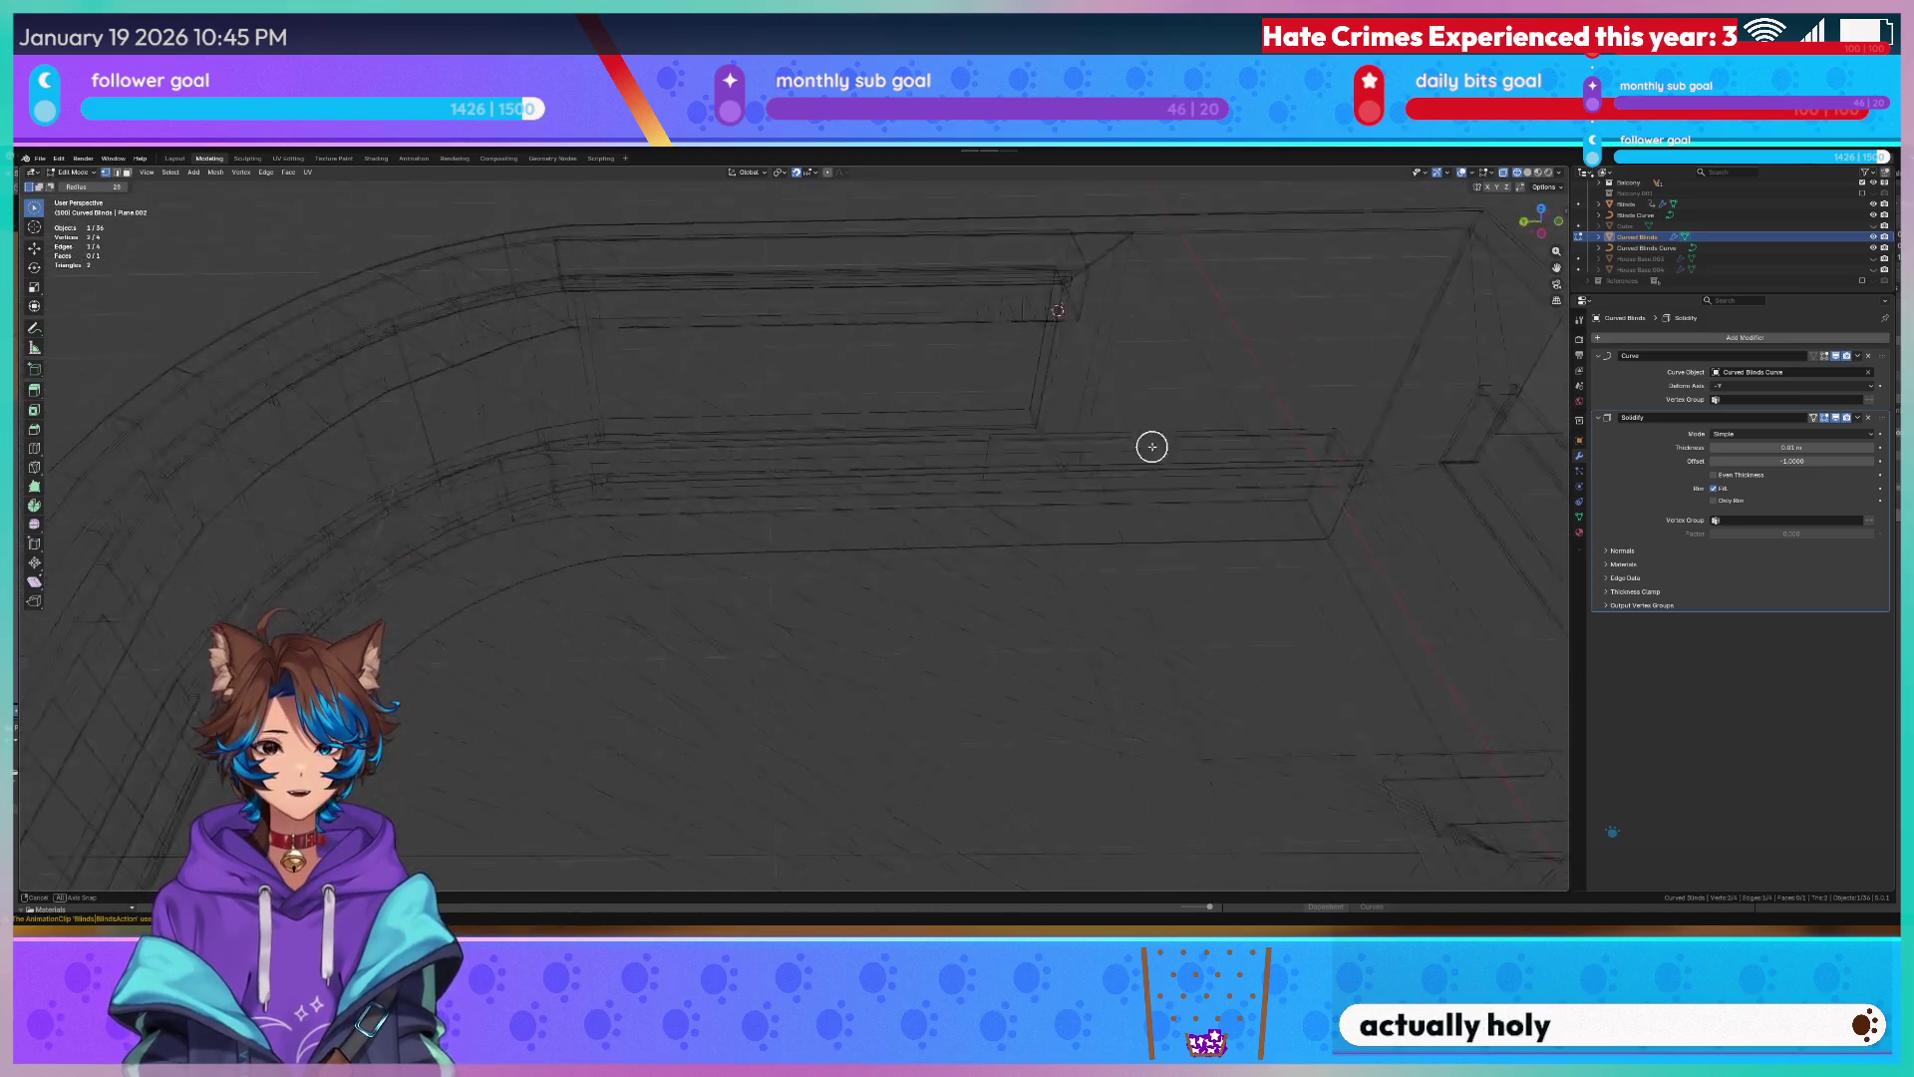
key("Tab")
Snap the 3D cursor to the Curved Blinds mesh and set the object's origin to it.
left_click(1040, 315)
left_click(1012, 327)
middle_click_drag(1056, 359, 1116, 389)
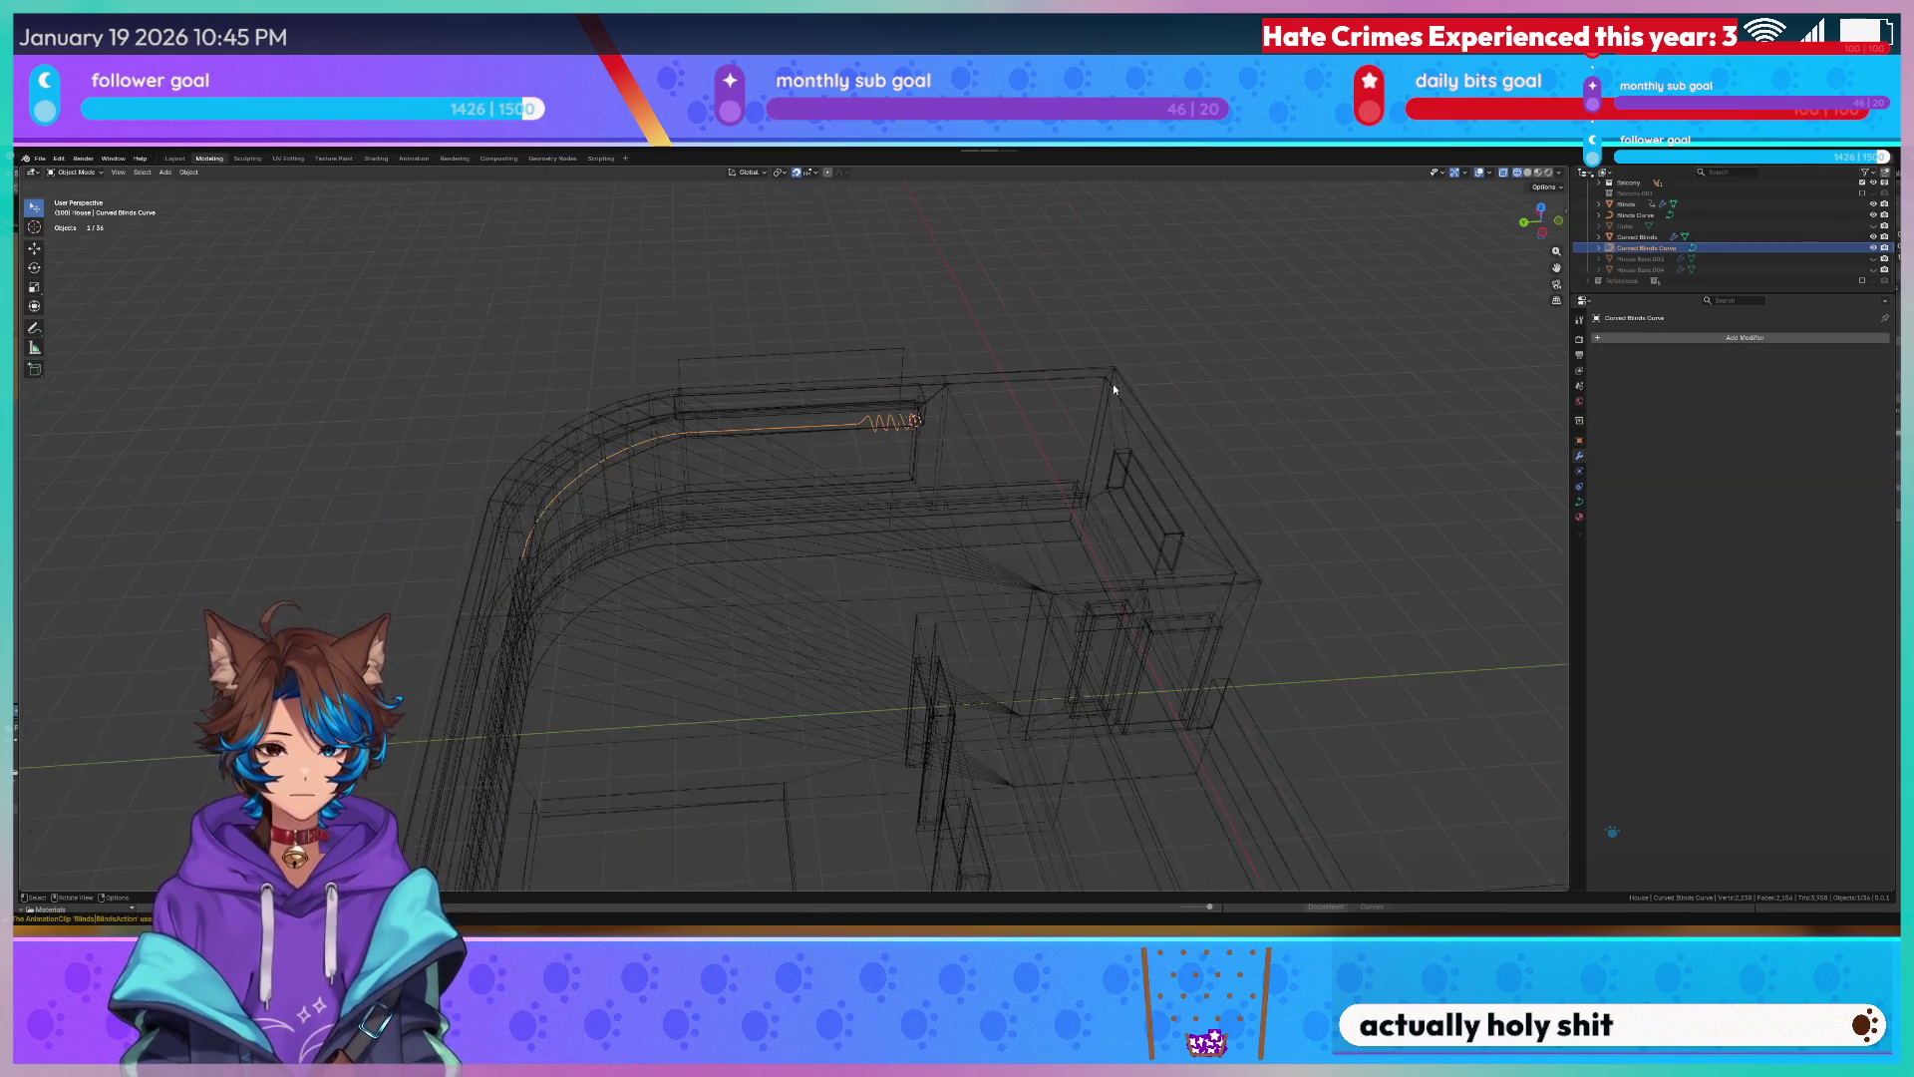
key("Tab")
key("Tab")
key("Tab")
key("q")
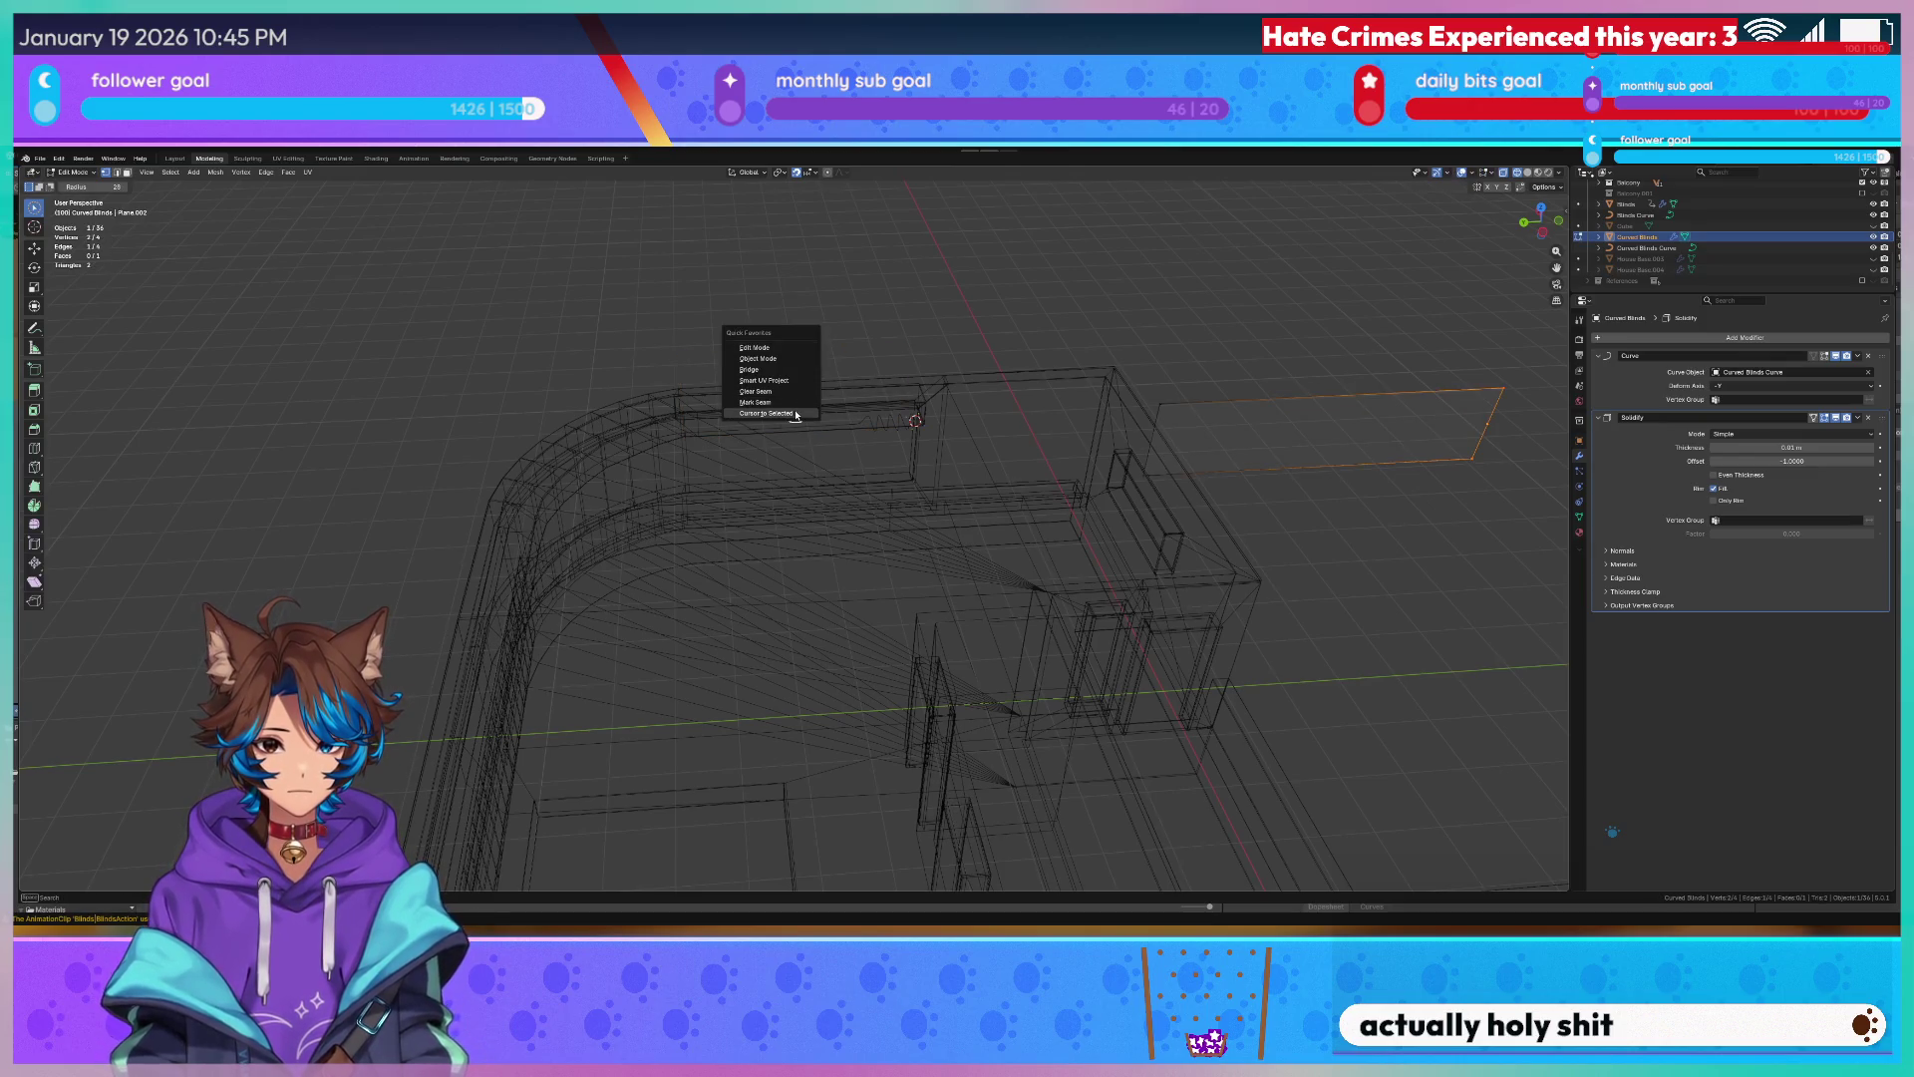
key("q")
key("Tab")
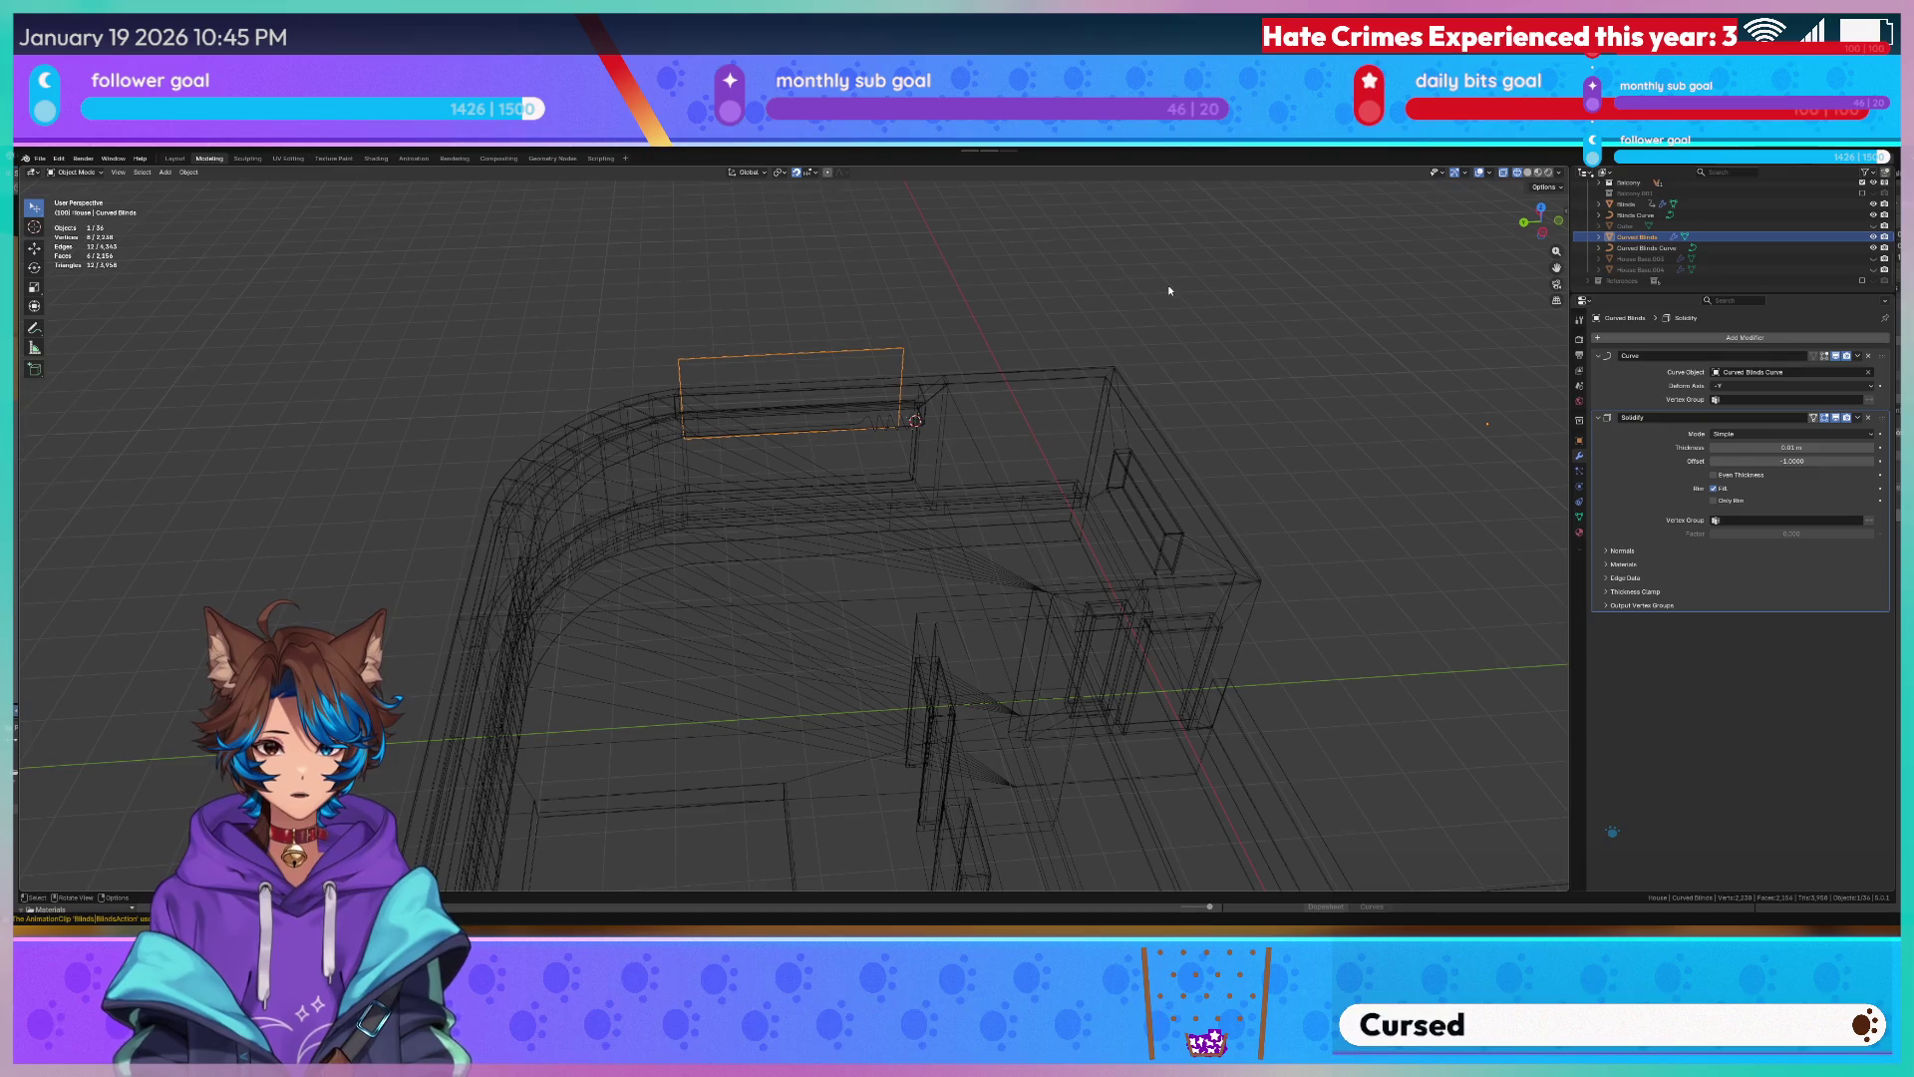
key("q")
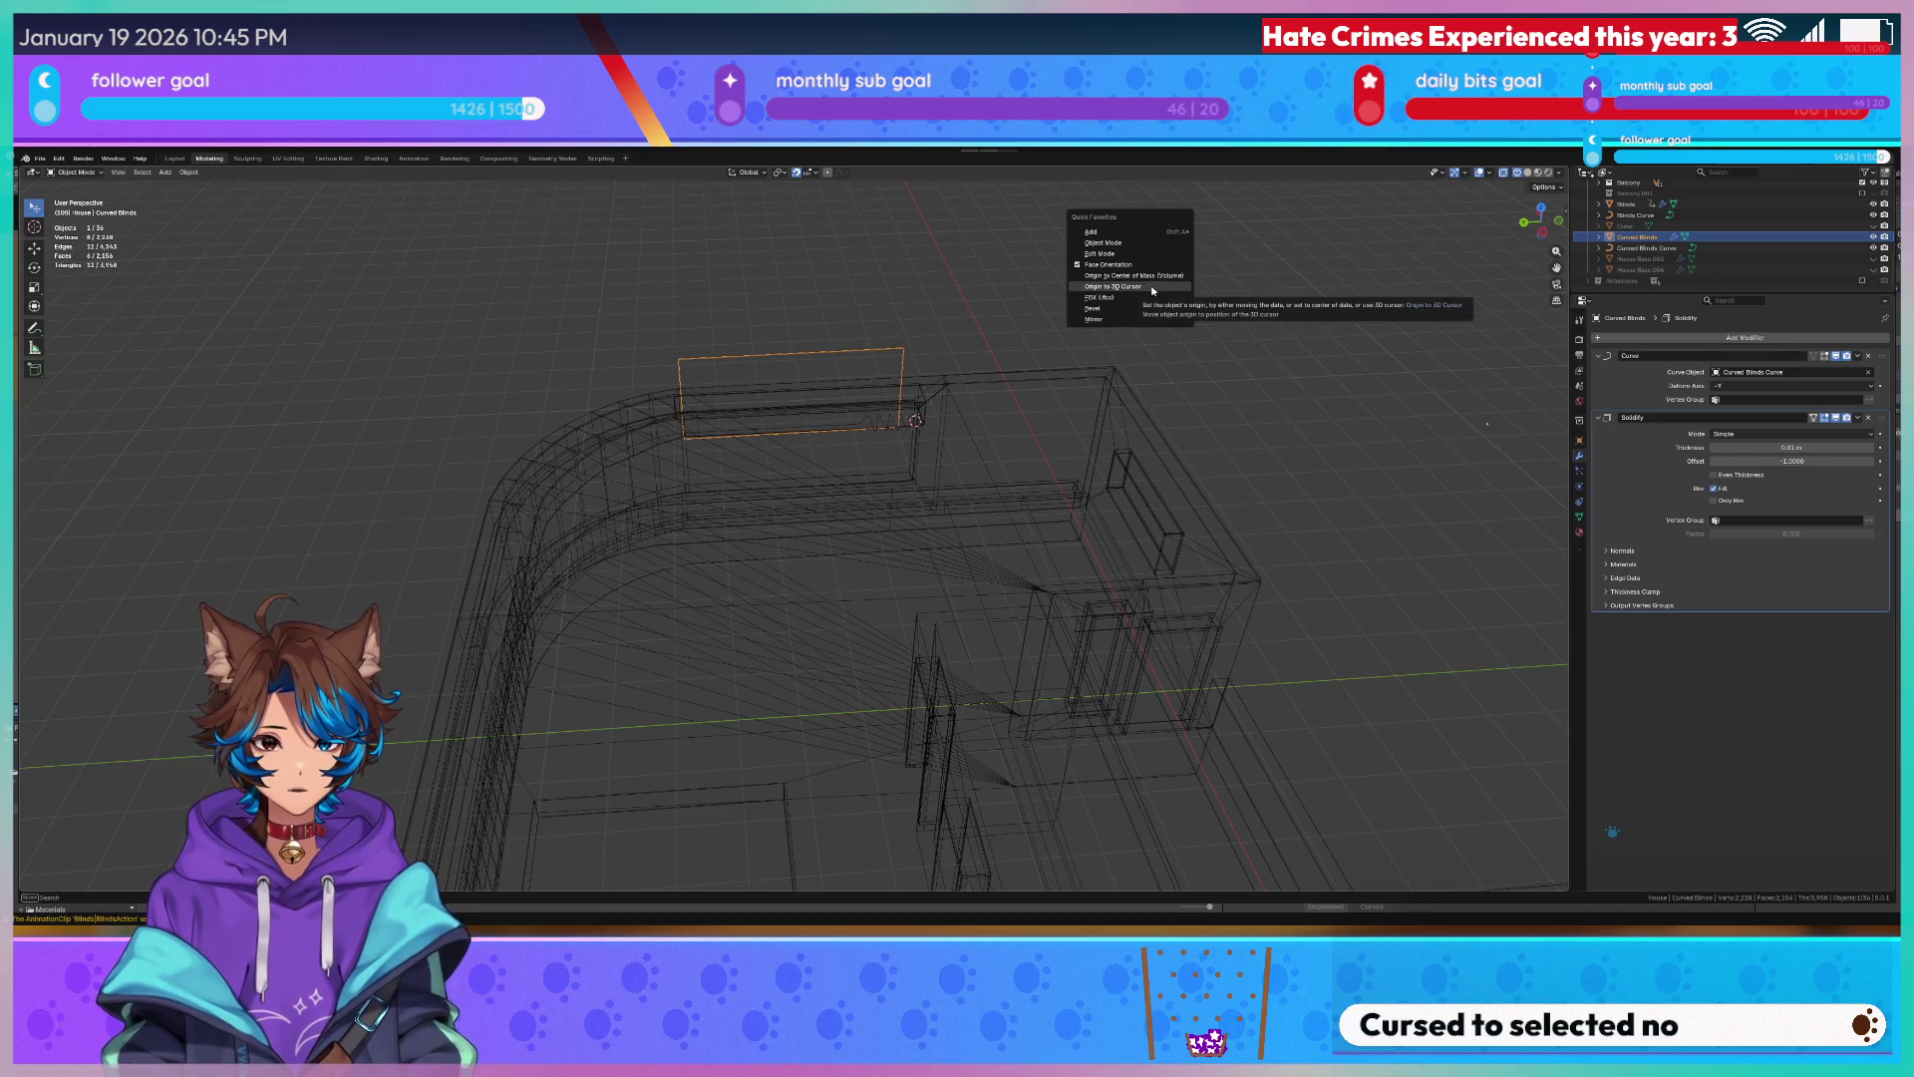
left_click(1153, 290)
scroll(925, 320, "up", 3)
key("Tab")
scroll(957, 316, "down", 4)
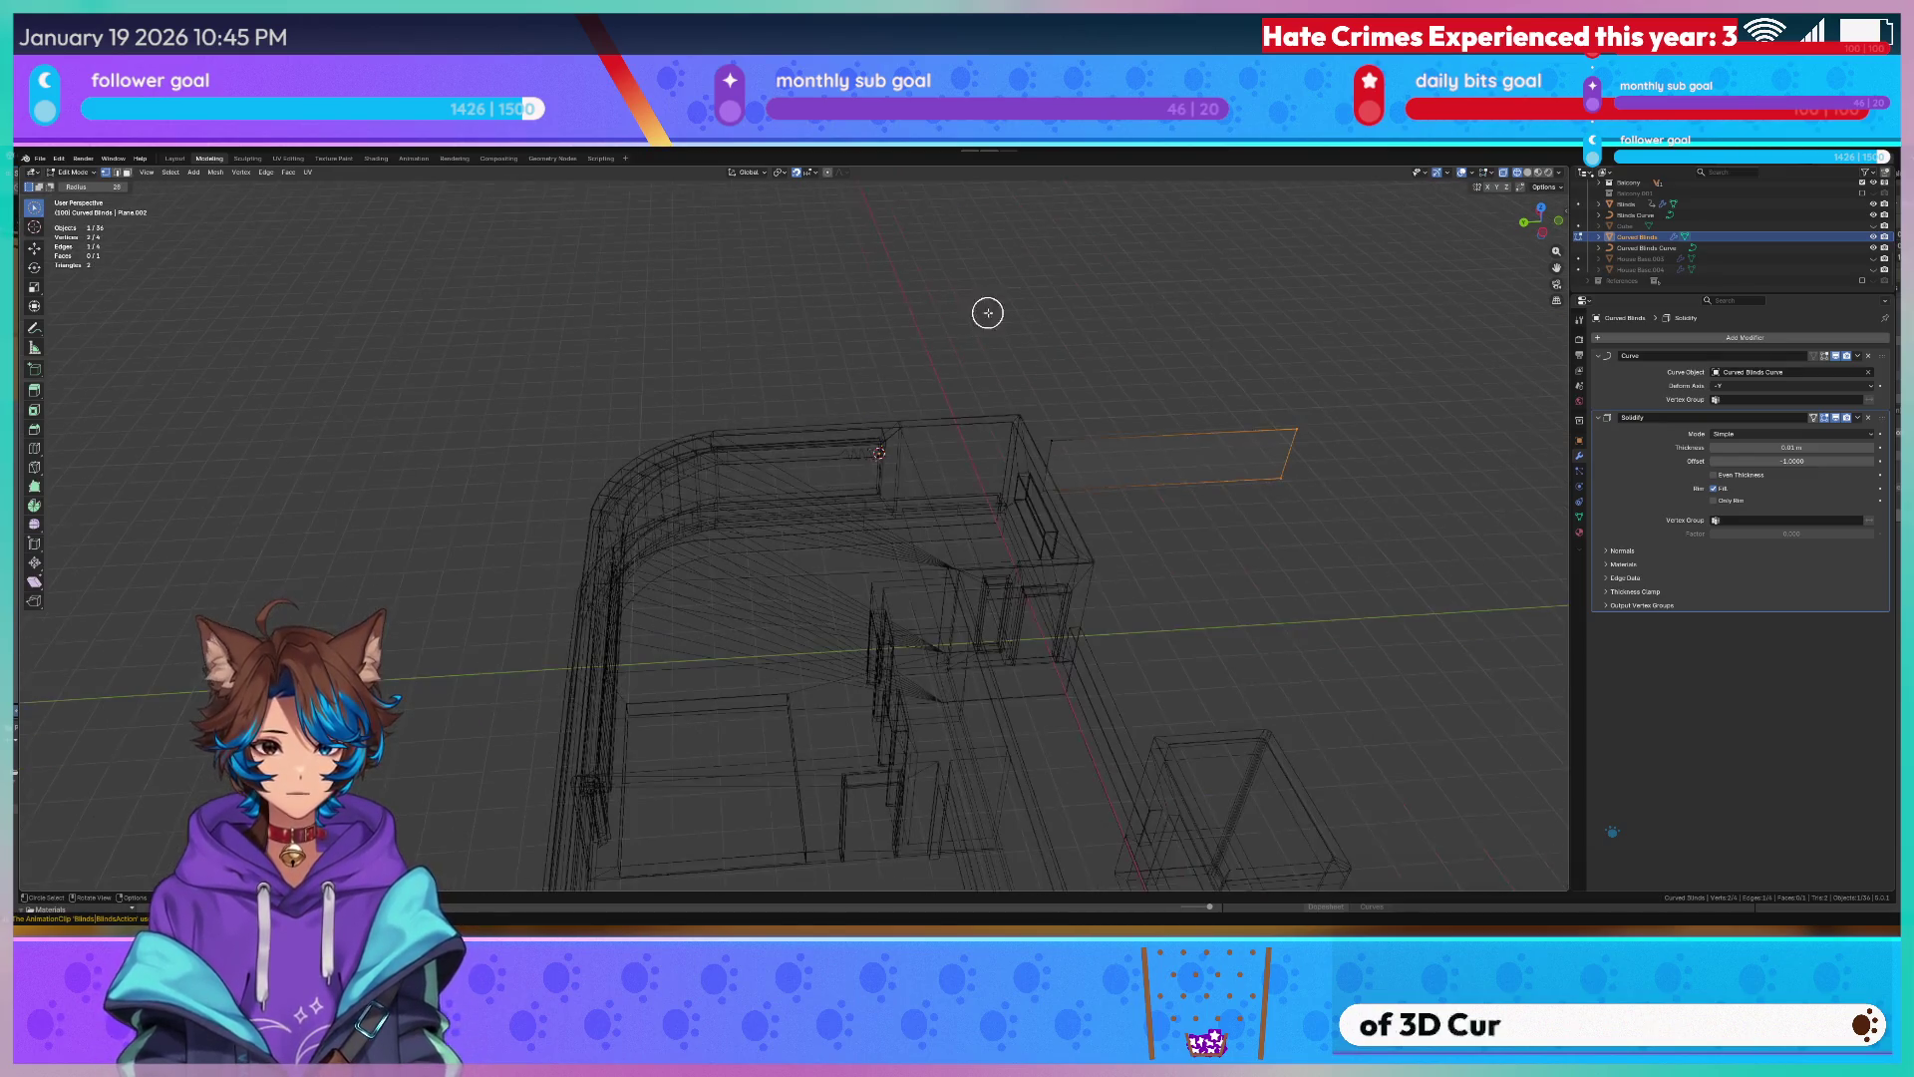
key("Tab")
mouse_move(1216, 427)
middle_mouse_down()
mouse_move(1166, 363)
mouse_move(1025, 440)
middle_mouse_up()
scroll(1139, 361, "up", 5)
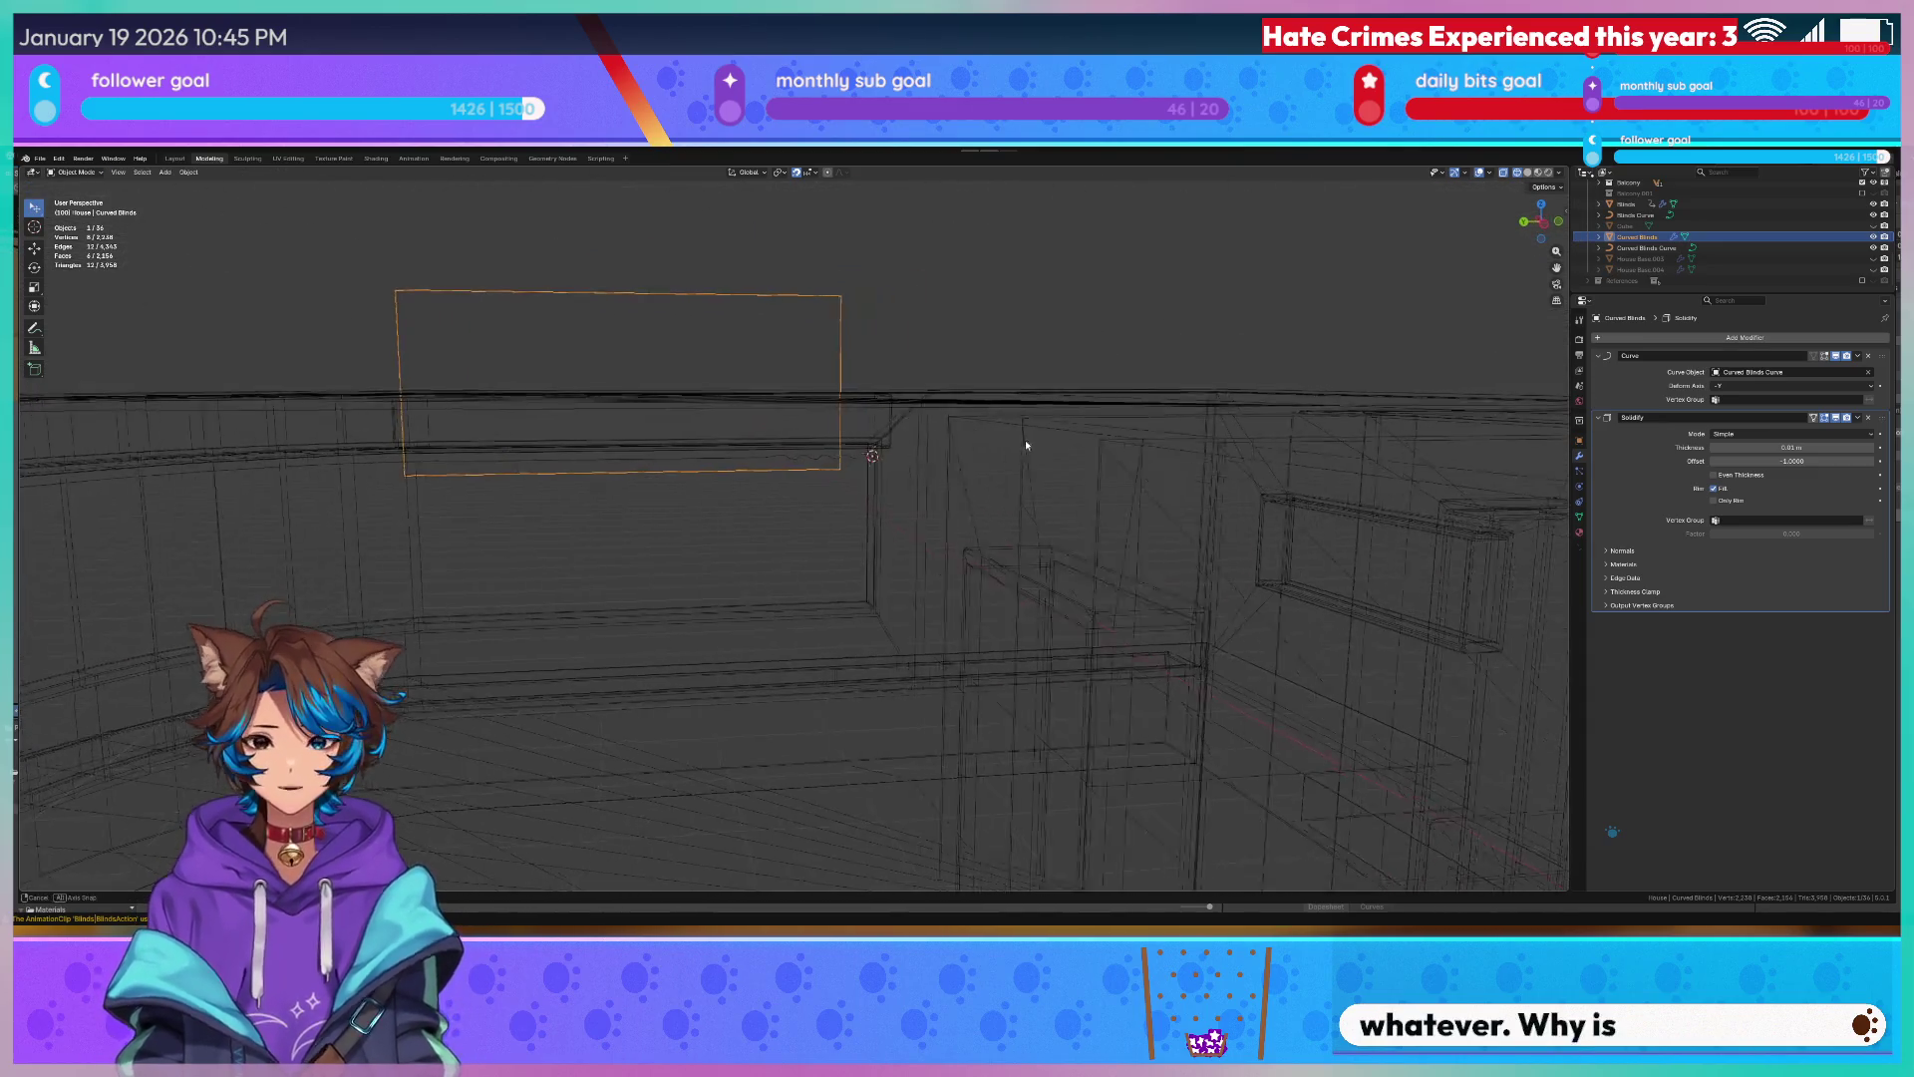
Raise the Curved Blinds plane along Z, checking it from the side orthographic views.
key("g")
key("z")
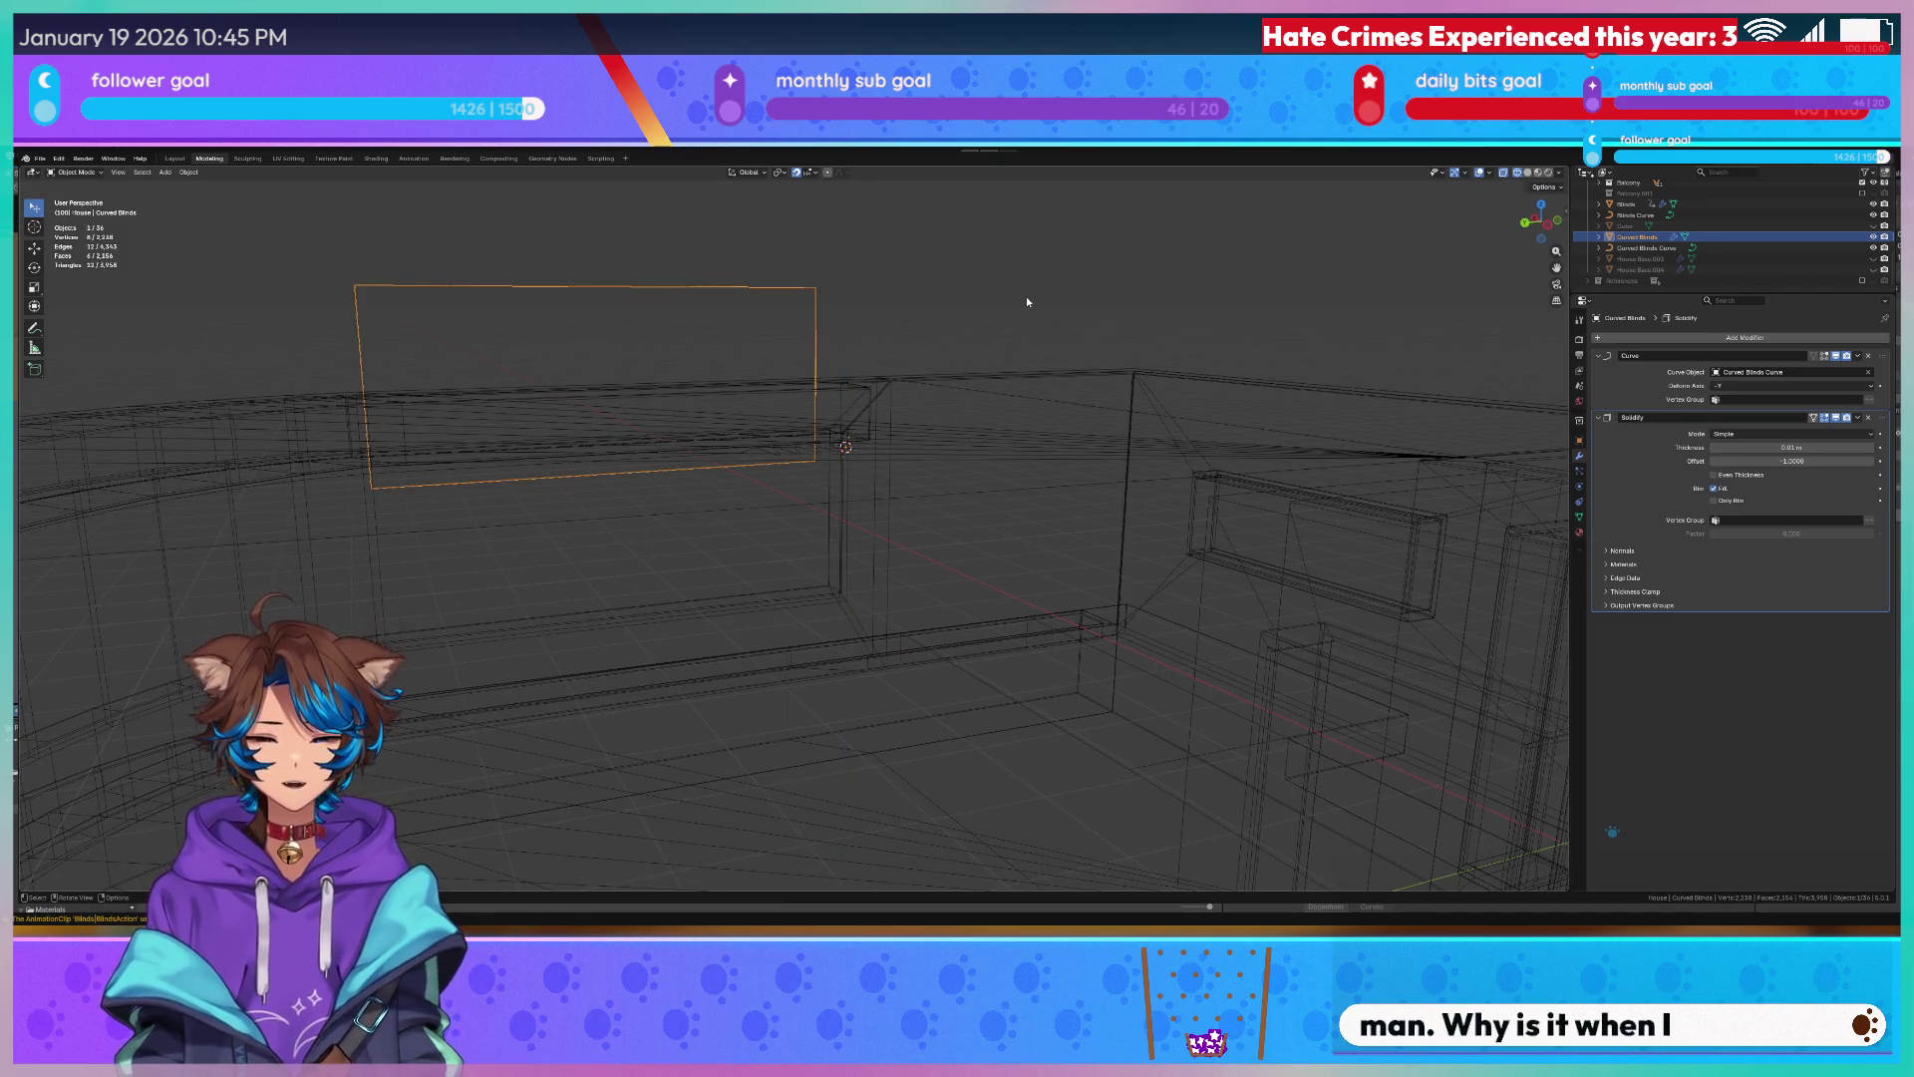
key("ctrl+KP_3")
key("KP_3")
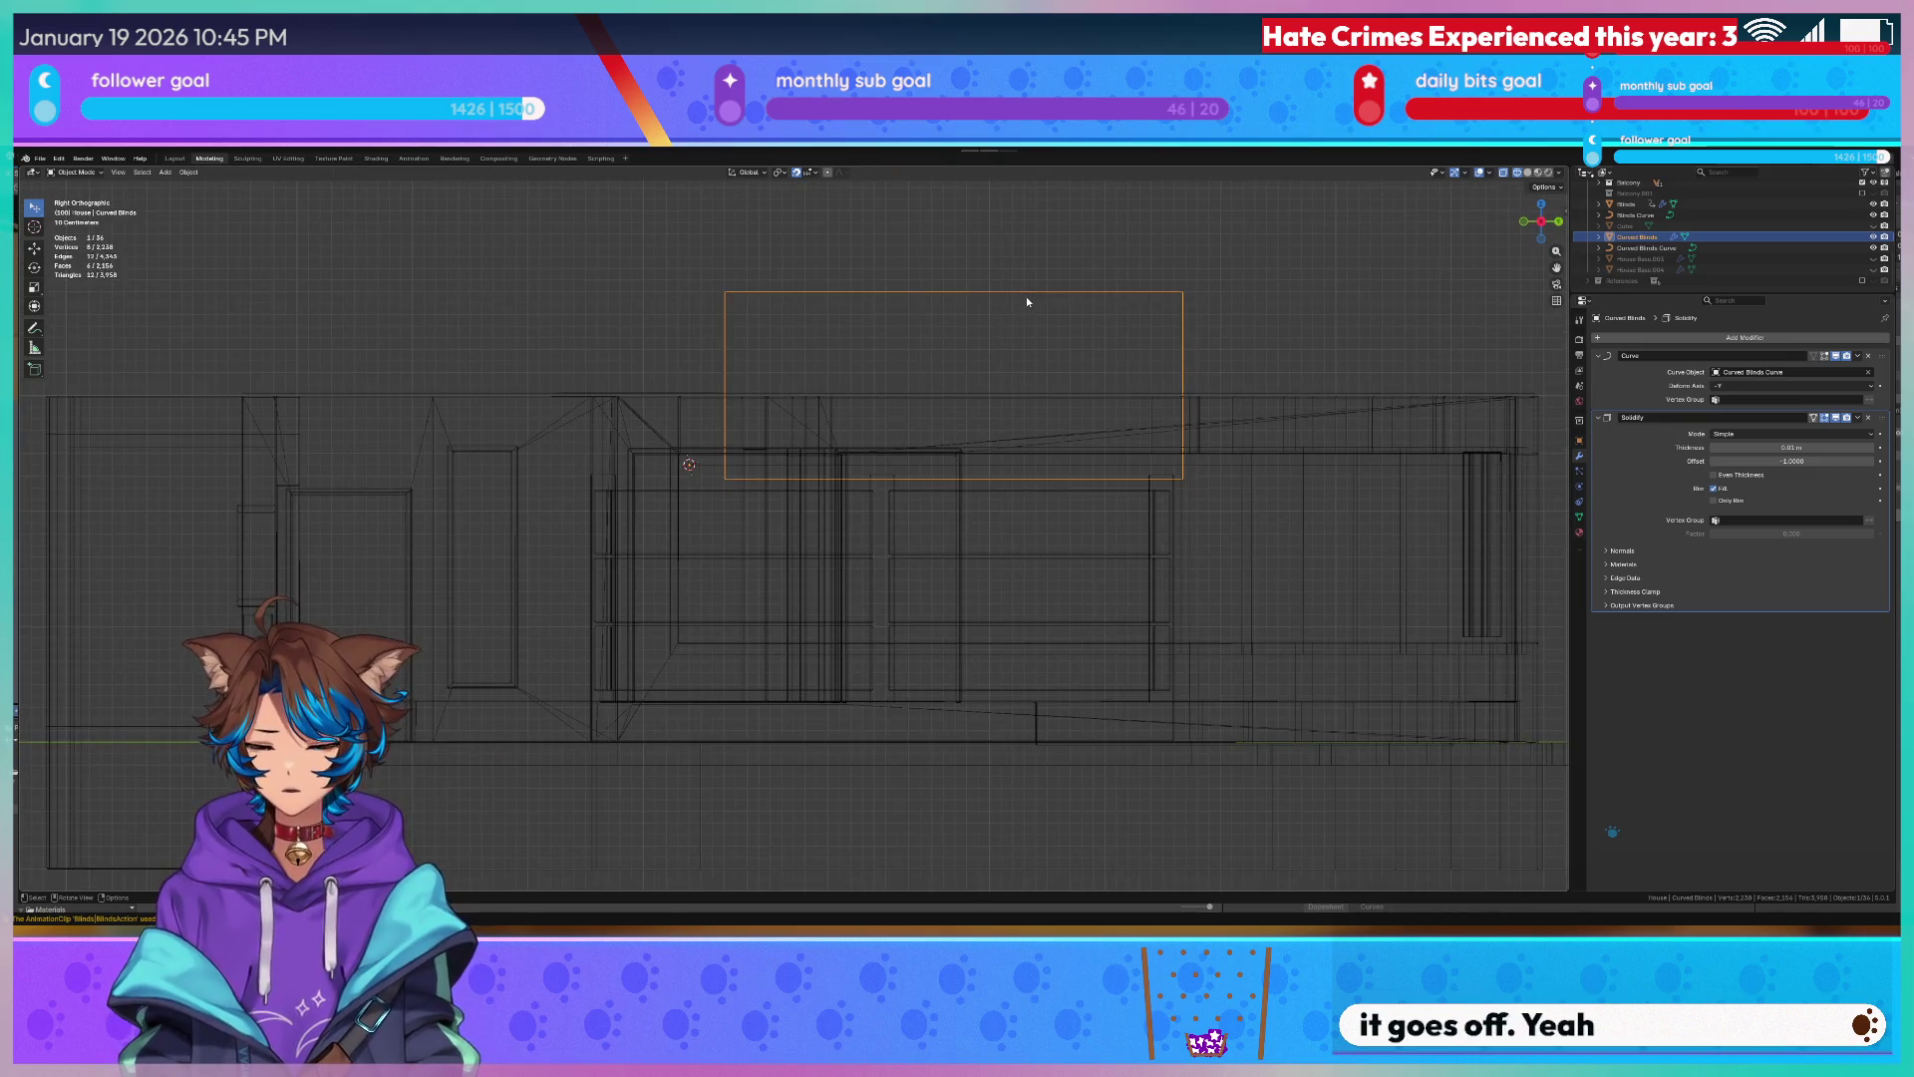
key("ctrl+KP_3")
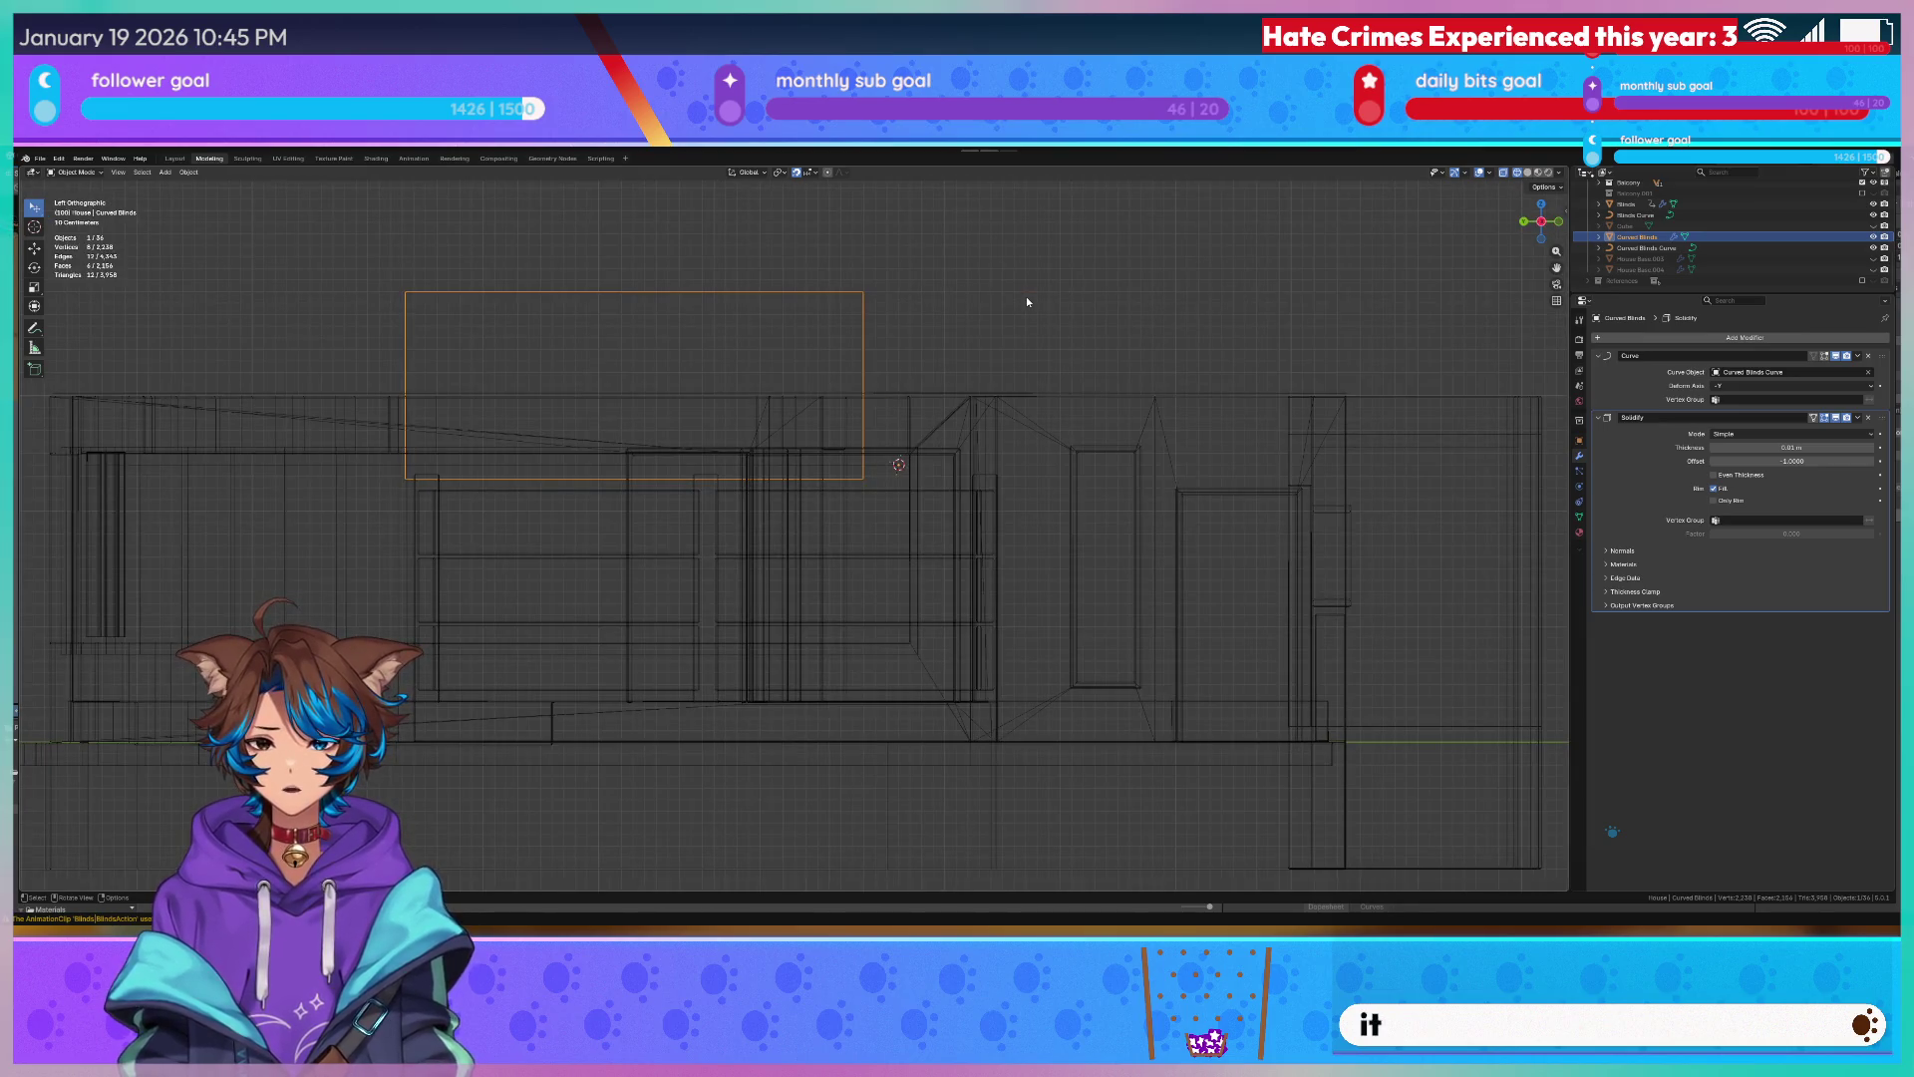
key("KP_3")
scroll(1026, 300, "up", 3)
middle_click_drag(1126, 317, 279, 365, "shift")
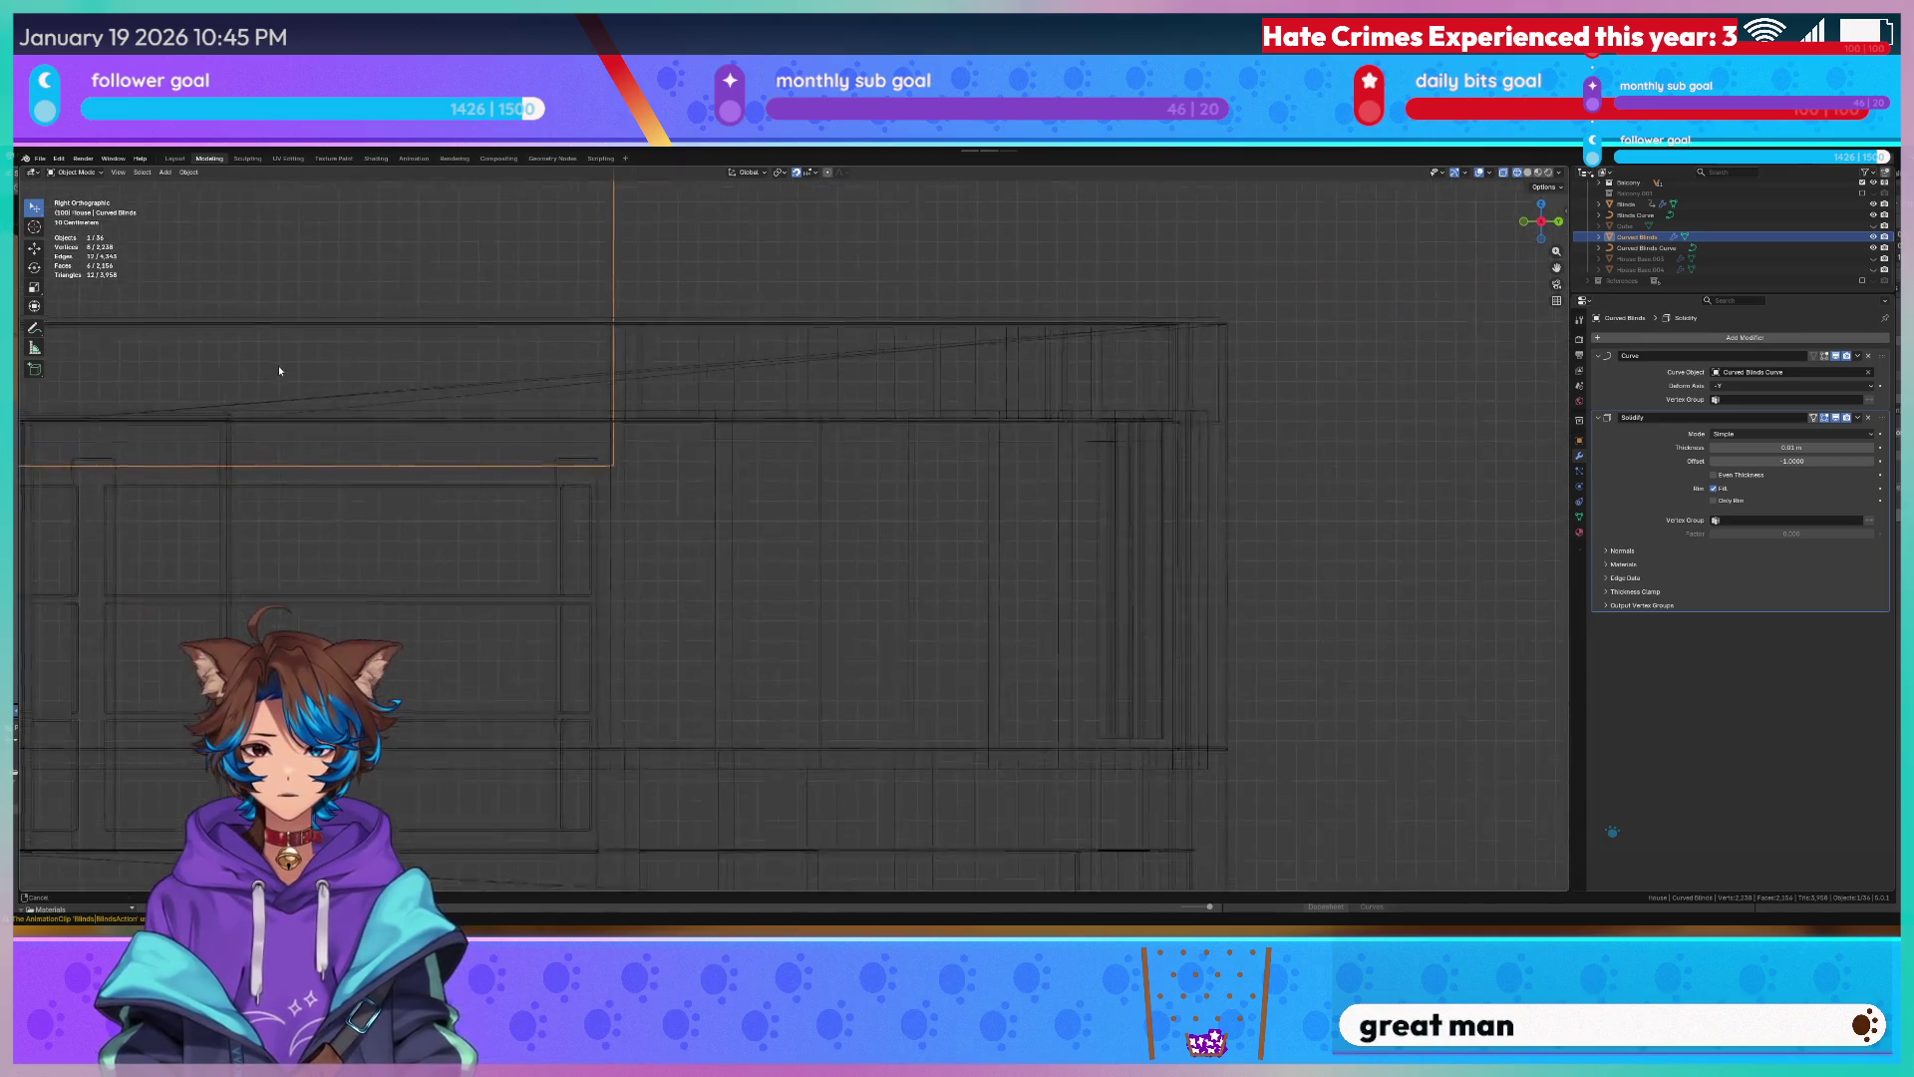
key("g")
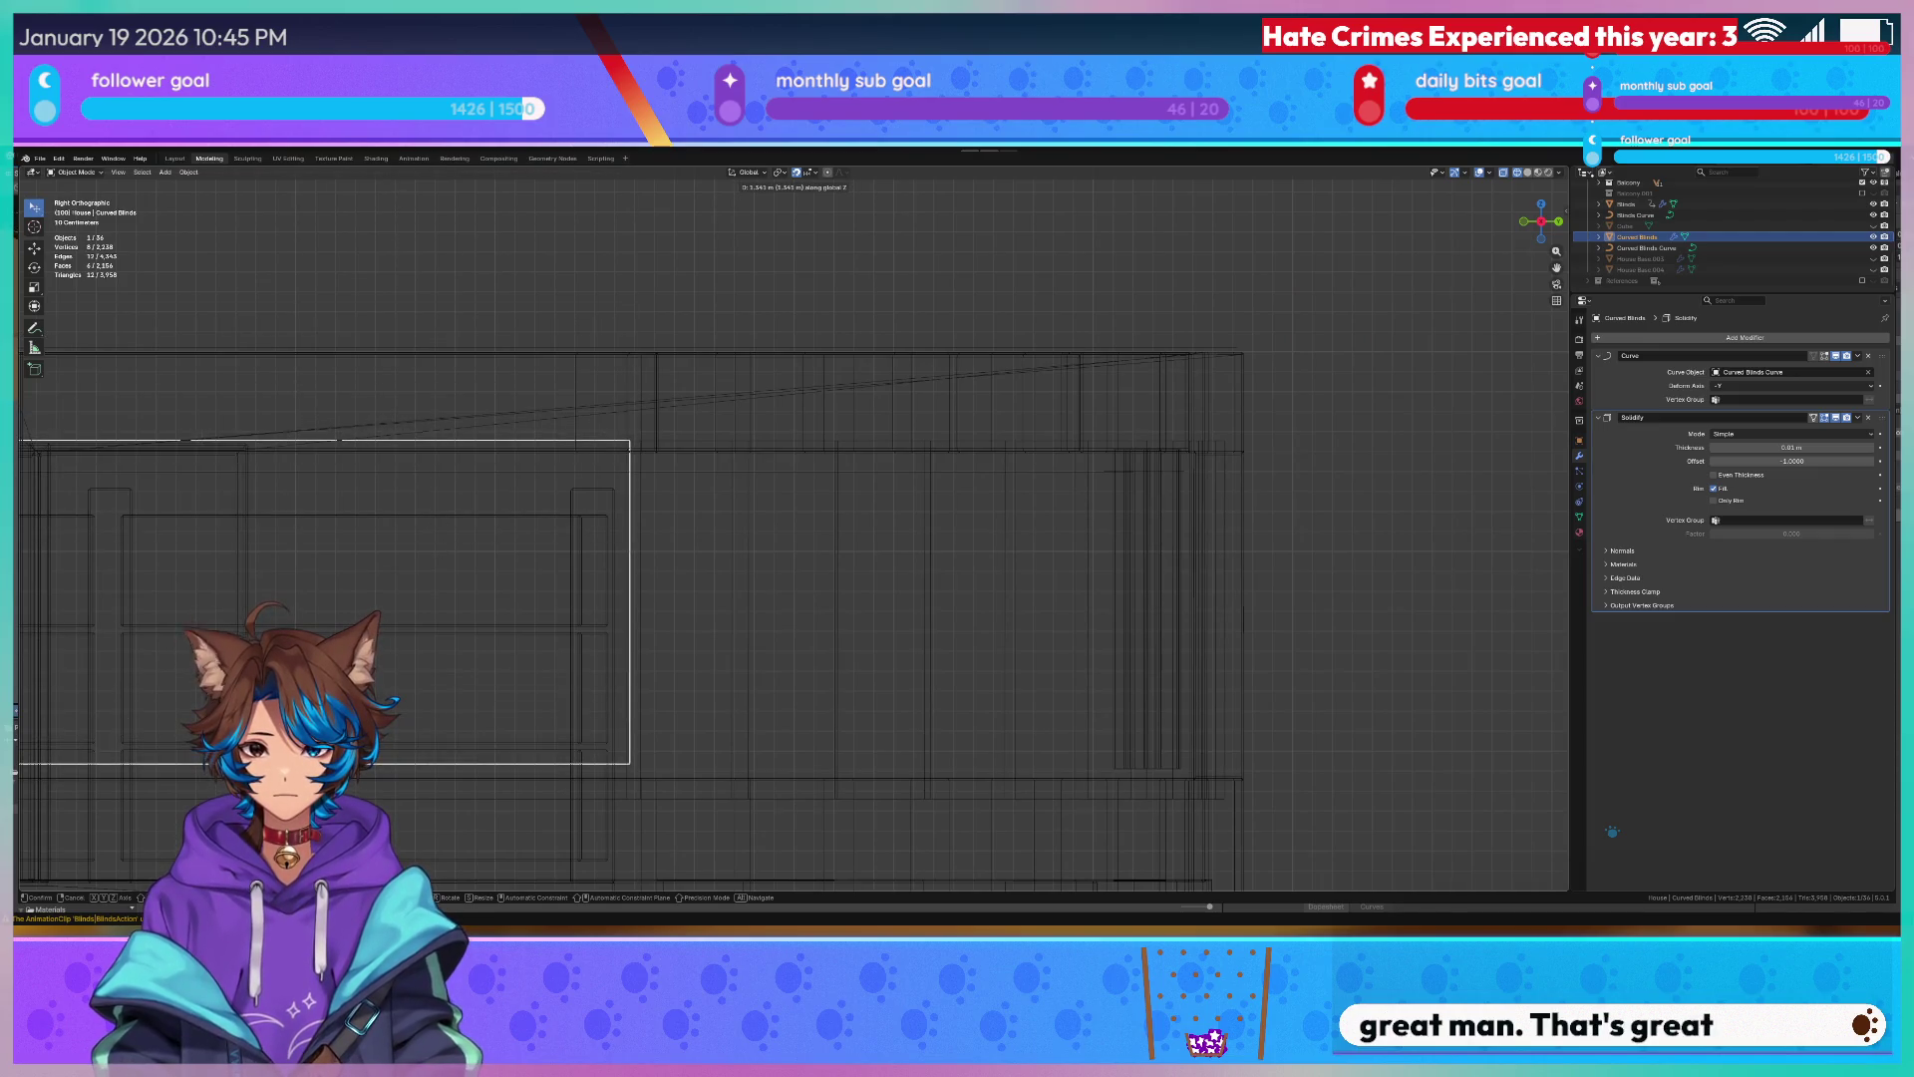
left_click(390, 842)
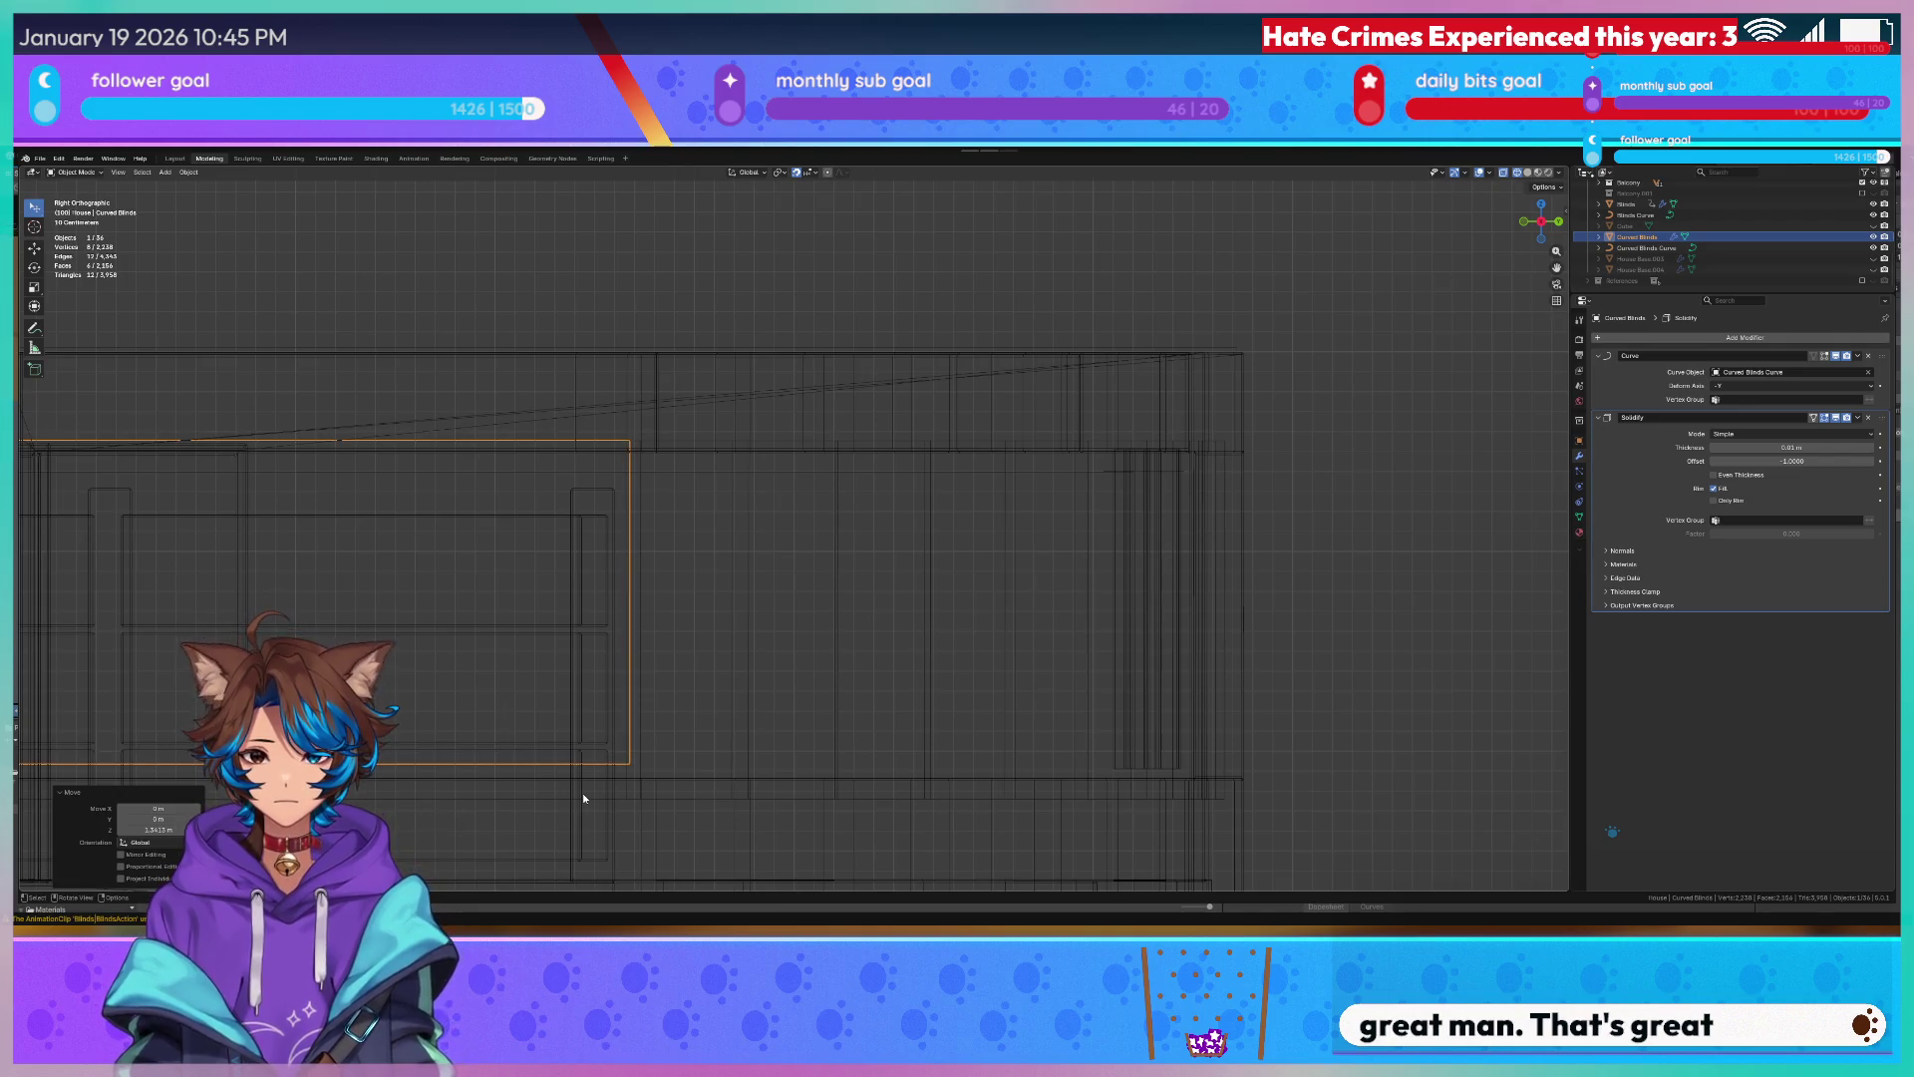
Shift the plane along Y to line up with the window opening and begin editing its mesh.
key("g")
key("y")
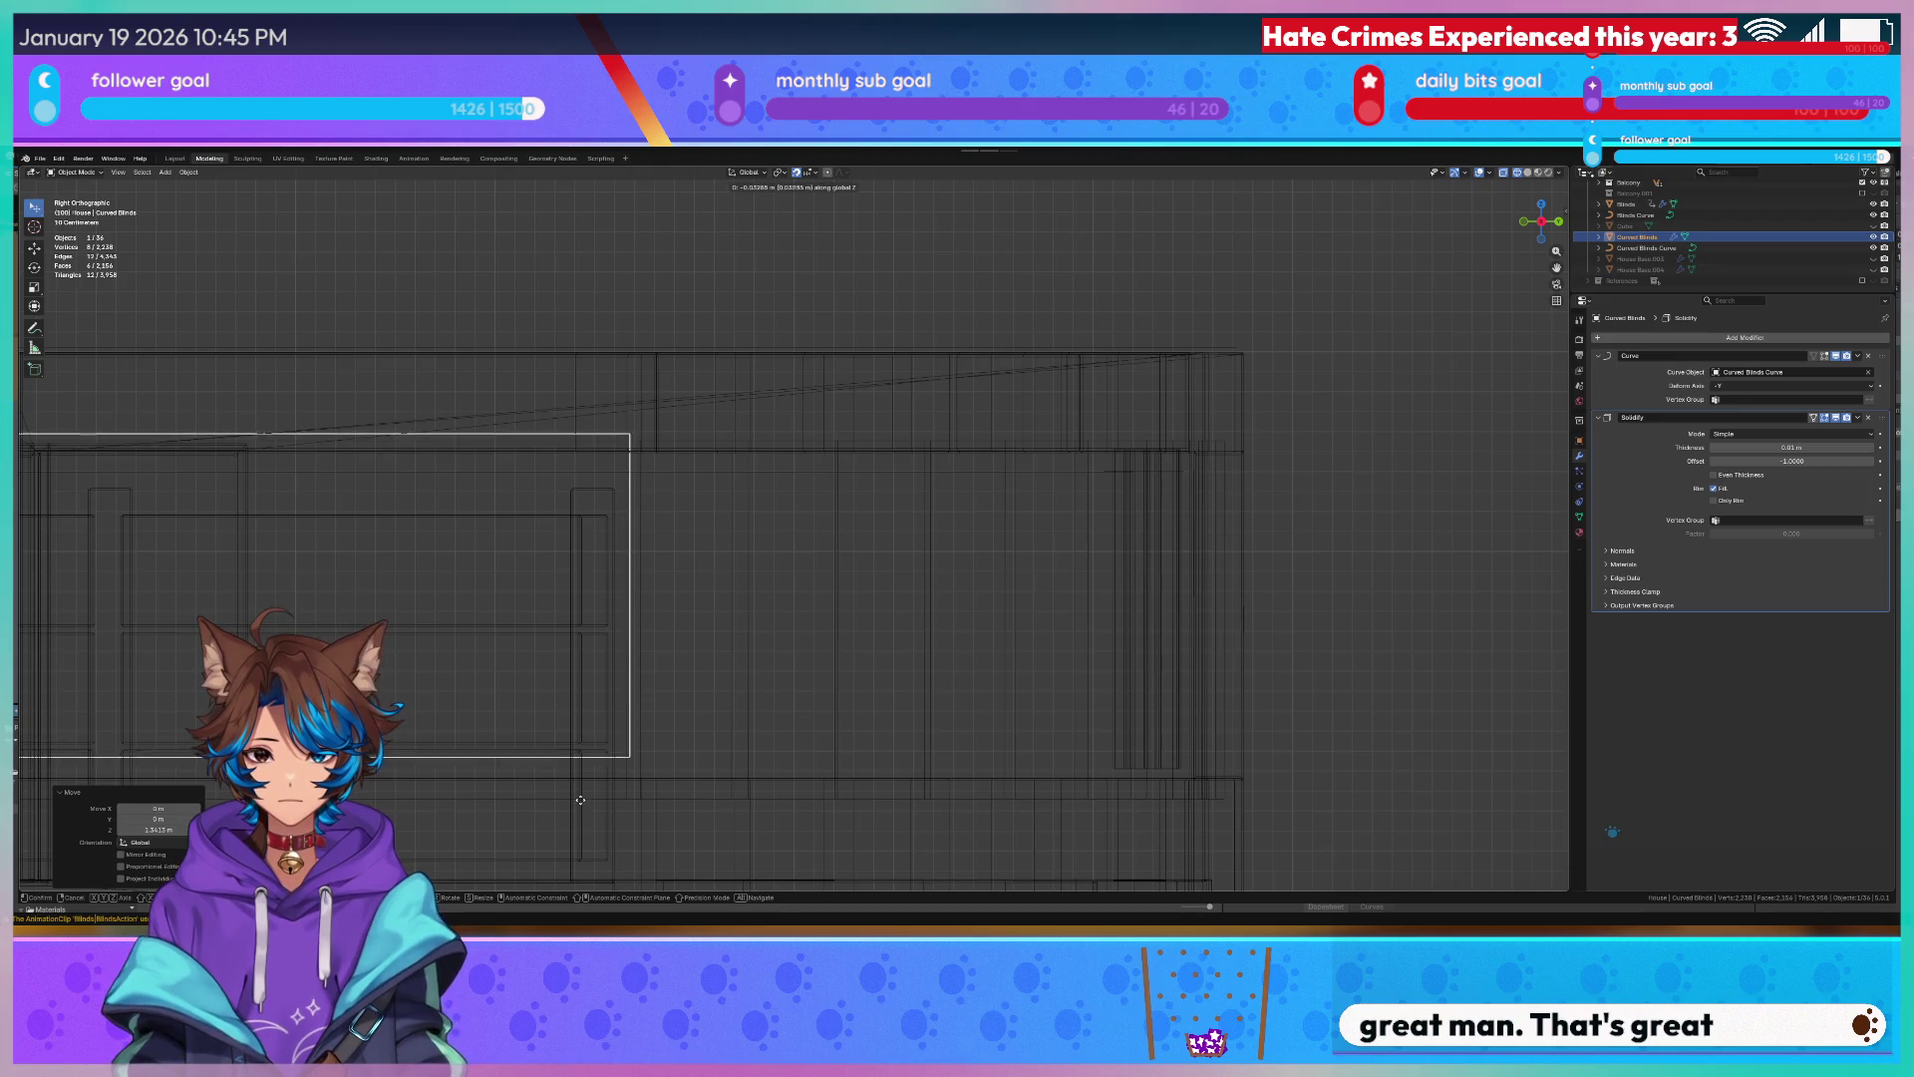
left_click(563, 784)
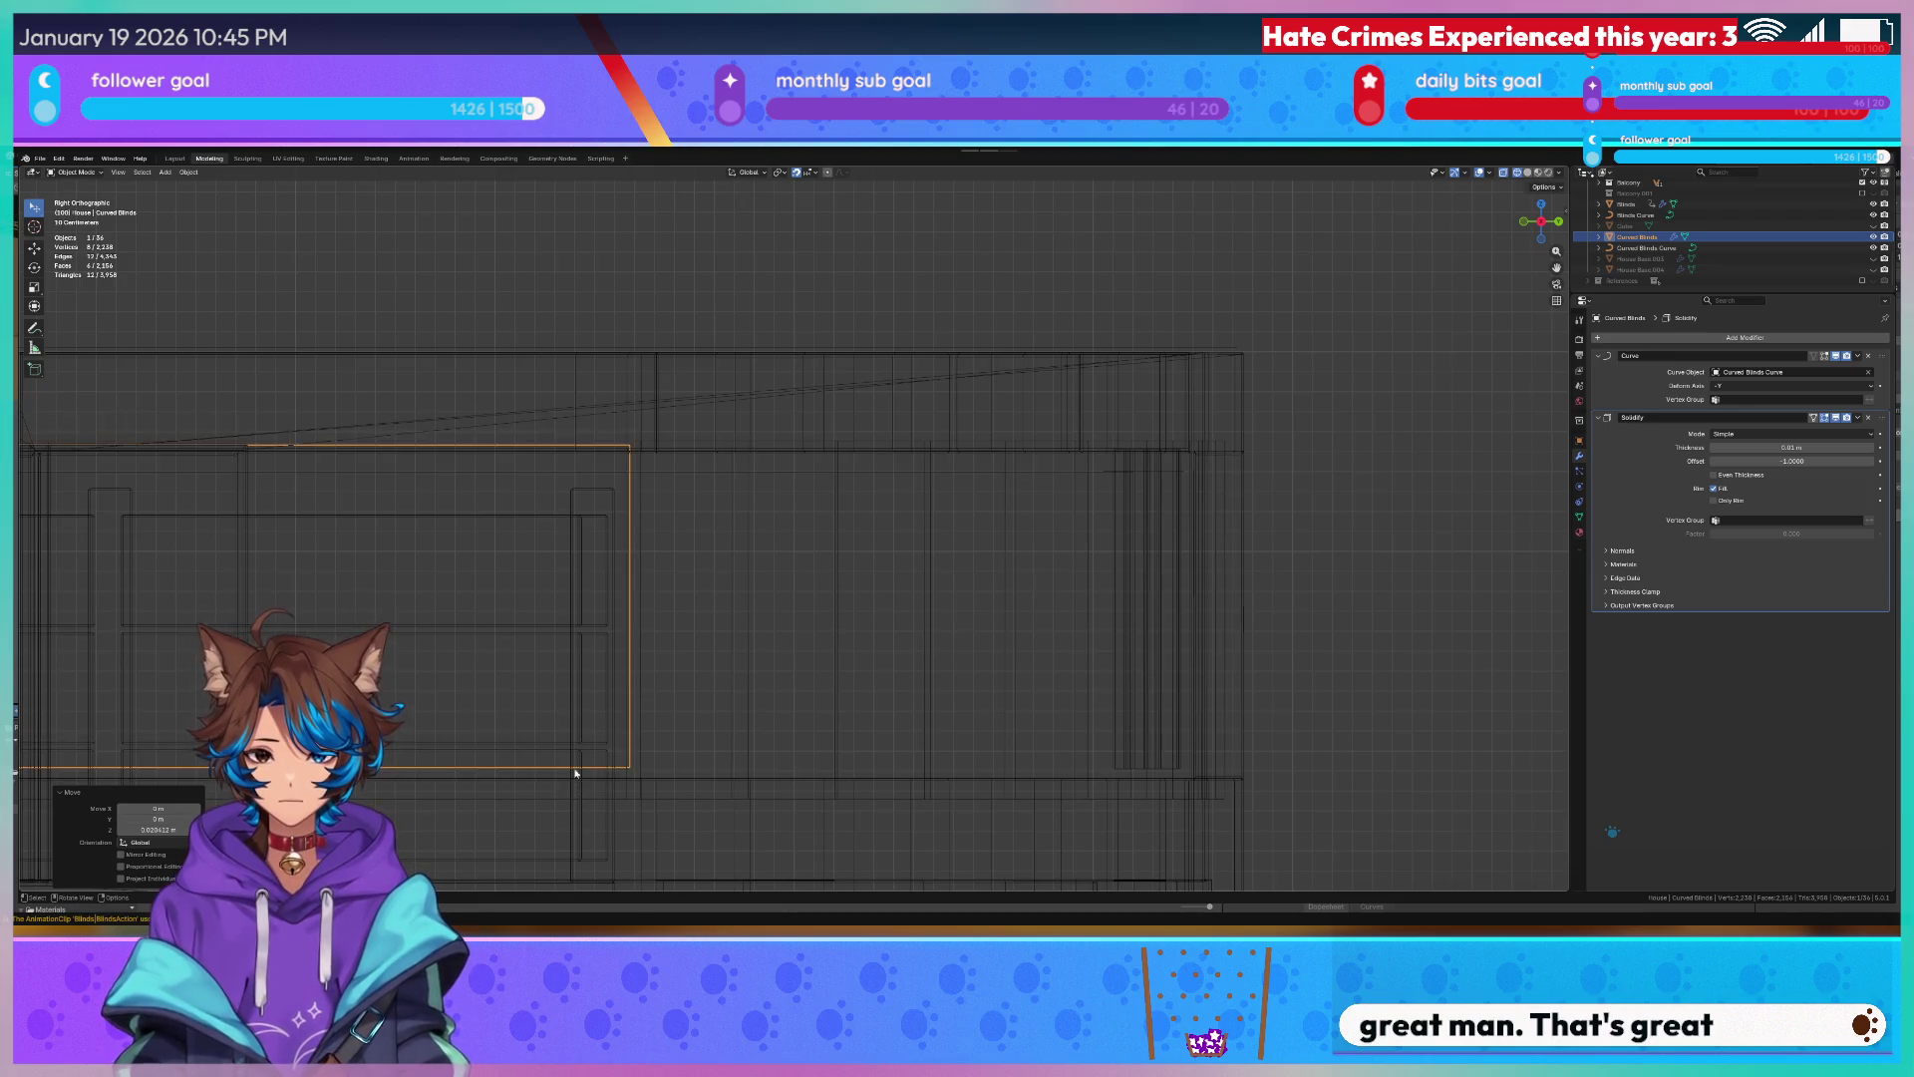
middle_click_drag(564, 784, 878, 669)
key("Tab")
left_click(1026, 504)
scroll(1030, 495, "up", 3)
left_click(1073, 479)
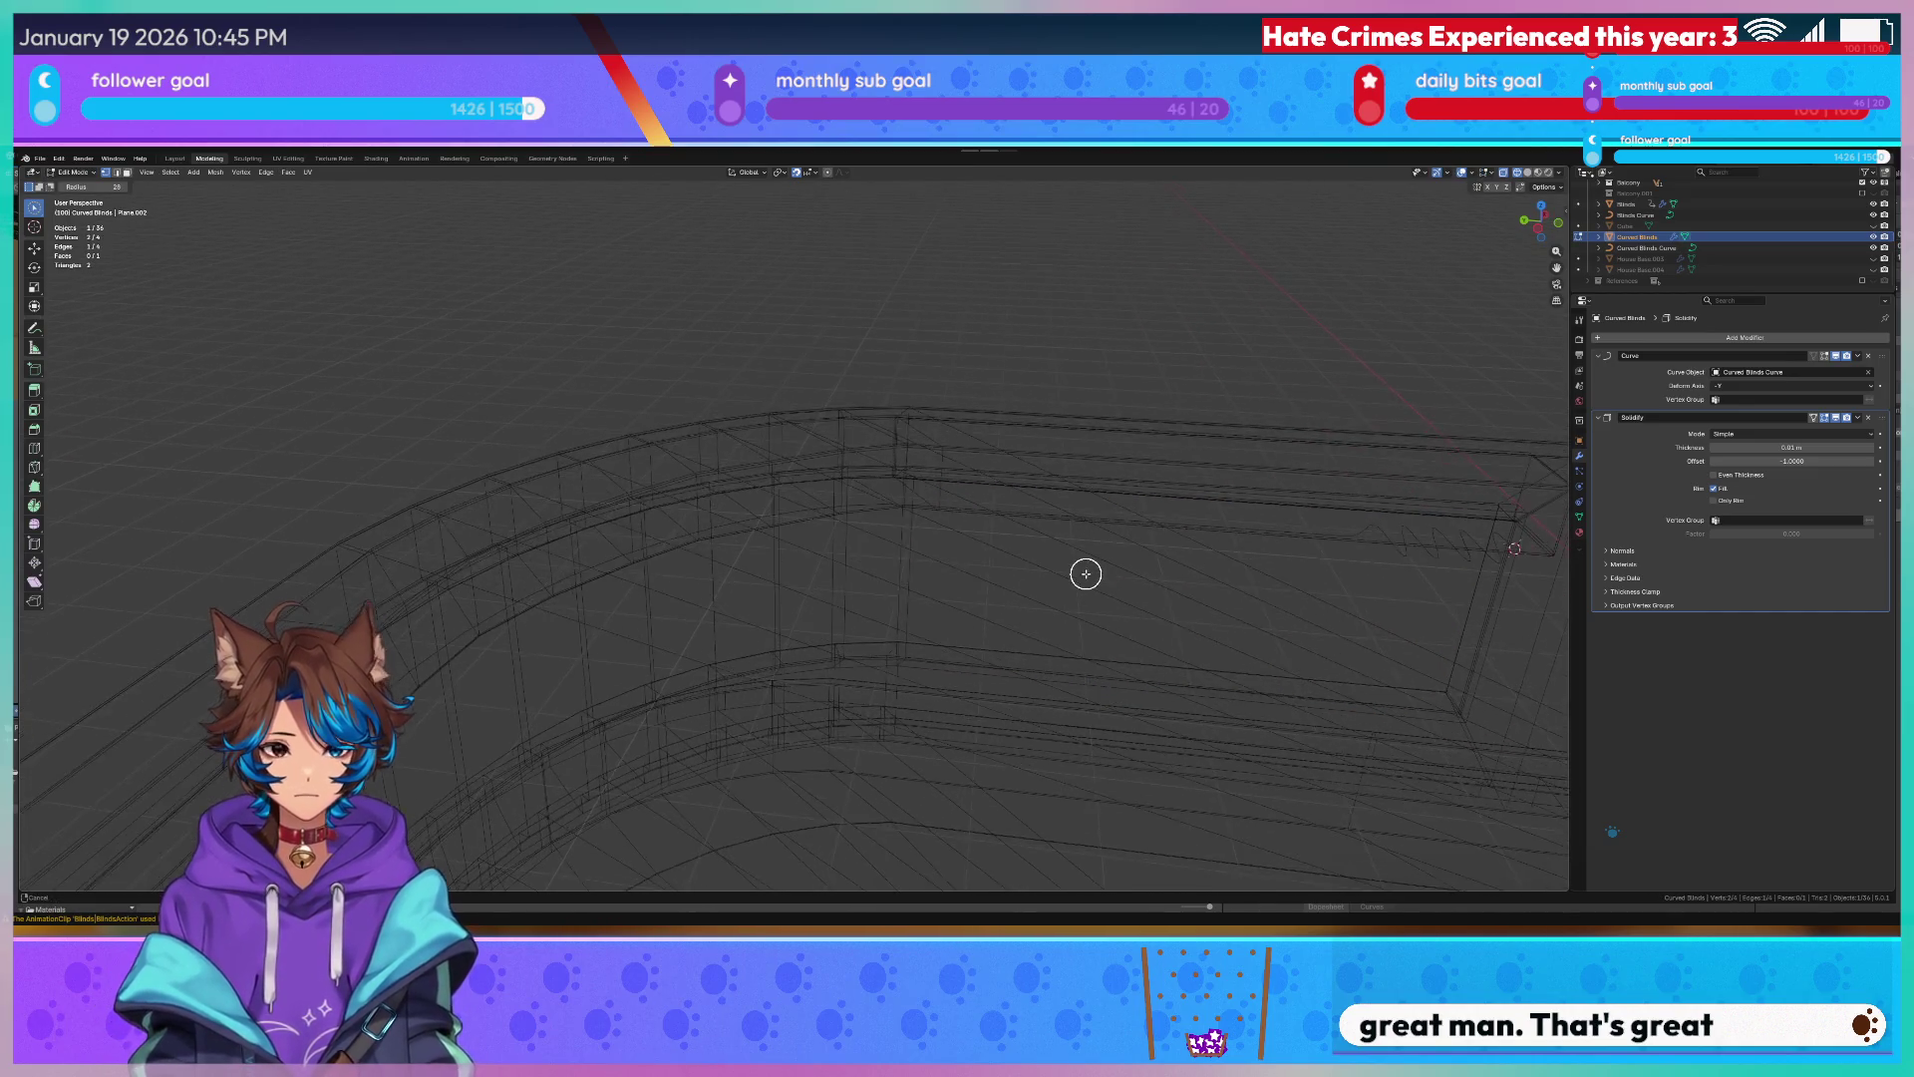
Loop-cut the Curved Blinds plane into about 22 vertical slats so it bends along the curve.
mouse_move(1075, 480)
middle_mouse_down()
mouse_move(1085, 583)
mouse_move(1064, 405)
mouse_move(1094, 385)
mouse_move(1021, 487)
middle_mouse_up()
key("KP_7")
scroll(1109, 579, "down", 2)
key("Tab")
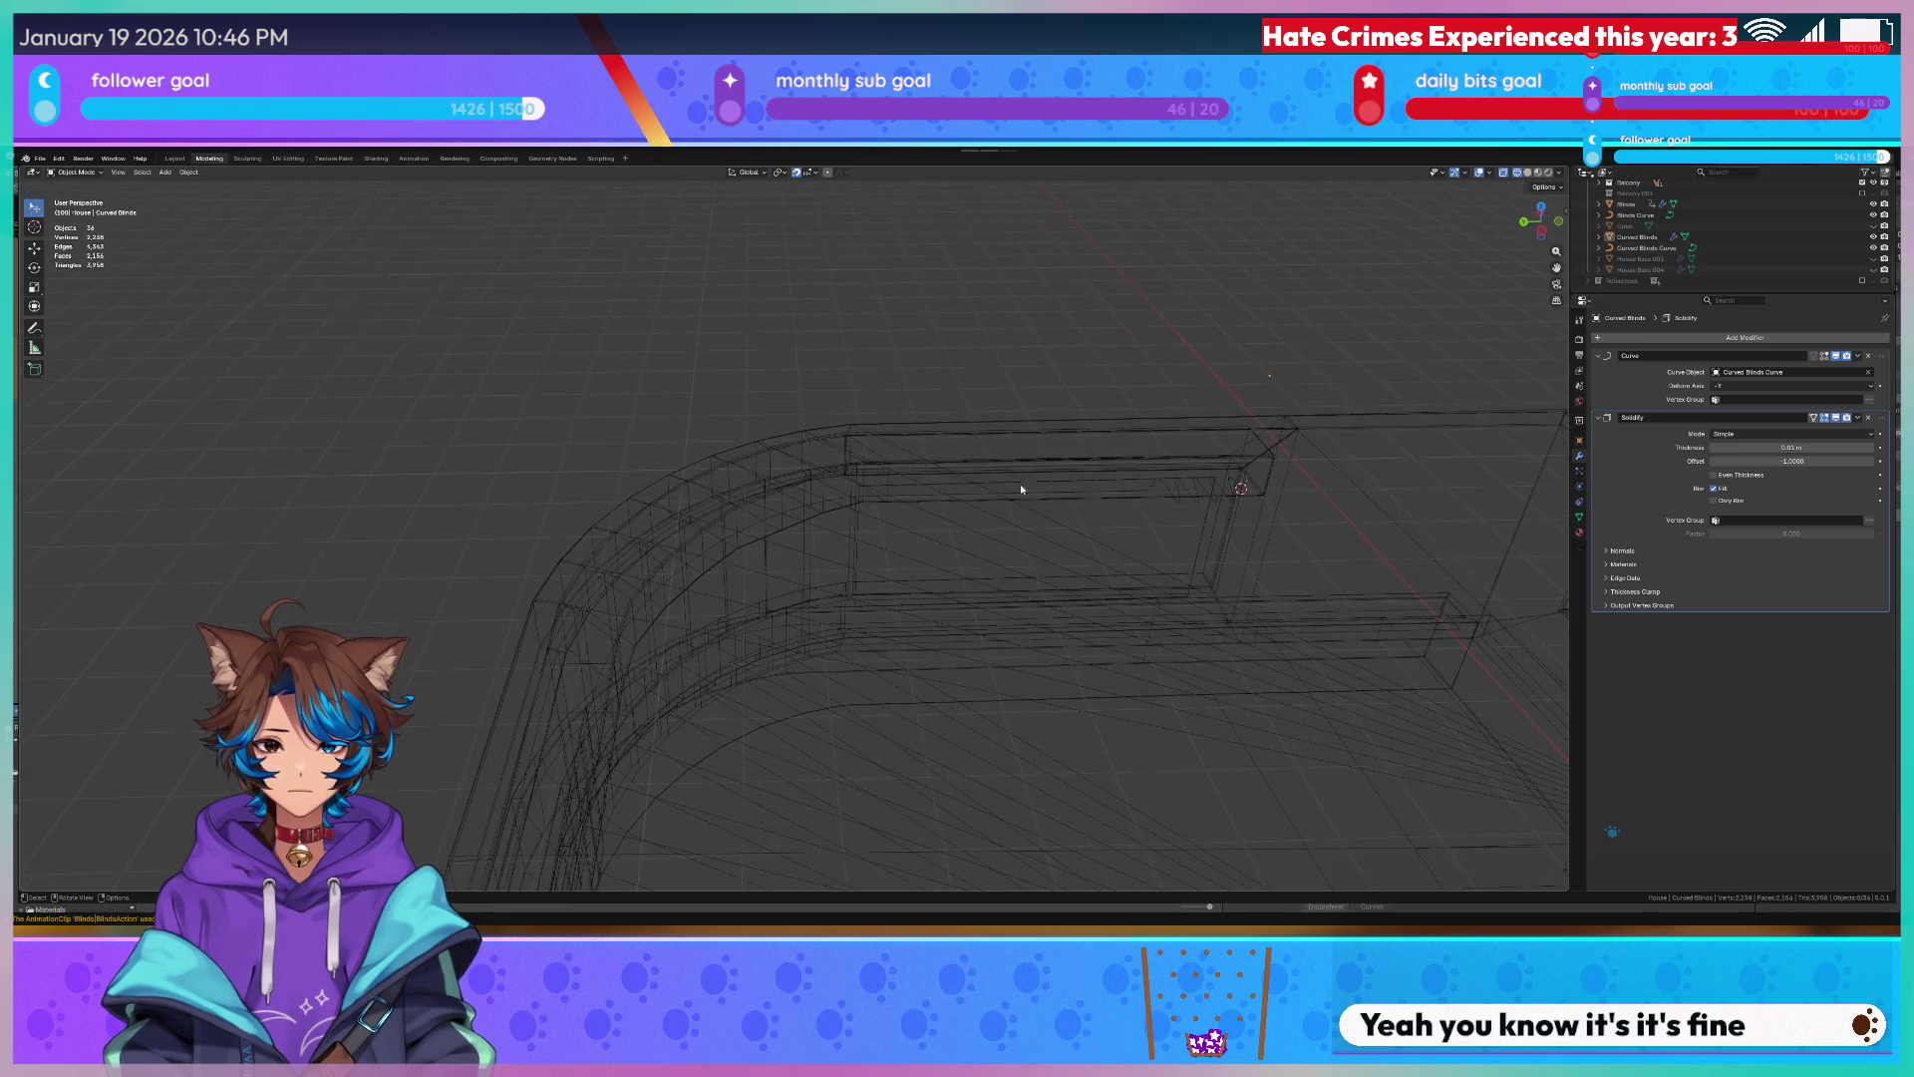
left_click(870, 540)
left_click(1100, 476)
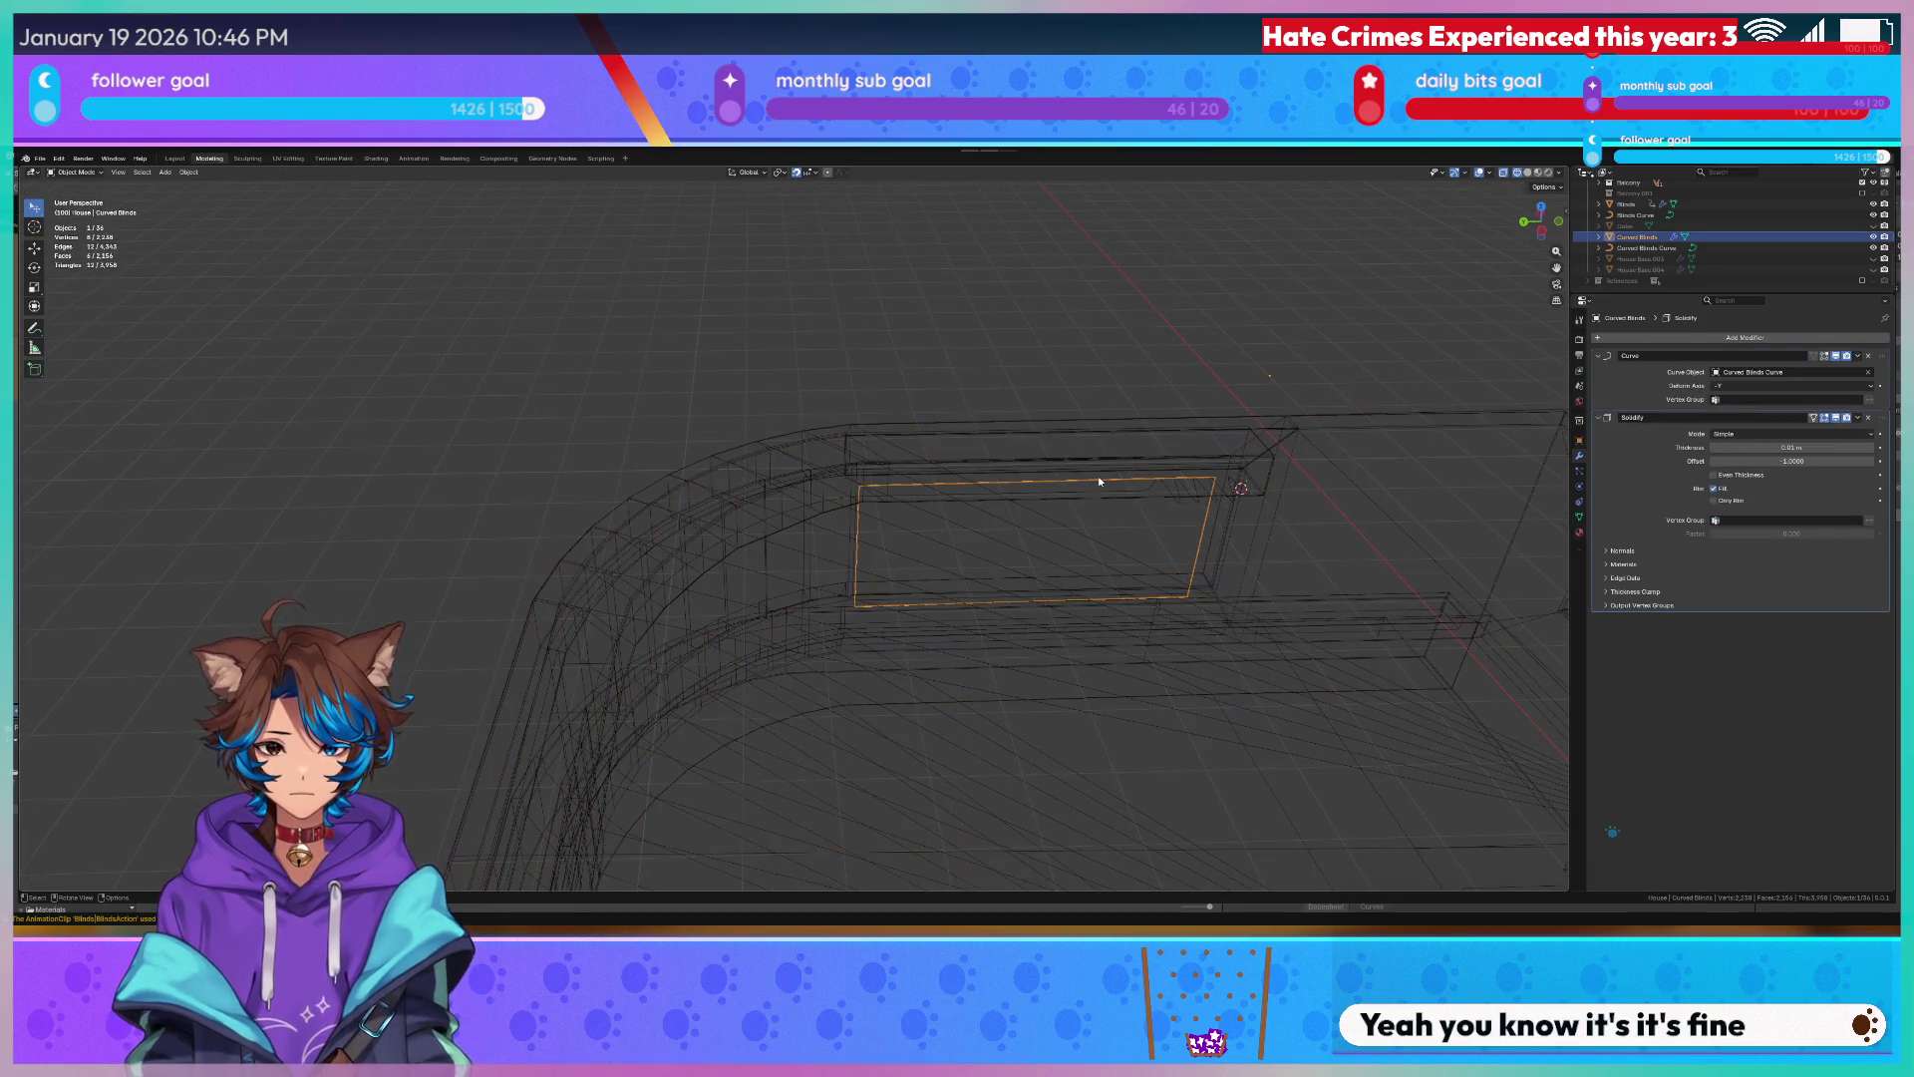
key("Tab")
key("Tab")
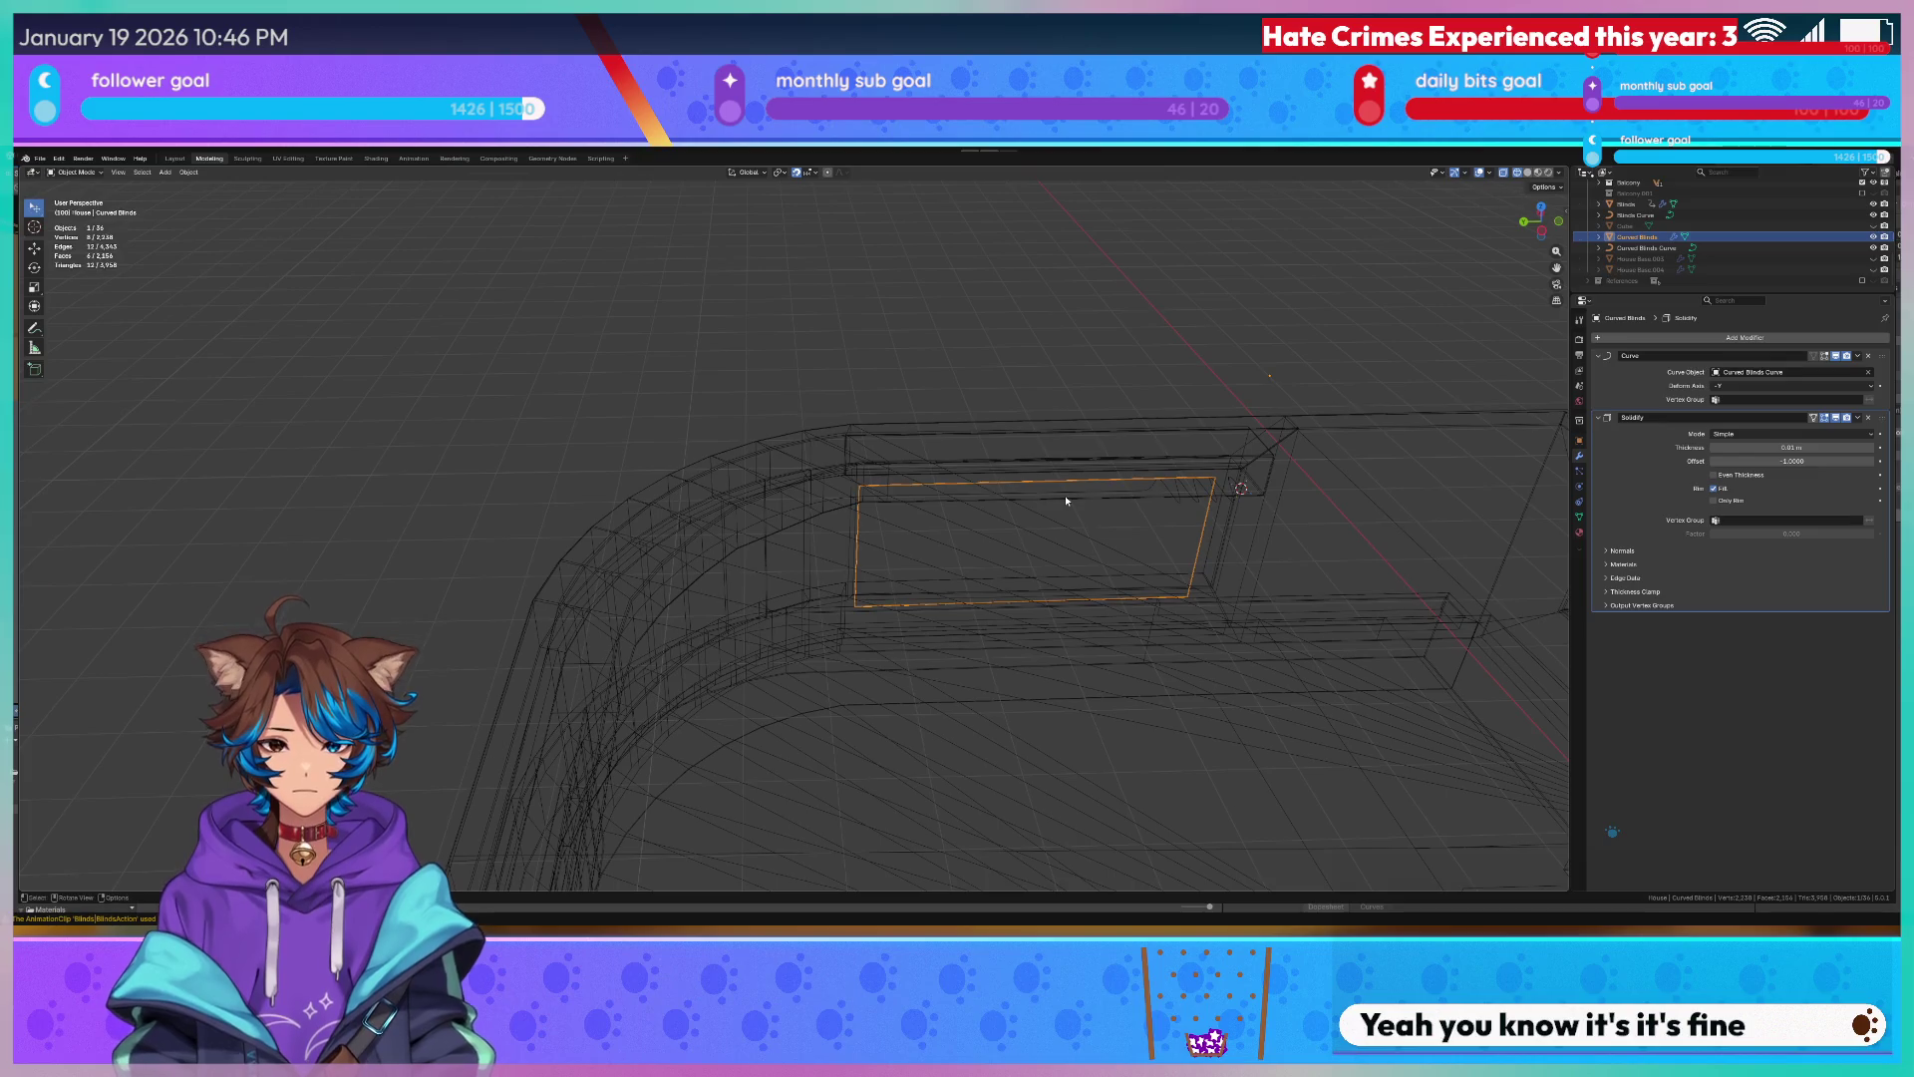
key("Tab")
key("ctrl+r")
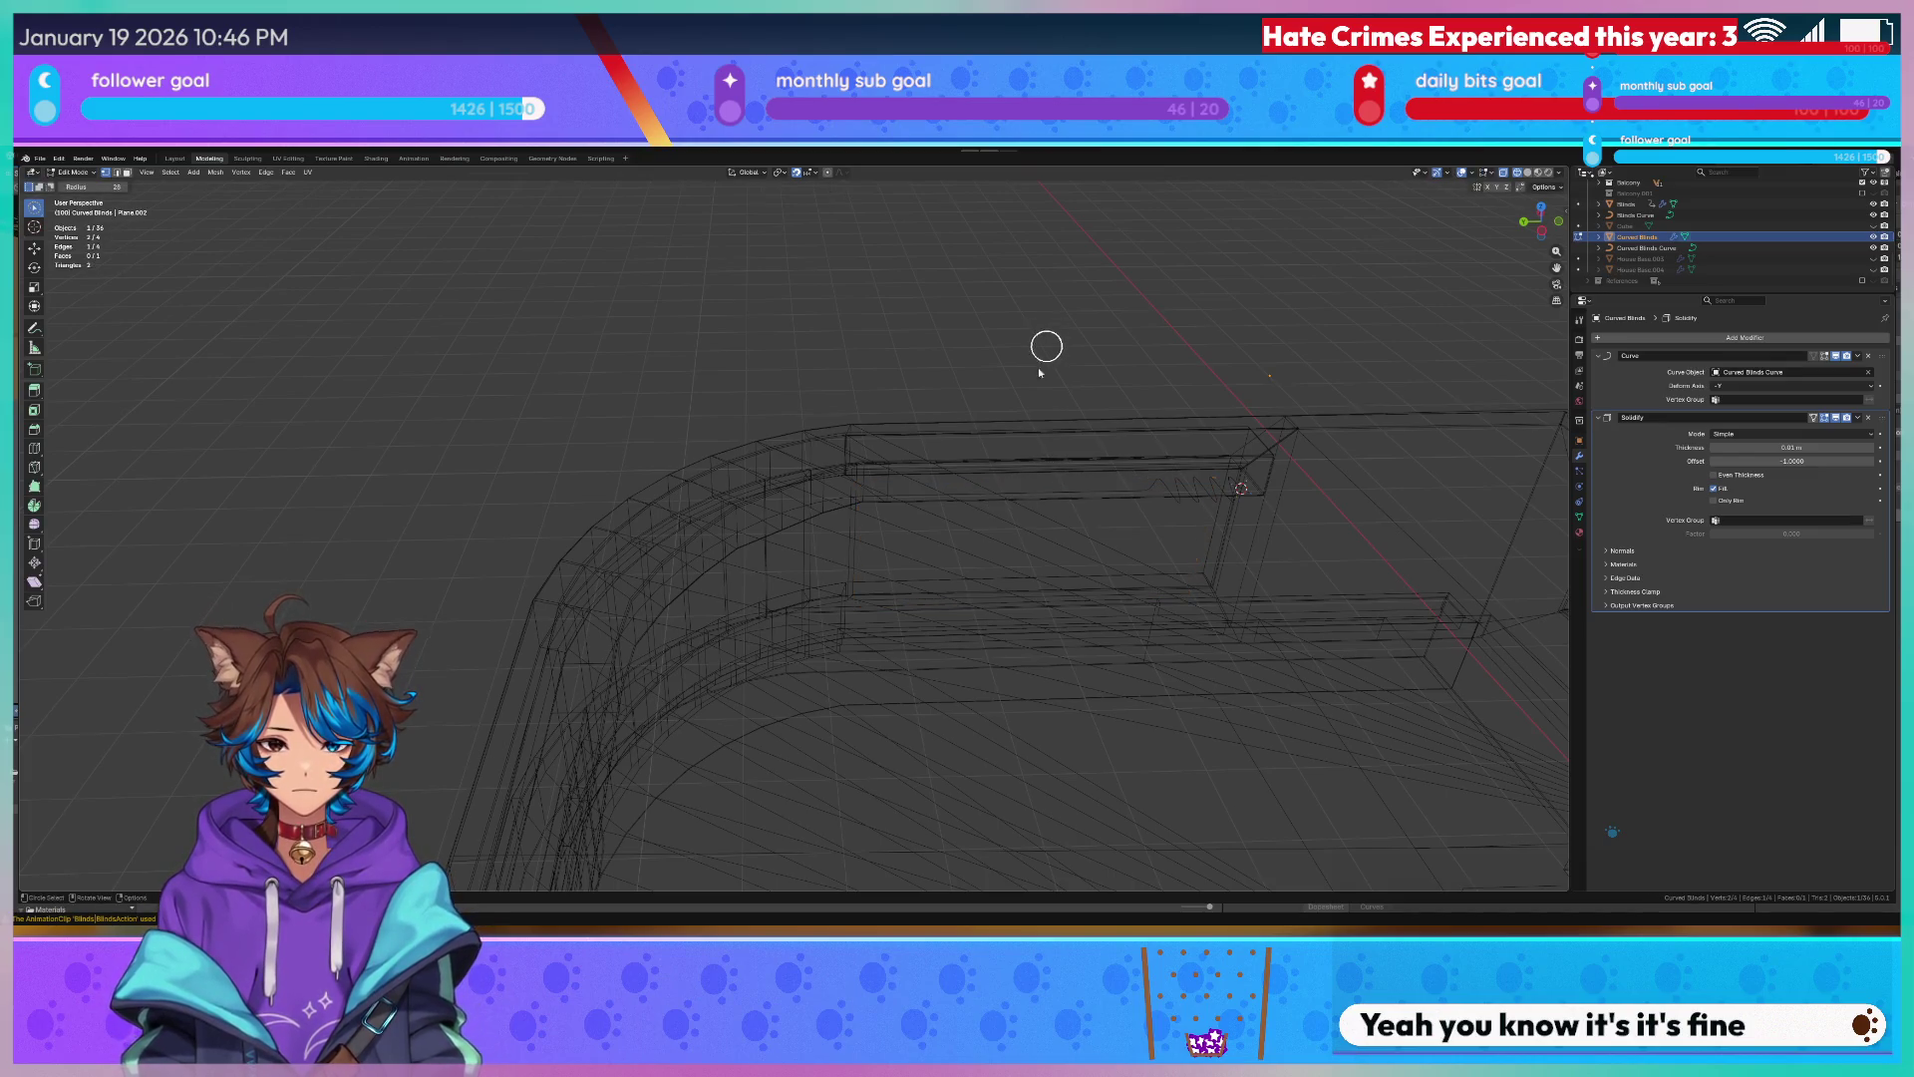
key("Tab")
scroll(1023, 540, "up", 3)
key("Tab")
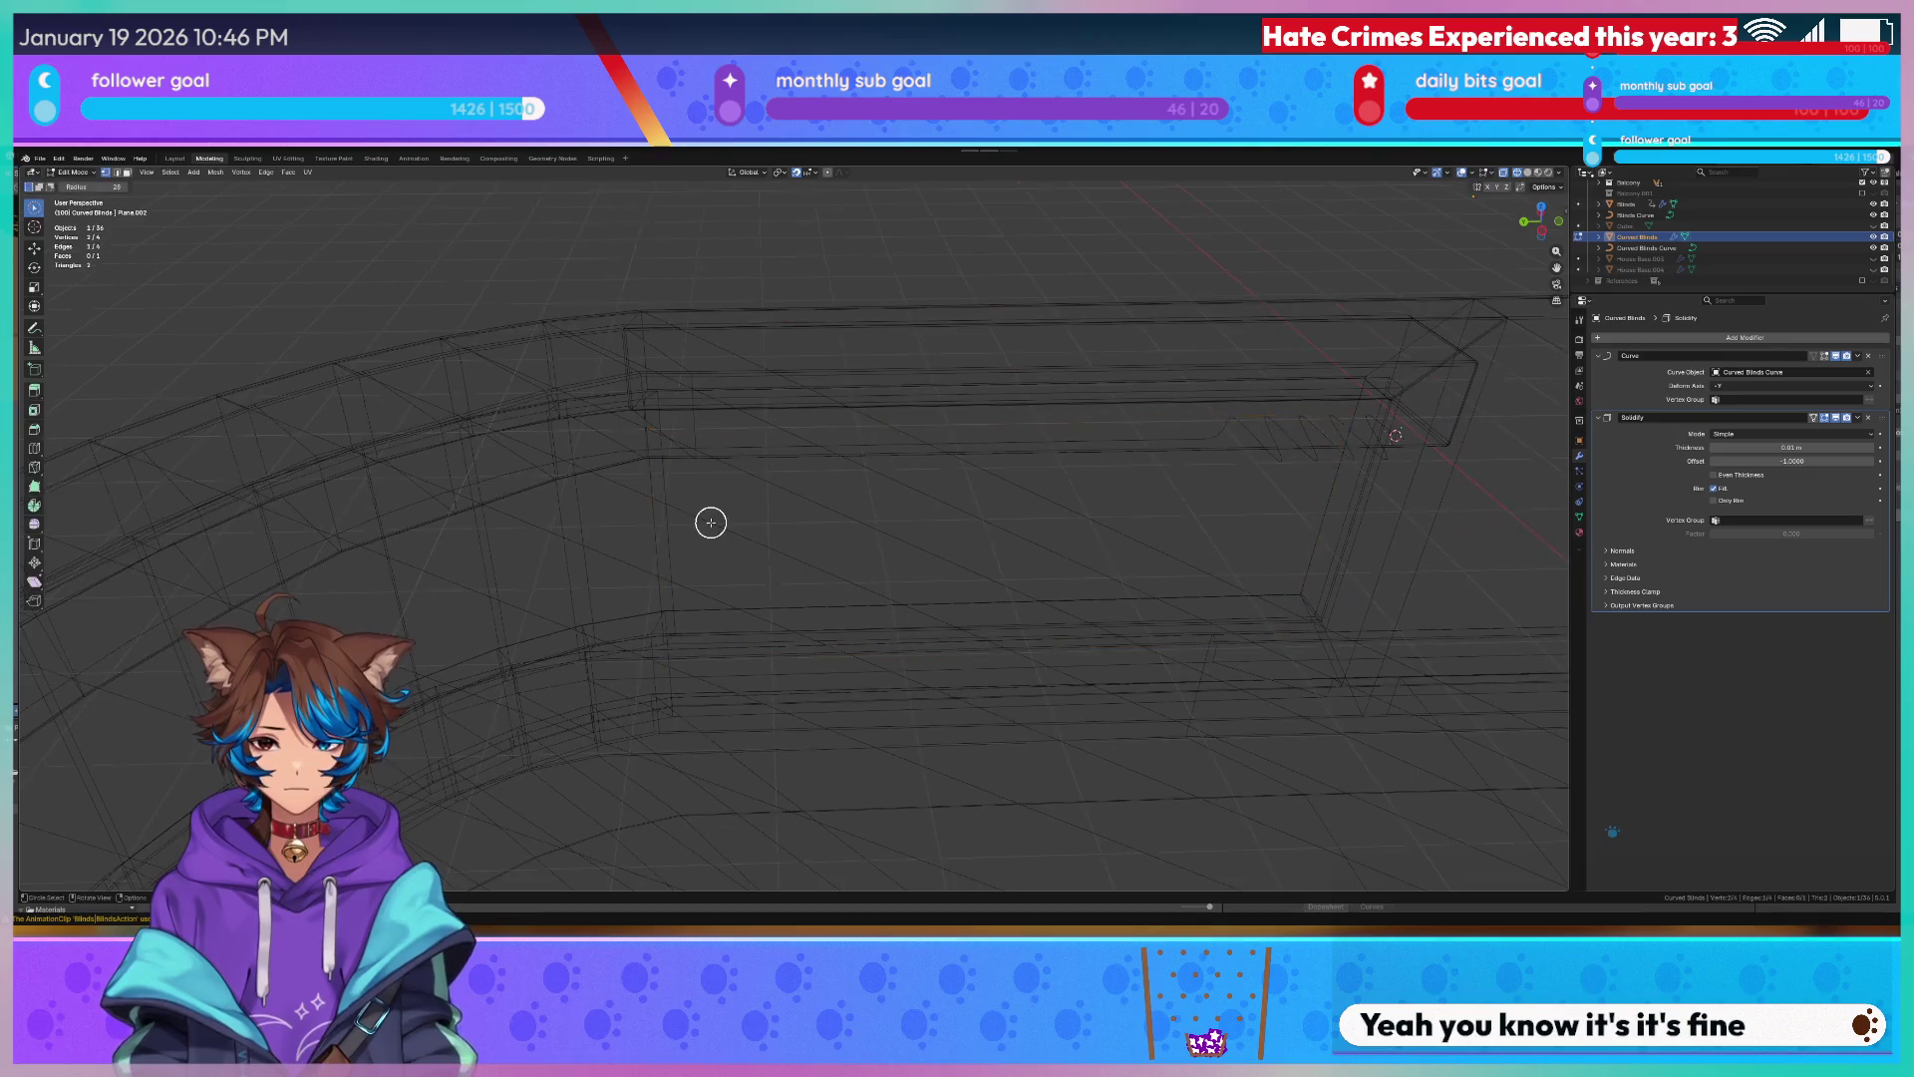
mouse_move(728, 519)
middle_mouse_down()
mouse_move(1078, 487)
mouse_move(701, 511)
middle_mouse_up()
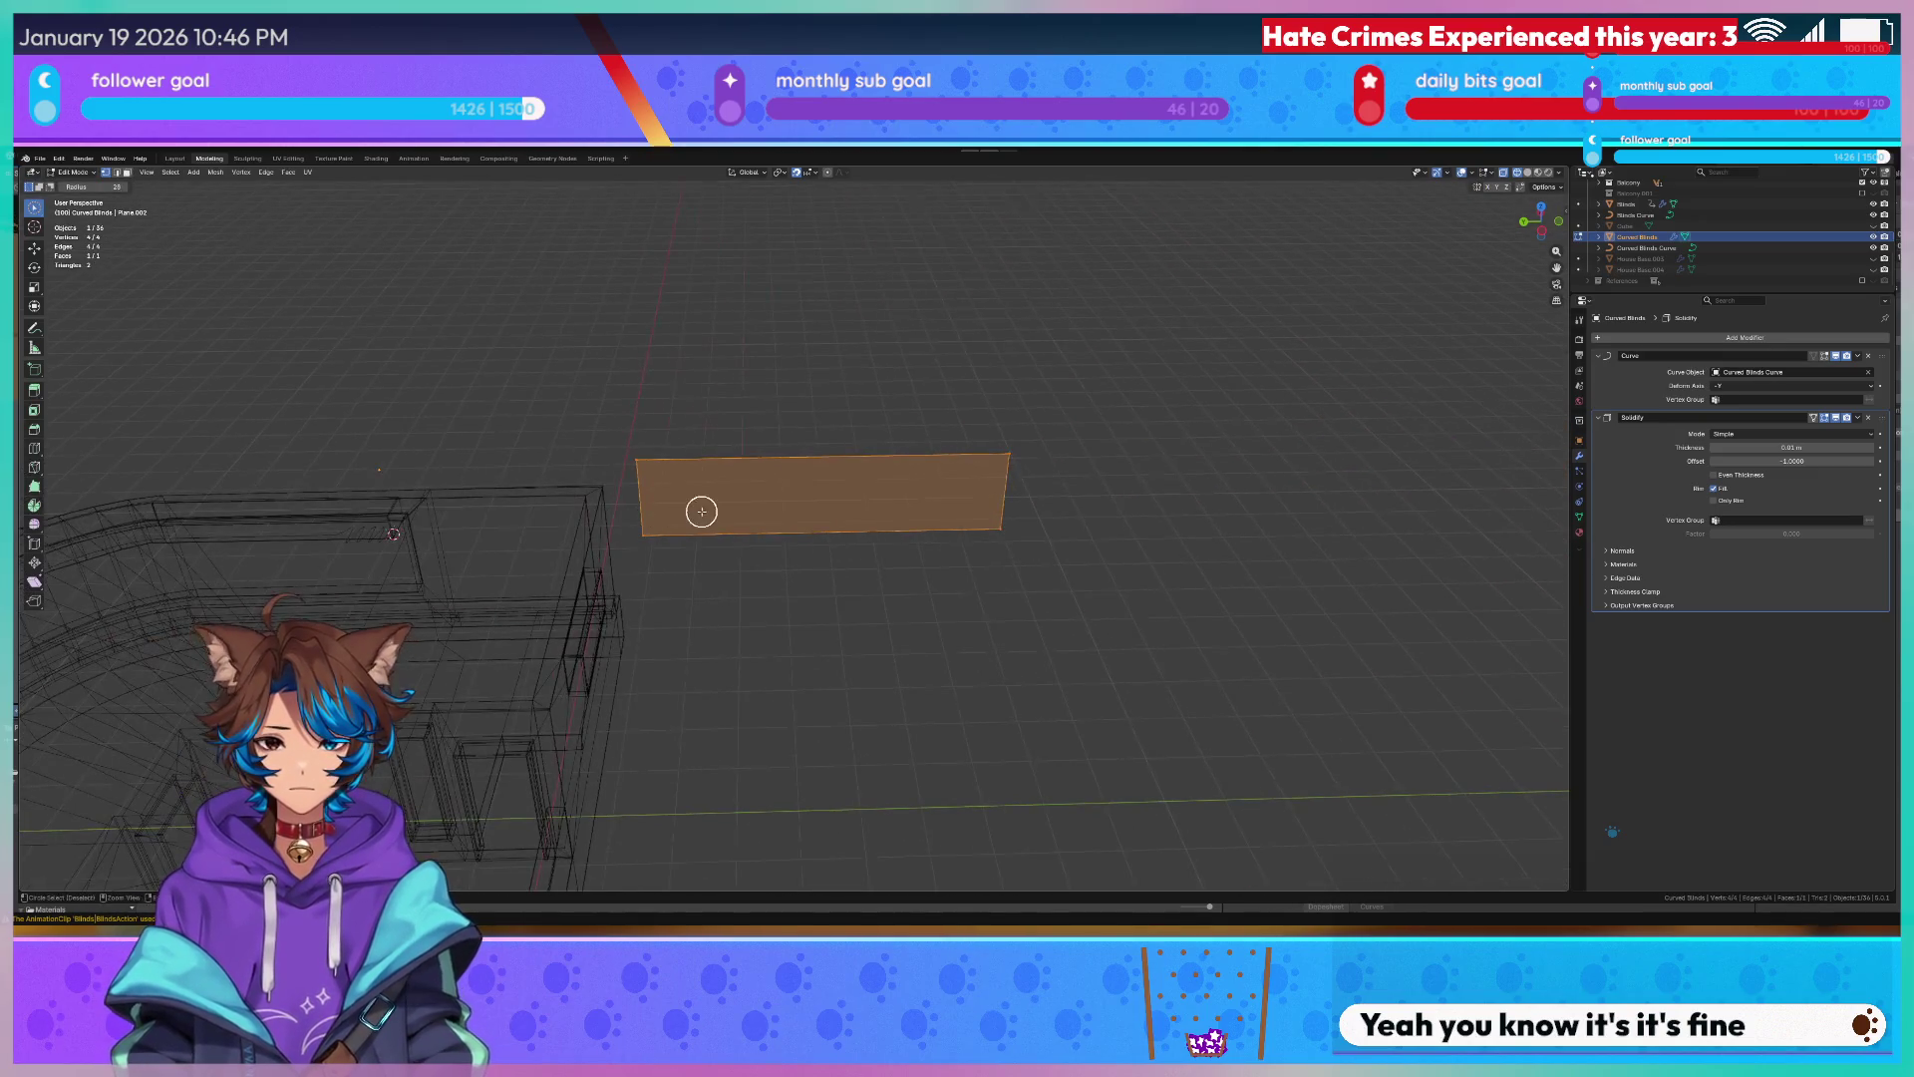
scroll(734, 478, "up", 6)
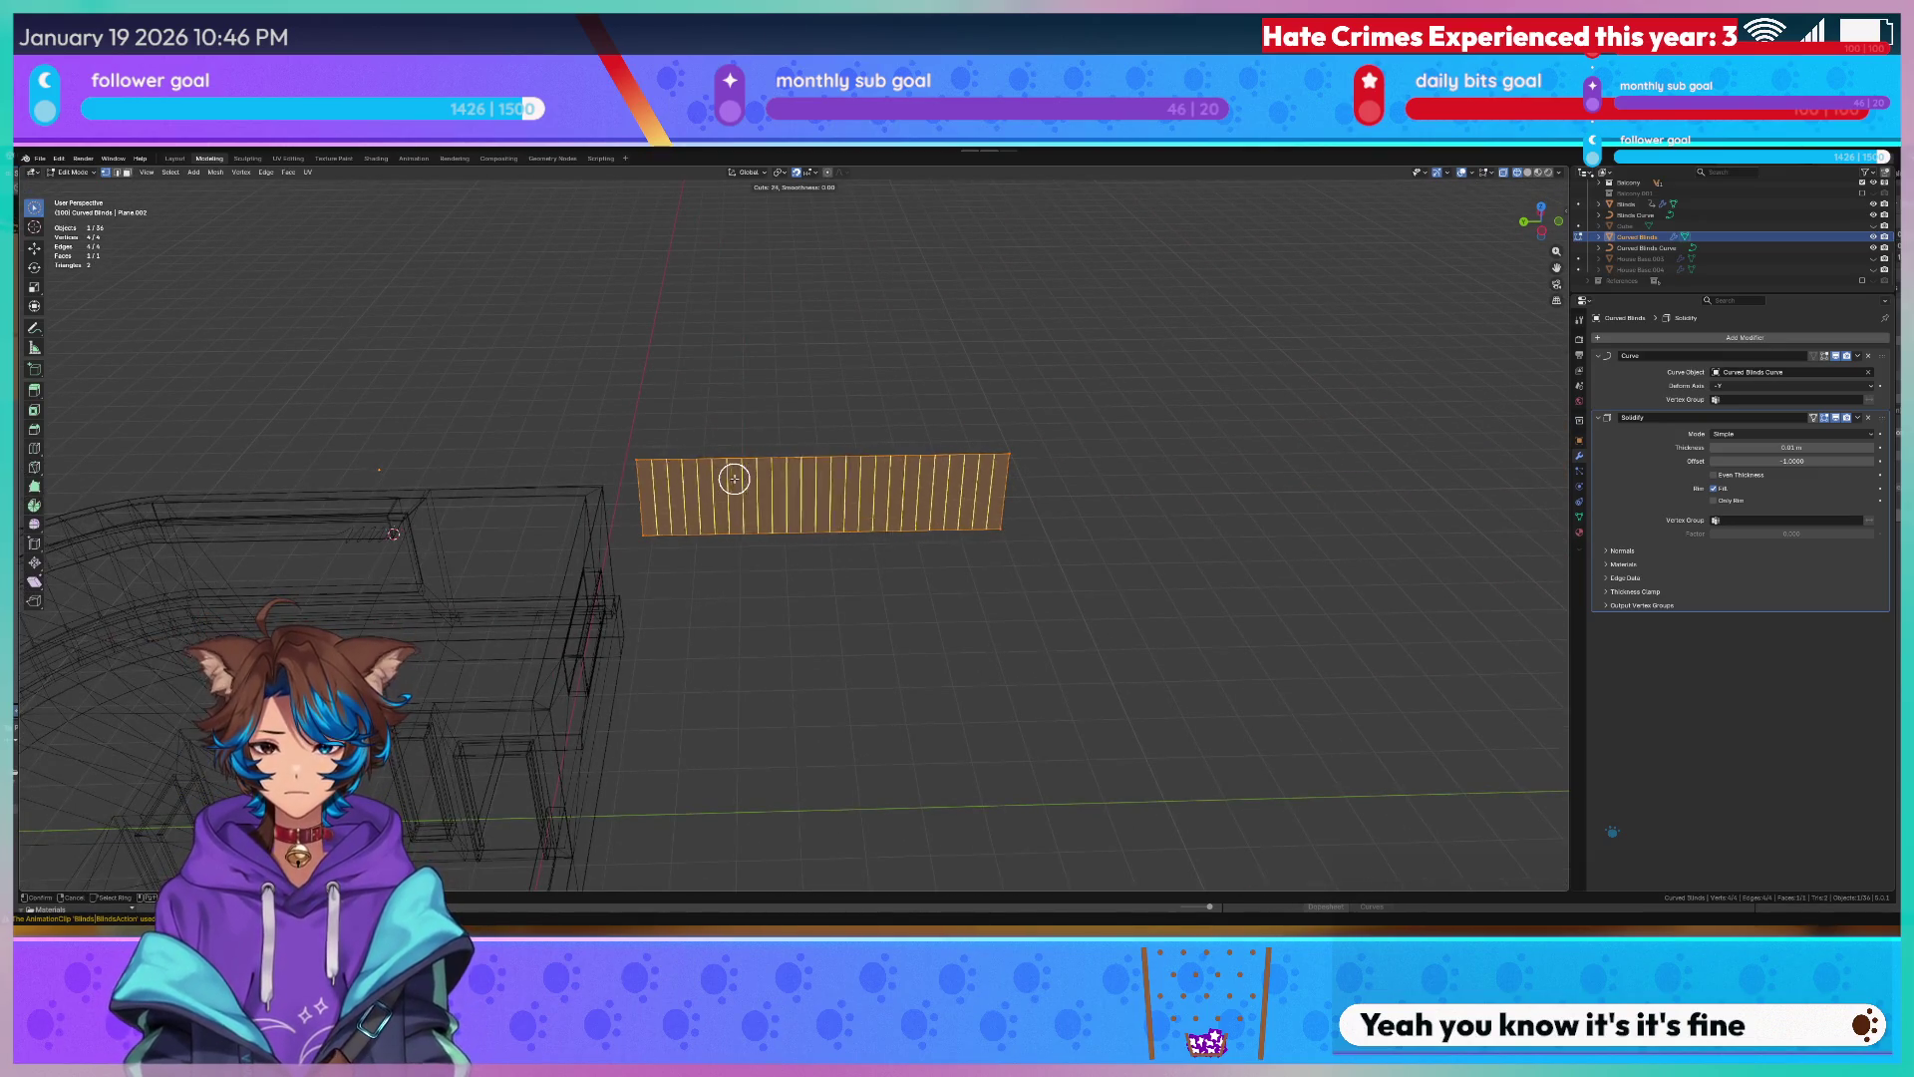
left_click(734, 478)
left_click(735, 479)
key("Tab")
Start moving the segmented blinds along the X axis toward the curved wall.
mouse_move(525, 470)
middle_mouse_down()
mouse_move(493, 463)
mouse_move(592, 467)
mouse_move(564, 481)
mouse_move(686, 557)
mouse_move(657, 562)
mouse_move(964, 602)
middle_mouse_up()
key("x")
scroll(612, 479, "up", 3)
key("g")
key("x")
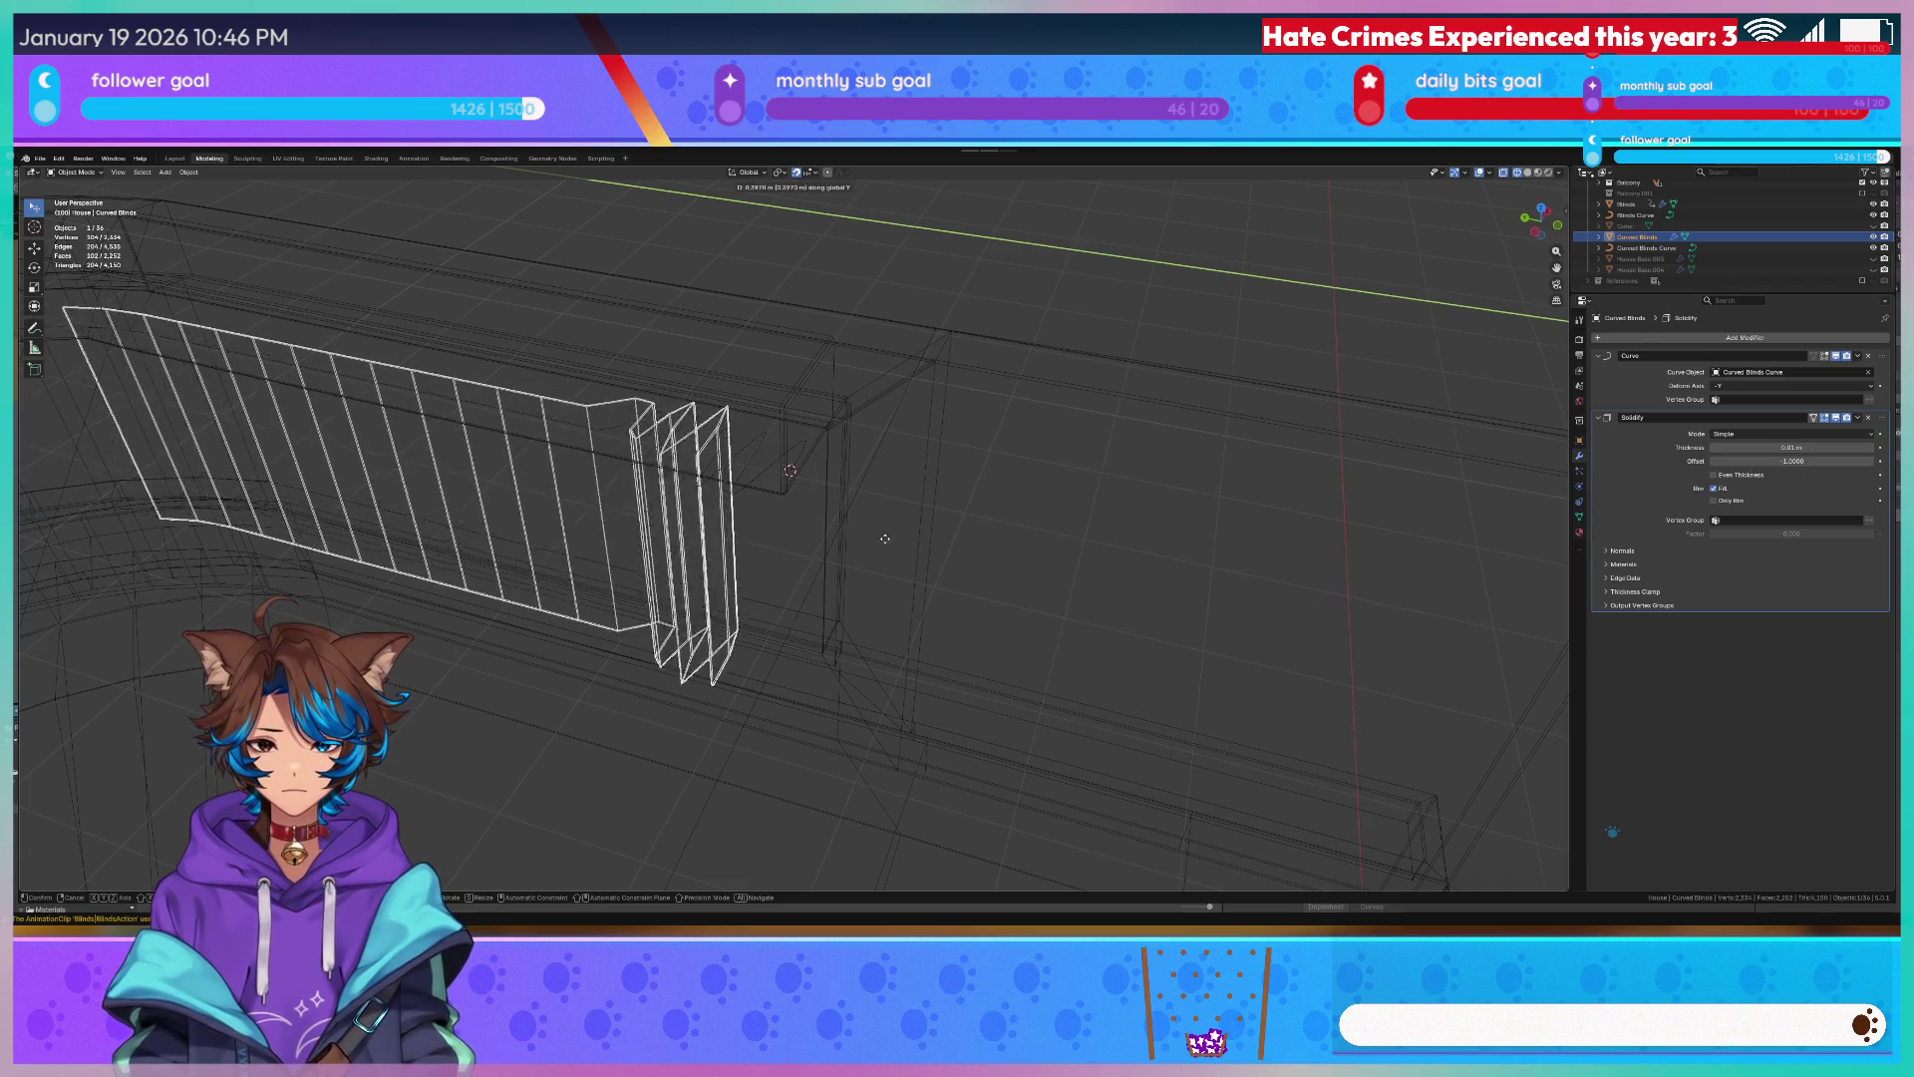
Place the blinds and scale them down along Y to roughly fit the curved wall.
left_click(1325, 531)
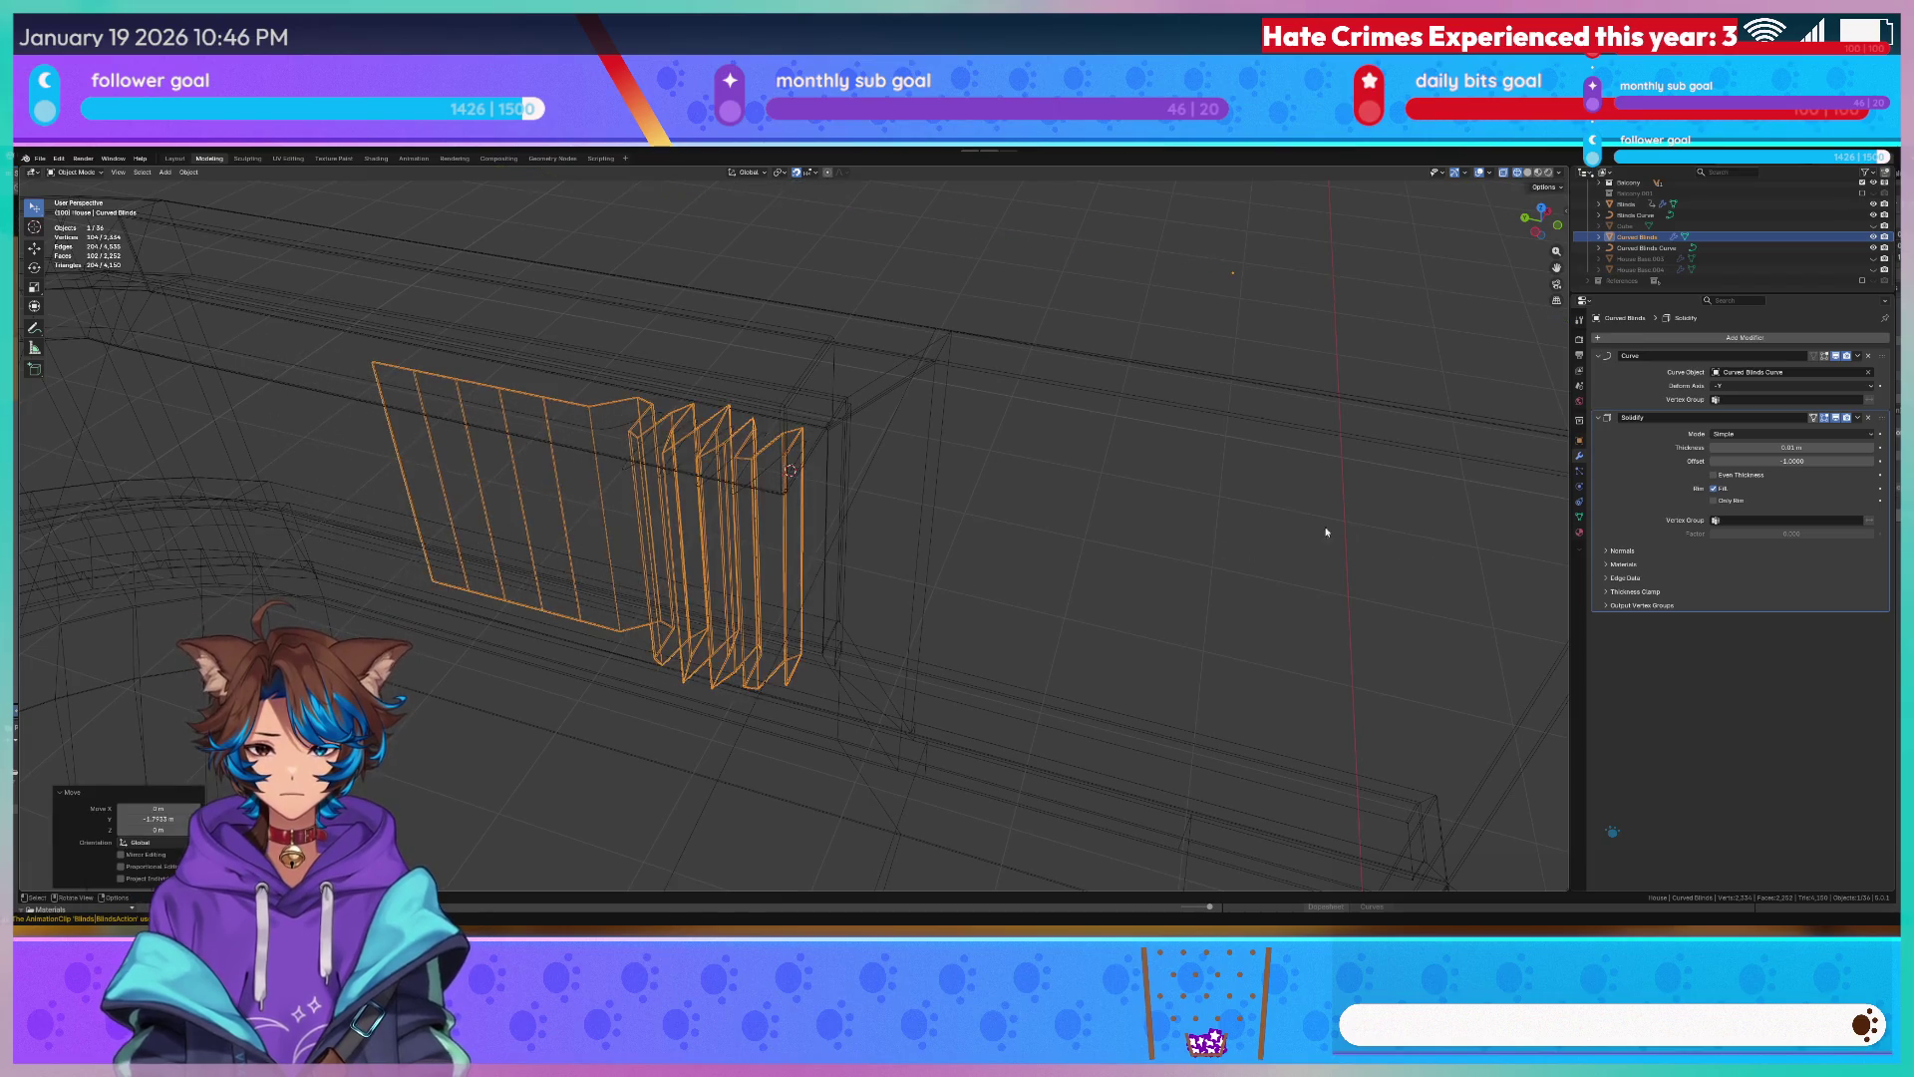
scroll(1325, 531, "down", 4)
key("s")
key("y")
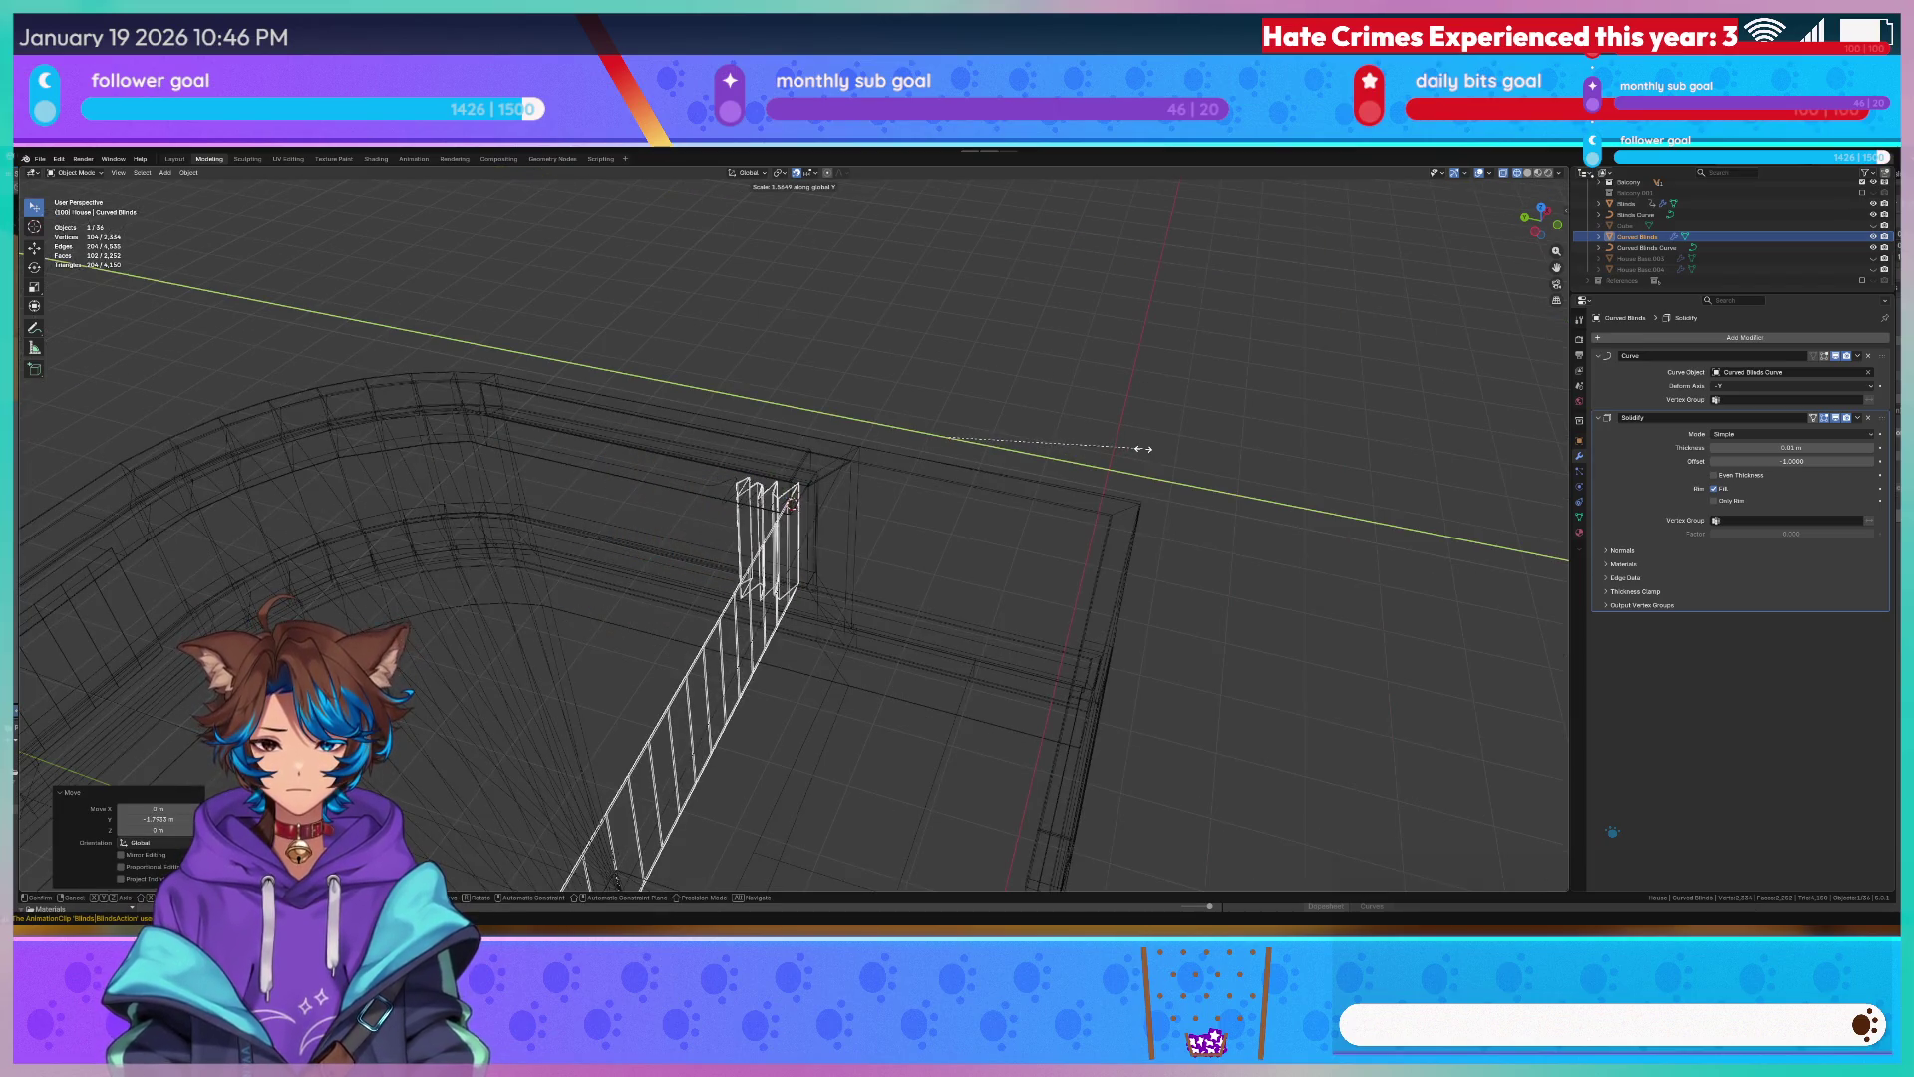
key("y")
key("y")
key("y")
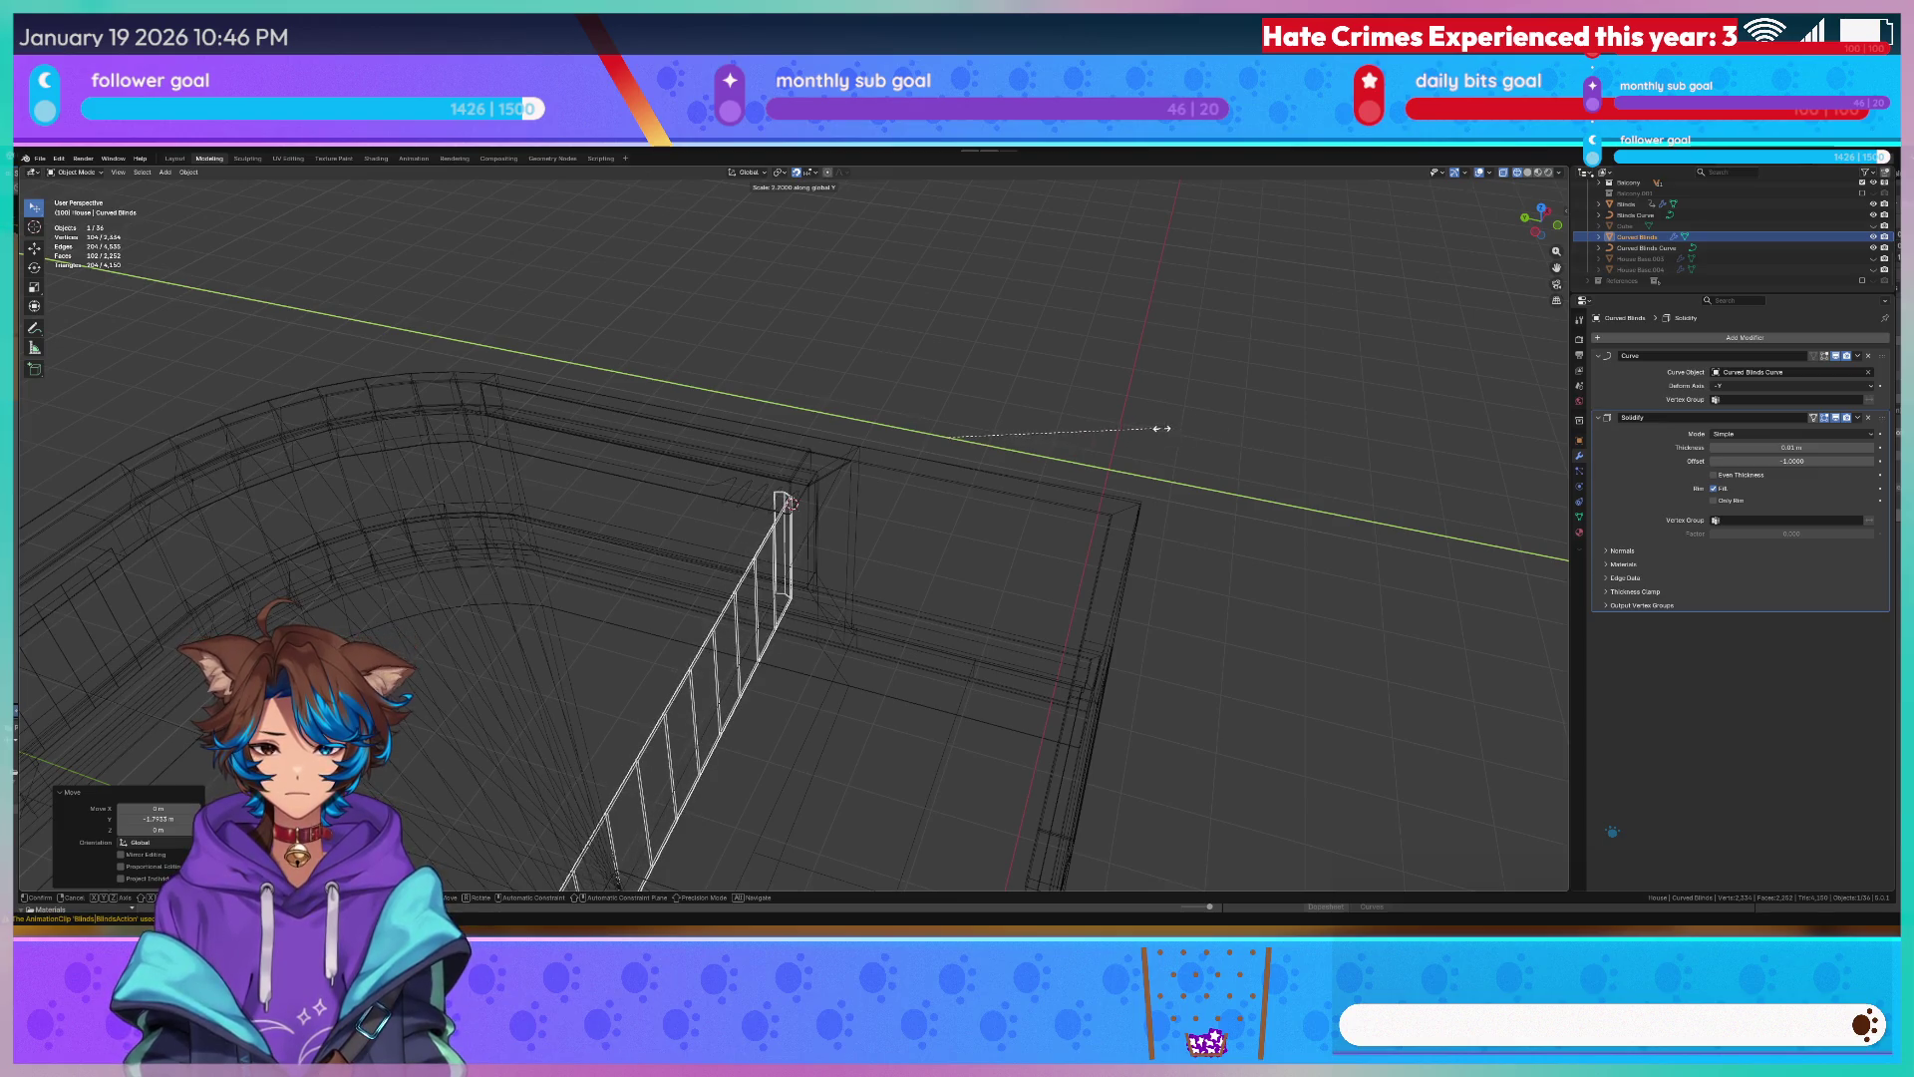
left_click(1043, 426)
scroll(1042, 426, "down", 5)
middle_click_drag(1060, 432, 1048, 451)
key("s")
key("y")
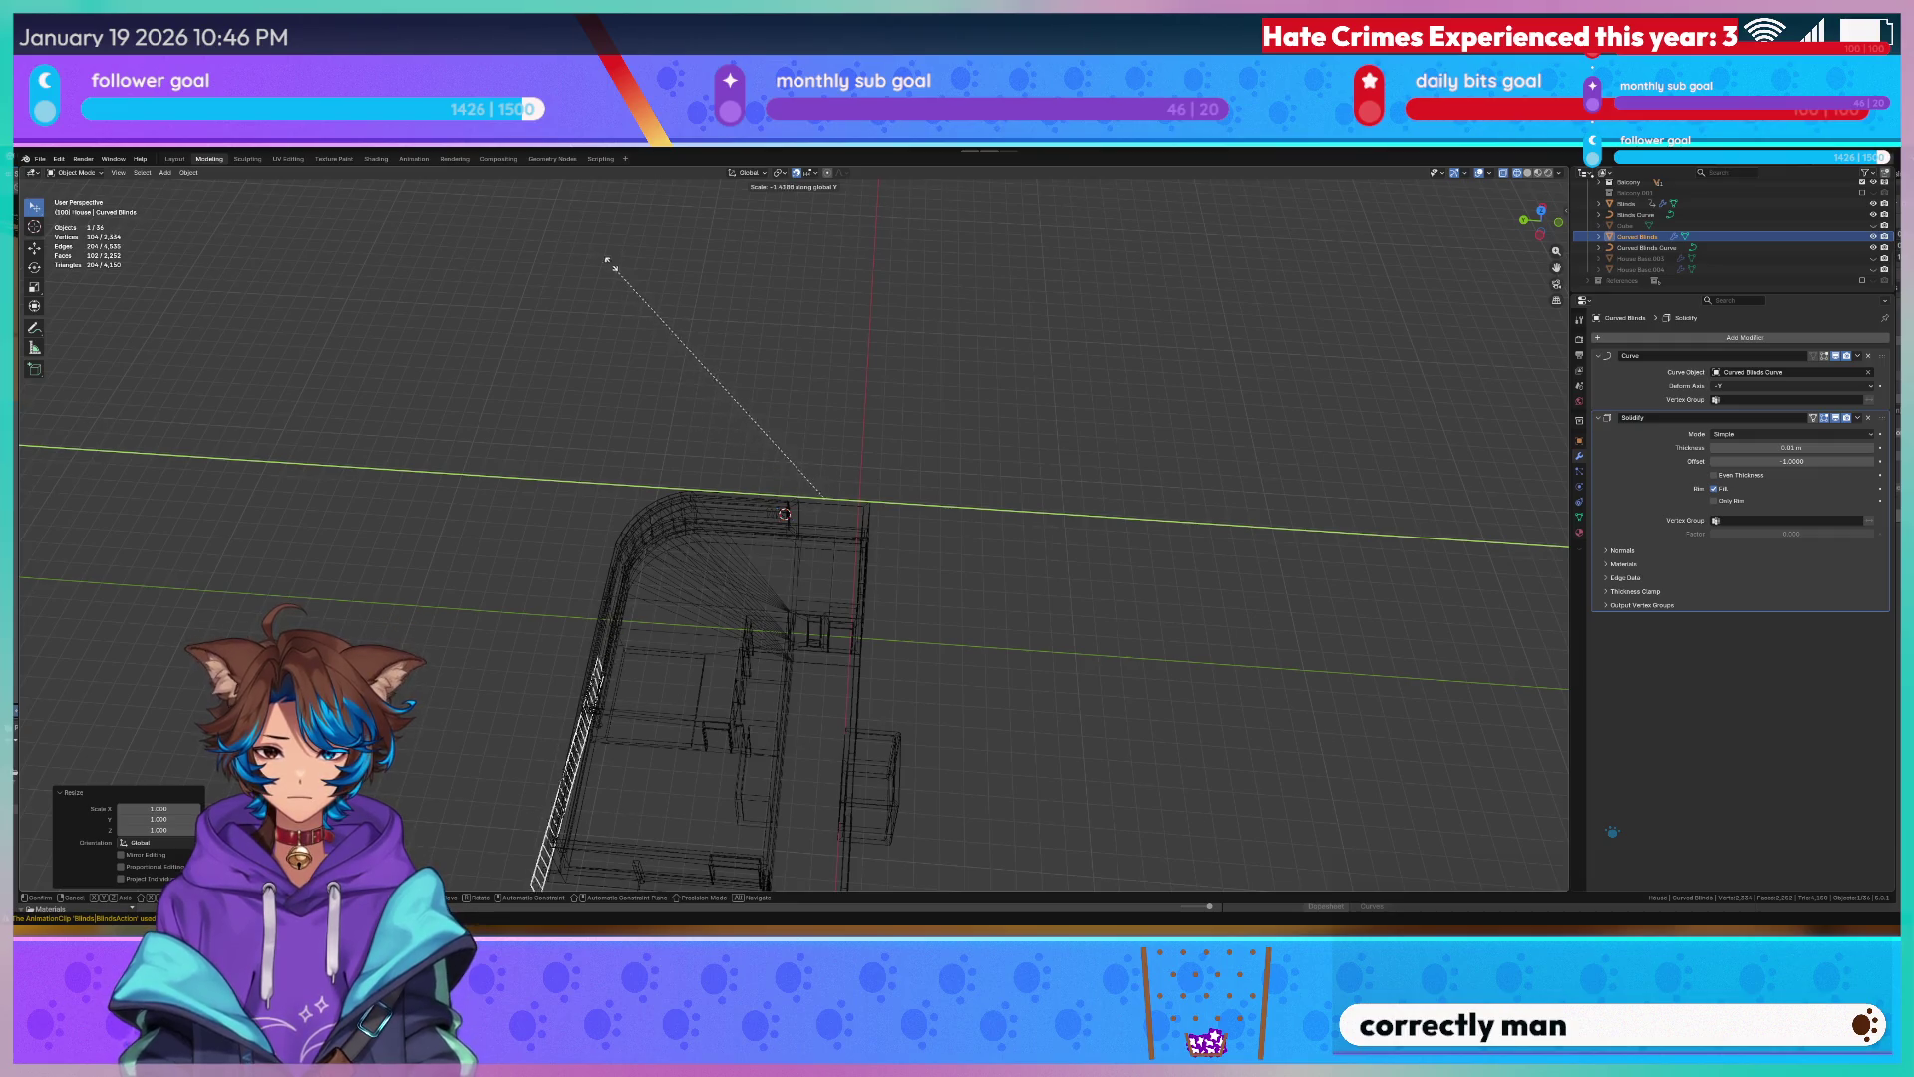
left_click(683, 284)
key("y")
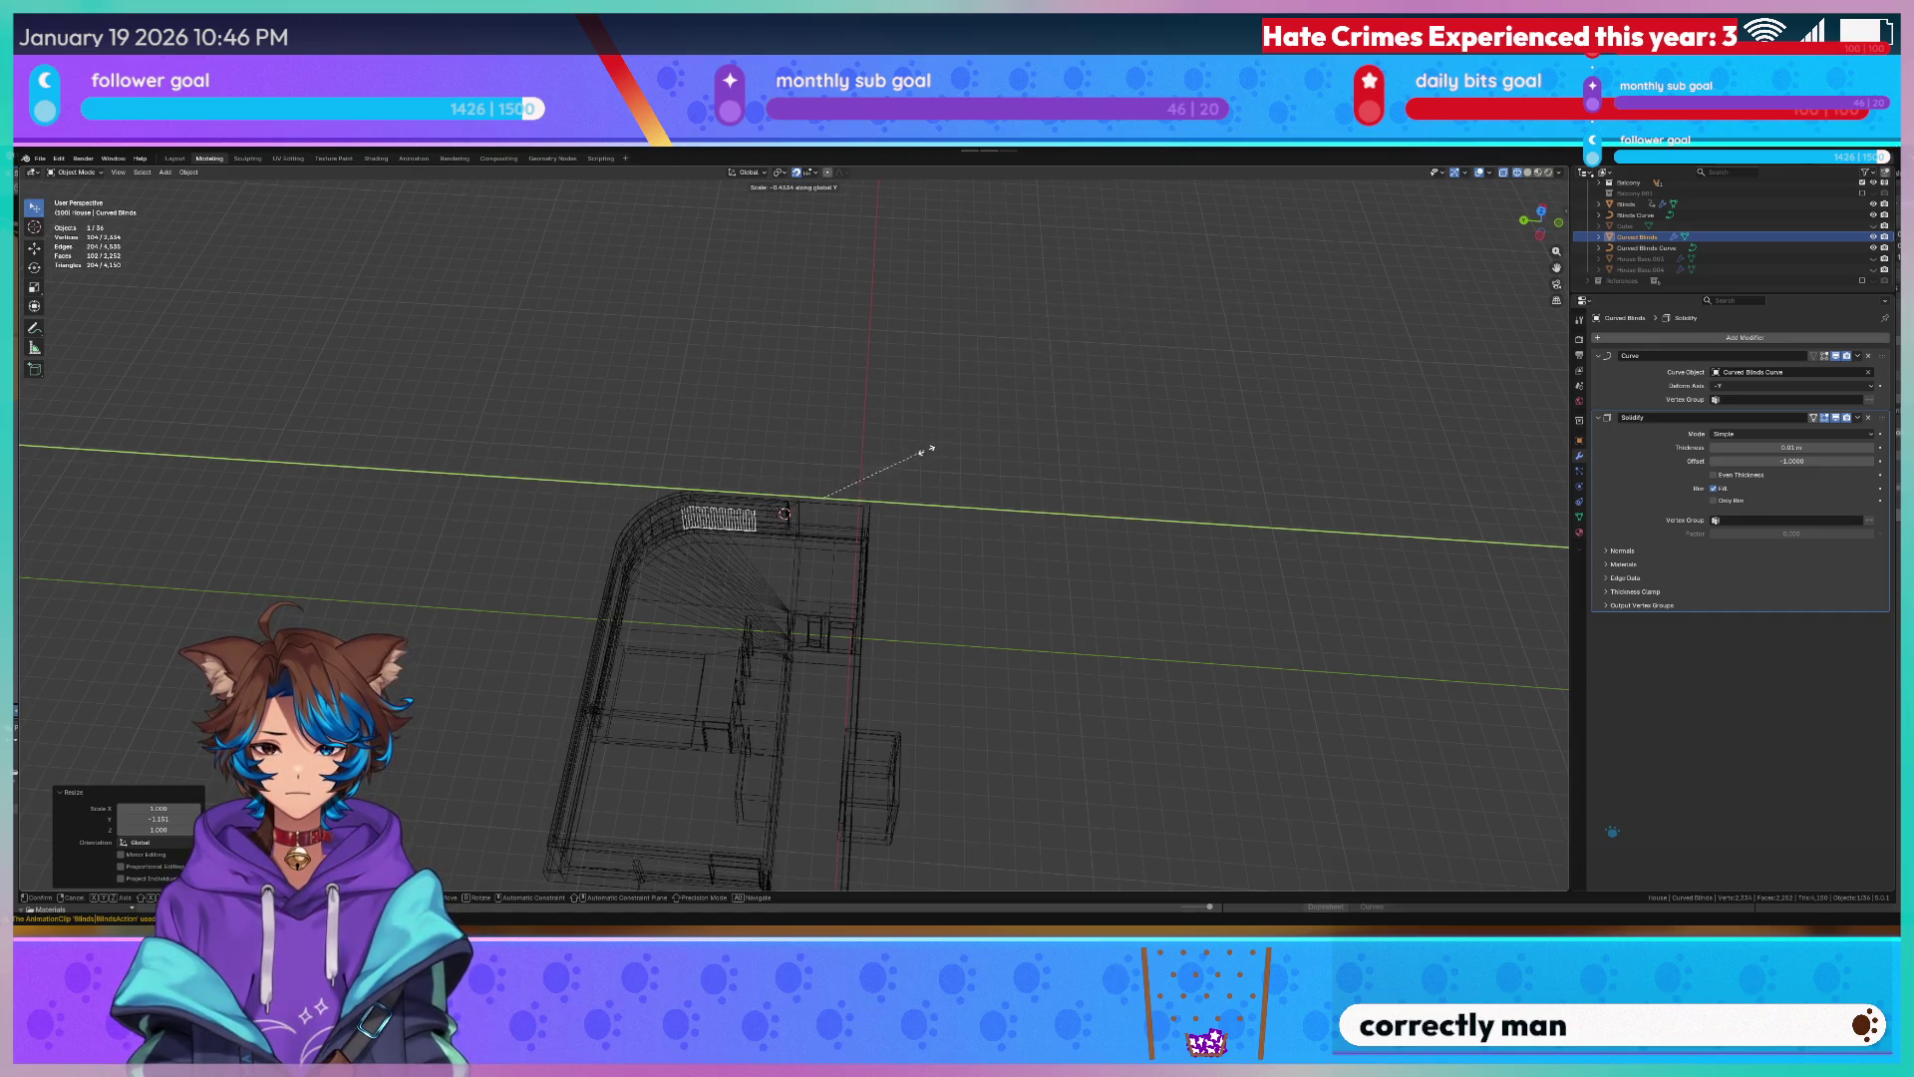
key("y")
Shift and rescale the blinds along Y so they run along the curved wall.
key("g")
key("y")
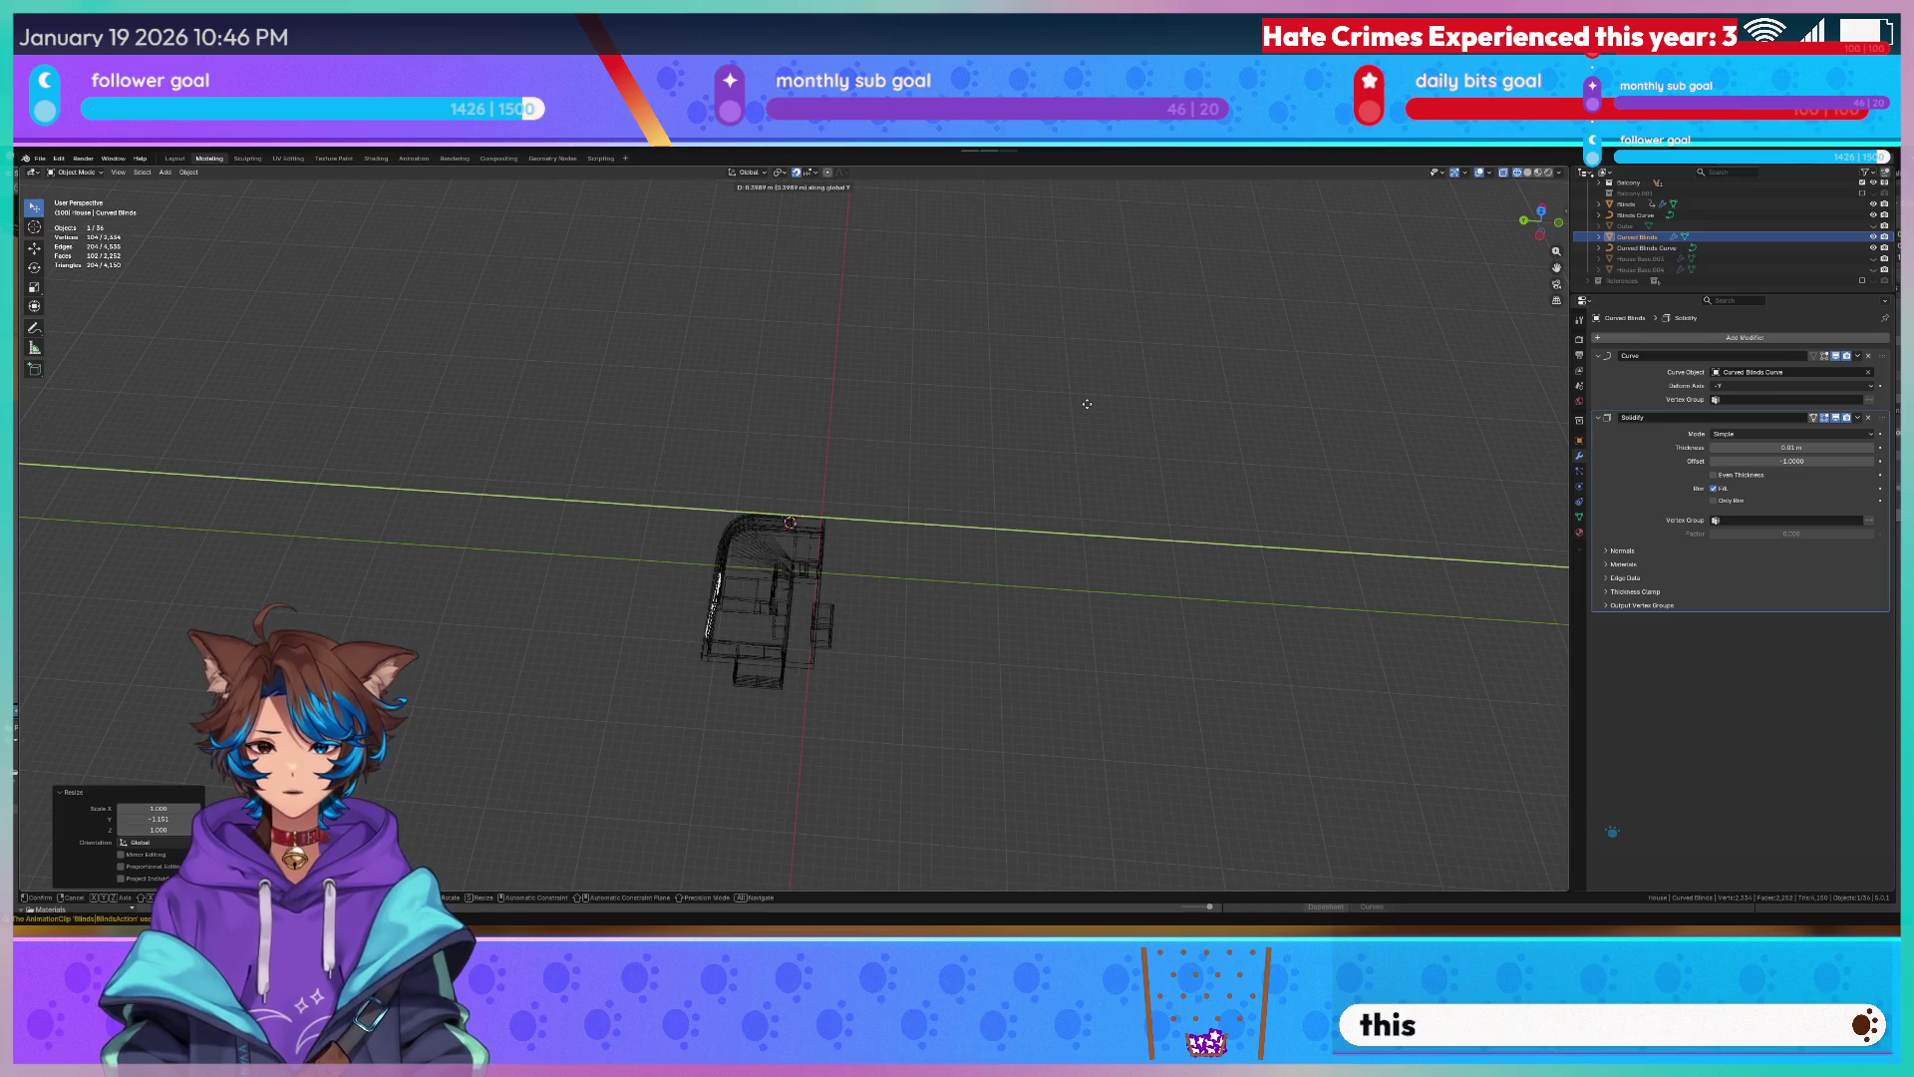
left_click(1200, 395)
scroll(778, 539, "up", 5)
scroll(728, 466, "up", 3)
middle_click_drag(707, 455, 741, 467)
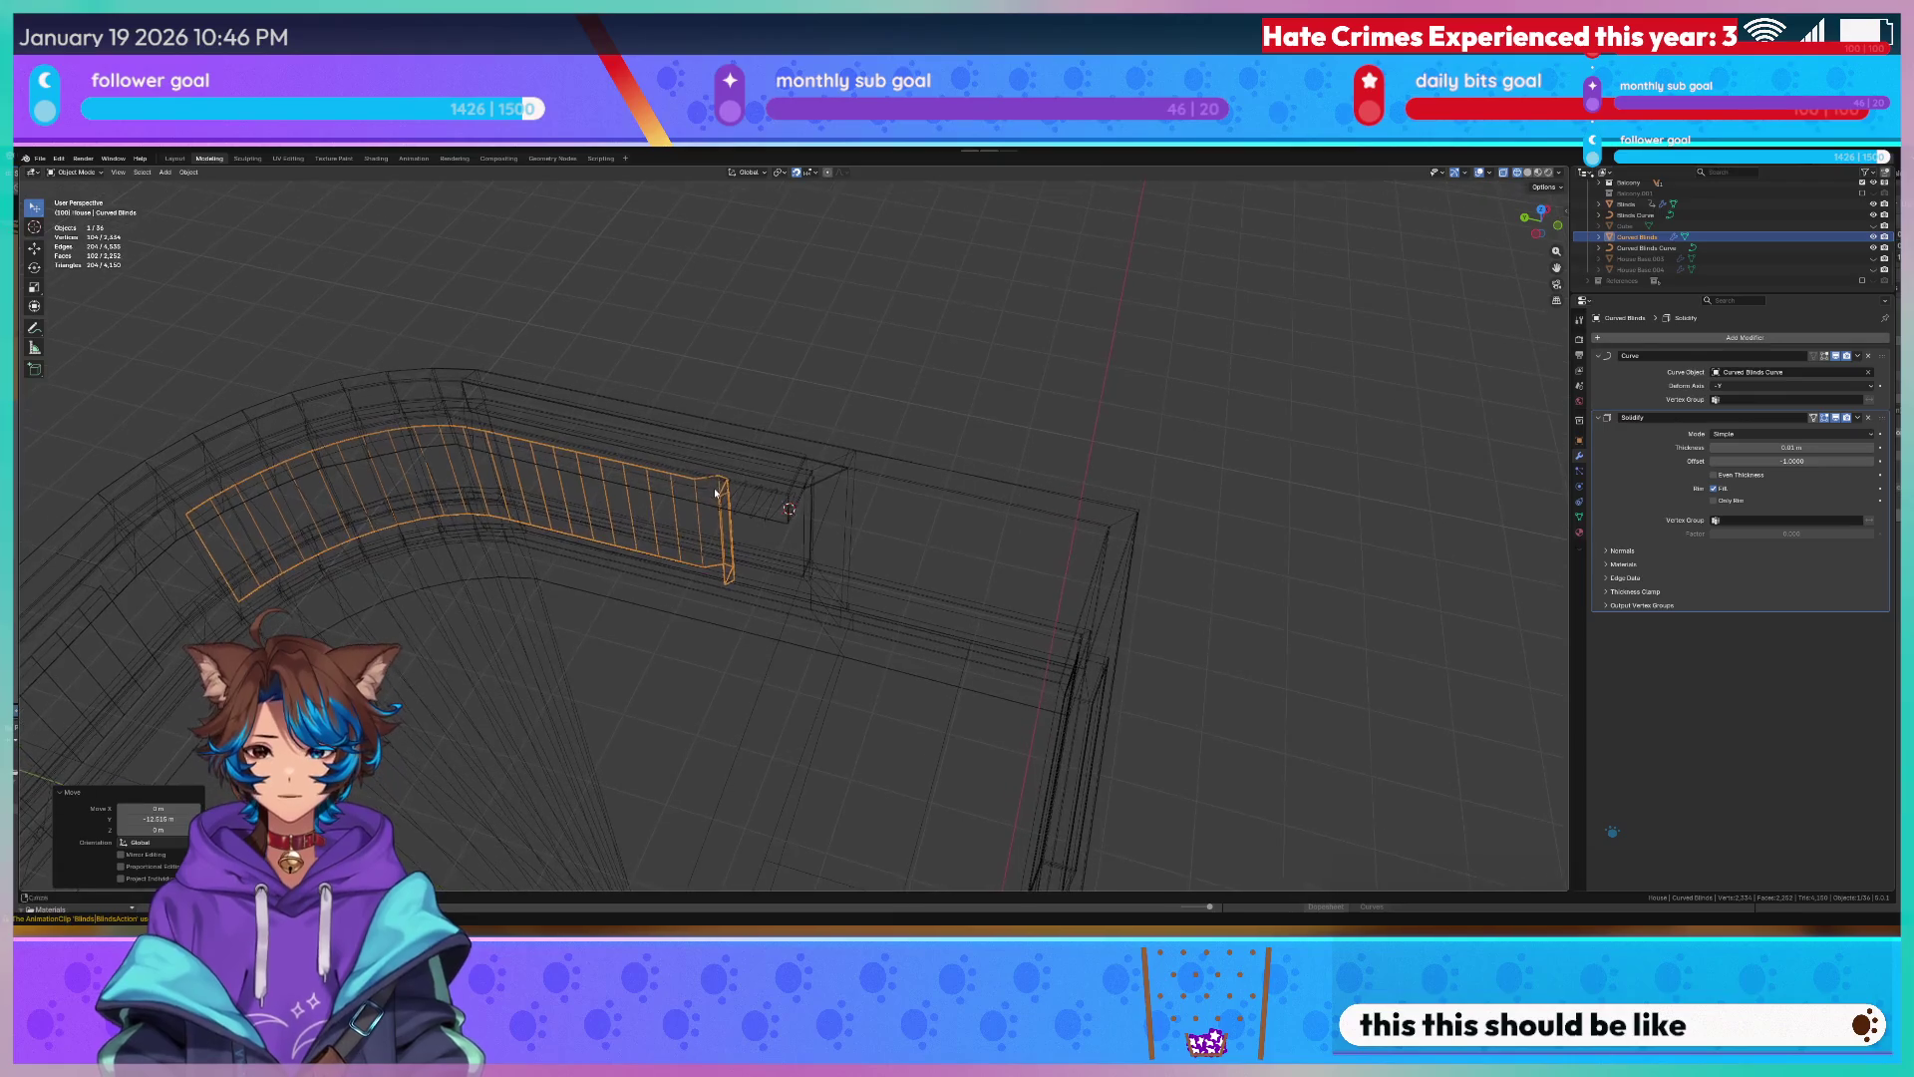
key("g")
key("y")
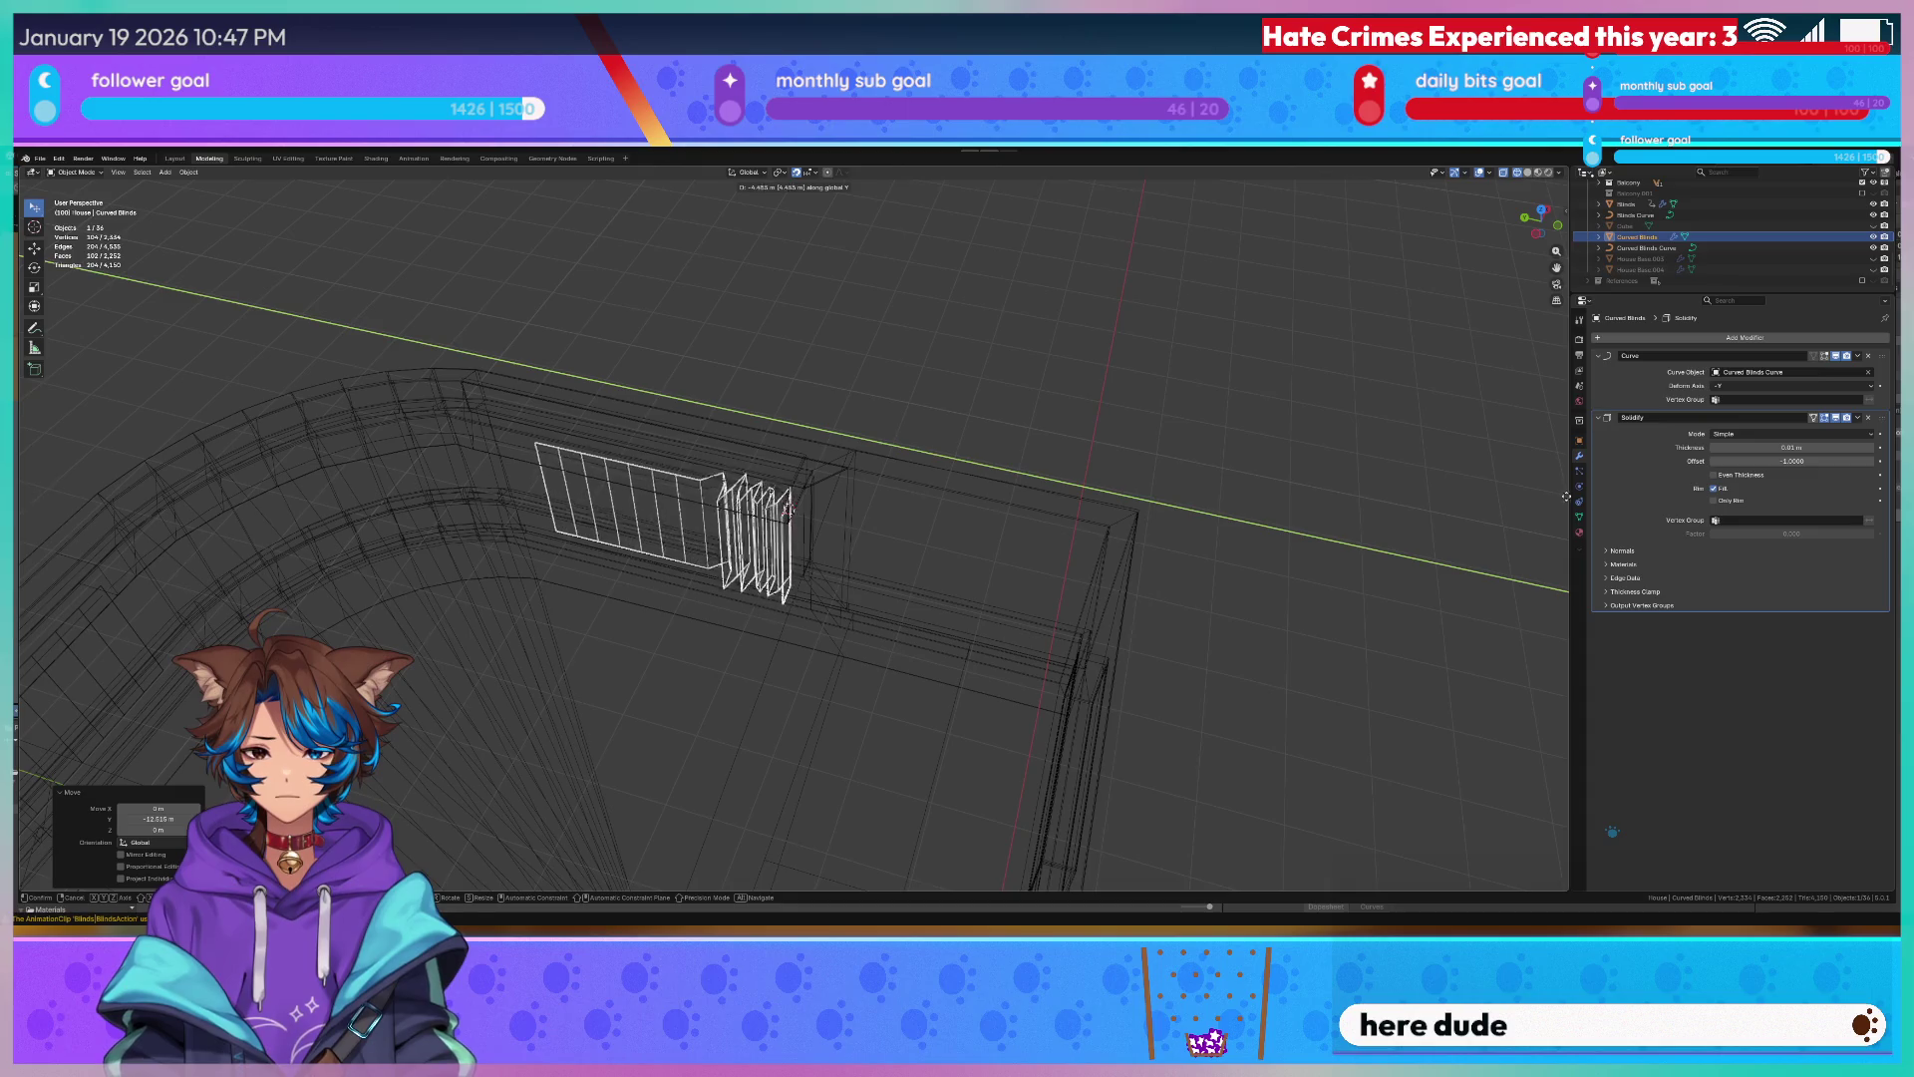
left_click(61, 500)
key("s")
key("y")
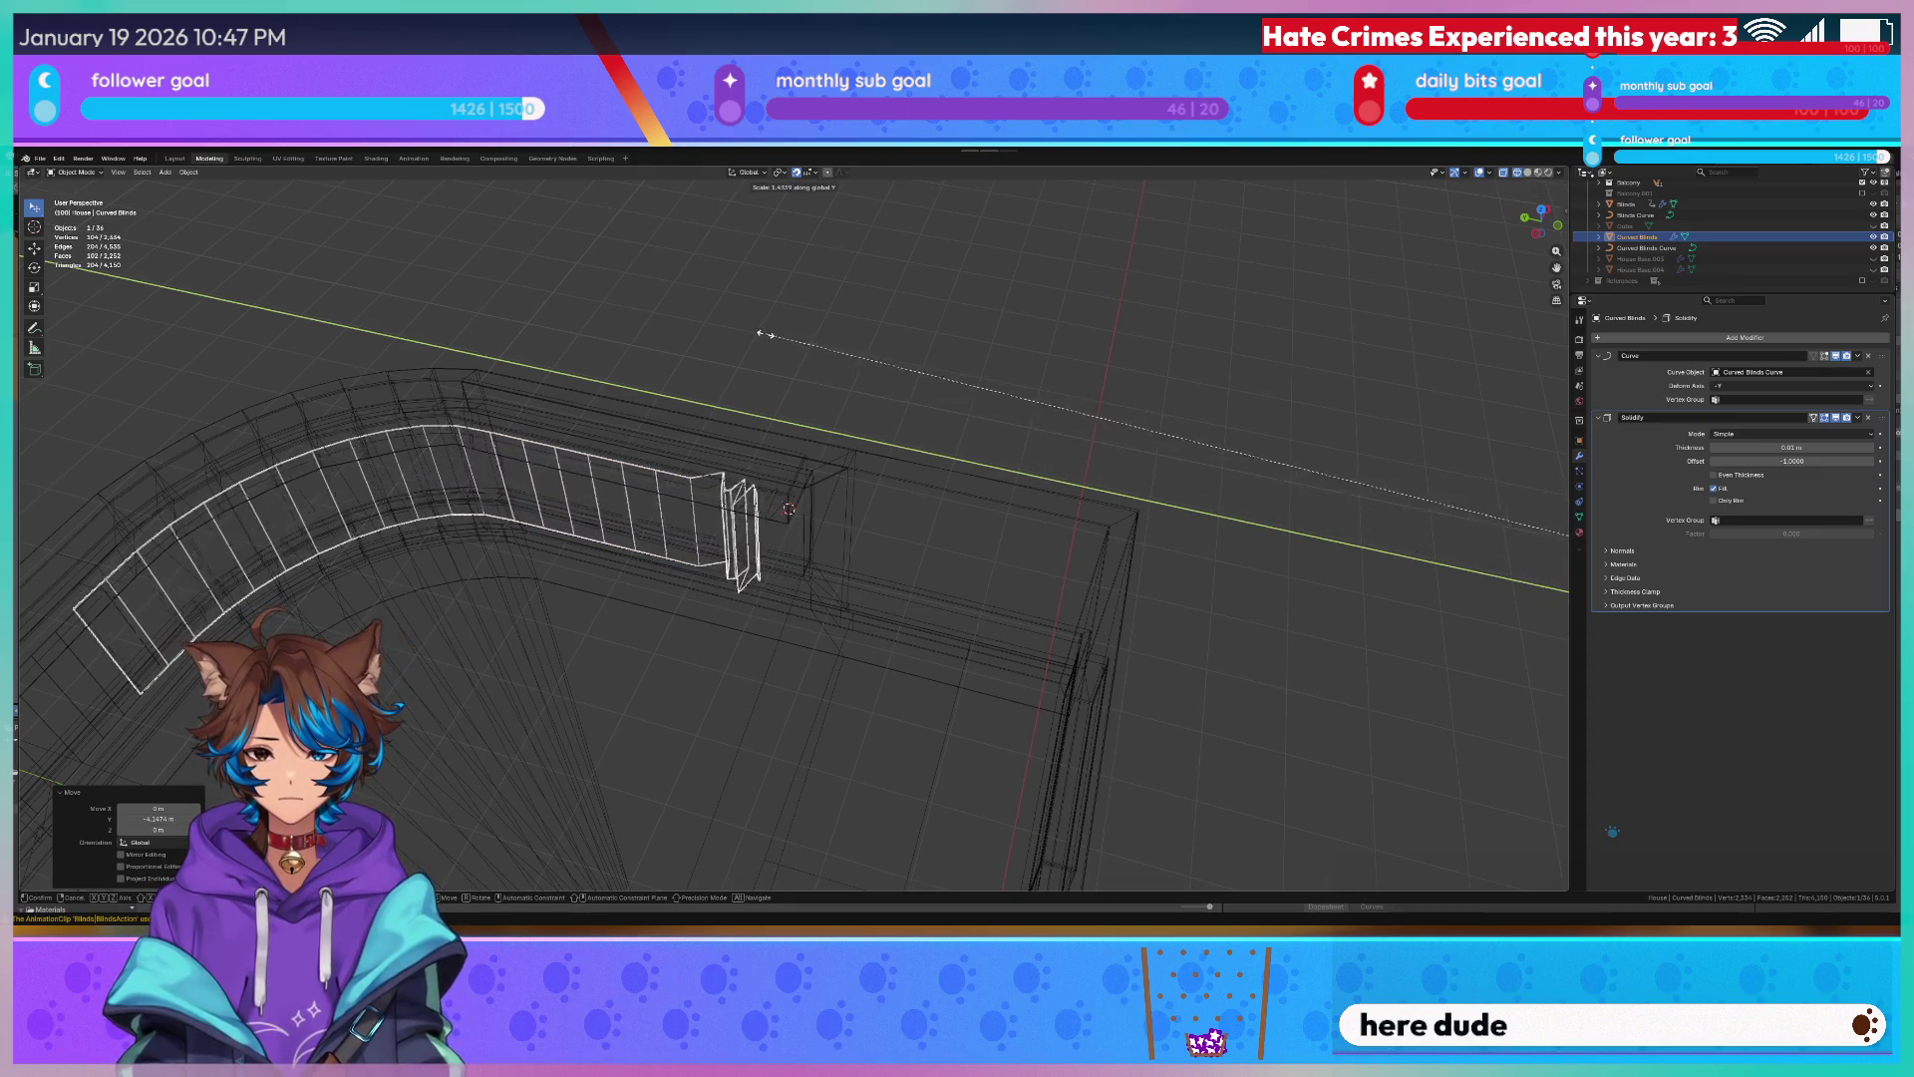
left_click(819, 354)
mouse_move(819, 355)
middle_mouse_down()
mouse_move(860, 475)
mouse_move(932, 416)
middle_mouse_up()
Fine-tune the blinds' Y position and length until they end at the window corner.
key("g")
key("y")
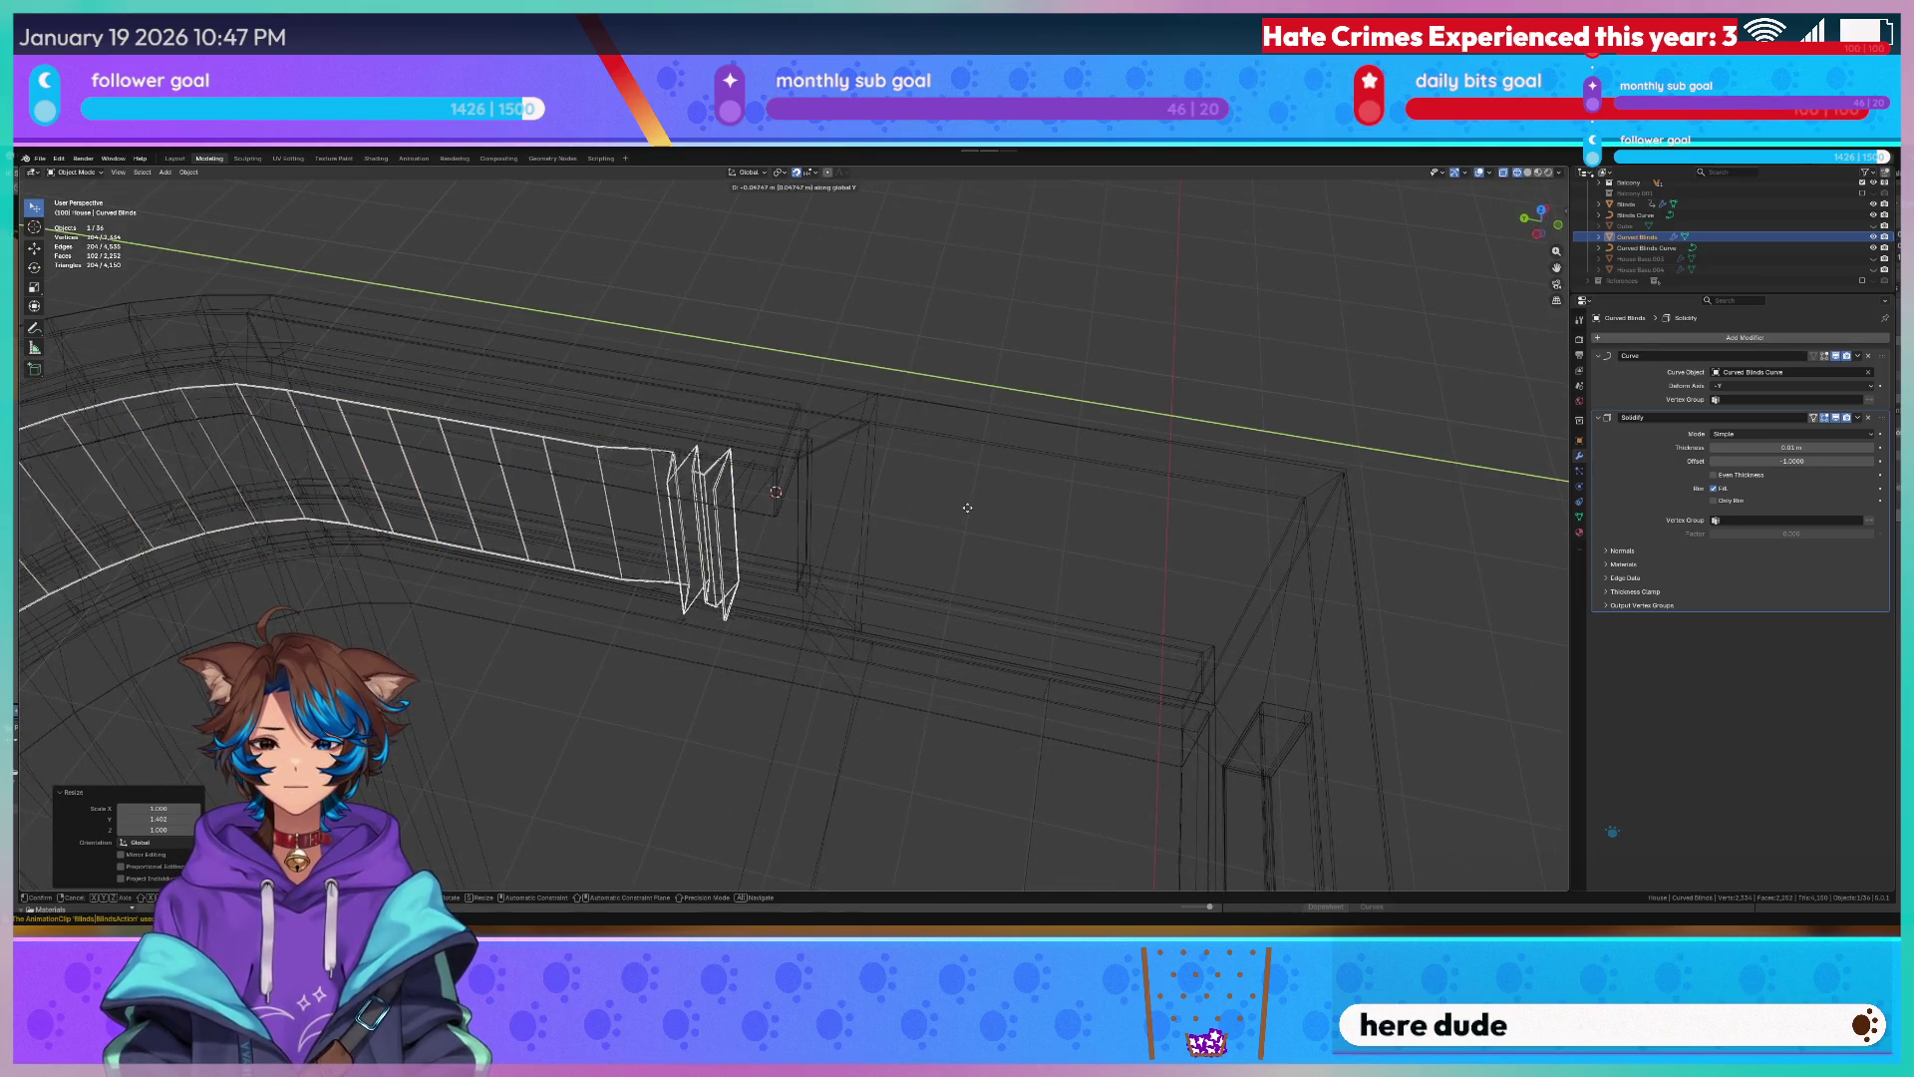
left_click(903, 486)
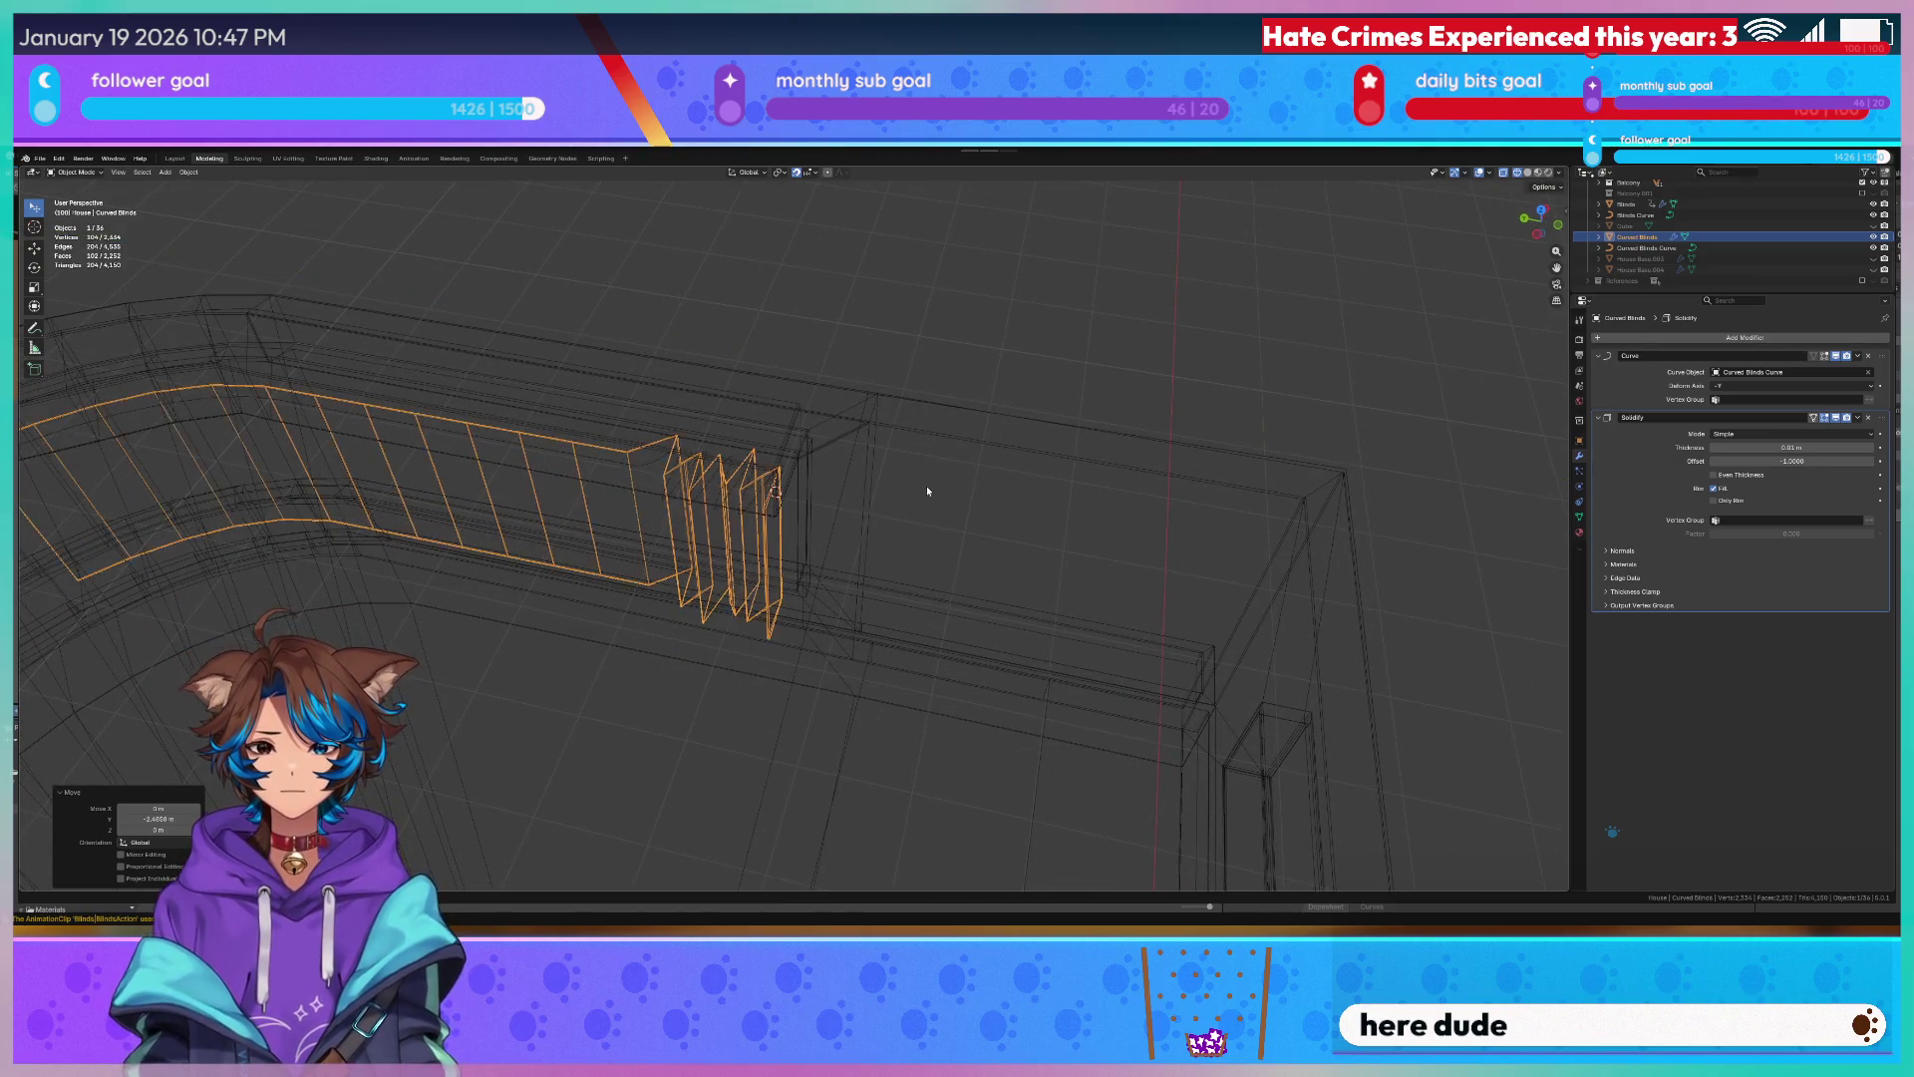
middle_click_drag(926, 487, 832, 495)
key("s")
key("y")
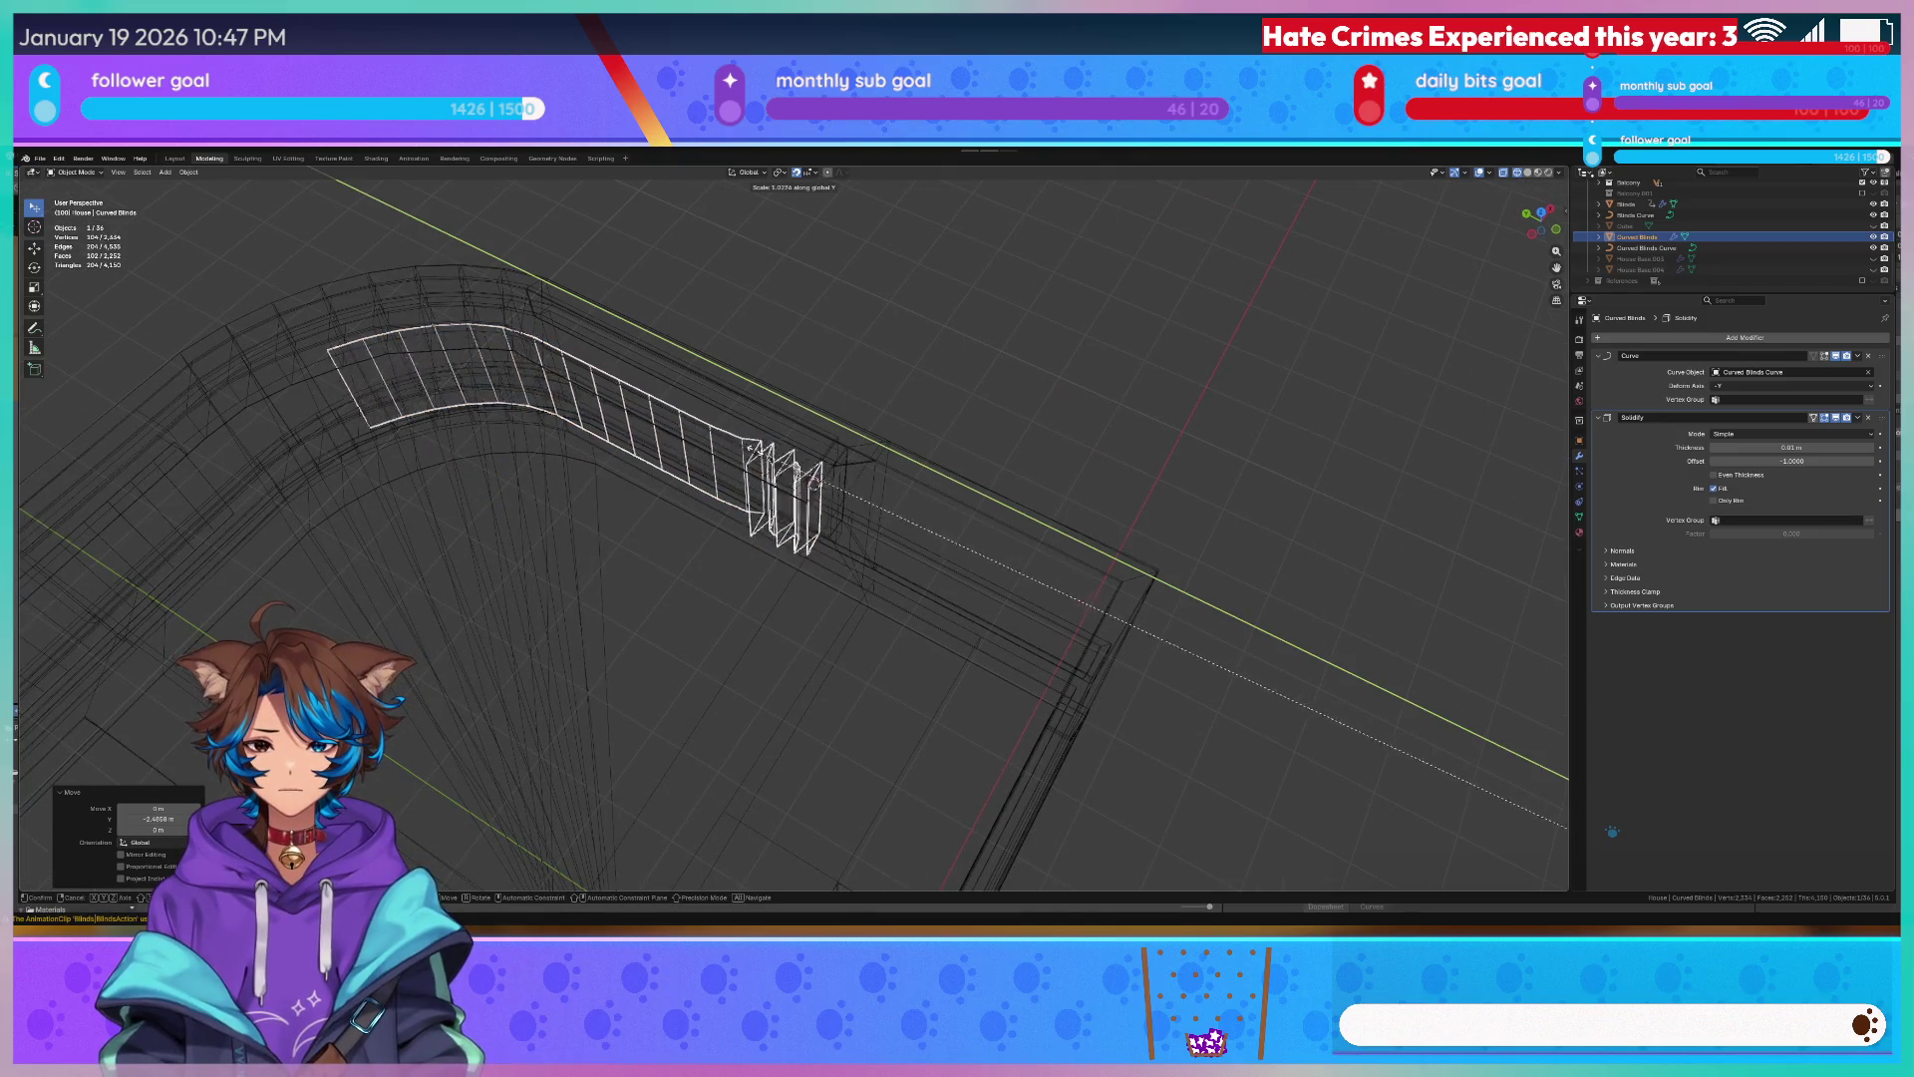
left_click(370, 330)
key("g")
key("y")
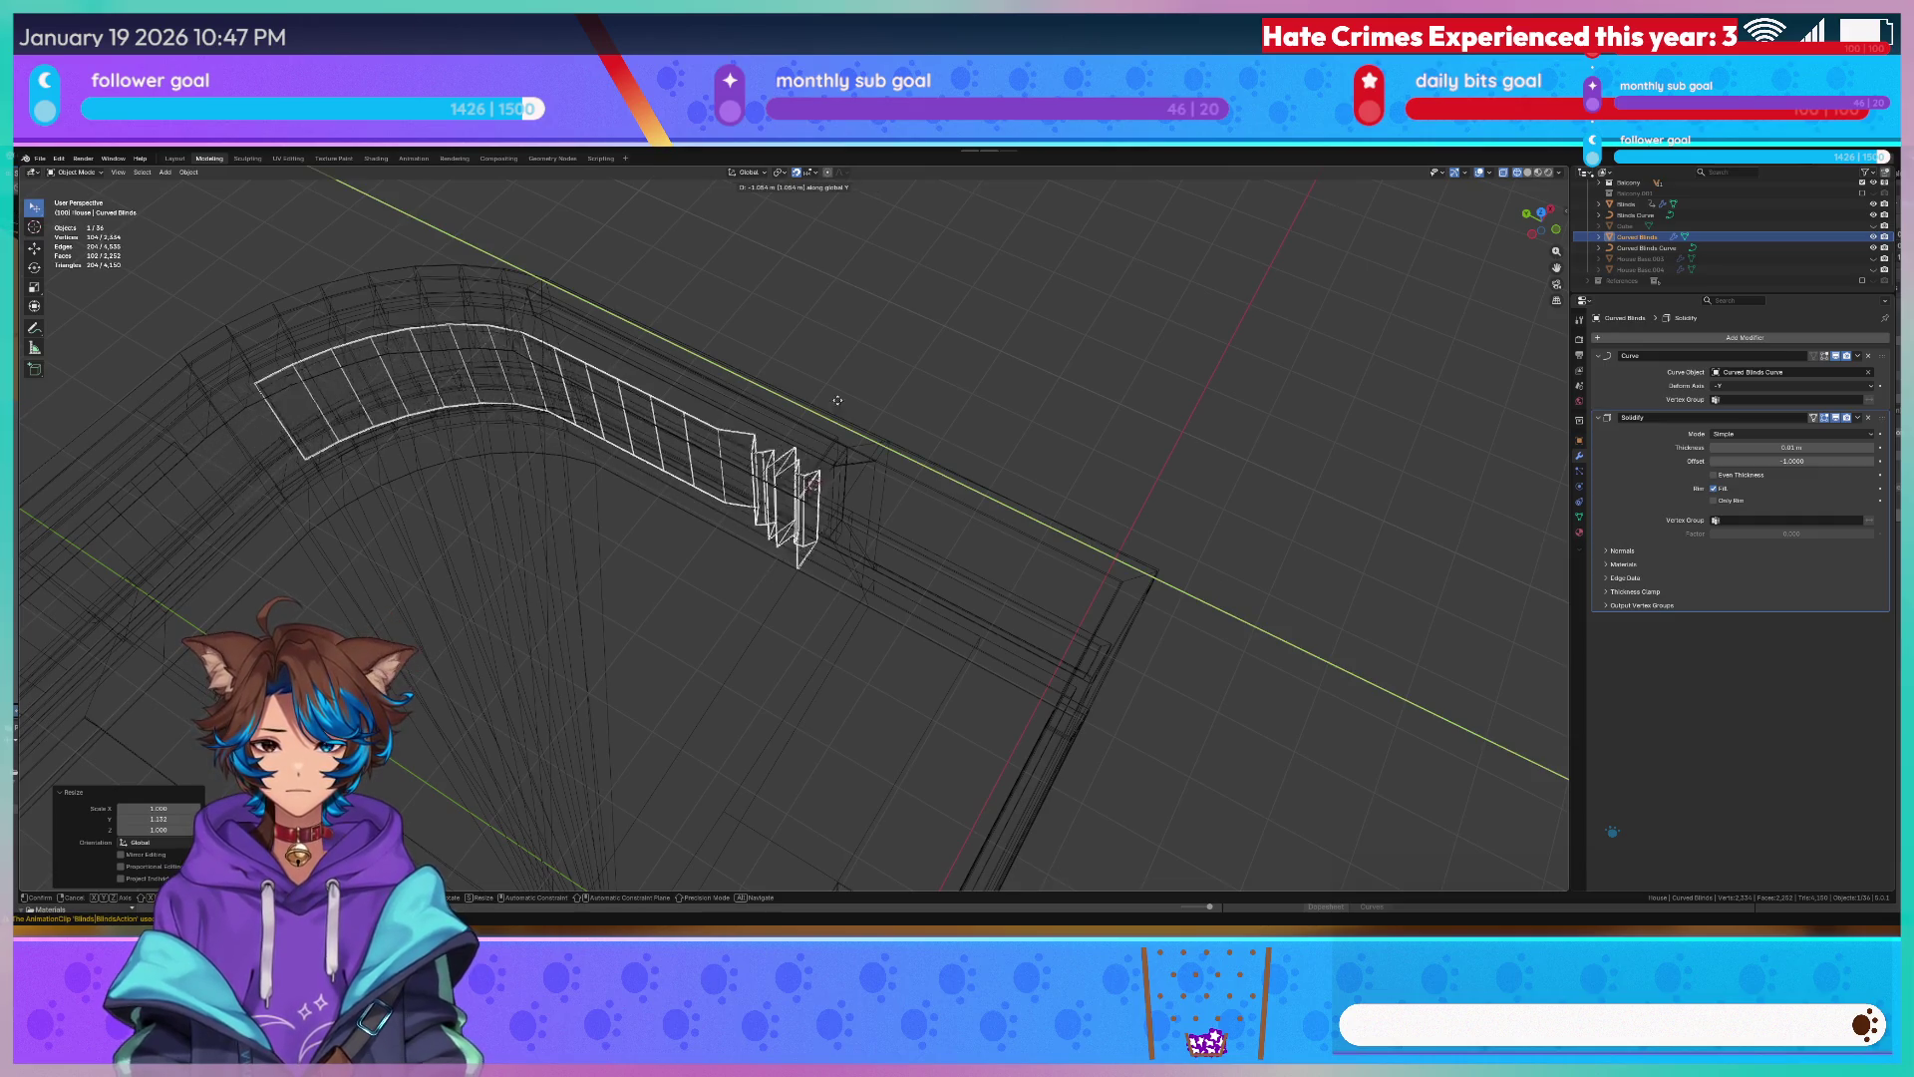
left_click(944, 419)
key("s")
key("y")
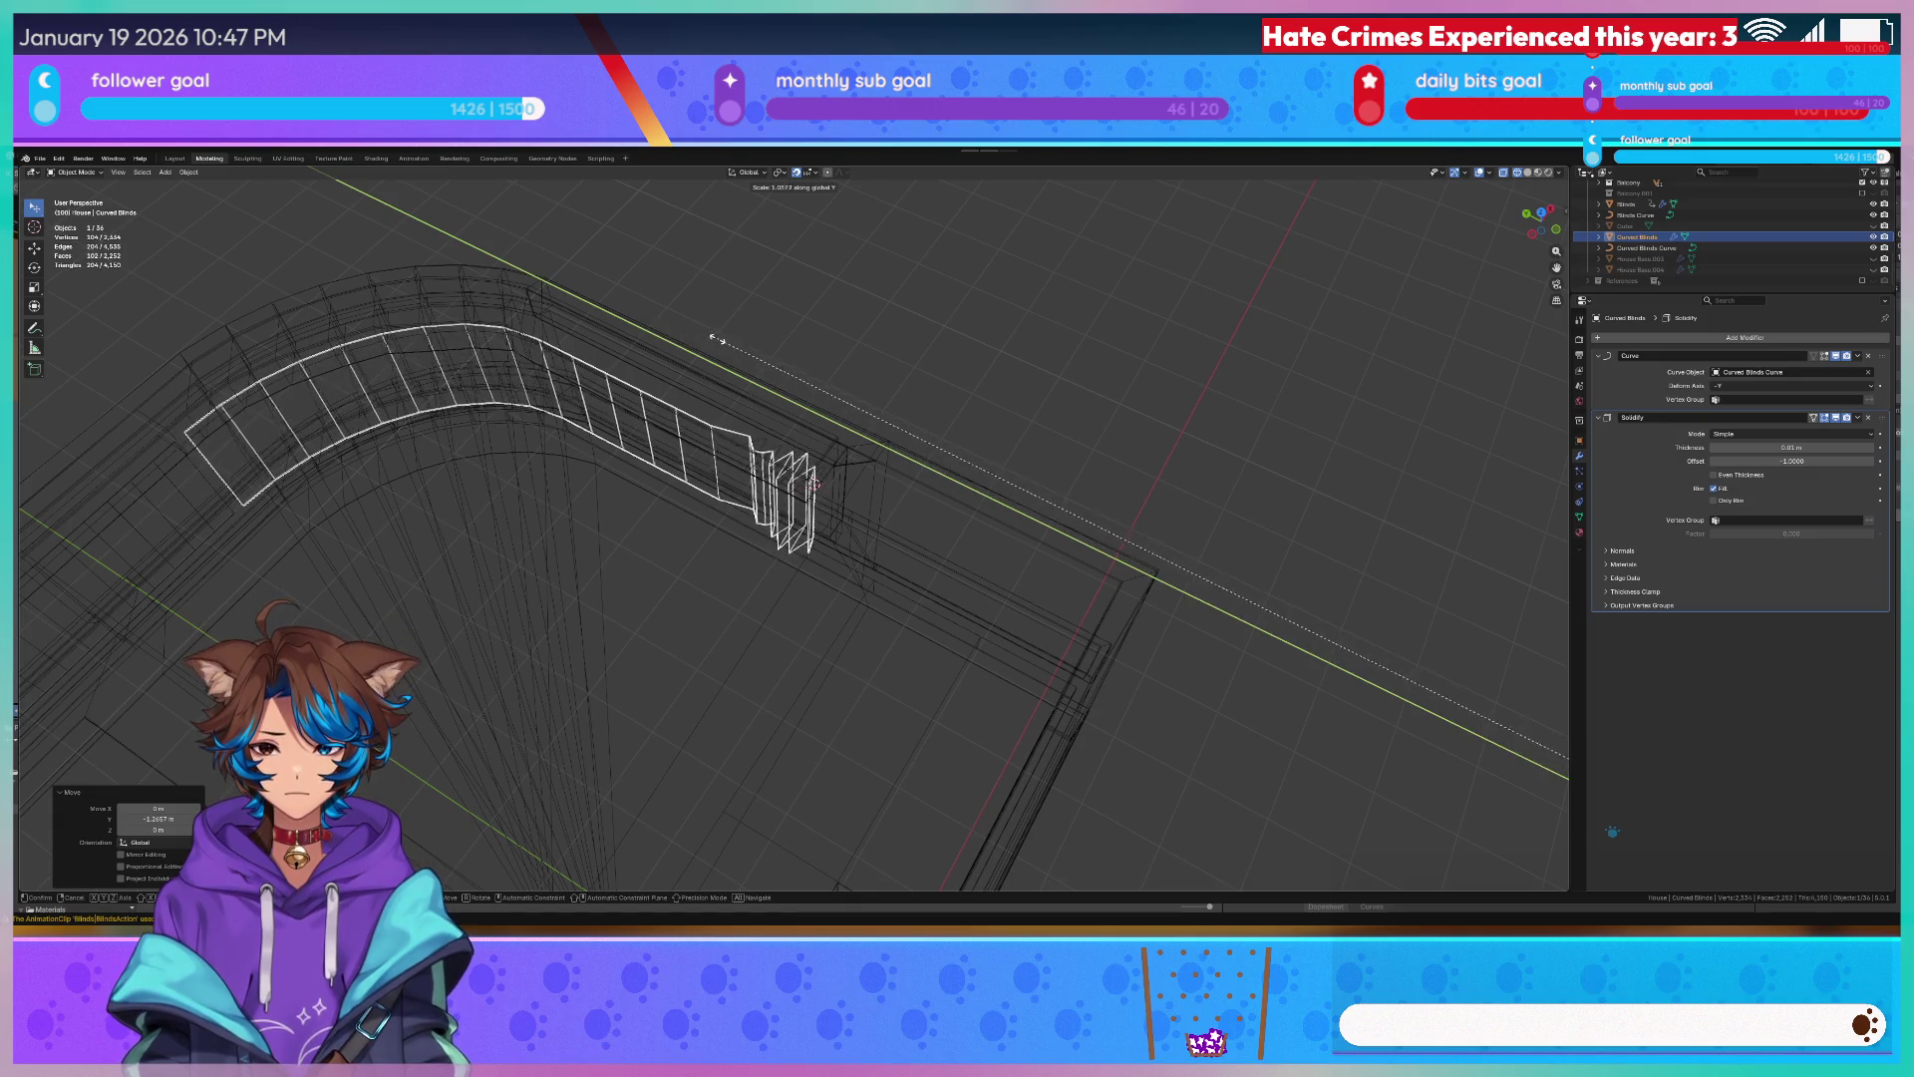
left_click(816, 315)
mouse_move(817, 315)
middle_mouse_down()
mouse_move(910, 284)
mouse_move(777, 548)
mouse_move(855, 519)
mouse_move(770, 568)
mouse_move(857, 457)
mouse_move(898, 544)
middle_mouse_up()
Switch to Material Preview and smooth-shade the curved blinds.
key("z")
key("shift+z")
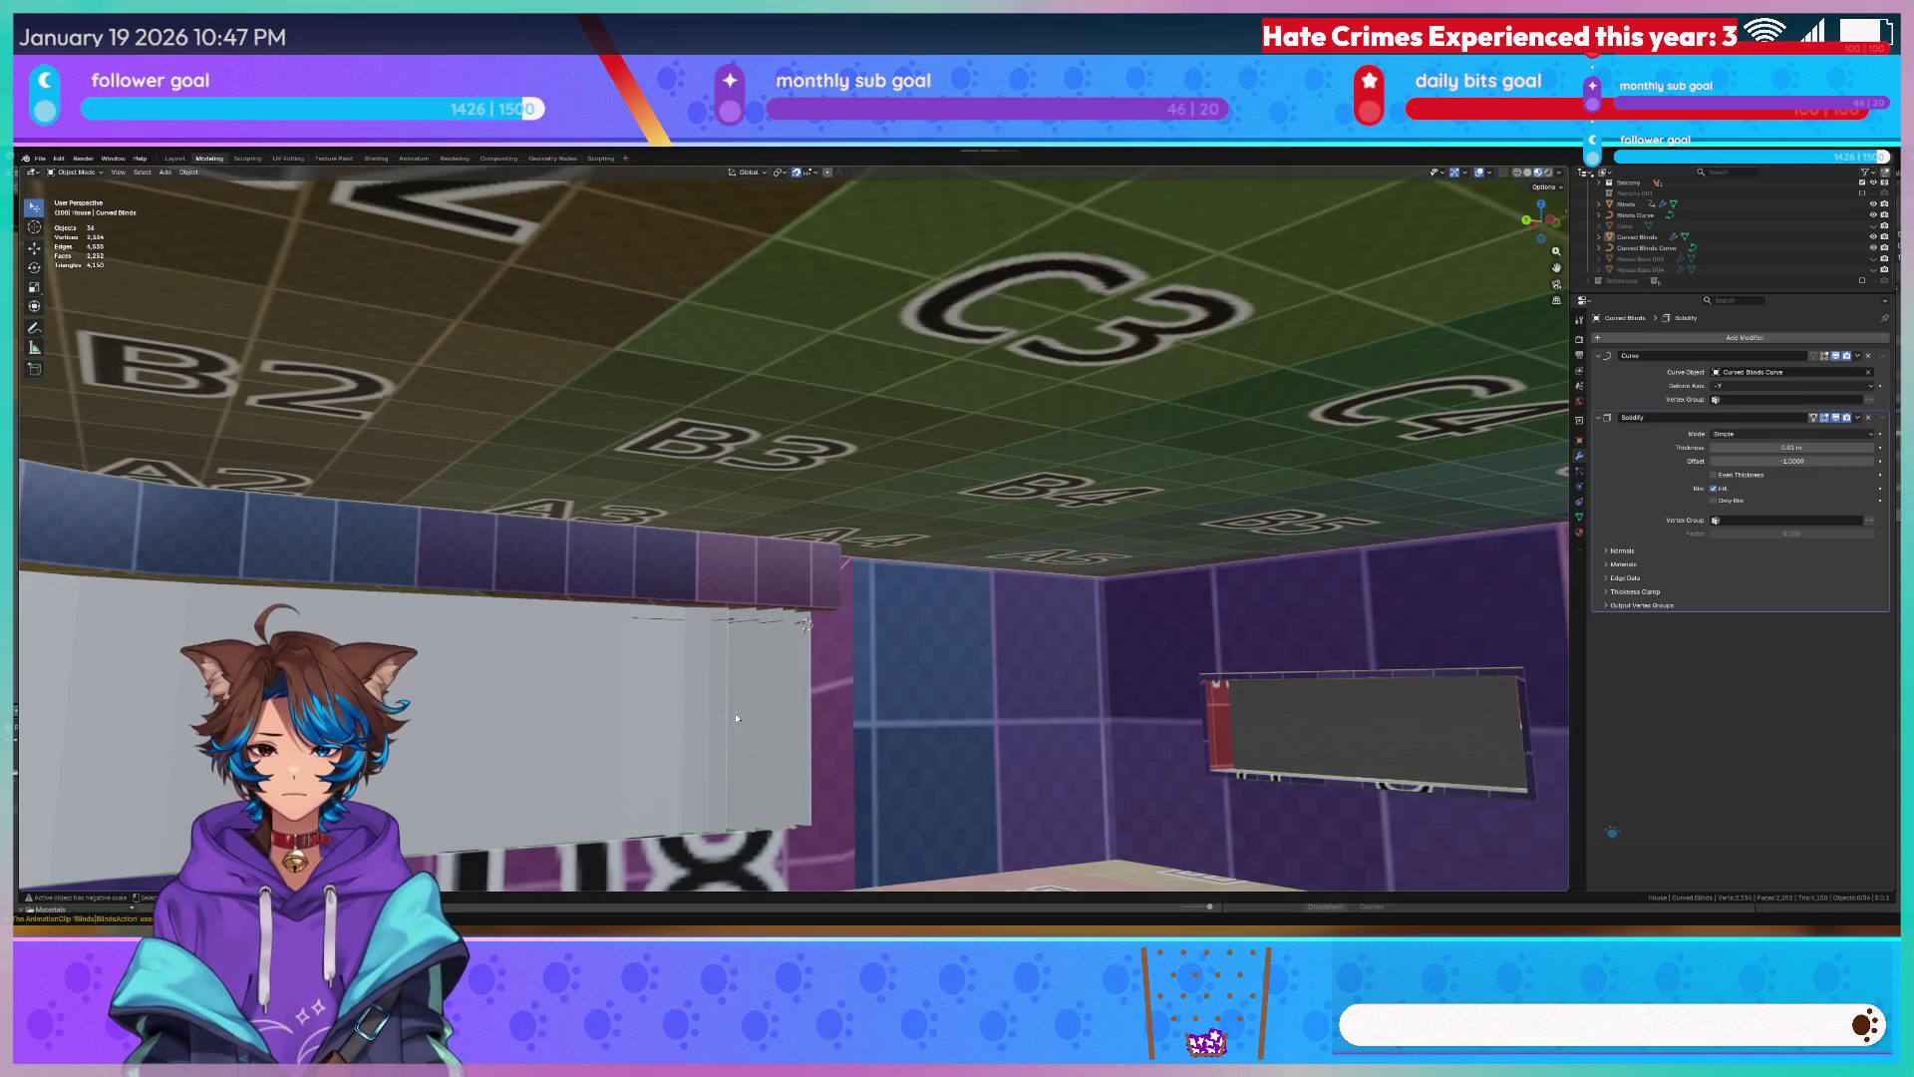
right_click(727, 719)
left_click(695, 686)
middle_click_drag(695, 685, 787, 630)
scroll(788, 630, "up", 5)
scroll(784, 619, "down", 5)
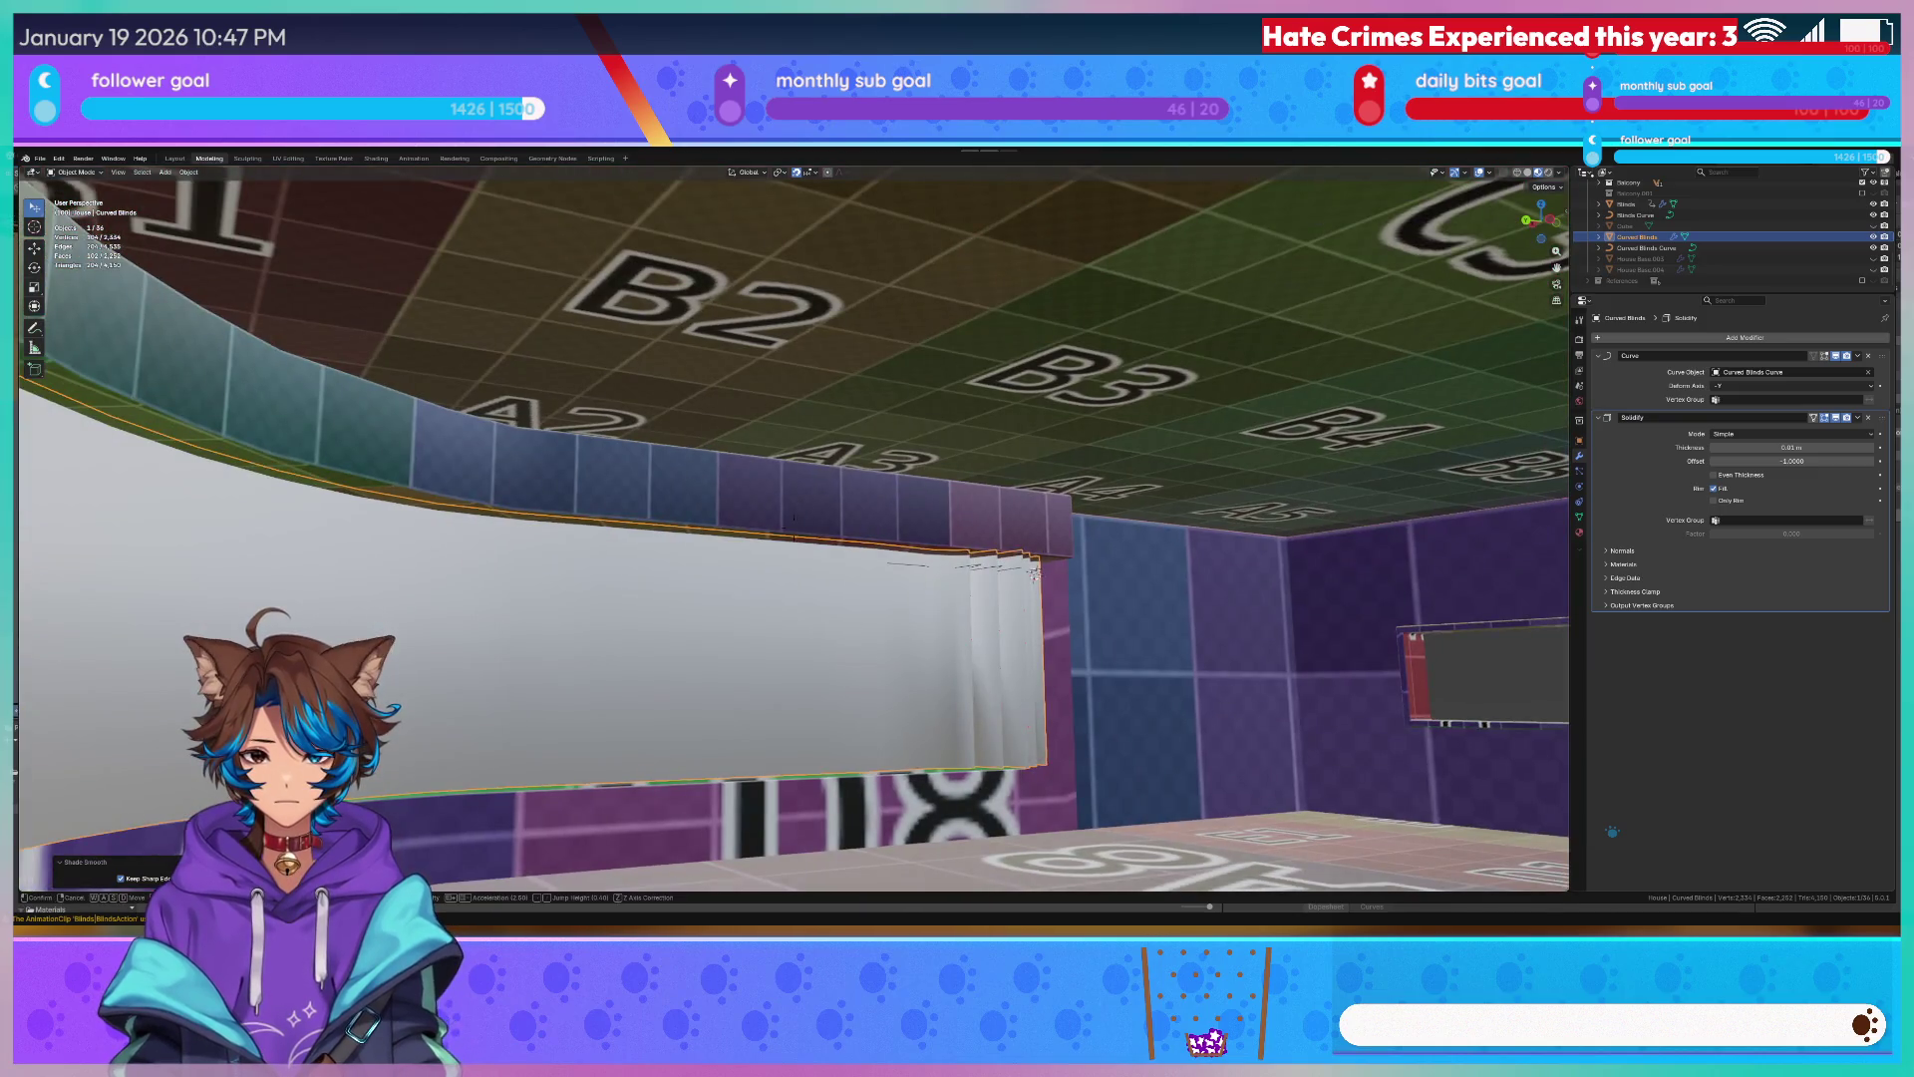
Walk through the room to inspect the blinds, save, and switch over to Unity.
key("shift+grave")
key("s")
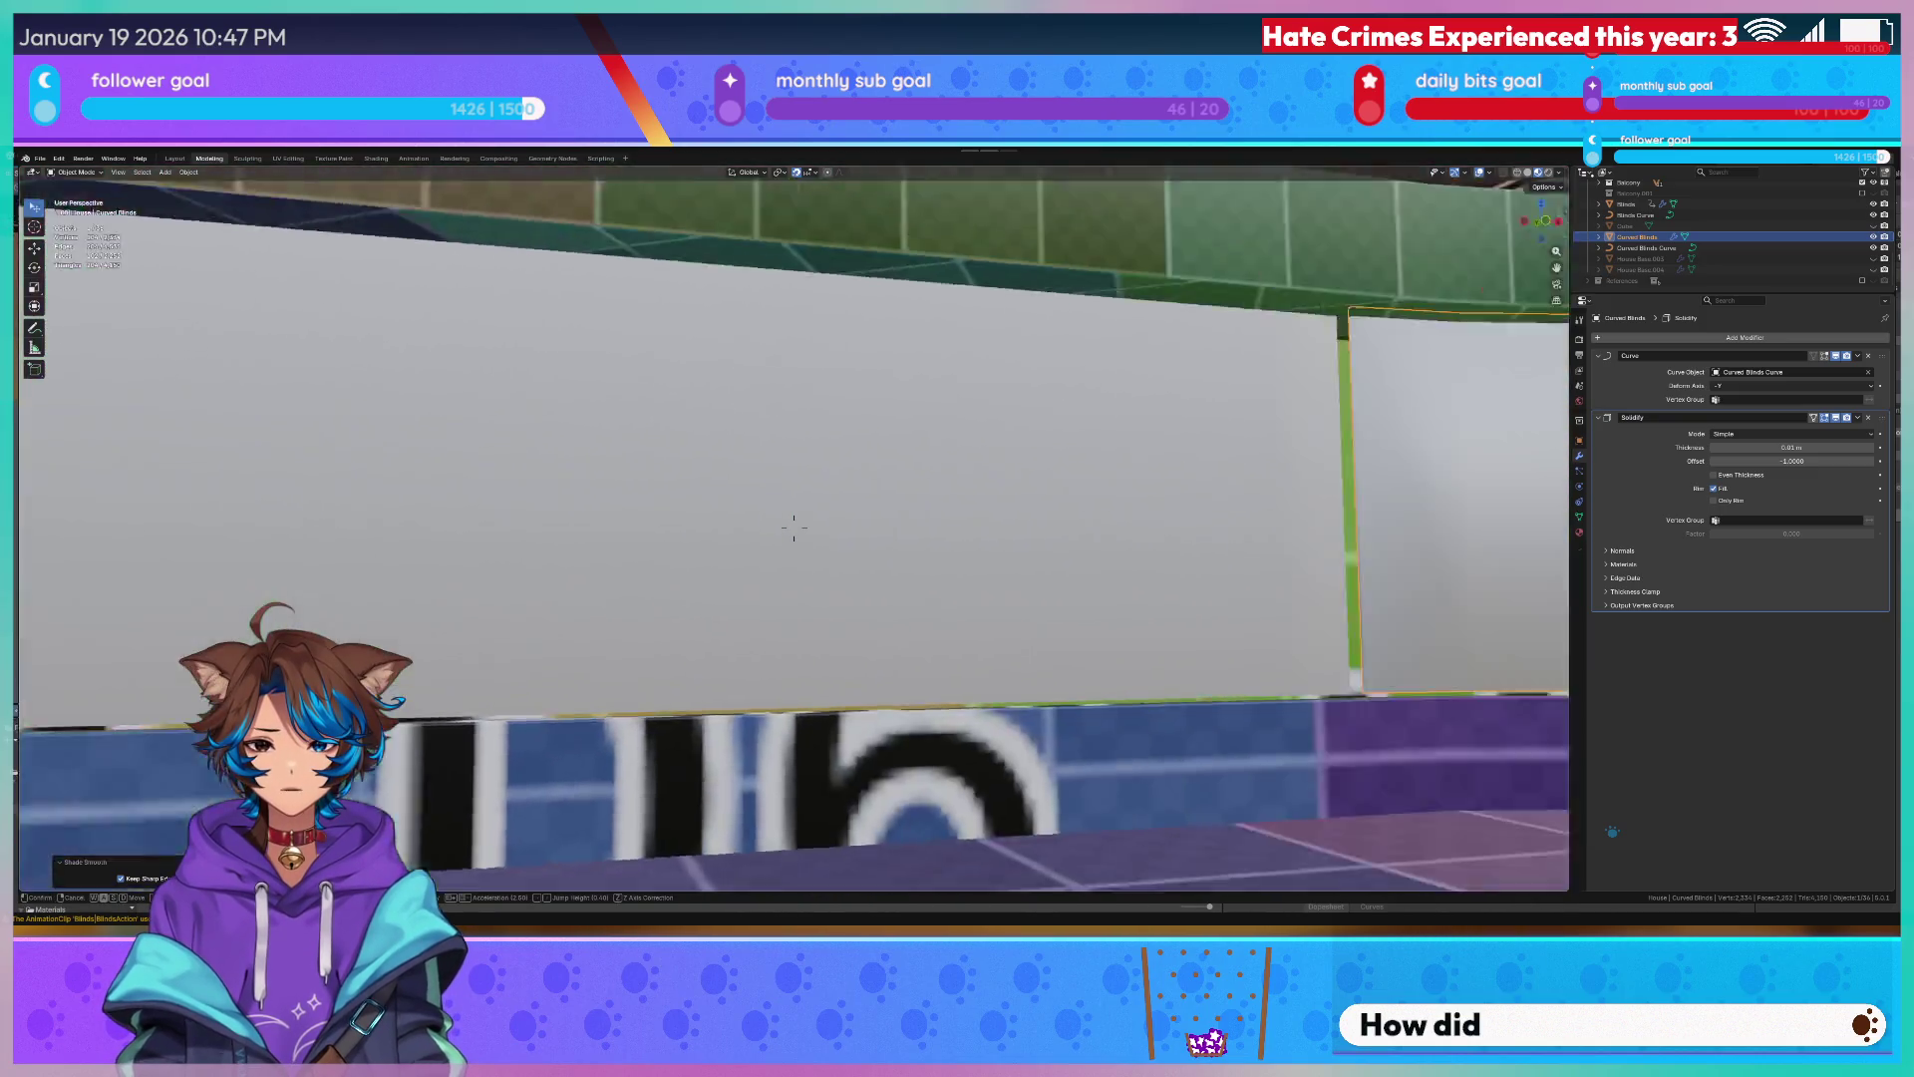
key("w")
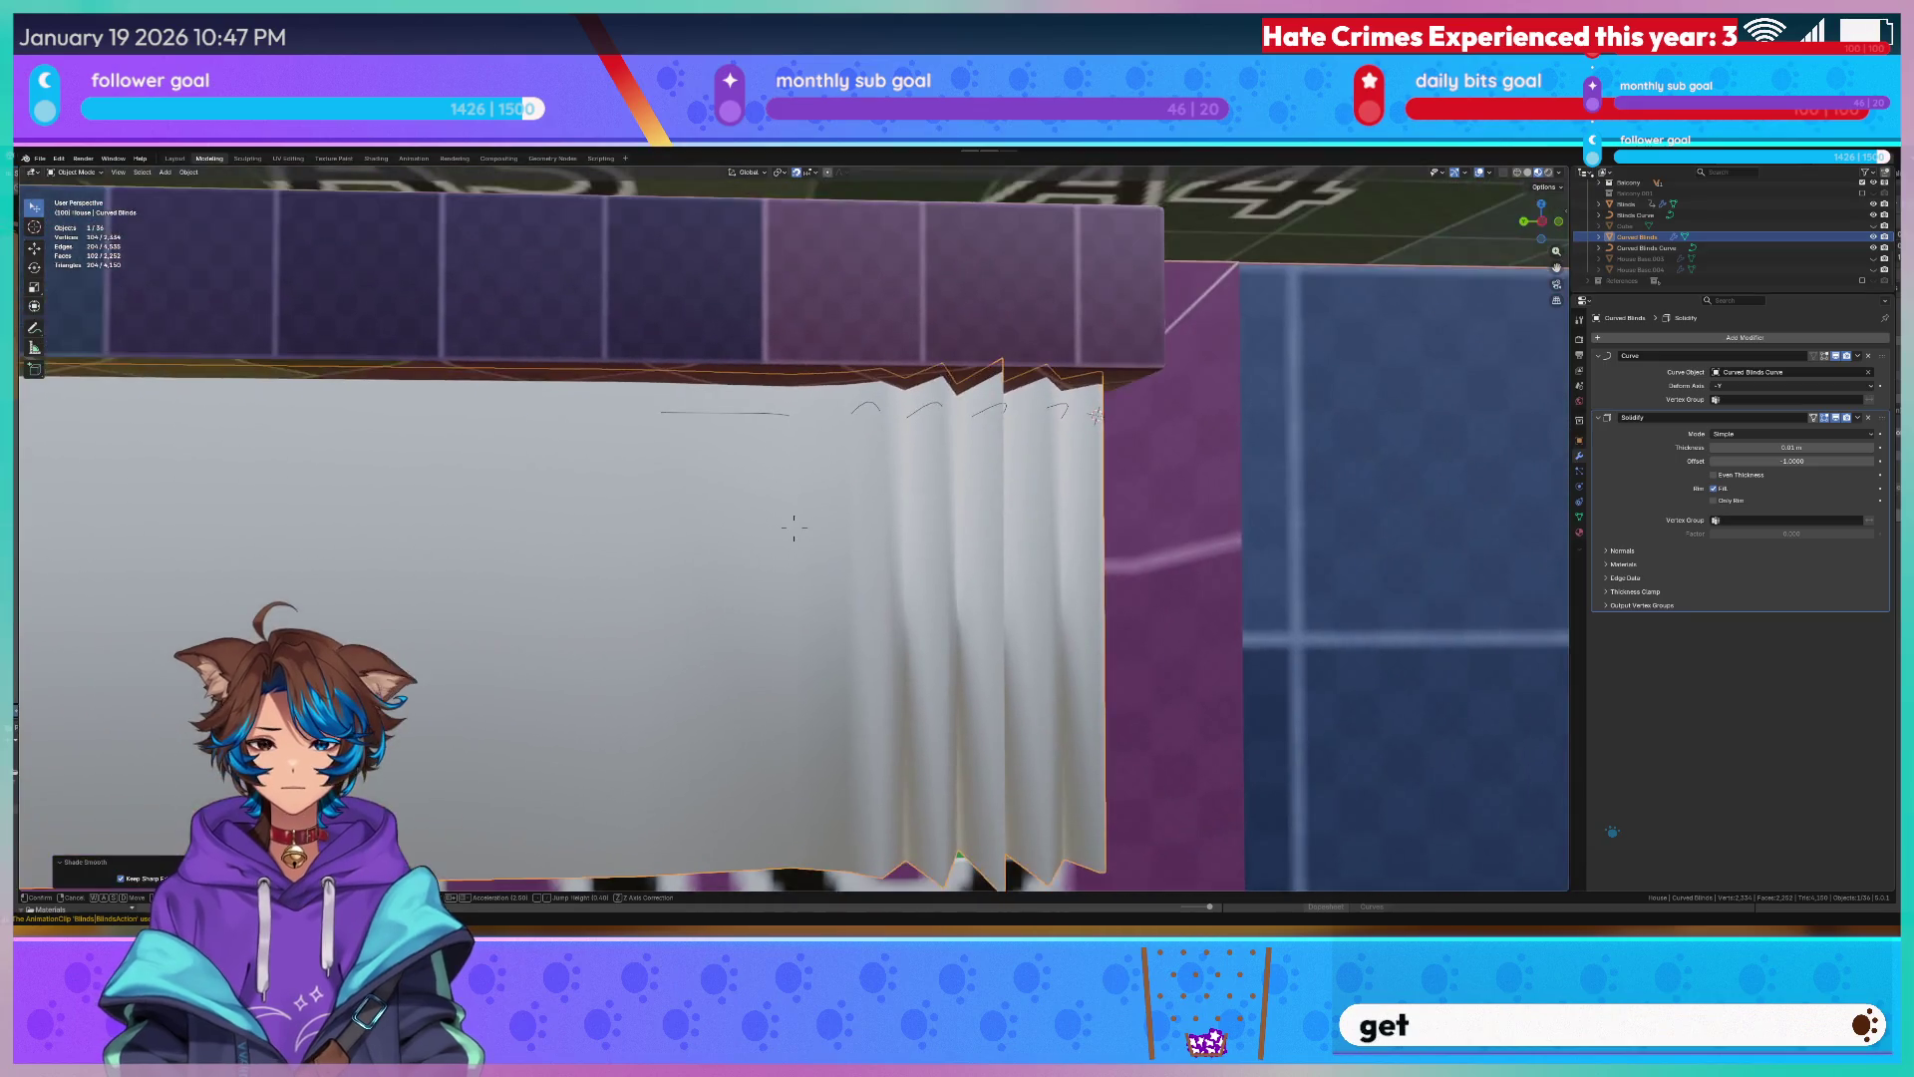
key("s")
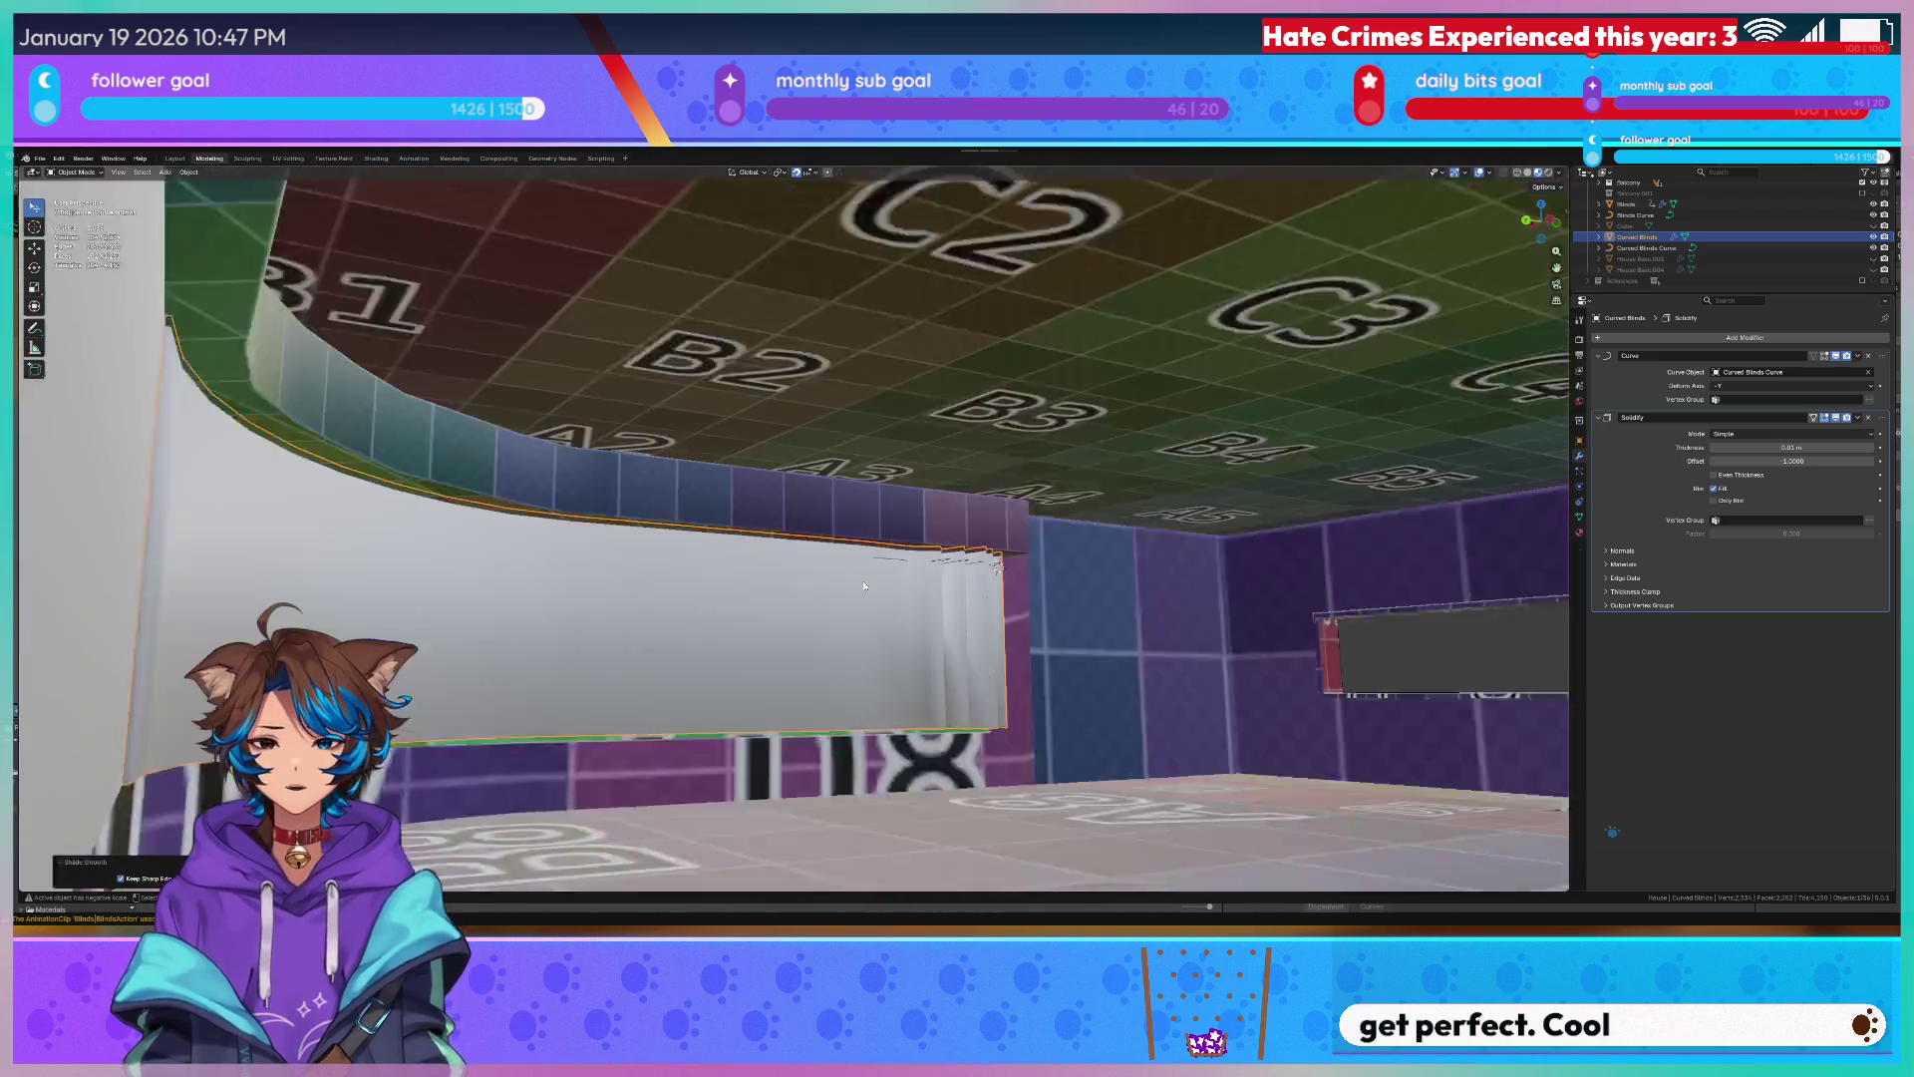
left_click(856, 587)
middle_click_drag(882, 586, 832, 504)
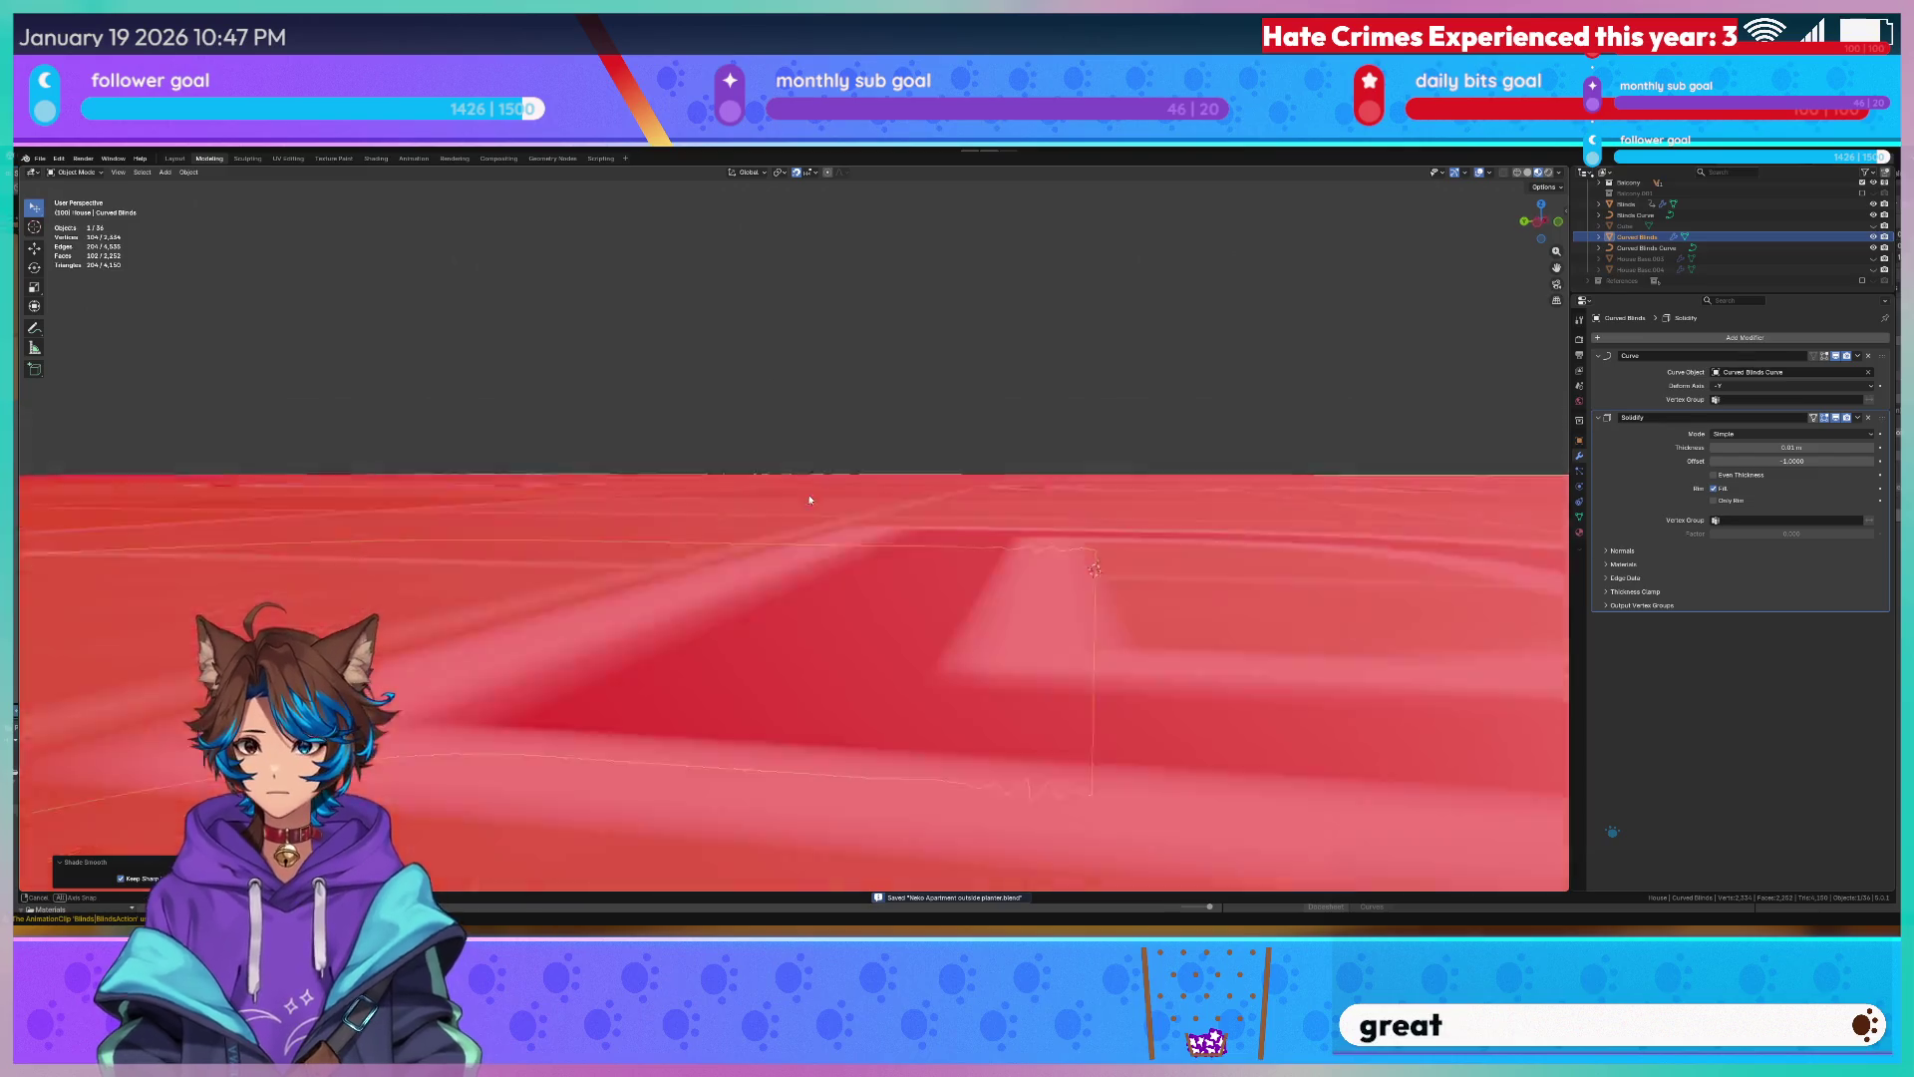
scroll(874, 531, "up", 3)
scroll(862, 514, "down", 2)
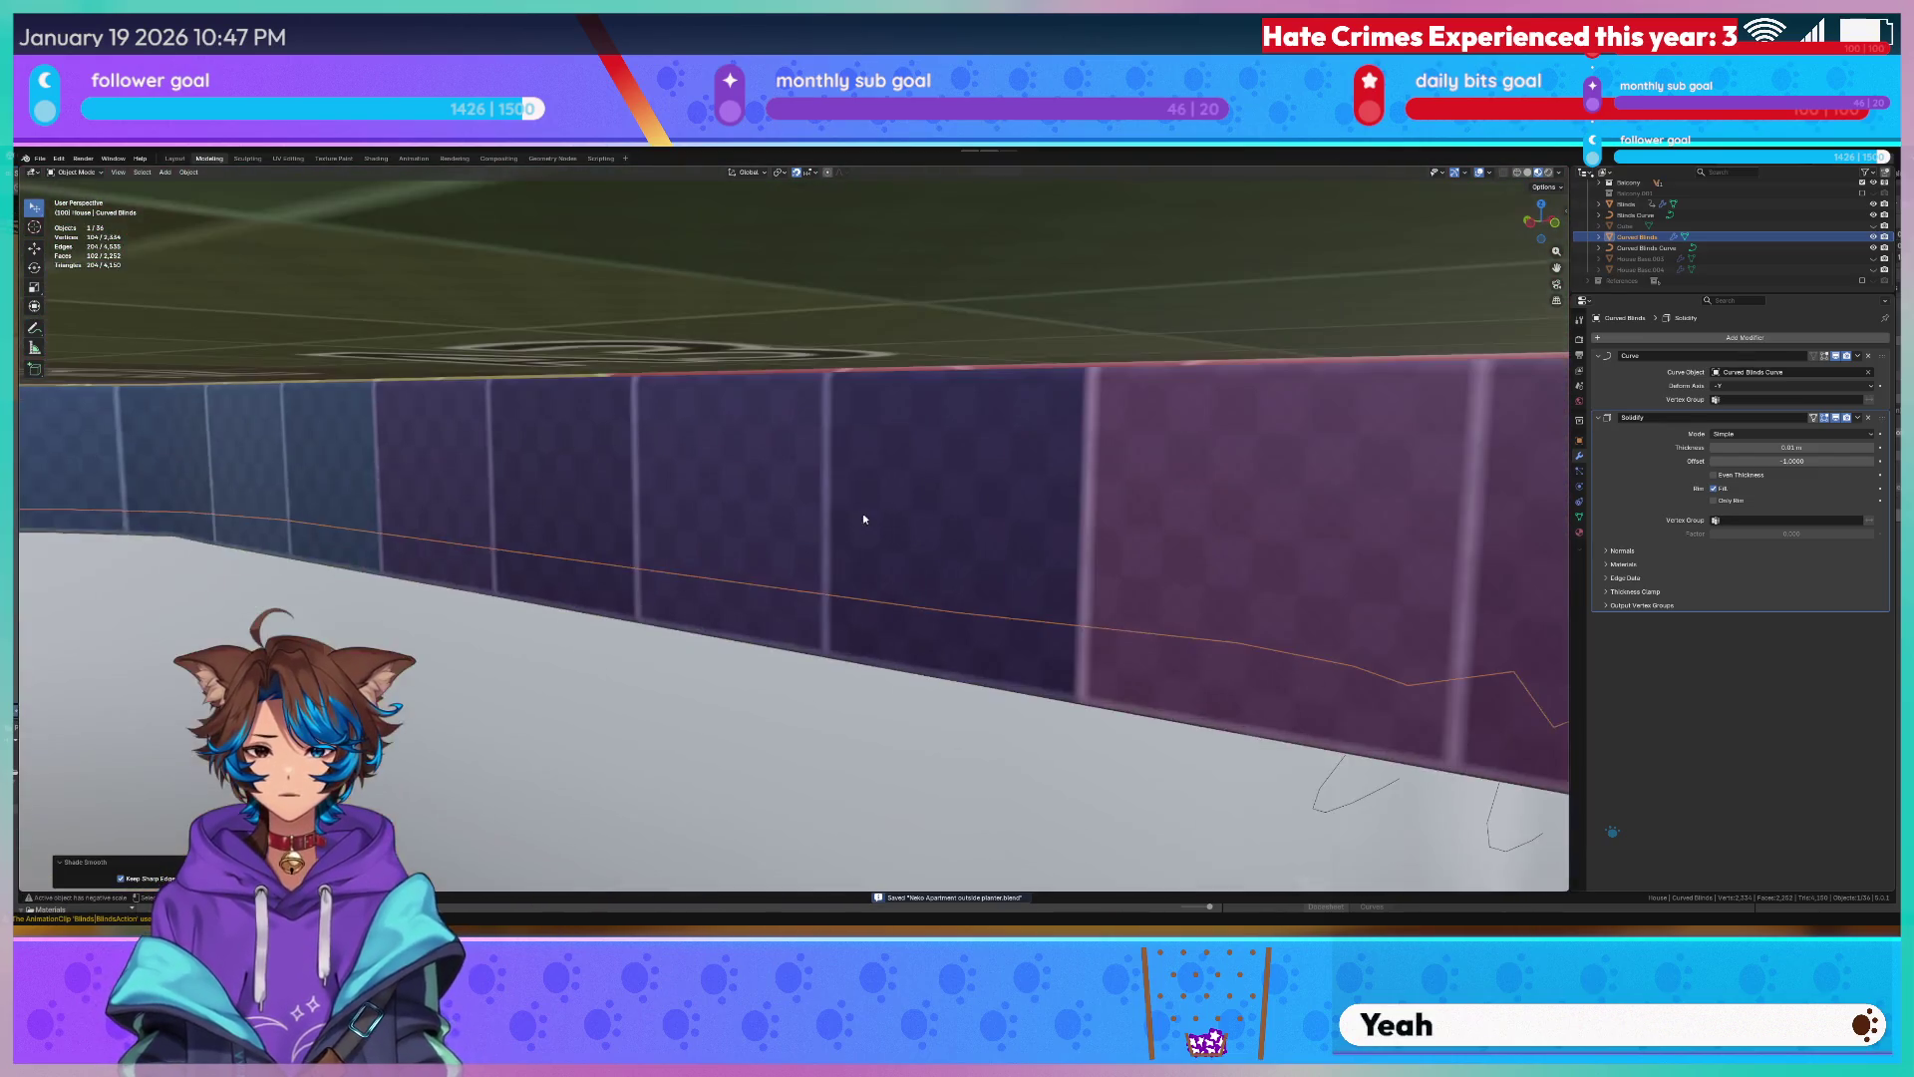
scroll(837, 485, "up", 1)
key("q")
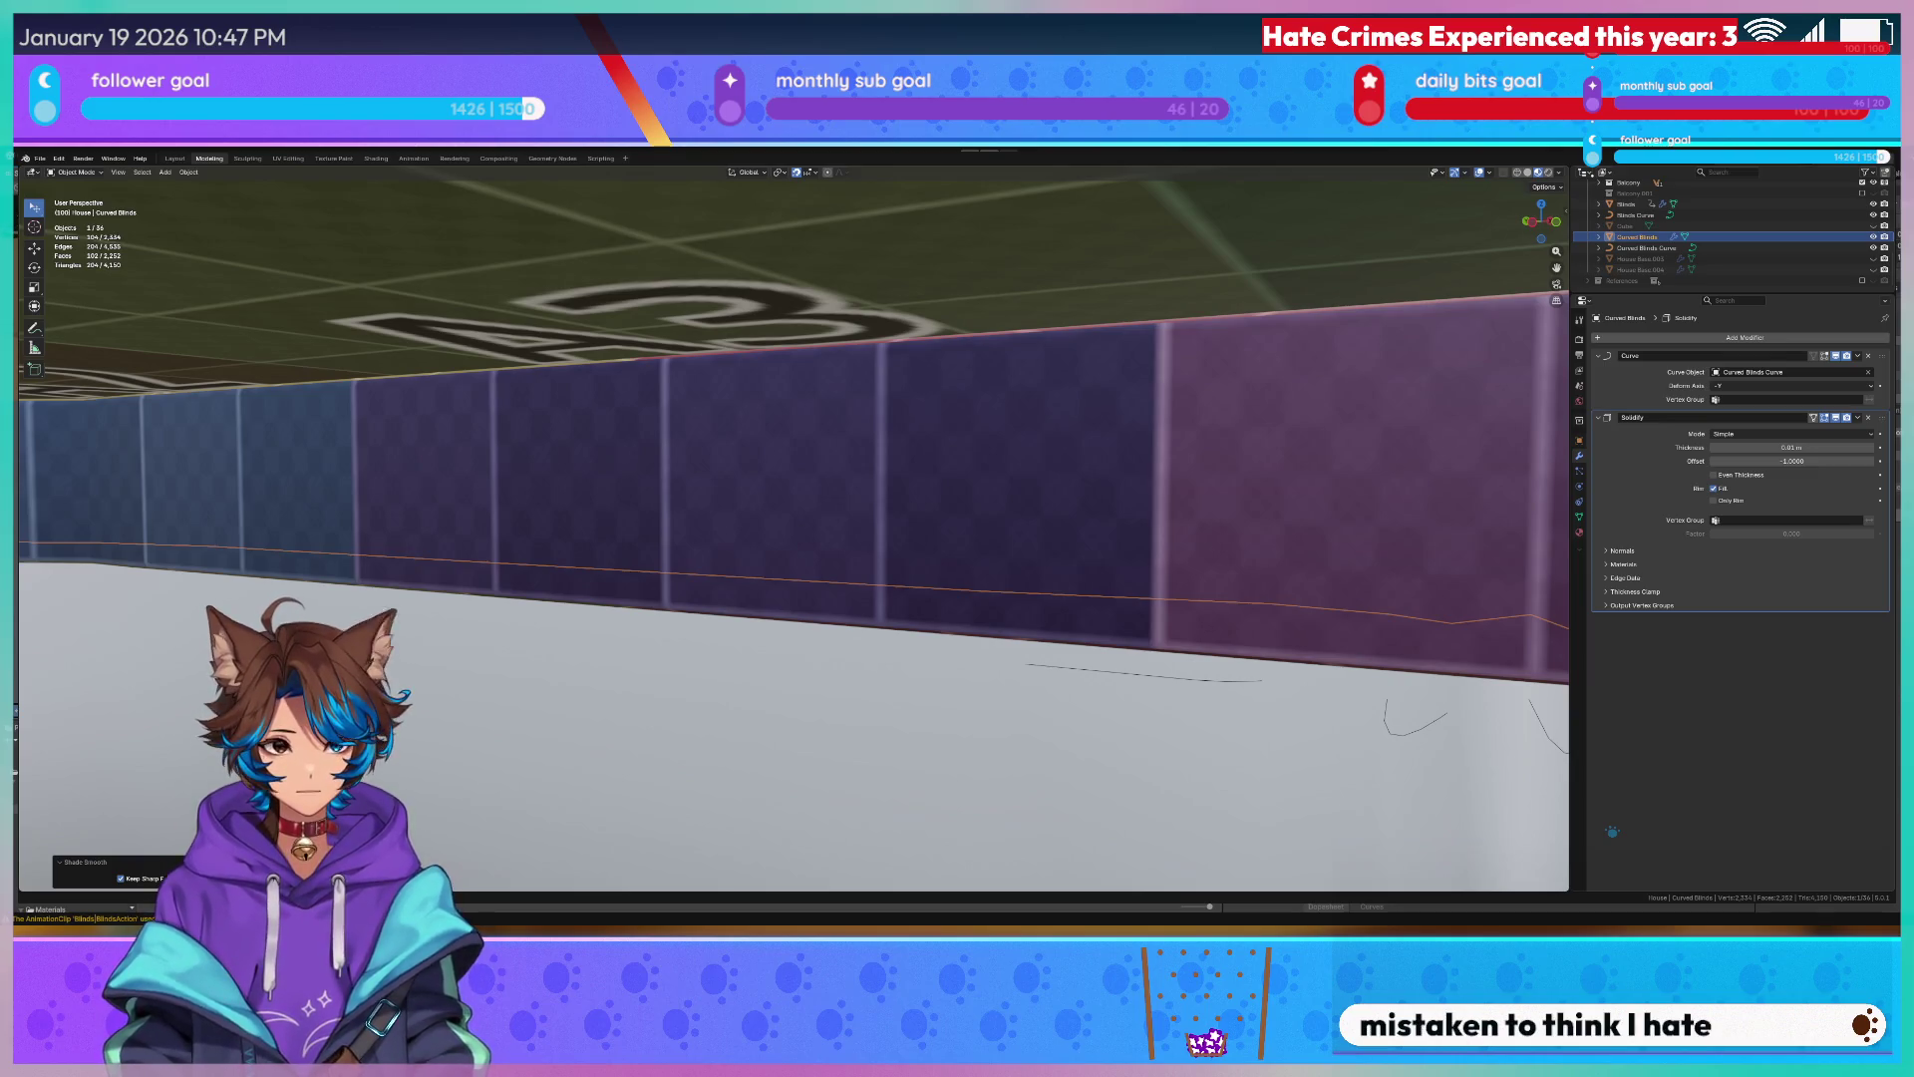
key("alt+Tab")
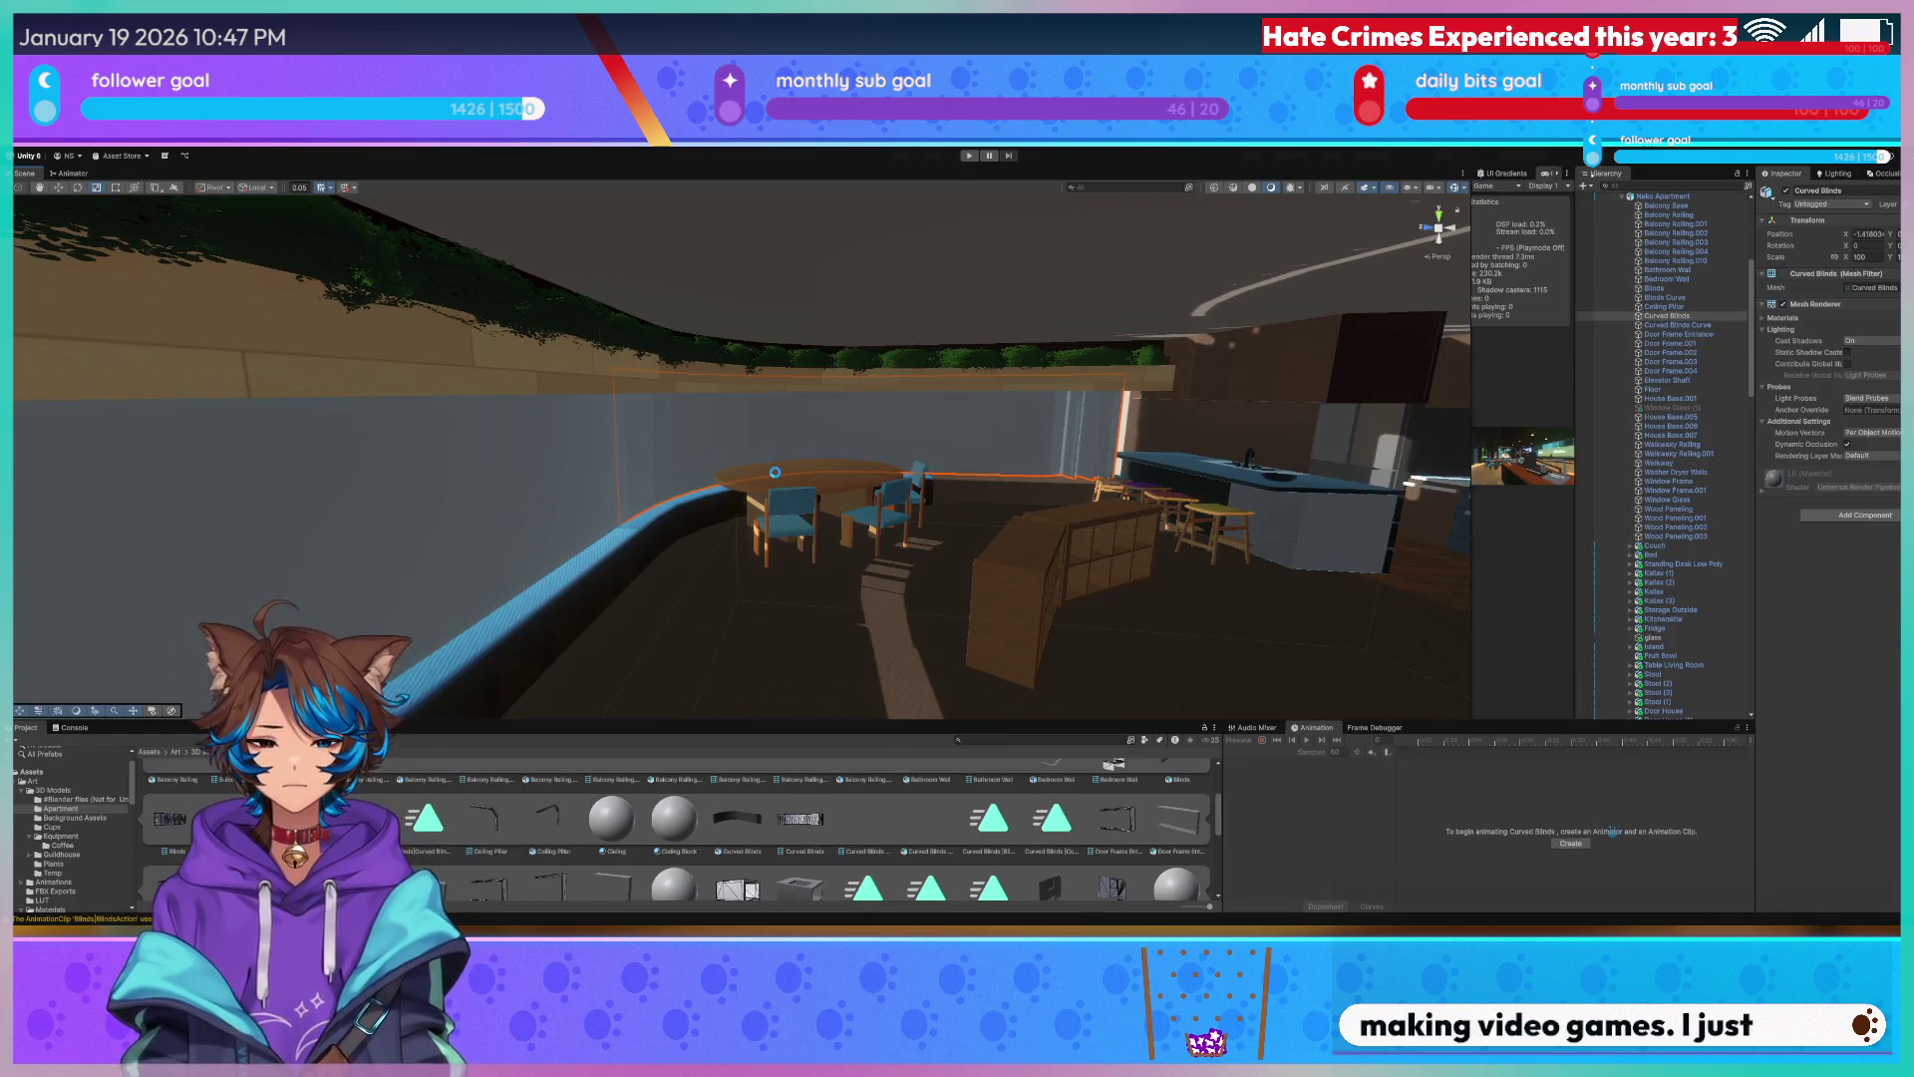
left_click(775, 472)
right_click_drag(876, 405, 596, 386)
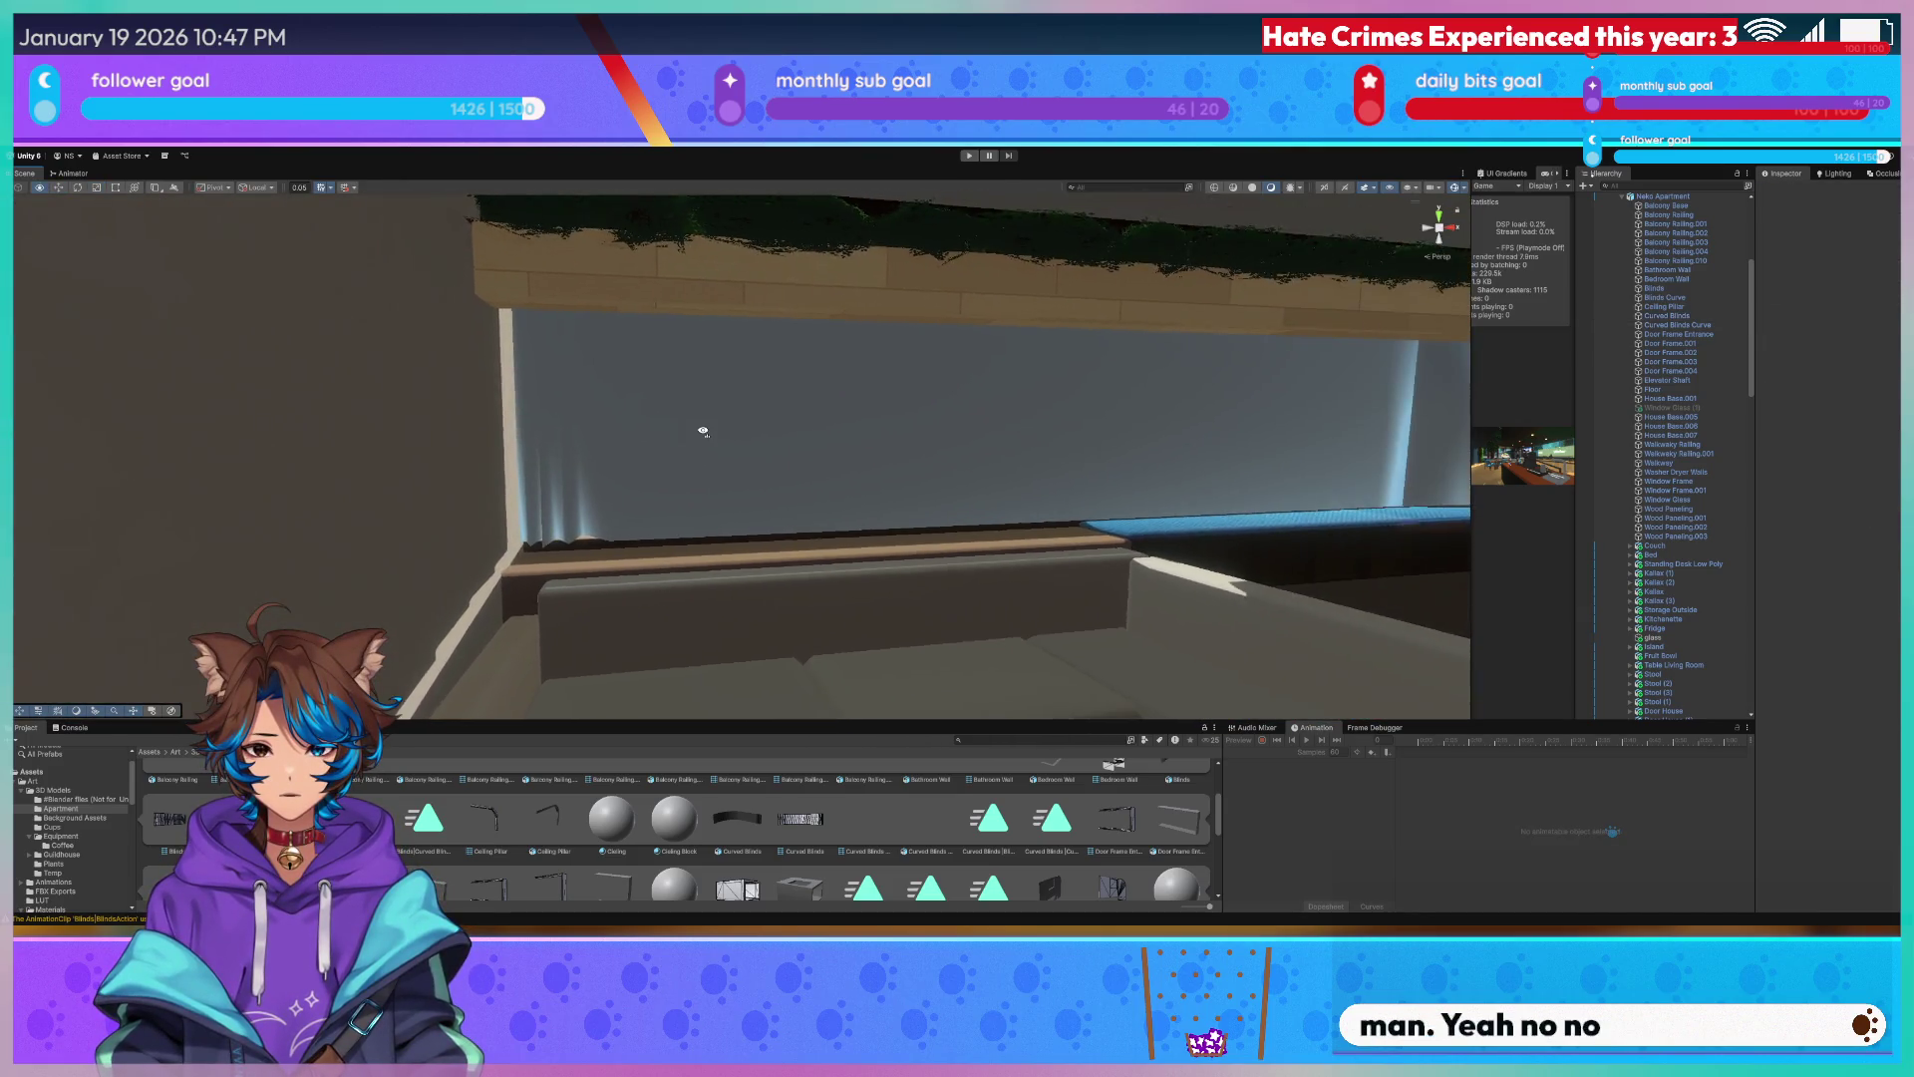
right_click_drag(596, 386, 664, 433)
left_click(664, 431)
left_click(582, 431)
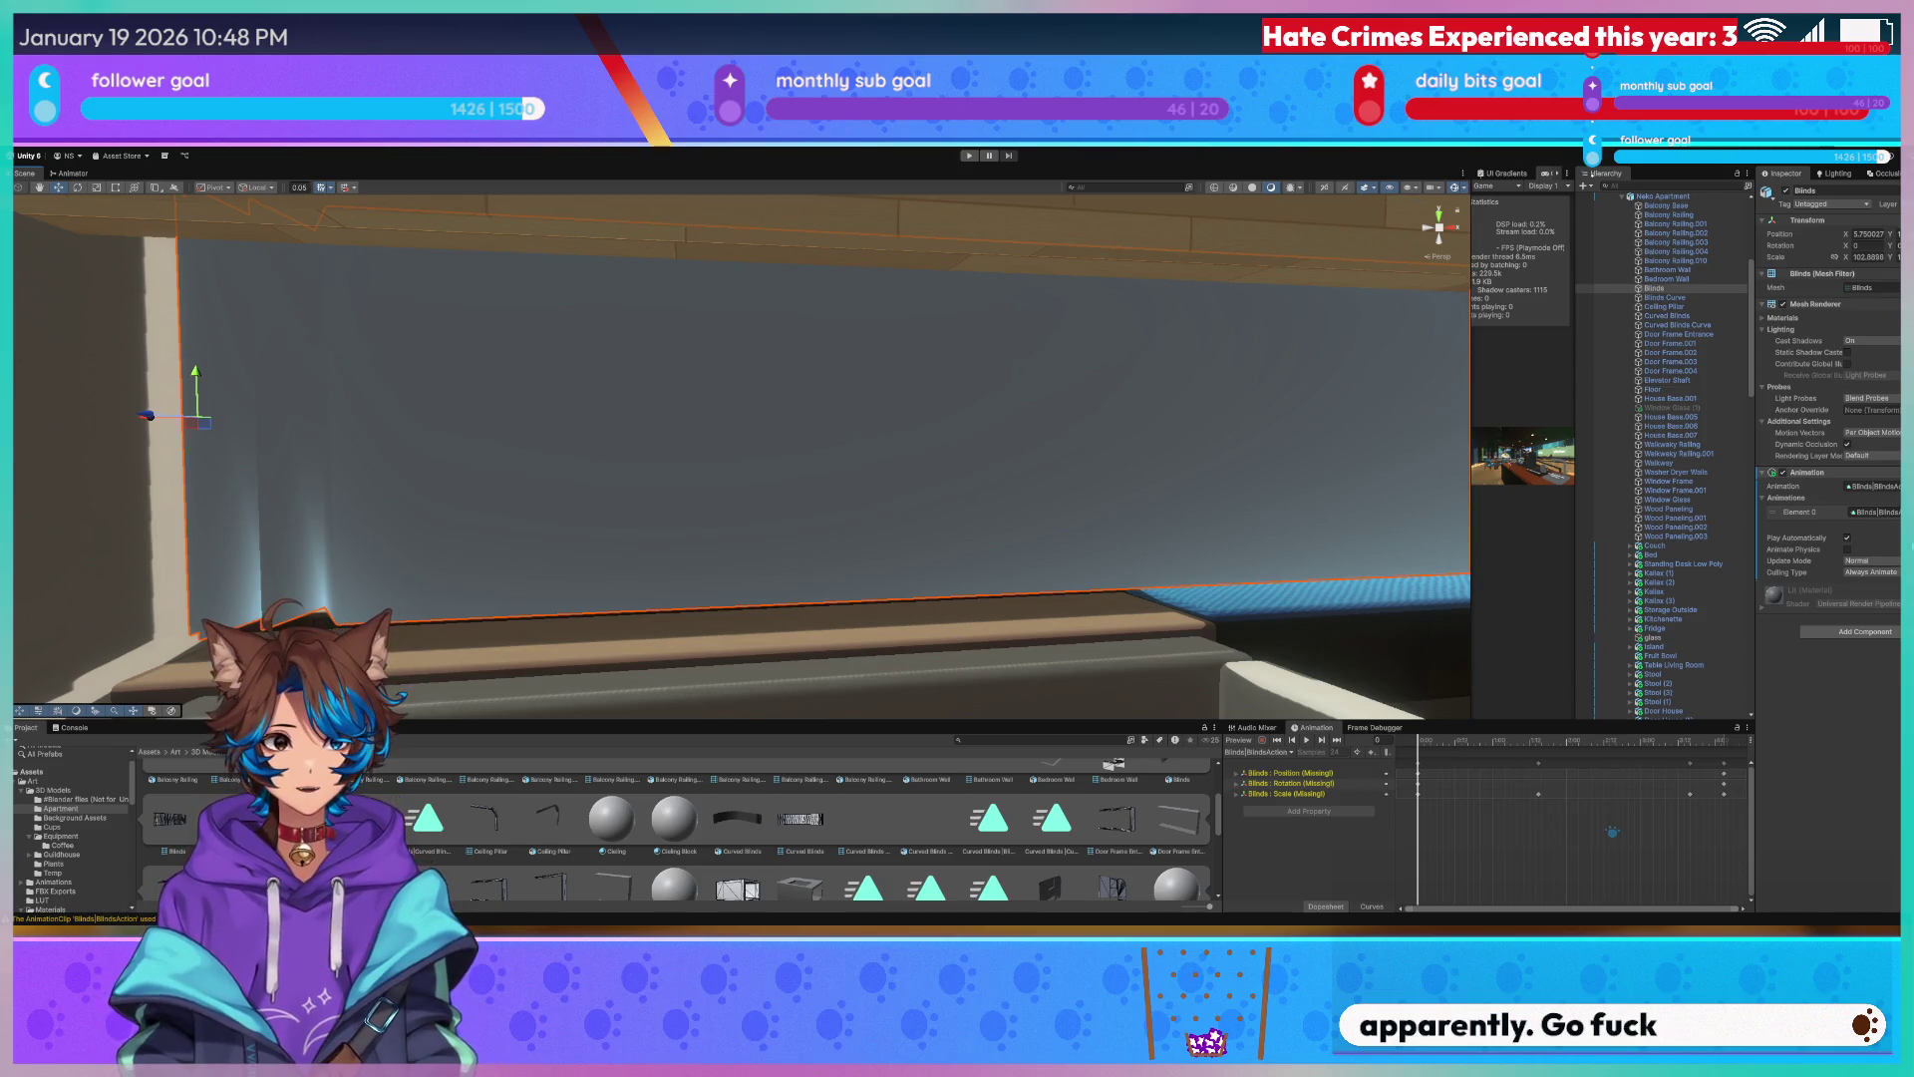
mouse_move(704, 406)
right_mouse_down()
mouse_move(912, 397)
mouse_move(888, 431)
right_mouse_up()
left_click(1087, 436)
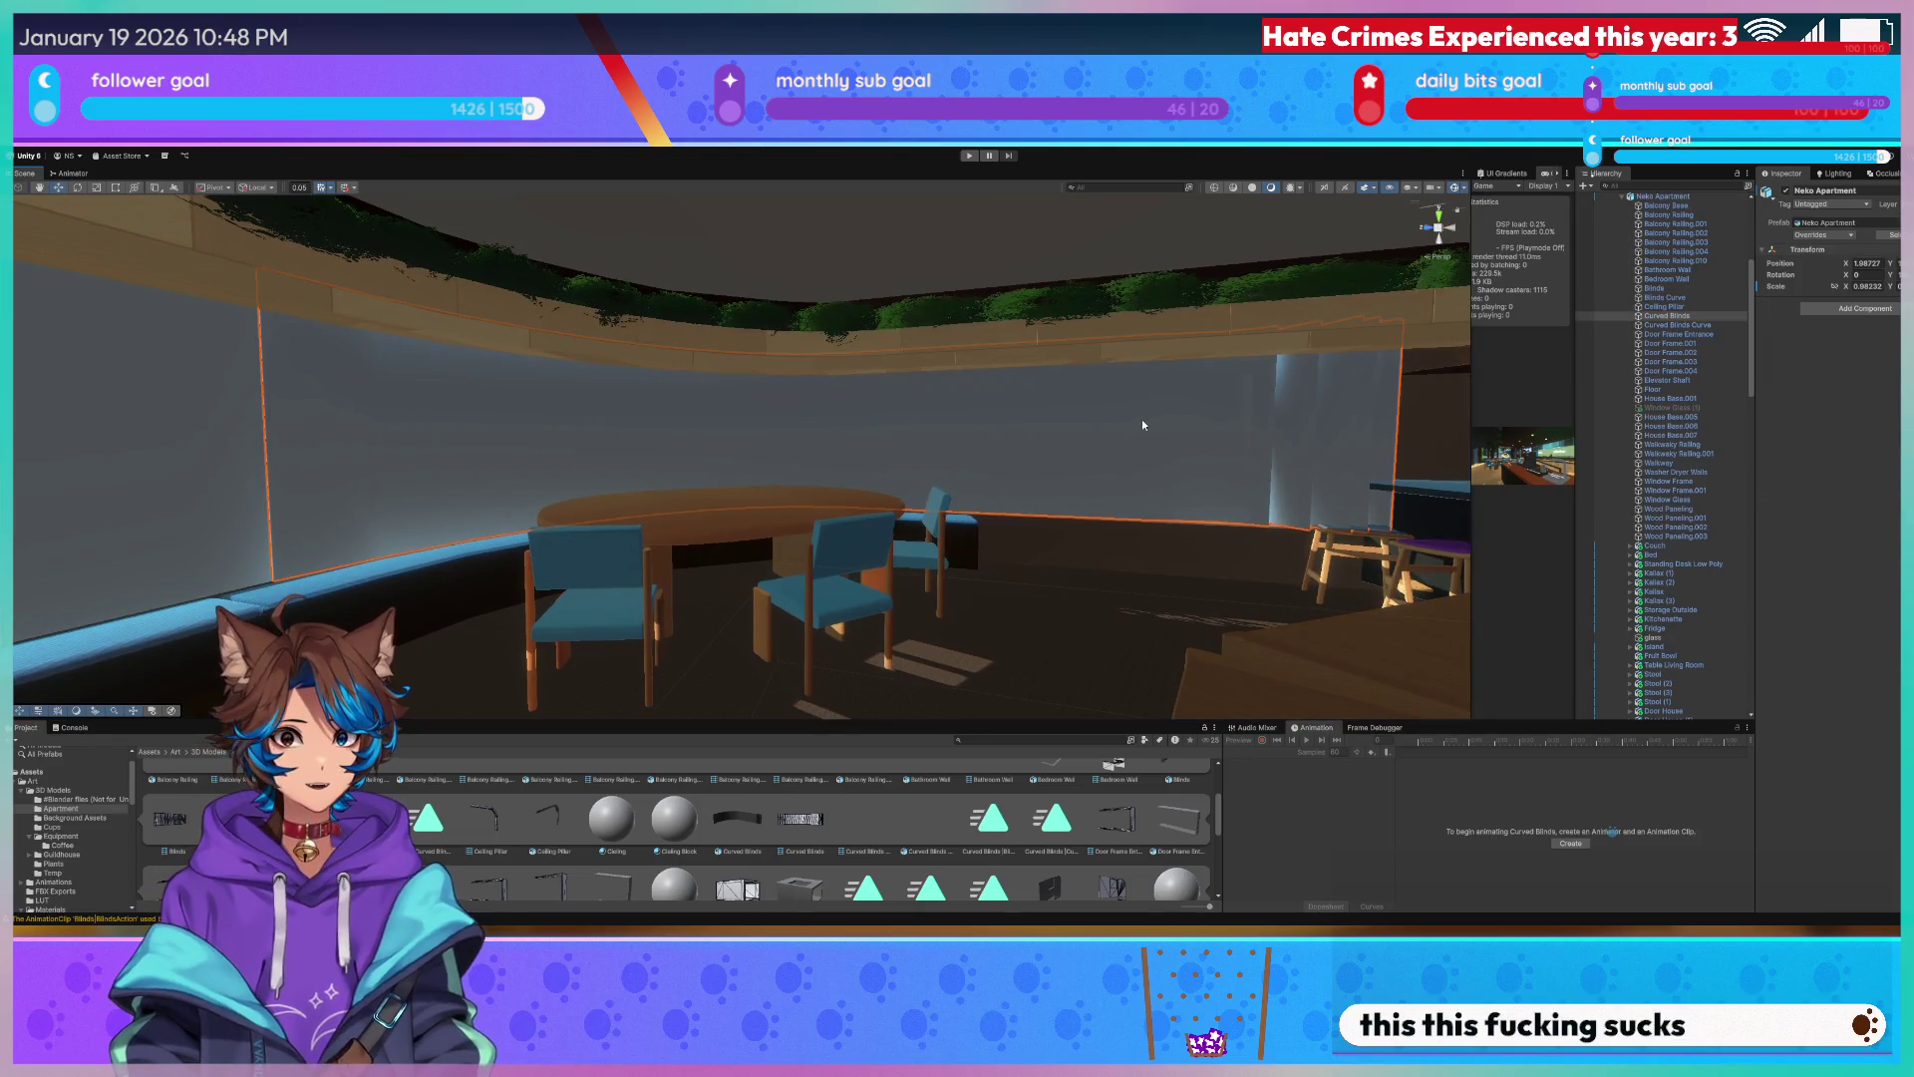
scroll(1177, 594, "up", 5)
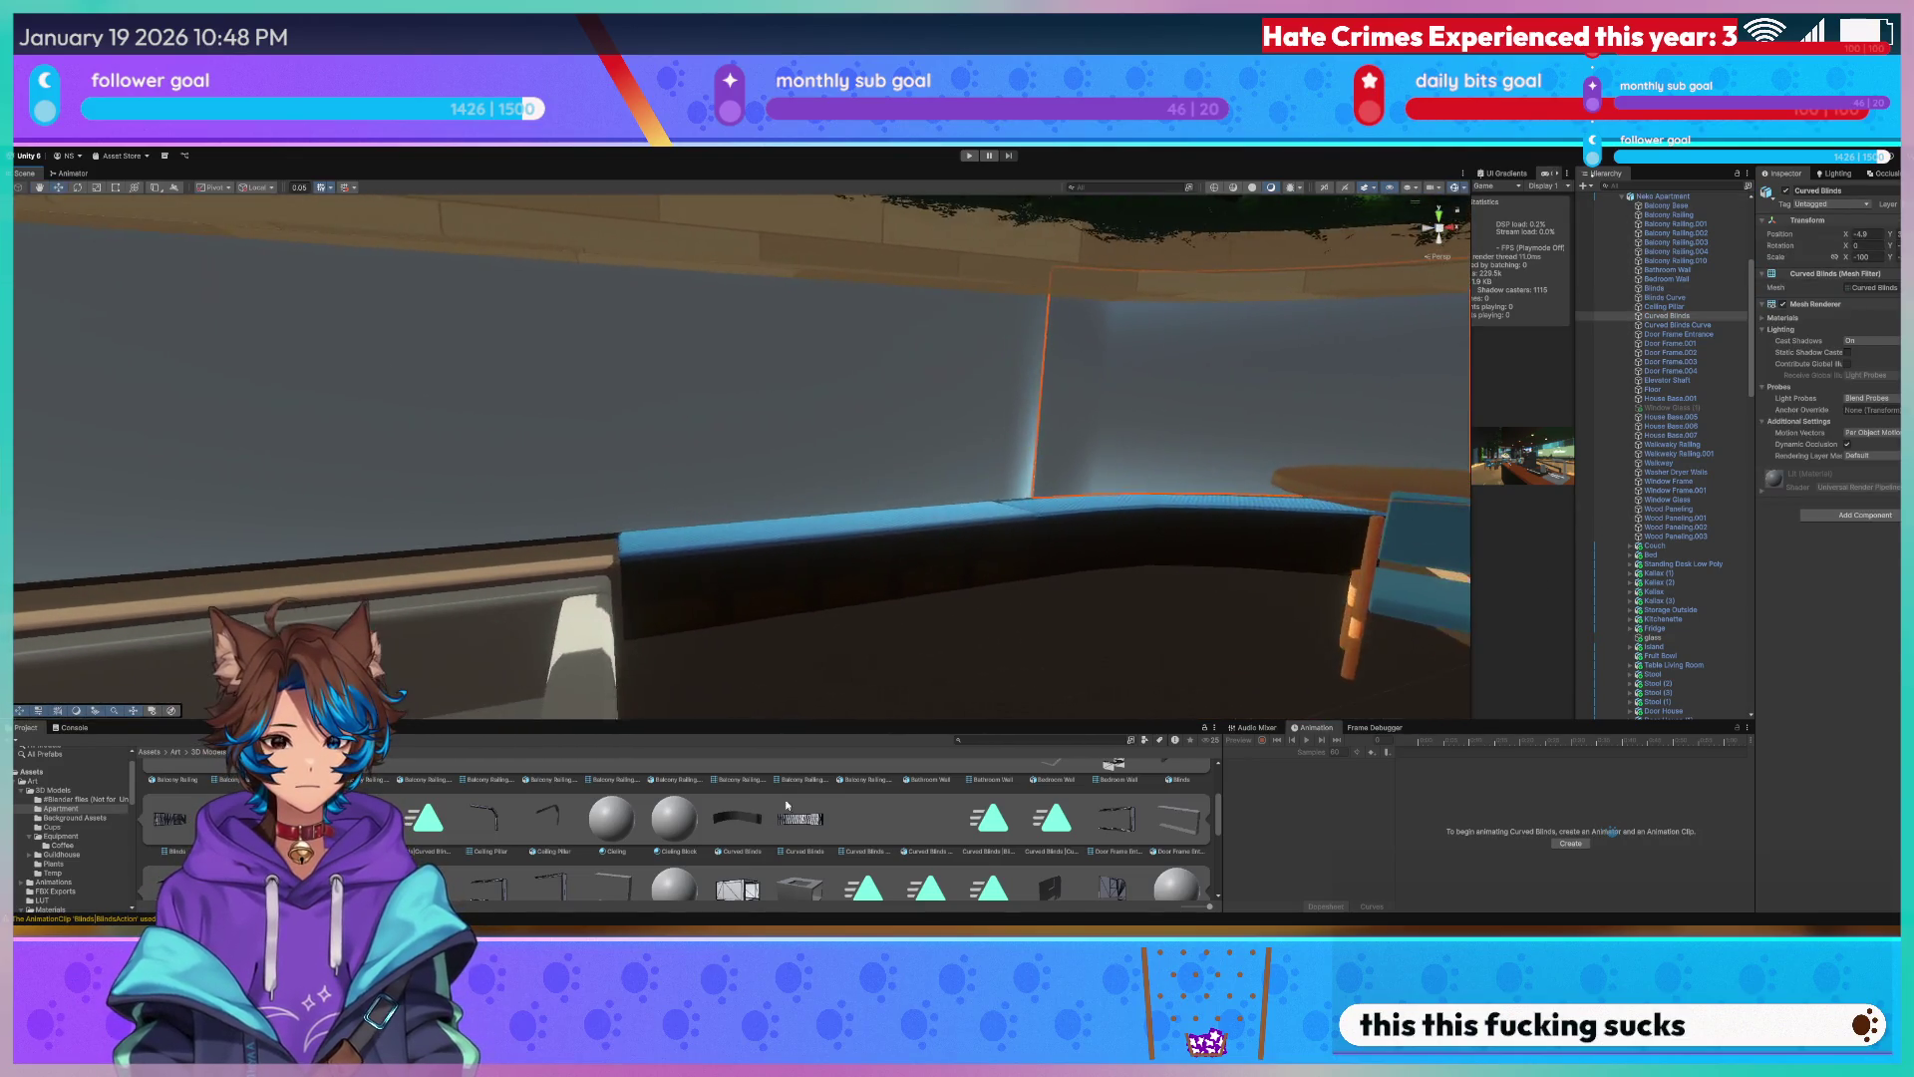
scroll(915, 803, "up", 2)
mouse_move(779, 361)
right_mouse_down()
mouse_move(743, 356)
mouse_move(772, 384)
right_mouse_up()
left_click(771, 385)
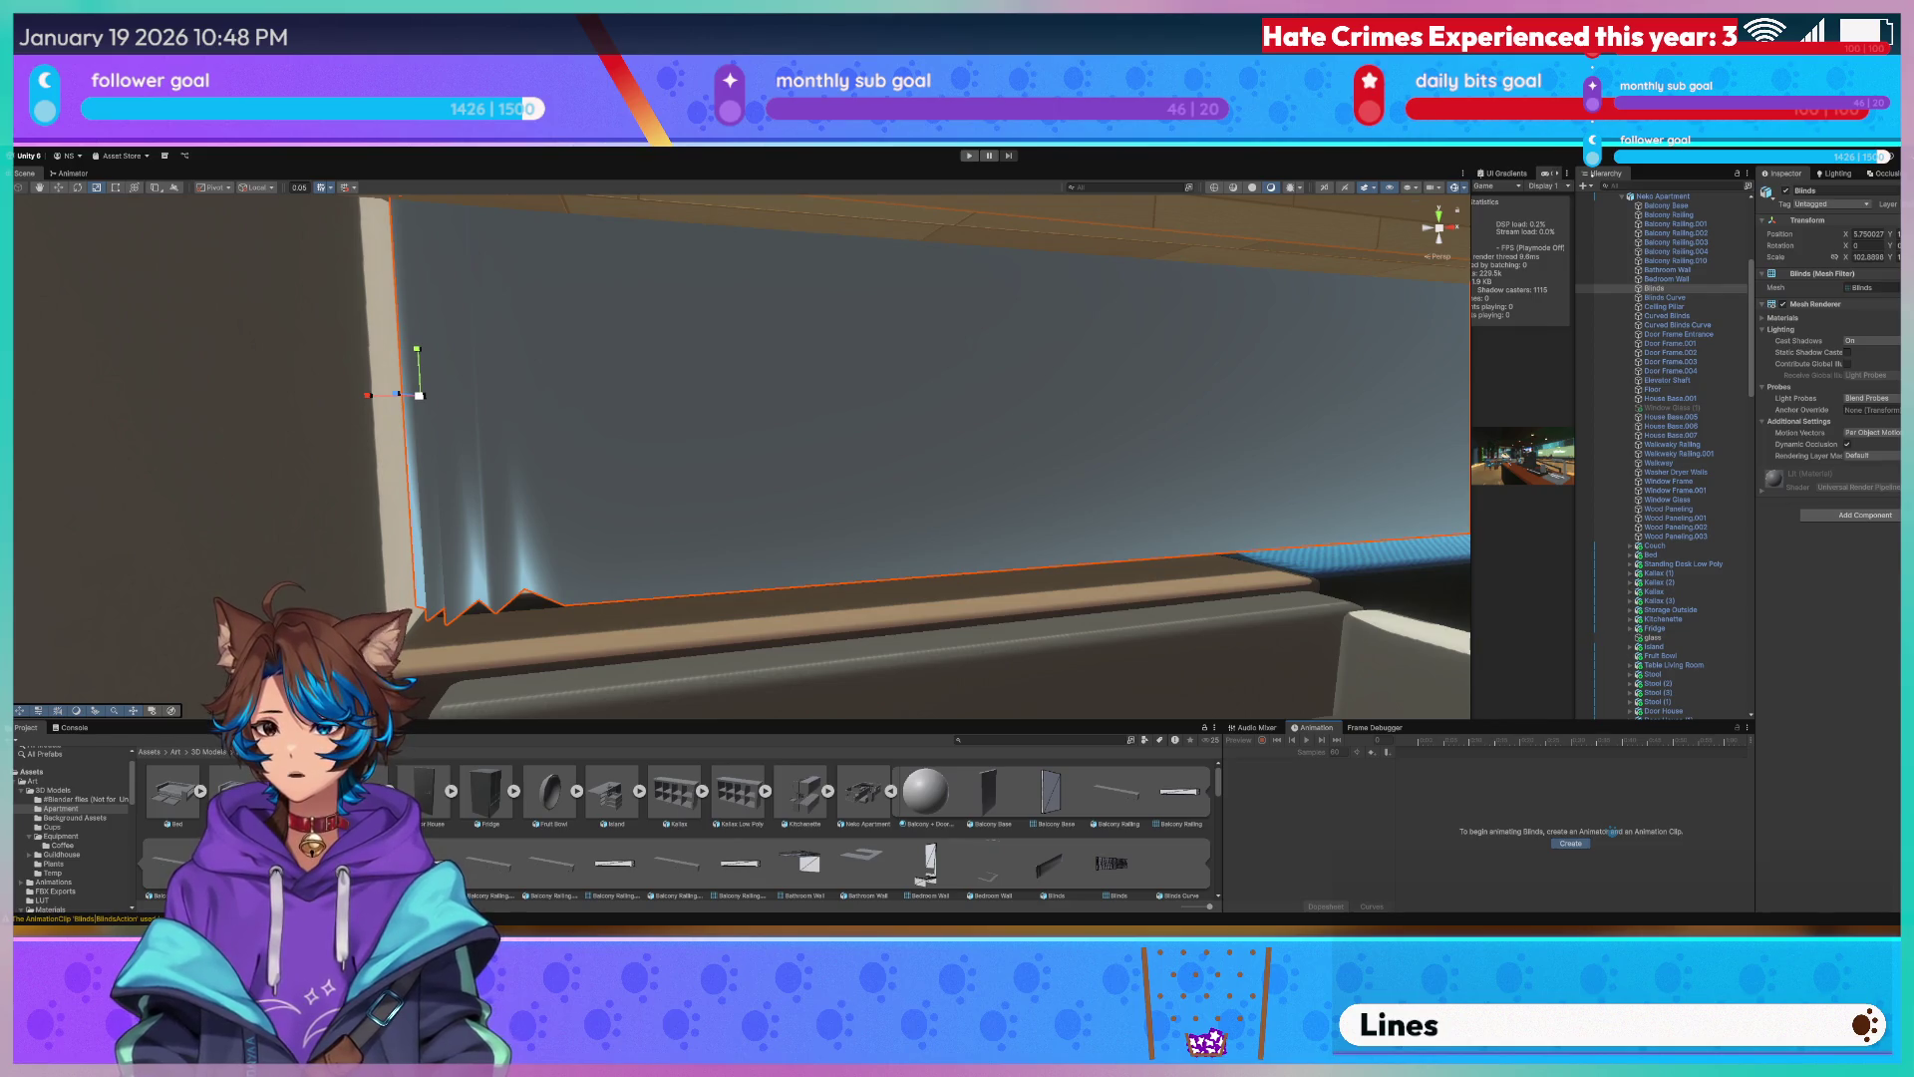
Create the Blinds animation clip and record a Blinds : Scale keyframe at the window wall.
key("Return")
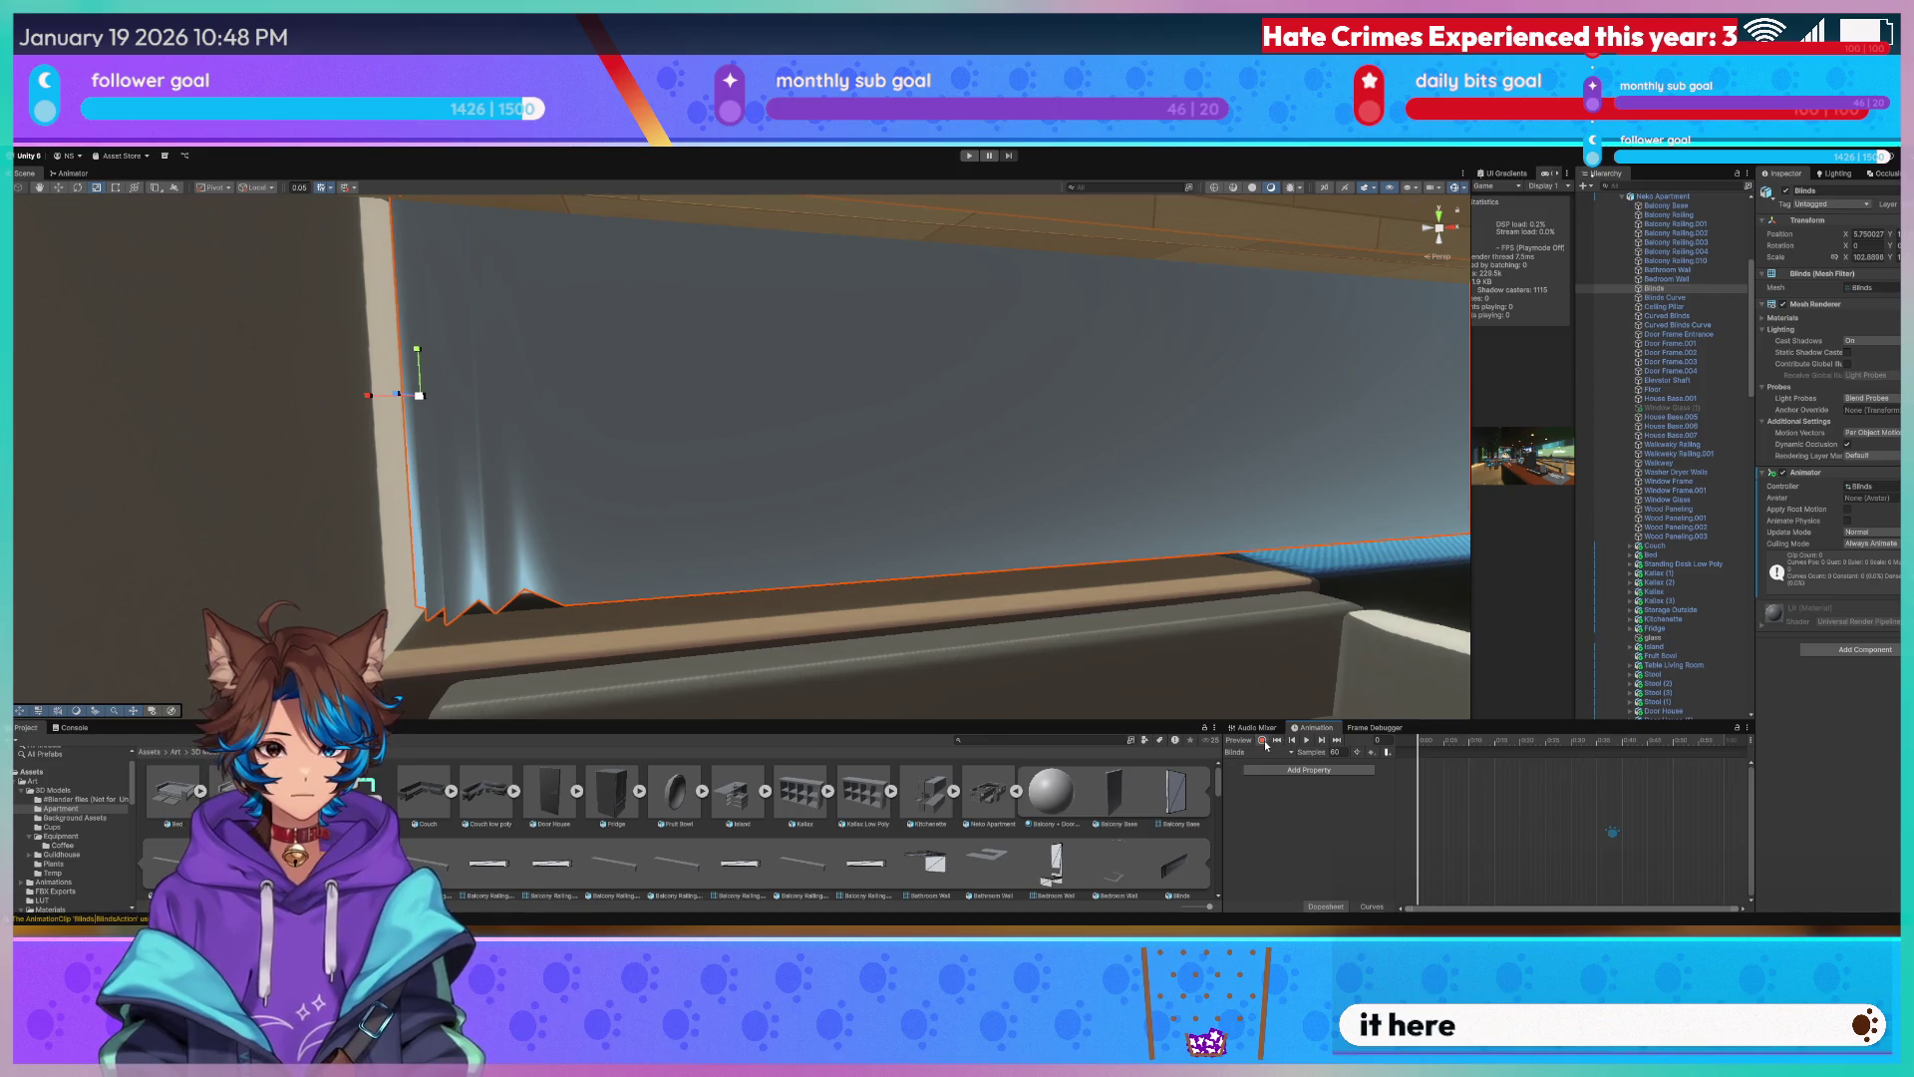
right_click_drag(1317, 484, 1107, 482)
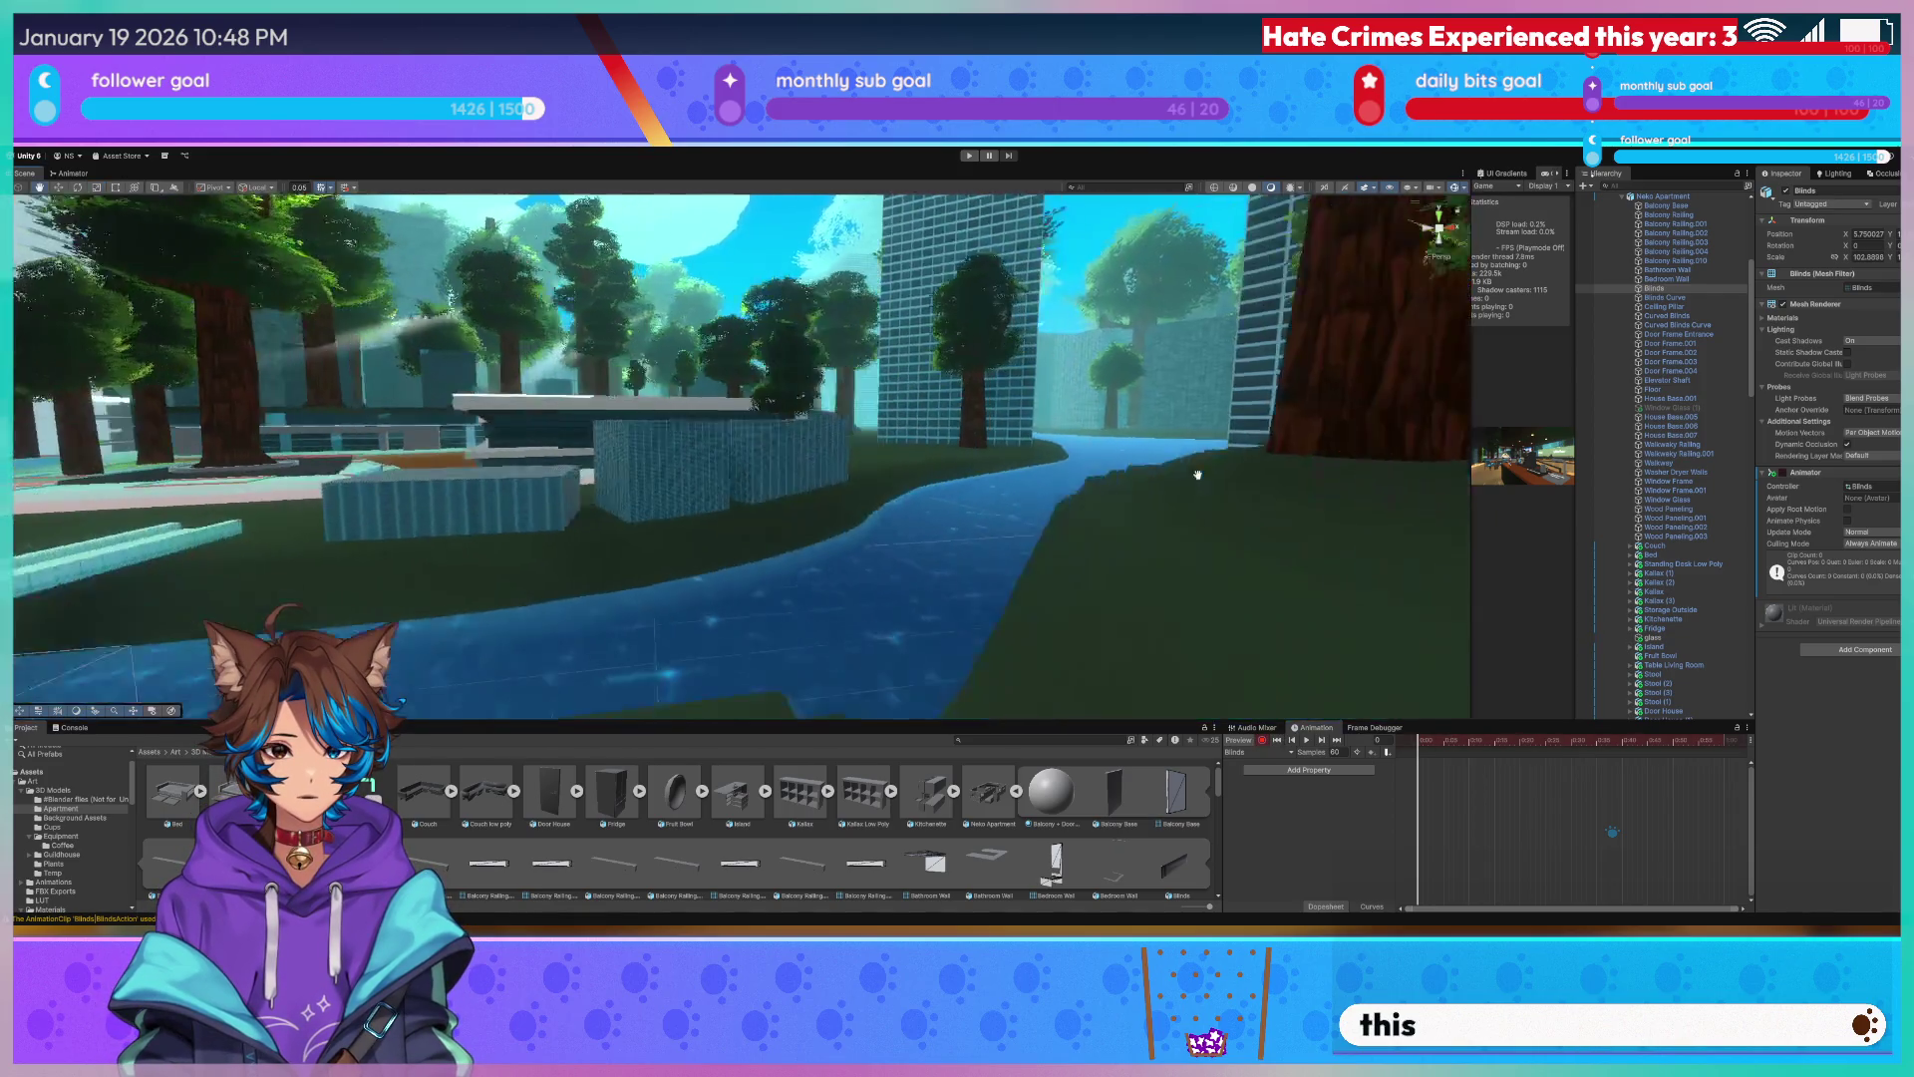
key("f")
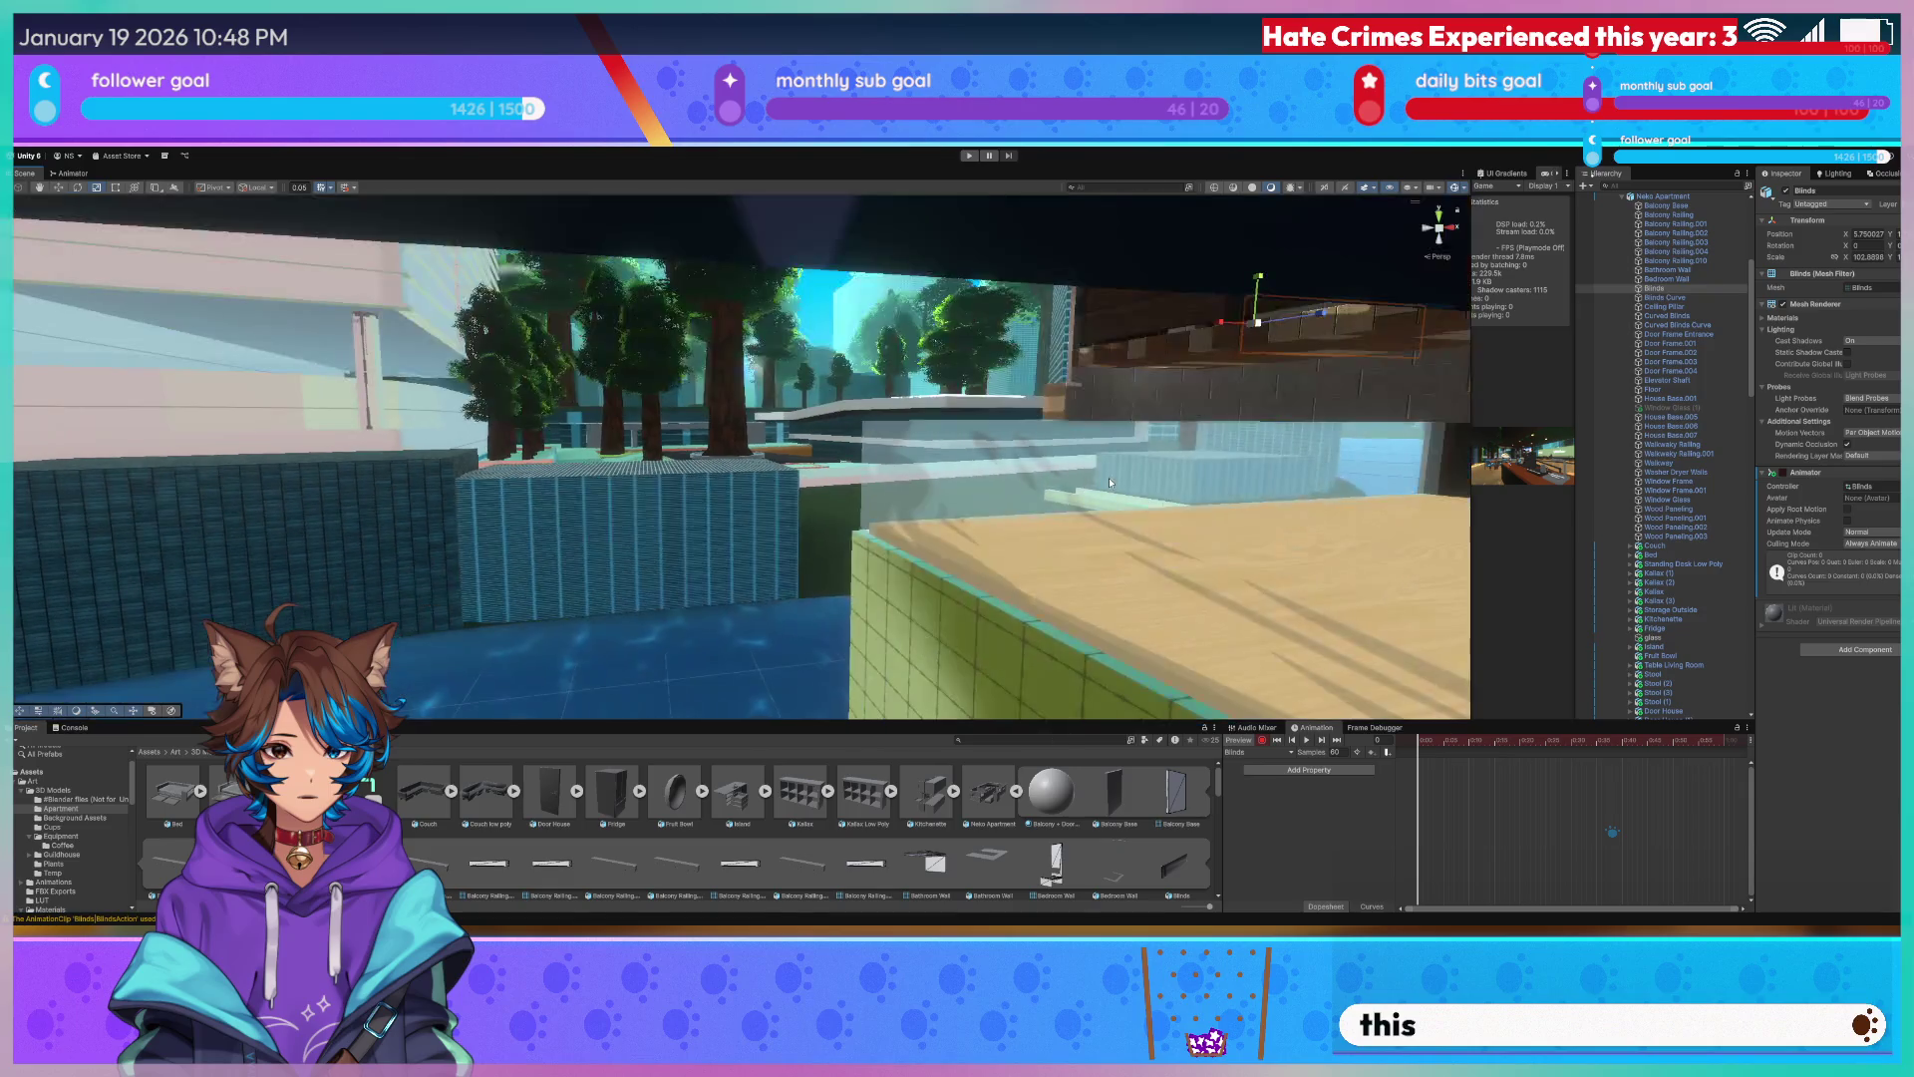
right_click_drag(1207, 380, 1260, 354)
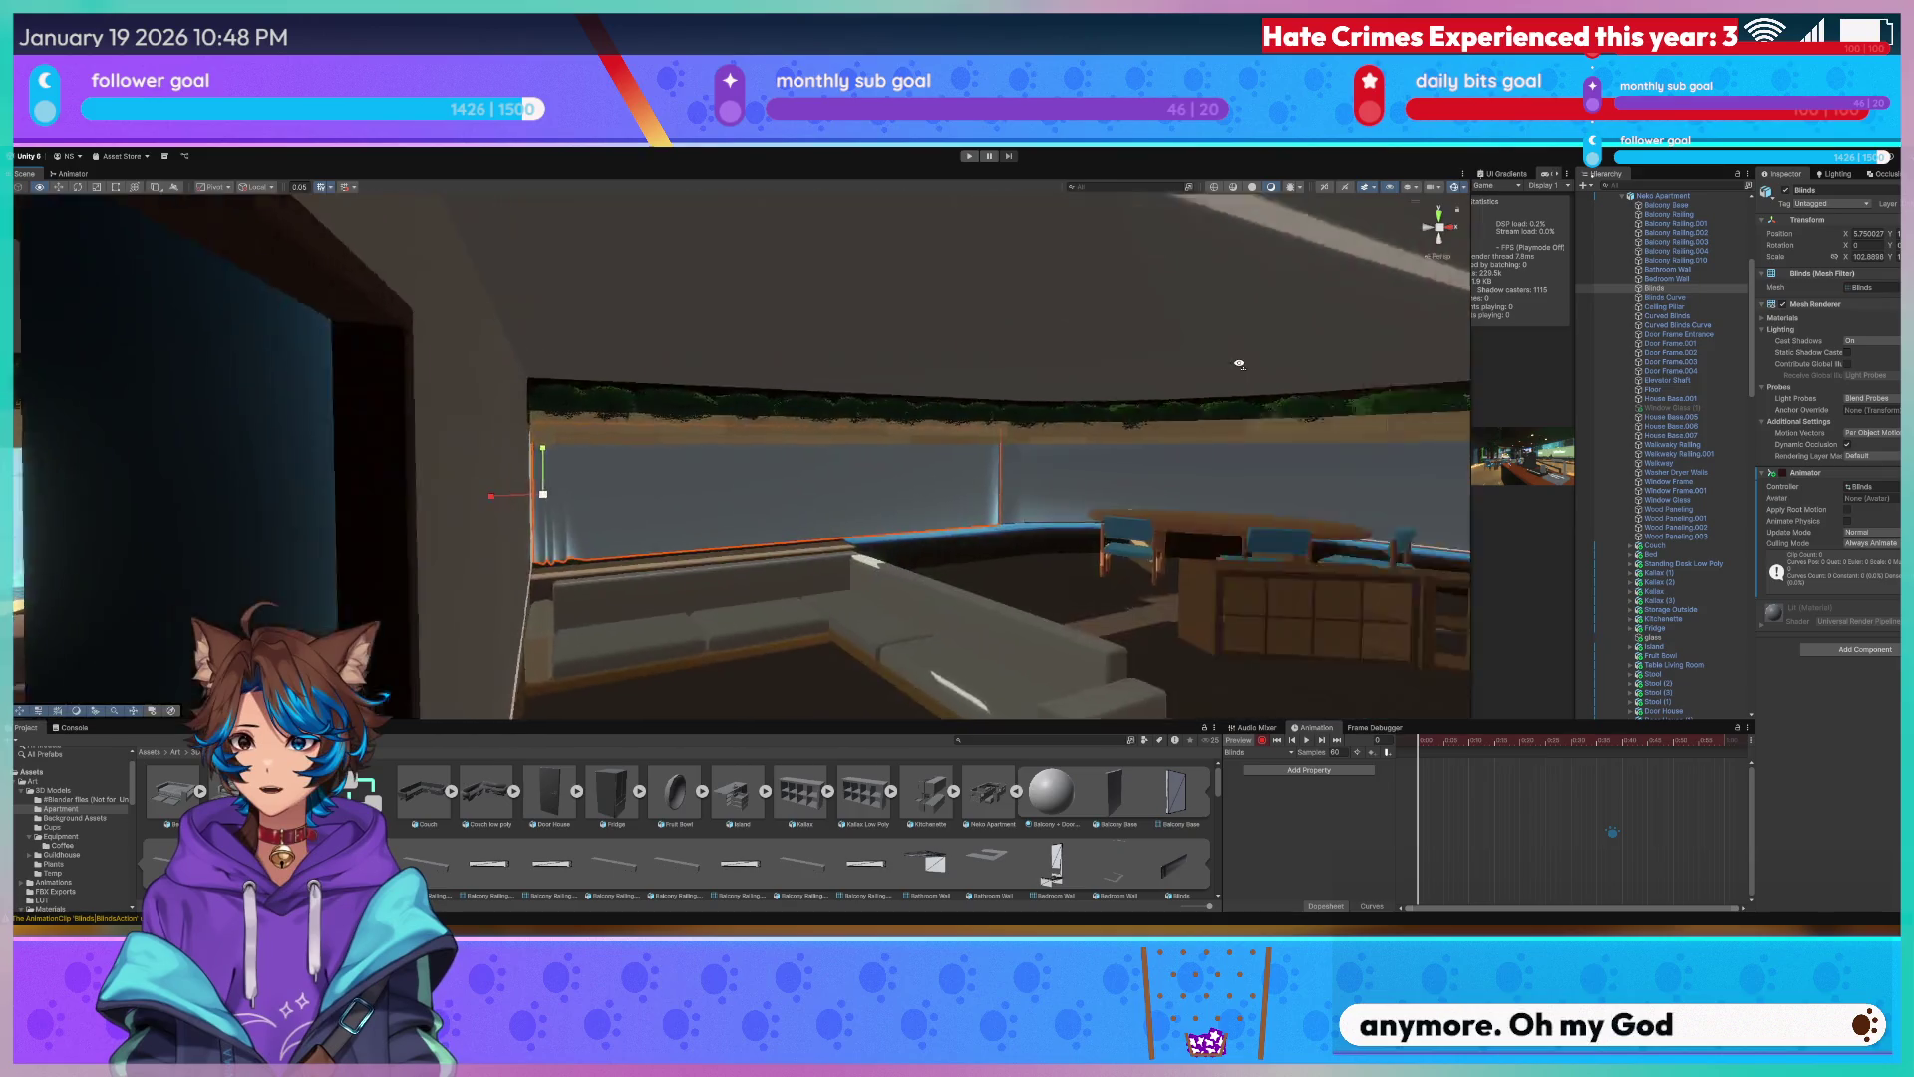
right_click_drag(1260, 354, 1362, 481)
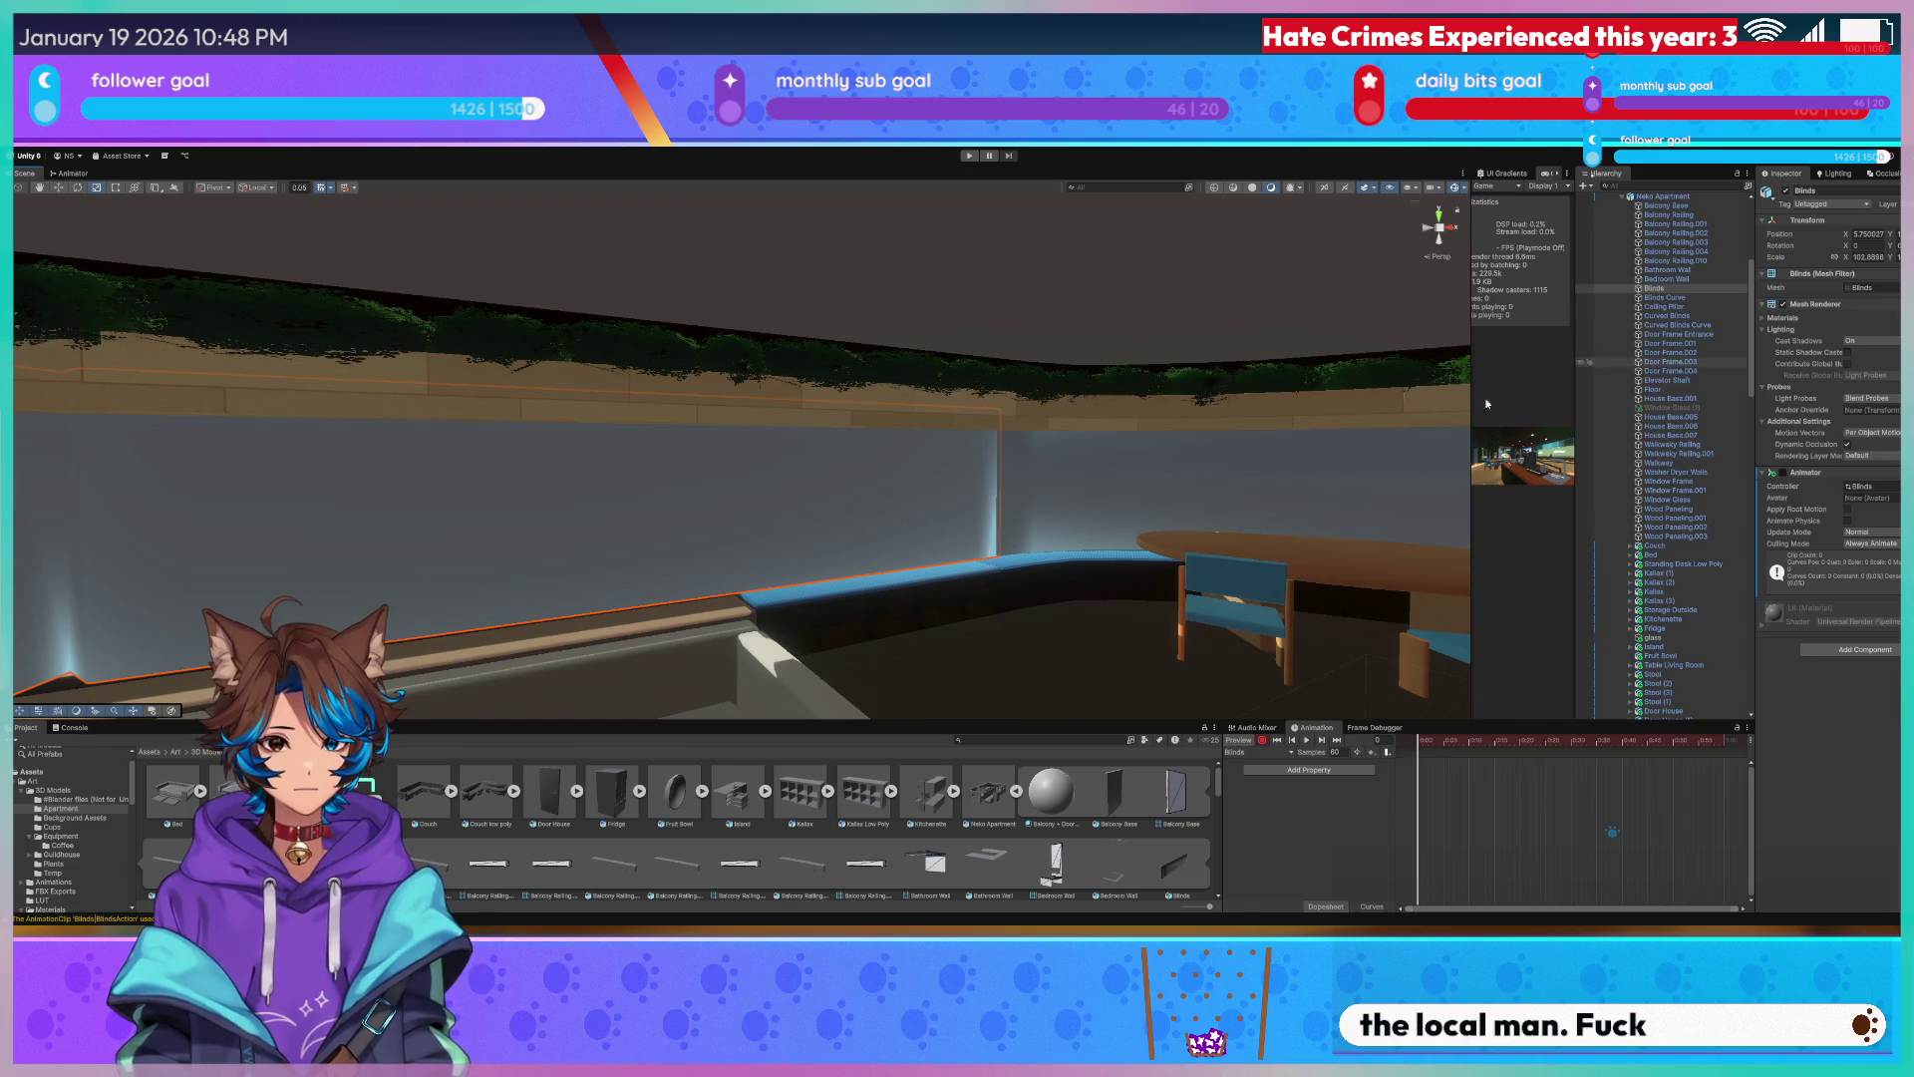
right_click_drag(1485, 403, 232, 504)
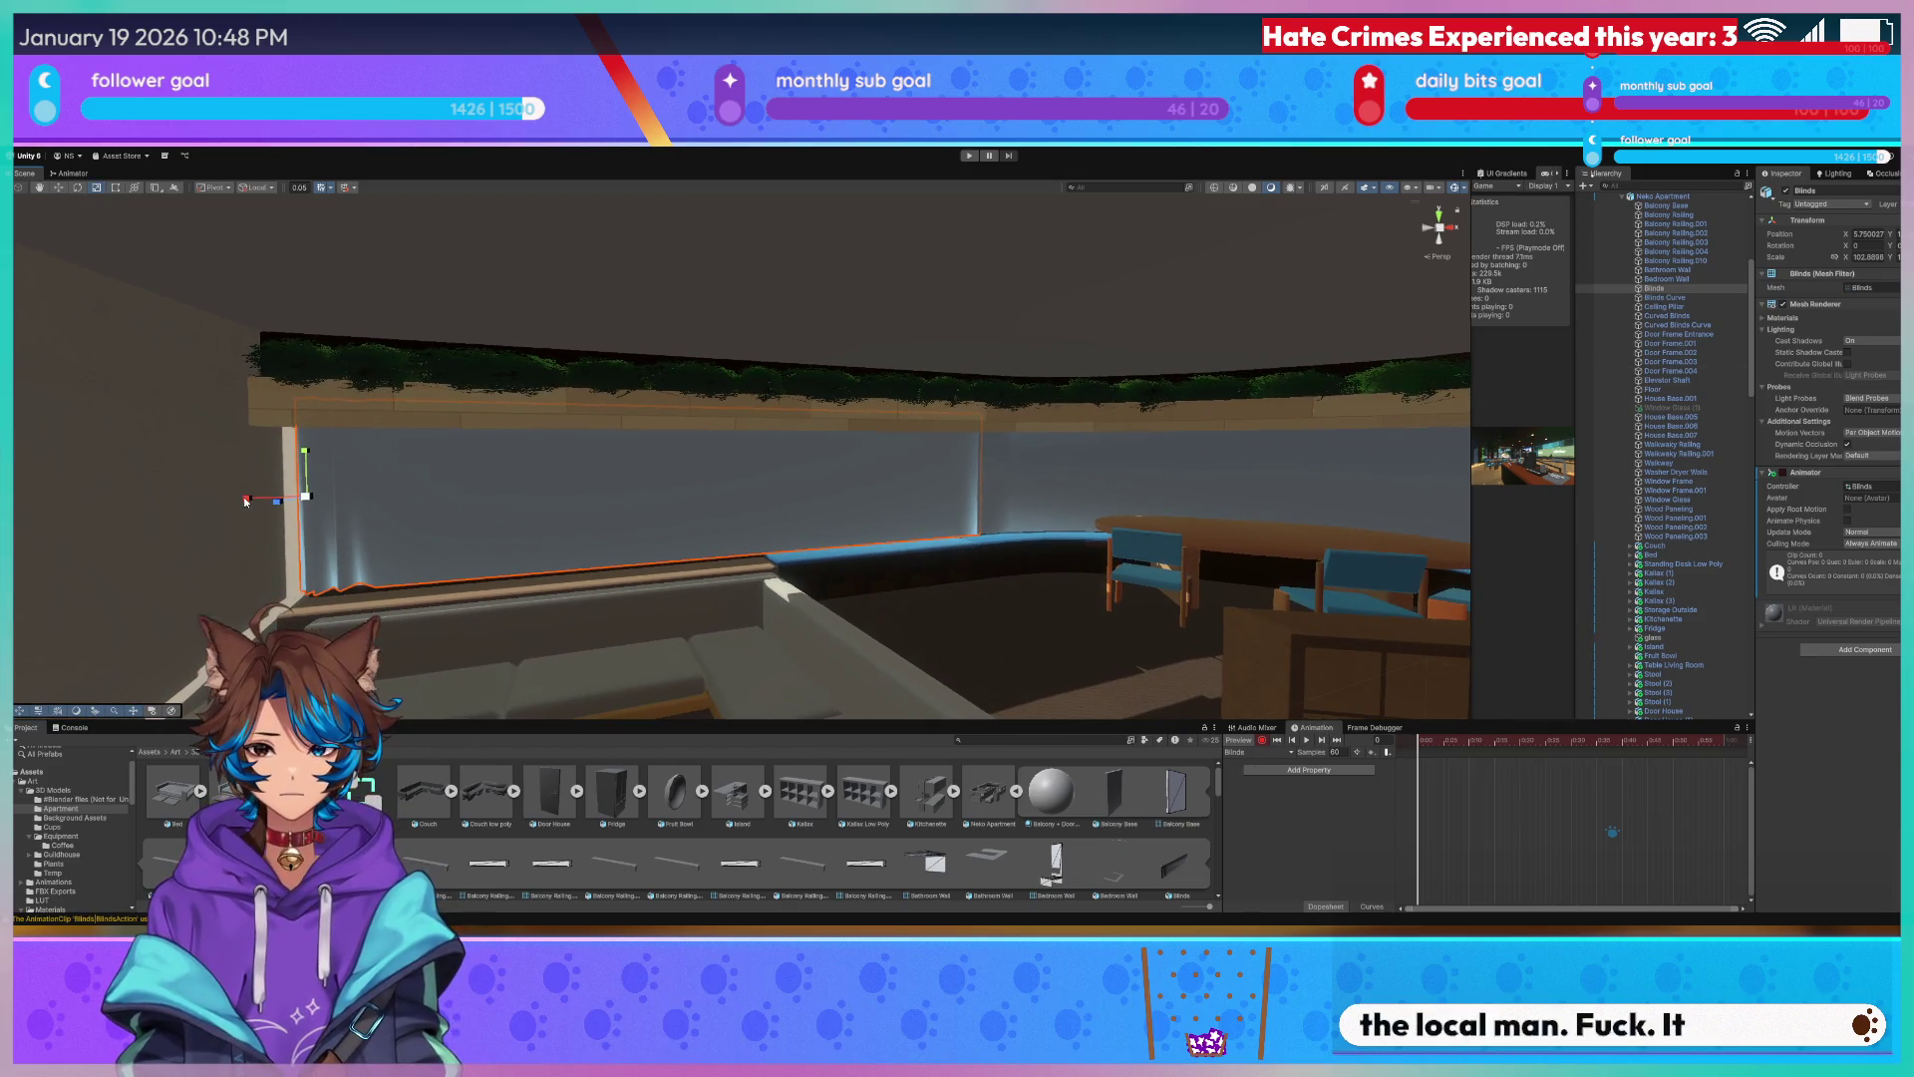
left_click_drag(245, 499, 249, 499)
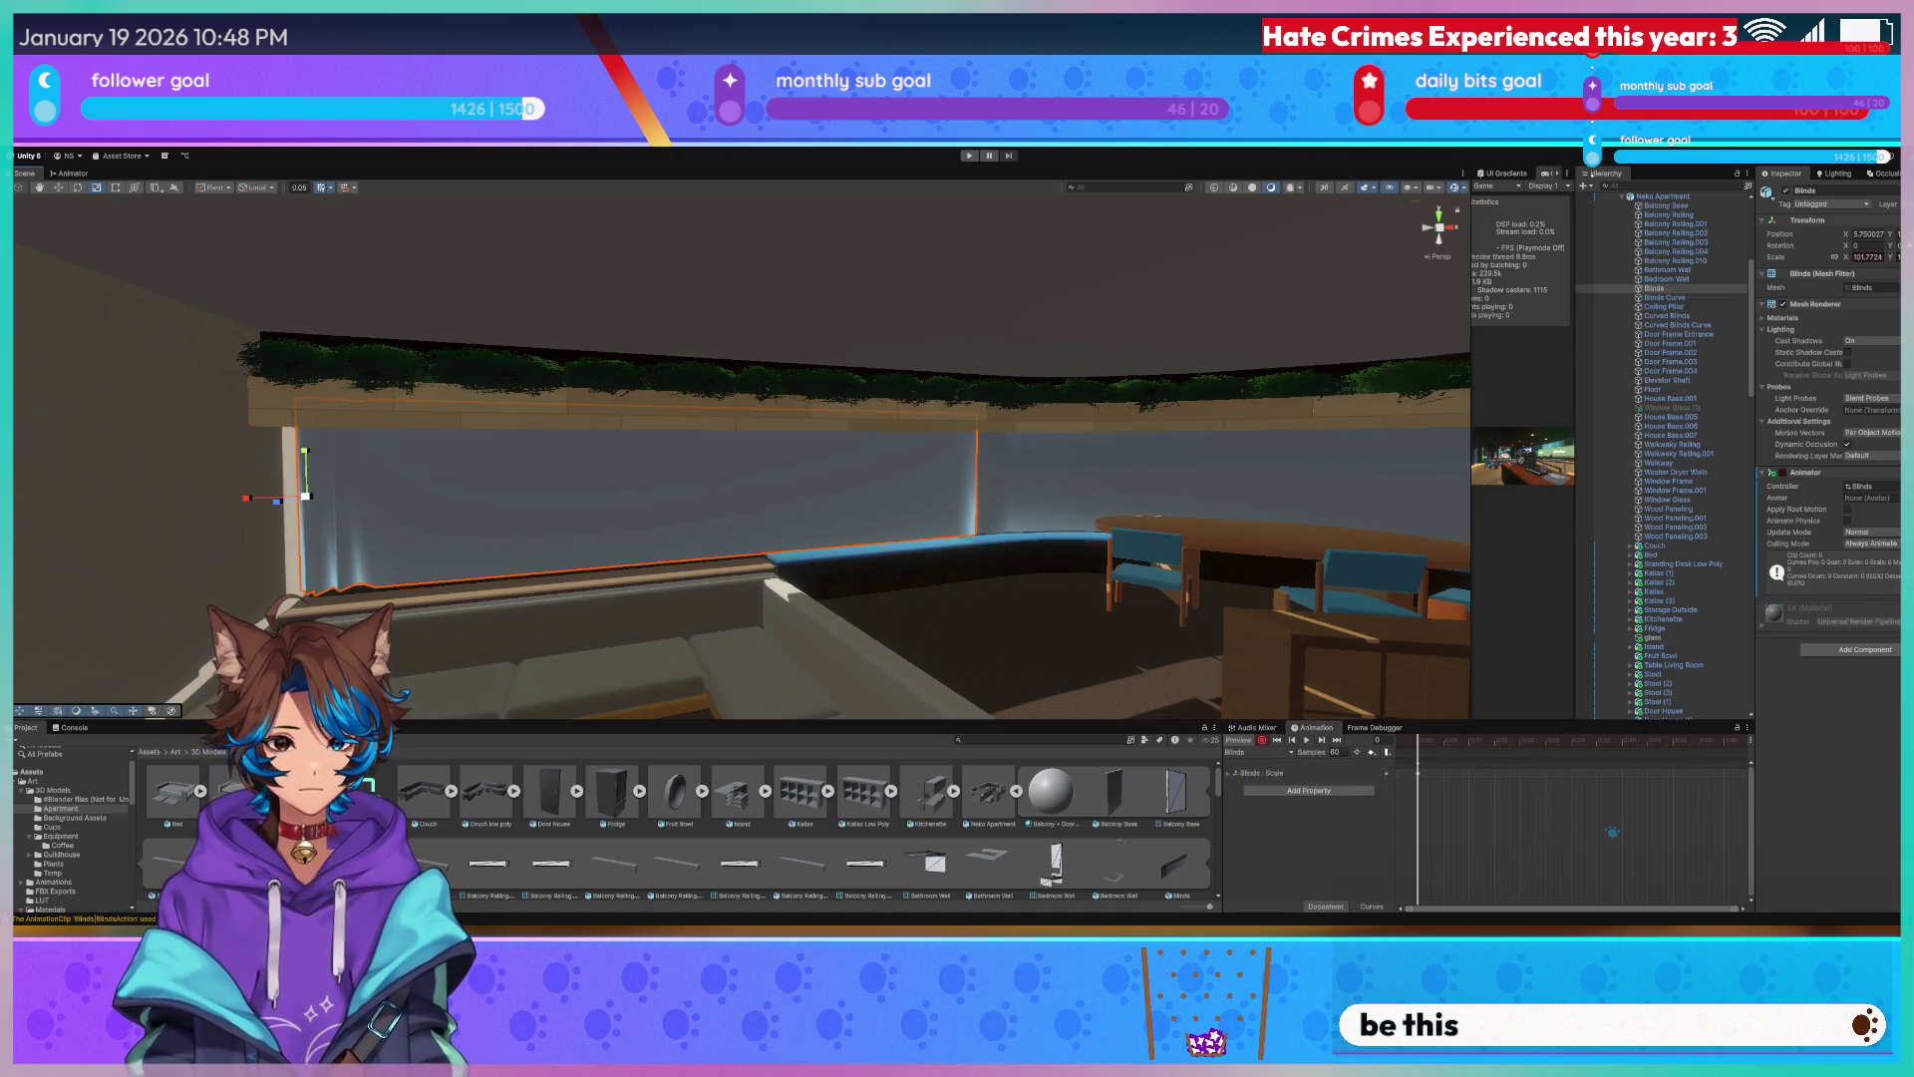
type("102")
Move the playhead and key the blinds' scale so they uncover the window.
key("Return")
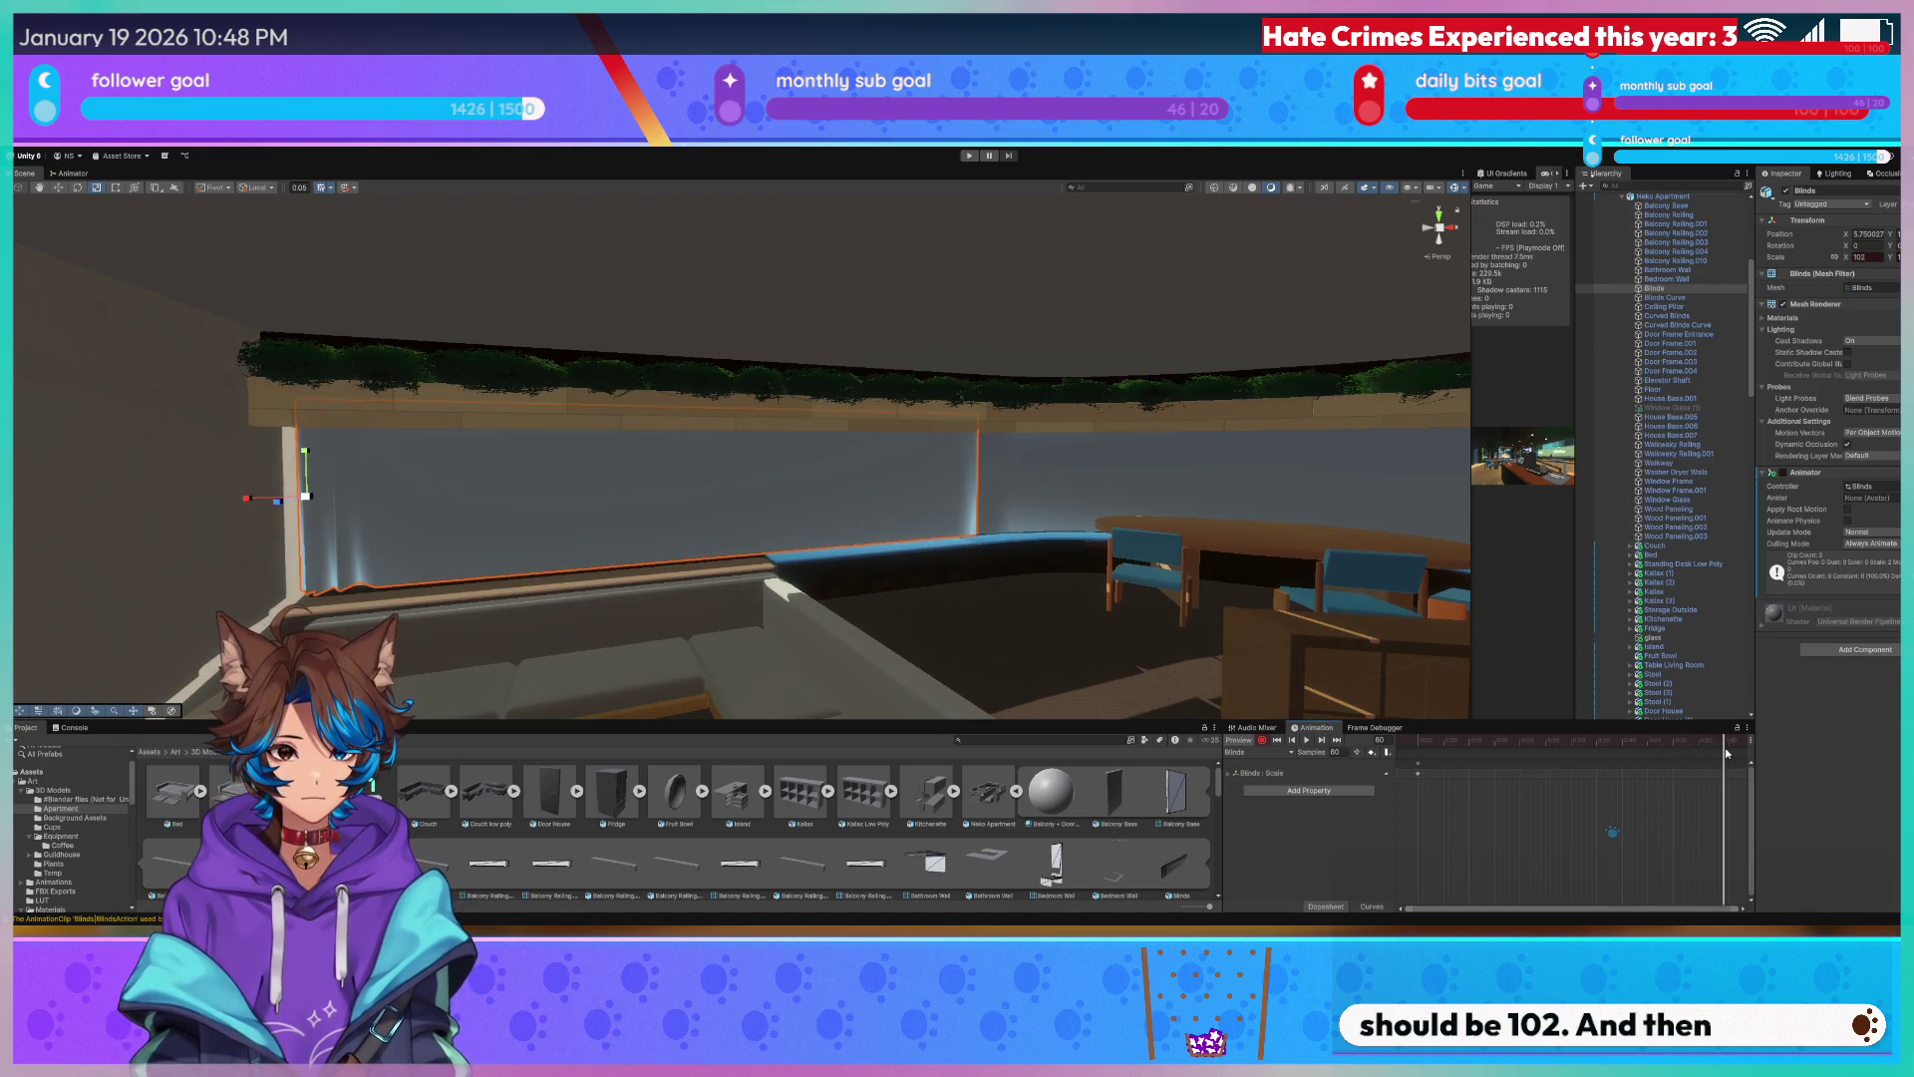
left_click_drag(1727, 752, 1657, 743)
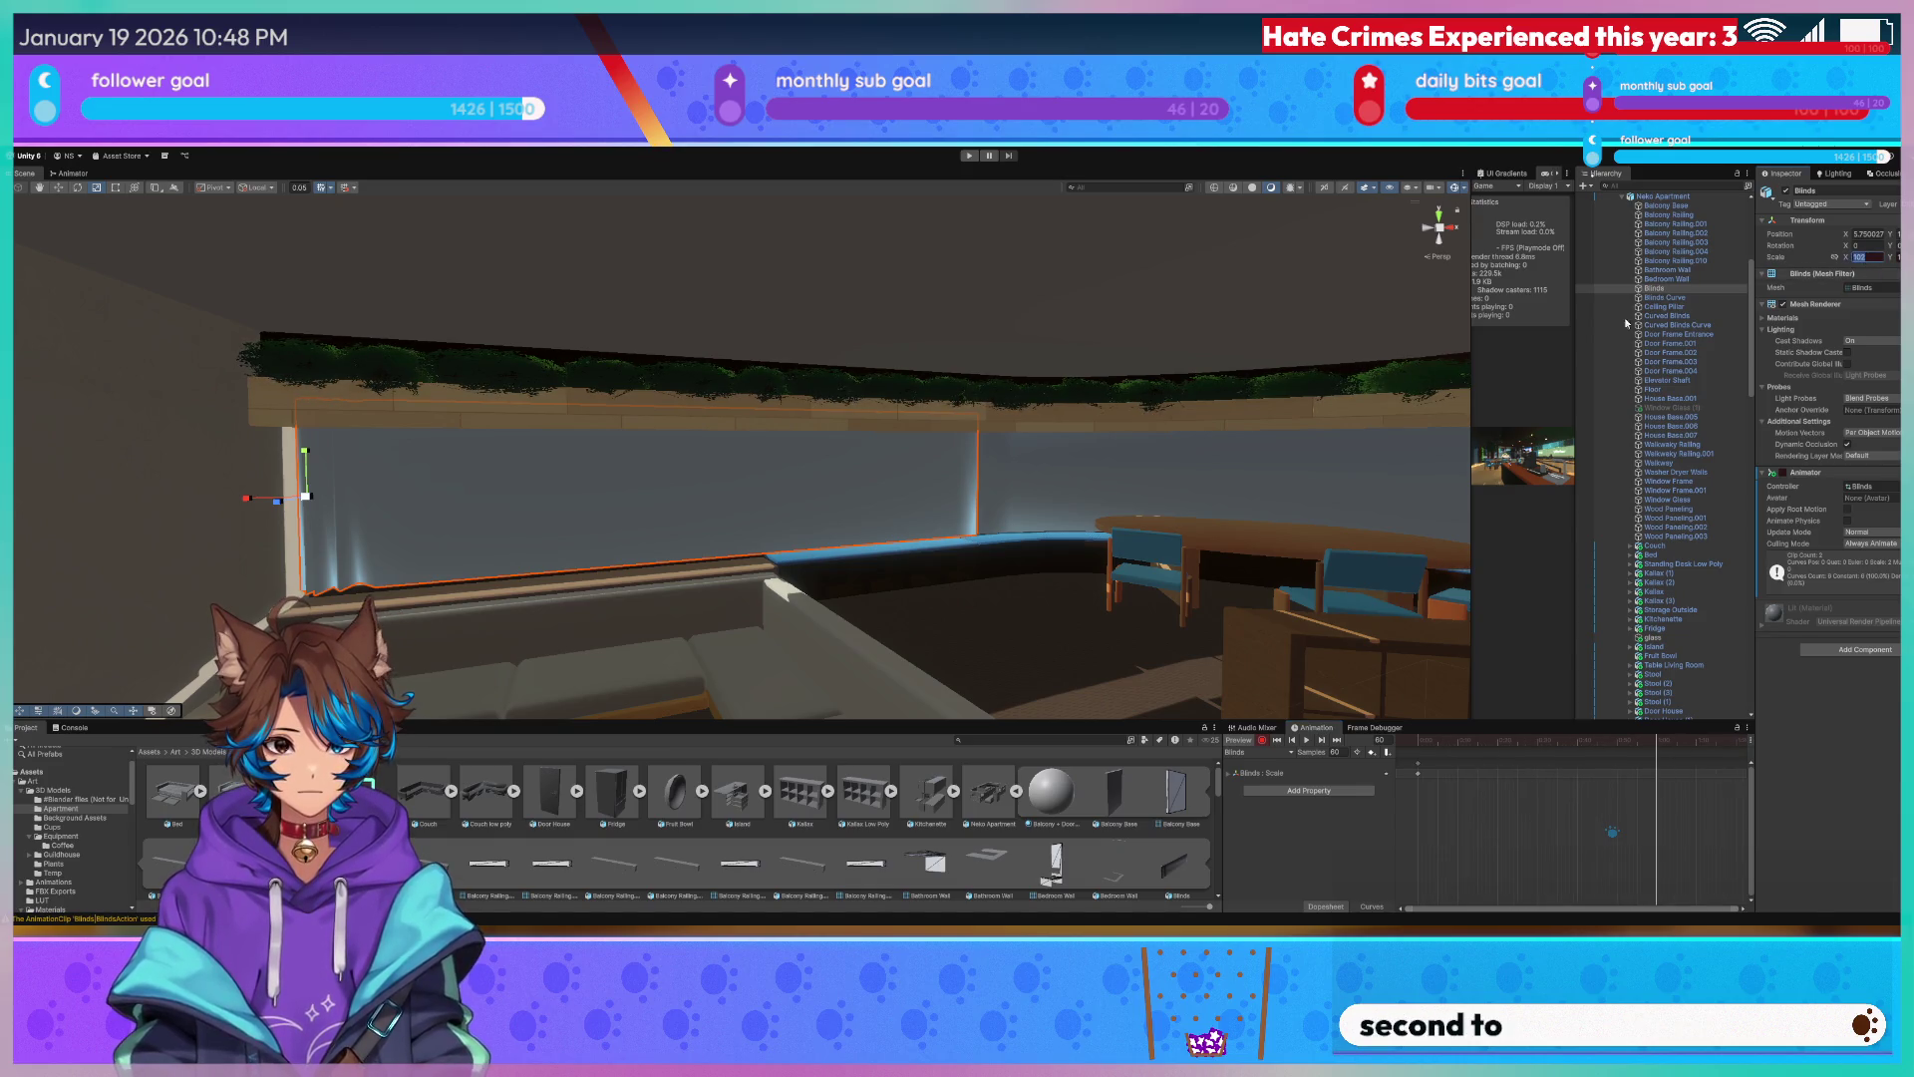
left_click_drag(255, 510, 303, 502)
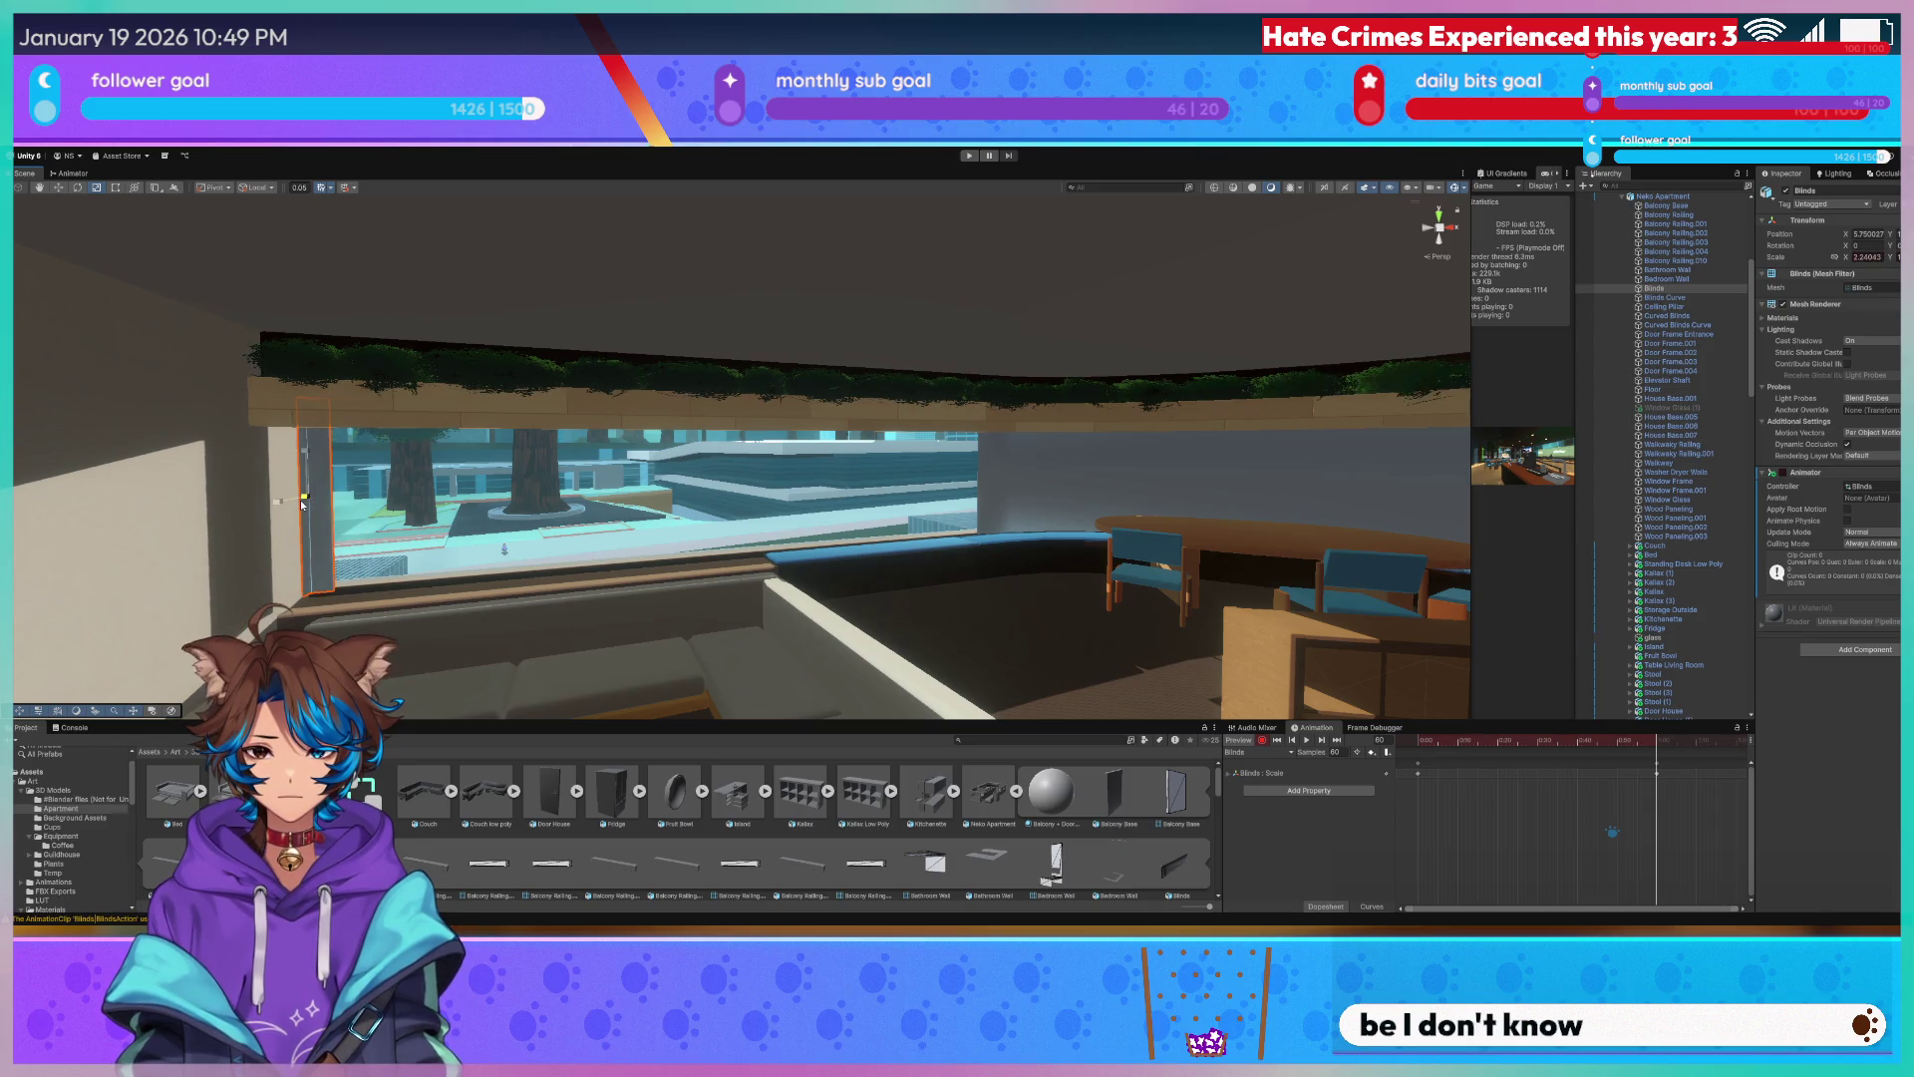
mouse_move(387, 484)
right_mouse_down()
mouse_move(392, 512)
mouse_move(426, 431)
right_mouse_up()
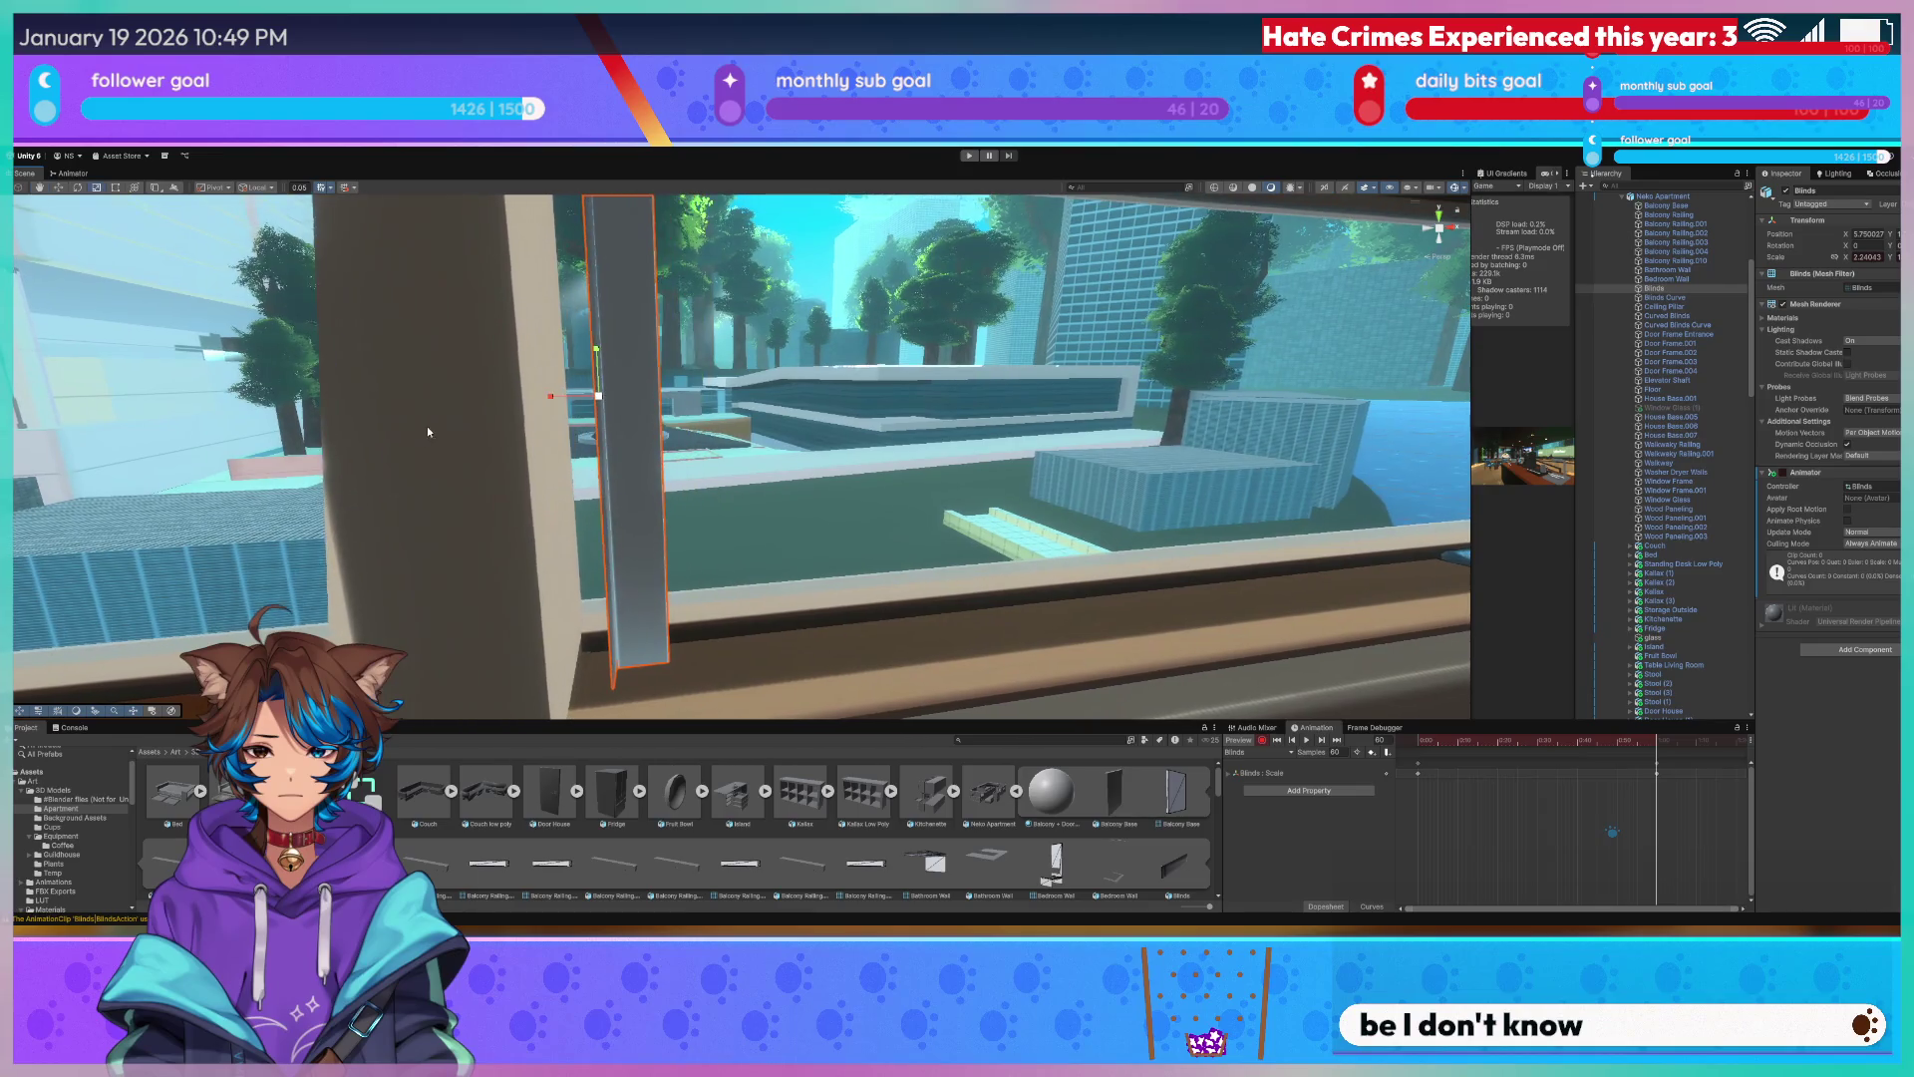
left_click(538, 399)
left_click(617, 391)
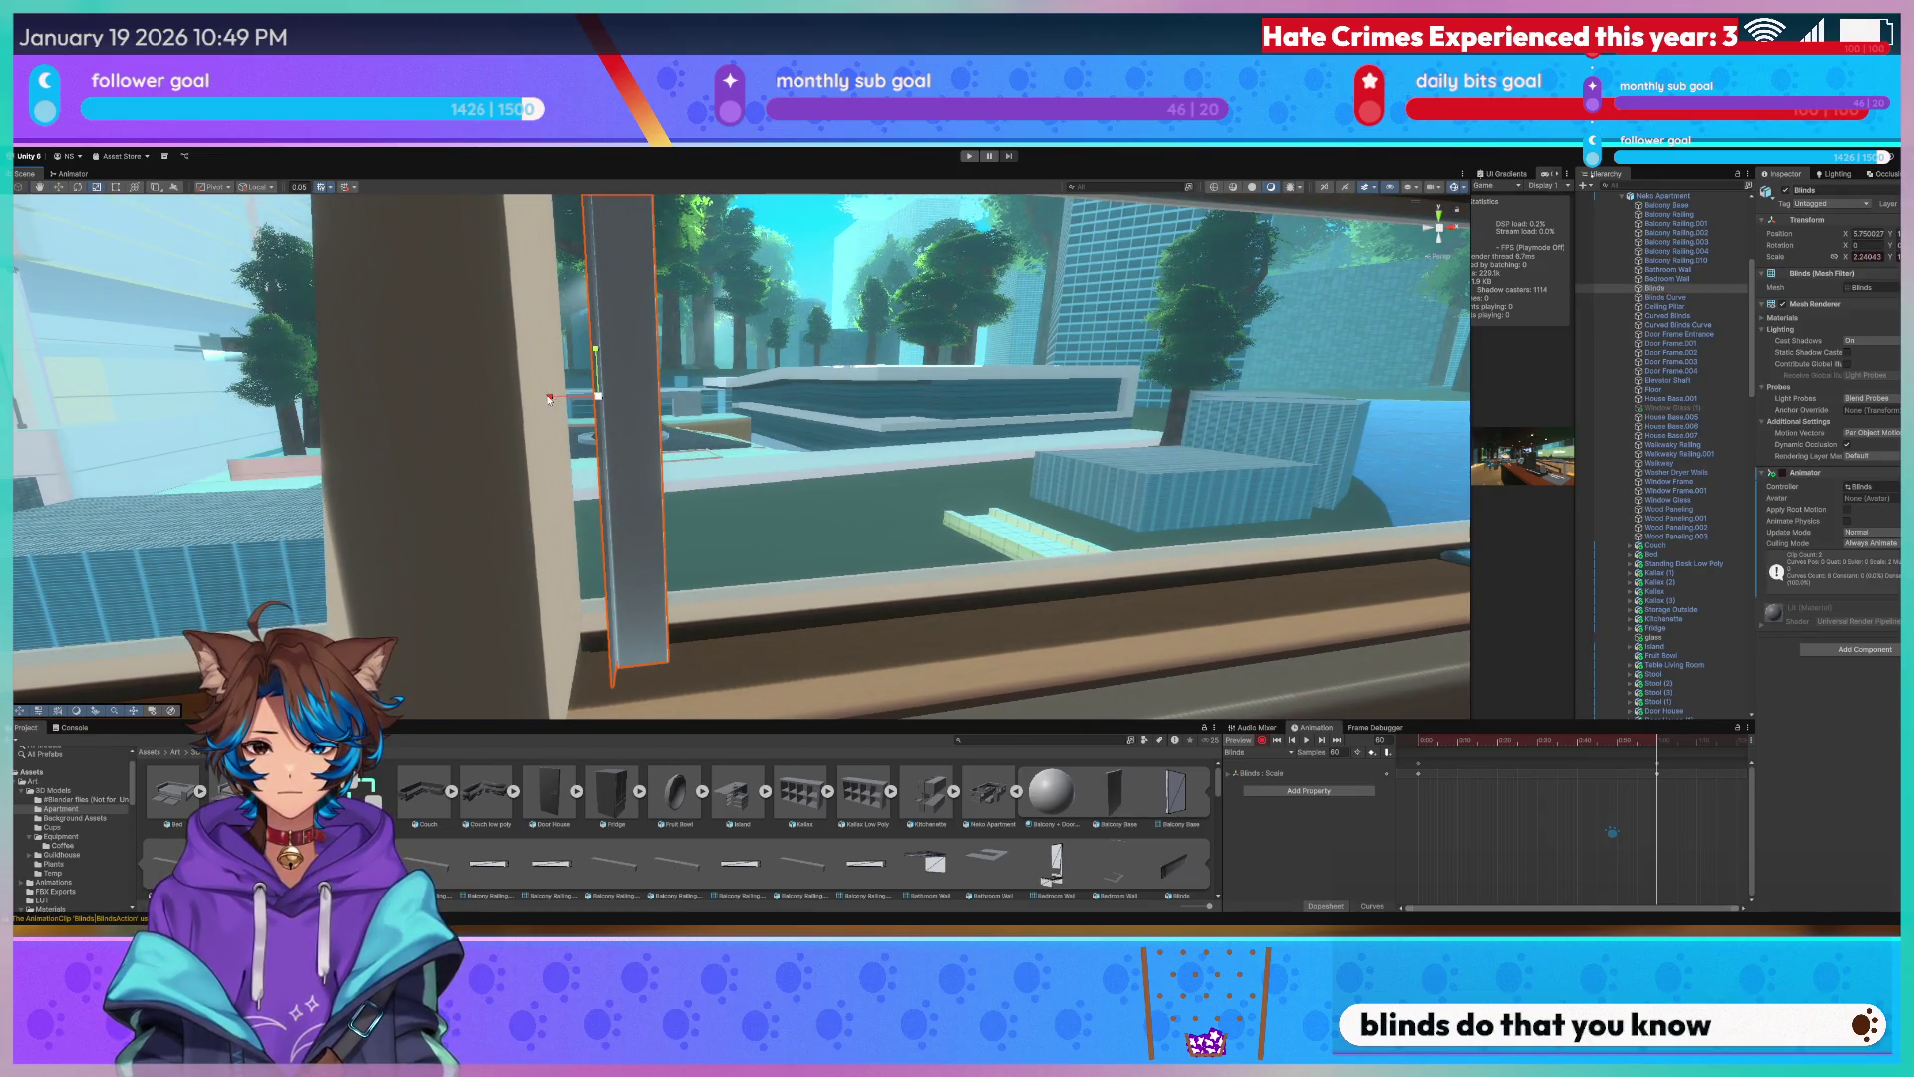
left_click_drag(549, 397, 262, 398)
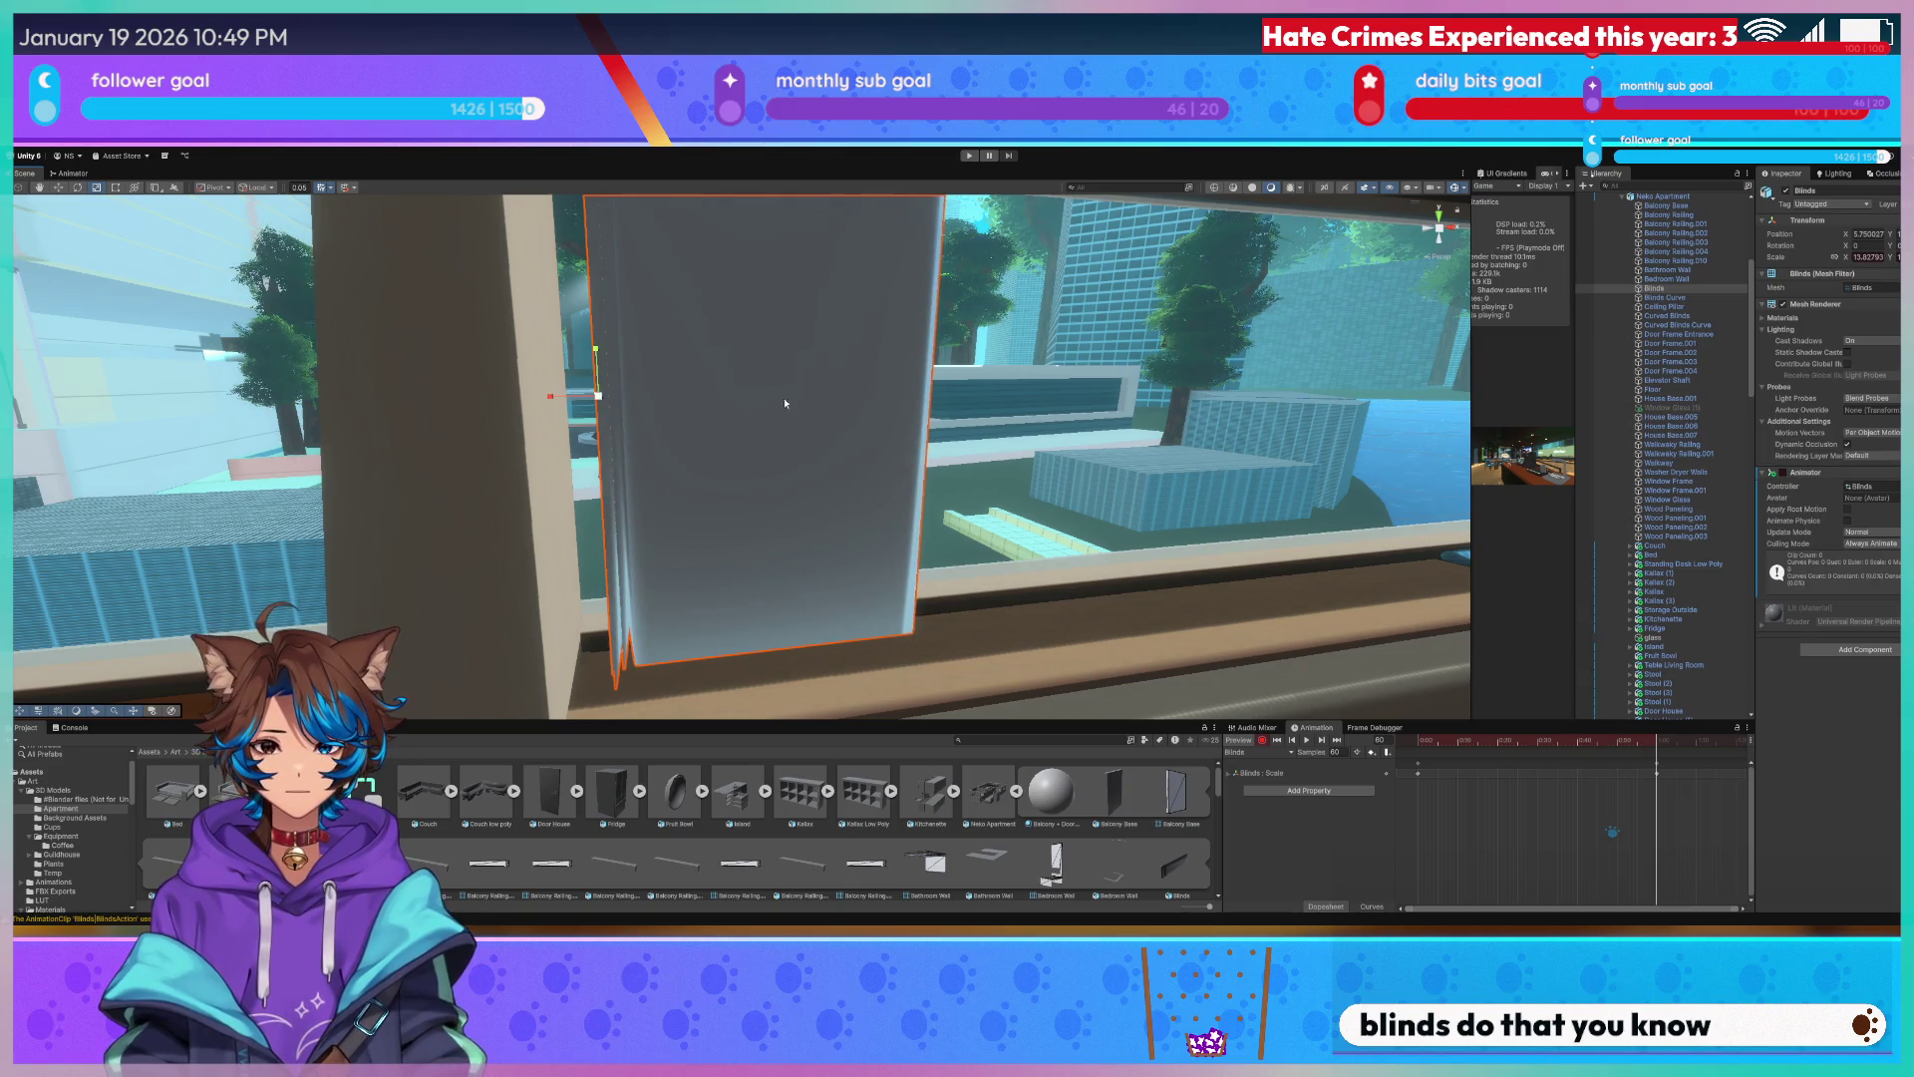
Narrow the blinds down to a thin strip at that point in the clip.
middle_click_drag(783, 403, 291, 449)
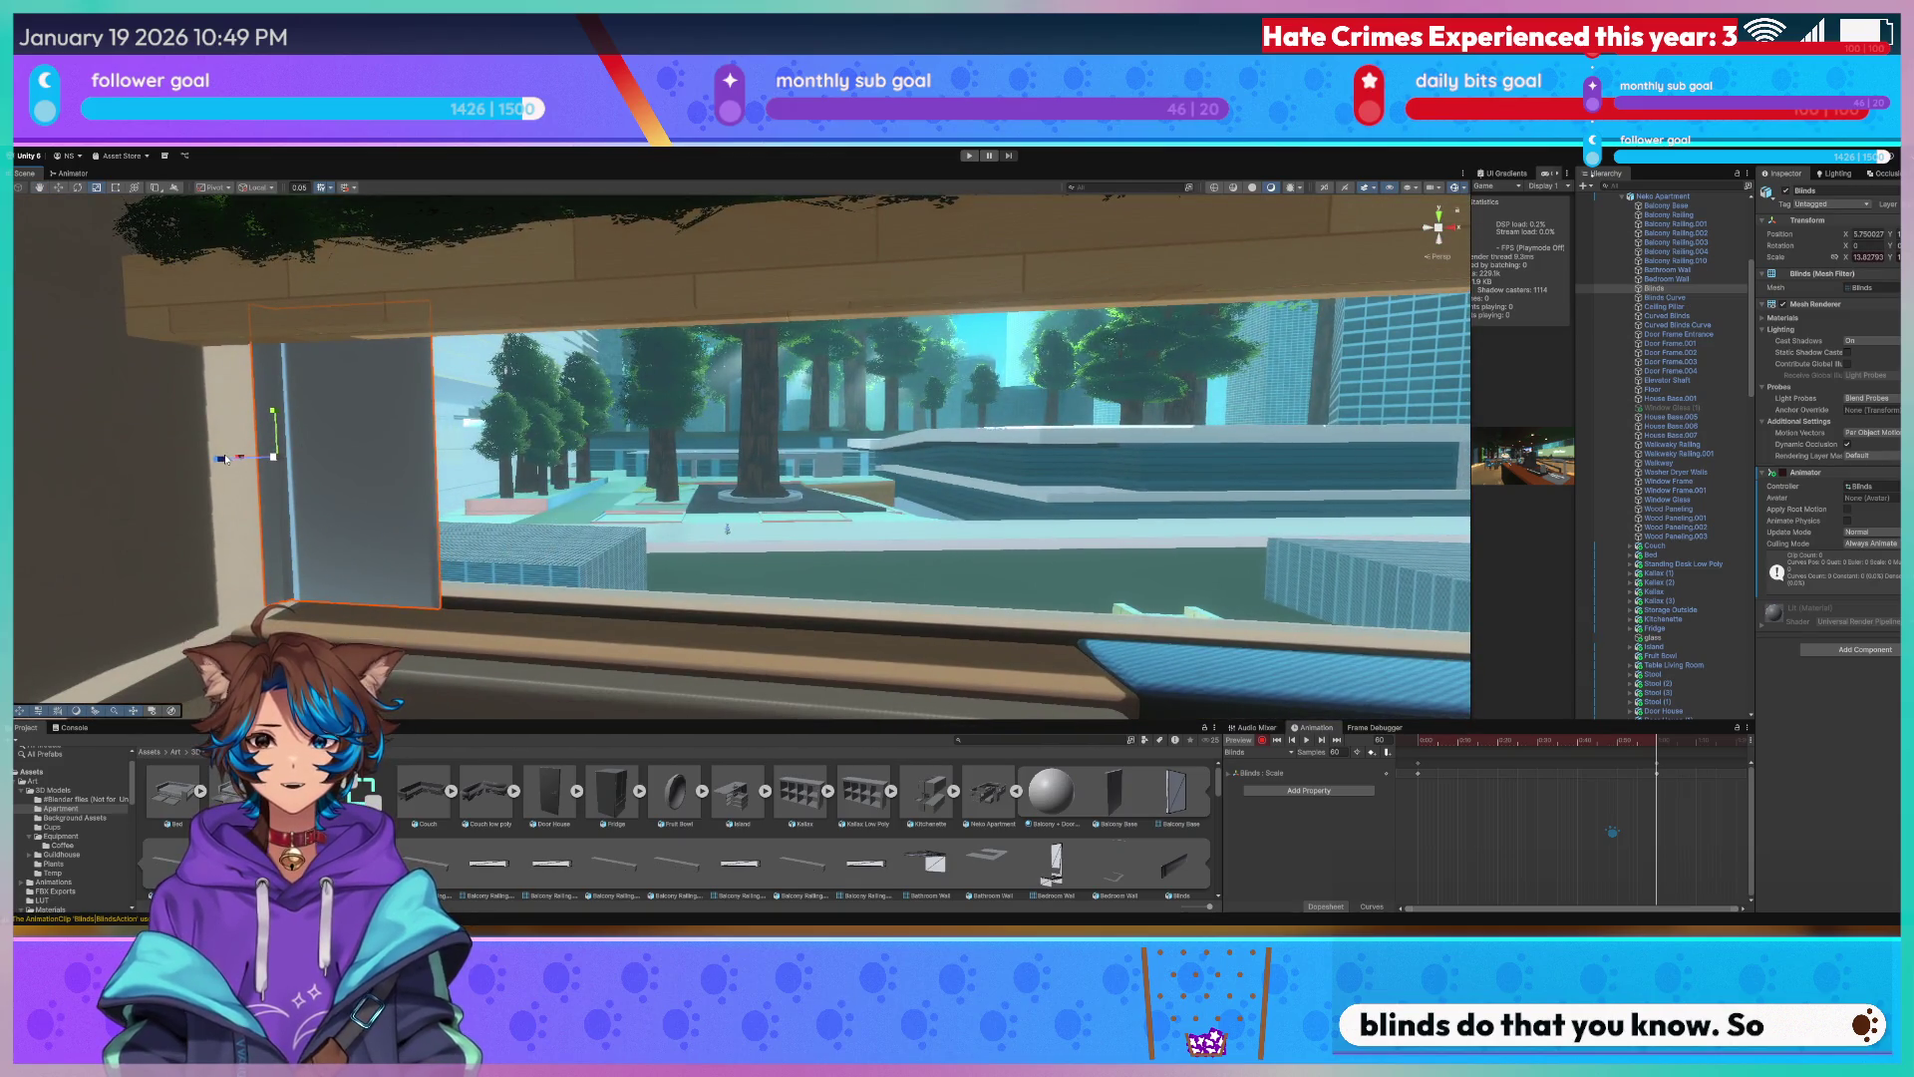
middle_click_drag(226, 457, 244, 456)
left_click_drag(242, 457, 300, 475)
middle_click_drag(299, 475, 584, 538)
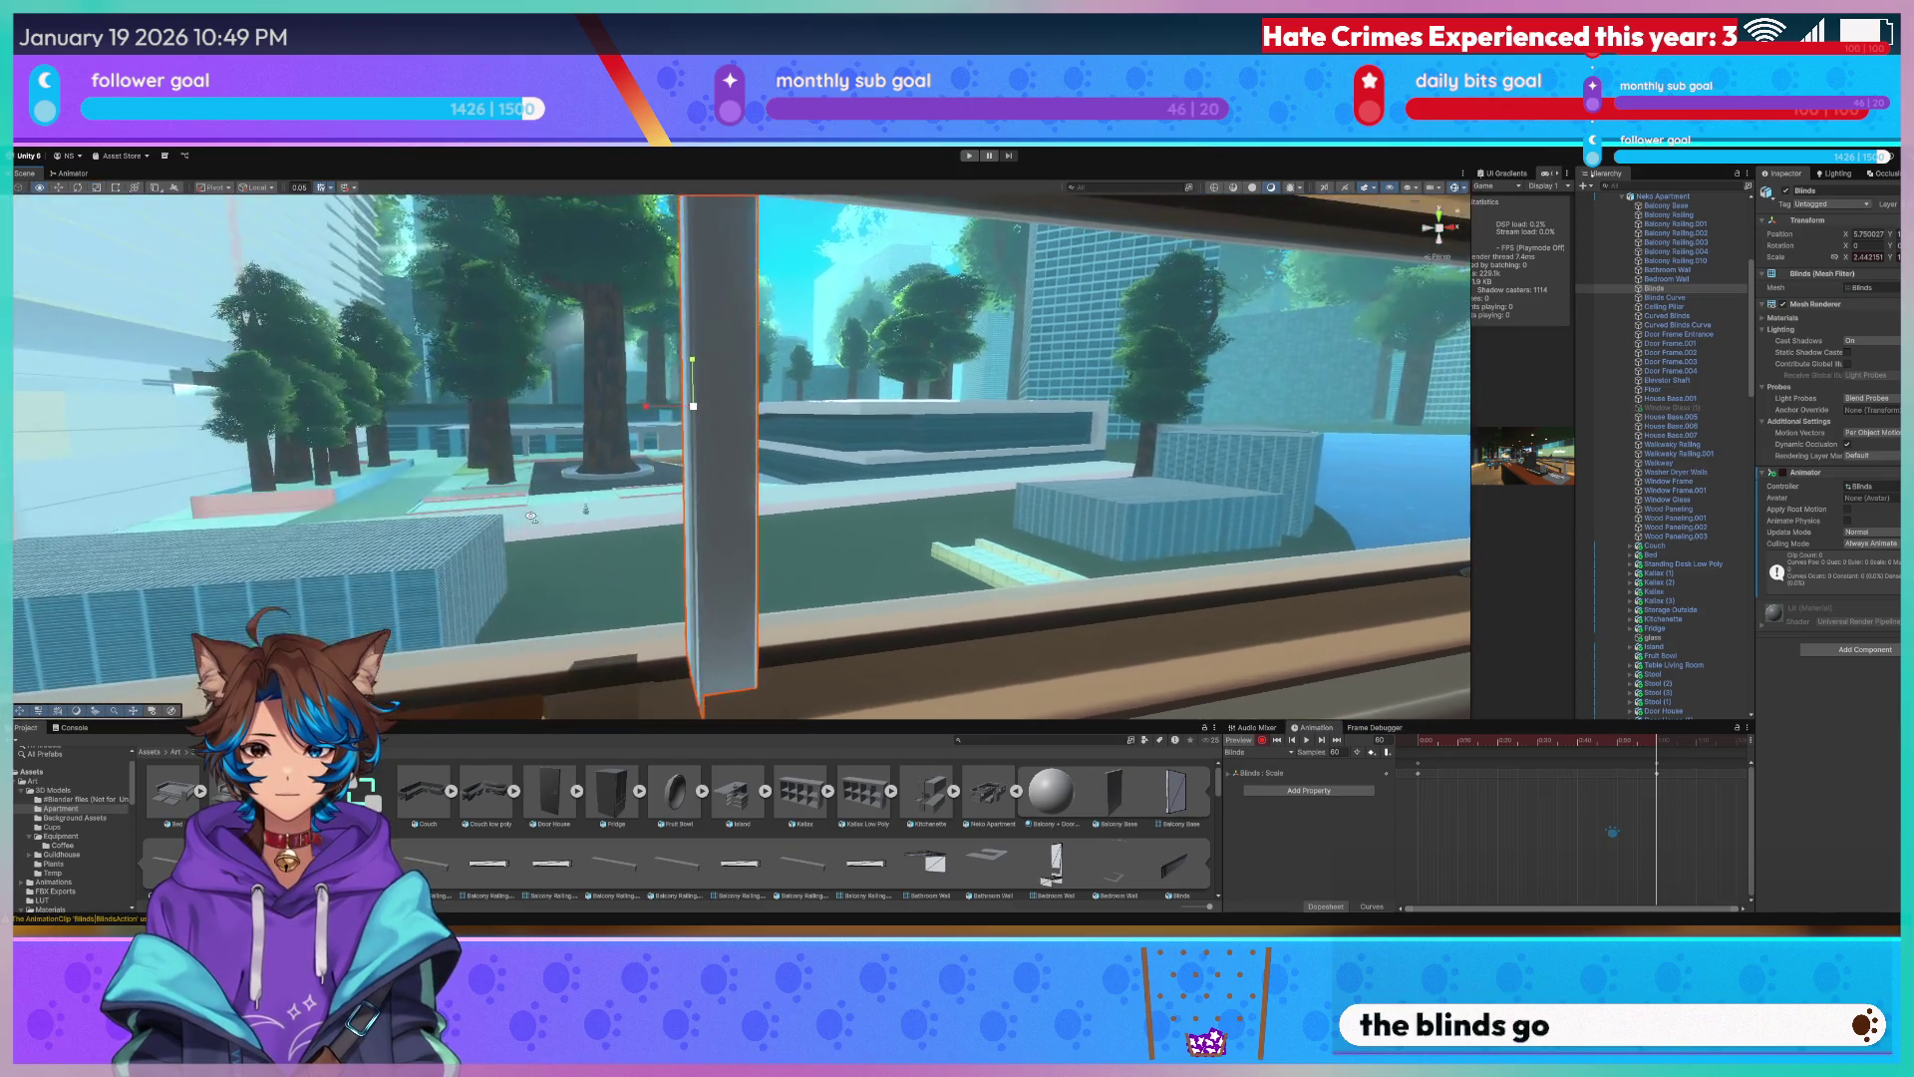
right_click_drag(584, 539, 643, 558)
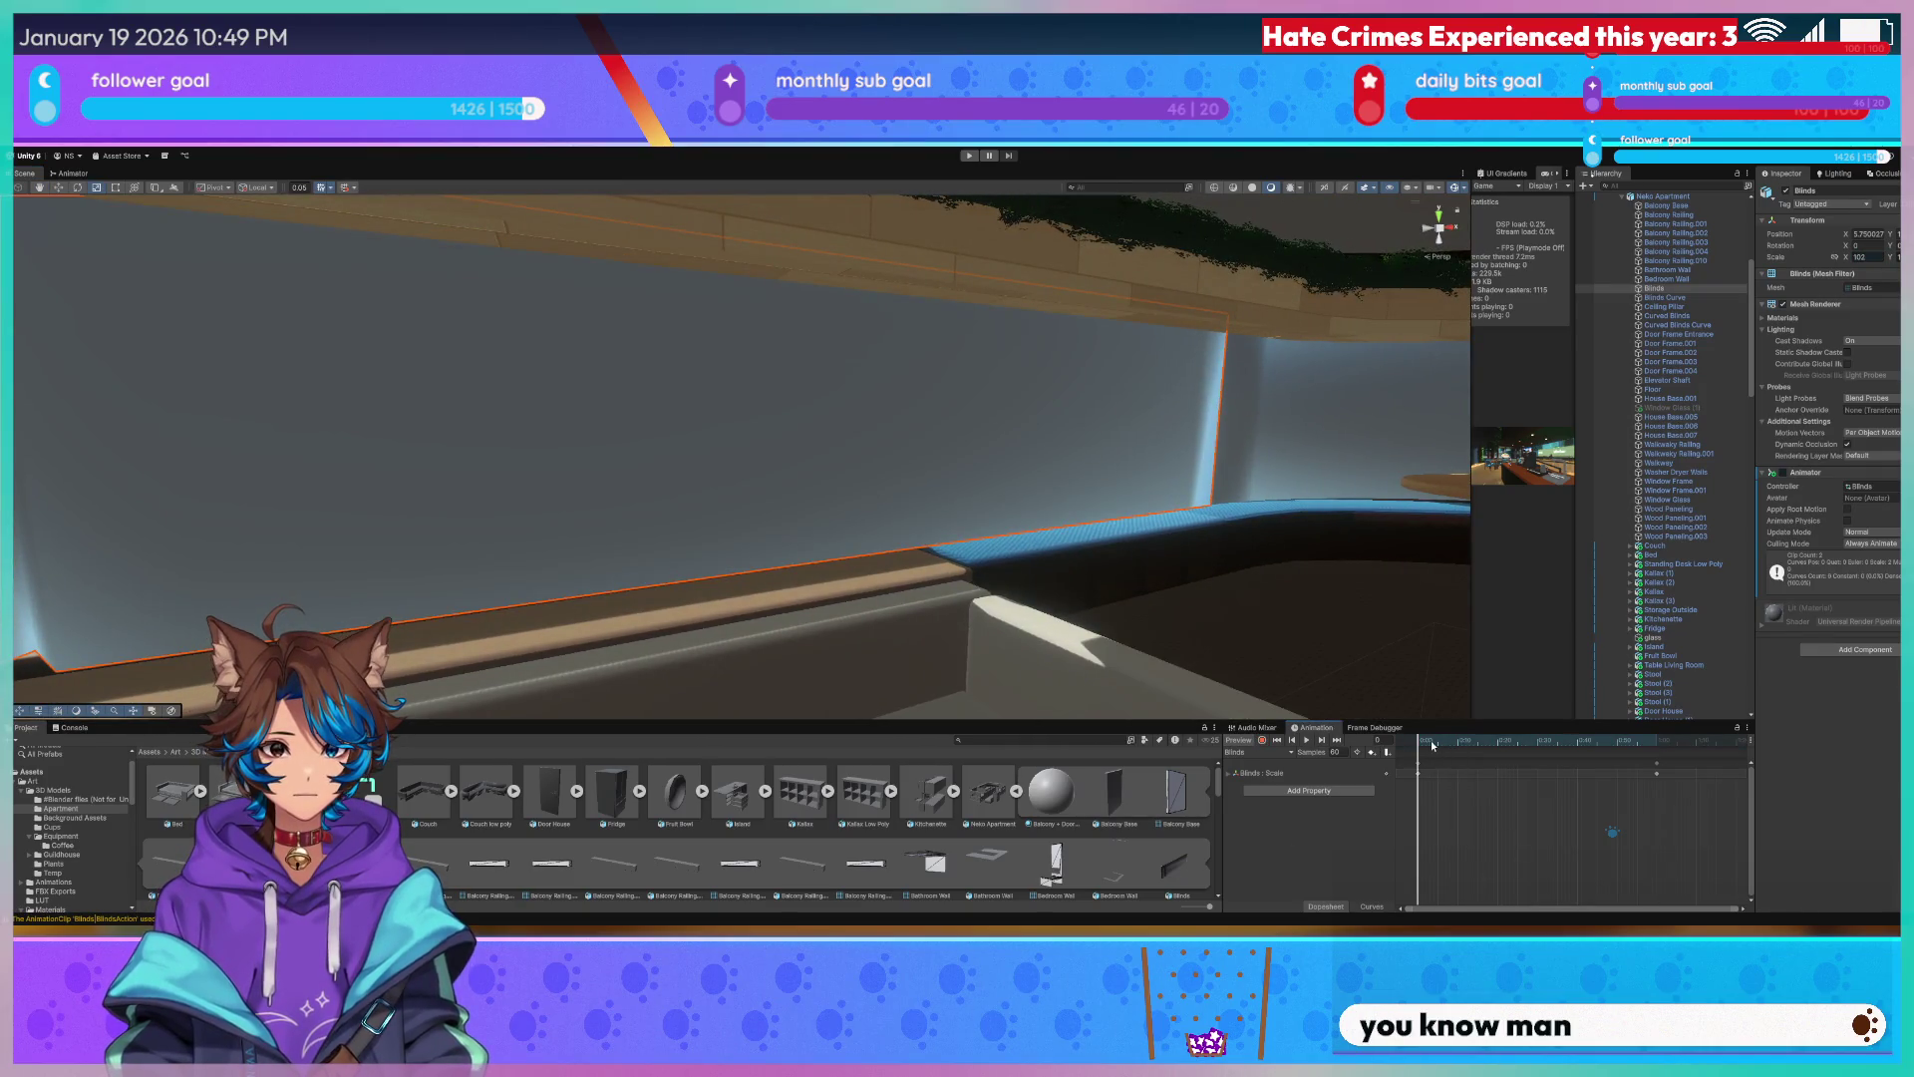
left_click_drag(1431, 745, 1646, 753)
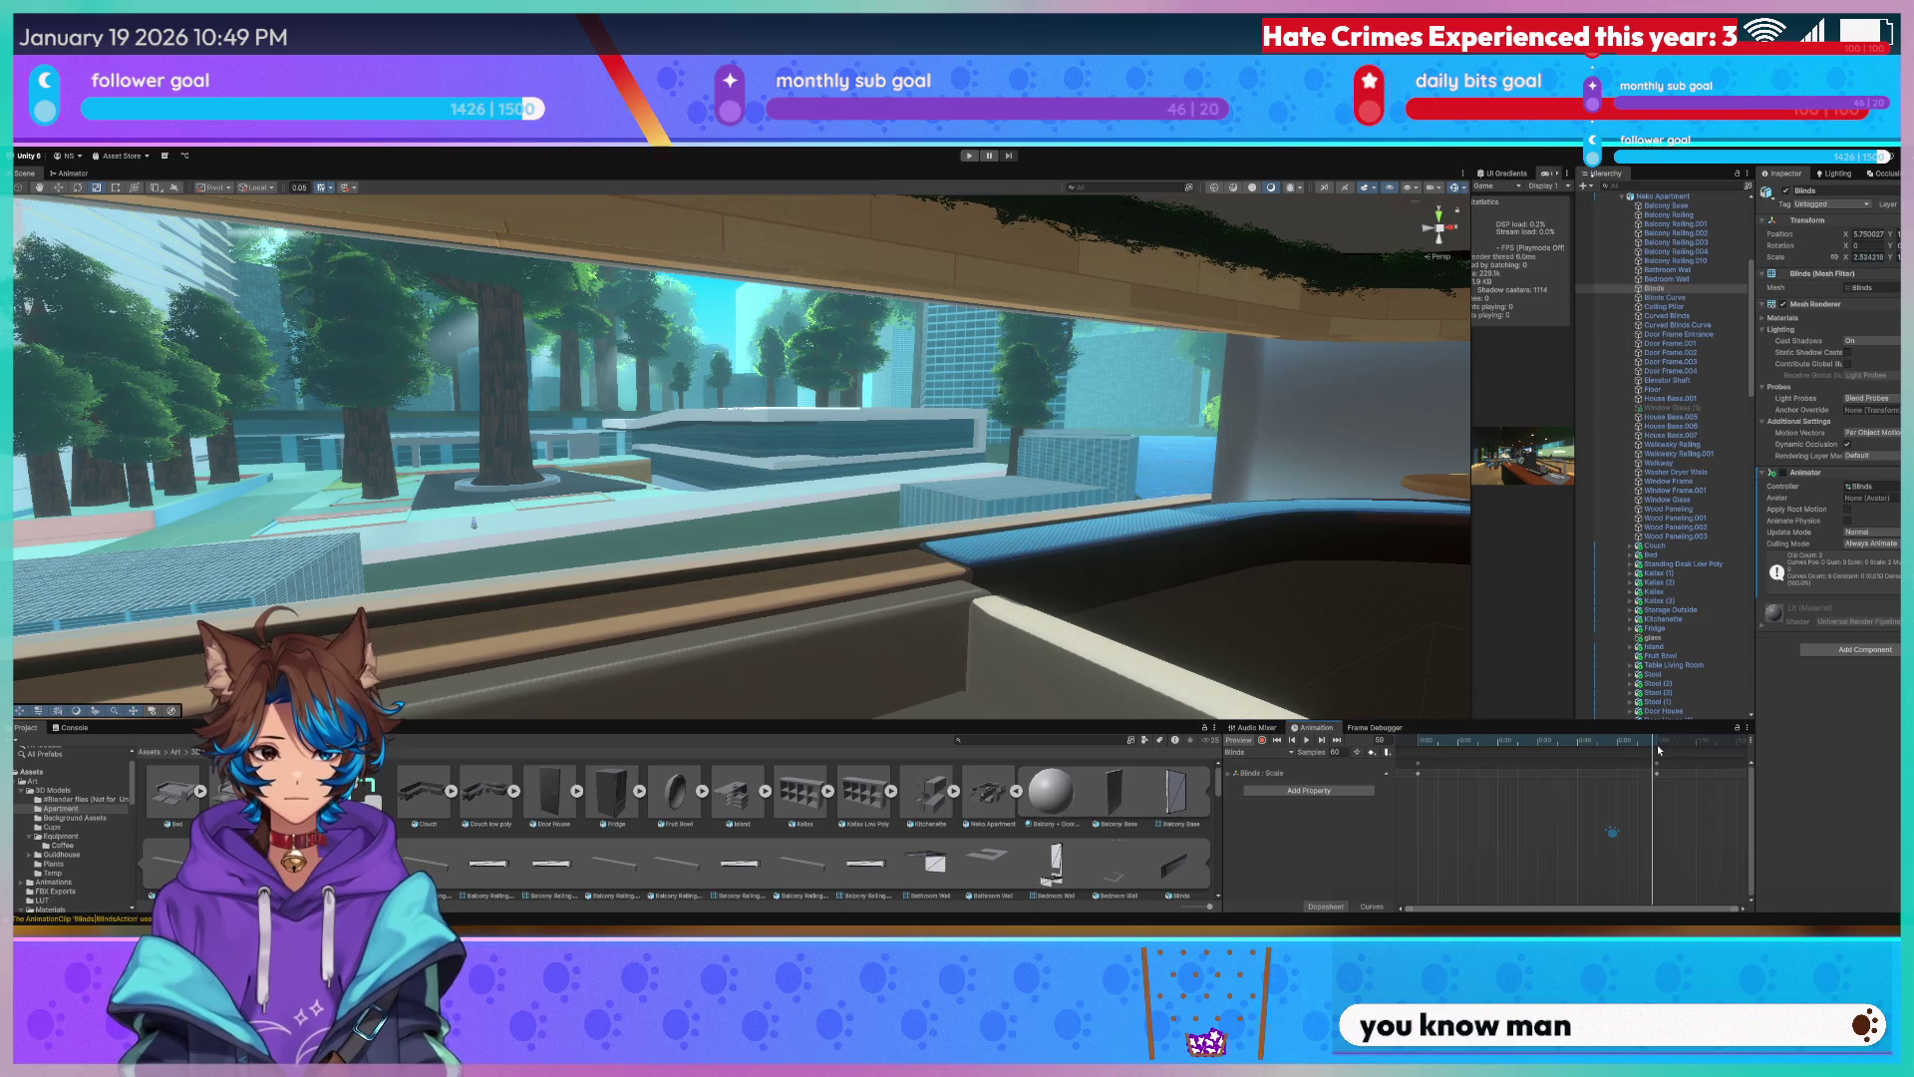
mouse_move(838, 418)
right_mouse_down()
mouse_move(866, 400)
mouse_move(625, 345)
right_mouse_up()
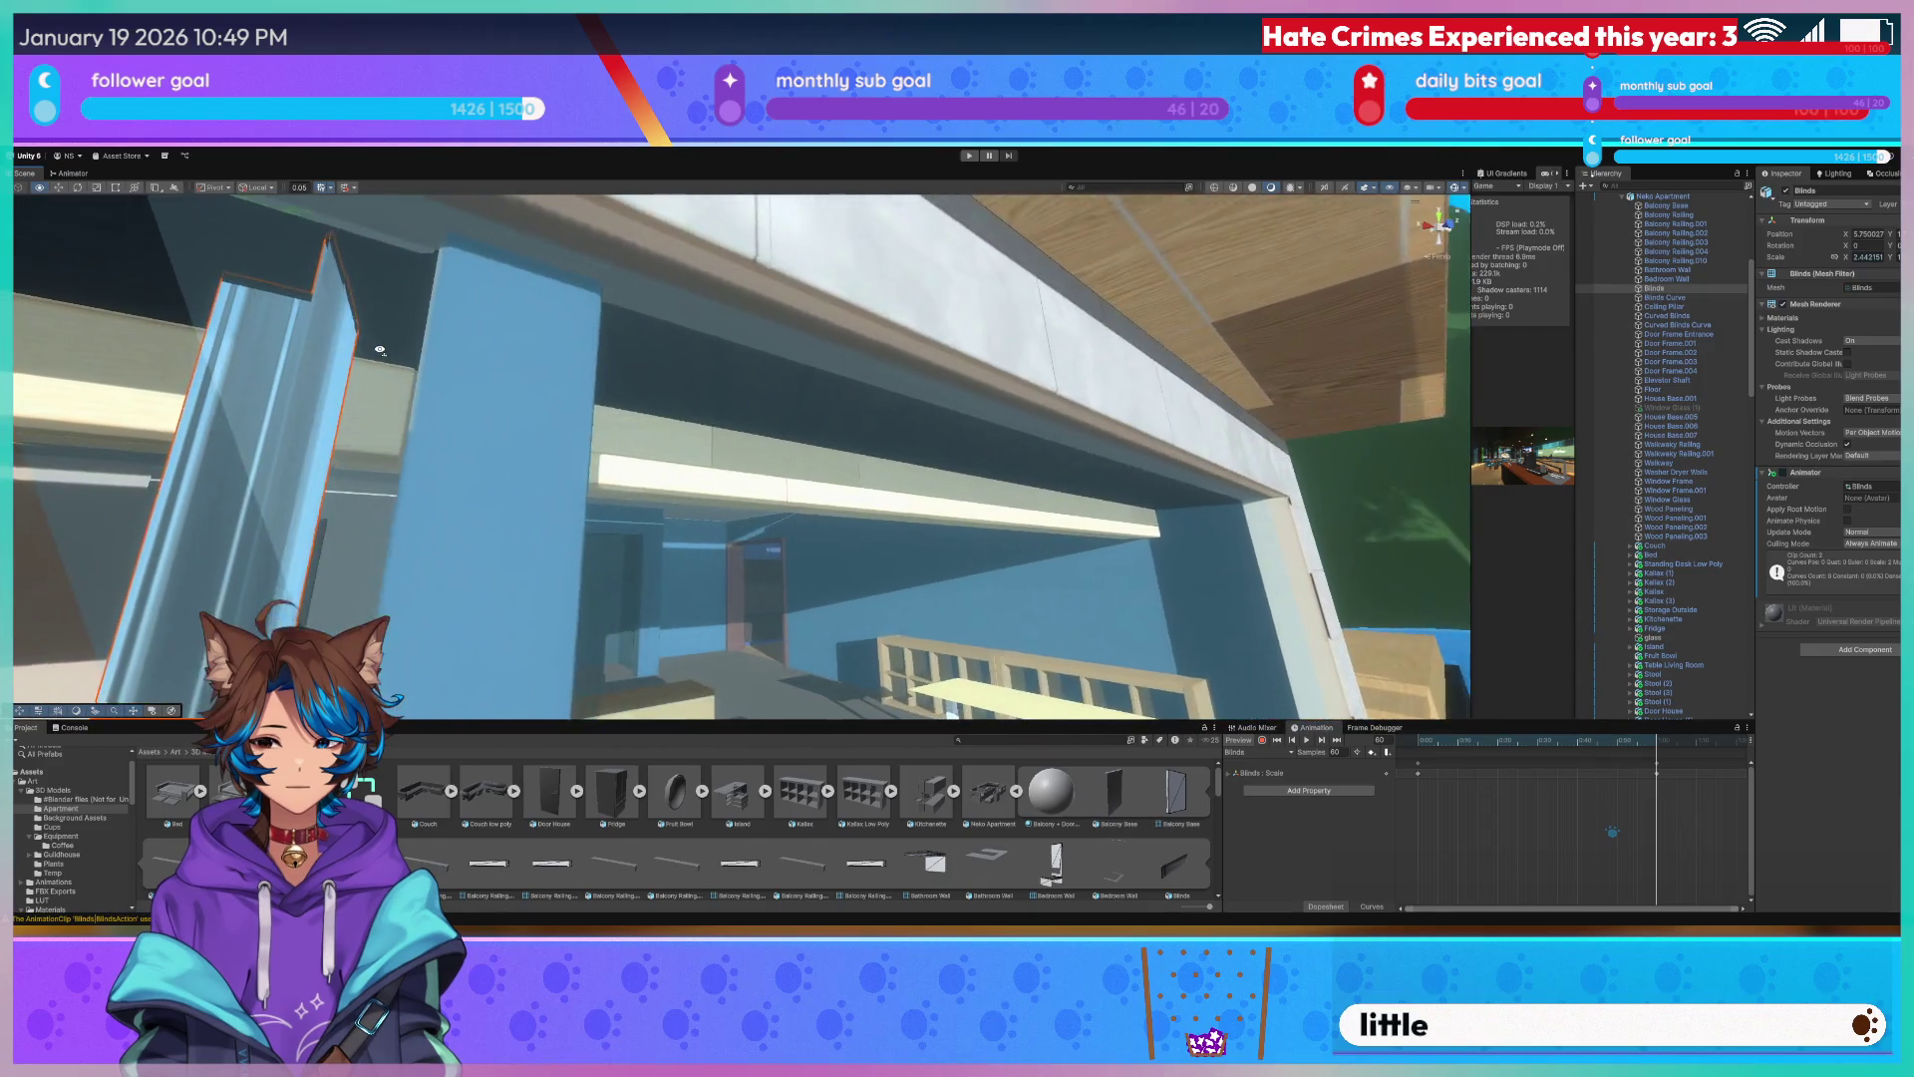
mouse_move(625, 344)
right_mouse_down()
mouse_move(447, 371)
mouse_move(939, 413)
mouse_move(1087, 393)
right_mouse_up()
right_click_drag(926, 428, 967, 494)
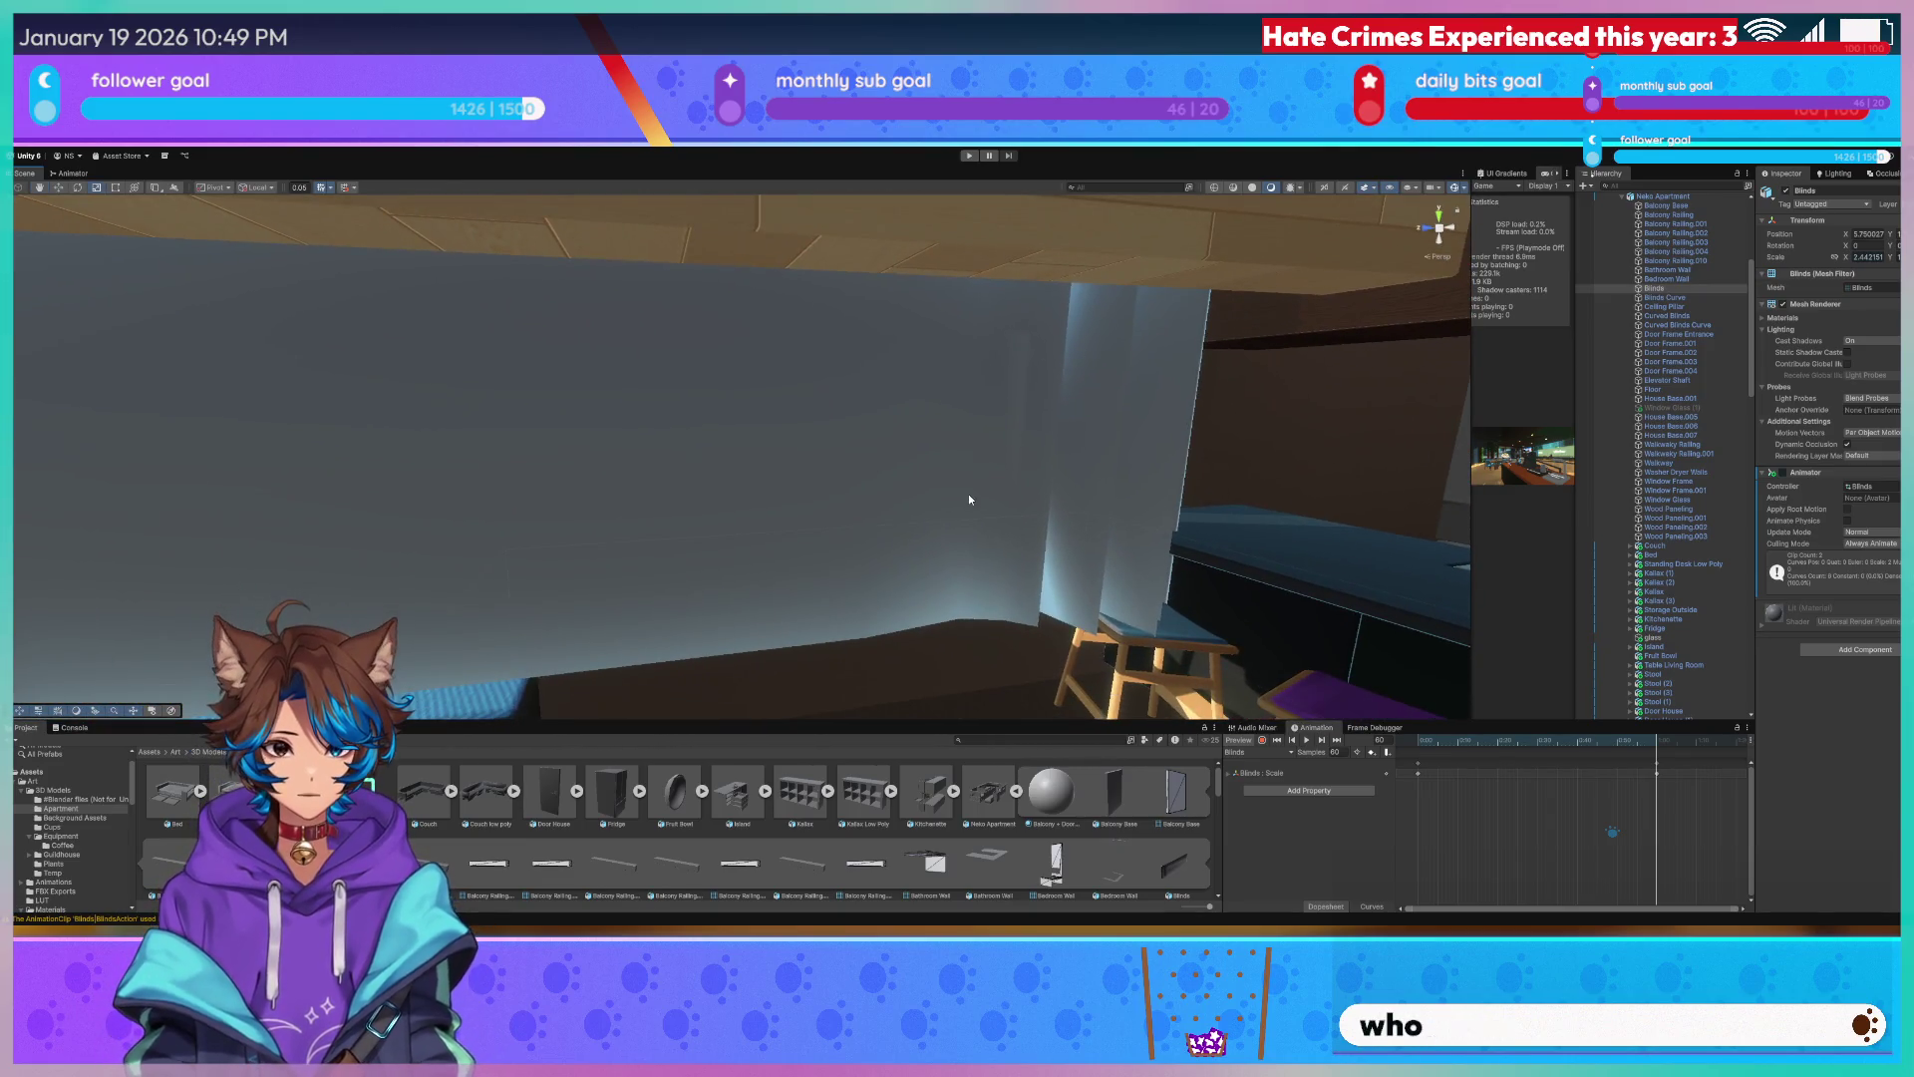
left_click(968, 494)
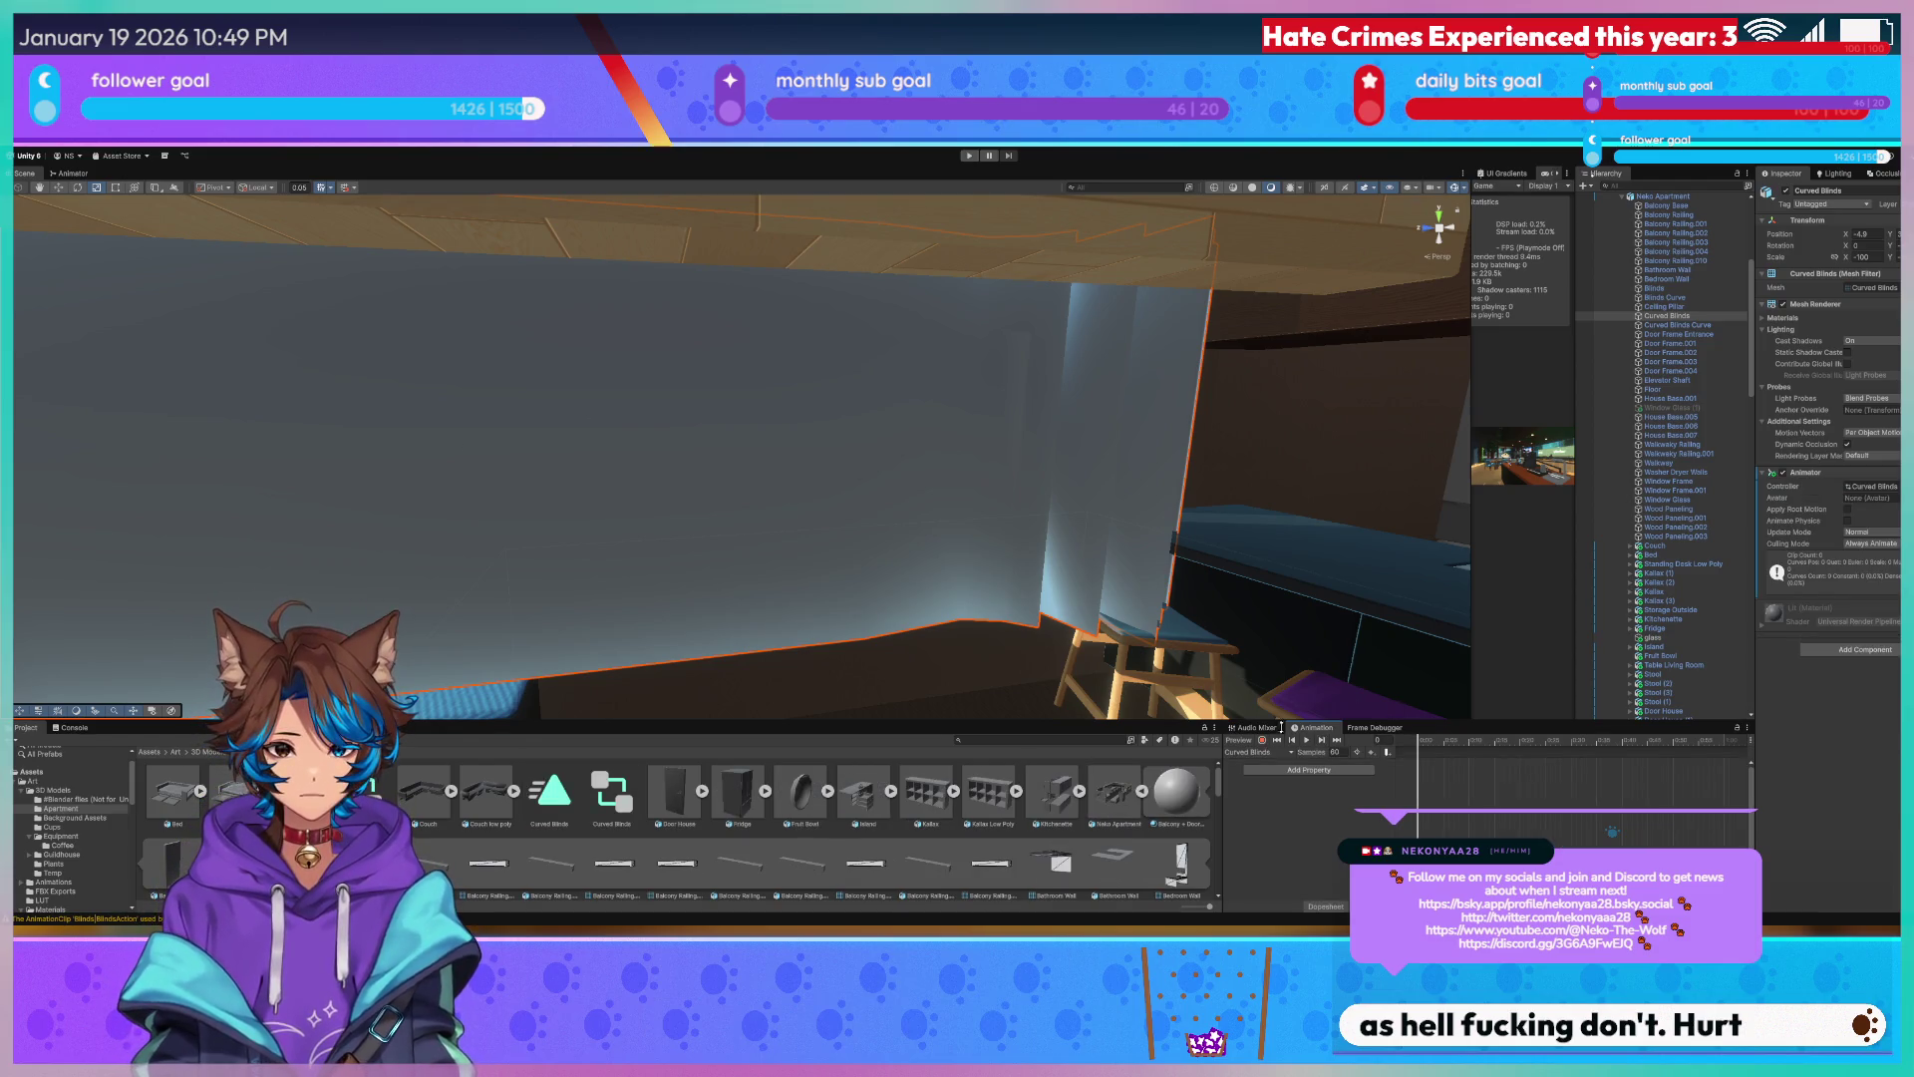
mouse_move(1081, 406)
right_mouse_down()
mouse_move(695, 395)
mouse_move(803, 414)
right_mouse_up()
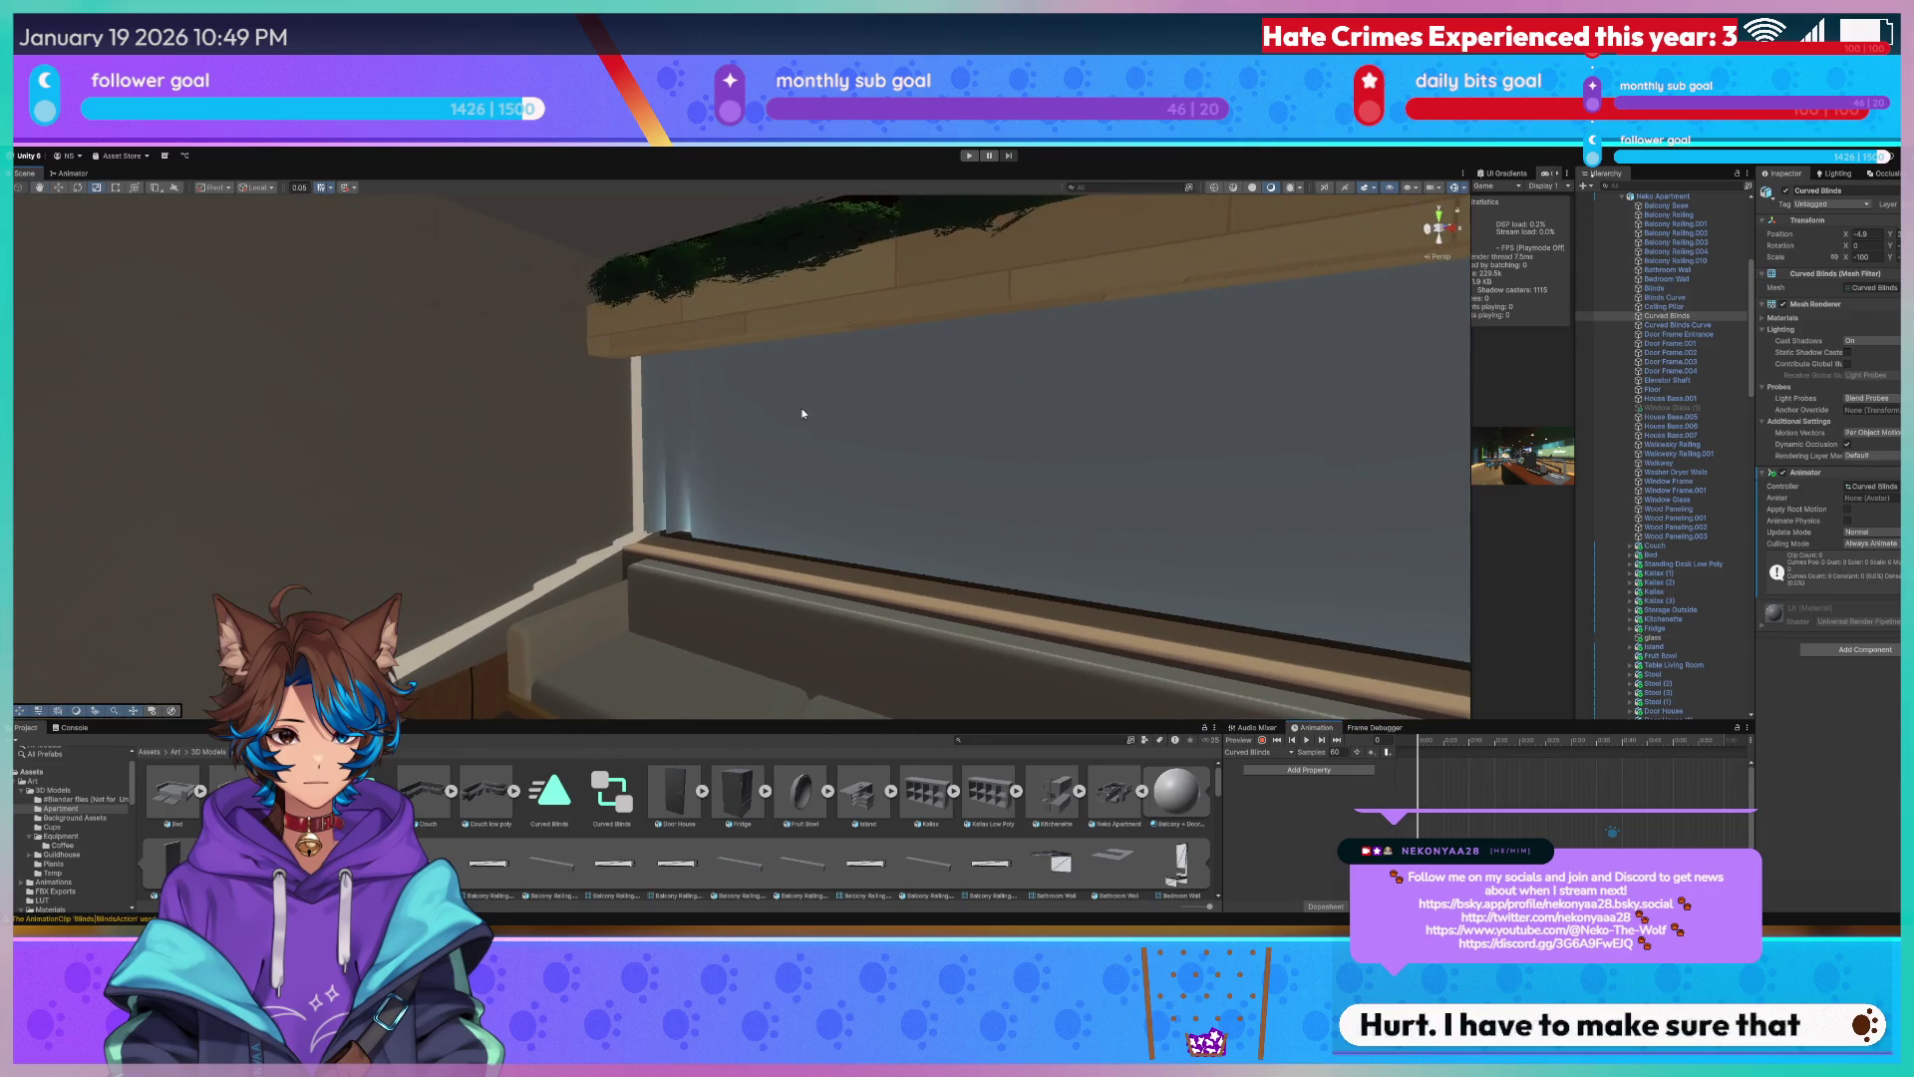
left_click(803, 415)
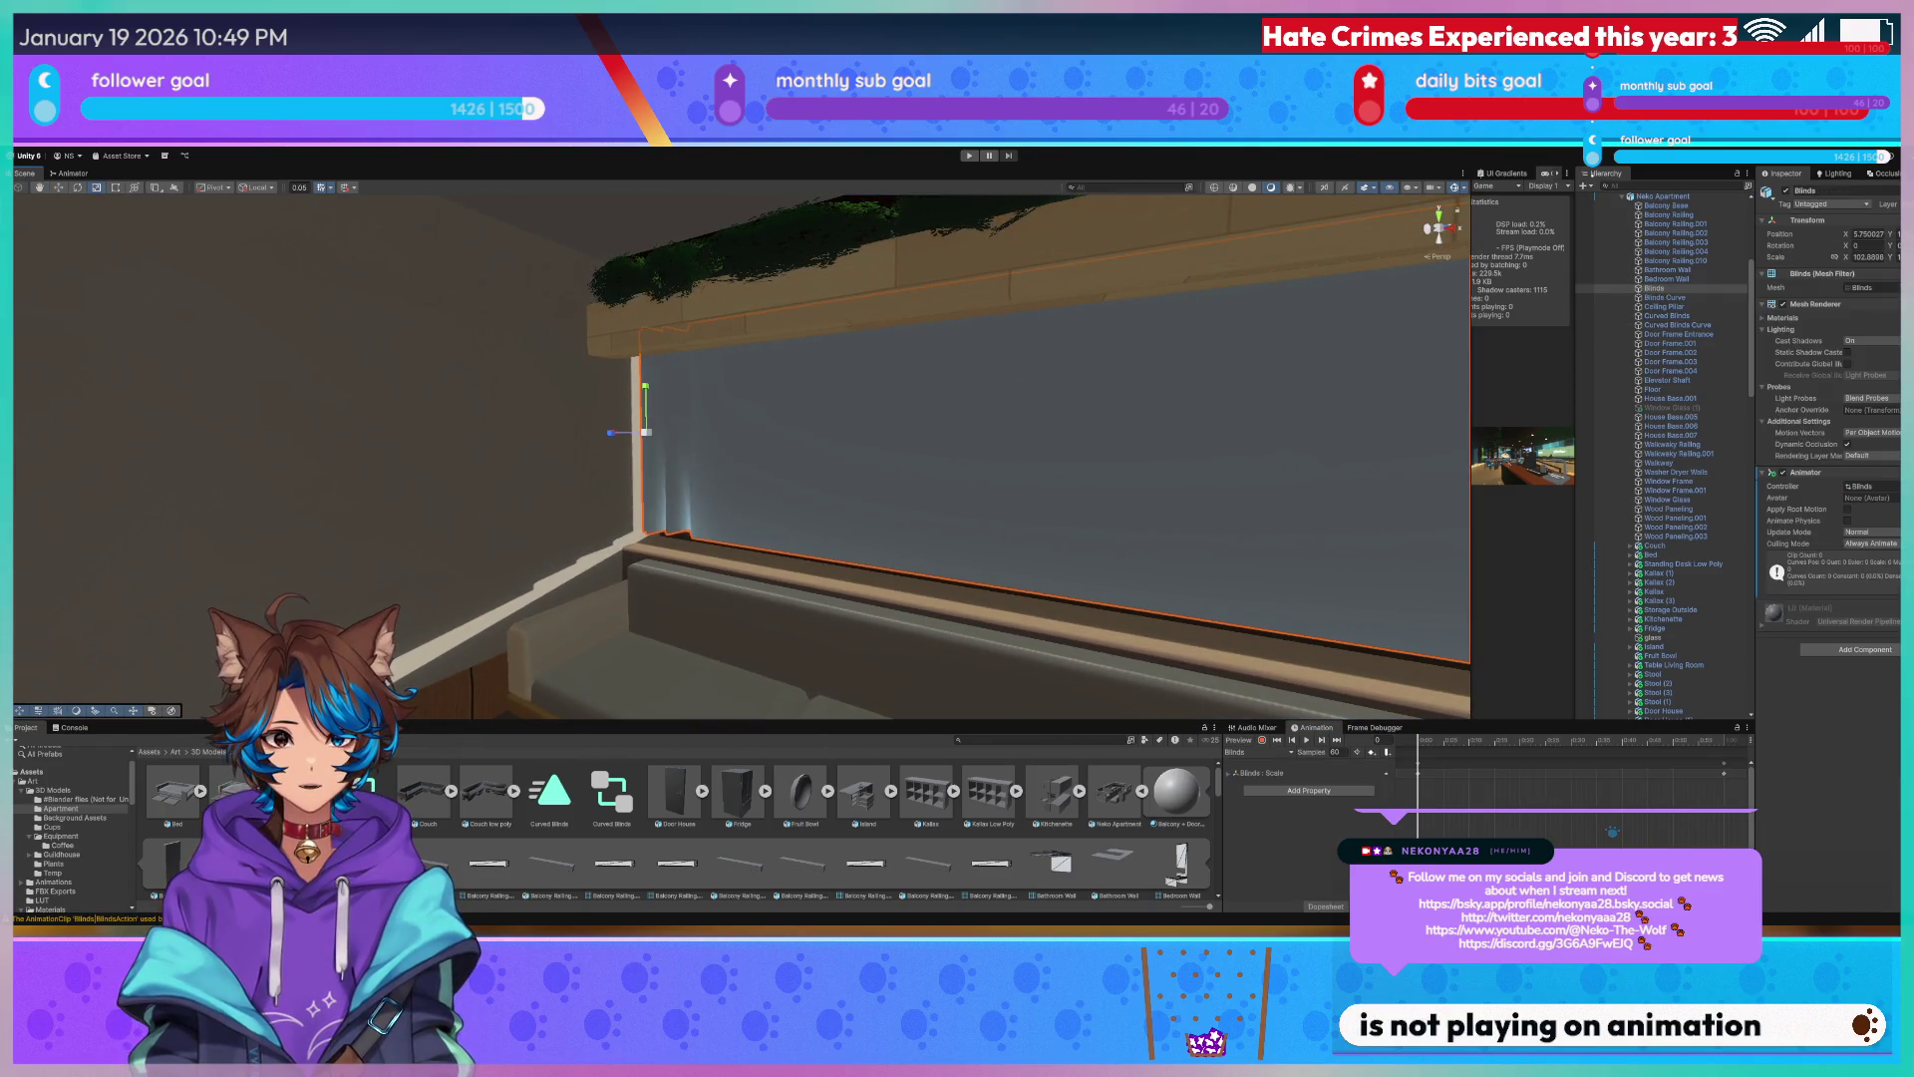
Place the Blinds state right of Entry in the animator graph and return to the scene.
double_click(1862, 485)
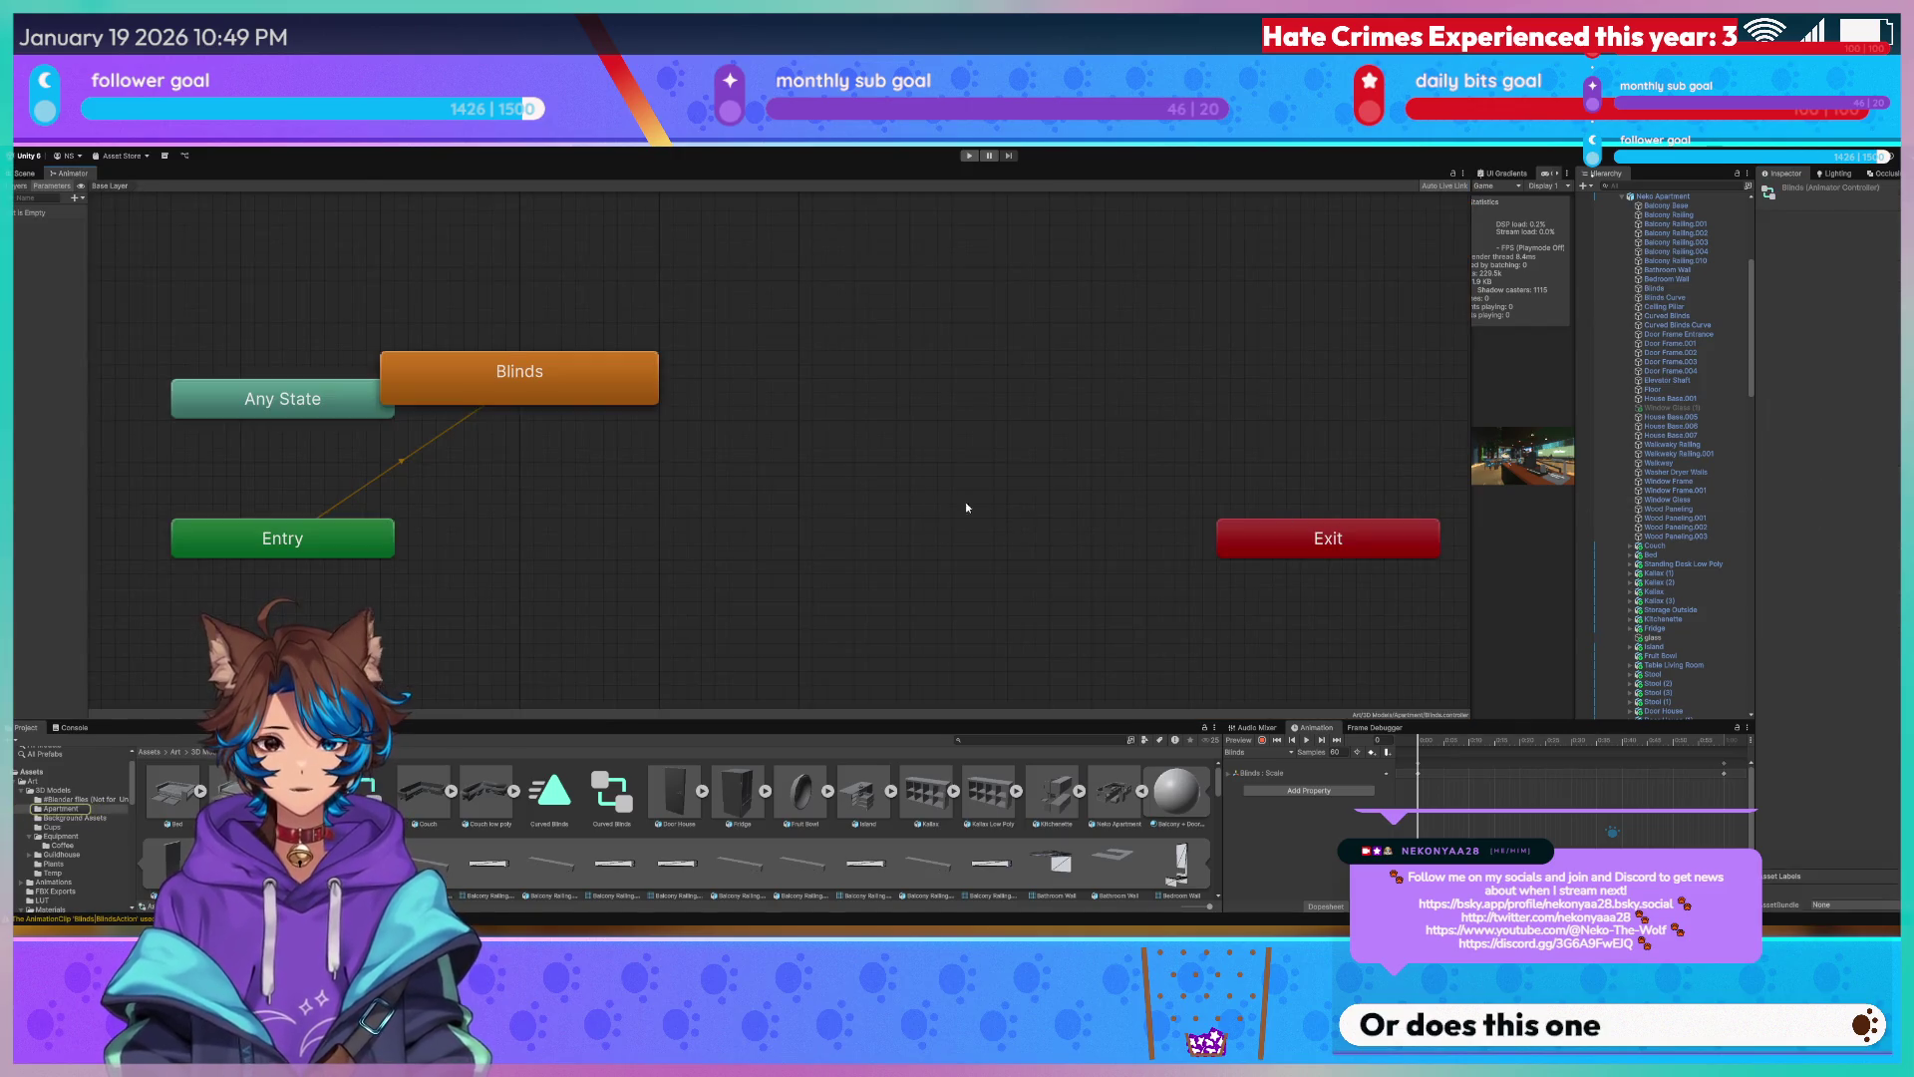
left_click_drag(450, 382, 700, 530)
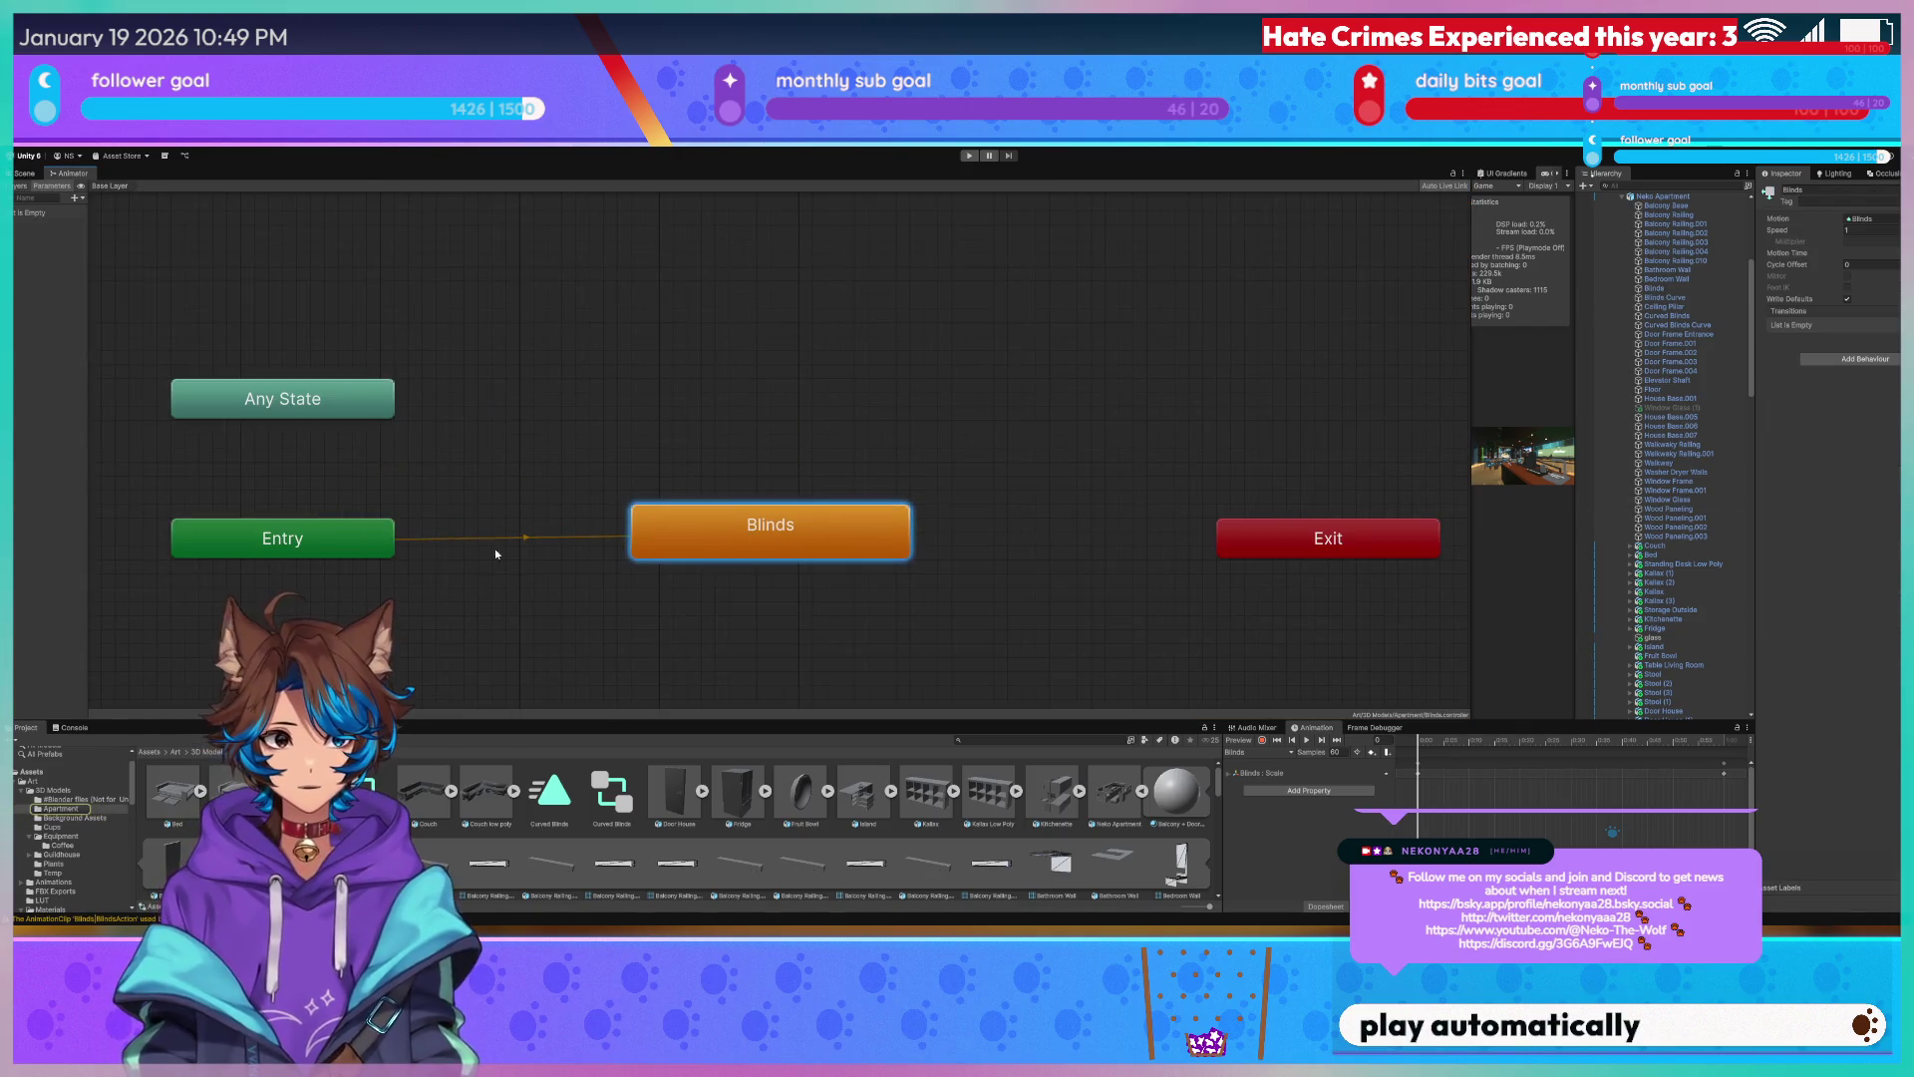
left_click(484, 541)
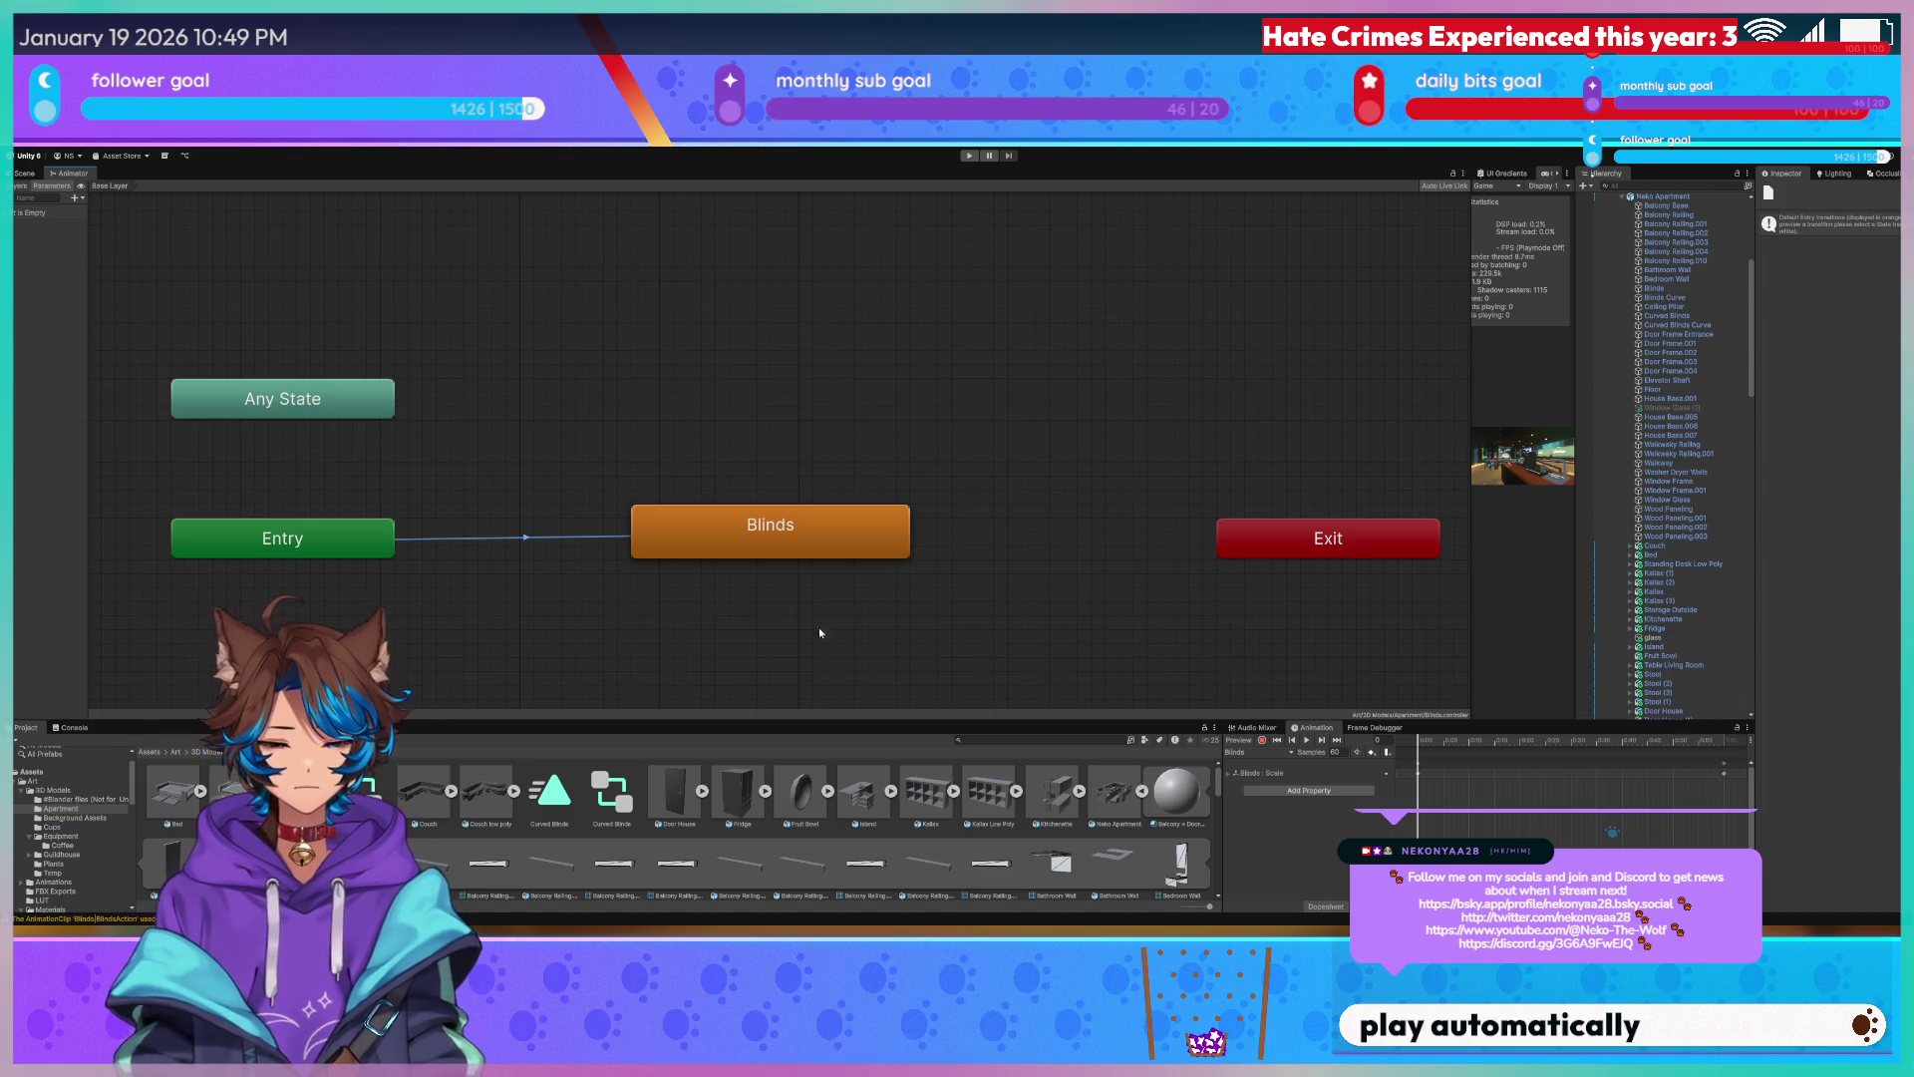
left_click(25, 171)
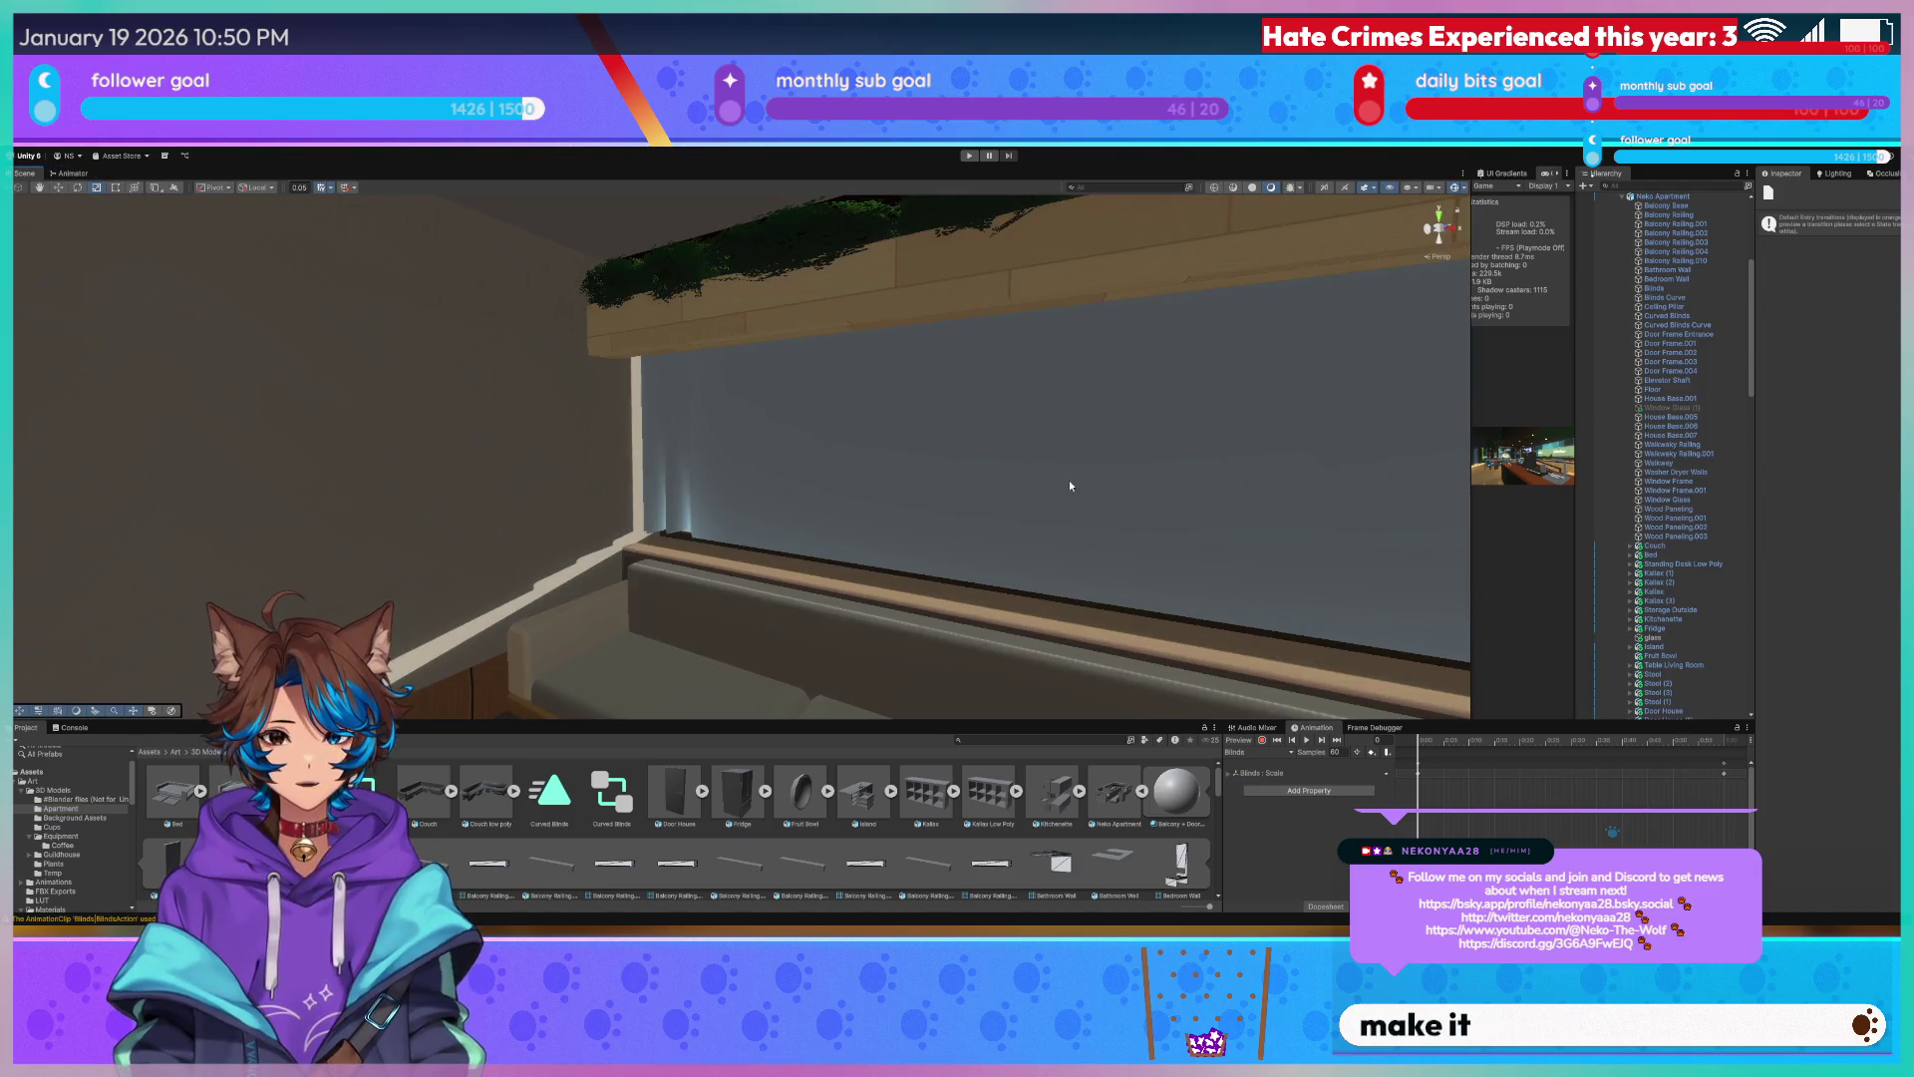
left_click(1101, 478)
right_click_drag(1101, 476, 1181, 479)
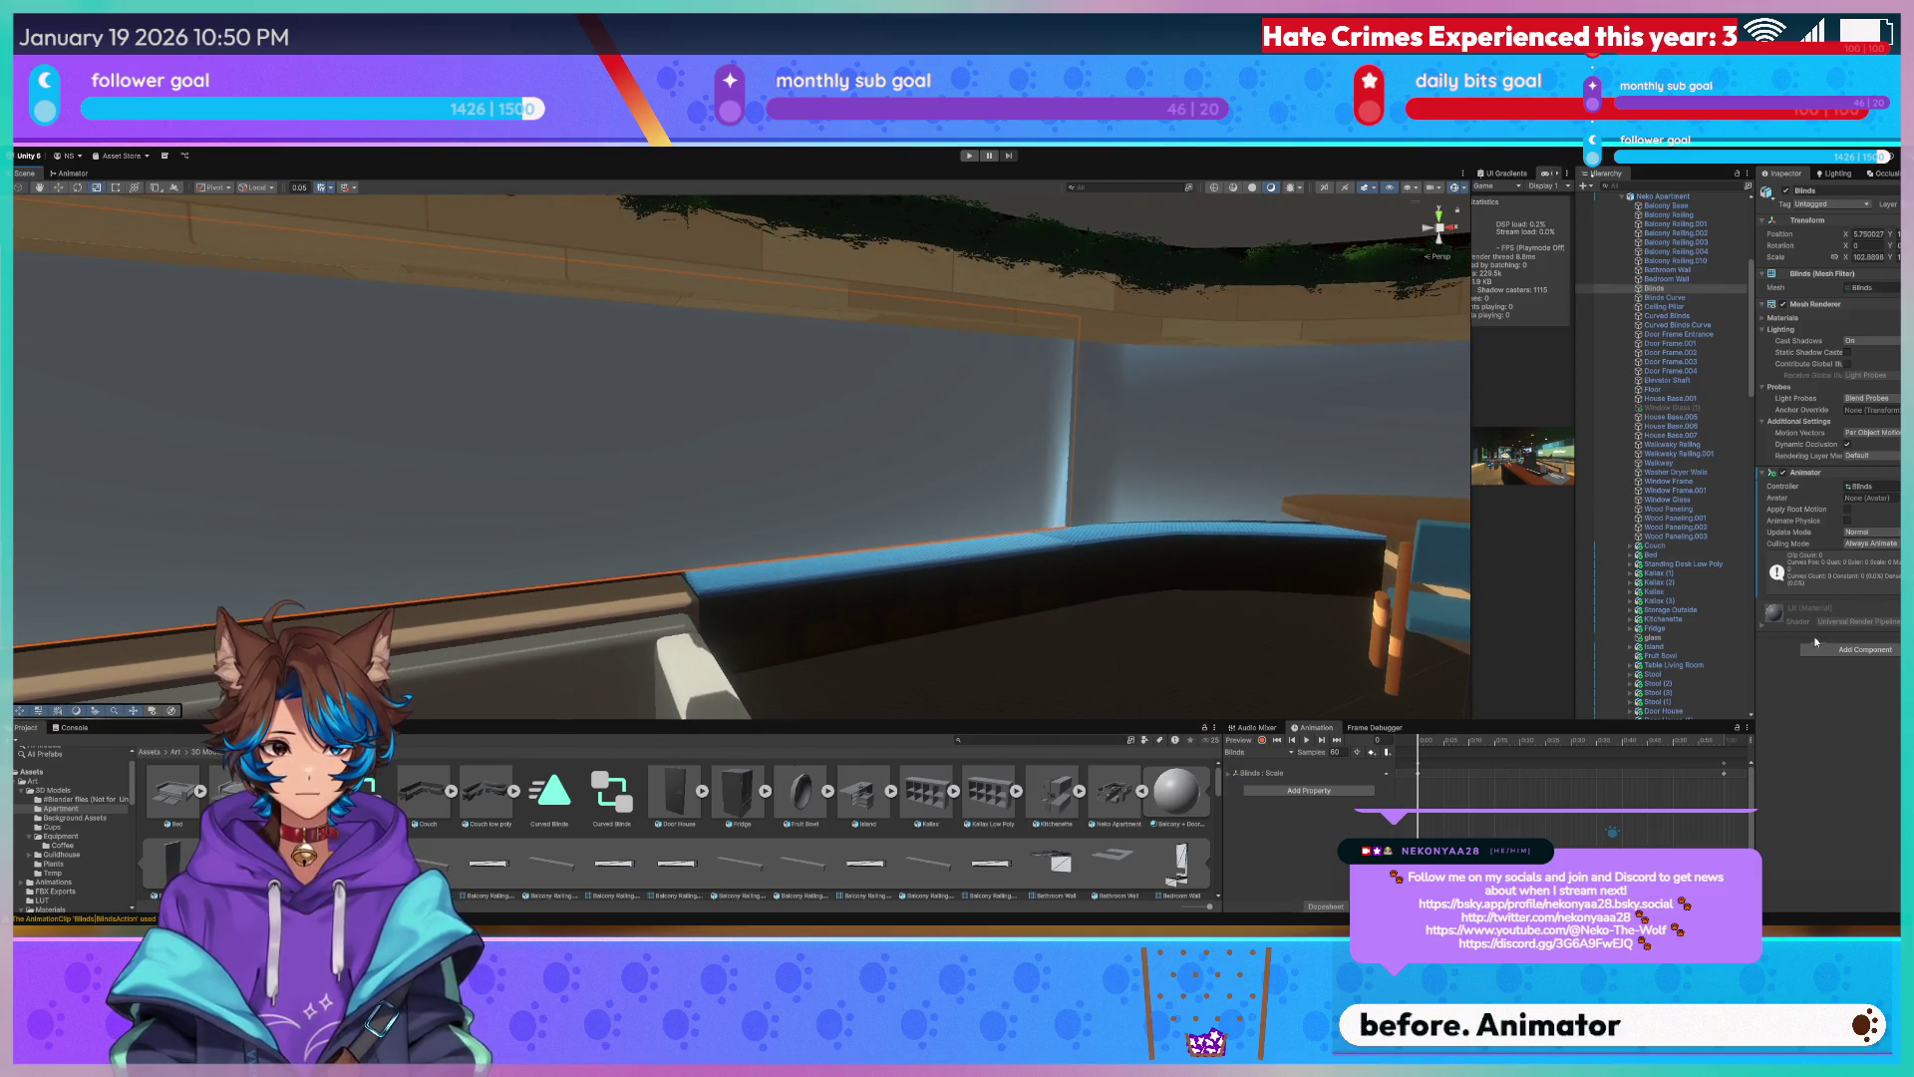
Preview the Blinds clip and scrub to the frame where the blinds open onto the trees.
left_click(612, 793)
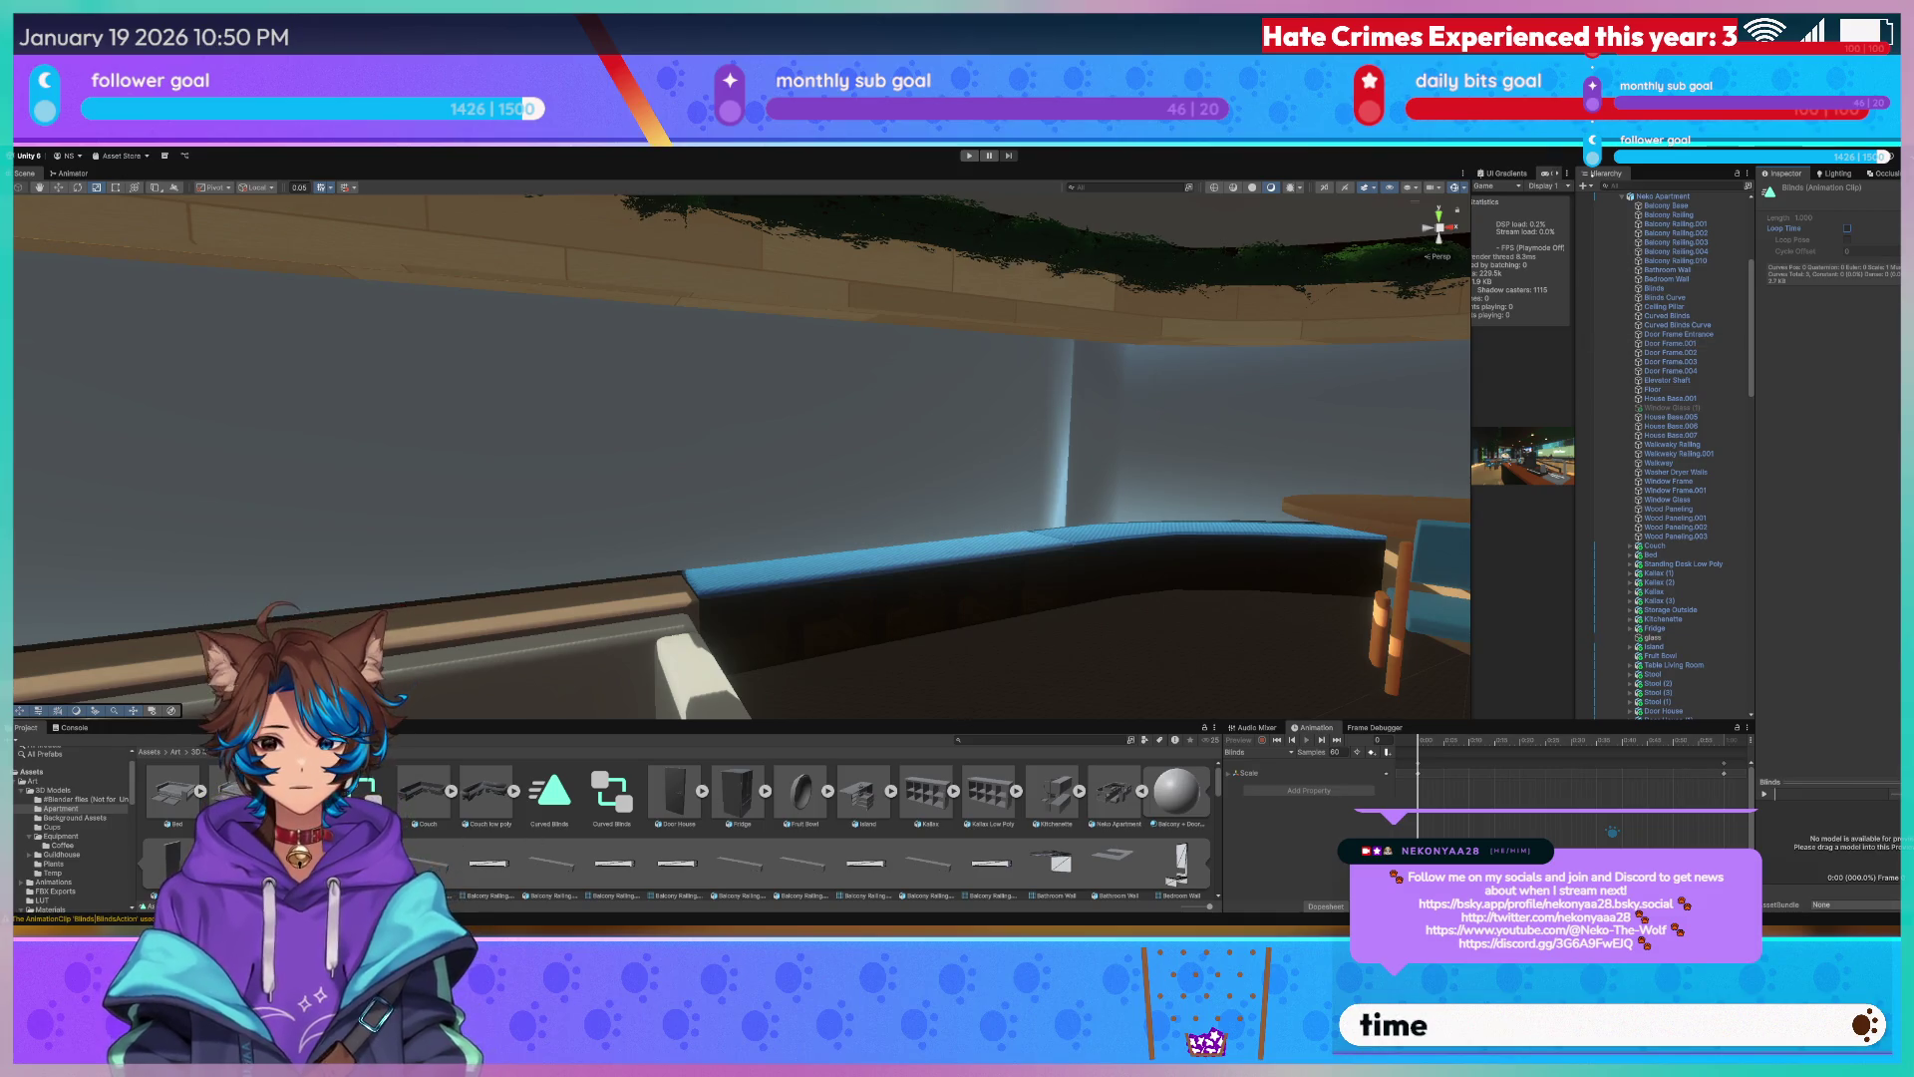
left_click(466, 459)
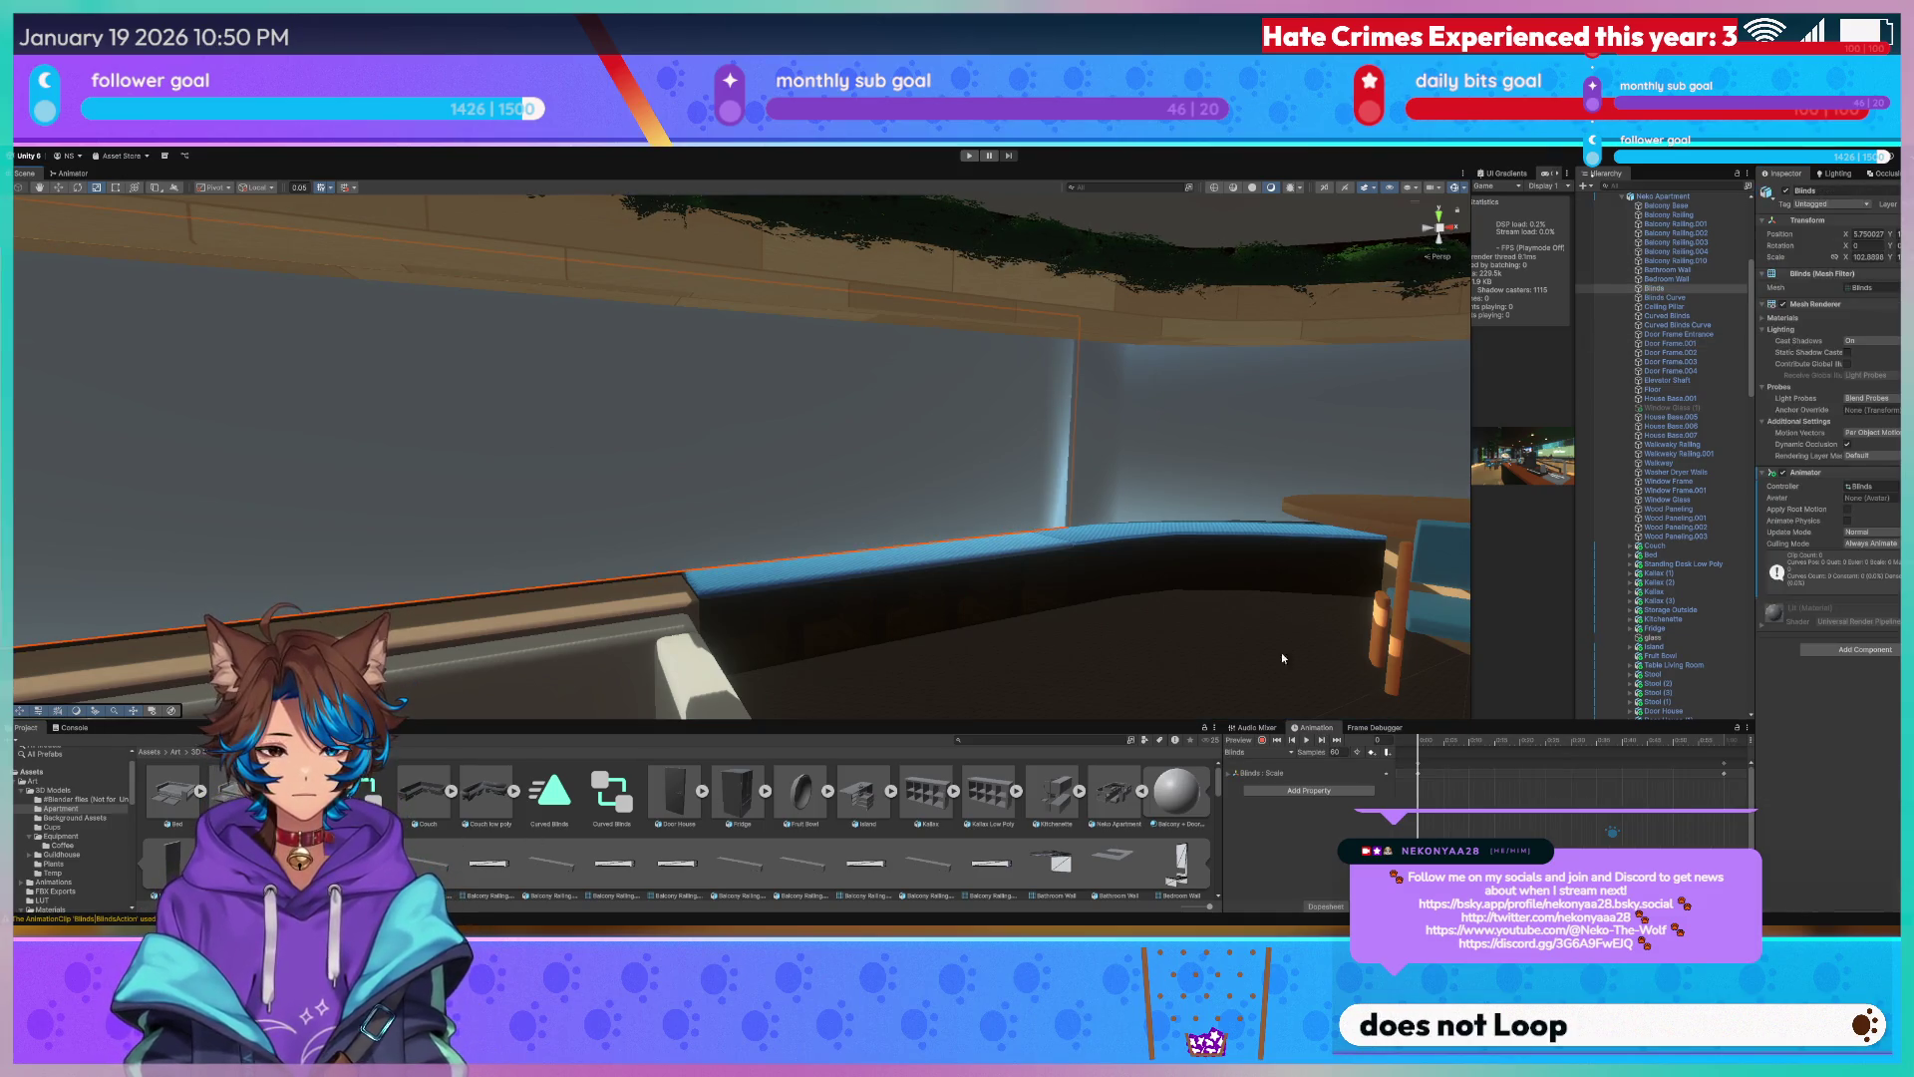
left_click(1307, 740)
mouse_move(1131, 578)
right_mouse_down()
mouse_move(750, 427)
mouse_move(812, 412)
right_mouse_up()
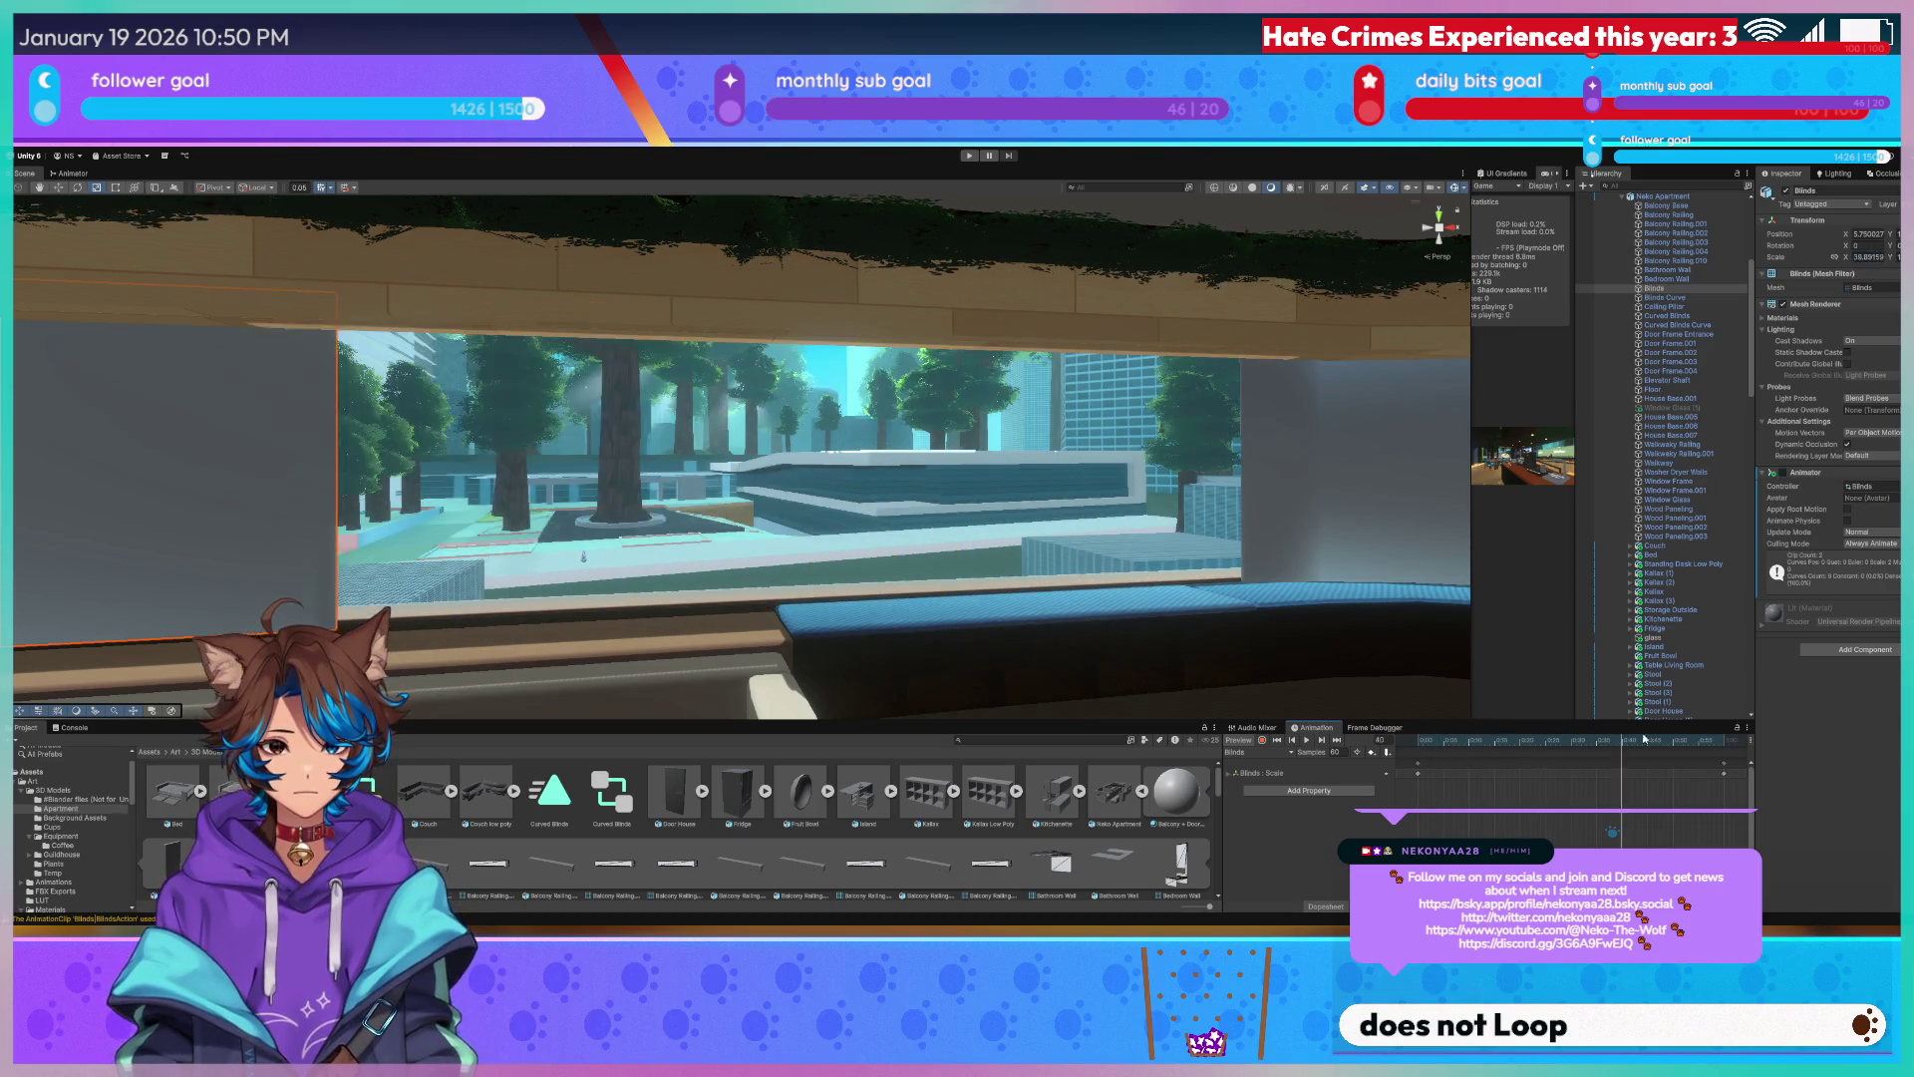
right_click_drag(1399, 639, 820, 447)
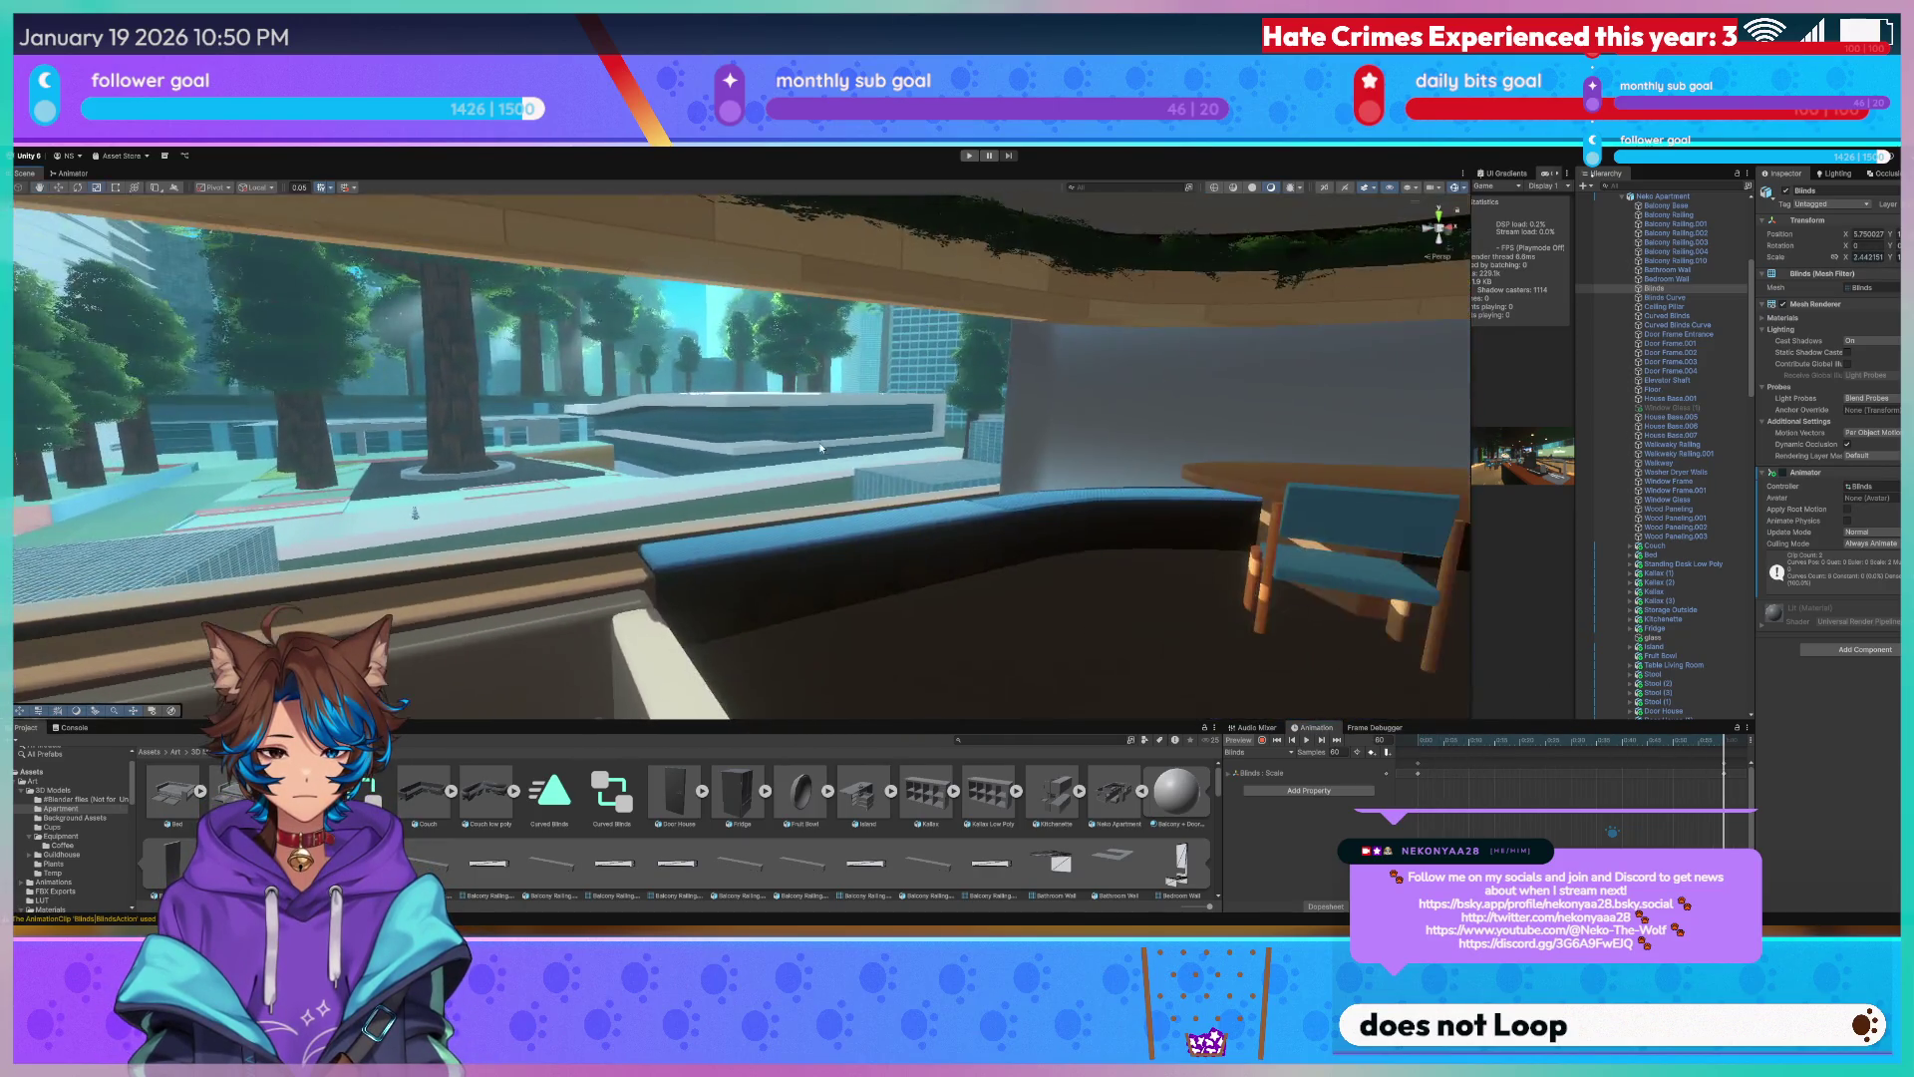
left_click(1037, 395)
left_click(835, 403)
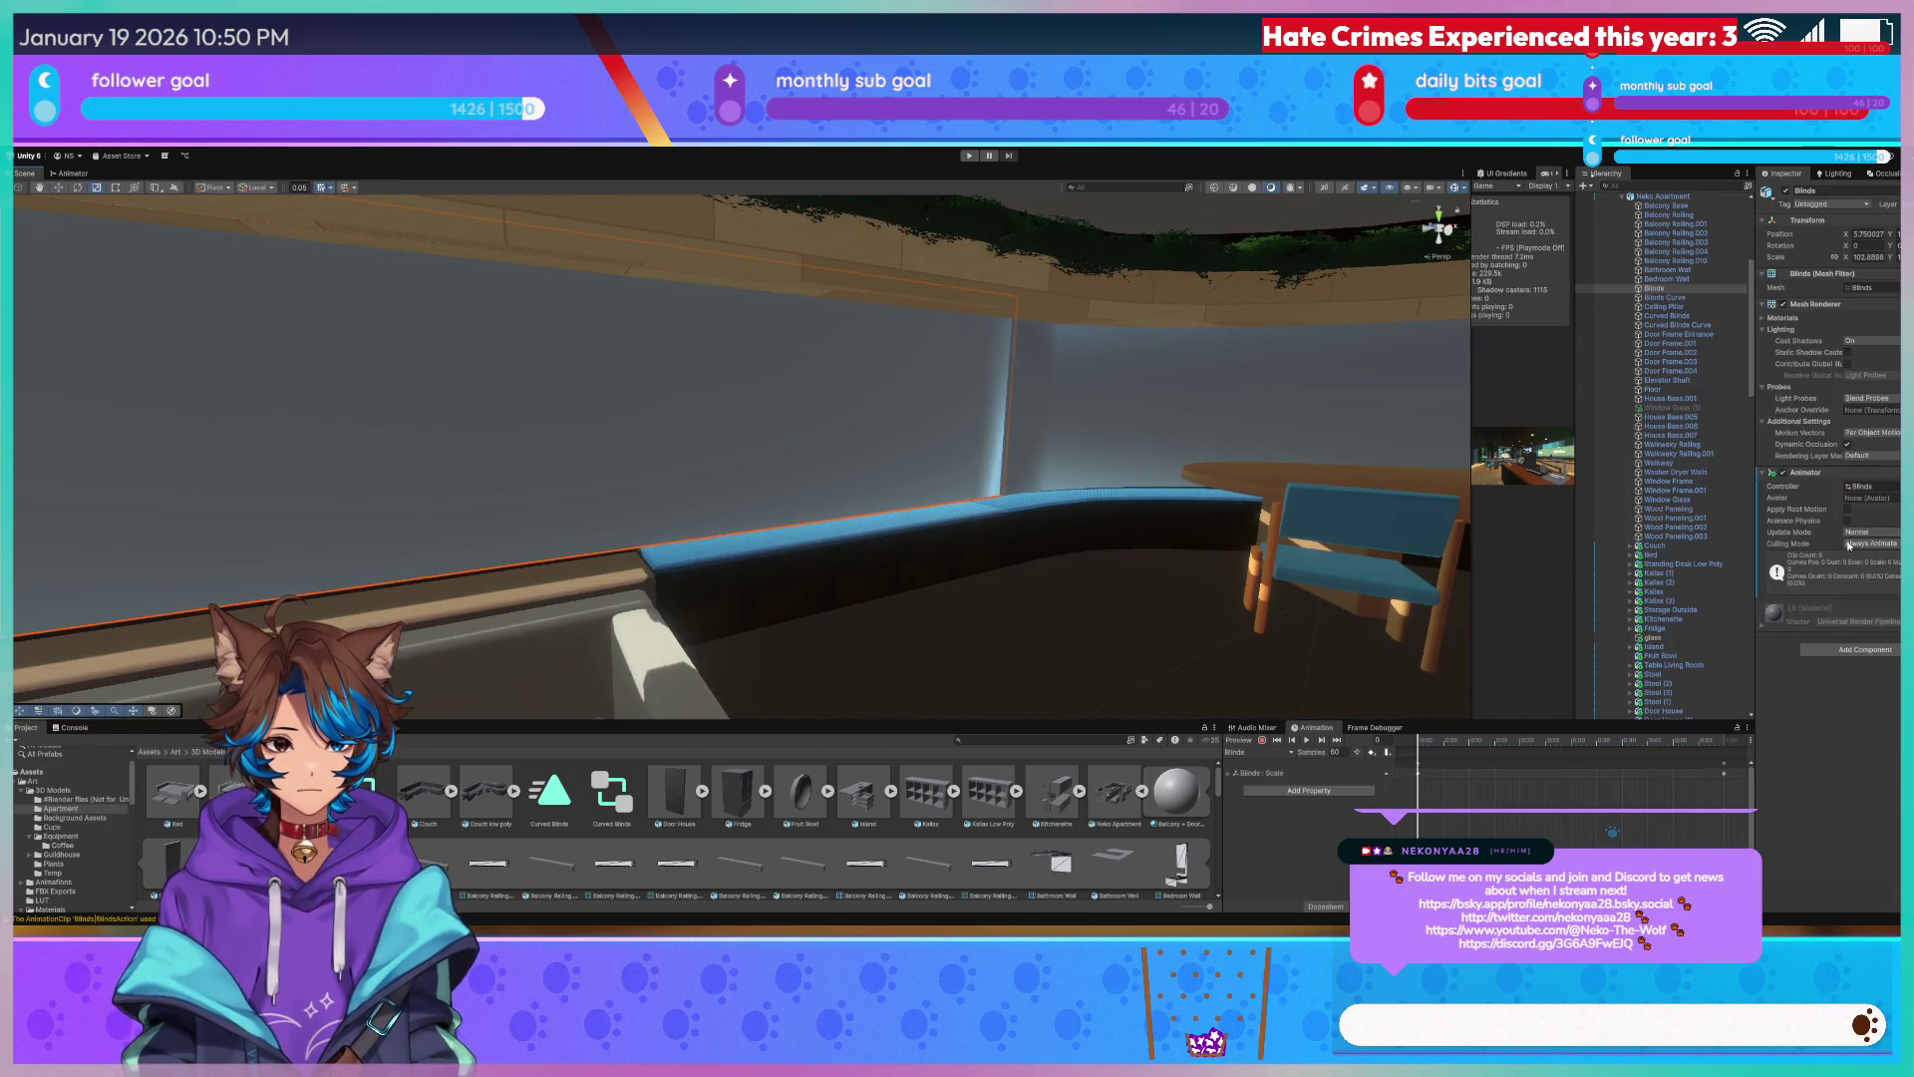
left_click(1720, 748)
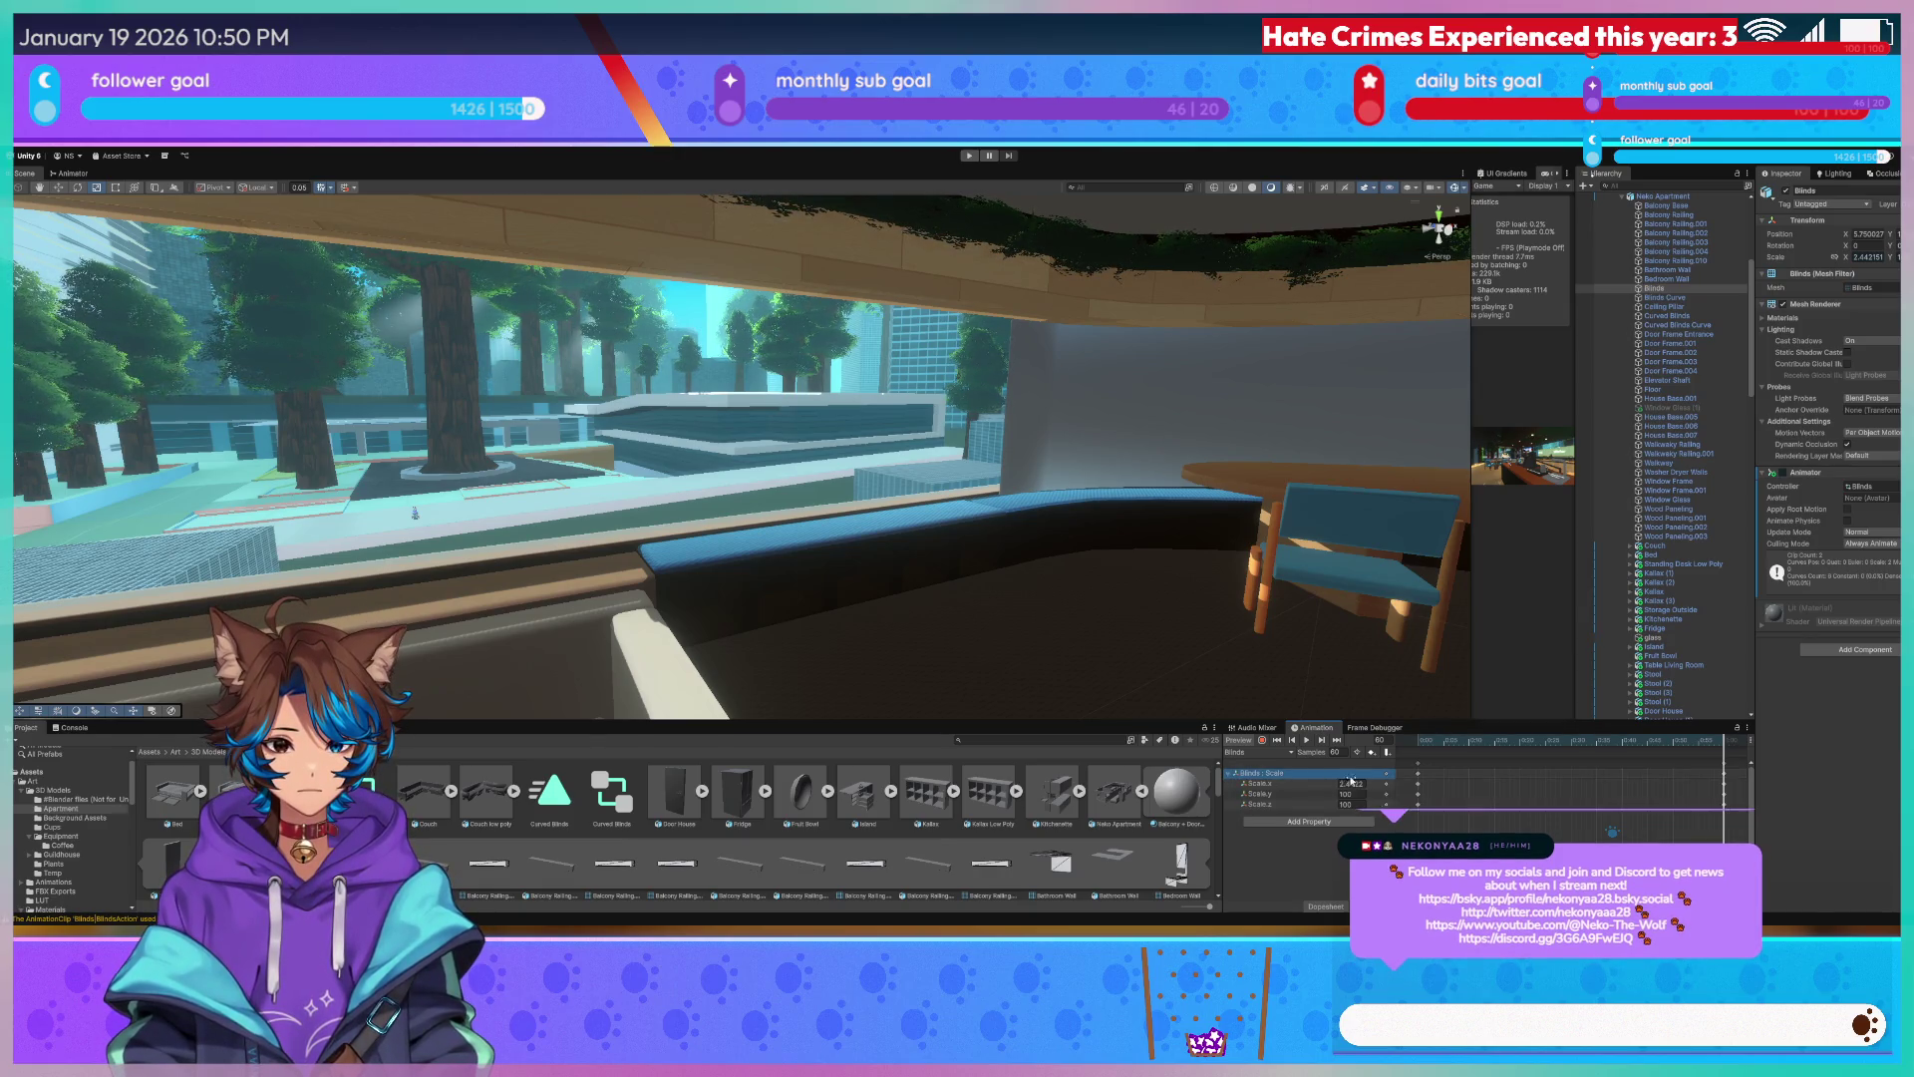
Jump to the last keyframe and play the straight blinds' open-close animation on loop.
right_click_drag(834, 391, 778, 382)
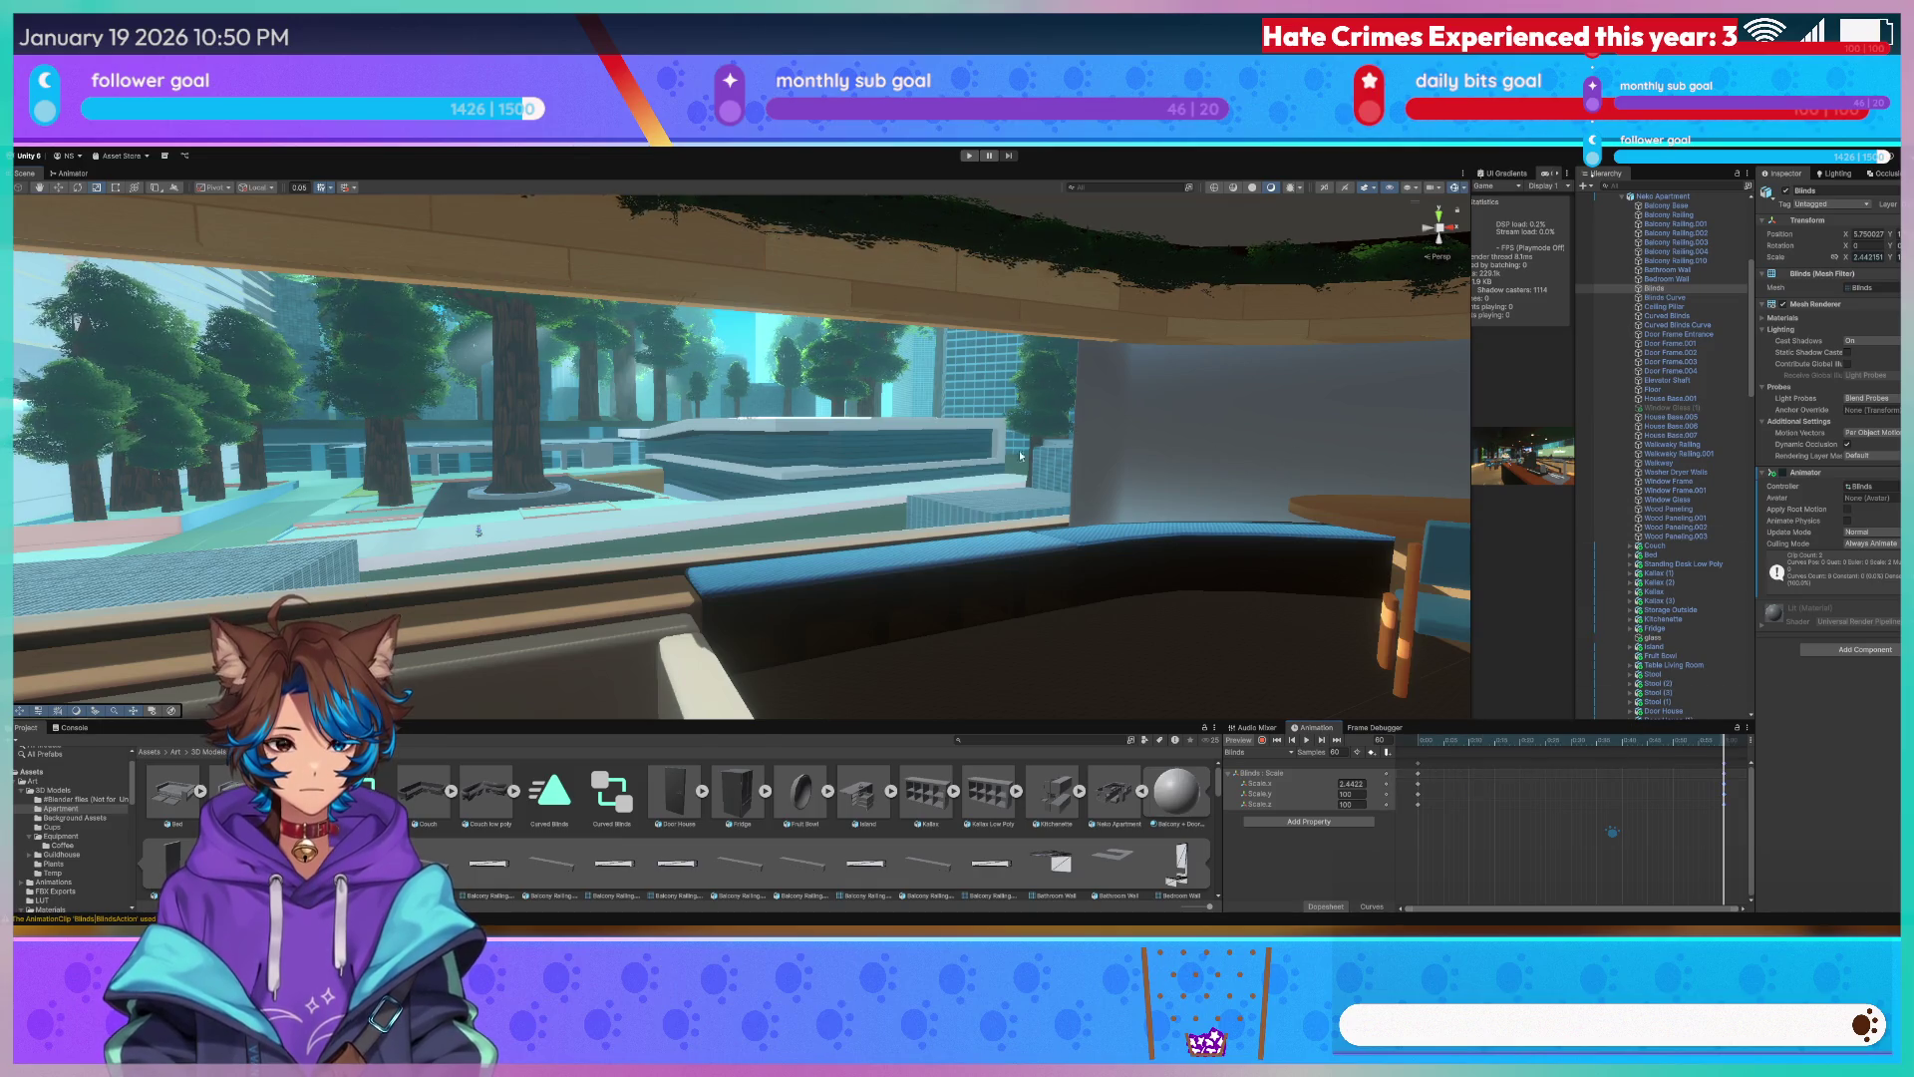
right_click_drag(1020, 453, 957, 449)
left_click(1272, 750)
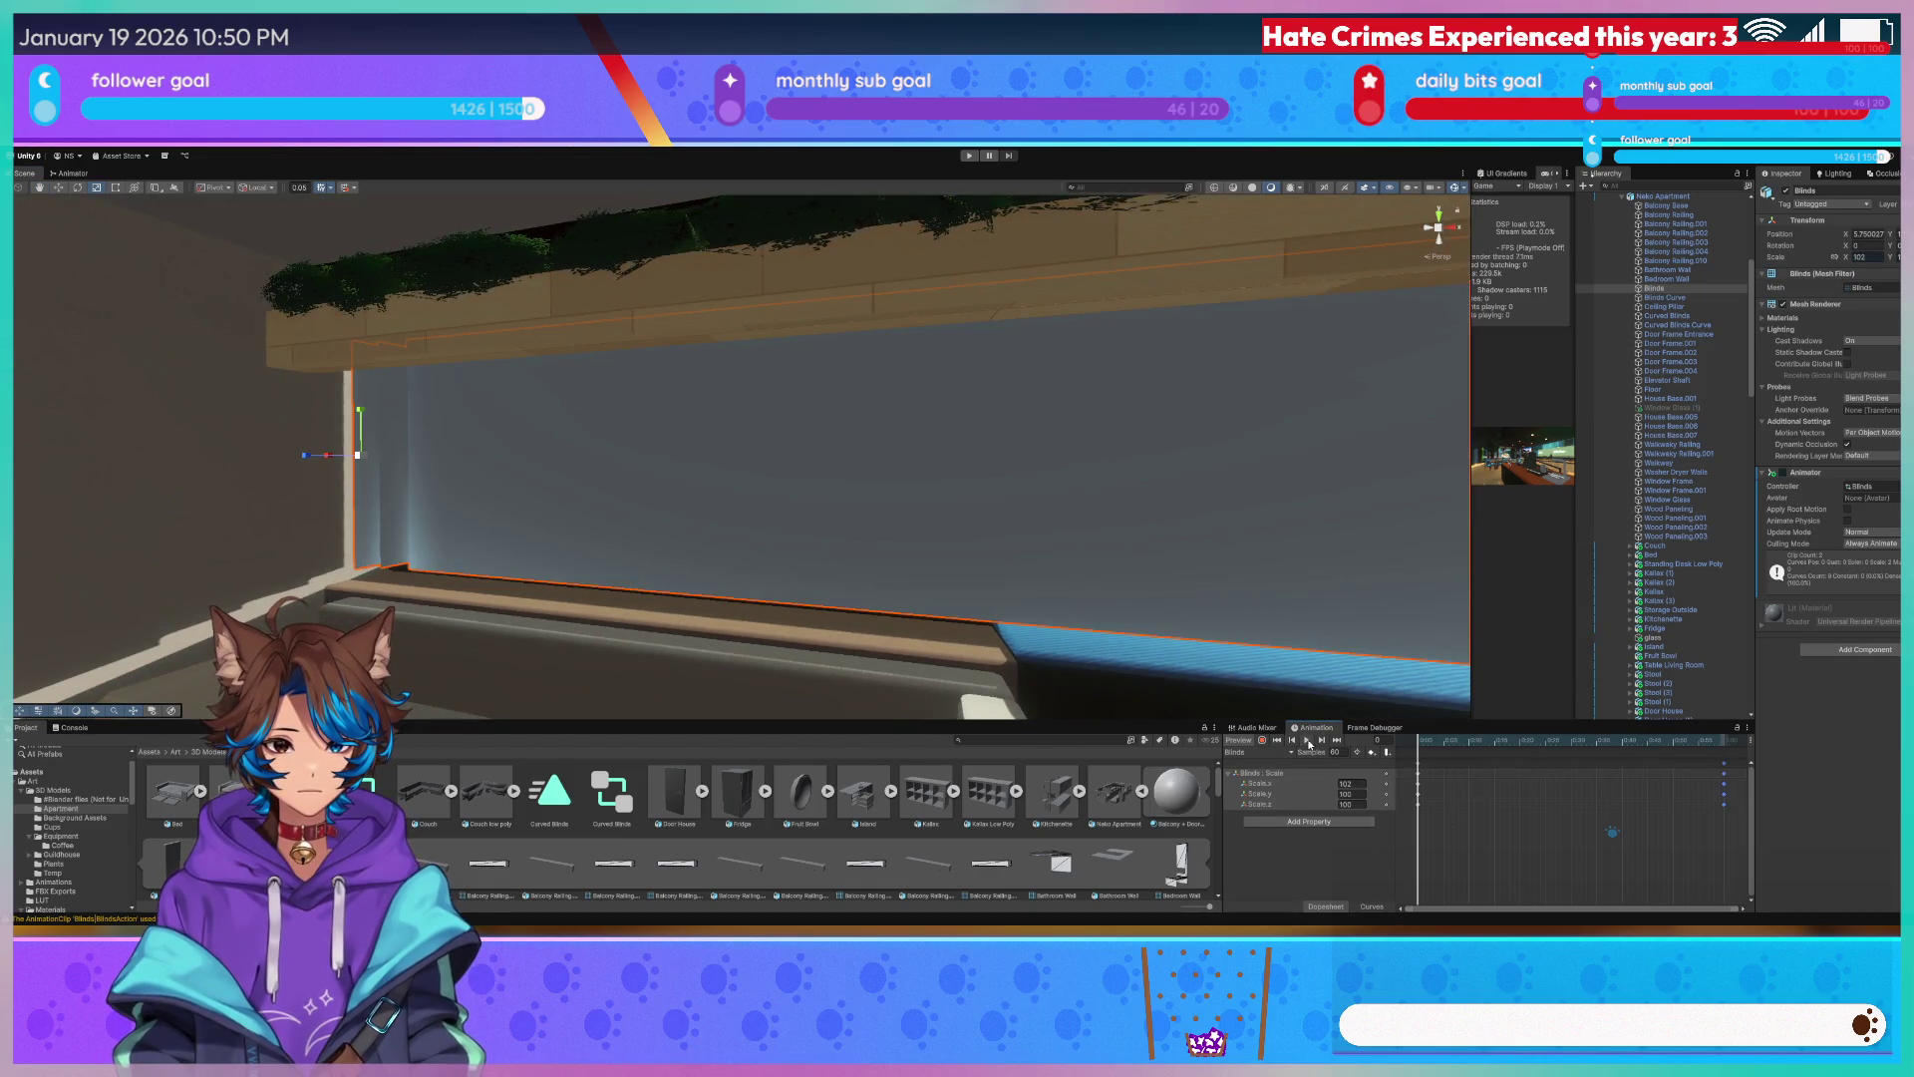
left_click(1308, 743)
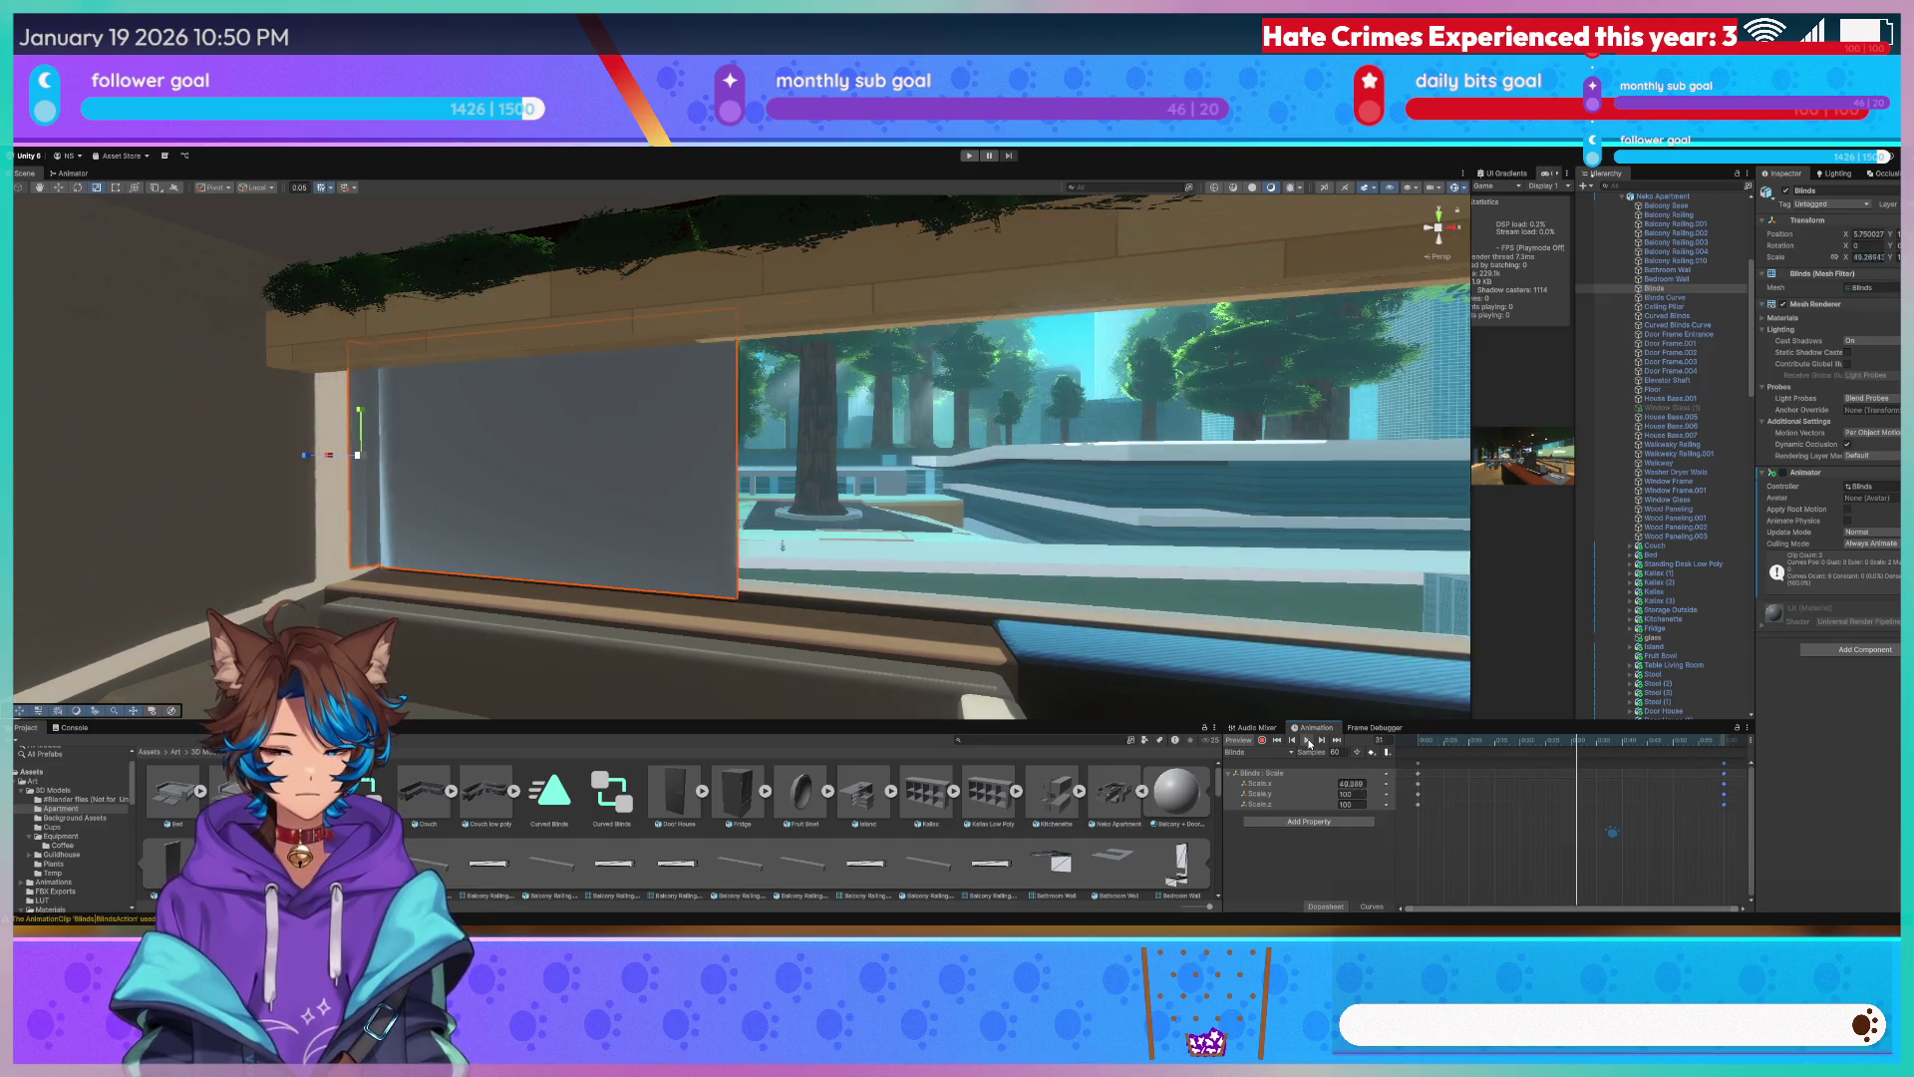
Select the Curved Blinds in the kitchen and start recording keyframes for their clip.
mouse_move(818, 448)
right_mouse_down()
mouse_move(1118, 449)
mouse_move(1250, 741)
right_mouse_up()
left_click(1152, 443)
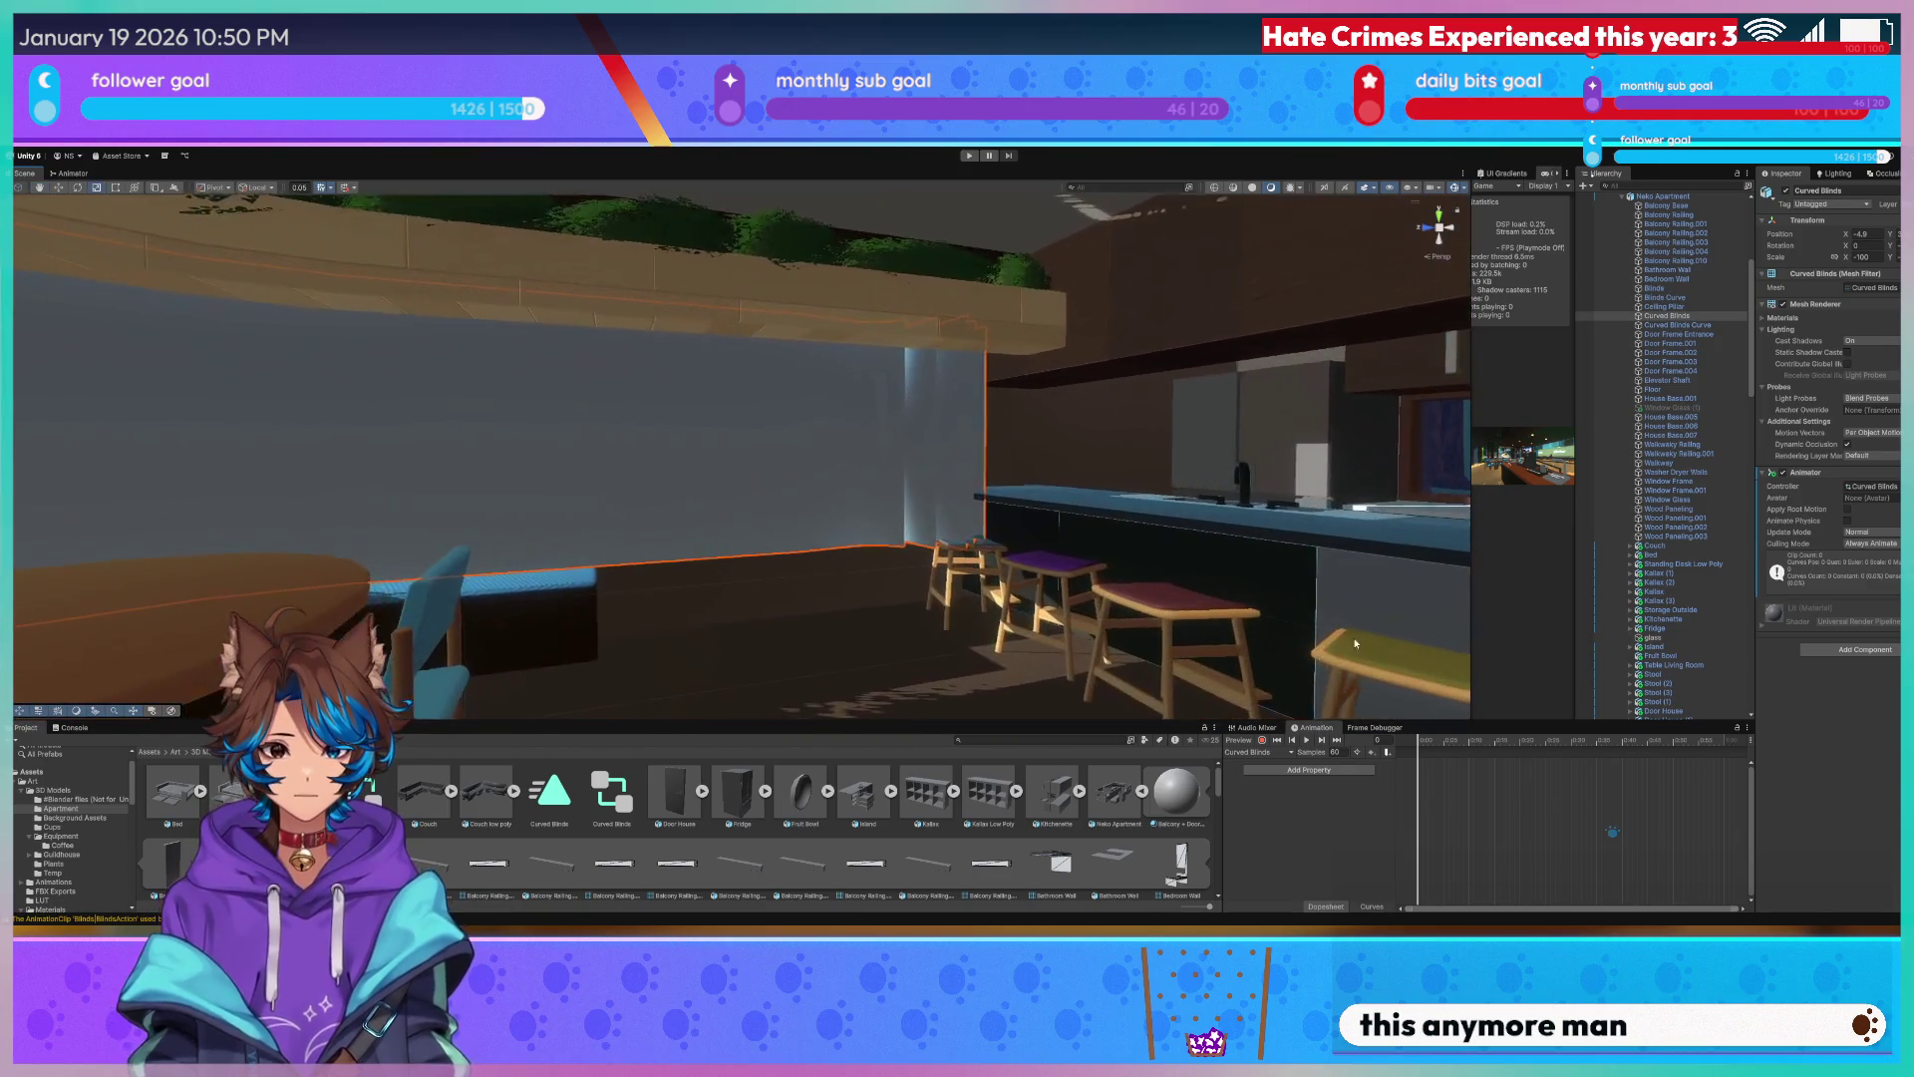
left_click(1261, 740)
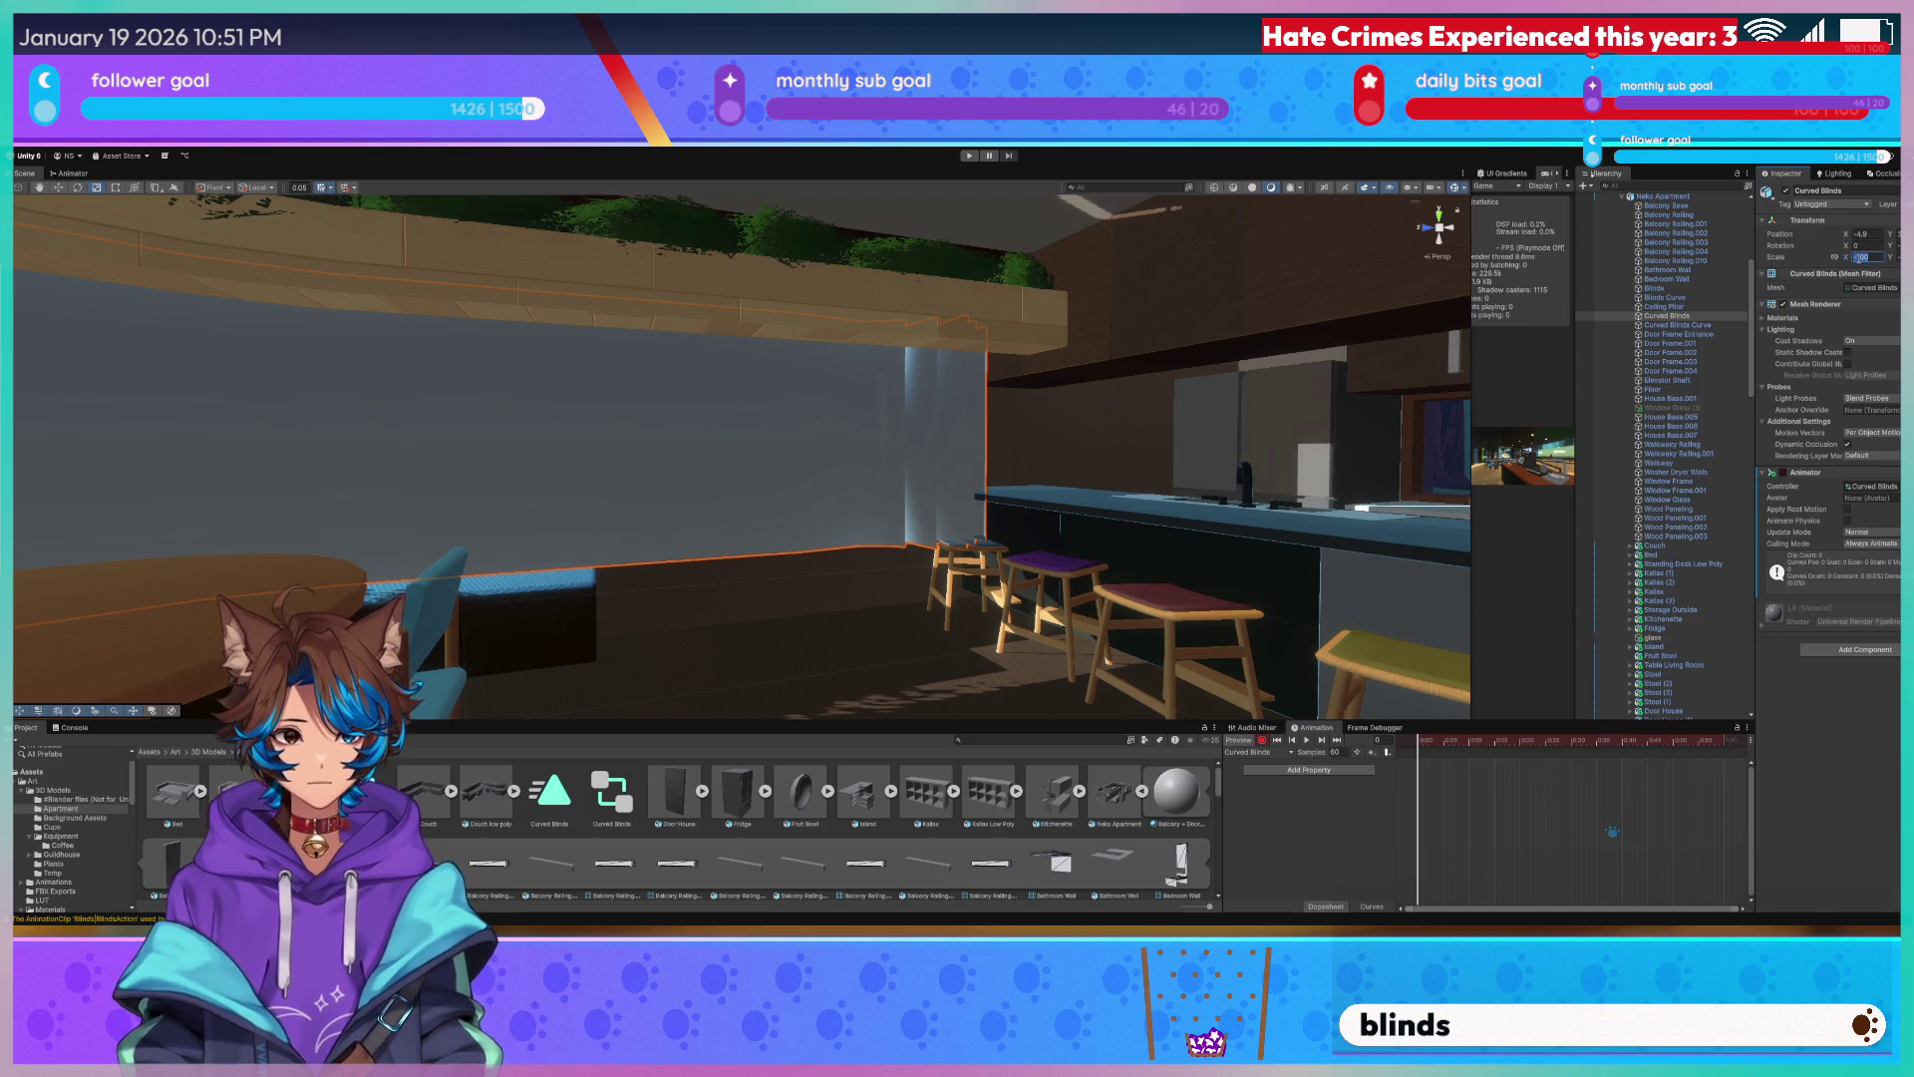
Commit the Curved Blinds scale as keyframes and stretch them along their Z scale.
key("Return")
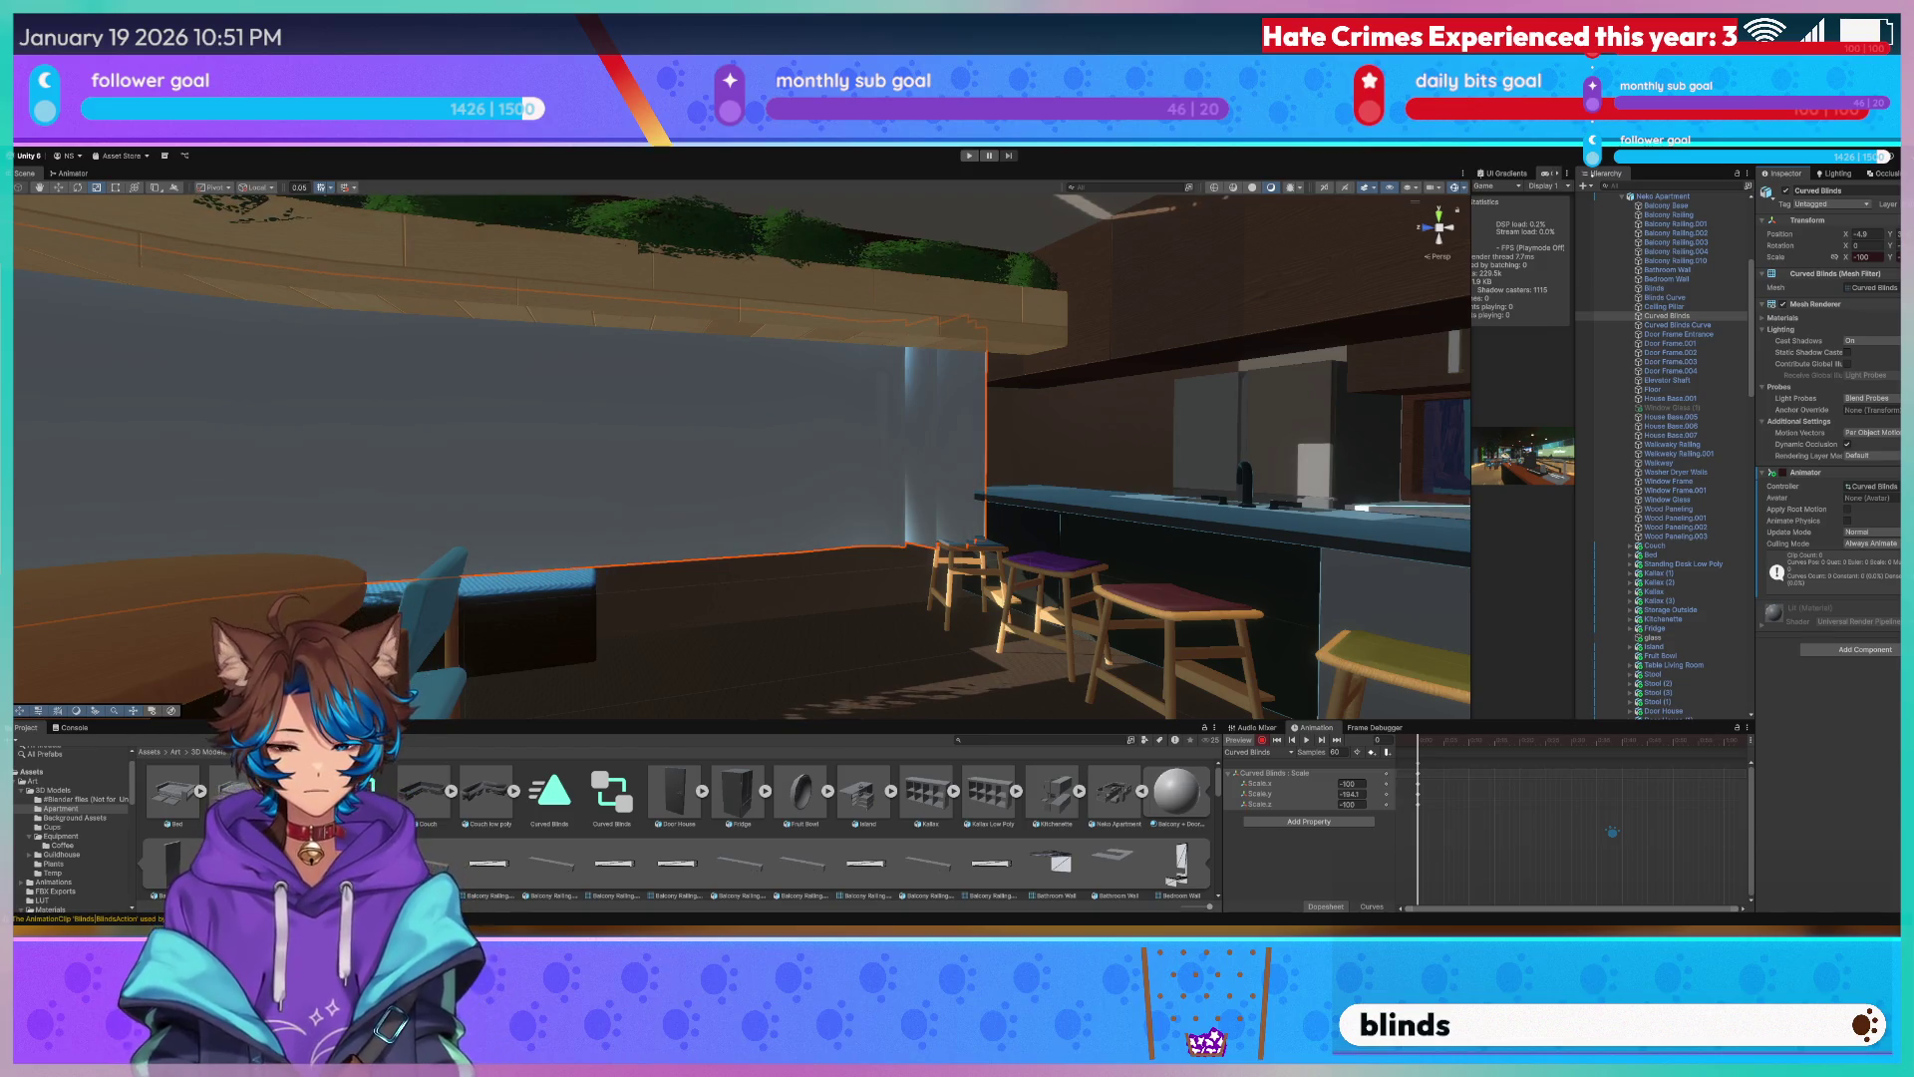
mouse_move(861, 370)
right_mouse_down()
mouse_move(1227, 418)
mouse_move(405, 465)
right_mouse_up()
mouse_move(477, 310)
left_mouse_down()
mouse_move(636, 318)
mouse_move(514, 308)
left_mouse_up()
Resize the Curved Blinds to uncover the window and check the pool view outside.
right_click_drag(535, 307, 1287, 337)
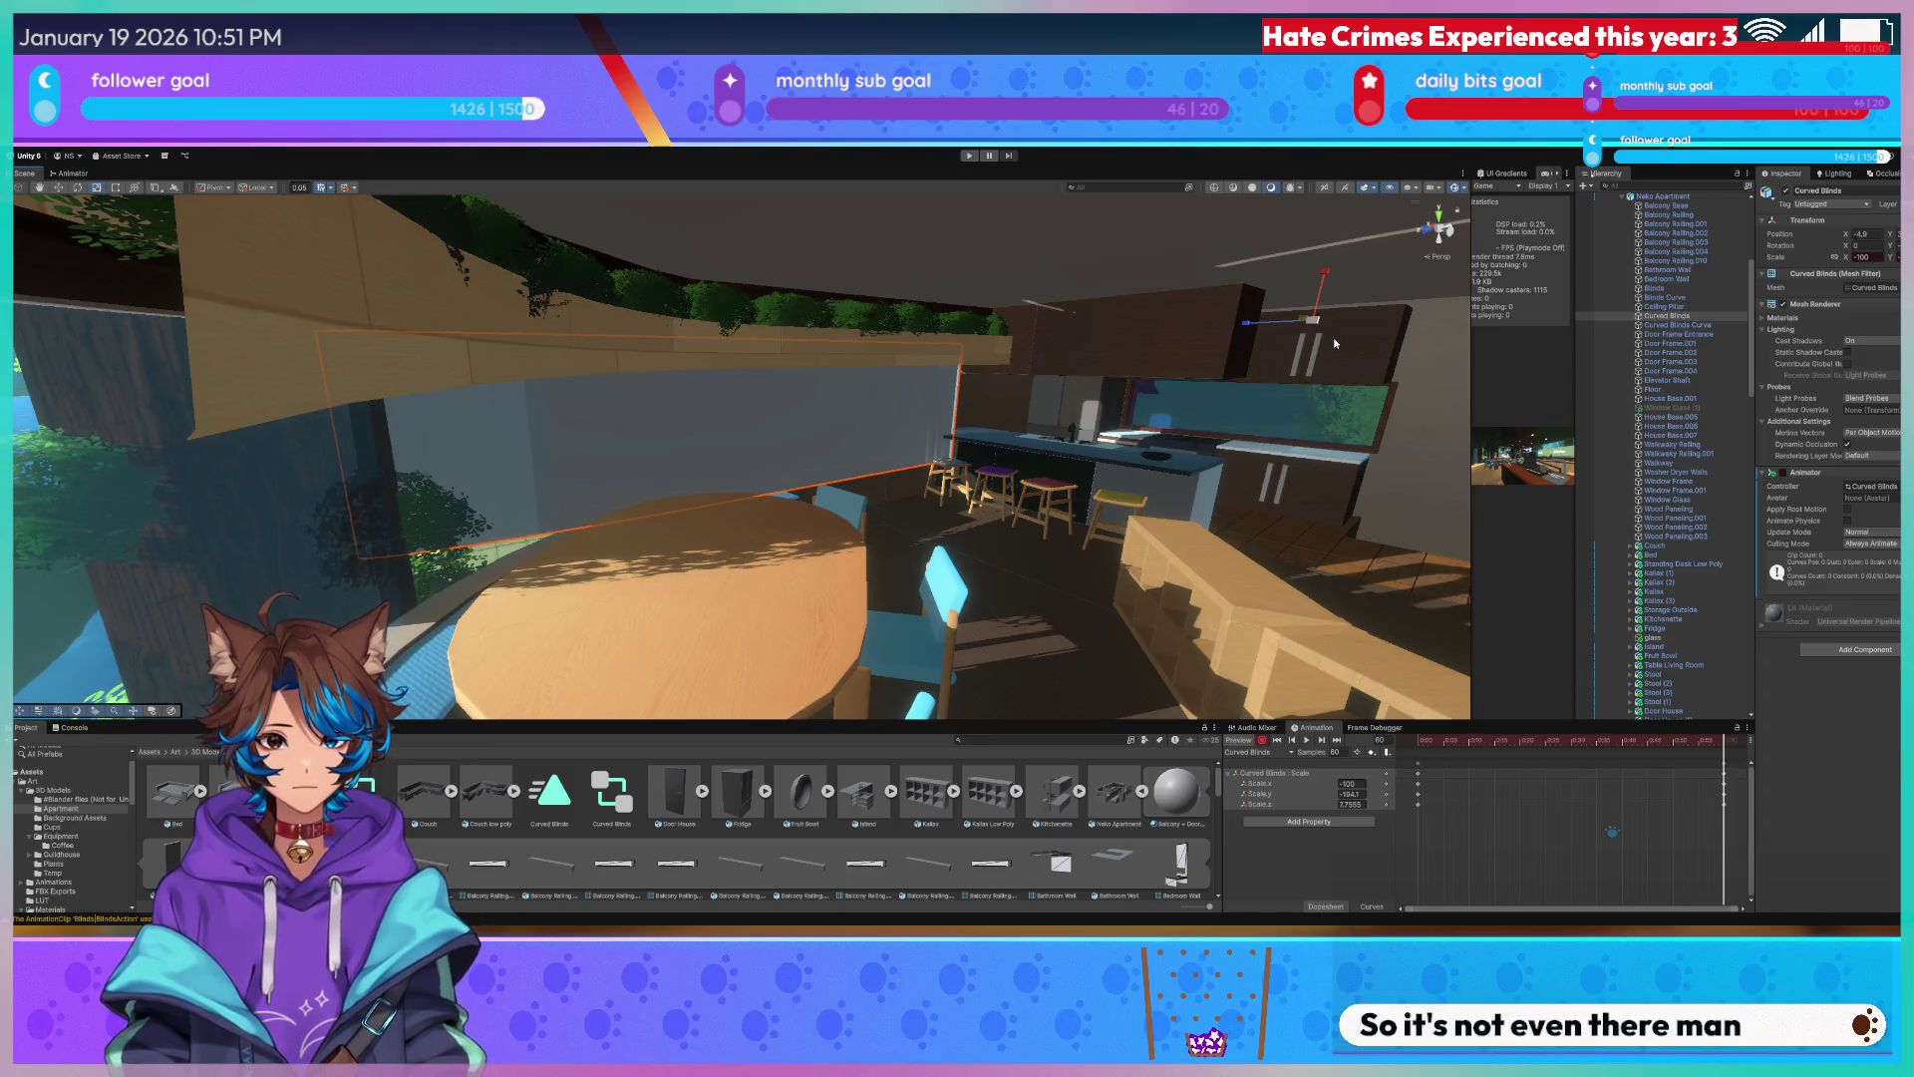
left_click_drag(1309, 320, 1310, 324)
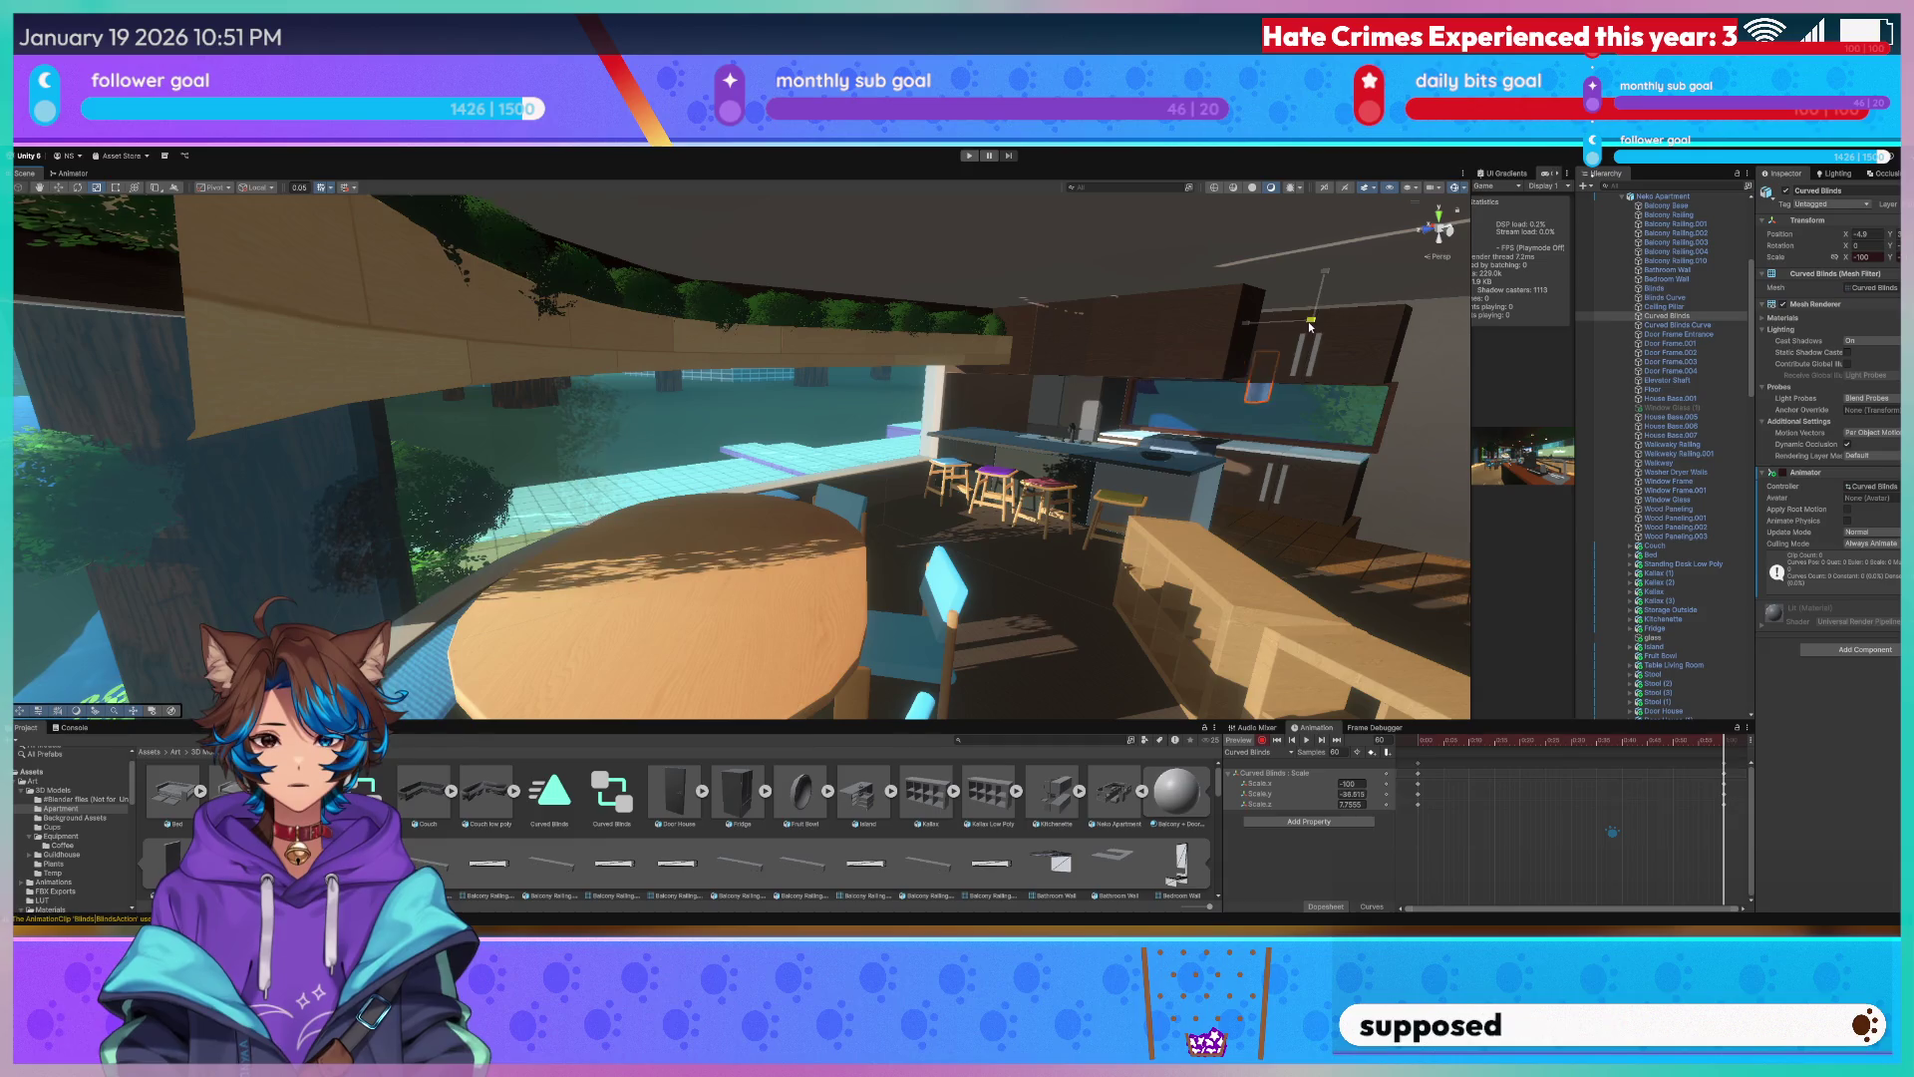
right_click_drag(1311, 323, 1656, 386)
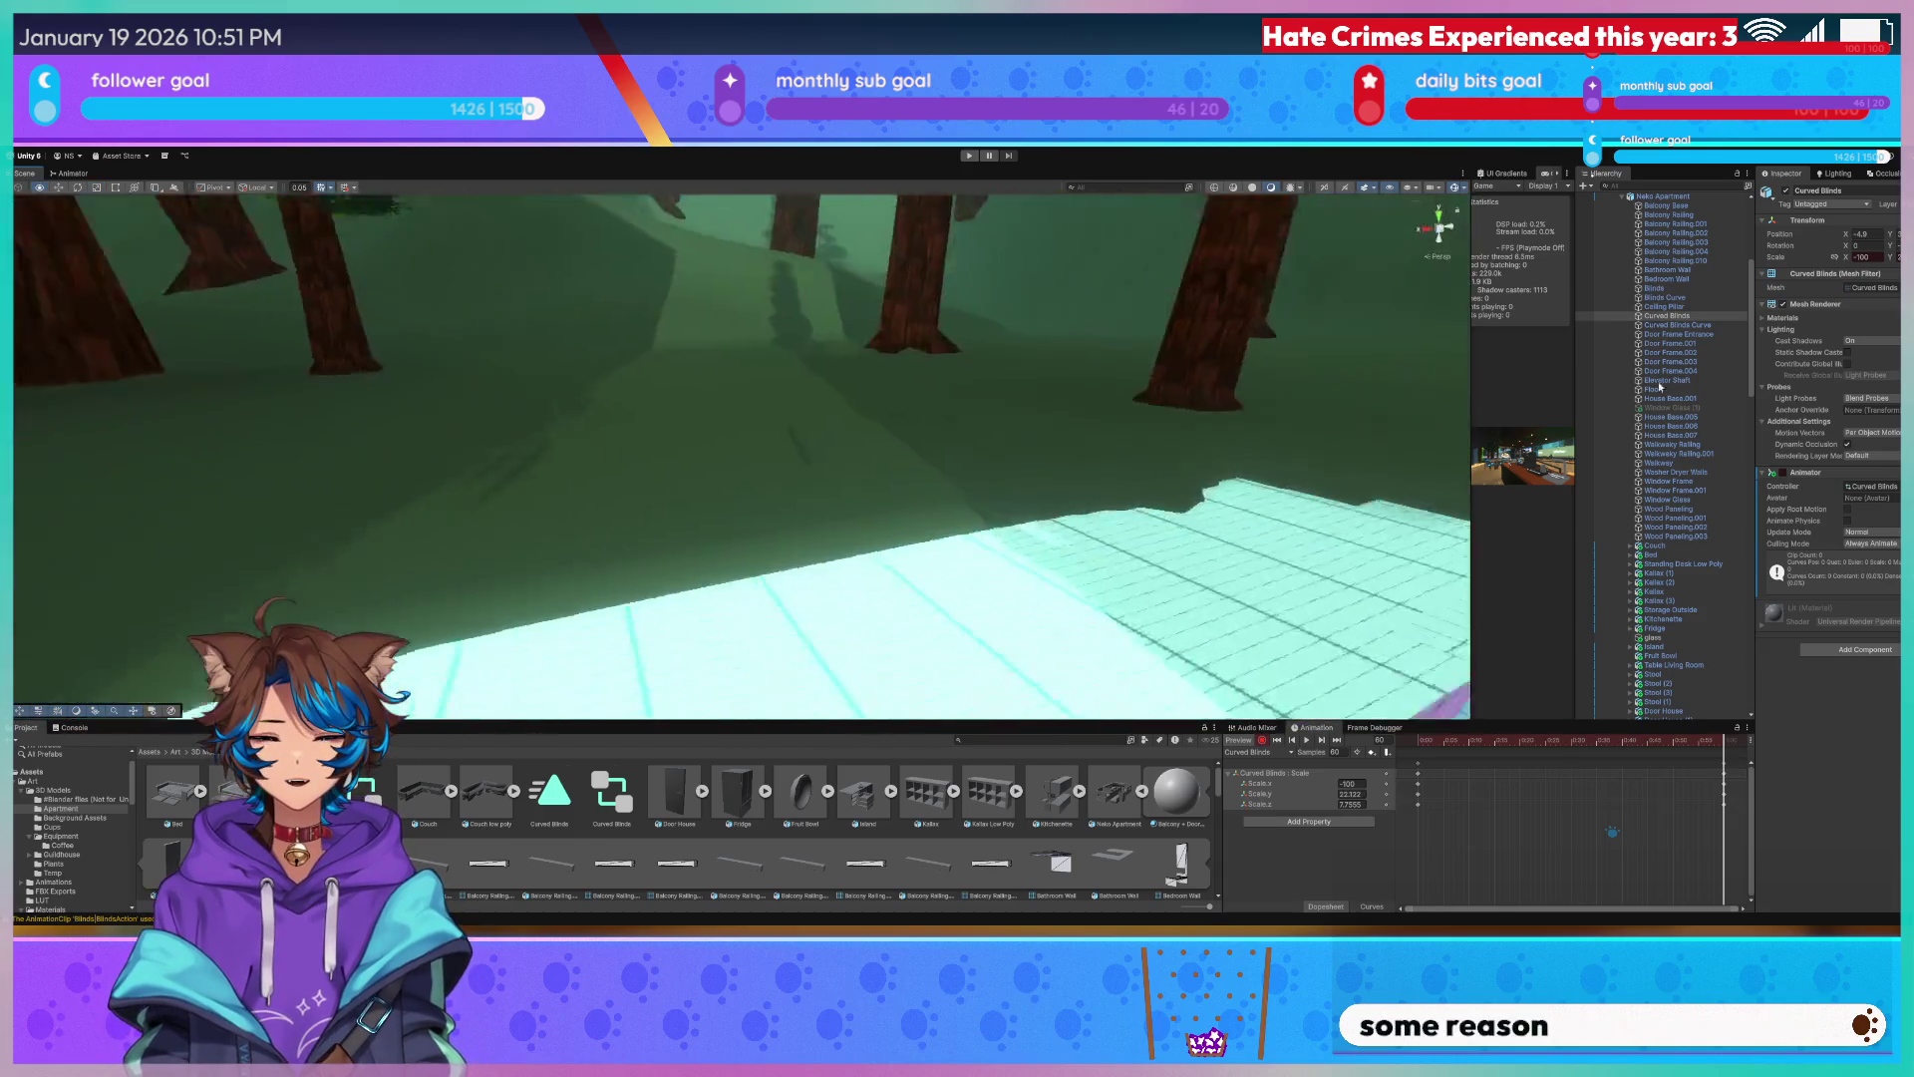
right_click_drag(923, 461, 923, 460)
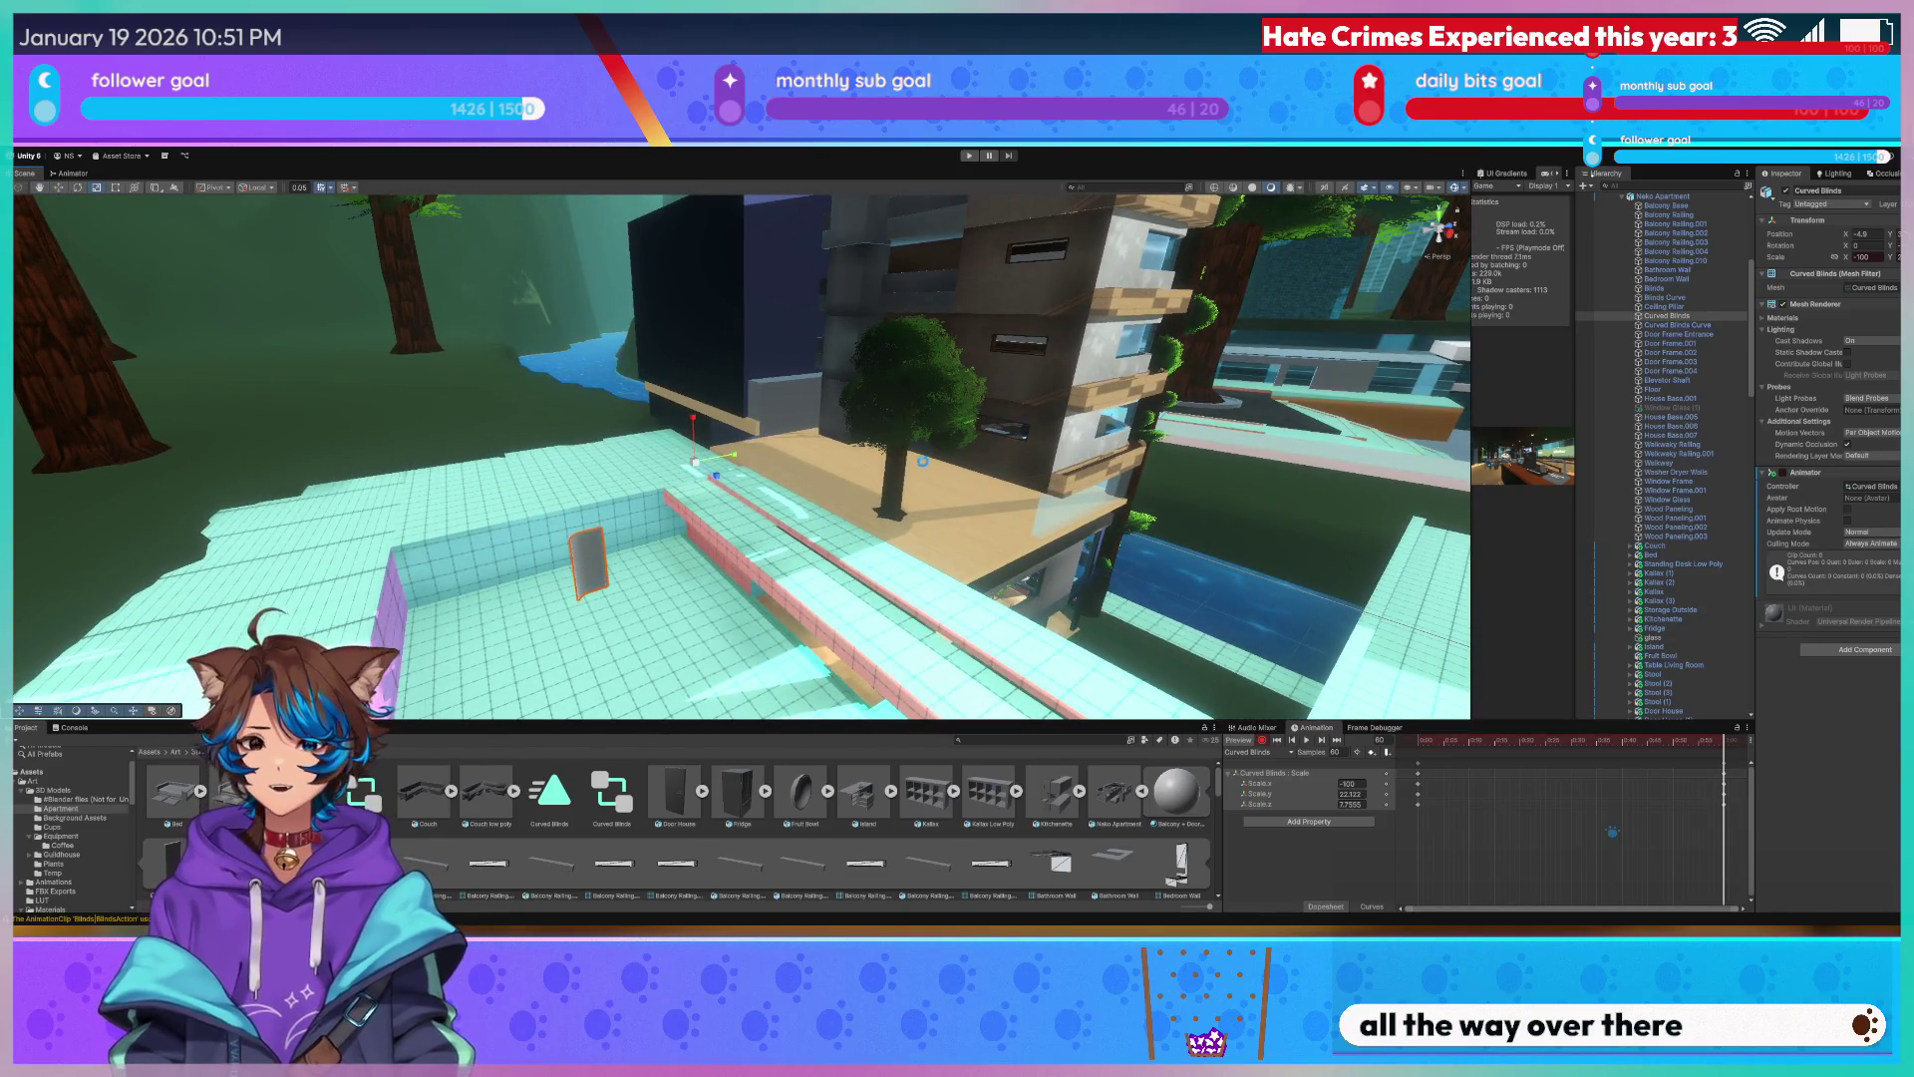
right_click_drag(923, 464, 957, 435)
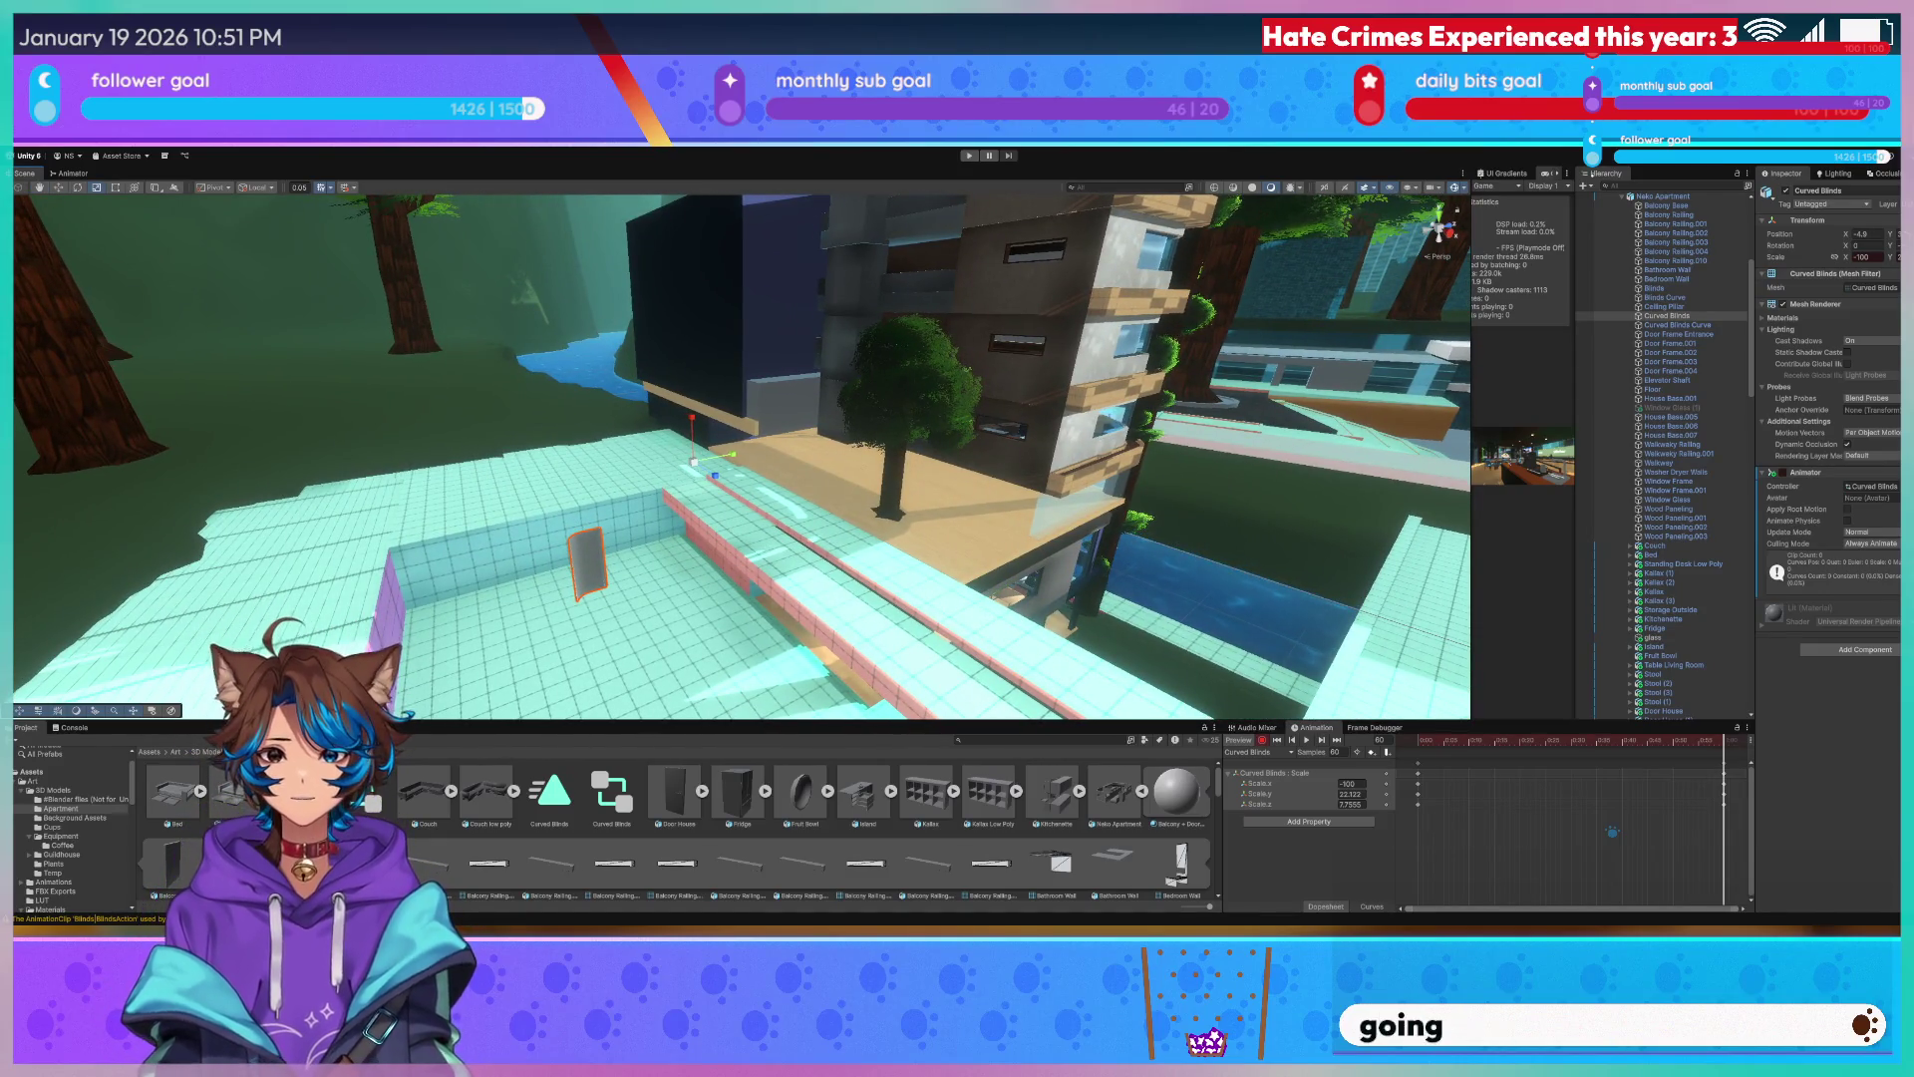
In Blender, reset the origin of the Curved Blinds from the object context menu.
key("alt+Tab")
right_click(530, 509)
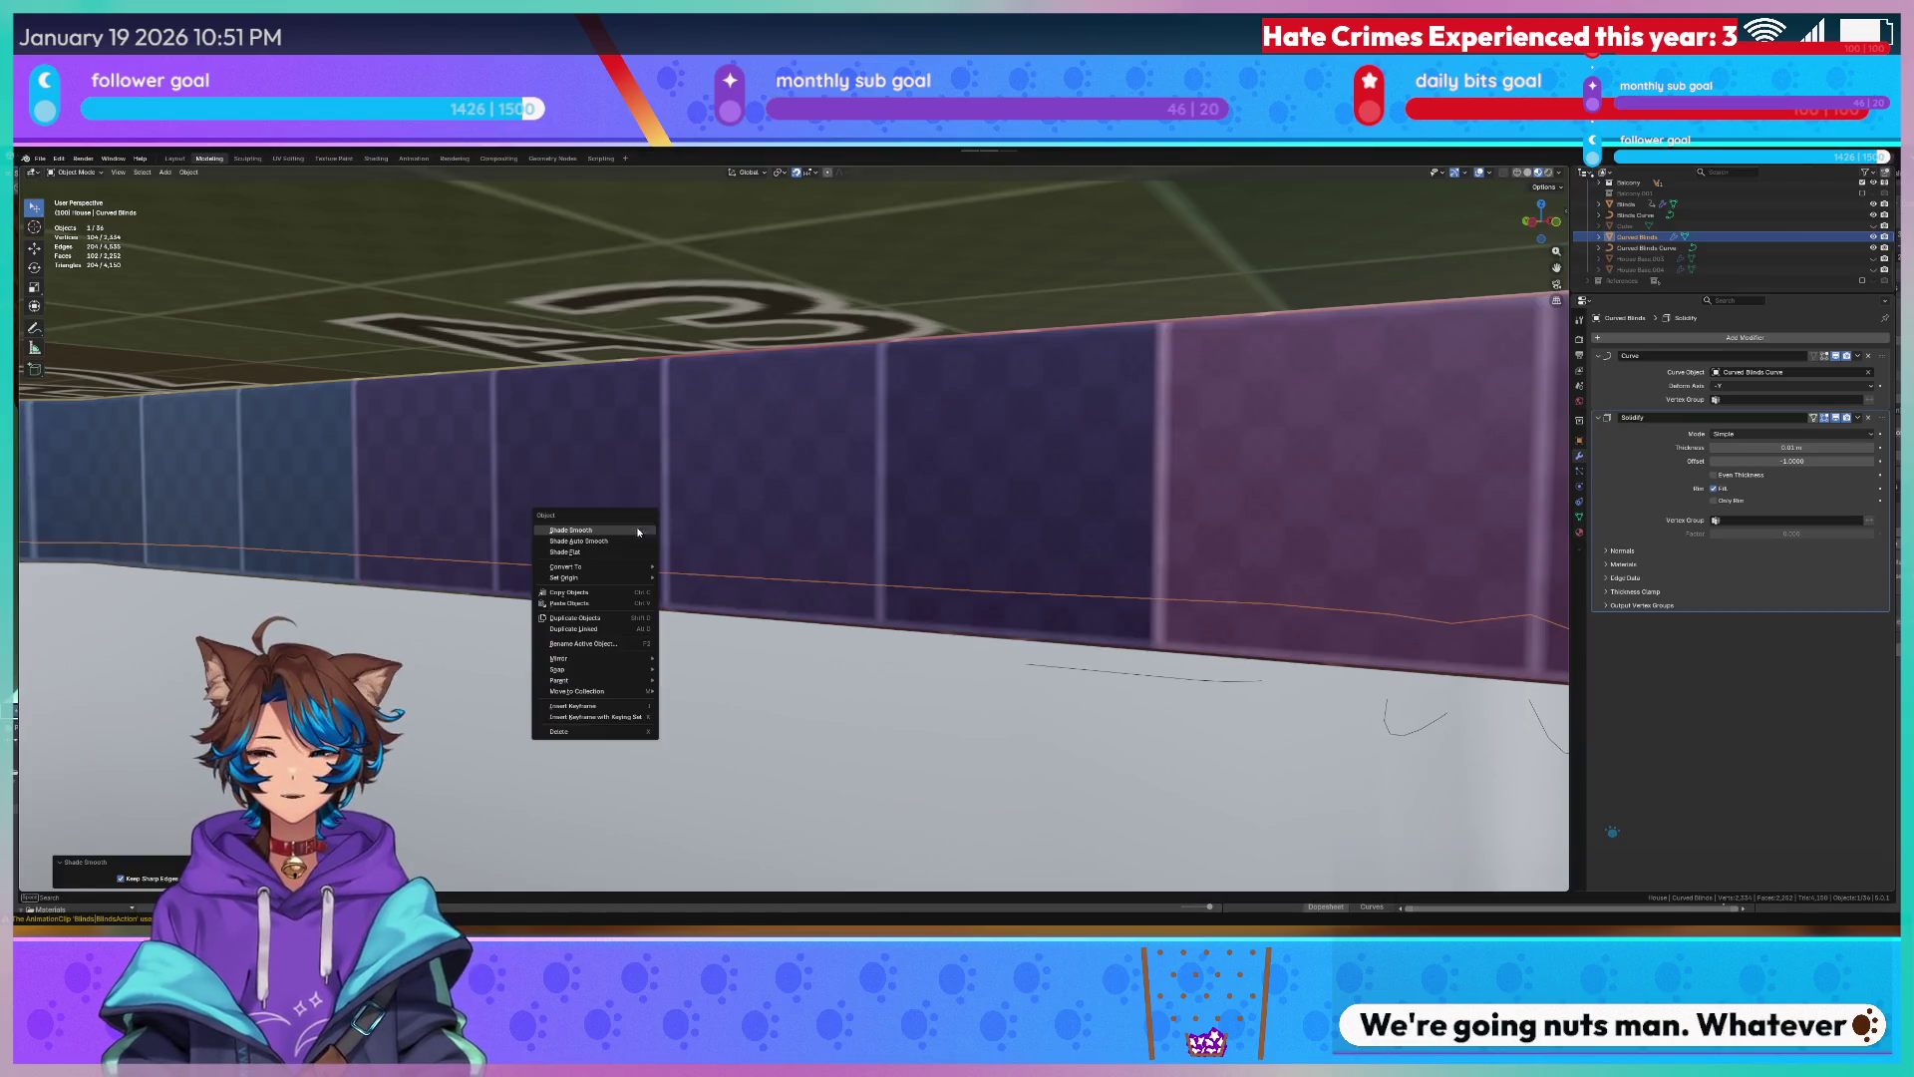
key("Escape")
scroll(1028, 442, "down", 3)
mouse_move(1078, 419)
middle_mouse_down()
mouse_move(897, 437)
mouse_move(1153, 495)
mouse_move(948, 430)
mouse_move(854, 436)
mouse_move(856, 415)
middle_mouse_up()
key("Tab")
key("Tab")
right_click(830, 422)
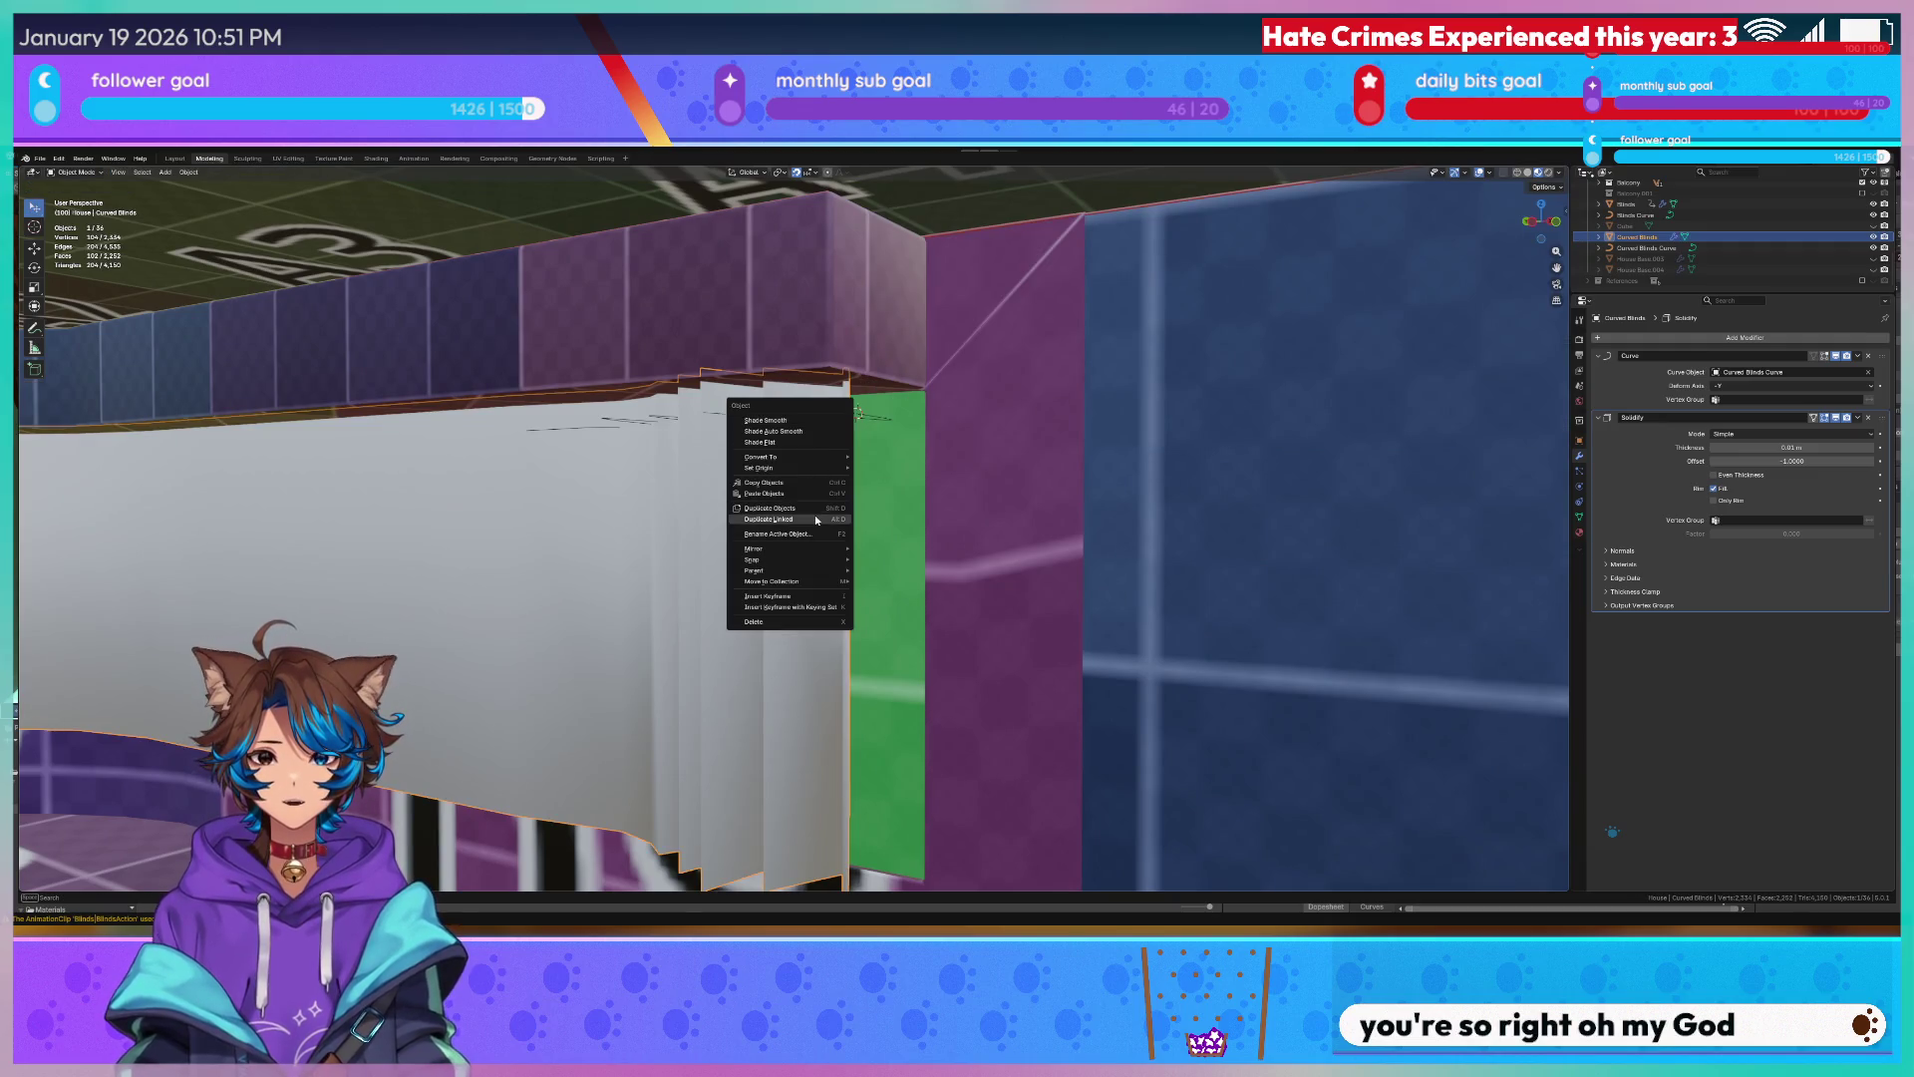
mouse_move(763, 468)
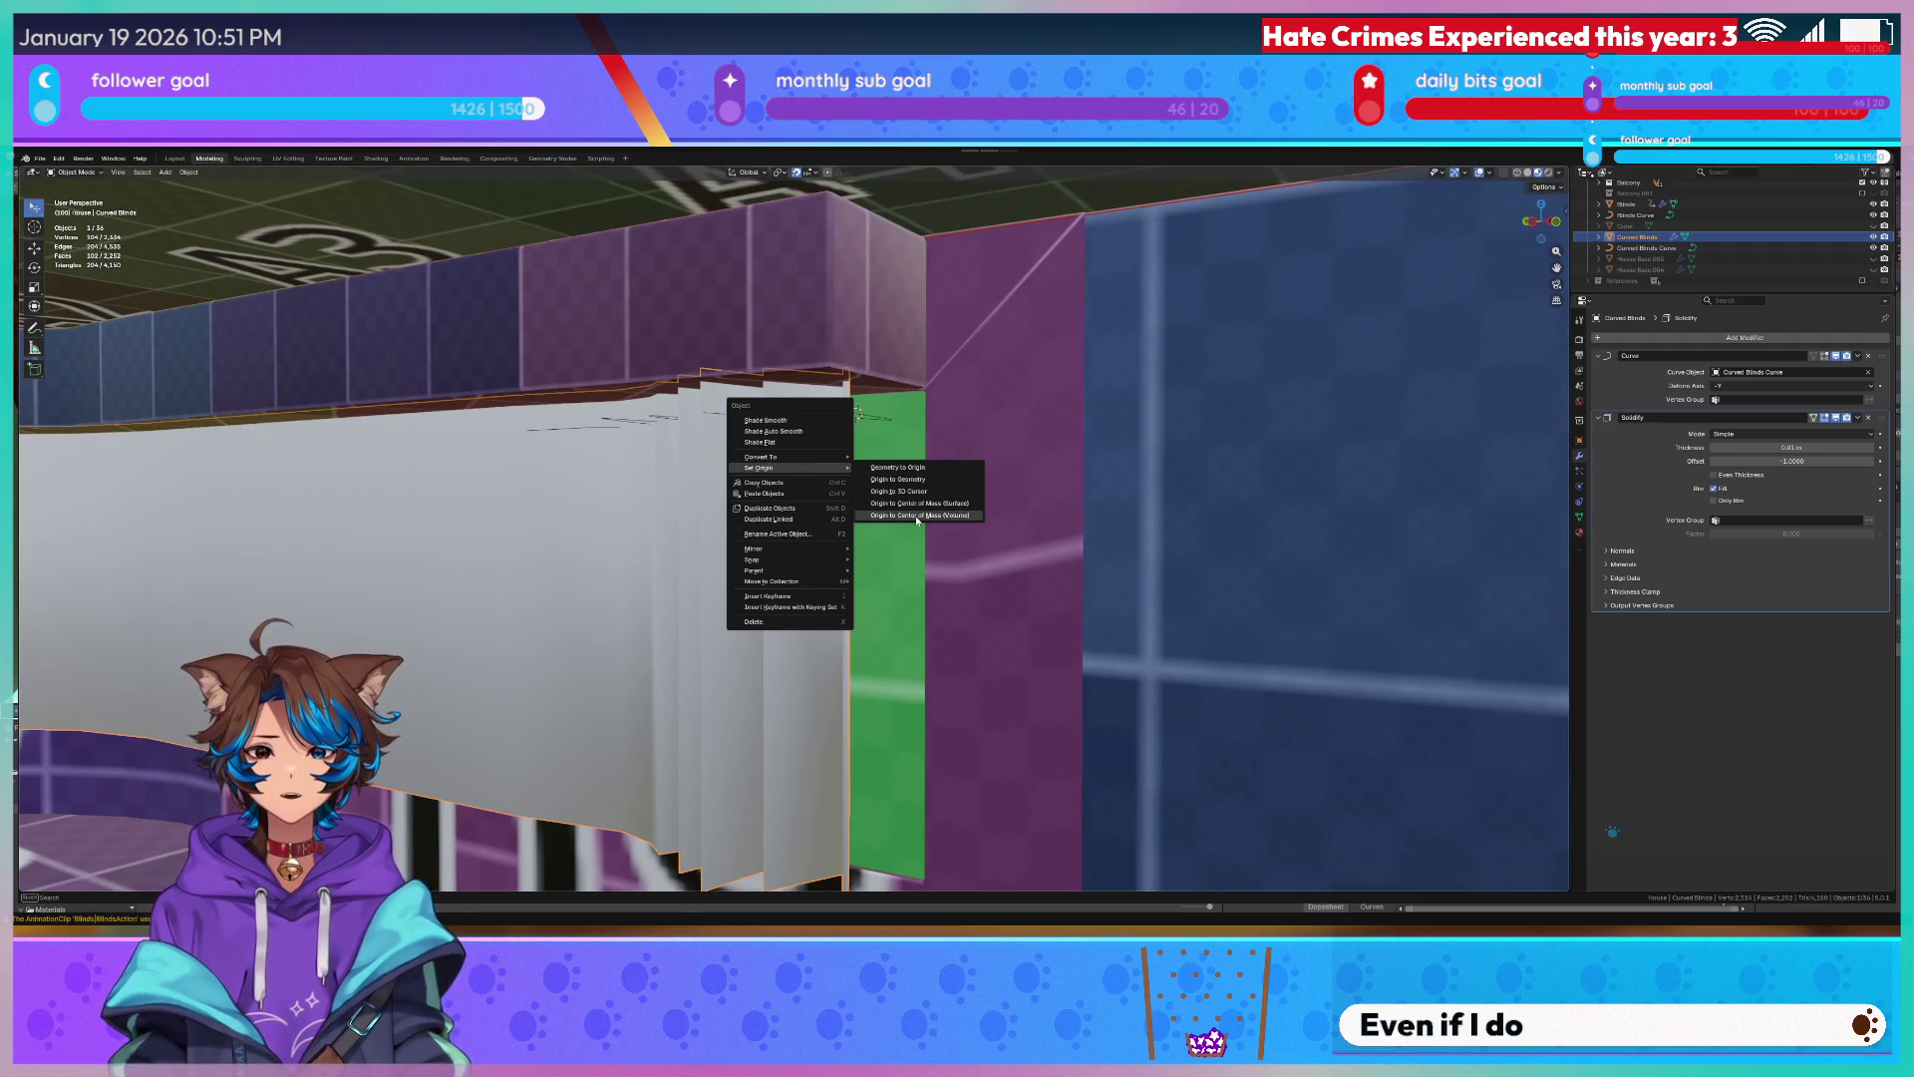
left_click(920, 495)
Toggle between edit and object mode, save the file, and inspect the pleated curtain folds.
key("Tab")
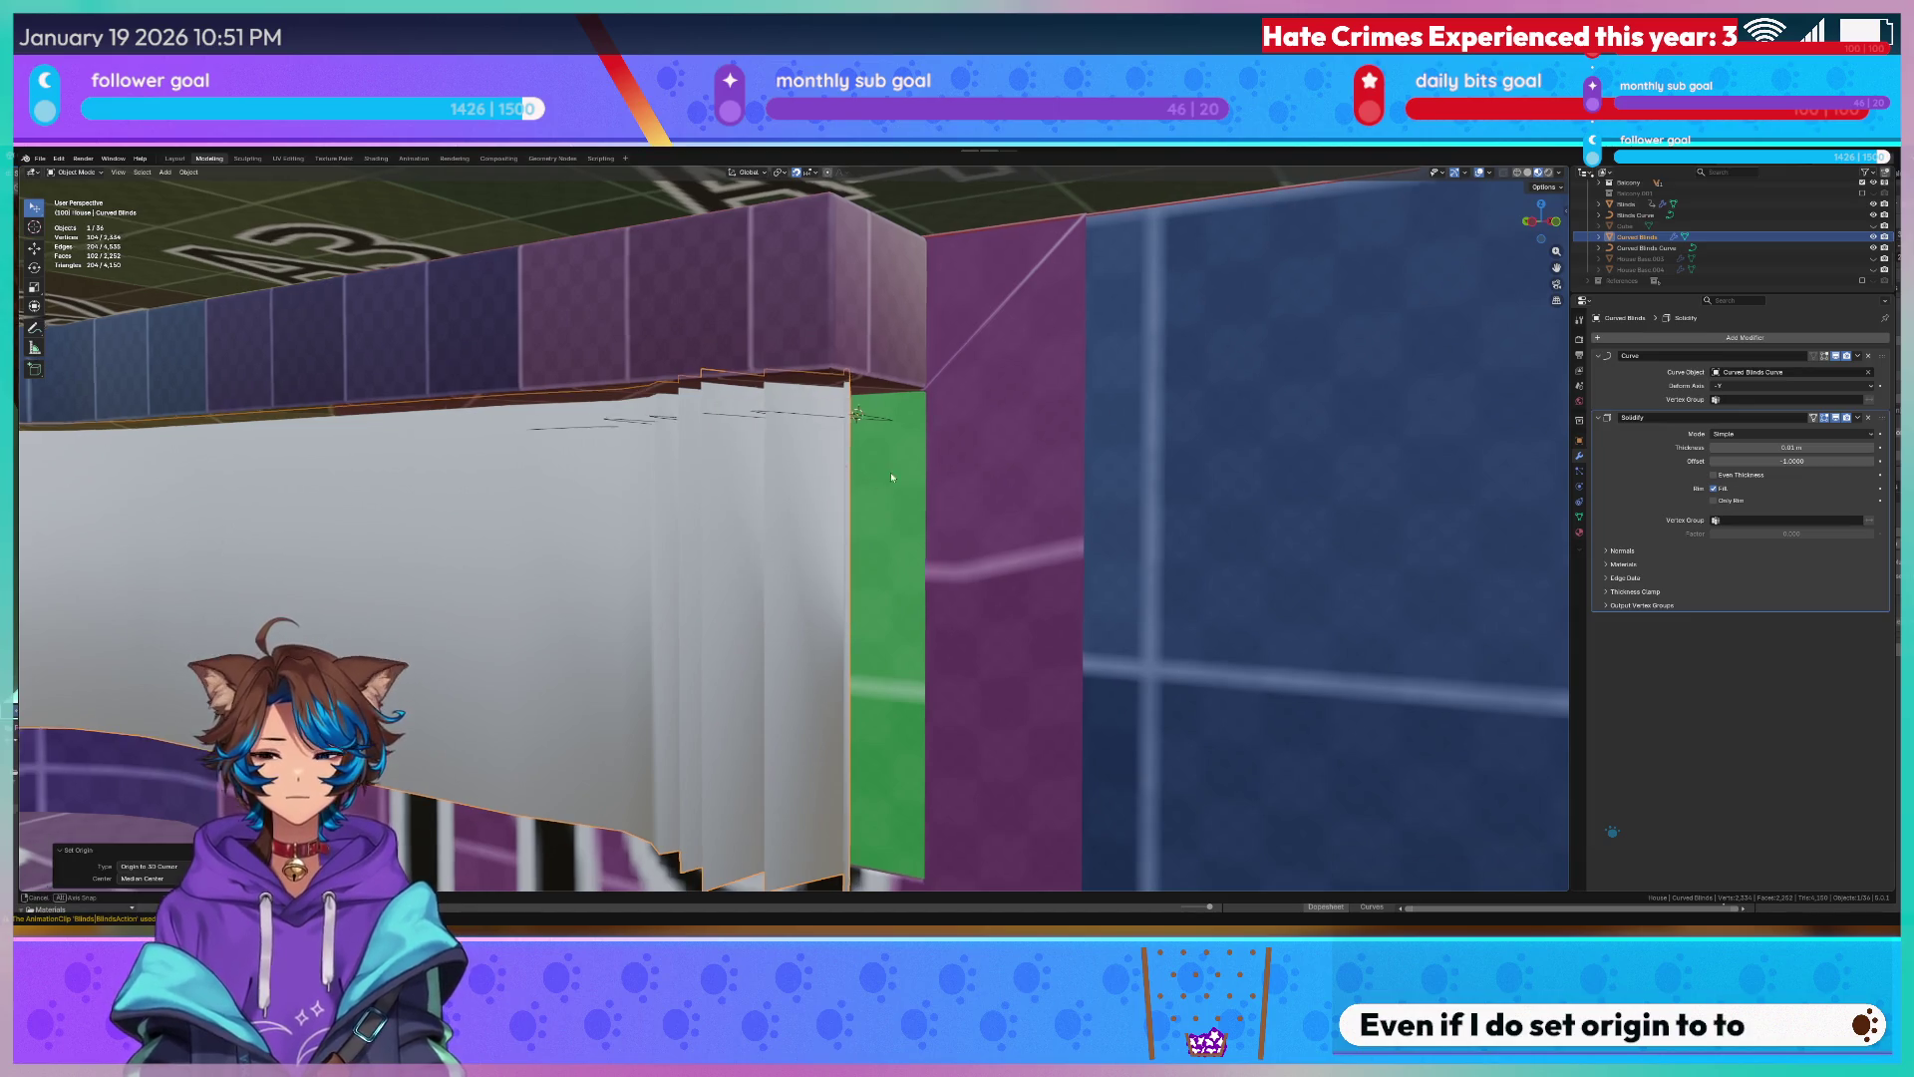
mouse_move(921, 495)
middle_mouse_down()
mouse_move(900, 476)
mouse_move(838, 493)
middle_mouse_up()
key("Tab")
scroll(838, 494, "down", 3)
scroll(757, 518, "up", 5)
key("ctrl+s")
scroll(758, 519, "up", 3)
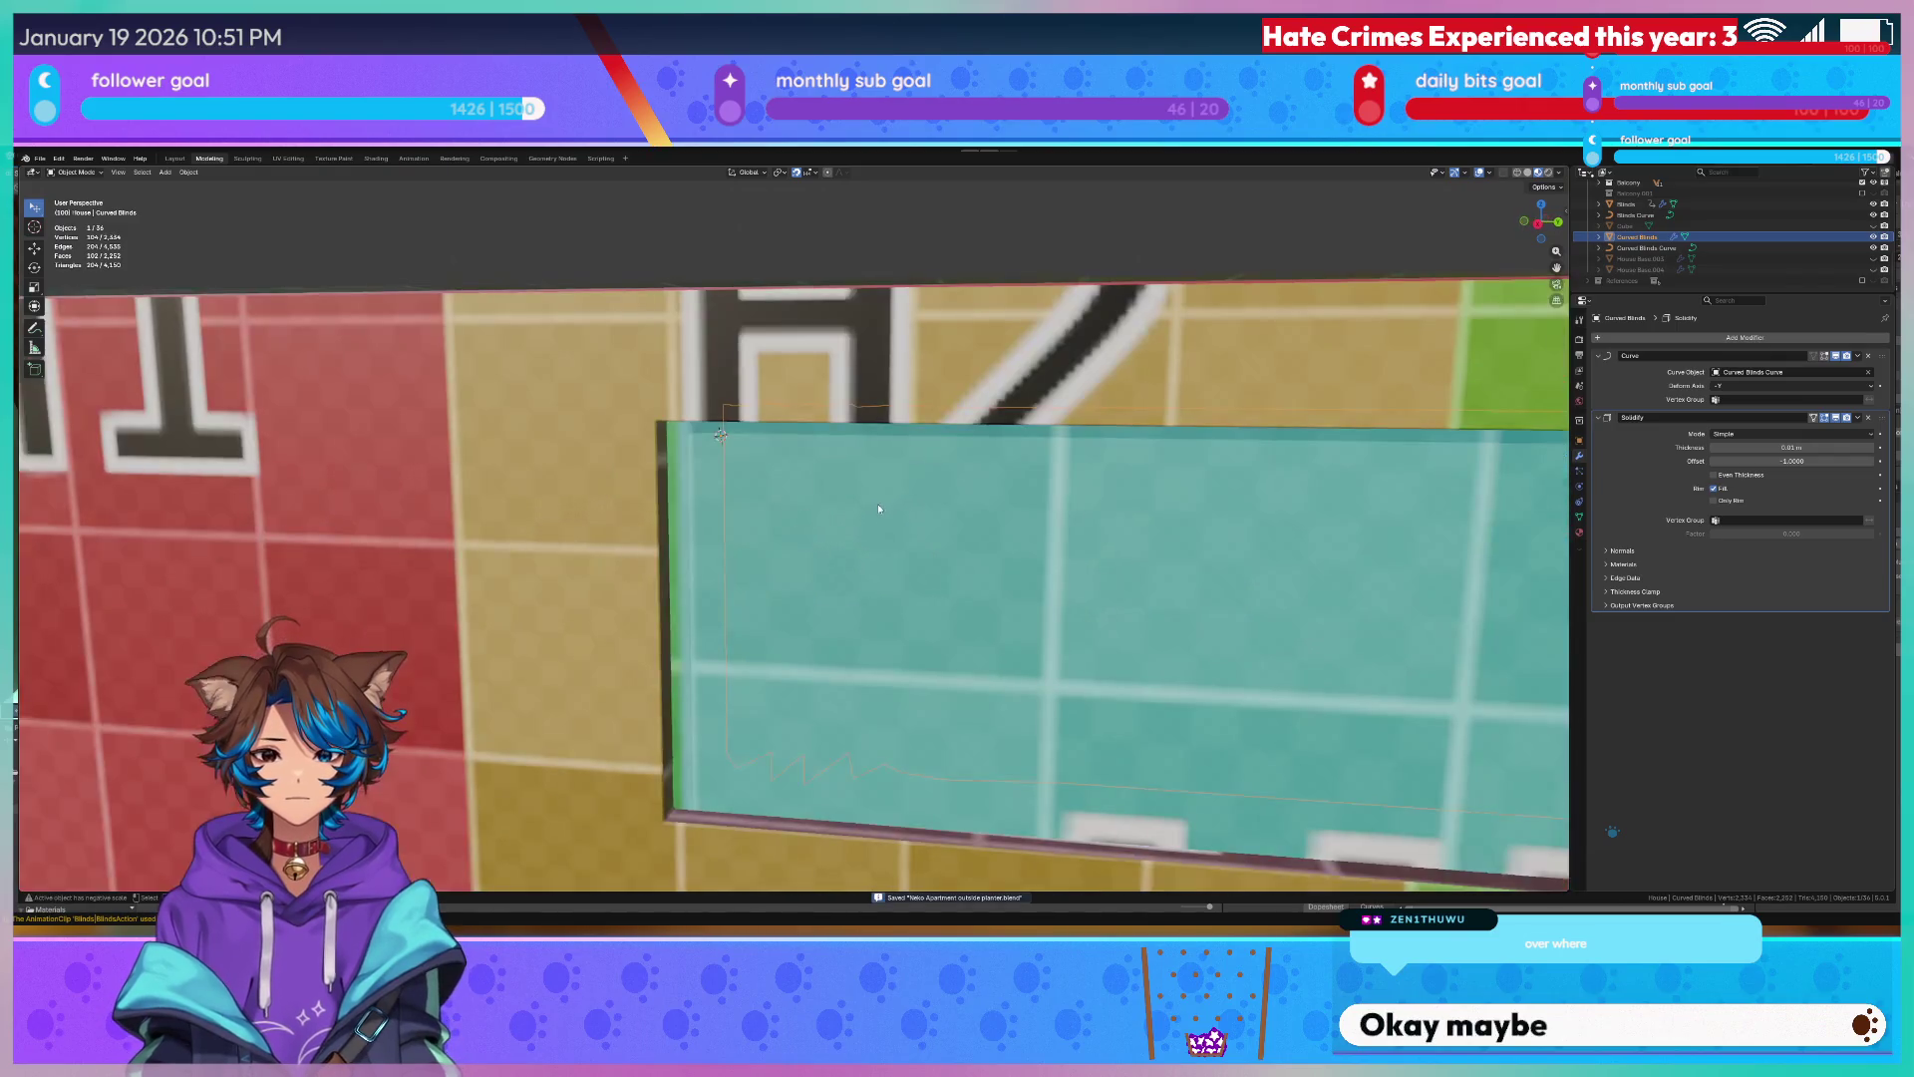
scroll(878, 505, "up", 3)
middle_click_drag(878, 504, 849, 550)
key("q")
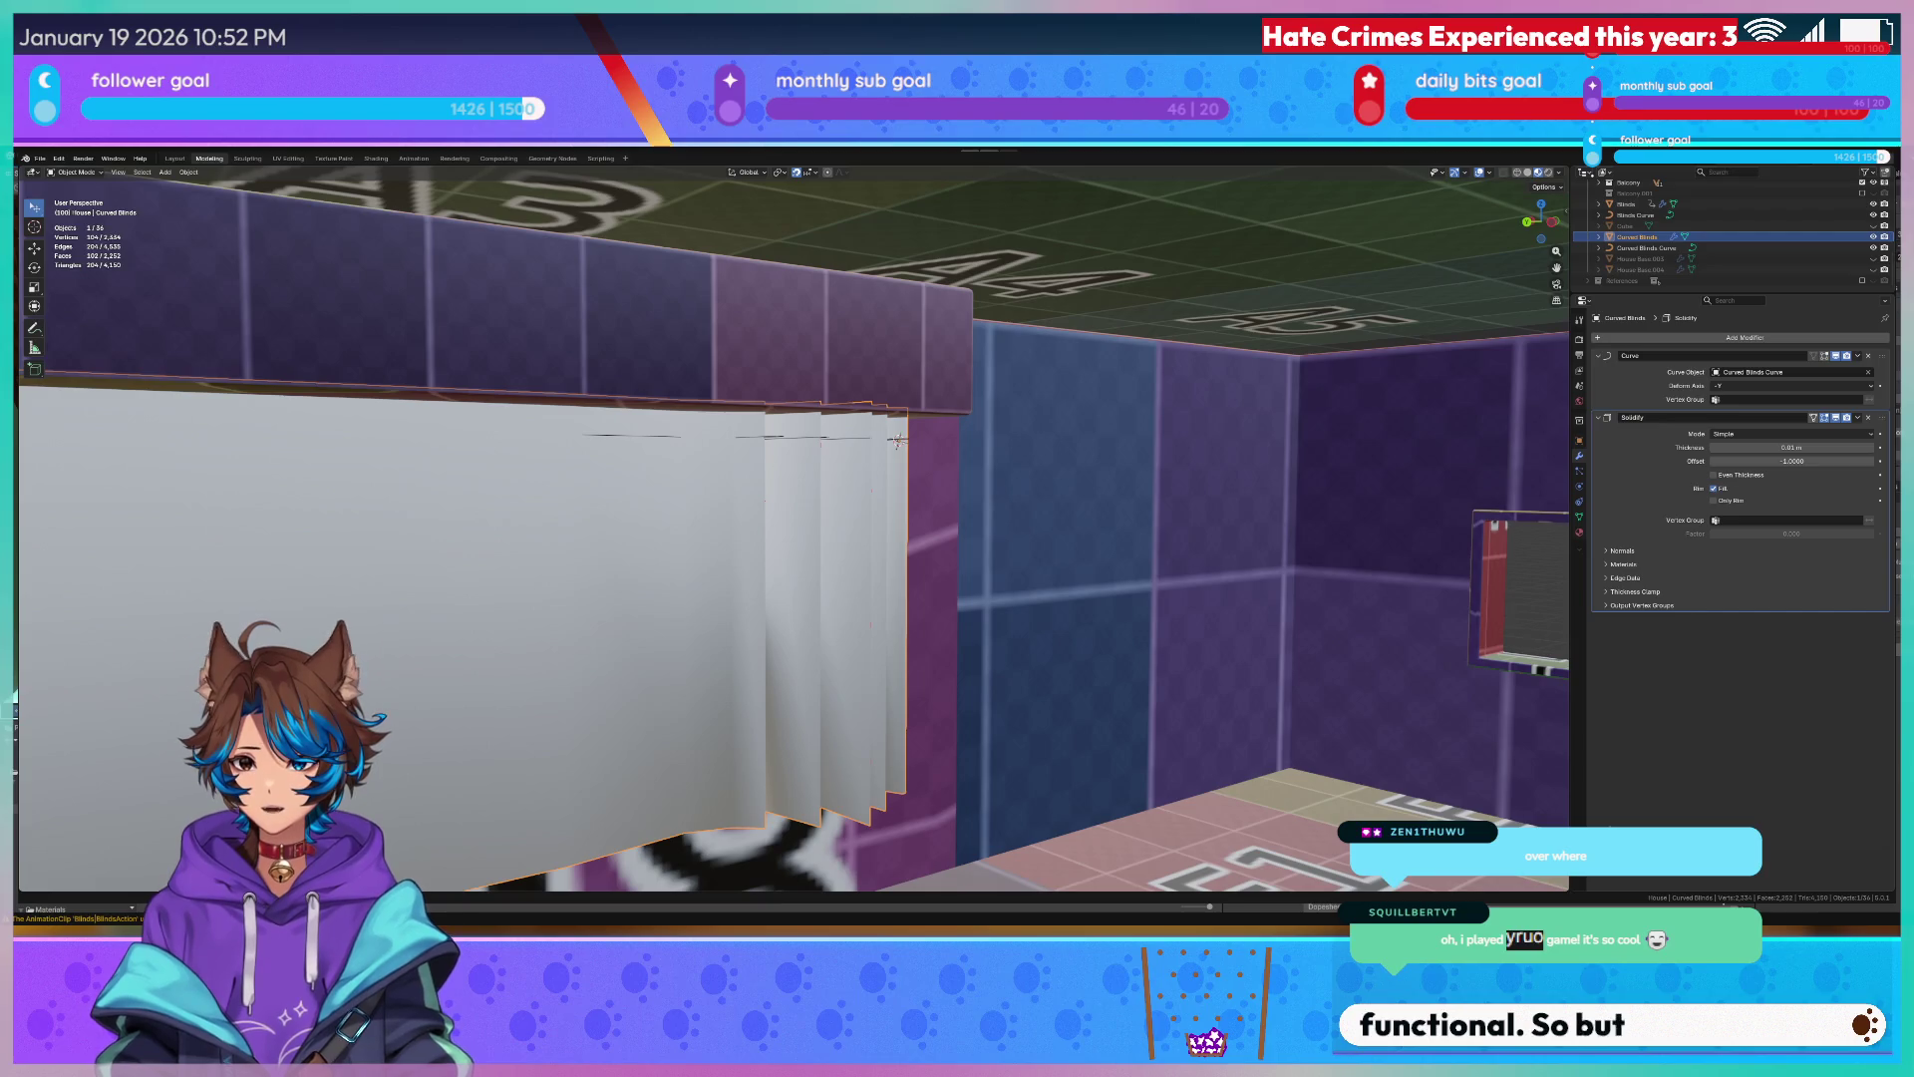
right_click(748, 452)
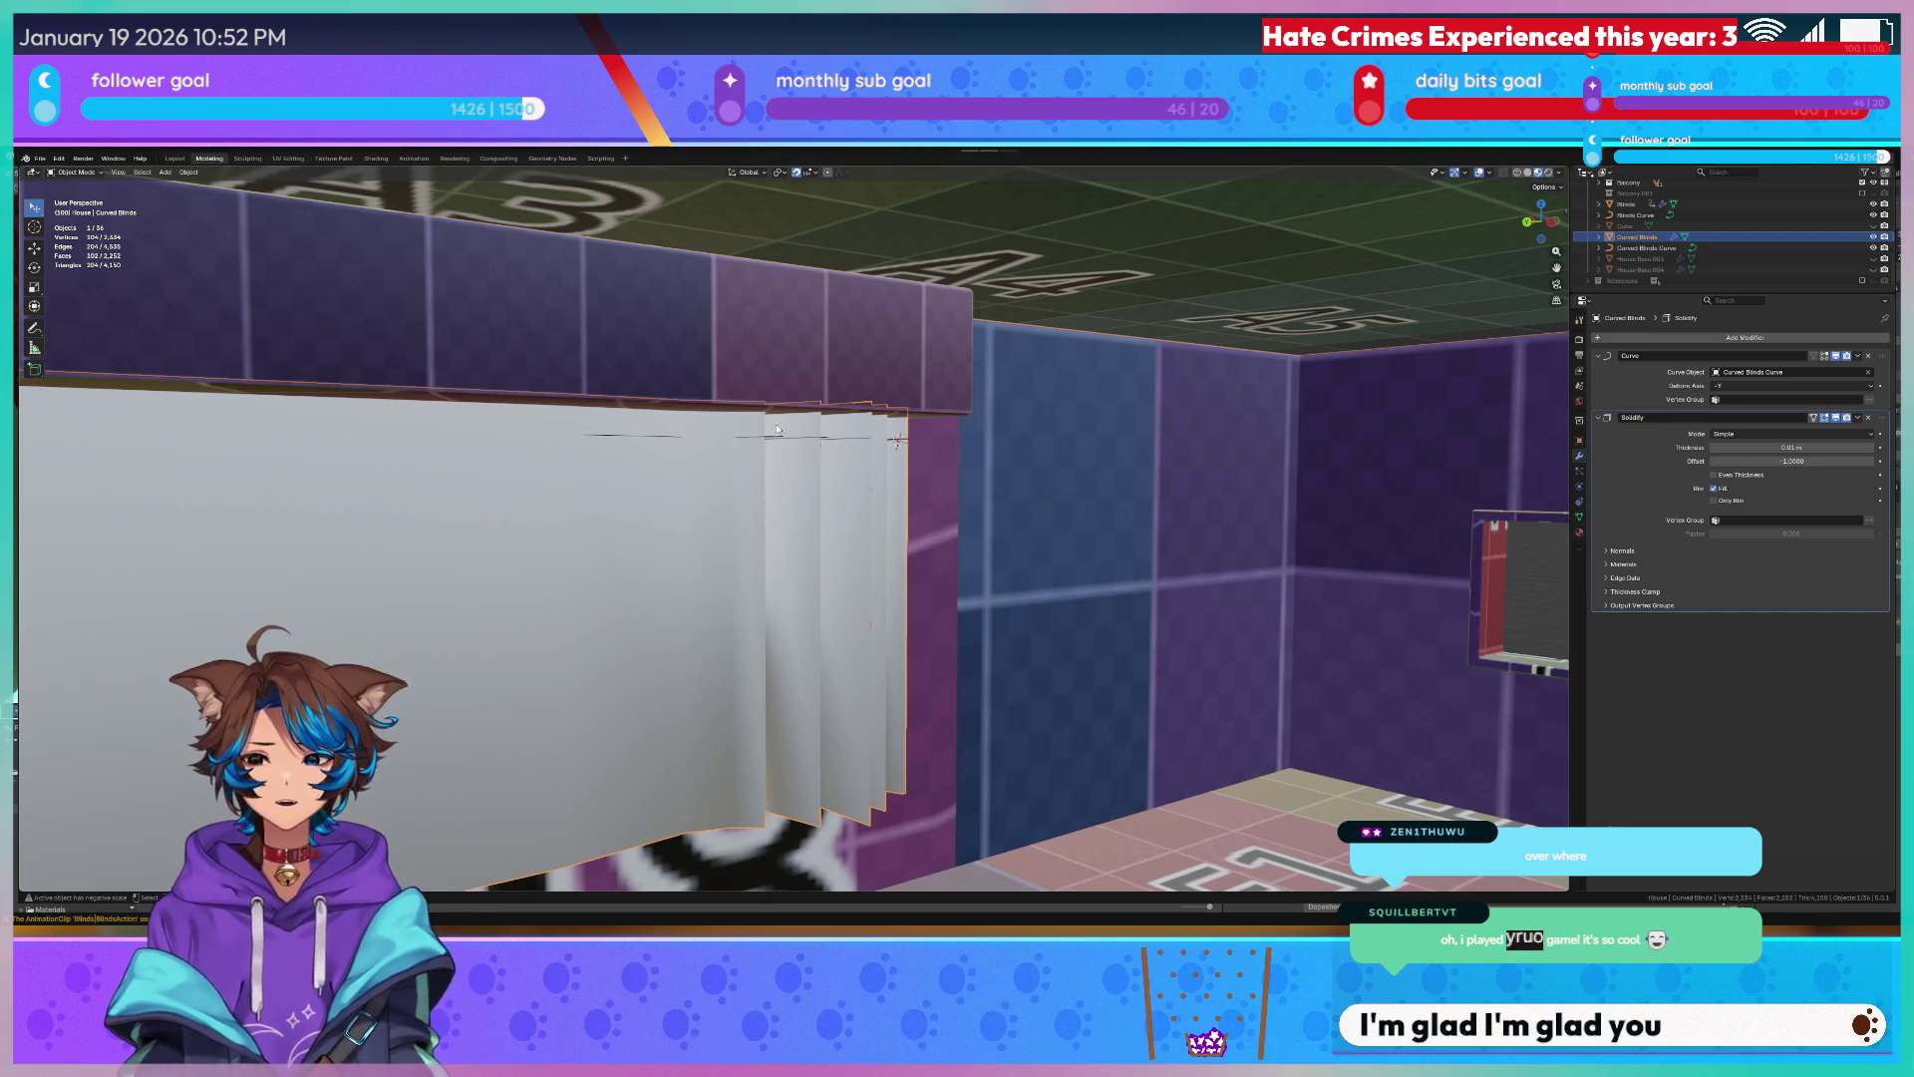
middle_click_drag(831, 449, 807, 448)
scroll(806, 452, "up", 3)
scroll(806, 451, "up", 2)
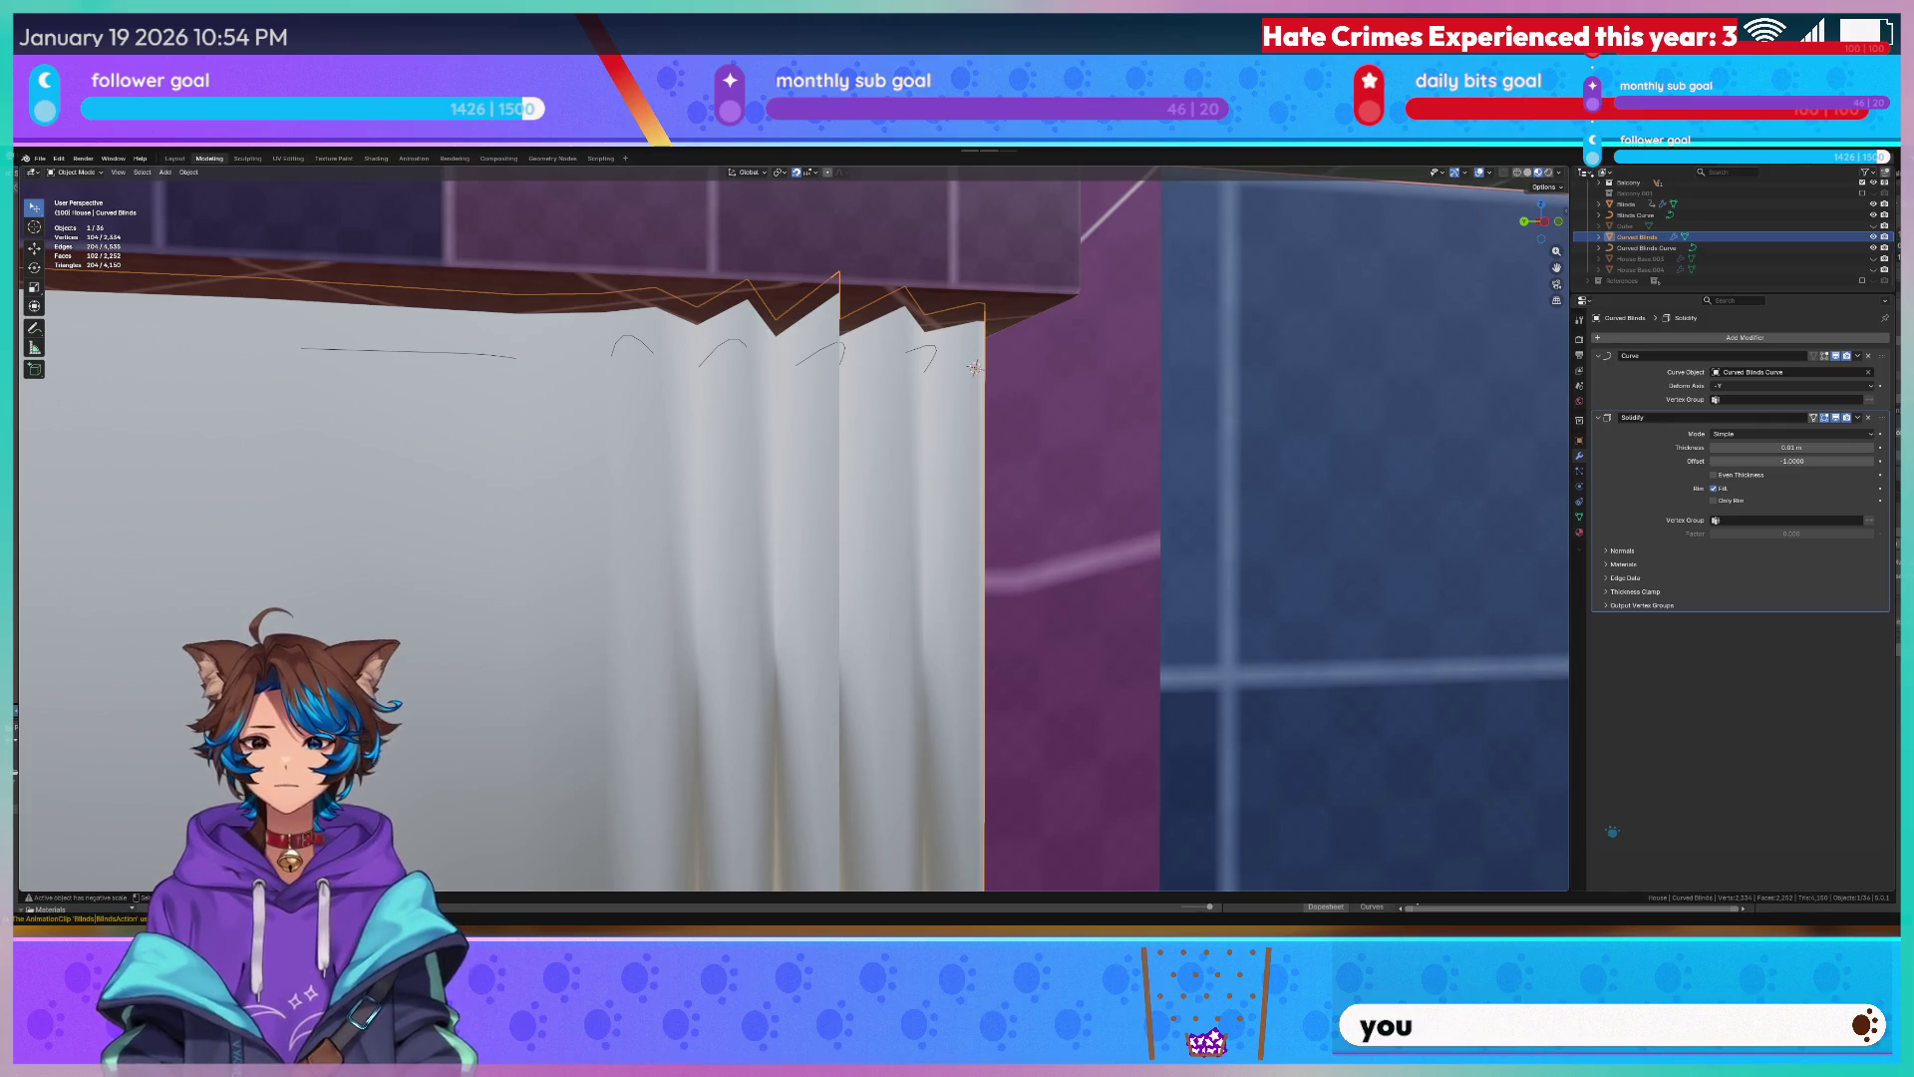
Orbit across the room to the curved wall and select the other blinds object.
right_click(807, 392)
key("Escape")
middle_click_drag(718, 430, 564, 516)
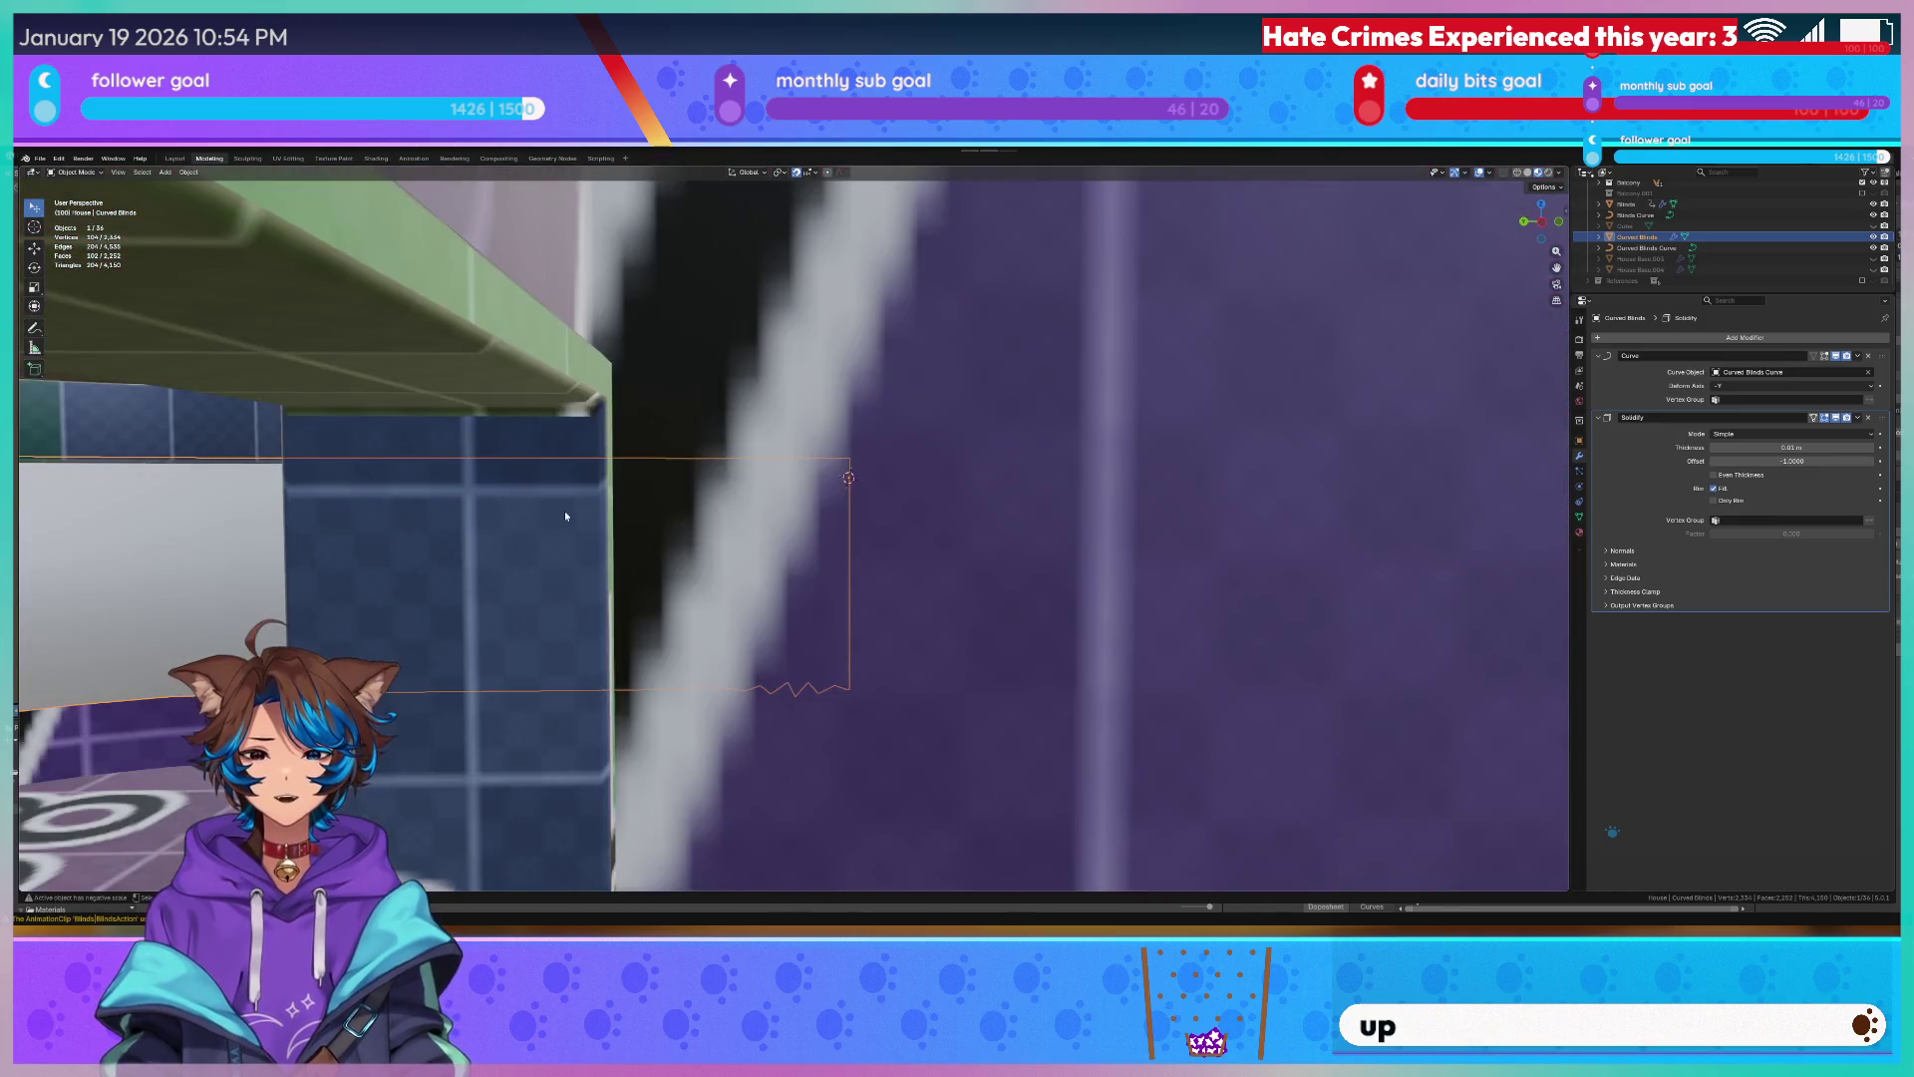
scroll(564, 515, "down", 5)
mouse_move(1031, 419)
middle_mouse_down()
mouse_move(579, 374)
mouse_move(323, 432)
middle_mouse_up()
left_click(323, 432)
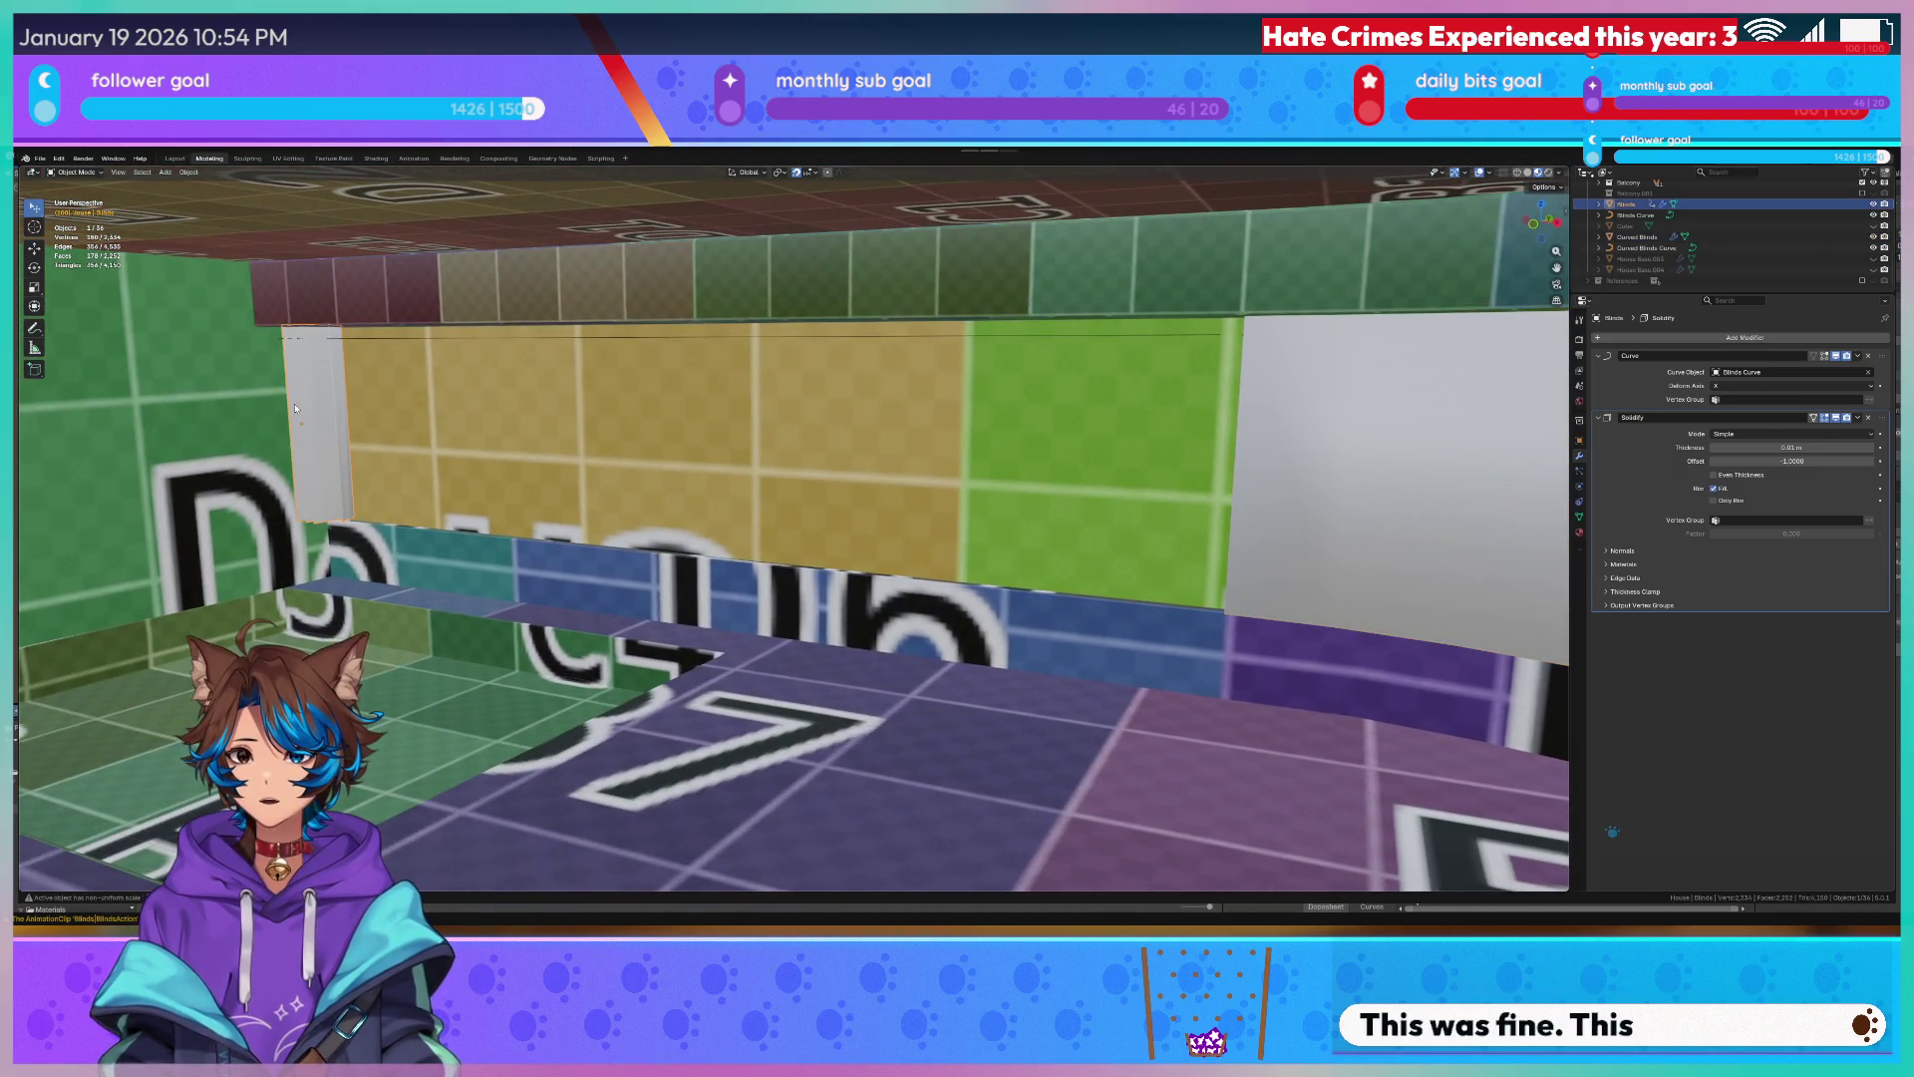
scroll(323, 433, "up", 5)
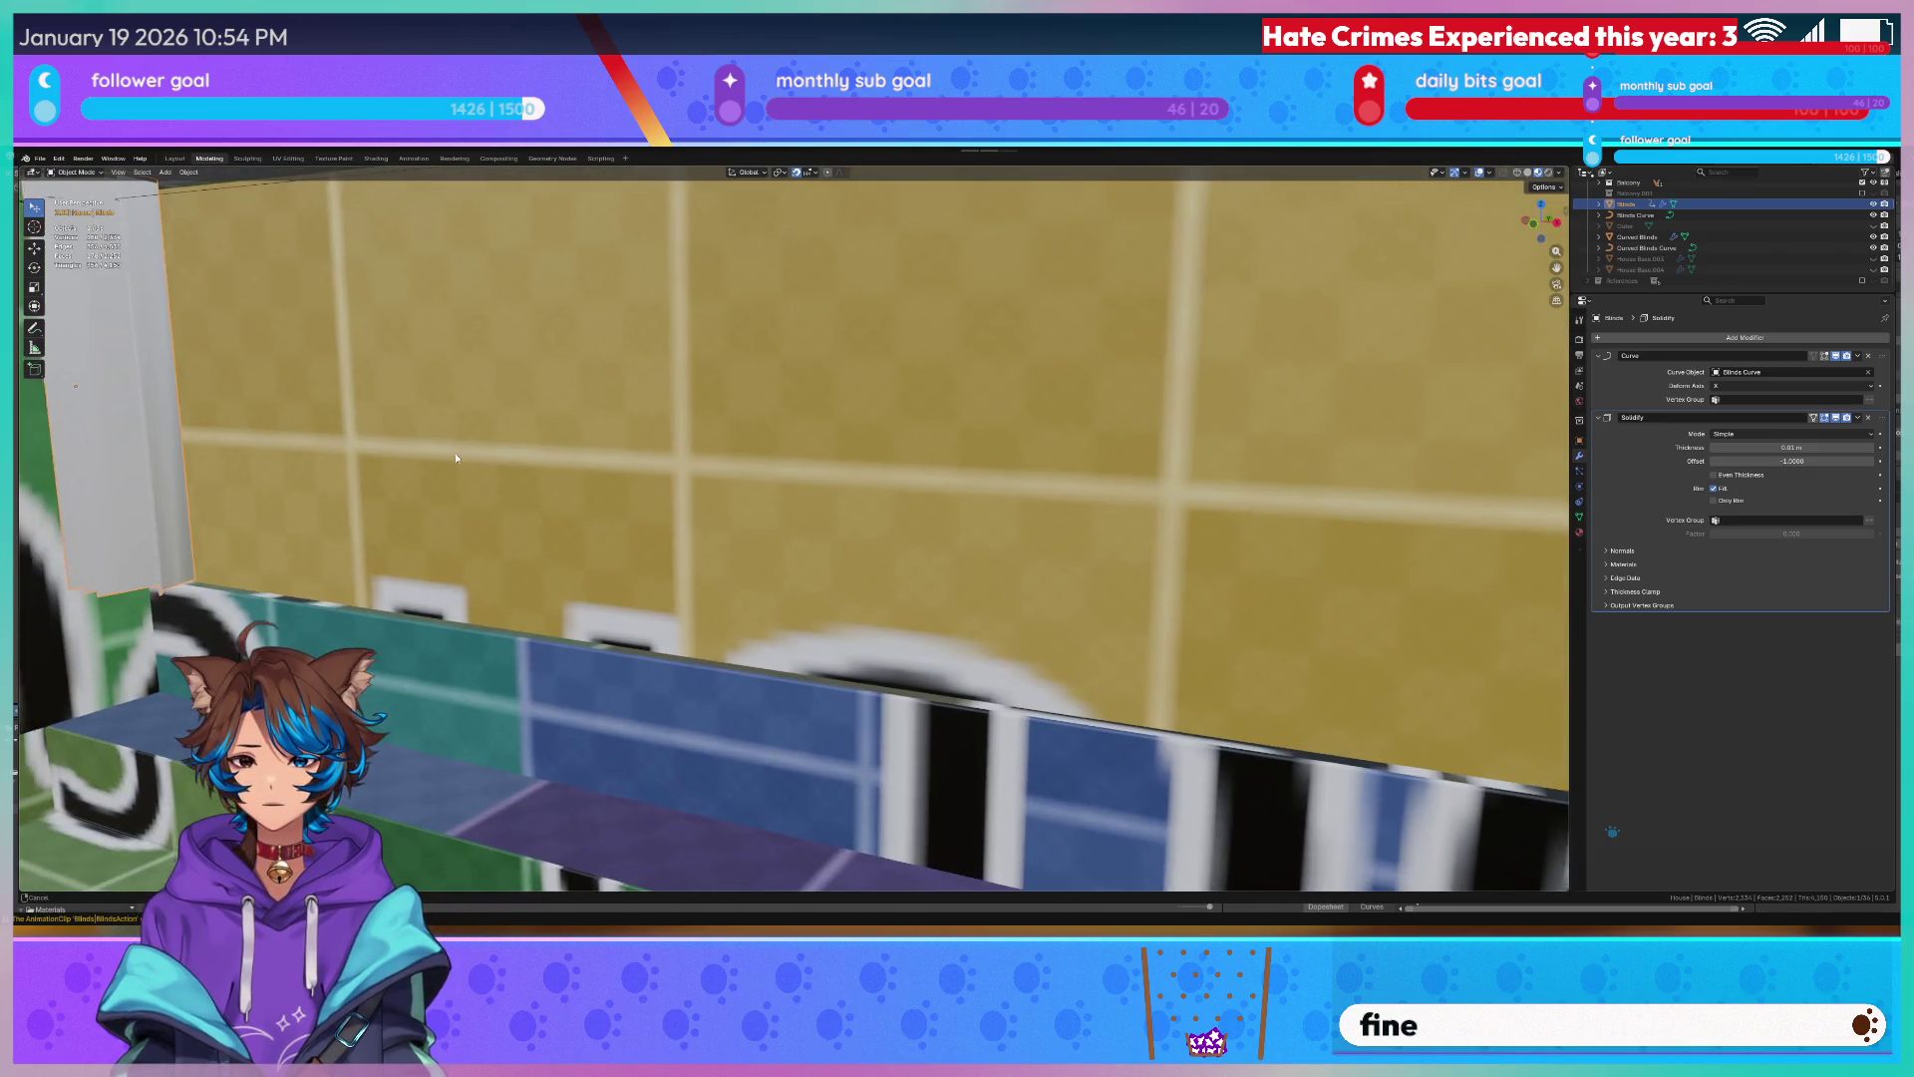
scroll(511, 457, "down", 3)
Move close to the outlined blinds on the green wall and switch to the UV Editing workspace.
mouse_move(626, 450)
middle_mouse_down()
mouse_move(817, 451)
mouse_move(784, 453)
middle_mouse_up()
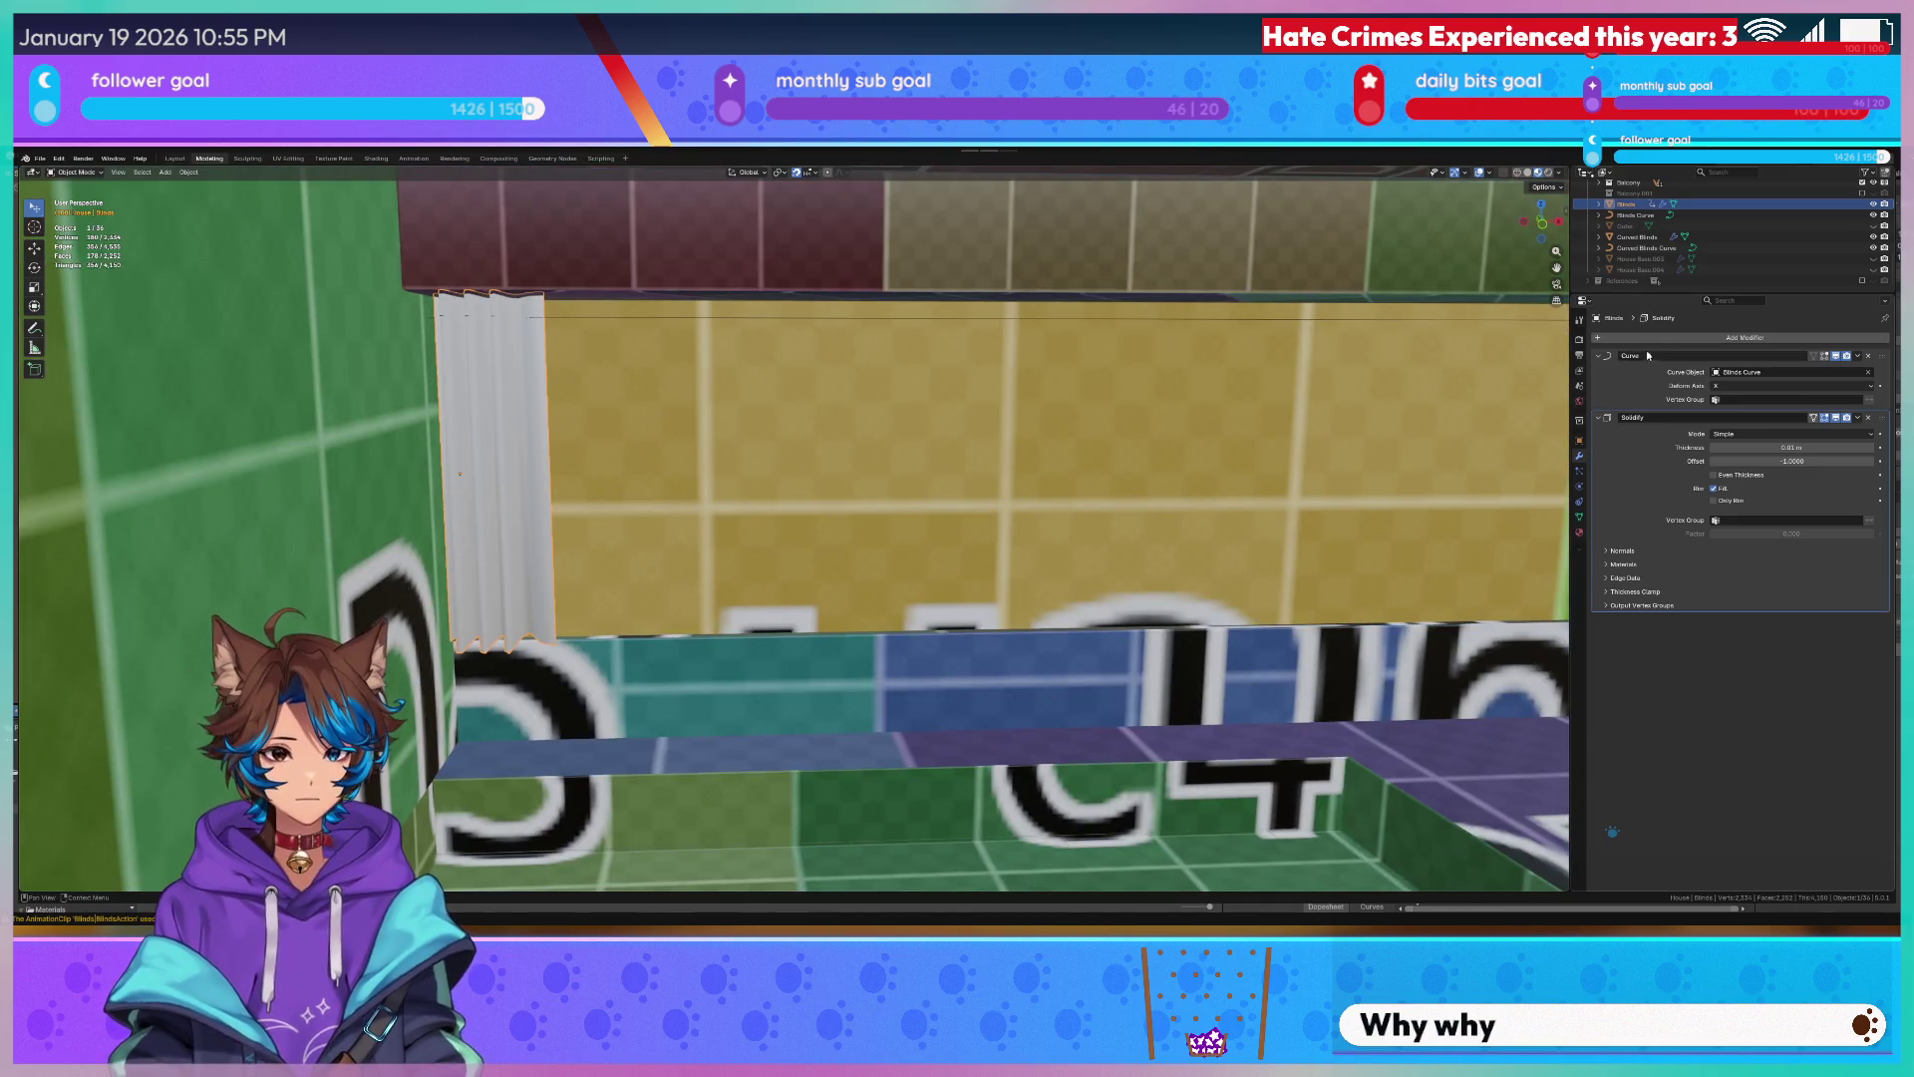
left_click(292, 159)
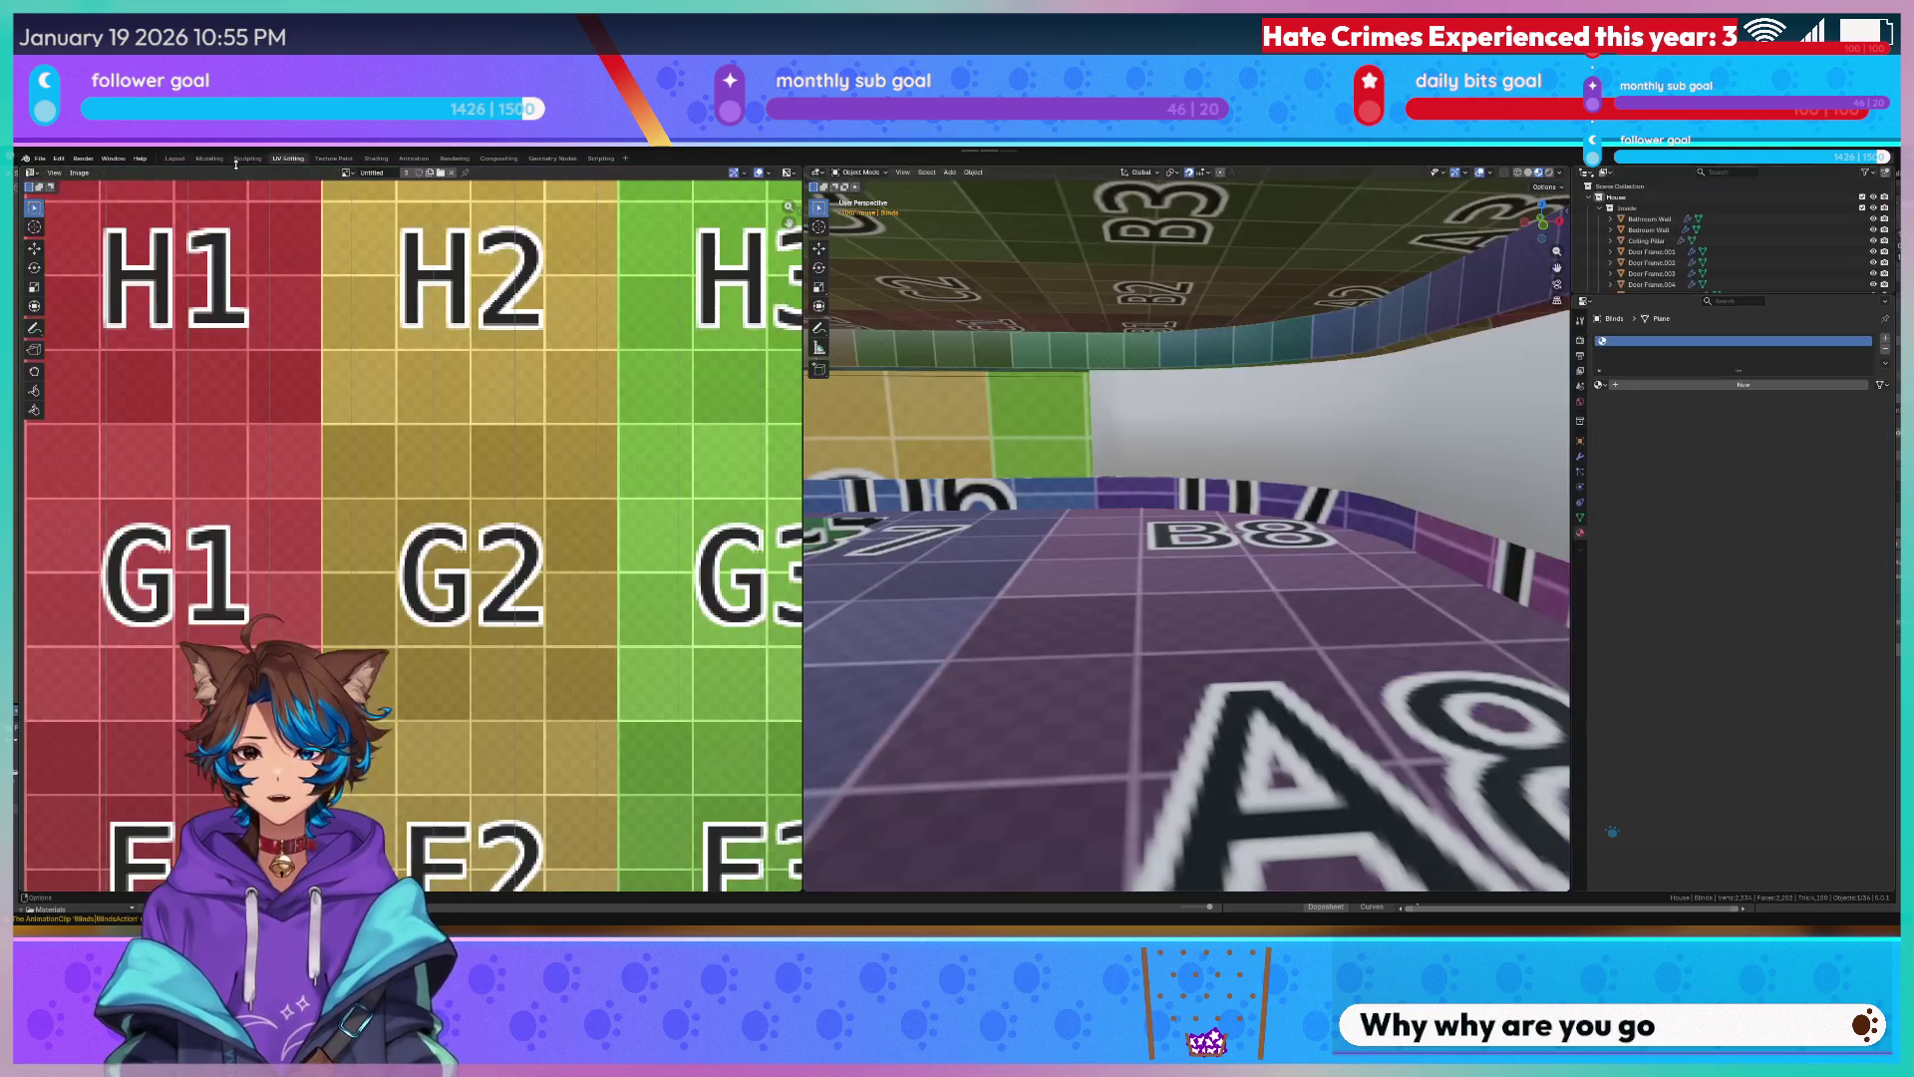
Switch to the Animation workspace and review the Blinds' scale keyframes from the start frame.
left_click(247, 160)
left_click(412, 158)
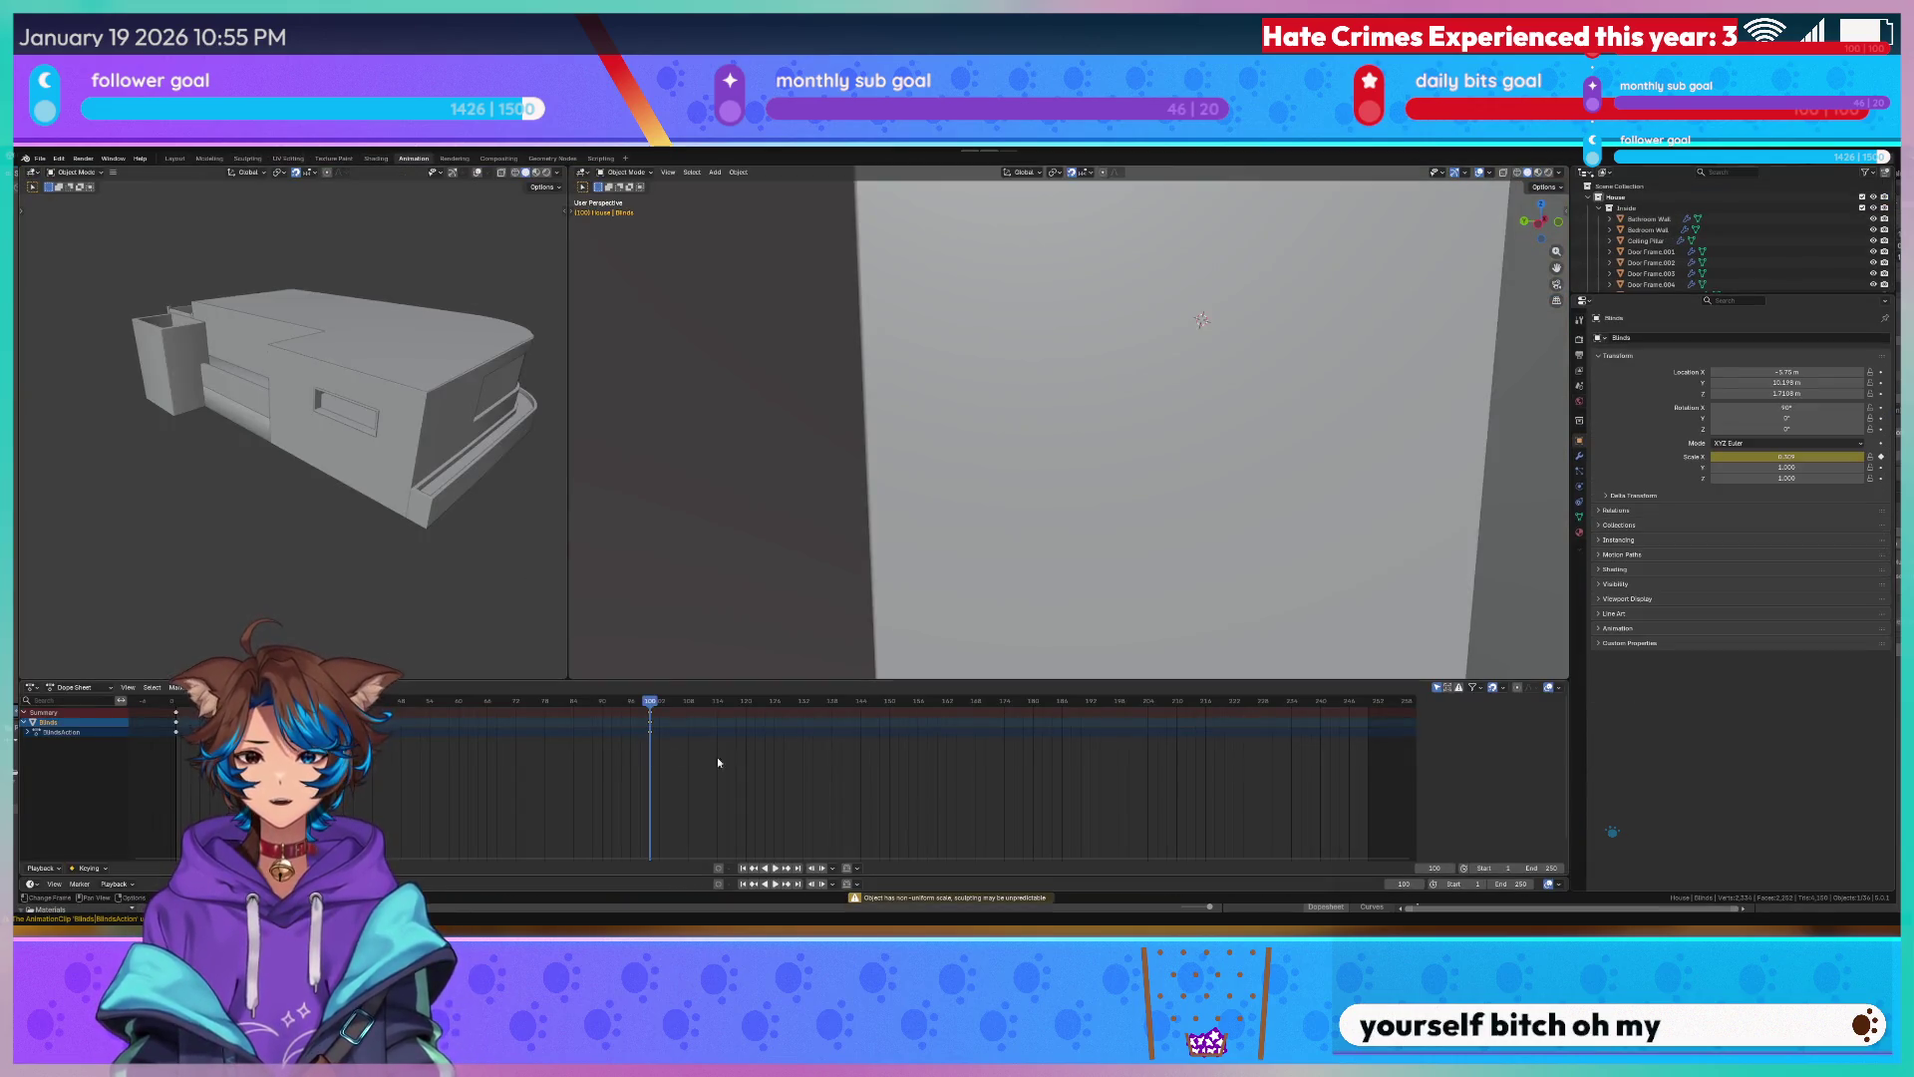
mouse_move(448, 448)
middle_mouse_down()
mouse_move(458, 405)
mouse_move(487, 399)
mouse_move(265, 435)
mouse_move(235, 382)
middle_mouse_up()
scroll(236, 381, "down", 4)
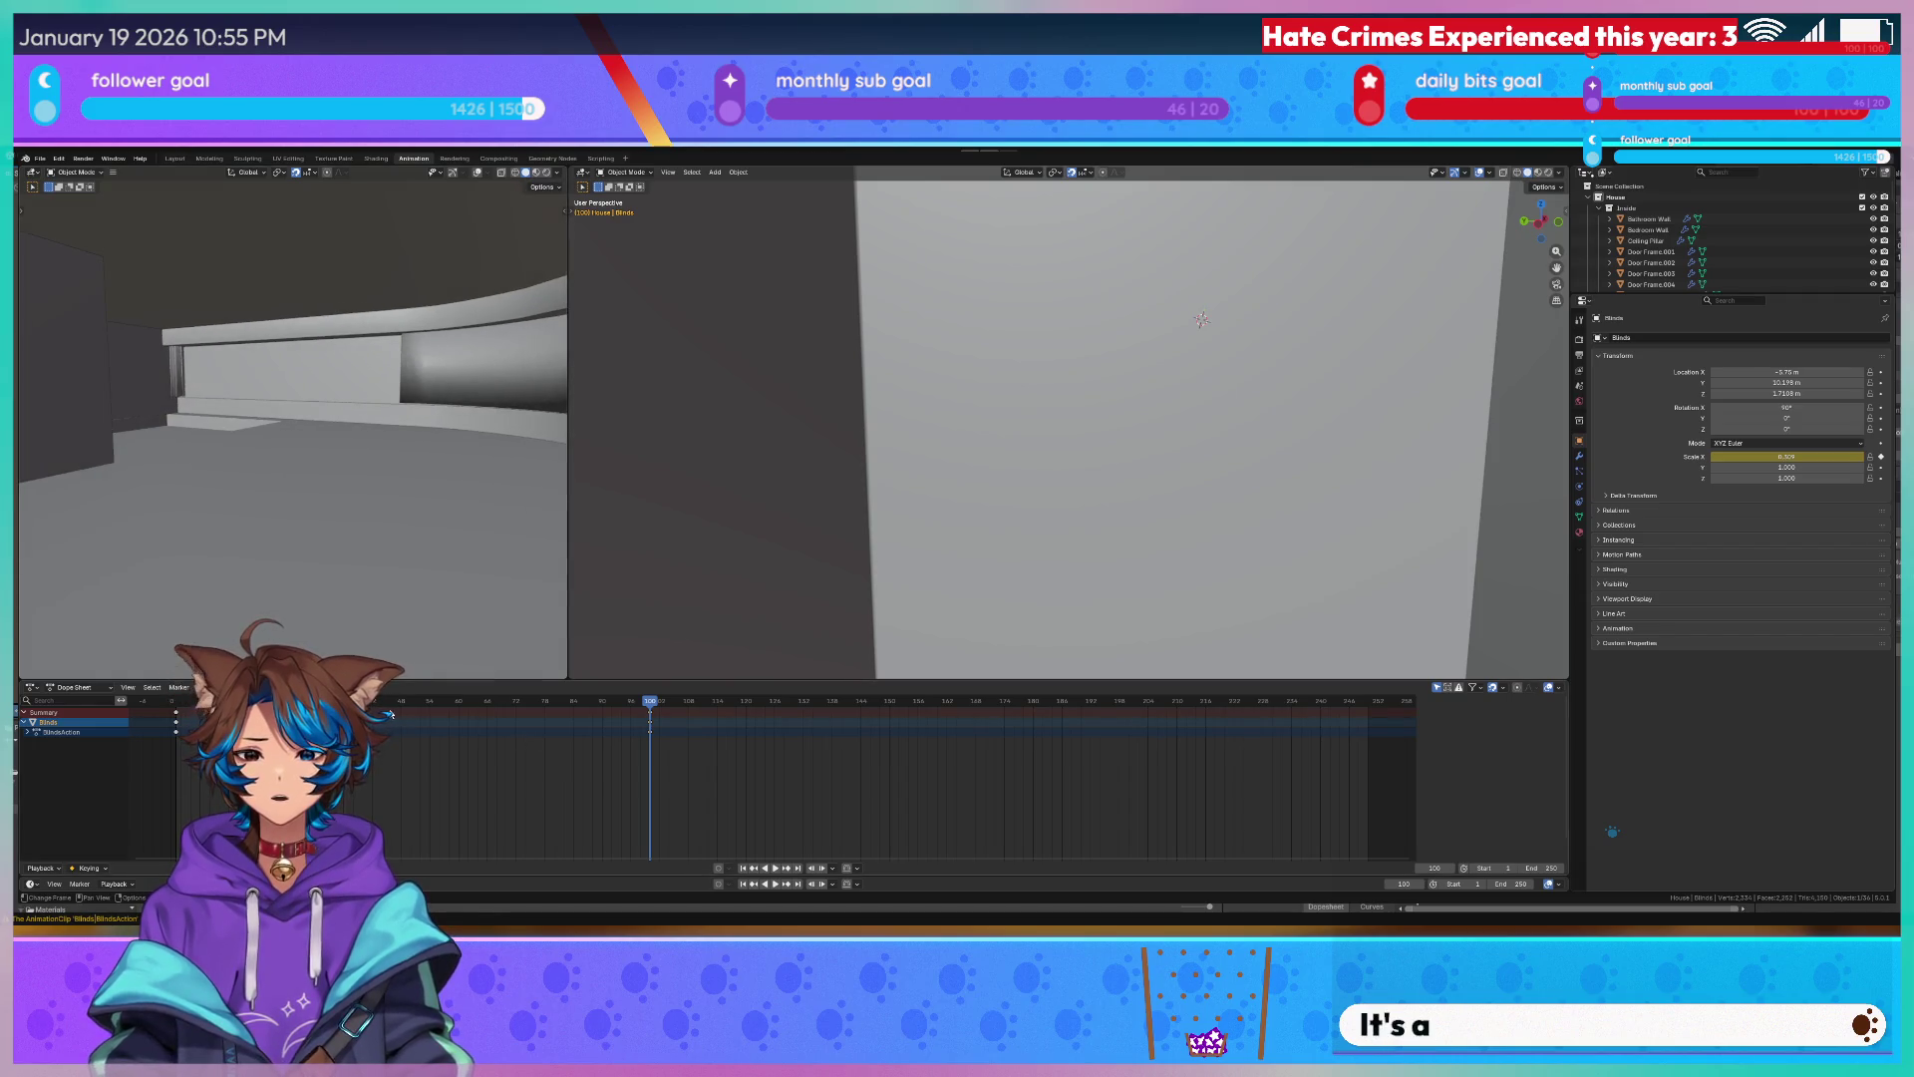
key("shift+Left")
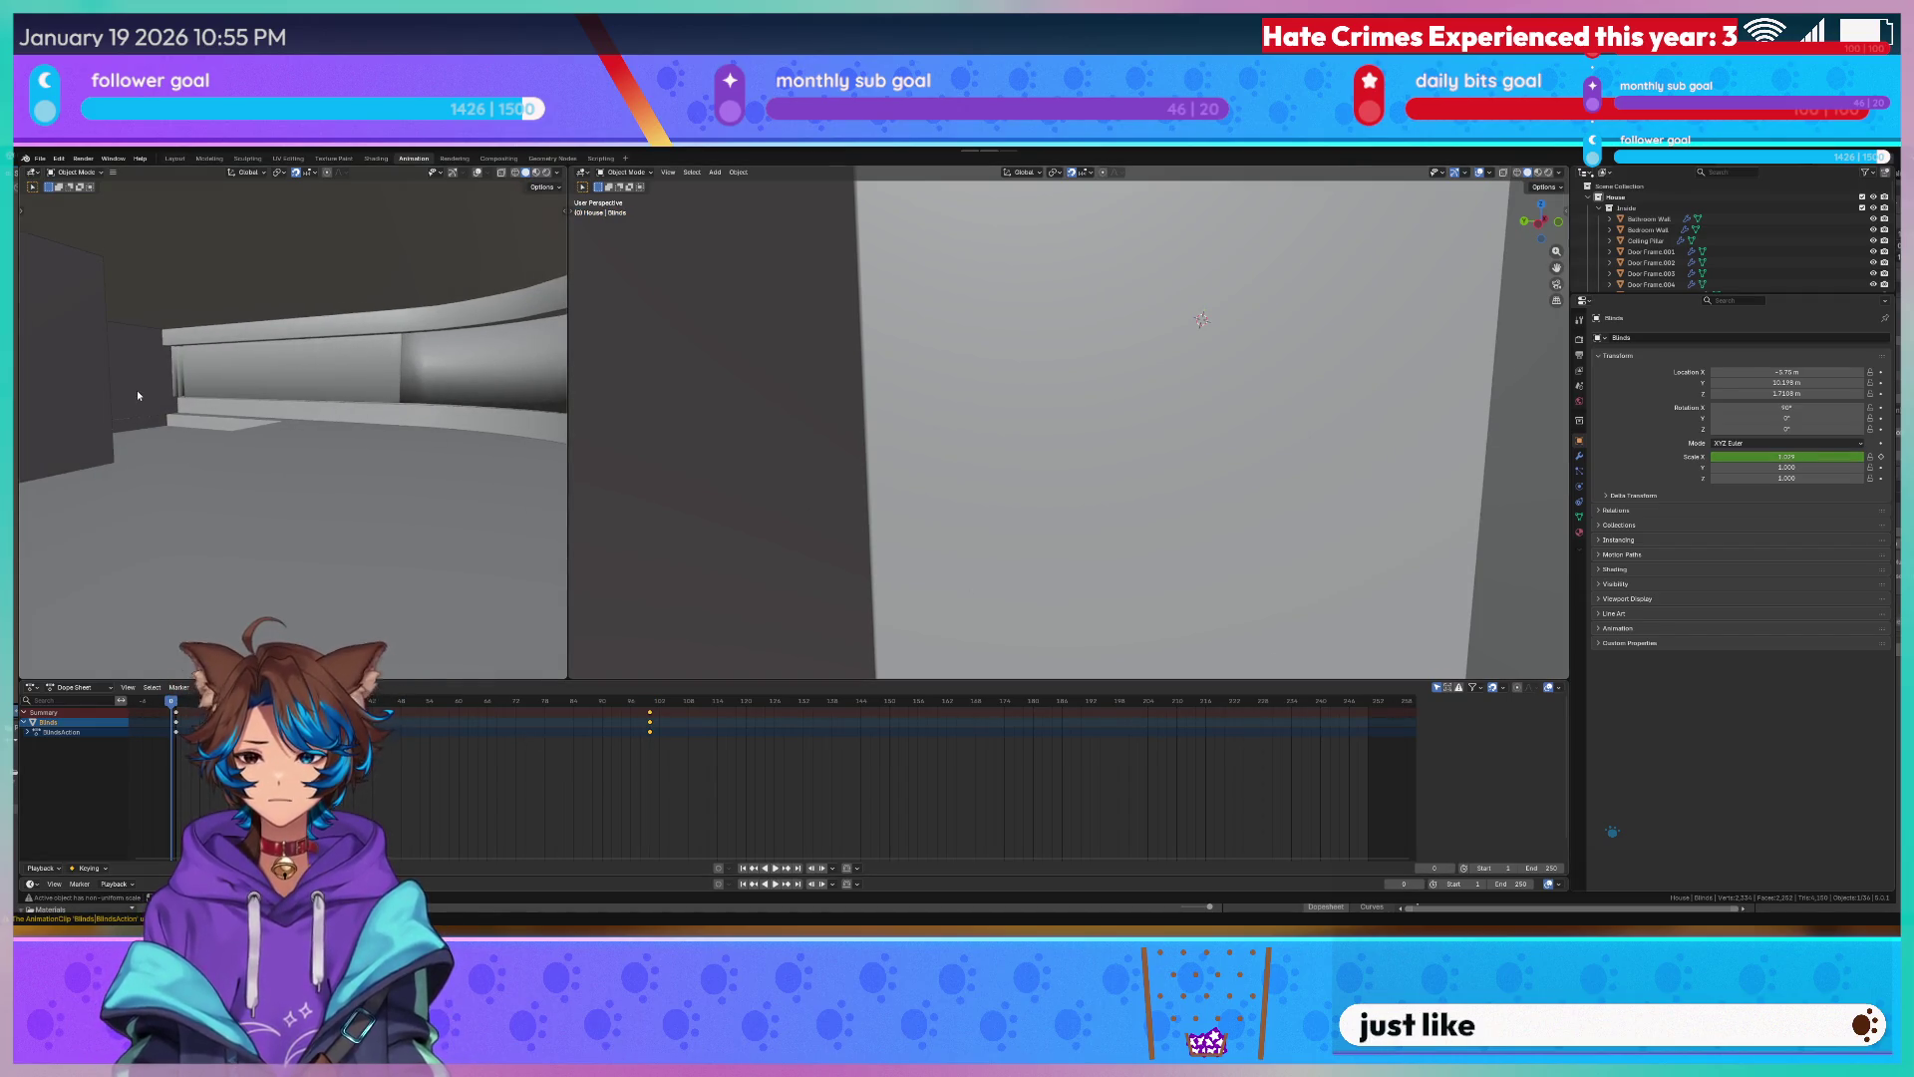
Save New Apartment.blend and switch back to Unity.
key("ctrl+s")
right_click(348, 403)
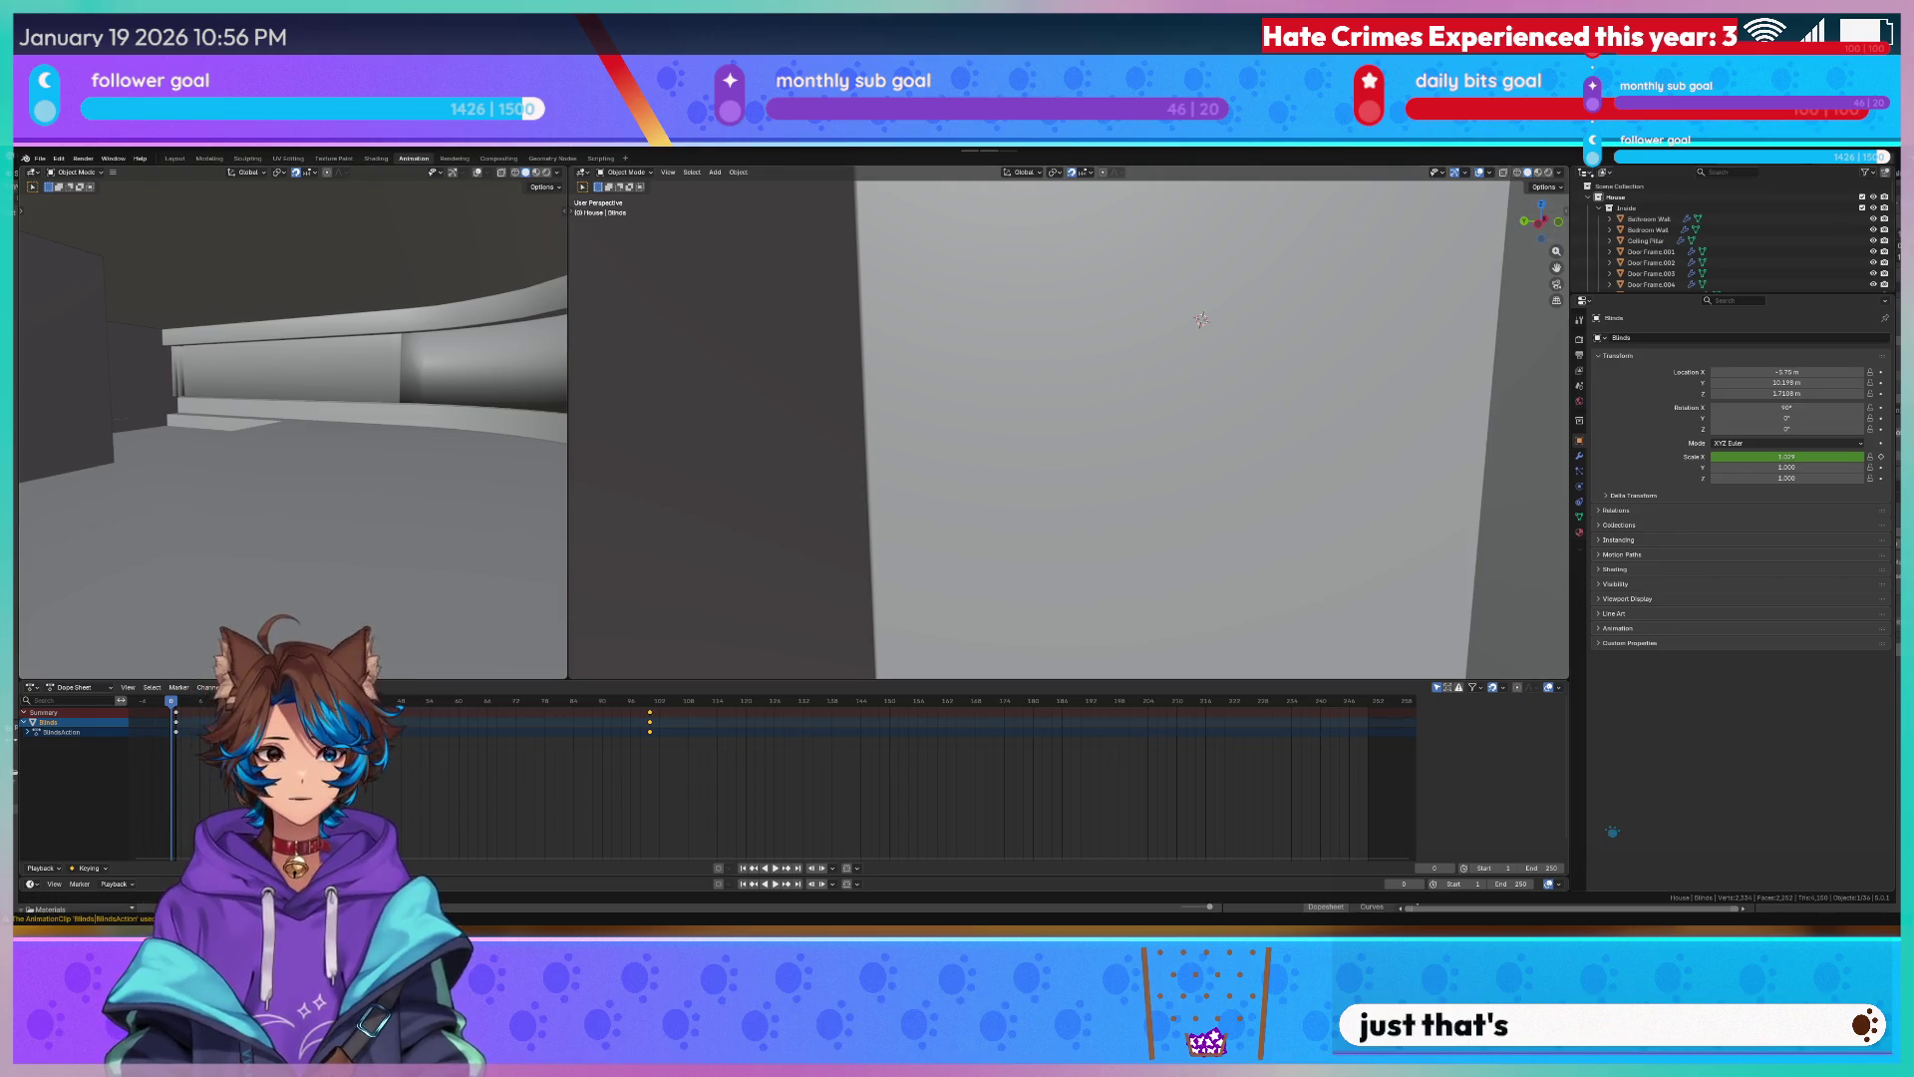
key("alt+Tab")
Make Blinds Open the layer default state and line it up with Entry in the Animator graph.
left_click_drag(693, 616, 598, 449)
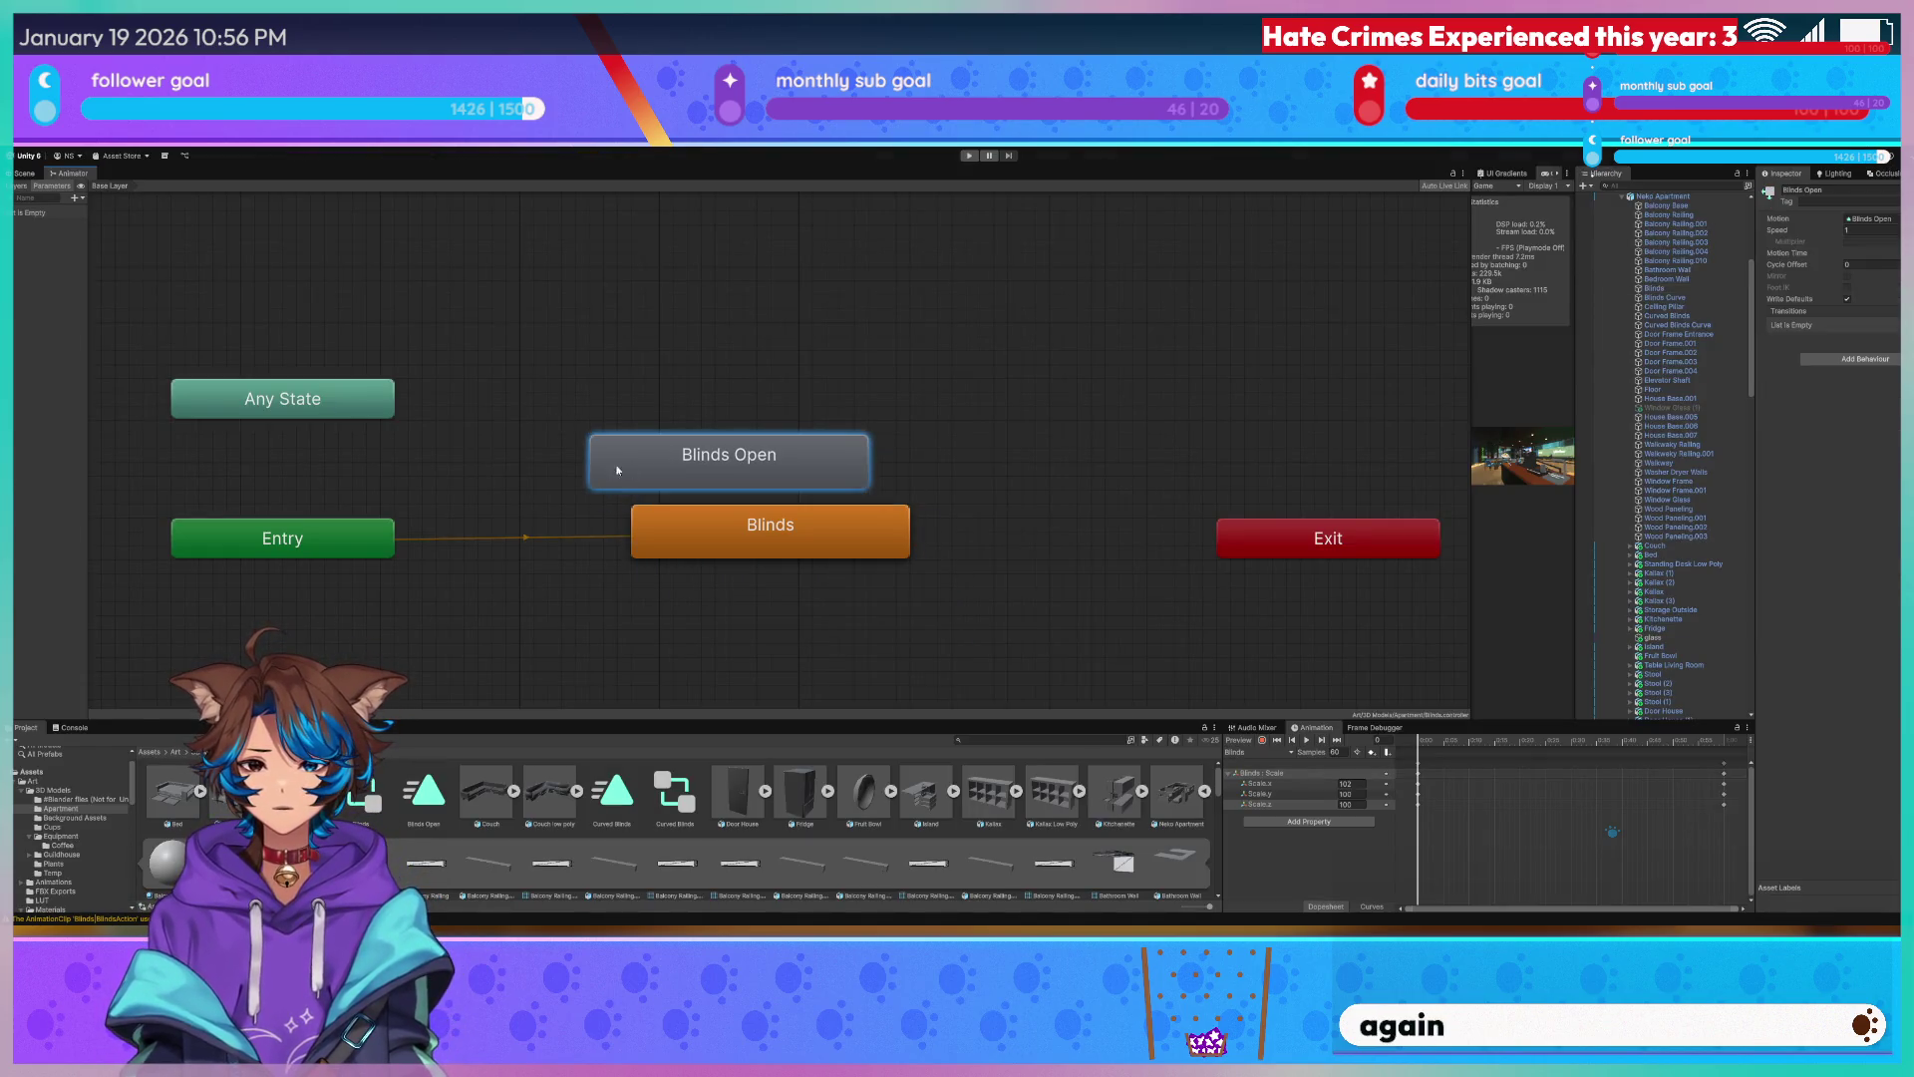
left_click(263, 523)
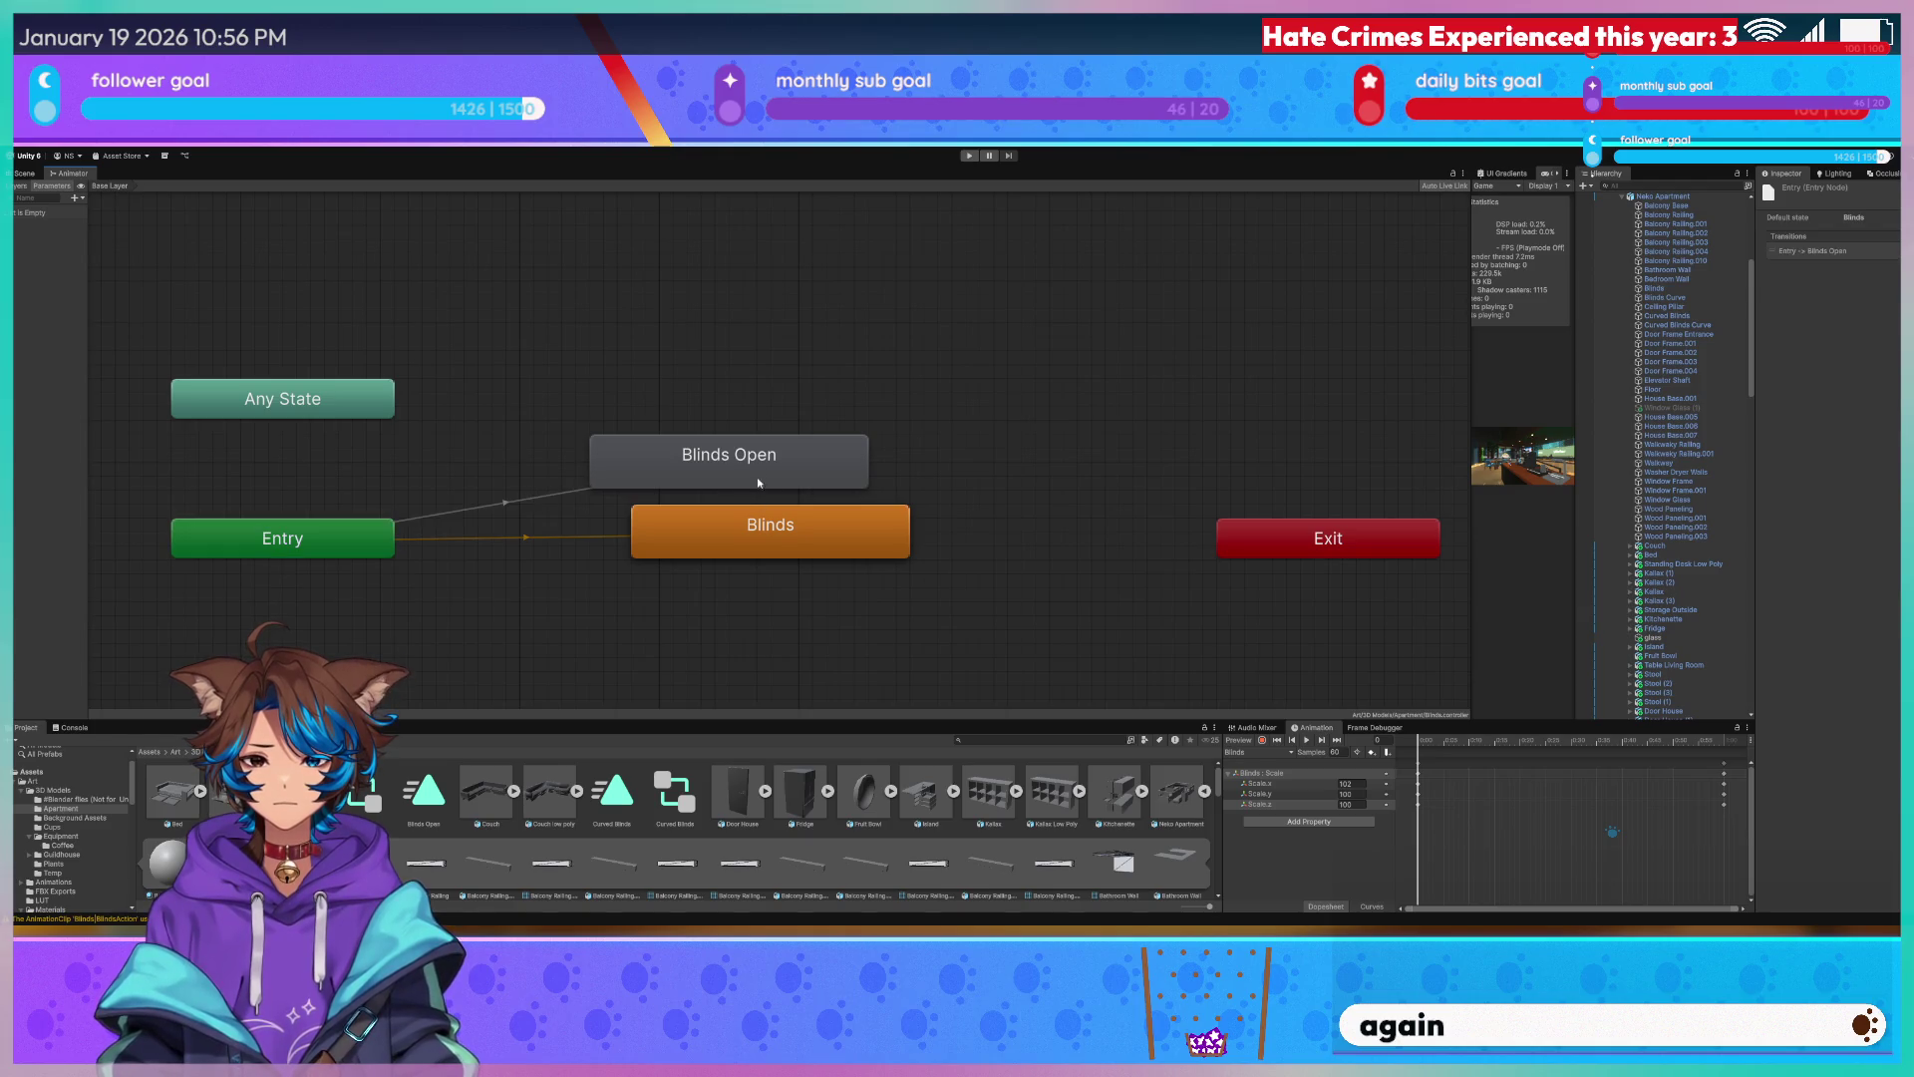
left_click_drag(722, 532, 681, 350)
left_click(687, 472)
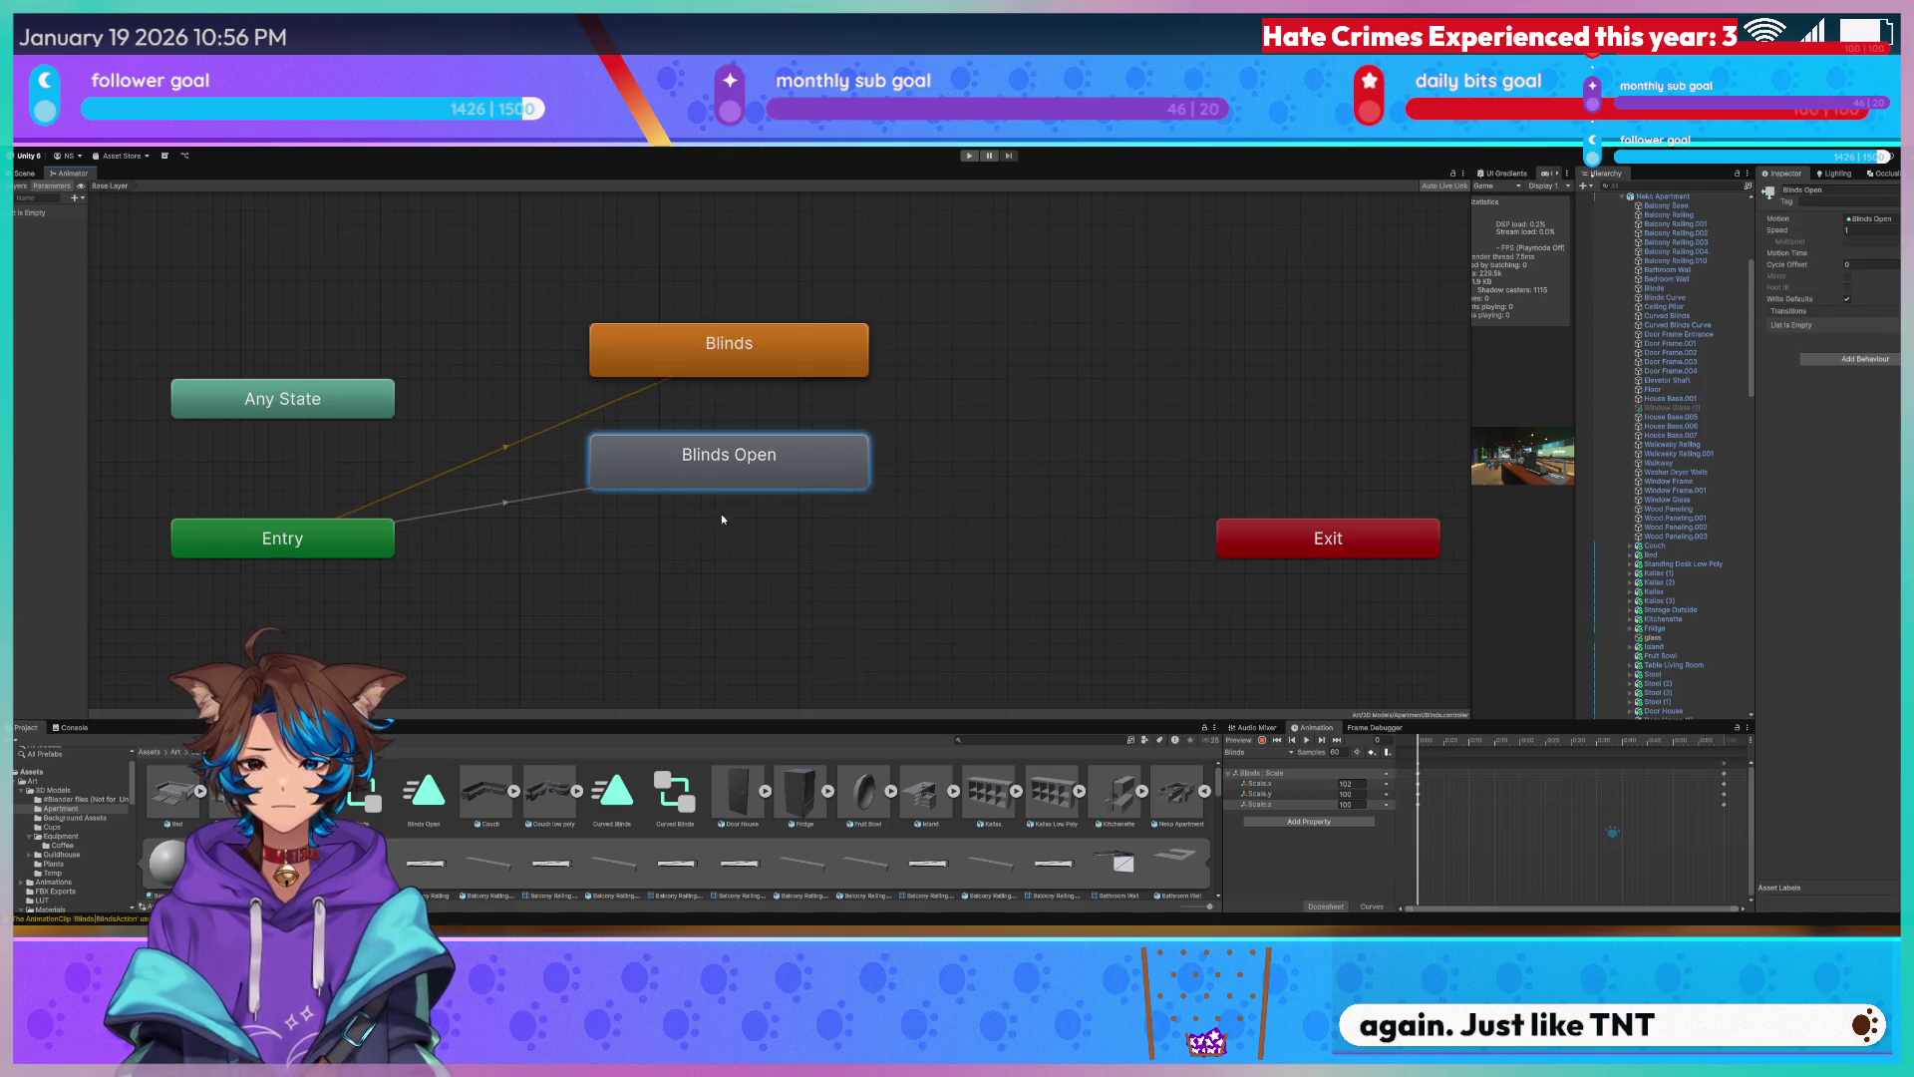
right_click(778, 487)
left_click(837, 519)
left_click_drag(751, 462, 714, 523)
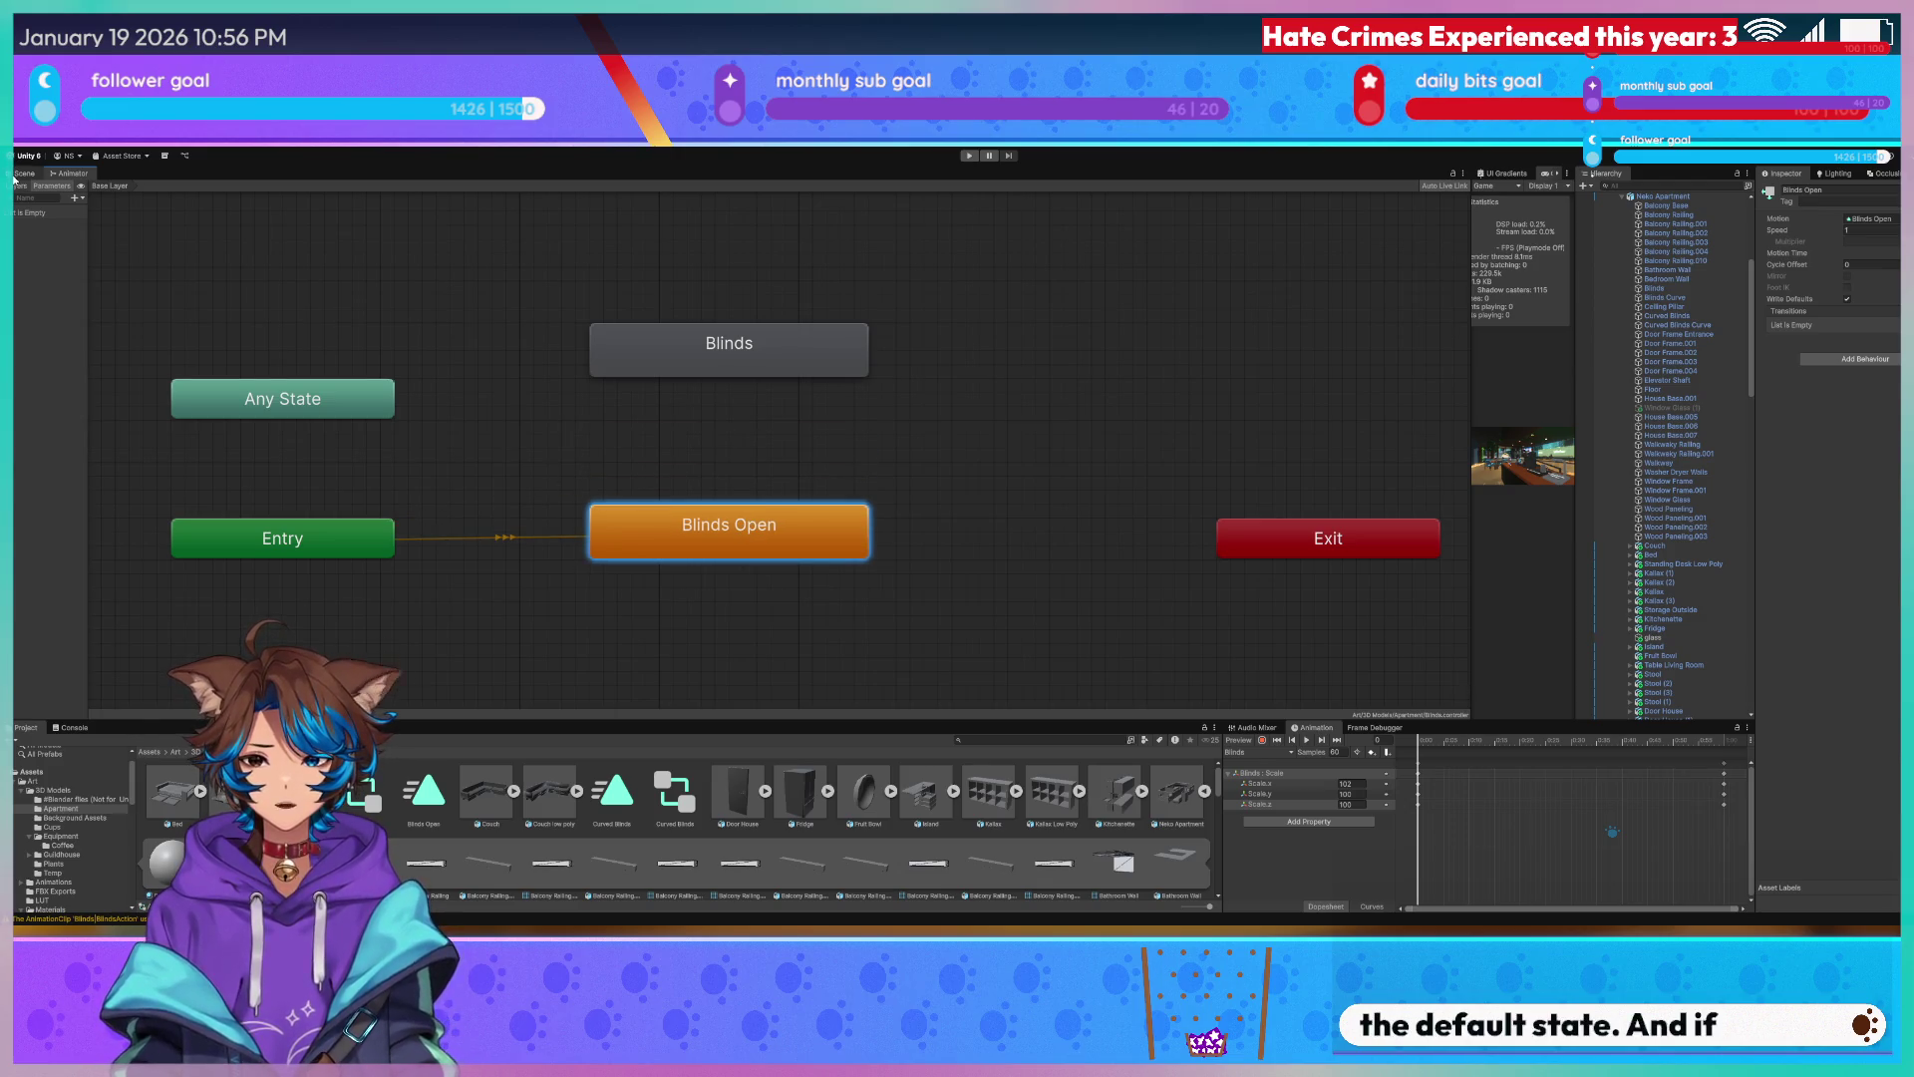
Return to the apartment scene view and select the Neko Apartment object.
left_click(23, 173)
mouse_move(1436, 223)
right_mouse_down()
mouse_move(997, 391)
mouse_move(876, 379)
right_mouse_up()
left_click(997, 391)
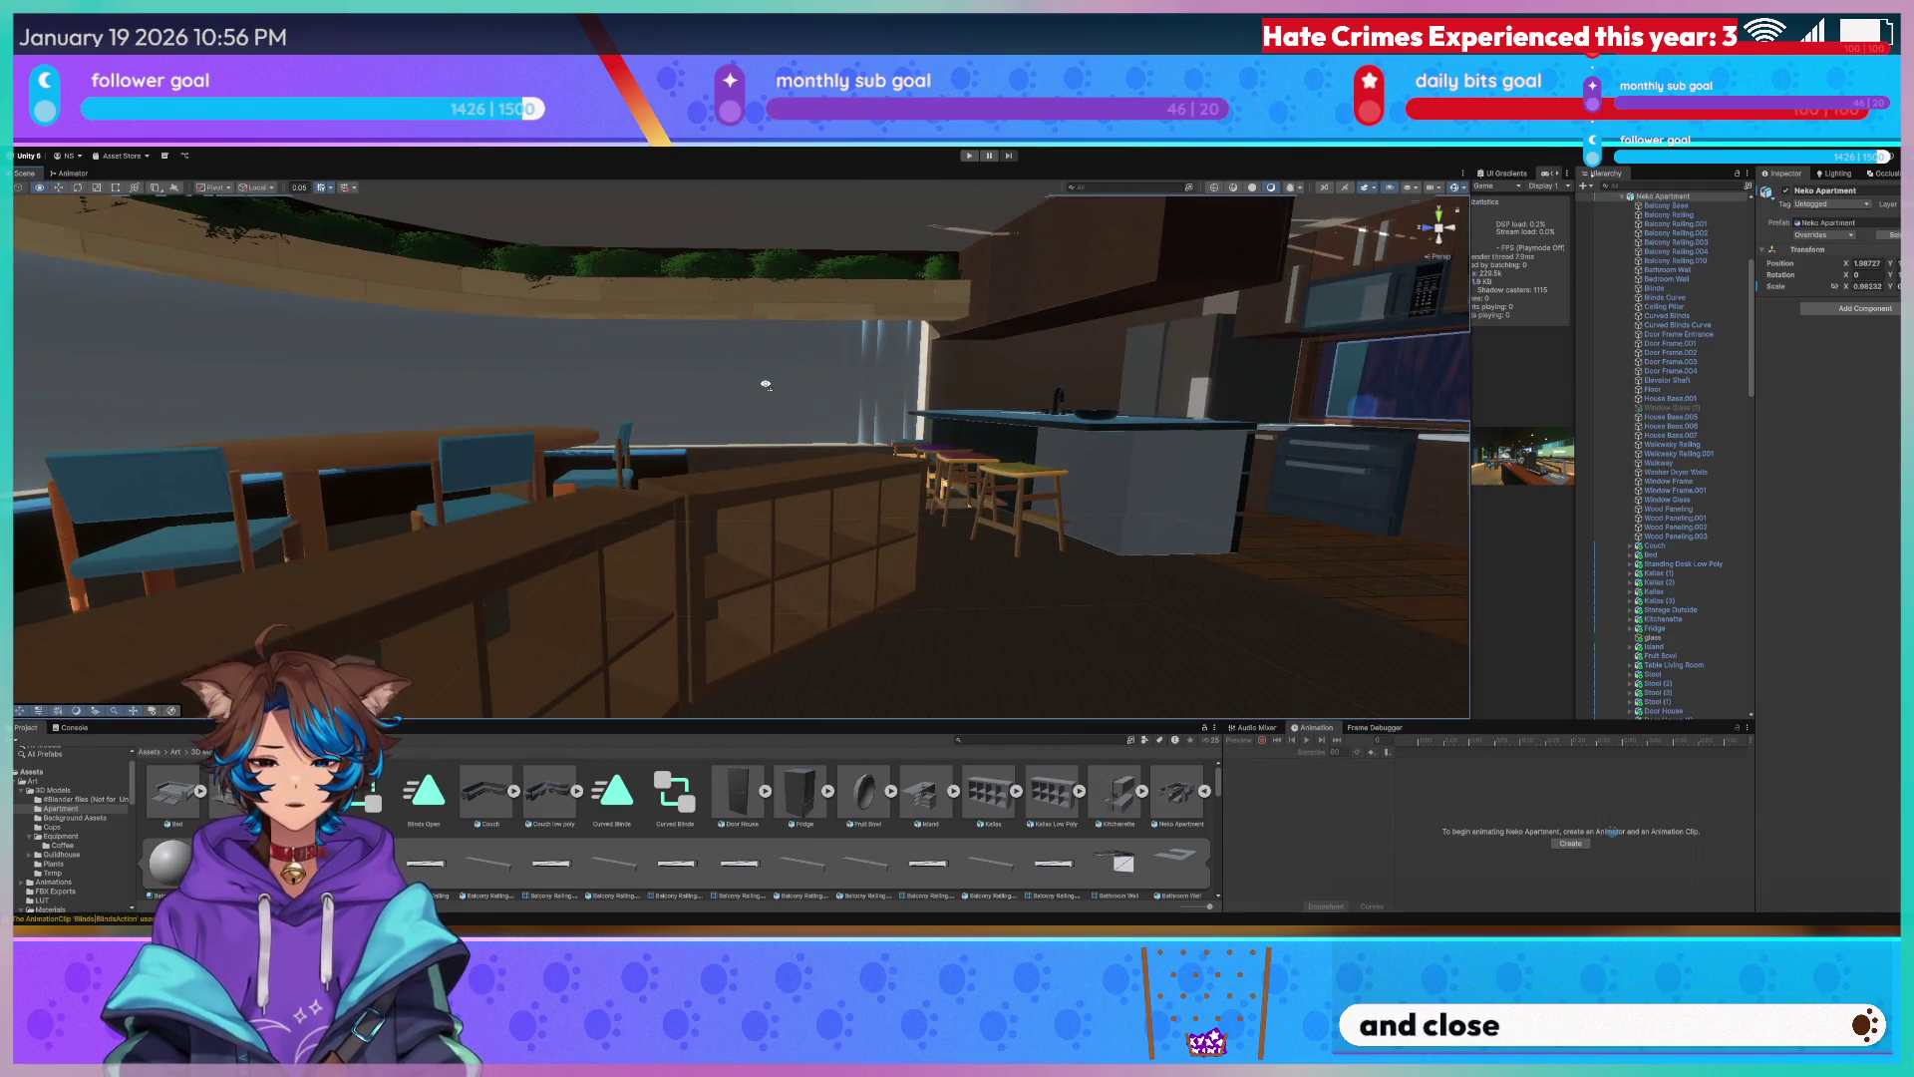
Select the window Blinds and scrub their animation to the end so they open.
right_click_drag(764, 385, 939, 471)
left_click(759, 386)
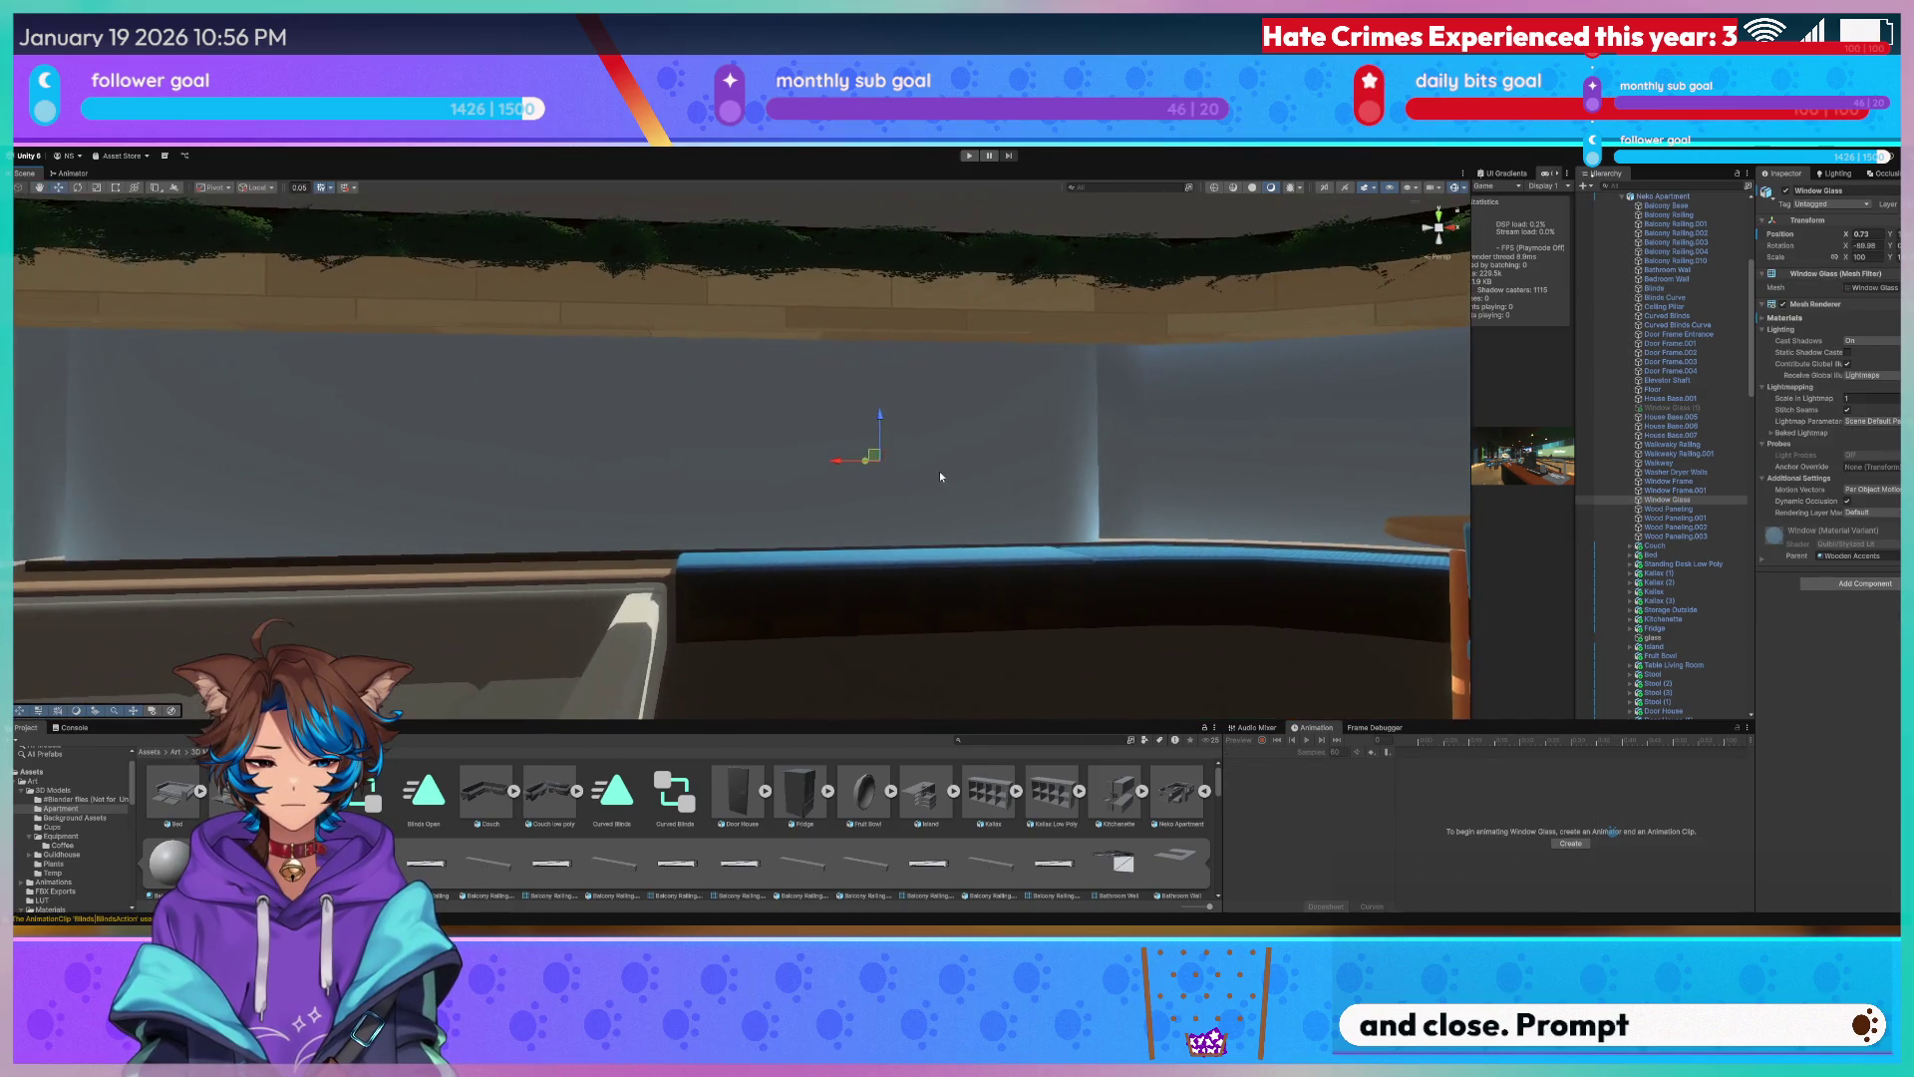
left_click(940, 472)
left_click(672, 435)
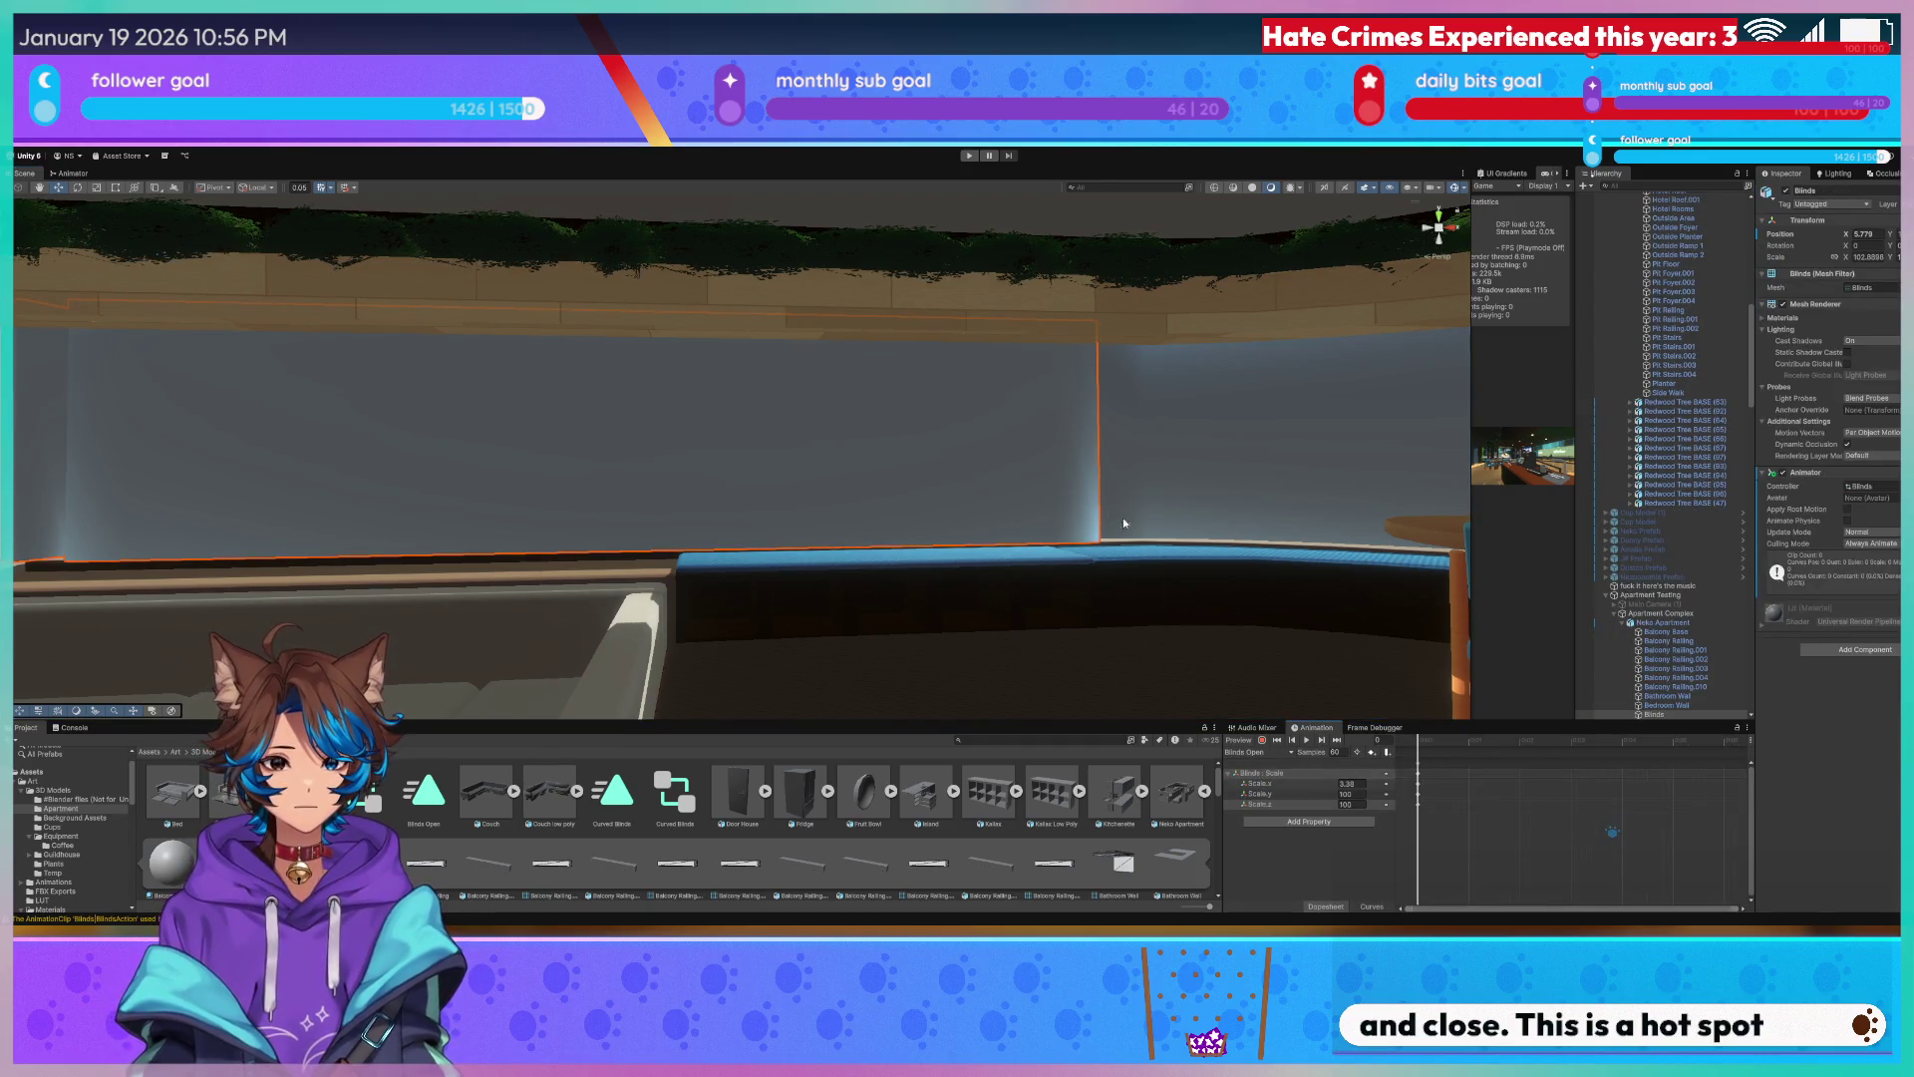
left_click(1464, 752)
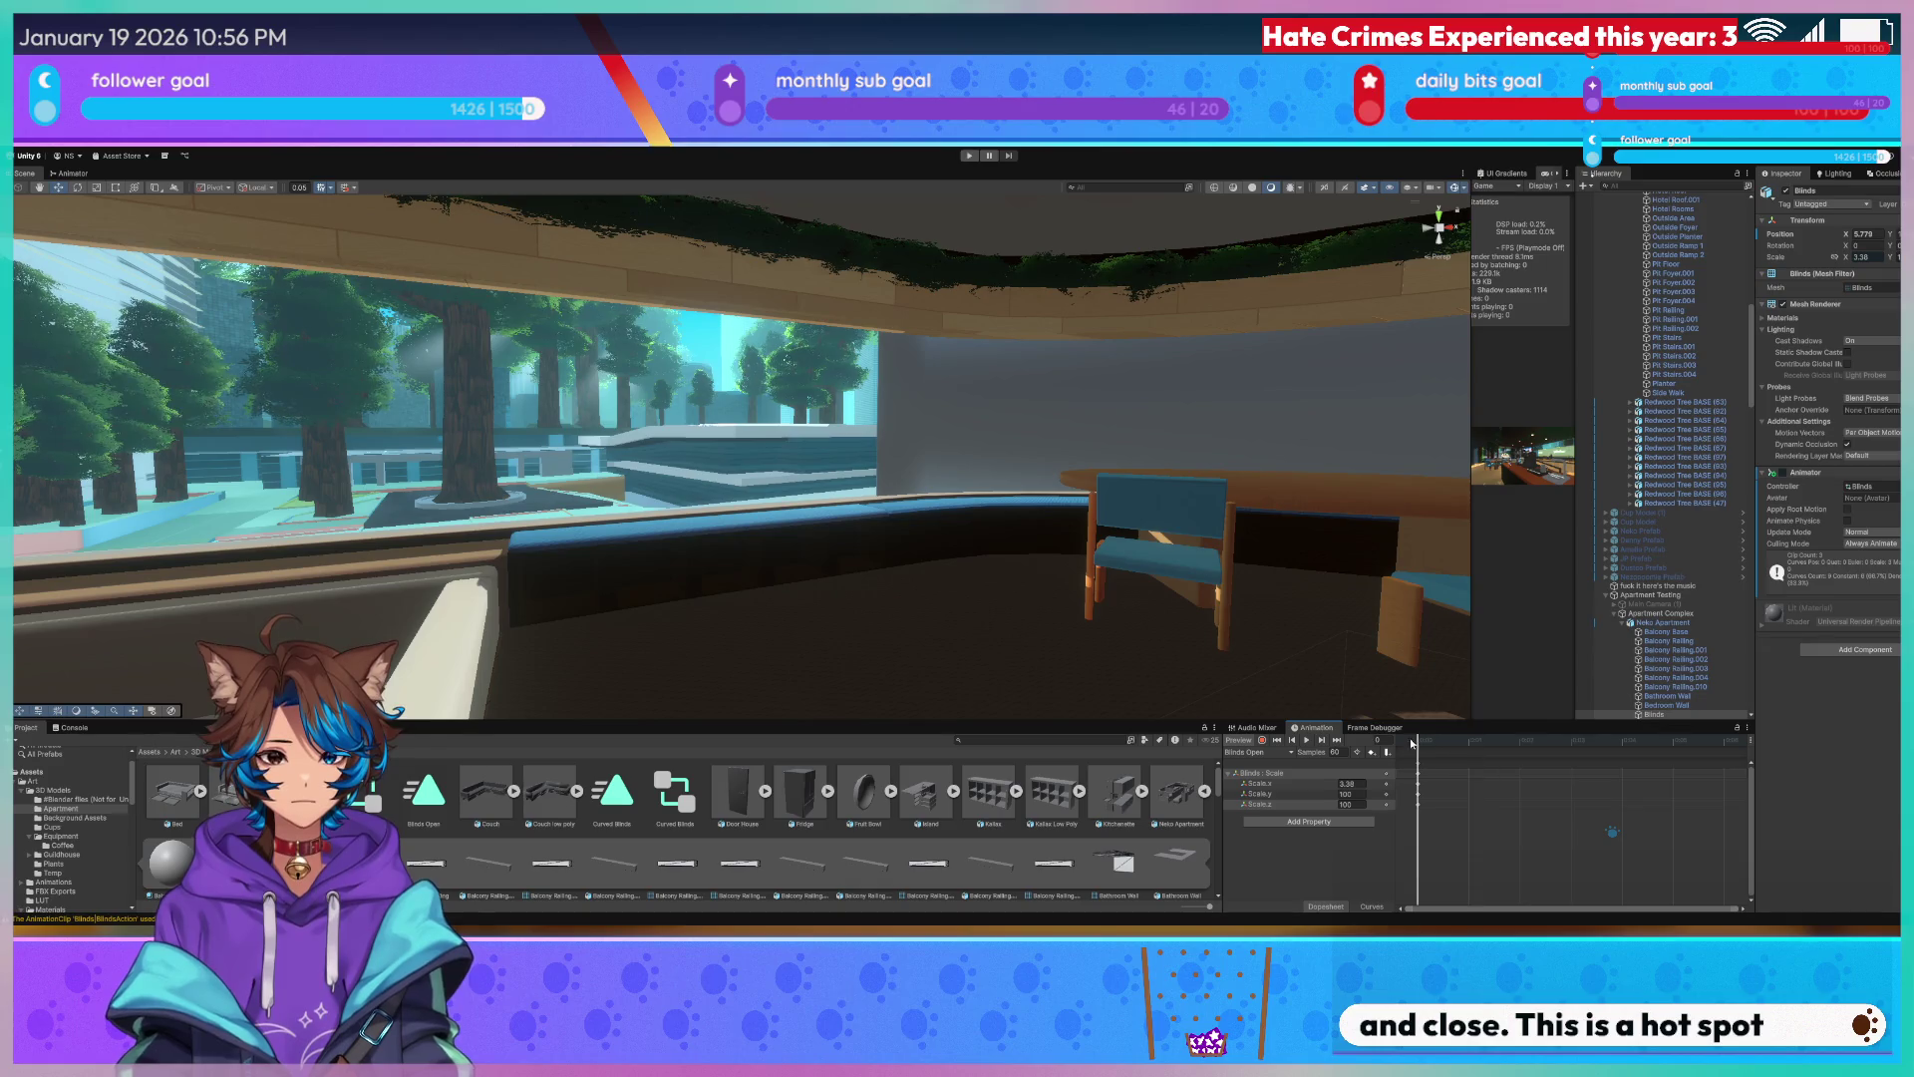
left_click(827, 429)
left_click(834, 434)
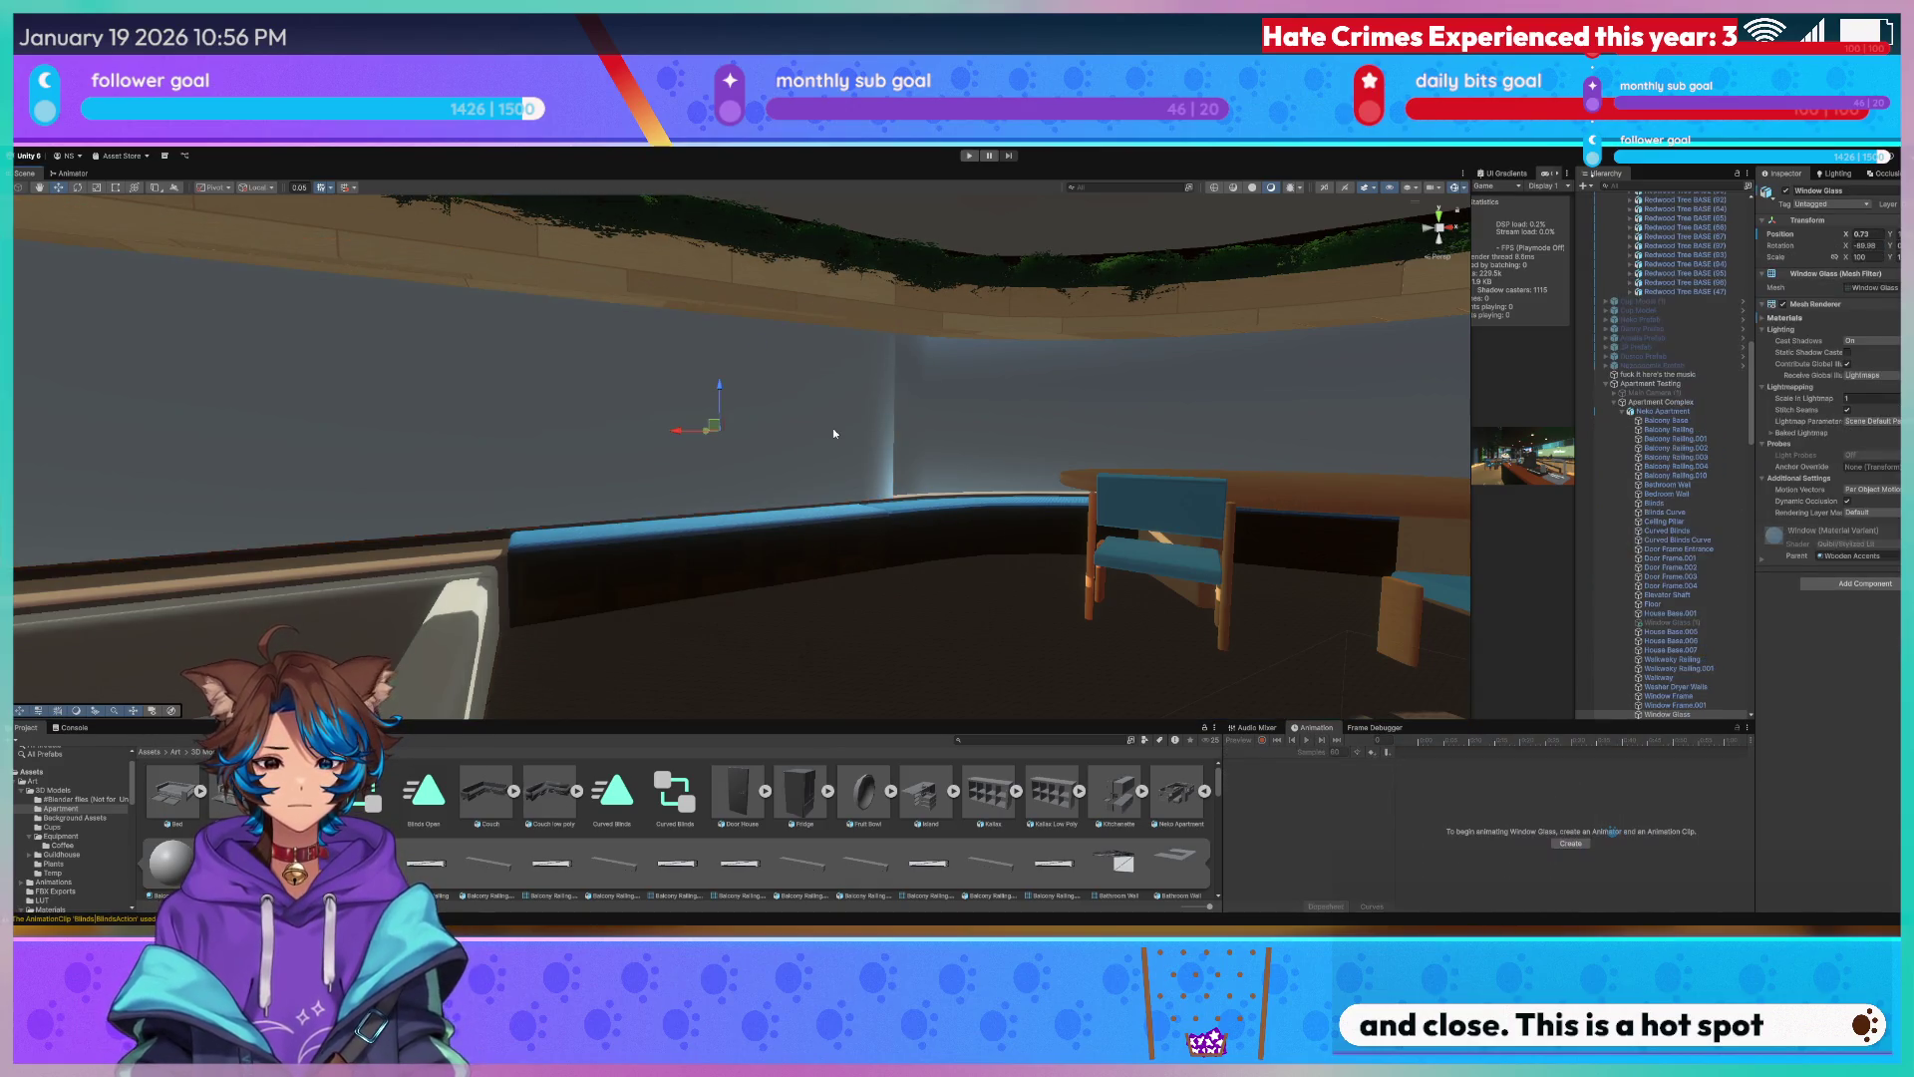
scroll(732, 425, "down", 5)
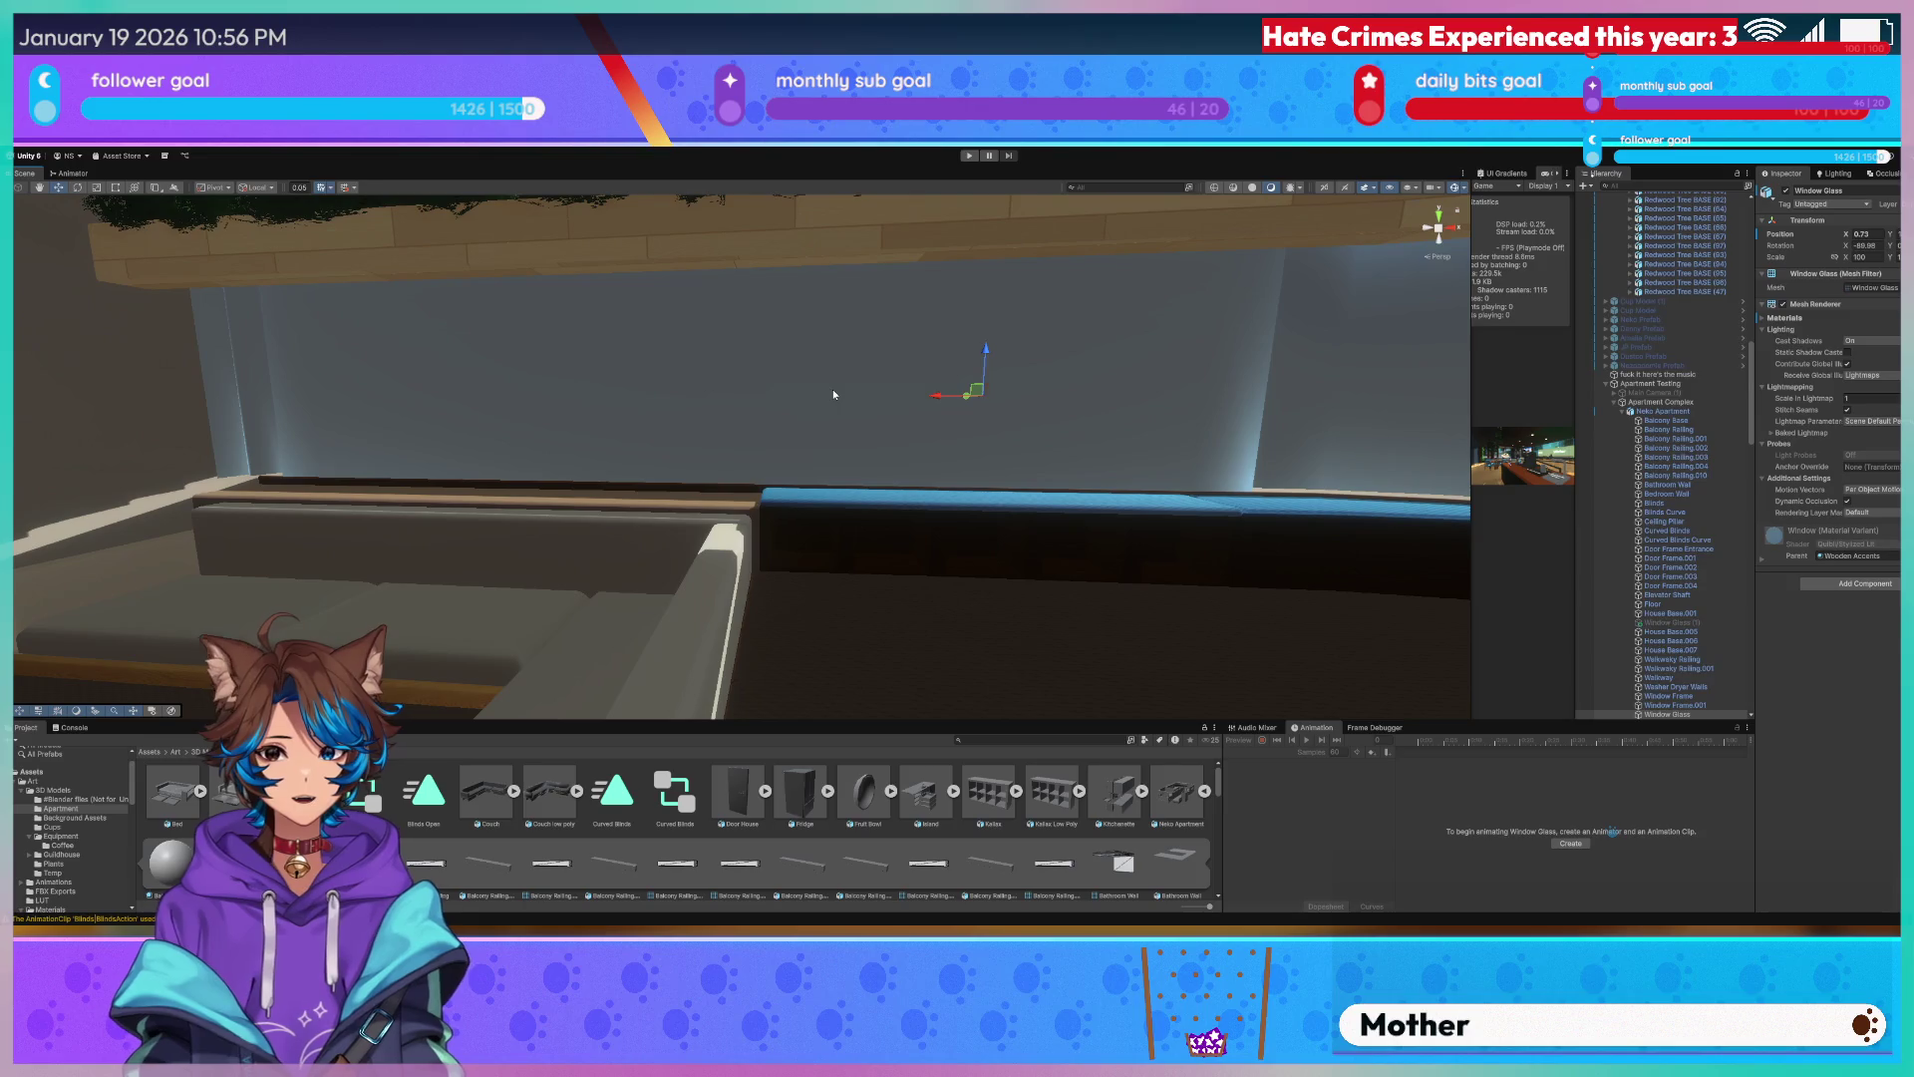
left_click(833, 389)
left_click(492, 367)
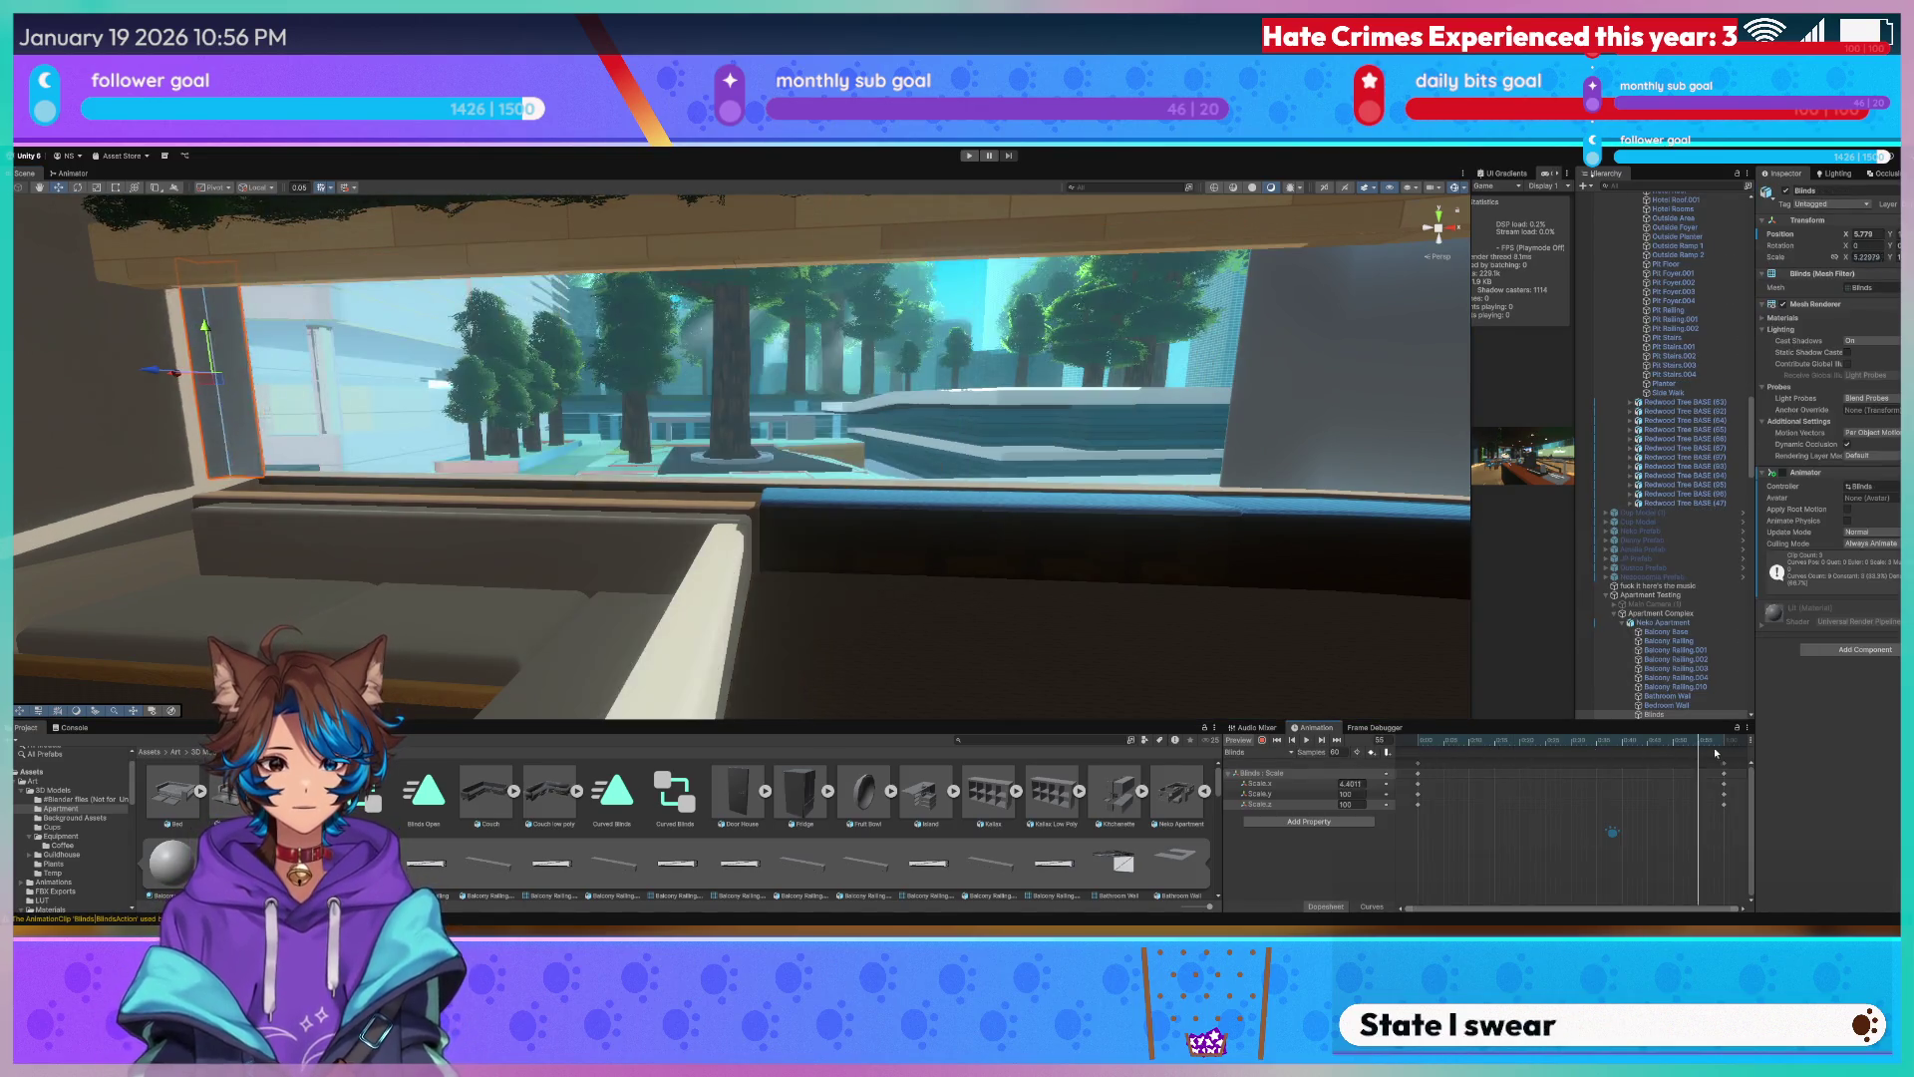
left_click_drag(1425, 744, 1724, 753)
Shrink the window Blinds with the Scale tool to reveal the outdoor view.
mouse_move(400, 412)
right_mouse_down()
mouse_move(808, 378)
mouse_move(661, 377)
mouse_move(682, 388)
right_mouse_up()
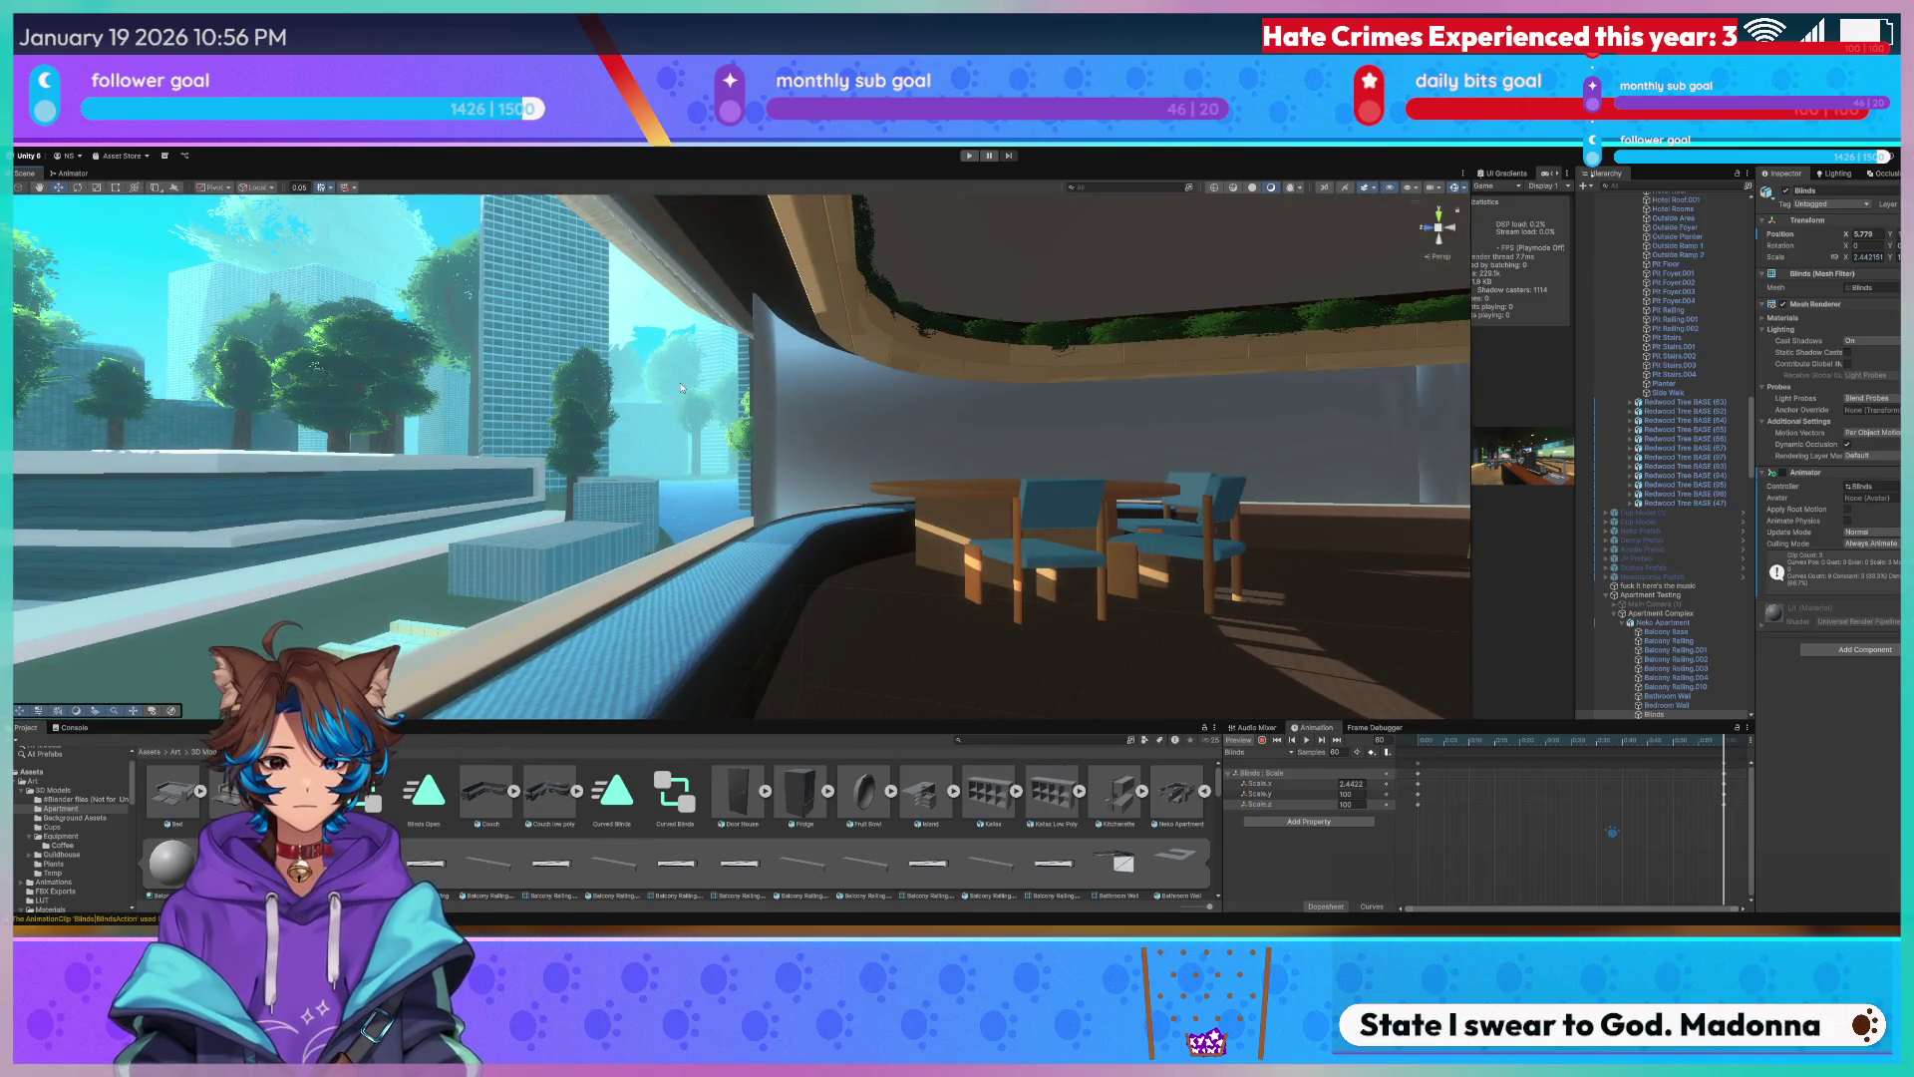
right_click_drag(875, 370, 844, 399)
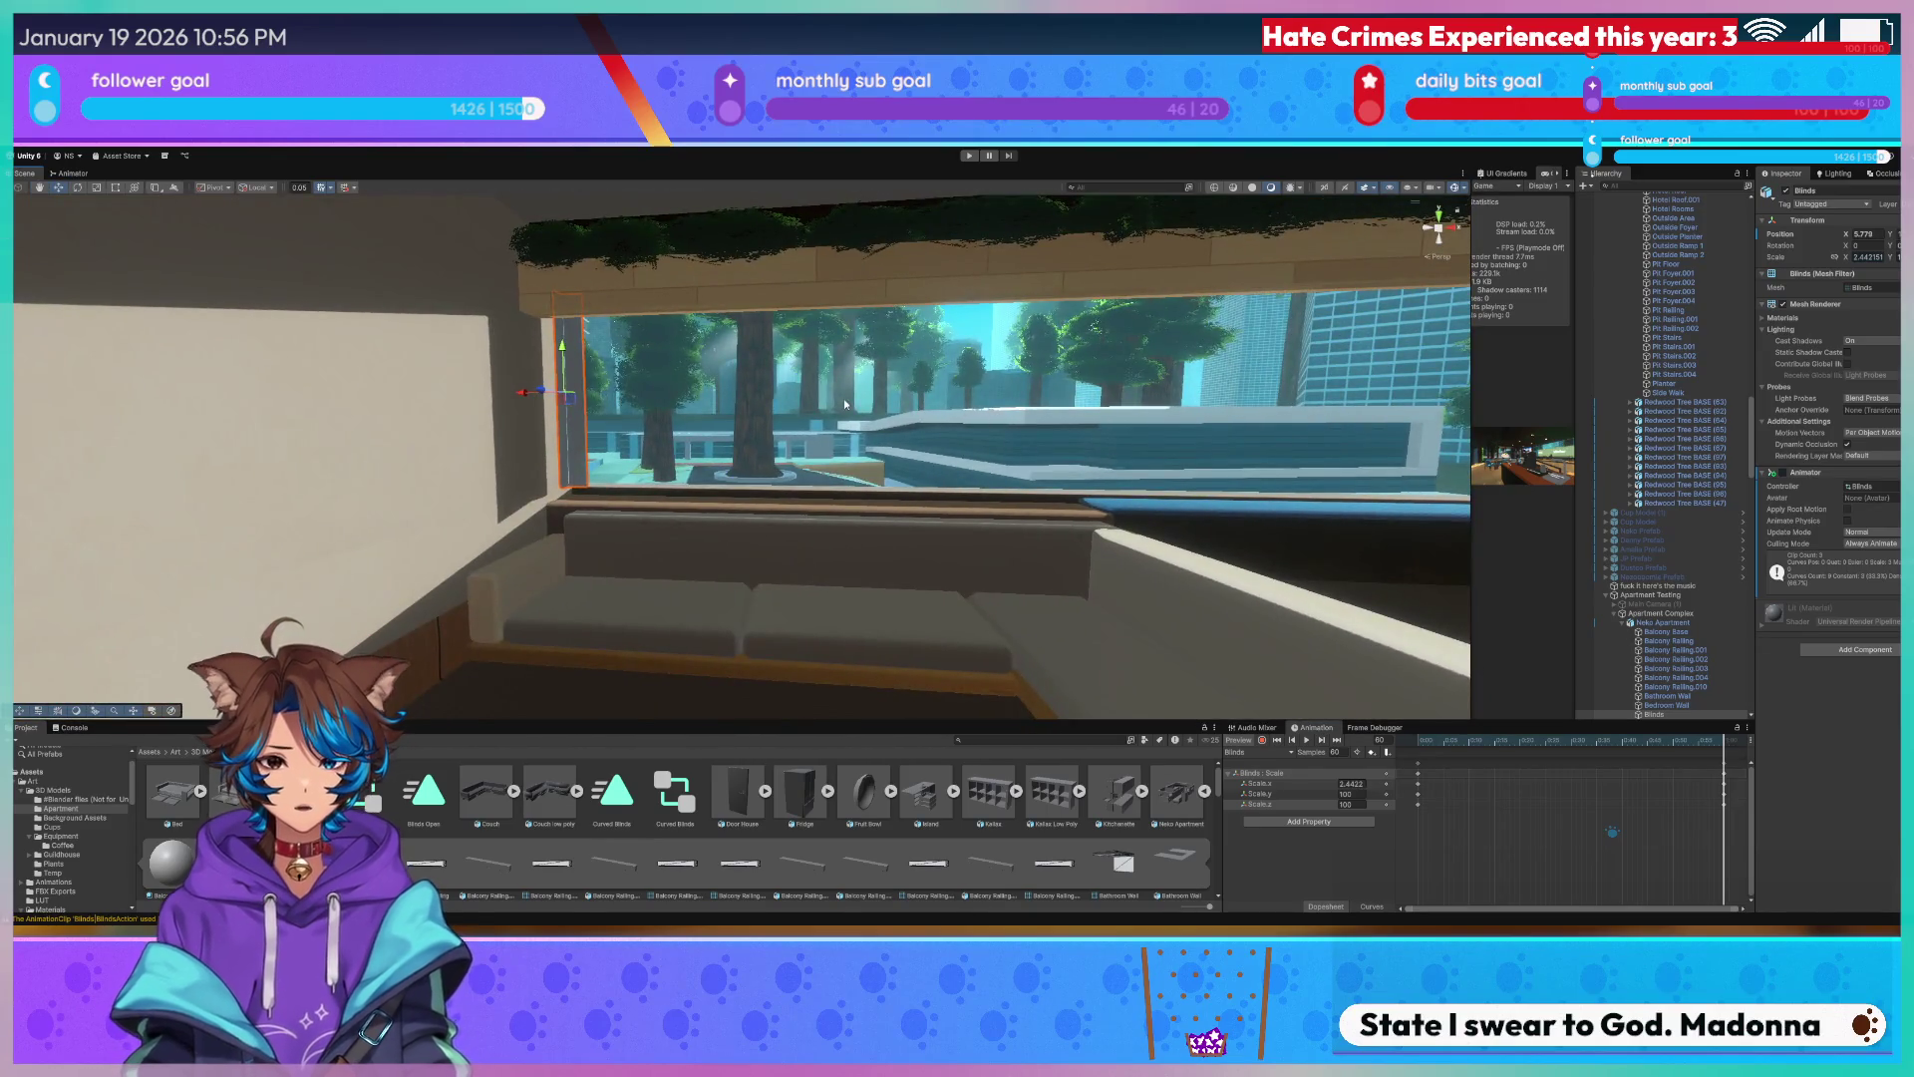
left_click(572, 365)
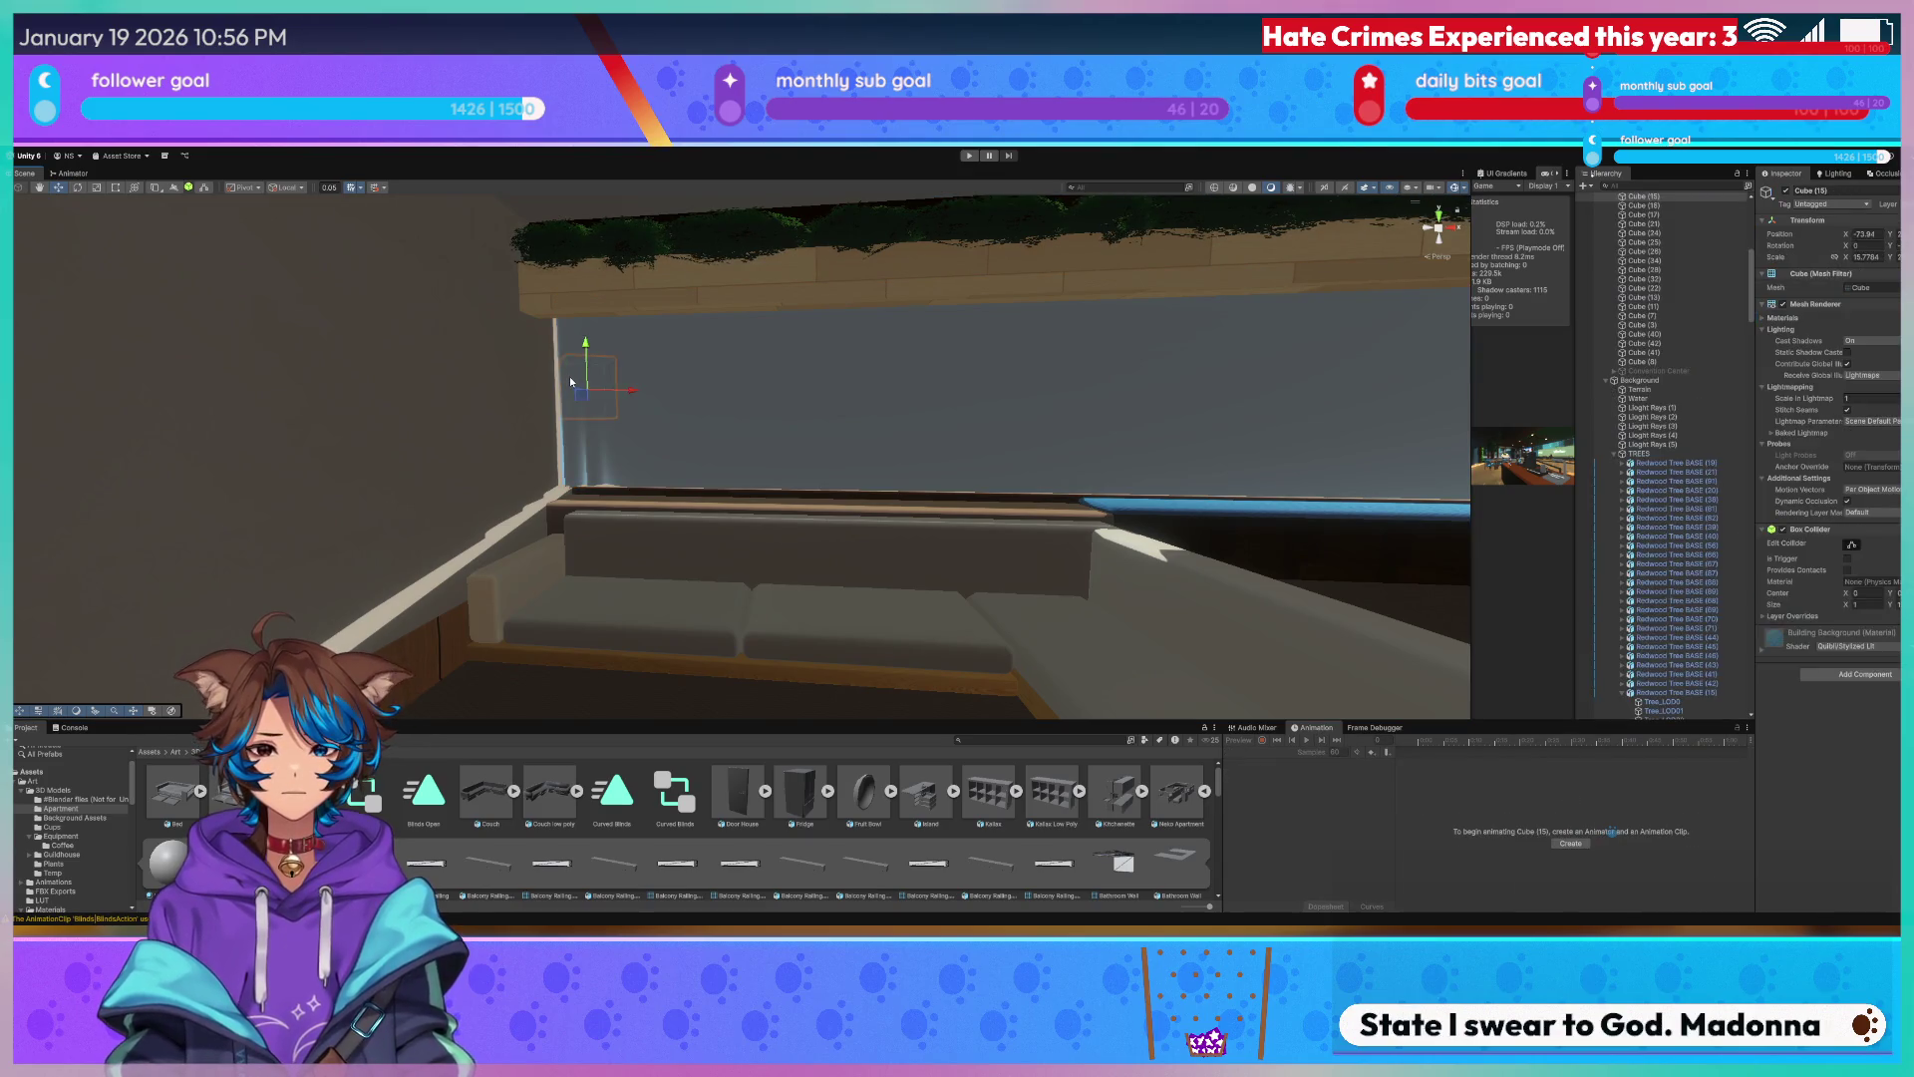
left_click(570, 382)
left_click_drag(510, 400, 559, 396)
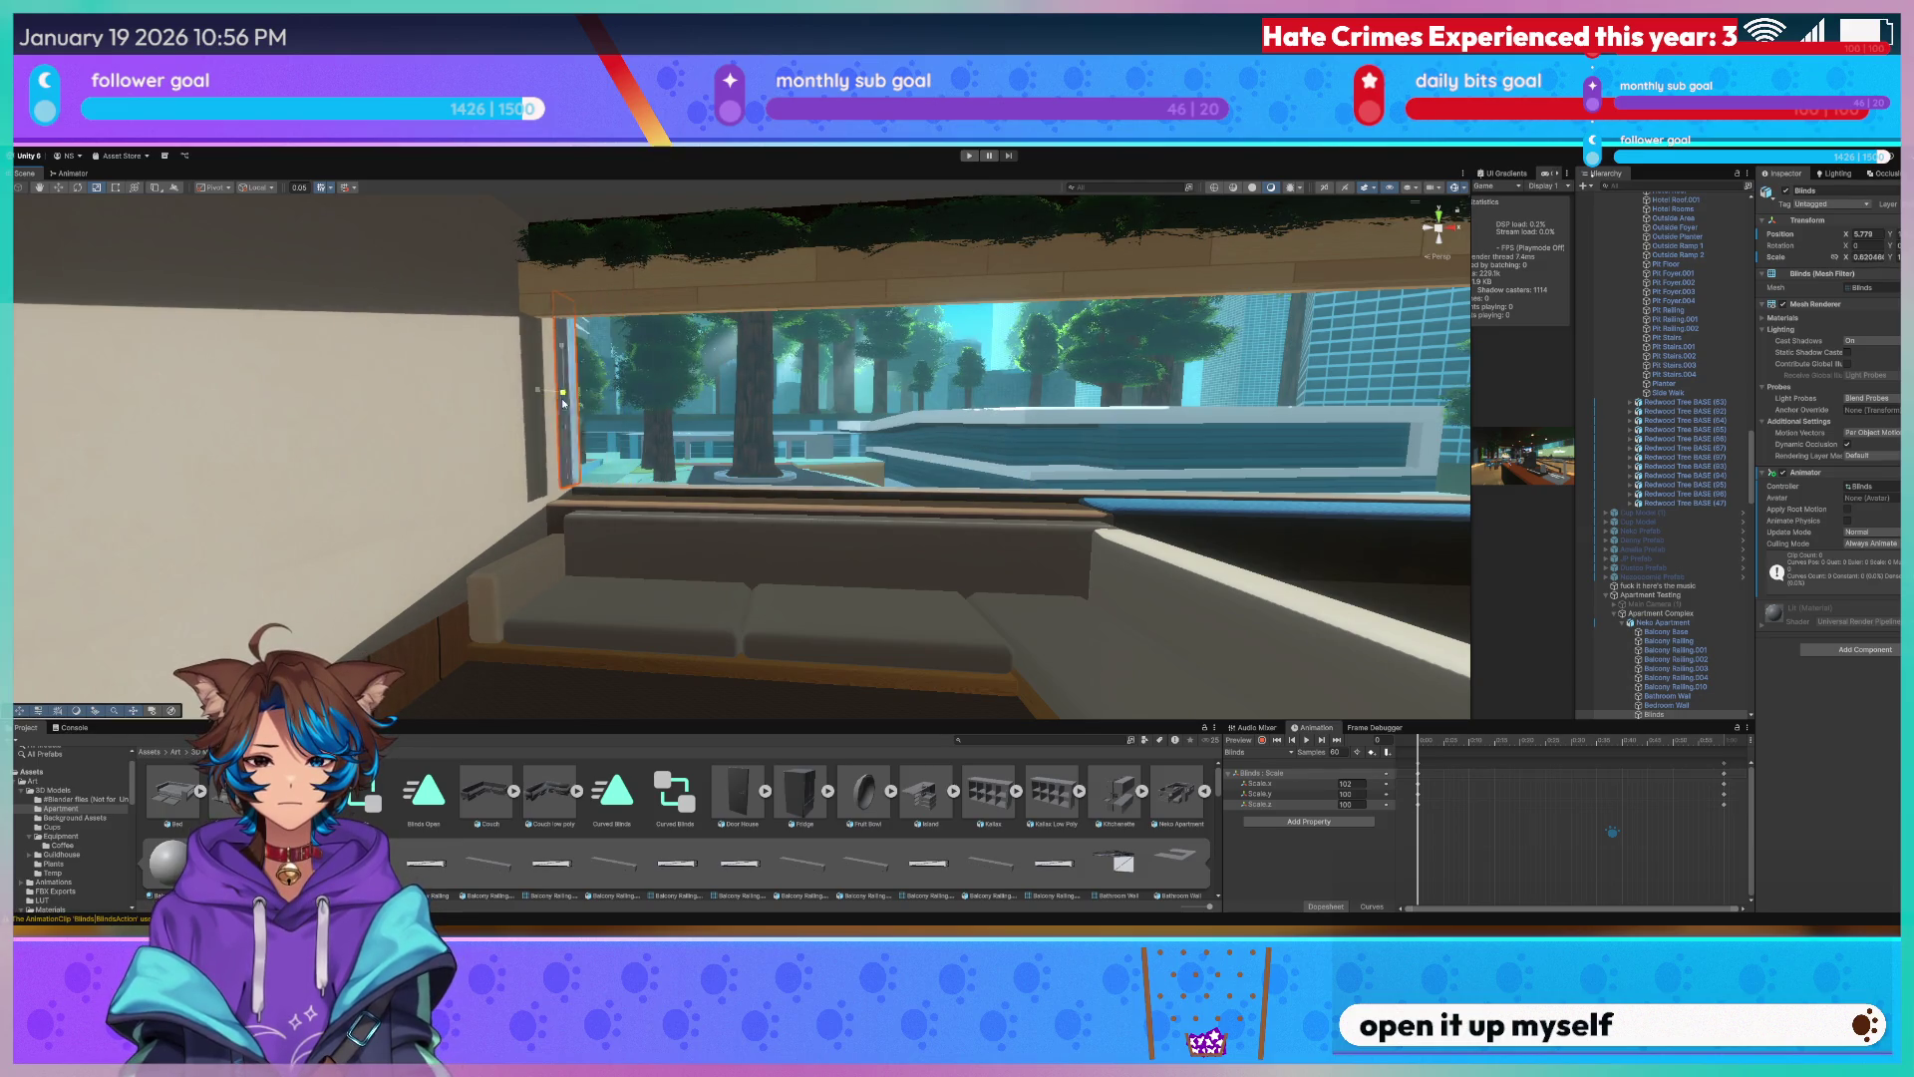
scroll(745, 399, "up", 2)
scroll(746, 397, "up", 2)
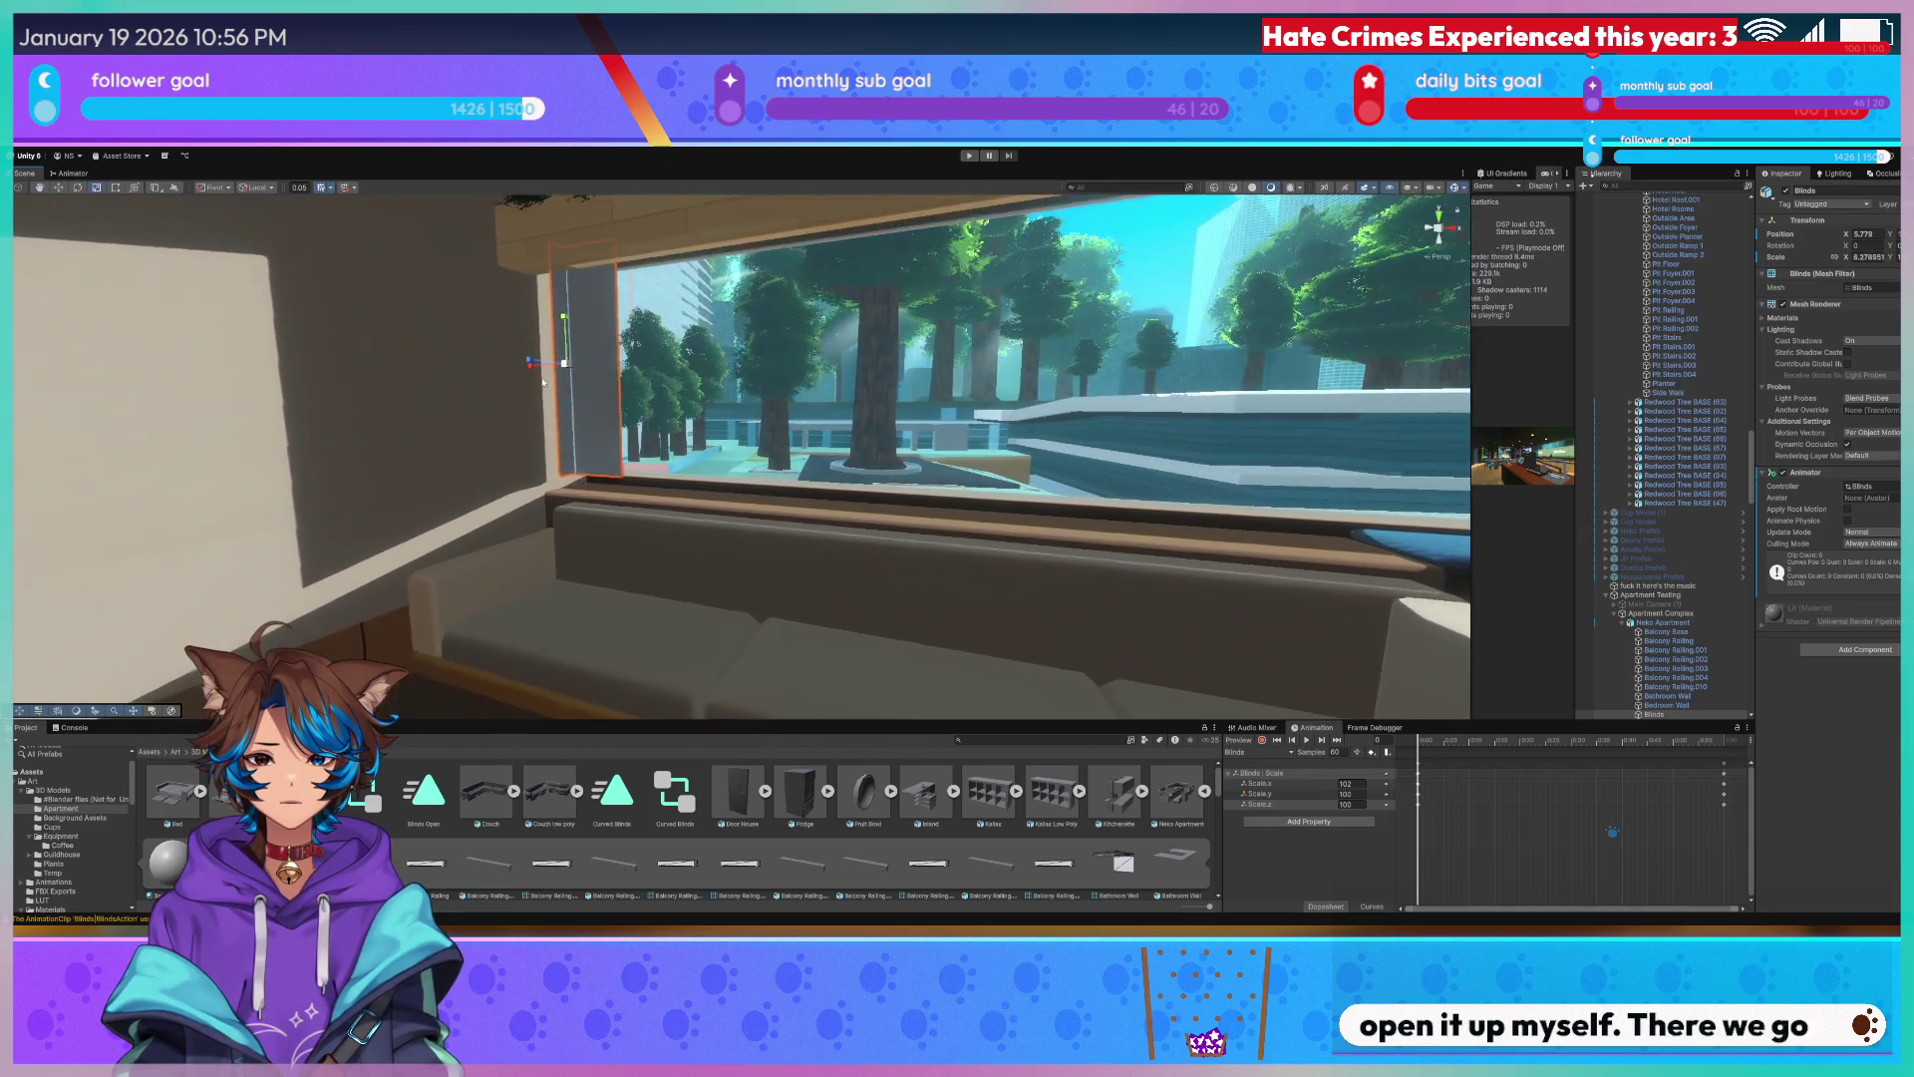
left_click_drag(548, 375, 557, 375)
scroll(564, 374, "up", 1)
mouse_move(679, 372)
right_mouse_down()
mouse_move(662, 340)
mouse_move(497, 309)
mouse_move(1112, 386)
mouse_move(1061, 446)
right_mouse_up()
Open the Curved Blinds' animation and slide them sideways along the kitchen window.
left_click(1060, 446)
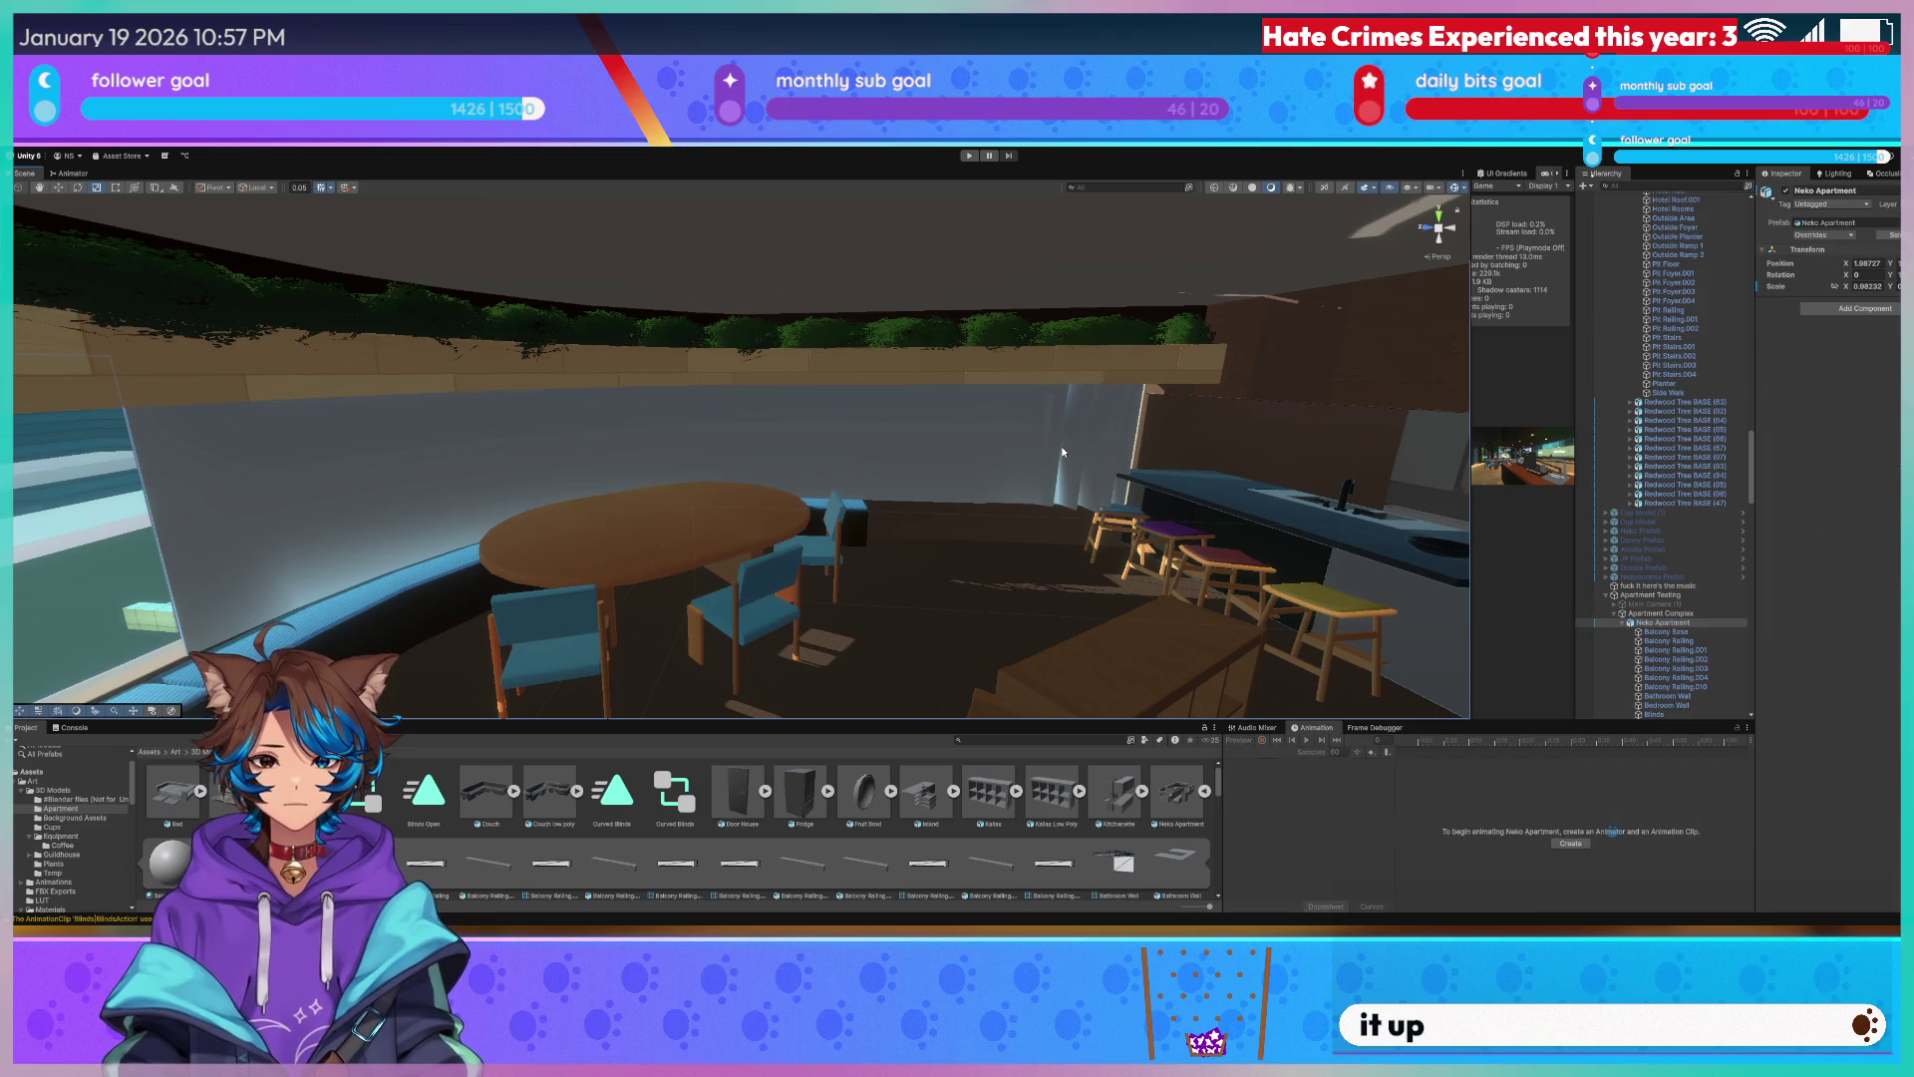
left_click(992, 444)
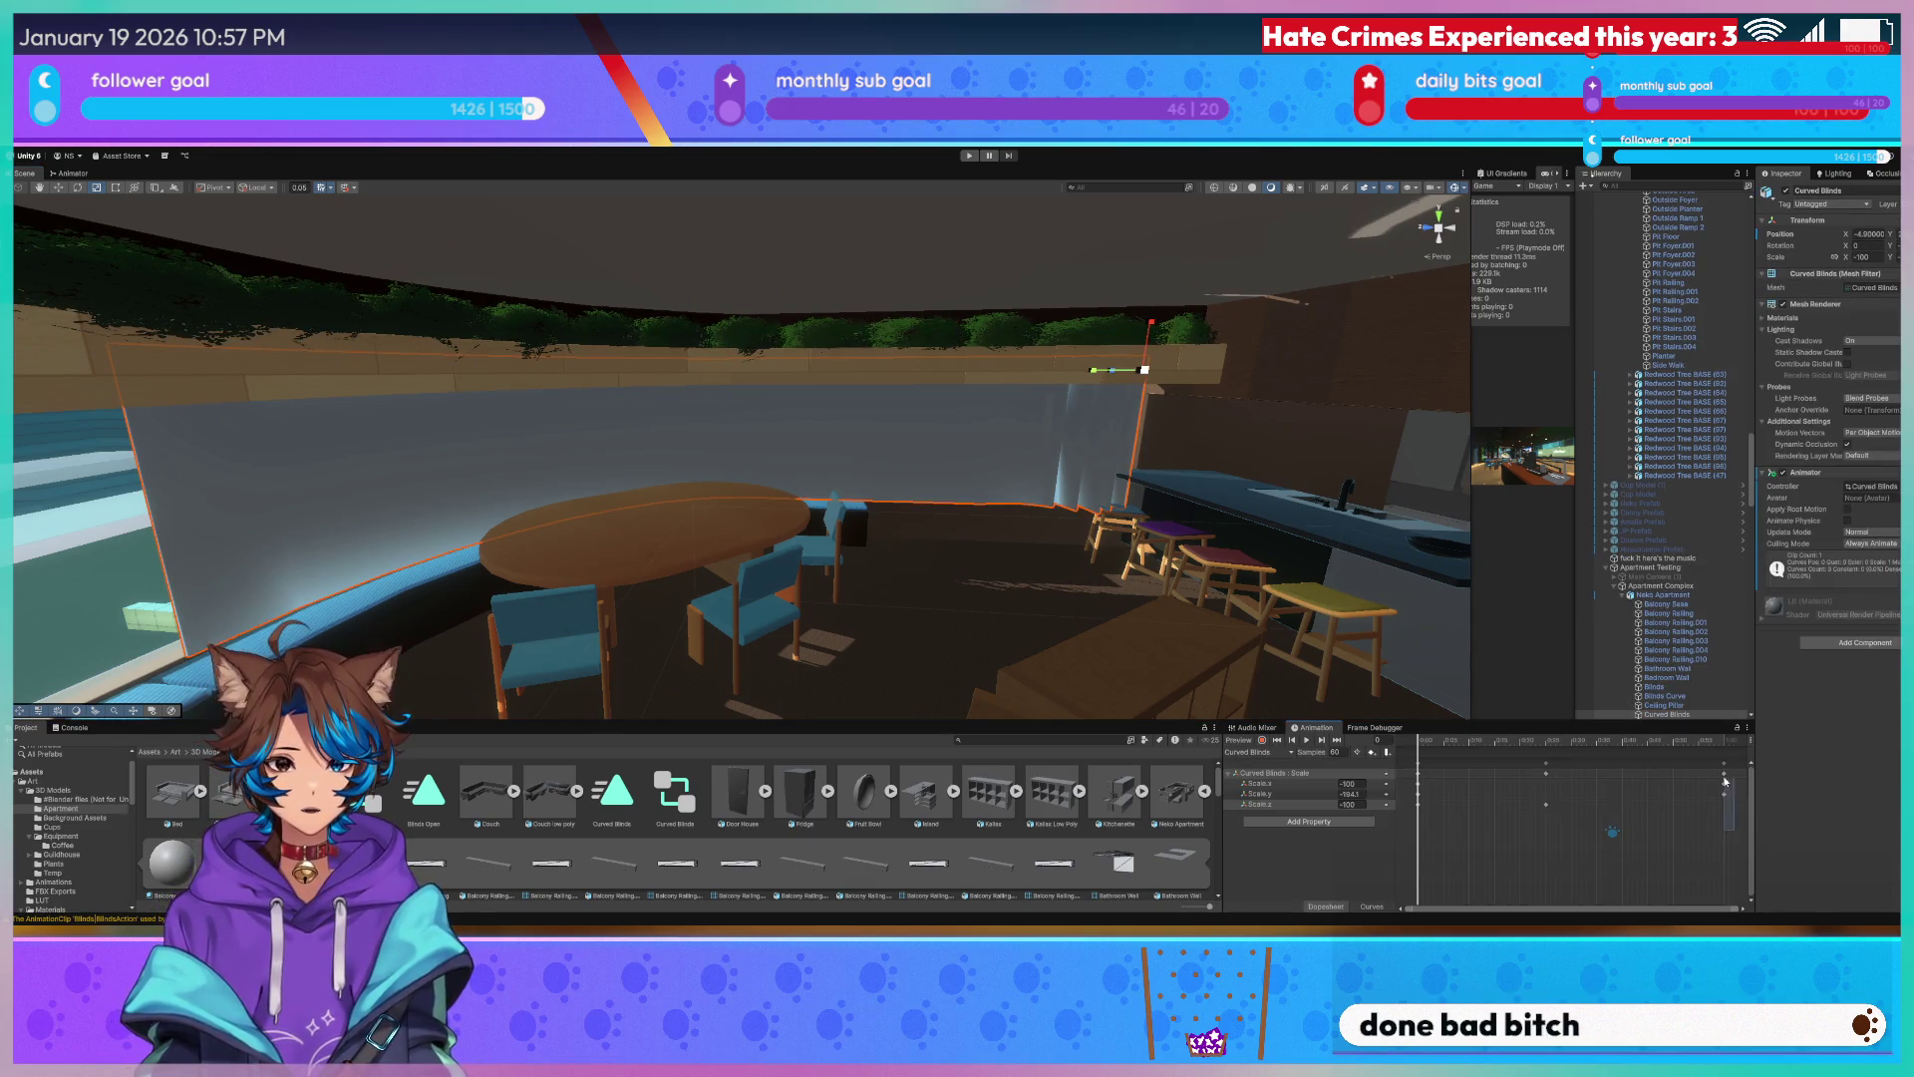
left_click(1726, 745)
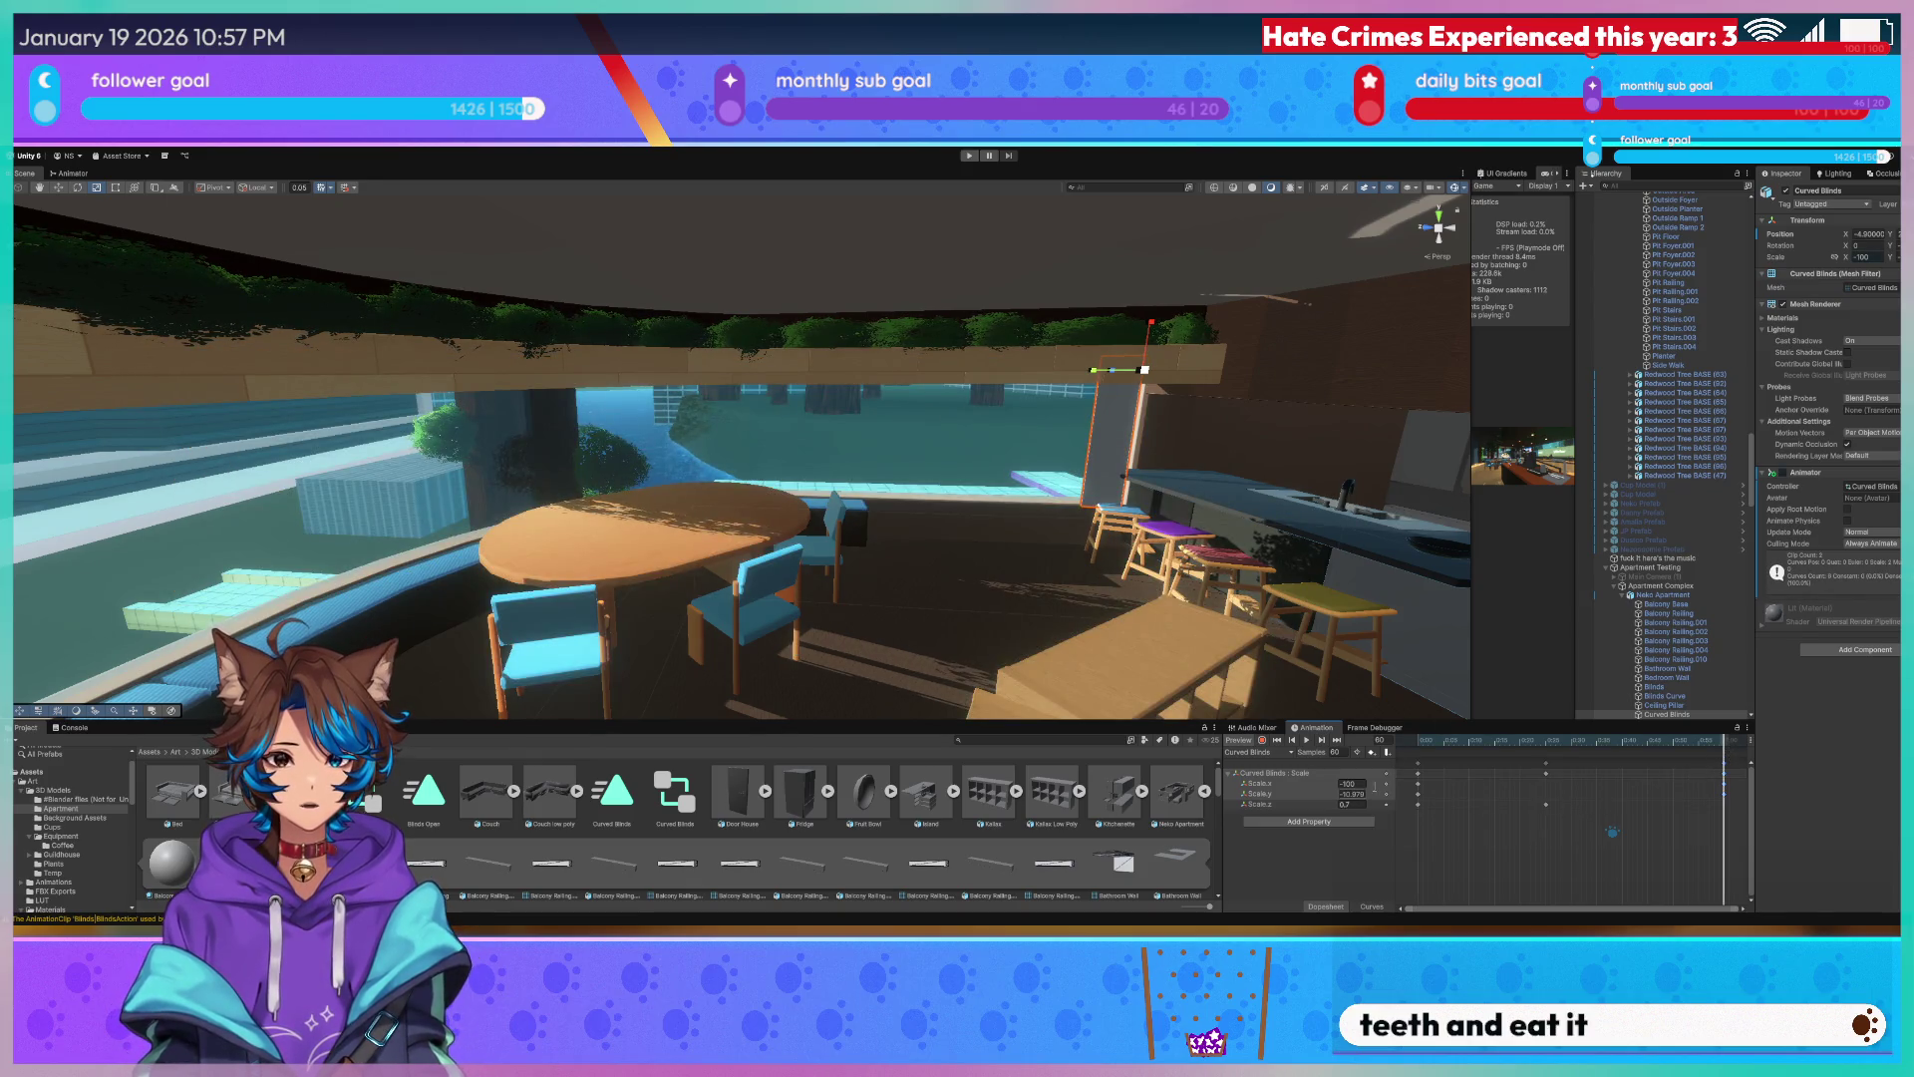
key("f")
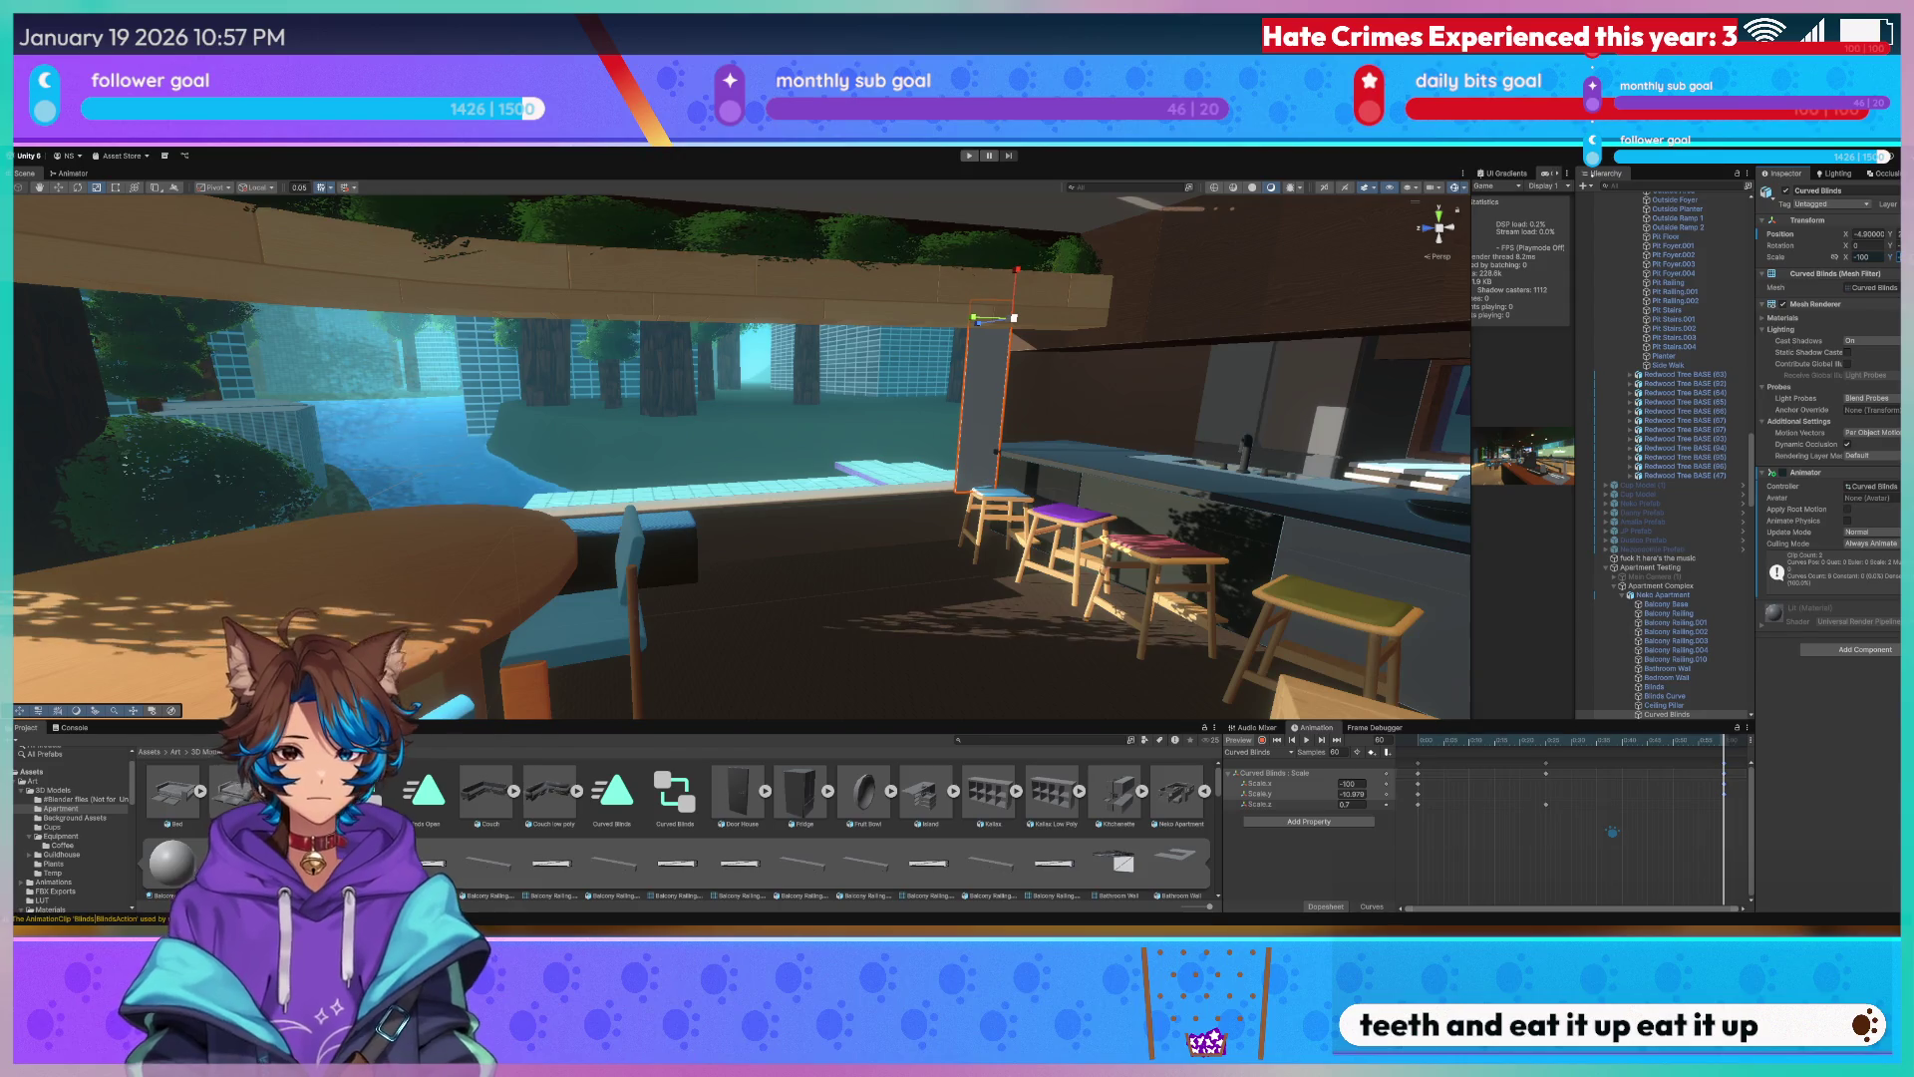
mouse_move(1047, 366)
right_mouse_down()
mouse_move(1150, 384)
mouse_move(636, 378)
right_mouse_up()
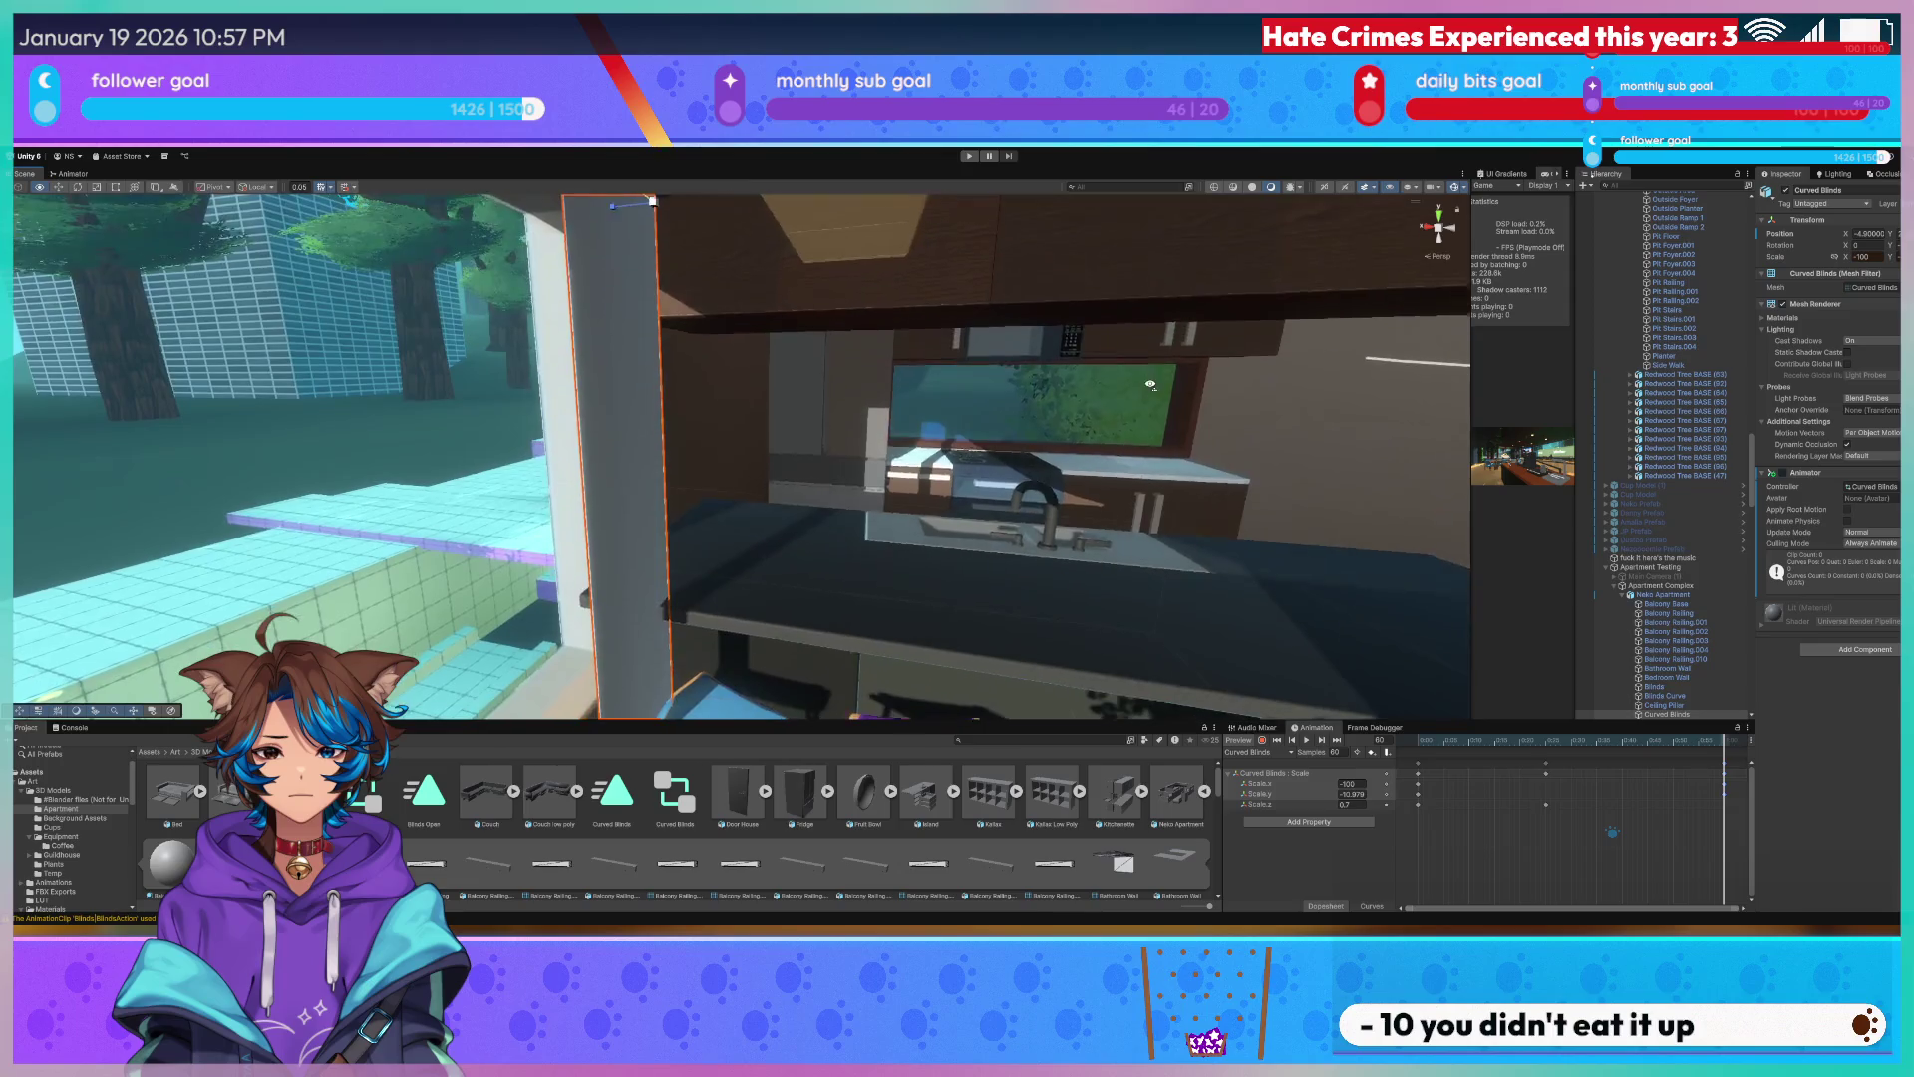
mouse_move(616, 204)
right_mouse_down()
mouse_move(570, 272)
mouse_move(529, 271)
right_mouse_up()
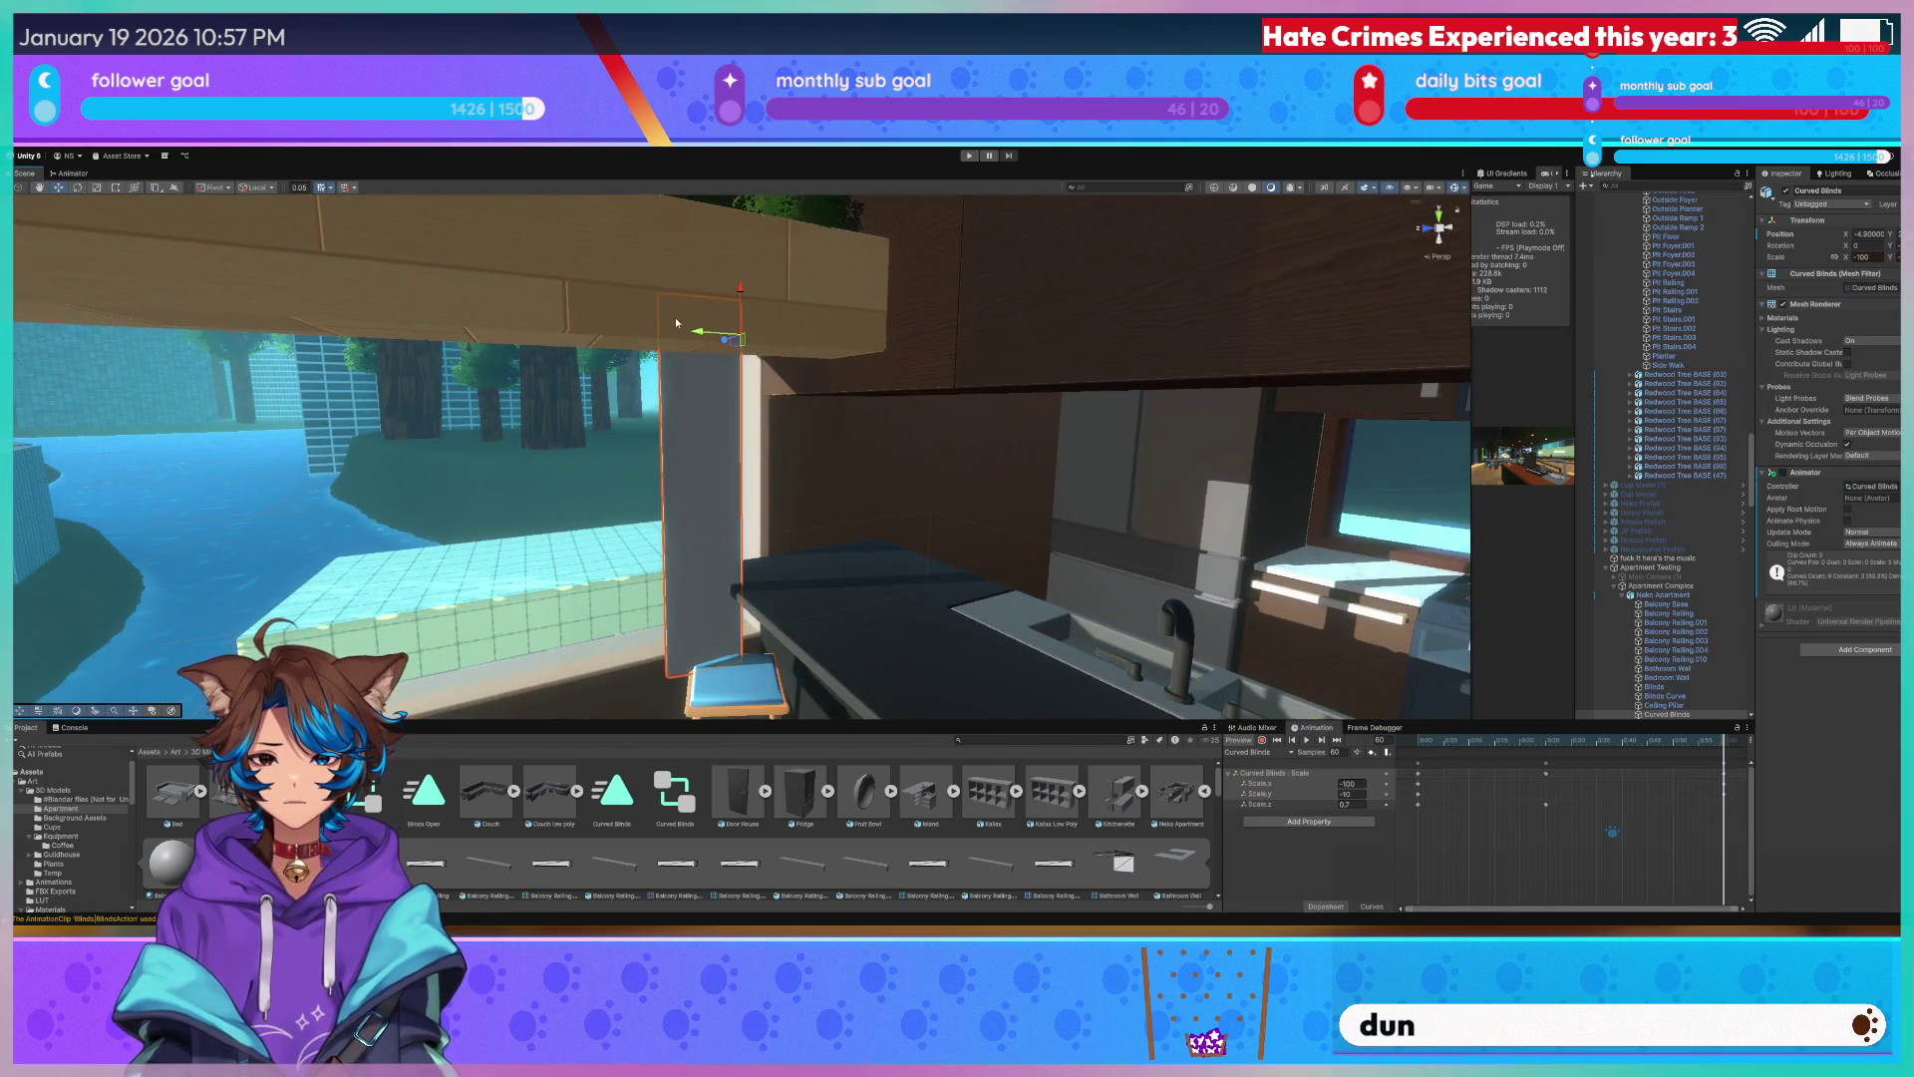
mouse_move(700, 335)
right_mouse_down()
mouse_move(603, 386)
mouse_move(661, 333)
right_mouse_up()
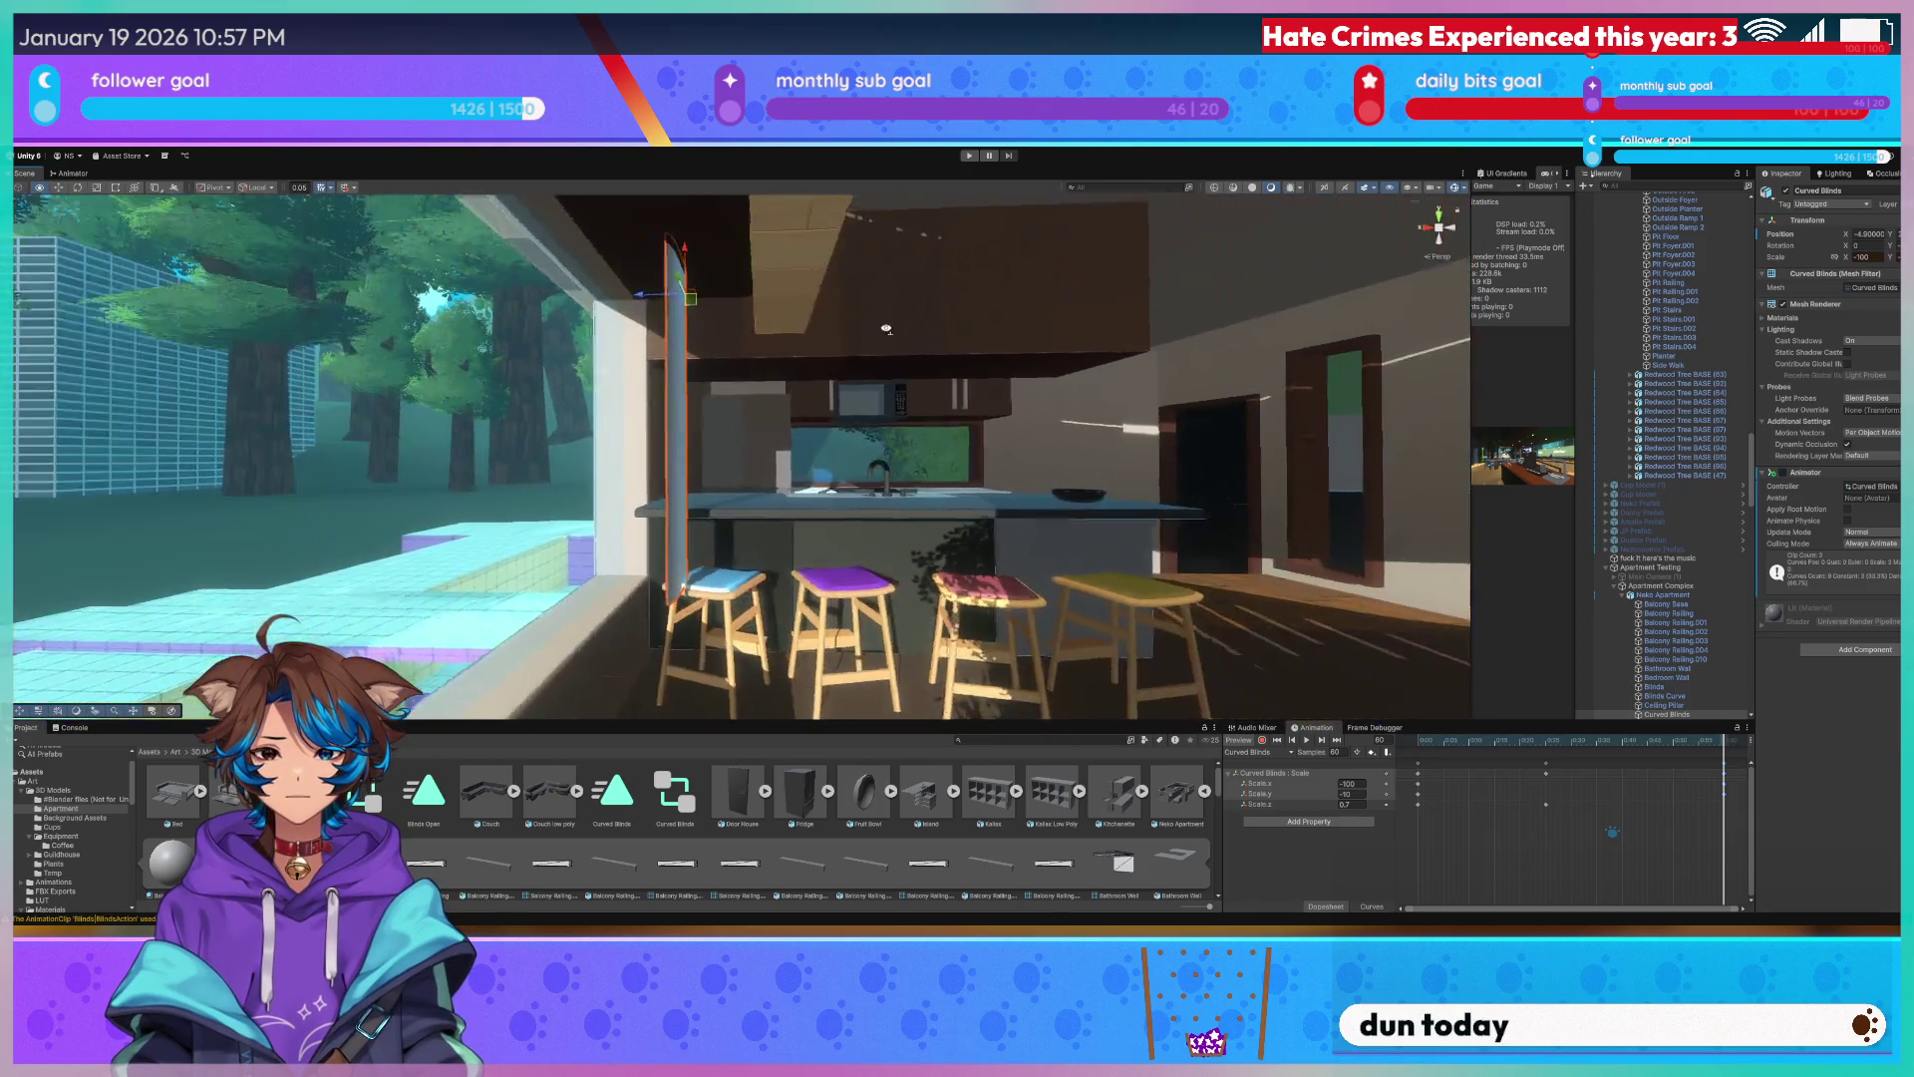
left_click_drag(661, 335, 628, 327)
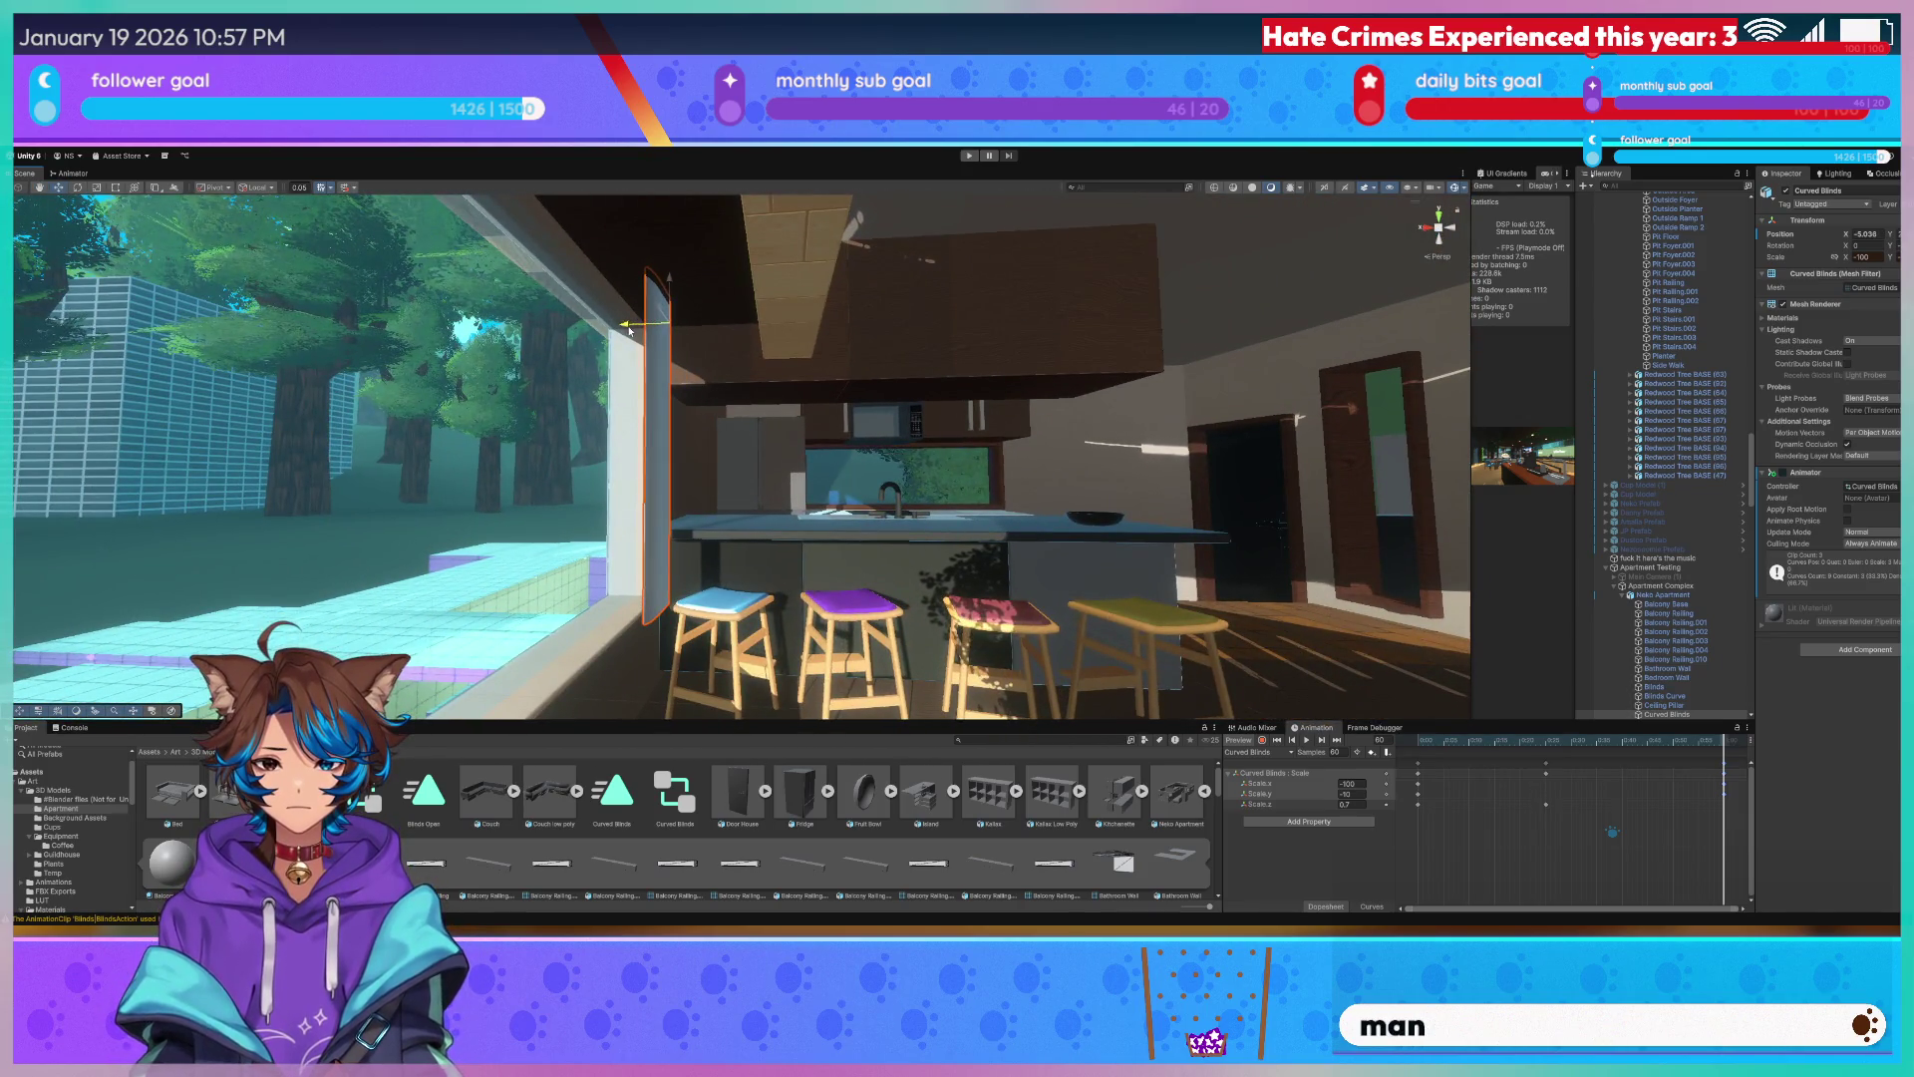
Fly back over the counter to the window wall and select the Blinds again.
right_click_drag(629, 327, 716, 577)
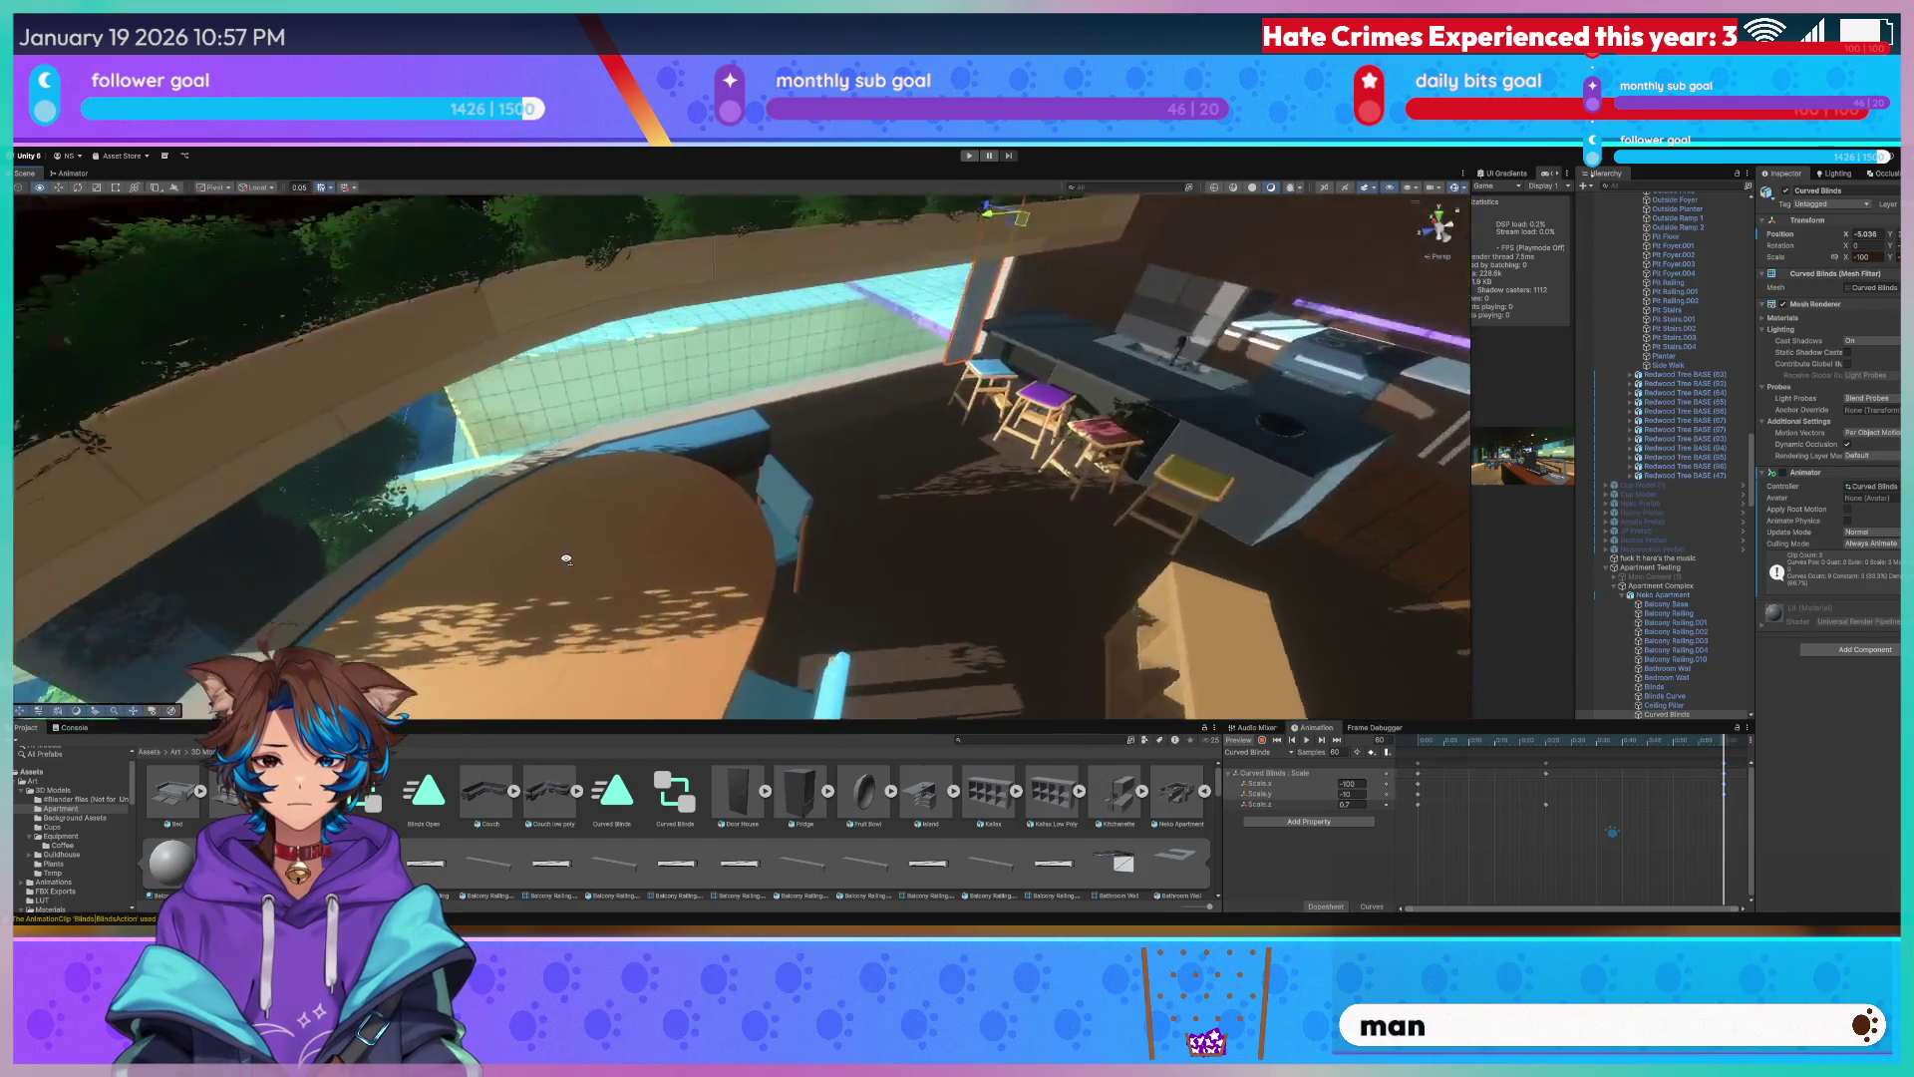
right_click_drag(635, 434, 505, 369)
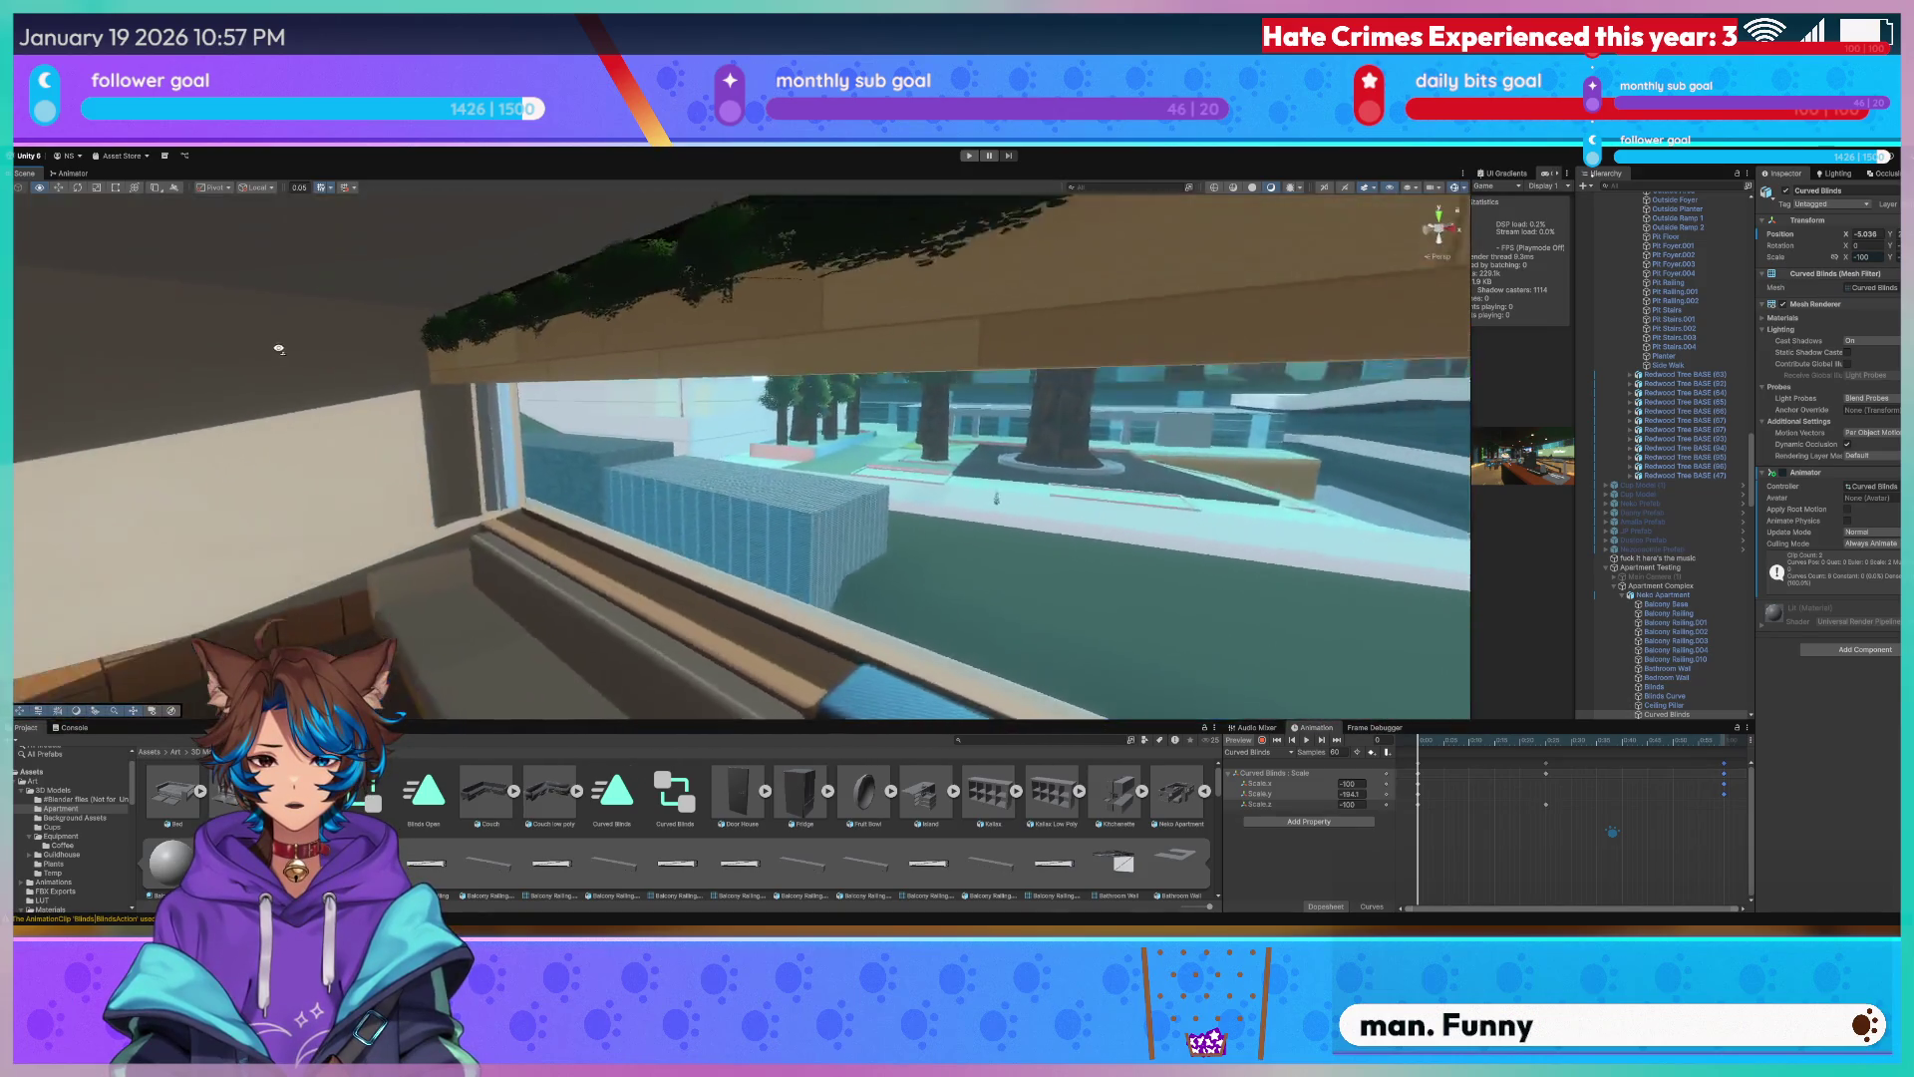
right_click_drag(506, 368, 505, 394)
left_click(505, 394)
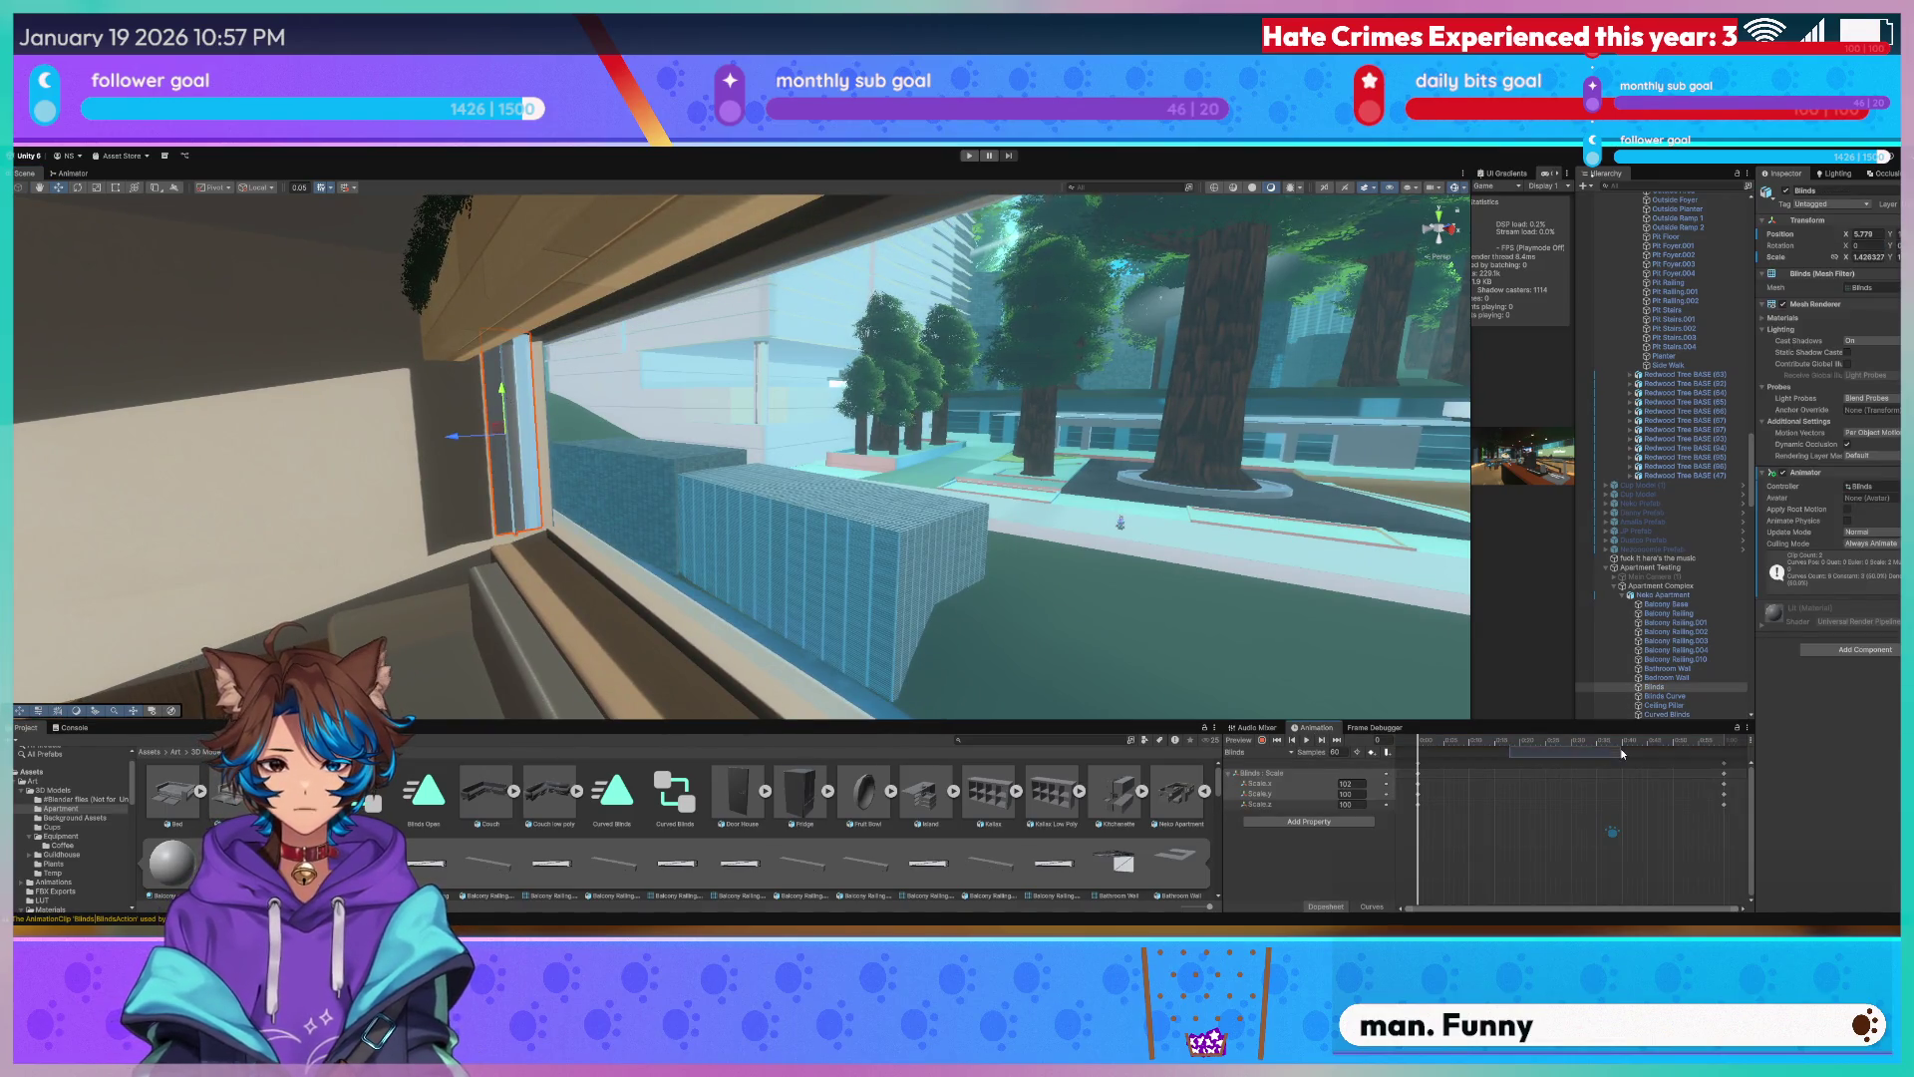
Stretch and shrink the Blinds in the Scene view to cover the window, framing them with F.
left_click_drag(1621, 752, 1393, 734)
mouse_move(1315, 655)
right_mouse_down()
mouse_move(1376, 465)
mouse_move(770, 433)
right_mouse_up()
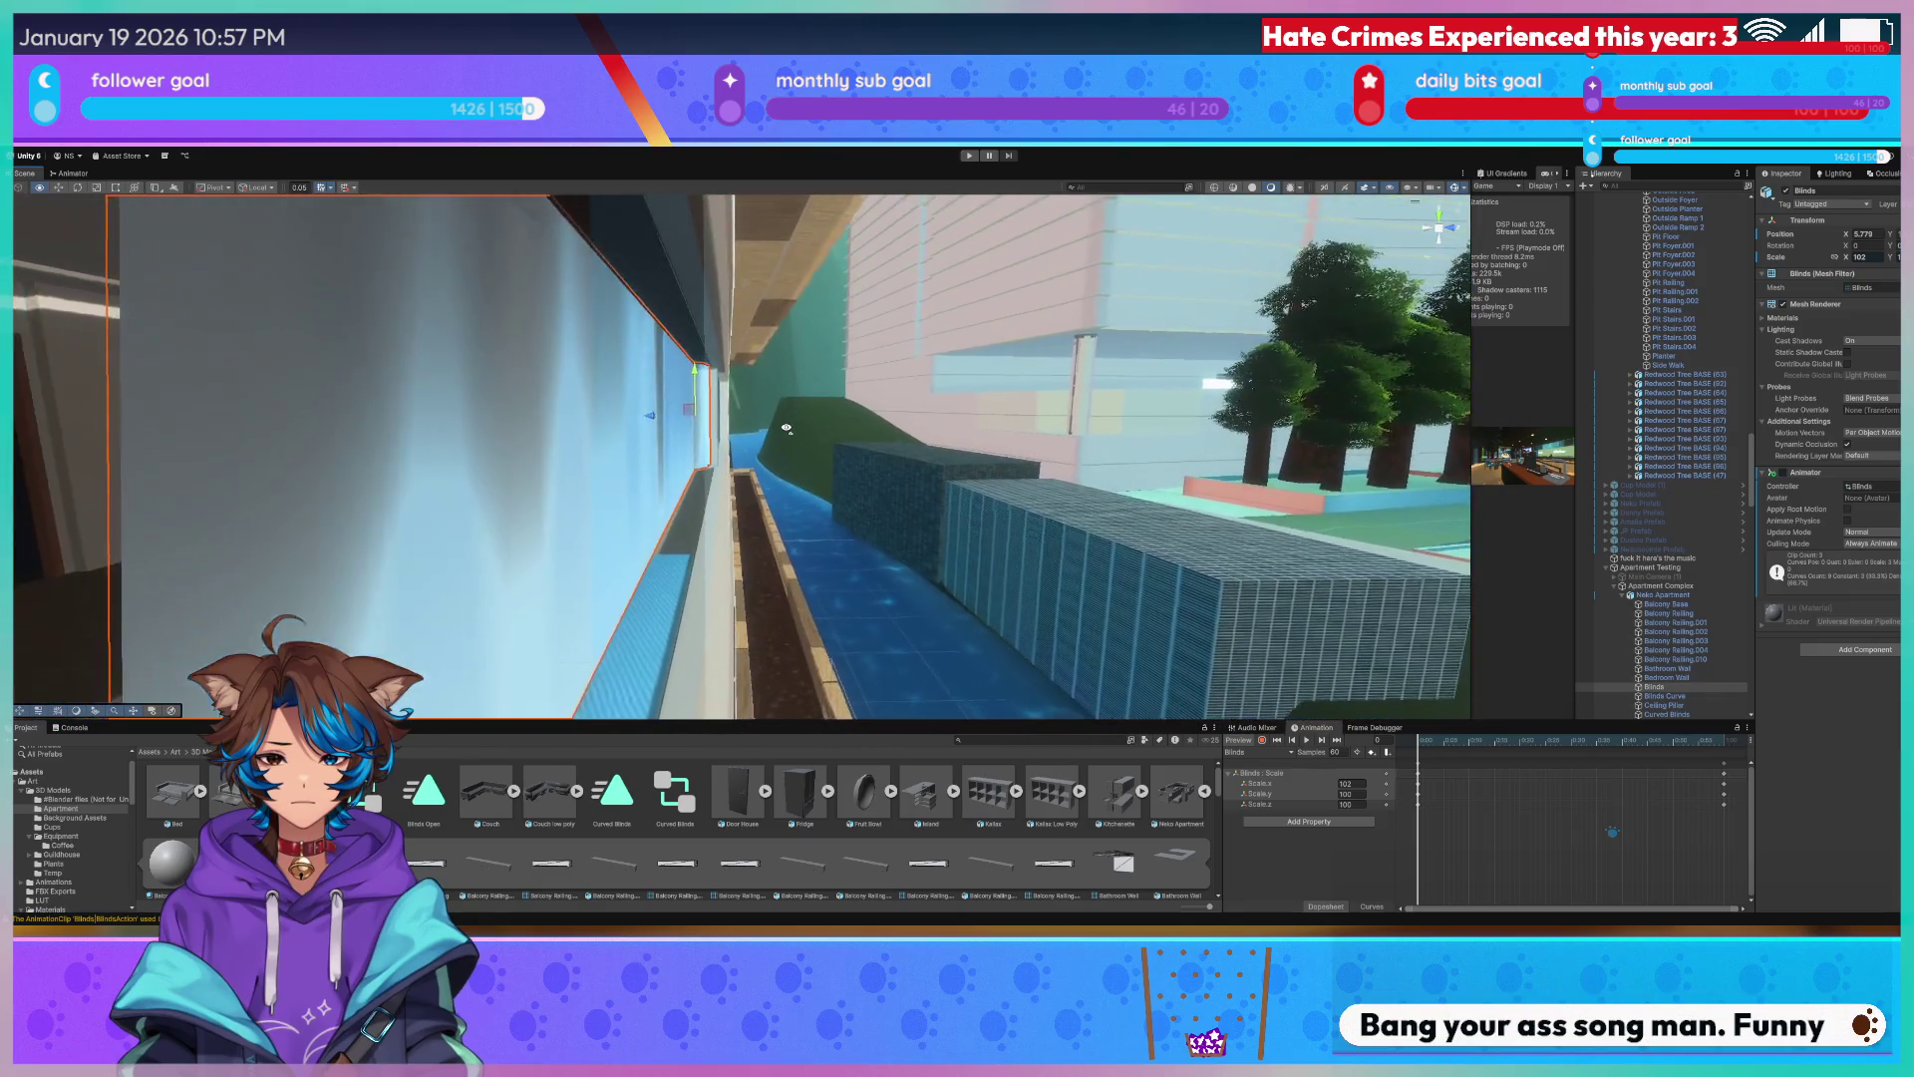
right_click_drag(769, 432, 707, 390)
left_click_drag(708, 390, 712, 390)
mouse_move(720, 390)
right_mouse_down()
mouse_move(1038, 414)
mouse_move(743, 394)
right_mouse_up()
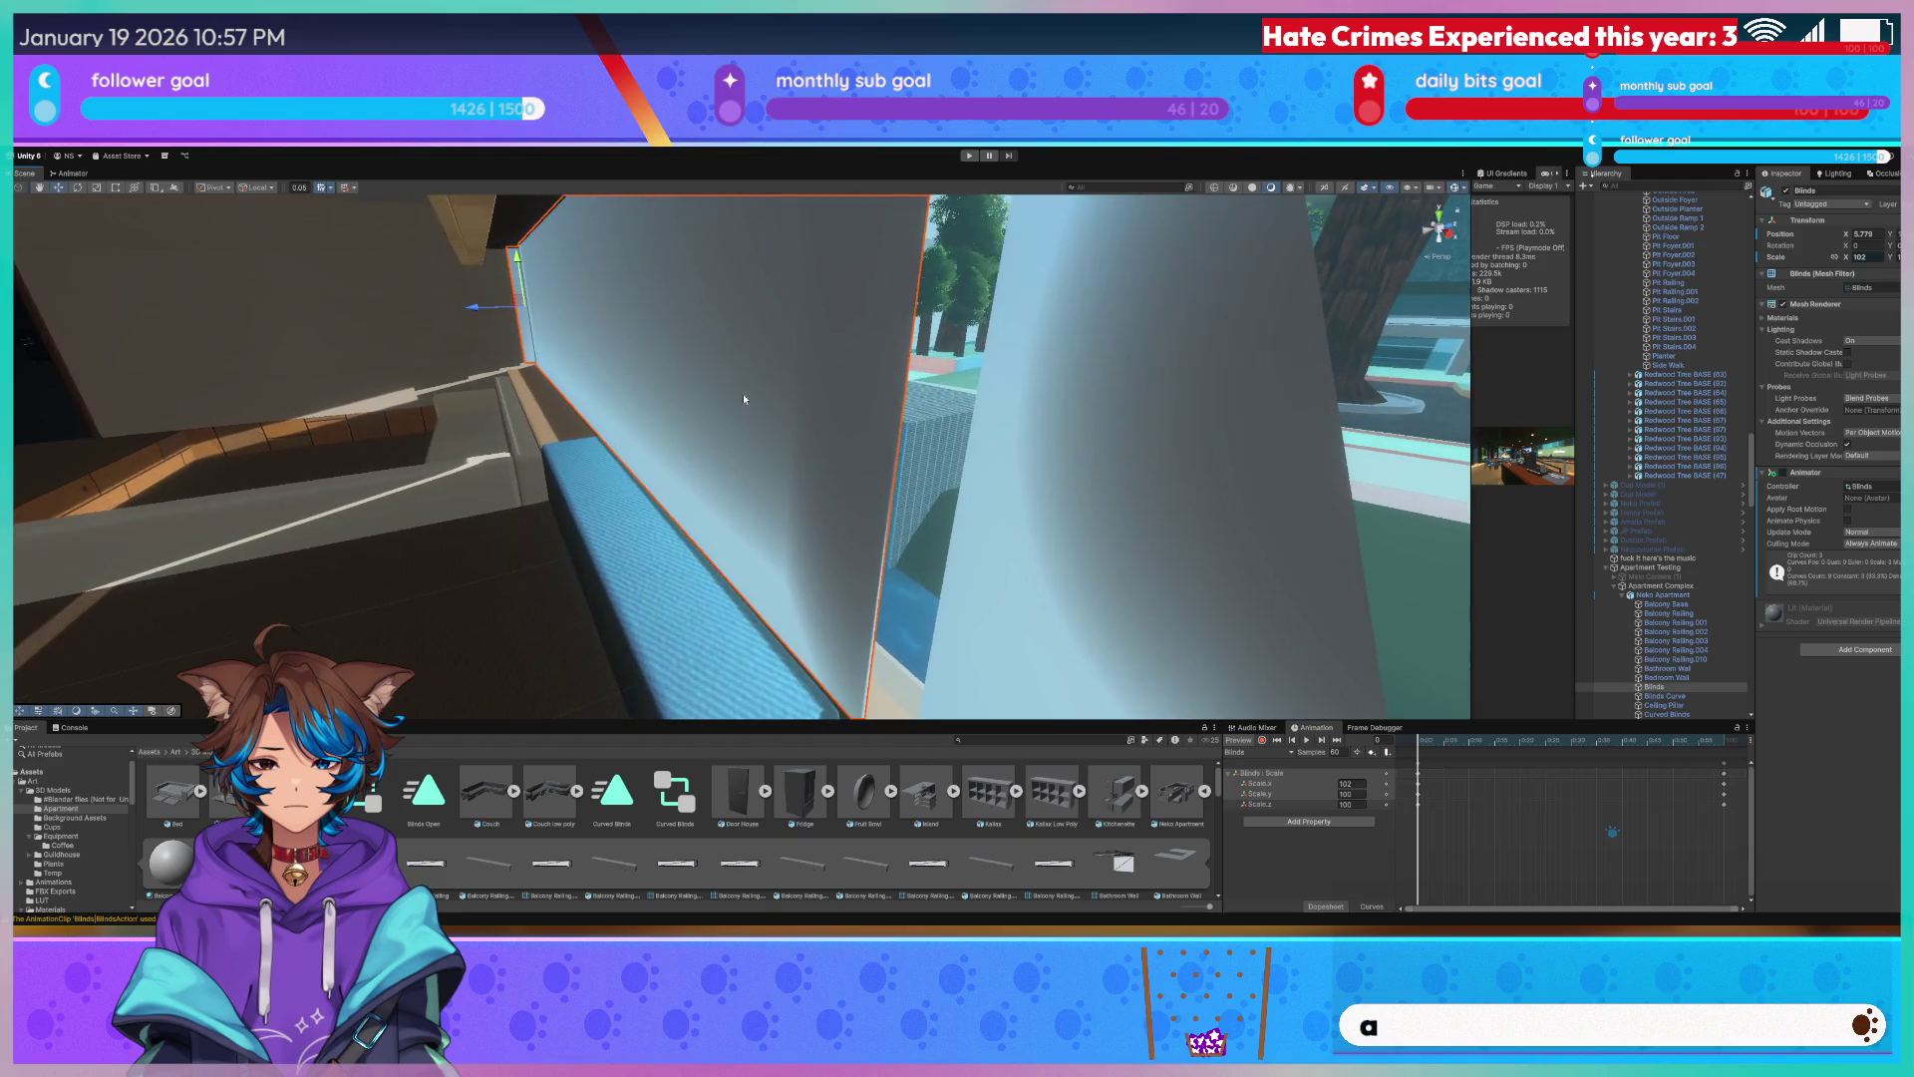
key("f")
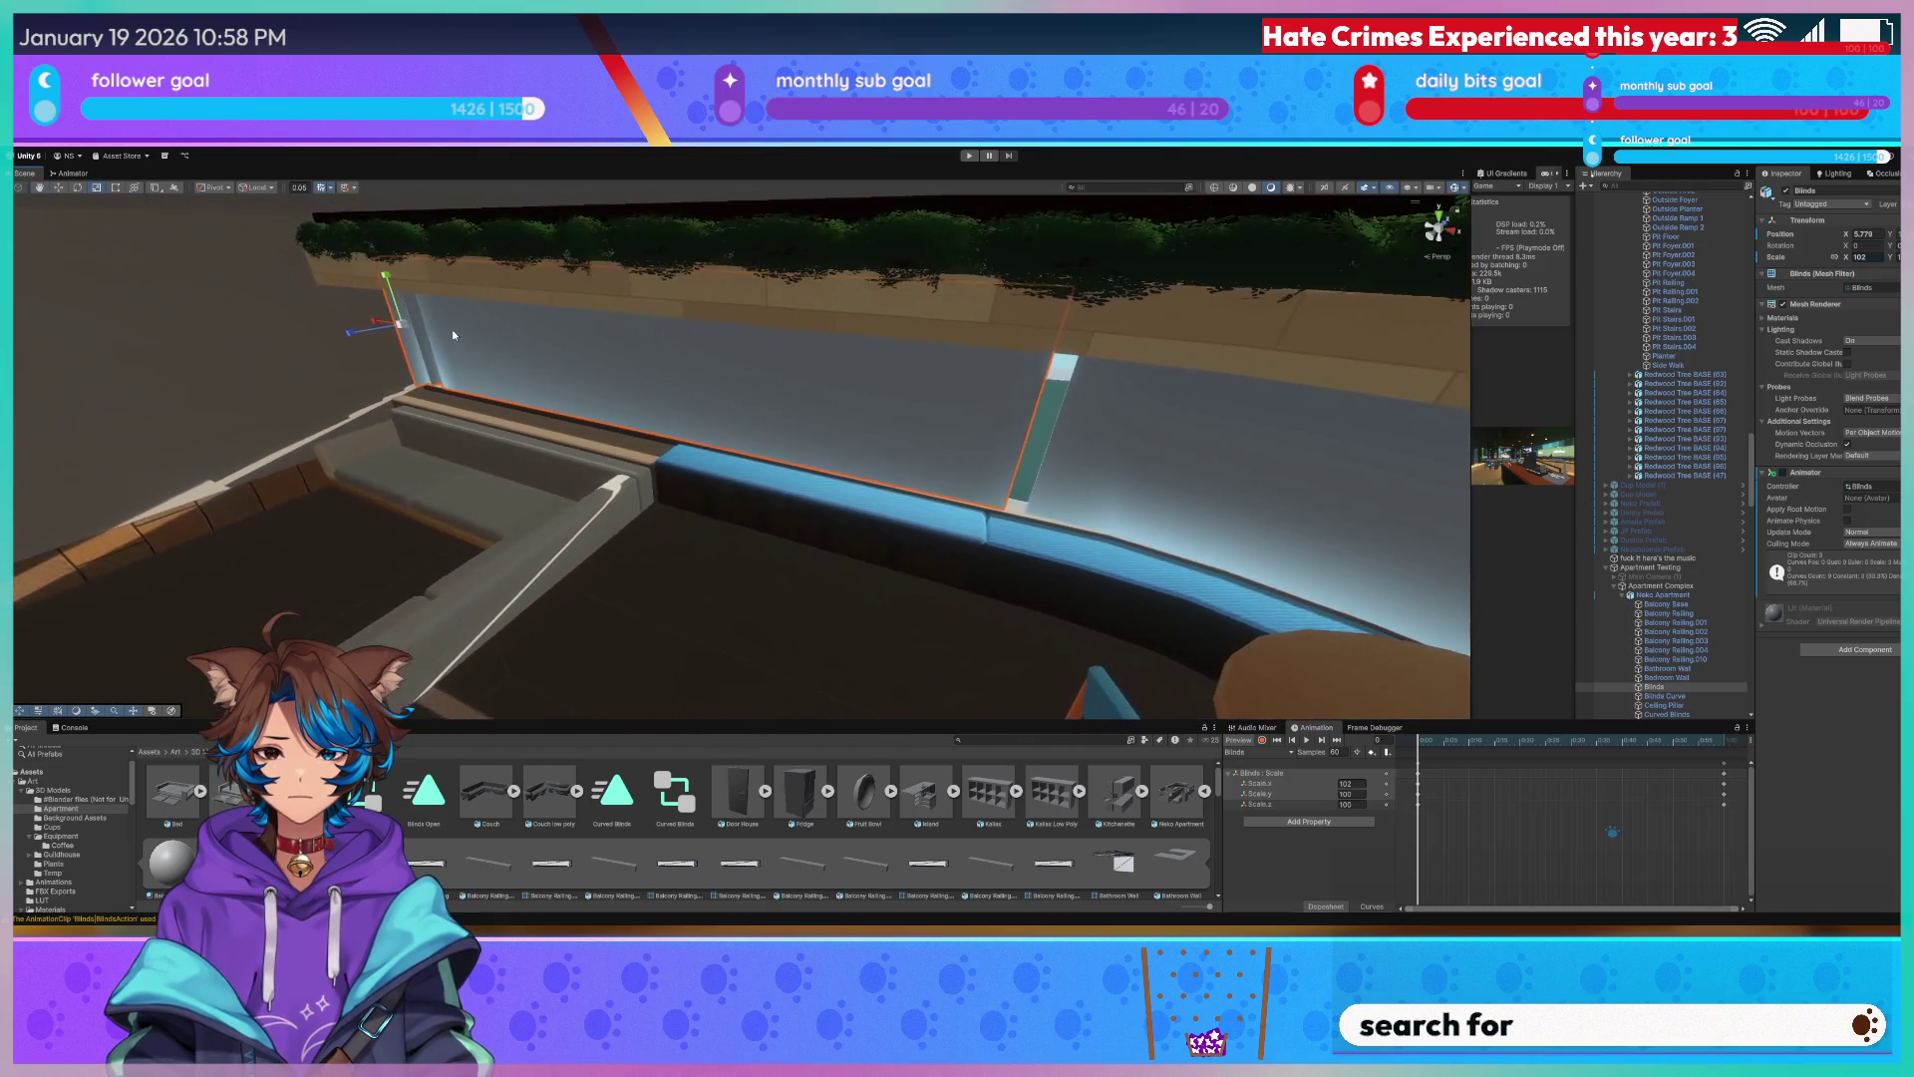
left_click_drag(372, 322, 374, 324)
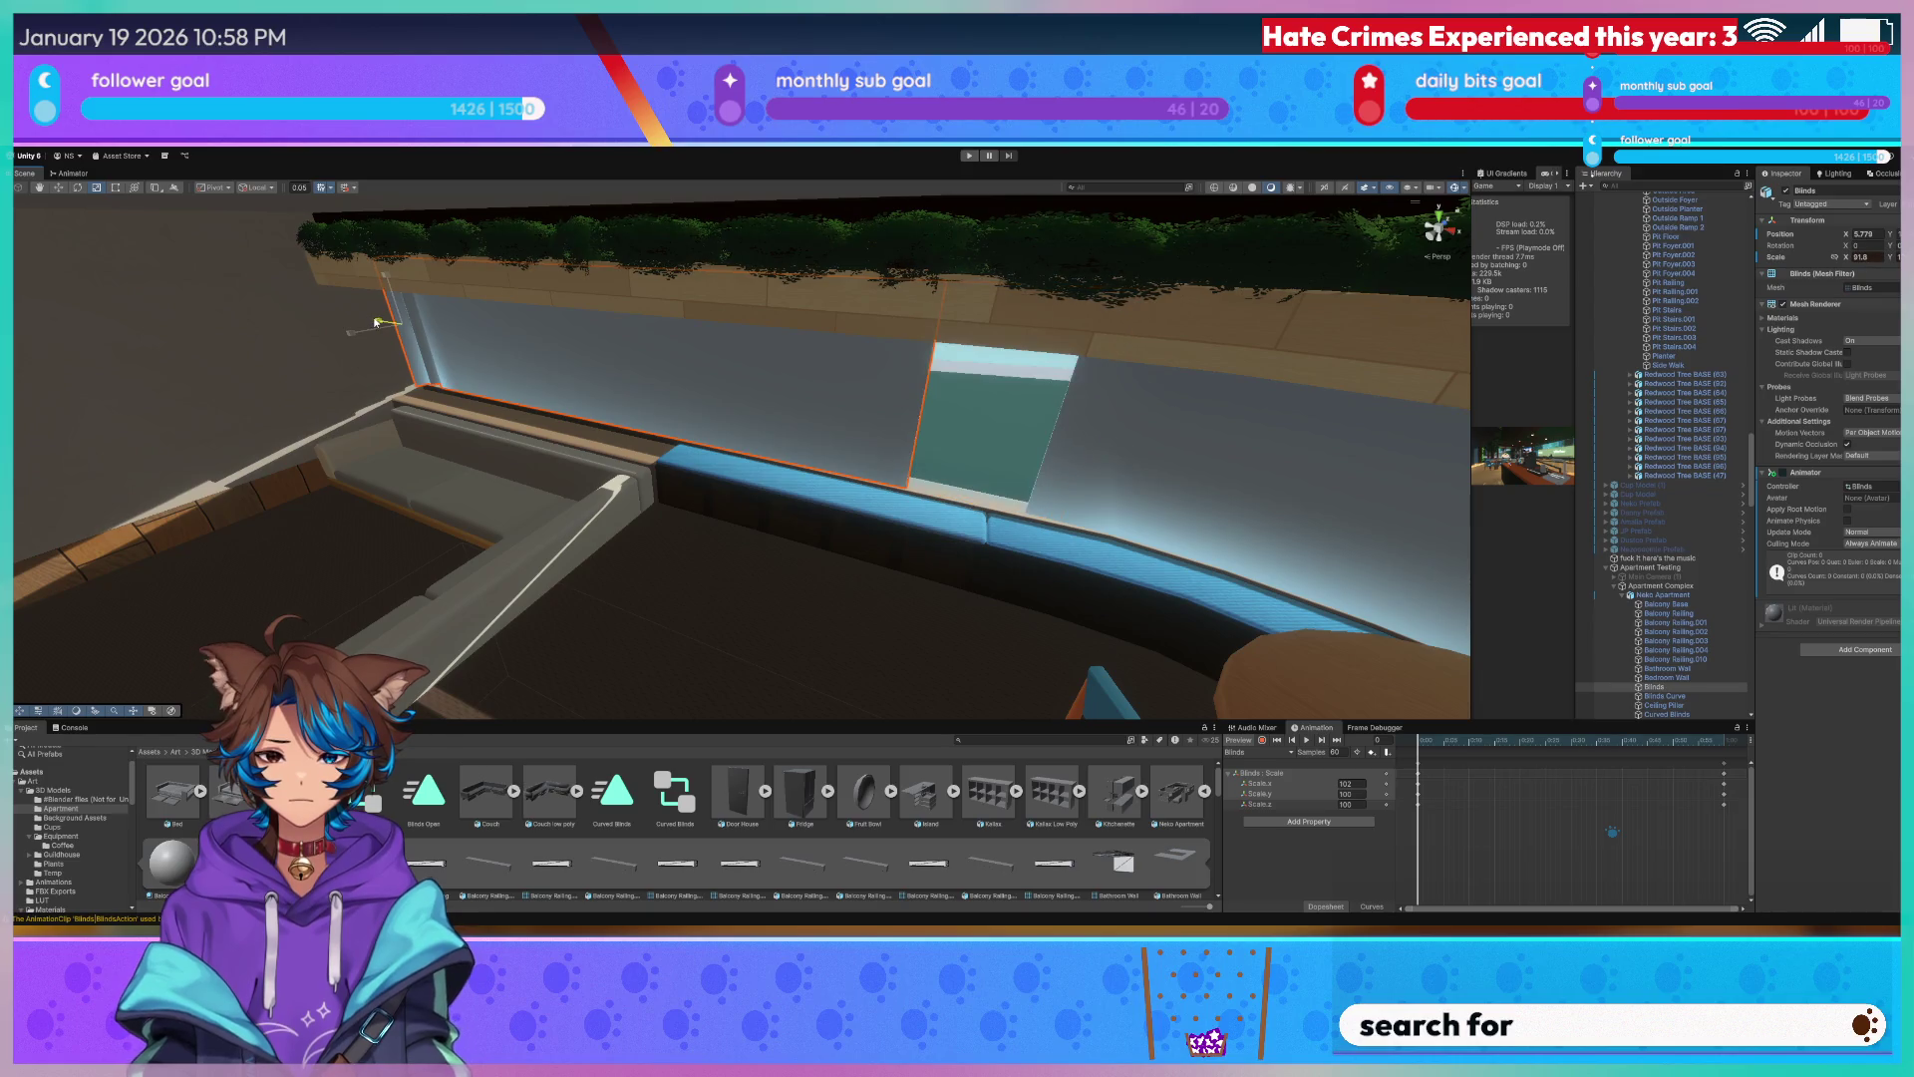
key("f")
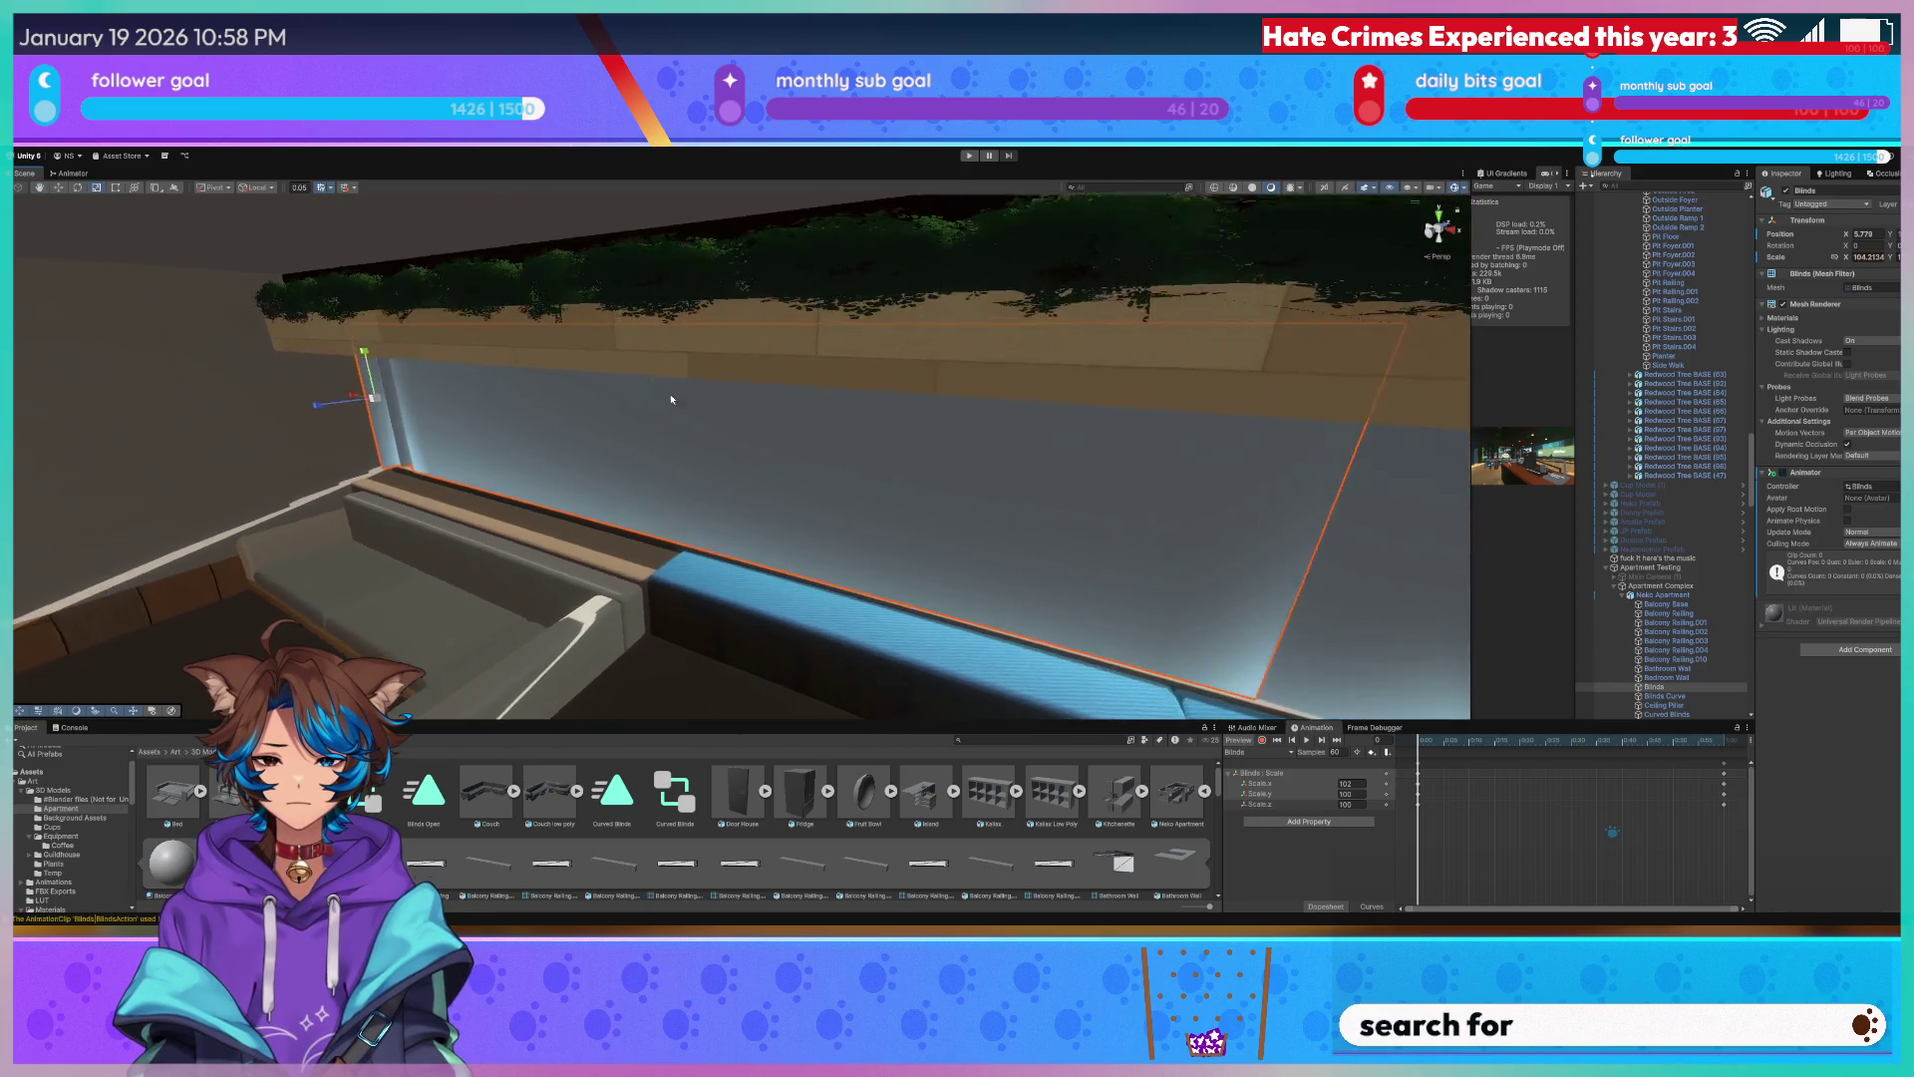
Set the Blinds' animated Scale.x back to 100 in the Animation panel.
left_click(1354, 784)
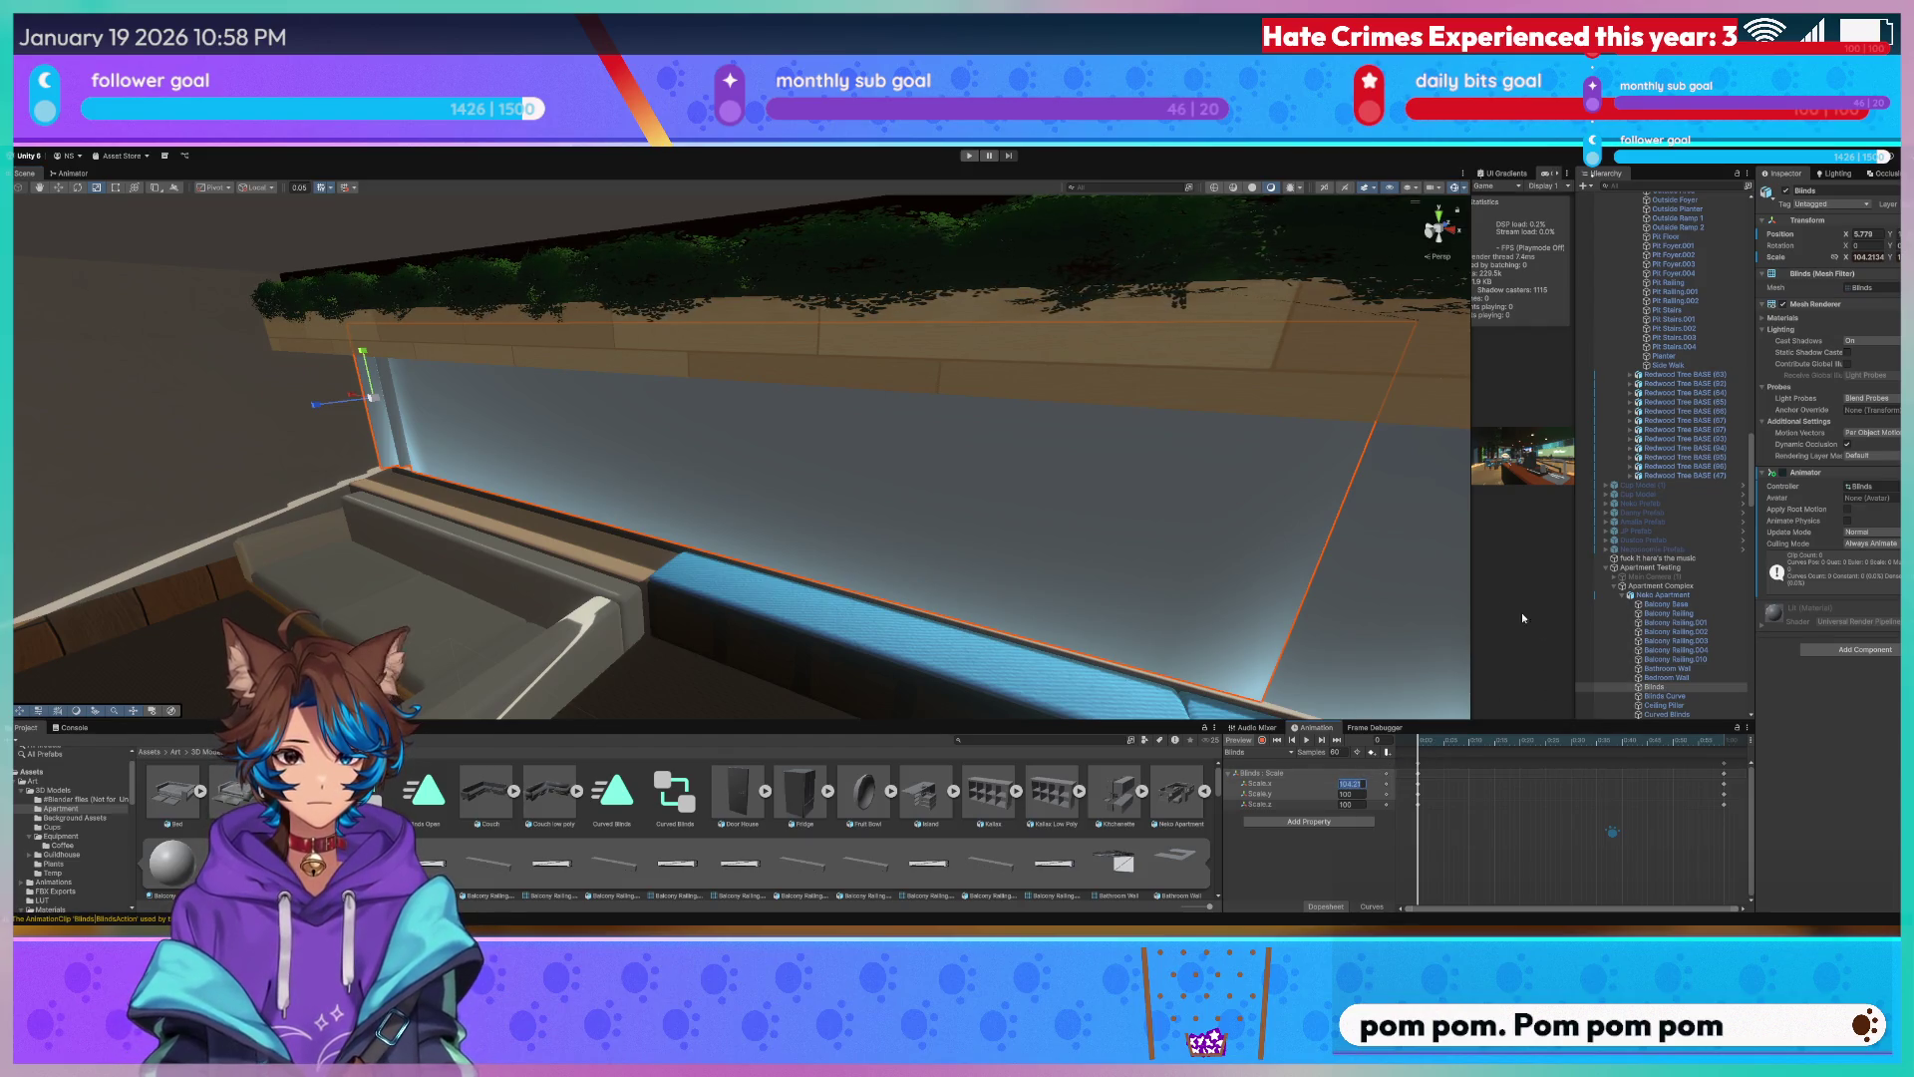
left_click_drag(1412, 743, 1387, 752)
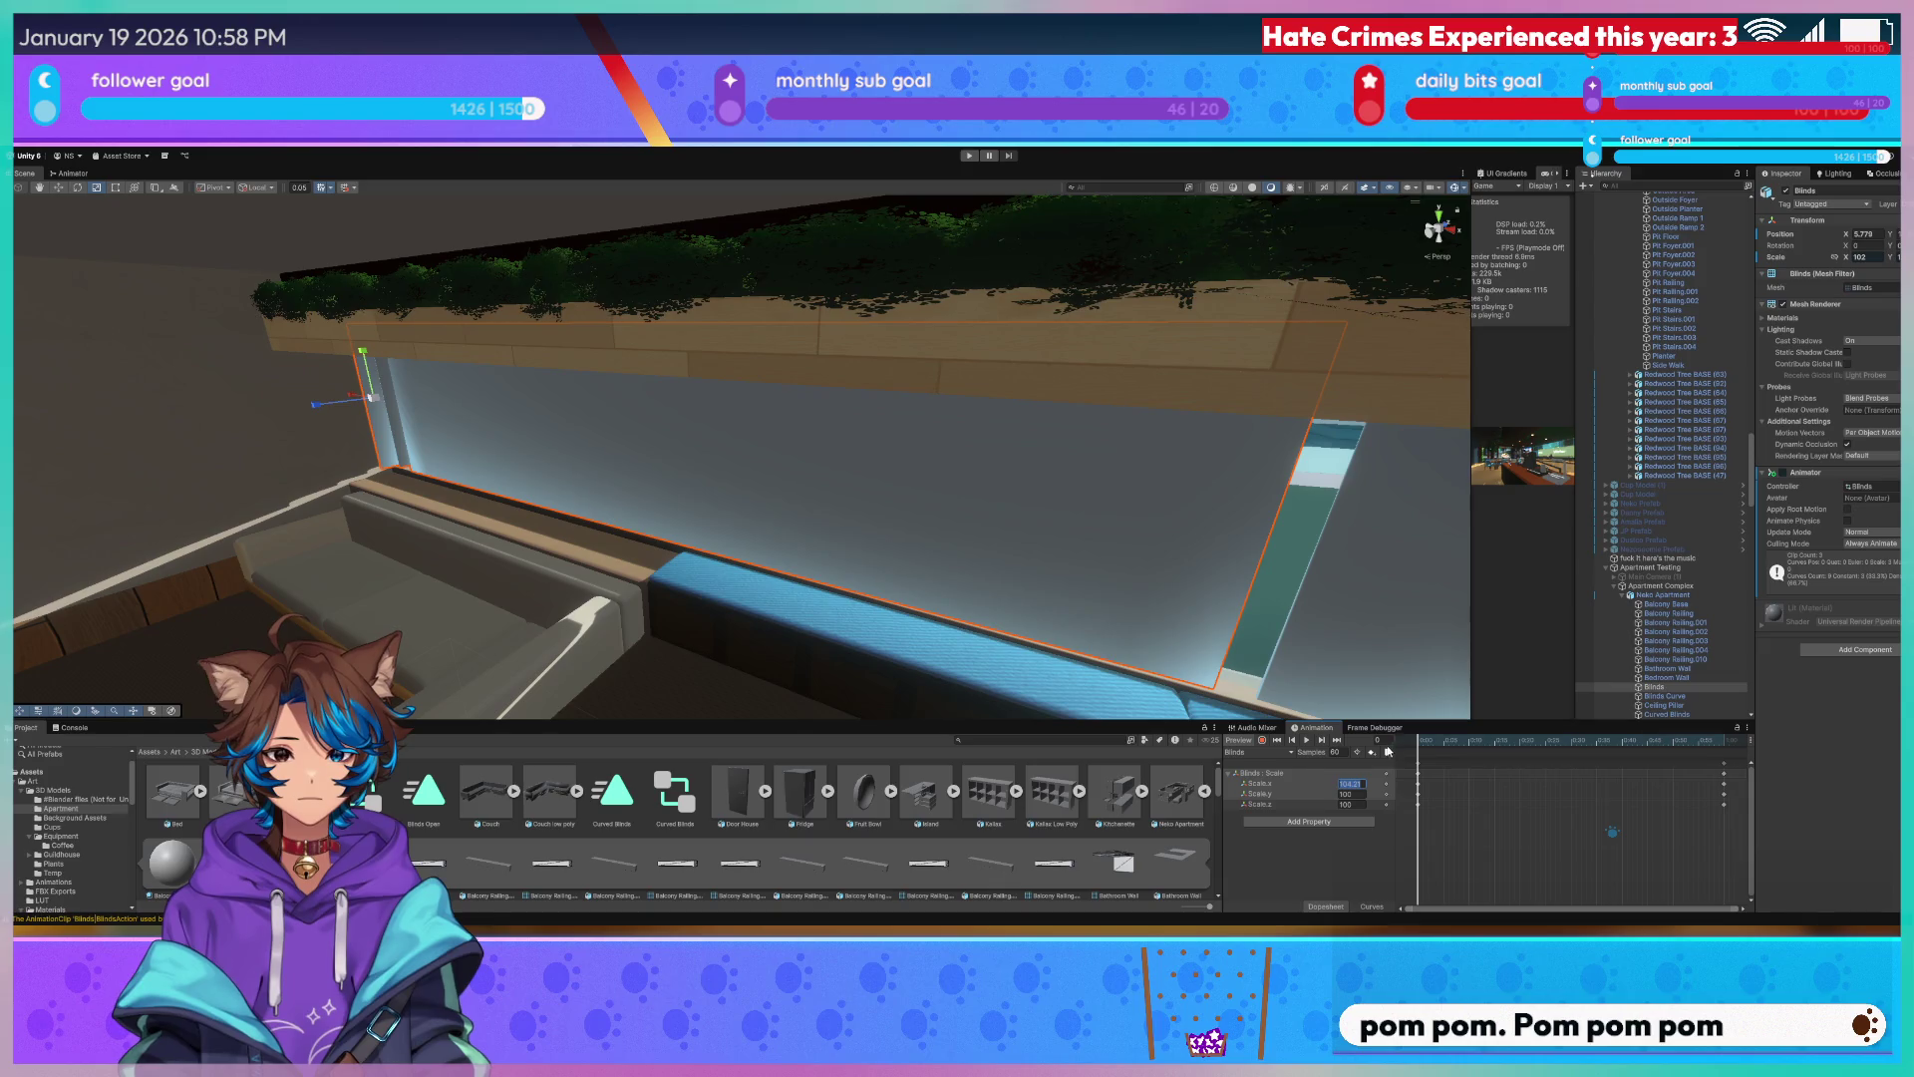
type("100")
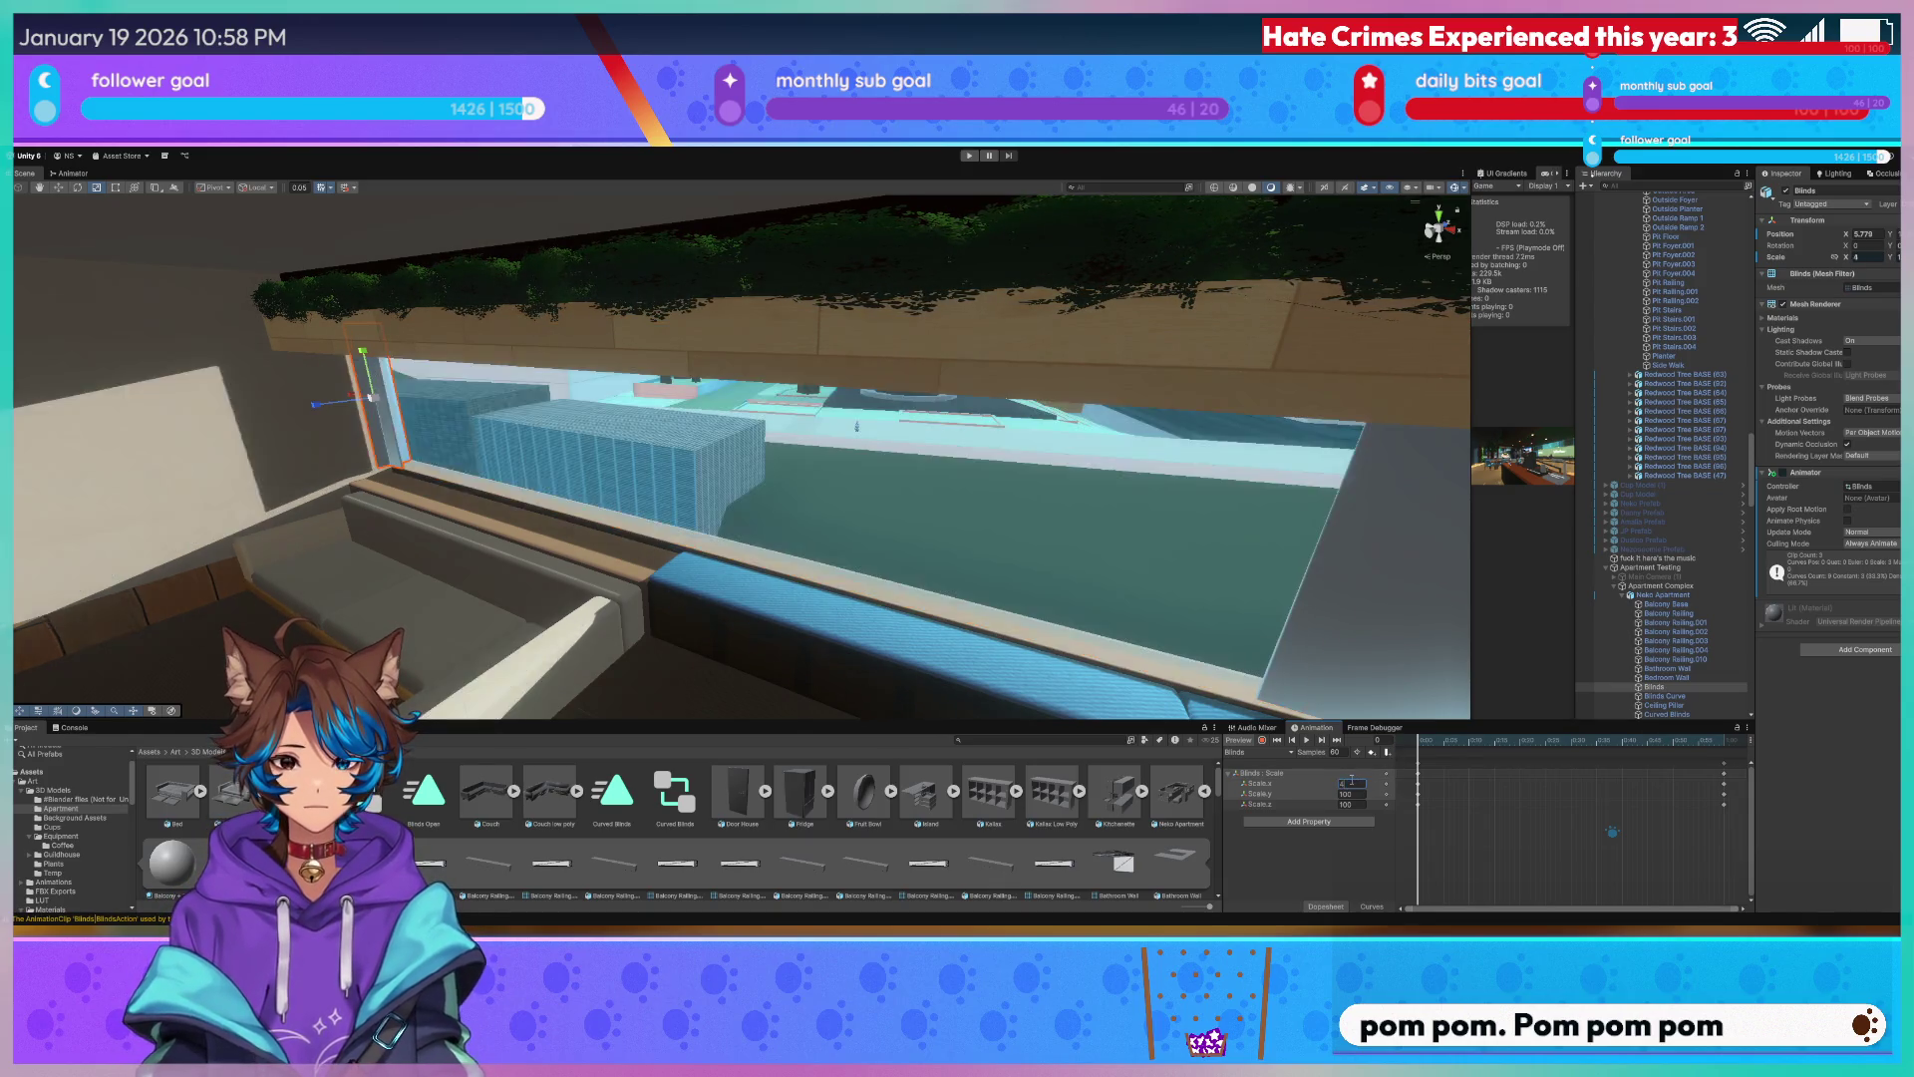
mouse_move(747, 470)
right_mouse_down()
mouse_move(928, 442)
mouse_move(1295, 793)
right_mouse_up()
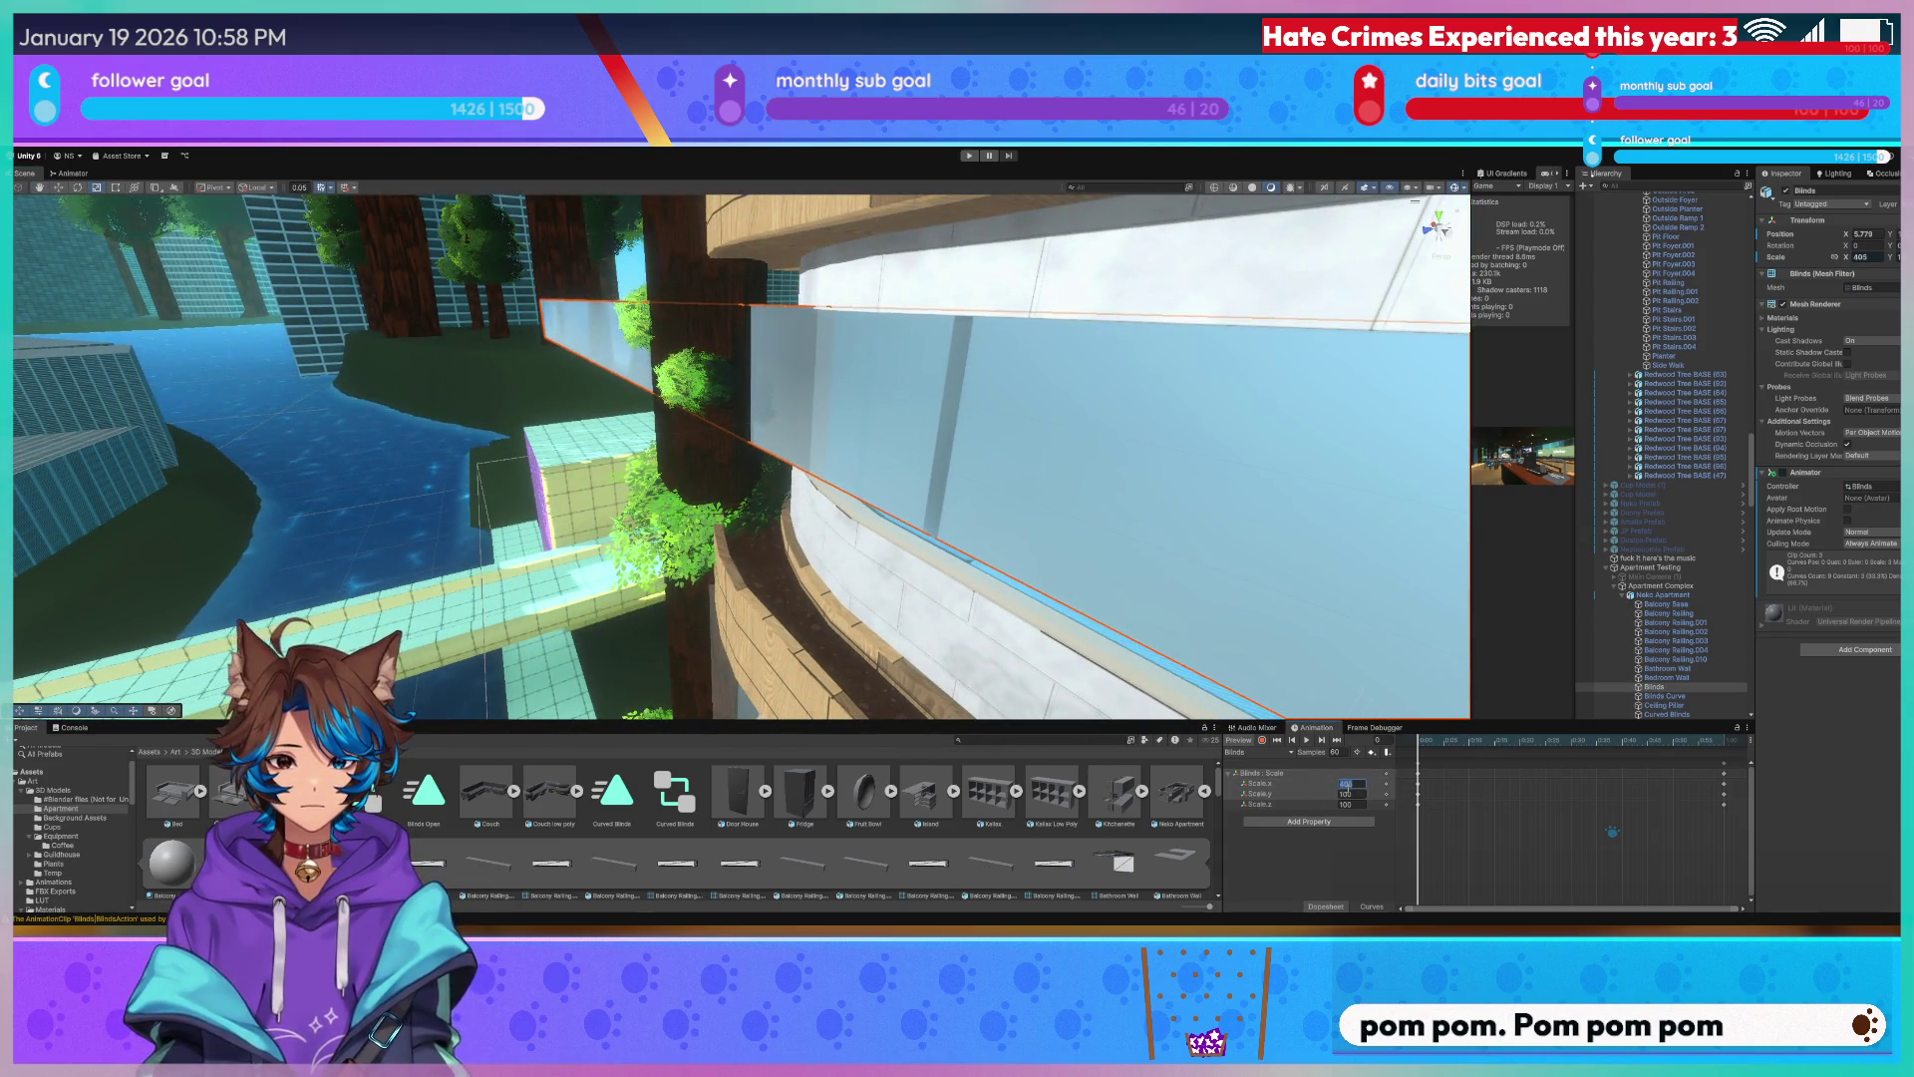
key("Return")
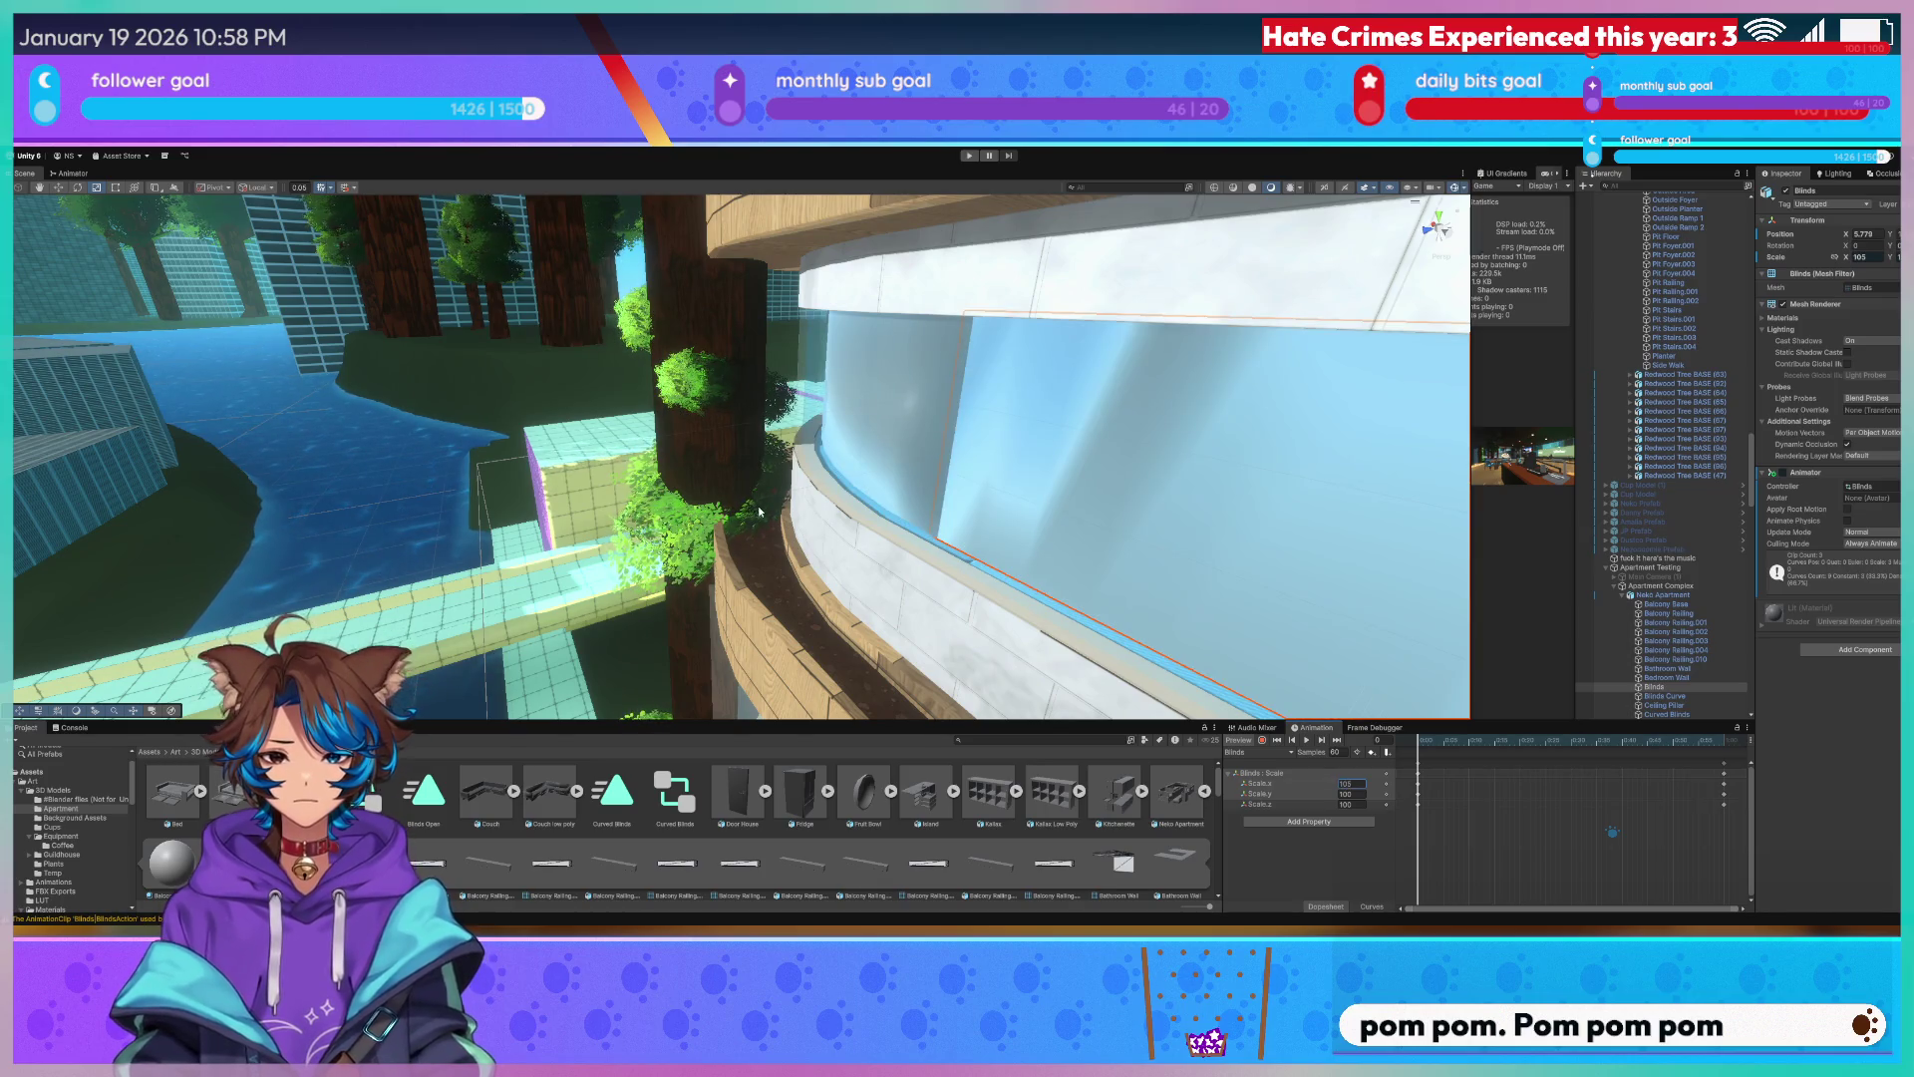
Play the animation and inspect the blinds from inside and outside, then select Curved Blinds.
right_click_drag(758, 511, 1511, 774)
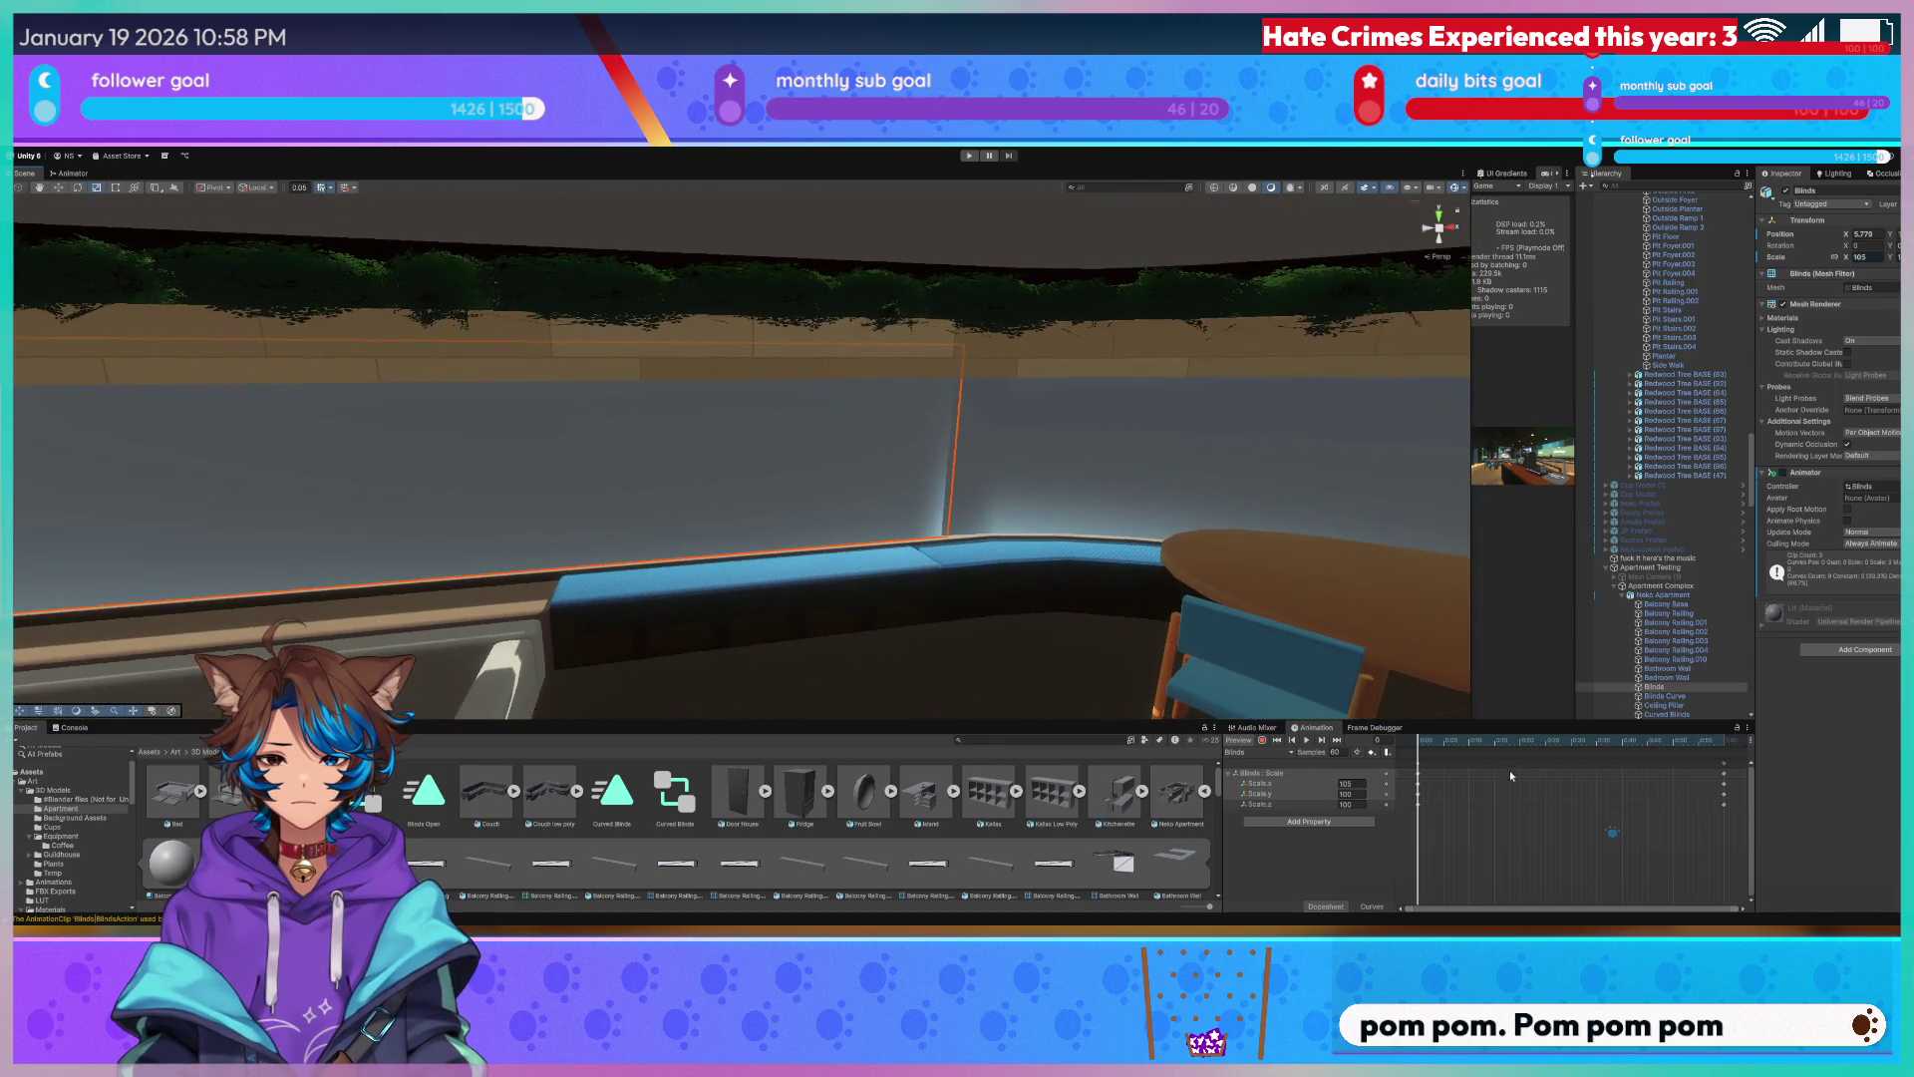
mouse_move(837, 524)
right_mouse_down()
mouse_move(807, 535)
mouse_move(627, 479)
right_mouse_up()
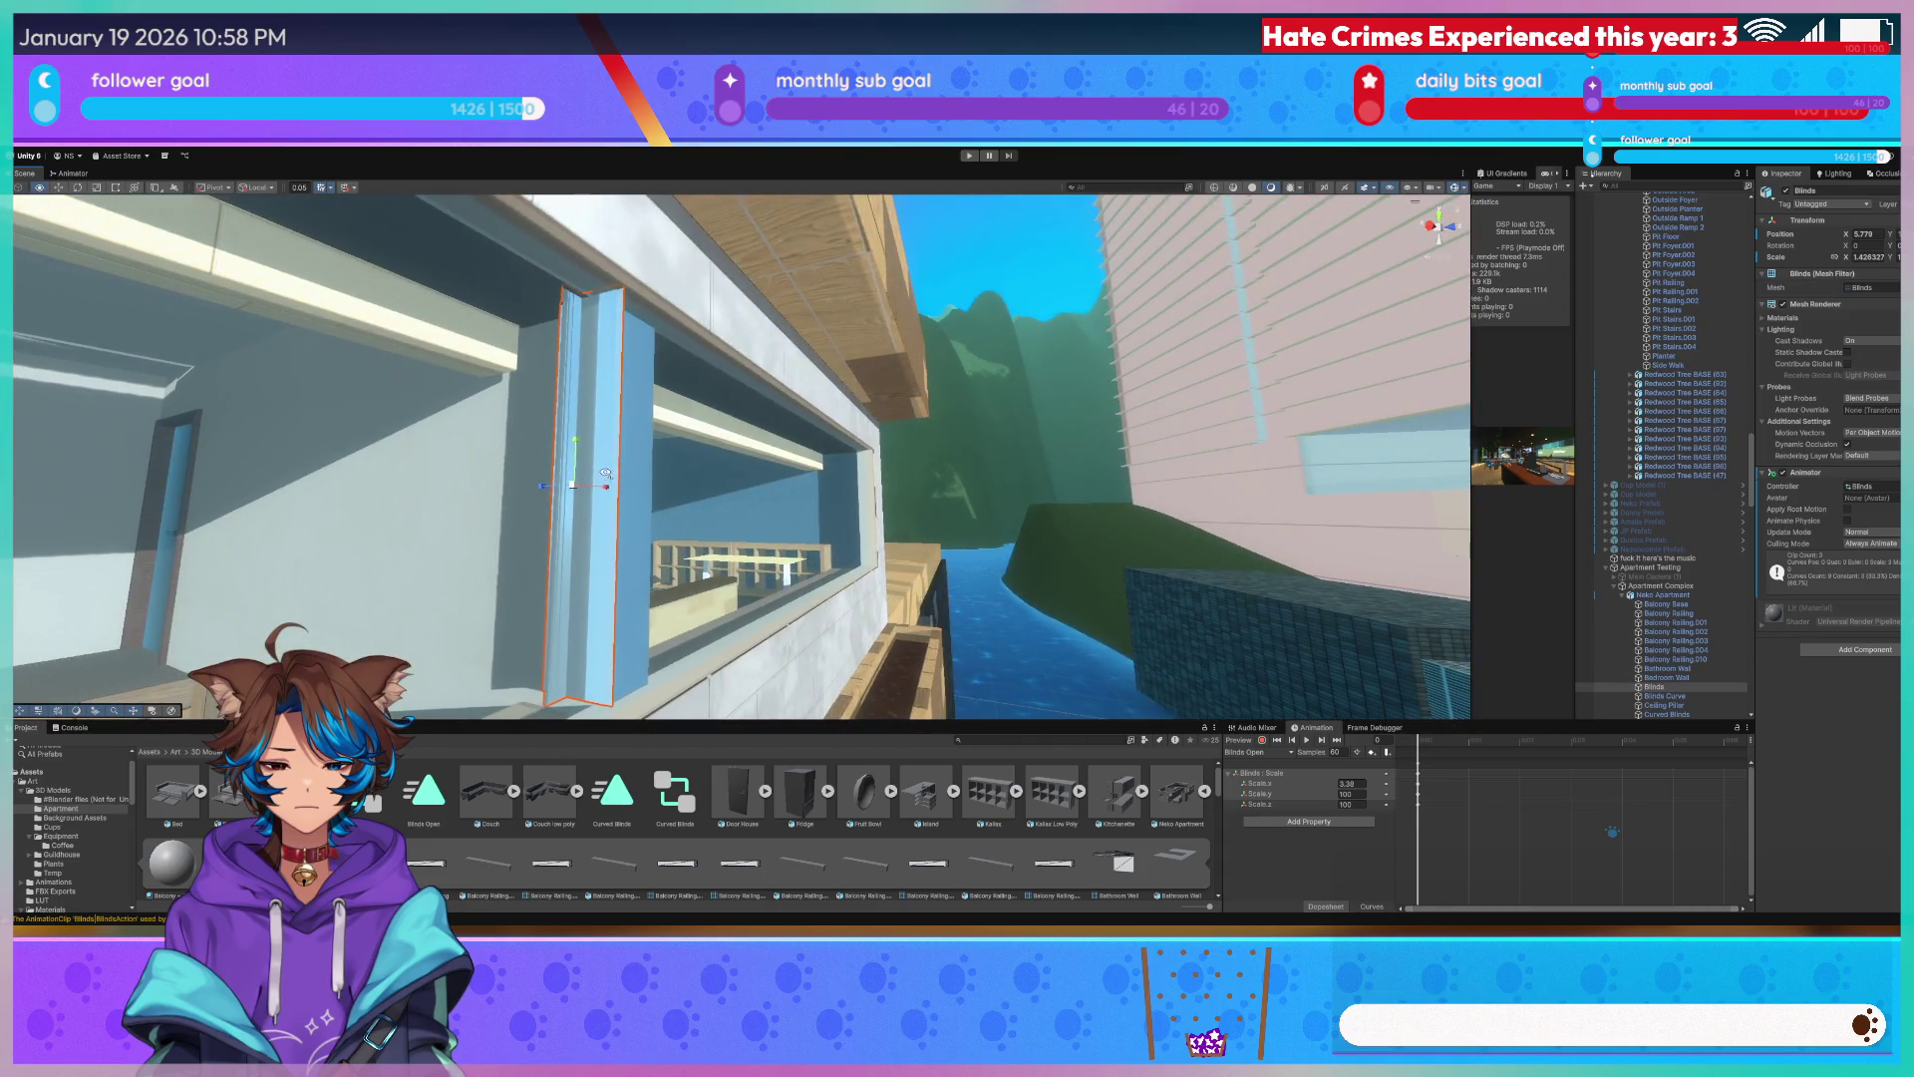
right_click_drag(626, 478, 703, 493)
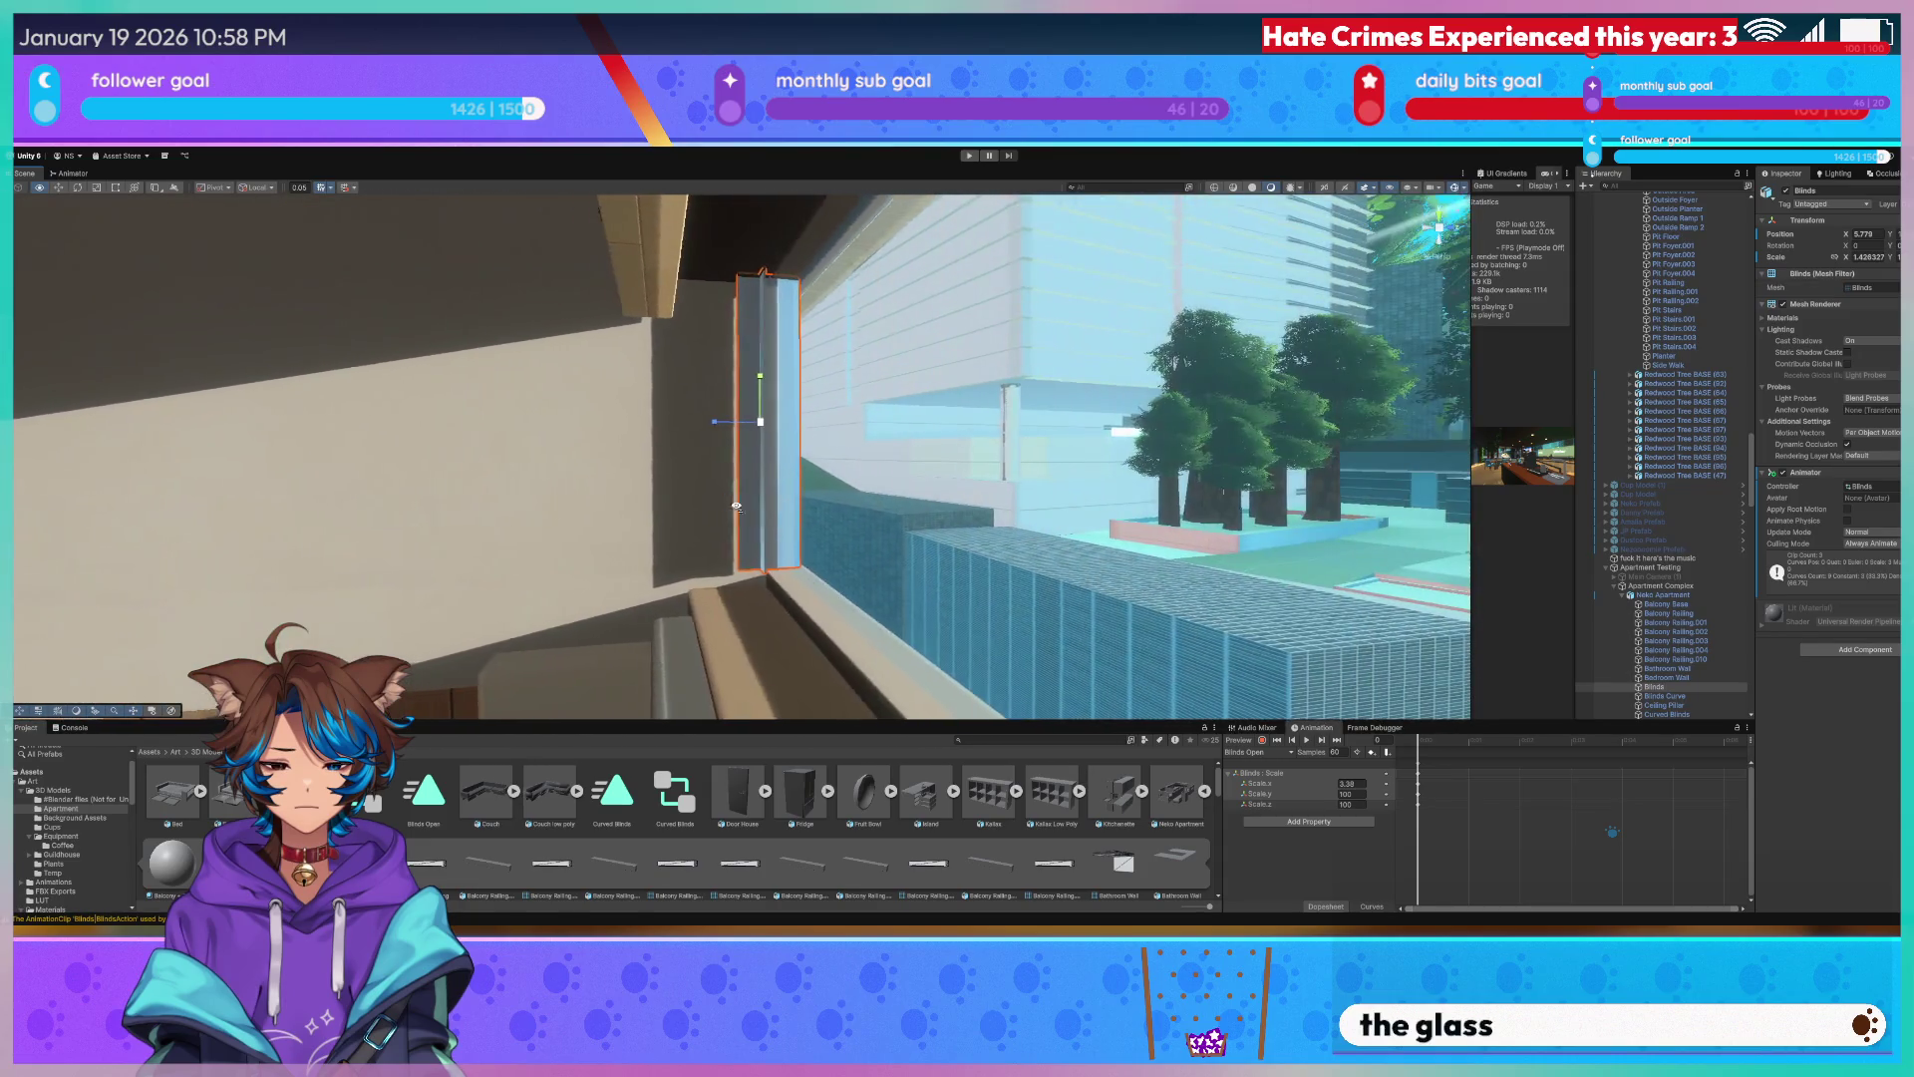
key("space")
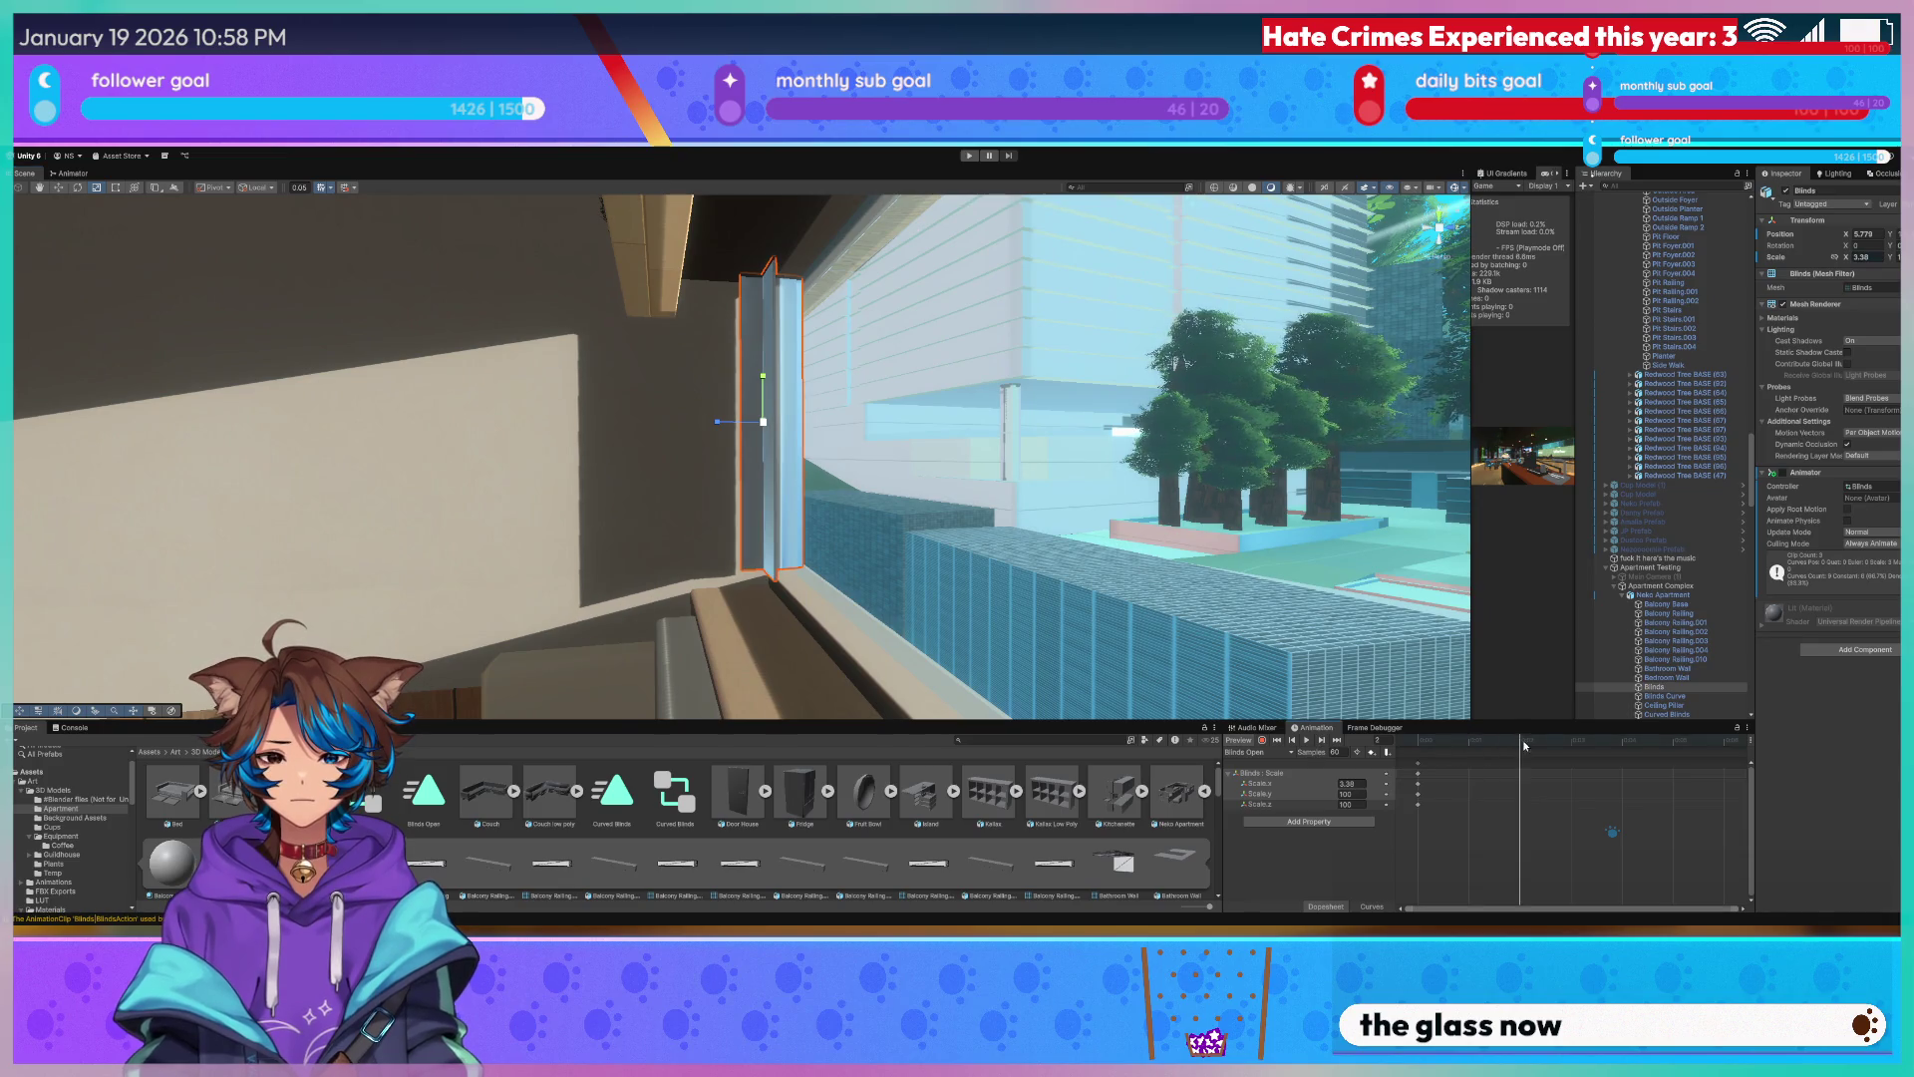
mouse_move(747, 418)
right_mouse_down()
mouse_move(881, 504)
mouse_move(1665, 469)
mouse_move(1402, 513)
mouse_move(790, 430)
mouse_move(801, 356)
right_mouse_up()
left_click(780, 422)
left_click(651, 402)
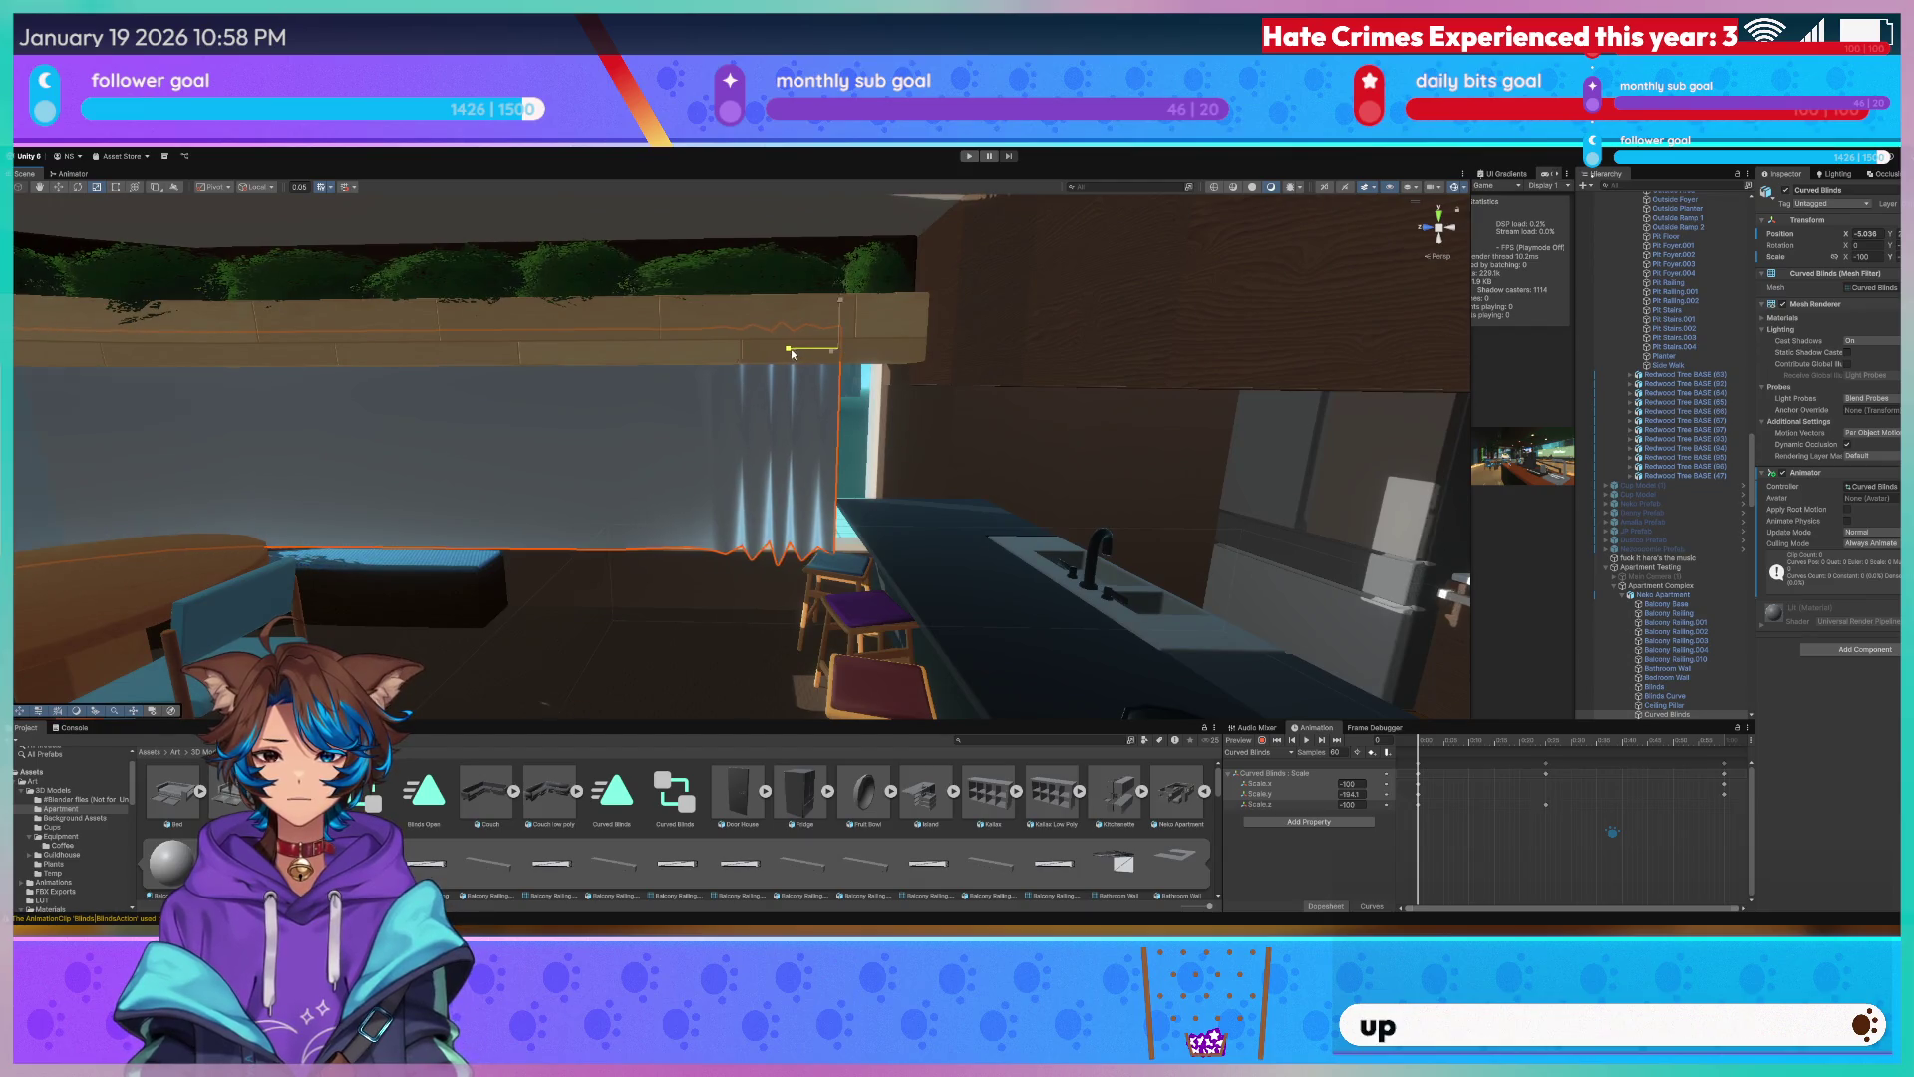
Scrub the Curved Blinds expanding, fly through the apartment's window views, then switch to Blender.
left_click_drag(800, 357, 839, 347)
mouse_move(837, 348)
right_mouse_down()
mouse_move(879, 220)
mouse_move(1464, 264)
right_mouse_up()
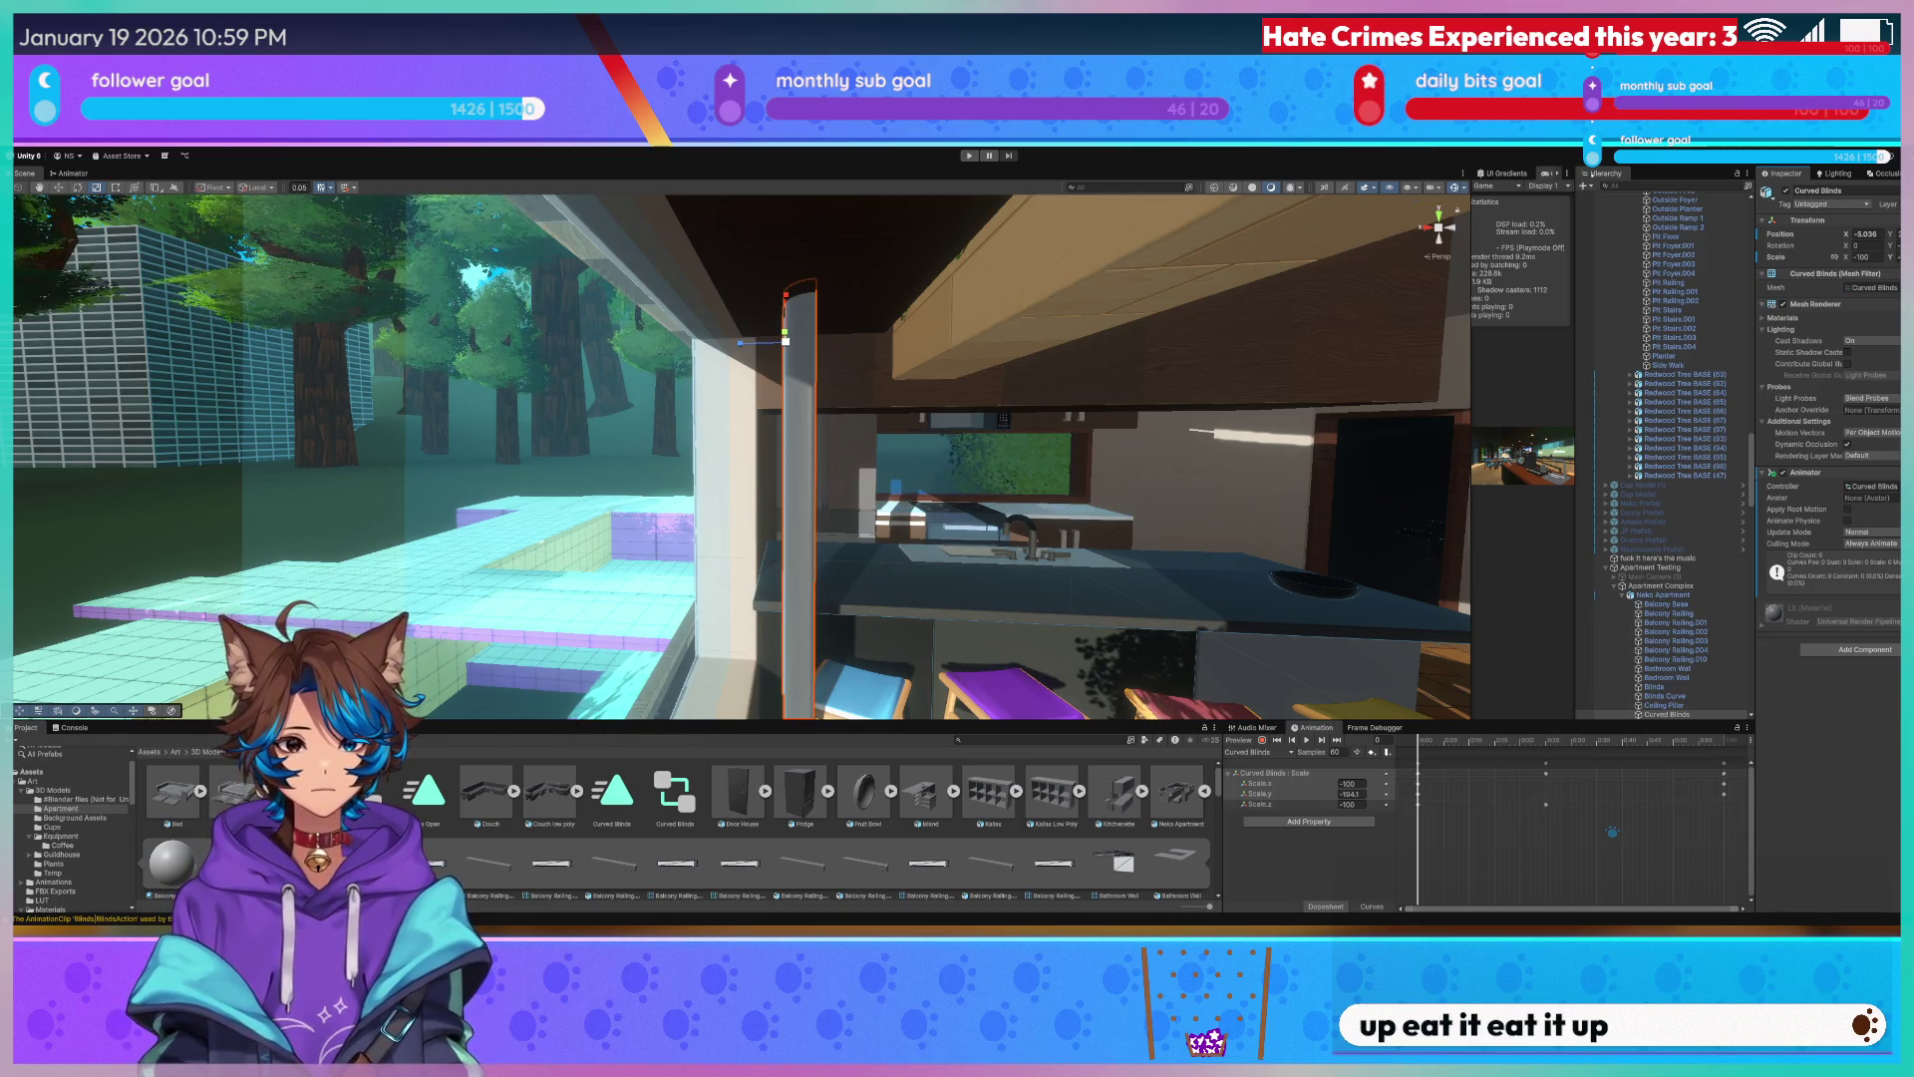
mouse_move(1215, 303)
right_mouse_down()
mouse_move(619, 333)
mouse_move(354, 378)
mouse_move(479, 444)
right_mouse_up()
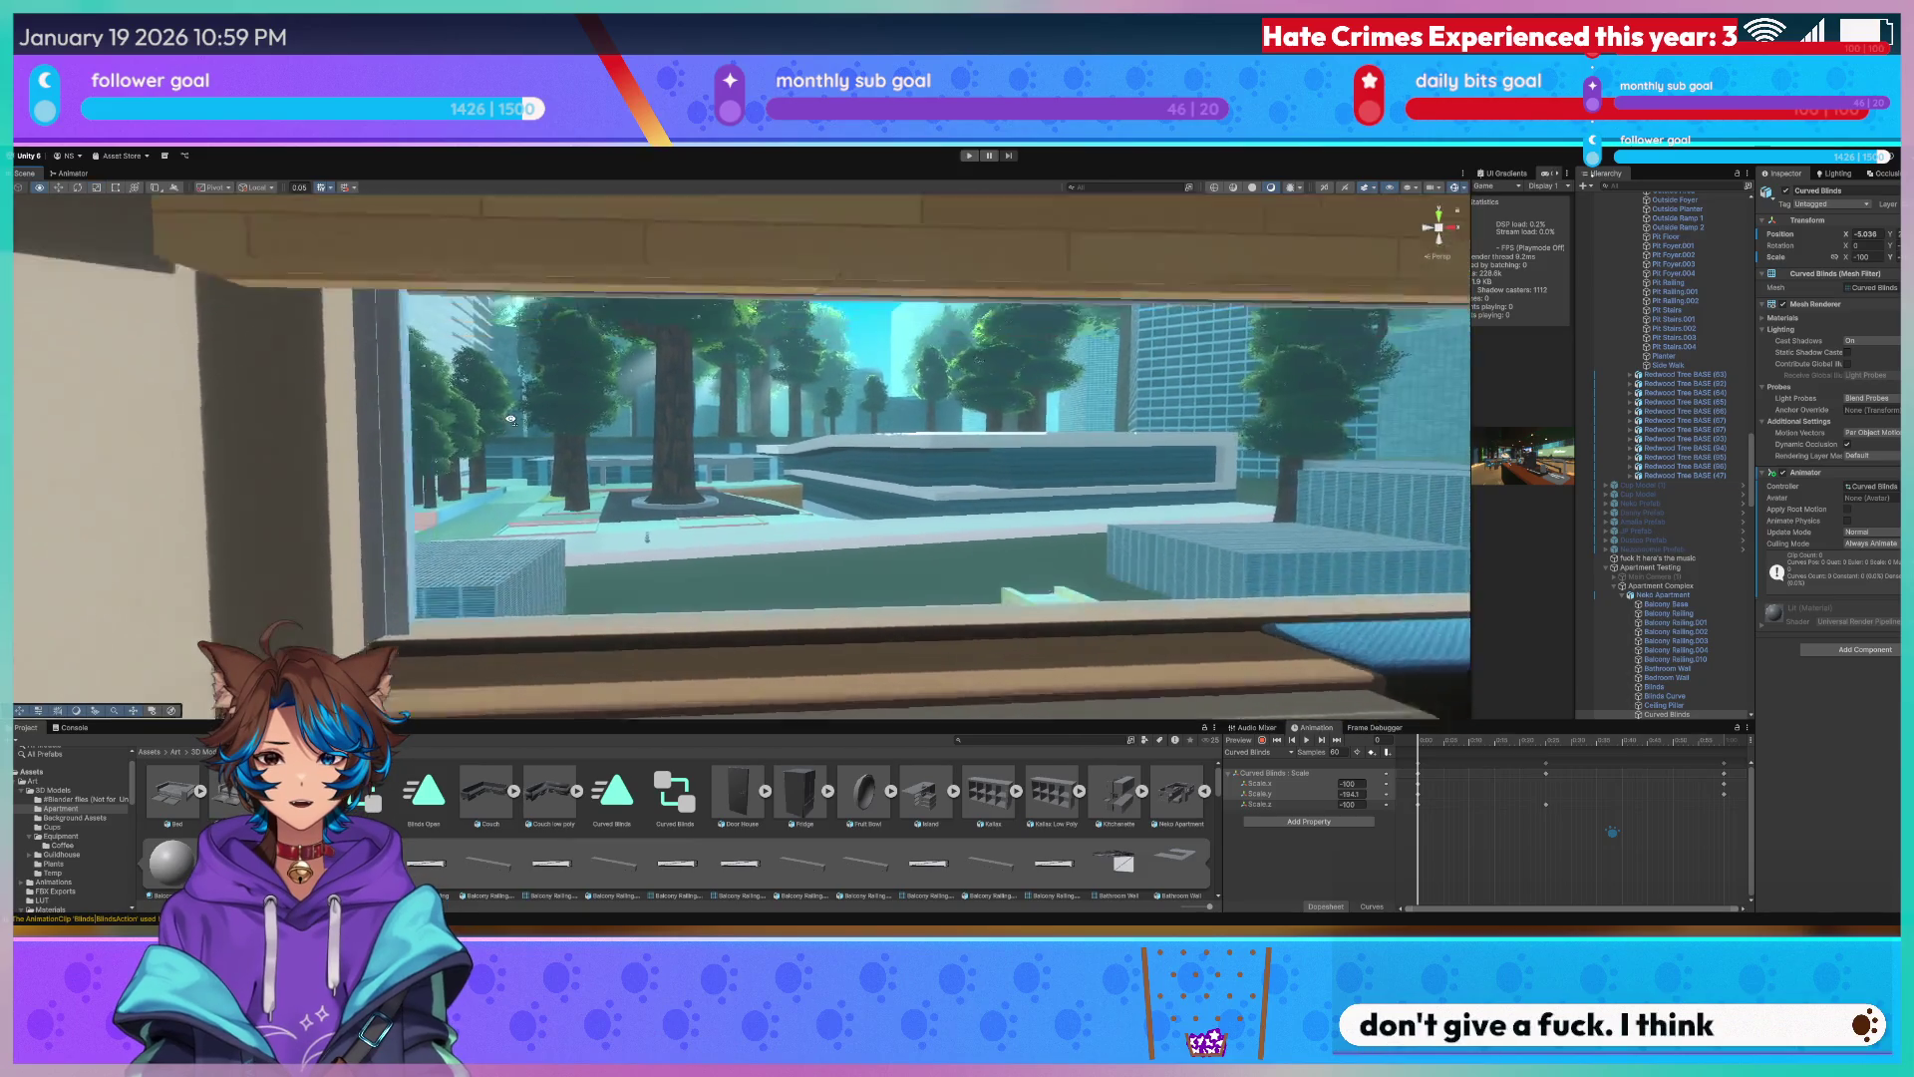
right_click_drag(480, 443, 699, 281)
right_click_drag(562, 543, 692, 612)
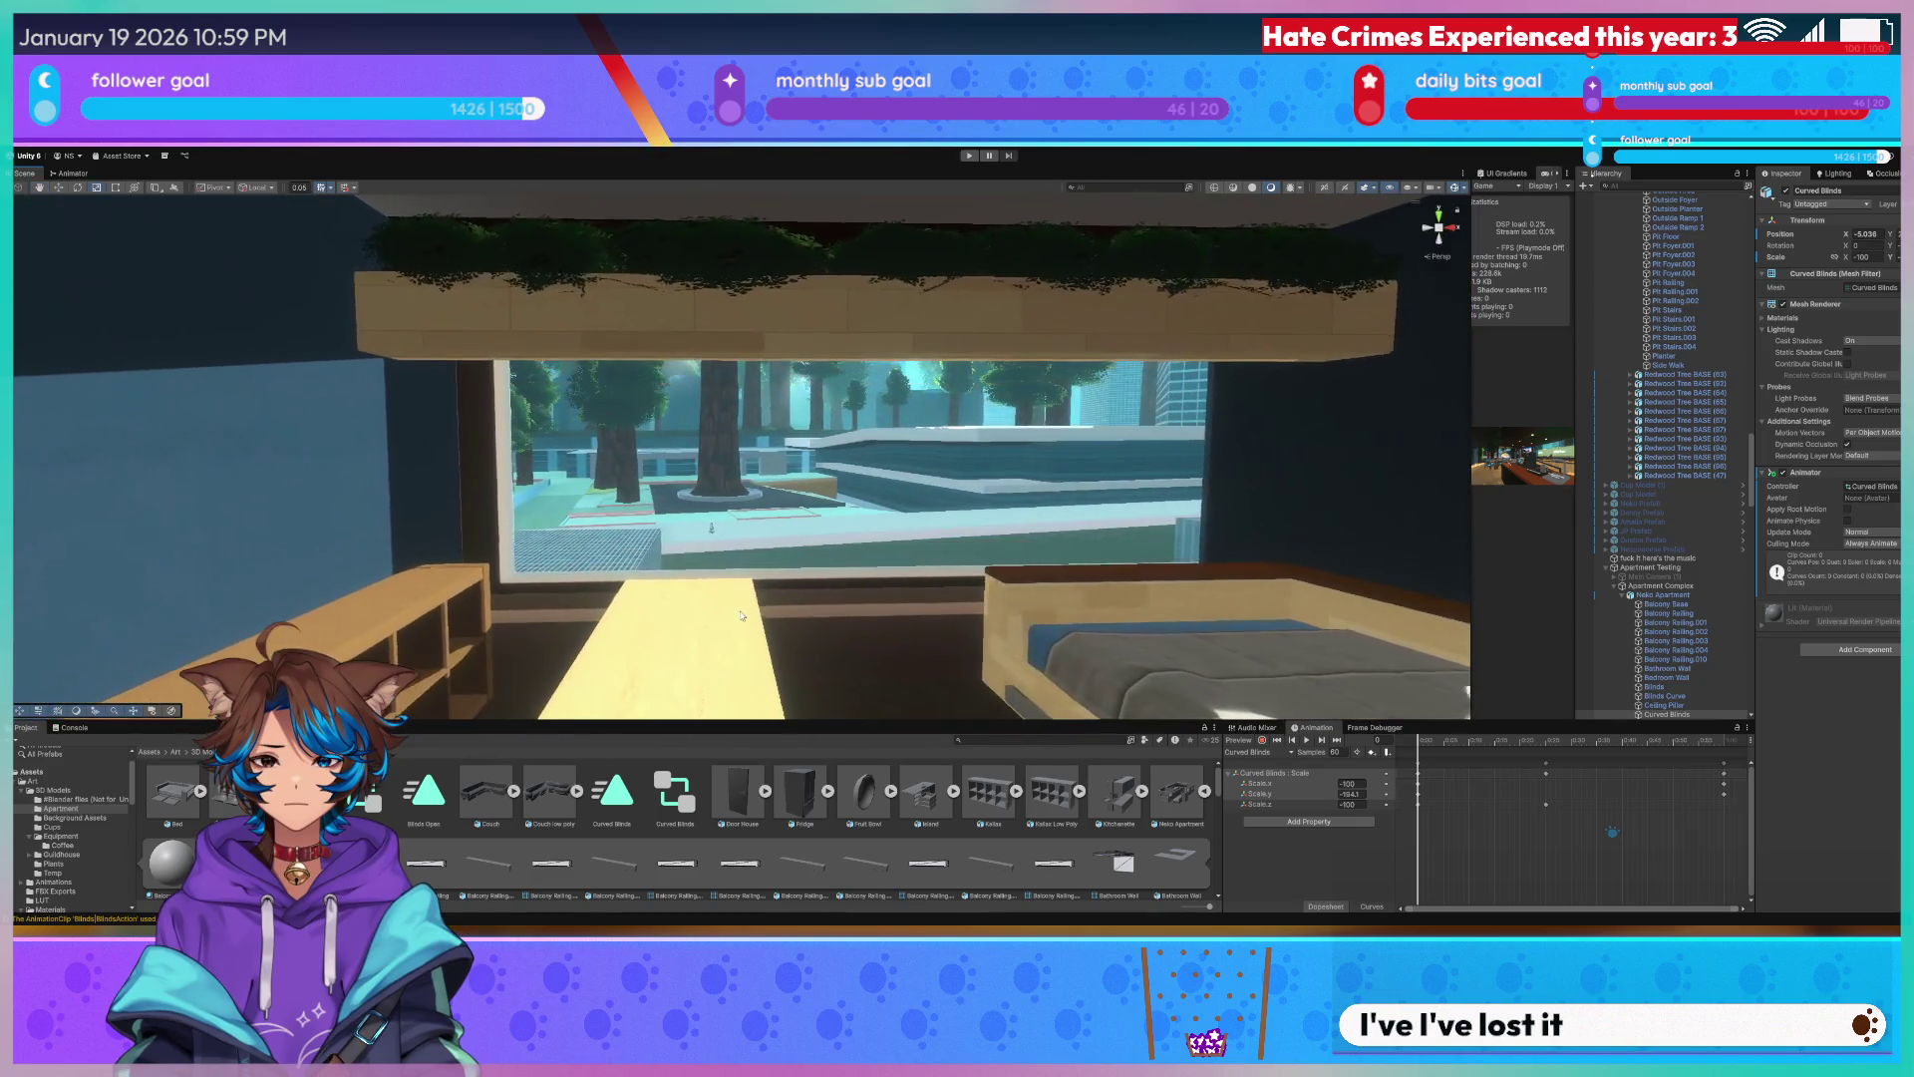
right_click_drag(691, 612, 740, 613)
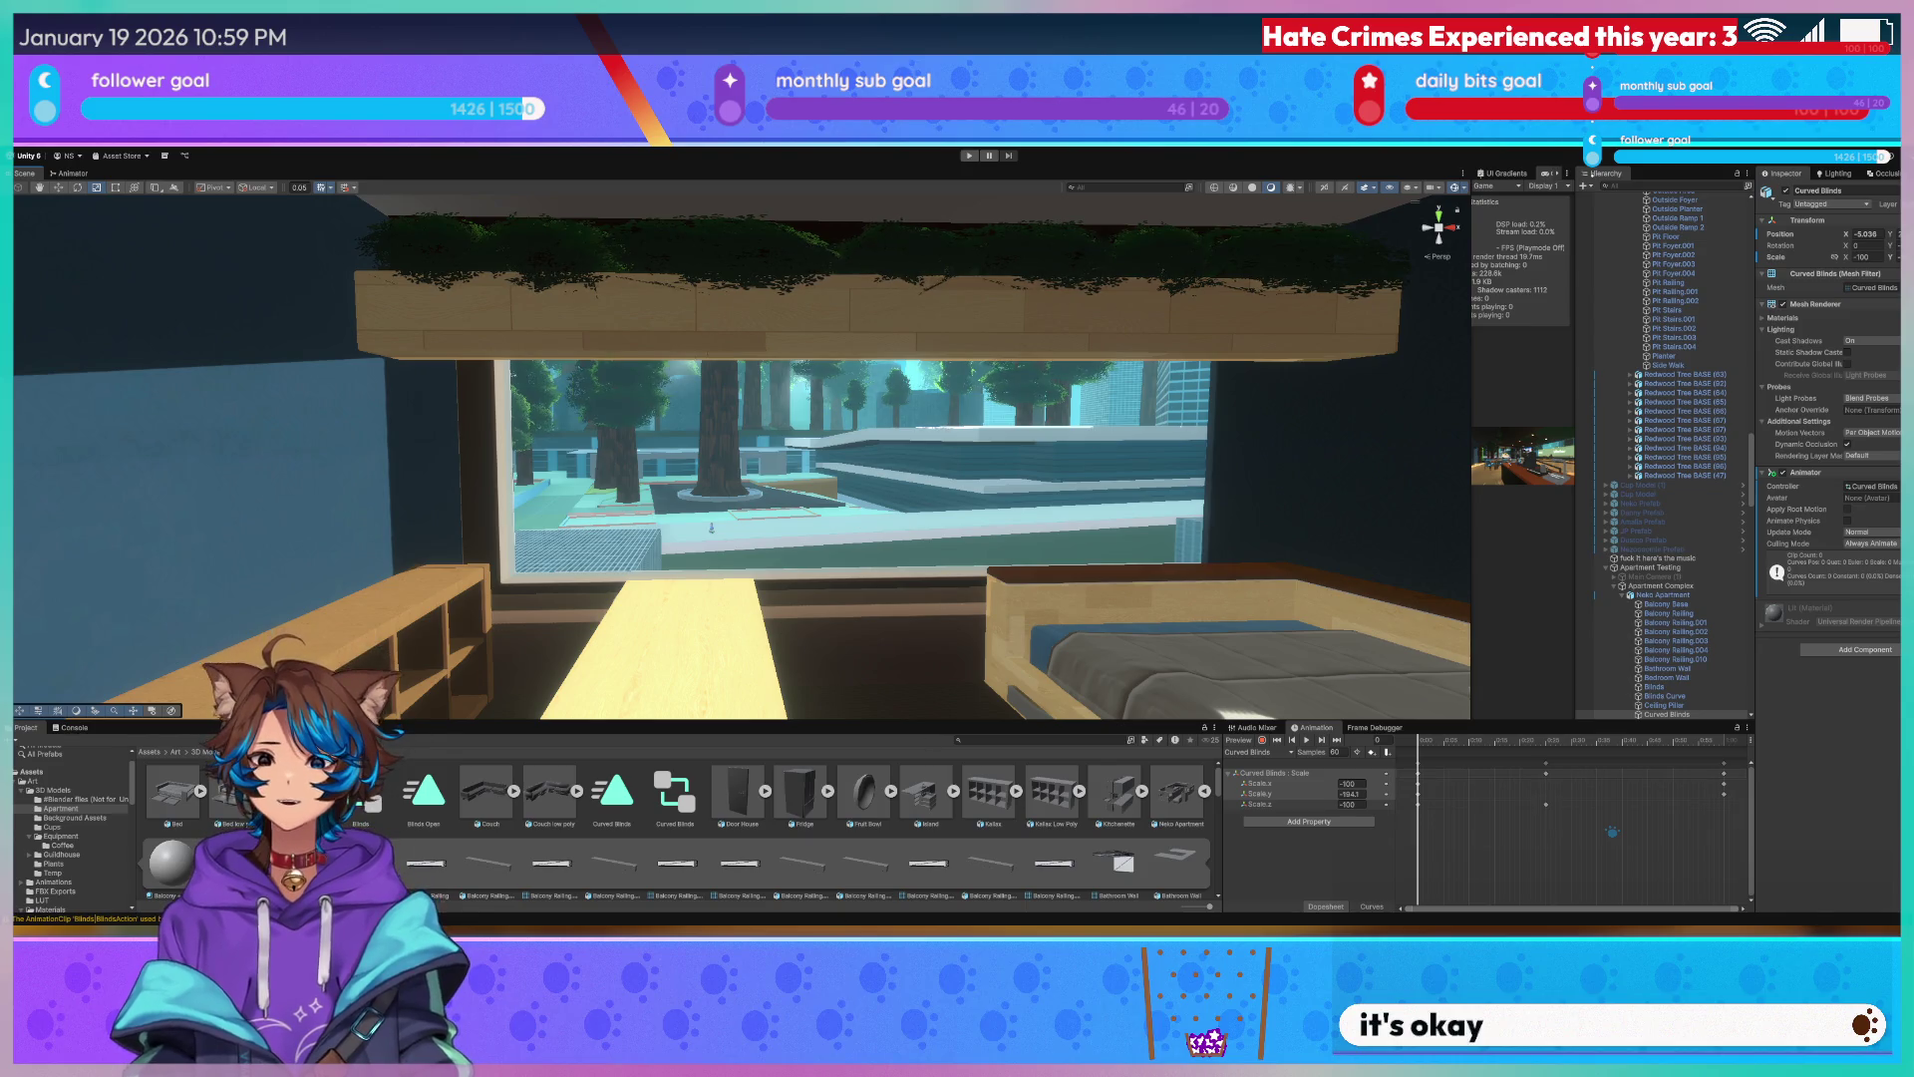
key("alt+Tab")
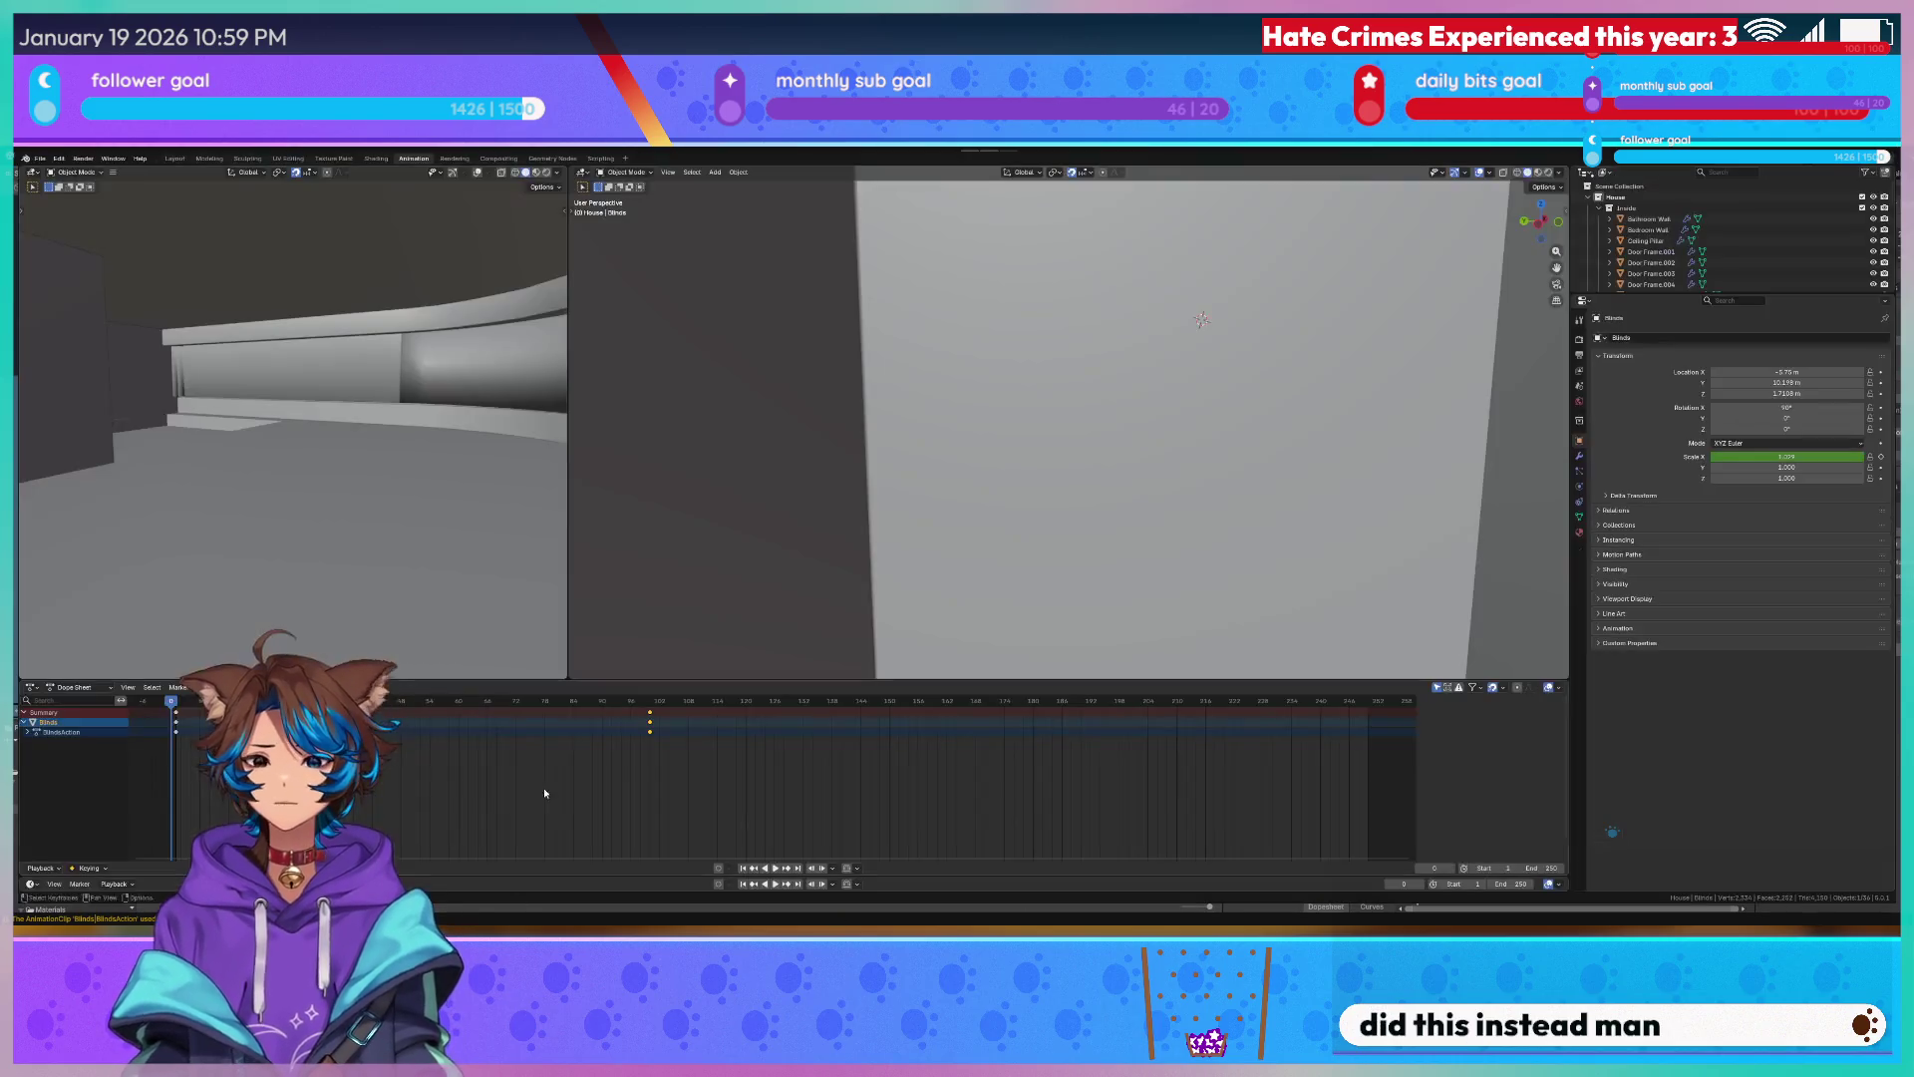
In the Modeling workspace, return to Object Mode and hide the Window Glass object.
right_click(332, 389)
left_click(332, 389)
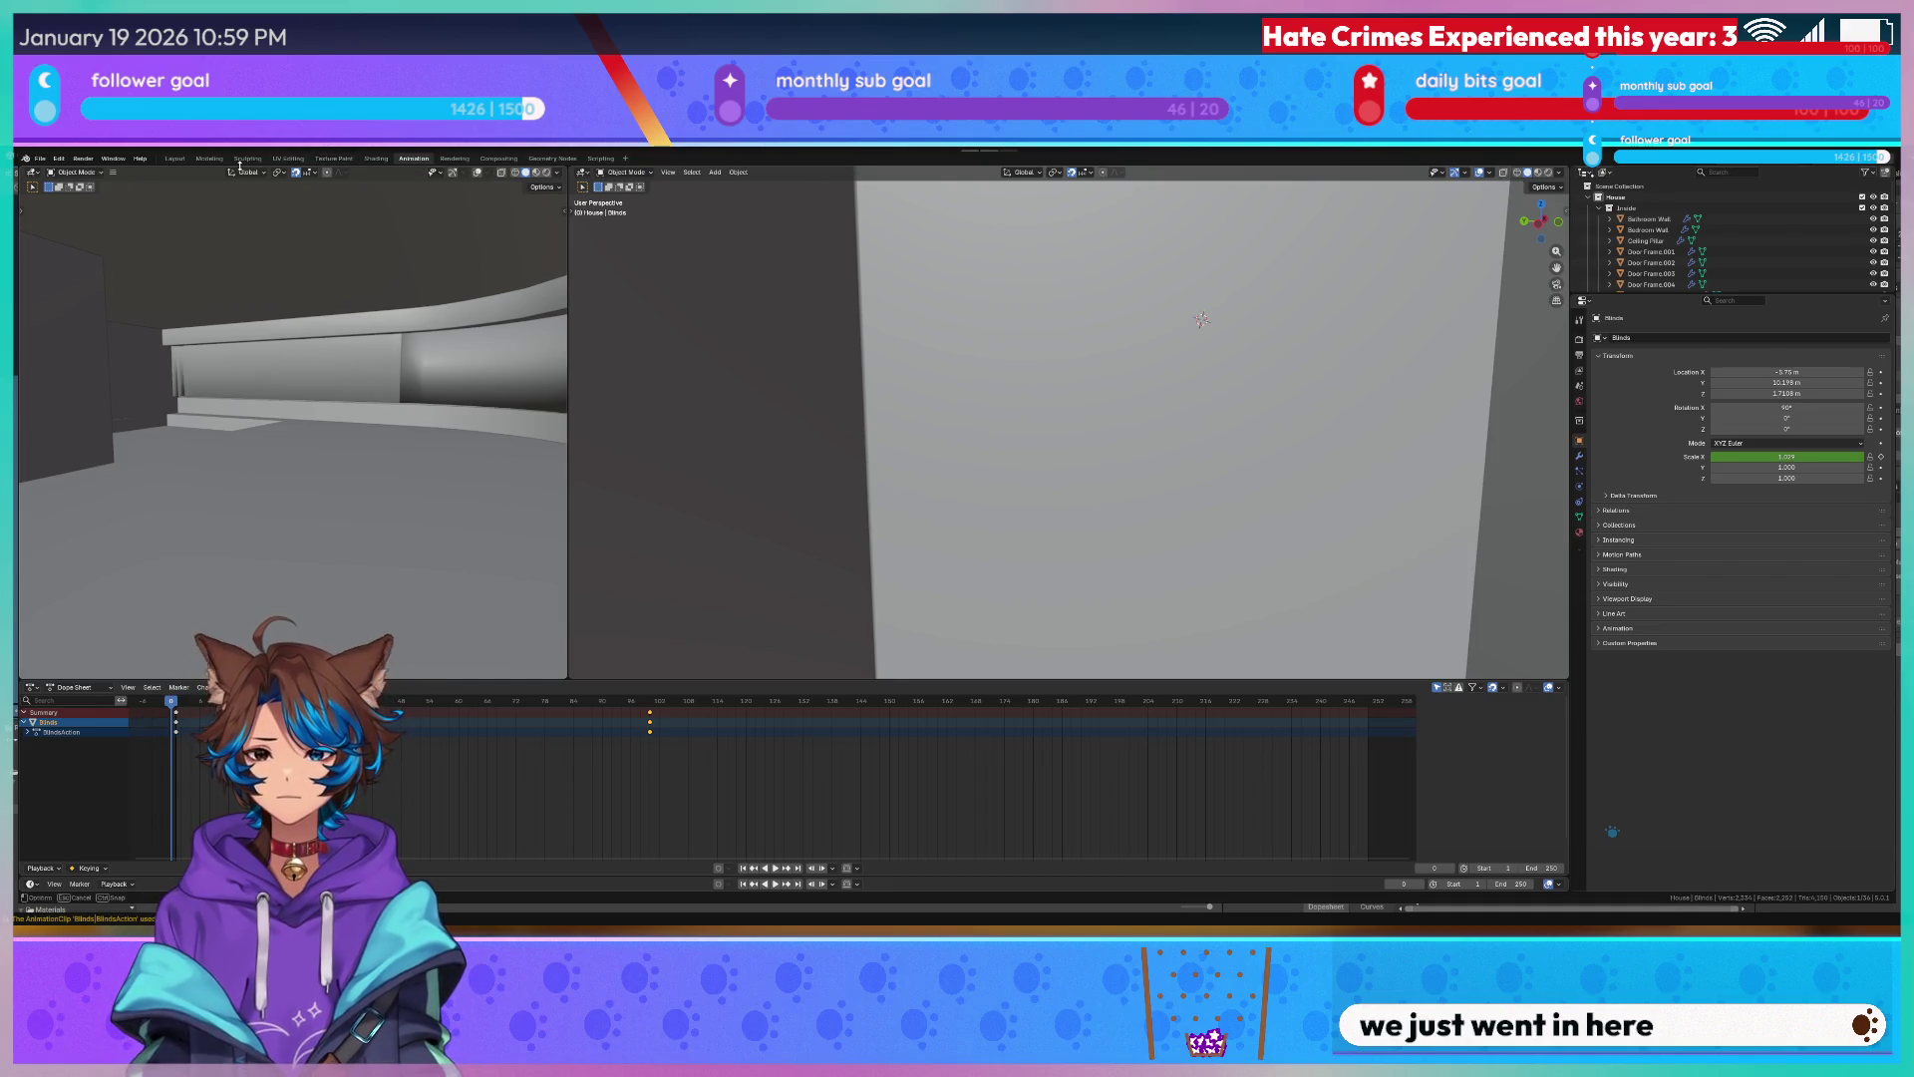
left_click(210, 159)
middle_click_drag(762, 462, 614, 444)
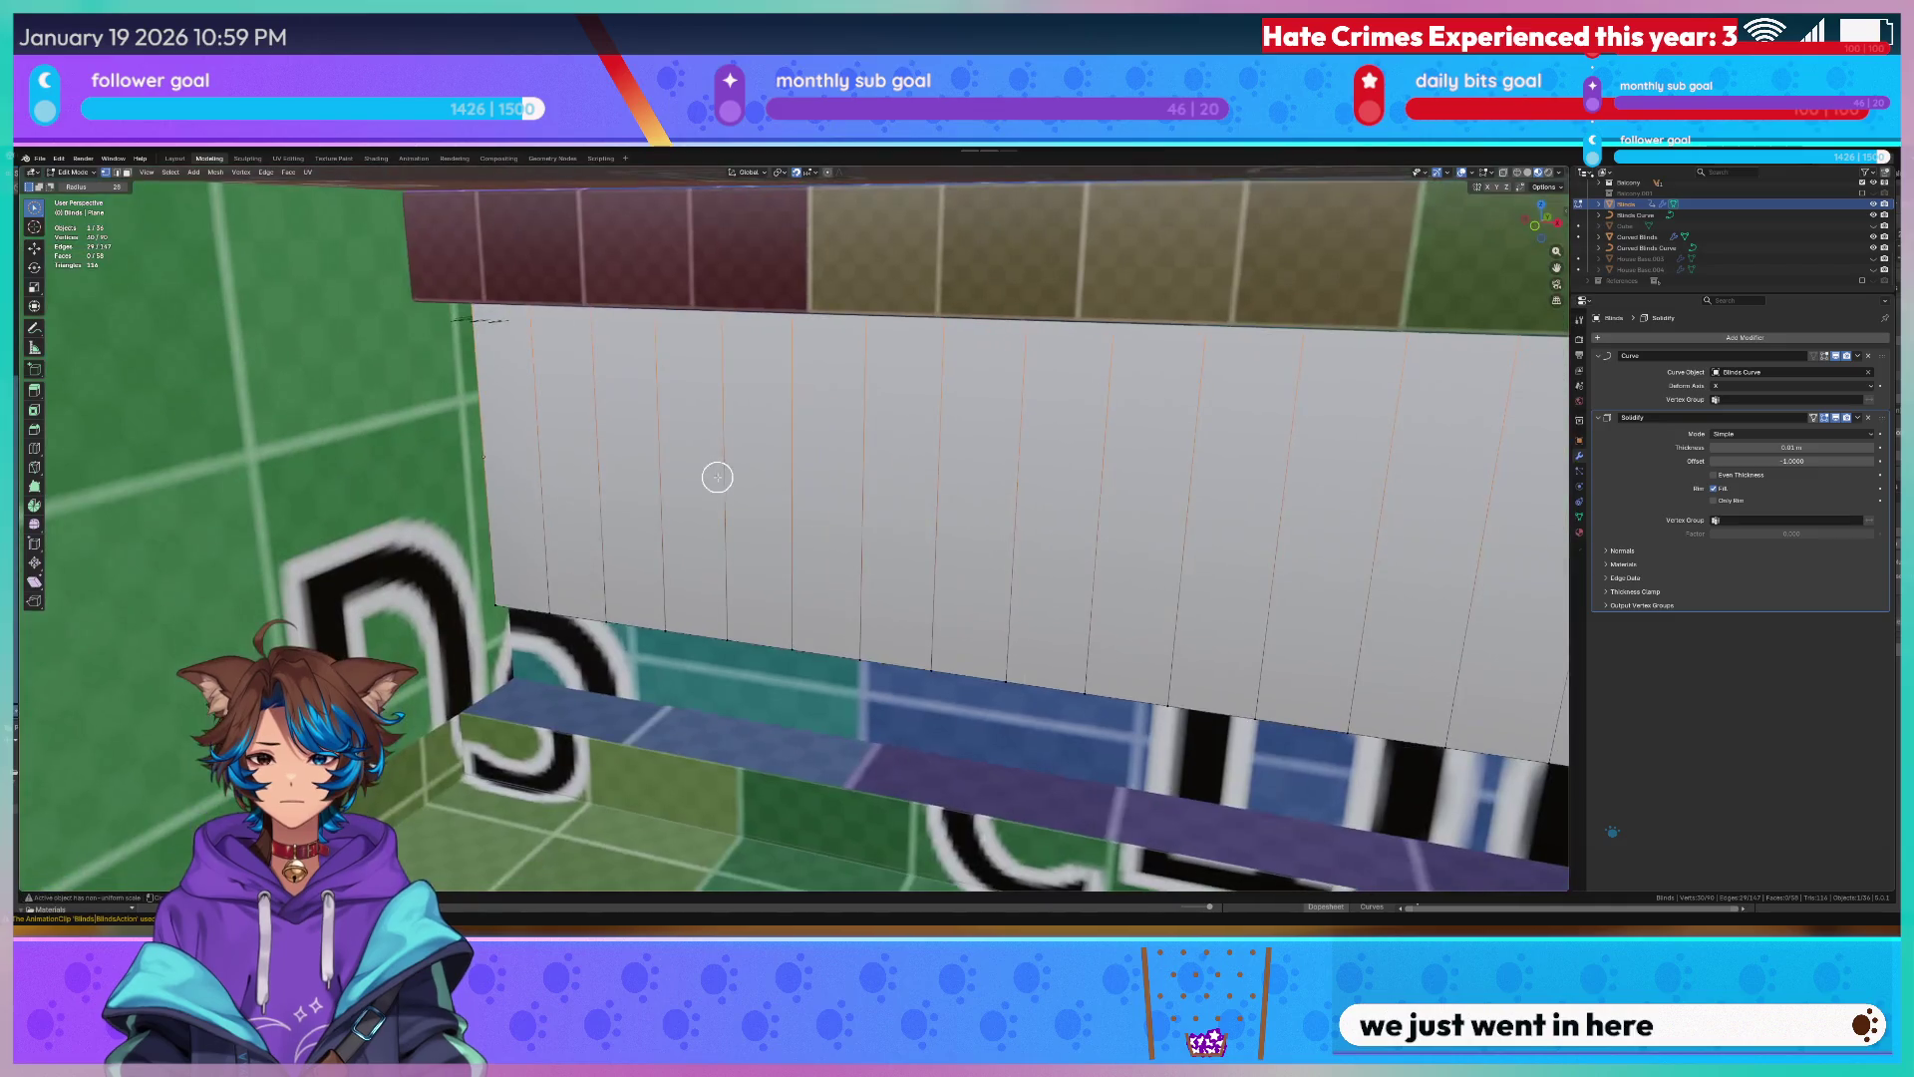
key("Tab")
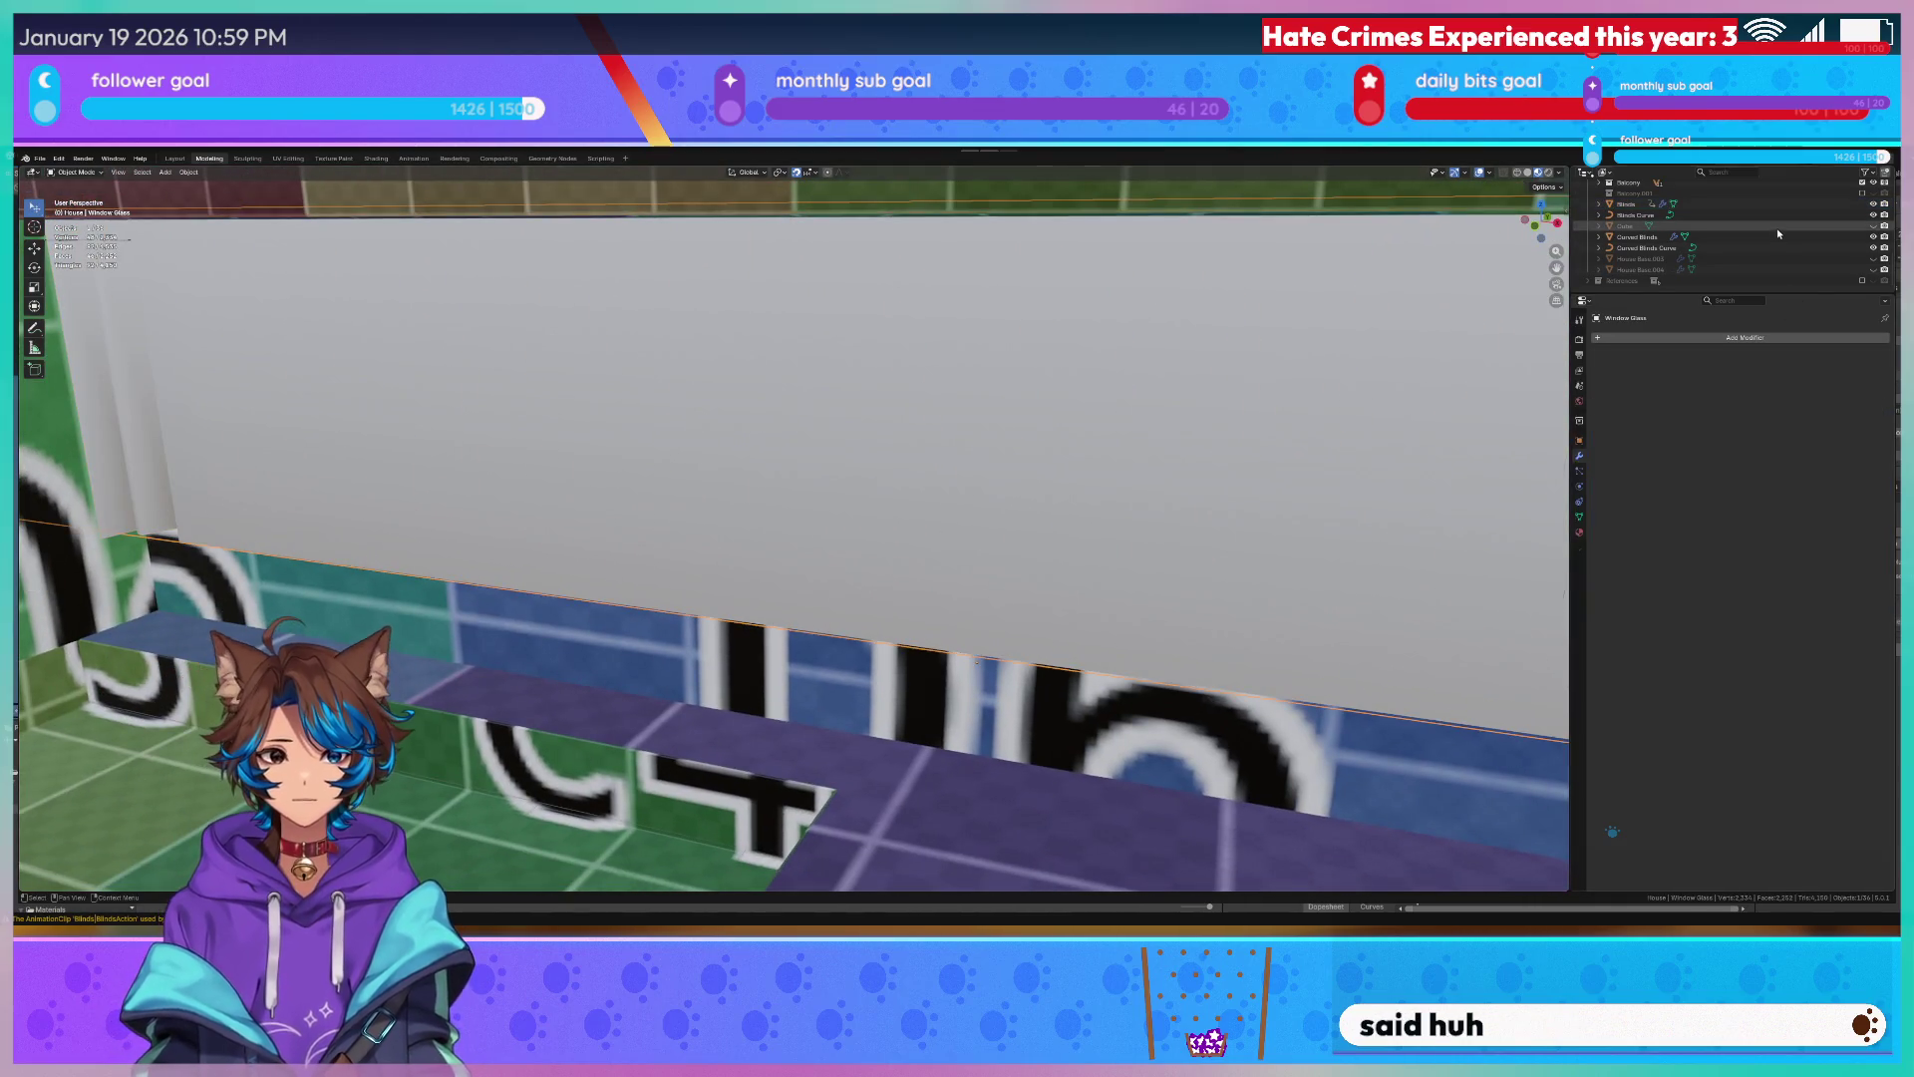
left_click(1640, 215)
left_click(1646, 248, "ctrl")
key("Delete")
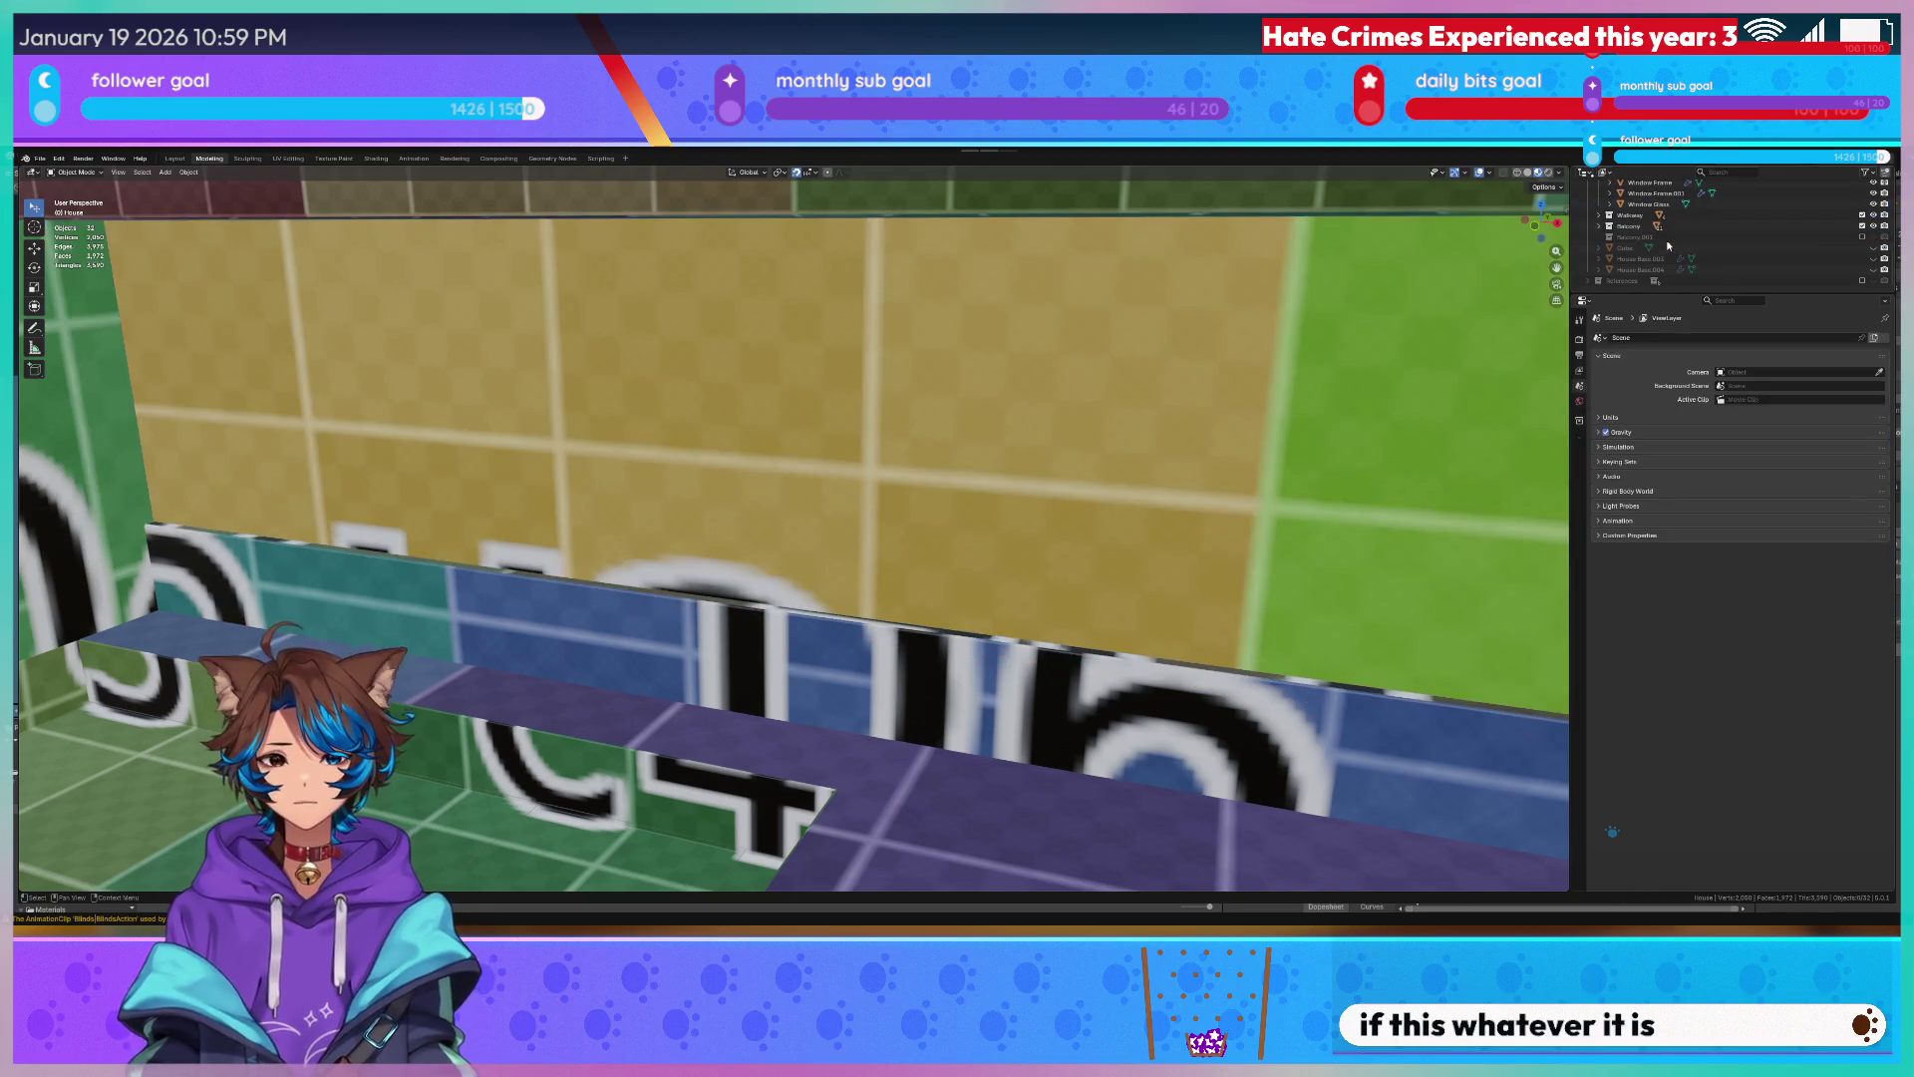
Look up at the Ceiling Pillar, select it and enter Edit Mode on its mesh.
mouse_move(850, 345)
middle_mouse_down()
mouse_move(708, 422)
mouse_move(511, 268)
middle_mouse_up()
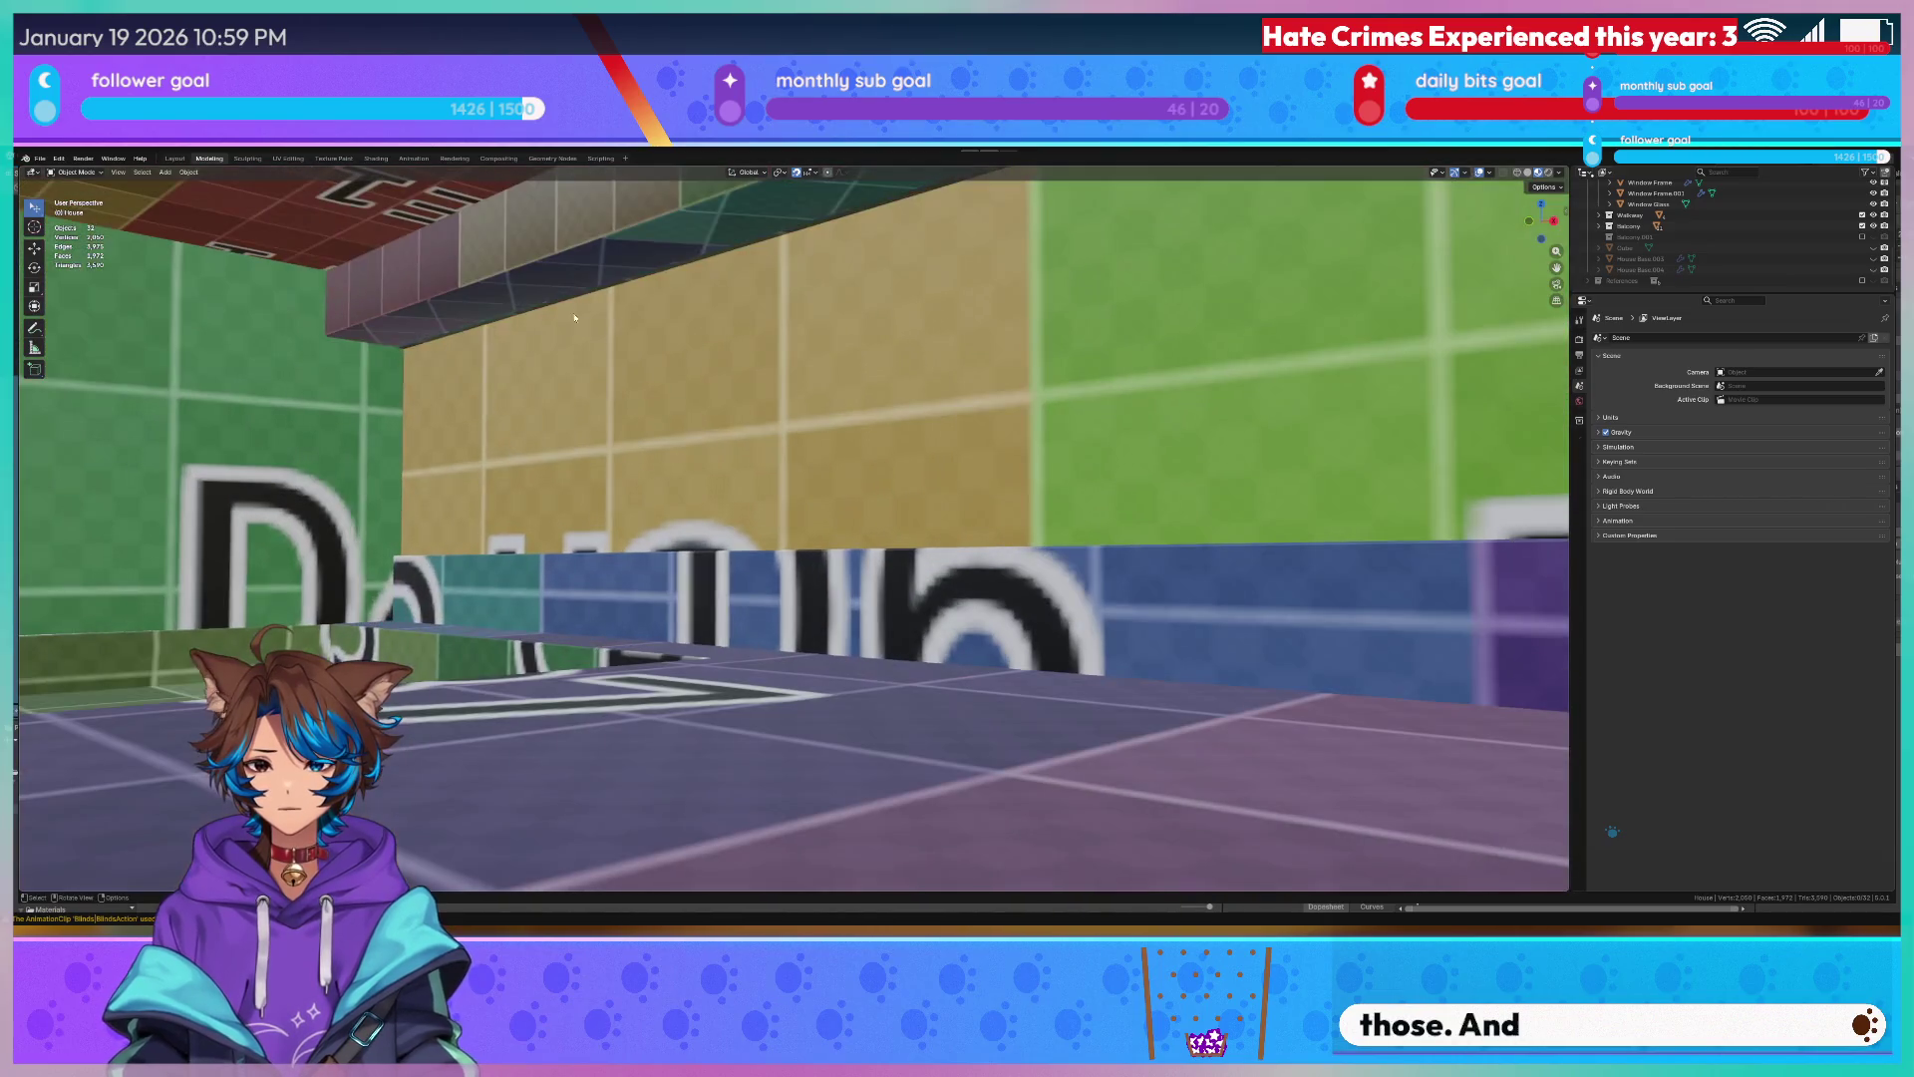
left_click(511, 268)
key("Tab")
middle_click_drag(381, 299, 583, 287)
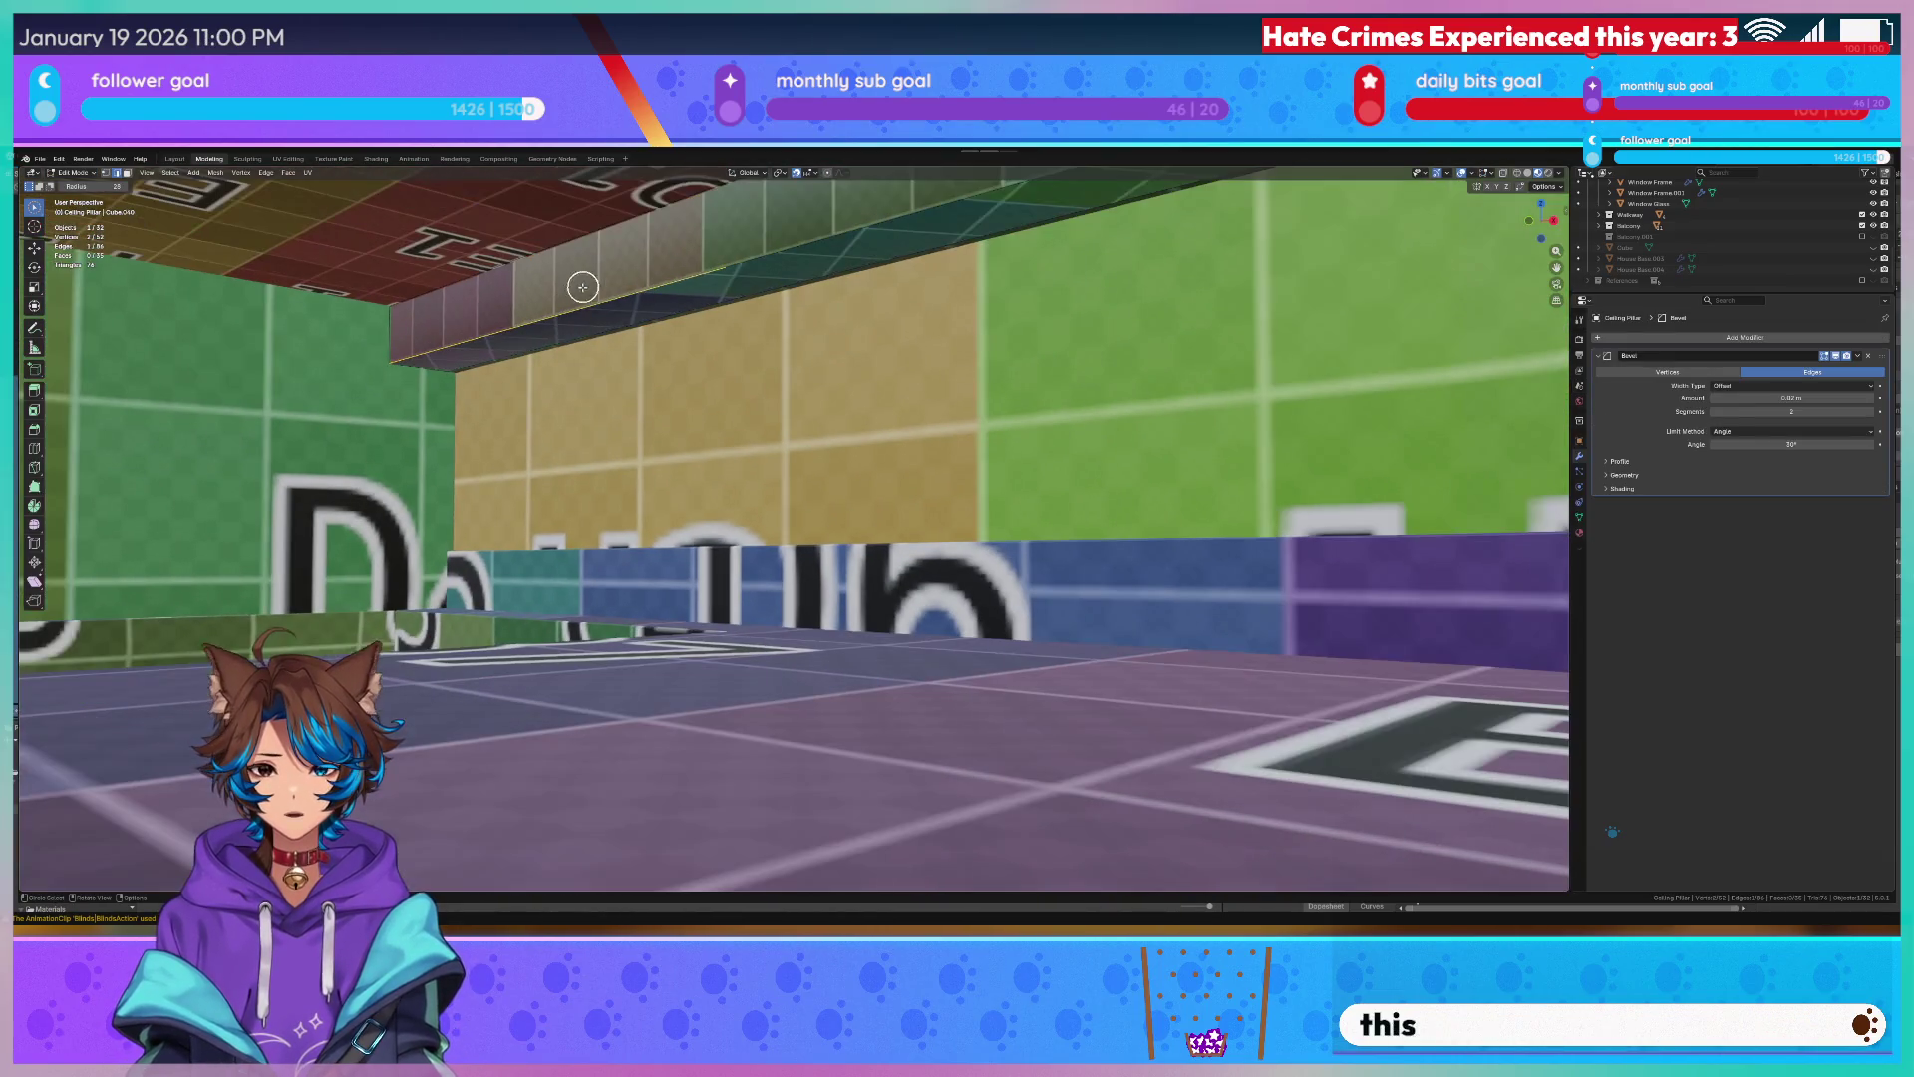
Add loop cuts along the ceiling beam, checking the edge selection in wireframe shading.
mouse_move(781, 258)
middle_mouse_down()
mouse_move(1119, 375)
mouse_move(1307, 402)
mouse_move(983, 419)
middle_mouse_up()
scroll(995, 407, "up", 2)
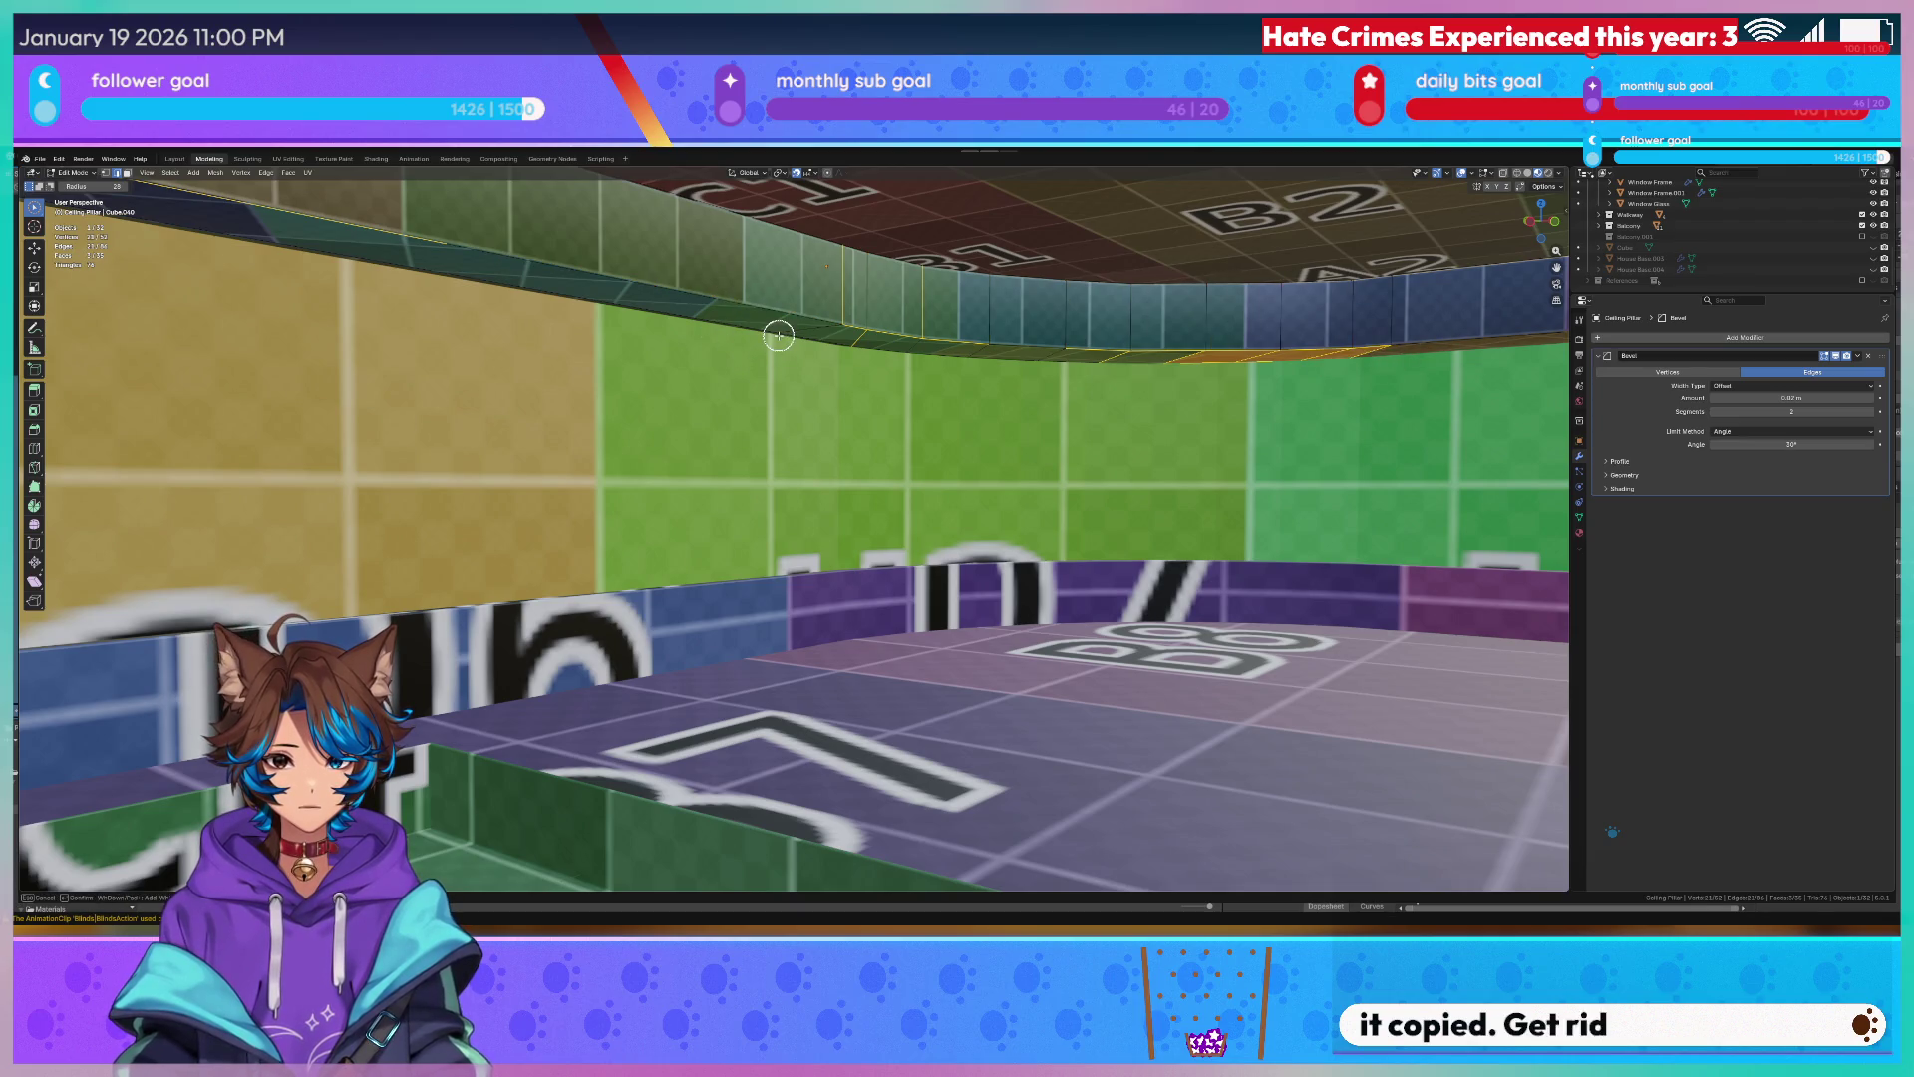
key("ctrl+r")
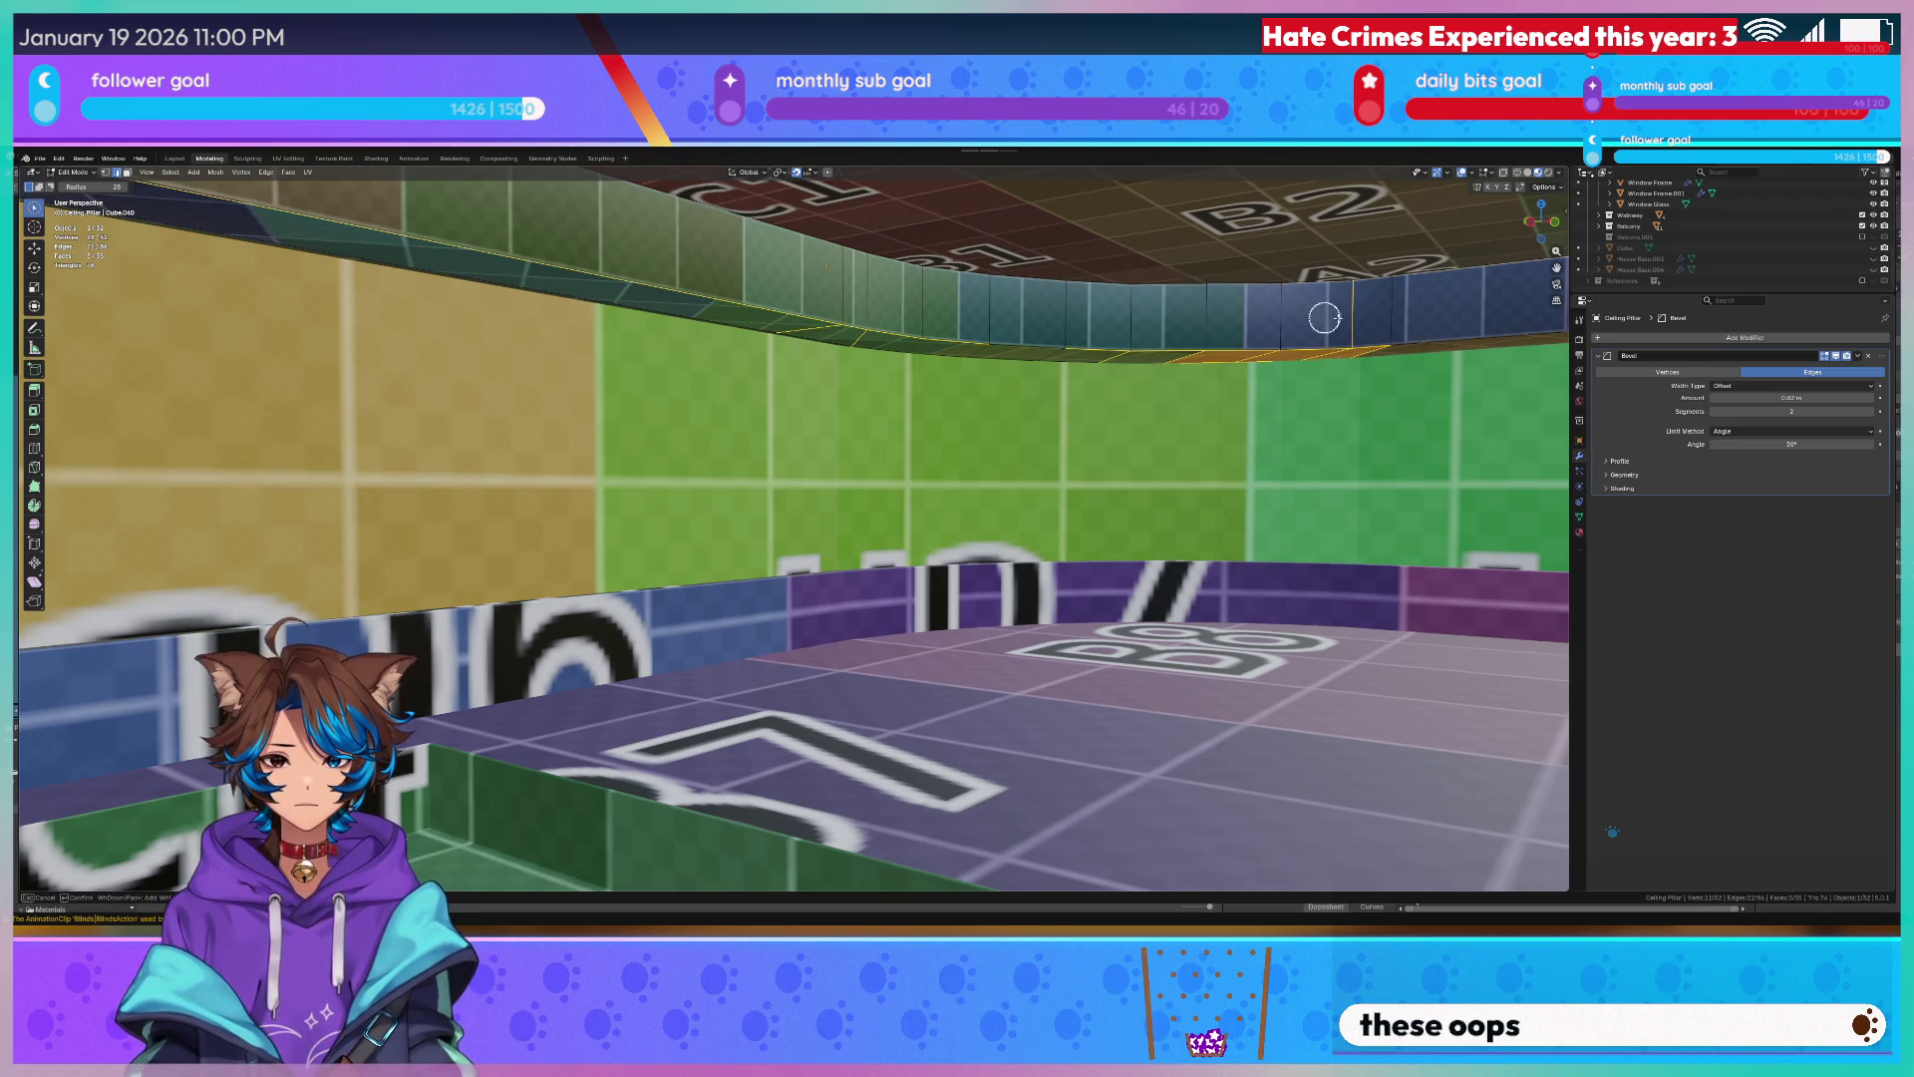
key("shift+z")
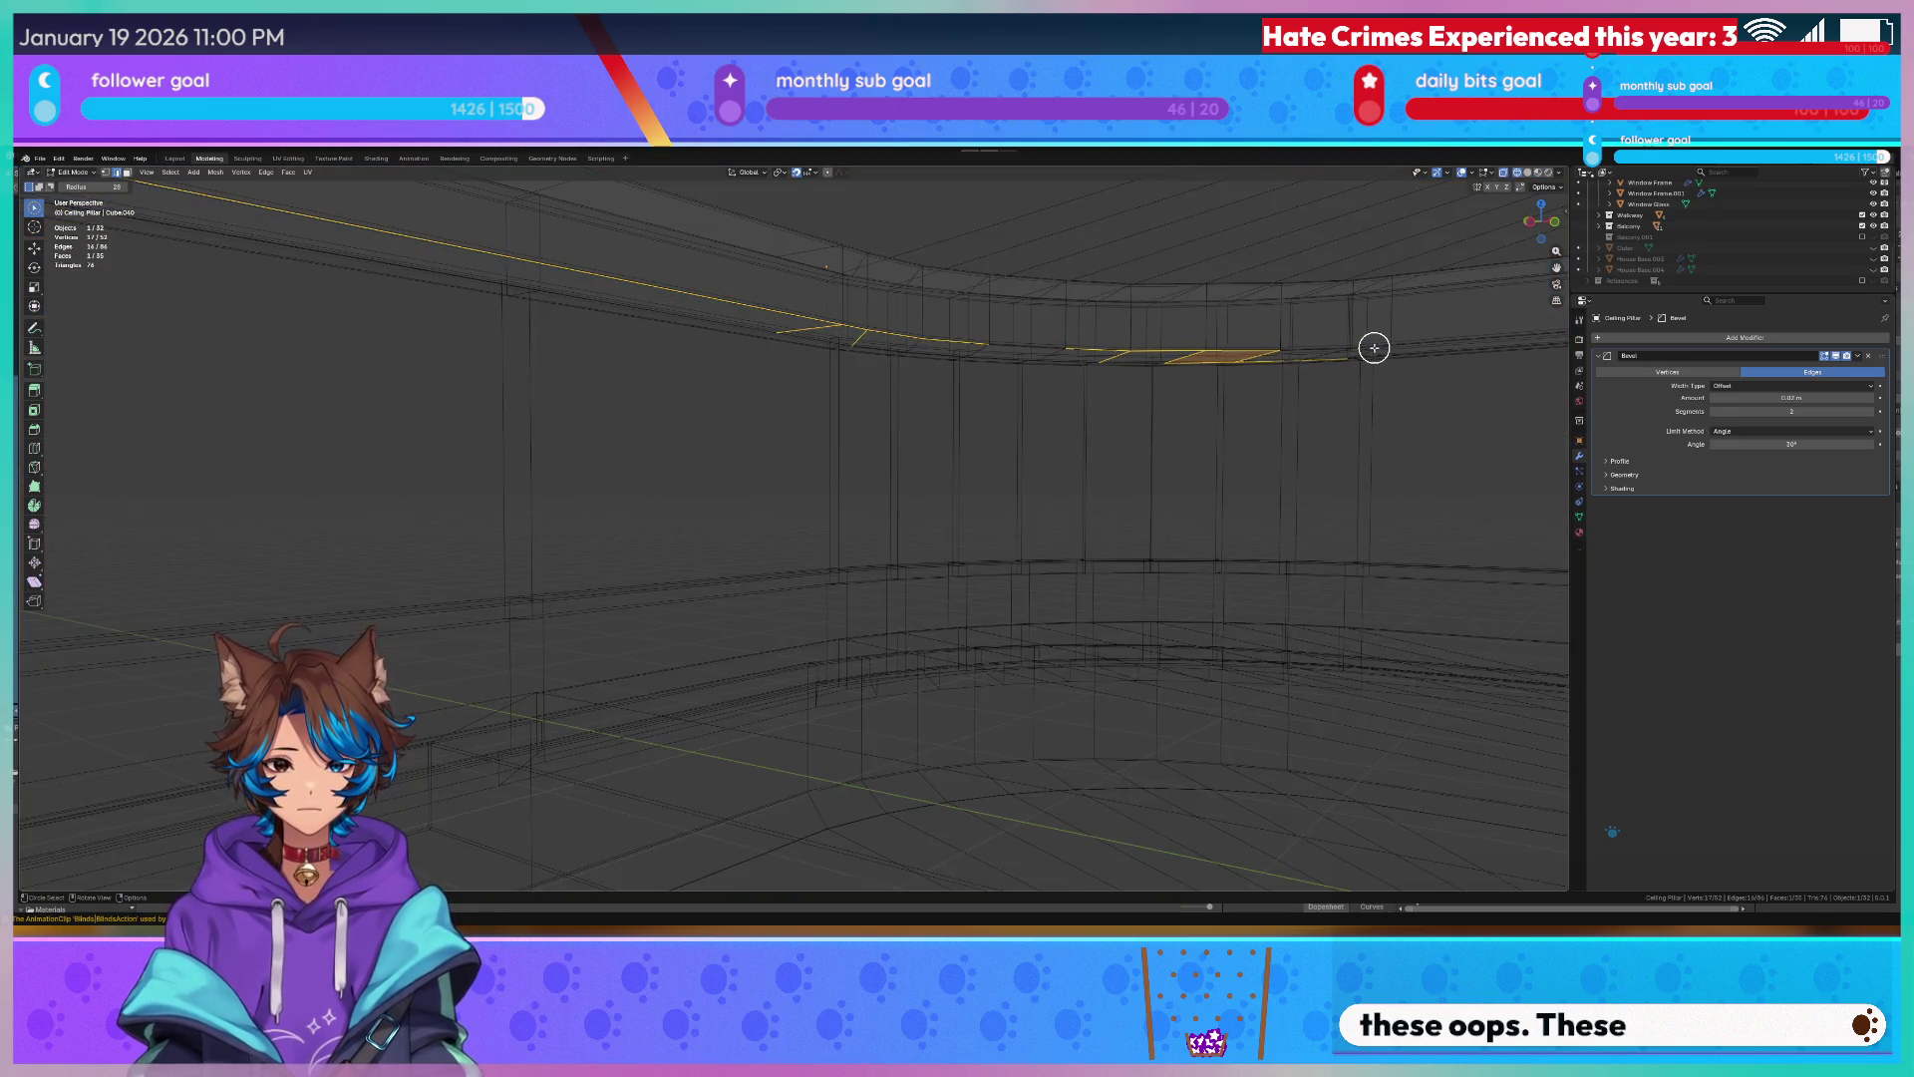
left_click(1373, 346, "ctrl")
key("ctrl+r")
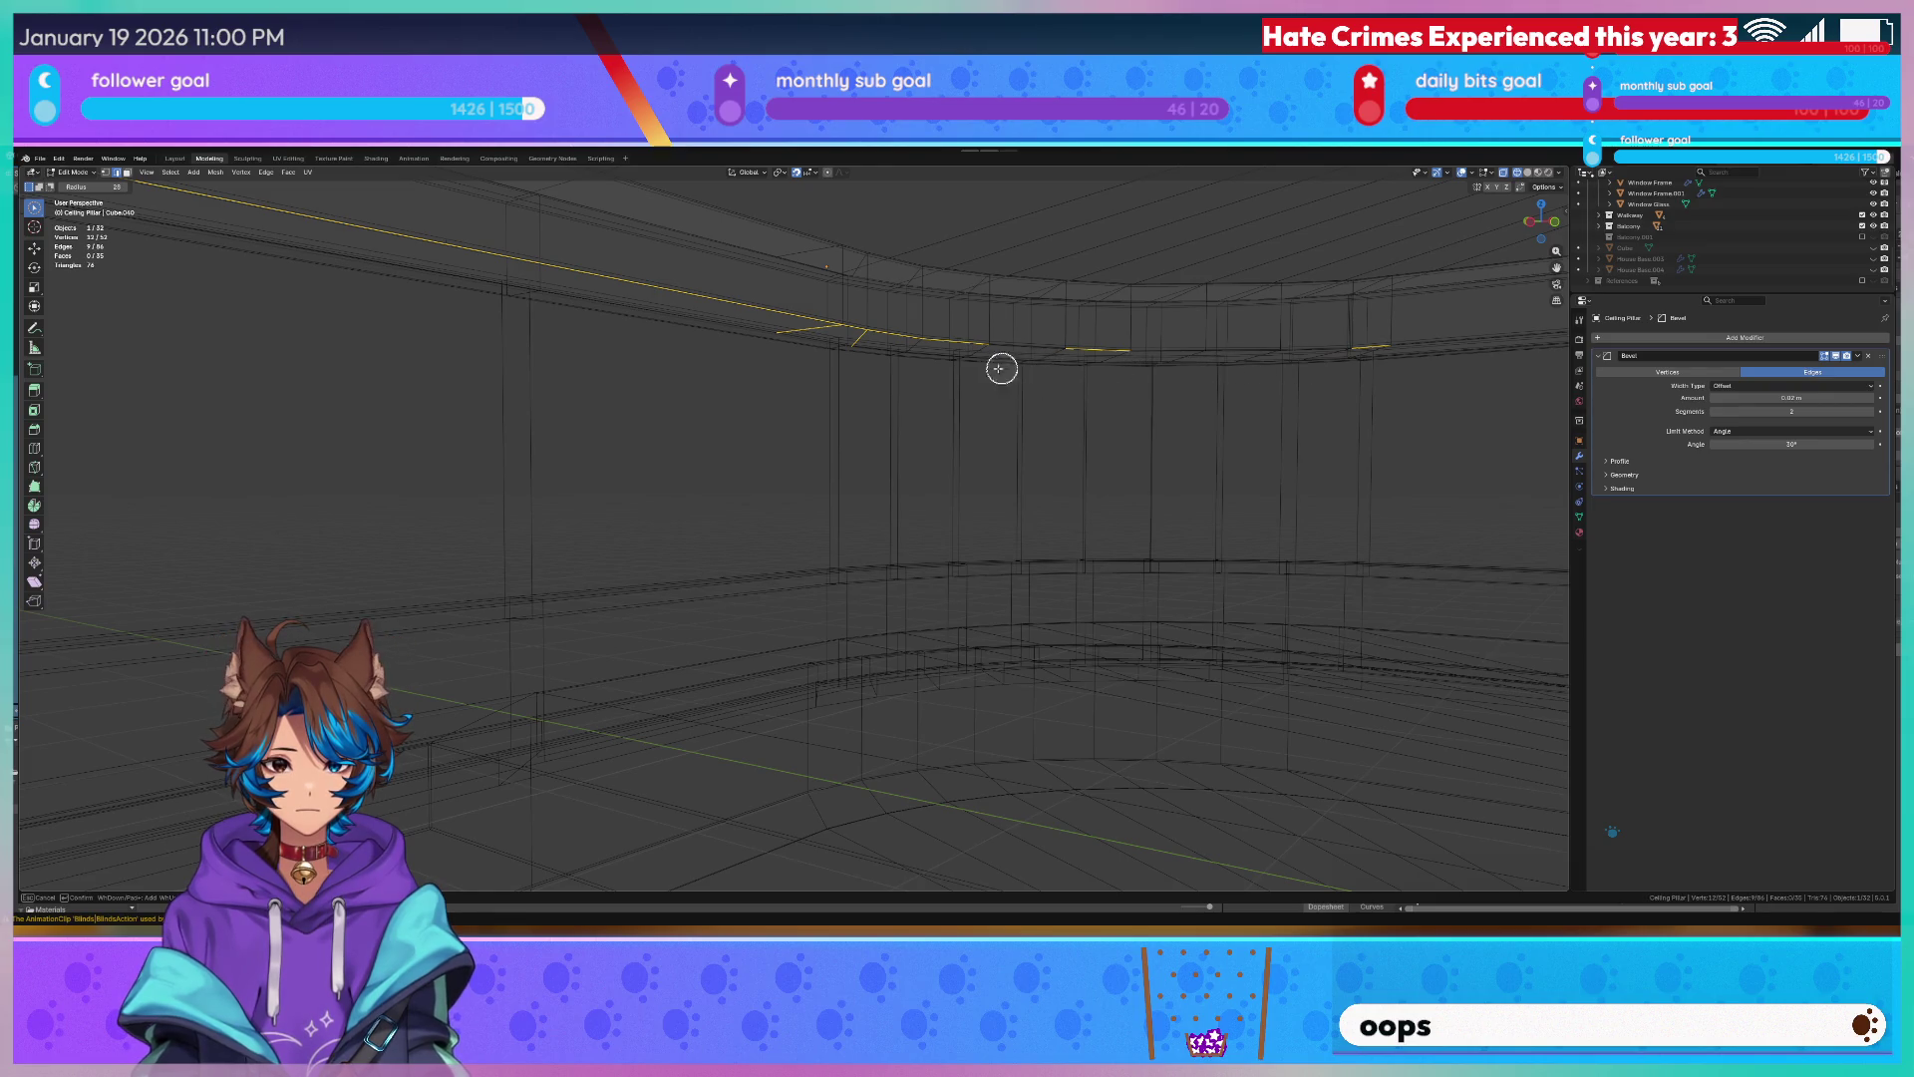
key("z")
left_click(1204, 328)
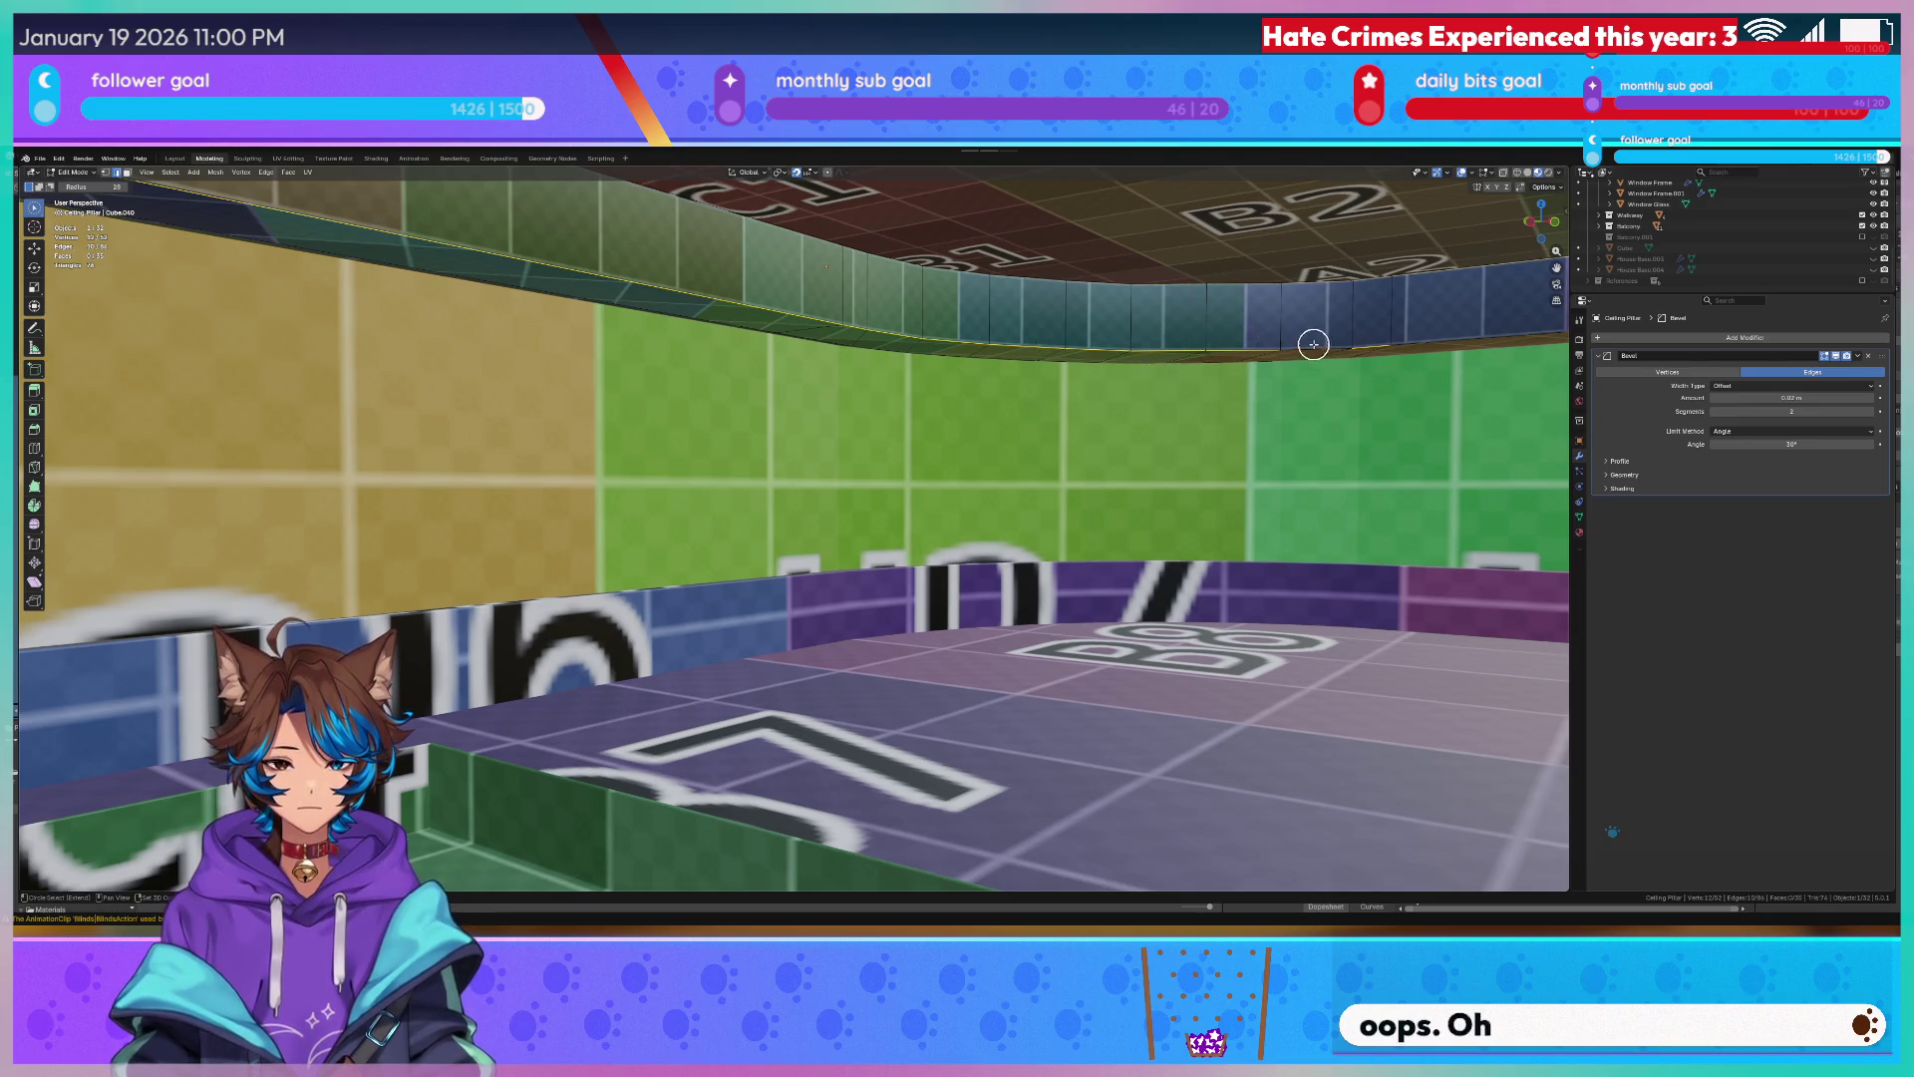
Try extruding the ceiling edge, undo it, and move the selected edge instead.
mouse_move(1388, 388)
middle_mouse_down()
mouse_move(1431, 384)
mouse_move(1152, 398)
middle_mouse_up()
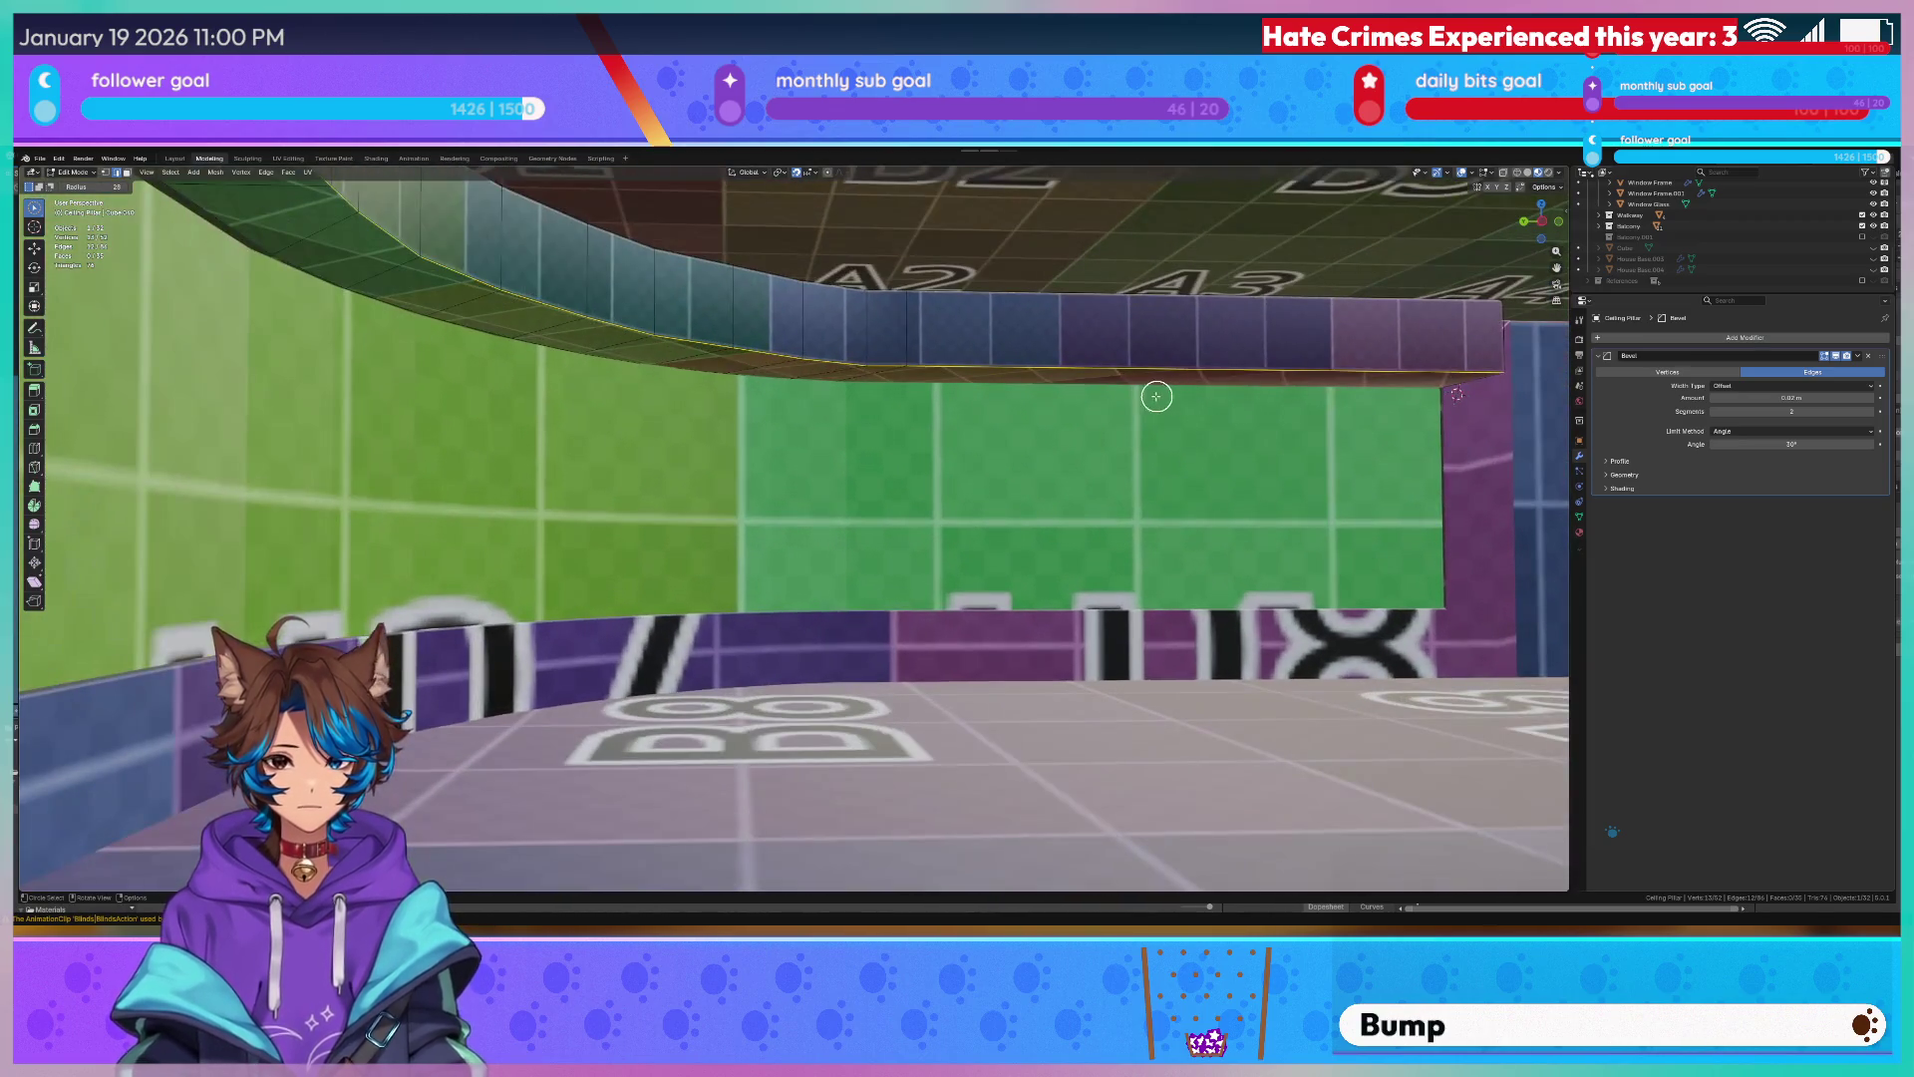
right_click(1153, 398)
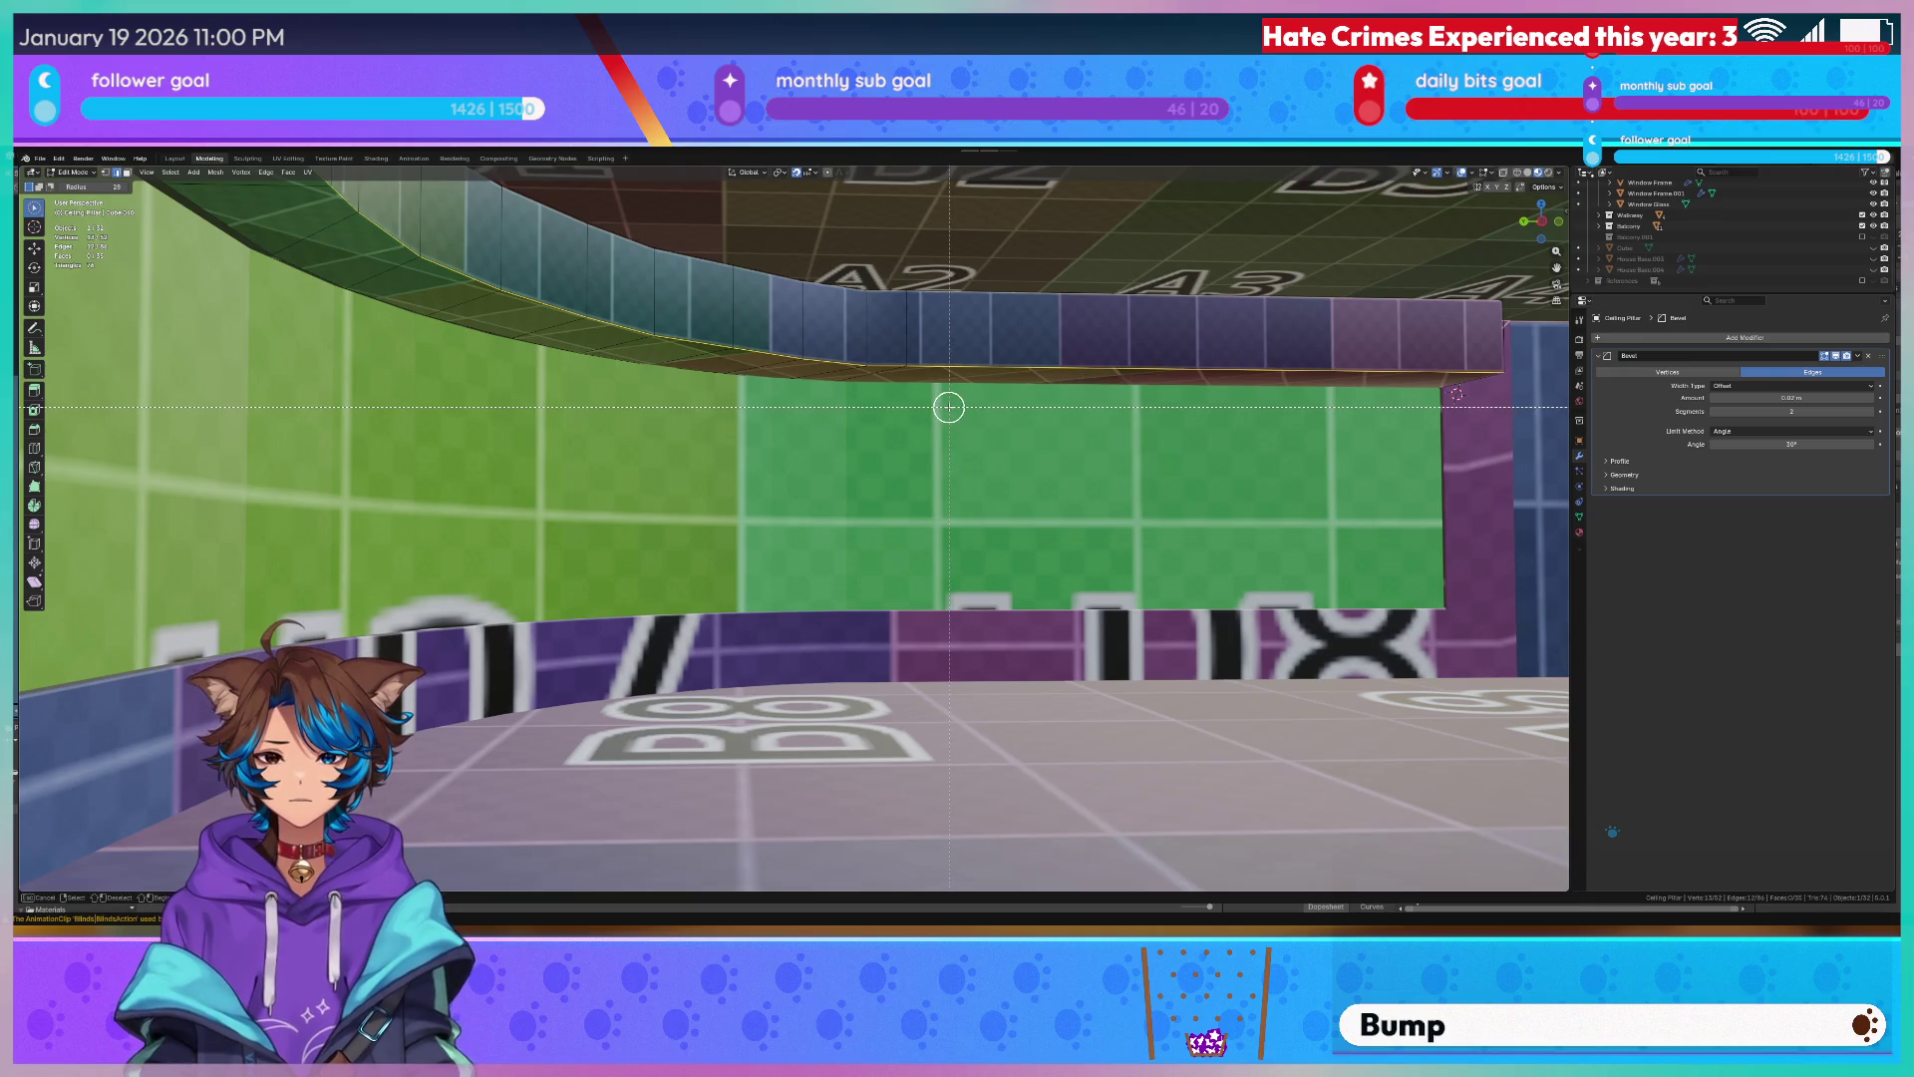
key("e")
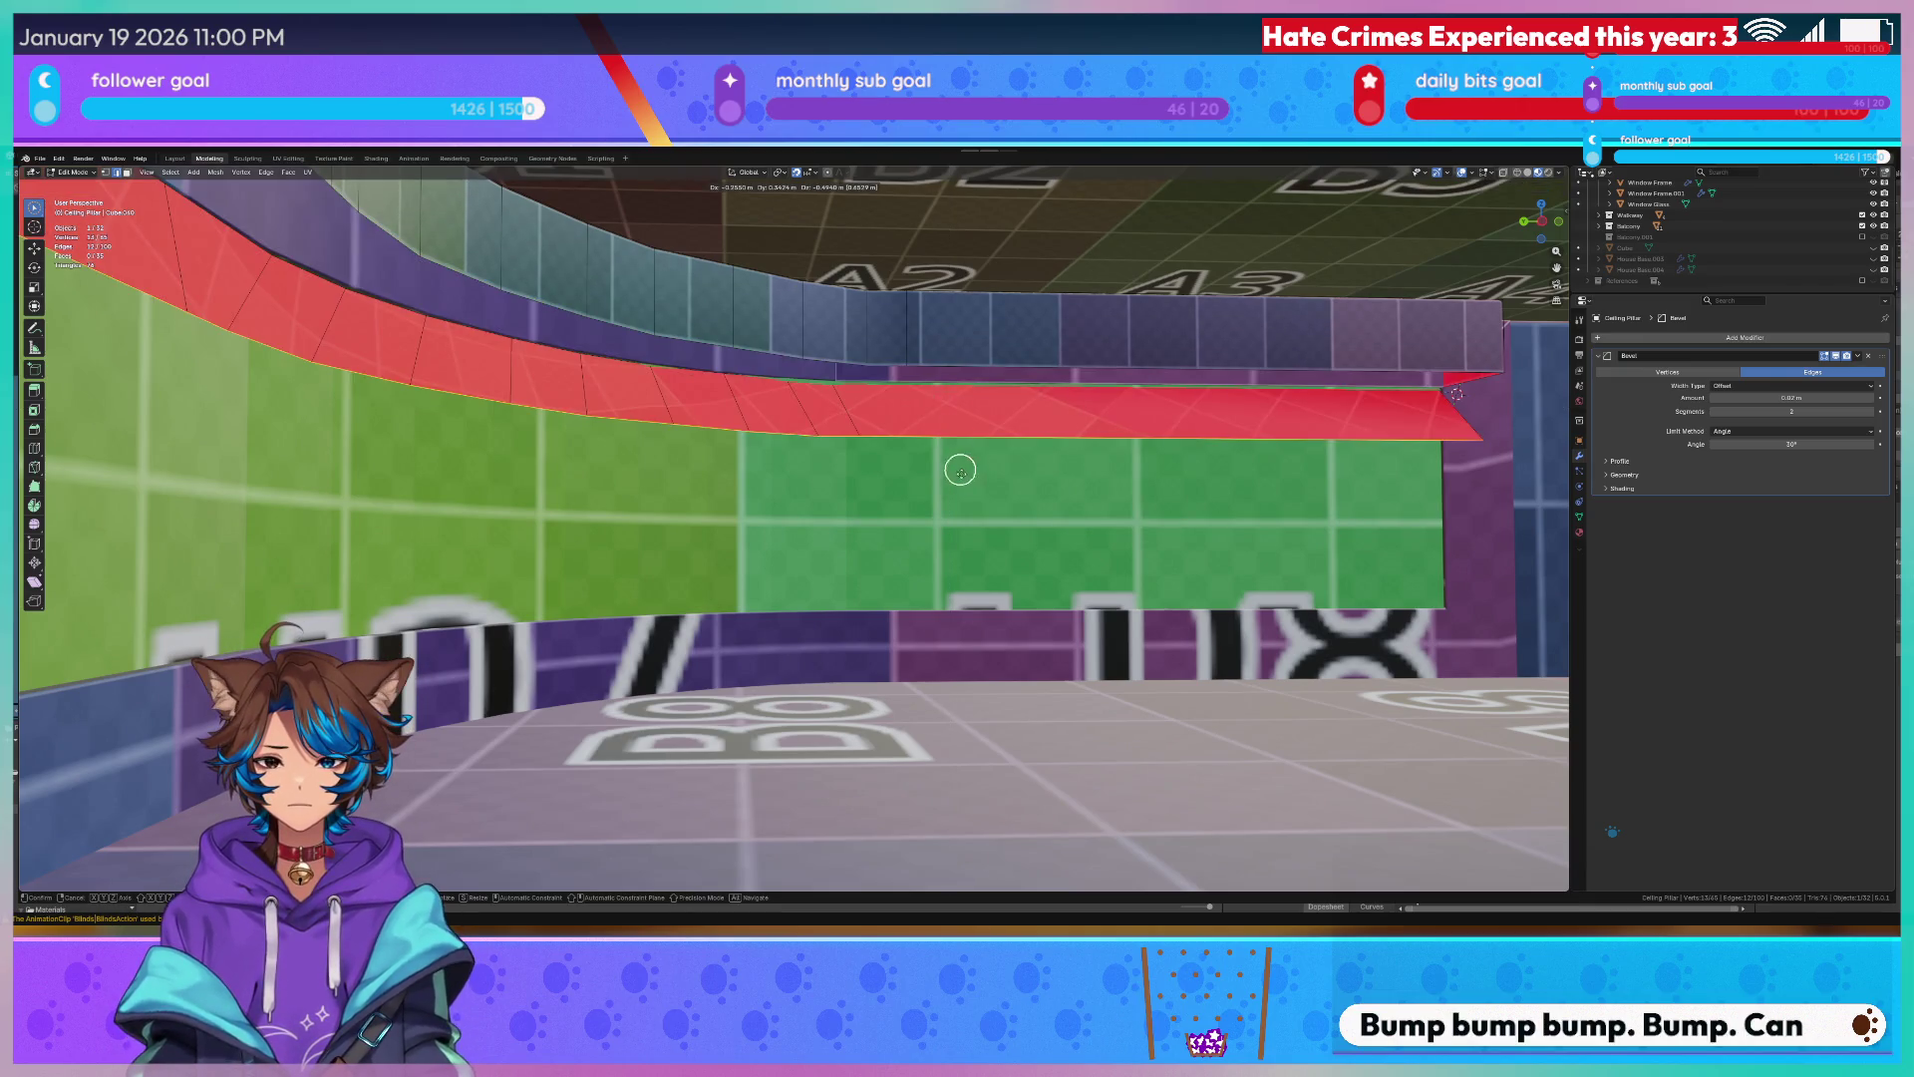
key("alt+a")
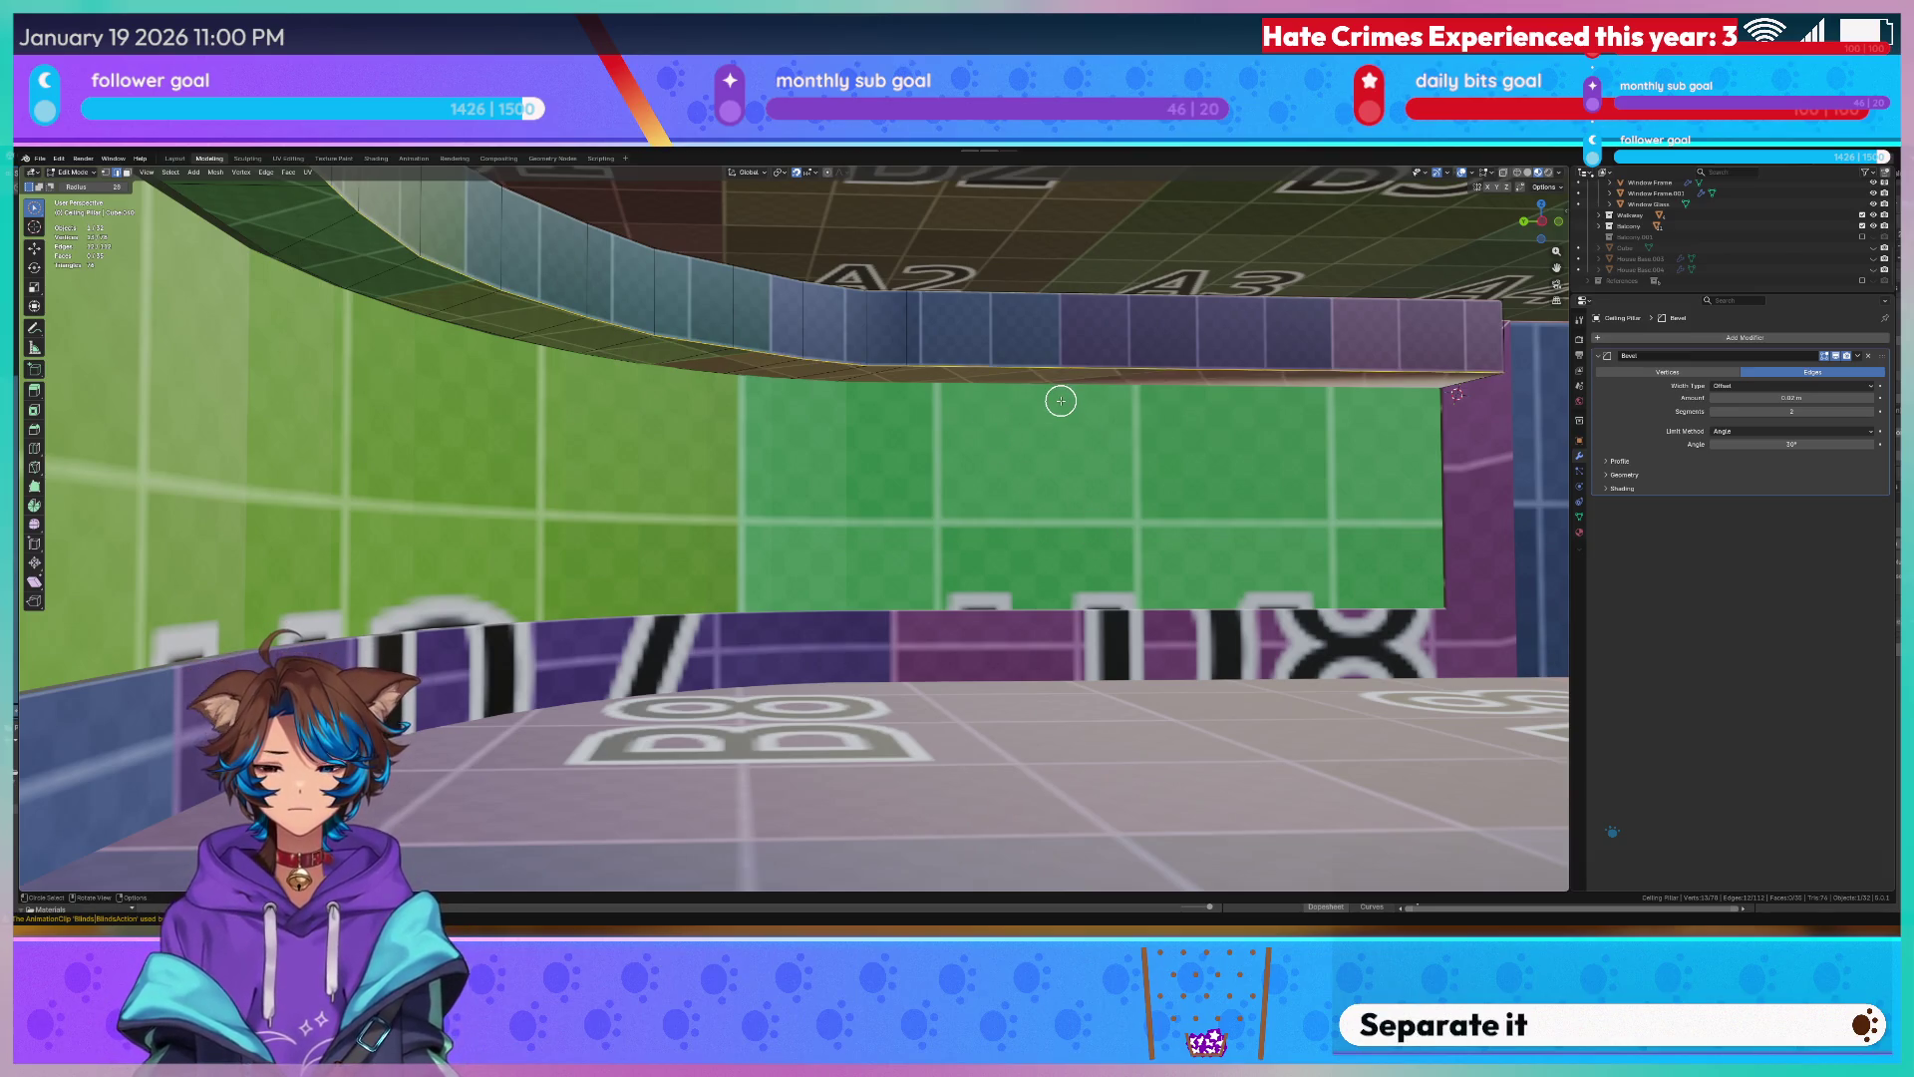
key("g")
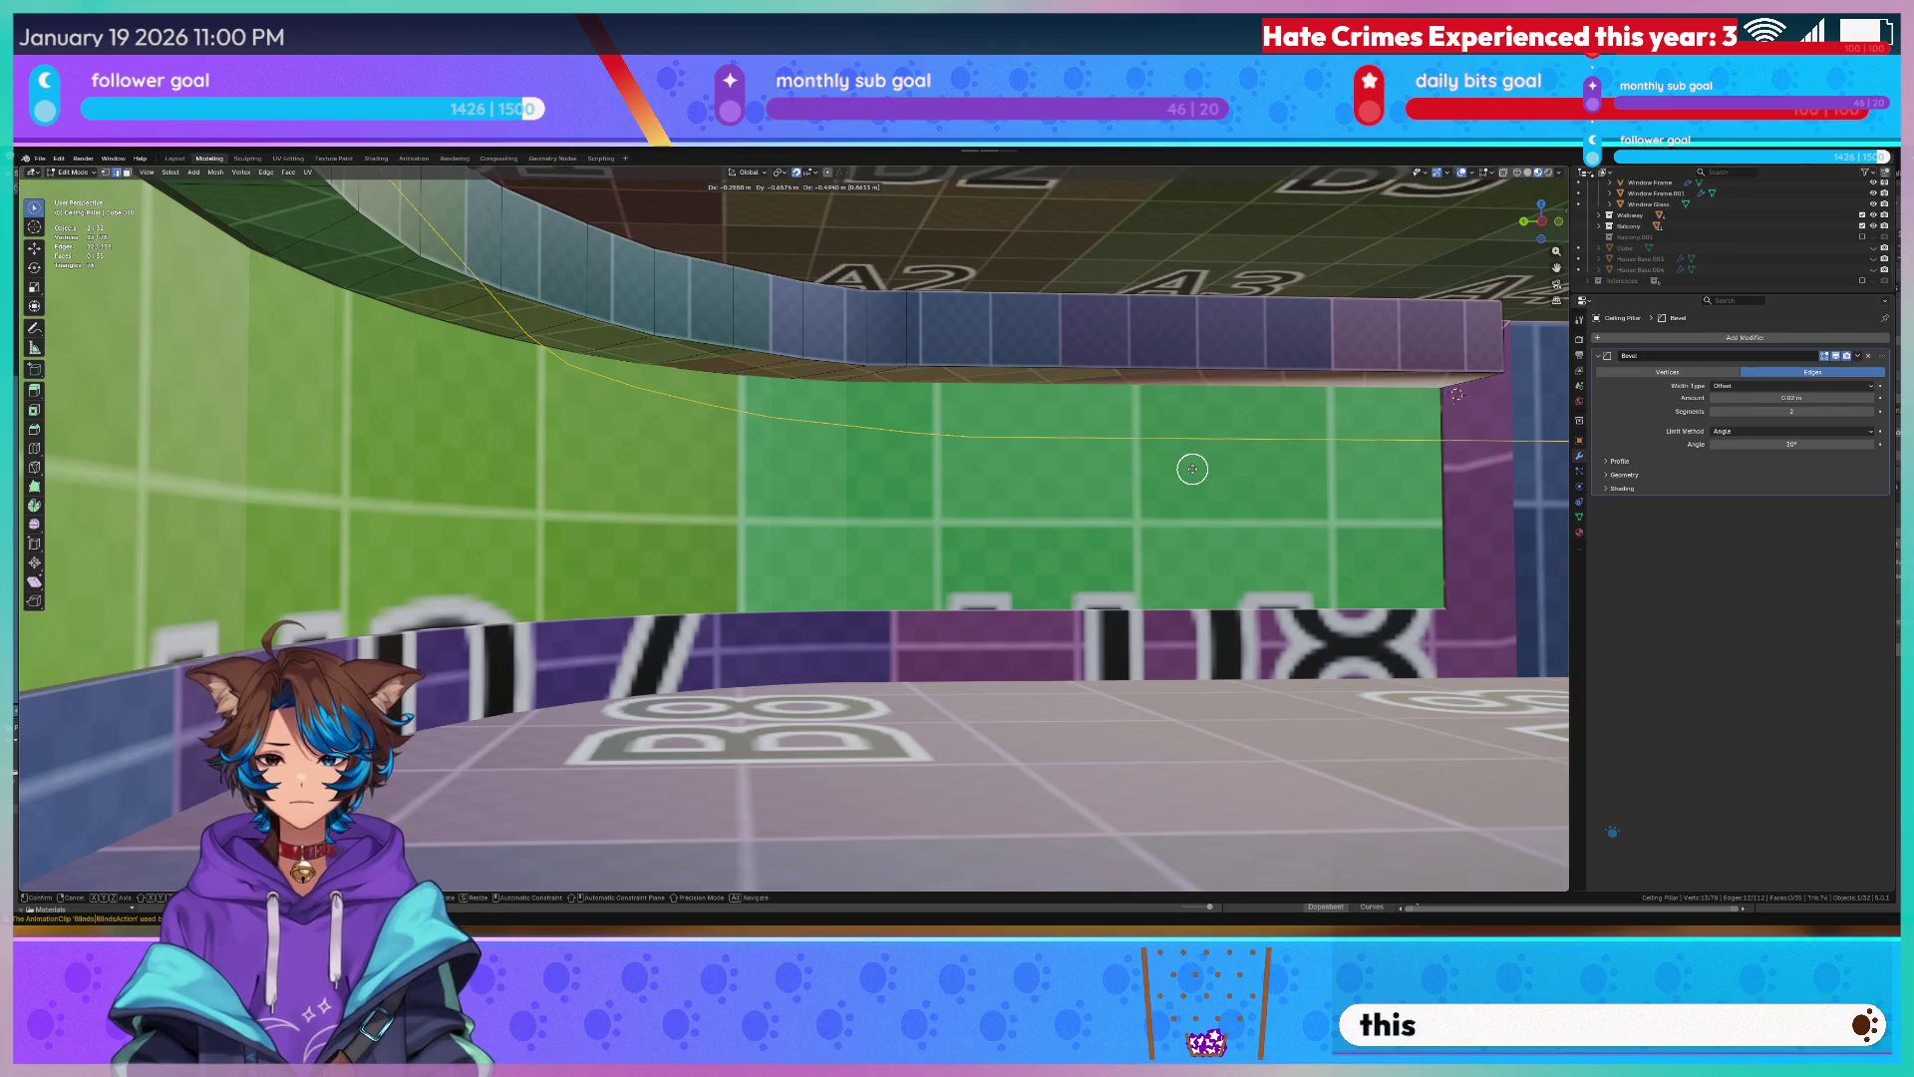
left_click(1192, 468)
middle_click_drag(1170, 440, 1040, 433)
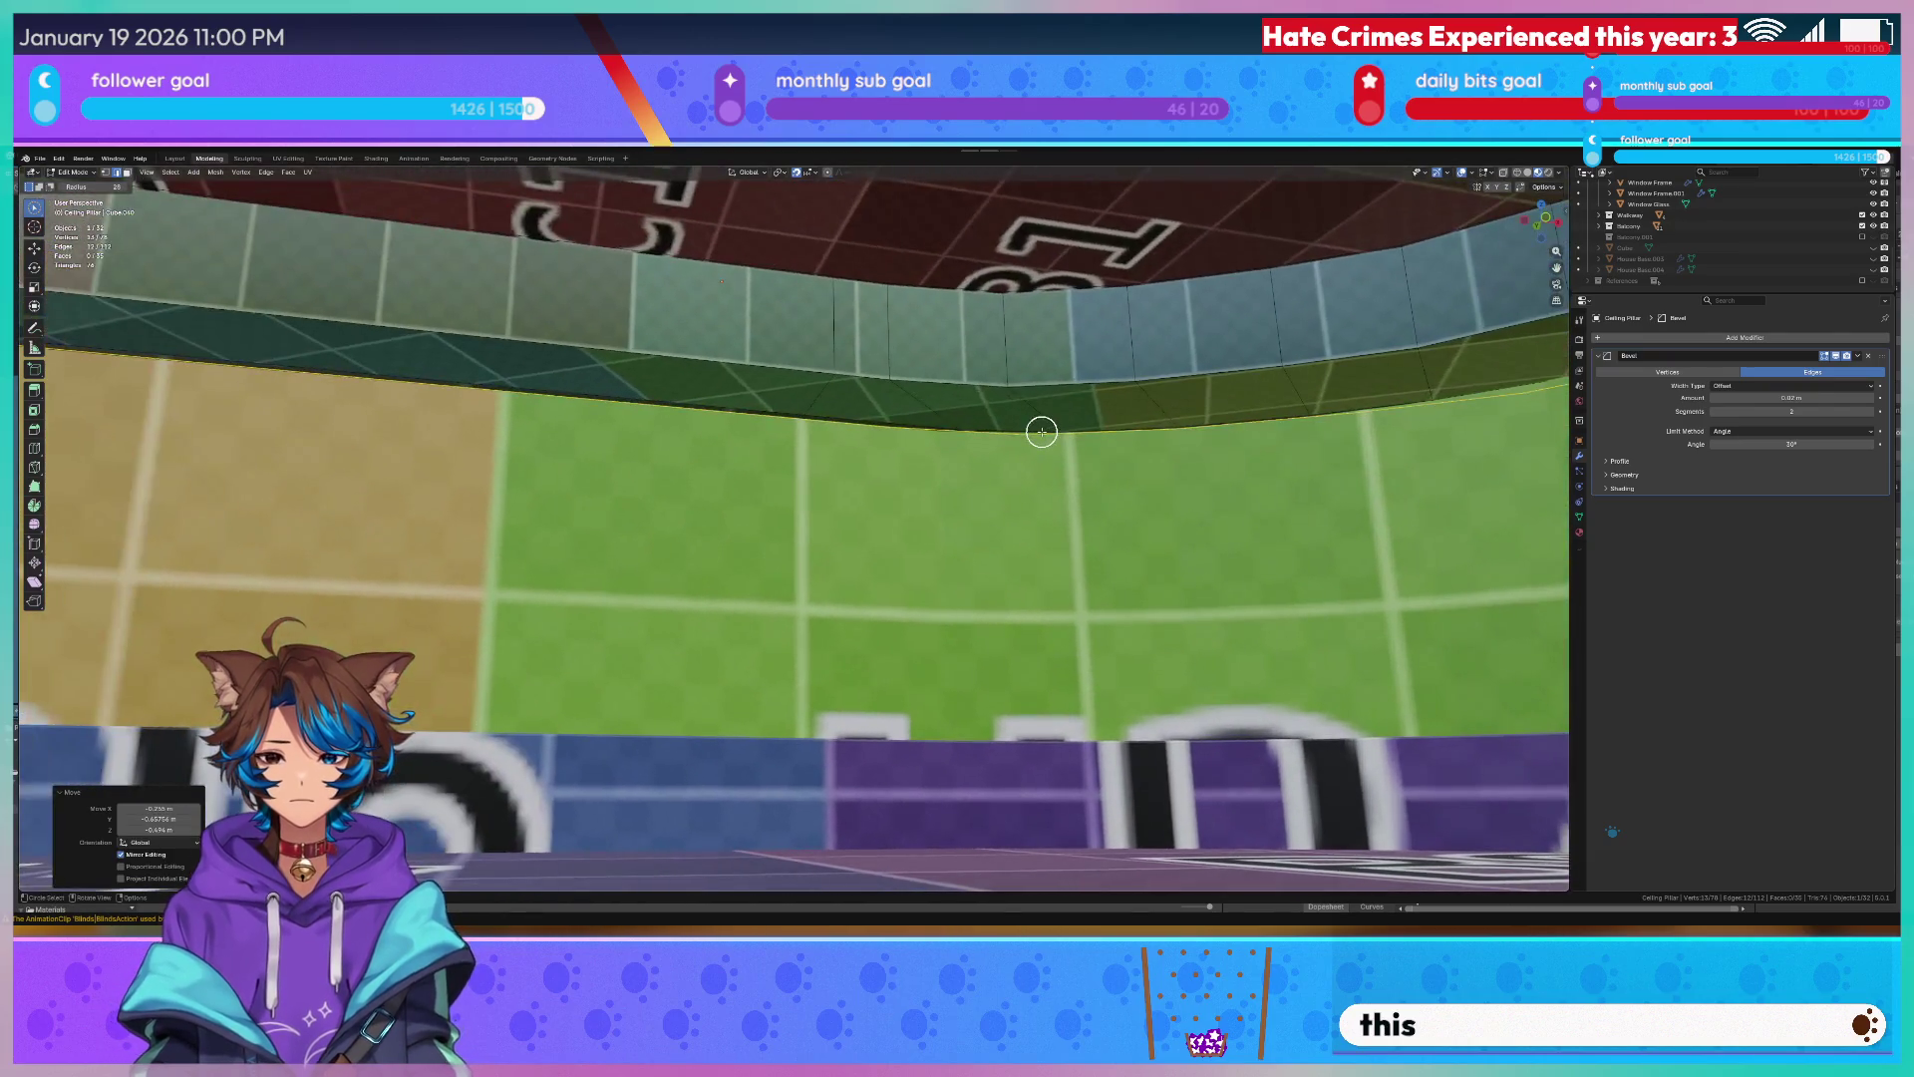
Switch between objects and make the Ceiling Pillar active for mesh editing.
key("Tab")
middle_click_drag(1042, 436, 630, 274)
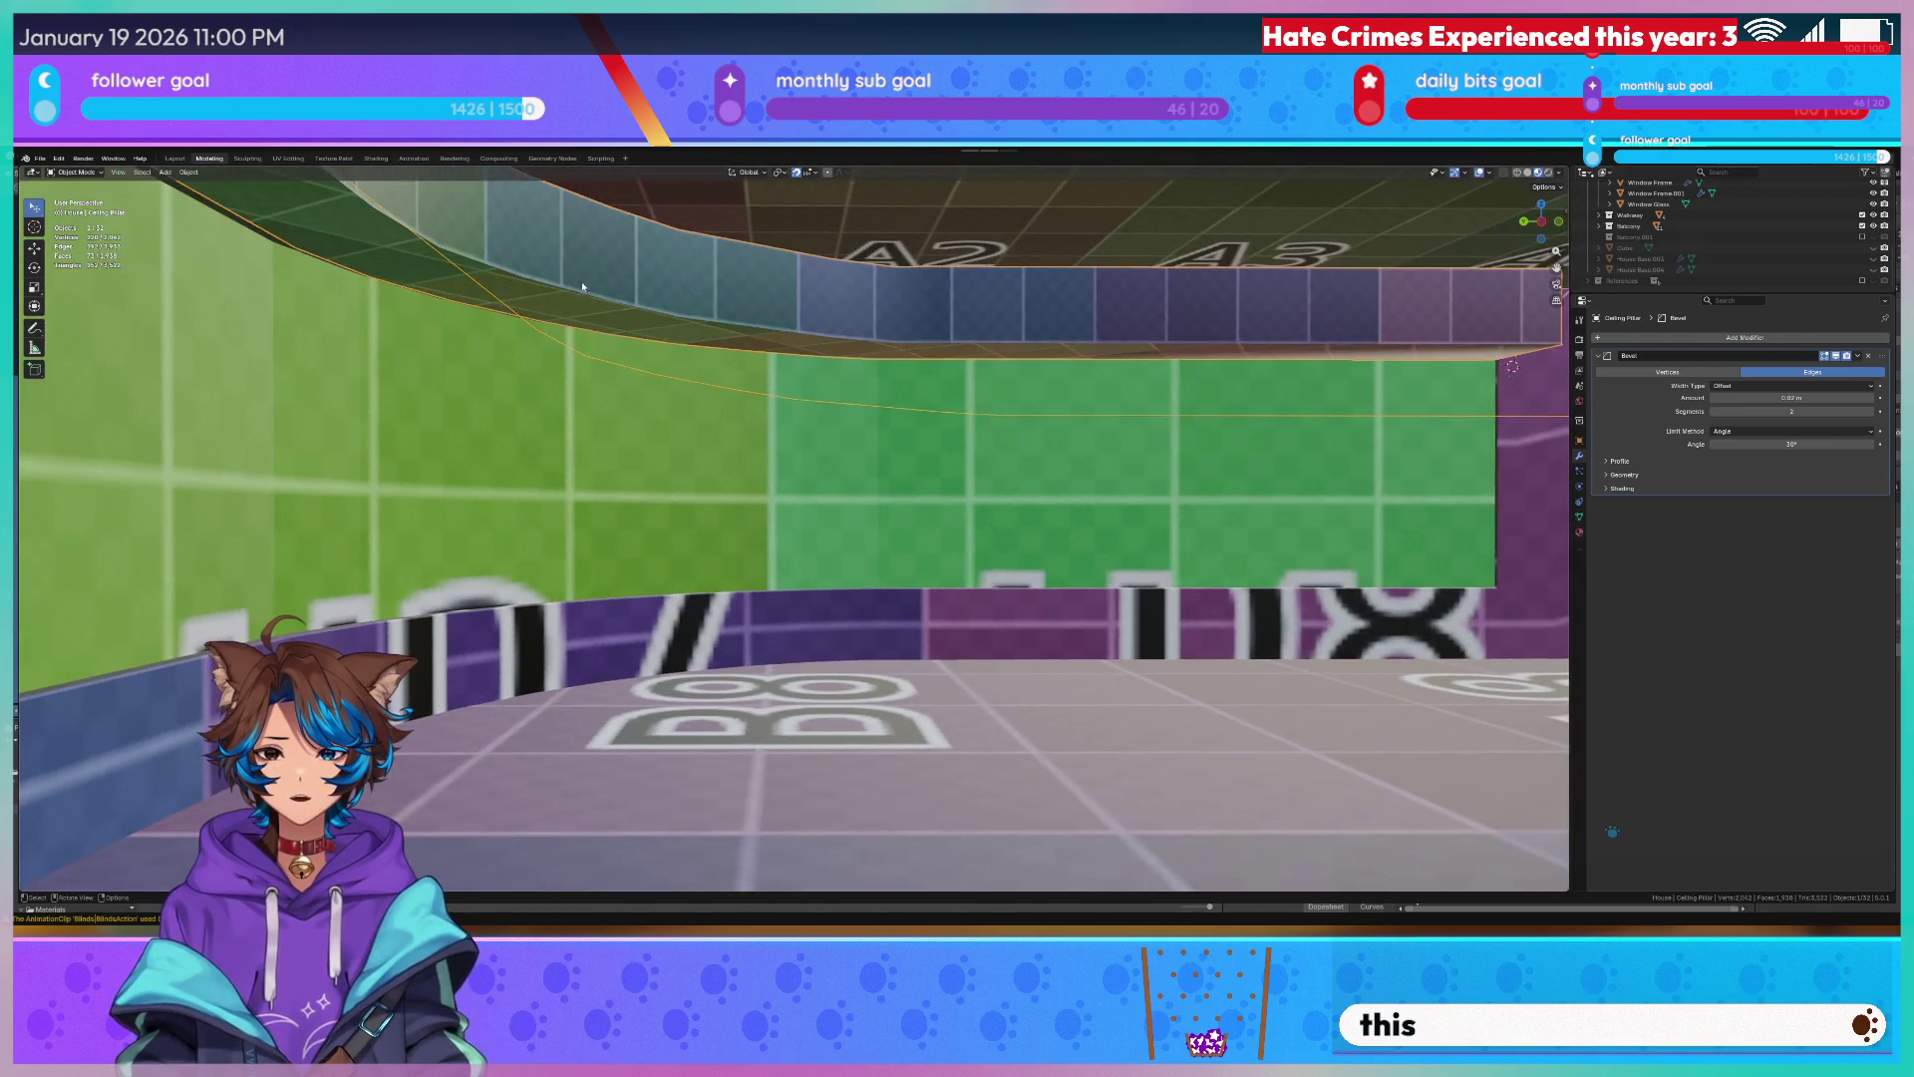
key("Tab")
key("Tab")
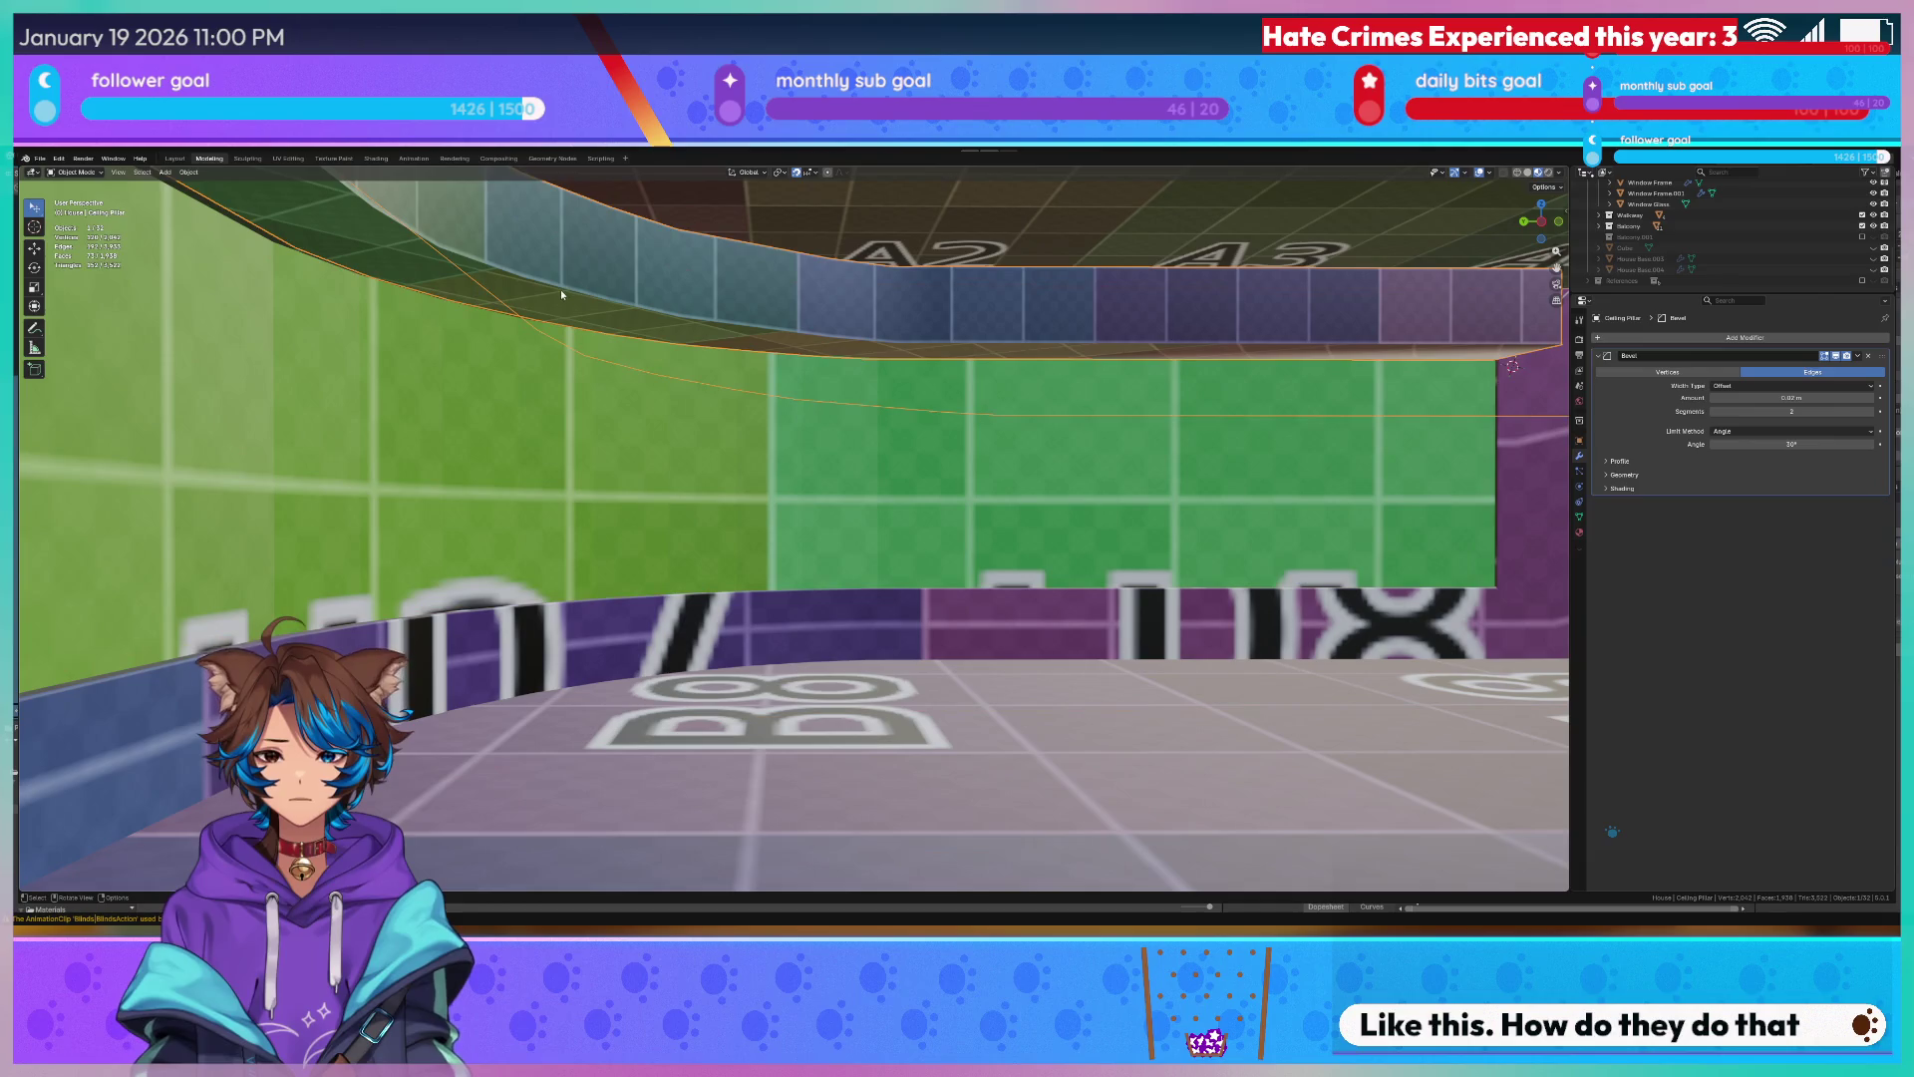
key("Tab")
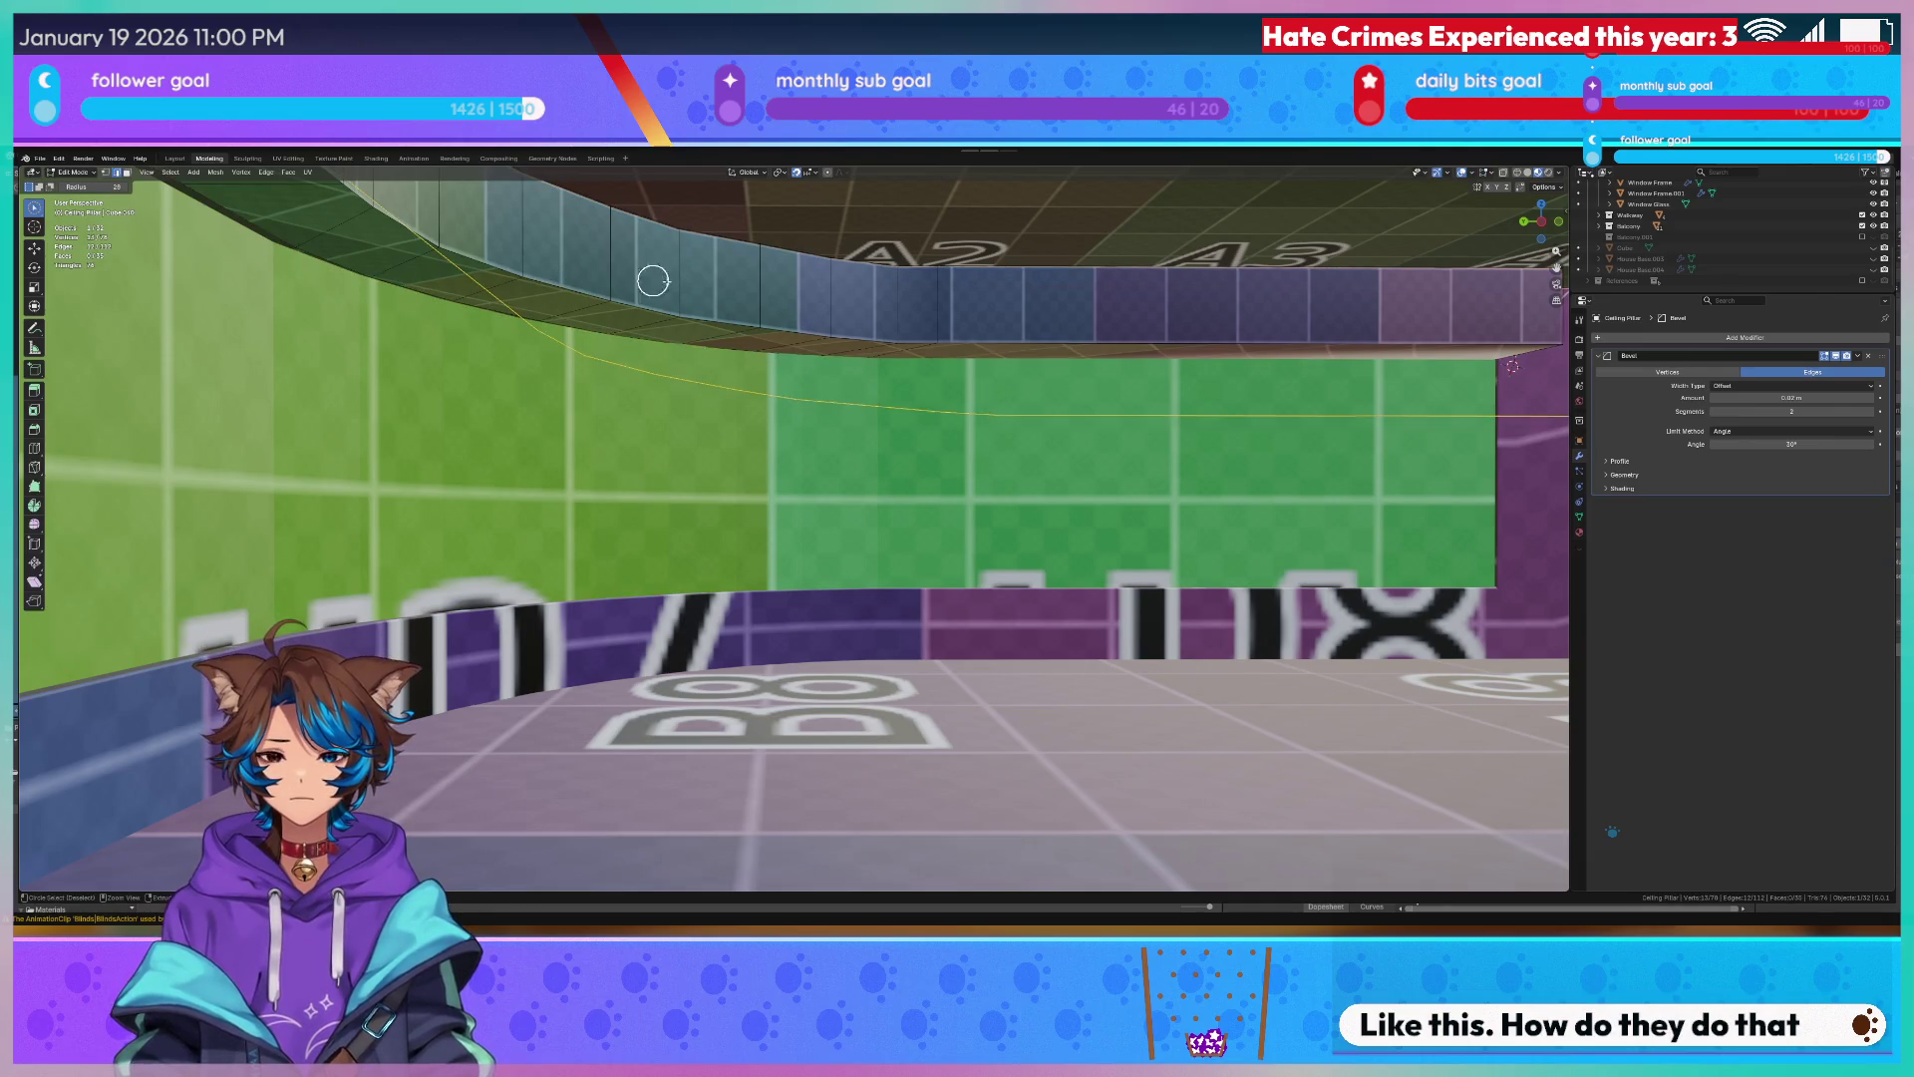
key("Tab")
left_click(748, 305)
key("Tab")
key("Tab")
left_click(748, 306)
key("Tab")
key("Tab")
key("Tab")
key("Tab")
key("Tab")
key("Tab")
key("Tab")
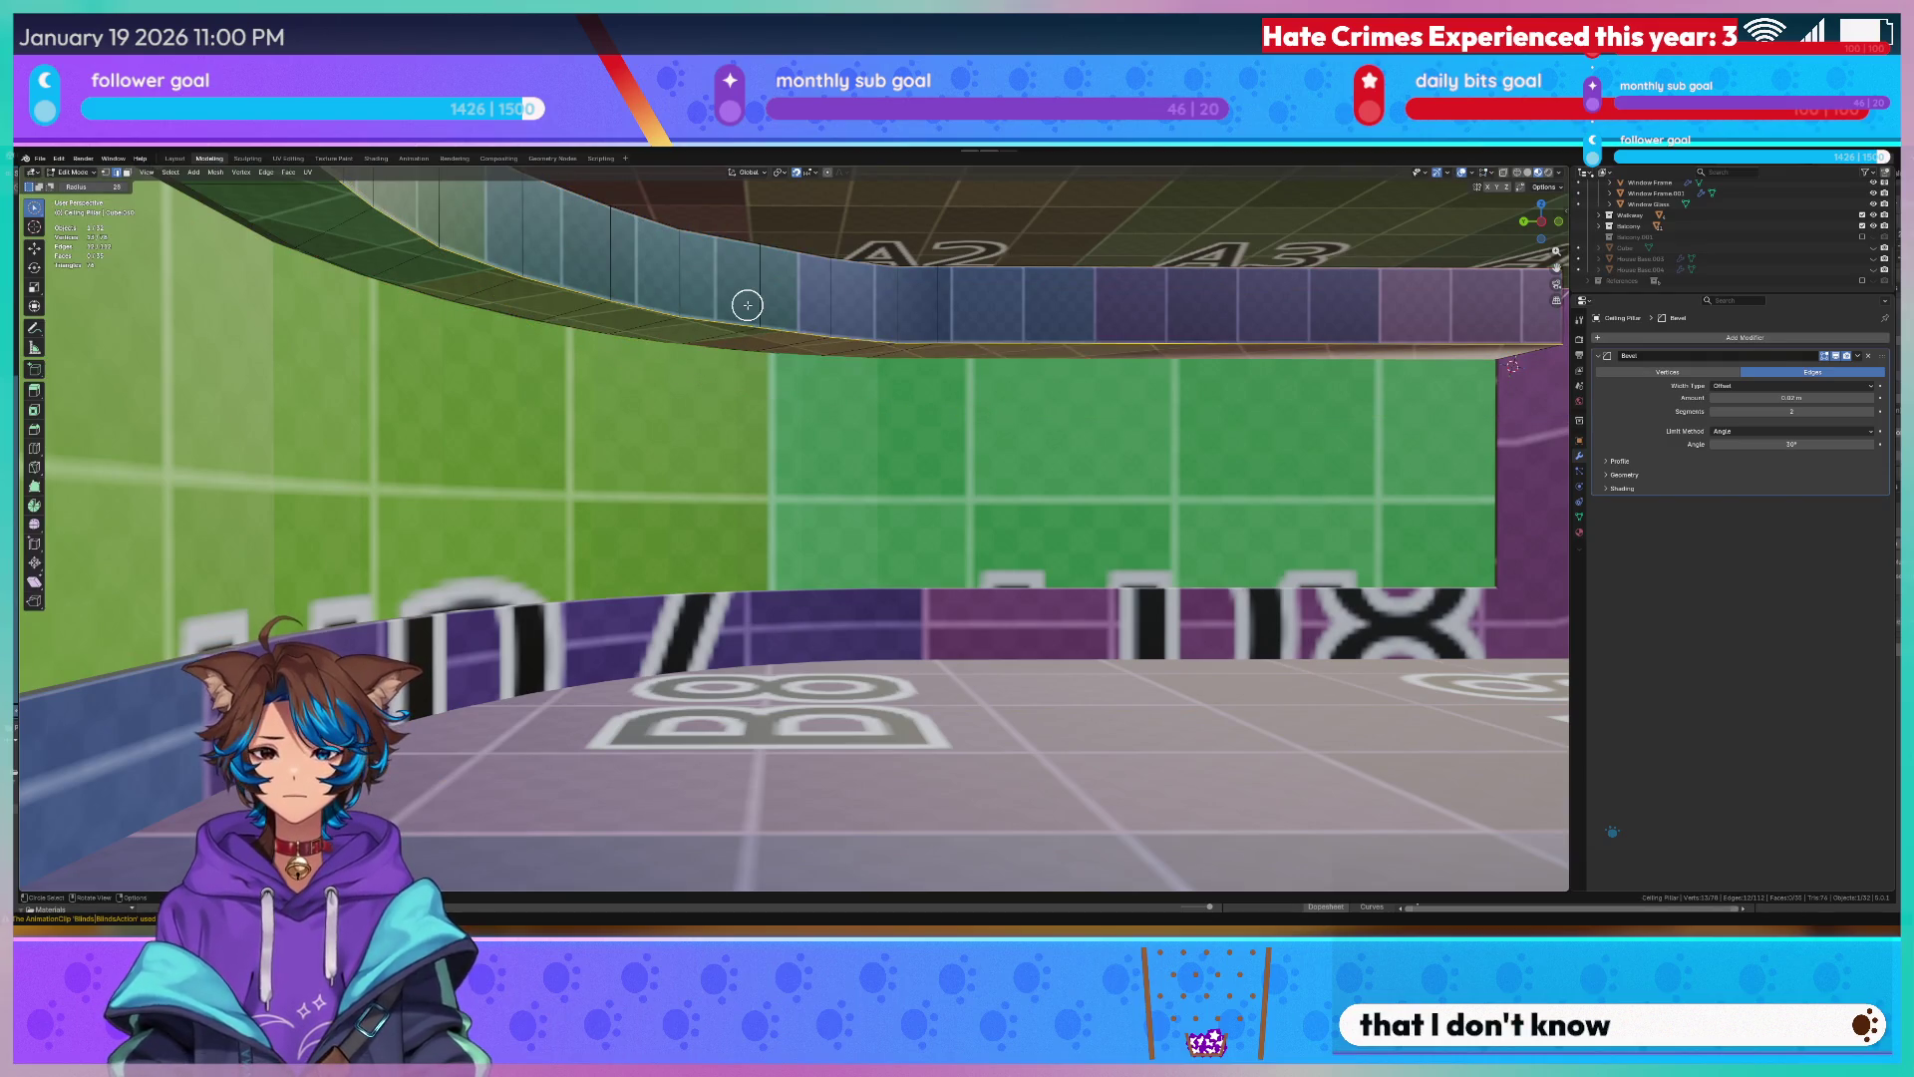
key("Tab")
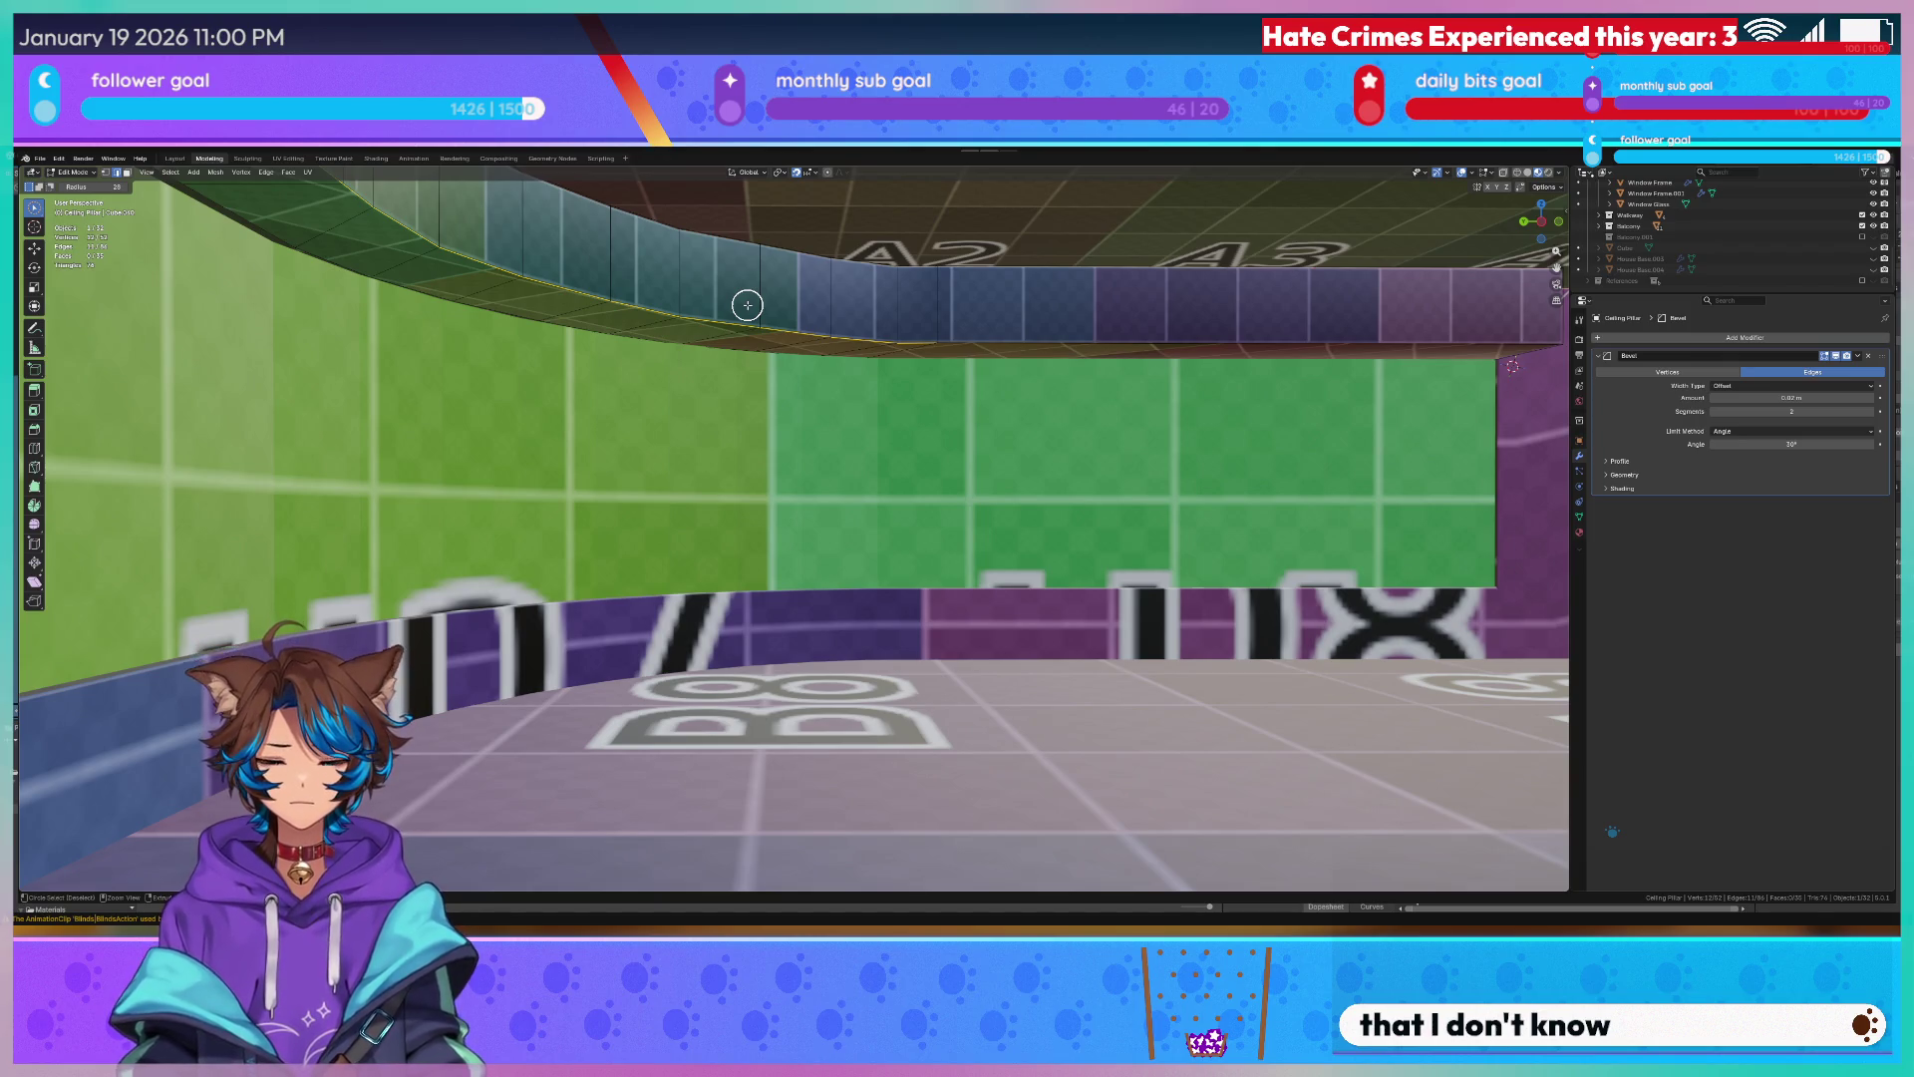
Move the pillar's lower edge down and apply an edge operation to it.
key("ctrl+z")
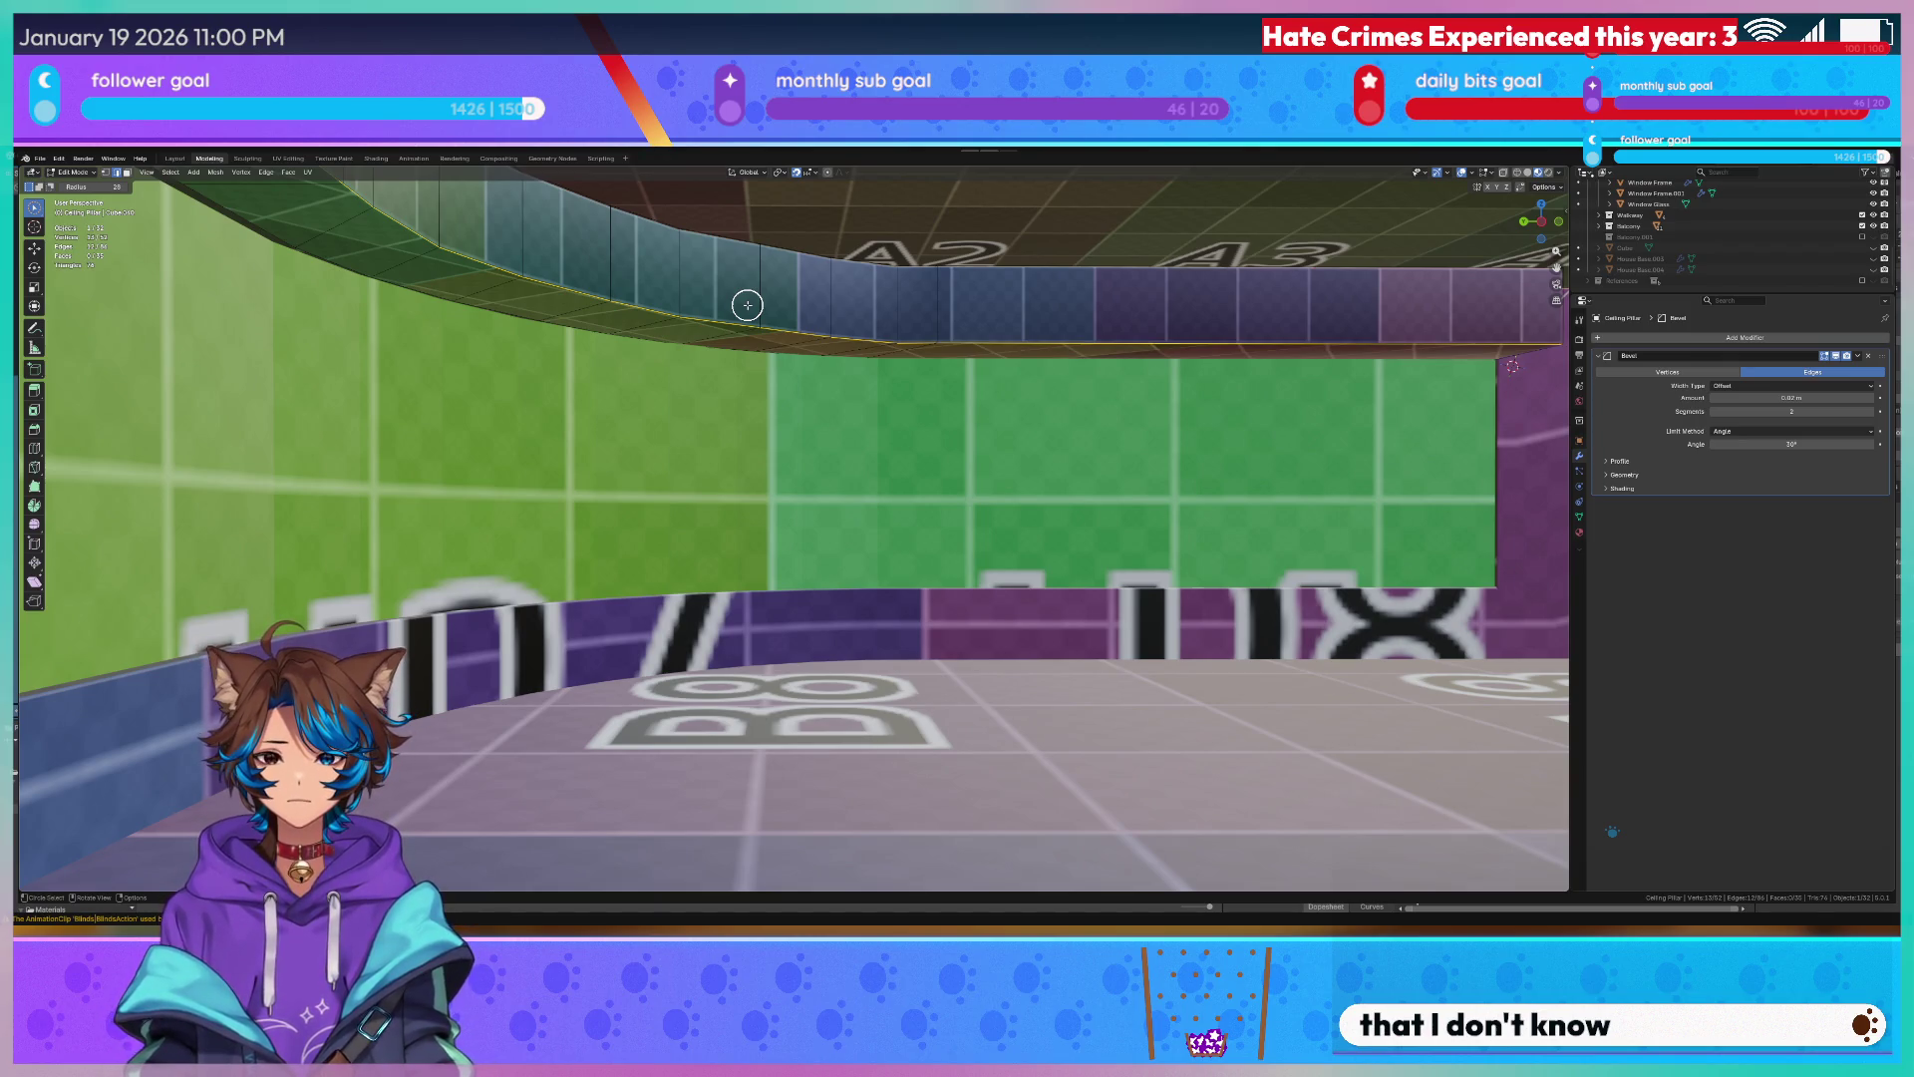
key("g")
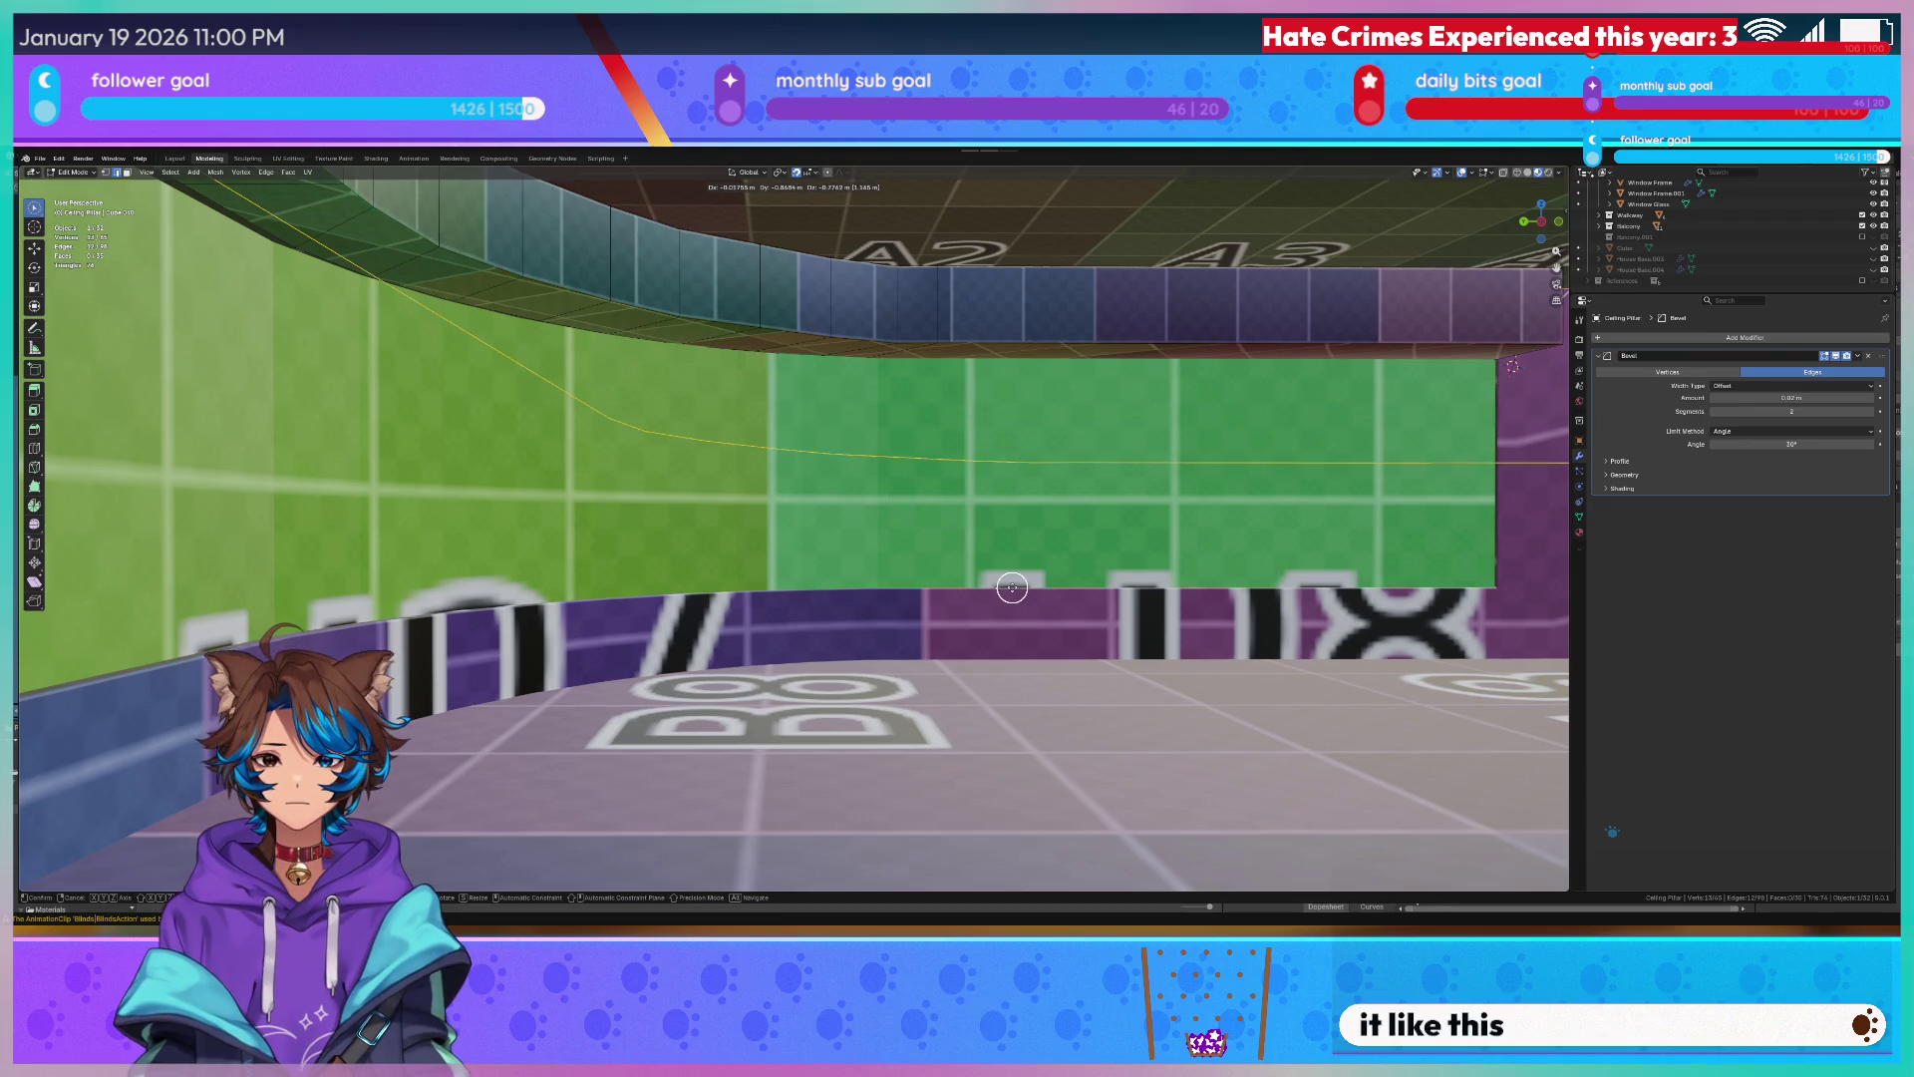
left_click(1013, 583)
key("Tab")
left_click(913, 452)
left_click(905, 452)
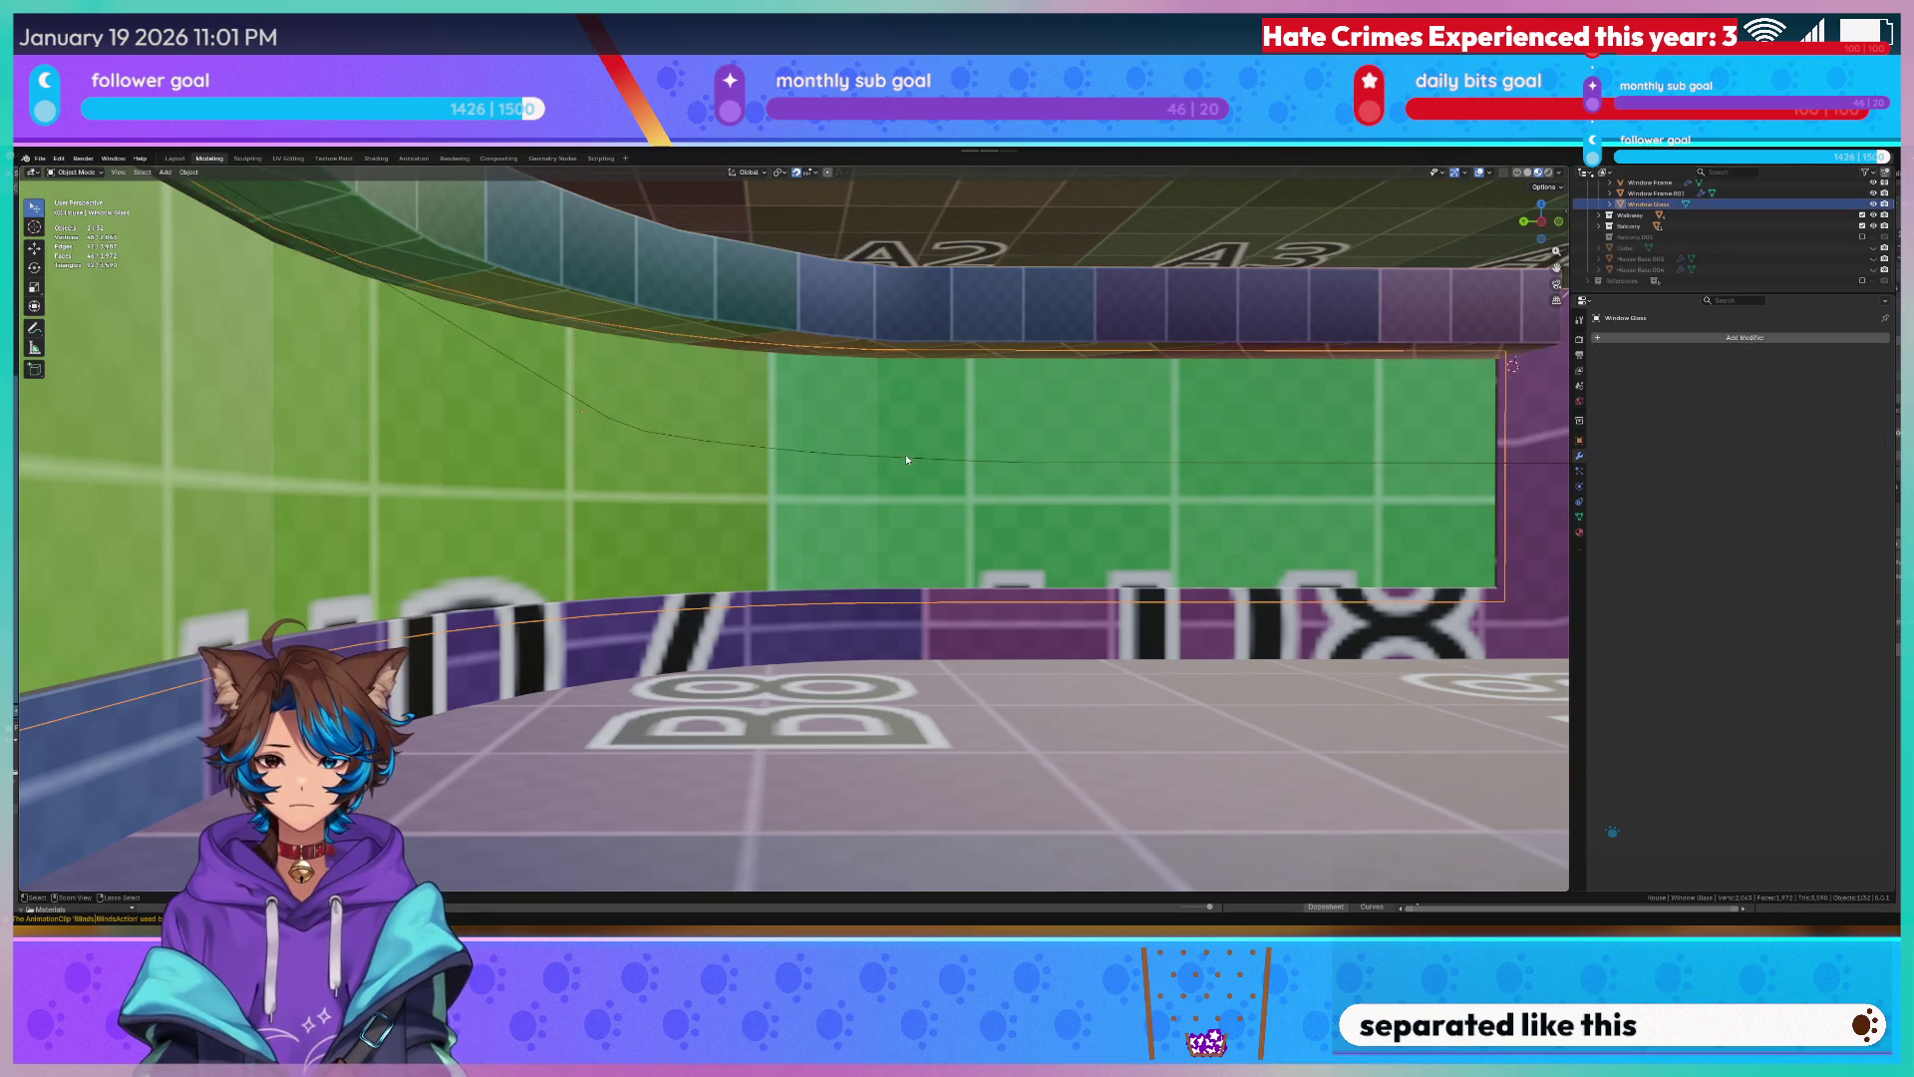
key("Tab")
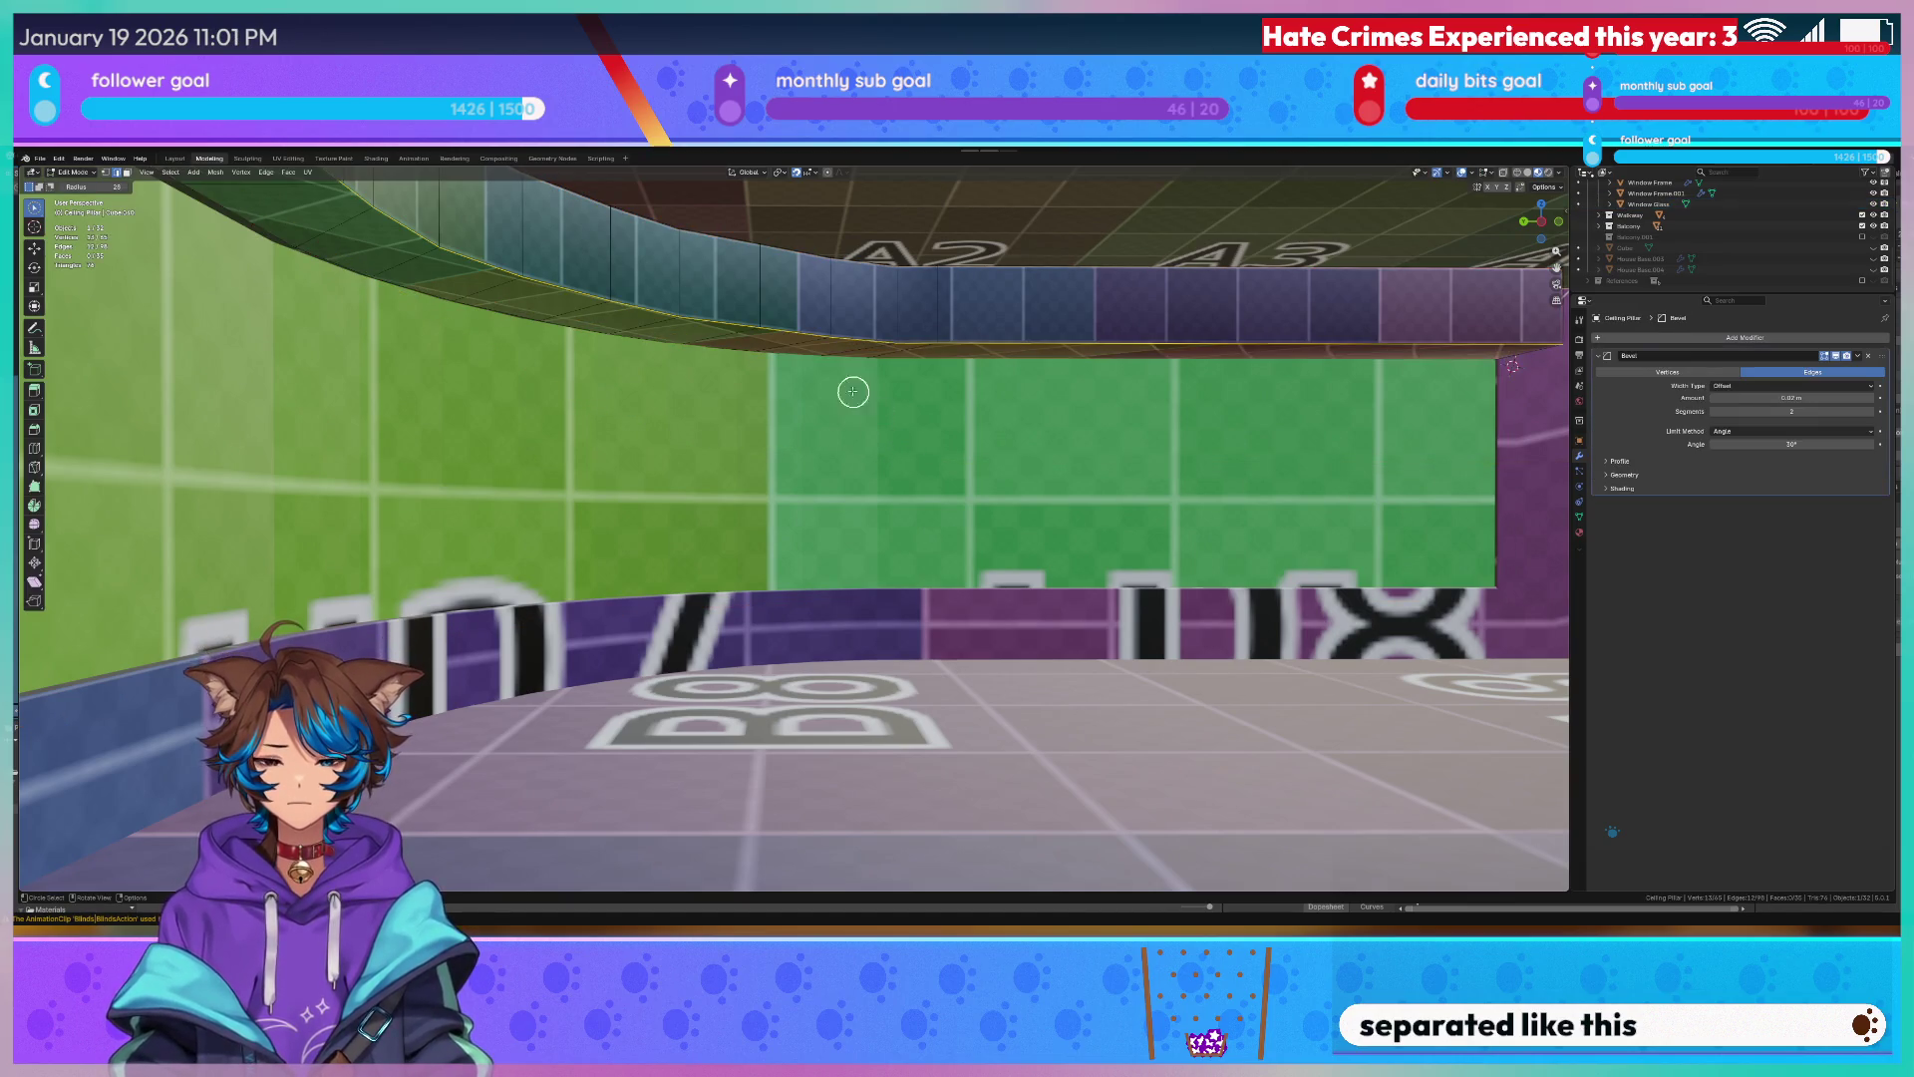
key("ctrl+e")
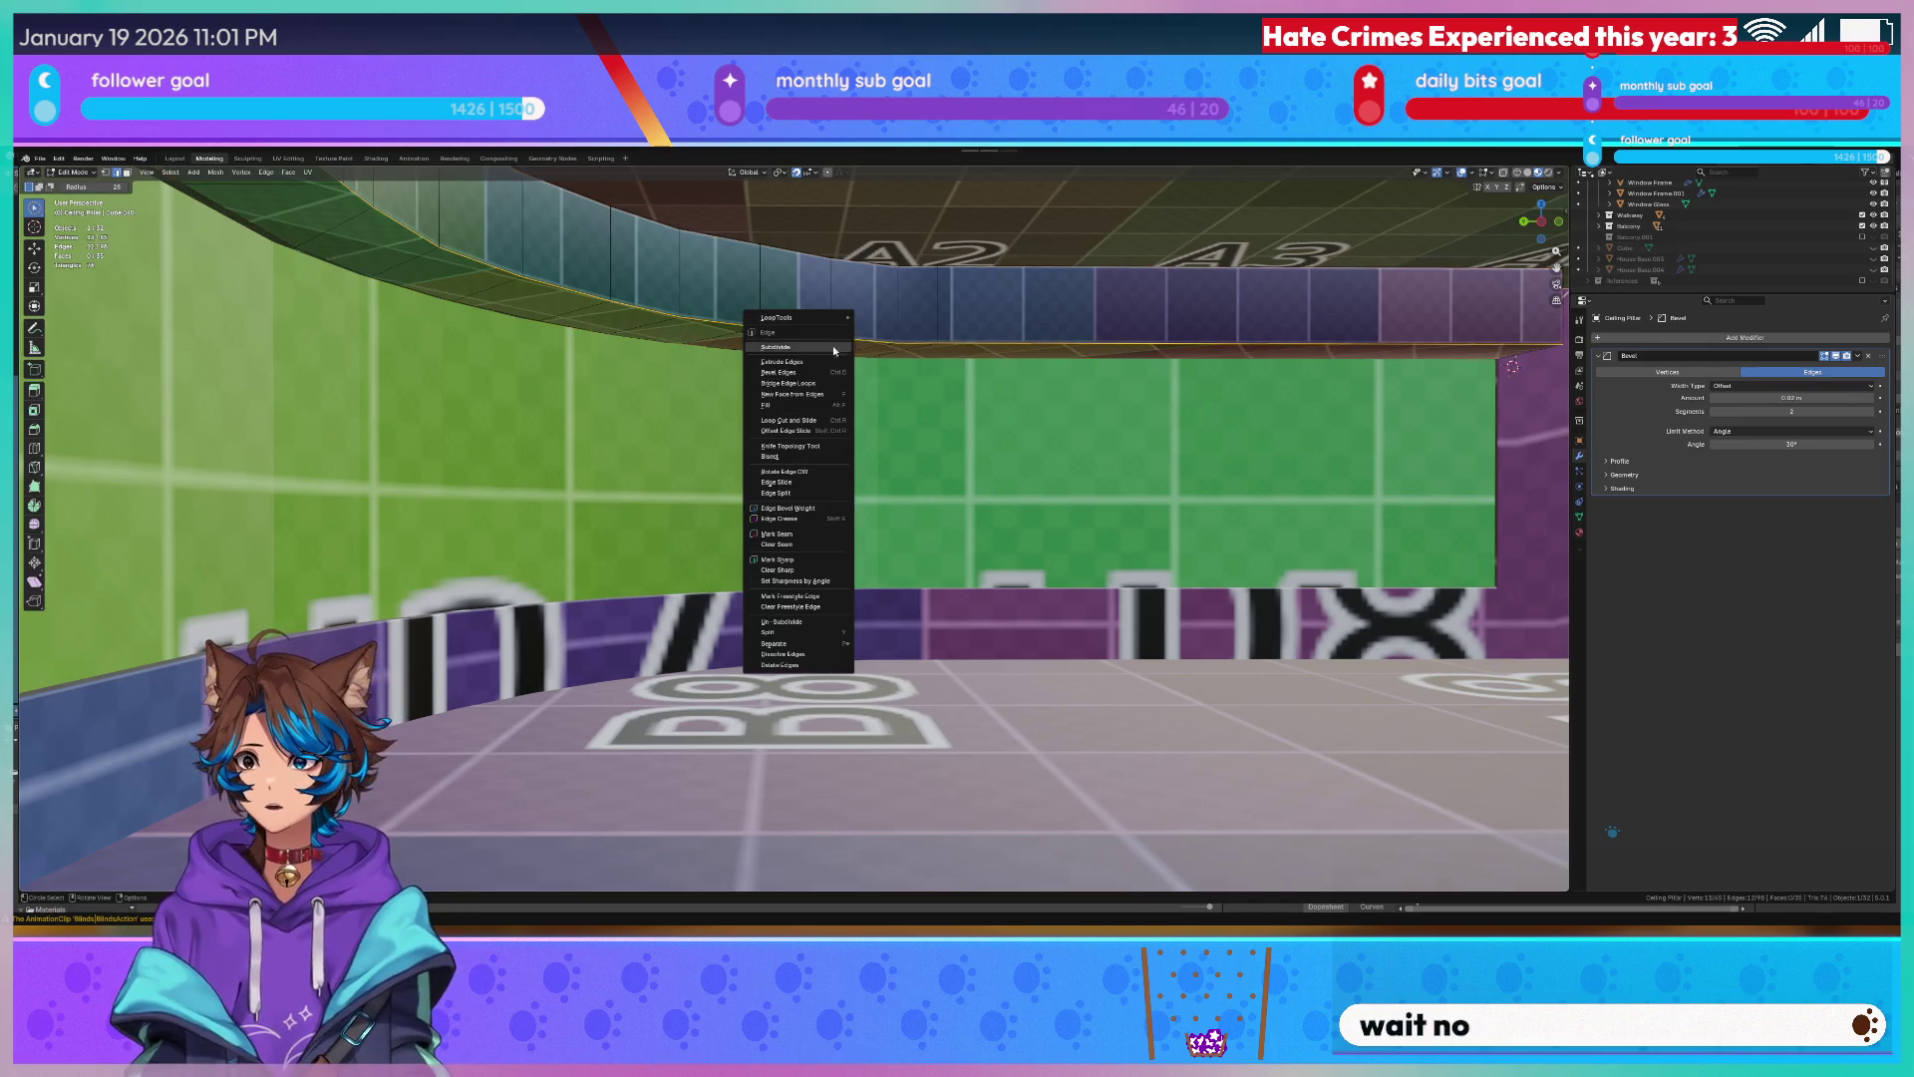
mouse_move(776, 642)
left_click(869, 641)
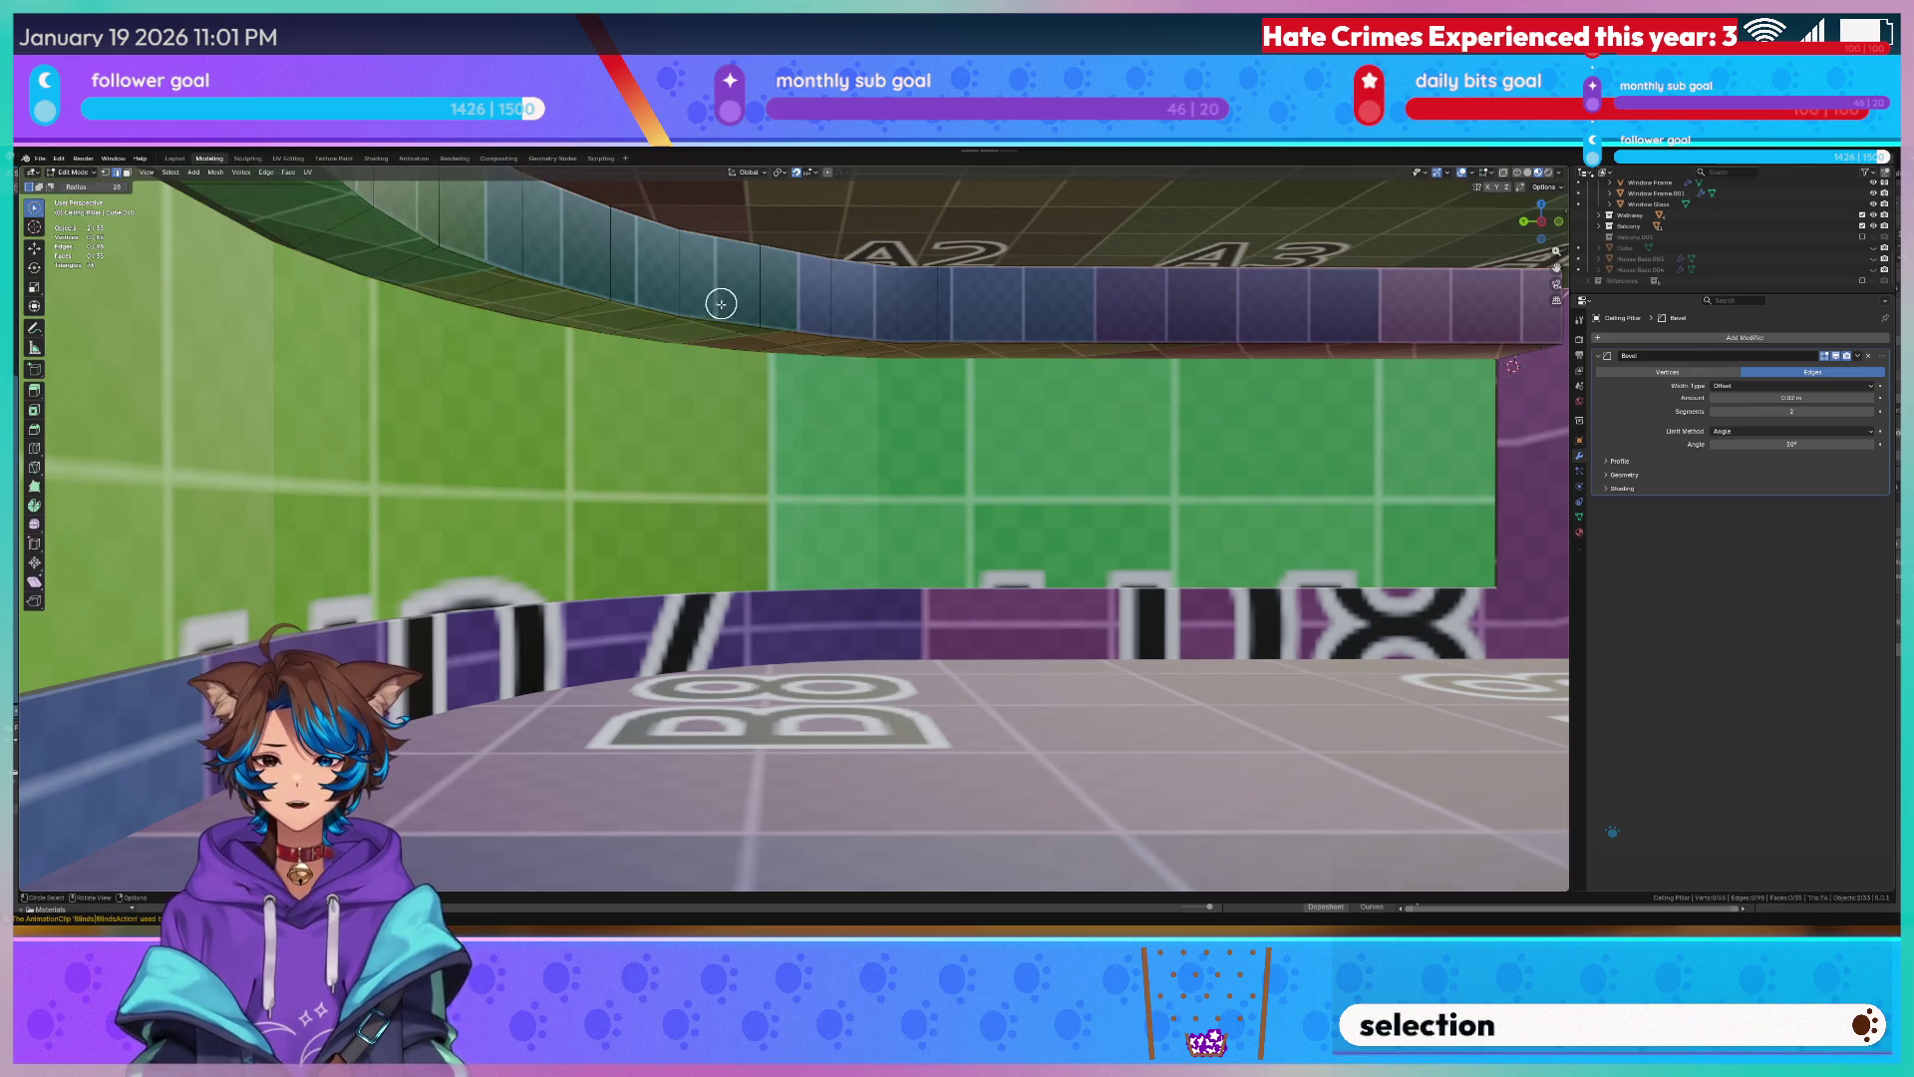
Slide another lower edge across the ceiling and split the selected edges from the mesh.
key("Tab")
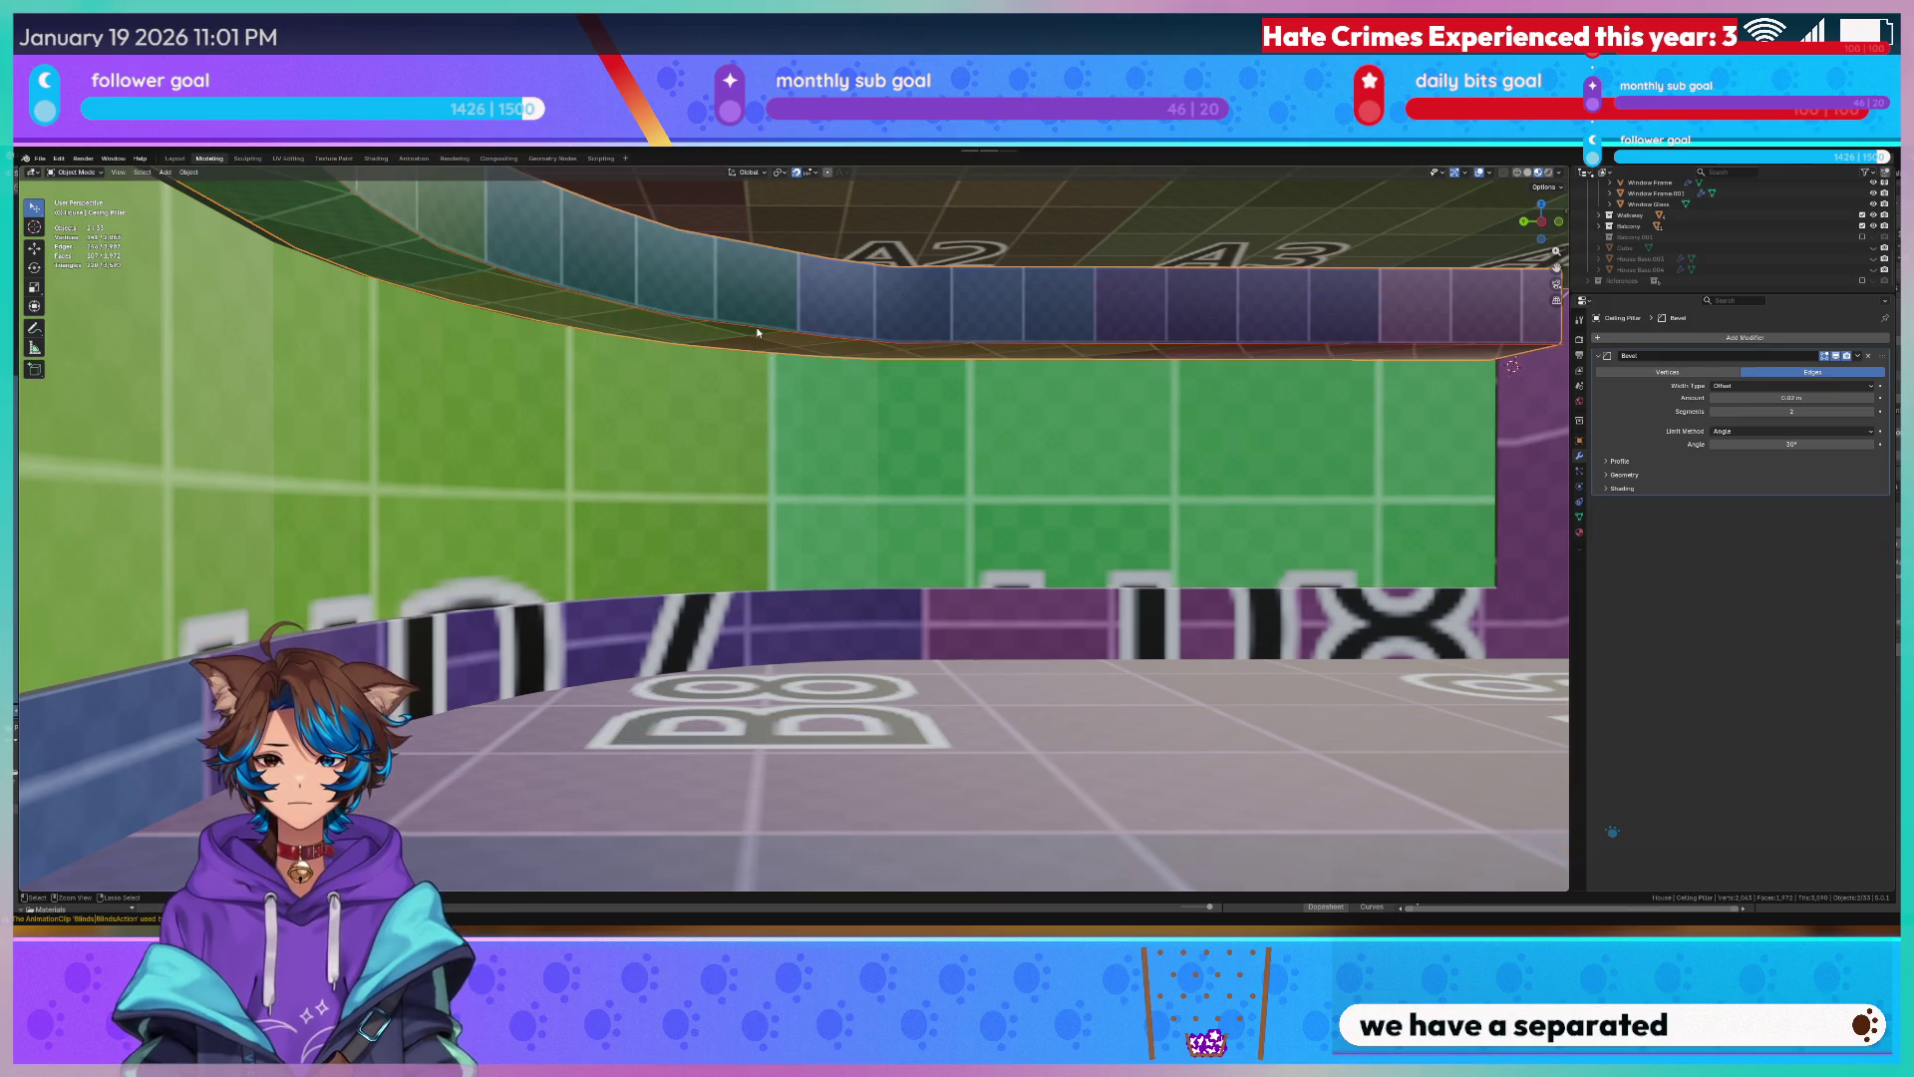
key("Tab")
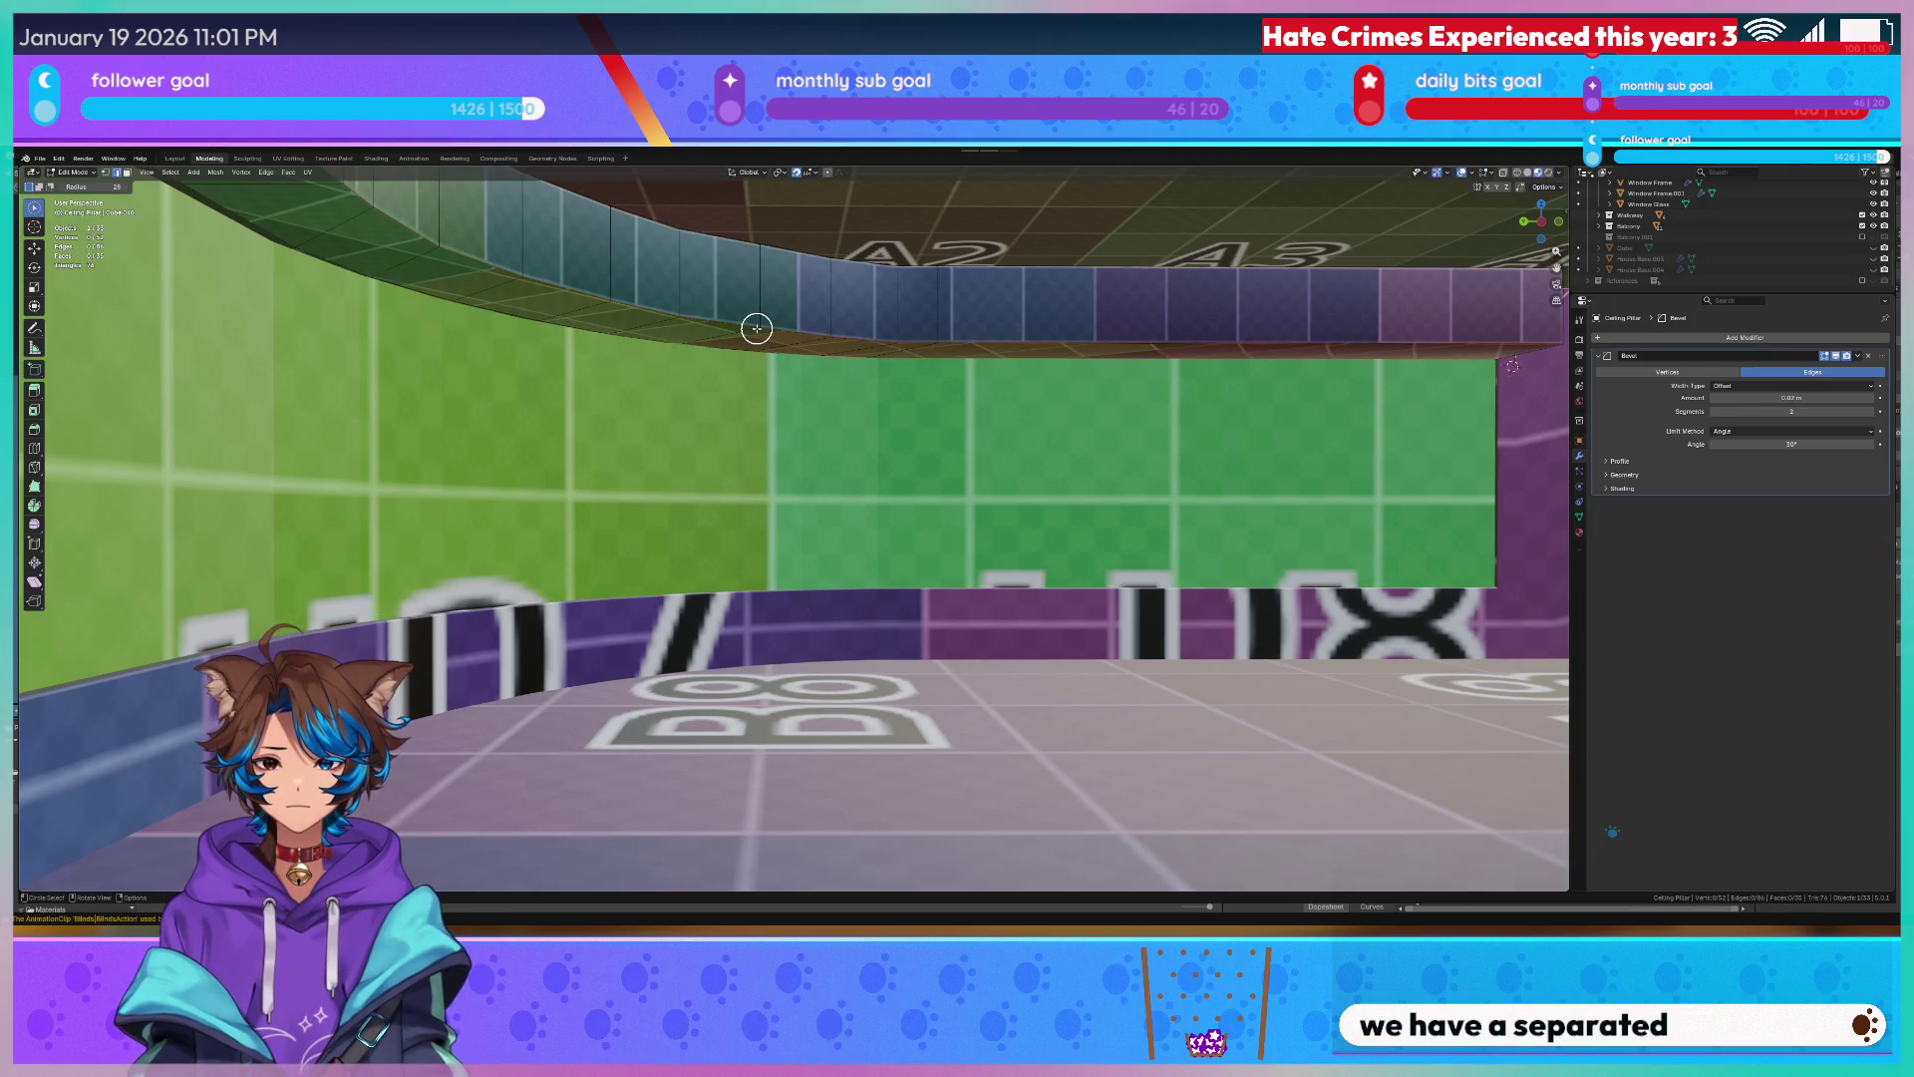
right_click(1178, 642)
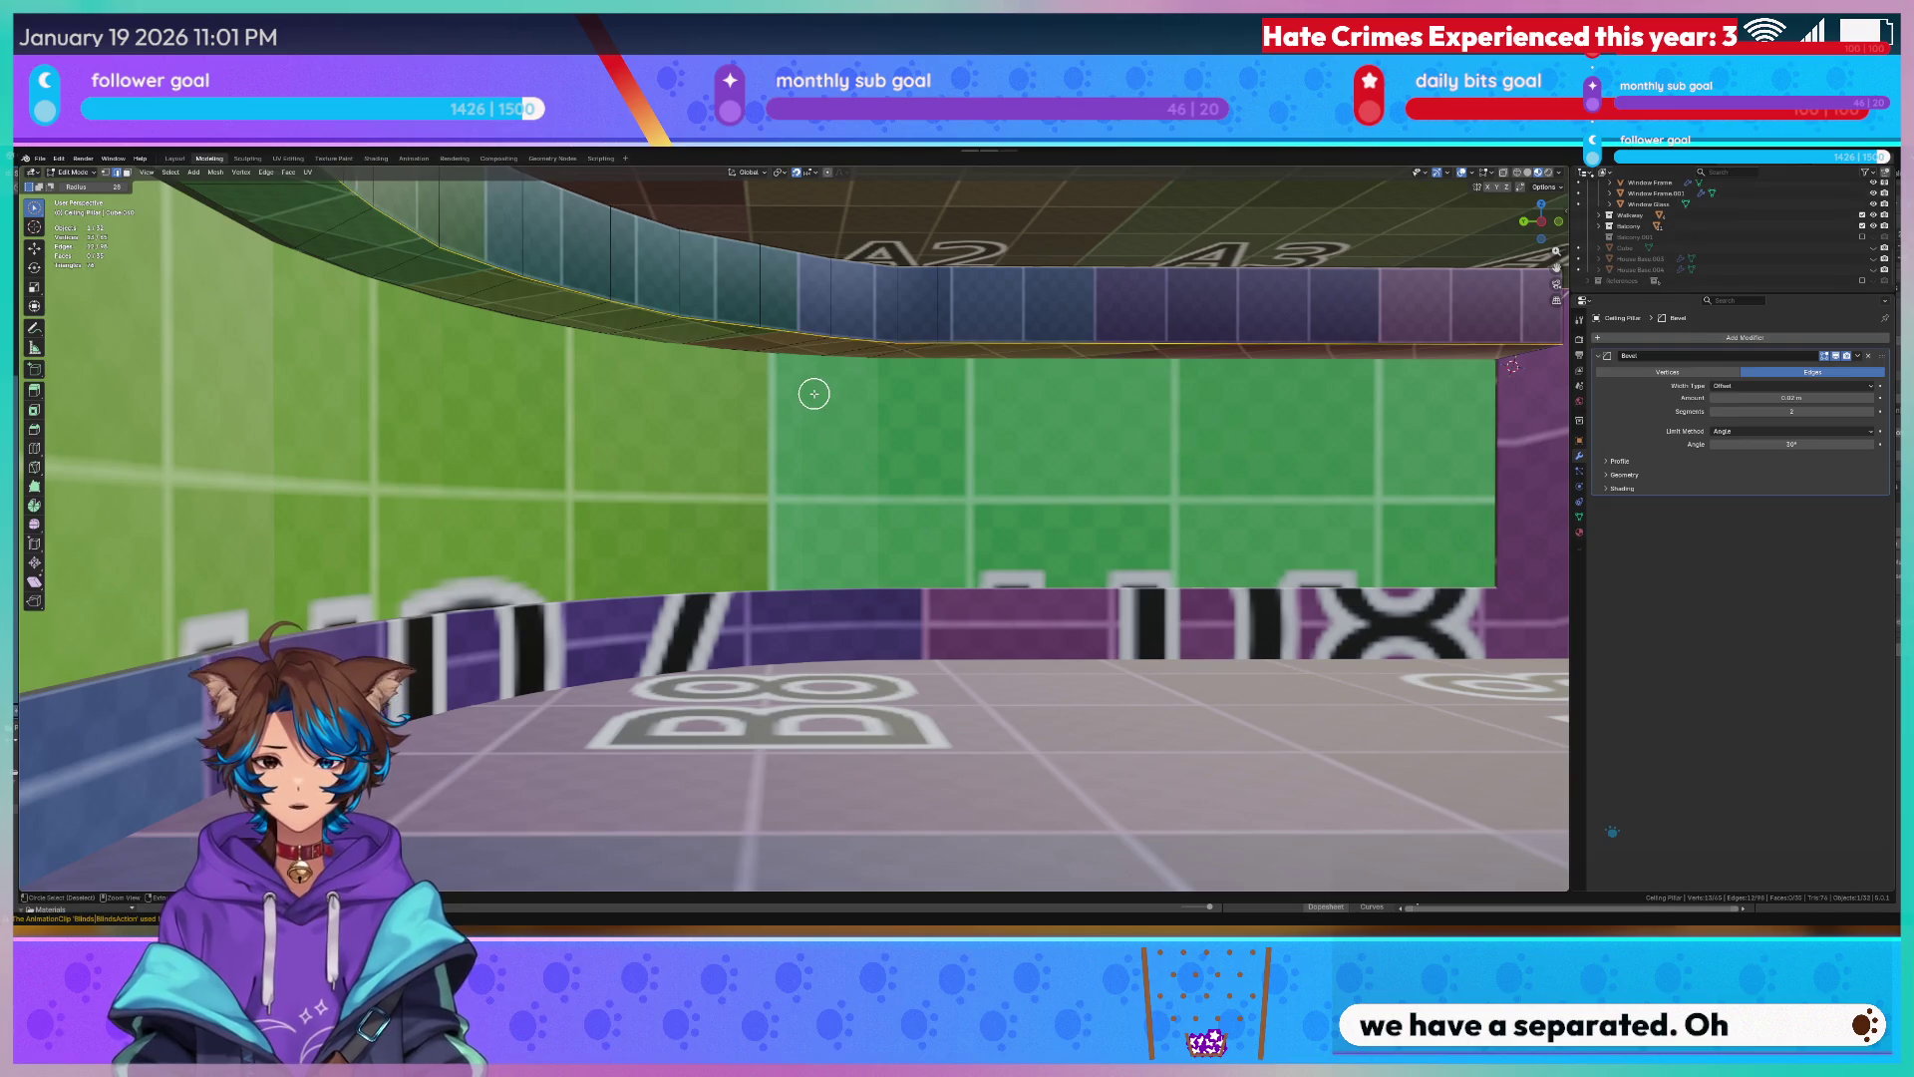
key("g")
left_click(874, 462)
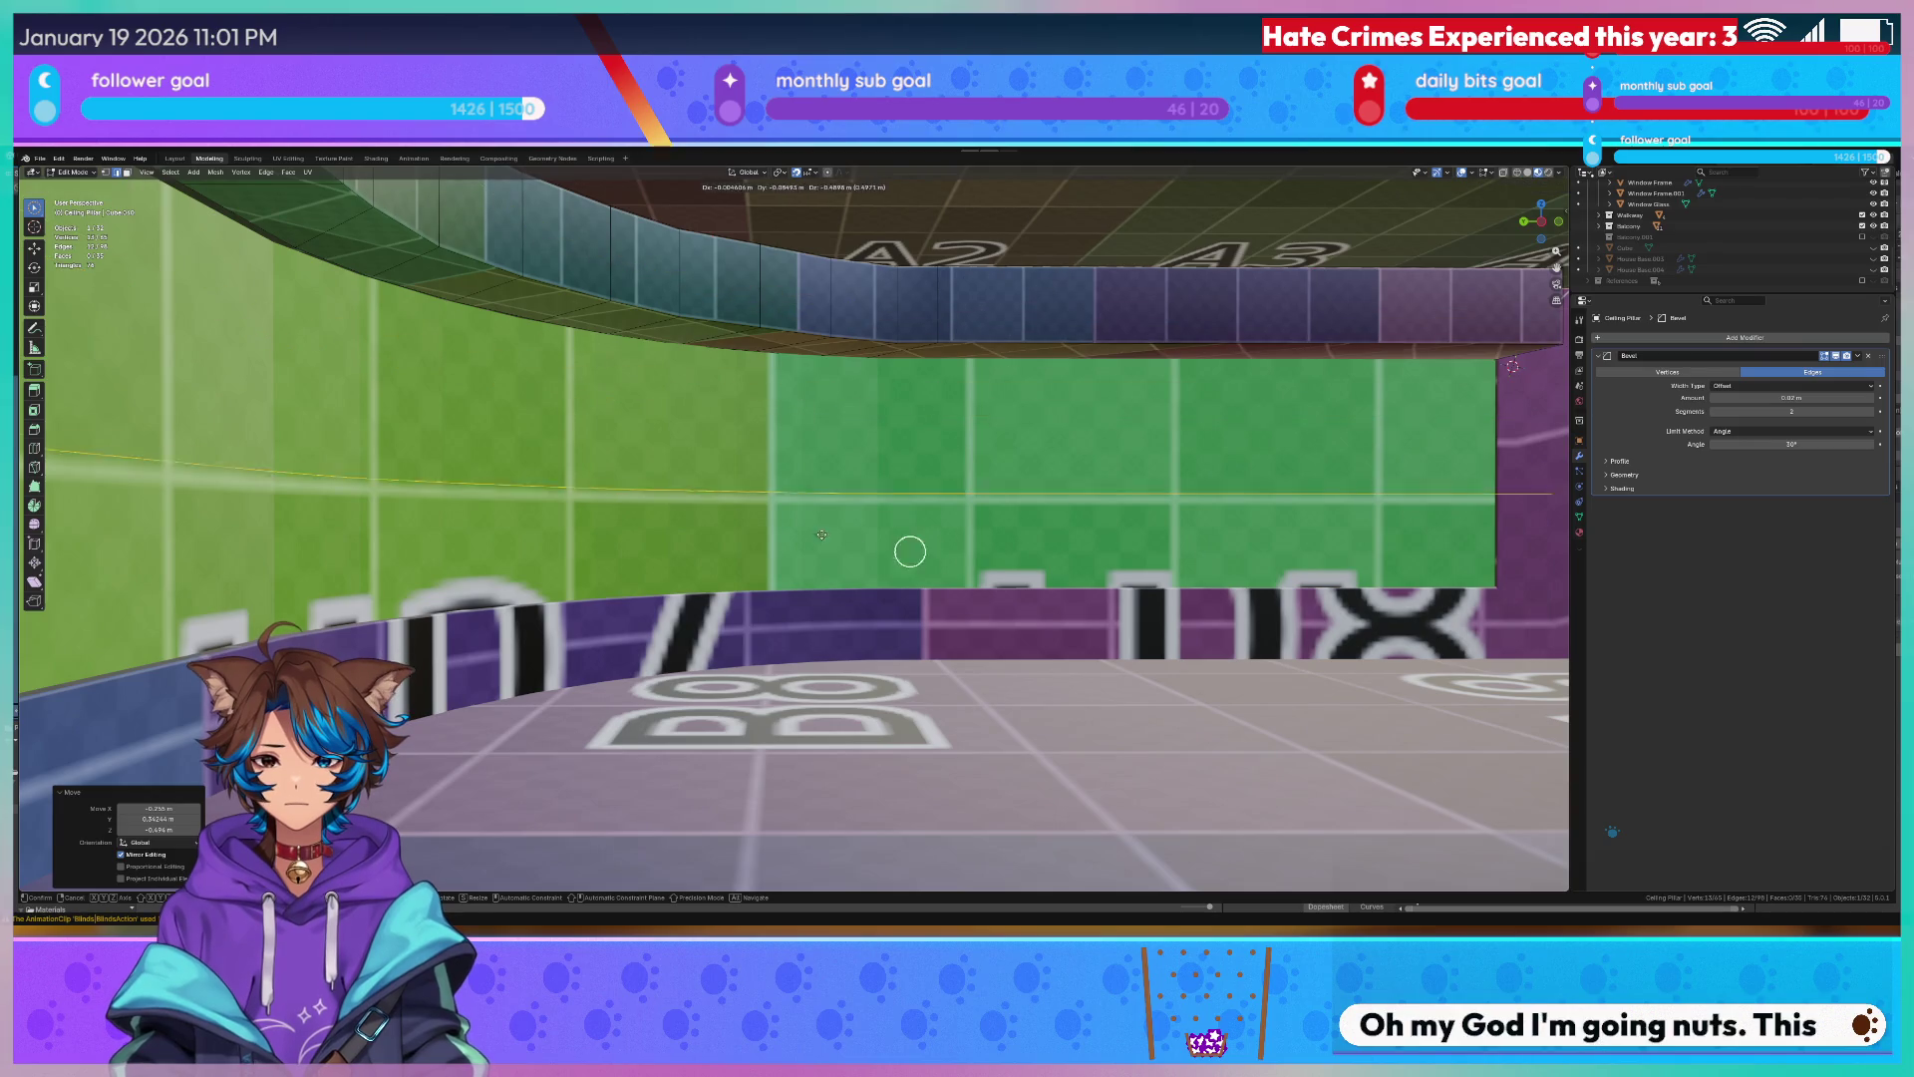
key("Tab")
key("Tab")
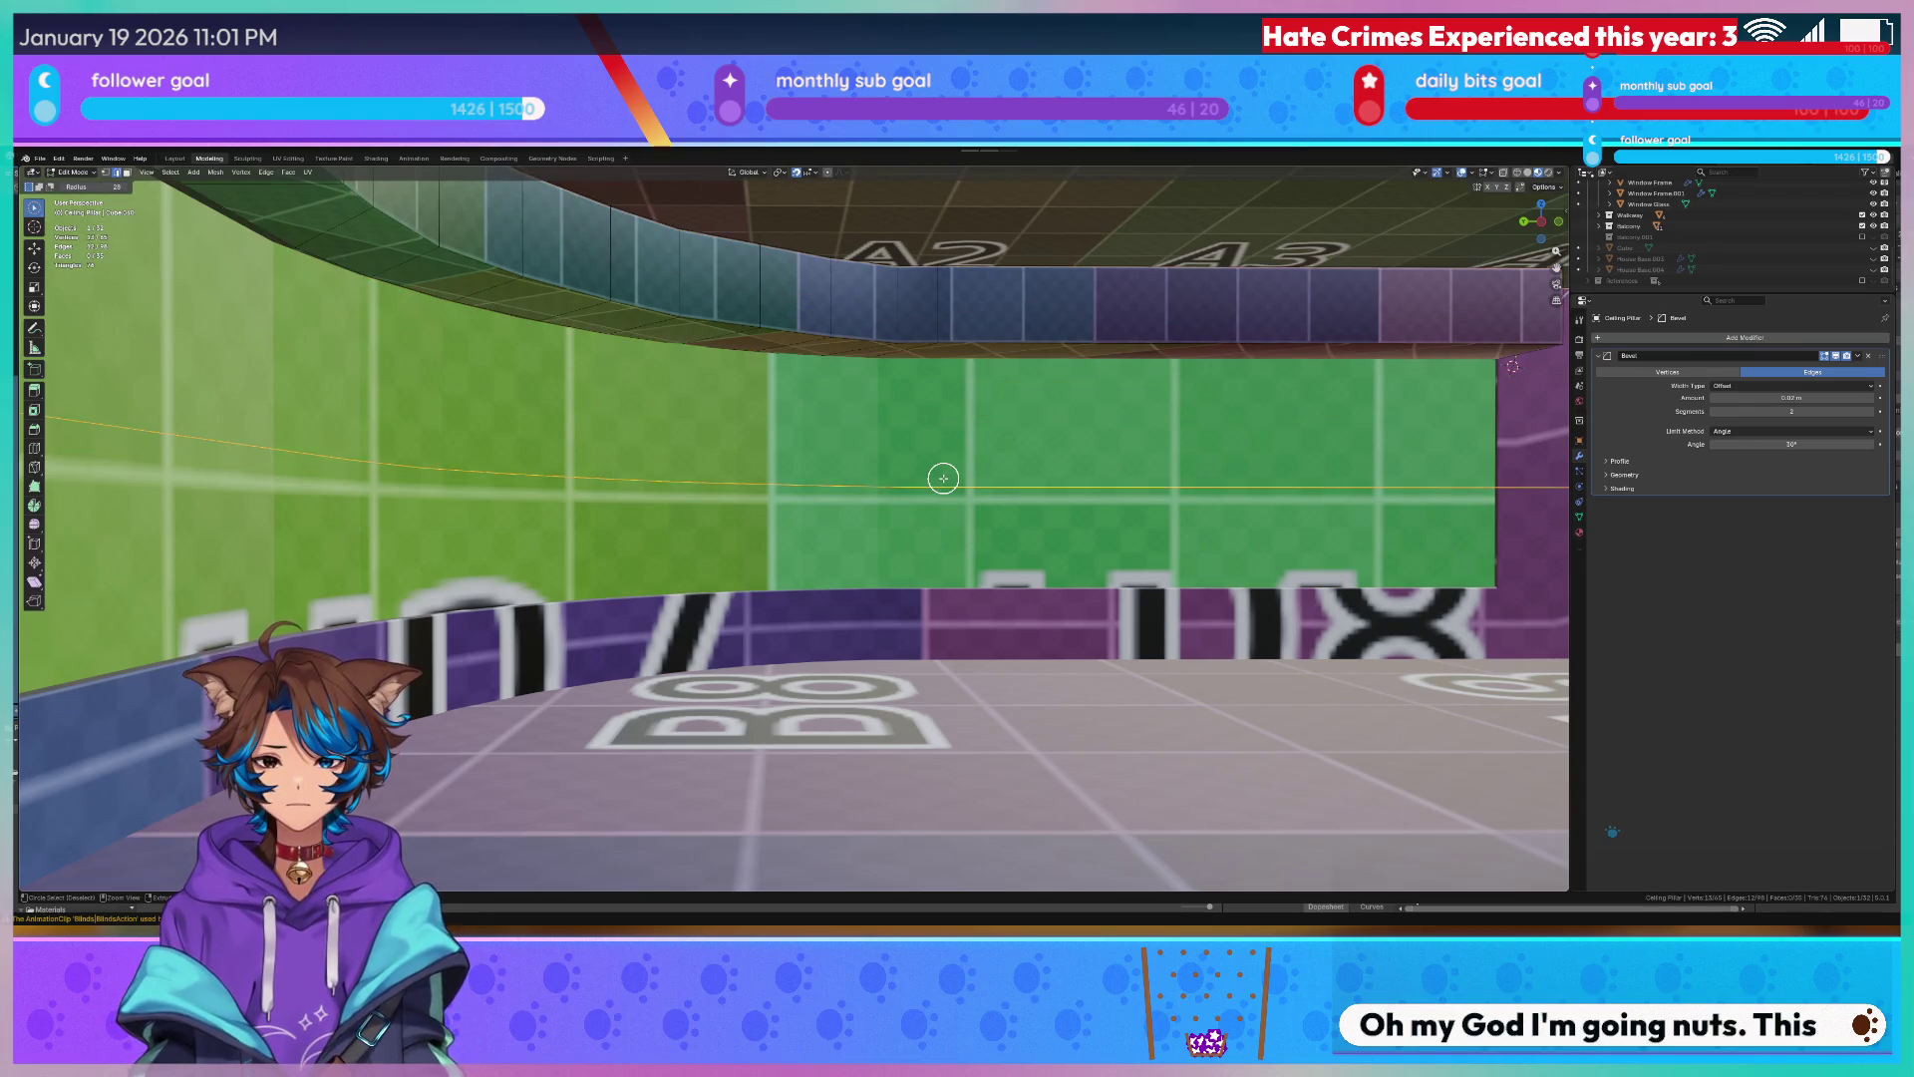
key("Tab")
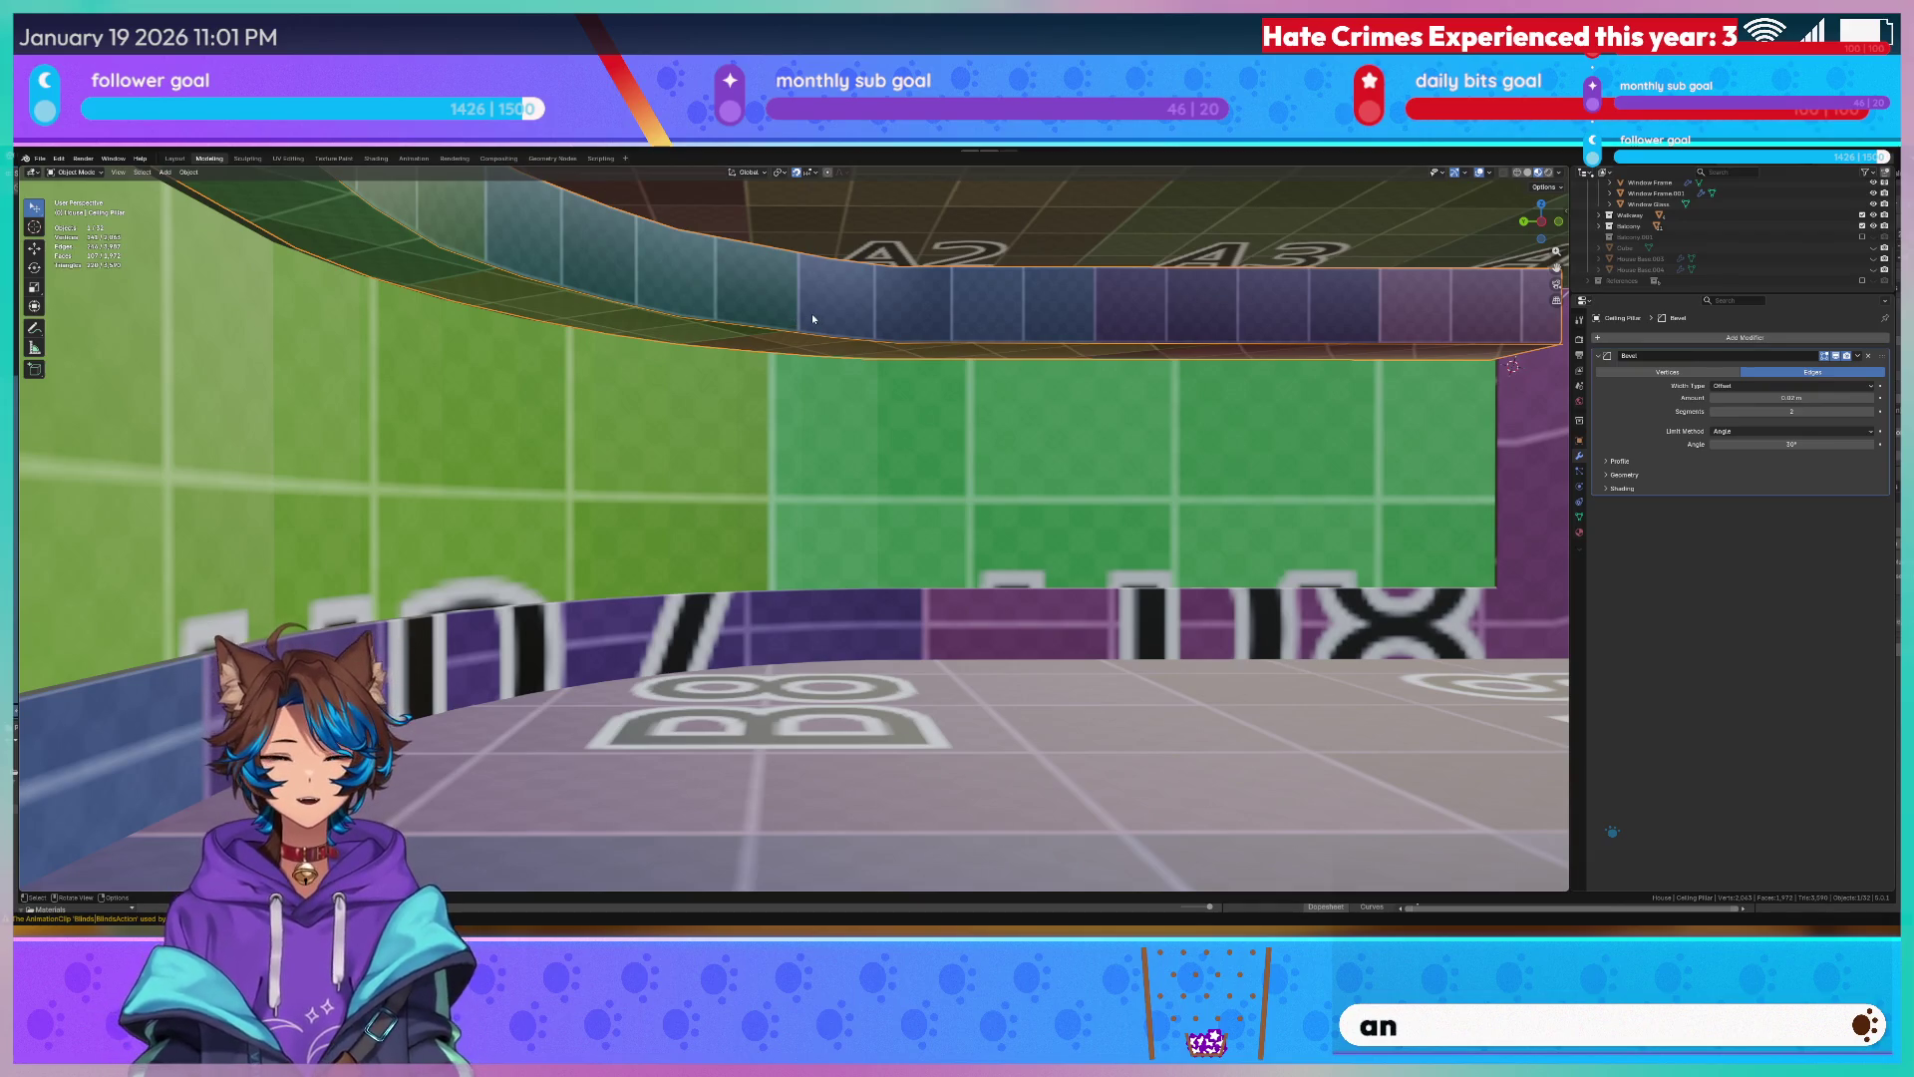
key("Tab")
key("ctrl+e")
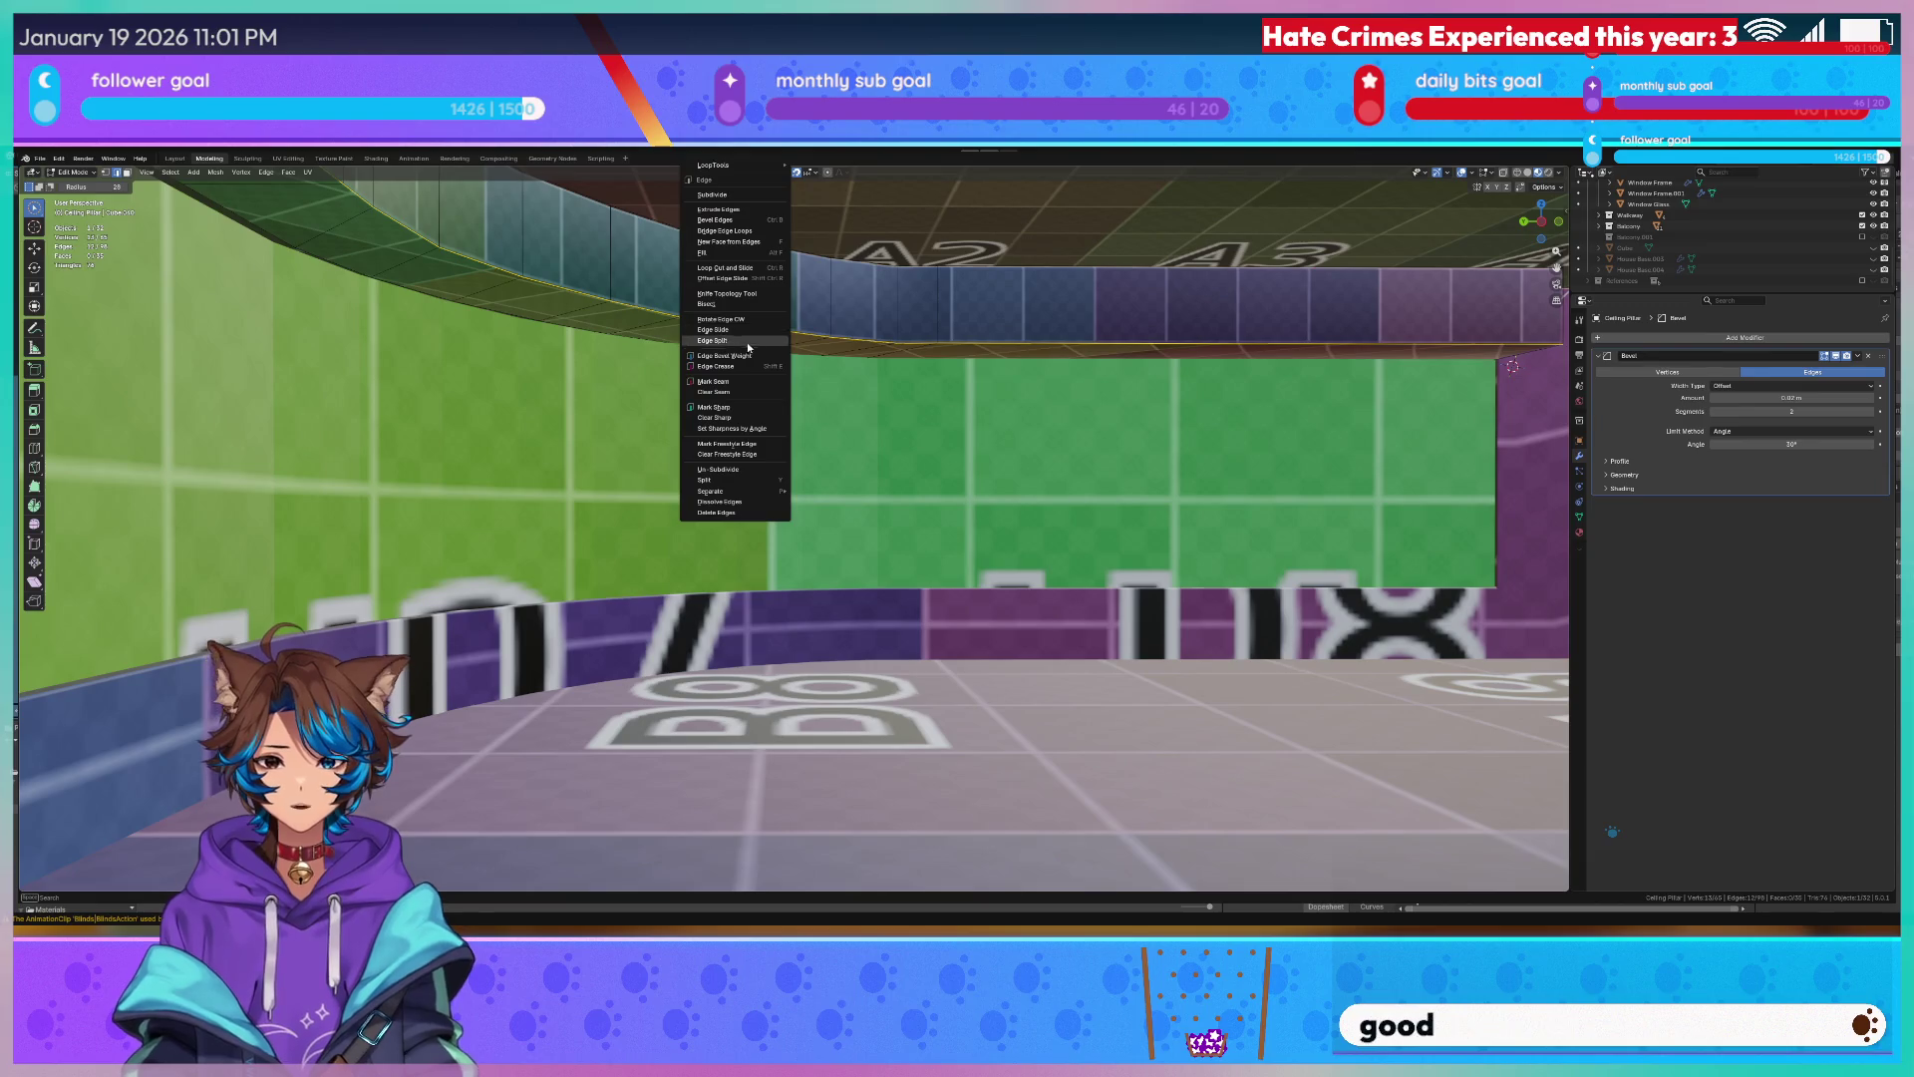
left_click(808, 490)
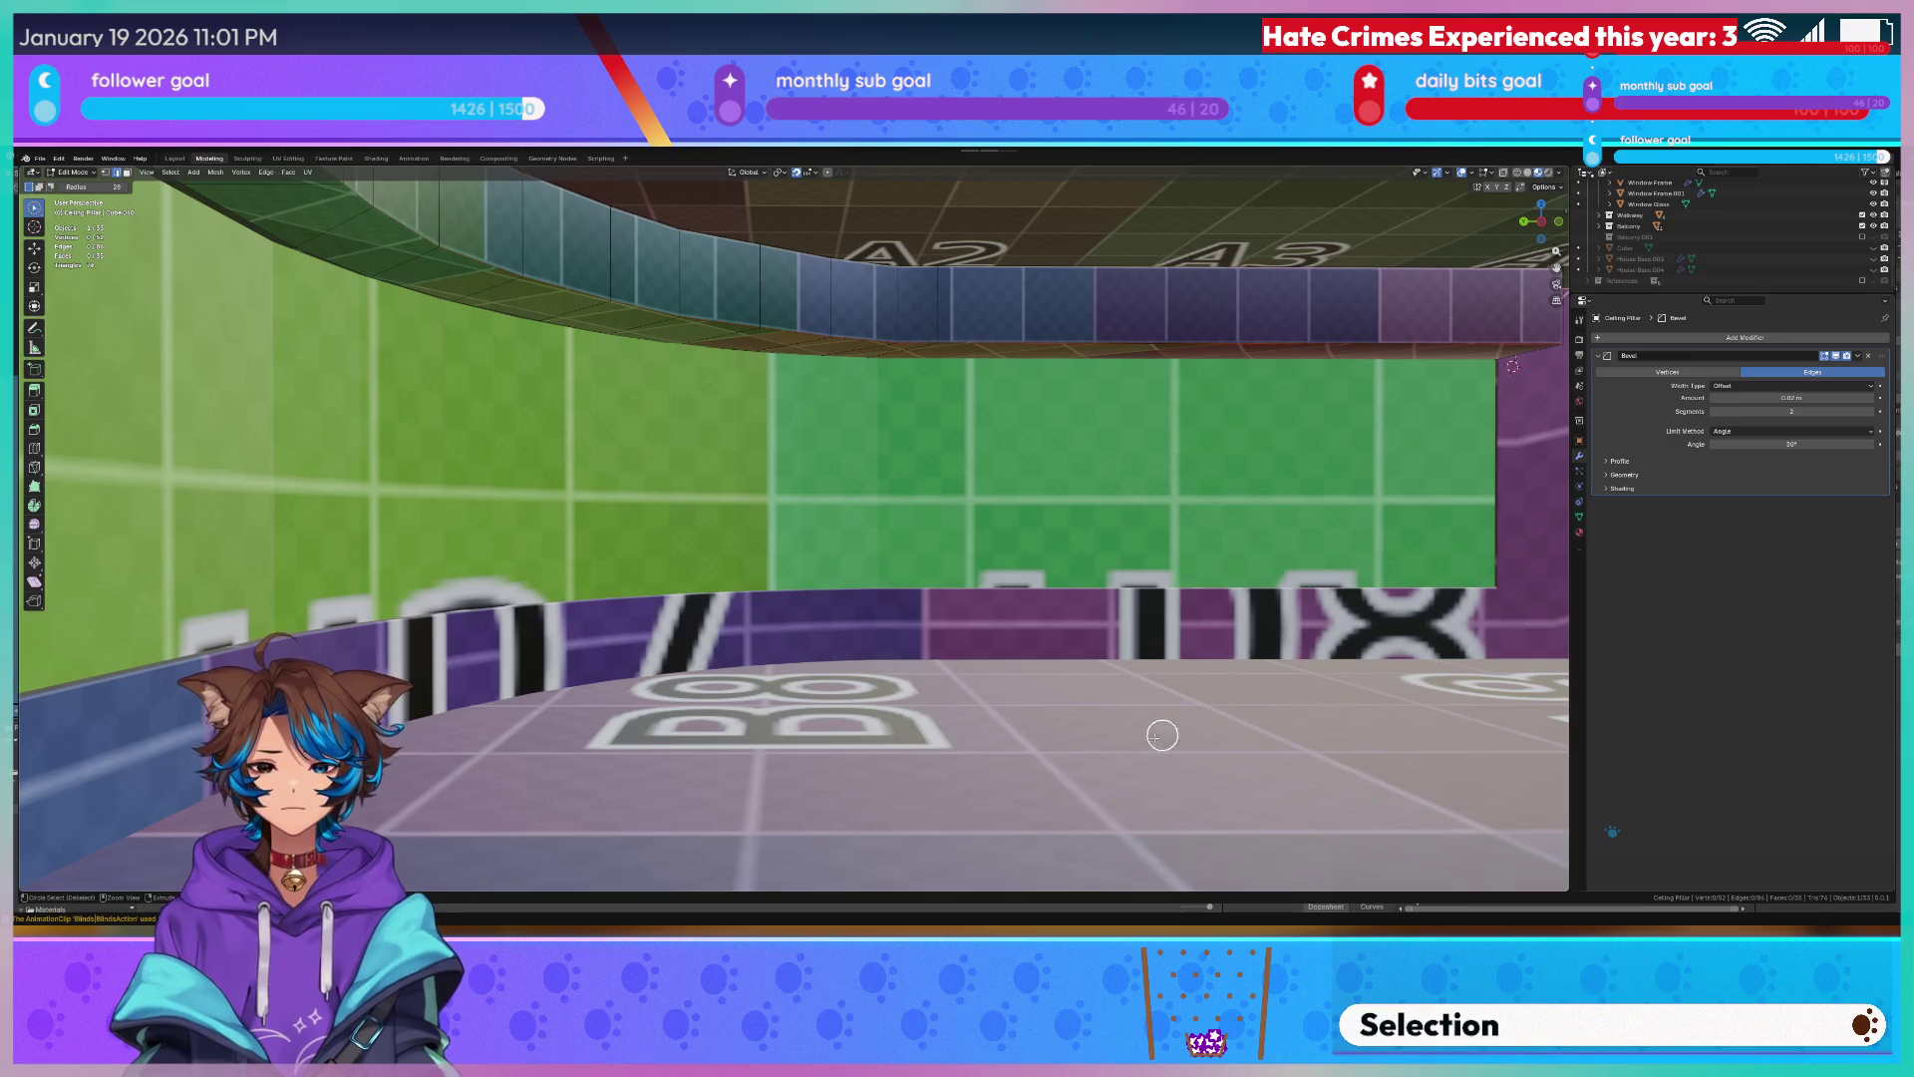
scroll(1019, 472, "down", 10)
Nudge the selected wall part while viewing the whole building, then undo the move.
middle_click_drag(1017, 473, 1052, 518)
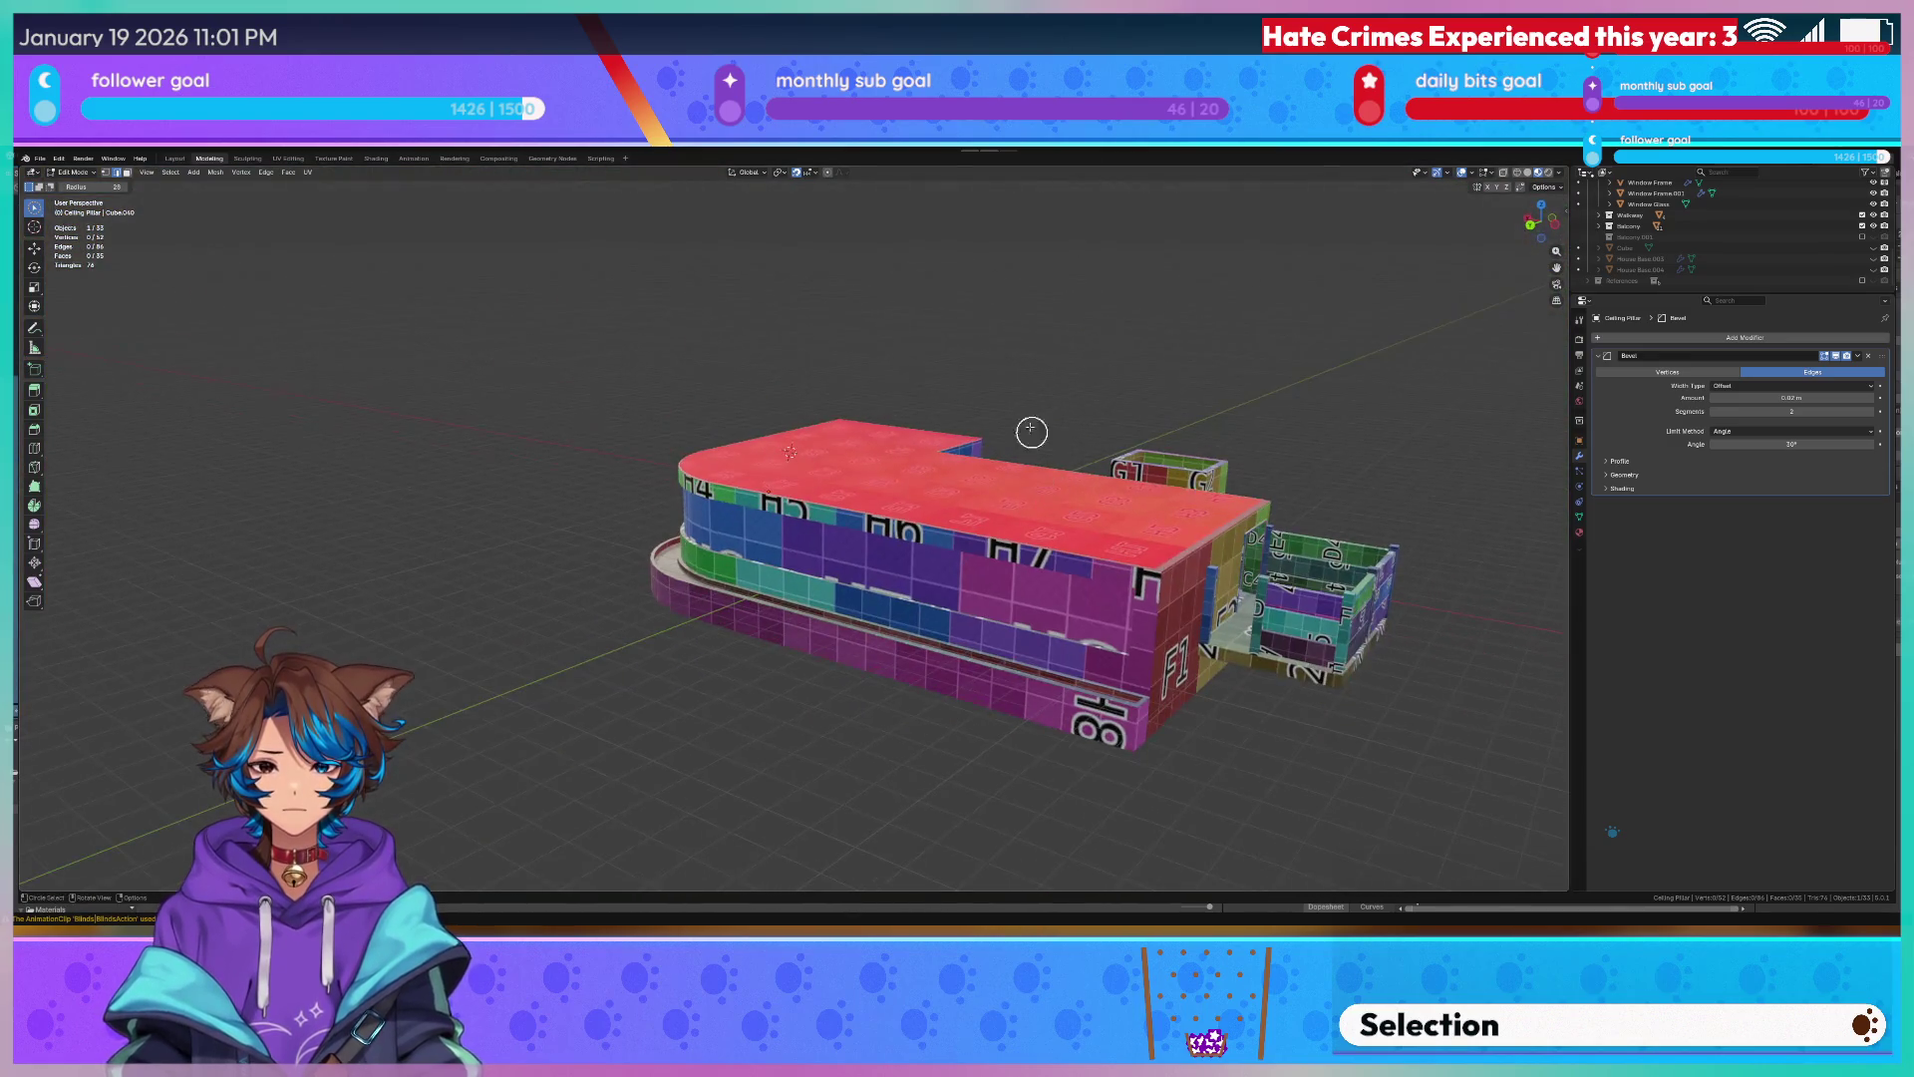
scroll(771, 392, "up", 5)
scroll(771, 393, "up", 4)
scroll(771, 392, "up", 1)
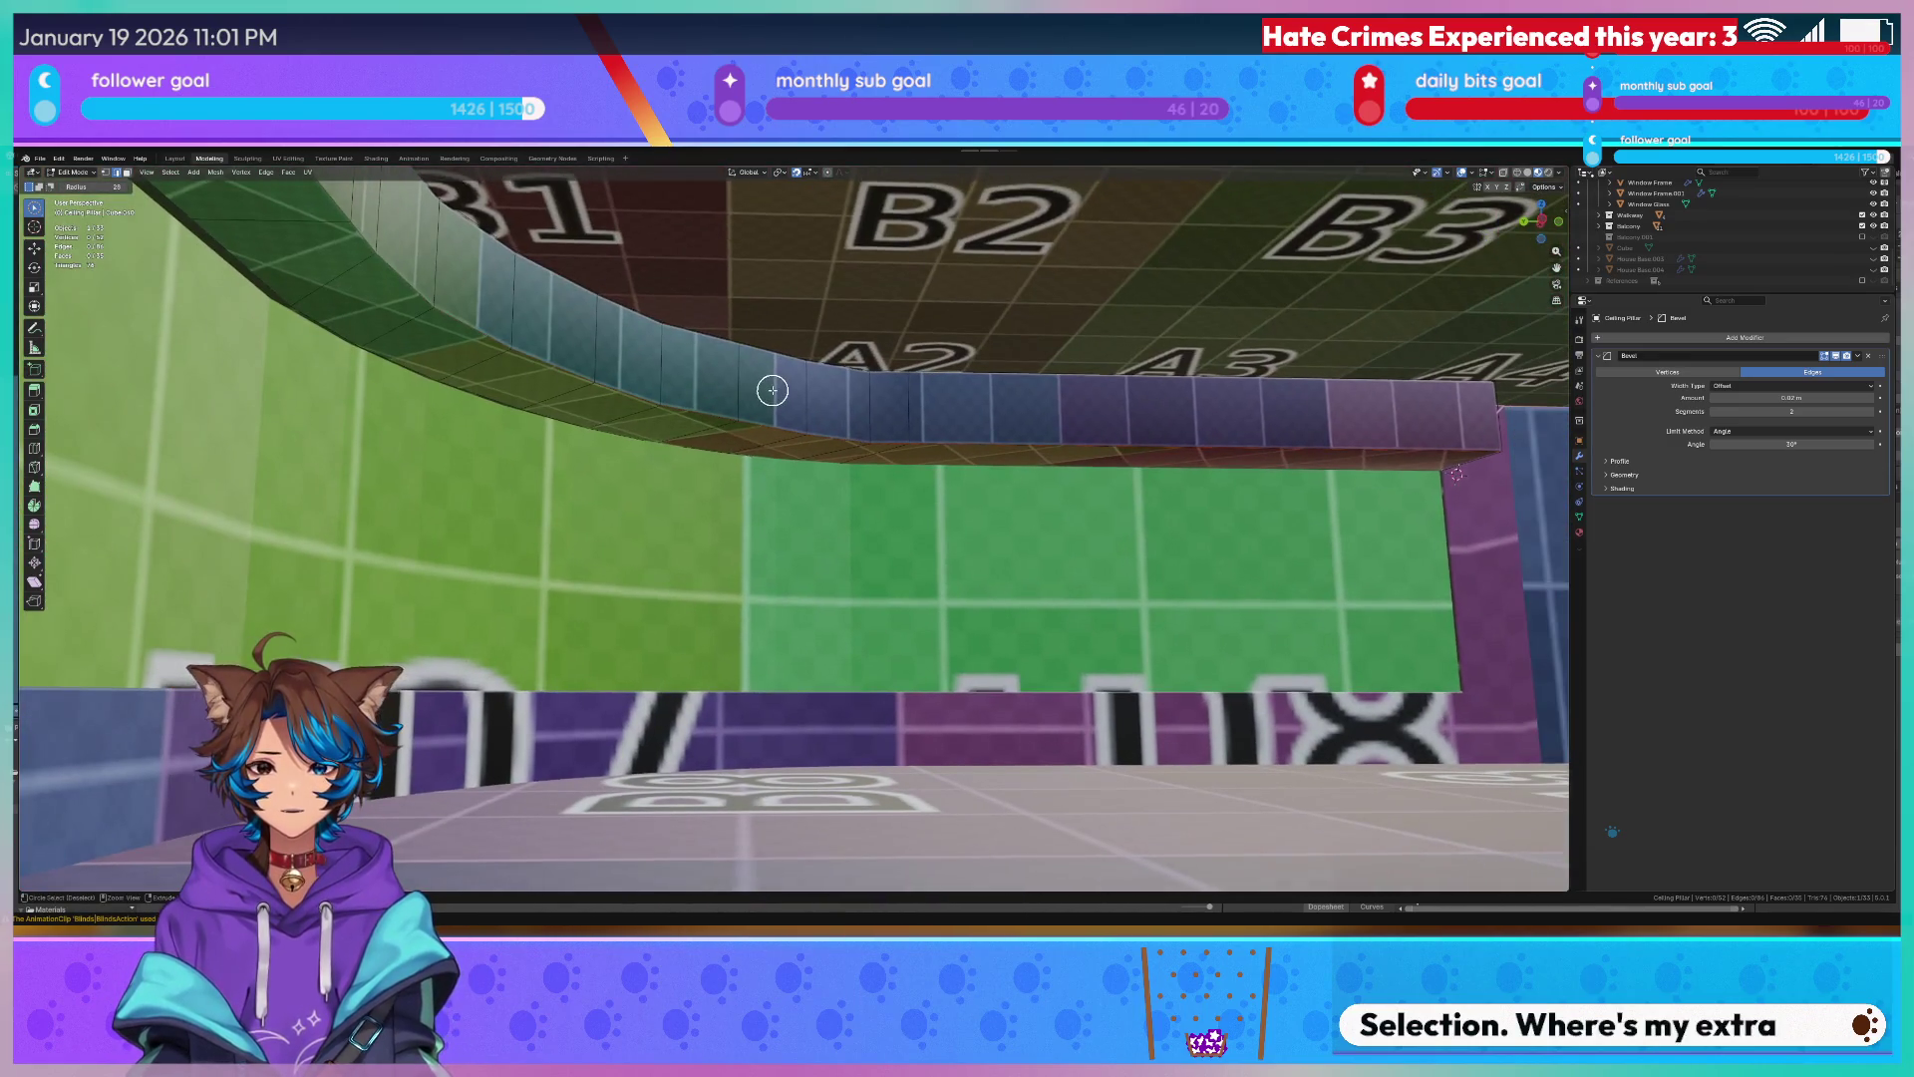
scroll(771, 390, "up", 2)
scroll(771, 403, "down", 2)
middle_click_drag(774, 414, 764, 428)
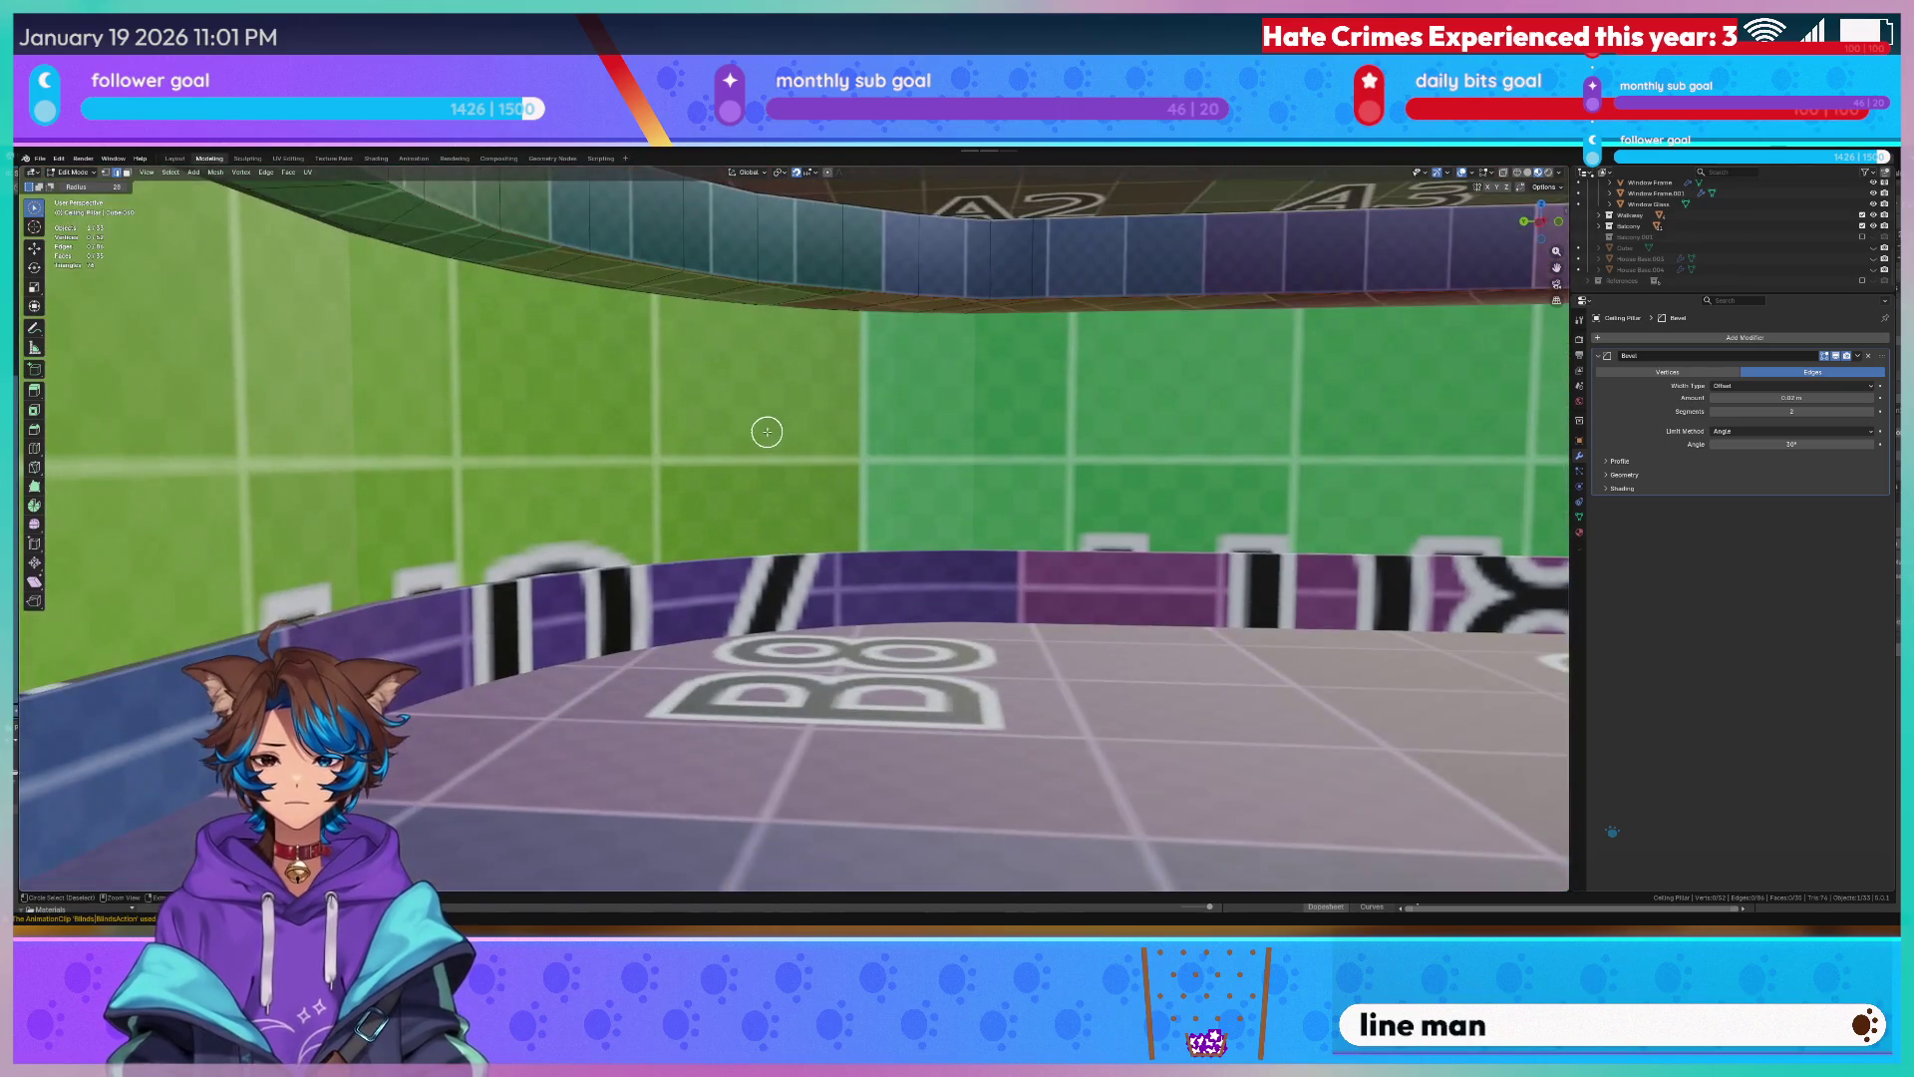
scroll(765, 430, "up", 2)
scroll(760, 436, "down", 3)
key("g")
left_click(846, 622)
middle_click_drag(844, 623, 771, 514)
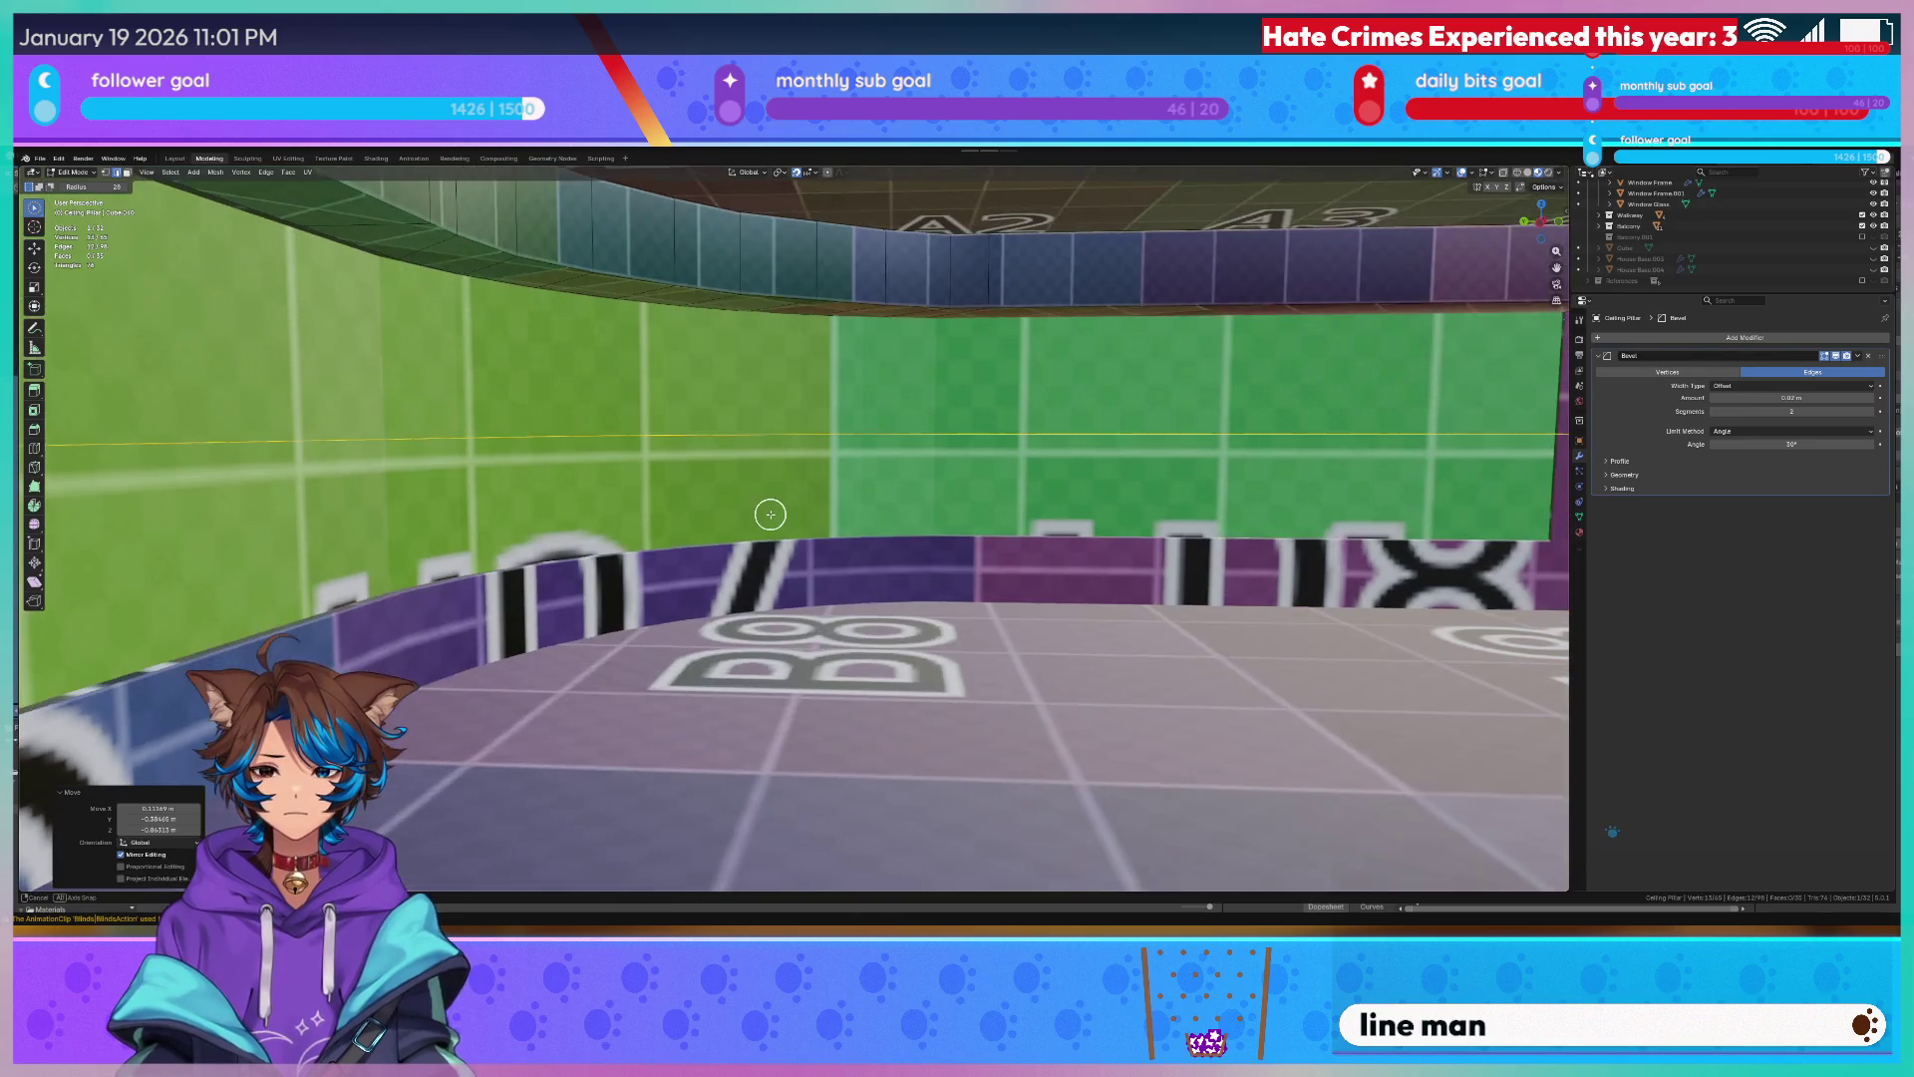
key("ctrl+z")
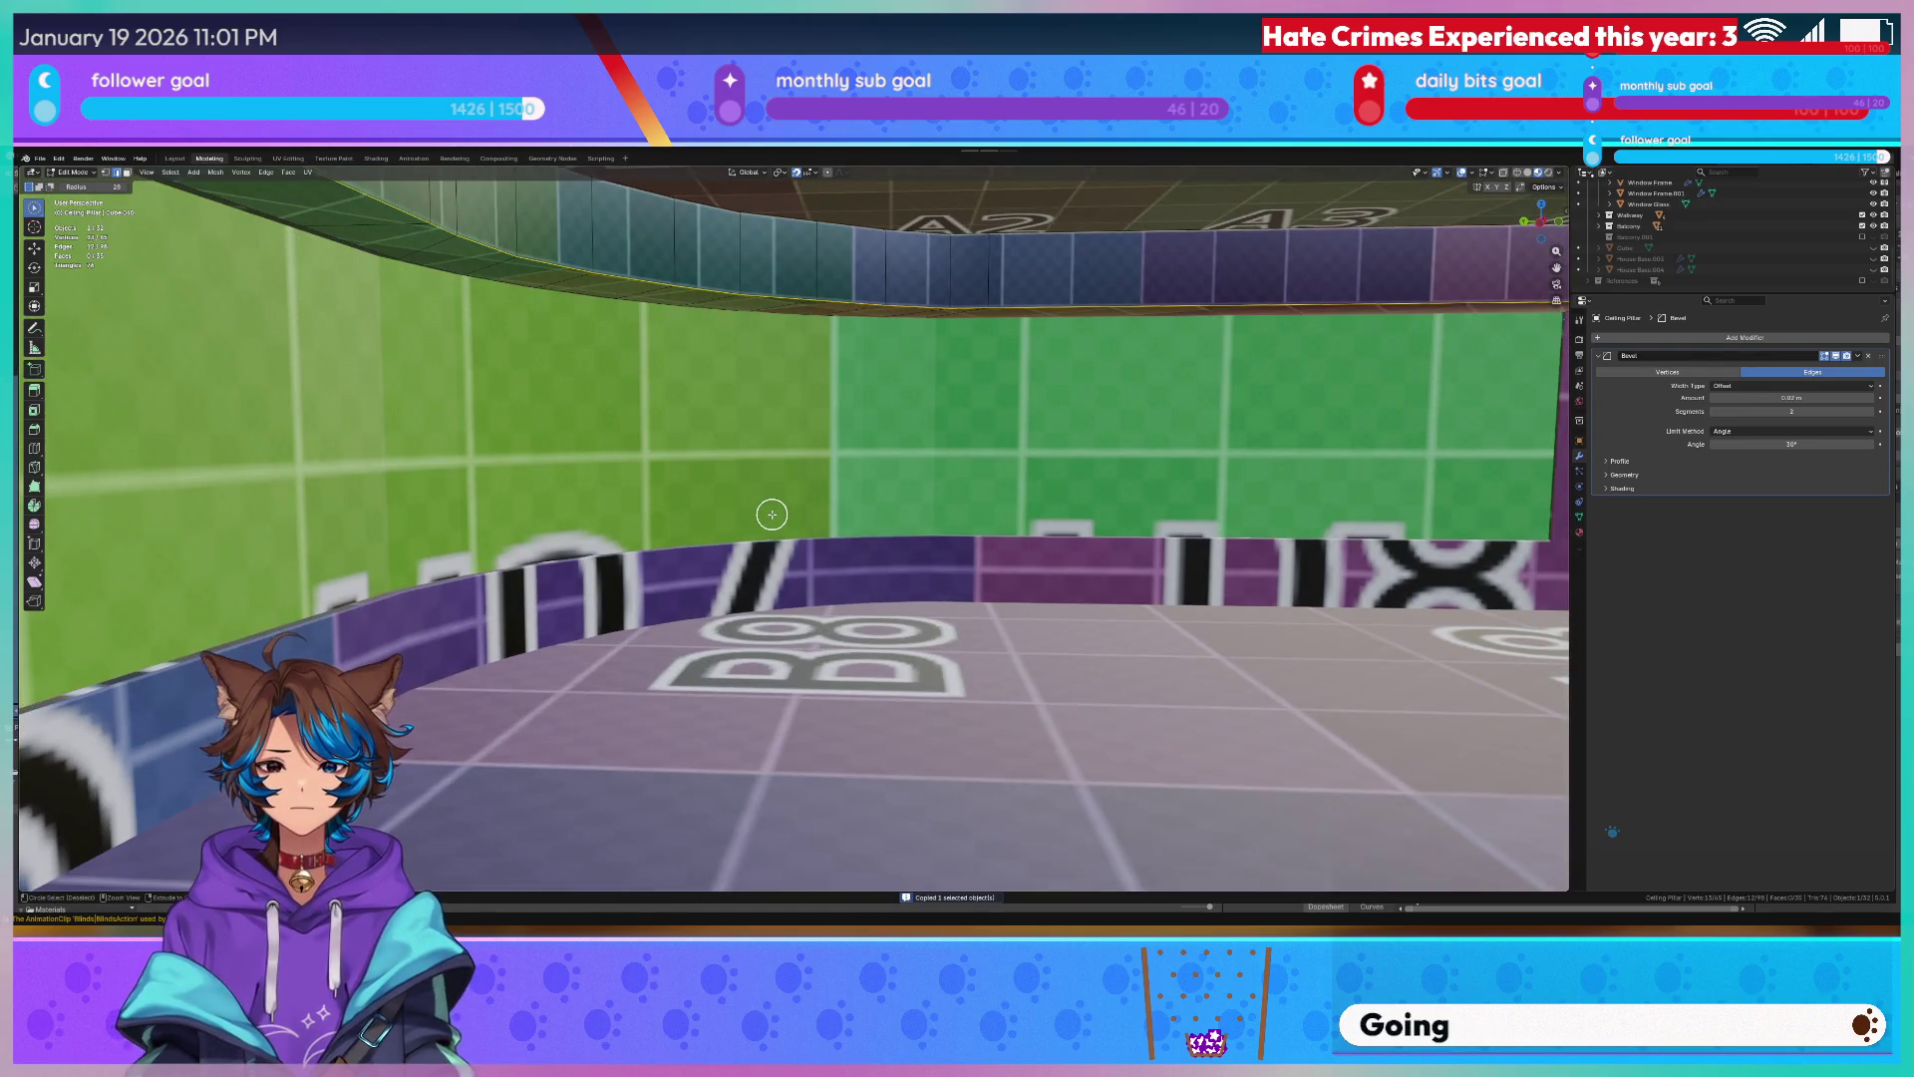
scroll(783, 414, "down", 5)
Return to Object Mode, select the Window Glass inside the building and paste a copy of it.
key("Tab")
scroll(749, 422, "down", 5)
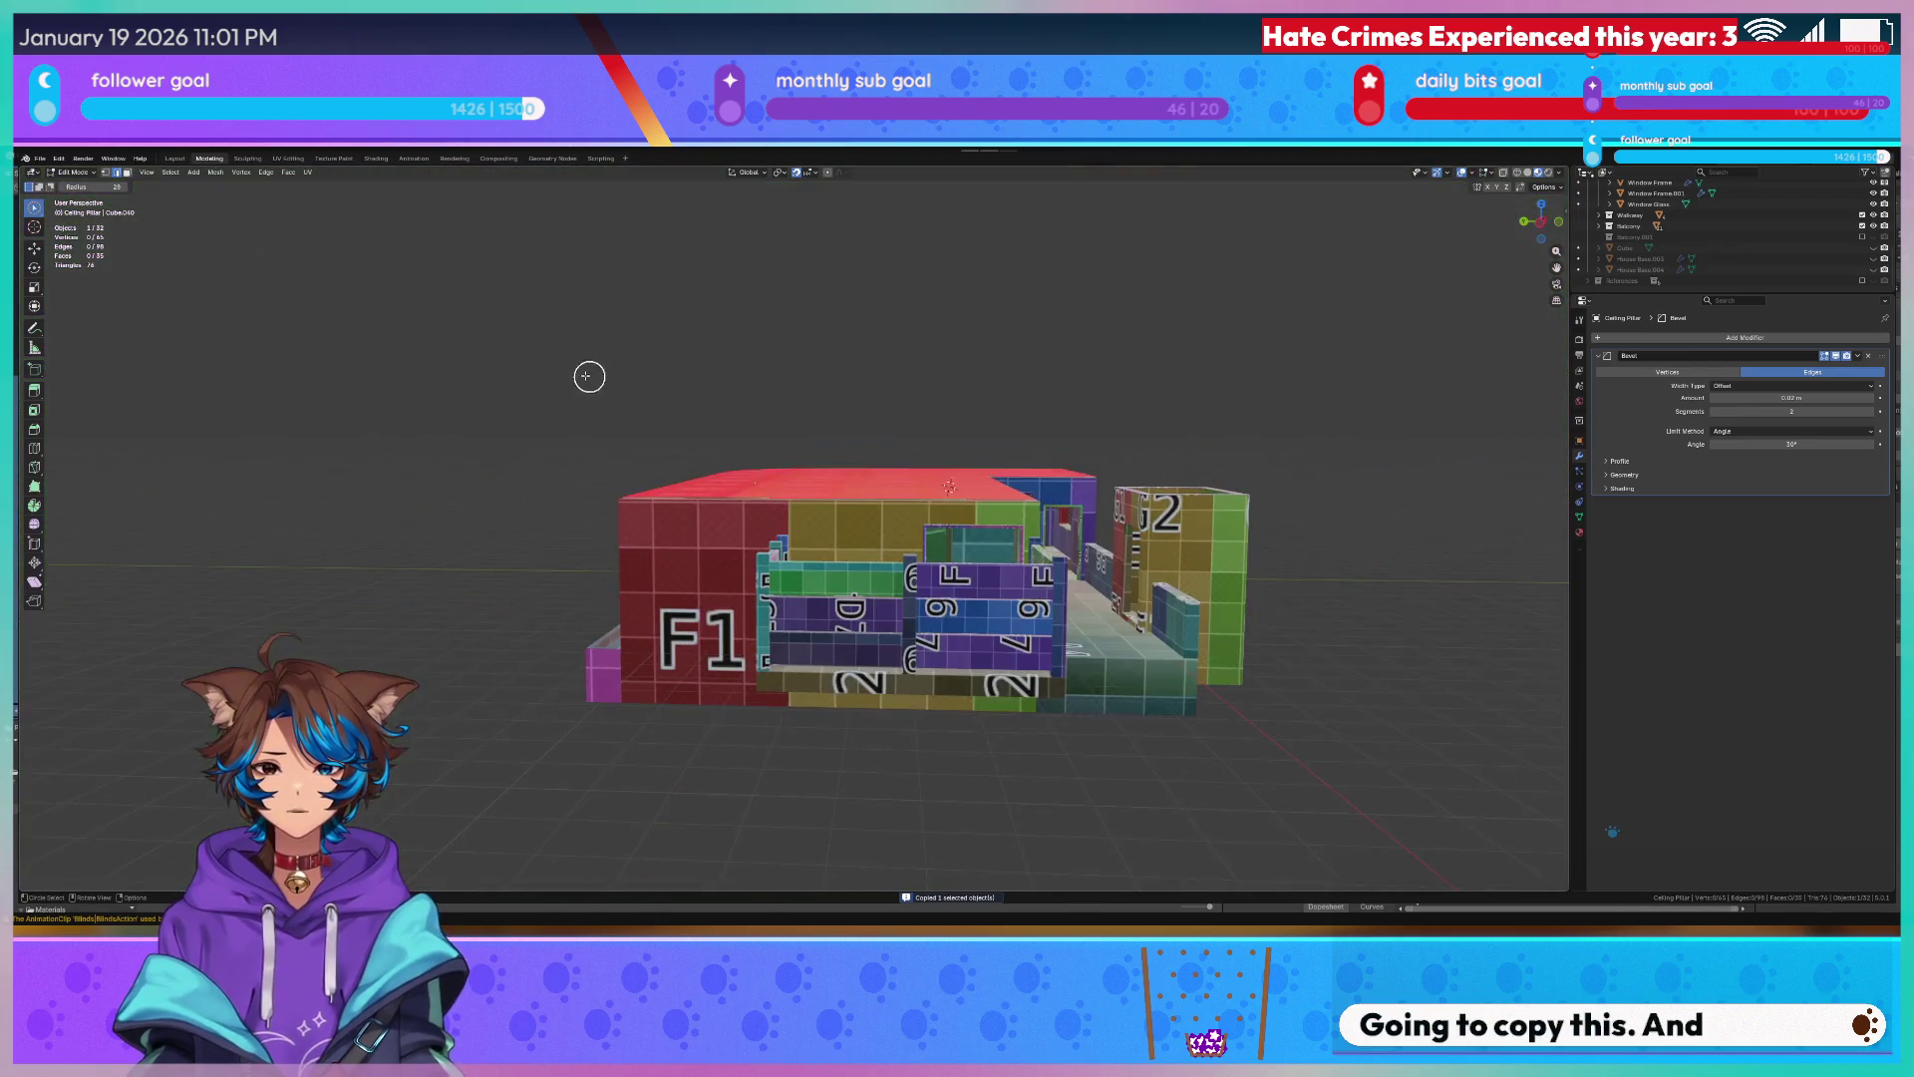
key("ctrl+v")
scroll(674, 433, "up", 5)
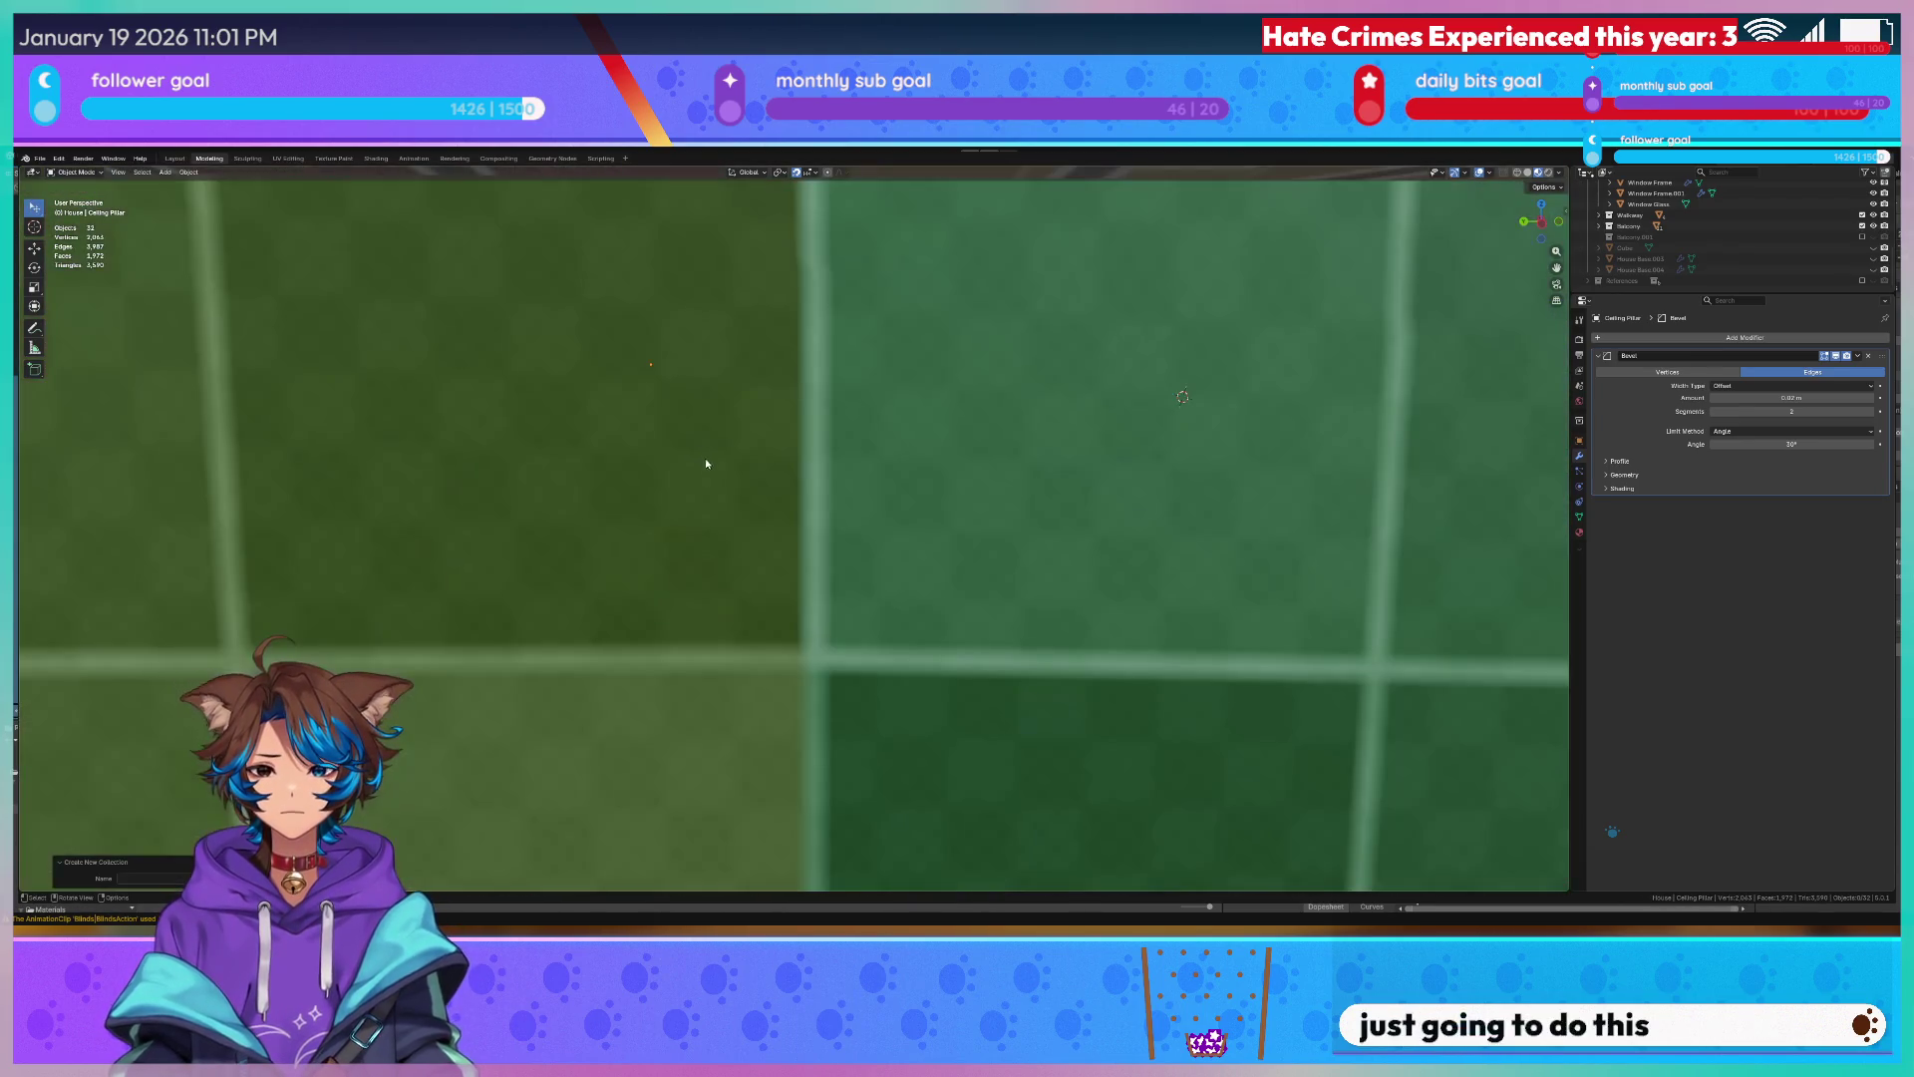
scroll(718, 463, "up", 3)
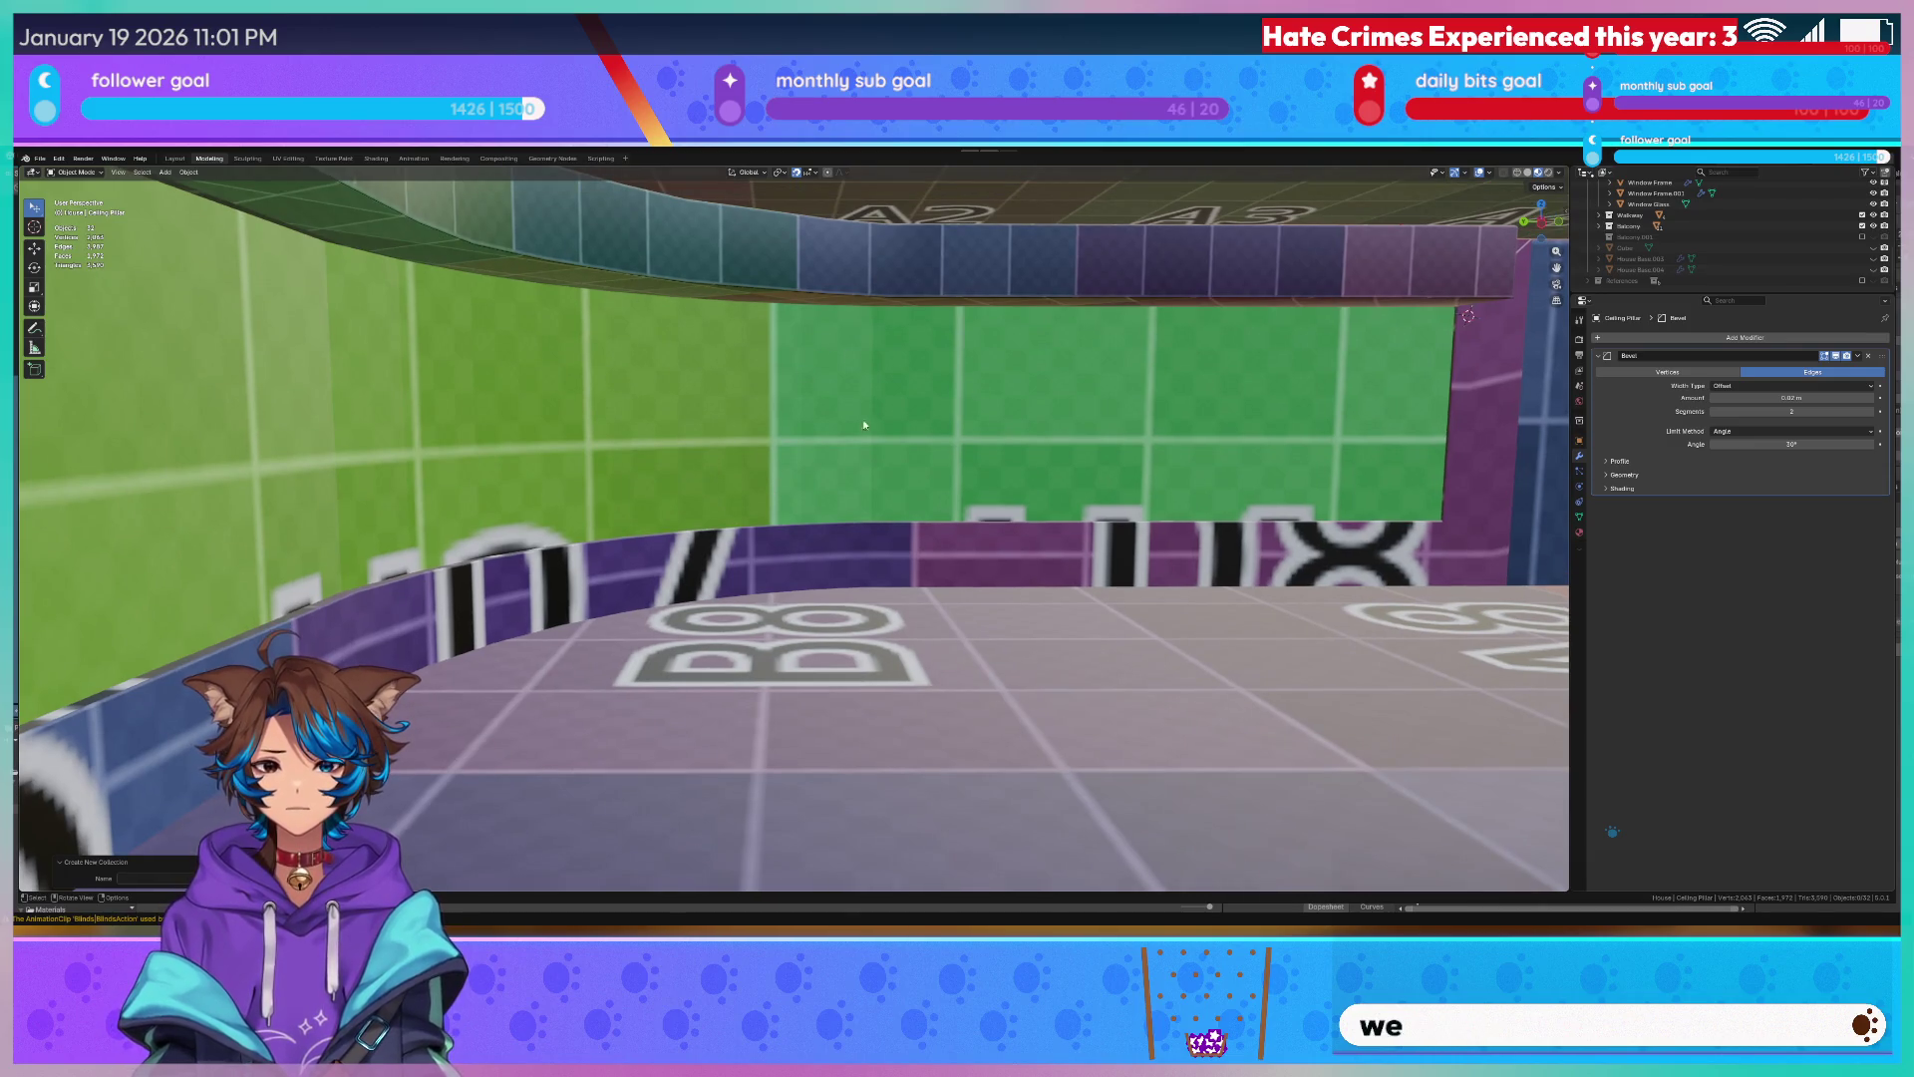
left_click(766, 467)
scroll(793, 450, "up", 3)
scroll(820, 437, "down", 5)
middle_click_drag(819, 436, 811, 428)
scroll(834, 439, "up", 3)
scroll(833, 439, "up", 4)
scroll(819, 427, "up", 3)
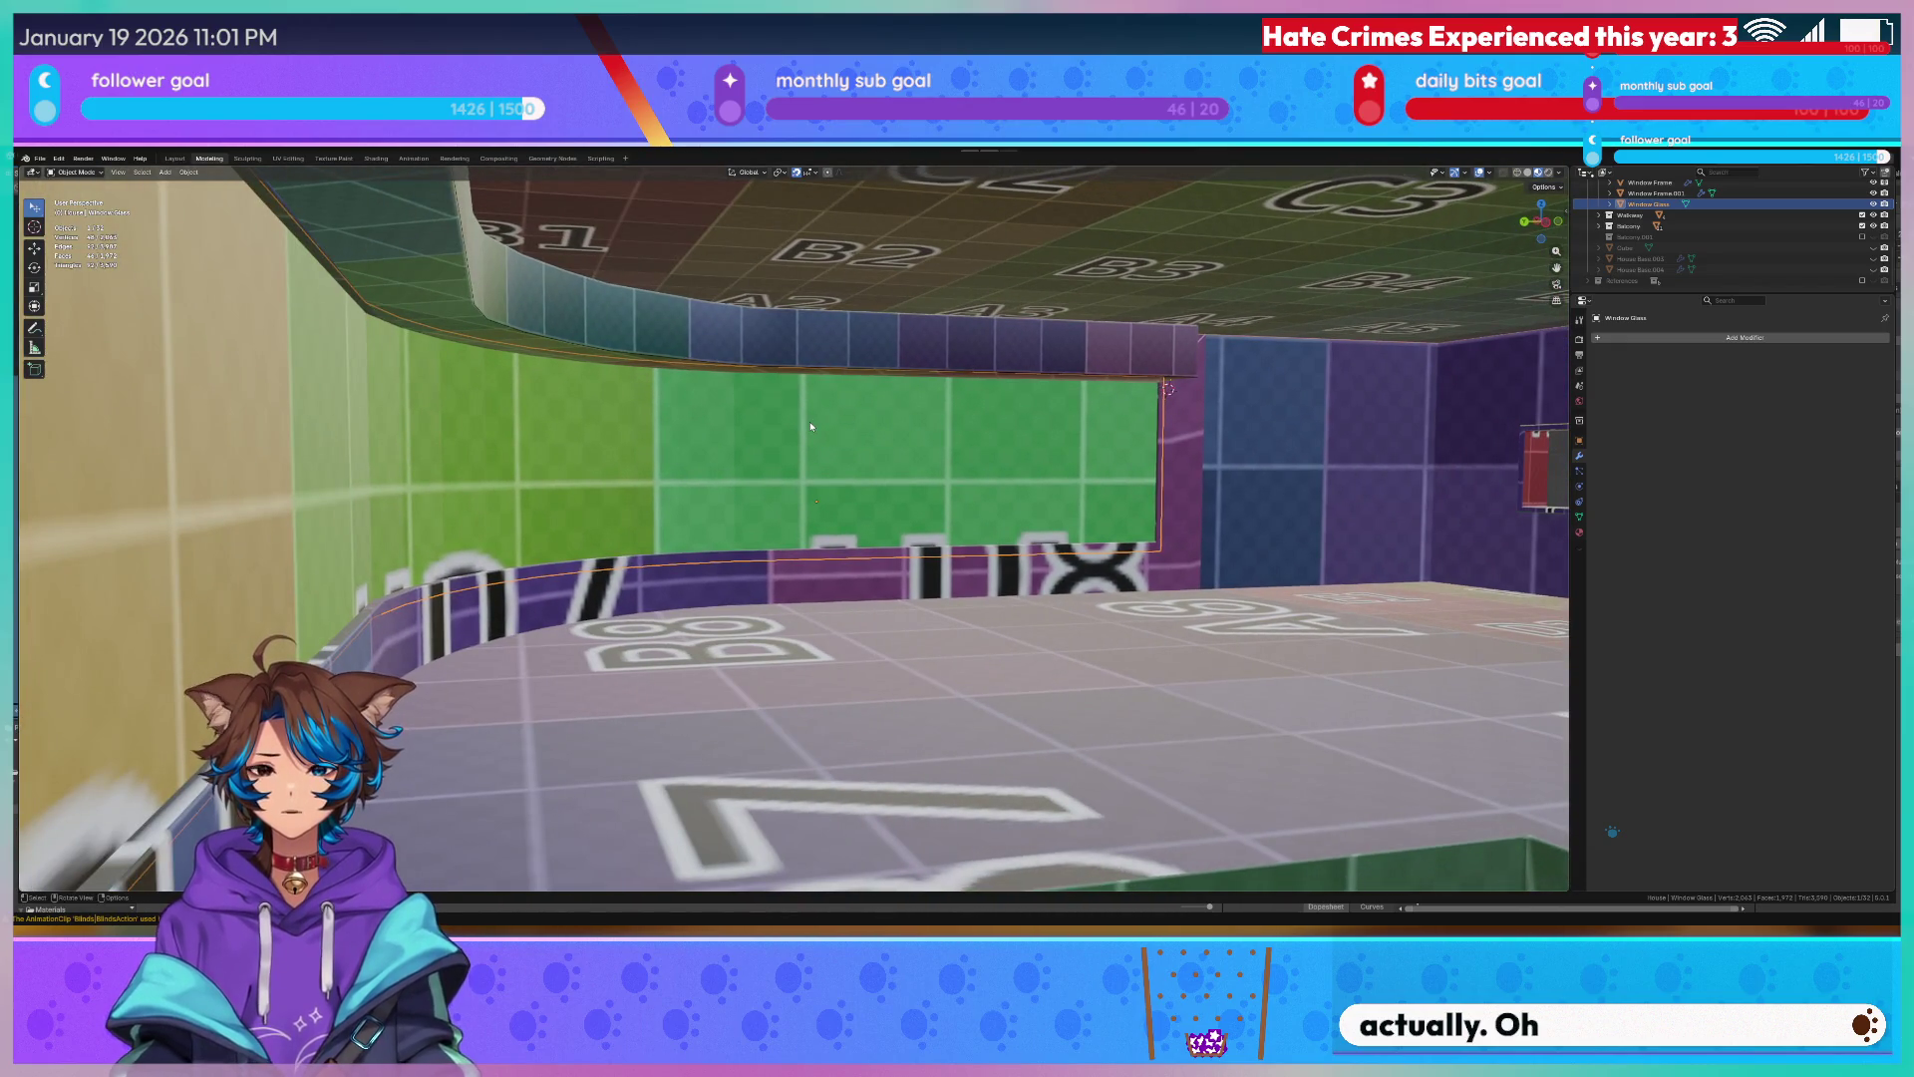
key("ctrl+v")
Cancel a vertical move of the glass copy and view it top-down in wireframe.
key("g")
key("z")
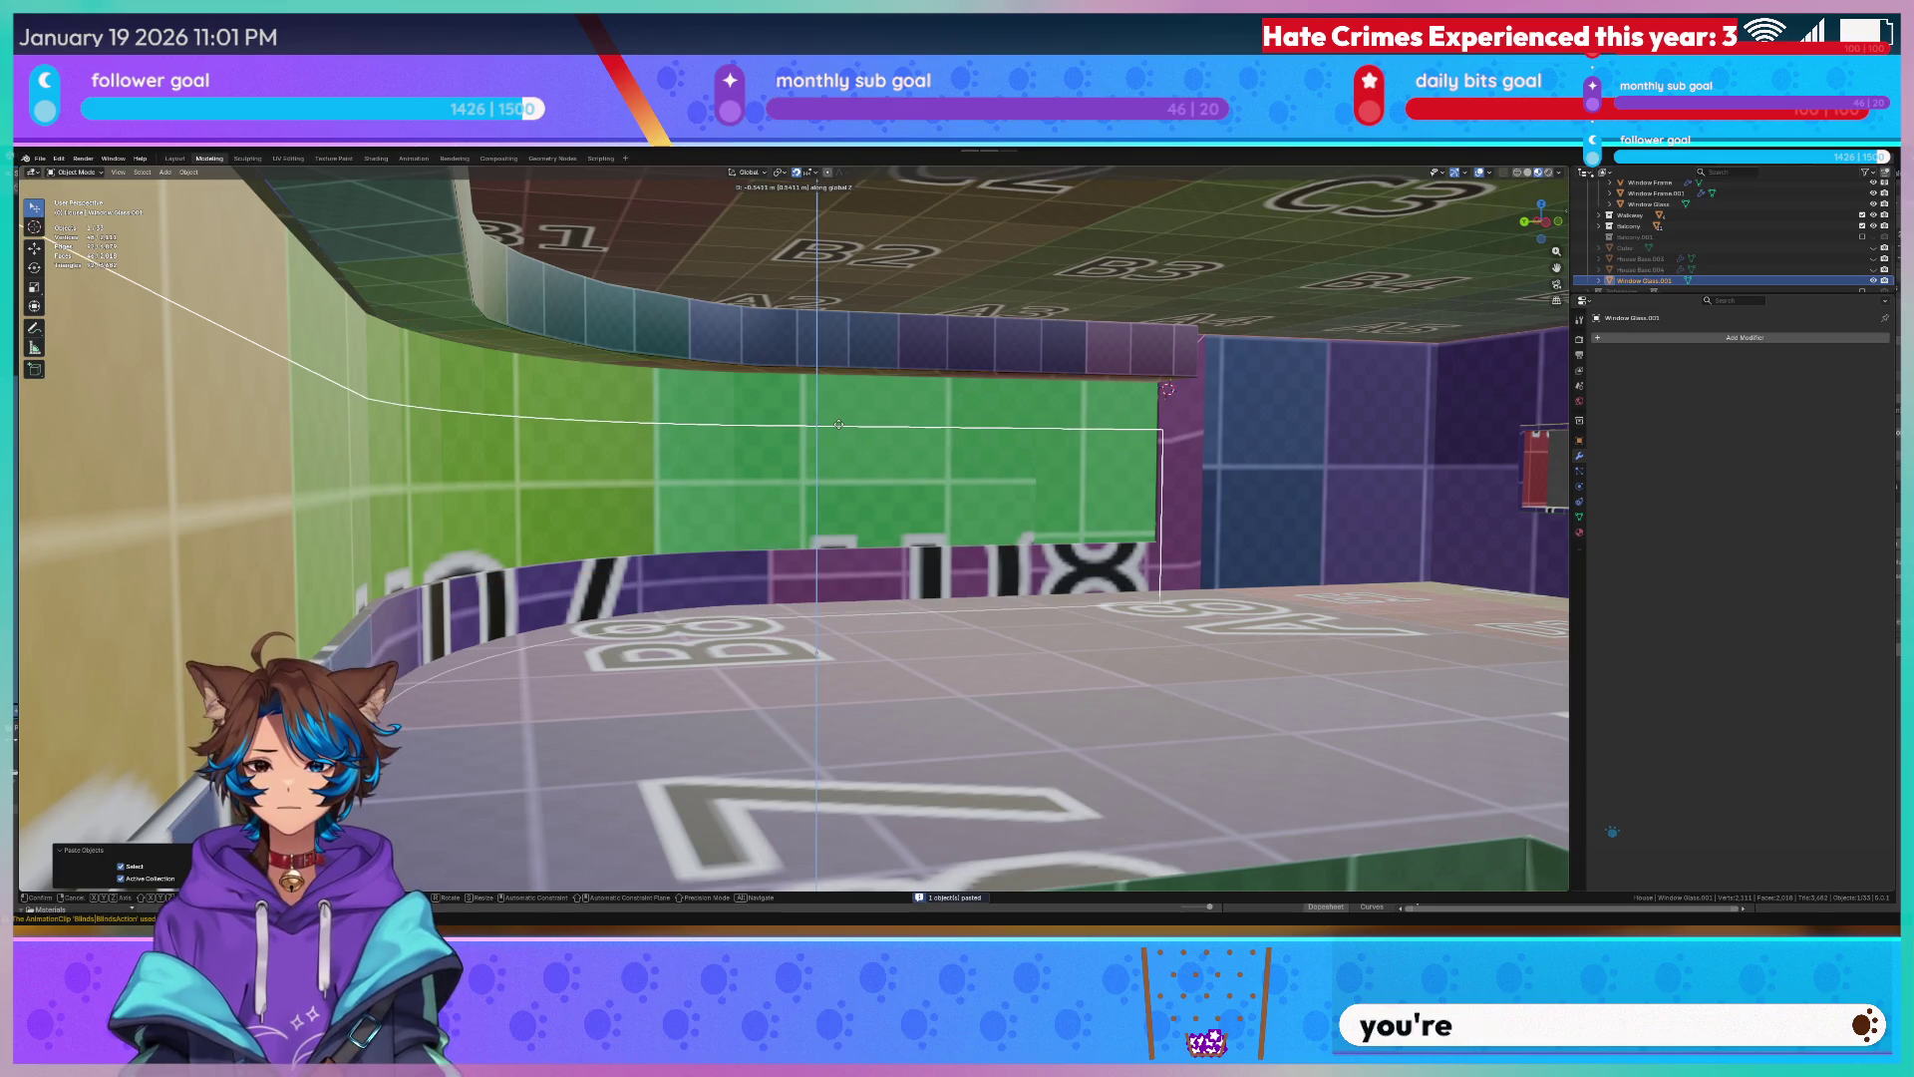
key("Escape")
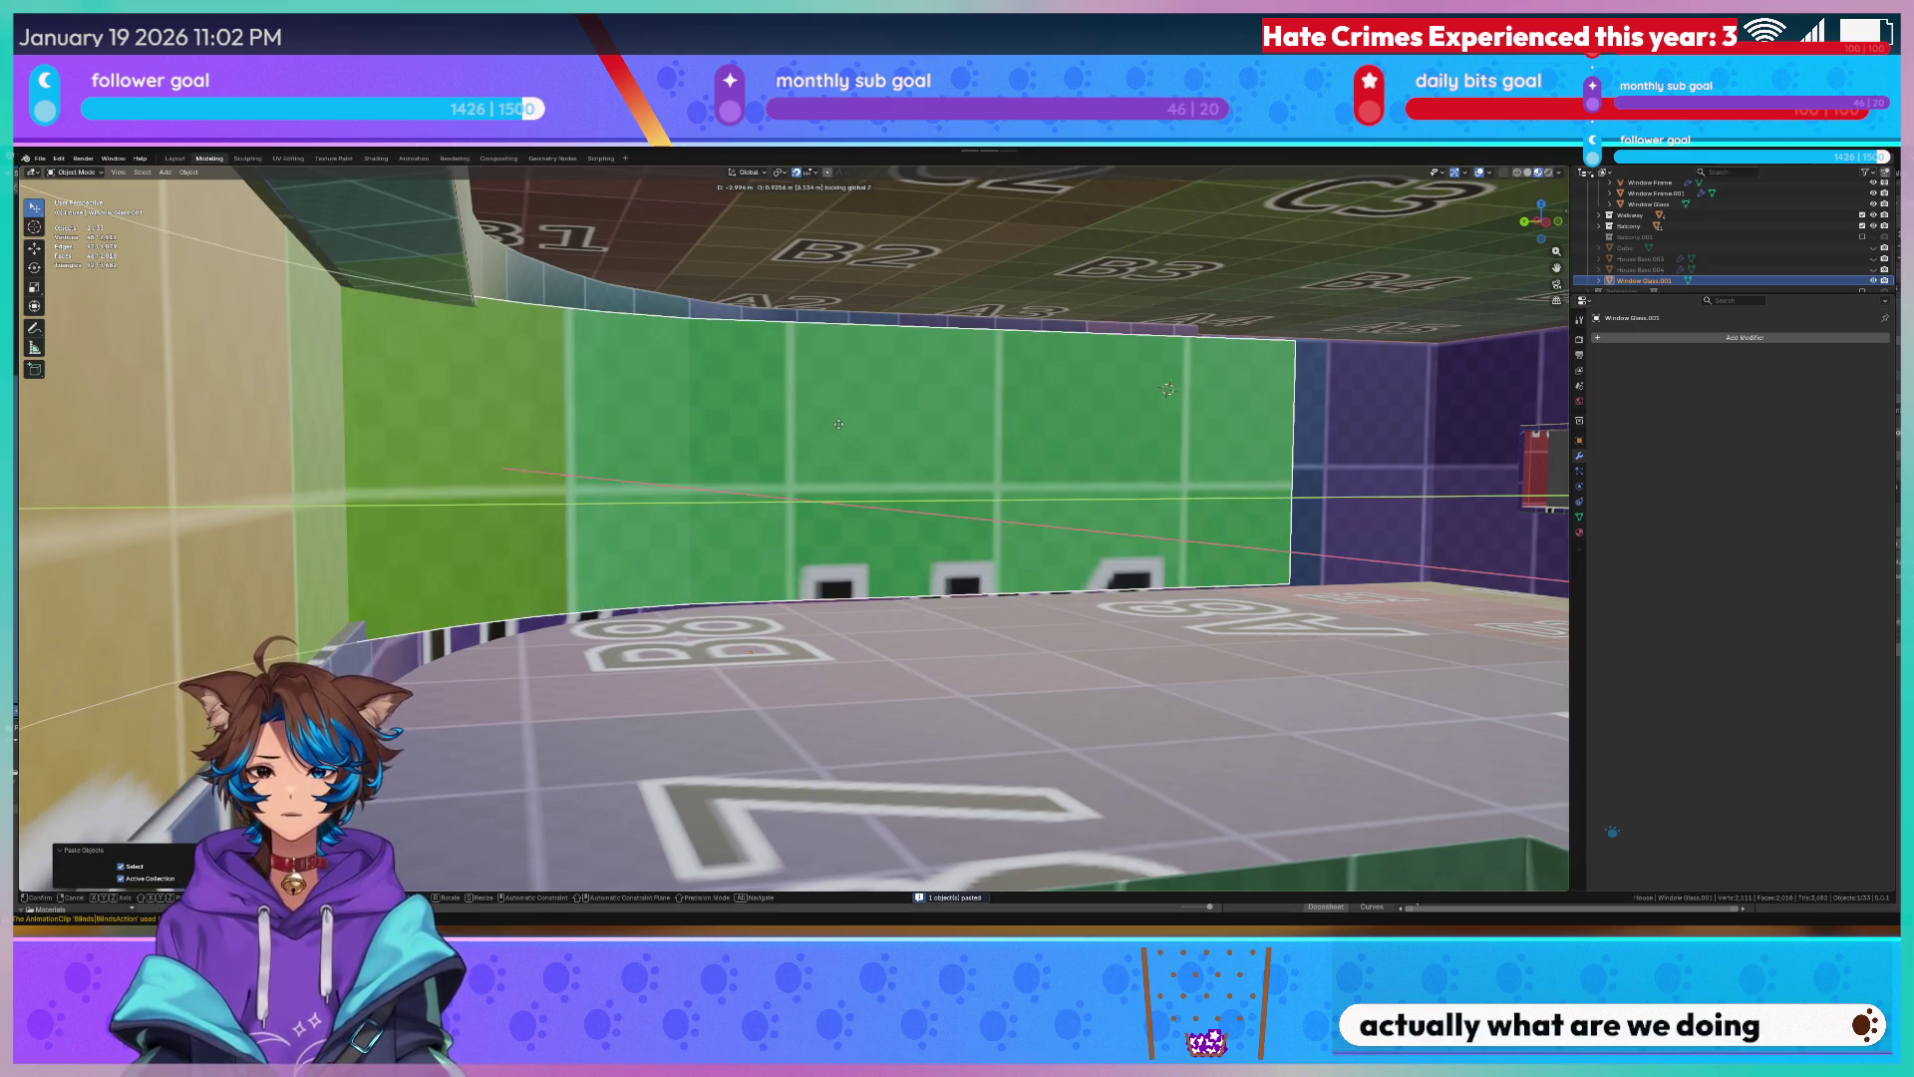
key("KP_7")
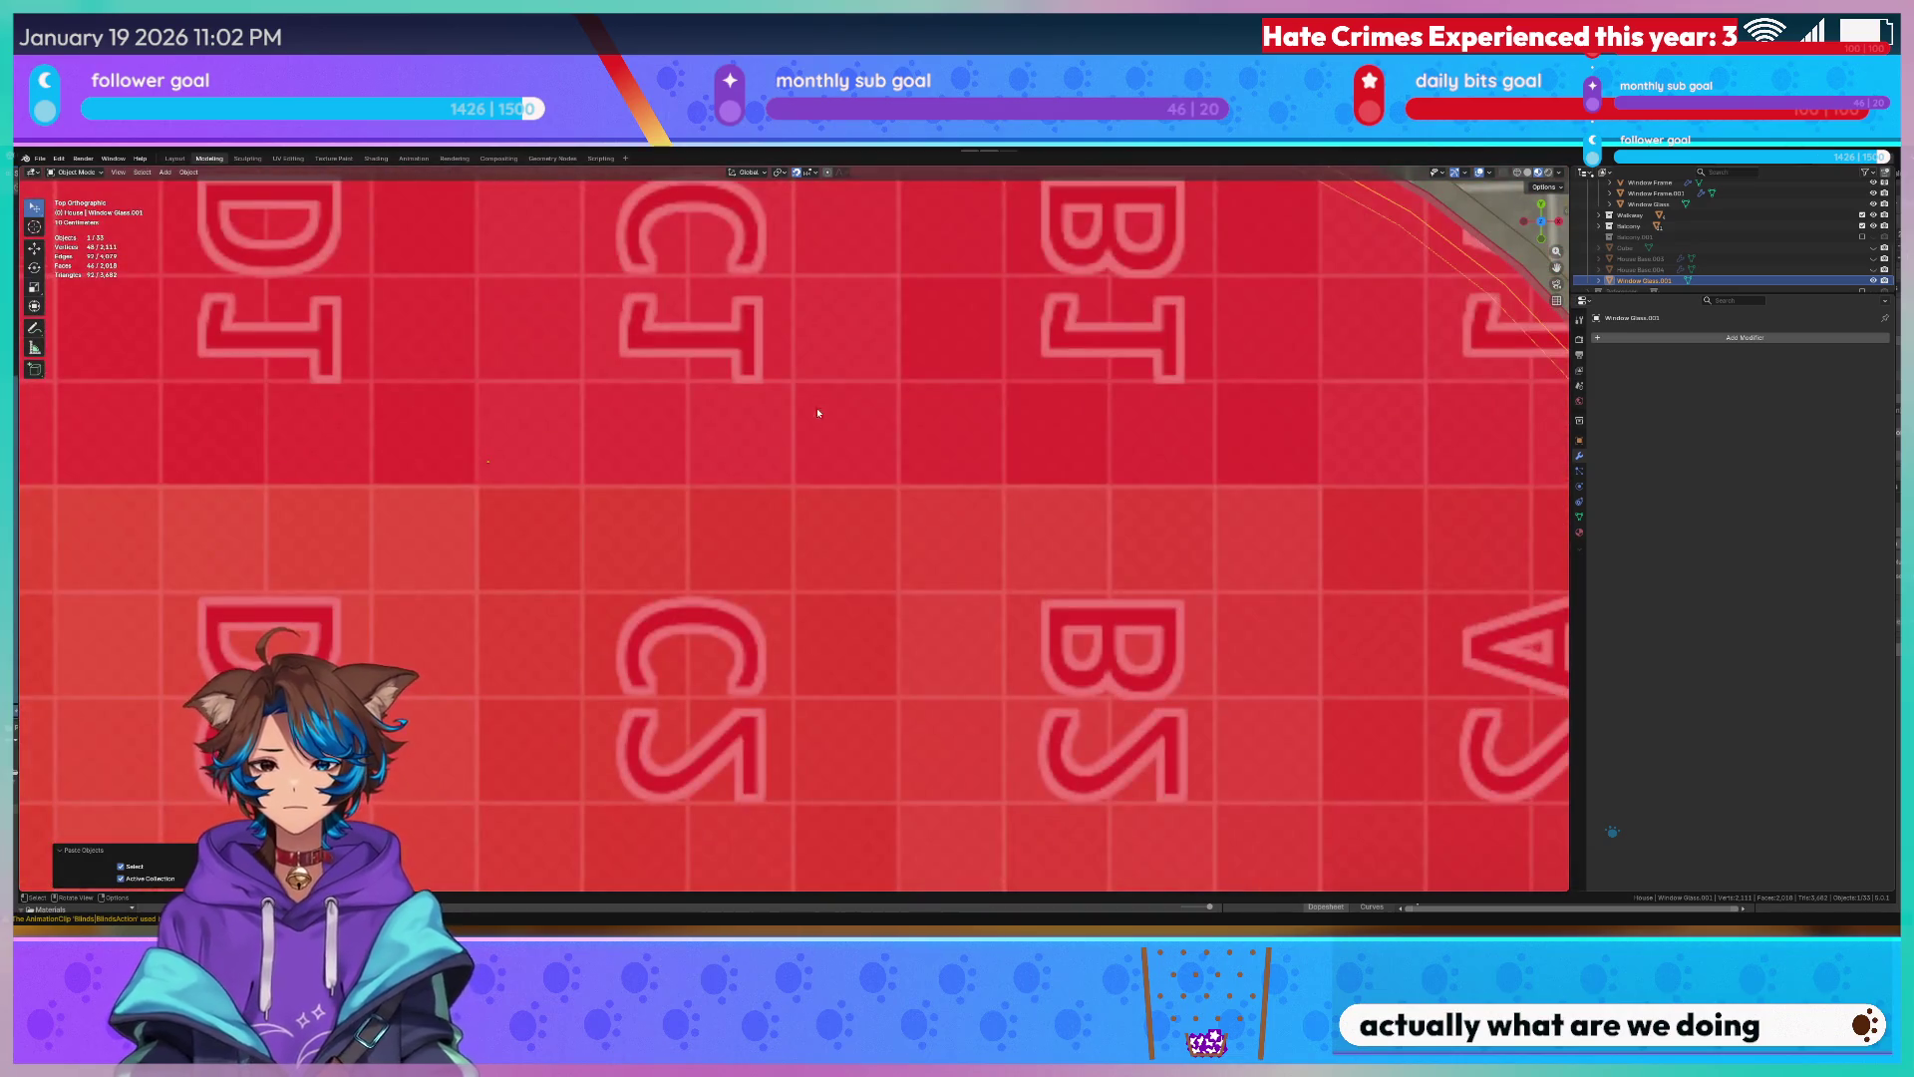
scroll(812, 415, "down", 5)
key("z")
left_click(712, 412)
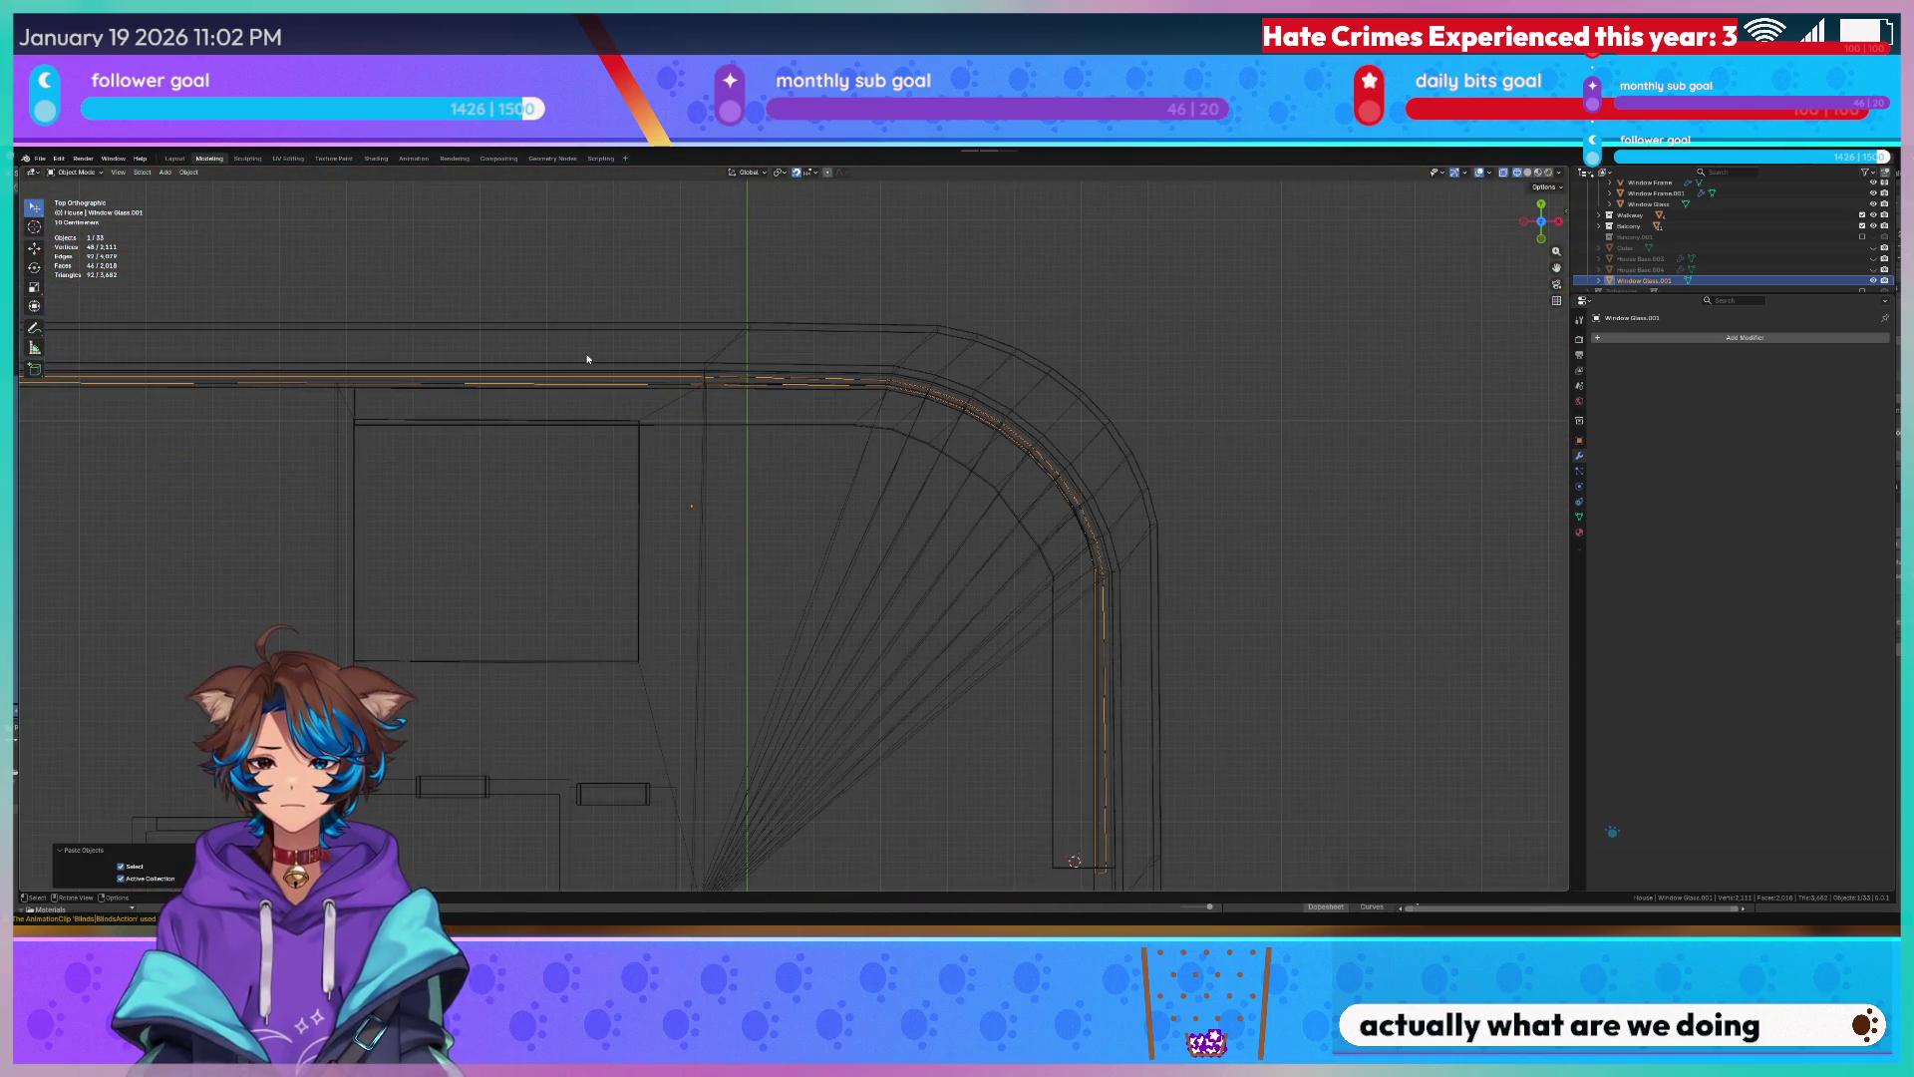
scroll(480, 384, "left", 5)
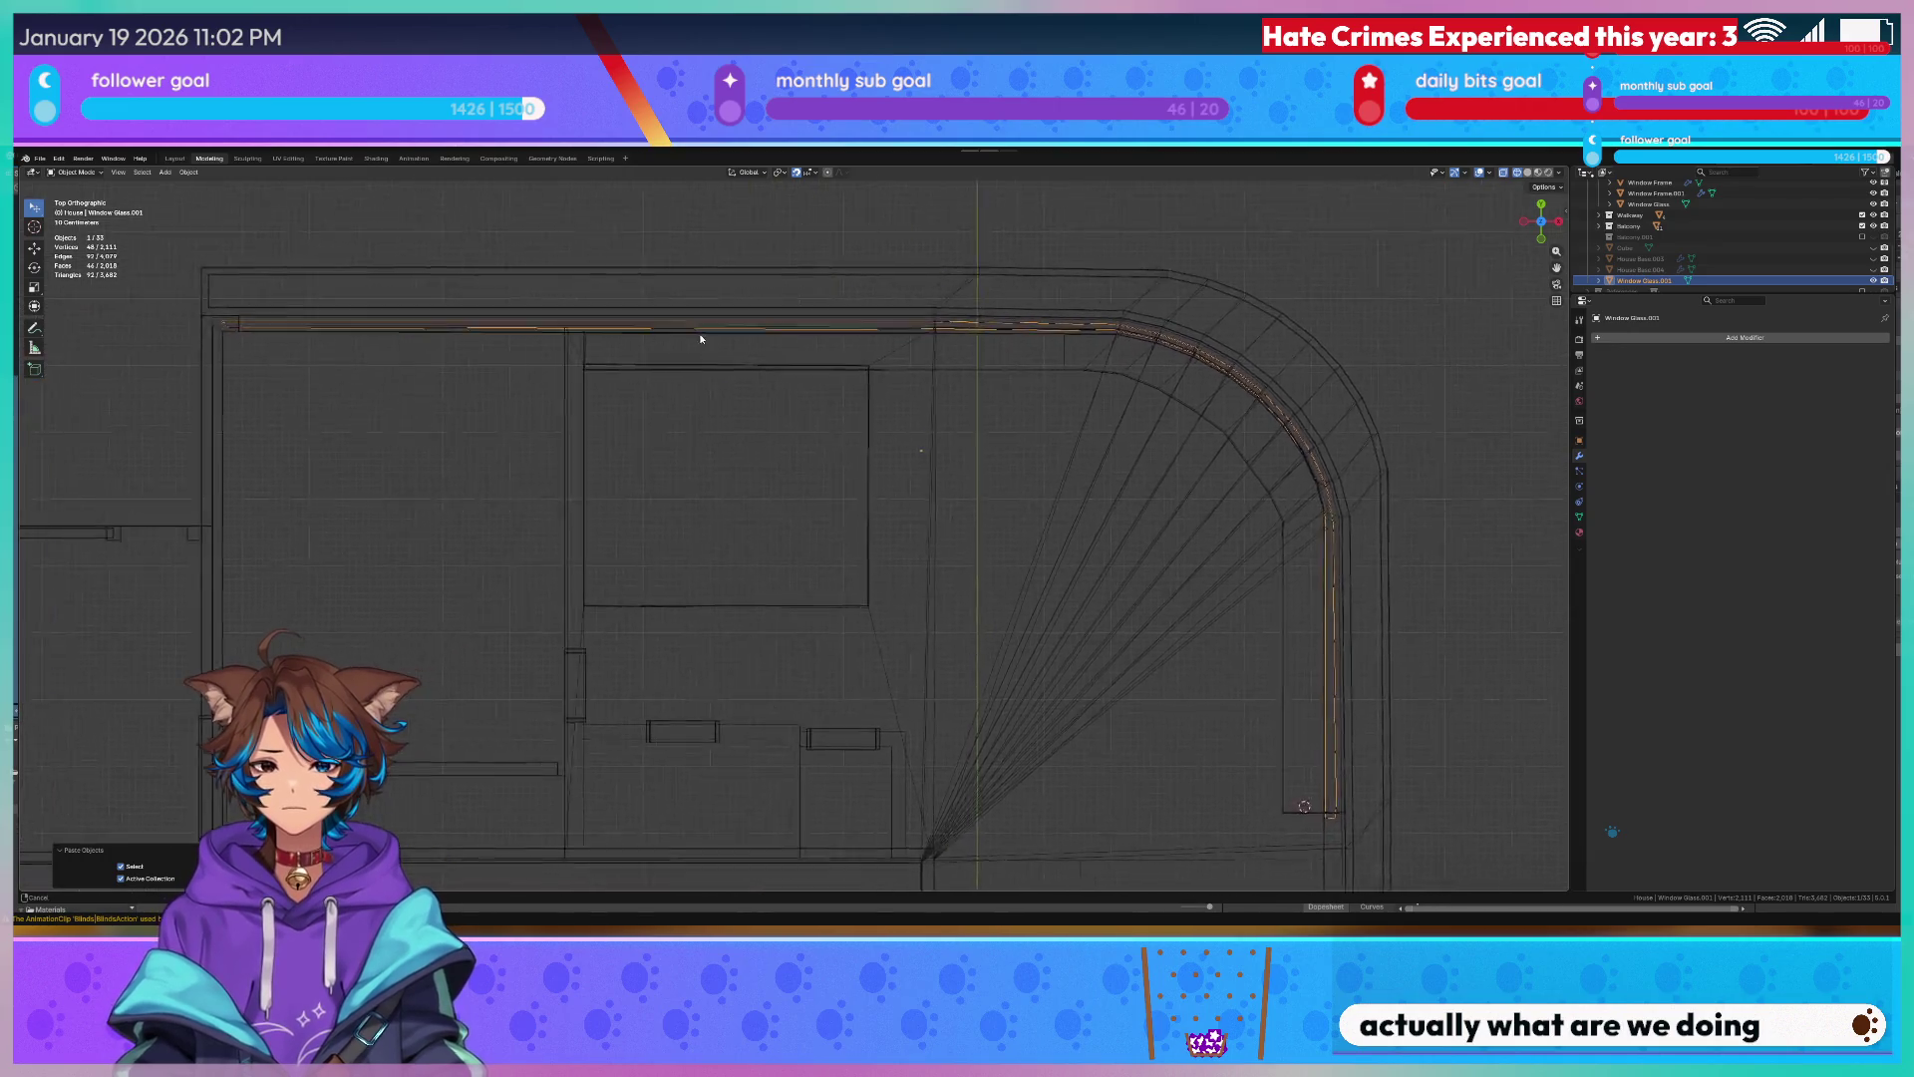
Slide the copied glass's end edge along the X axis in Edit Mode.
key("Tab")
key("Tab")
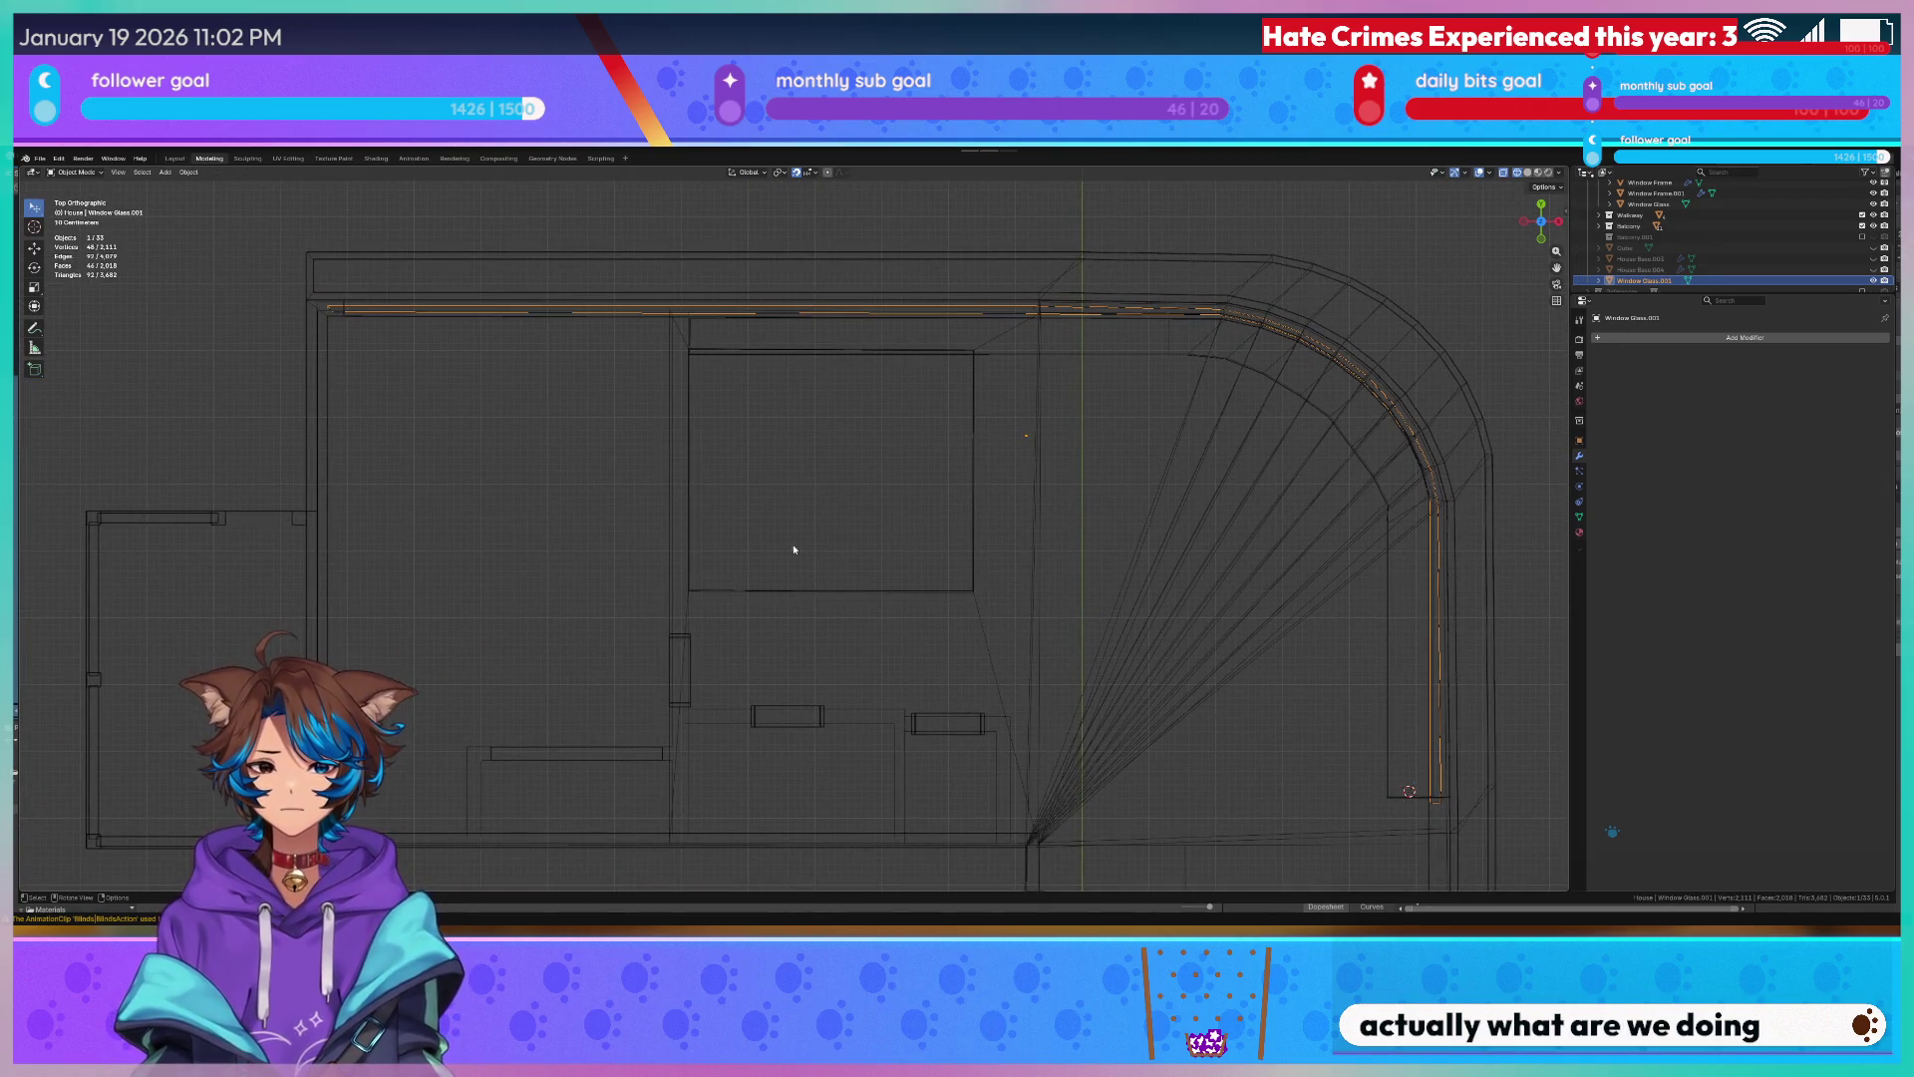
key("Tab")
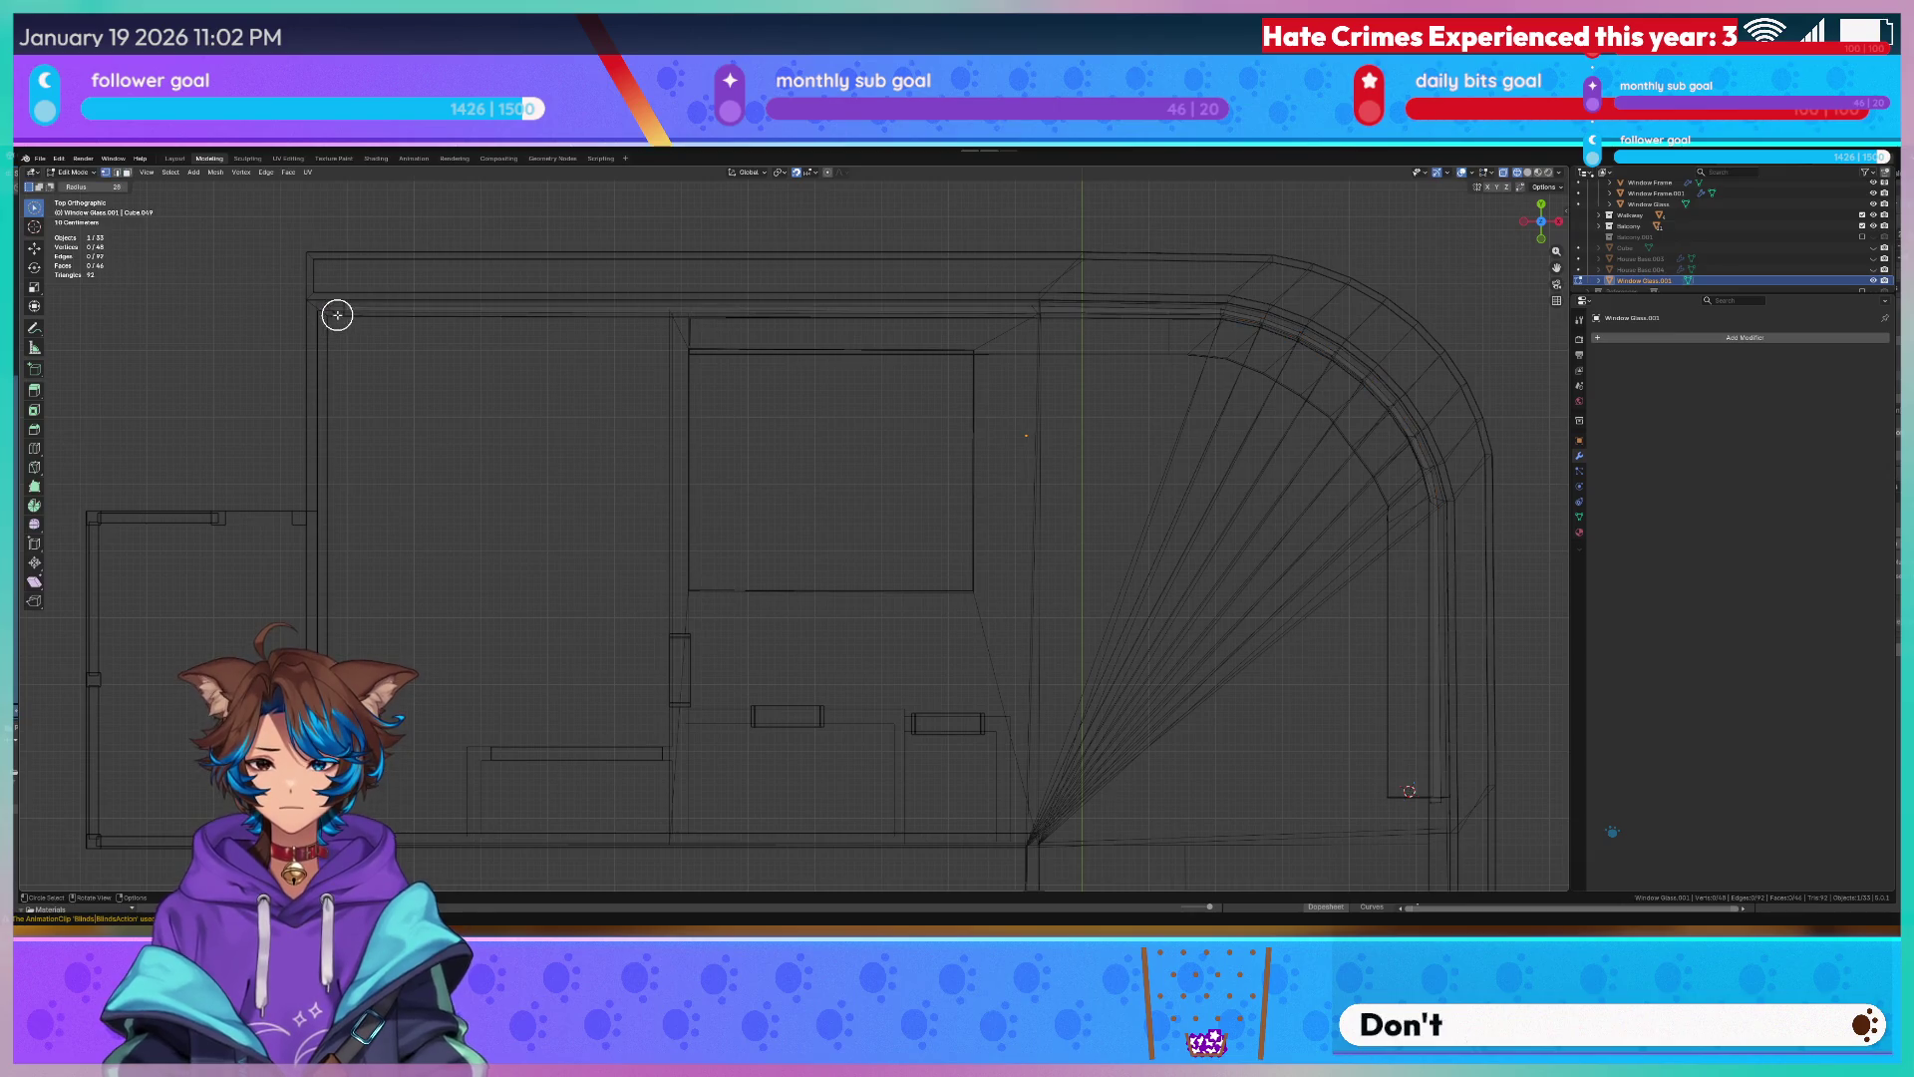
key("g")
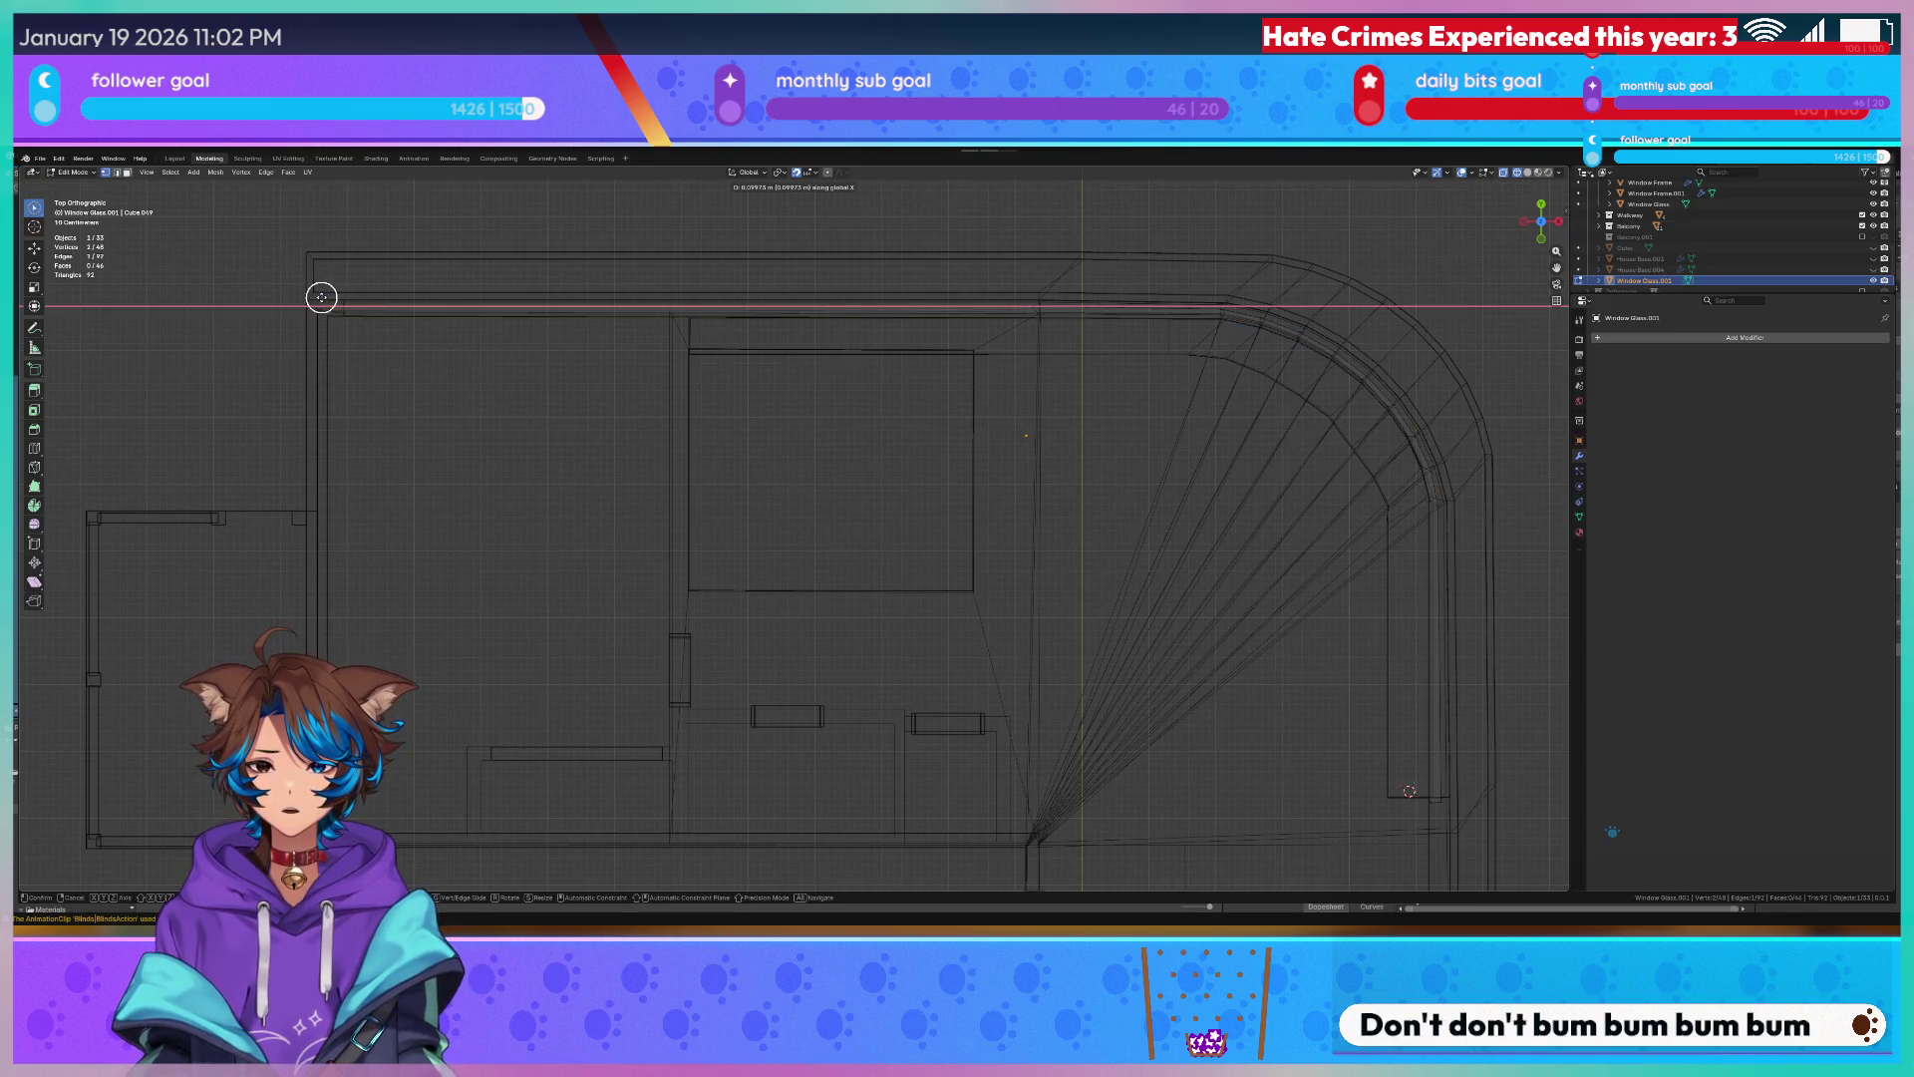
key("Return")
scroll(243, 304, "up", 4)
scroll(1005, 612, "down", 3)
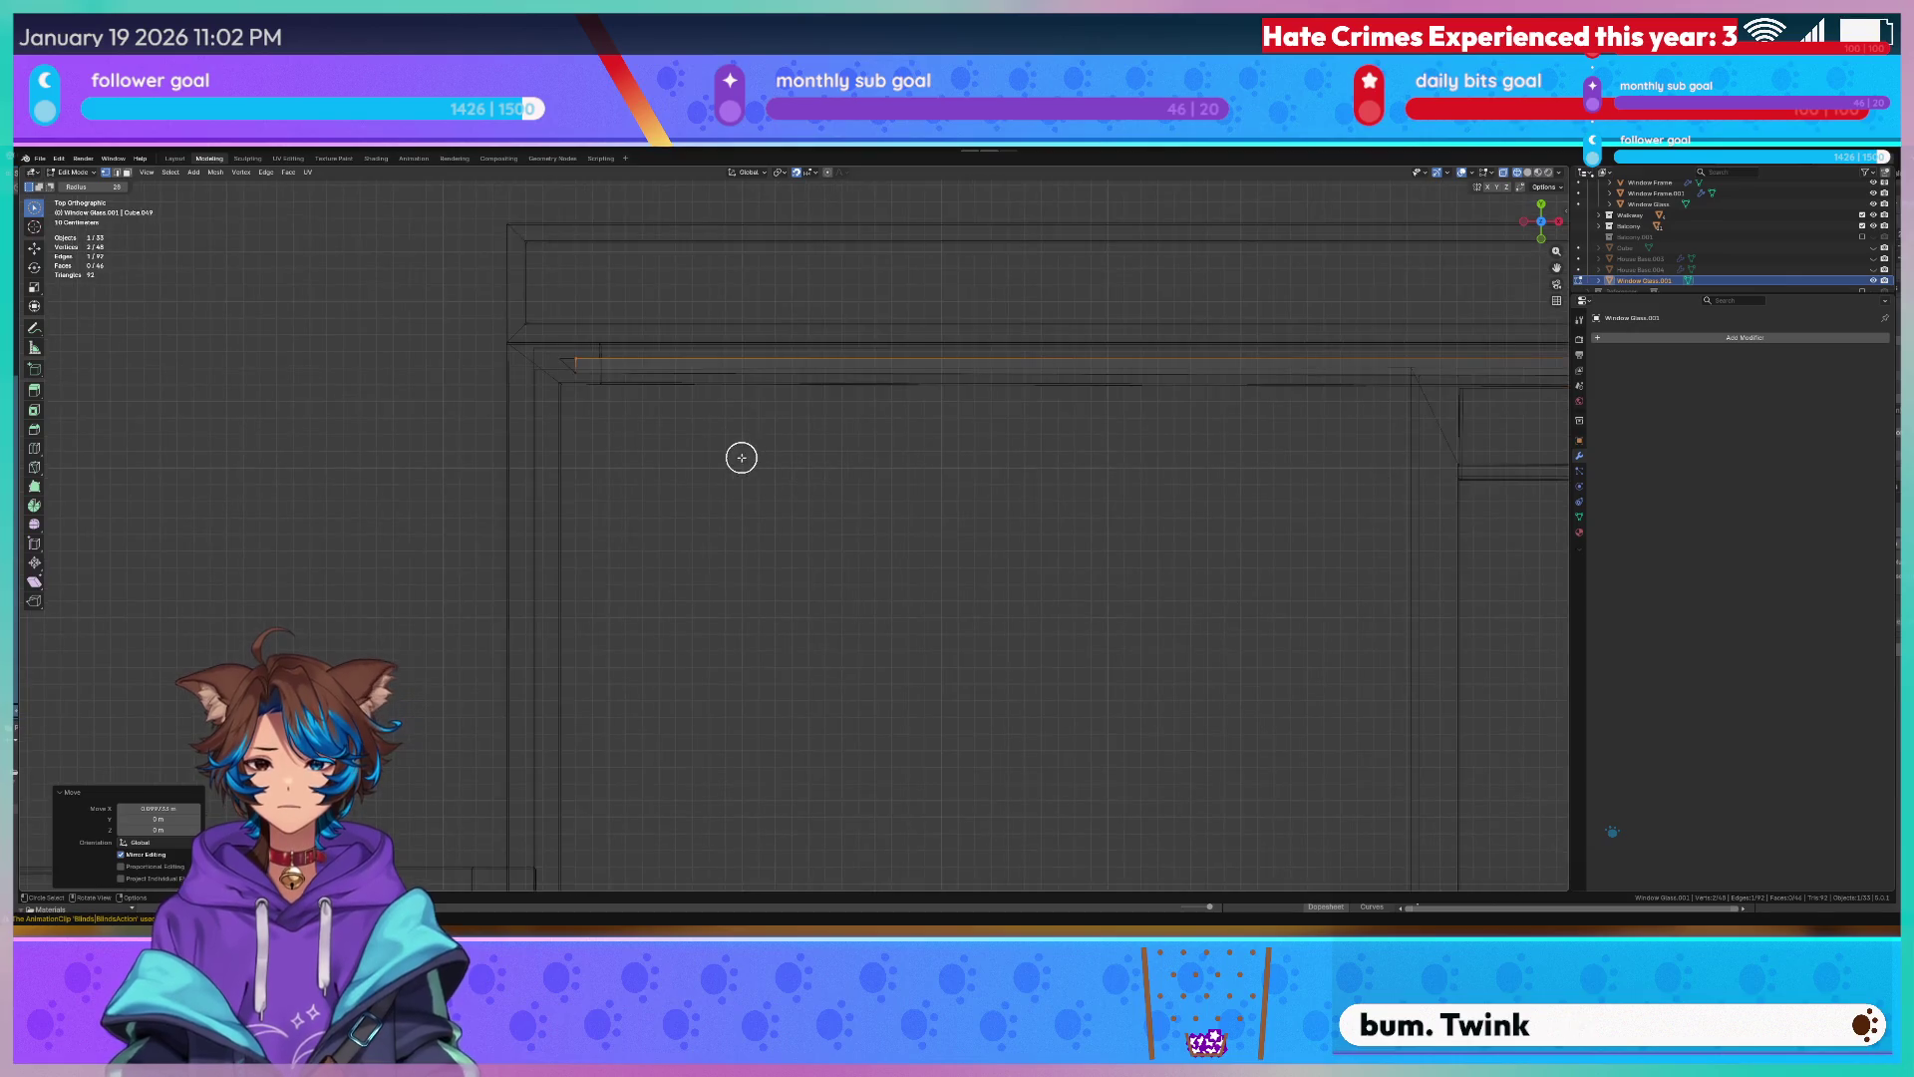
scroll(736, 458, "down", 3)
left_click(722, 483)
middle_click_drag(1222, 556, 837, 508, "shift")
key("g")
key("y")
key("x")
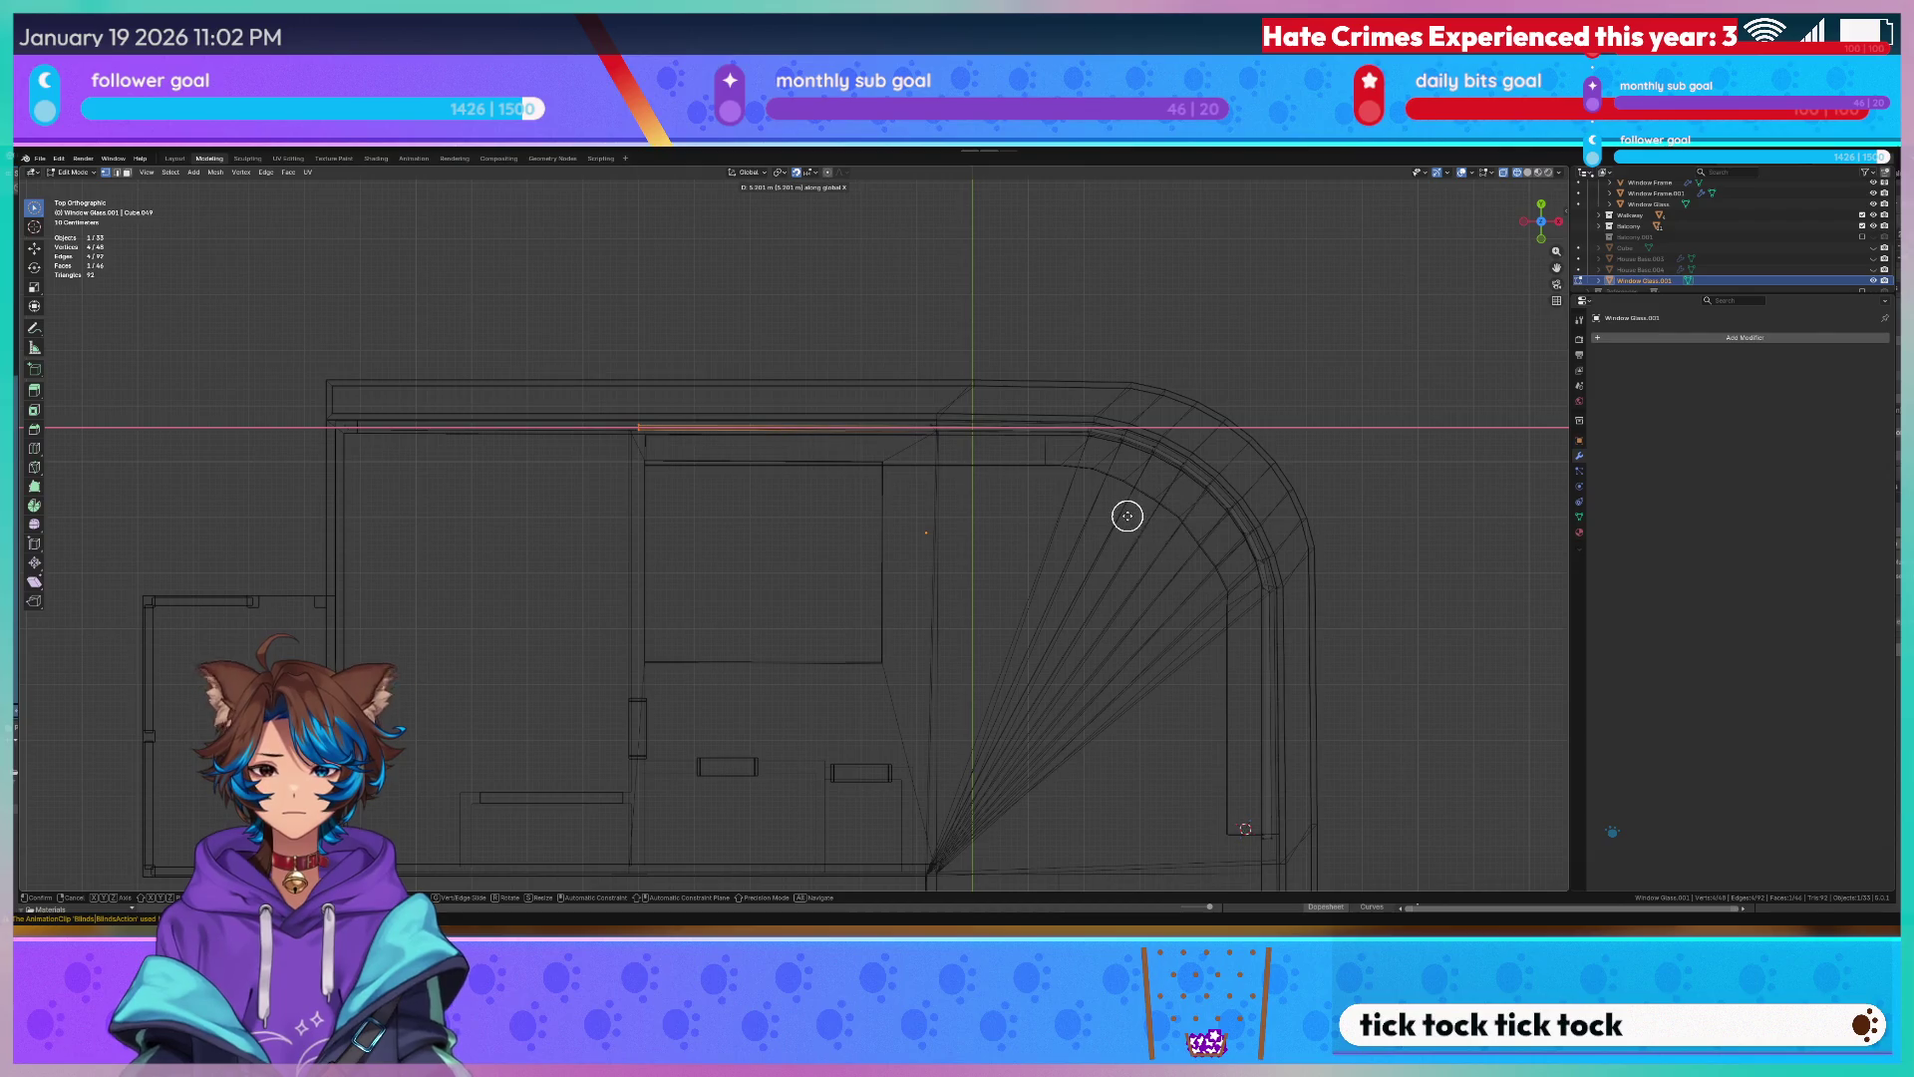
left_click(1138, 516)
key("g")
key("x")
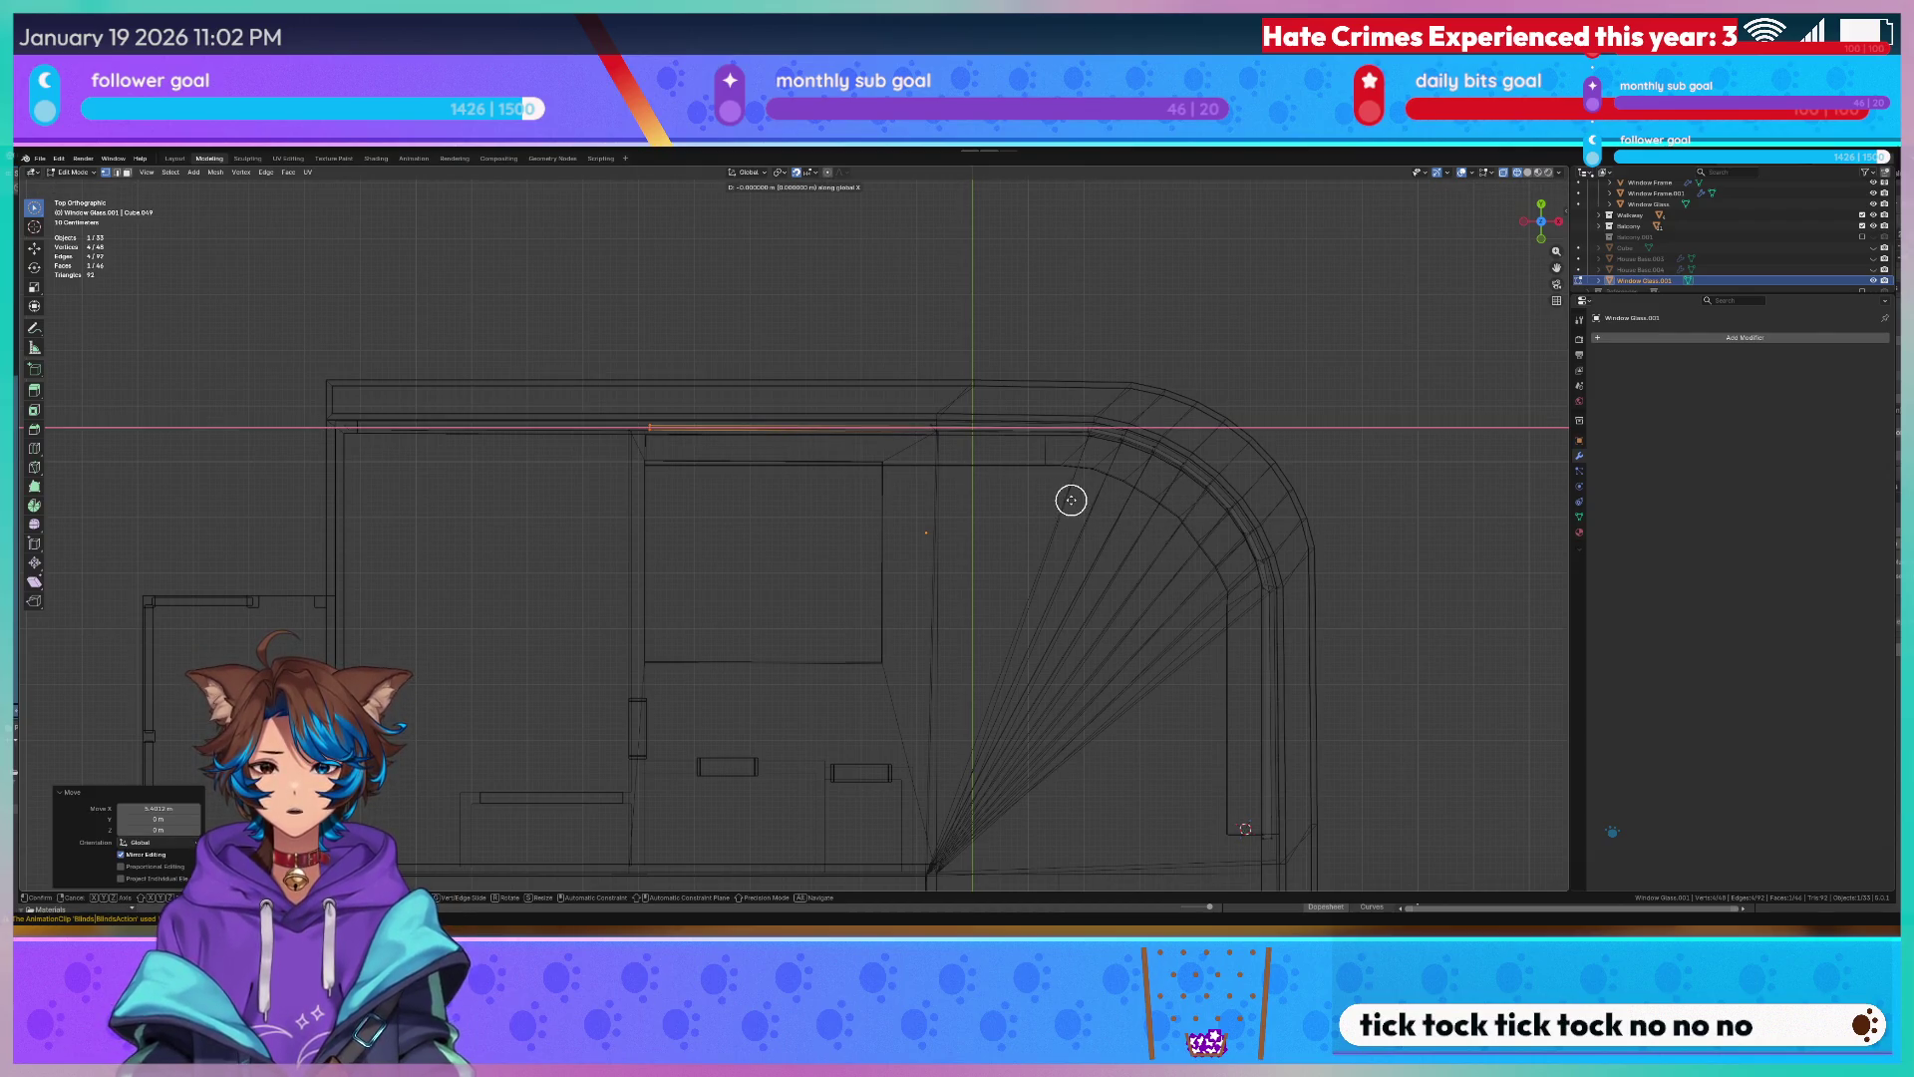
left_click(1067, 498)
Move the whole glass copy along the Y axis toward the straight wall and re-enter mesh editing.
key("Tab")
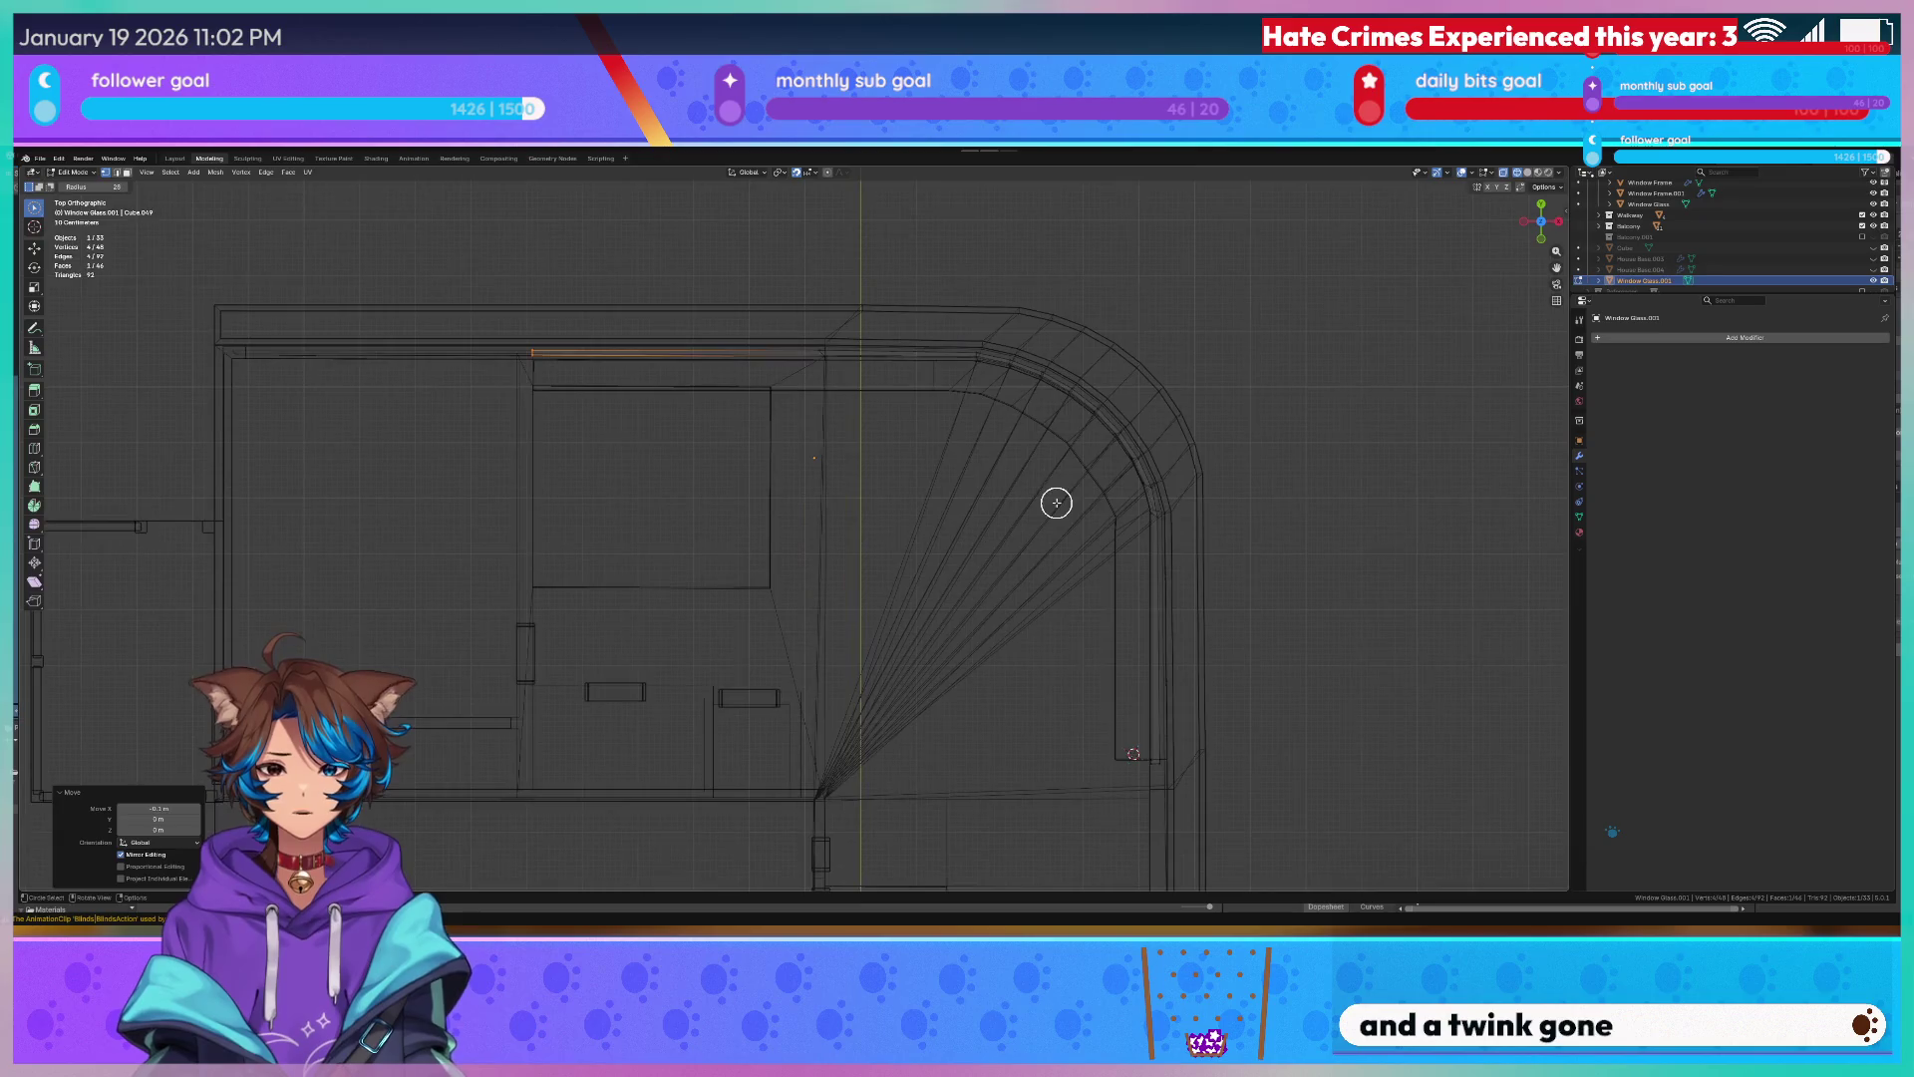
key("g")
key("y")
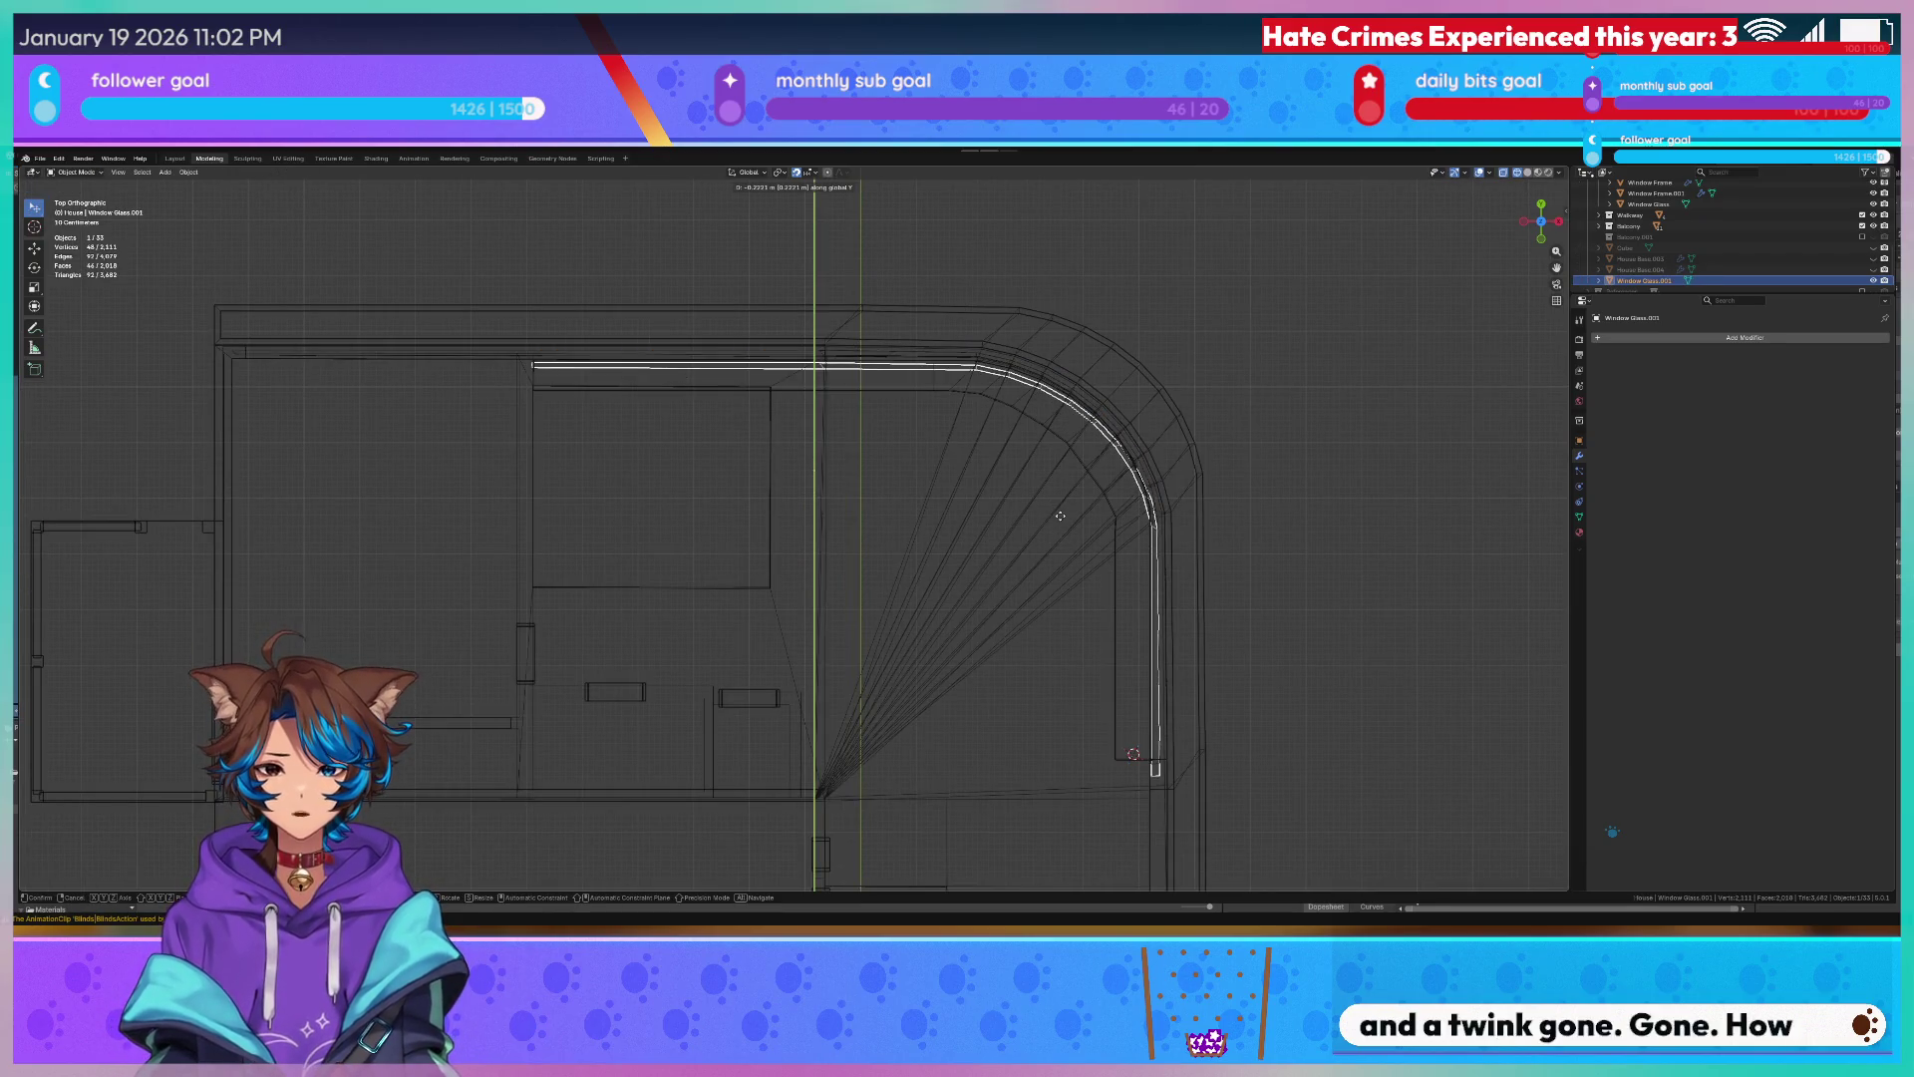
left_click(1059, 515)
mouse_move(1059, 514)
middle_mouse_down()
mouse_move(1041, 520)
mouse_move(1085, 465)
mouse_move(617, 417)
mouse_move(535, 389)
mouse_move(568, 375)
middle_mouse_up()
key("Tab")
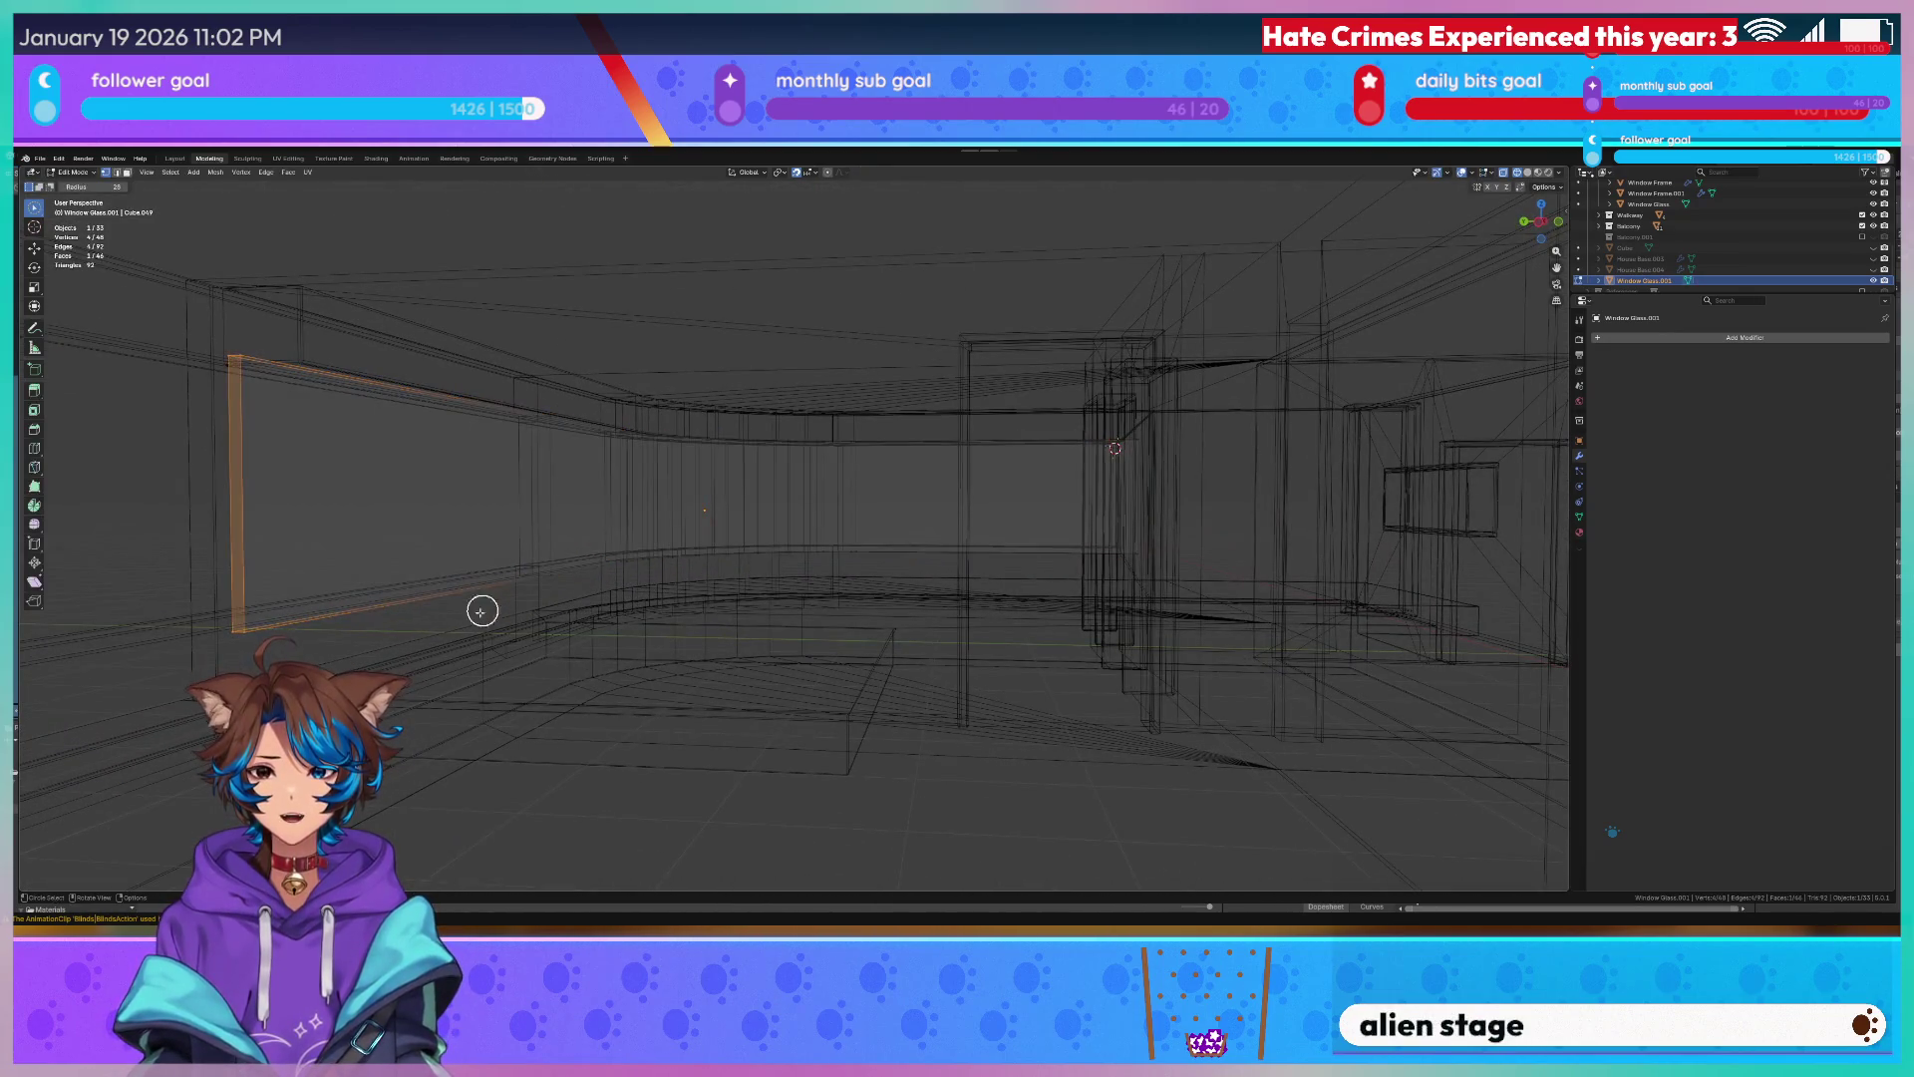
Select the glass's bottom edge strip and raise it along the Z axis.
left_click(224, 636)
left_click(319, 632, "shift")
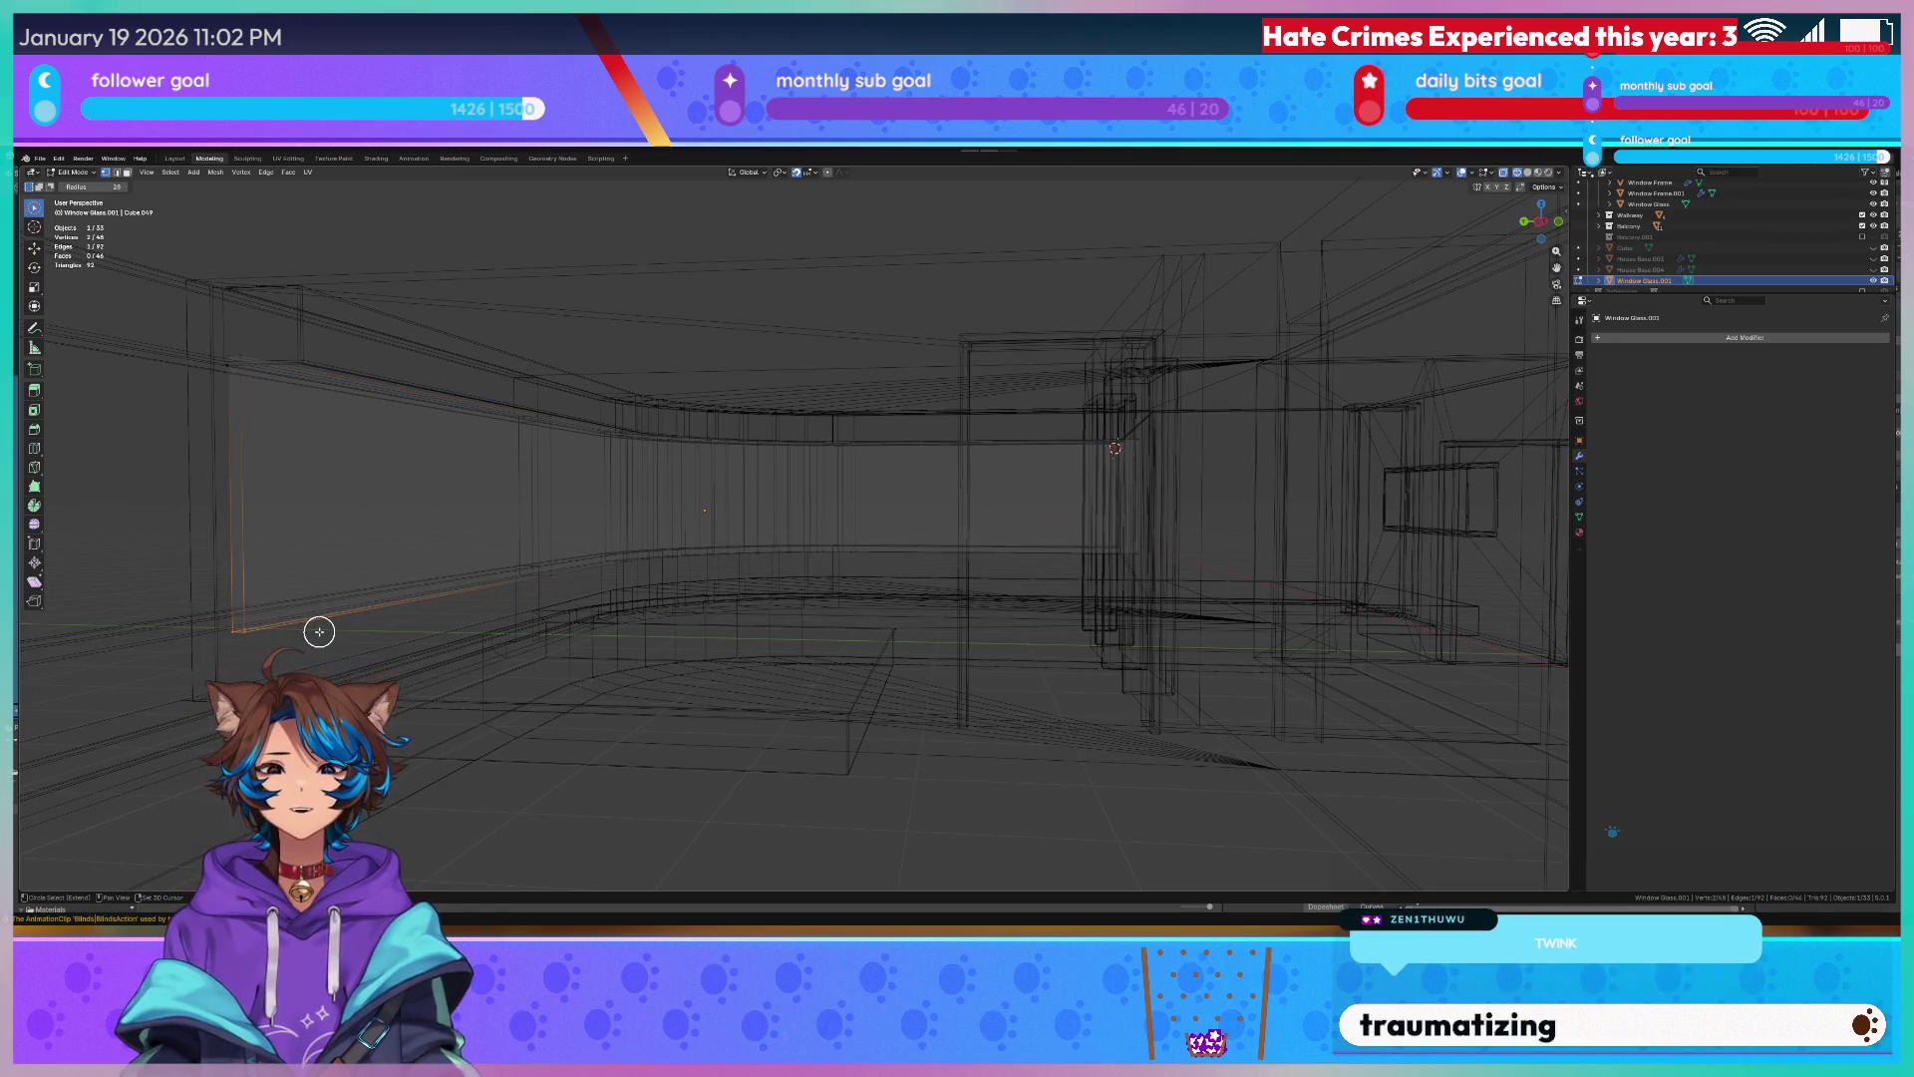
left_click(1100, 551, "ctrl")
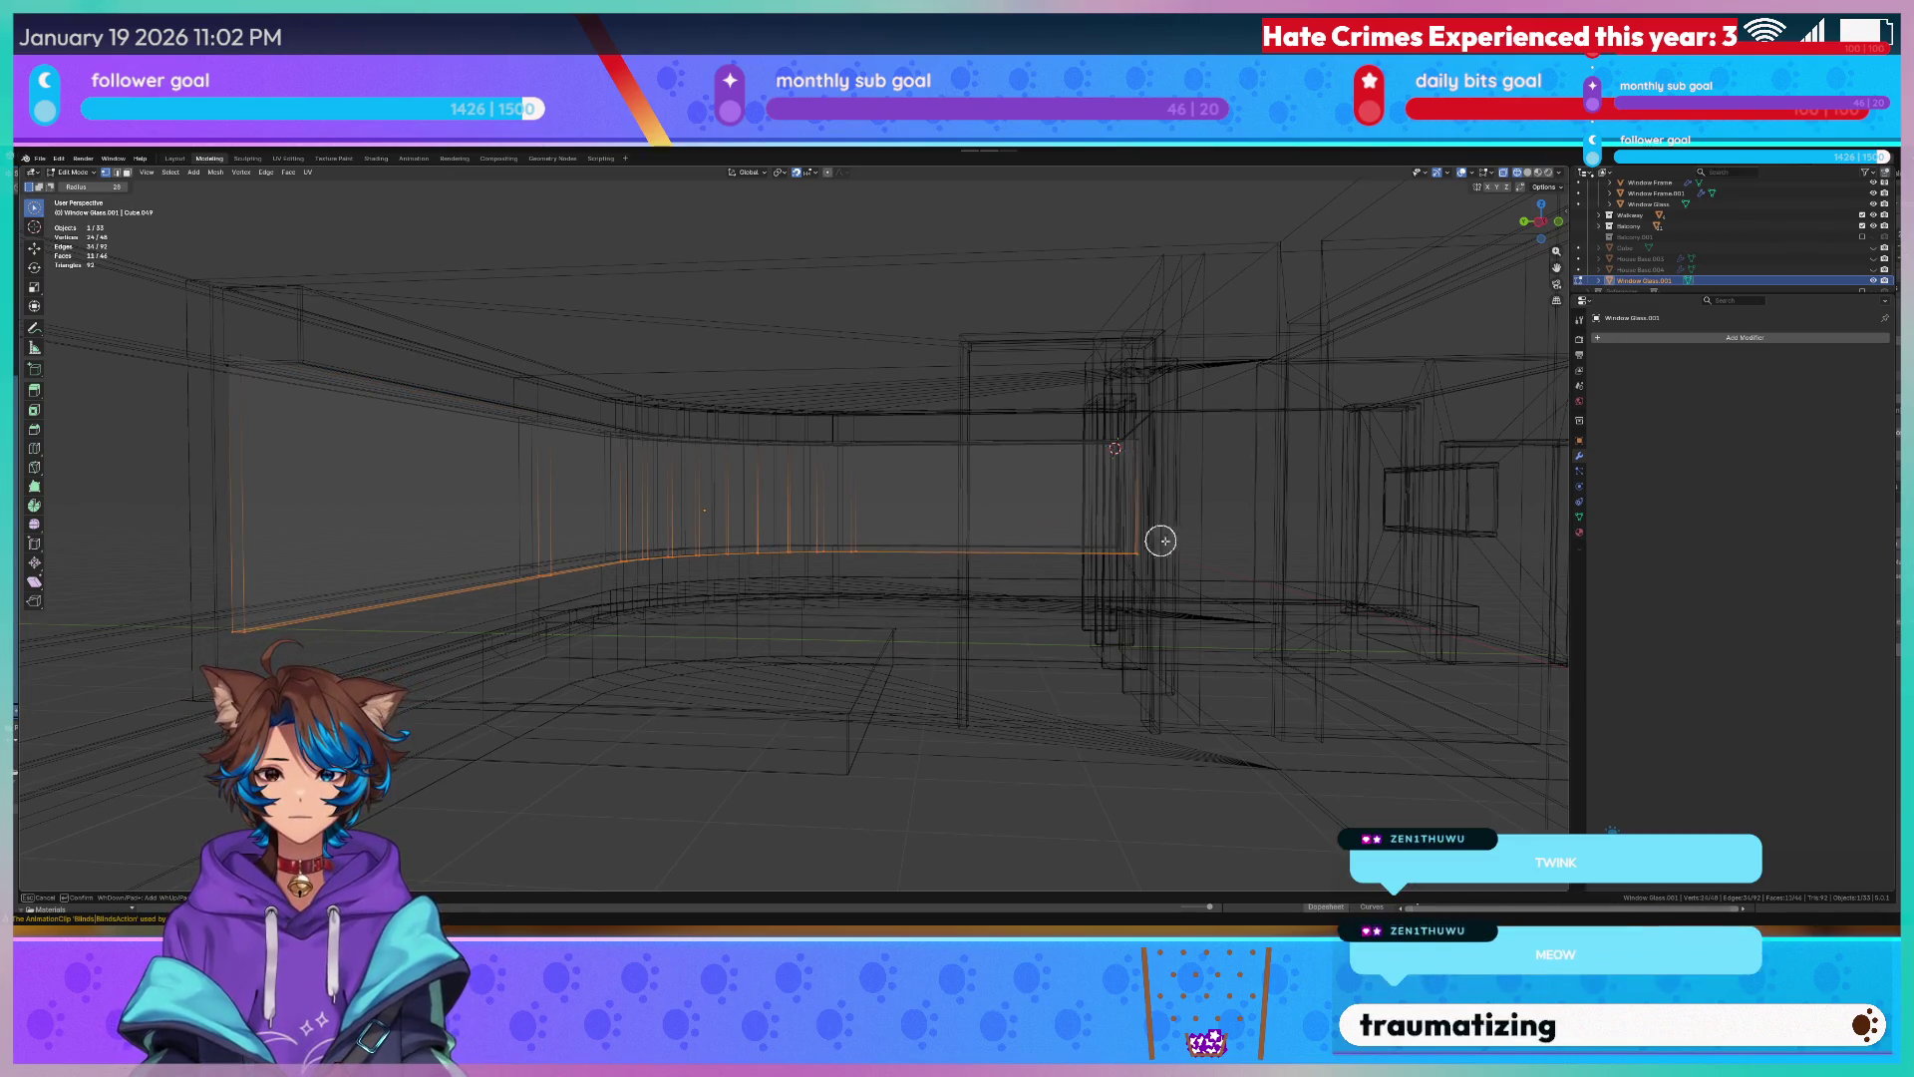
key("g")
key("z")
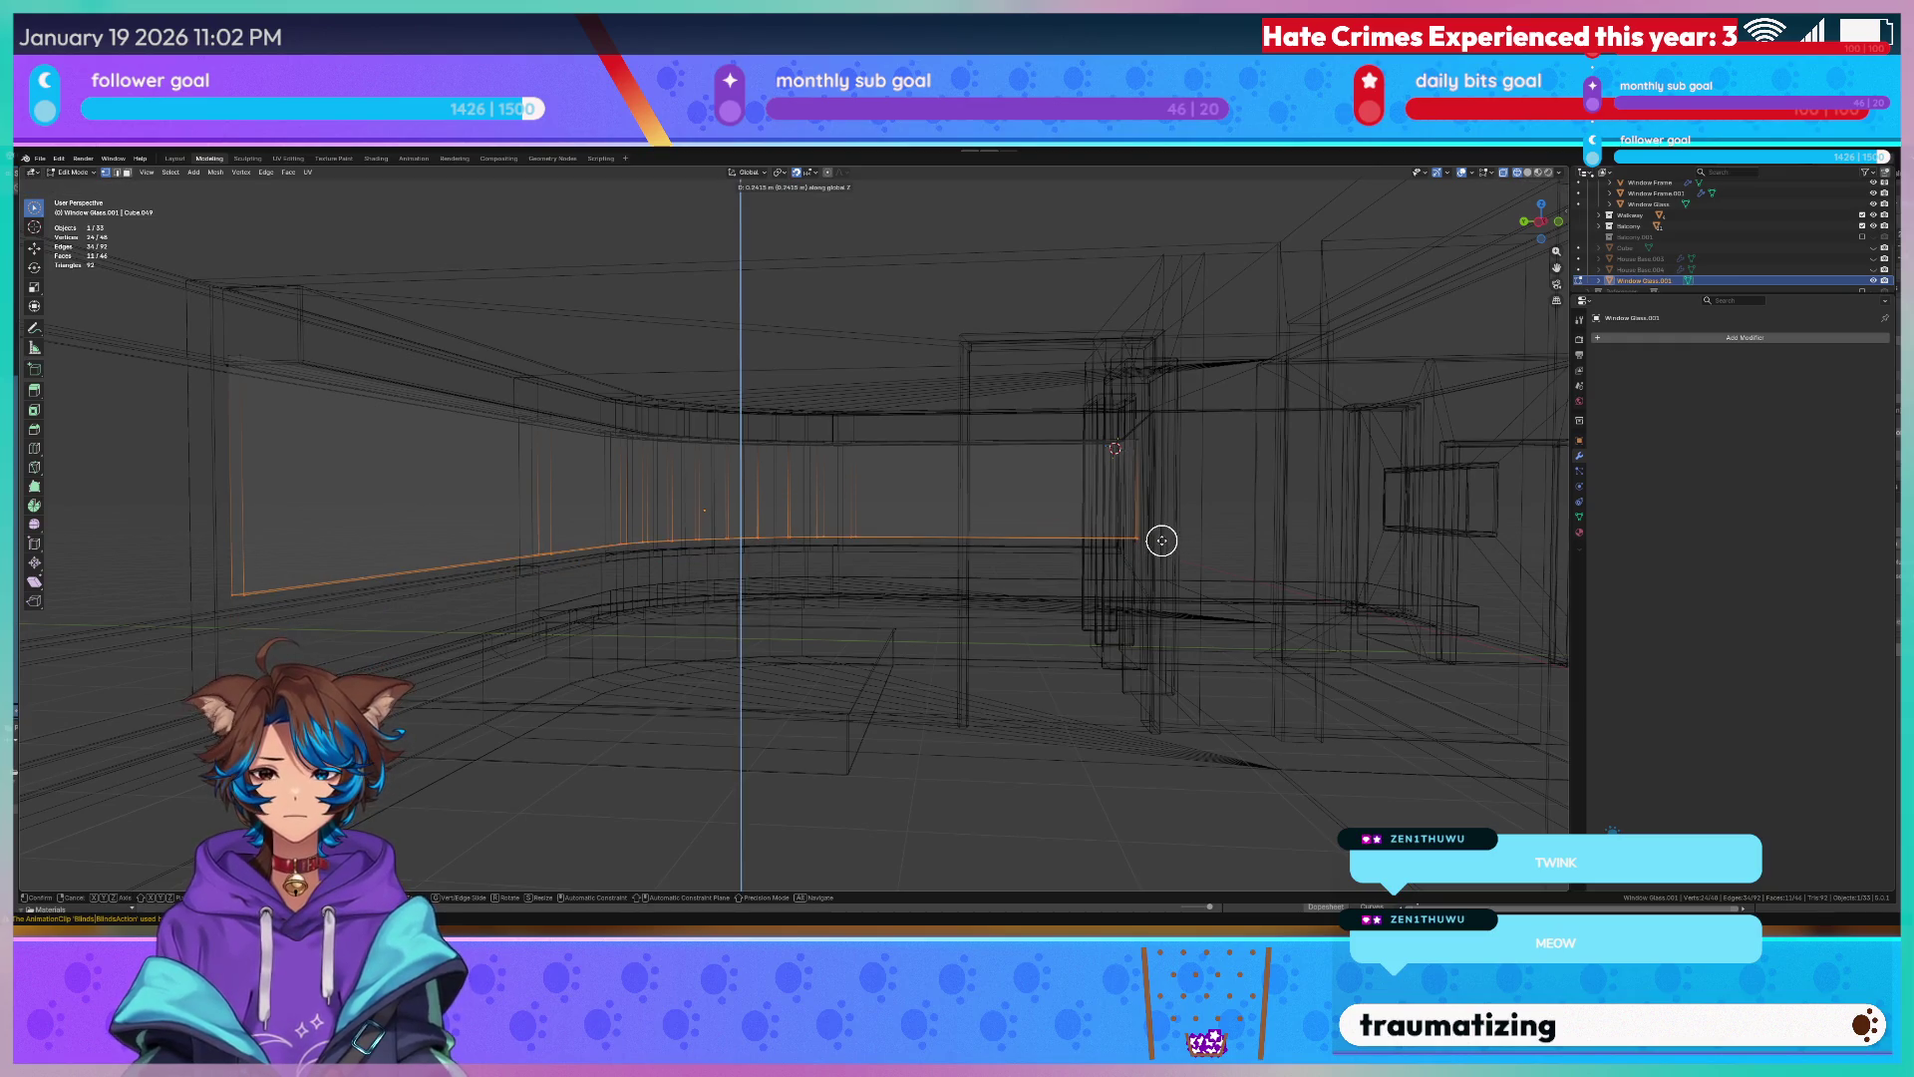
left_click(1175, 633)
mouse_move(978, 570)
middle_mouse_down()
mouse_move(666, 533)
mouse_move(528, 577)
middle_mouse_up()
key("Tab")
key("Tab")
Circle-select the unwanted glass faces in textured shading and delete them.
key("alt+a")
key("c")
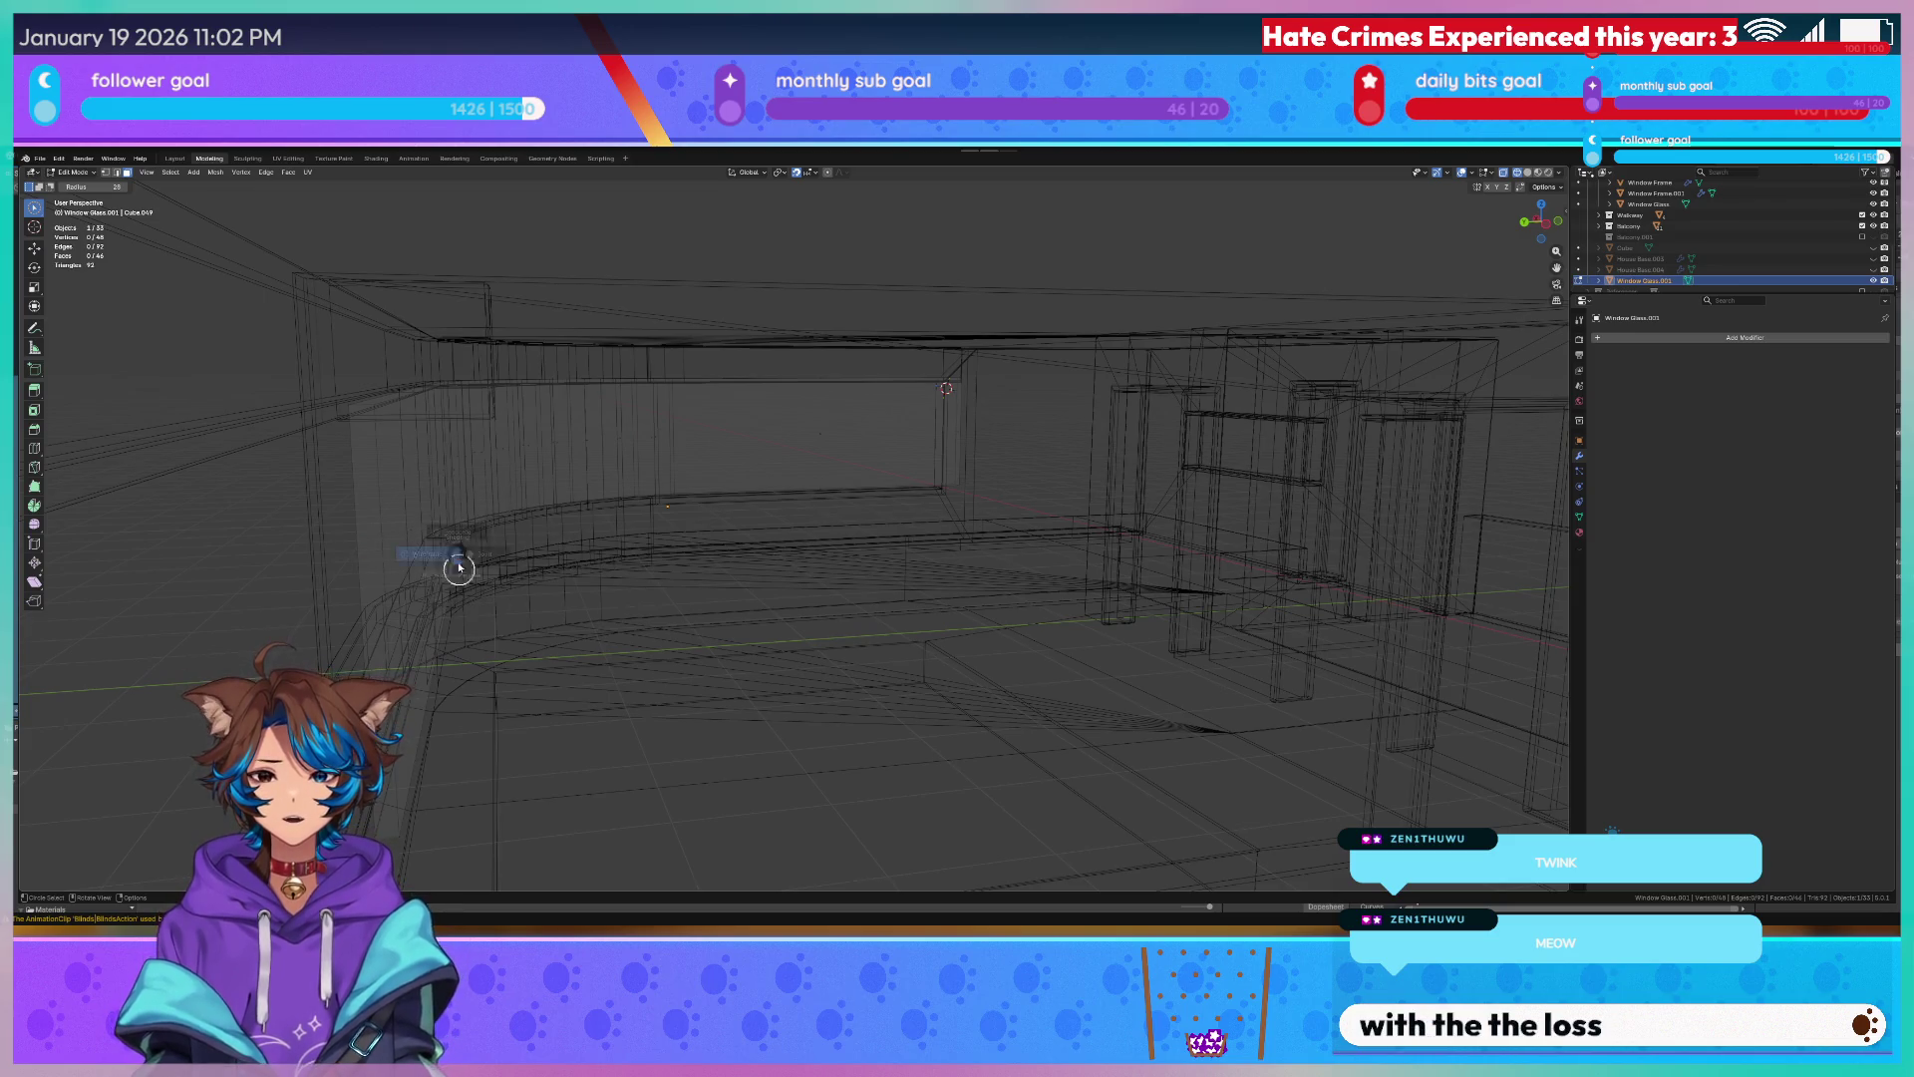
key("shift+z")
scroll(465, 545, "down", 3)
scroll(493, 548, "down", 3)
scroll(479, 531, "down", 3)
scroll(401, 523, "down", 3)
left_click_drag(401, 523, 505, 427)
mouse_move(1091, 443)
middle_mouse_down()
mouse_move(1208, 462)
mouse_move(761, 514)
mouse_move(1270, 457)
mouse_move(1371, 468)
middle_mouse_up()
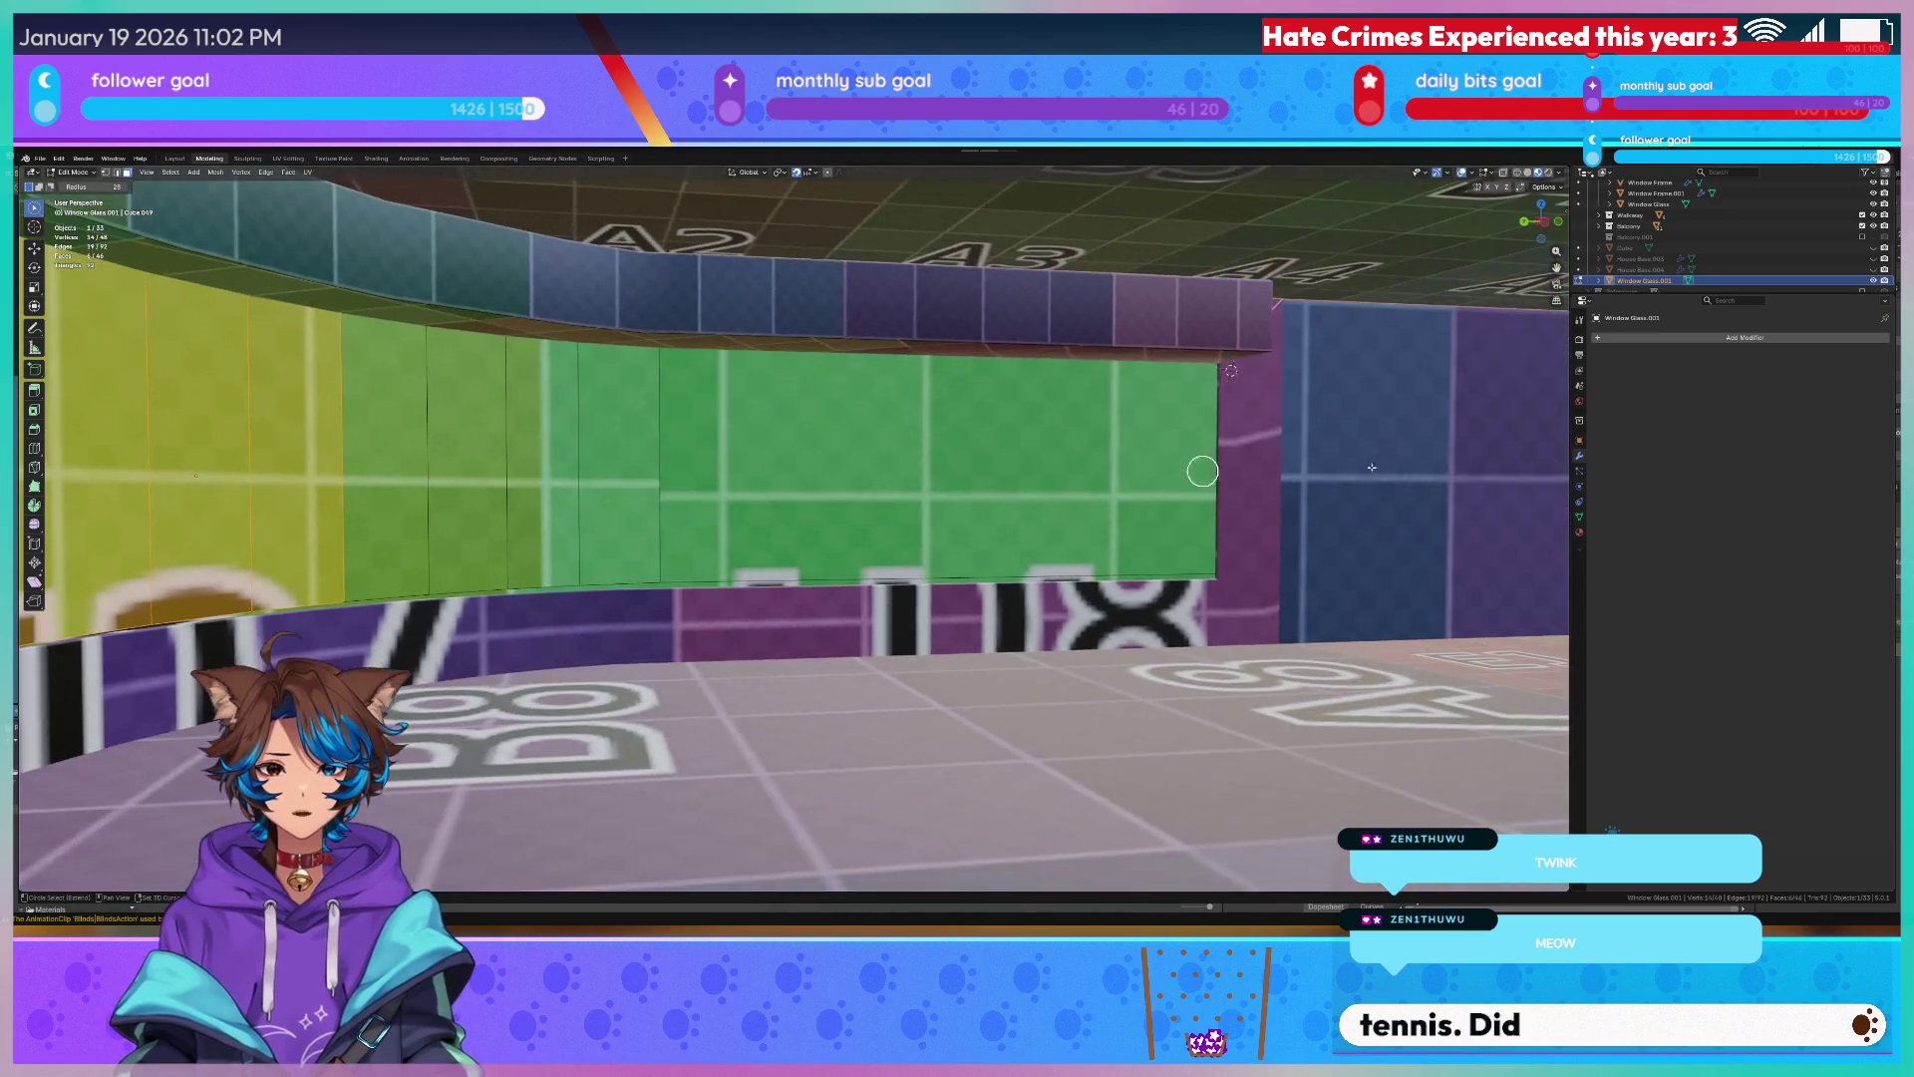
left_click_drag(446, 477, 924, 458)
key("x")
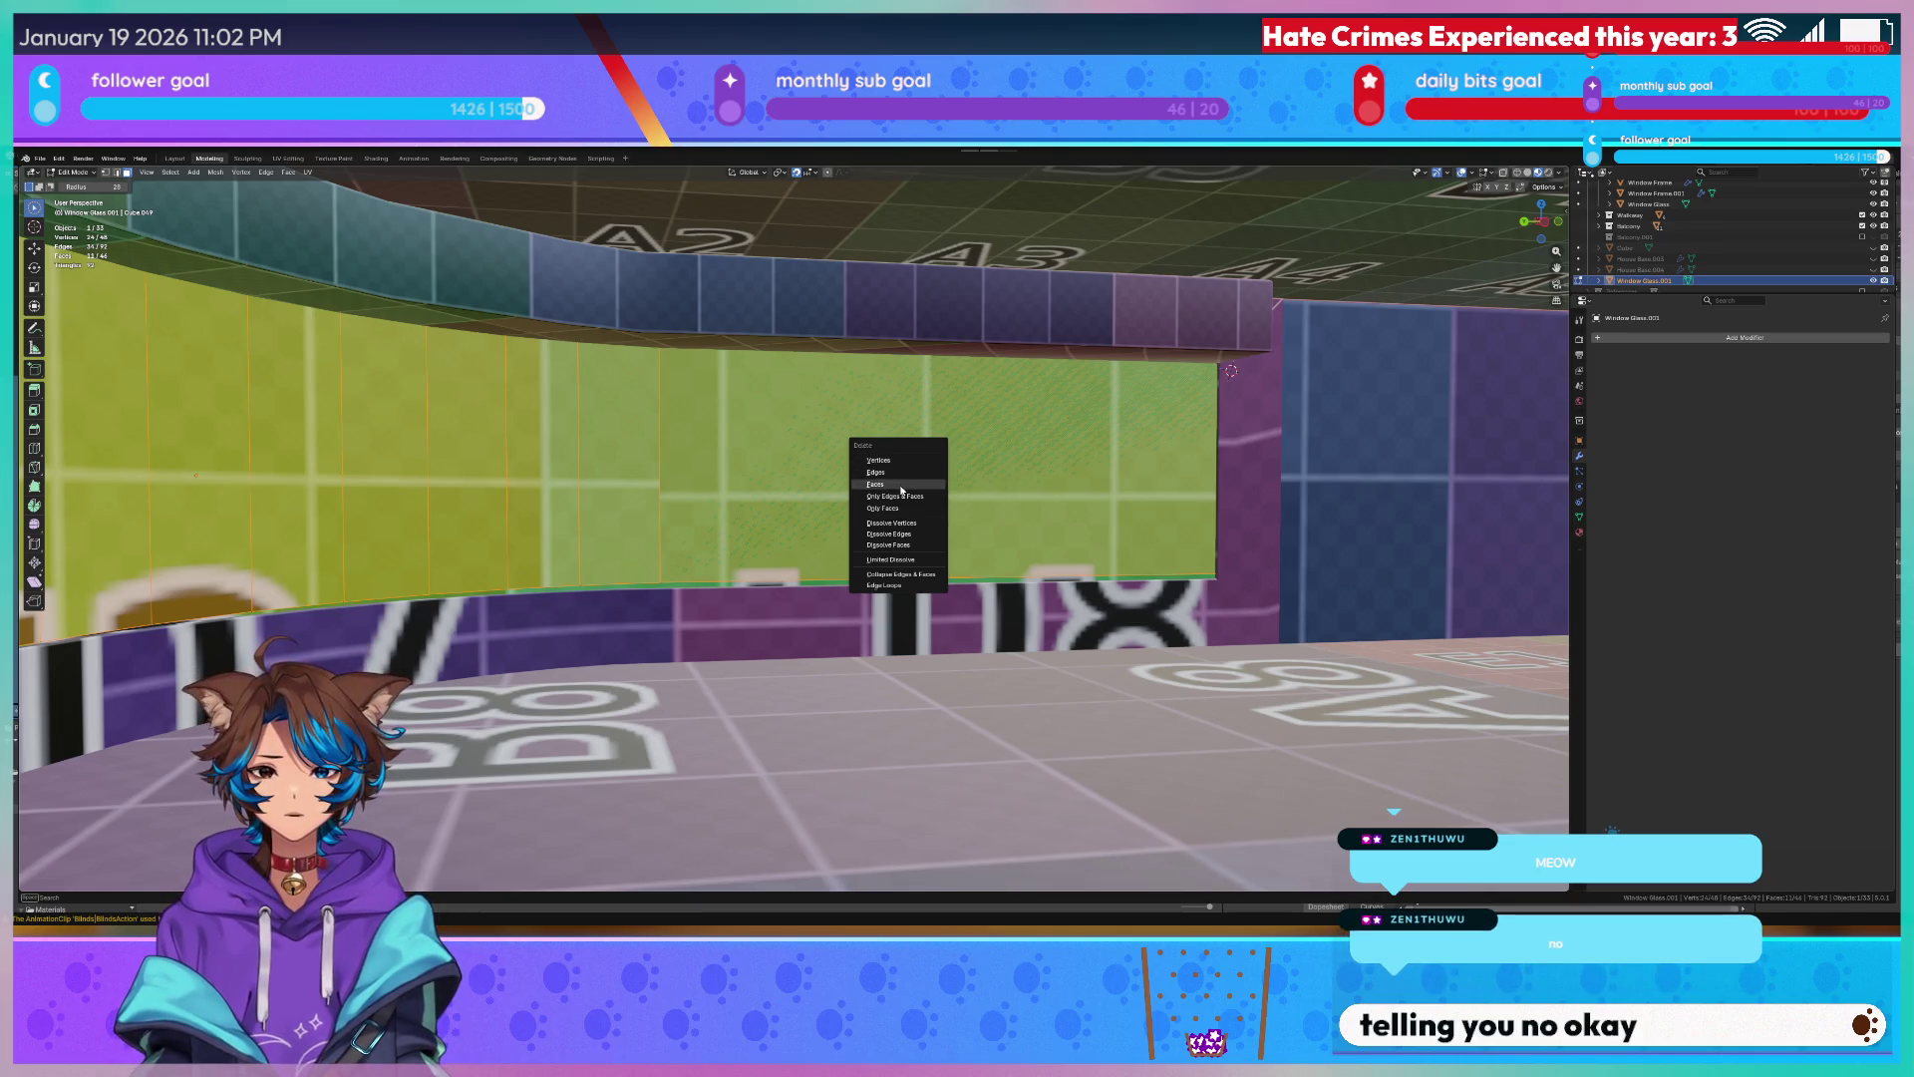
left_click(900, 485)
From the wireframe top view, scale the remaining strip to zero along Y into a thin line.
left_click(541, 436)
middle_click_drag(484, 433, 692, 500)
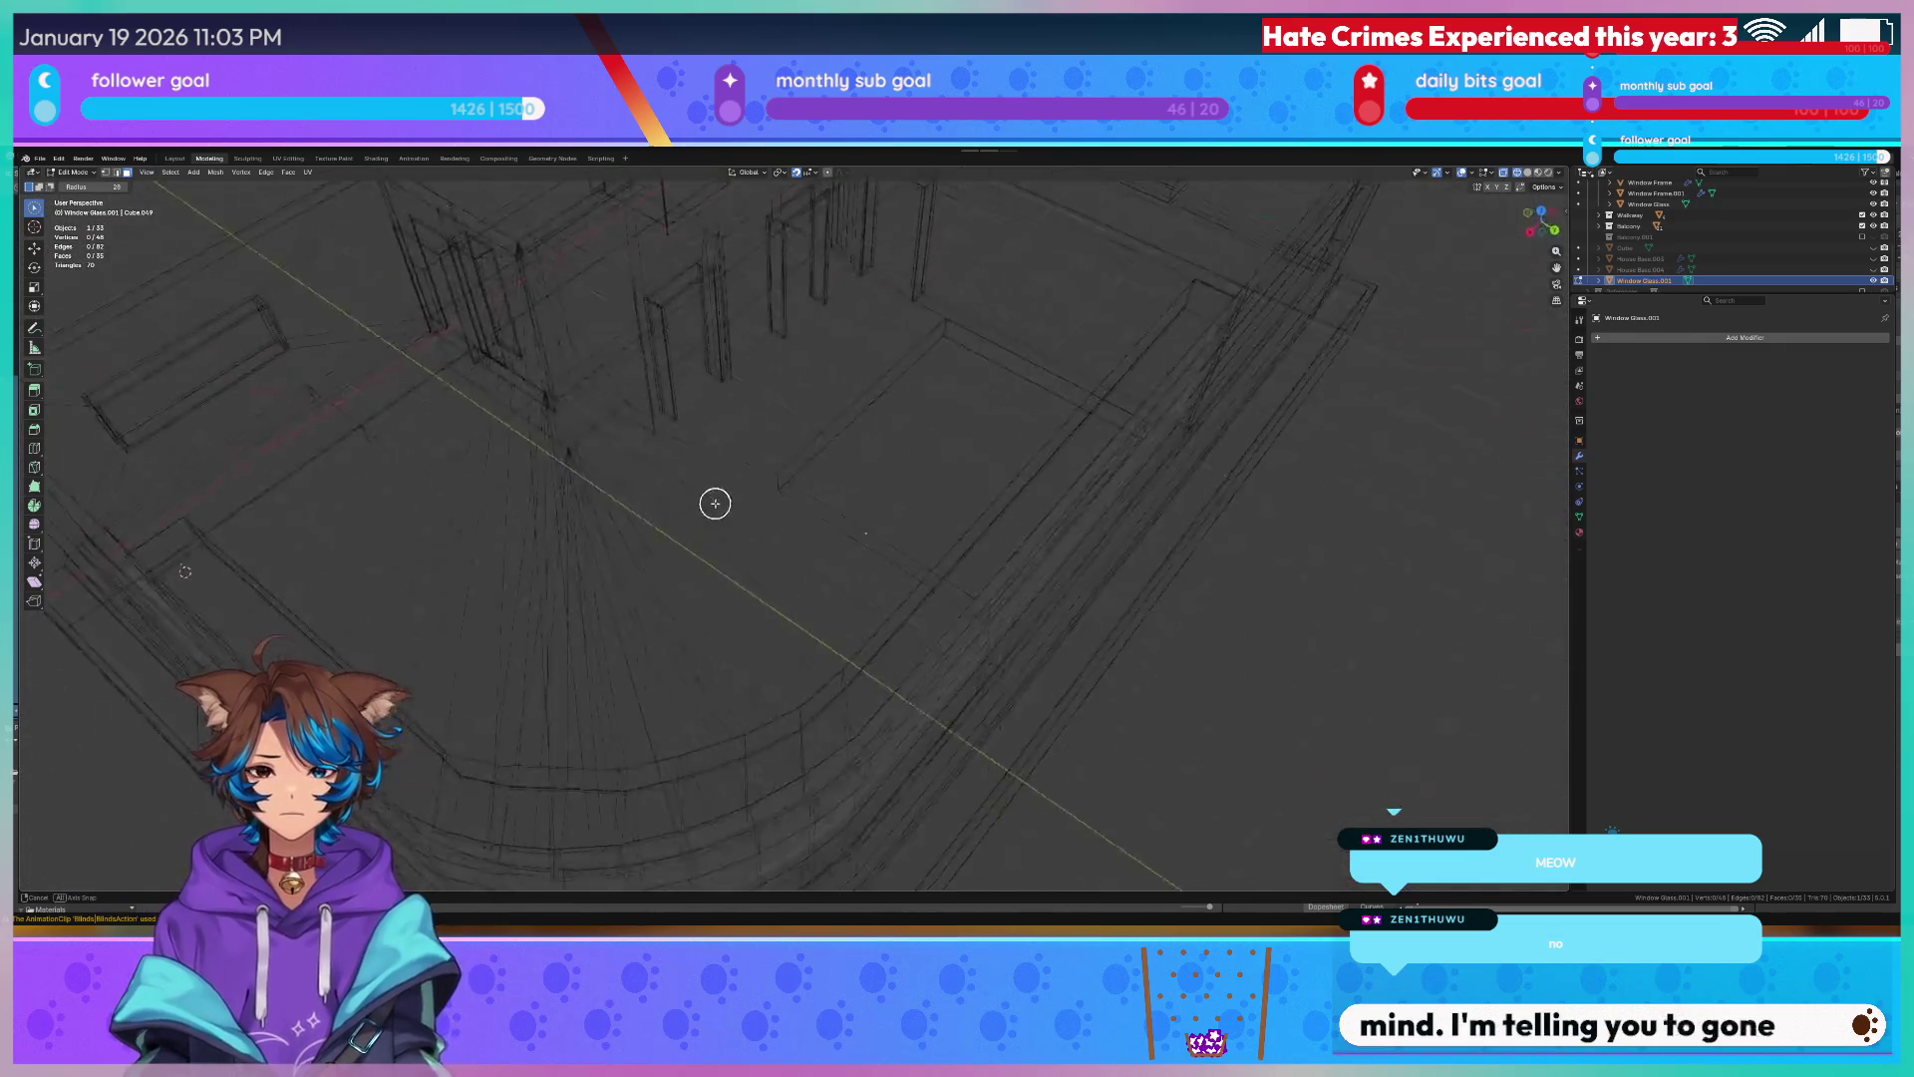
key("KP_7")
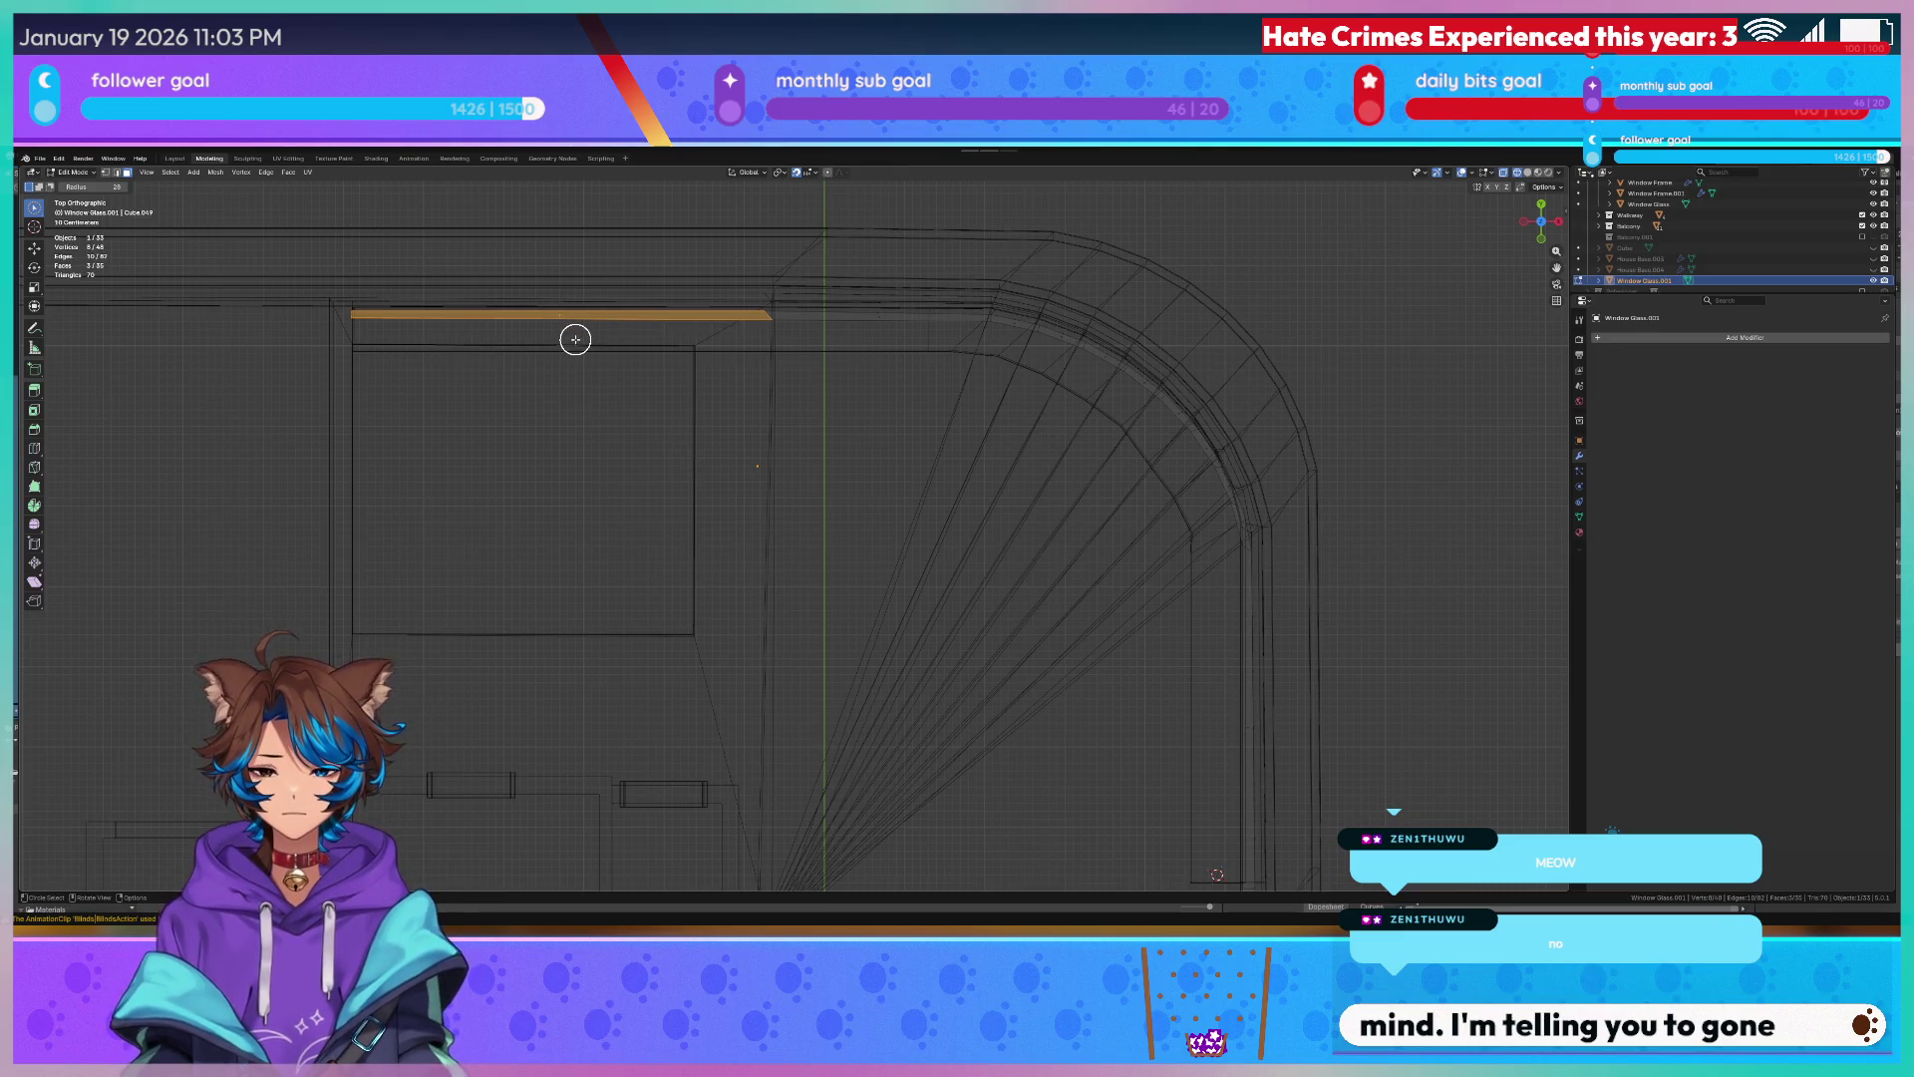
key("s")
key("y")
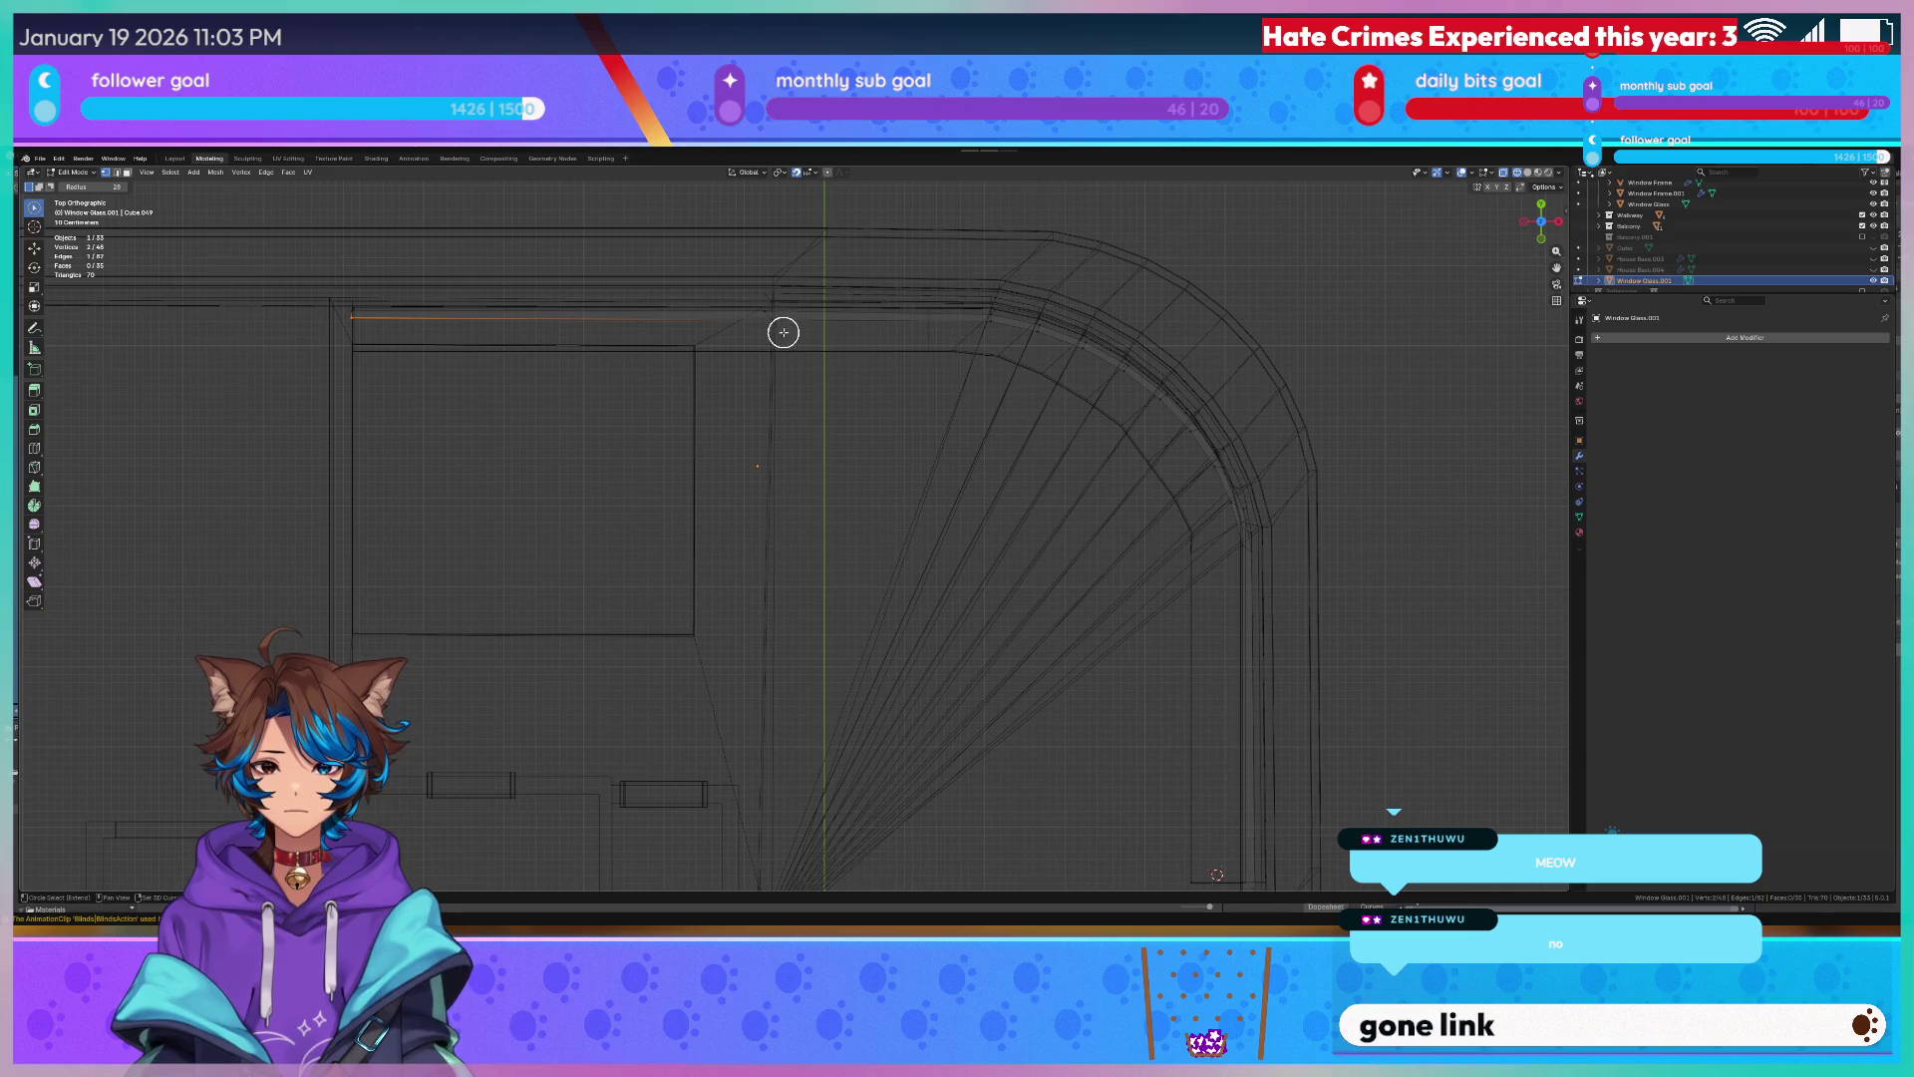
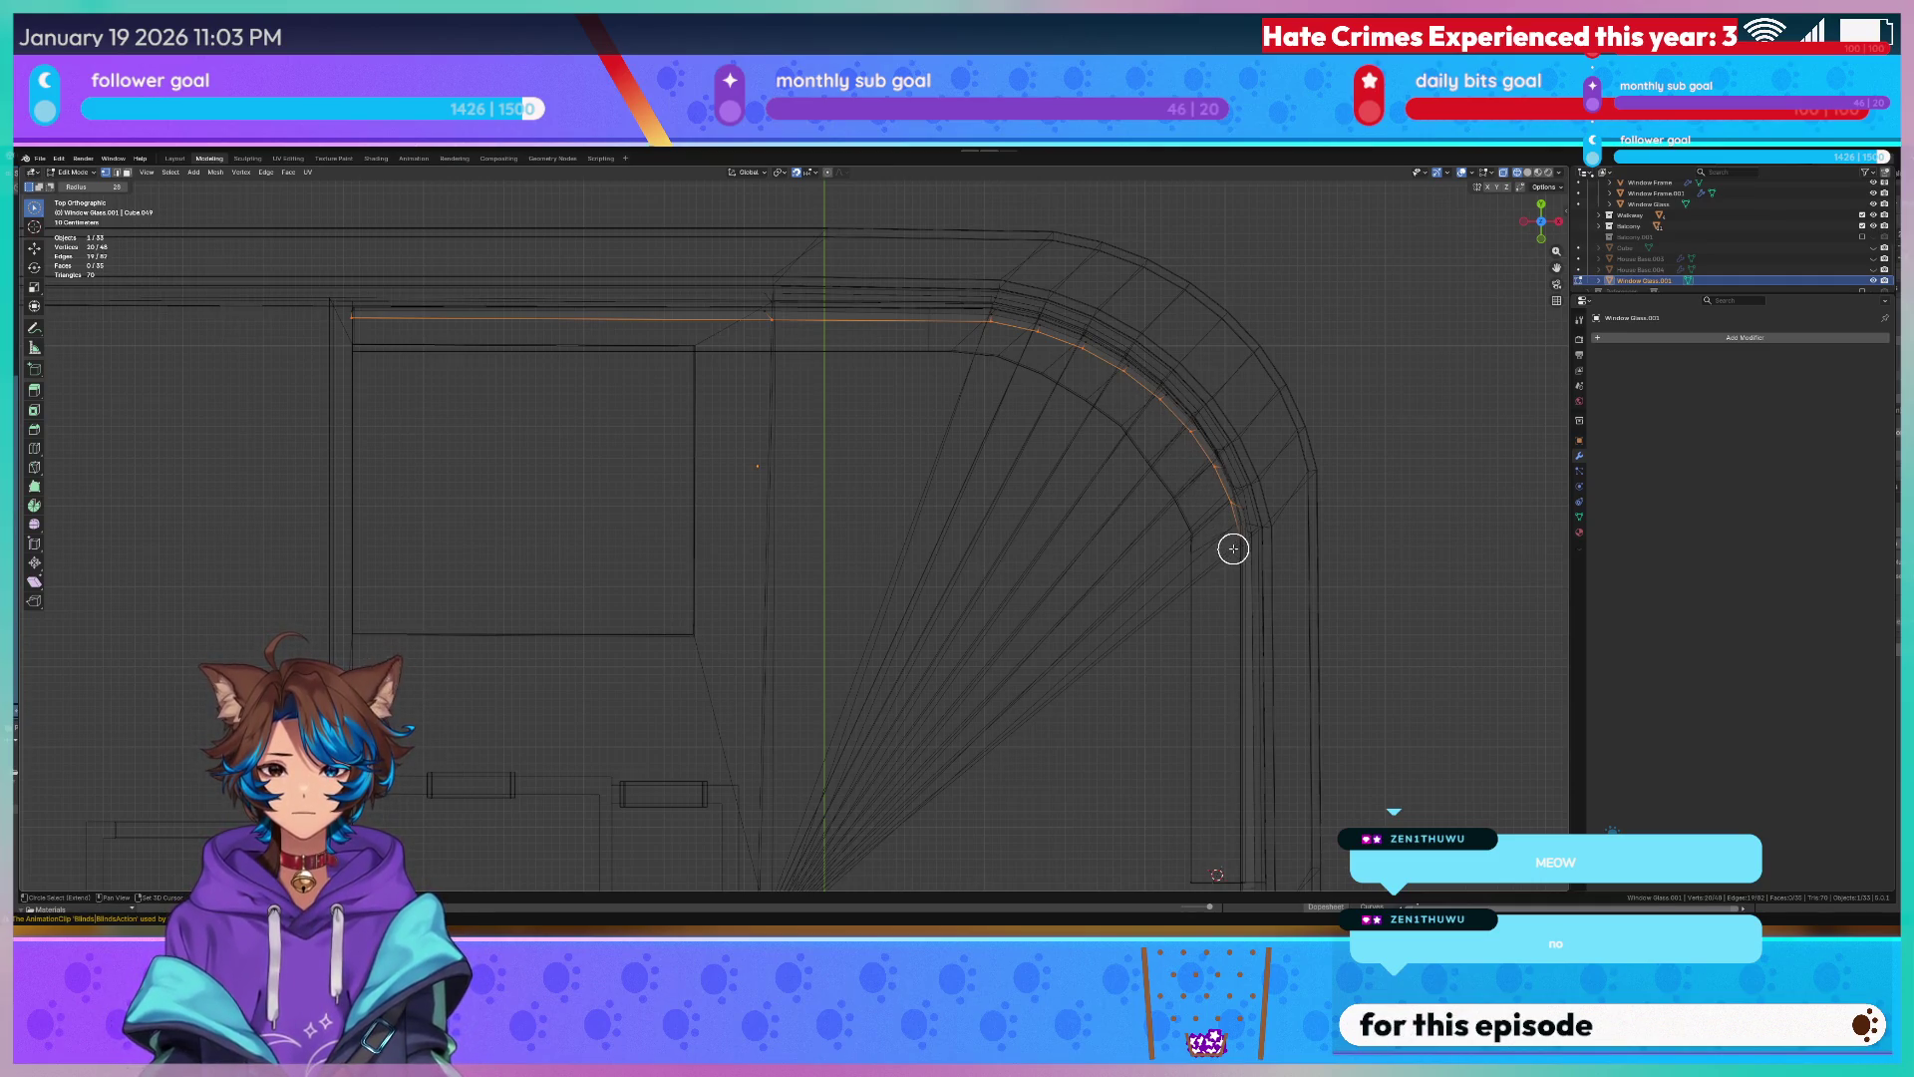
Dissolve the stray selected edge along the curved window glass.
middle_click_drag(1230, 547, 1104, 605, "shift")
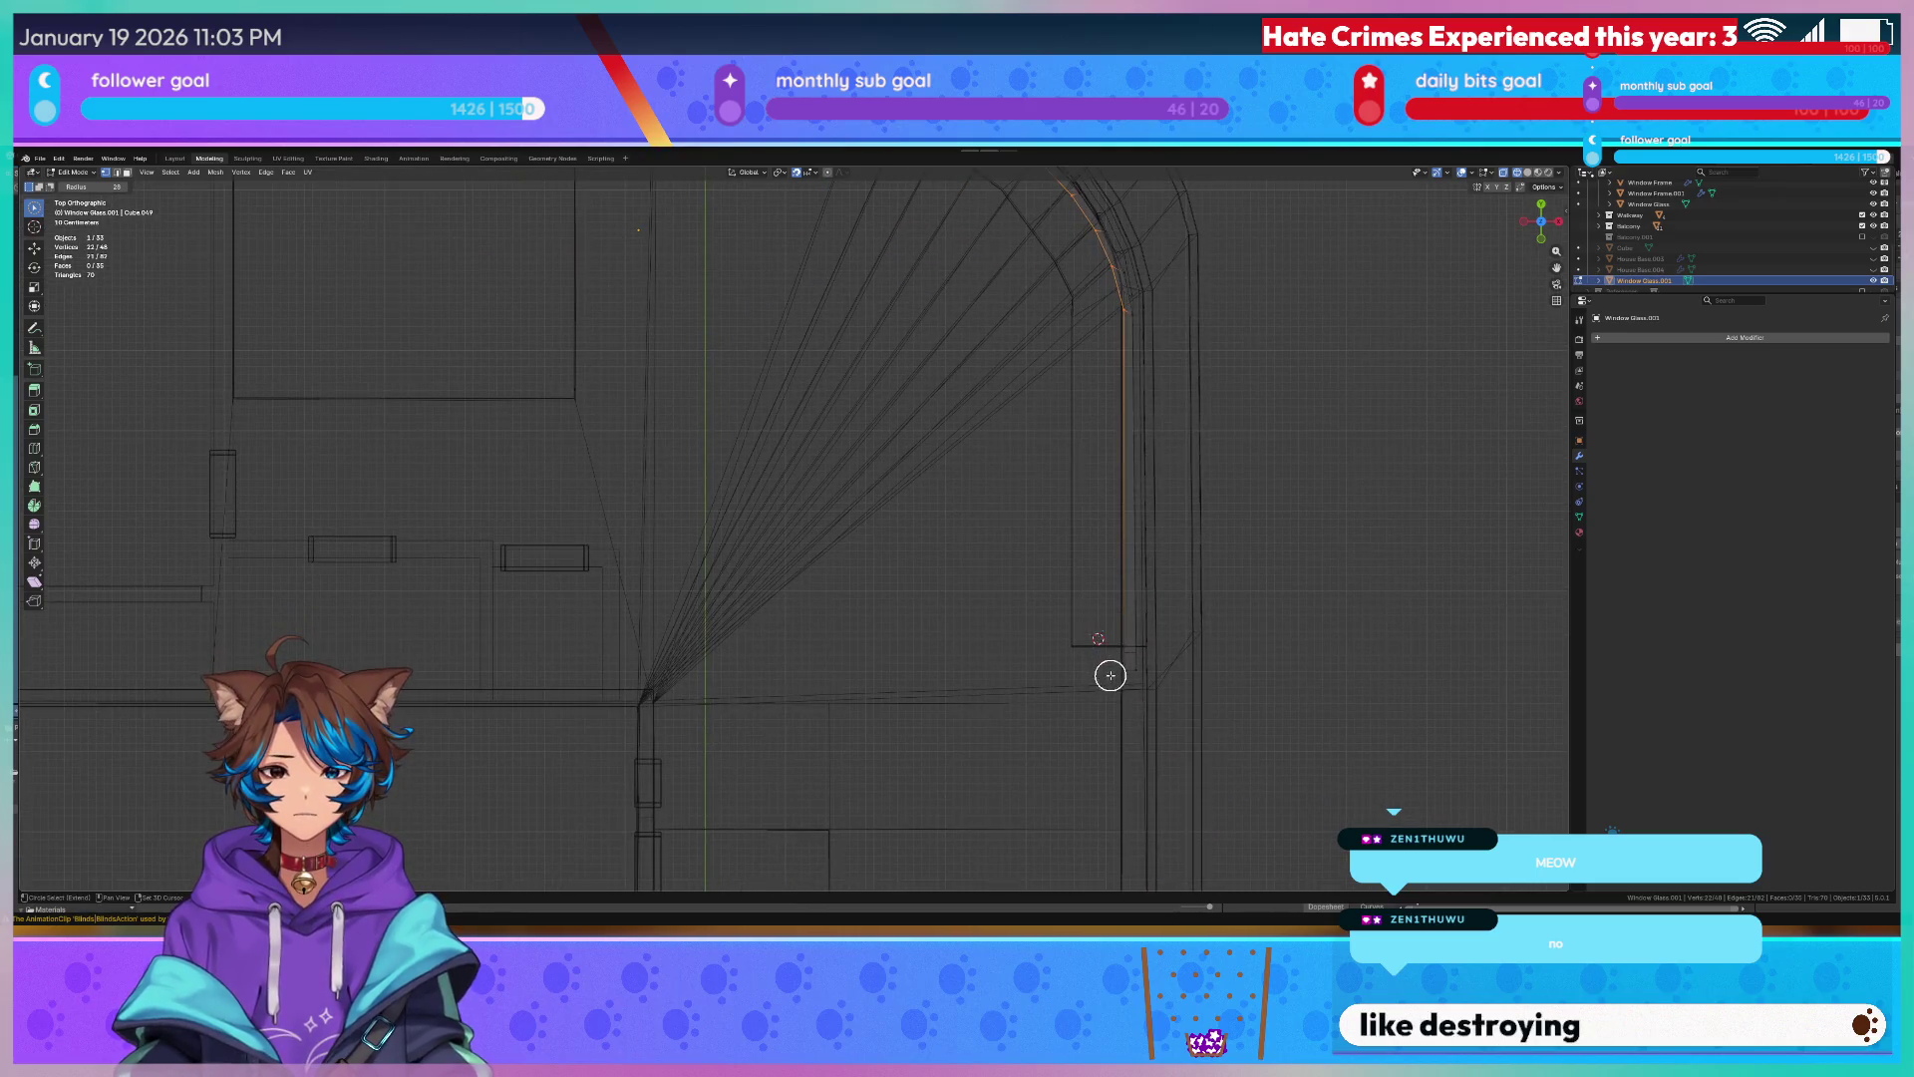
key("x")
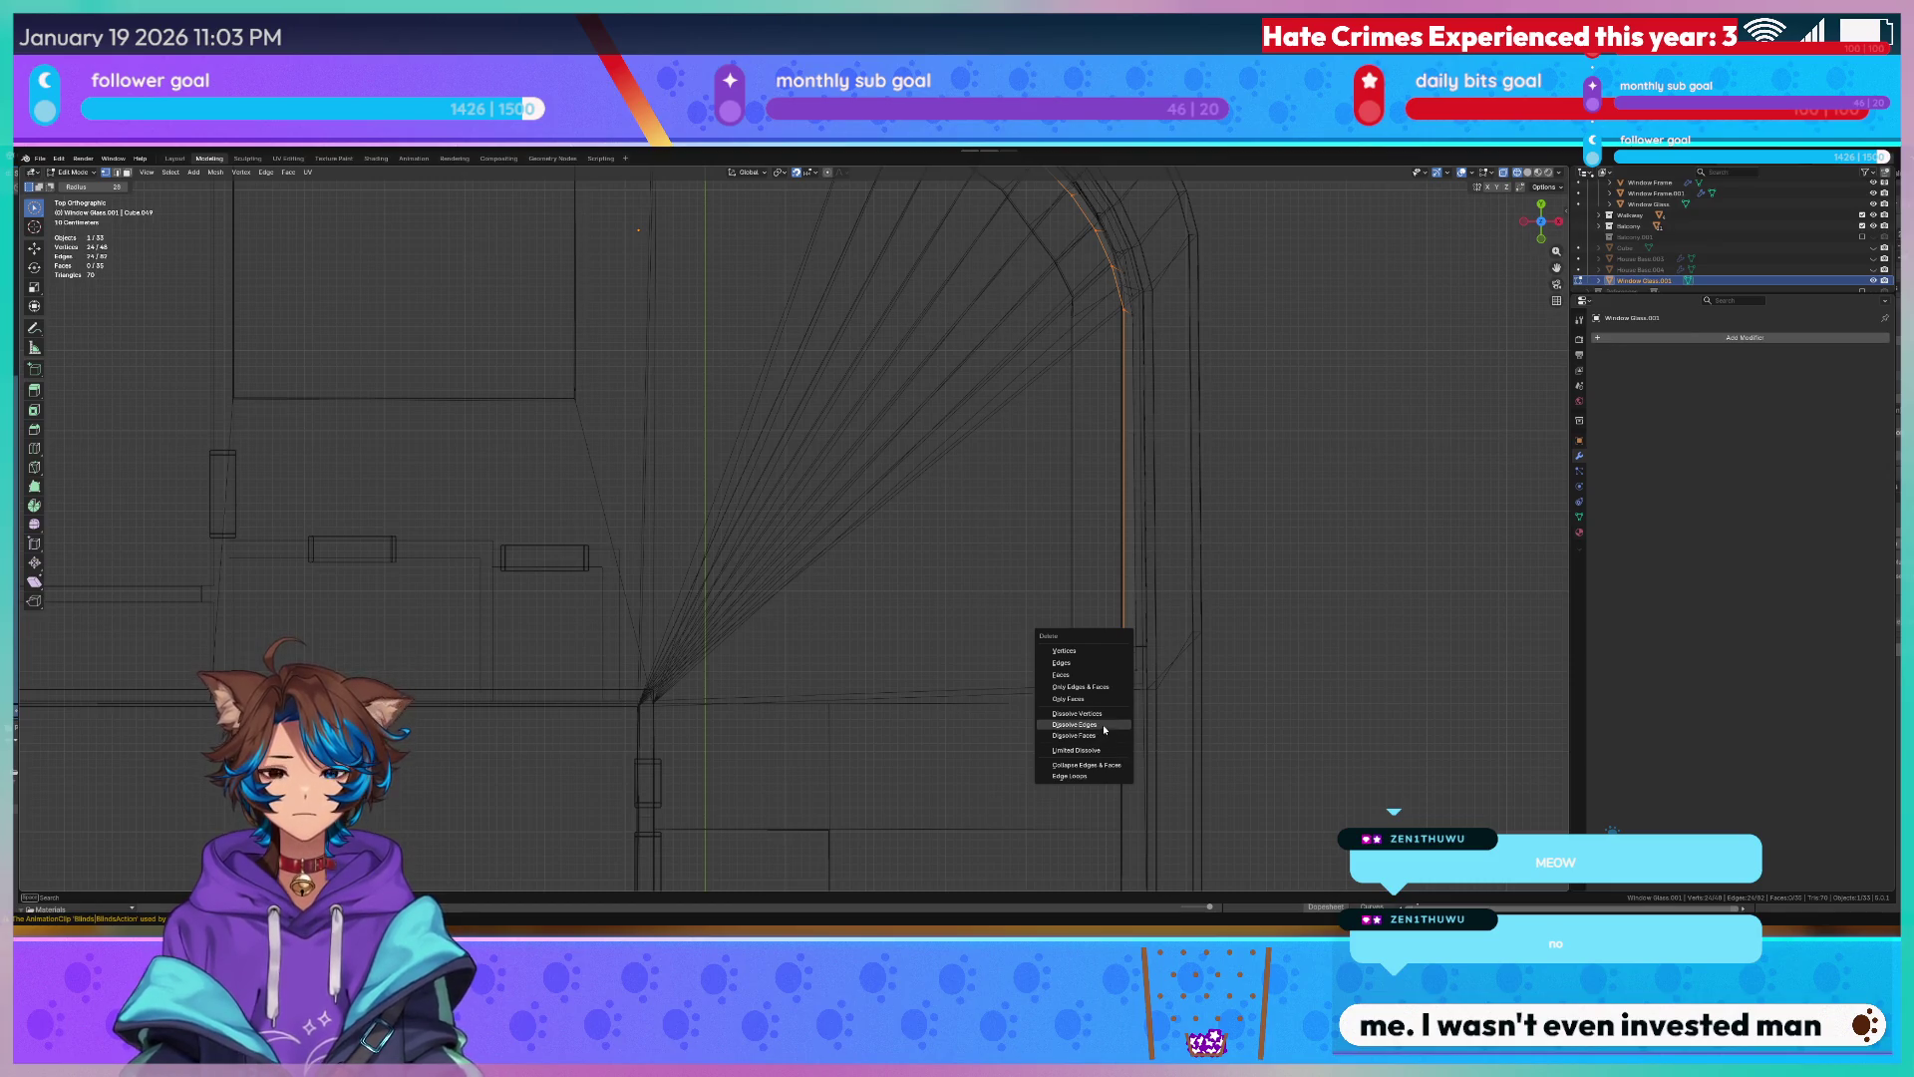
left_click(1093, 653)
View the room interior in perspective with Material Preview shading.
mouse_move(1081, 642)
middle_mouse_down()
mouse_move(987, 414)
mouse_move(1060, 421)
middle_mouse_up()
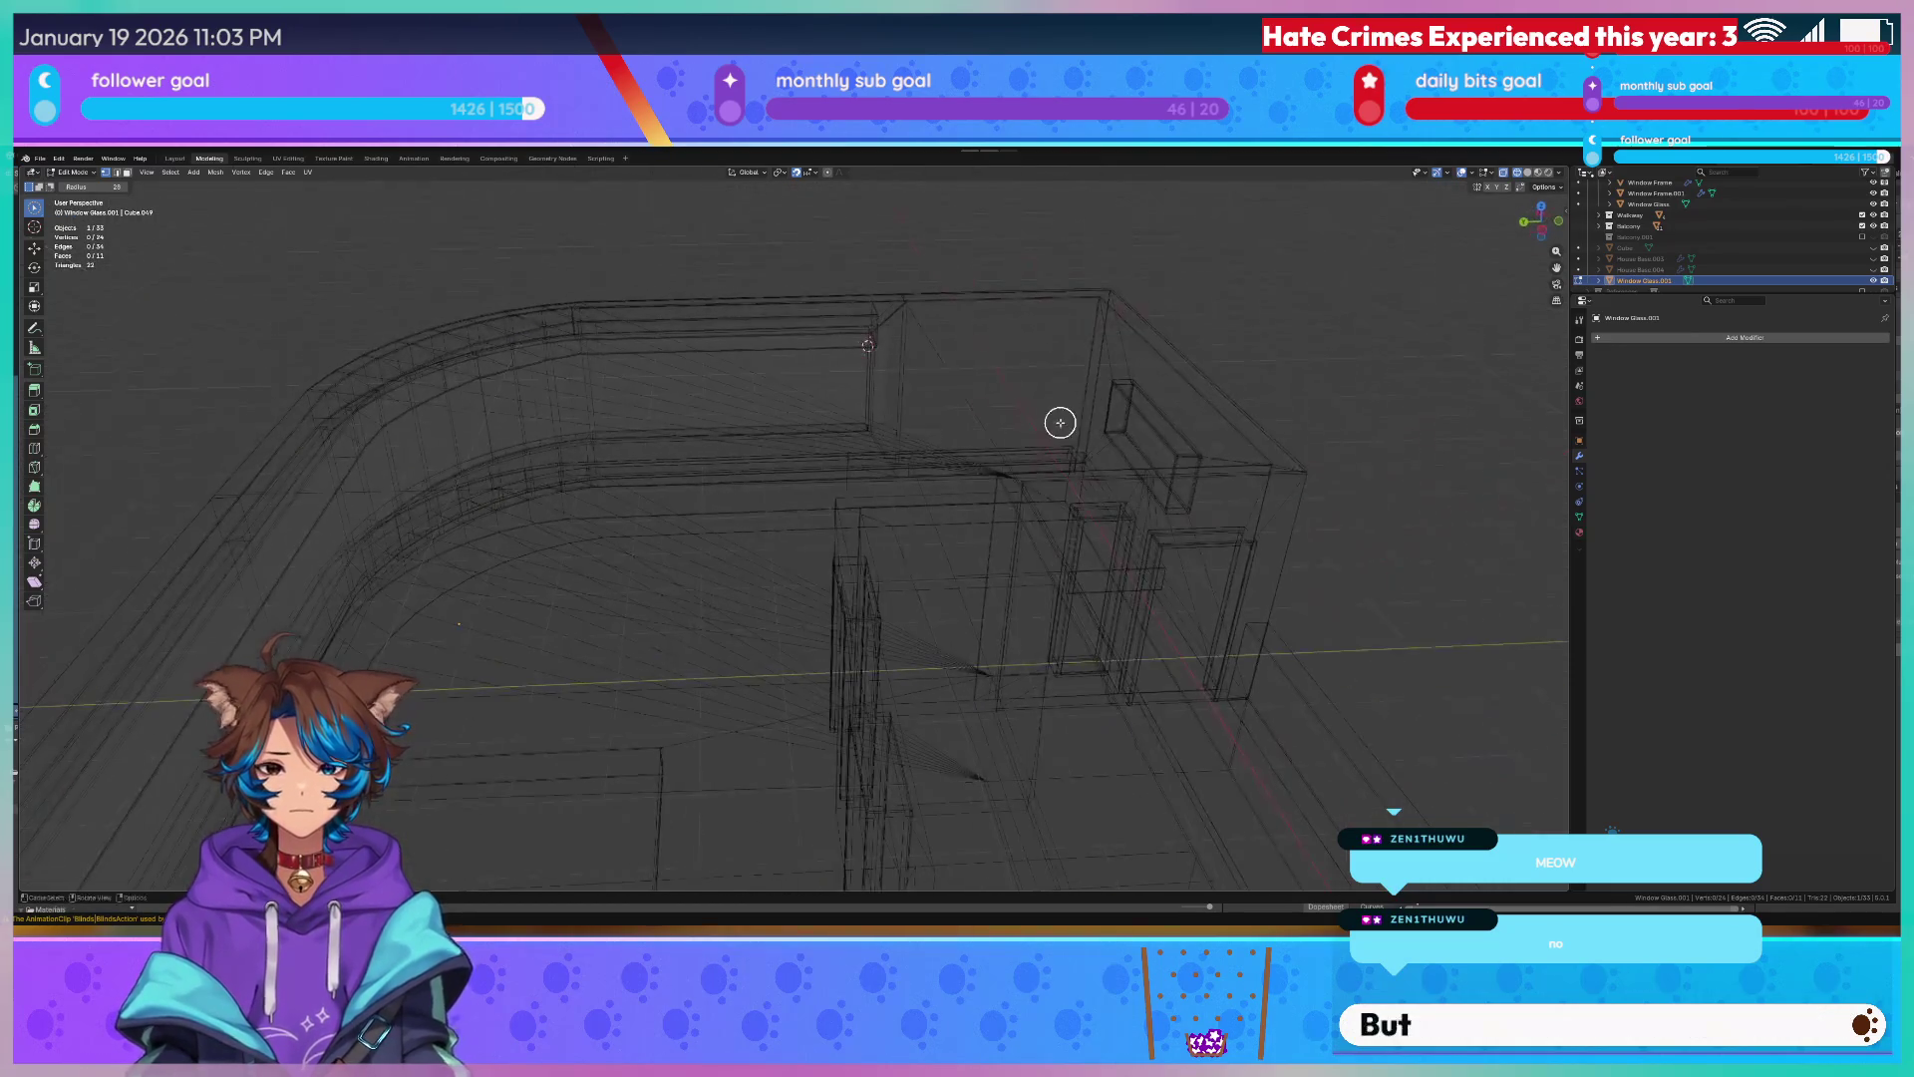
scroll(934, 470, "up", 5)
scroll(688, 420, "down", 2)
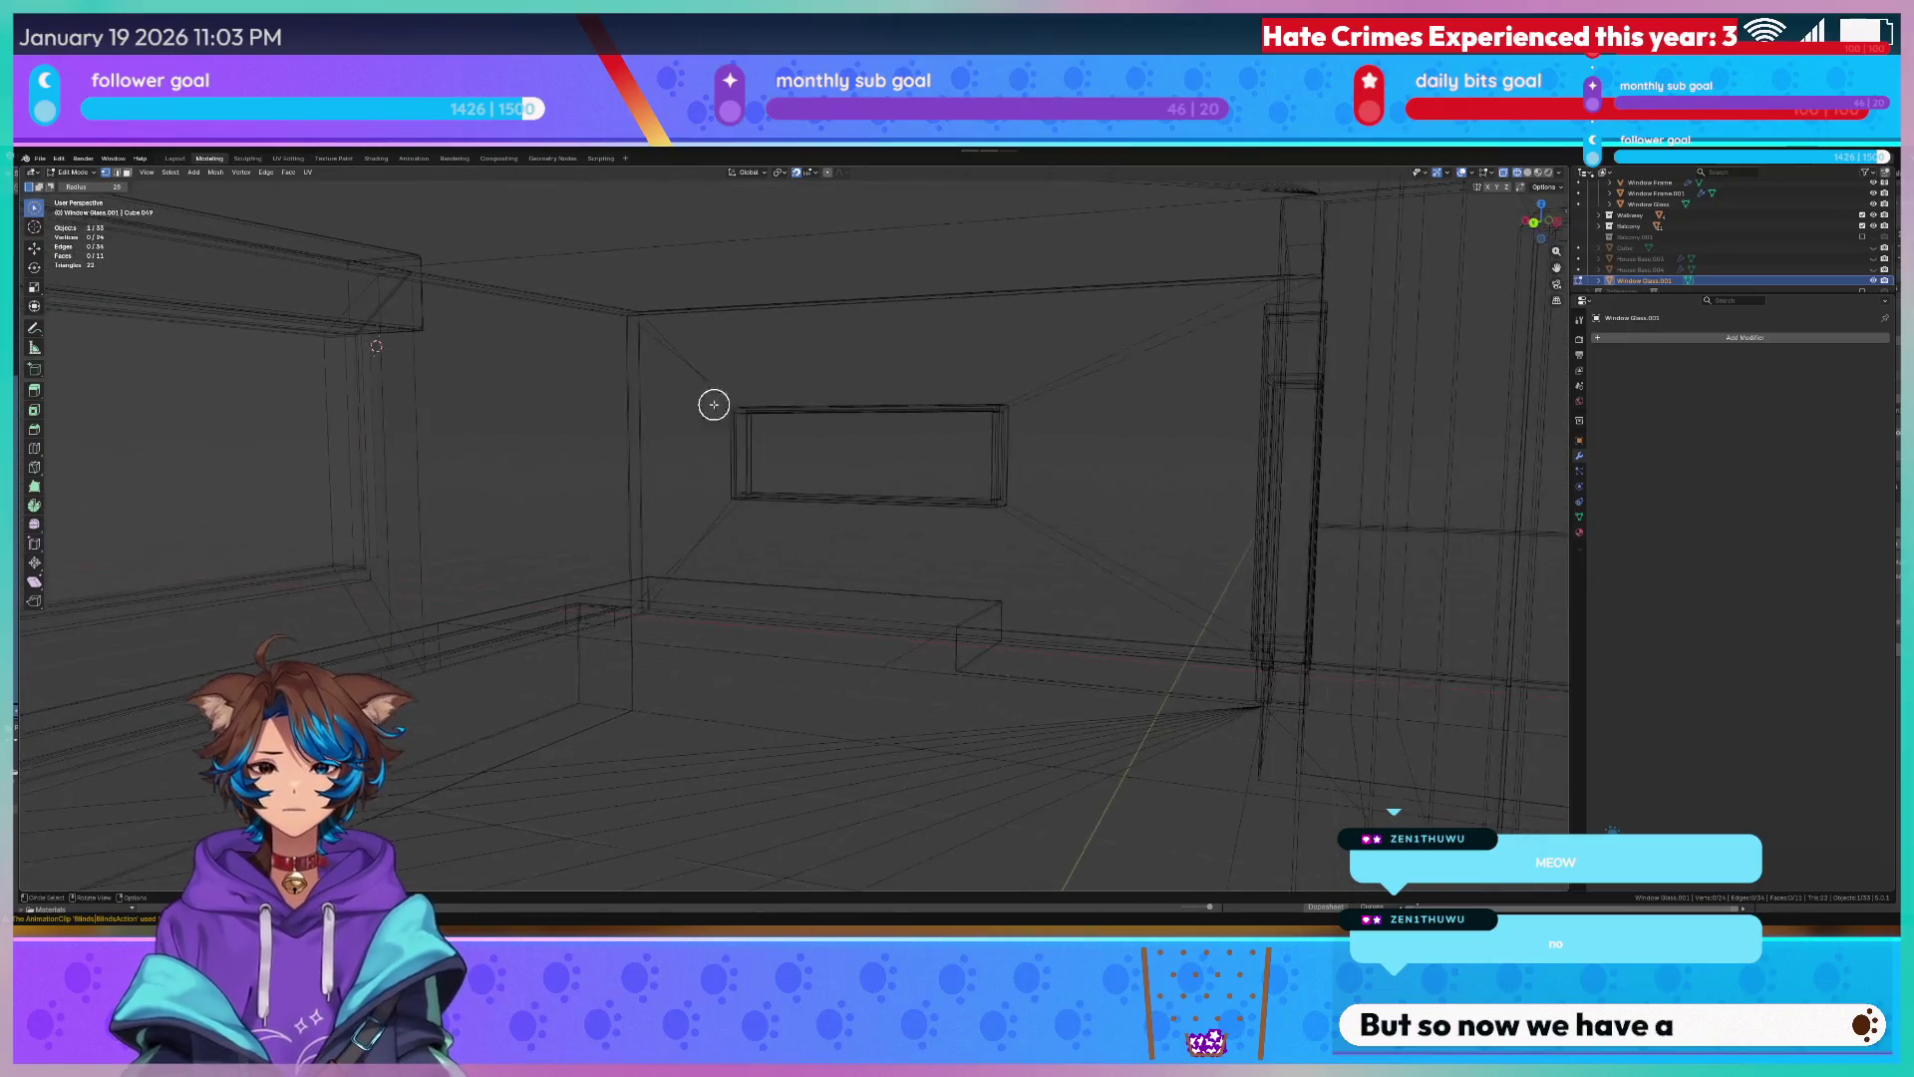
middle_click_drag(658, 406, 999, 411)
key("z")
left_click(1003, 462)
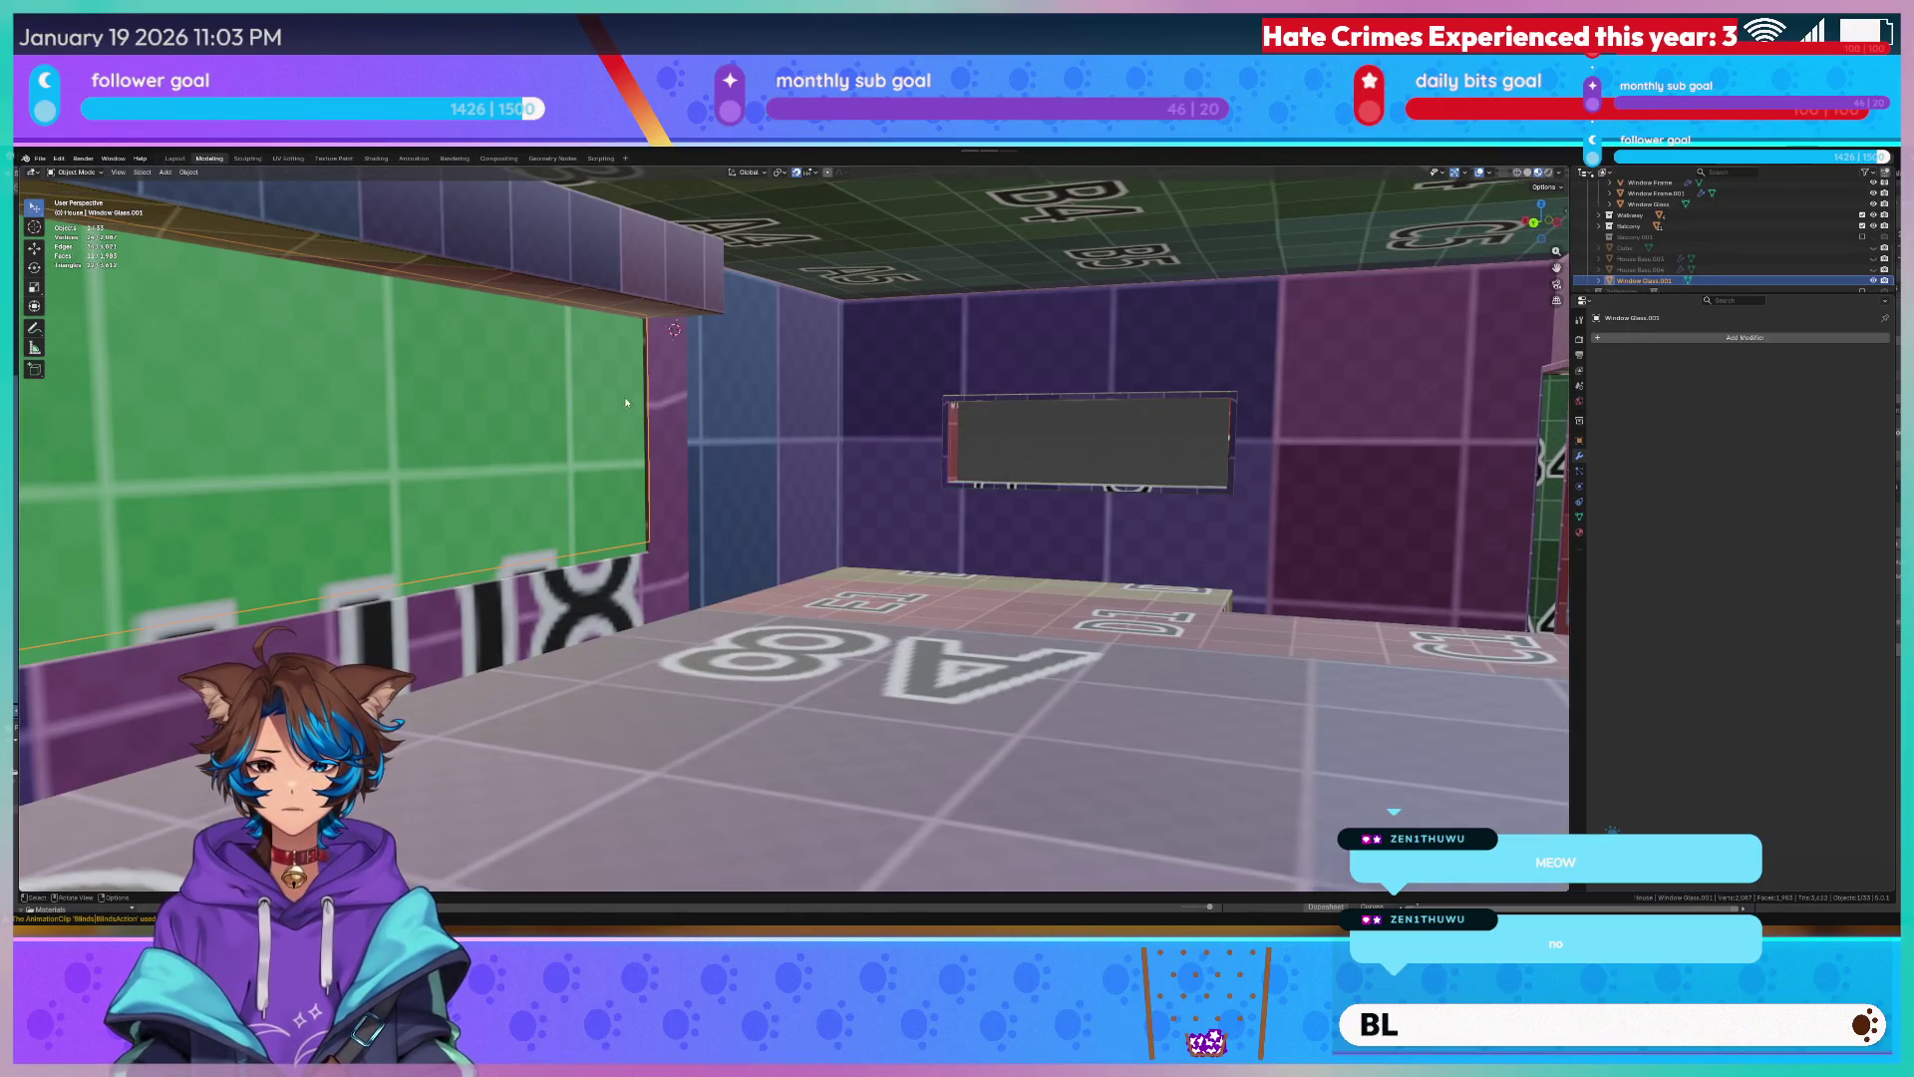
Add a Solidify modifier to the green curved window glass.
middle_click_drag(648, 387, 753, 402)
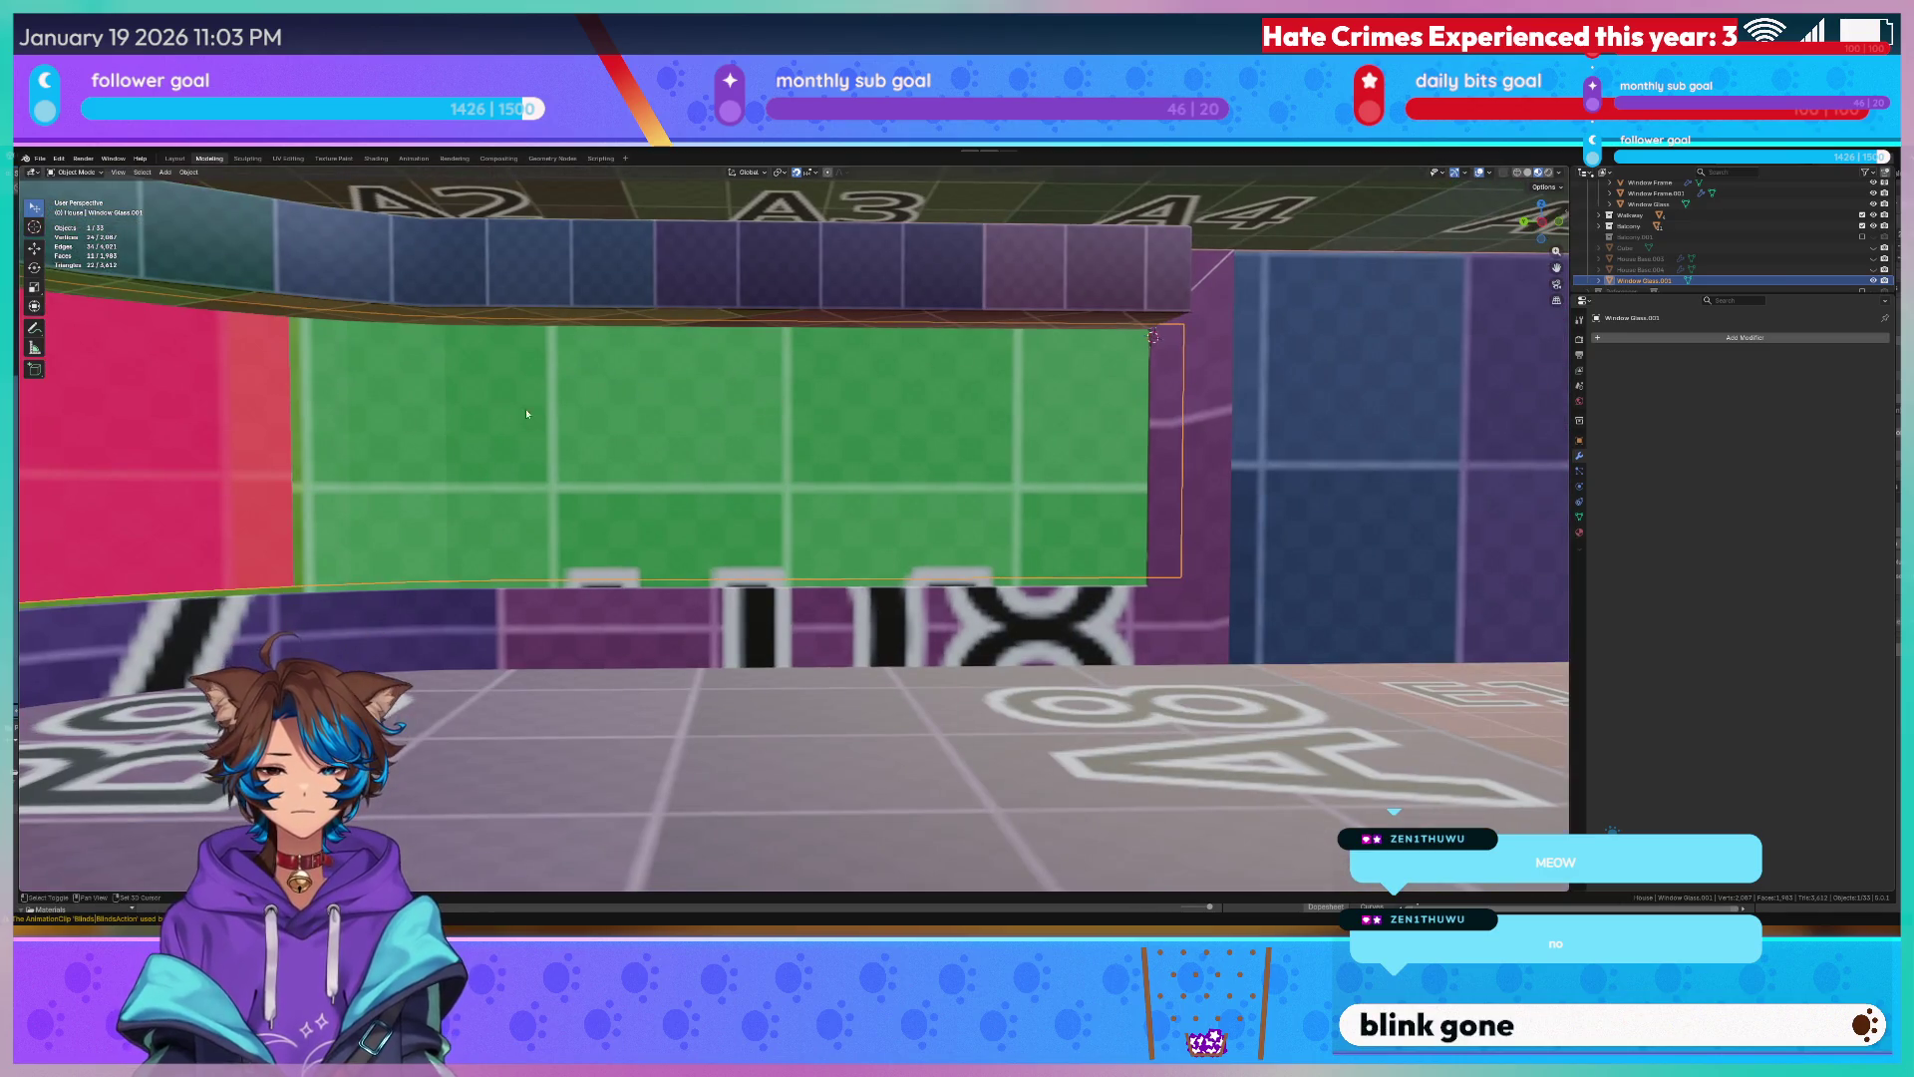
middle_click_drag(525, 414, 837, 413)
left_click(1671, 336)
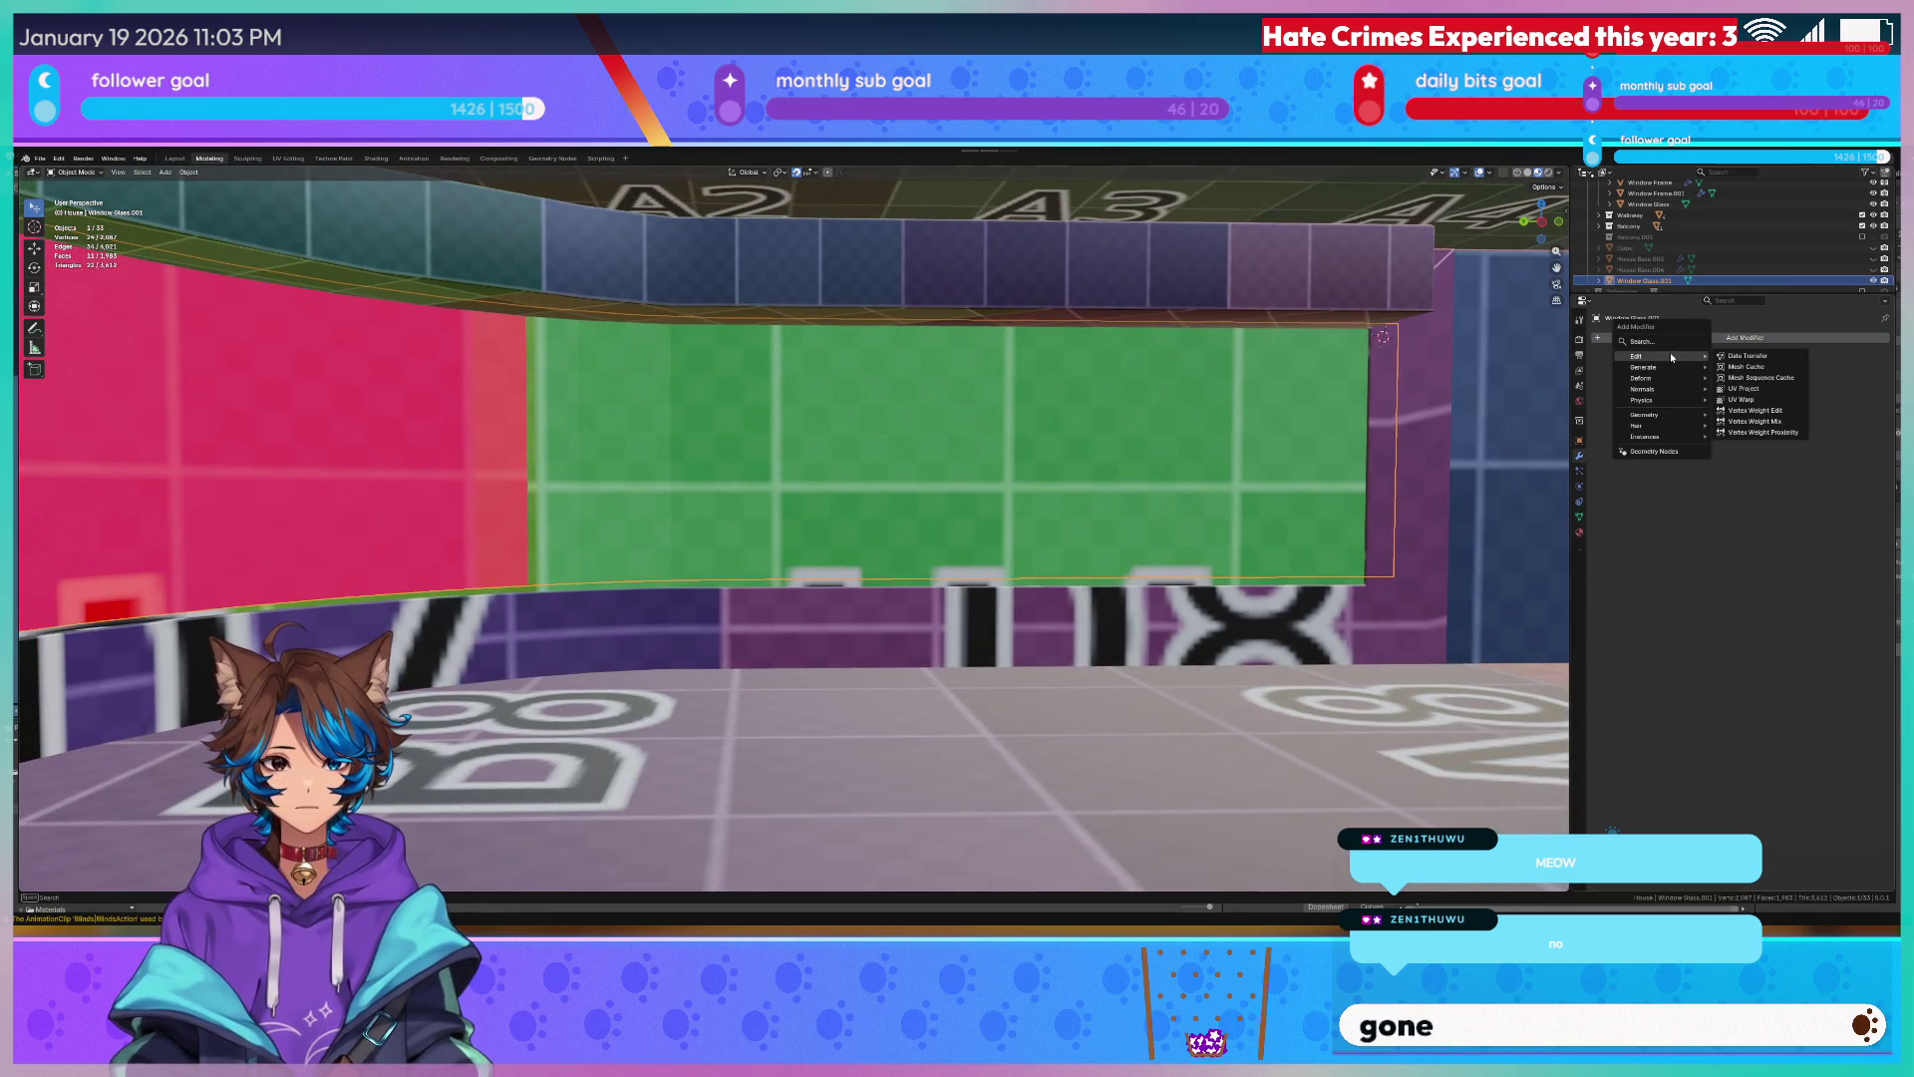
key("space")
left_click(1691, 365)
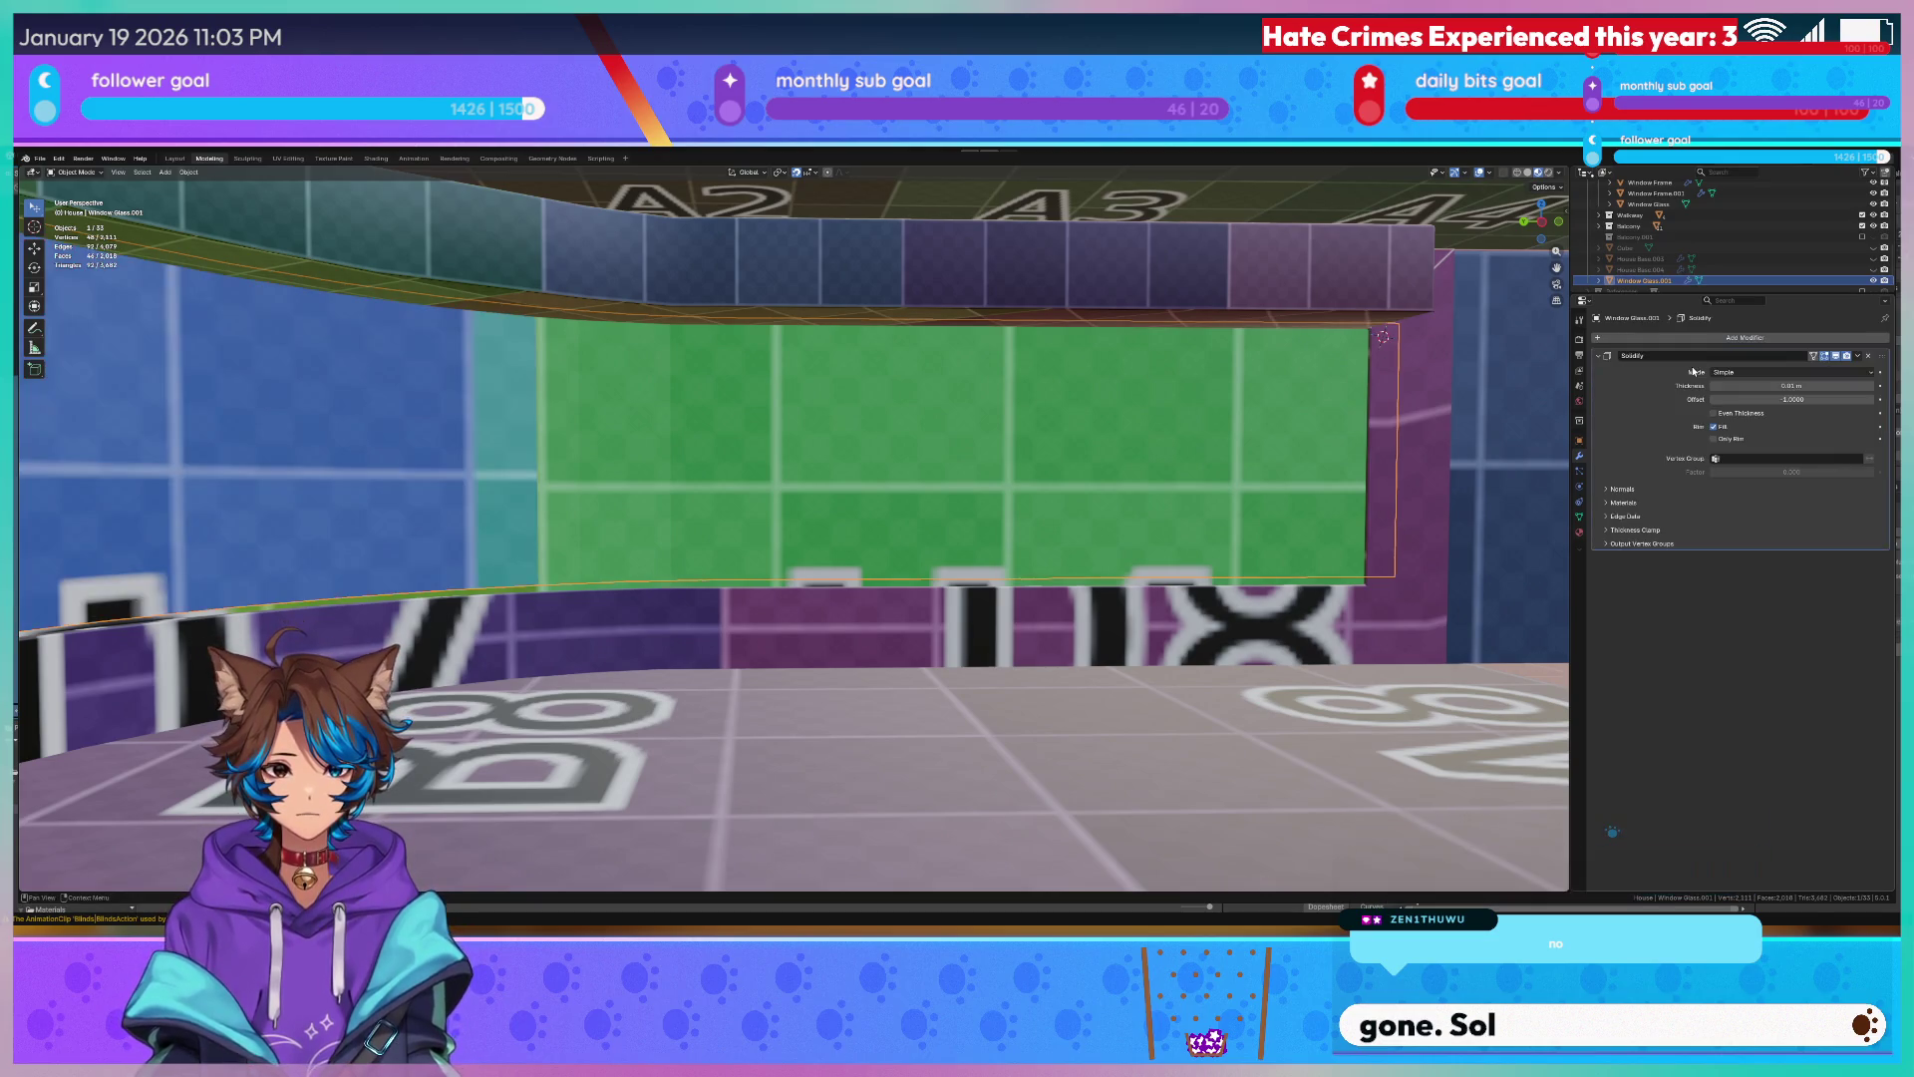
Show the scene as wireframe and keep the glass in Edit Mode.
mouse_move(668, 417)
middle_mouse_down()
mouse_move(732, 430)
mouse_move(974, 367)
middle_mouse_up()
key("z")
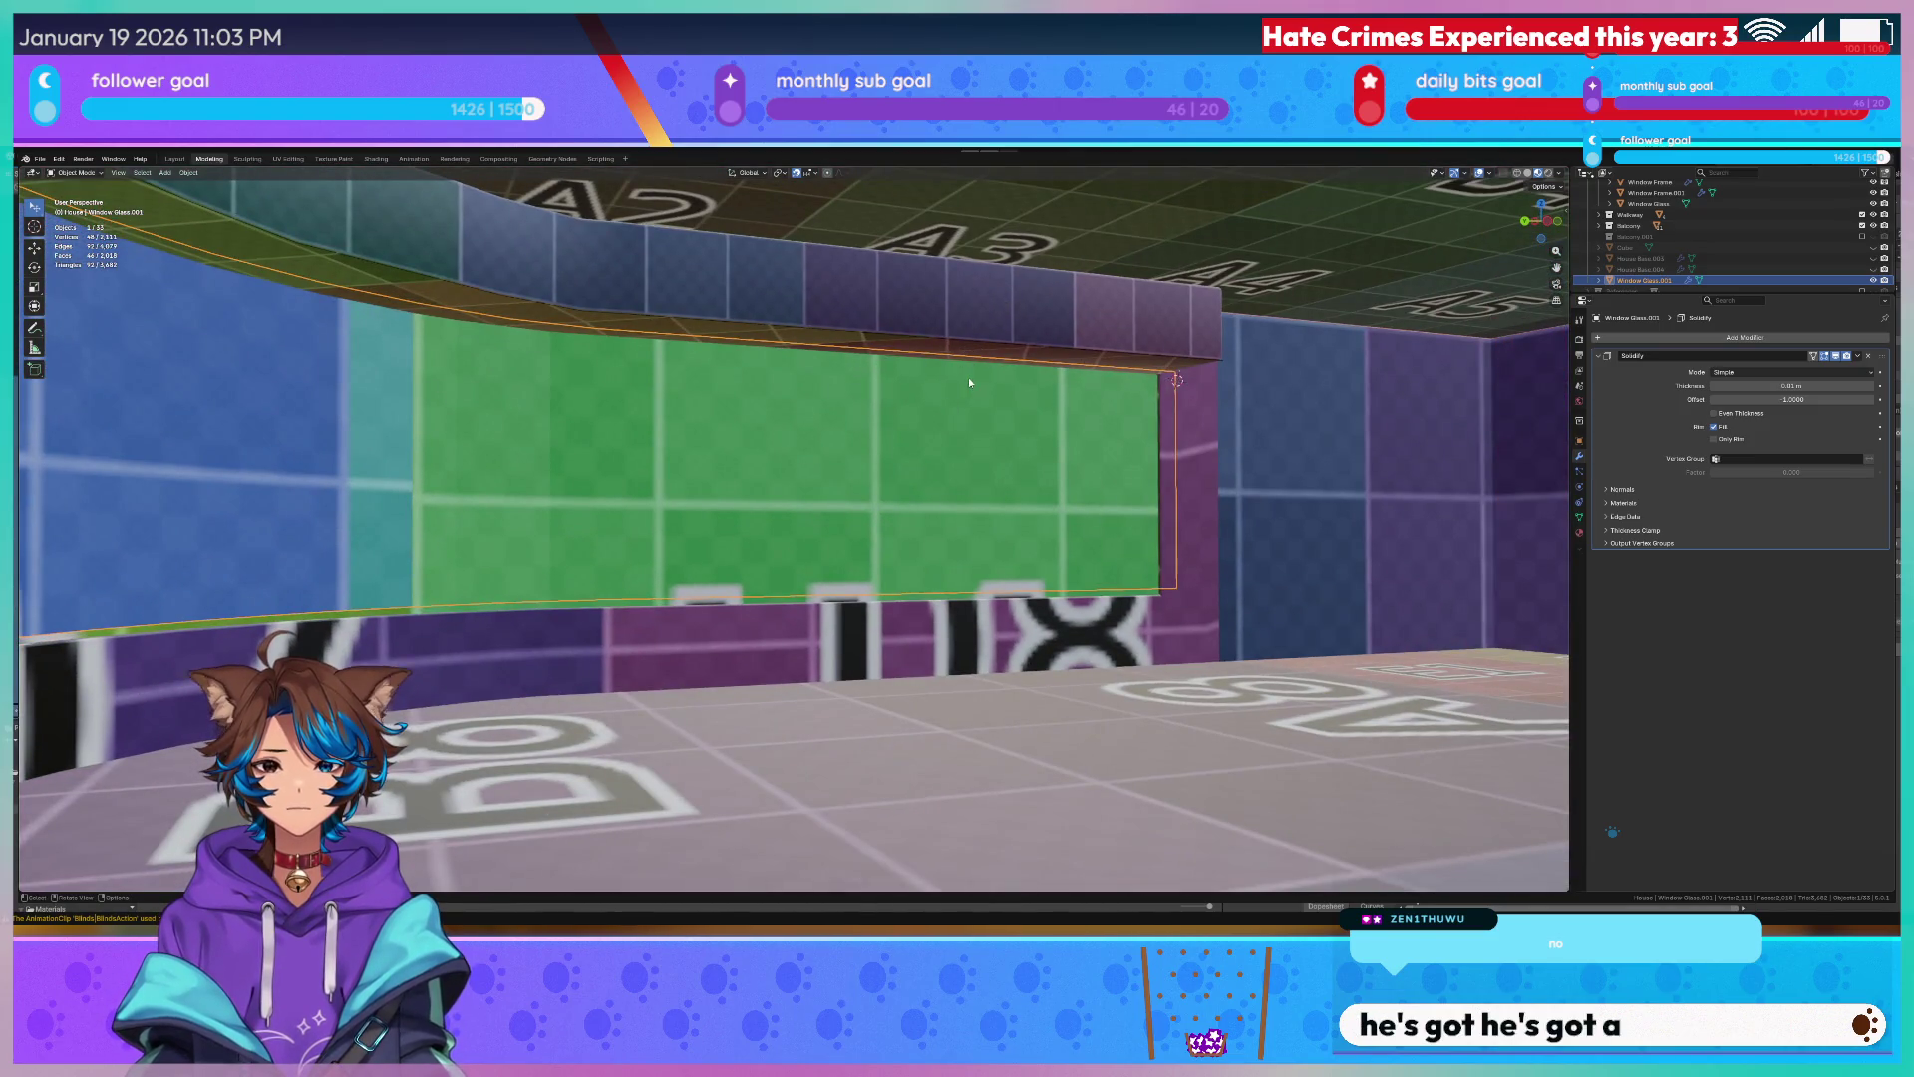
left_click(868, 374)
key("Tab")
key("Tab")
key("Tab")
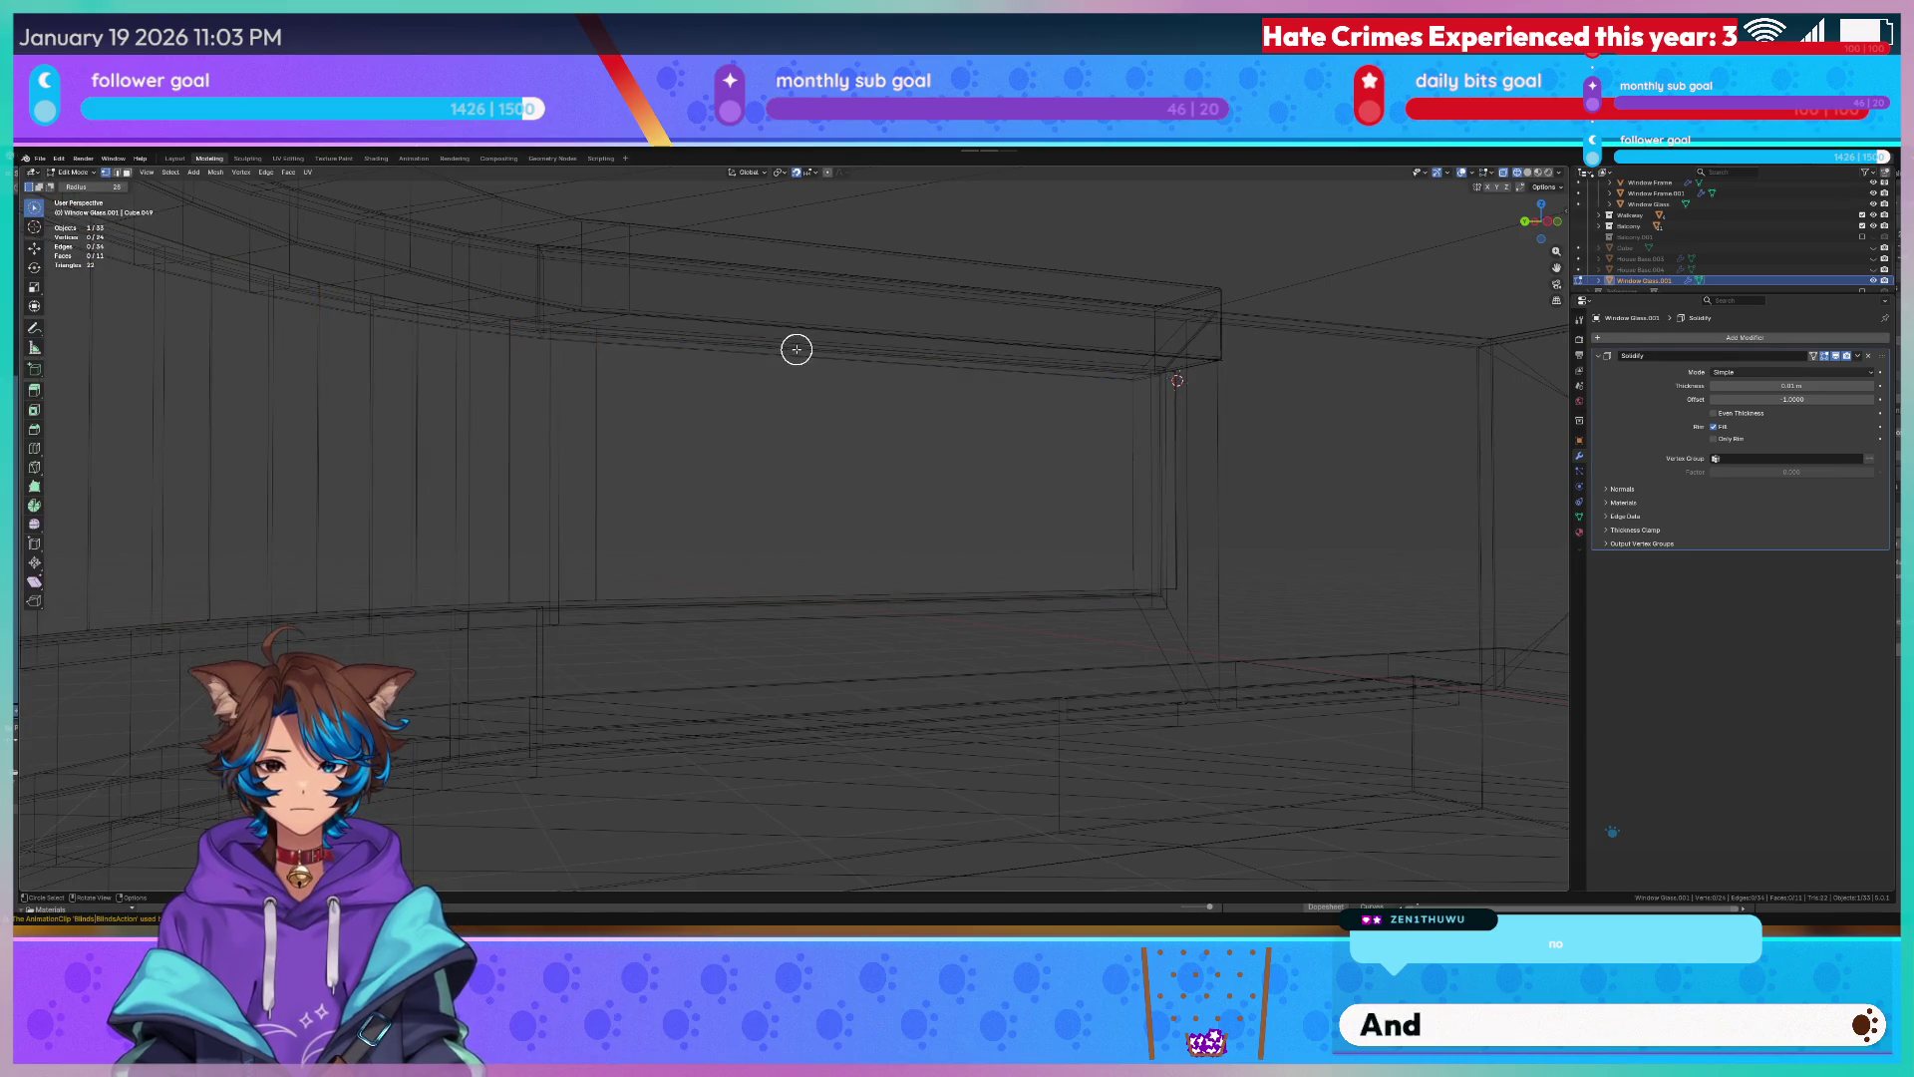
key("Tab")
Select Window Glass.001 and edit its mesh in textured shading.
left_click(768, 341)
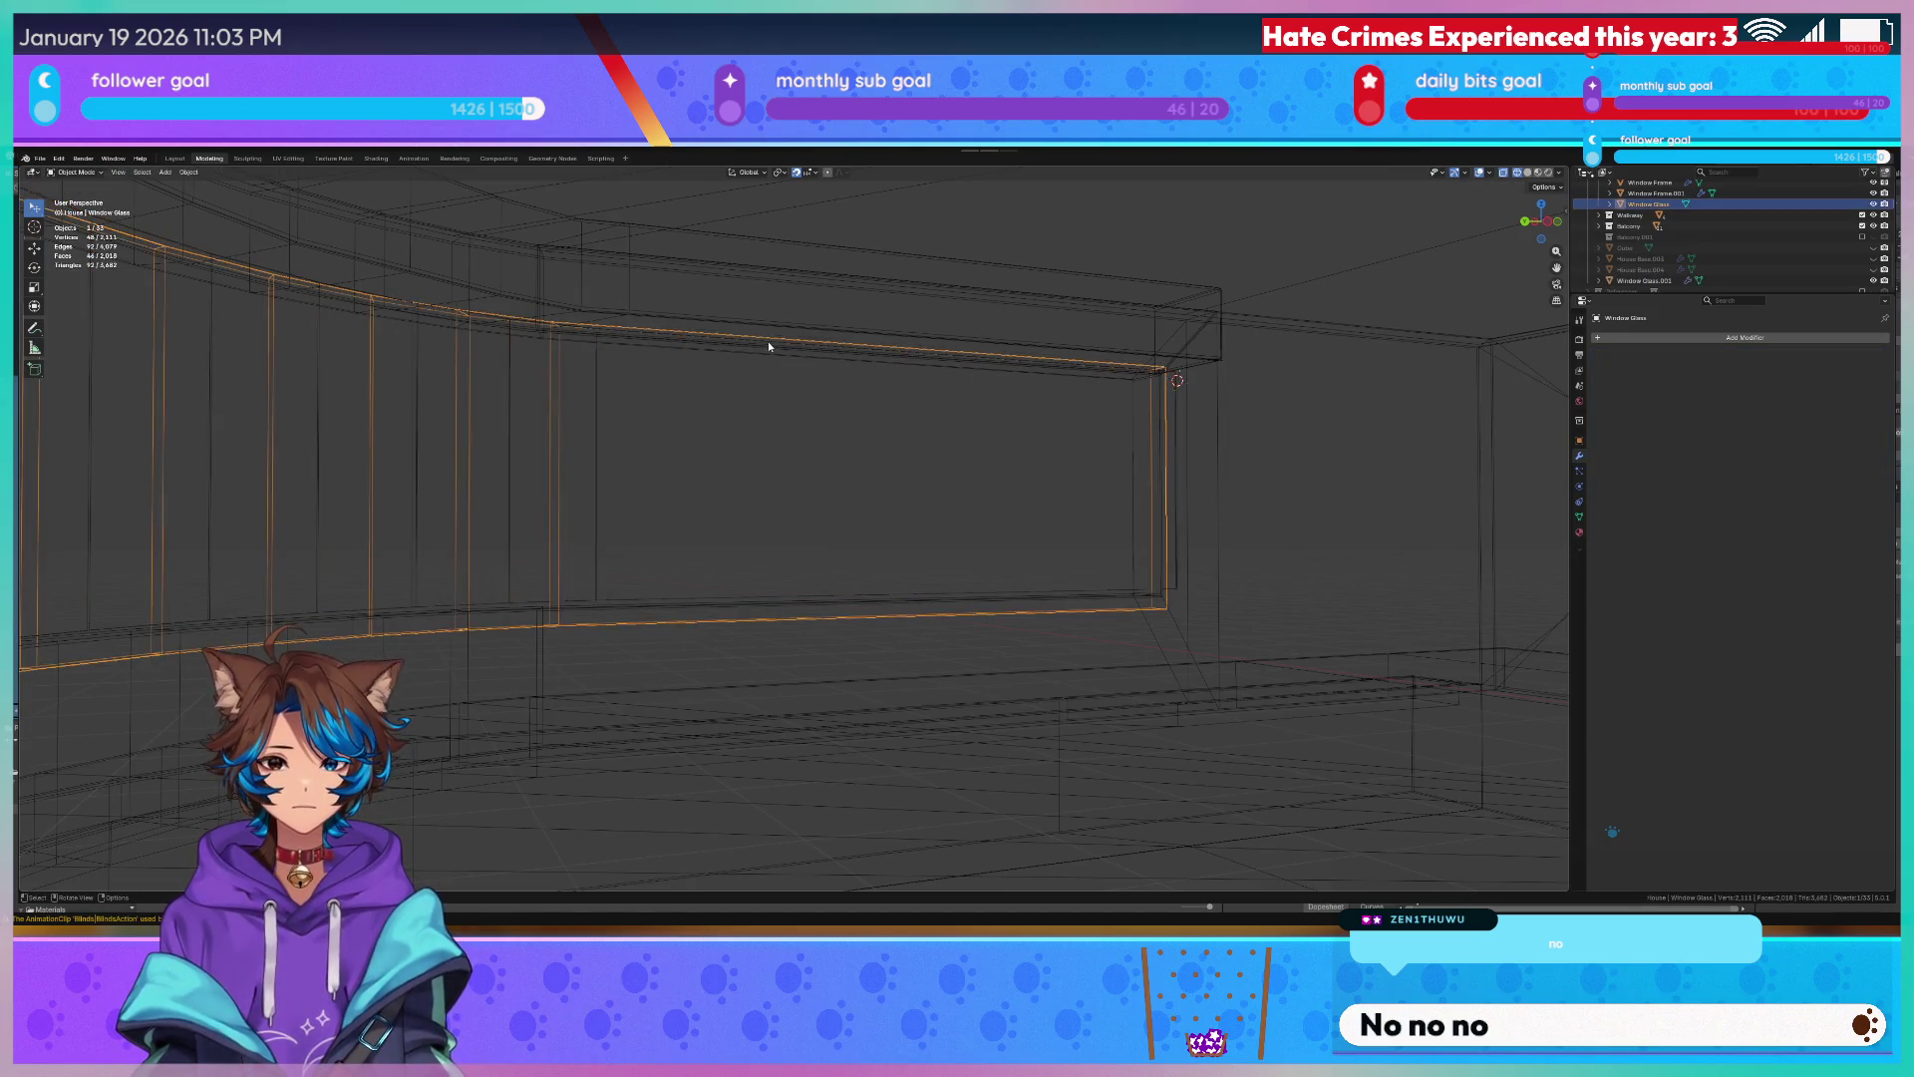
middle_click_drag(784, 437, 522, 358)
left_click(500, 363)
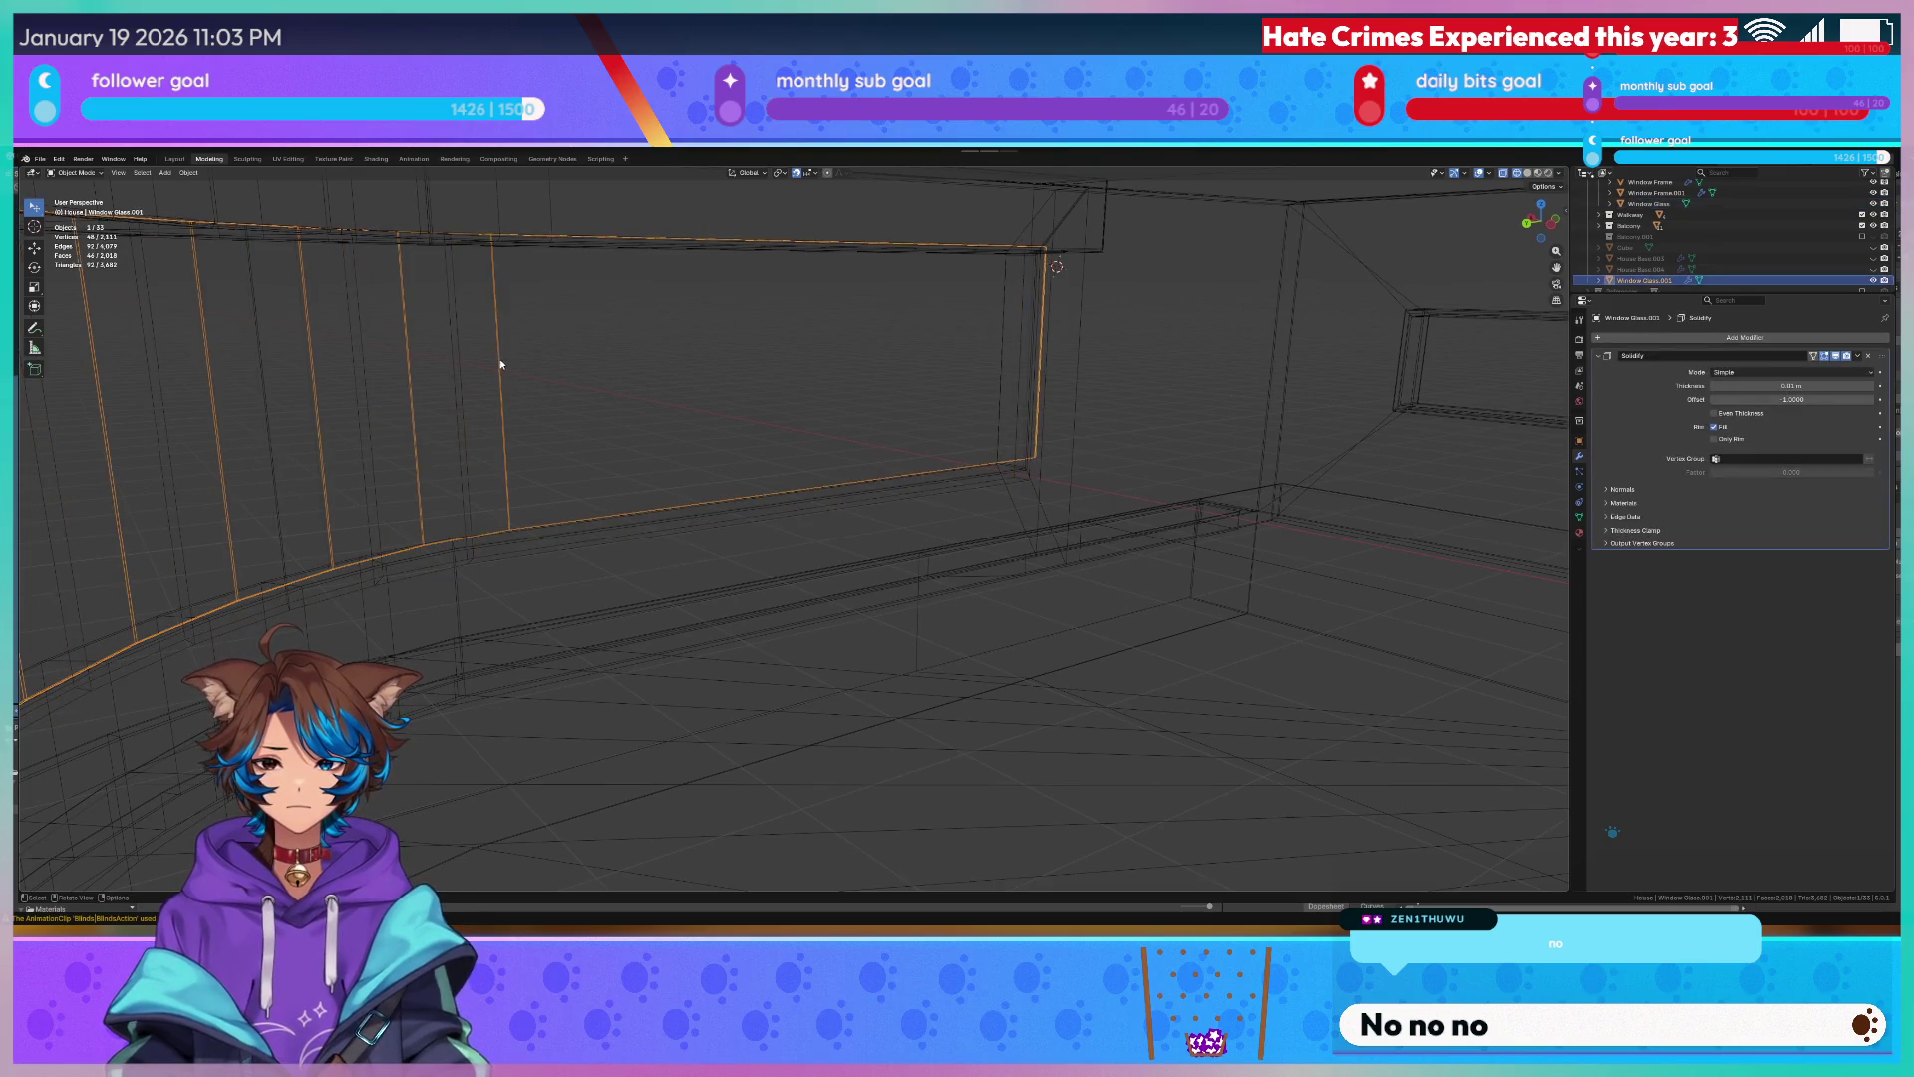
key("Tab")
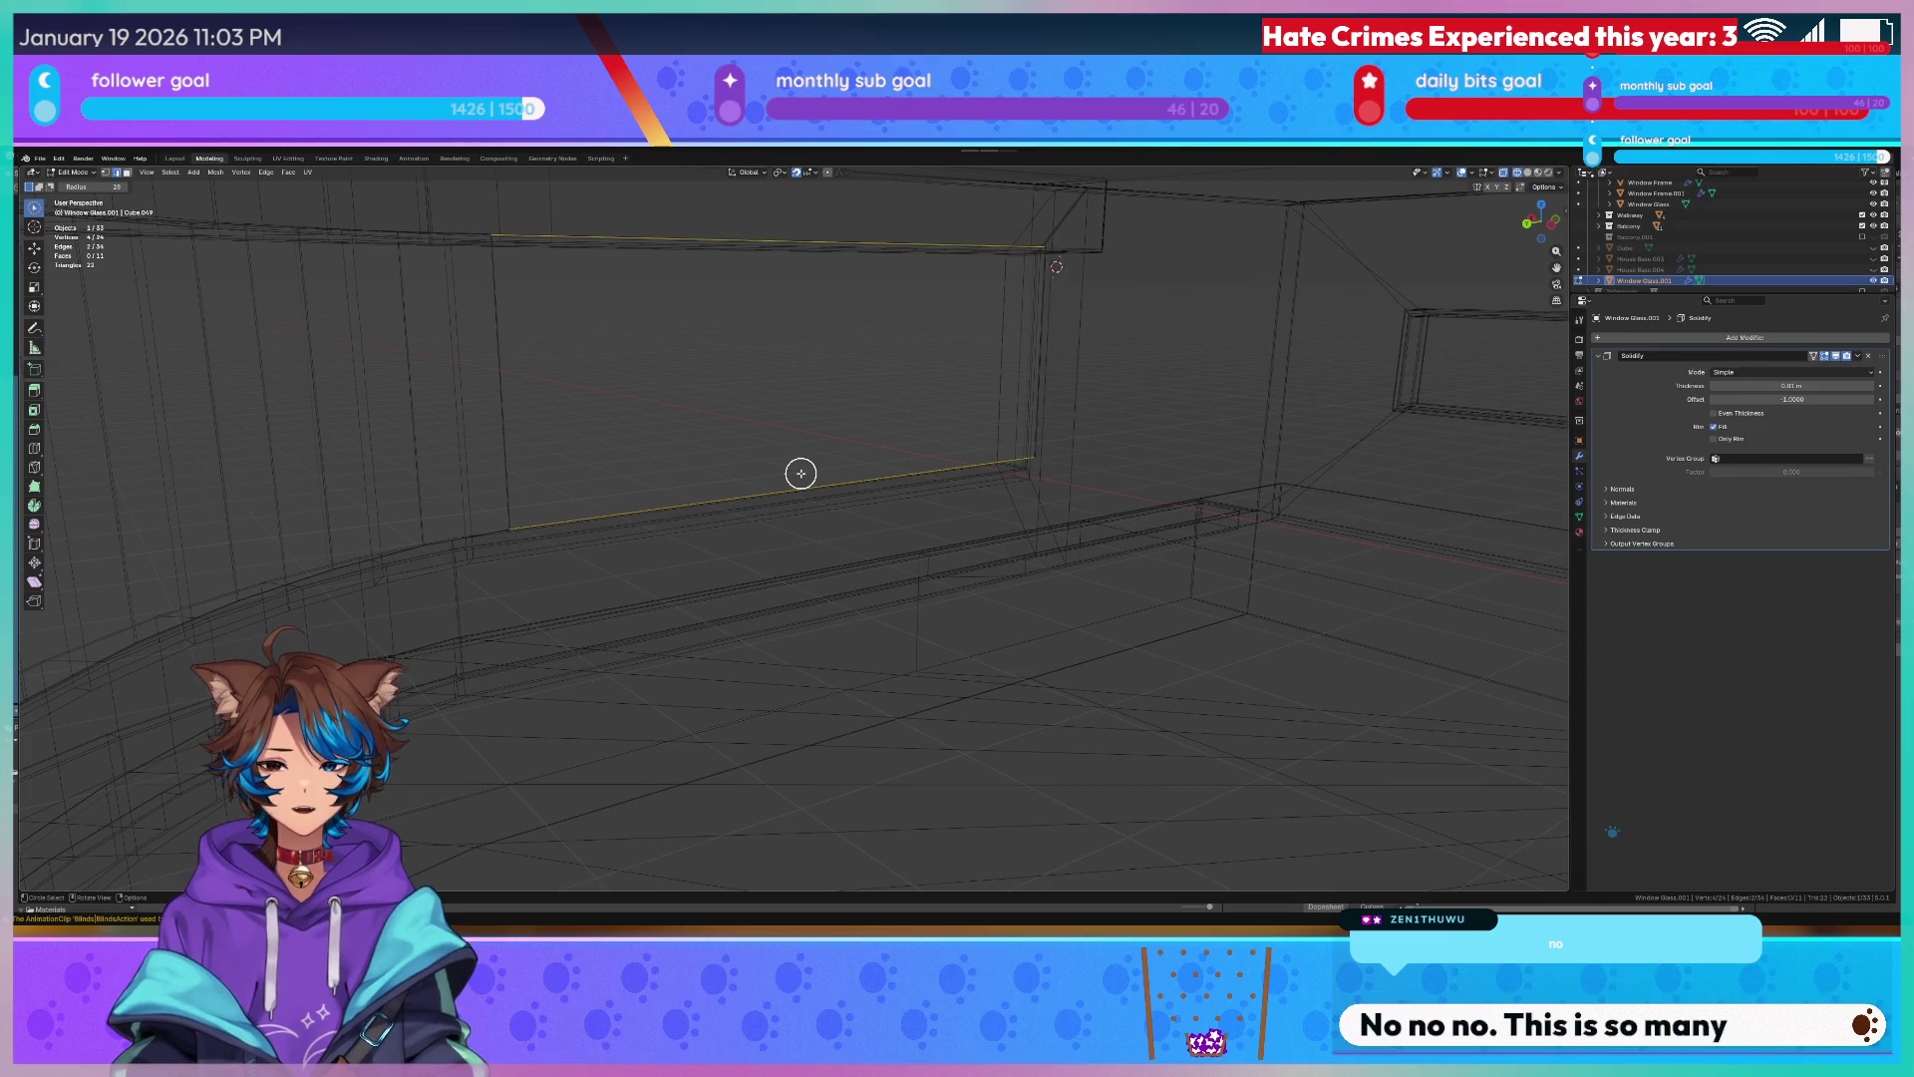
key("shift+z")
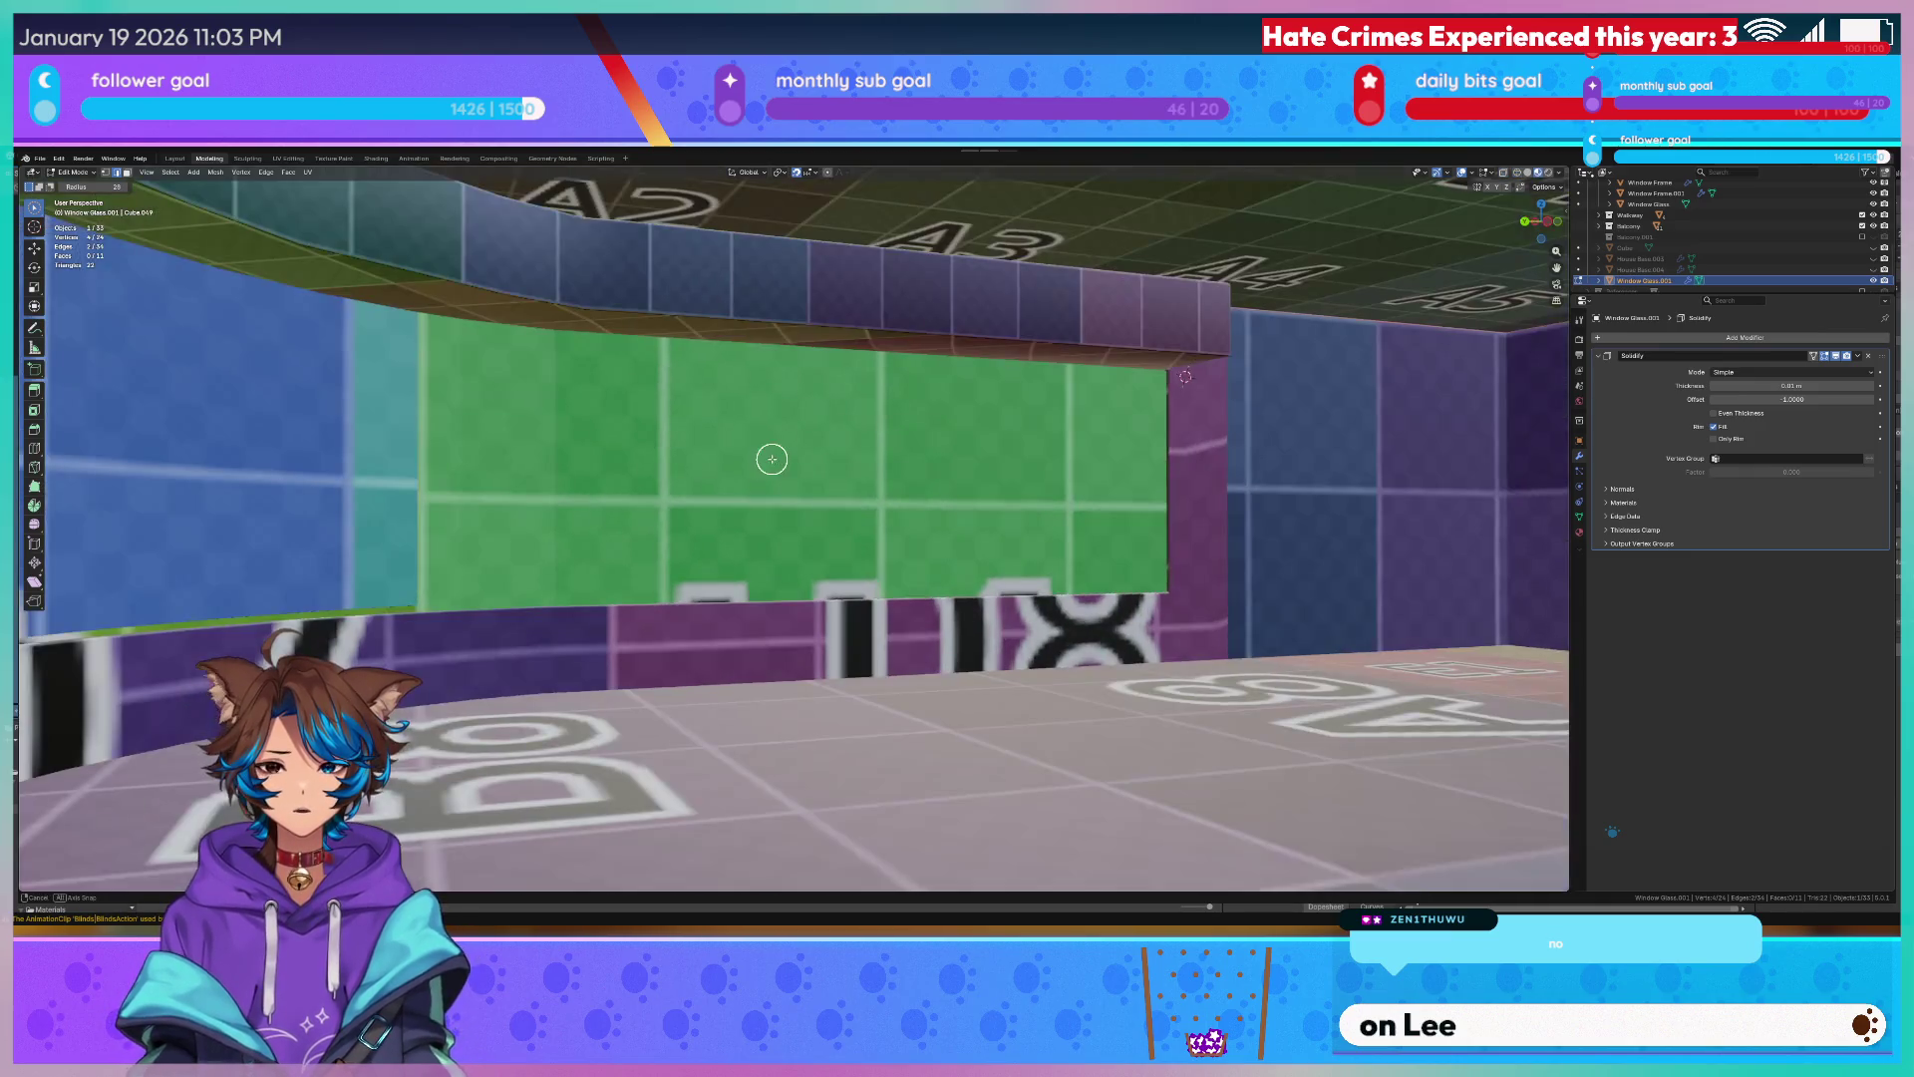
scroll(769, 457, "up", 5)
scroll(777, 441, "down", 5)
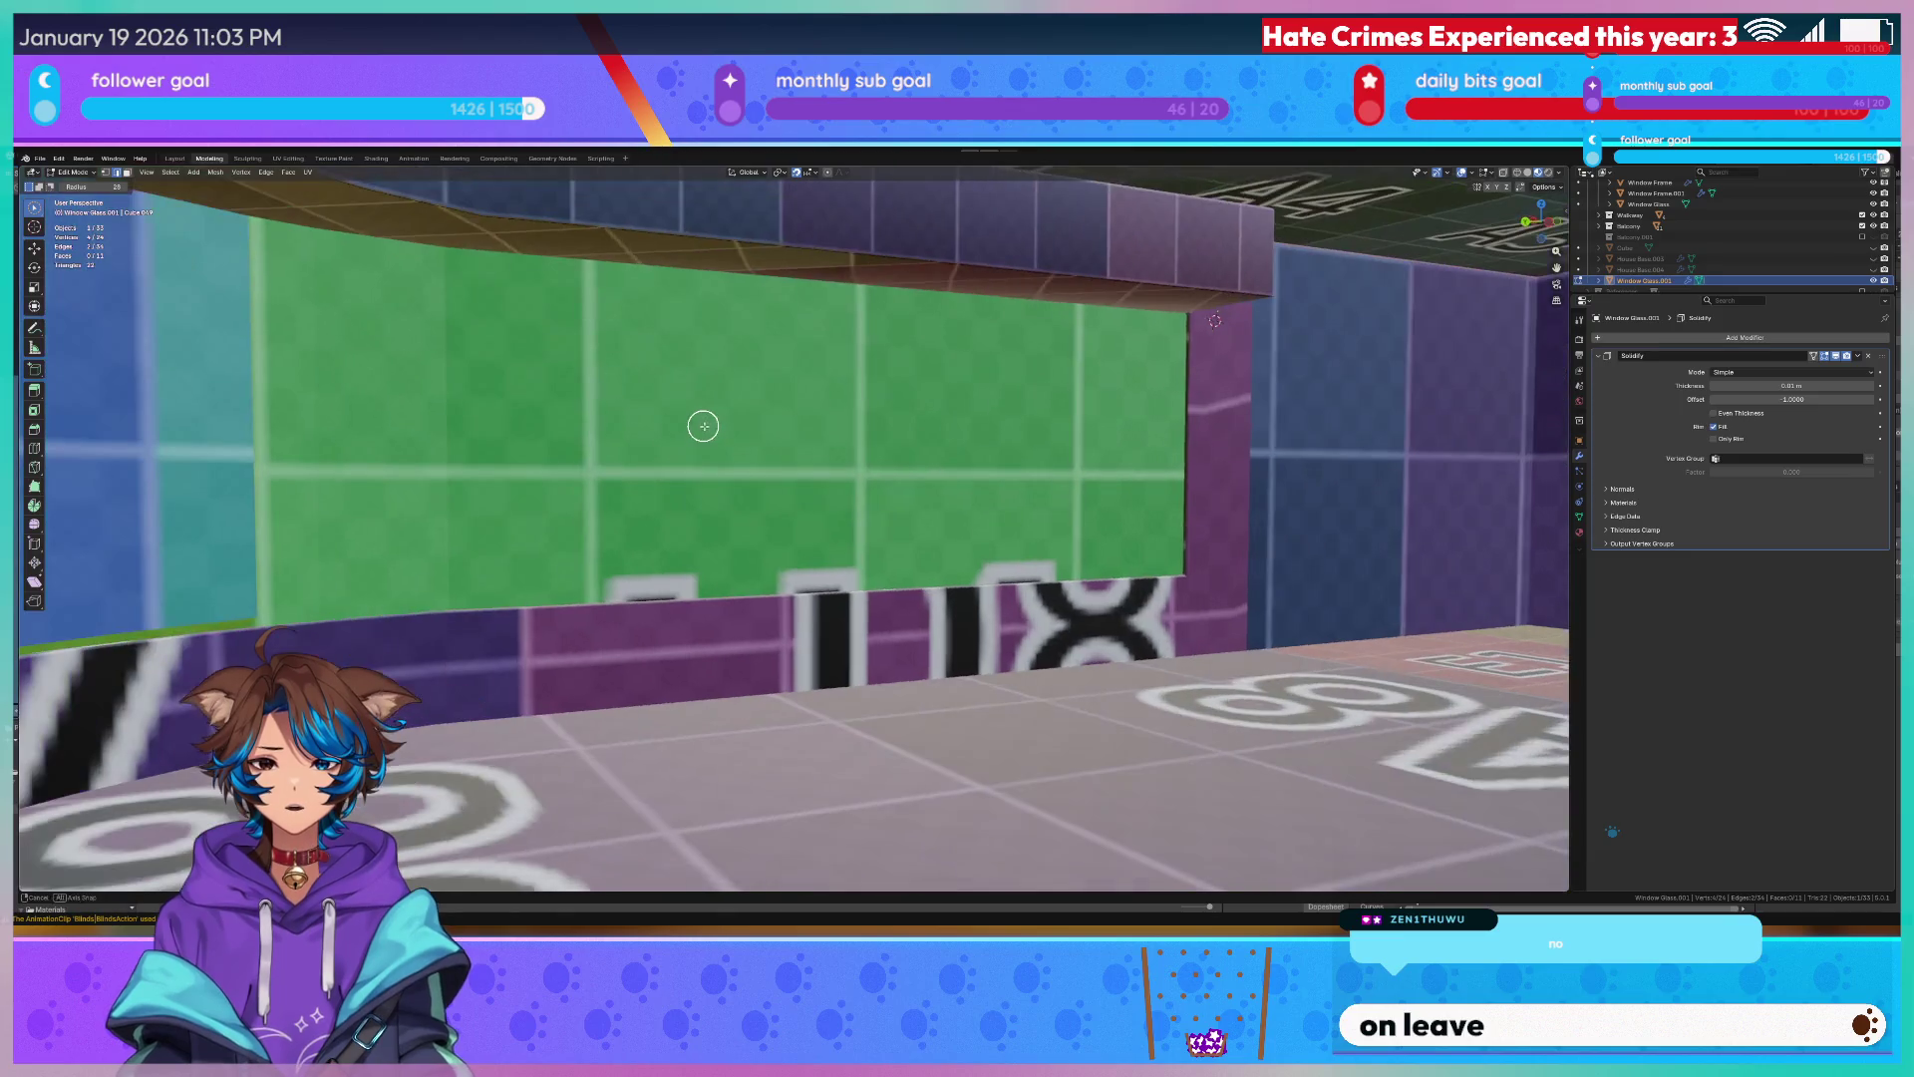
Nudge the glass geometry and raise its Solidify thickness to about 0.14 m.
key("g")
left_click(828, 581)
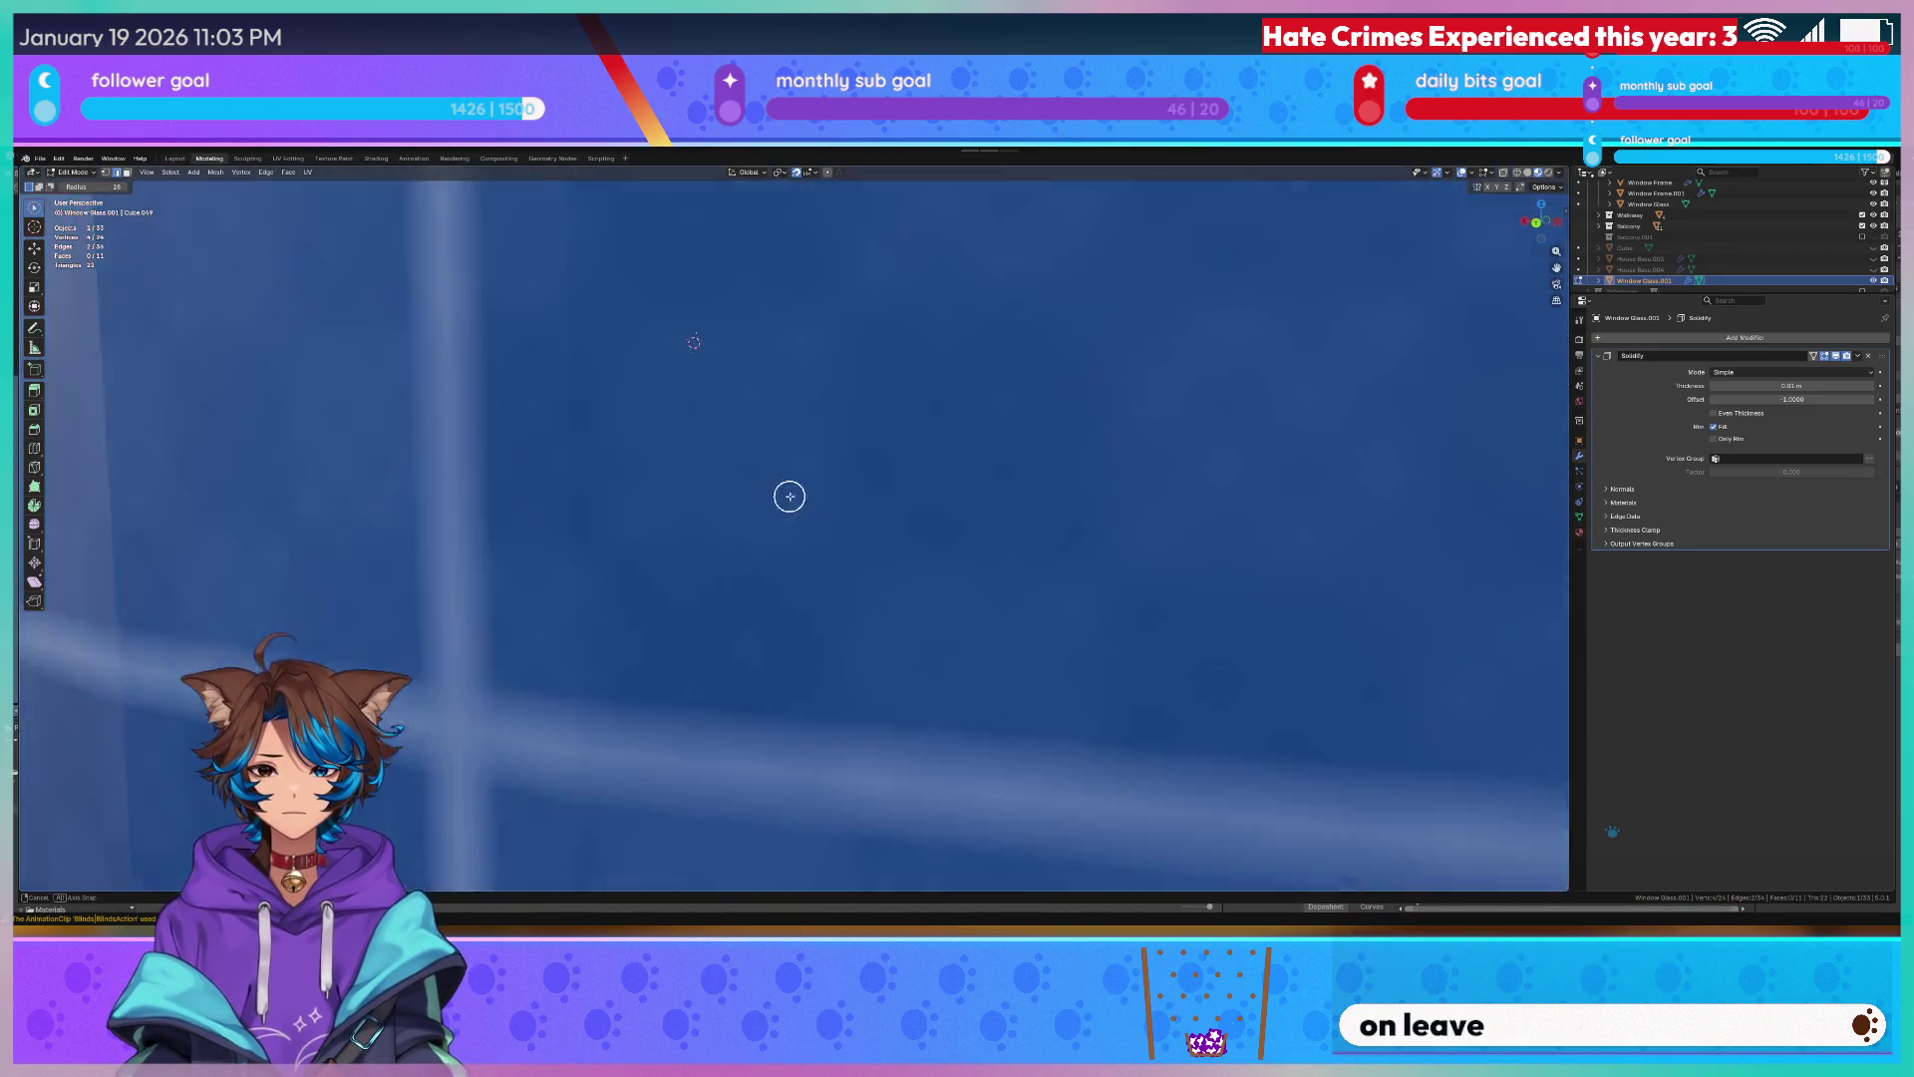
mouse_move(822, 518)
middle_mouse_down()
mouse_move(820, 492)
mouse_move(733, 494)
middle_mouse_up()
scroll(744, 483, "up", 5)
scroll(732, 494, "down", 5)
scroll(732, 495, "up", 5)
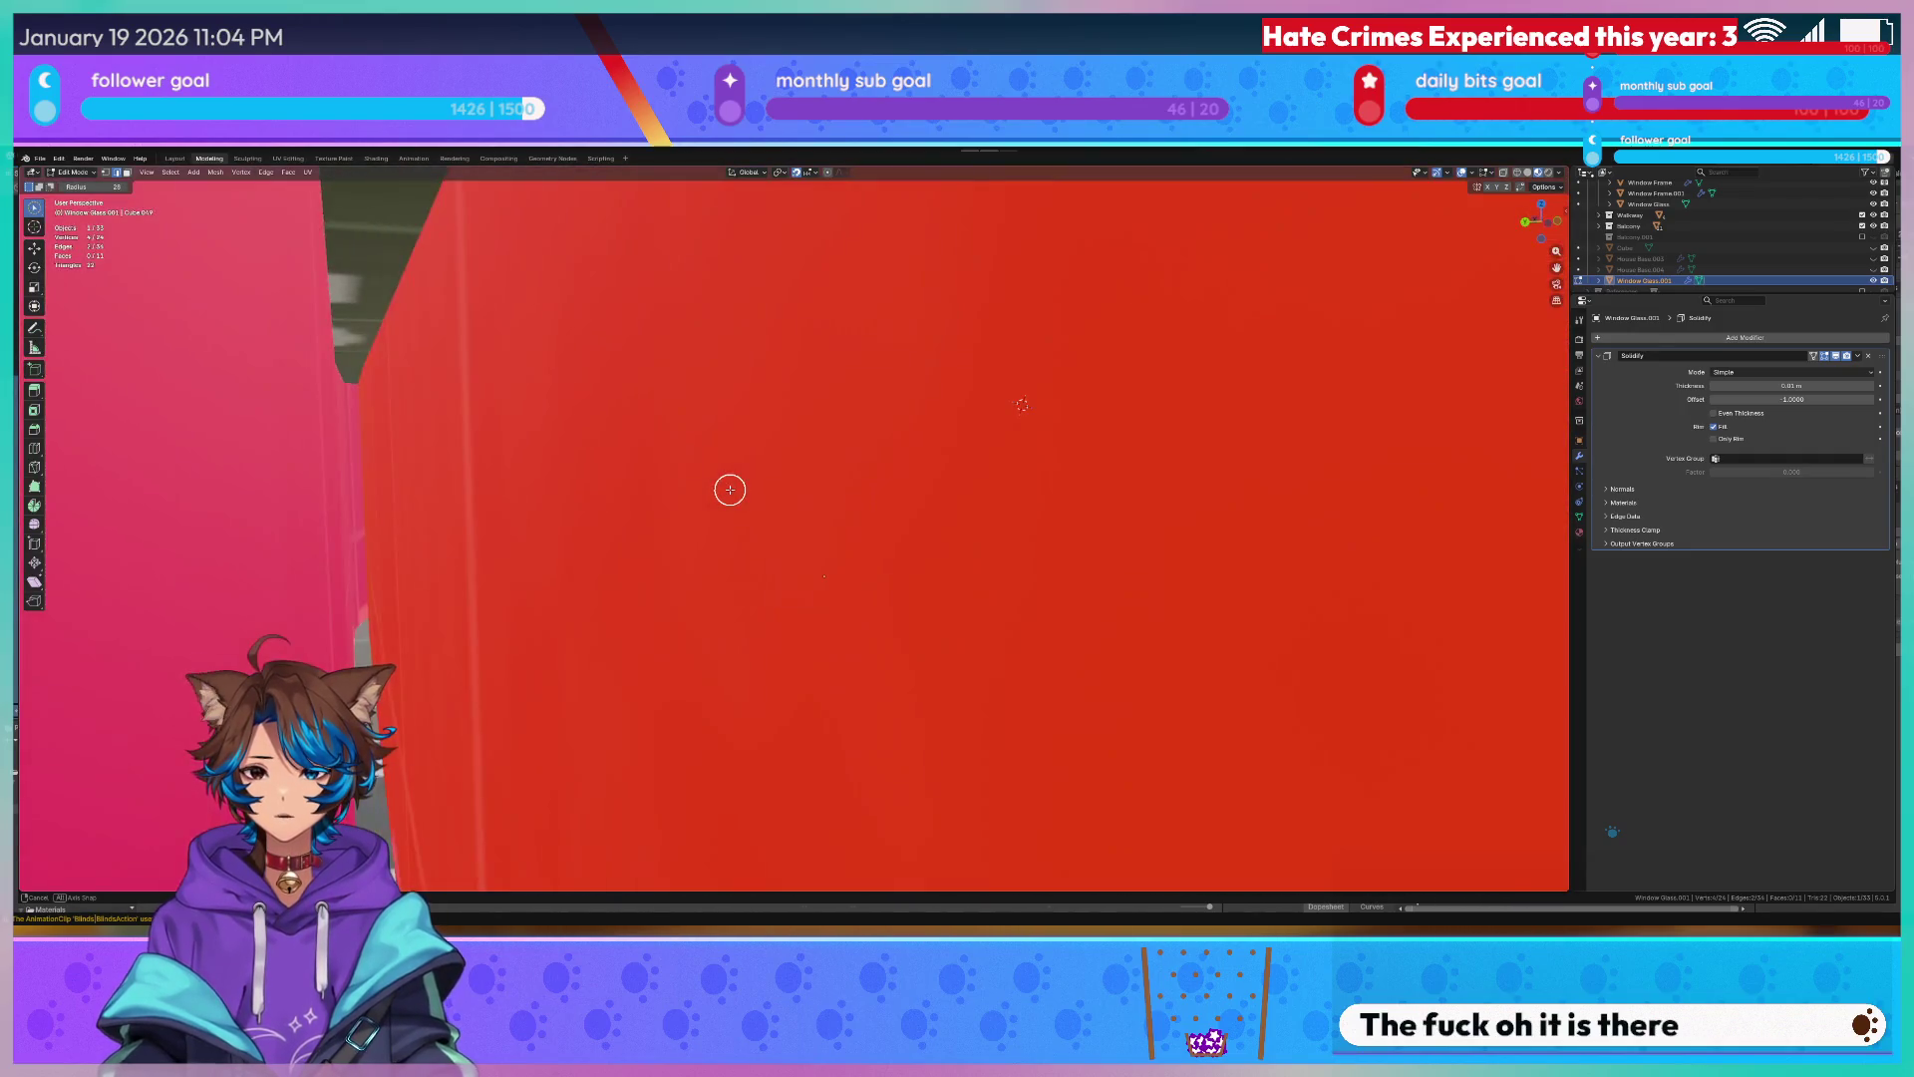
scroll(728, 489, "down", 5)
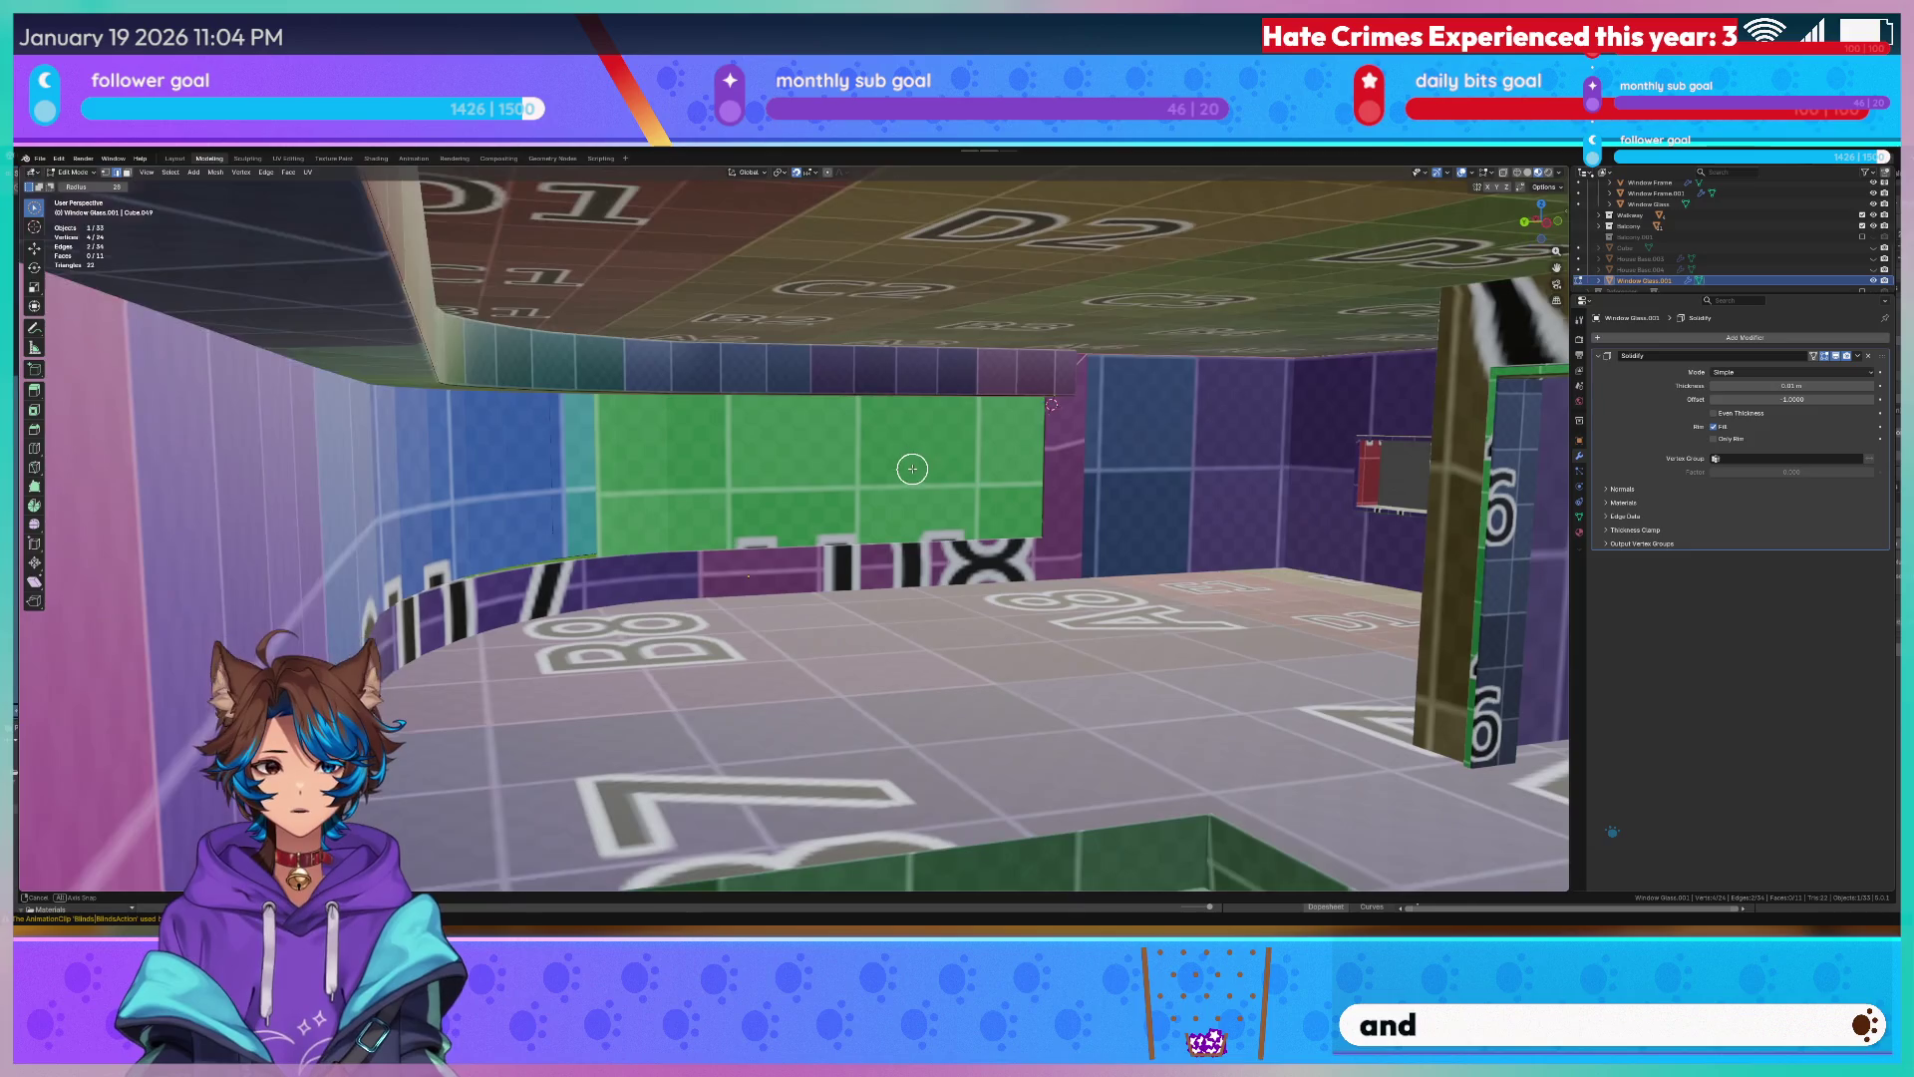
scroll(915, 466, "up", 5)
scroll(915, 466, "down", 5)
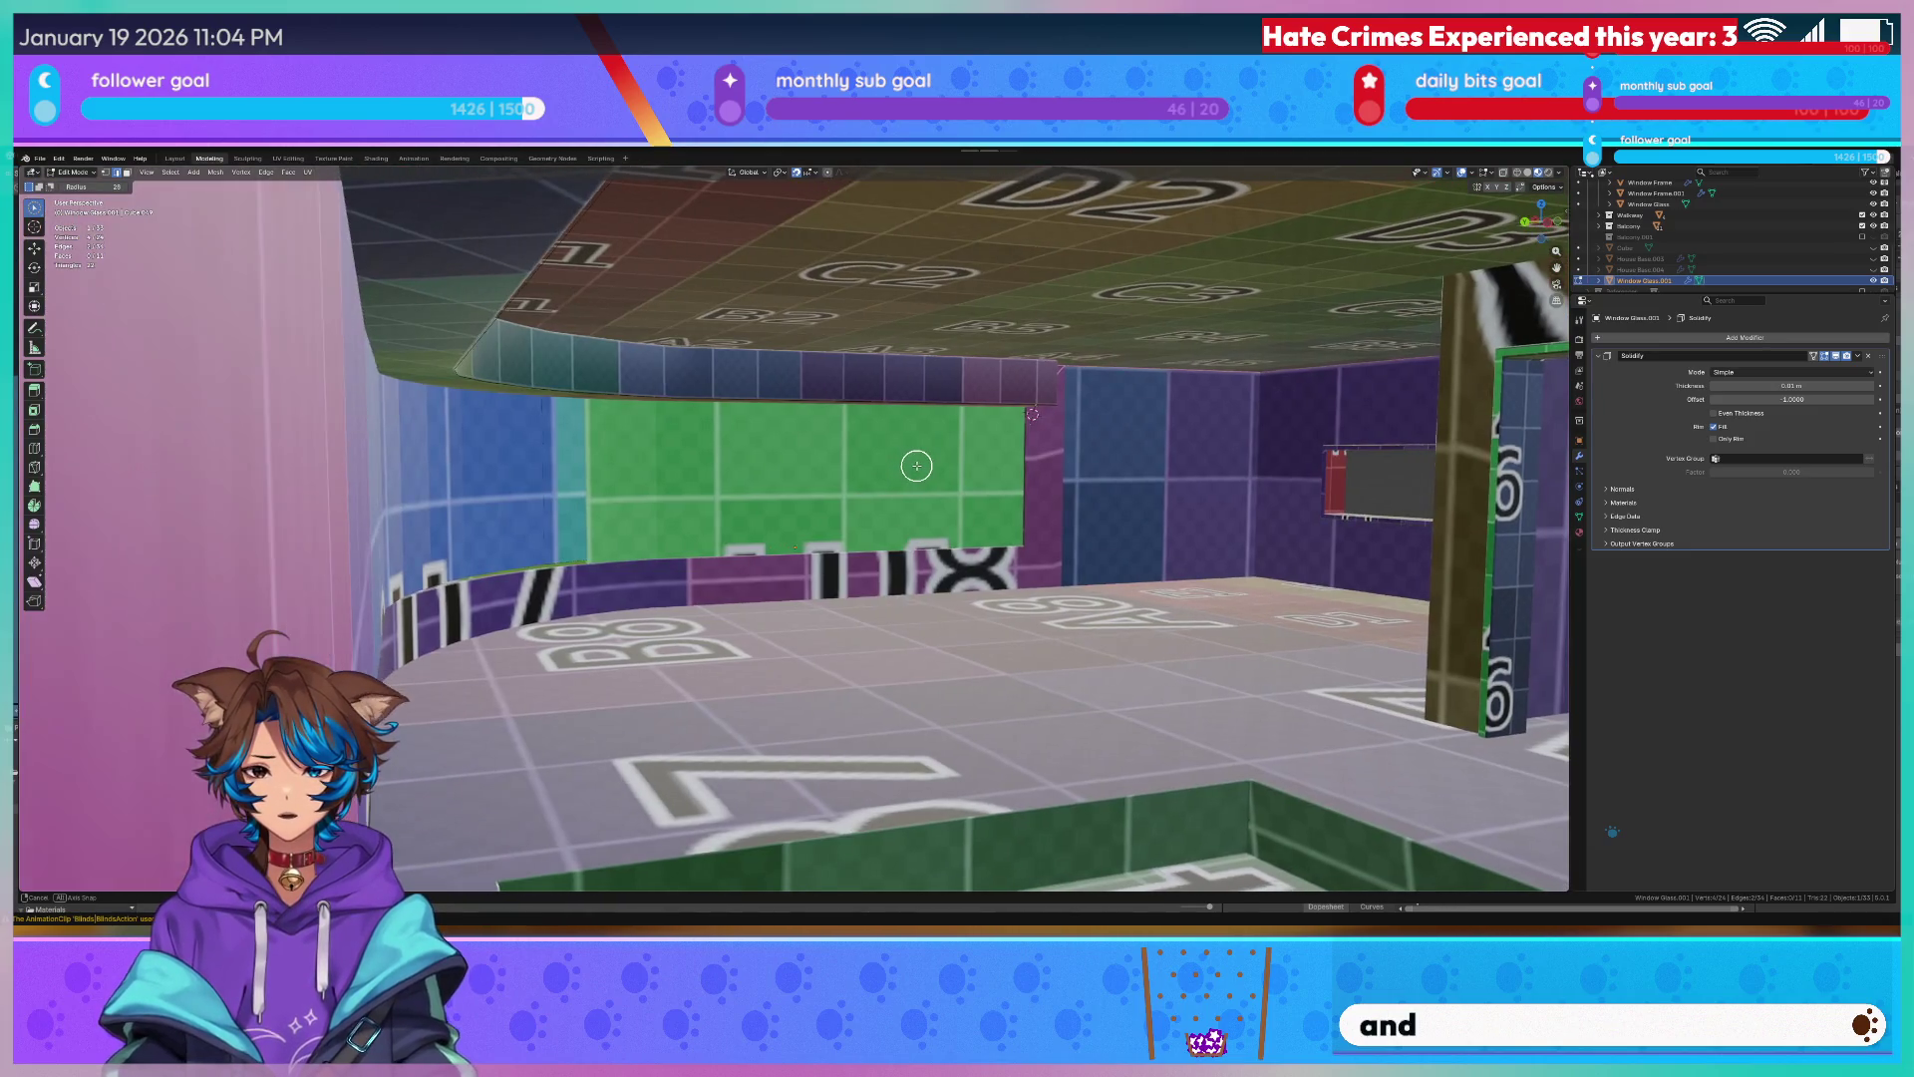
scroll(913, 466, "up", 5)
scroll(909, 463, "up", 3)
scroll(911, 464, "down", 5)
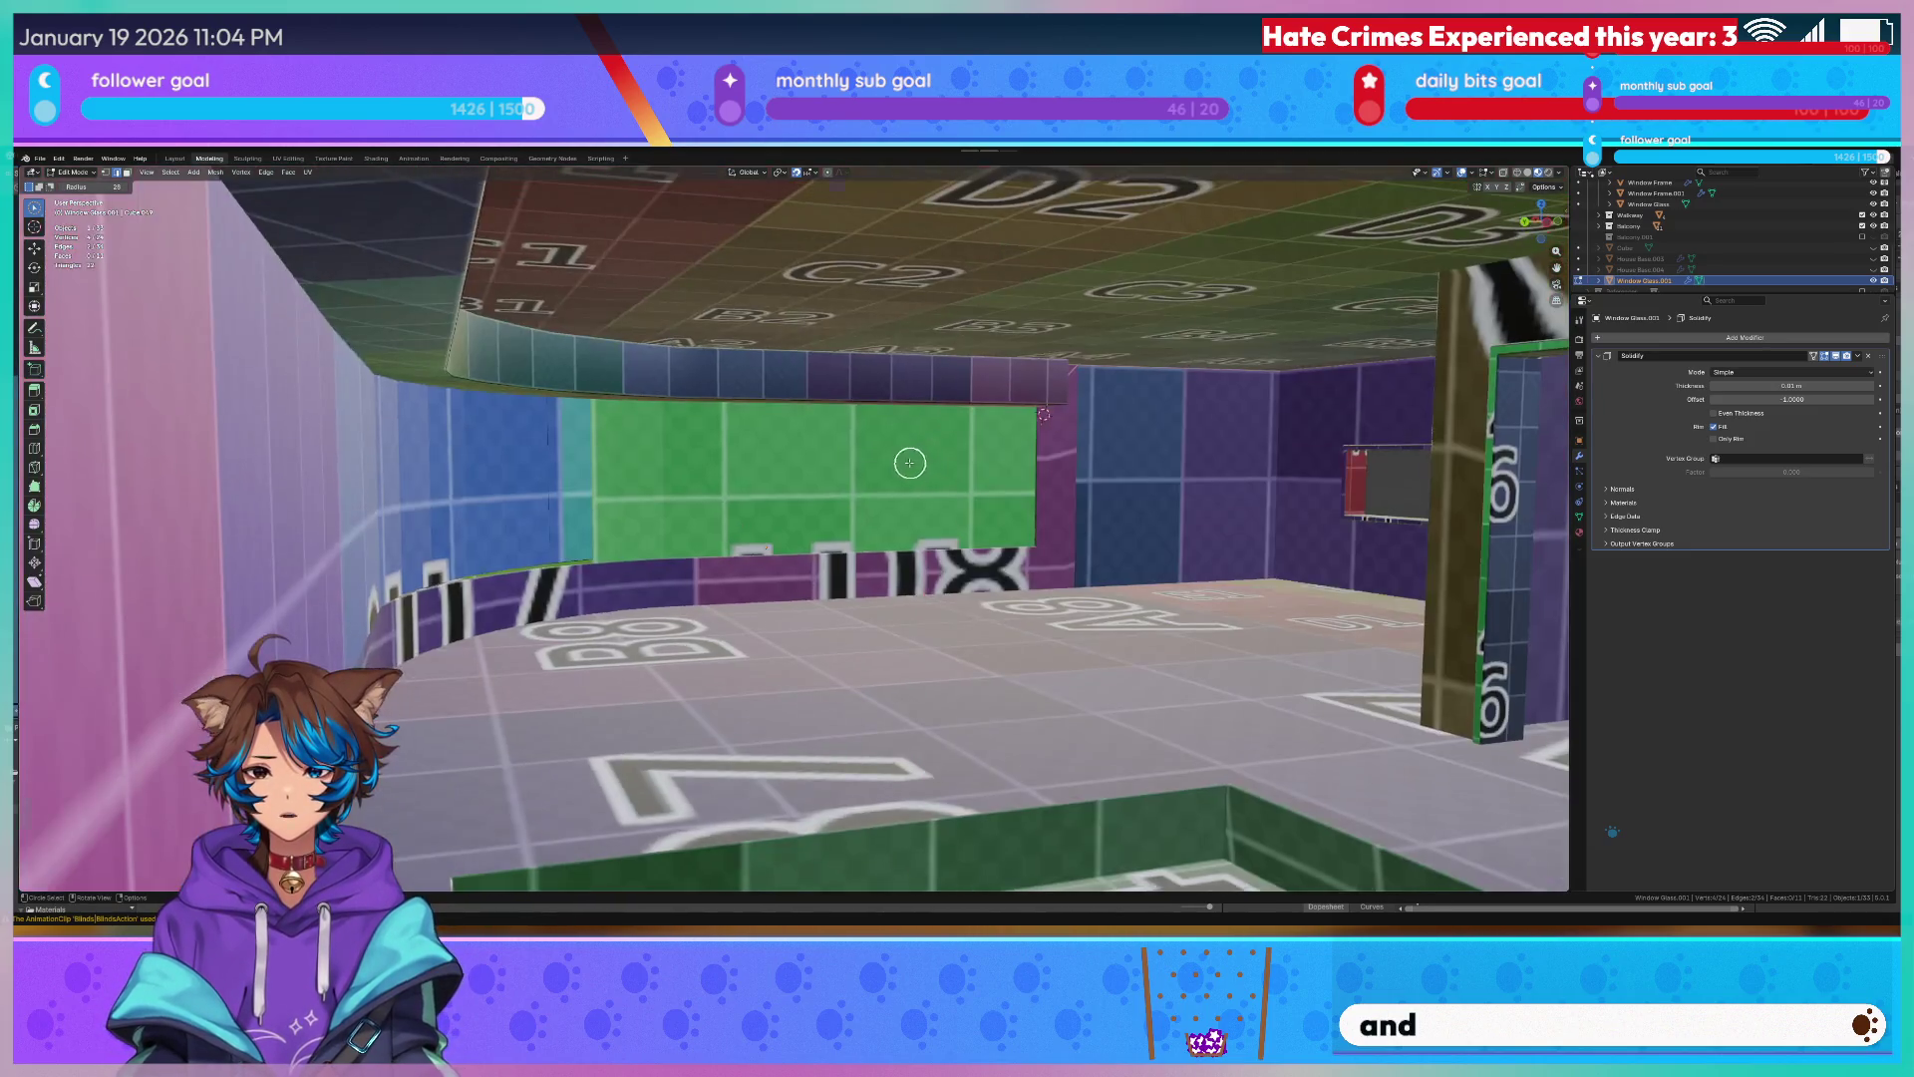
scroll(909, 464, "up", 3)
left_click_drag(1791, 384, 1817, 385)
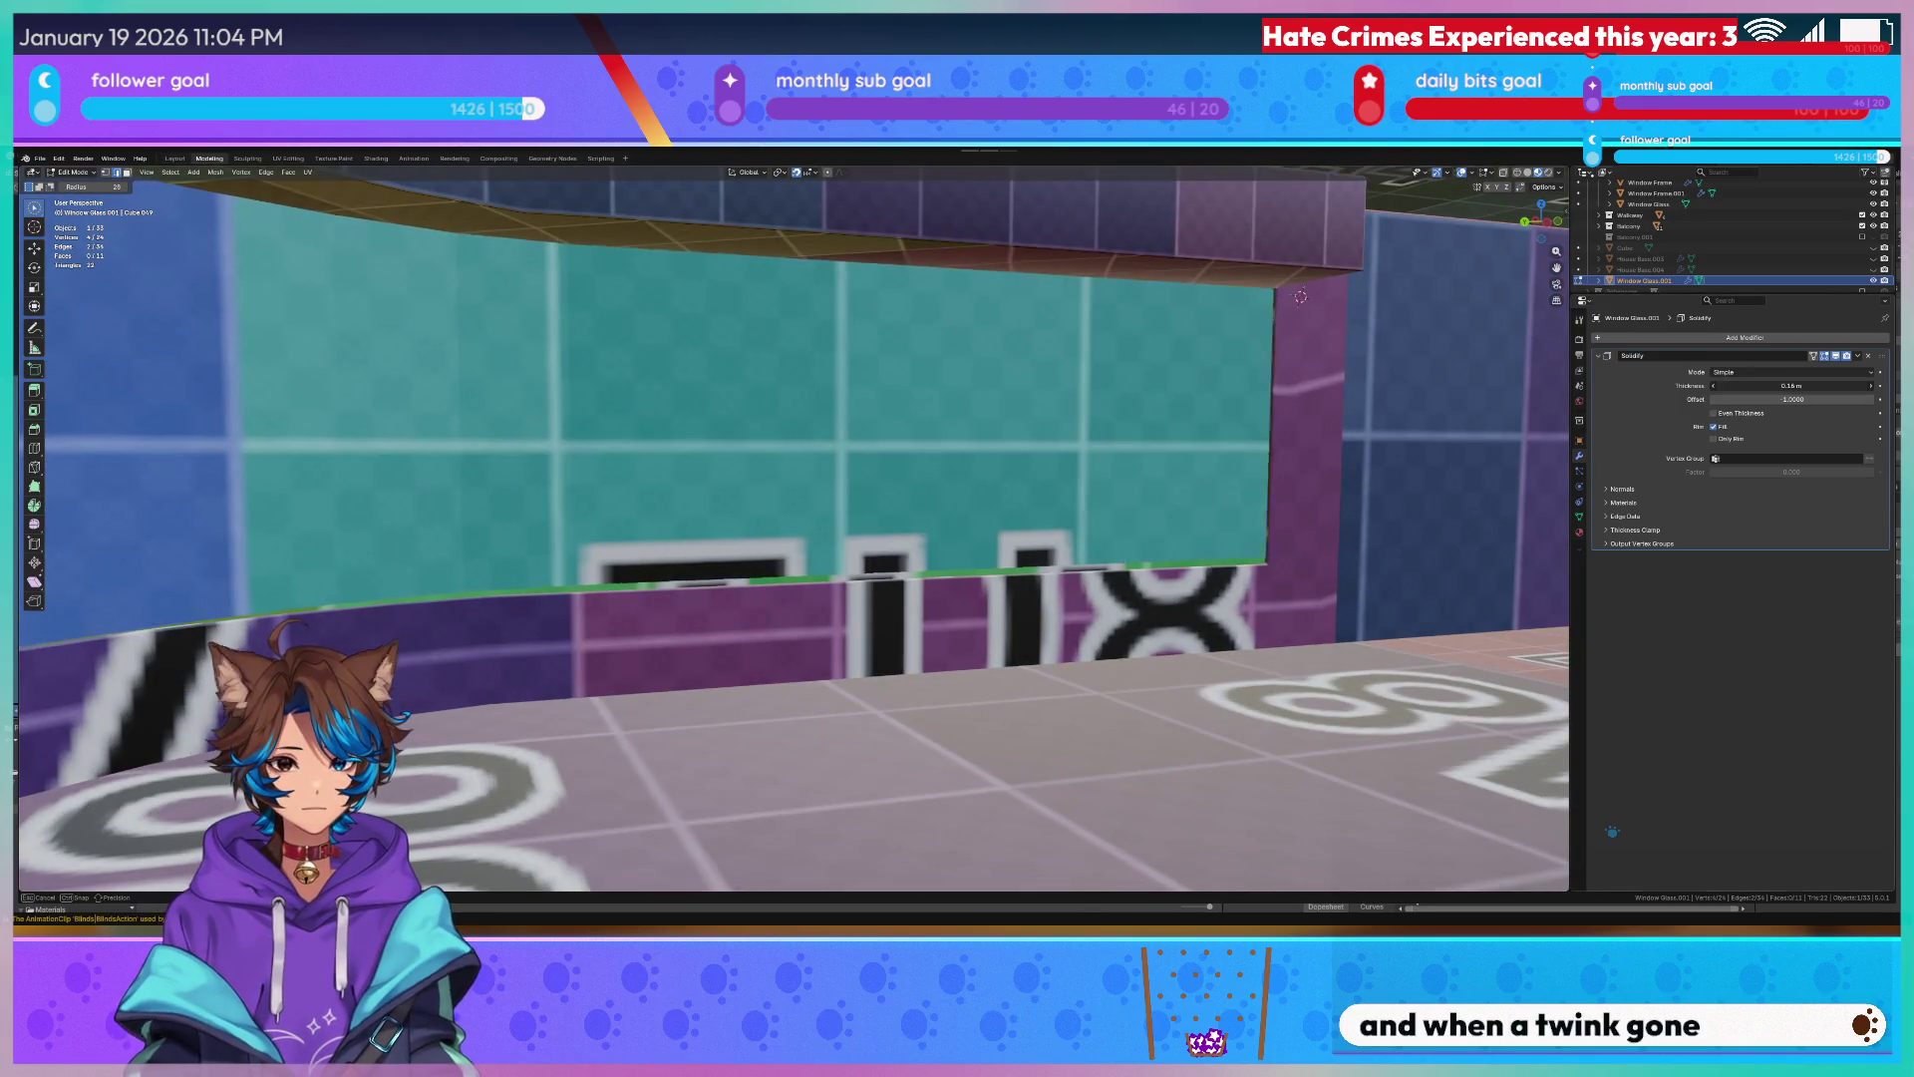
Reduce the glass's Solidify thickness back to roughly 0 m while checking the walls.
mouse_move(1299, 296)
middle_mouse_down()
mouse_move(1168, 435)
mouse_move(1313, 478)
mouse_move(607, 522)
mouse_move(256, 489)
mouse_move(226, 505)
mouse_move(1541, 434)
middle_mouse_up()
left_click_drag(1802, 388, 1842, 388)
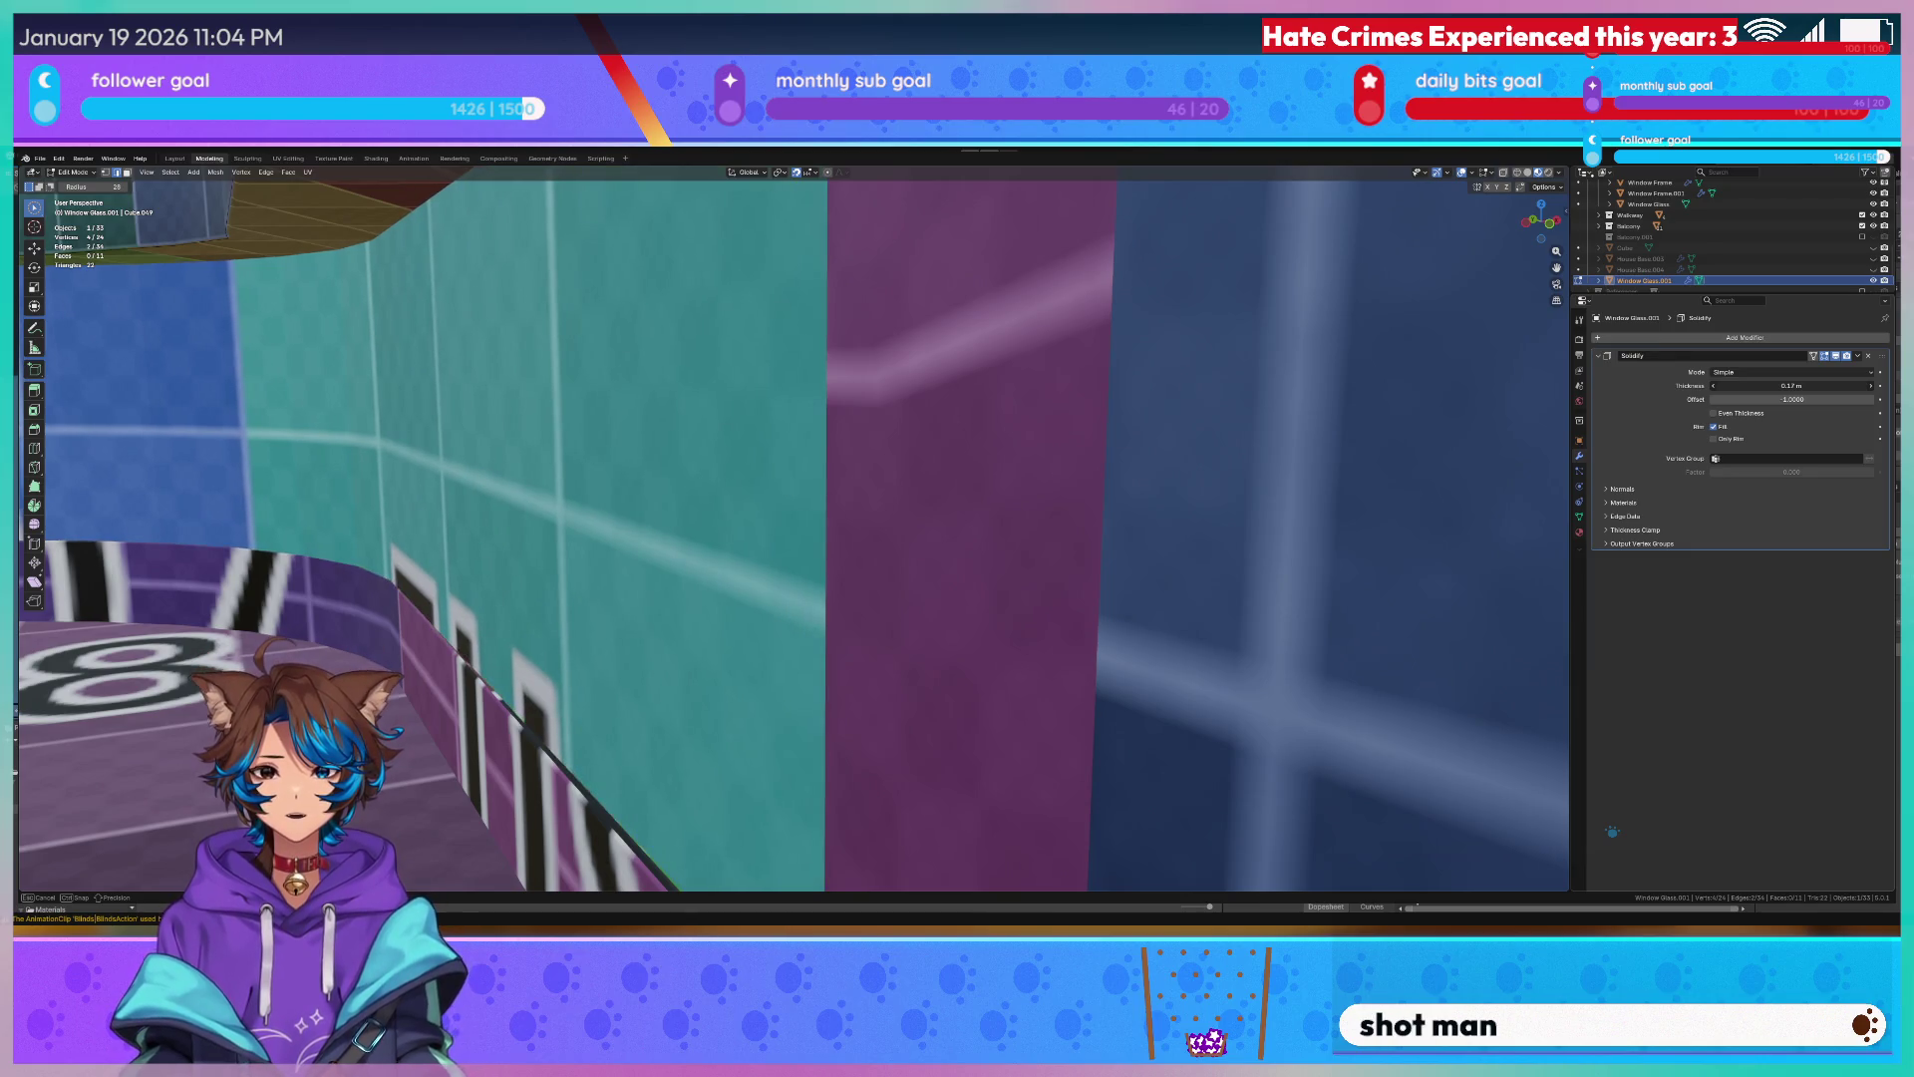
middle_click_drag(940, 452, 782, 500)
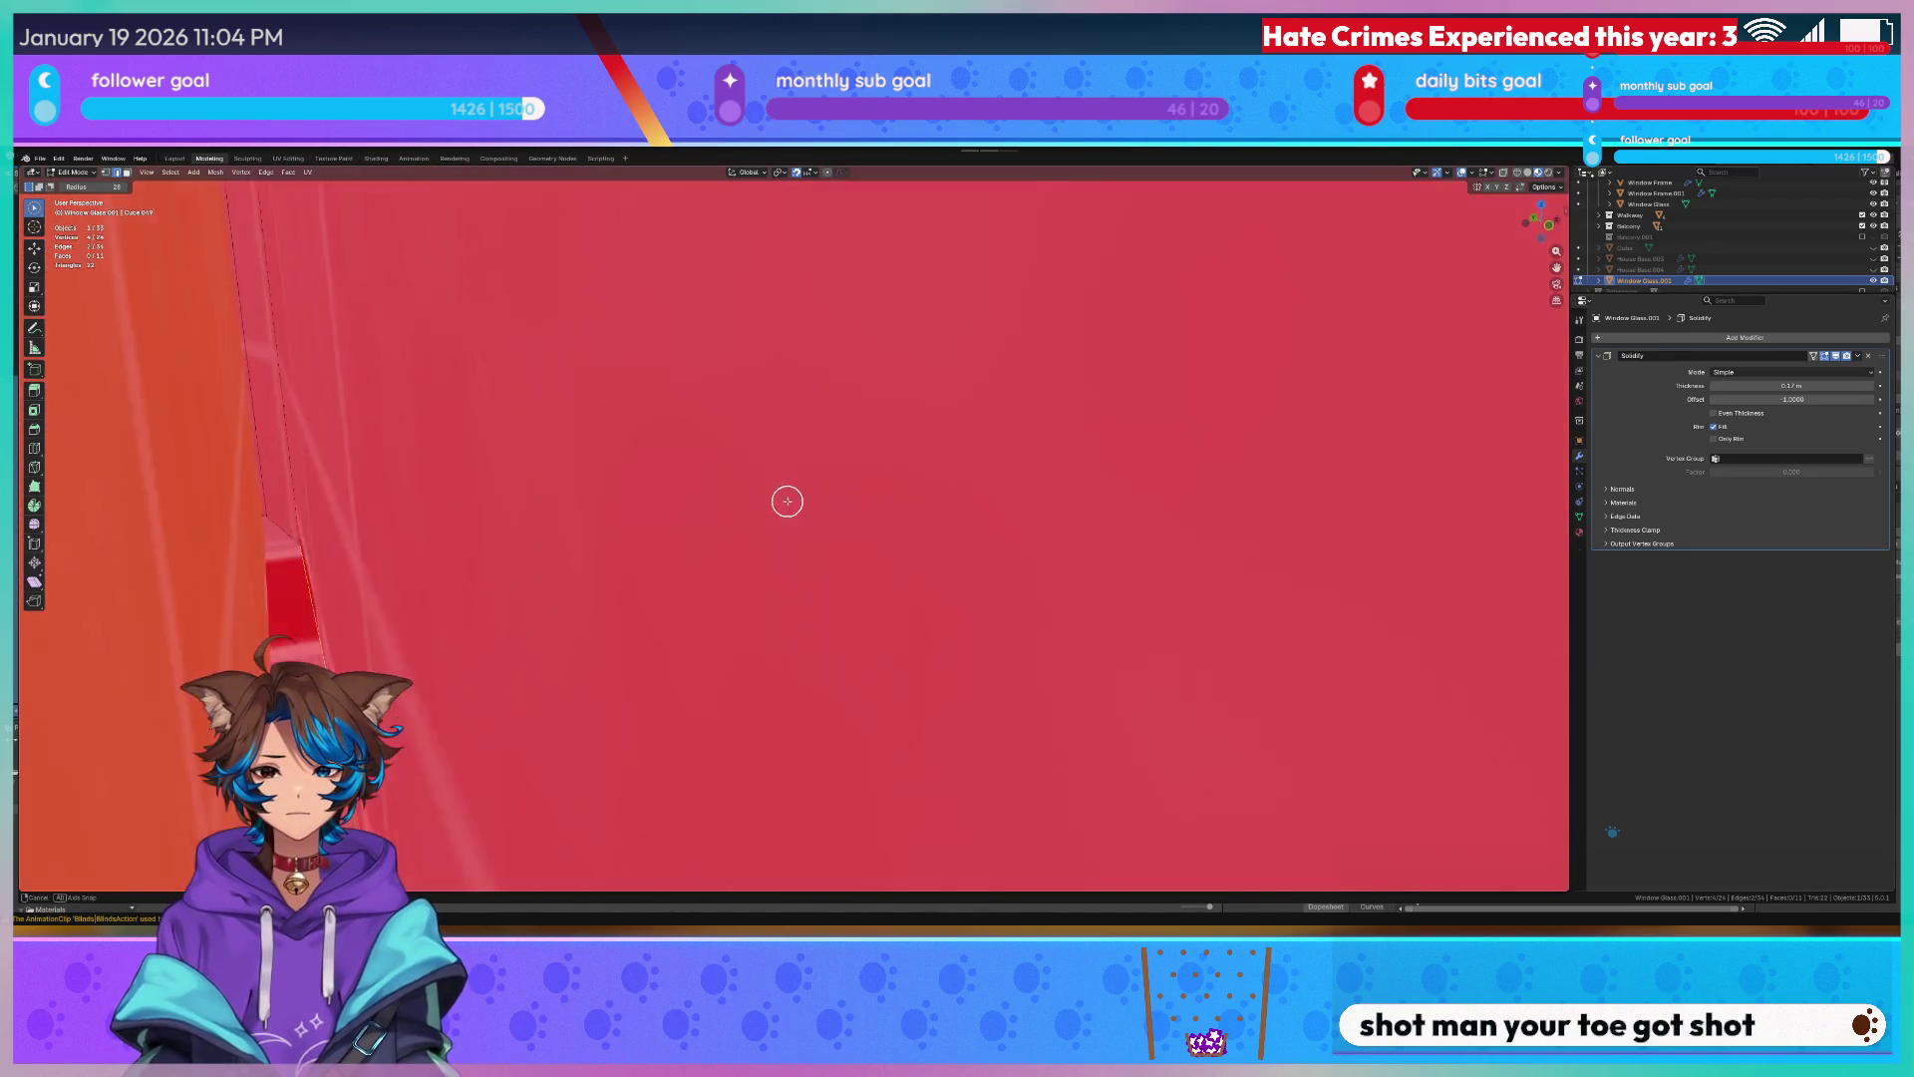
scroll(783, 499, "down", 3)
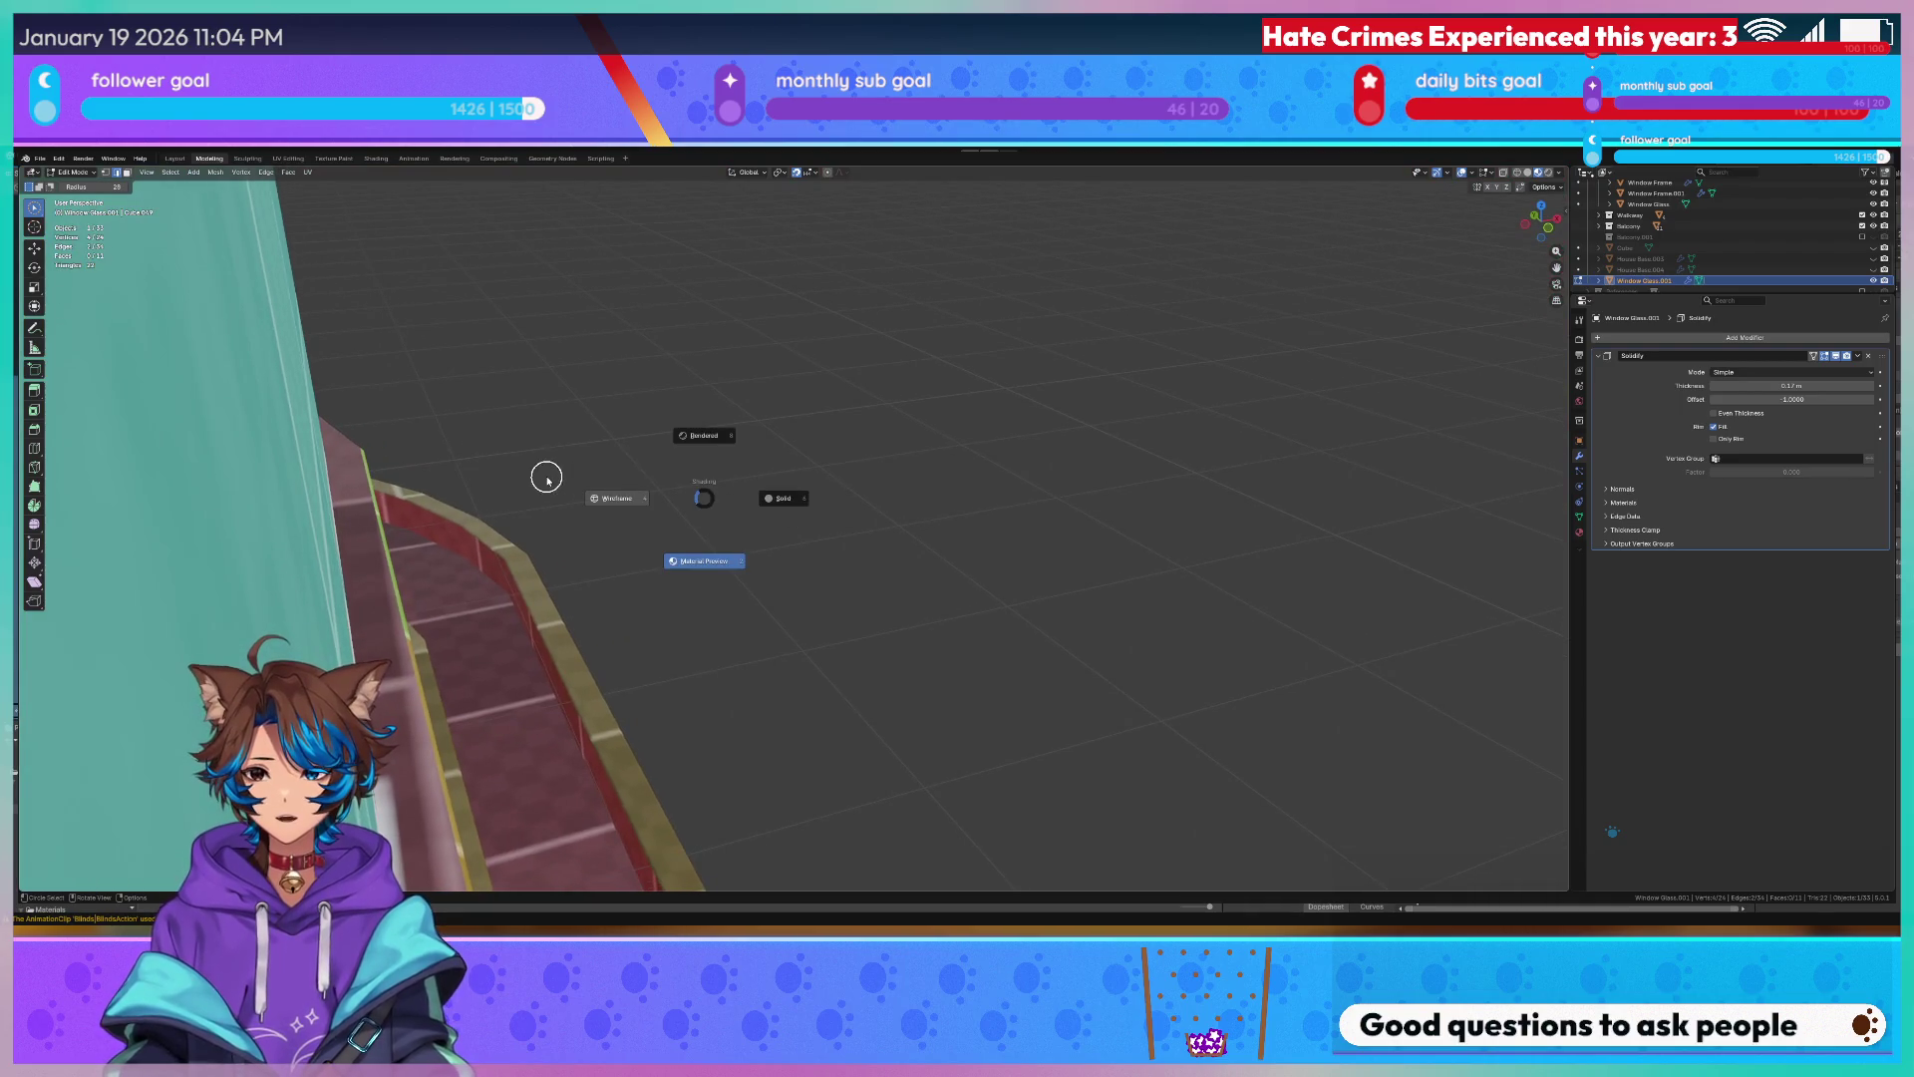
mouse_move(556, 532)
middle_mouse_down()
mouse_move(705, 492)
mouse_move(928, 476)
middle_mouse_up()
left_click_drag(1821, 387, 1780, 386)
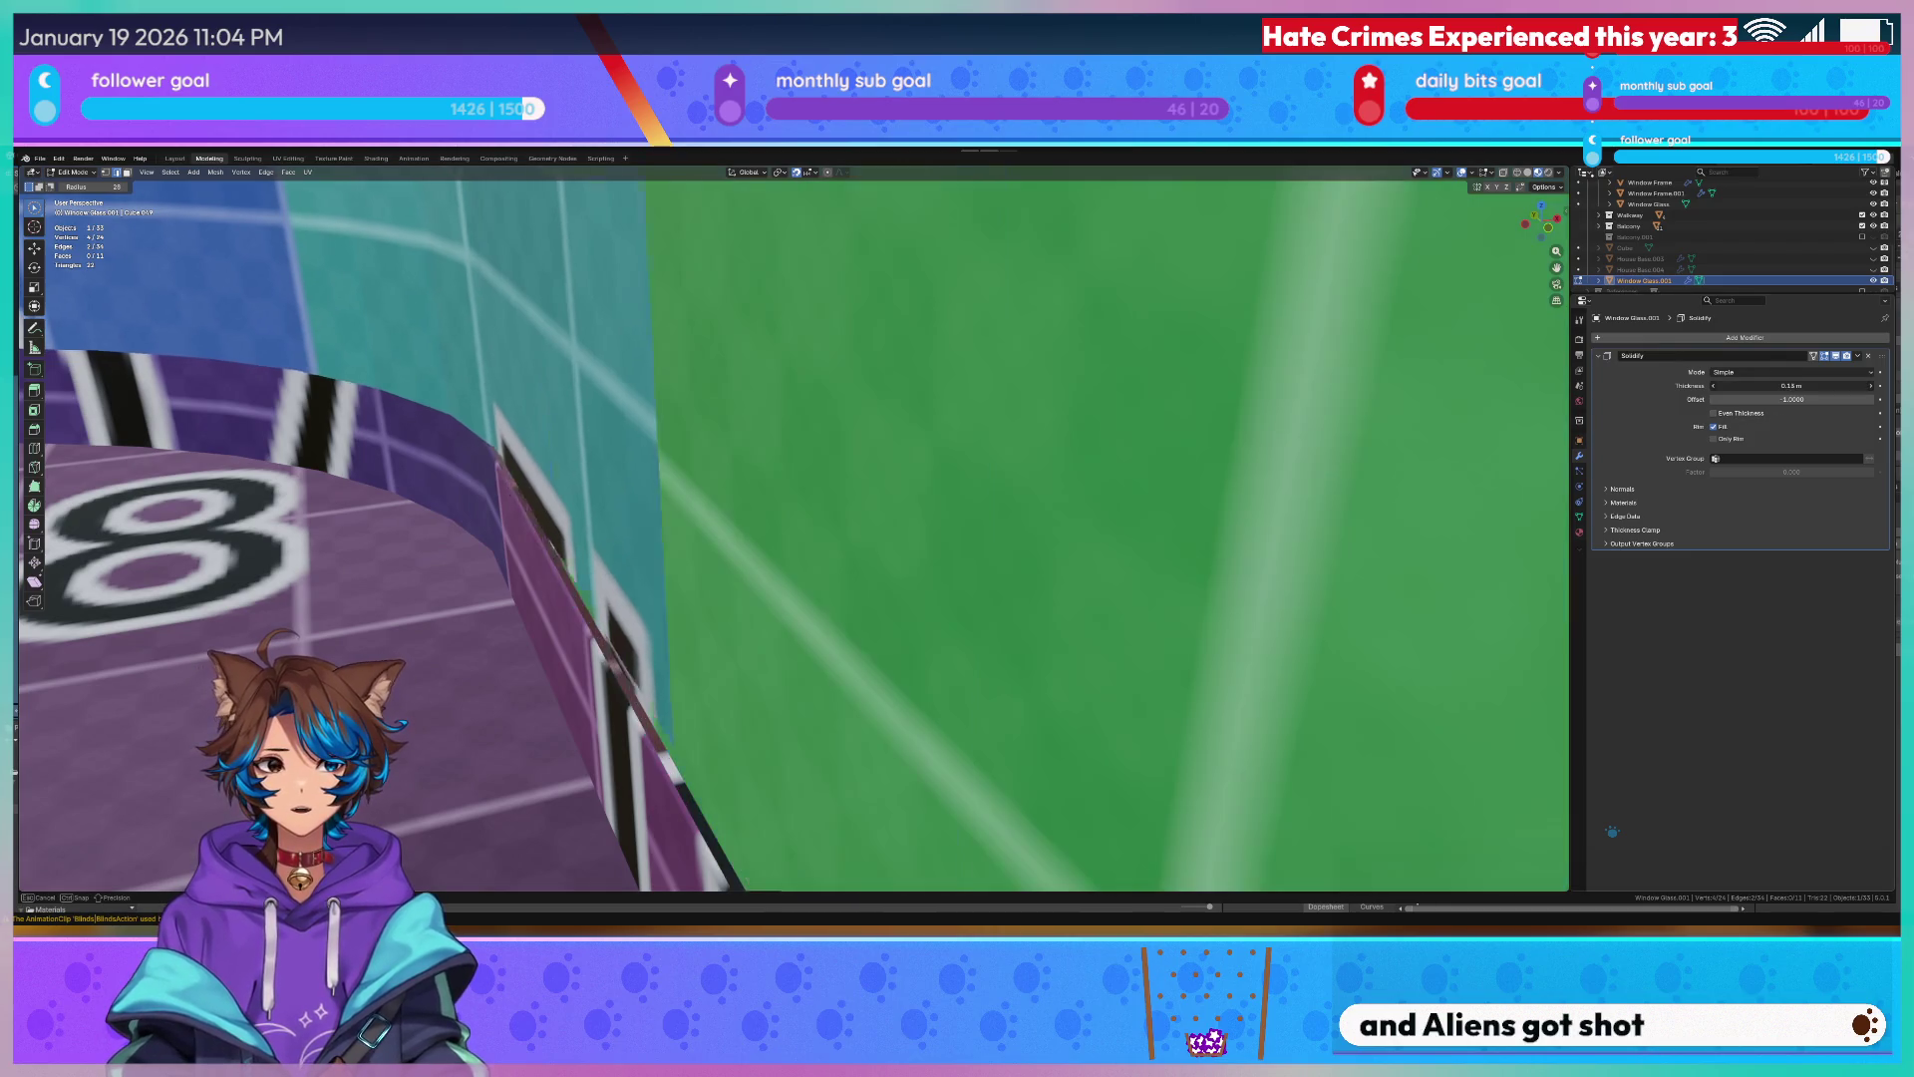
Return to Object Mode and view the plan top-down in wireframe.
key("Tab")
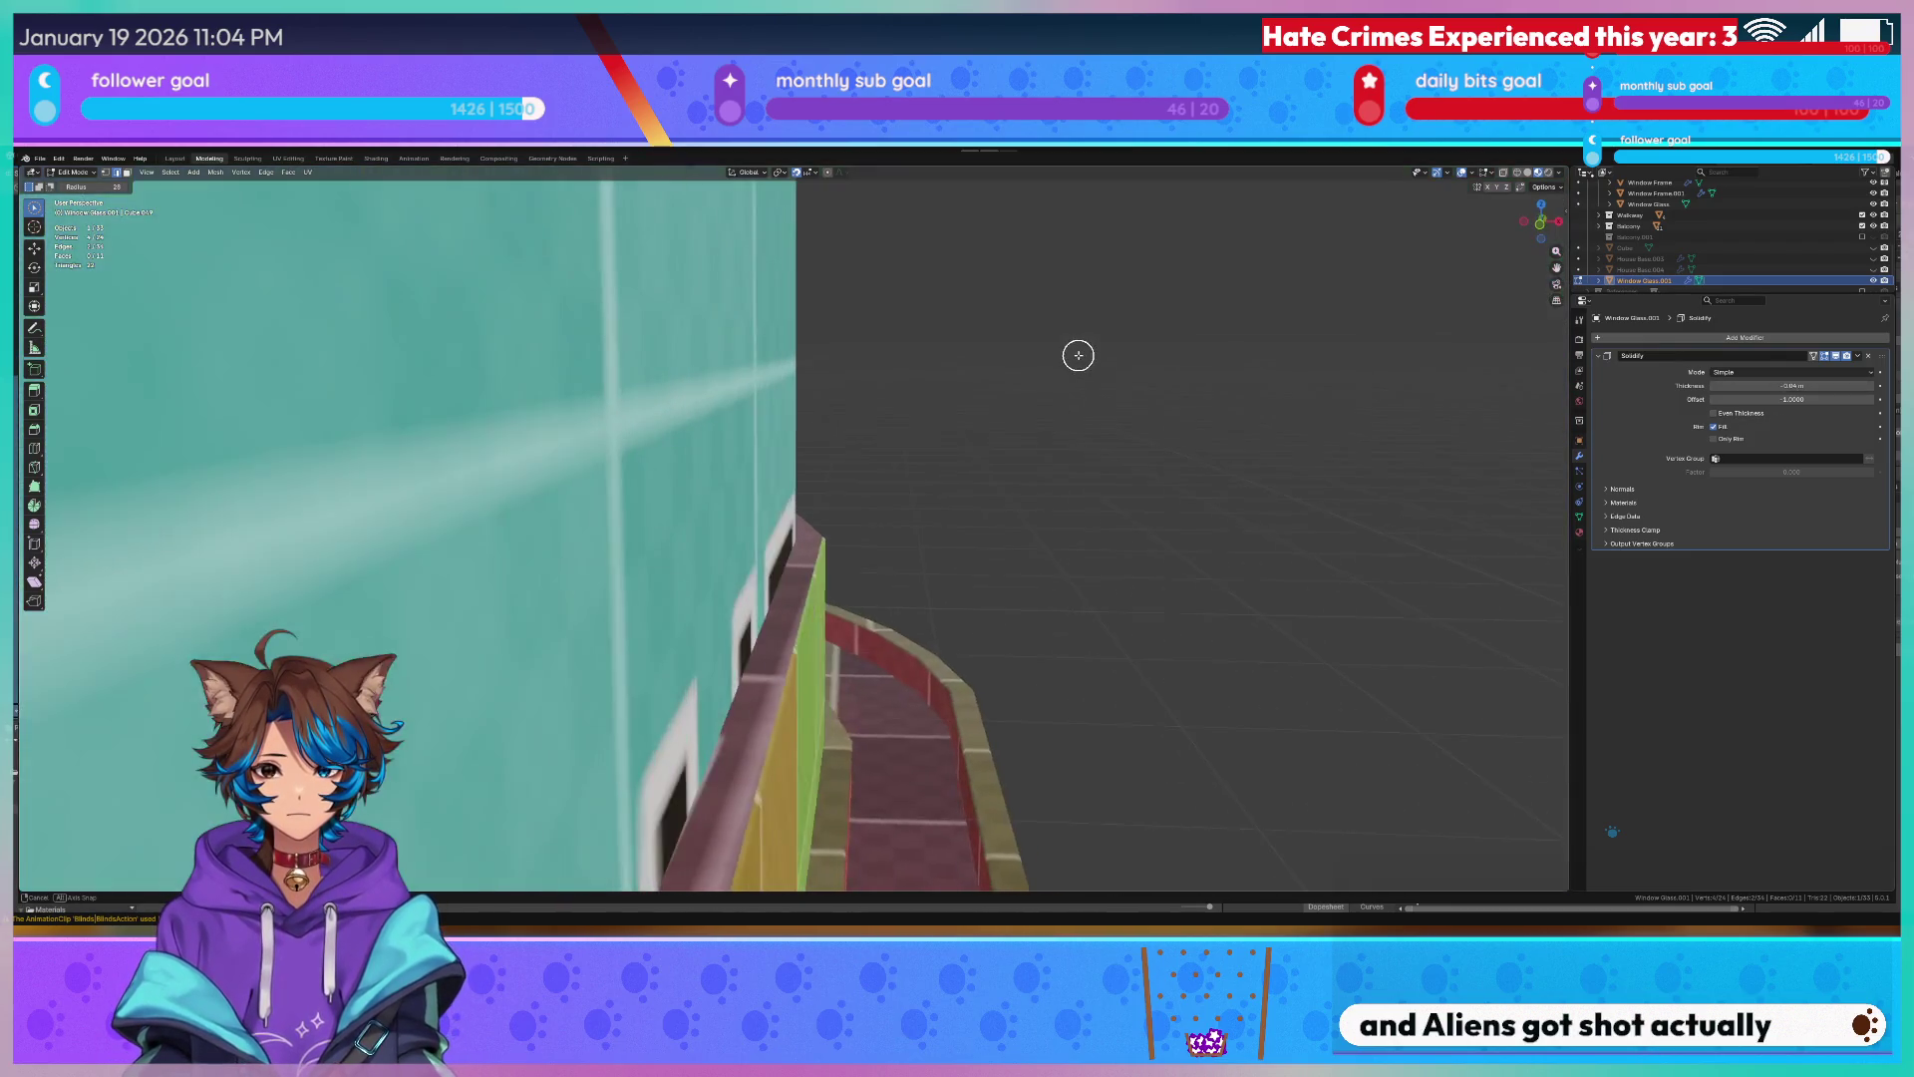
middle_click_drag(1048, 355, 955, 416)
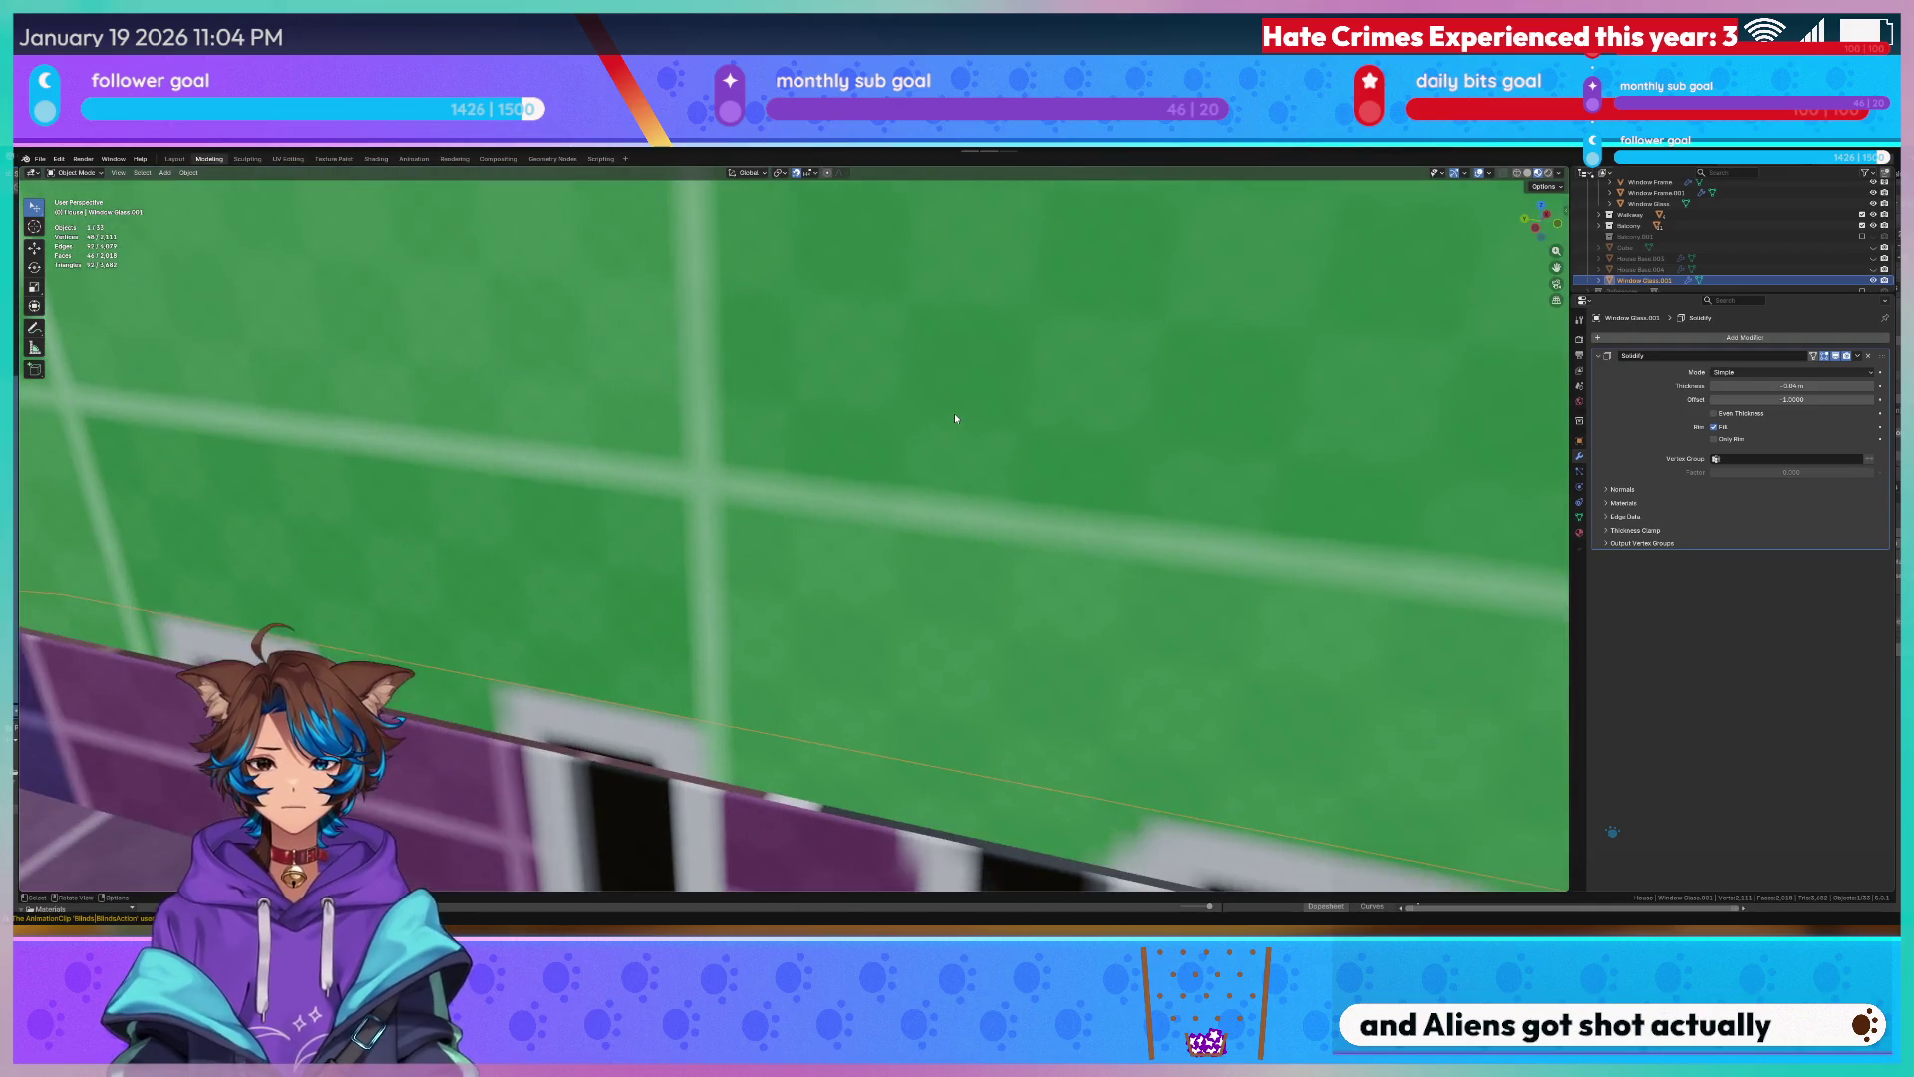
key("KP_7")
key("z")
left_click(913, 415)
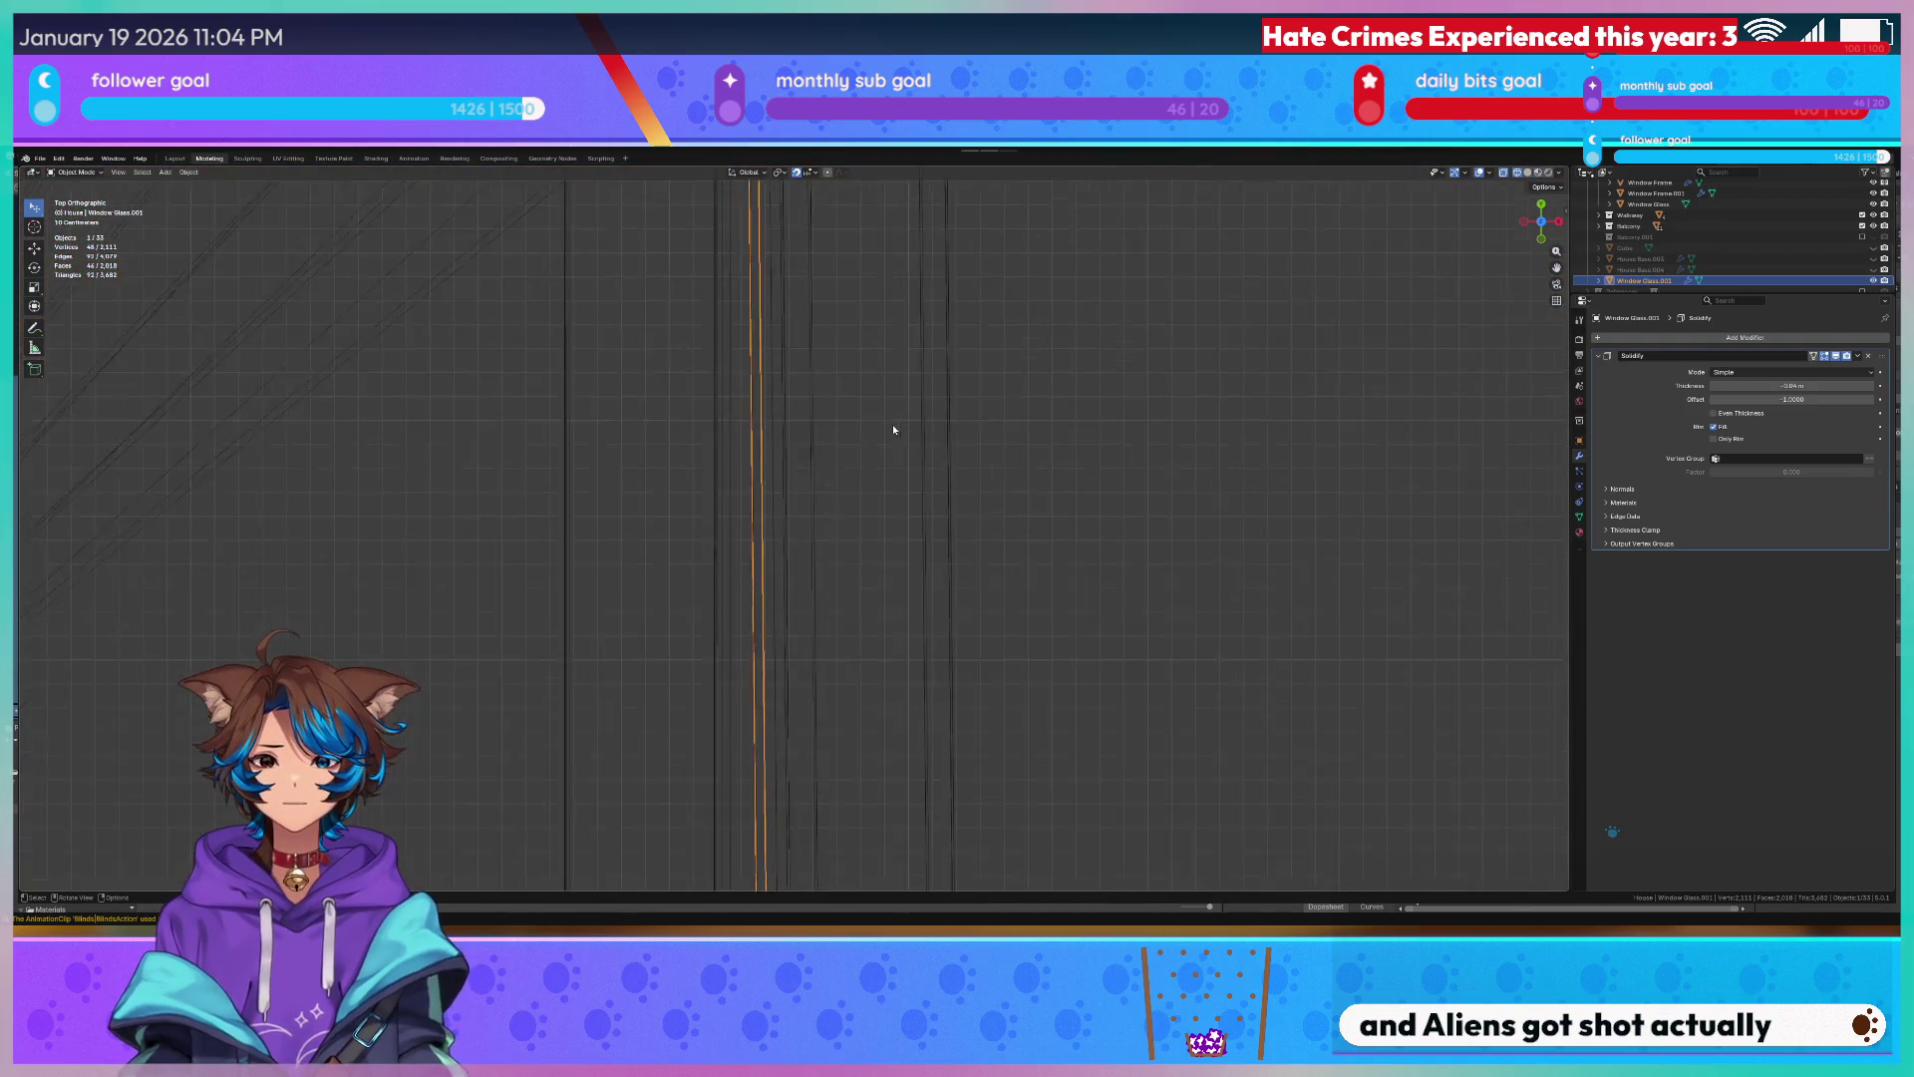
scroll(894, 433, "down", 4)
Move the whole arch glass along the X axis into the curved wall outline.
key("Tab")
scroll(871, 480, "up", 4)
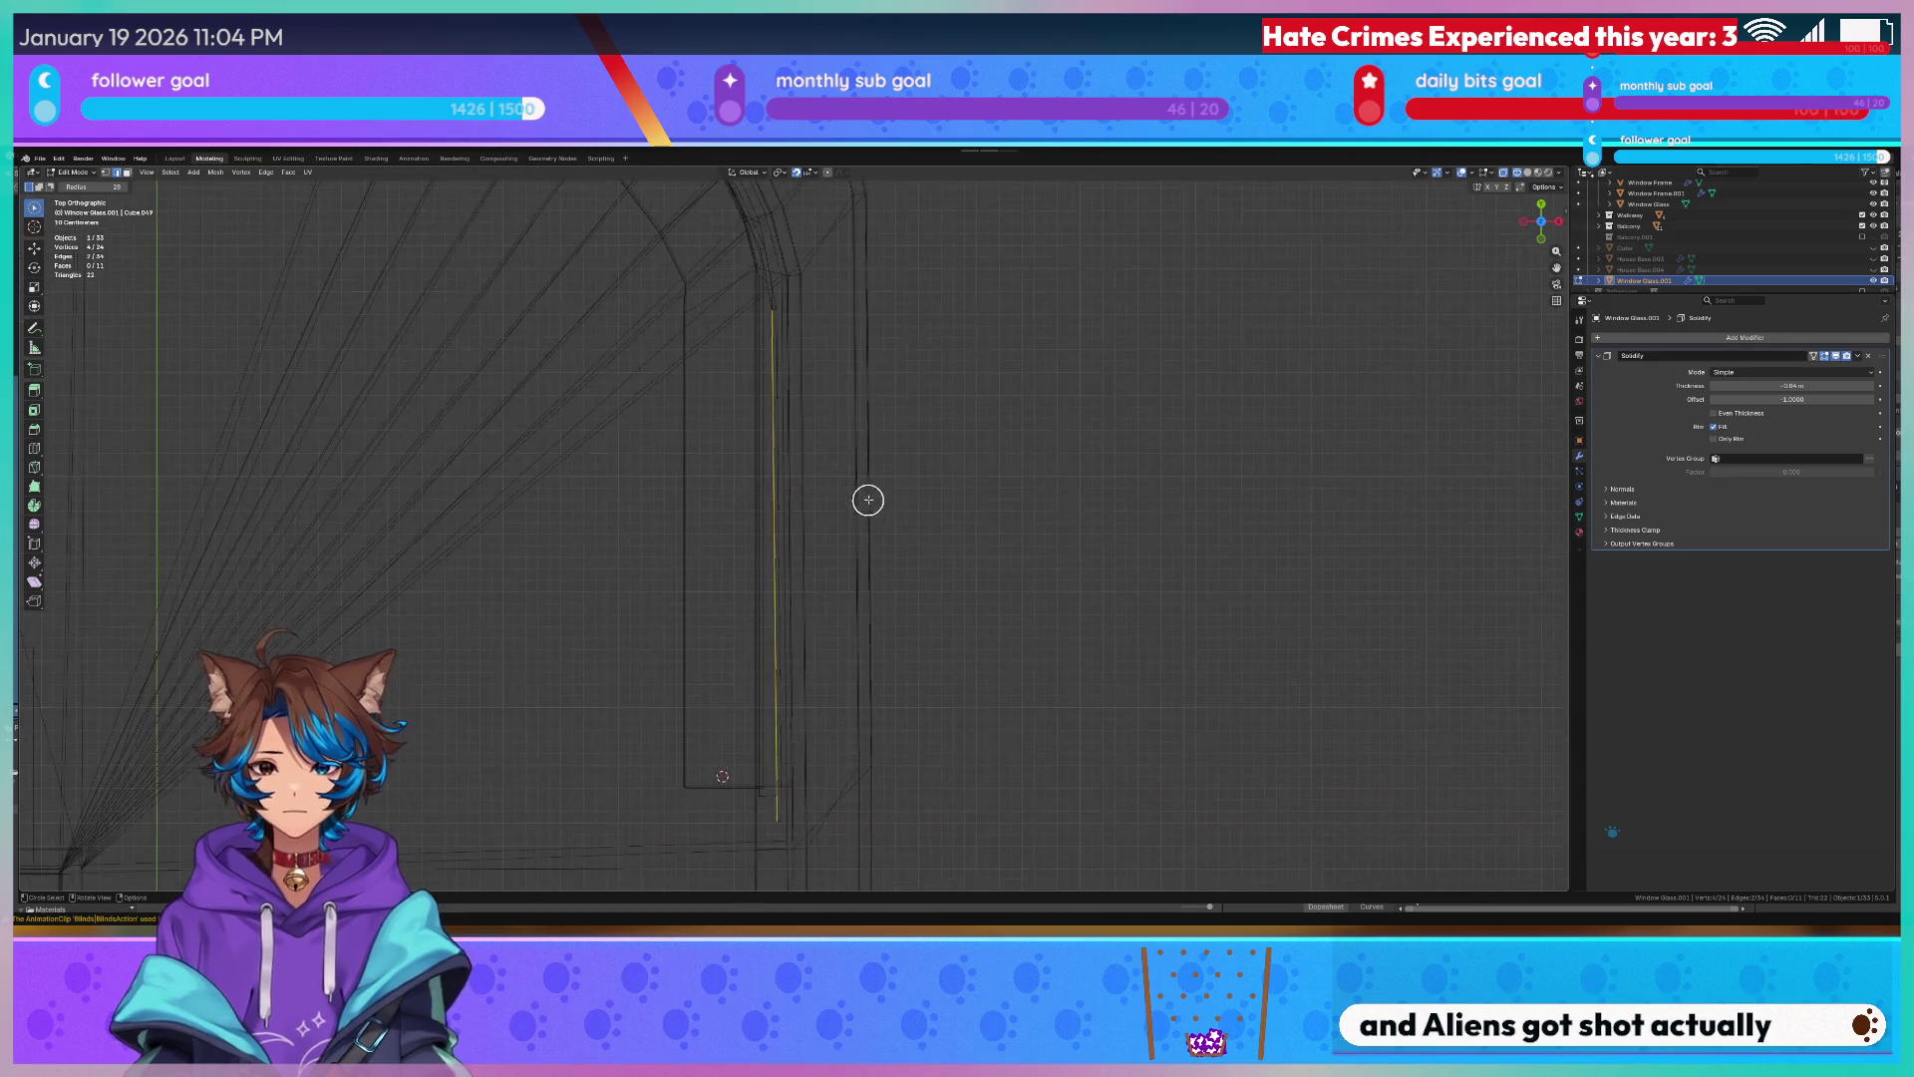
scroll(868, 494, "down", 4)
key("g")
key("x")
key("Escape")
key("a")
key("g")
key("x")
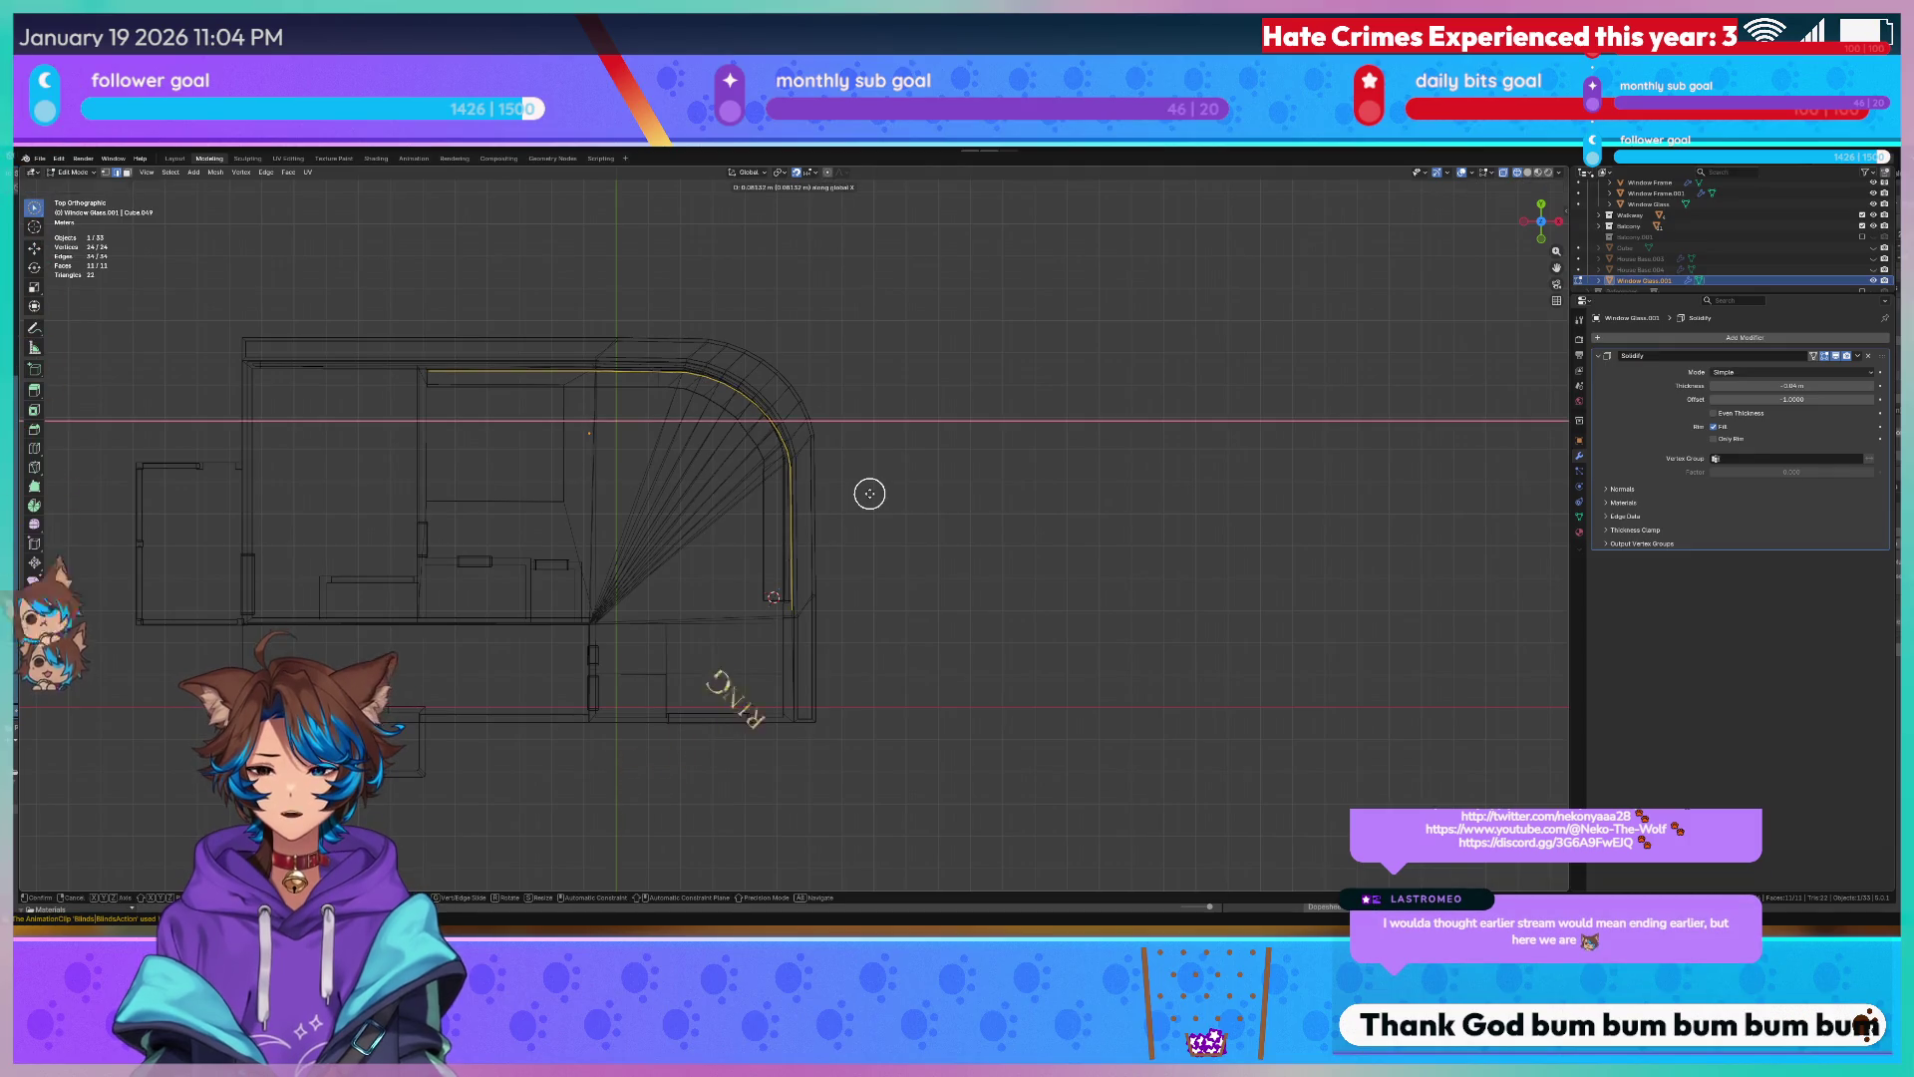
left_click(860, 491)
scroll(808, 433, "up", 3)
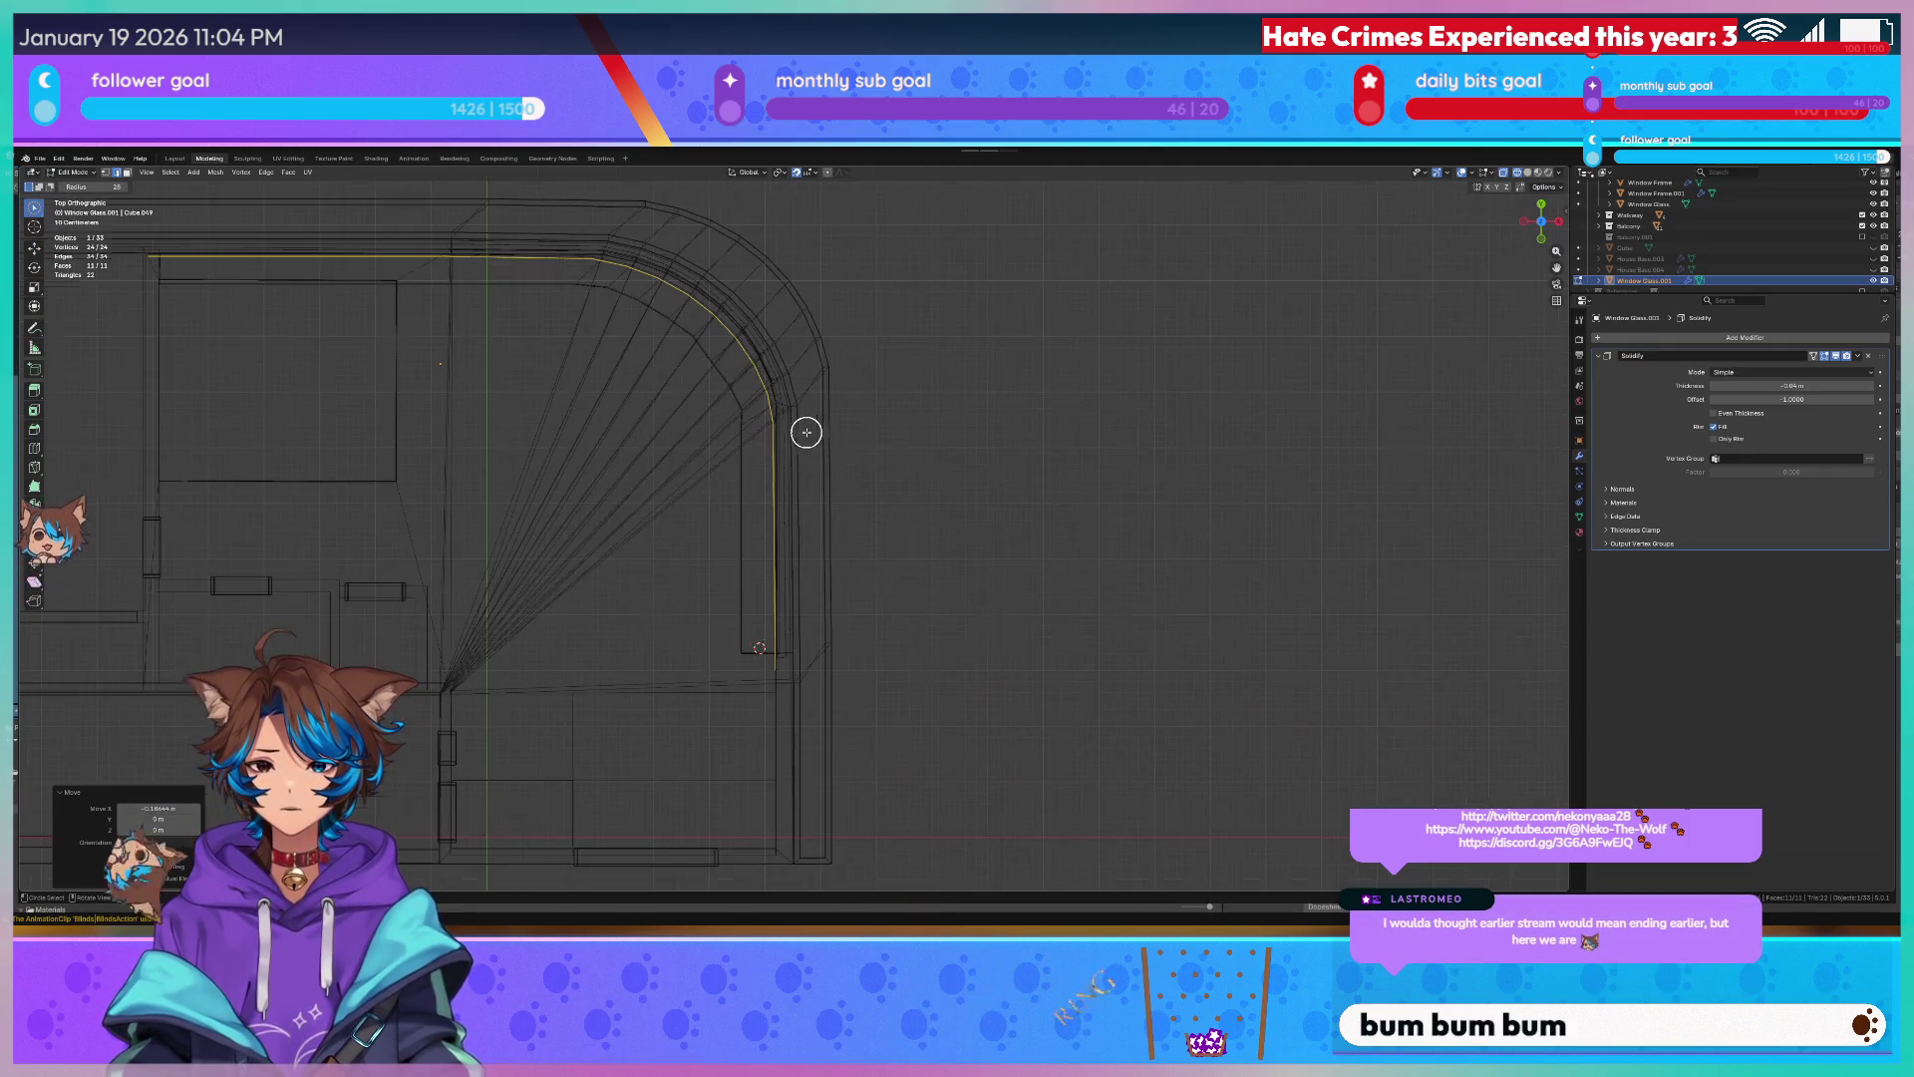
Scale the glass edges slightly inward in plan and return to Object Mode.
key("Escape")
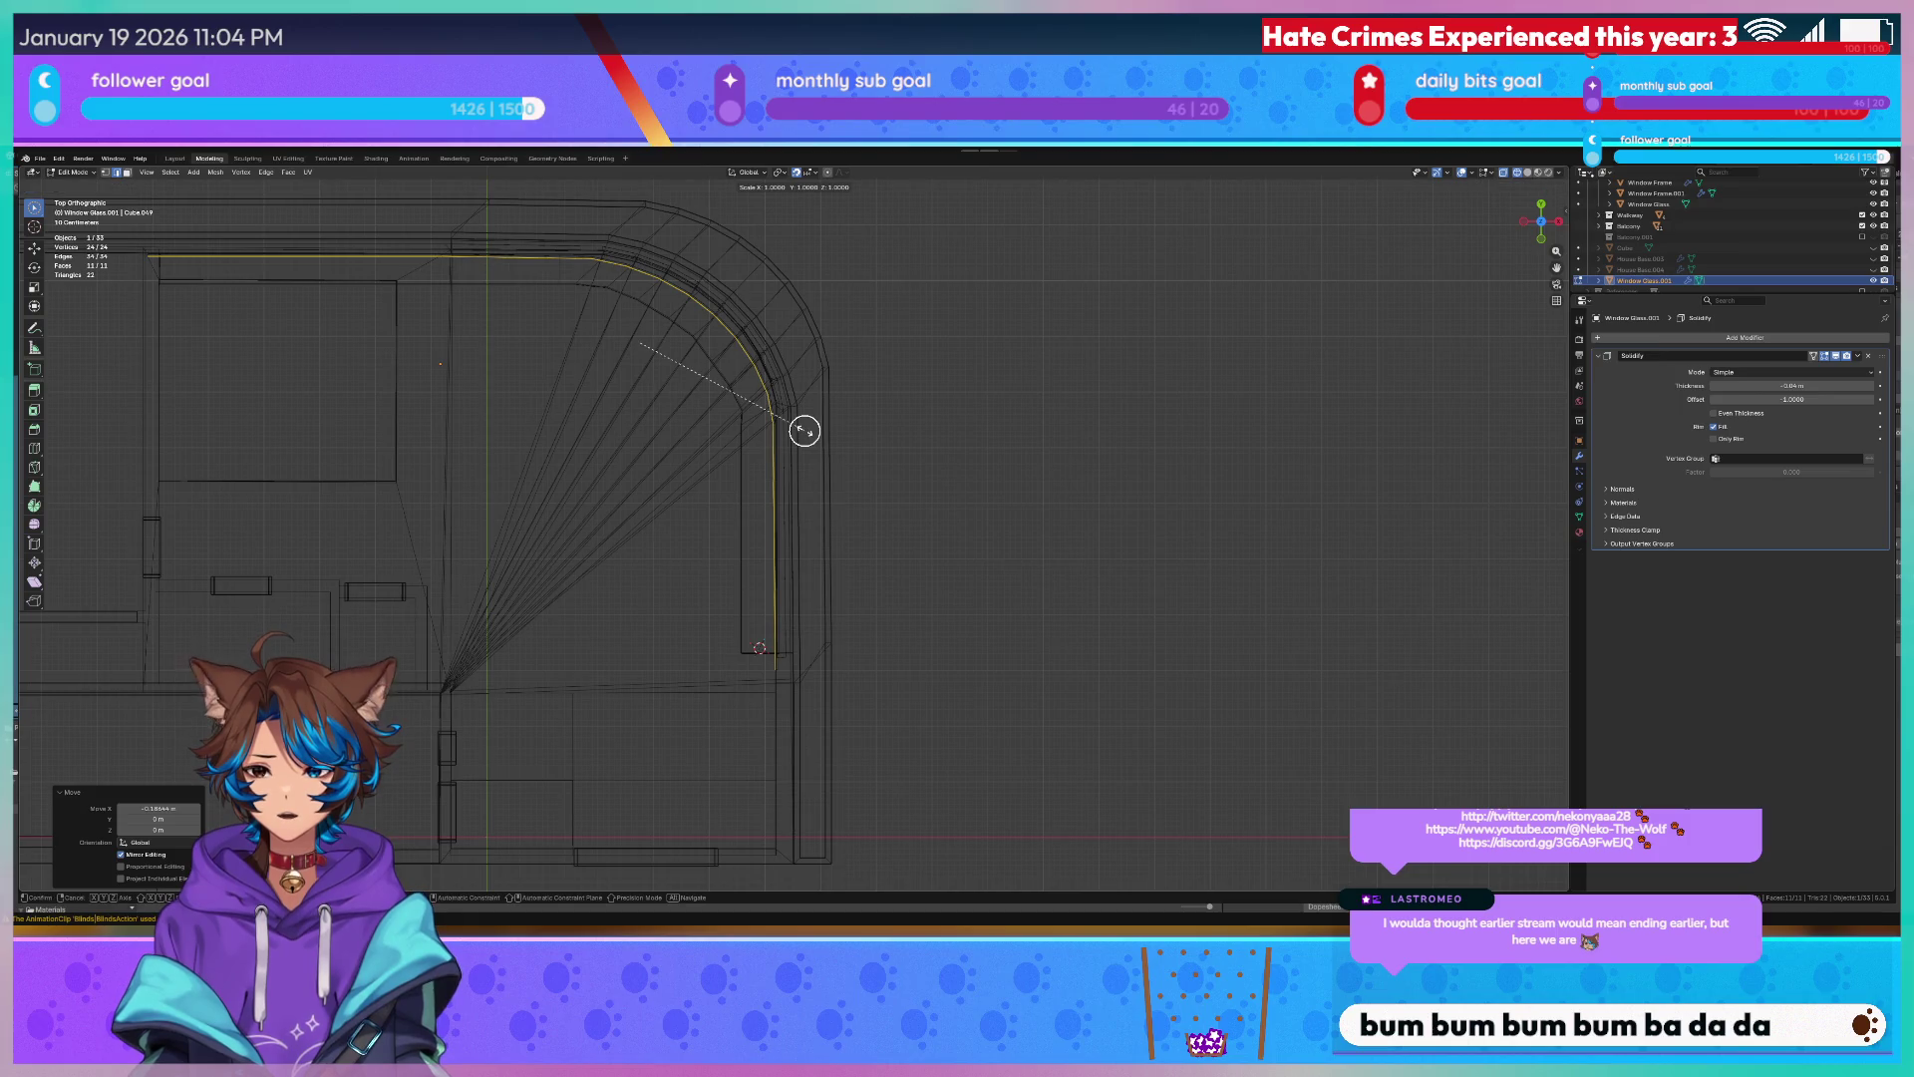
key("shift+z")
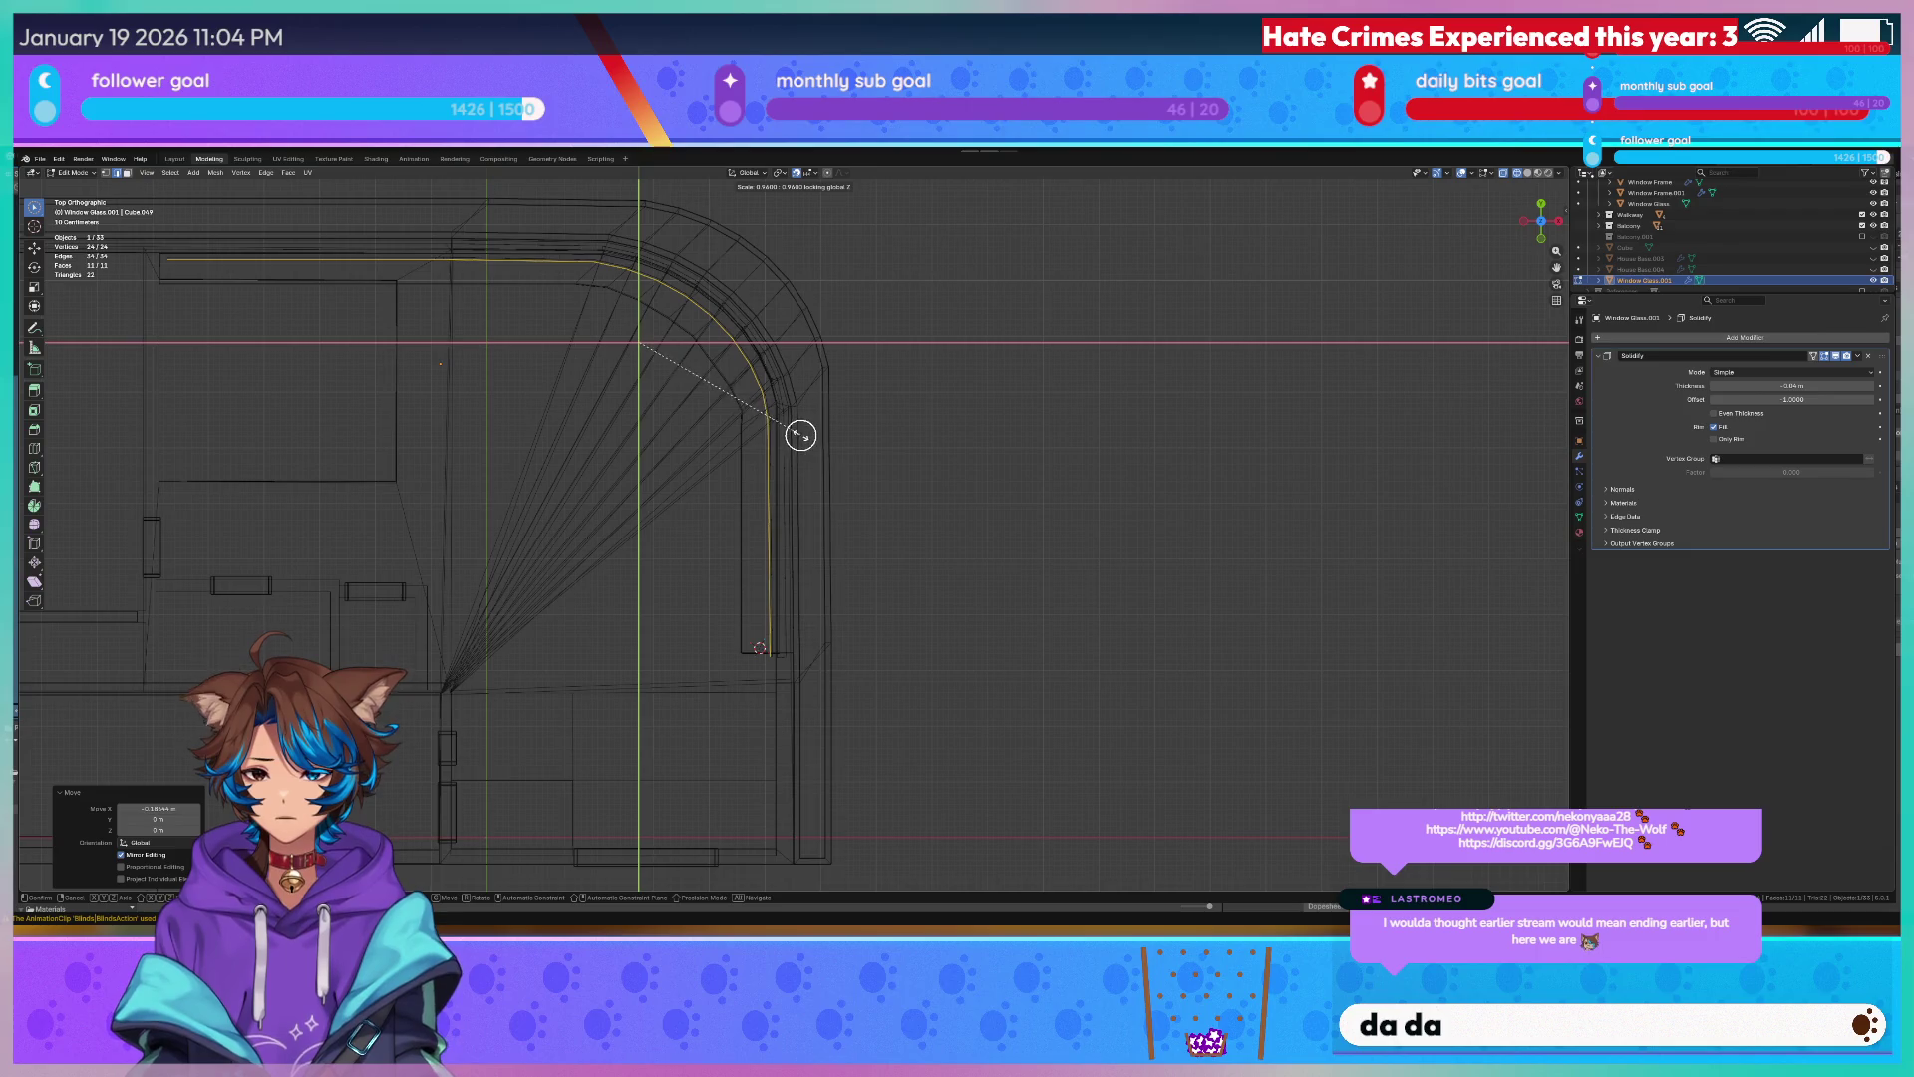
left_click(813, 436)
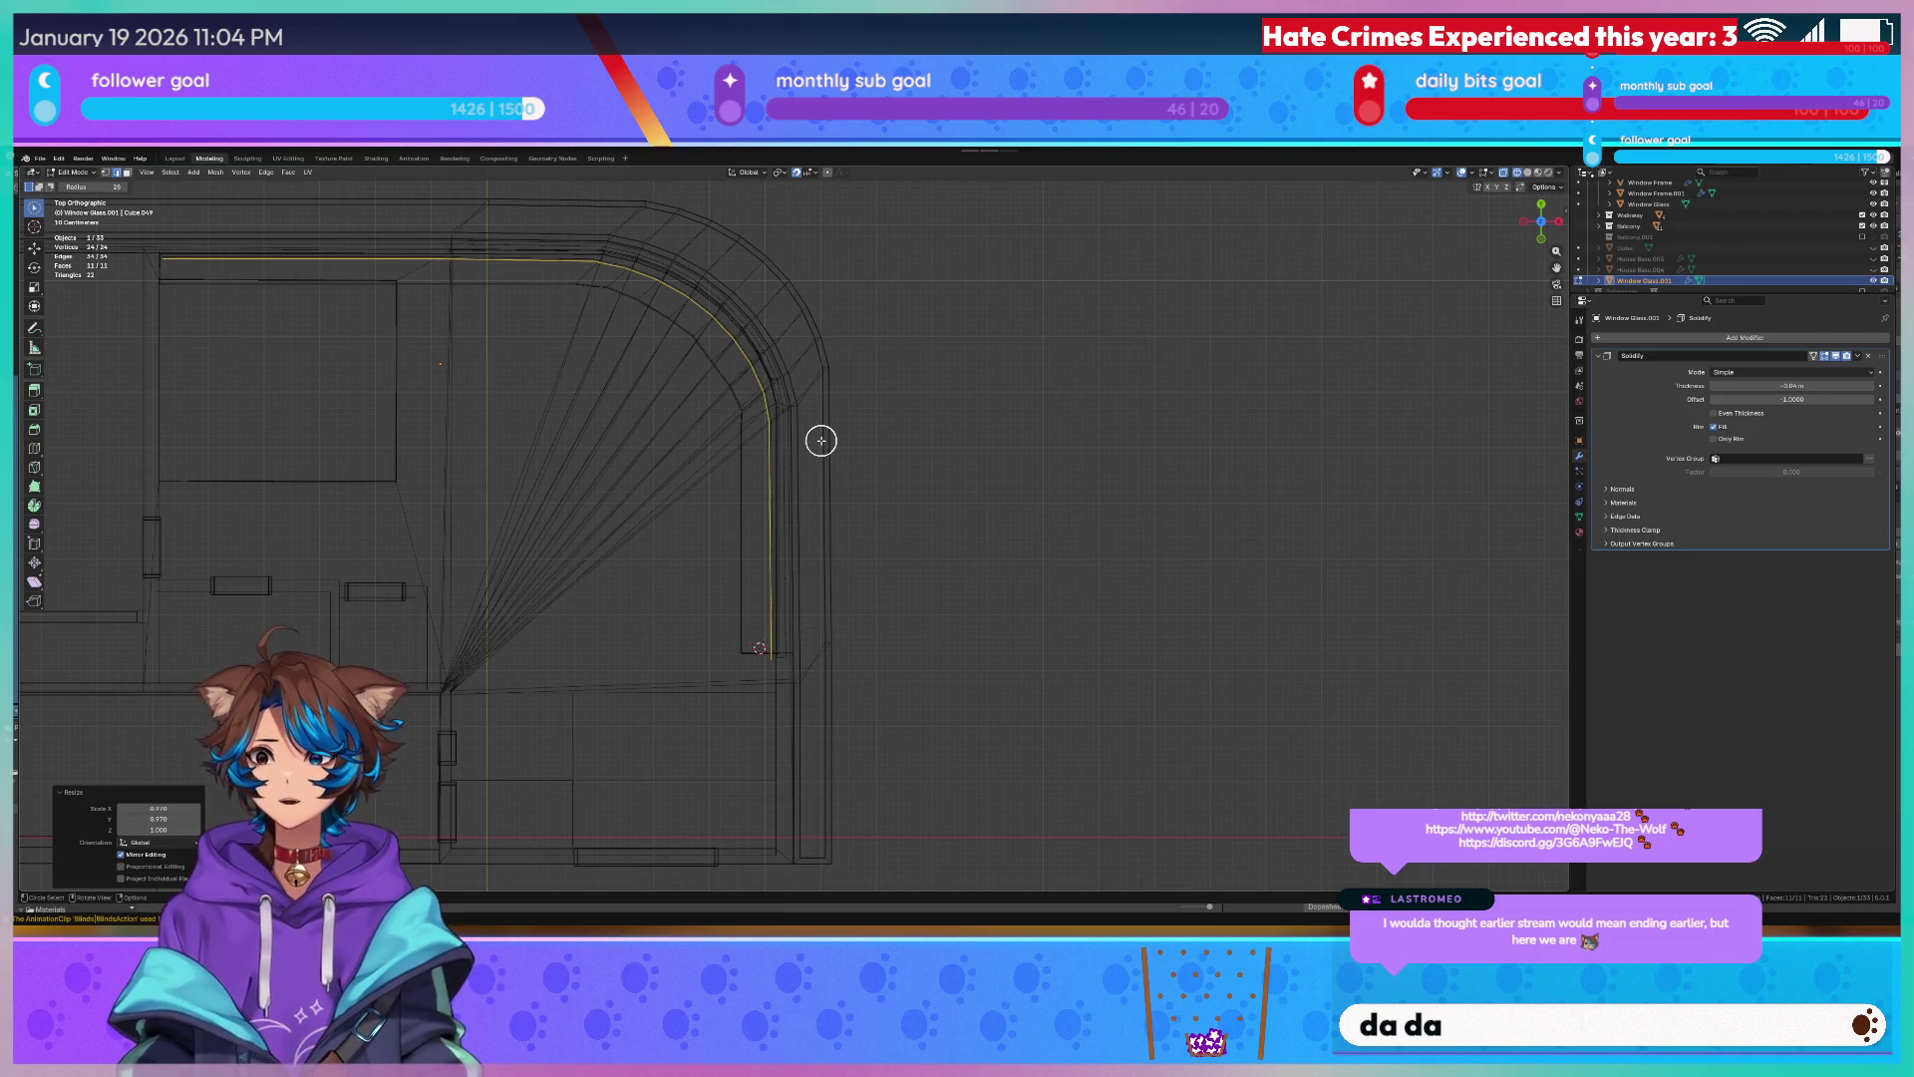
mouse_move(804, 462)
middle_mouse_down()
mouse_move(928, 354)
mouse_move(905, 409)
mouse_move(972, 391)
middle_mouse_up()
key("Tab")
Slide the glass's green end face along Y to meet the neighbouring wall.
key("shift+z")
scroll(928, 404, "up", 3)
scroll(969, 393, "up", 2)
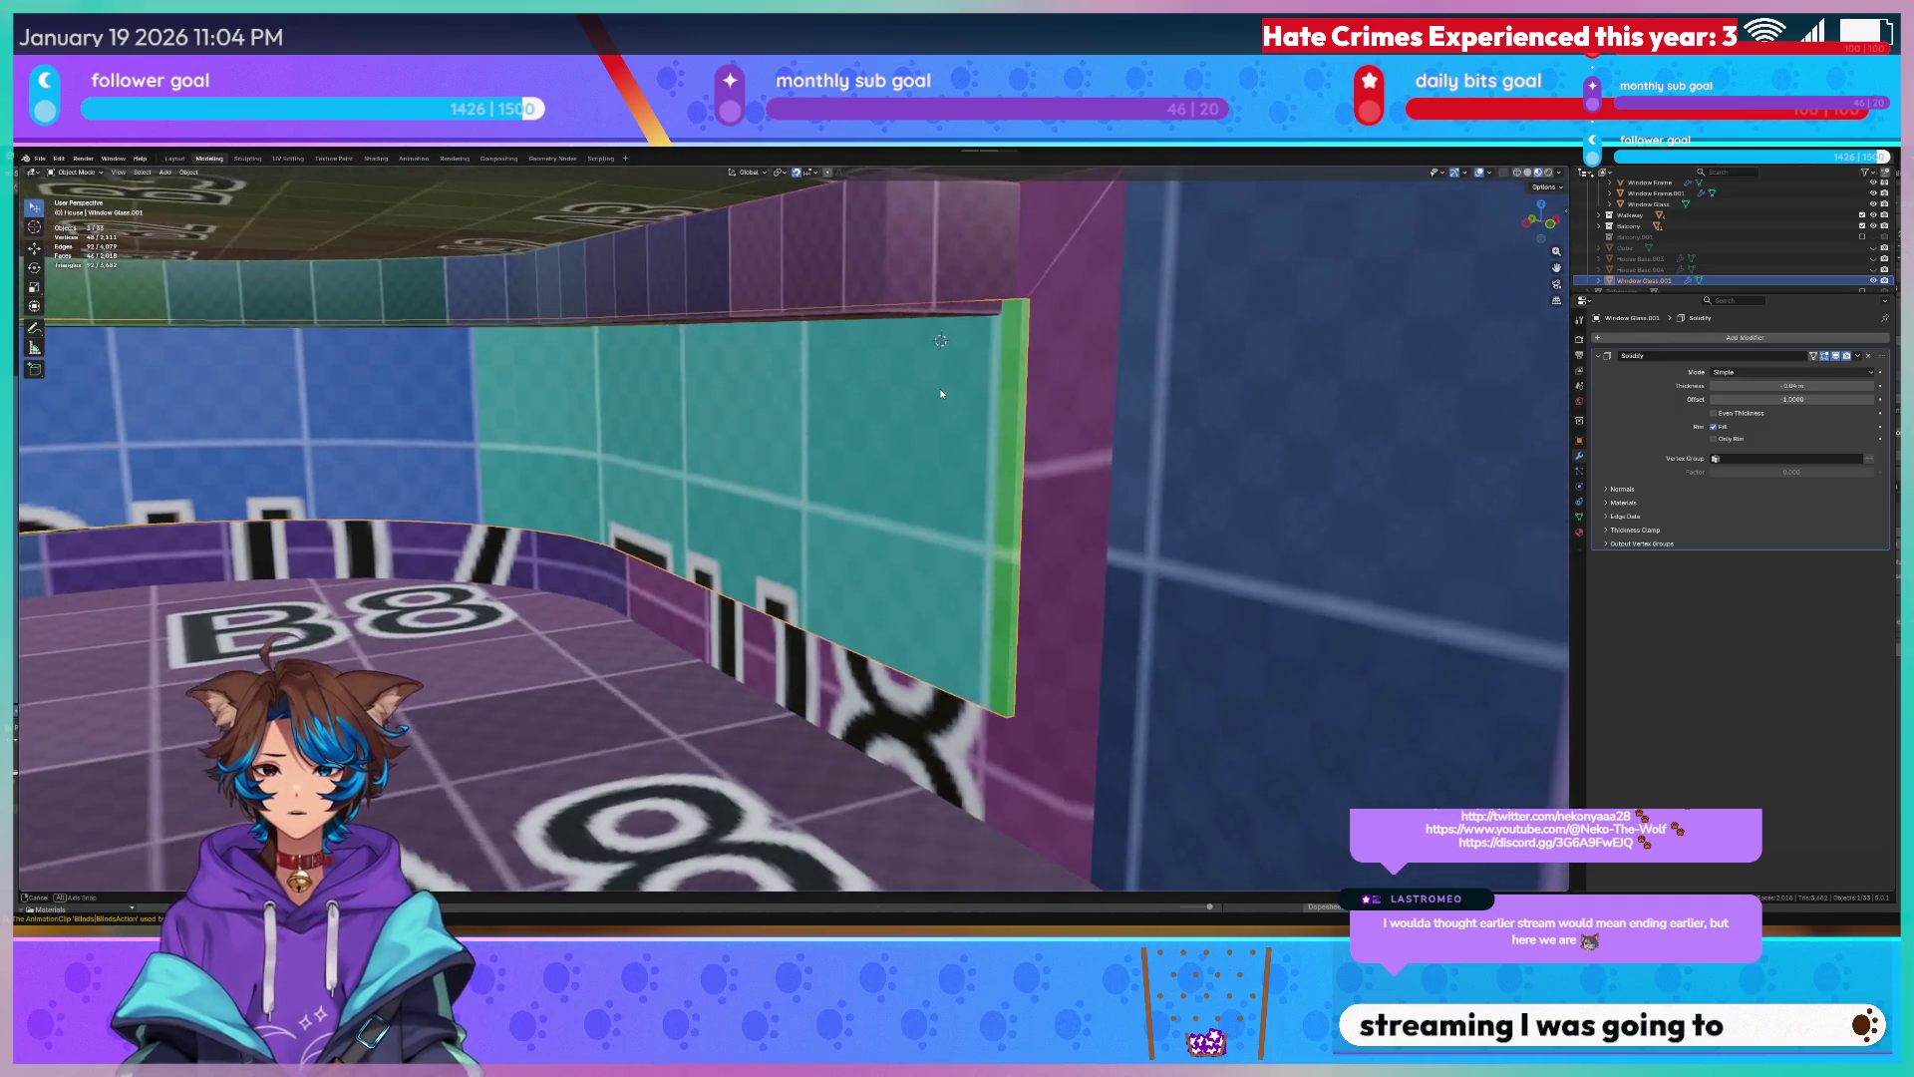
scroll(972, 389, "up", 5)
scroll(975, 388, "down", 5)
key("Tab")
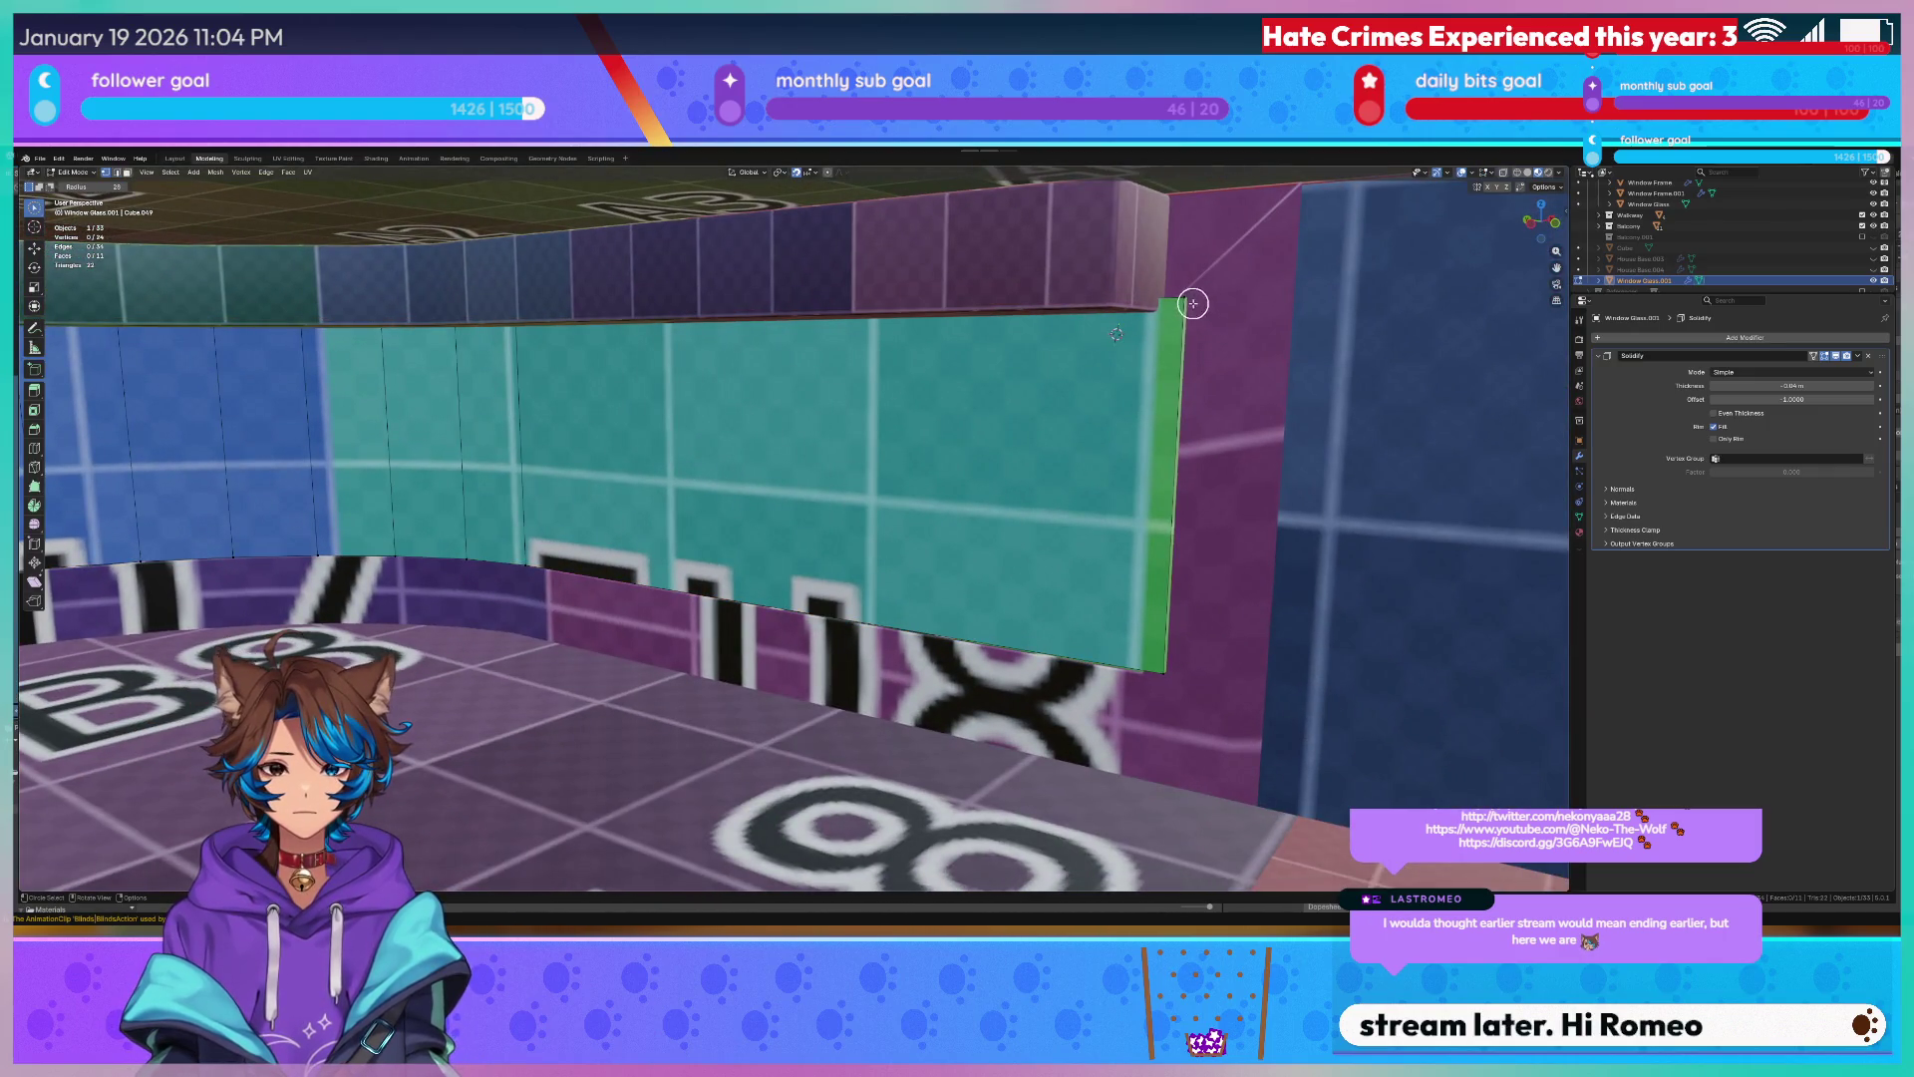
key("g")
key("y")
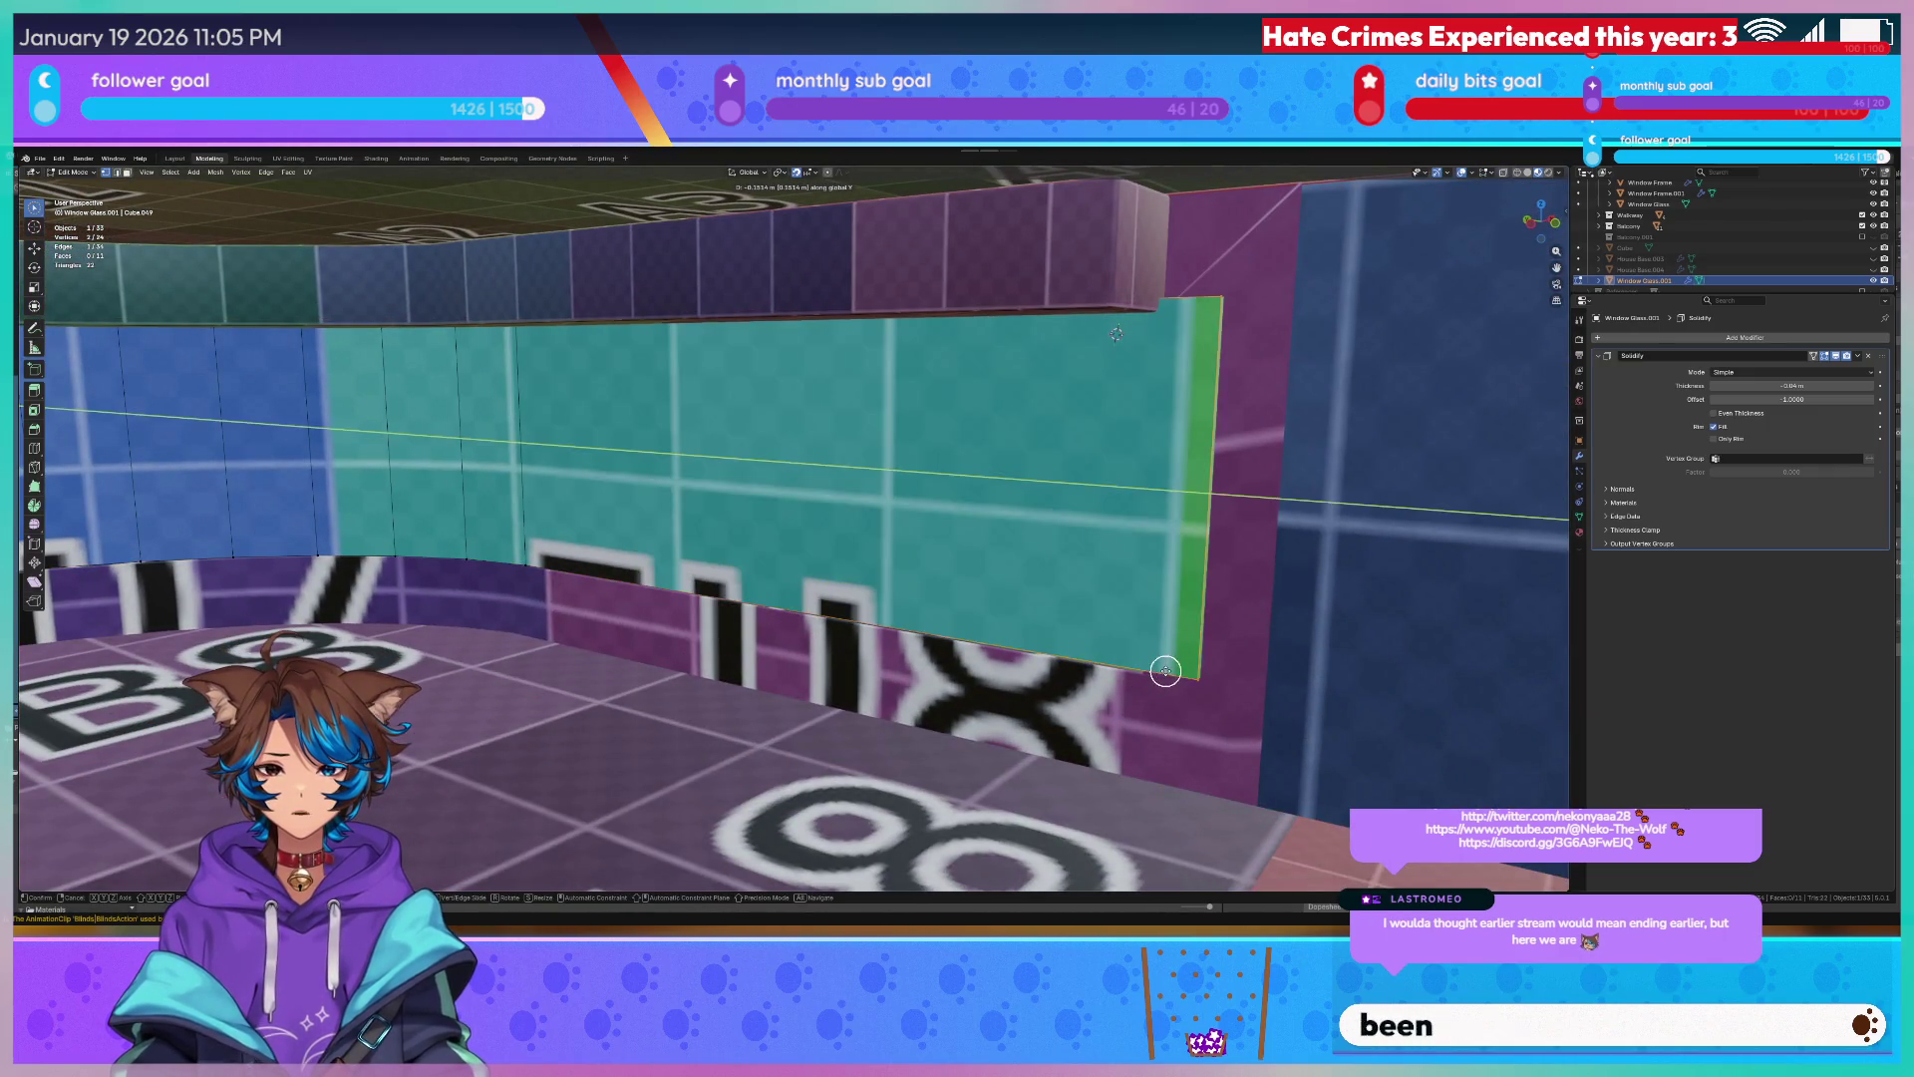
left_click(1128, 662)
scroll(1102, 633, "down", 2)
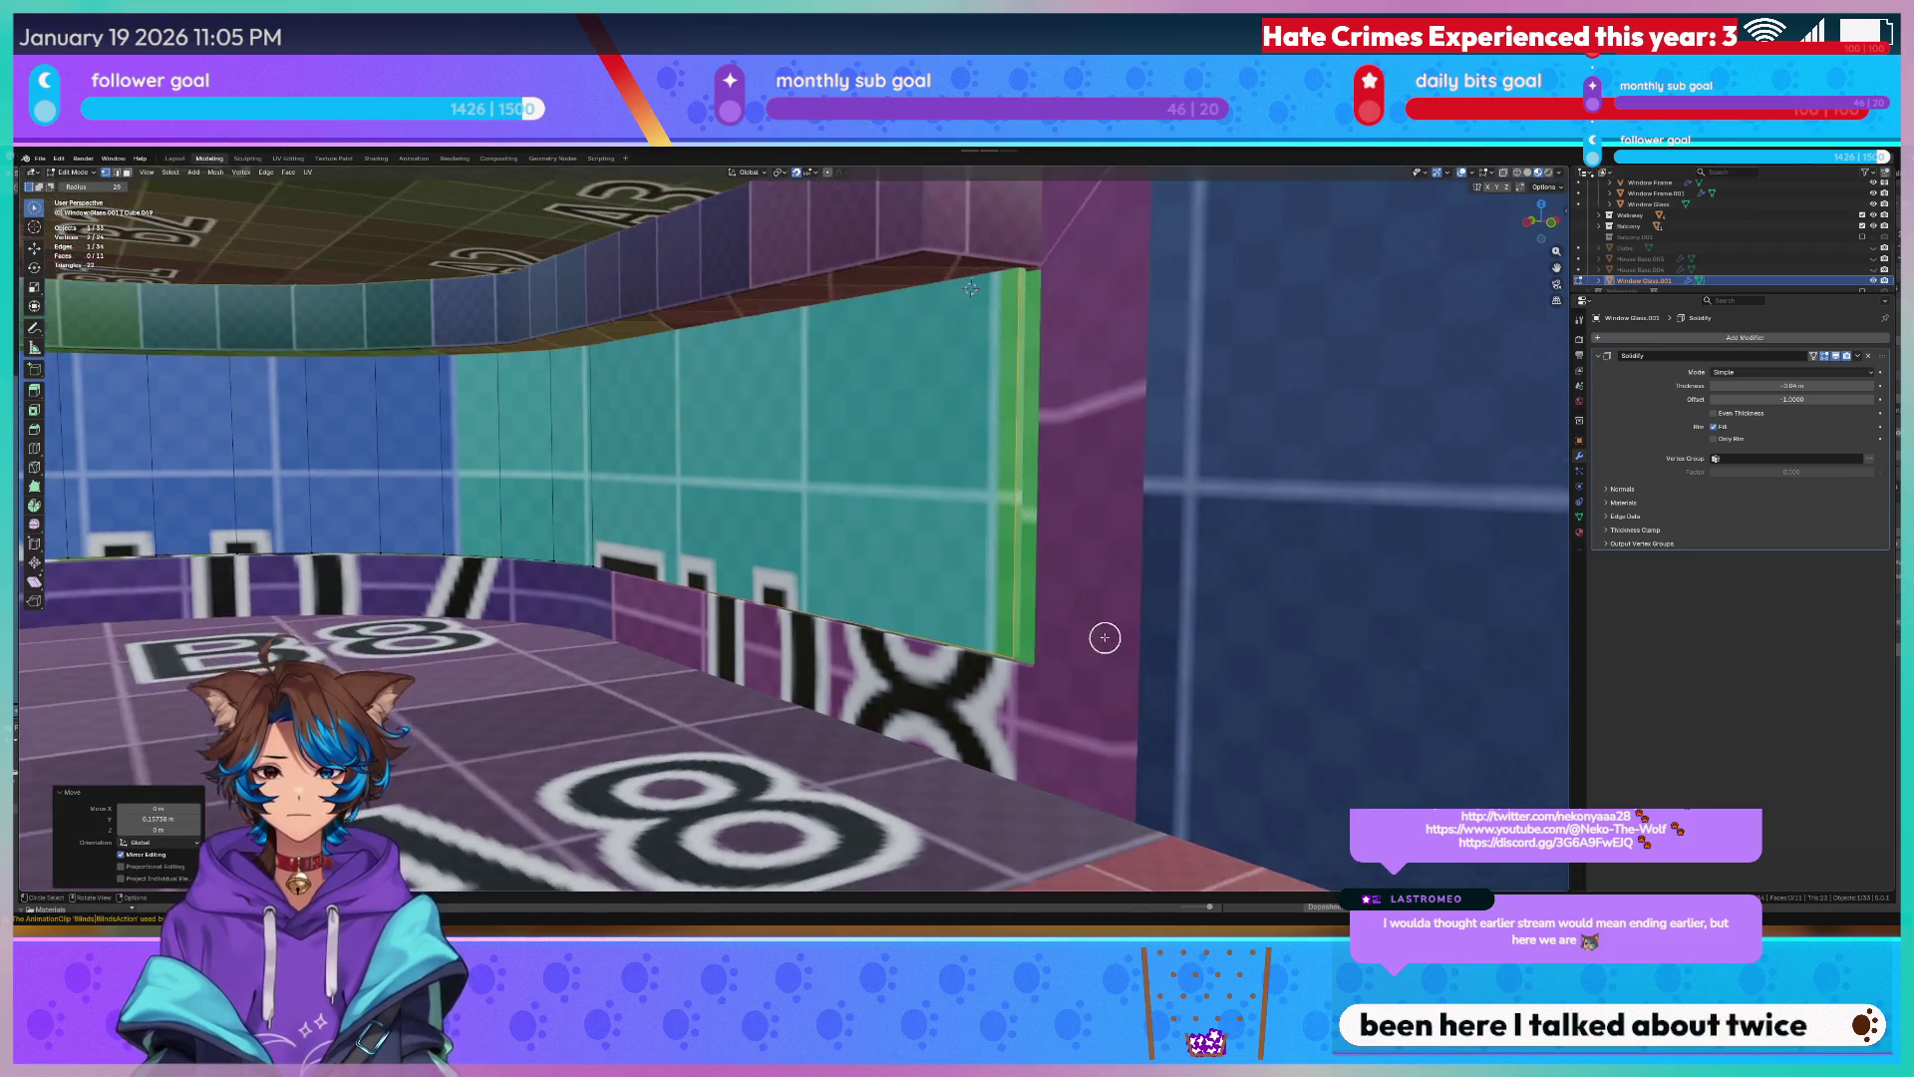
scroll(1092, 624, "up", 3)
Inspect the curved wall's vertices in wireframe from a wider angle.
middle_click_drag(1094, 624, 1072, 607)
scroll(1072, 607, "down", 2)
scroll(1076, 610, "up", 2)
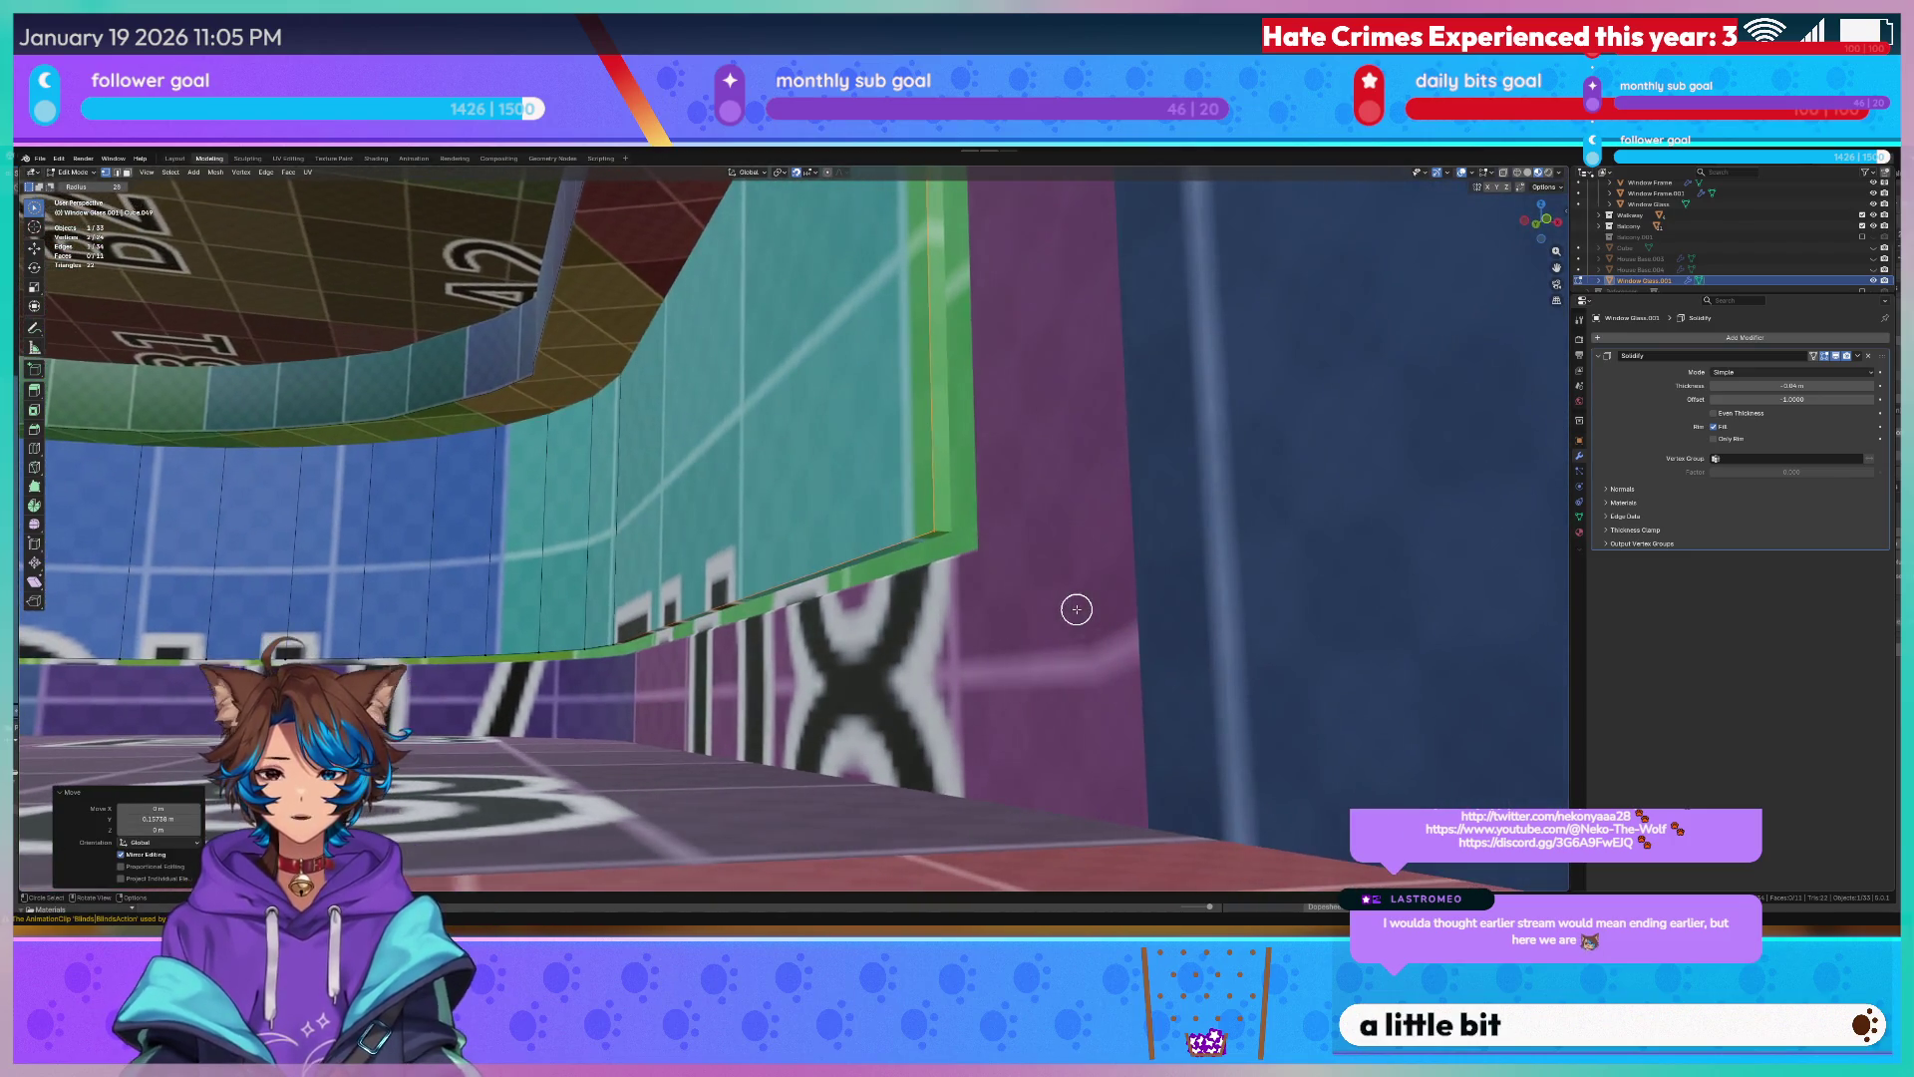
mouse_move(150, 450)
middle_mouse_down()
mouse_move(591, 479)
mouse_move(555, 462)
mouse_move(739, 445)
mouse_move(705, 453)
middle_mouse_up()
key("shift+z")
scroll(639, 458, "down", 3)
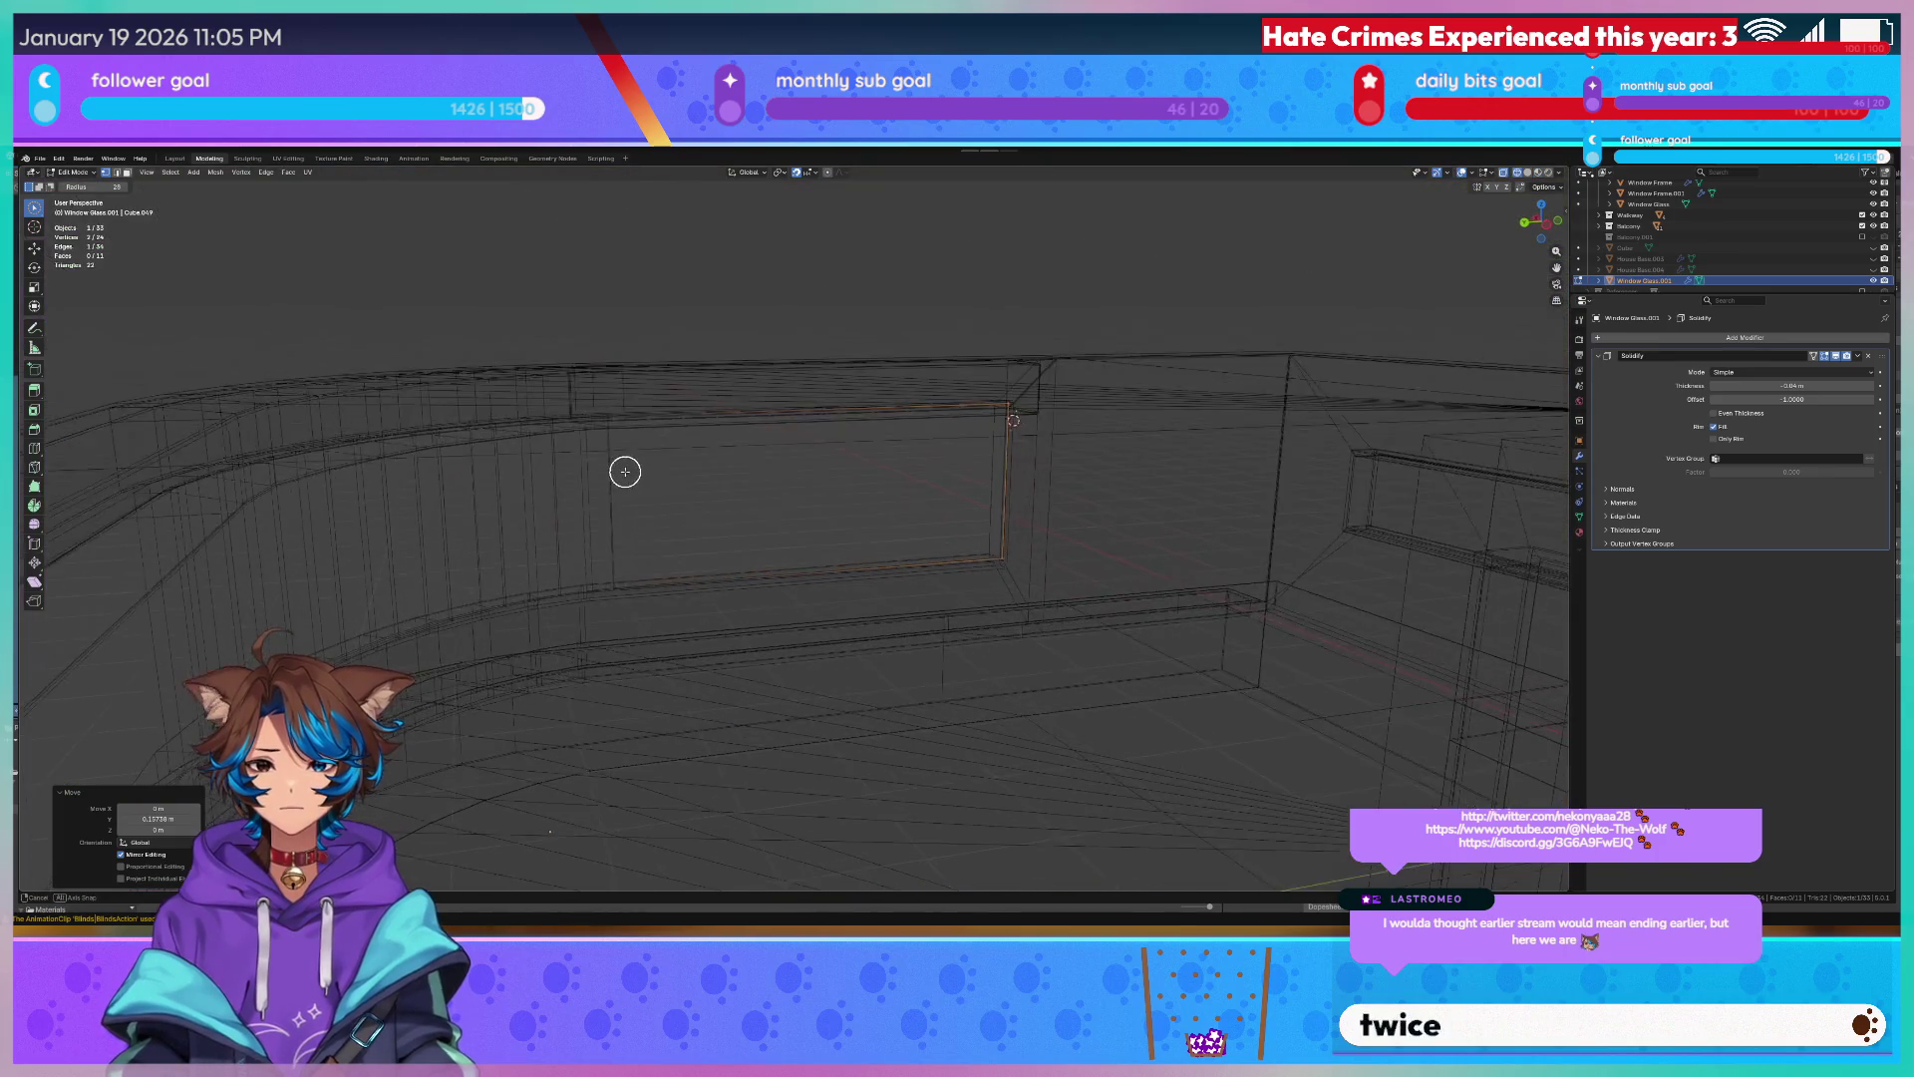
scroll(966, 411, "down", 2)
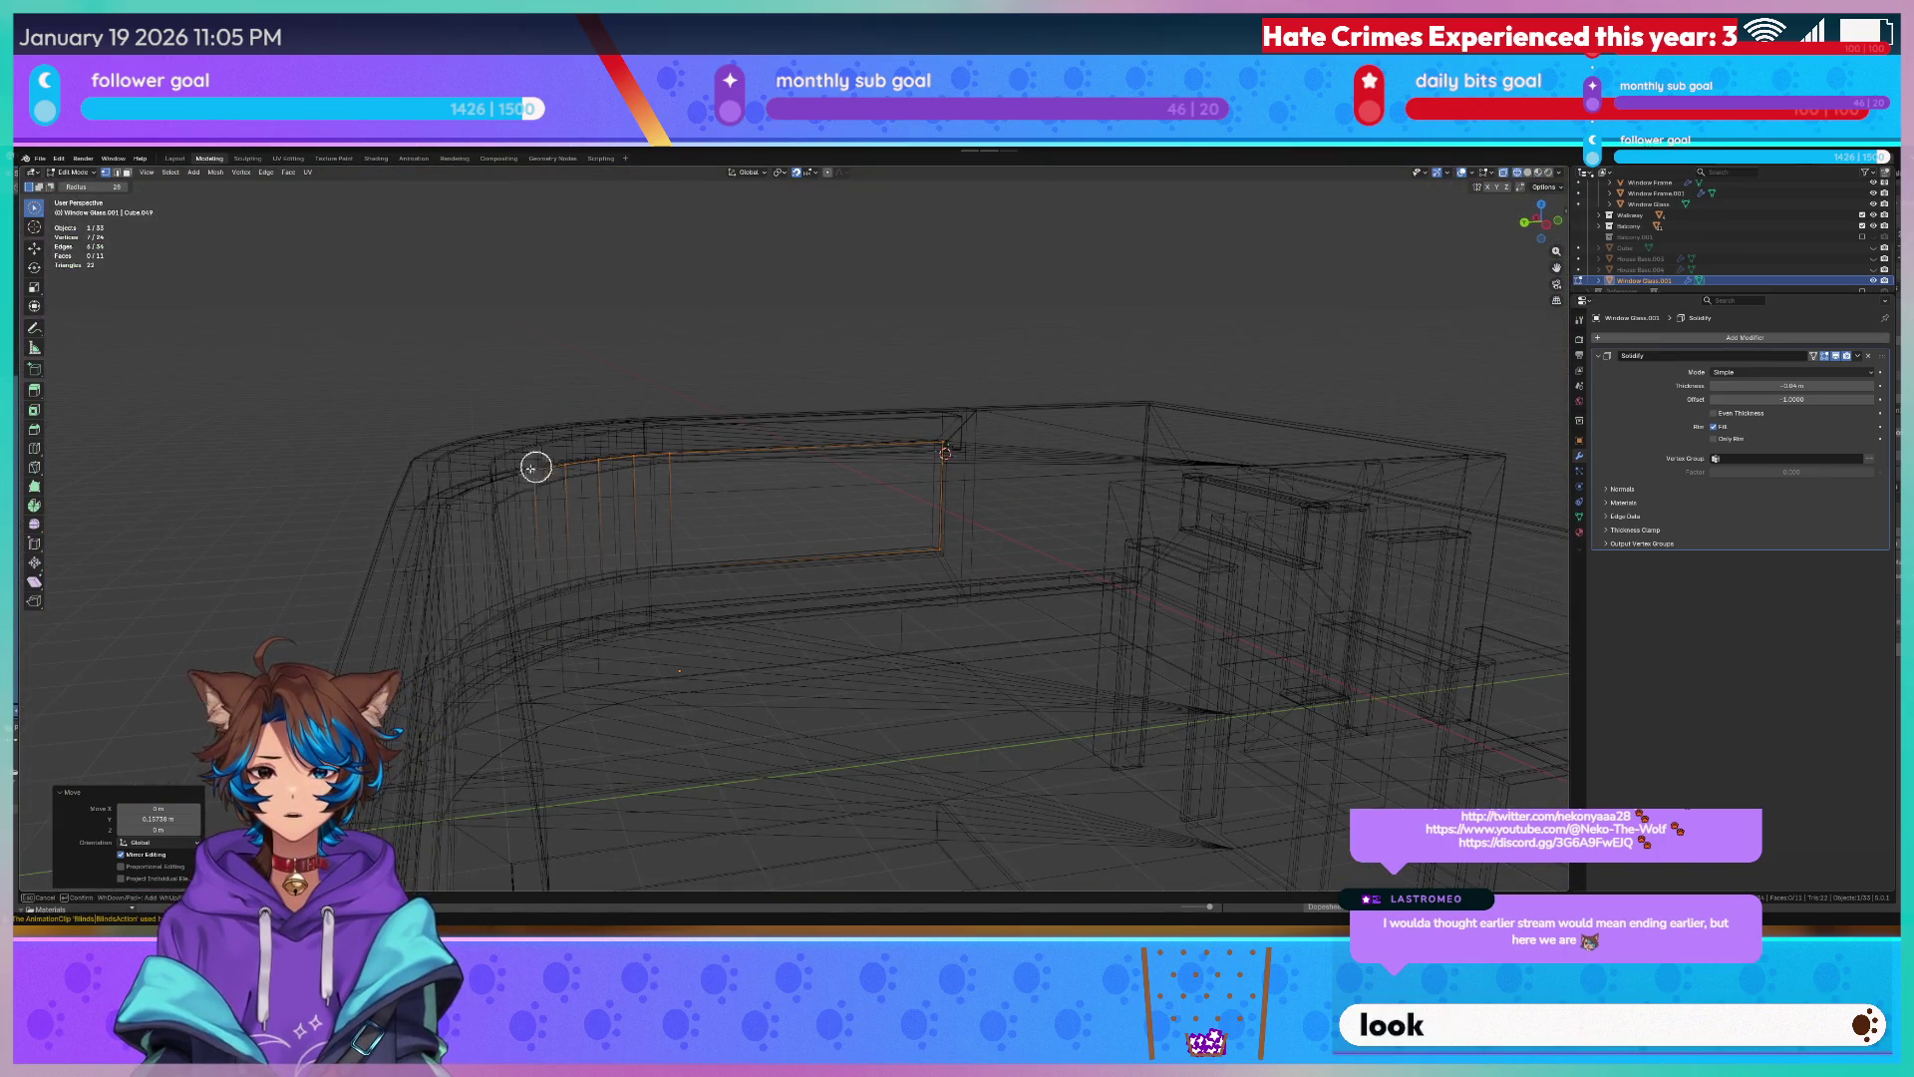
key("Escape")
middle_click_drag(504, 493, 471, 499)
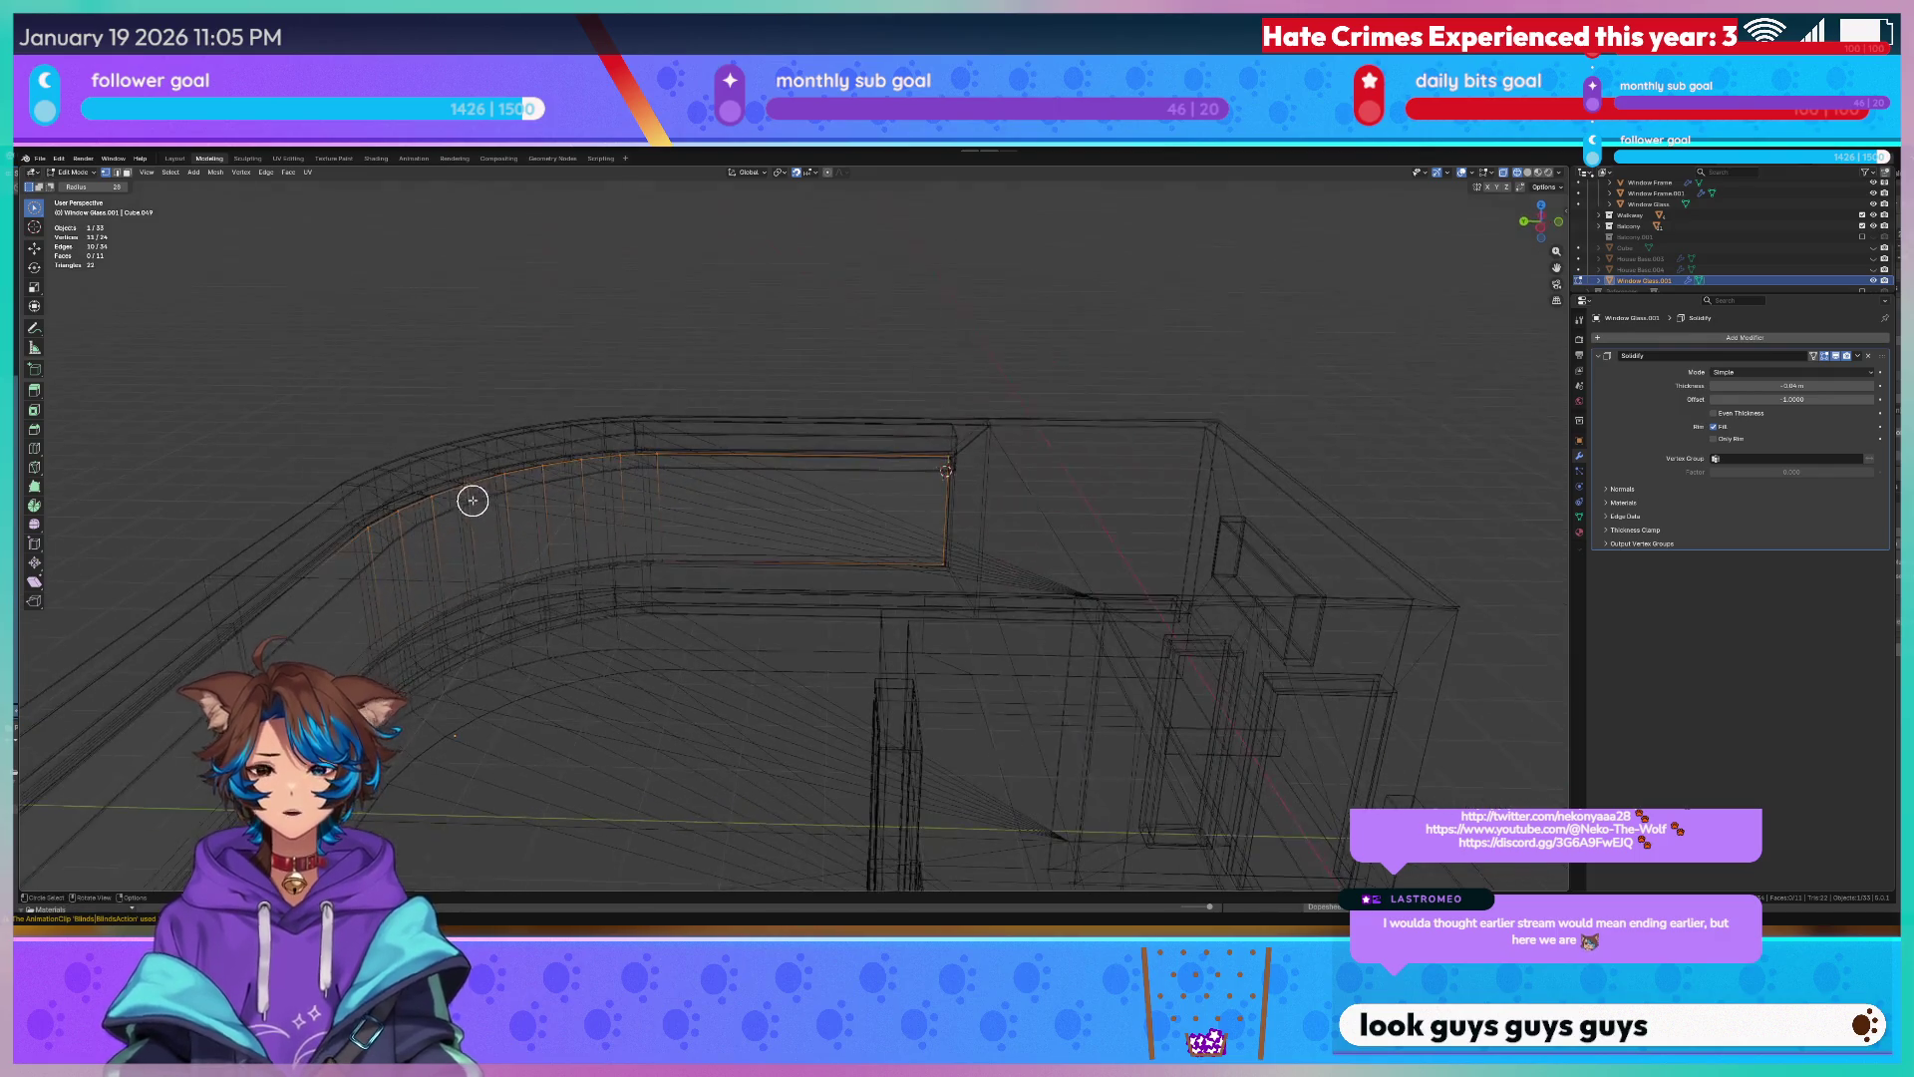
scroll(511, 472, "up", 3)
scroll(476, 480, "up", 2)
middle_click_drag(479, 459, 987, 474)
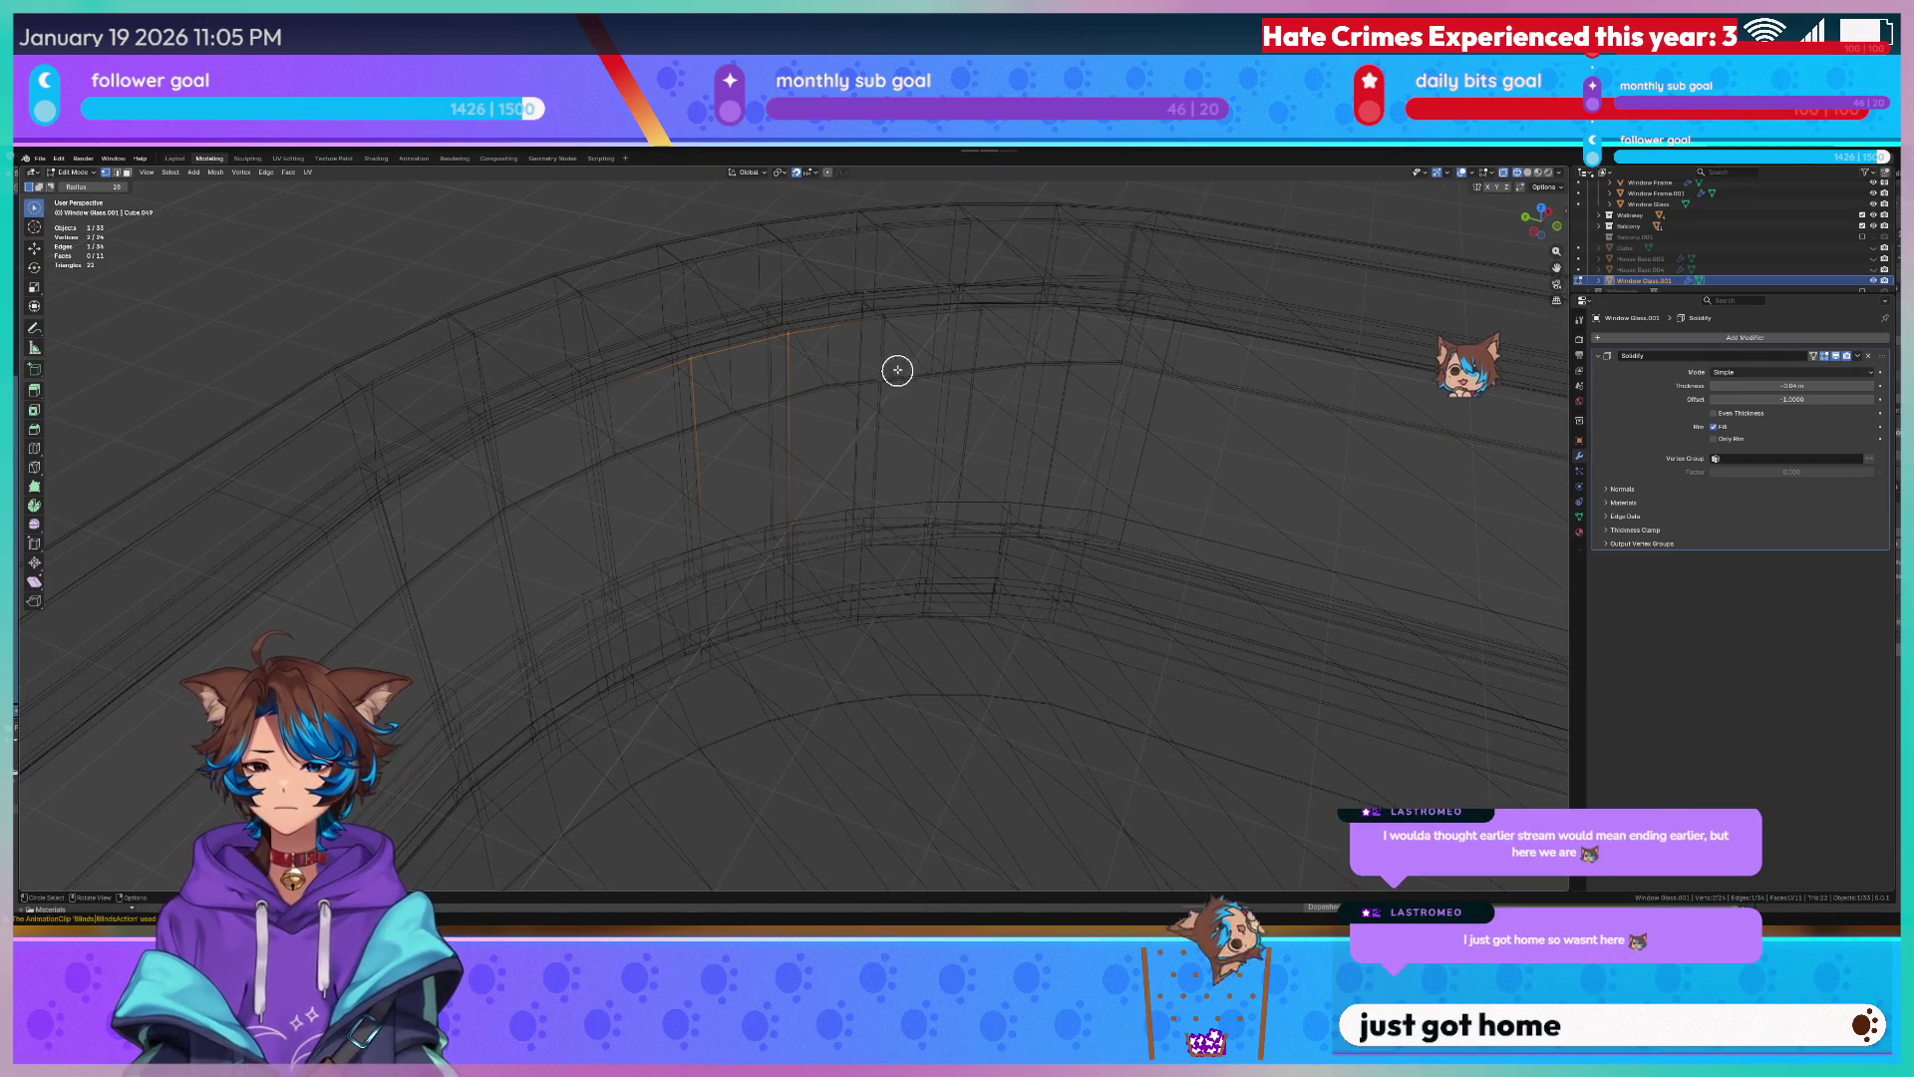
Dismiss the favourites list and return to Object Mode in Material Preview.
key("q")
key("Escape")
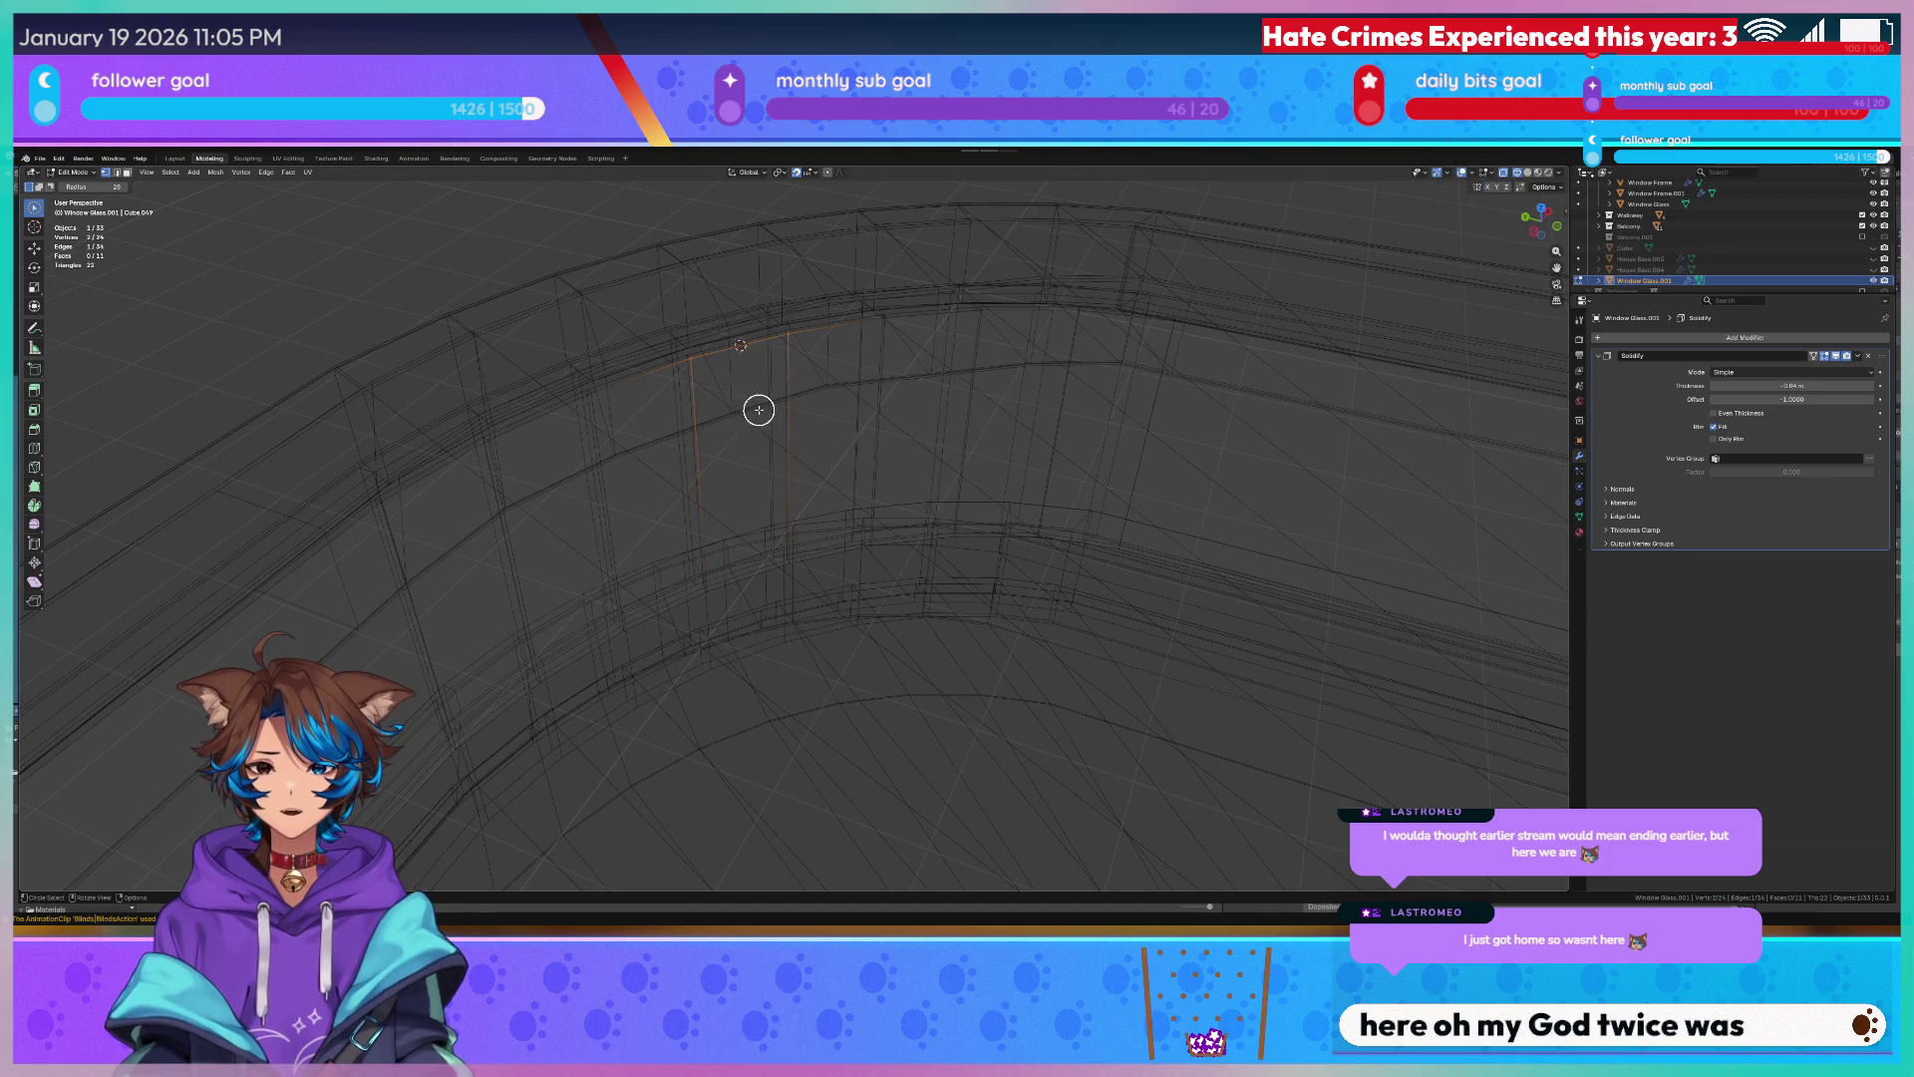
key("q")
left_click(757, 412)
mouse_move(824, 303)
middle_mouse_down()
mouse_move(830, 338)
mouse_move(902, 414)
middle_mouse_up()
key("Tab")
key("z")
left_click(870, 478)
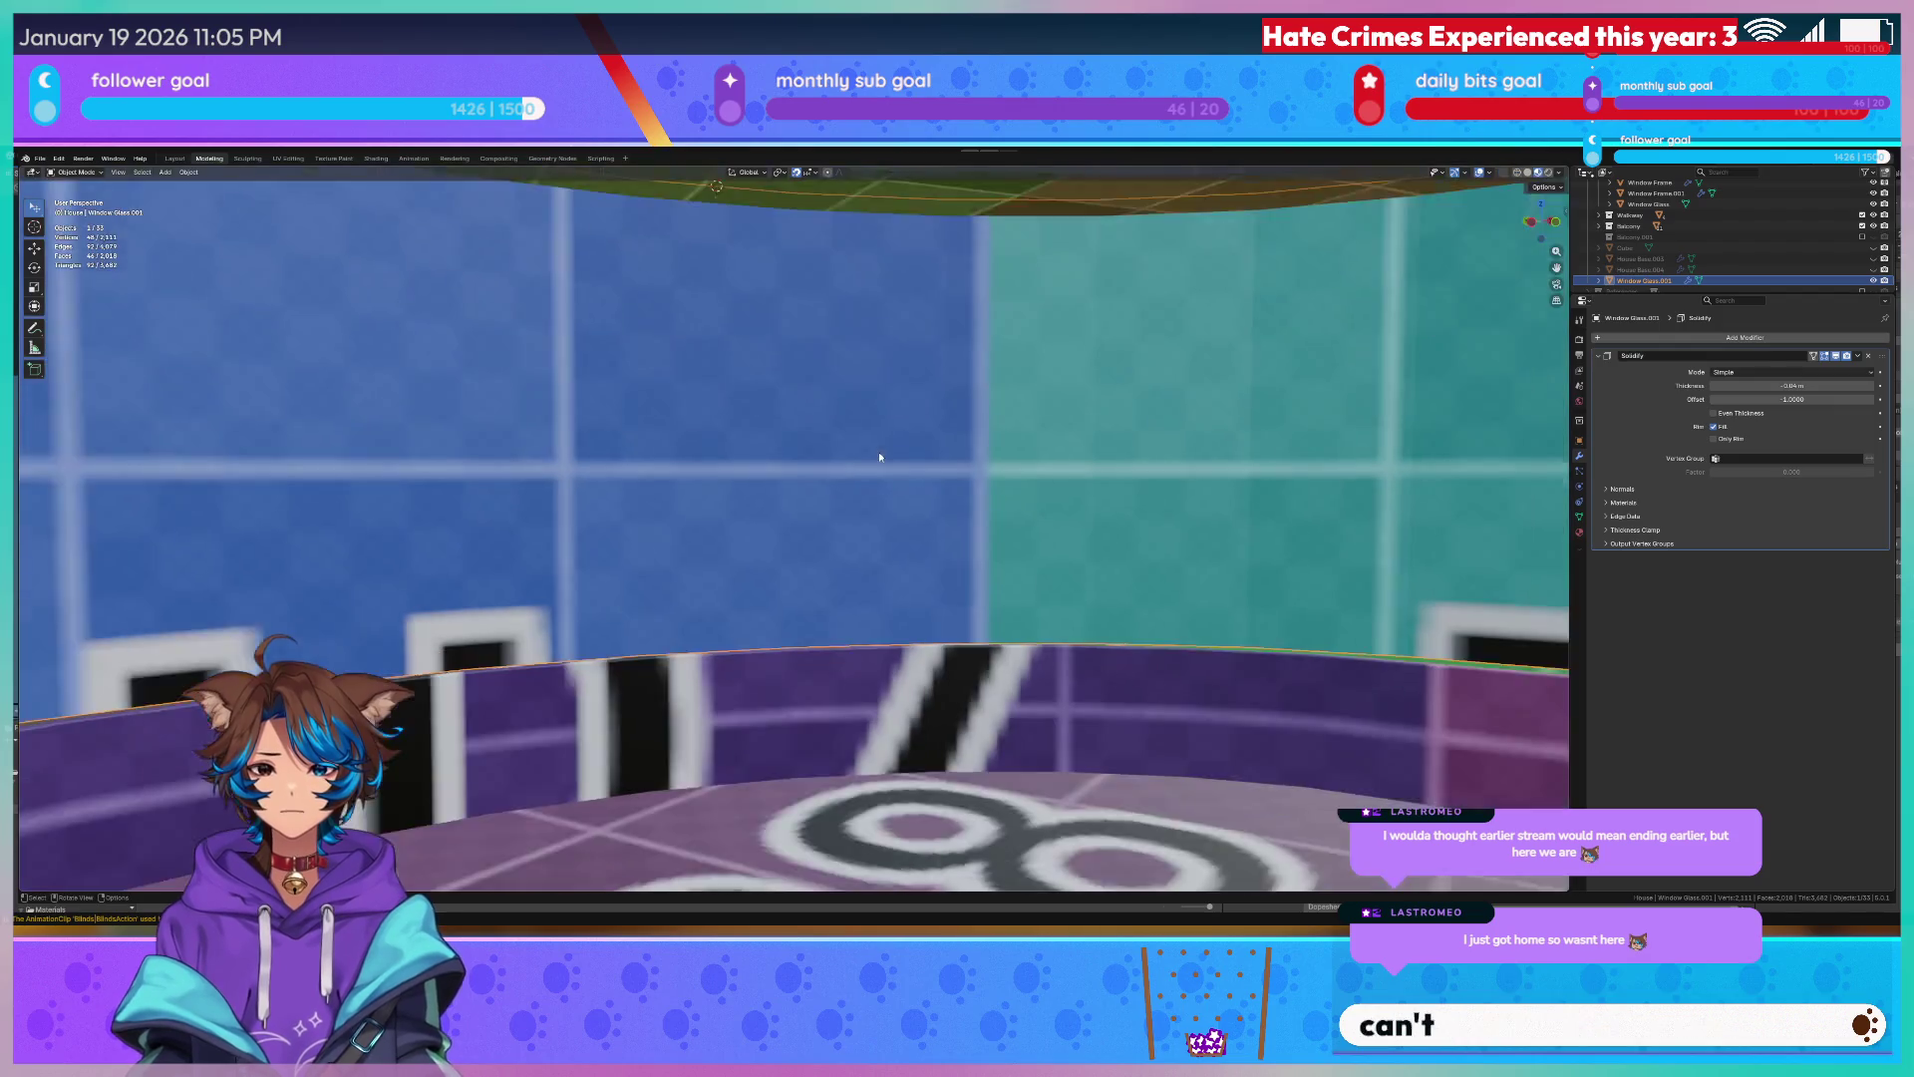
Stretch the window glass along X to fit the wall width.
middle_click_drag(871, 476, 902, 455)
key("s")
key("x")
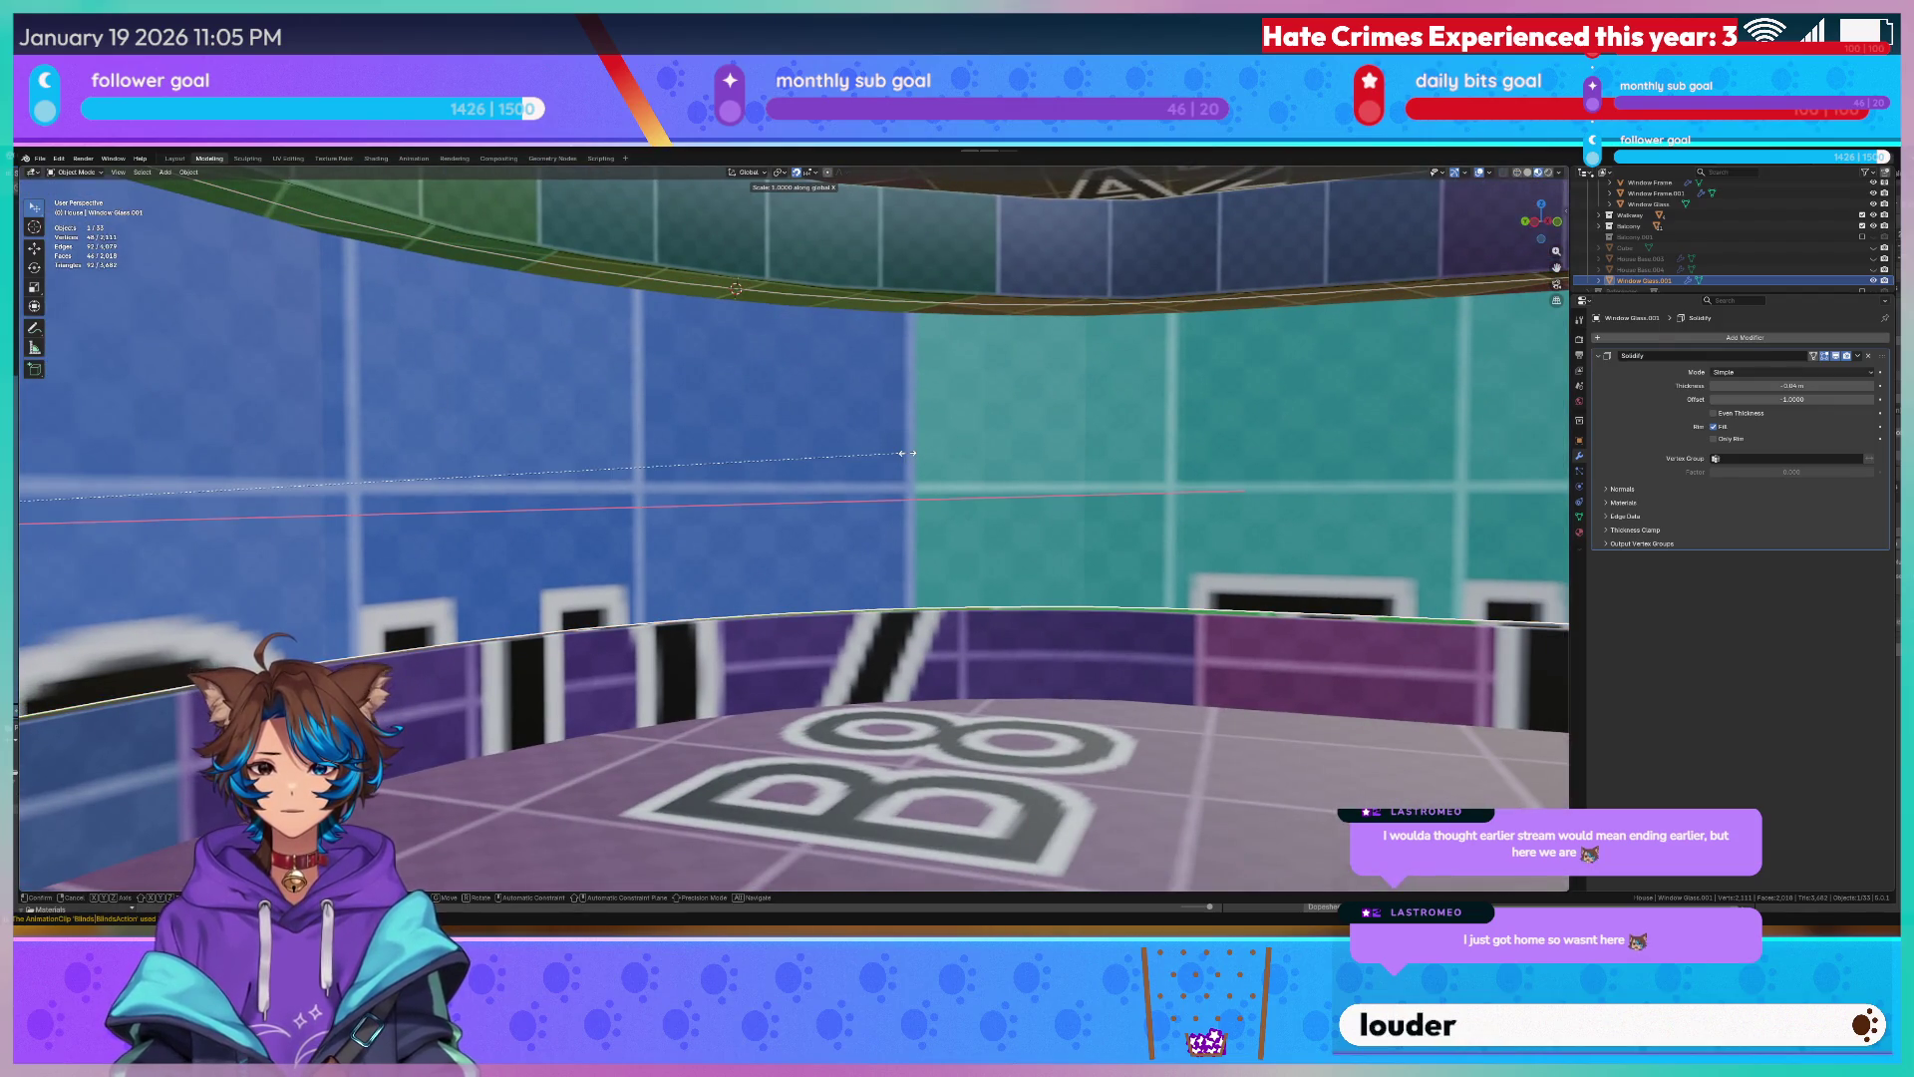
left_click(904, 452)
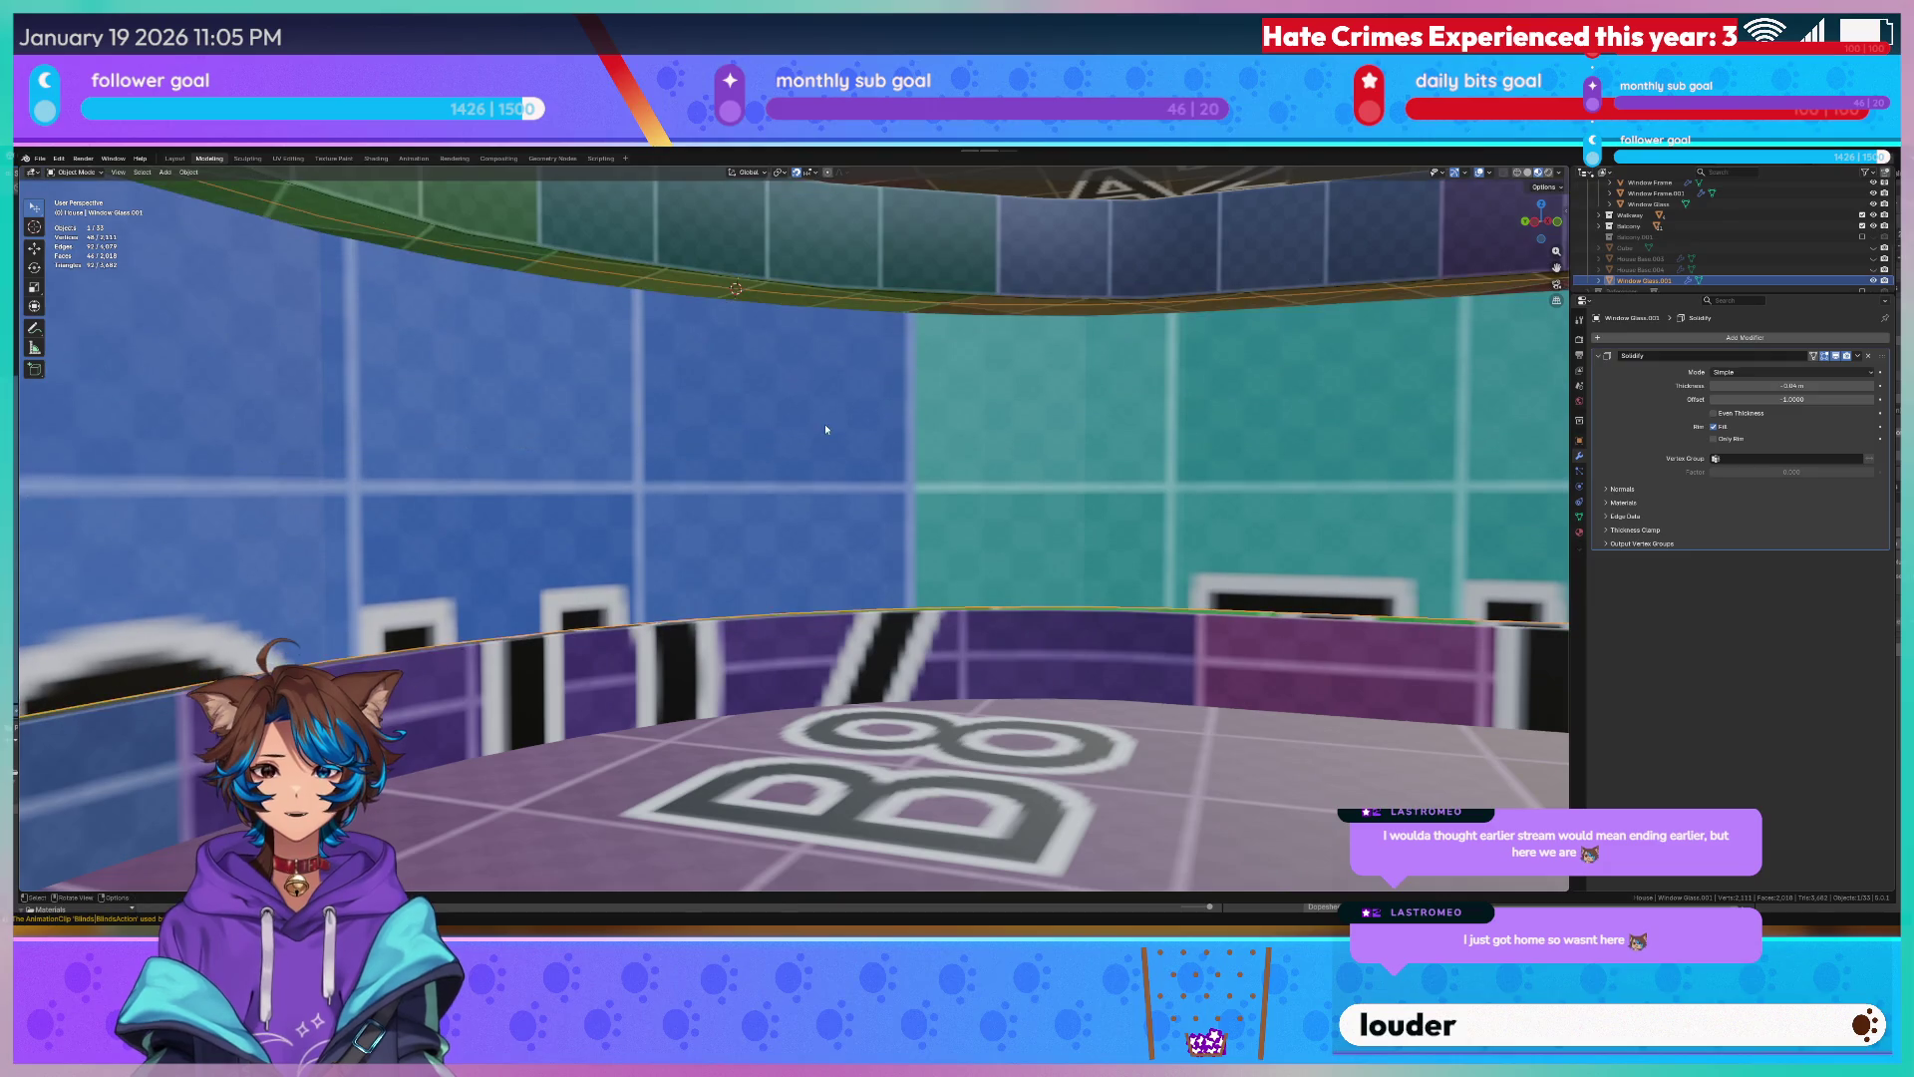
scroll(898, 424, "down", 2)
scroll(897, 422, "down", 2)
Check the glass in Edit Mode, then switch to the UV Editing workspace.
mouse_move(898, 423)
middle_mouse_down()
mouse_move(695, 503)
mouse_move(839, 475)
mouse_move(774, 398)
mouse_move(790, 405)
middle_mouse_up()
scroll(805, 404, "up", 2)
key("Tab")
key("c")
middle_click_drag(1112, 411, 756, 428)
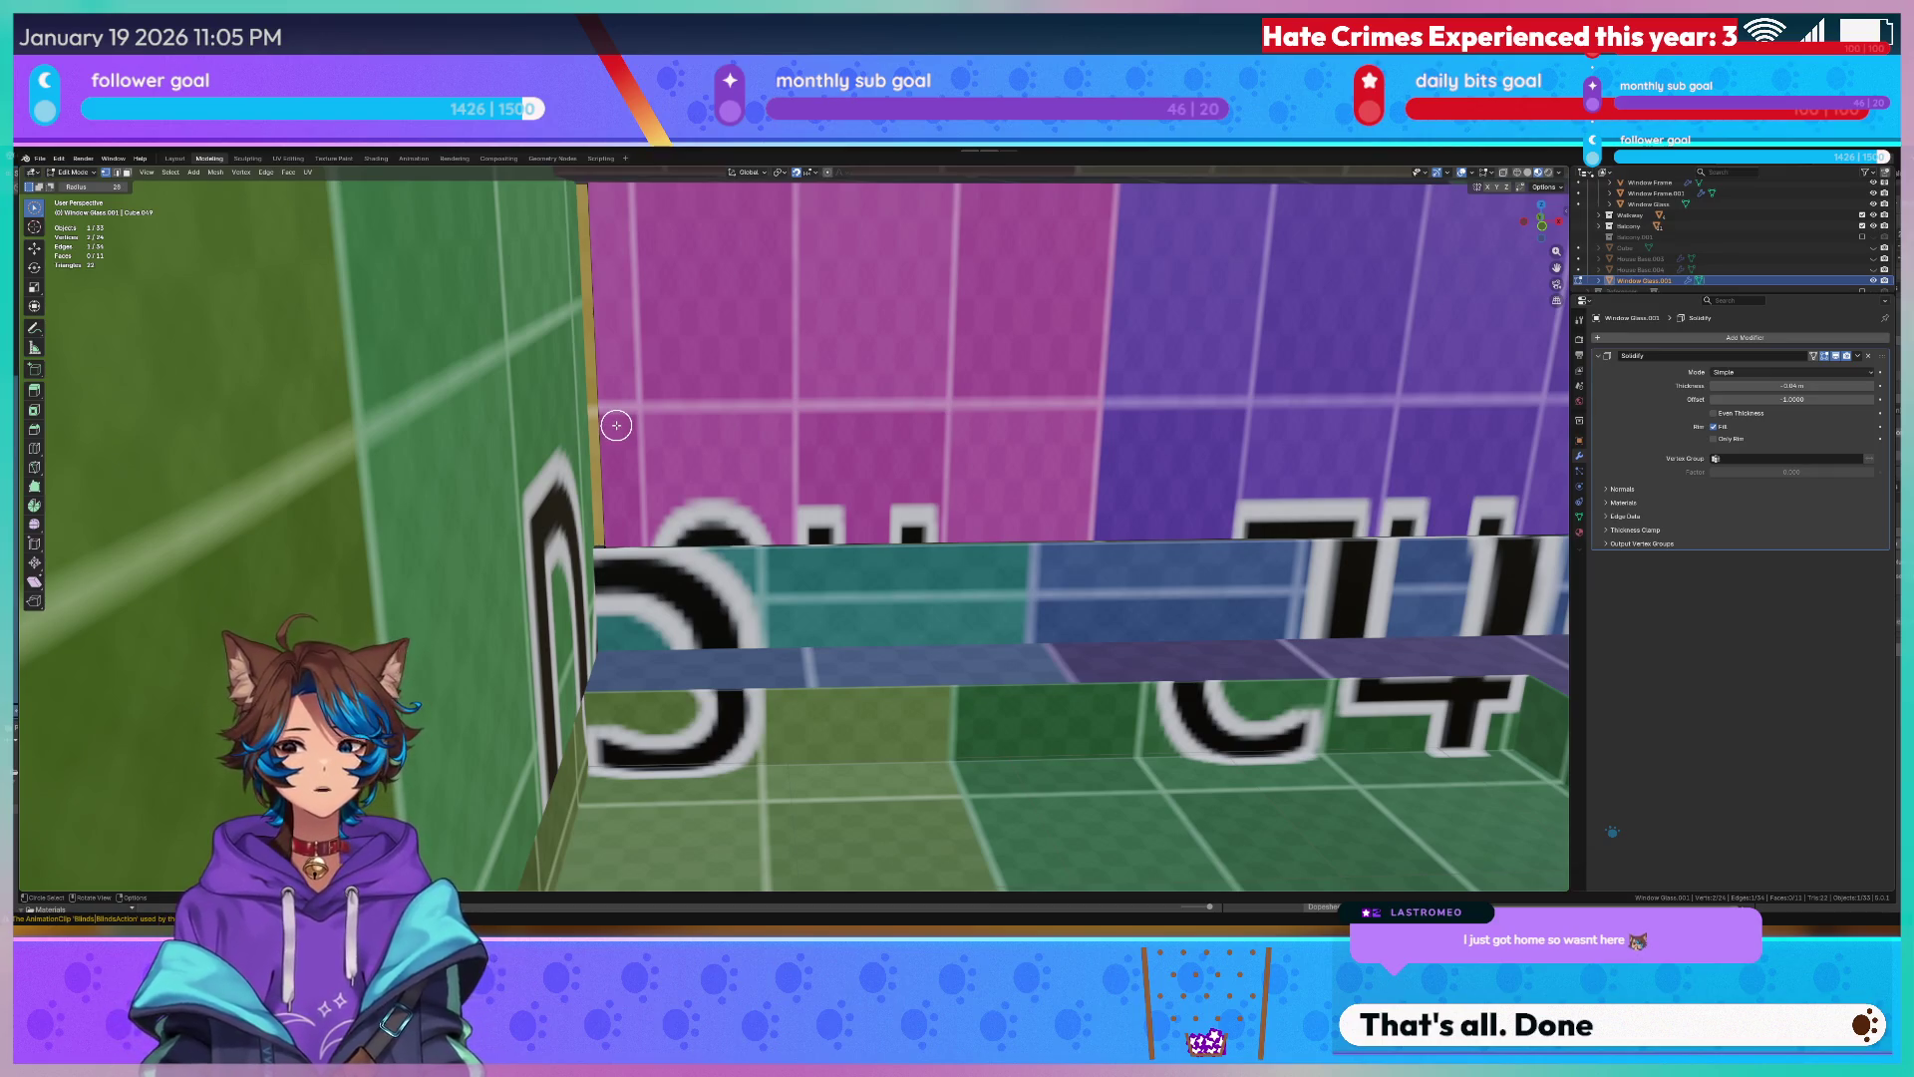
key("Tab")
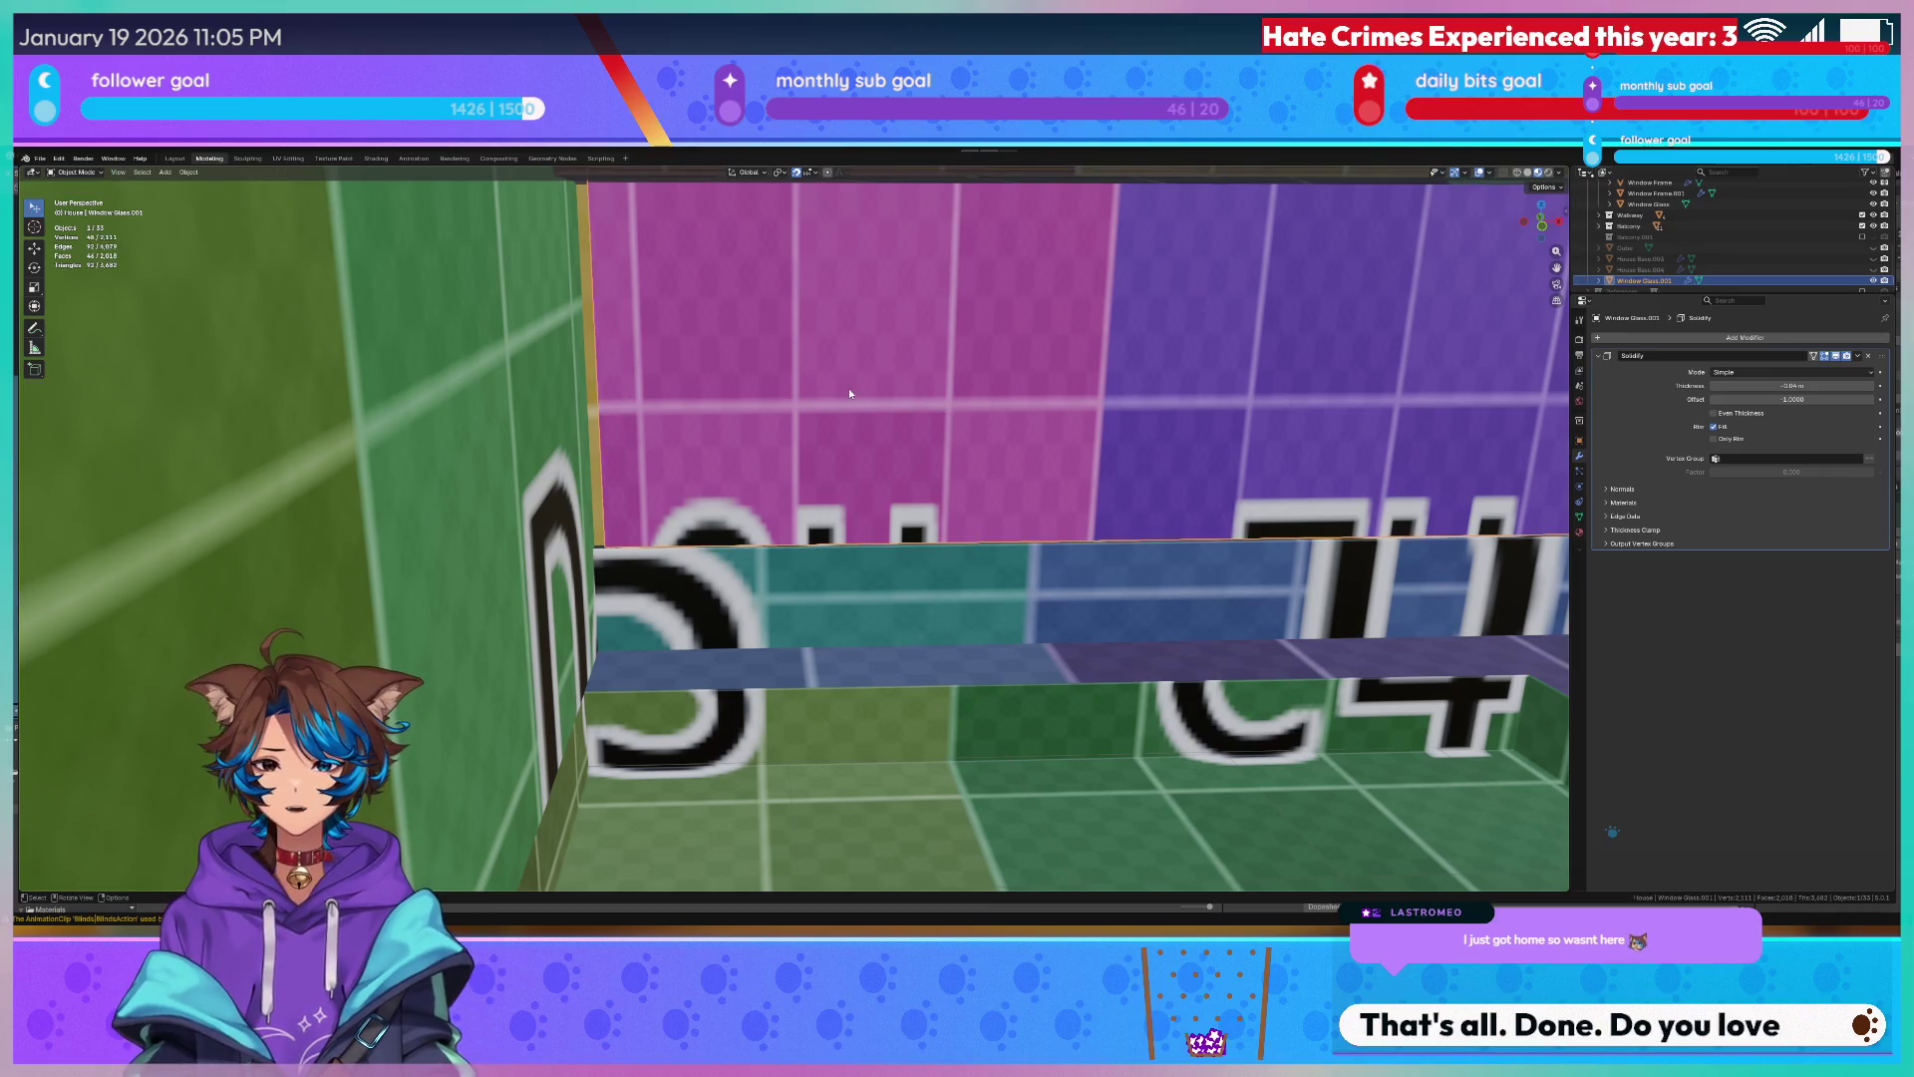
middle_click_drag(751, 390, 673, 507)
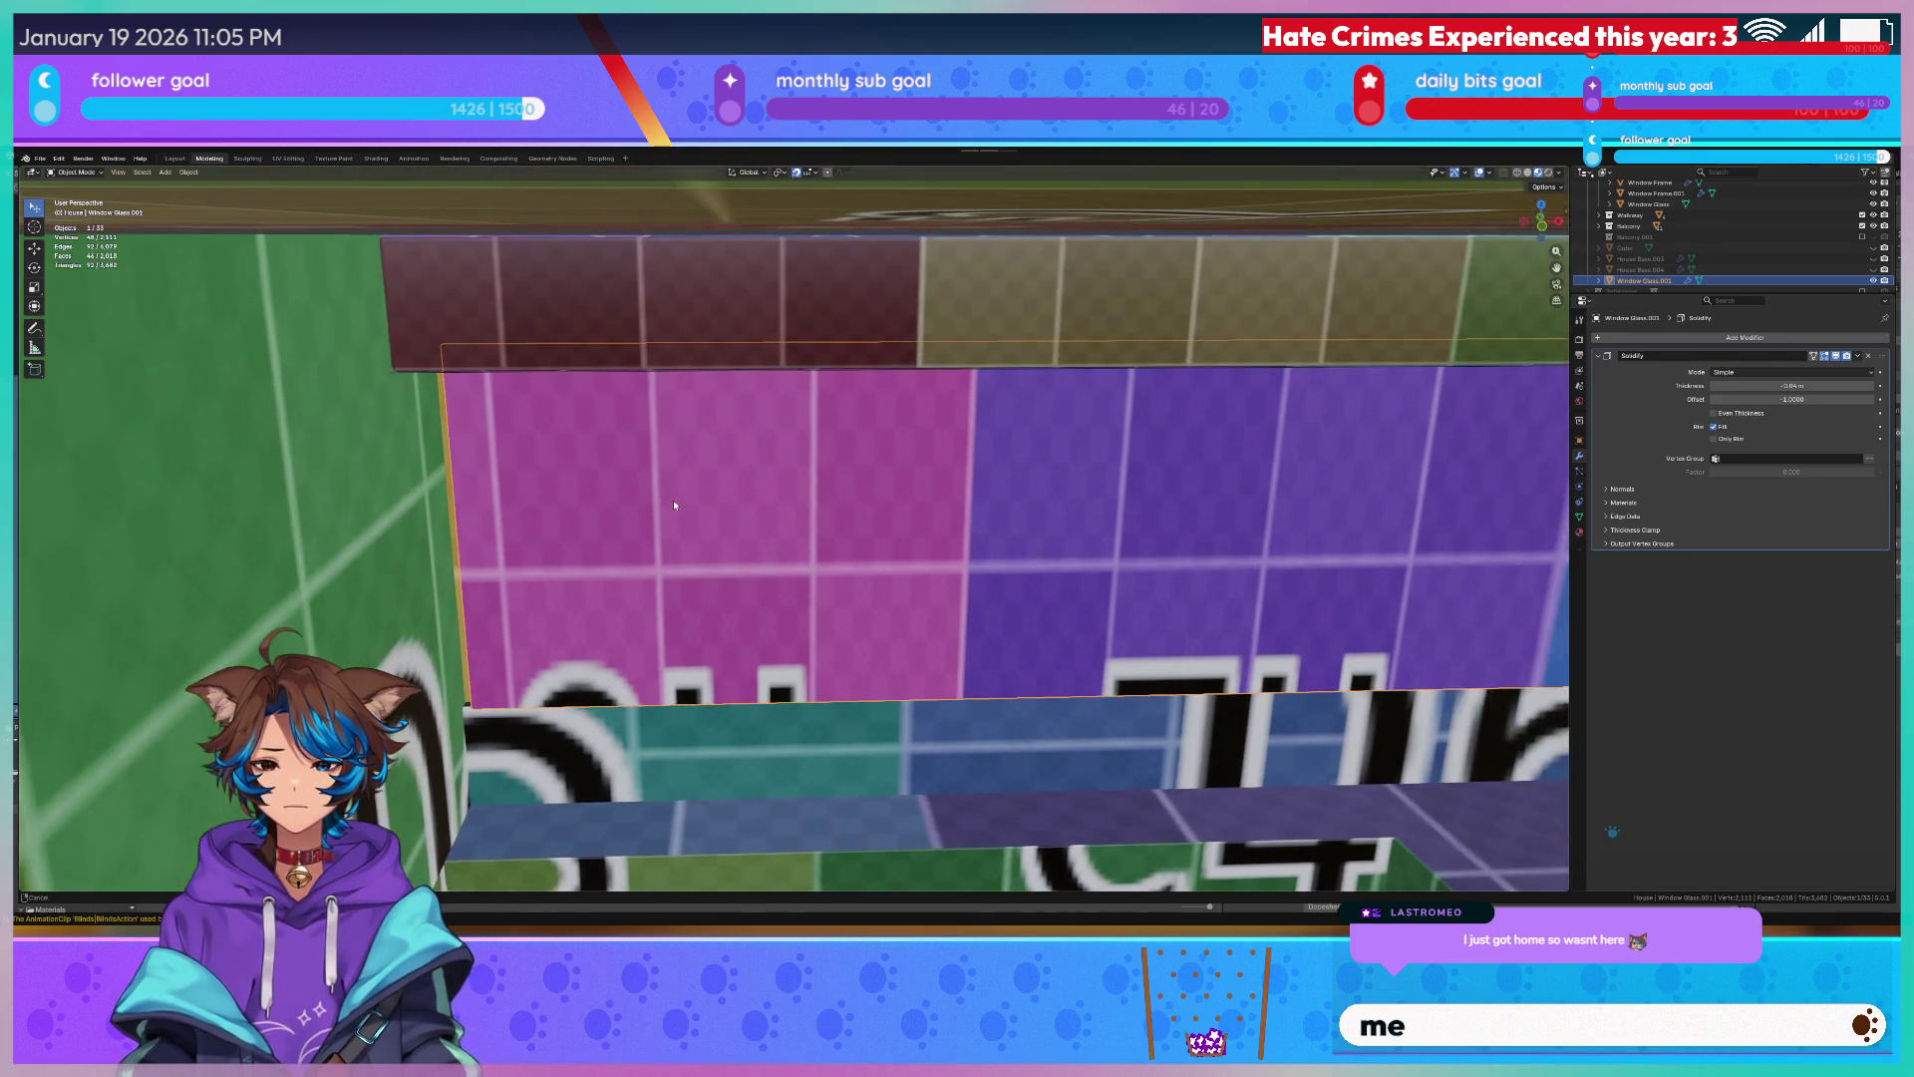
left_click(287, 157)
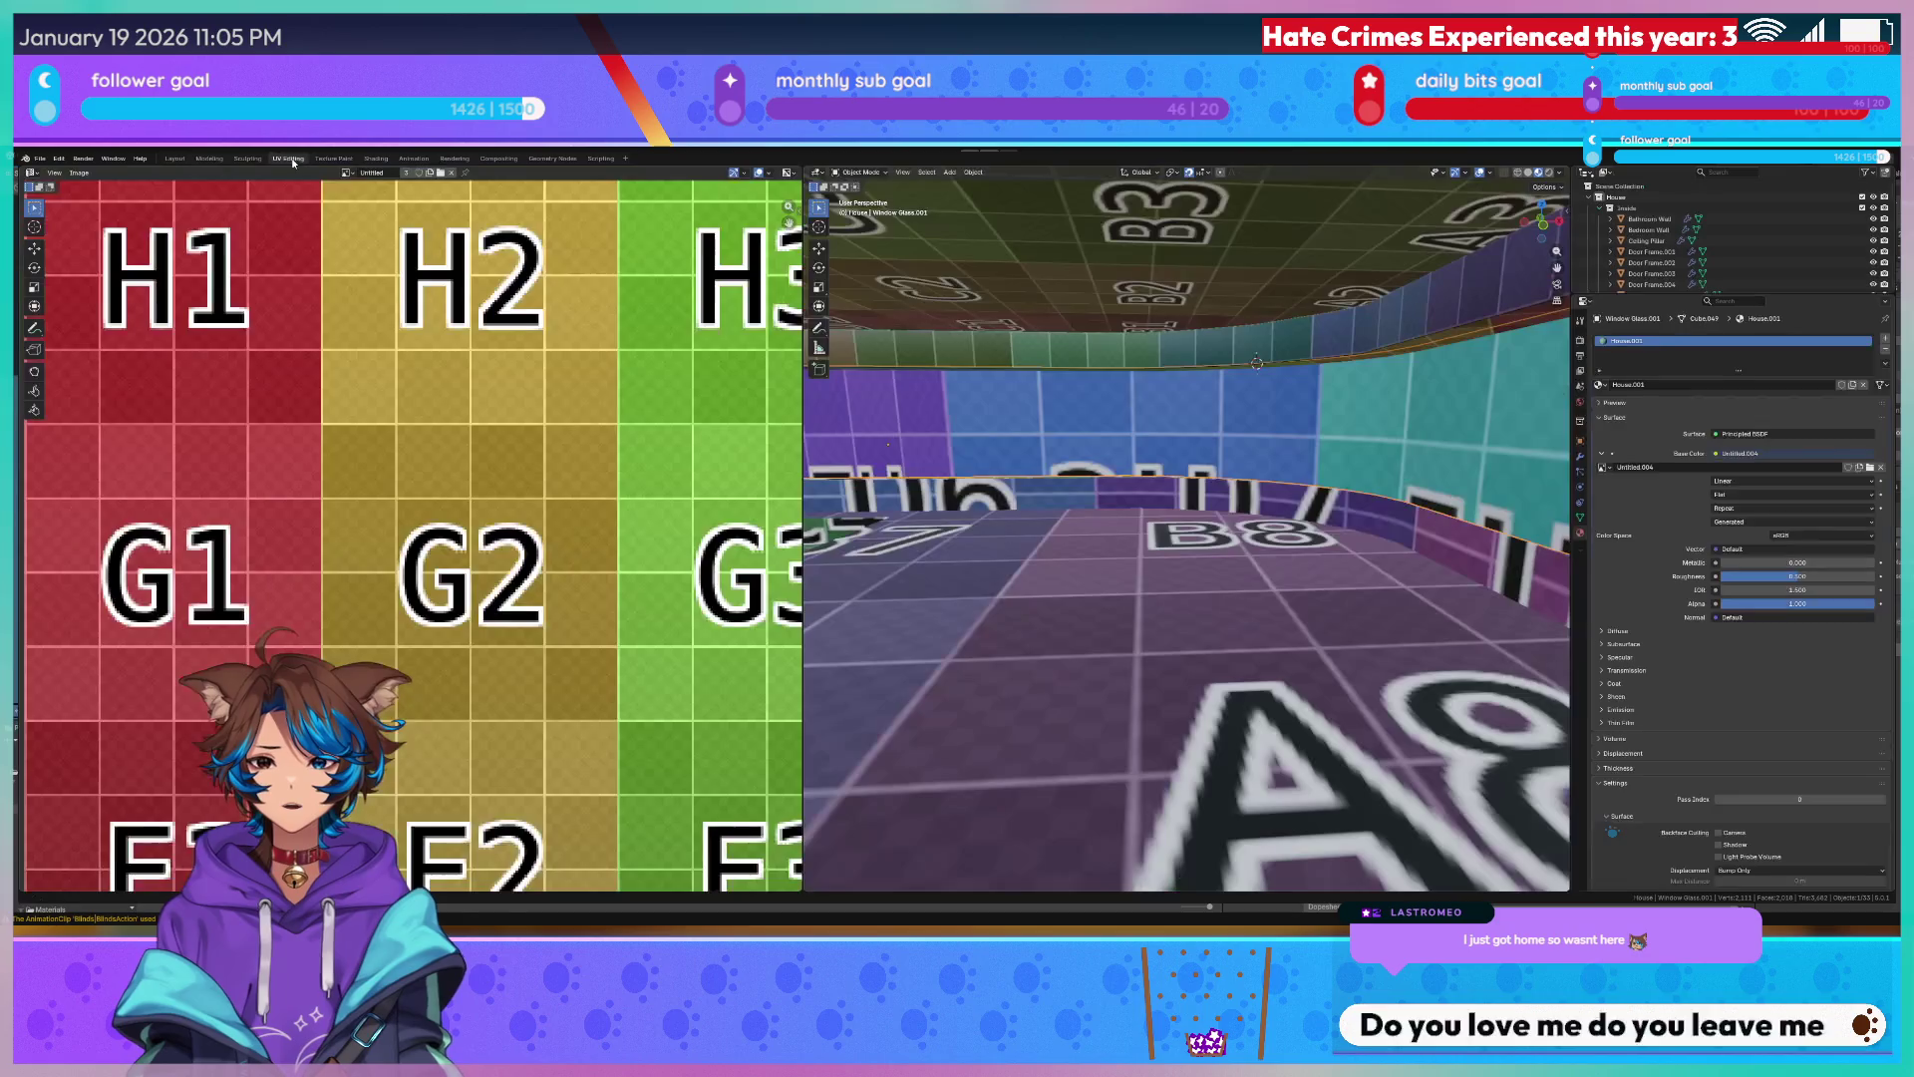
Rename Window Glass.001 to Curved Window Cover from the top view.
middle_click_drag(1168, 494, 1256, 473)
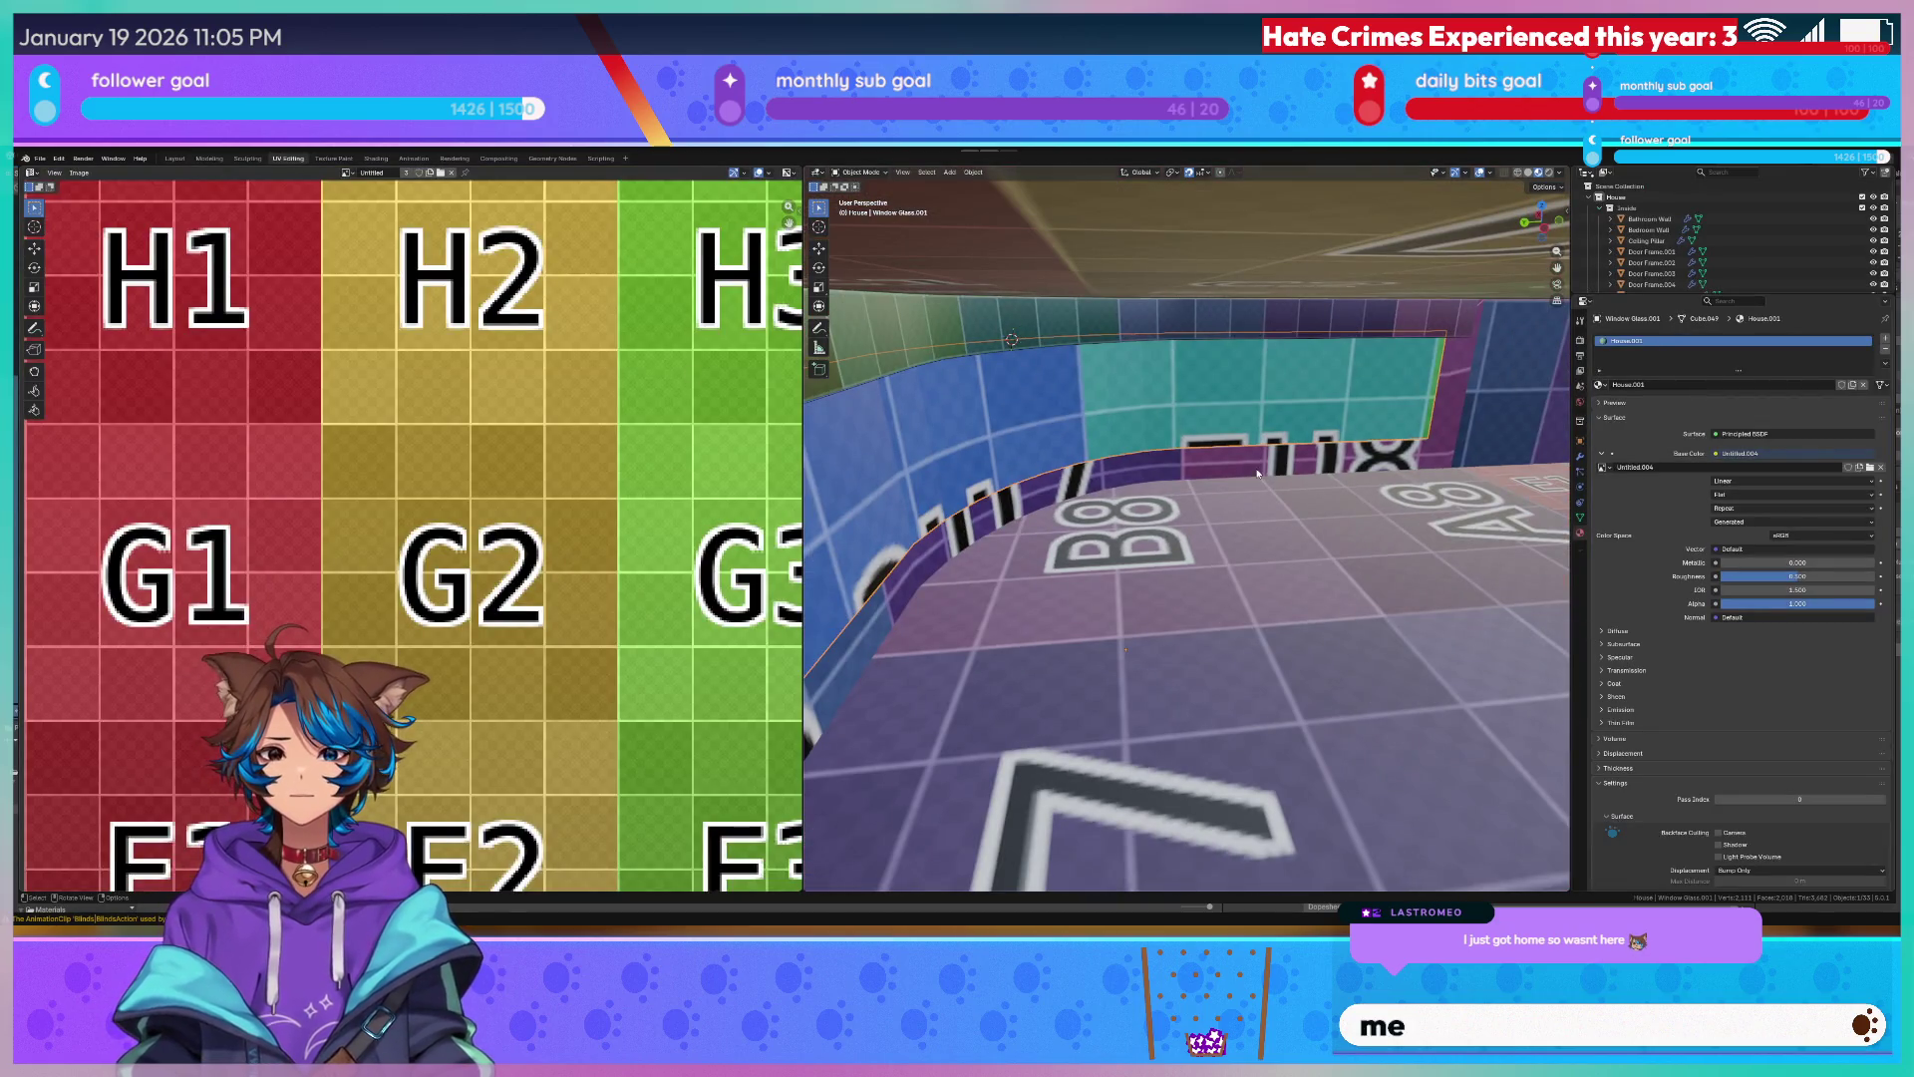
key("KP_7")
scroll(1249, 465, "down", 3)
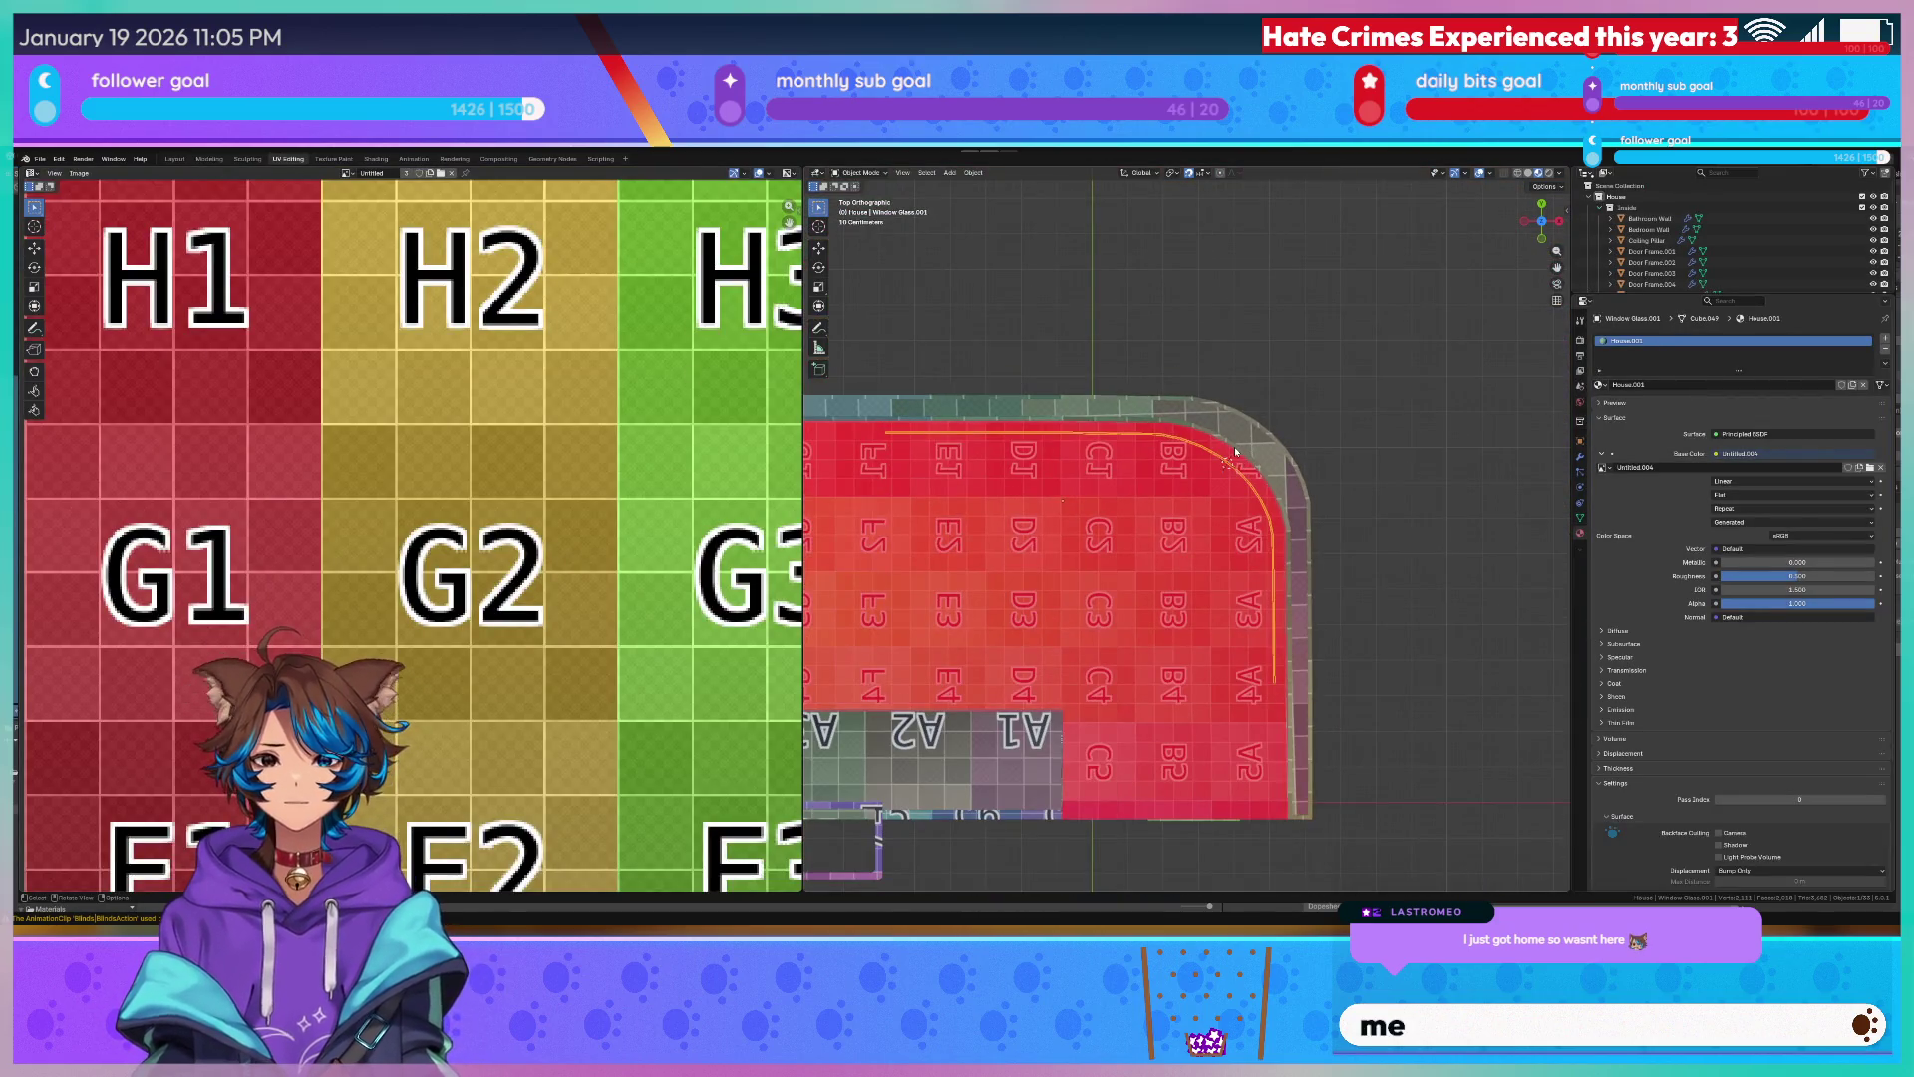
scroll(1239, 444, "down", 1)
scroll(1248, 437, "down", 1)
scroll(1264, 431, "down", 1)
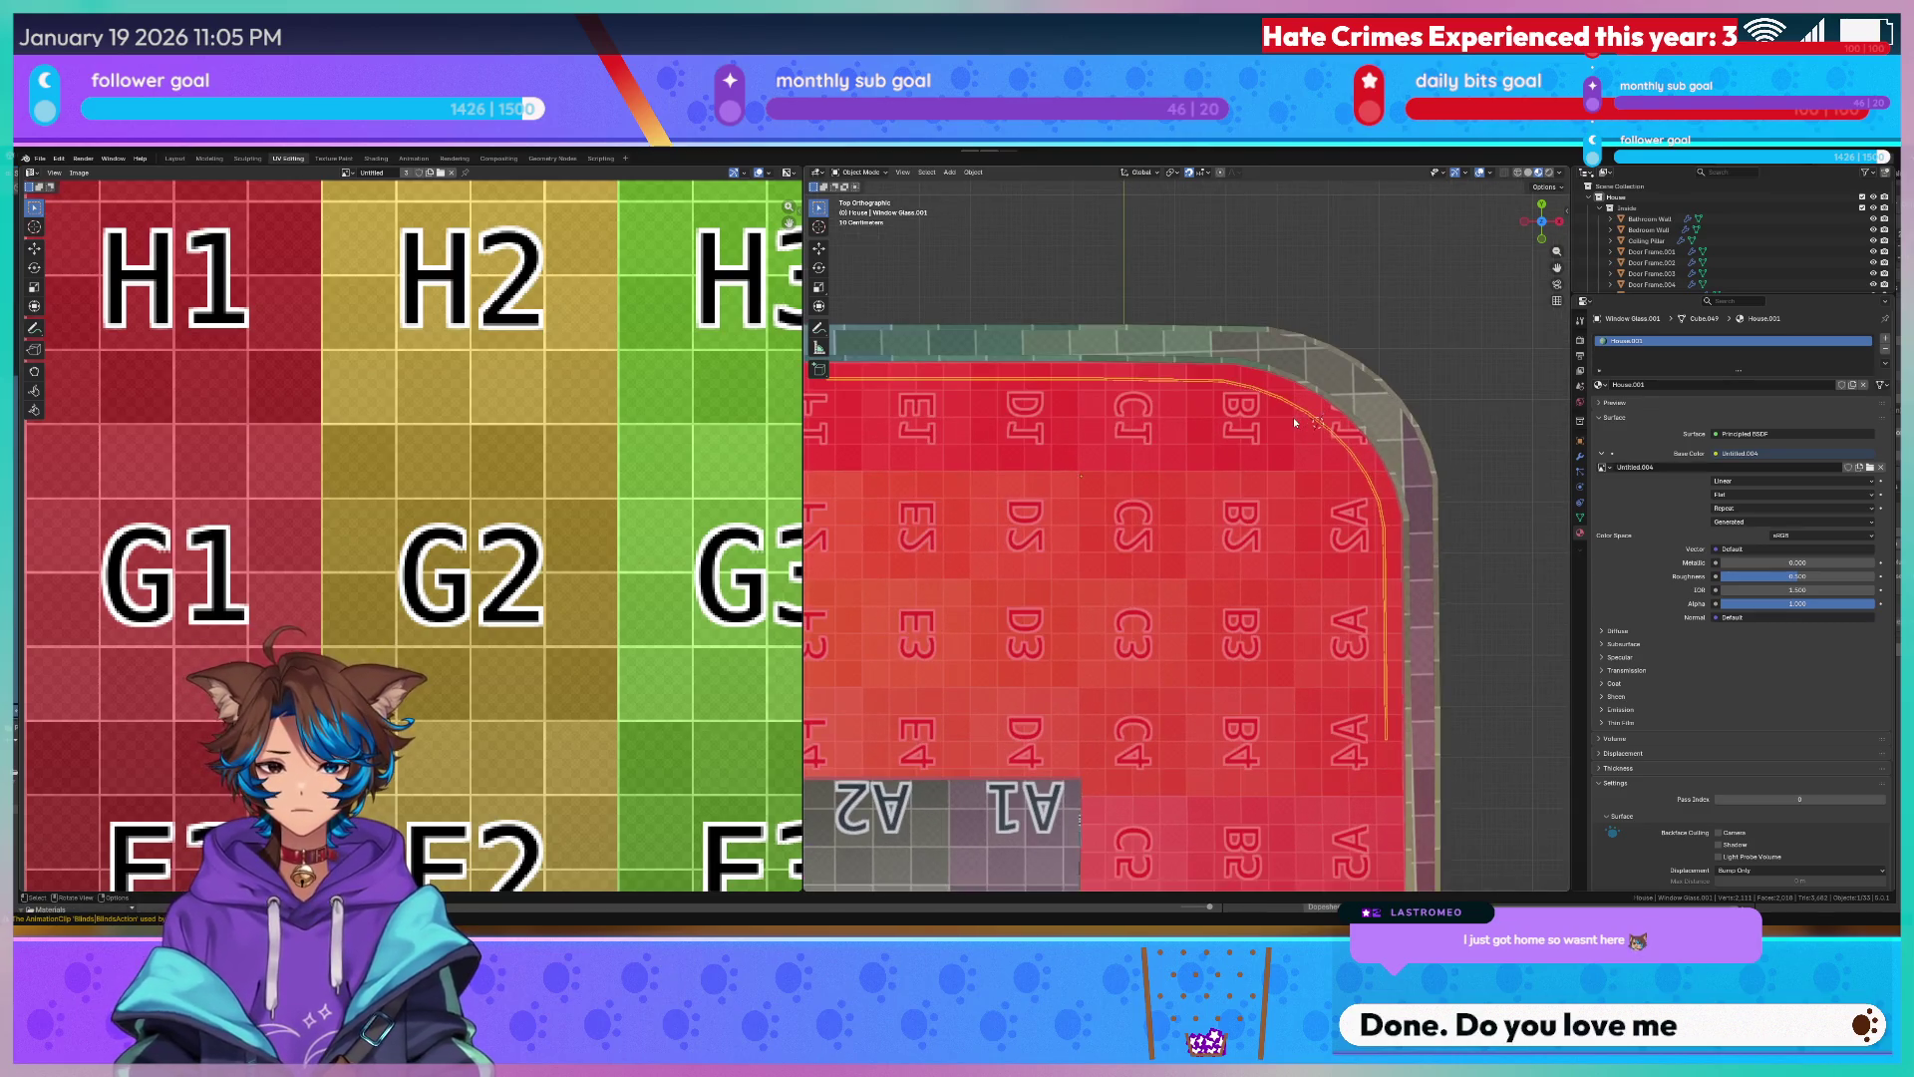
scroll(1284, 424, "down", 1)
scroll(448, 598, "down", 3)
scroll(449, 599, "up", 2)
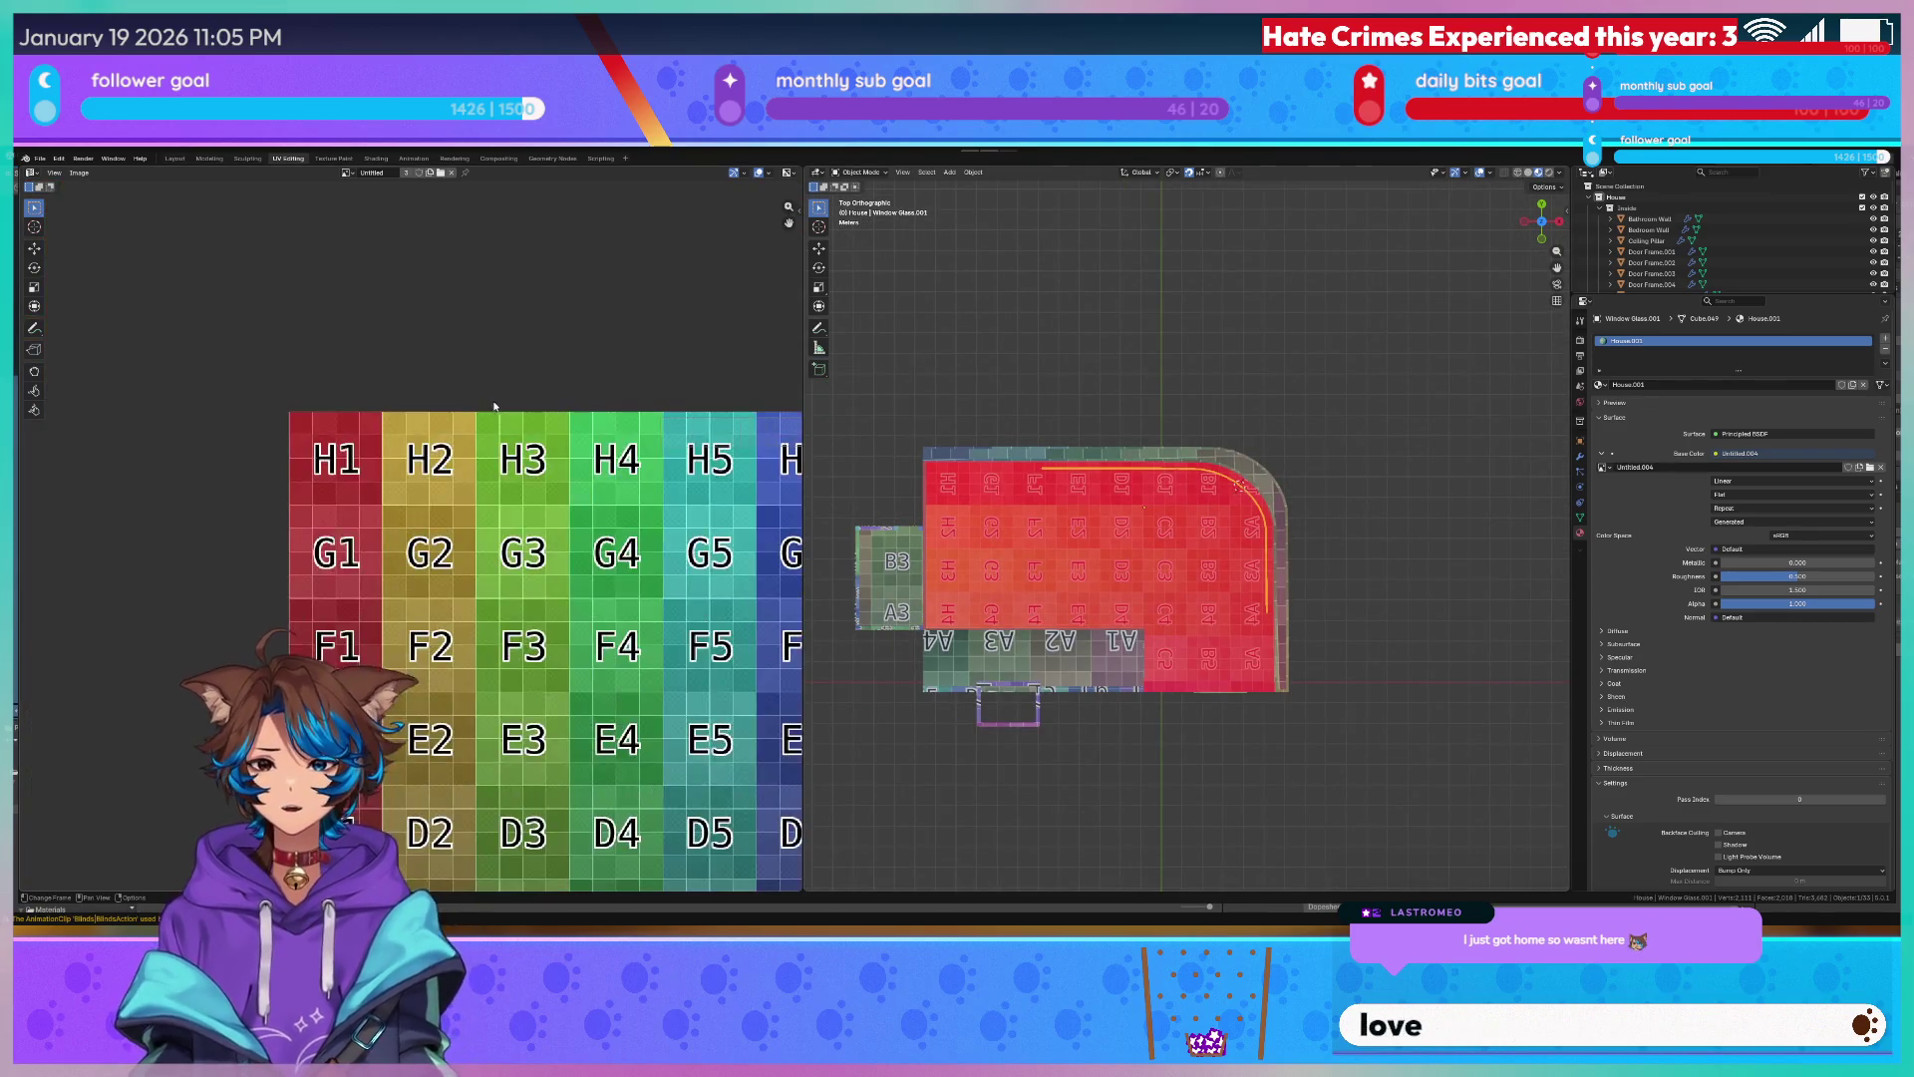
scroll(1707, 252, "down", 5)
scroll(1706, 252, "down", 3)
double_click(1659, 217)
scroll(1660, 212, "up", 1)
type("Curved Window Gla")
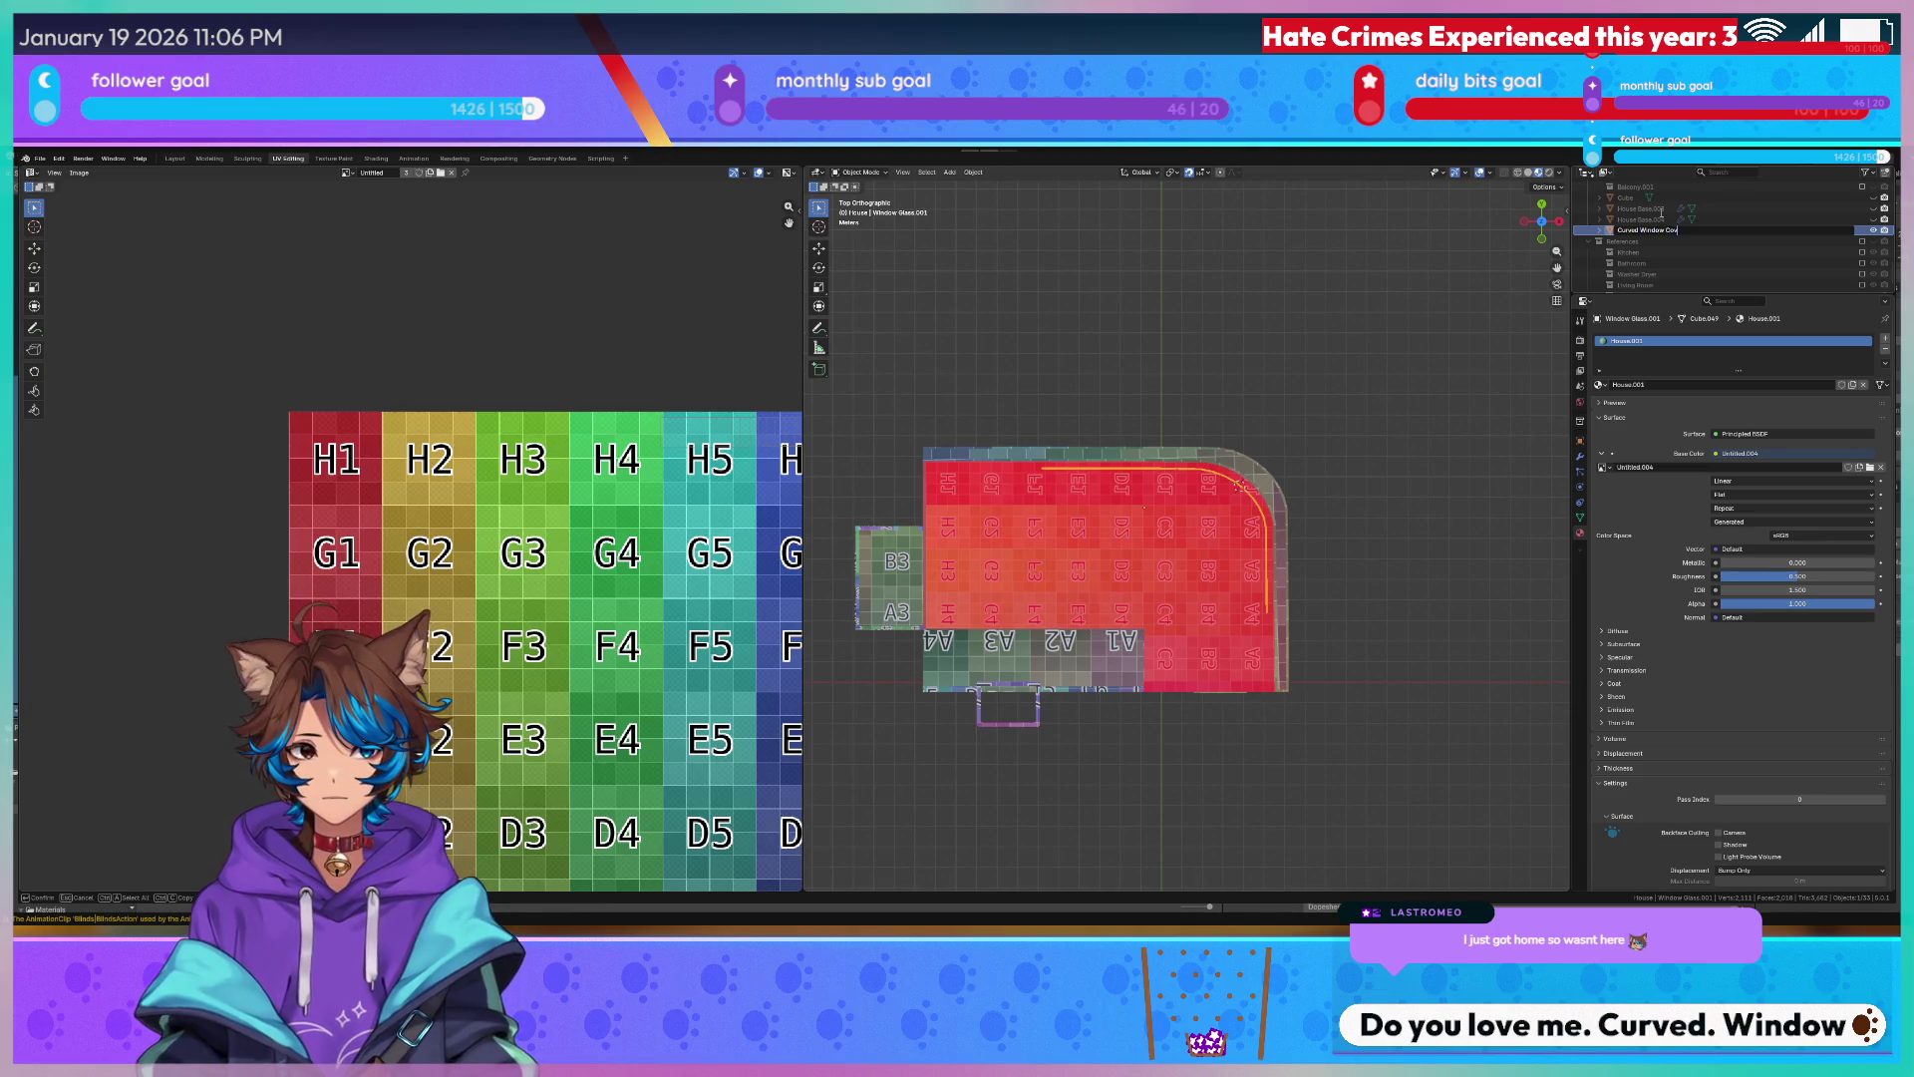
type("Cover")
key("Return")
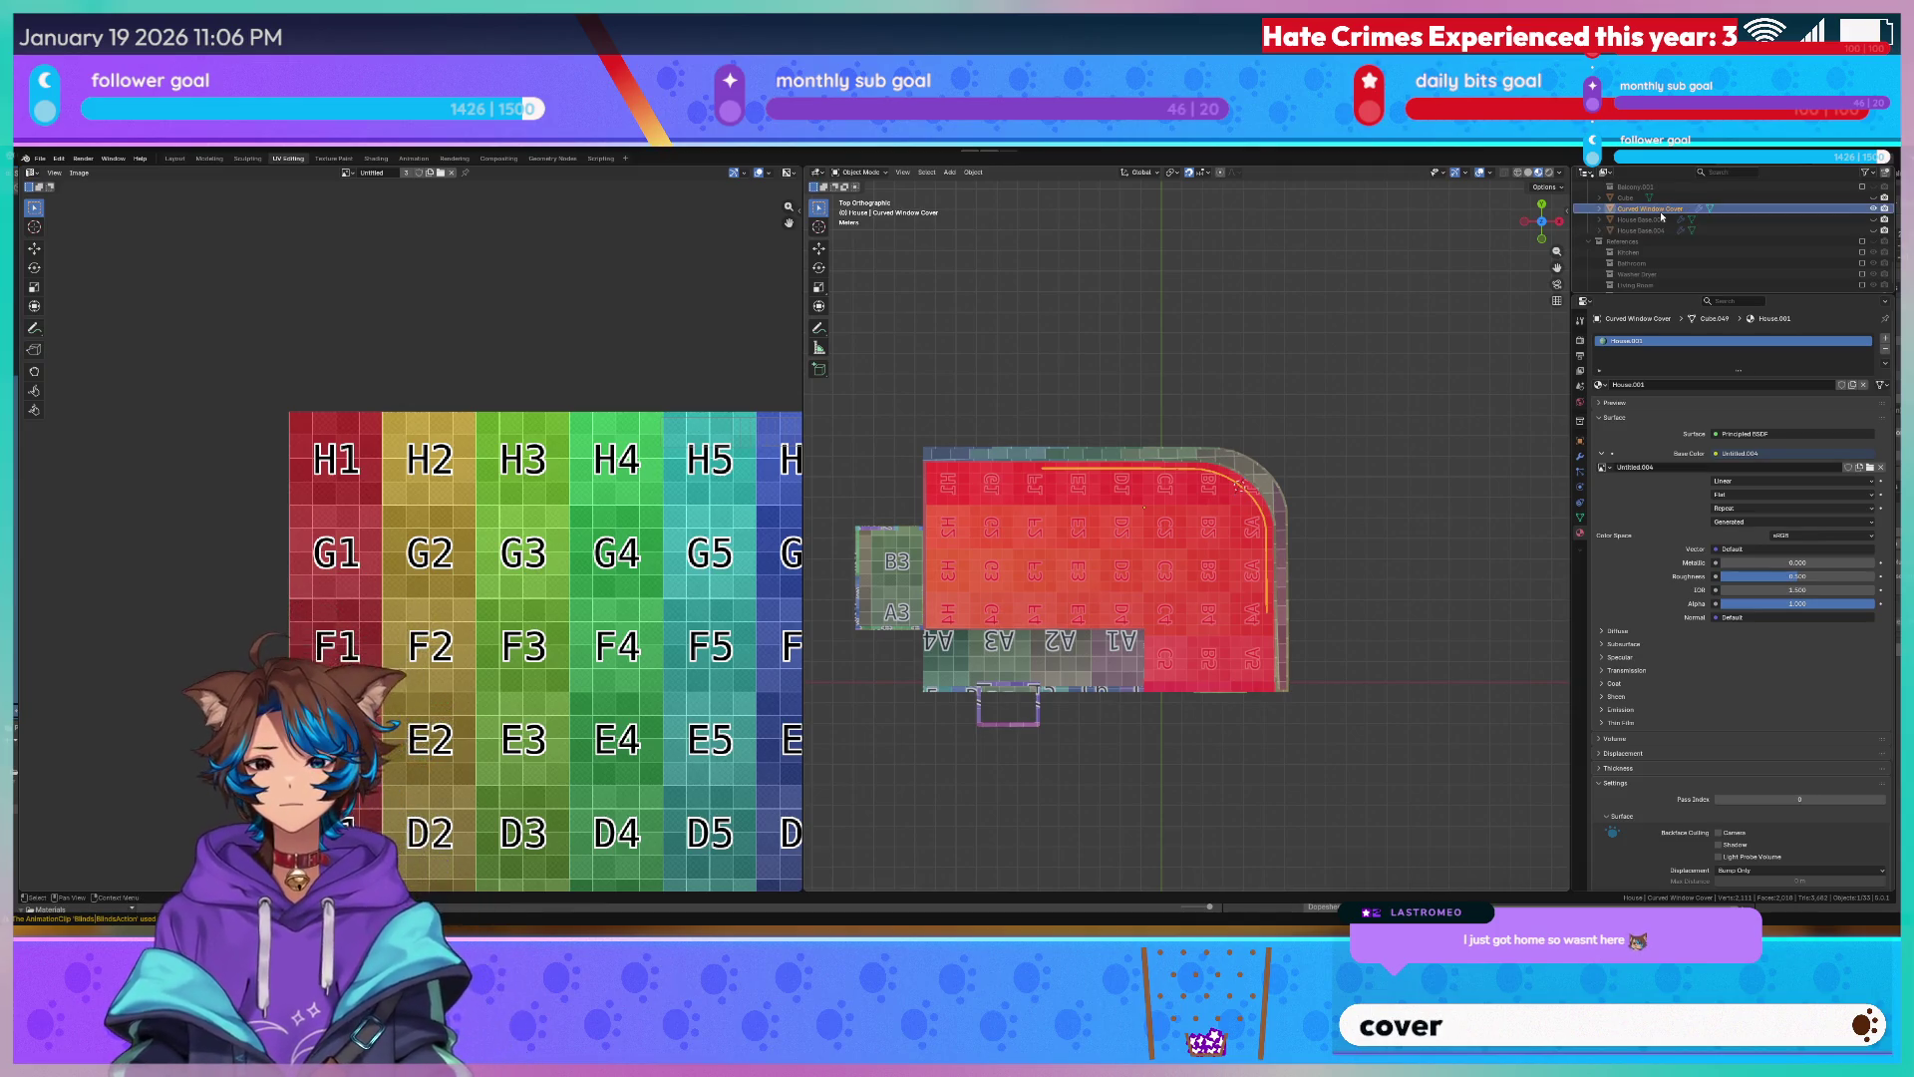
scroll(1667, 239, "up", 5)
scroll(1668, 247, "up", 5)
mouse_move(1658, 273)
left_mouse_down()
mouse_move(1680, 222)
mouse_move(1659, 203)
left_mouse_up()
scroll(1241, 482, "up", 6)
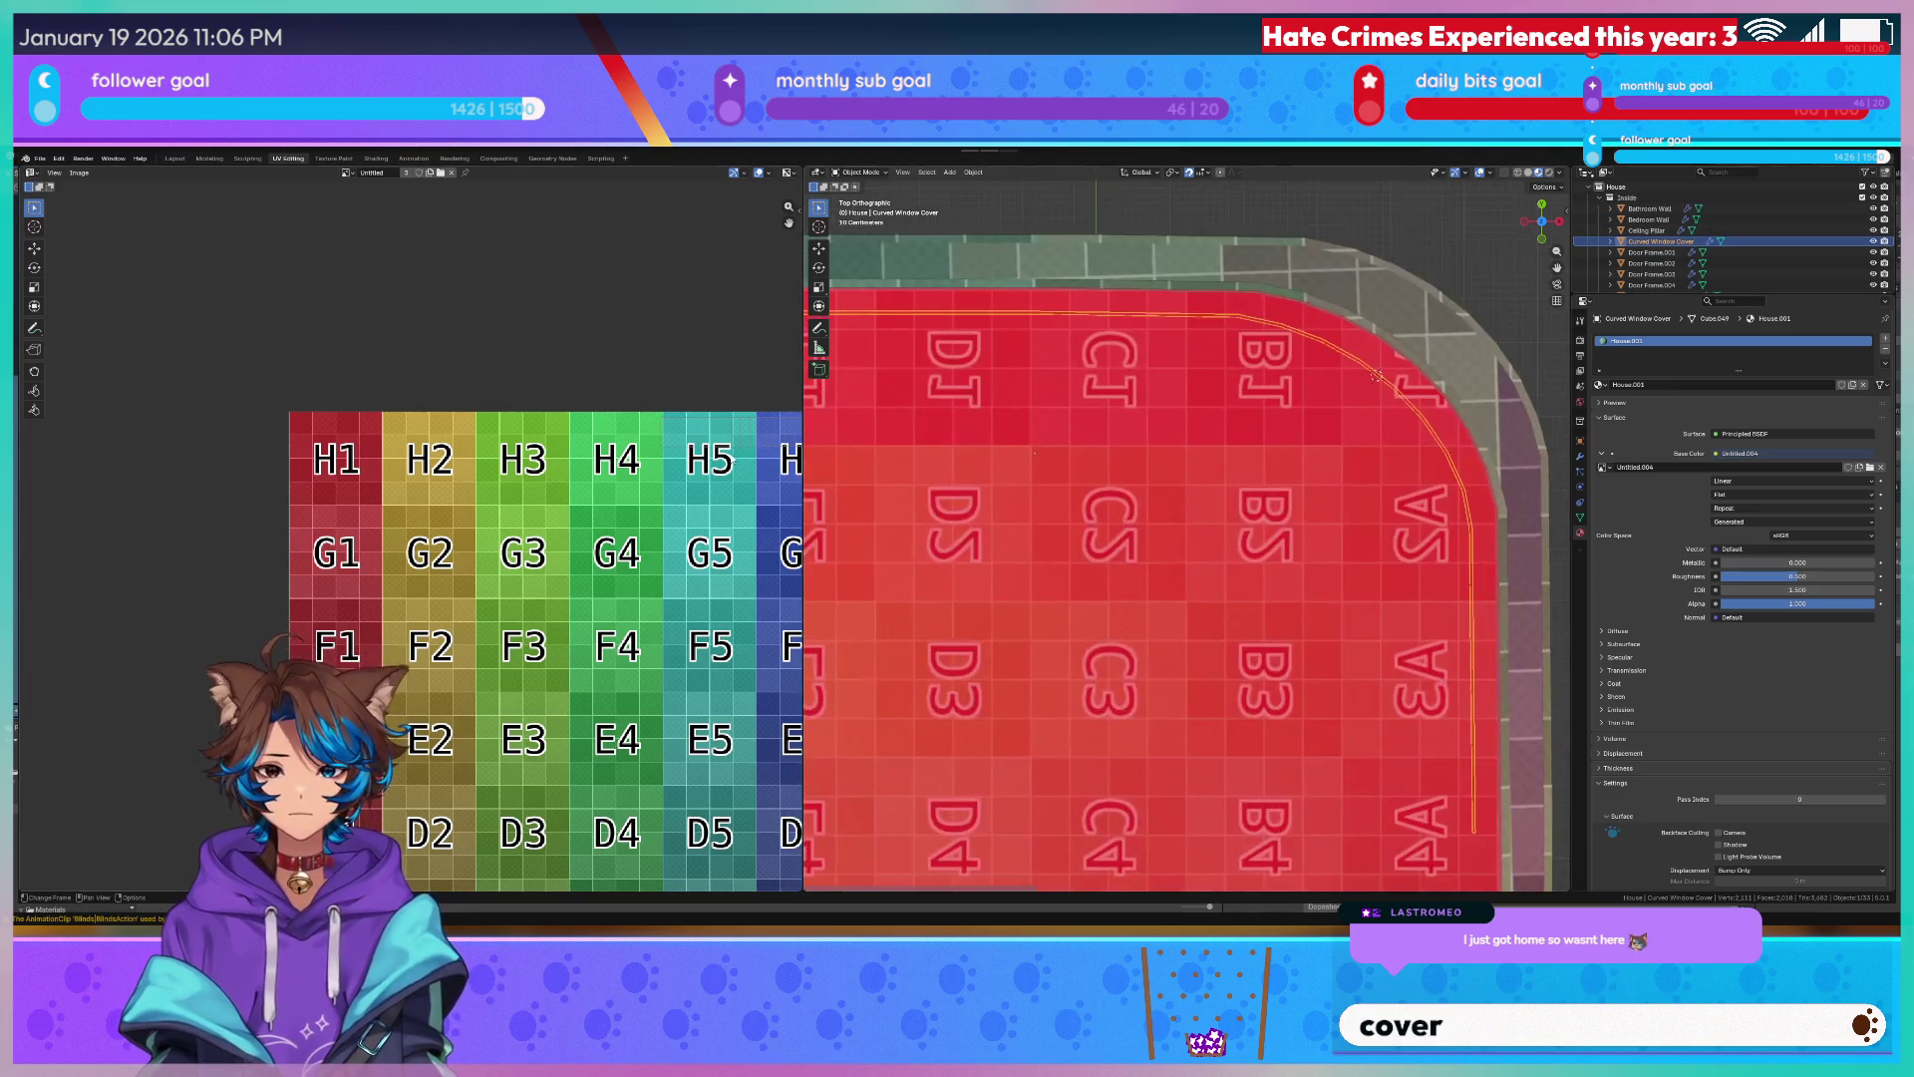
scroll(1006, 426, "down", 4)
Select the Curved Window Cover and edit its mesh to show its UVs.
left_click(917, 465)
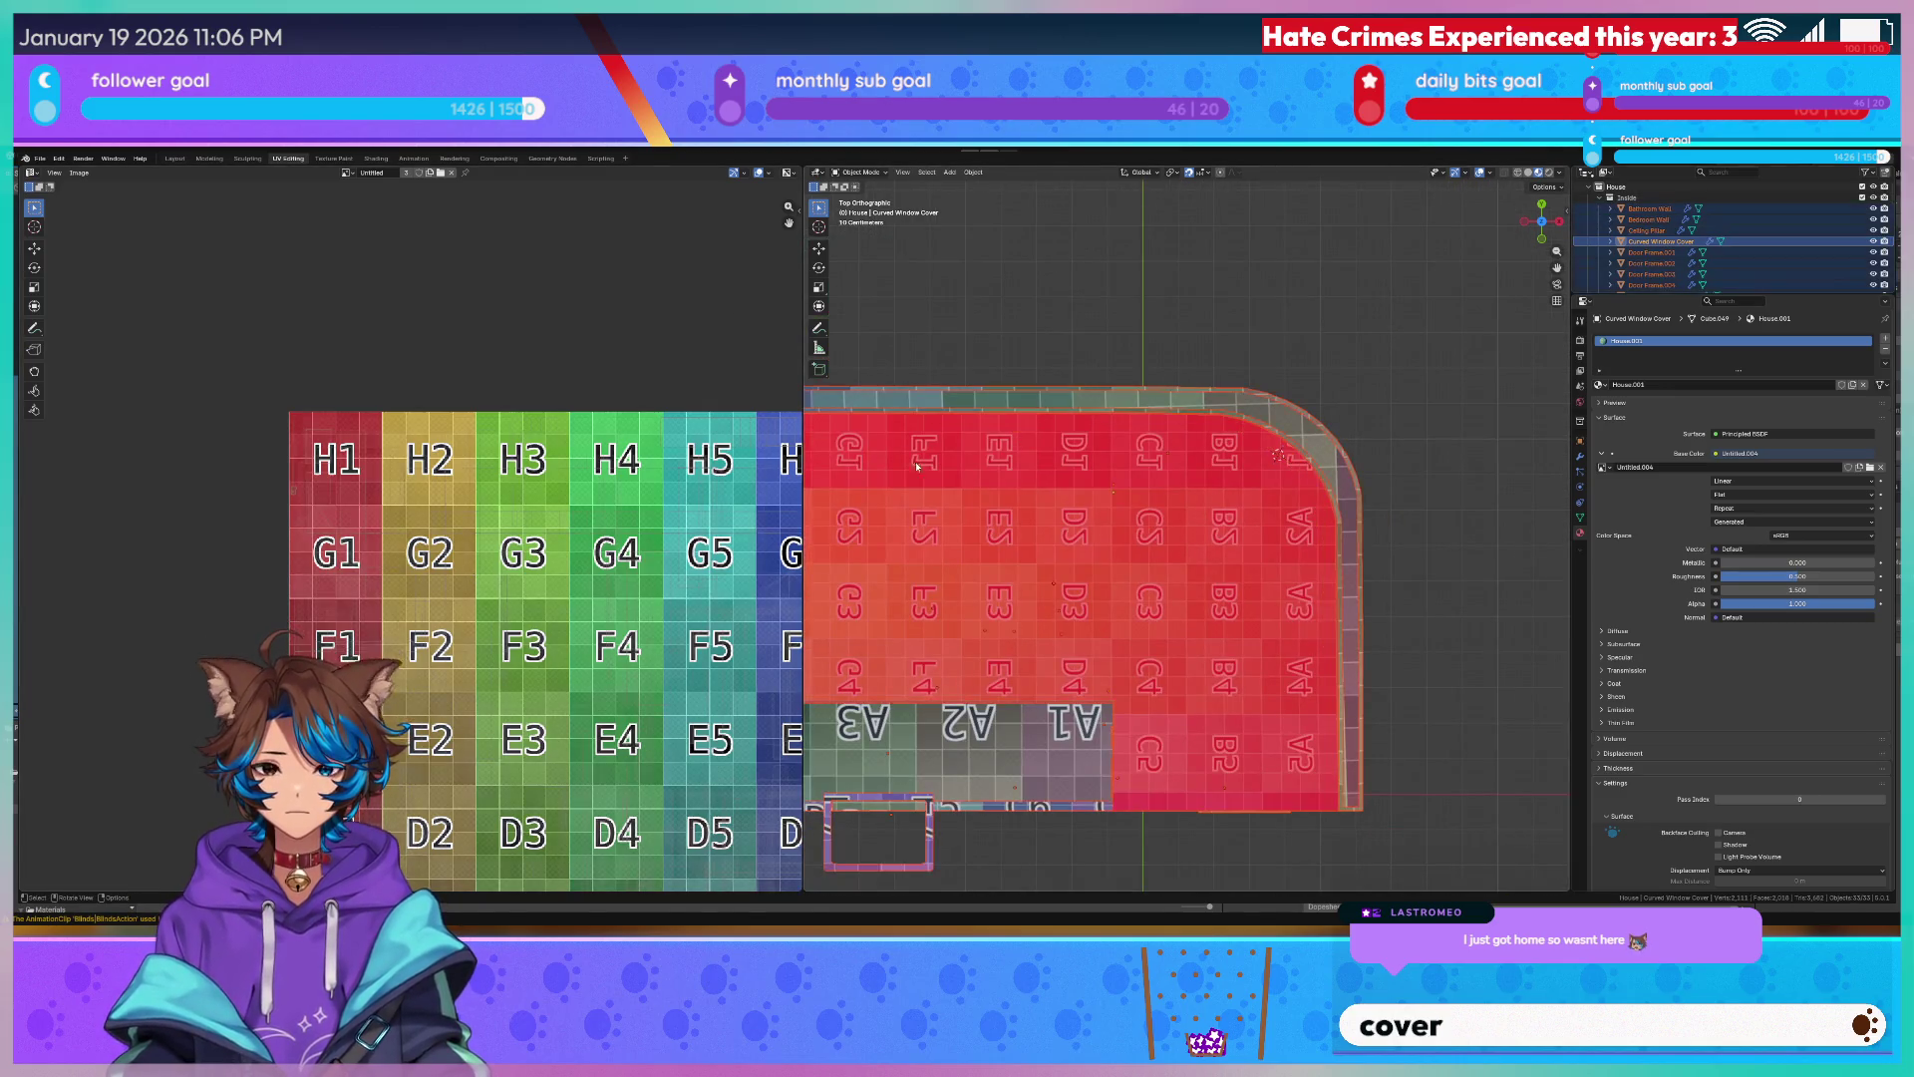
left_click(1216, 417)
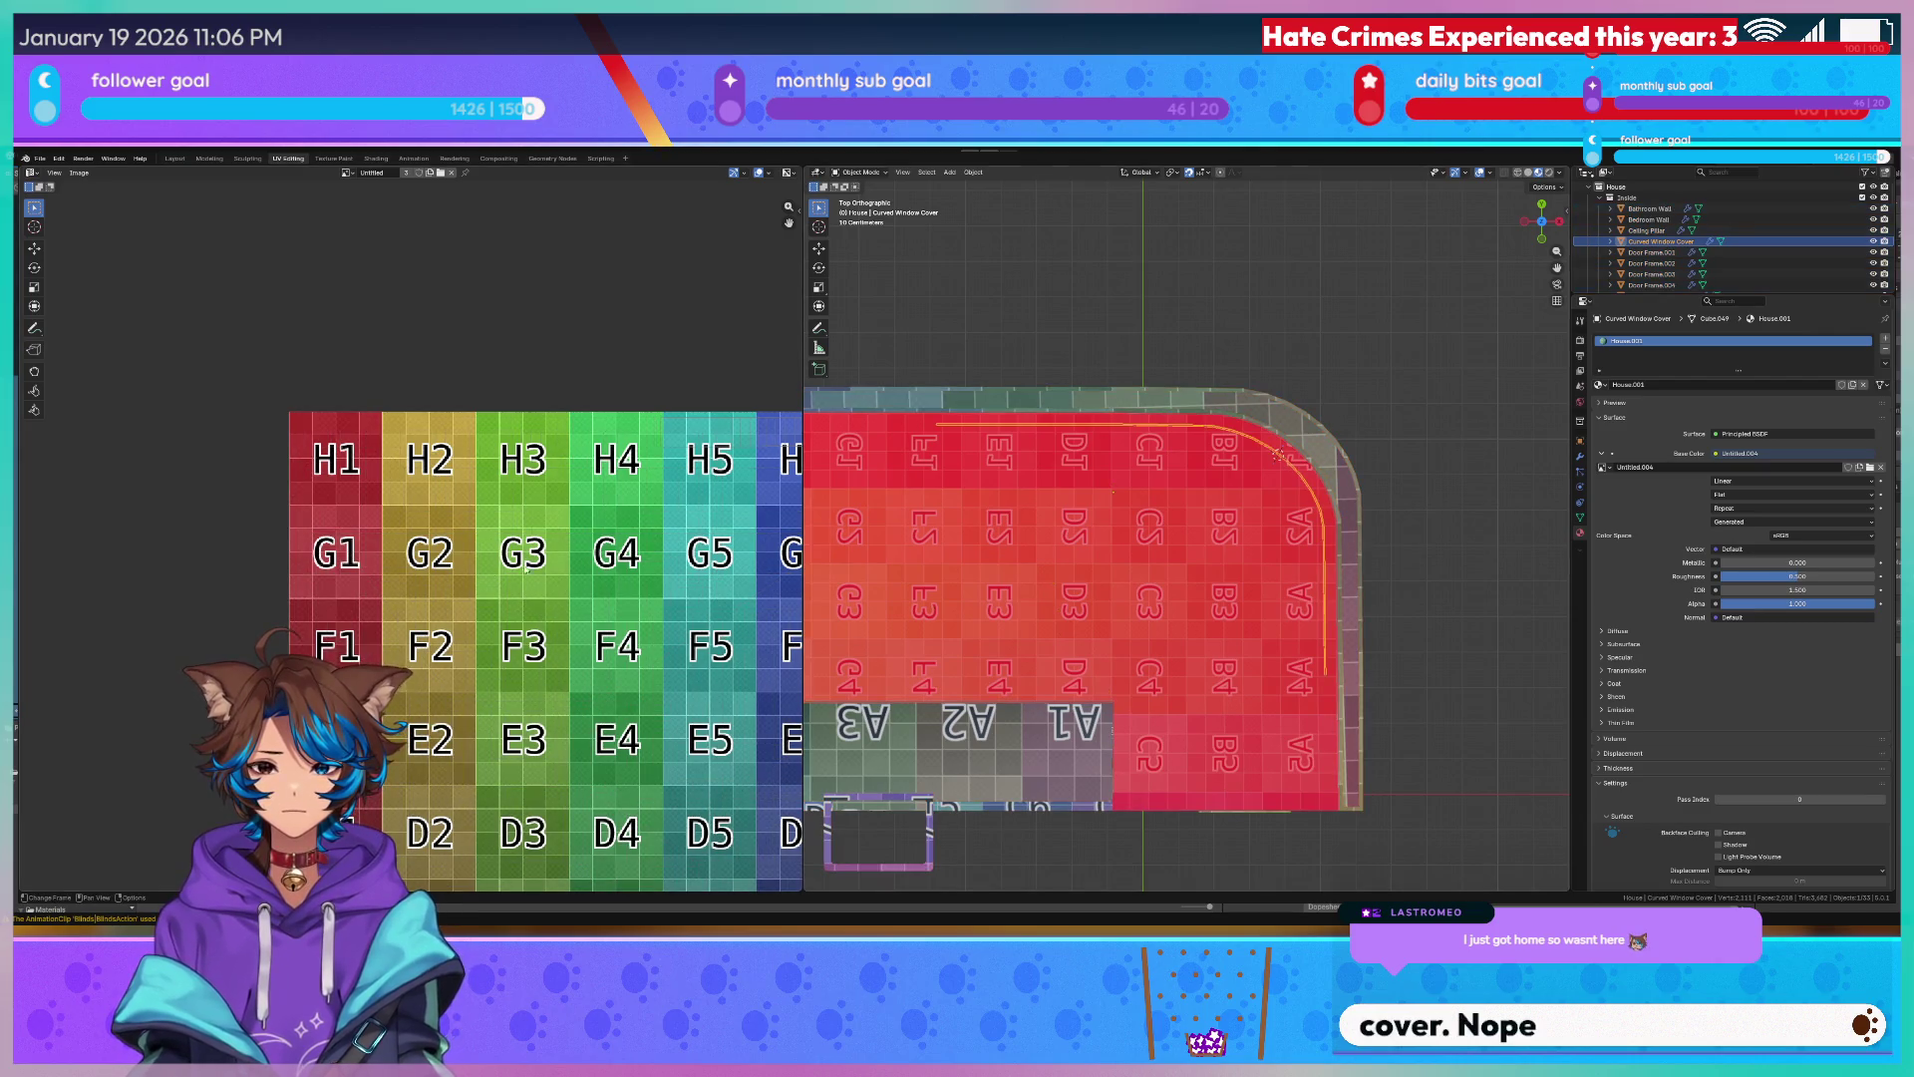
key("Tab")
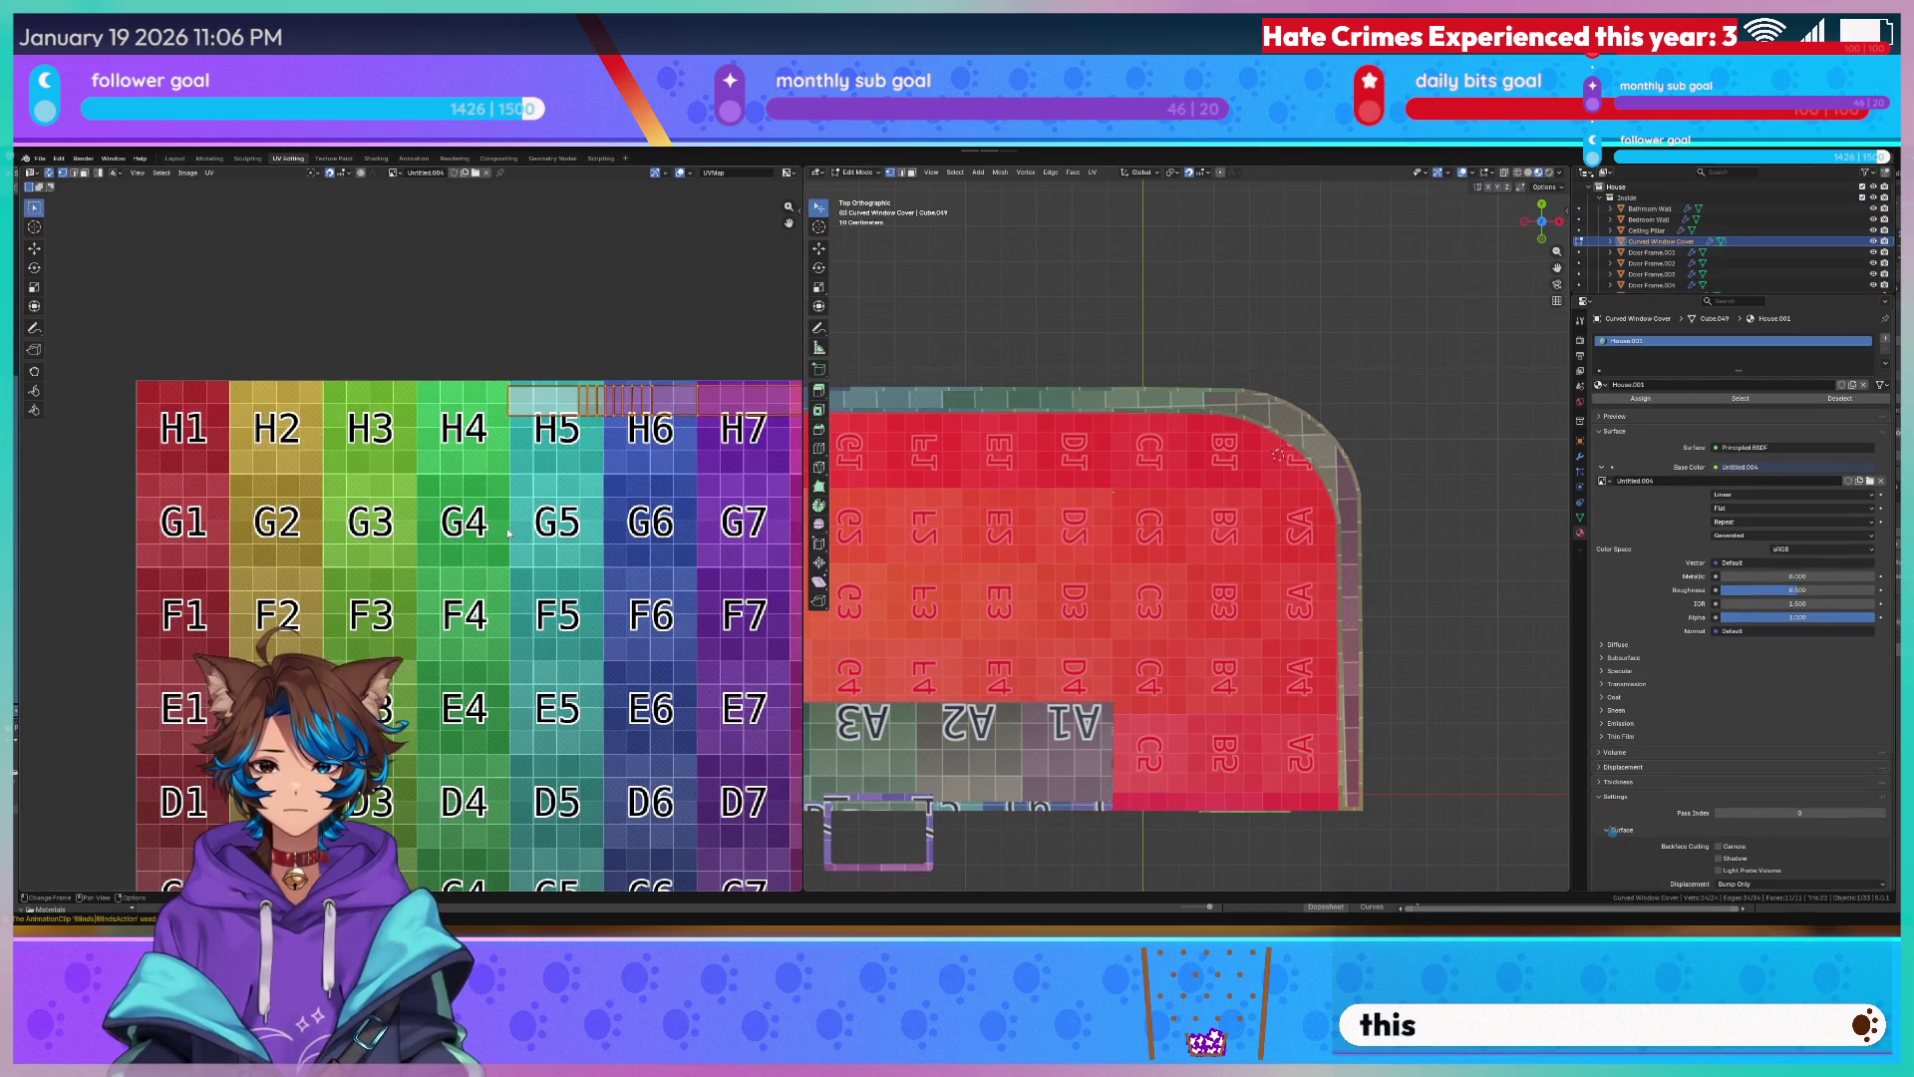
scroll(509, 536, "down", 4)
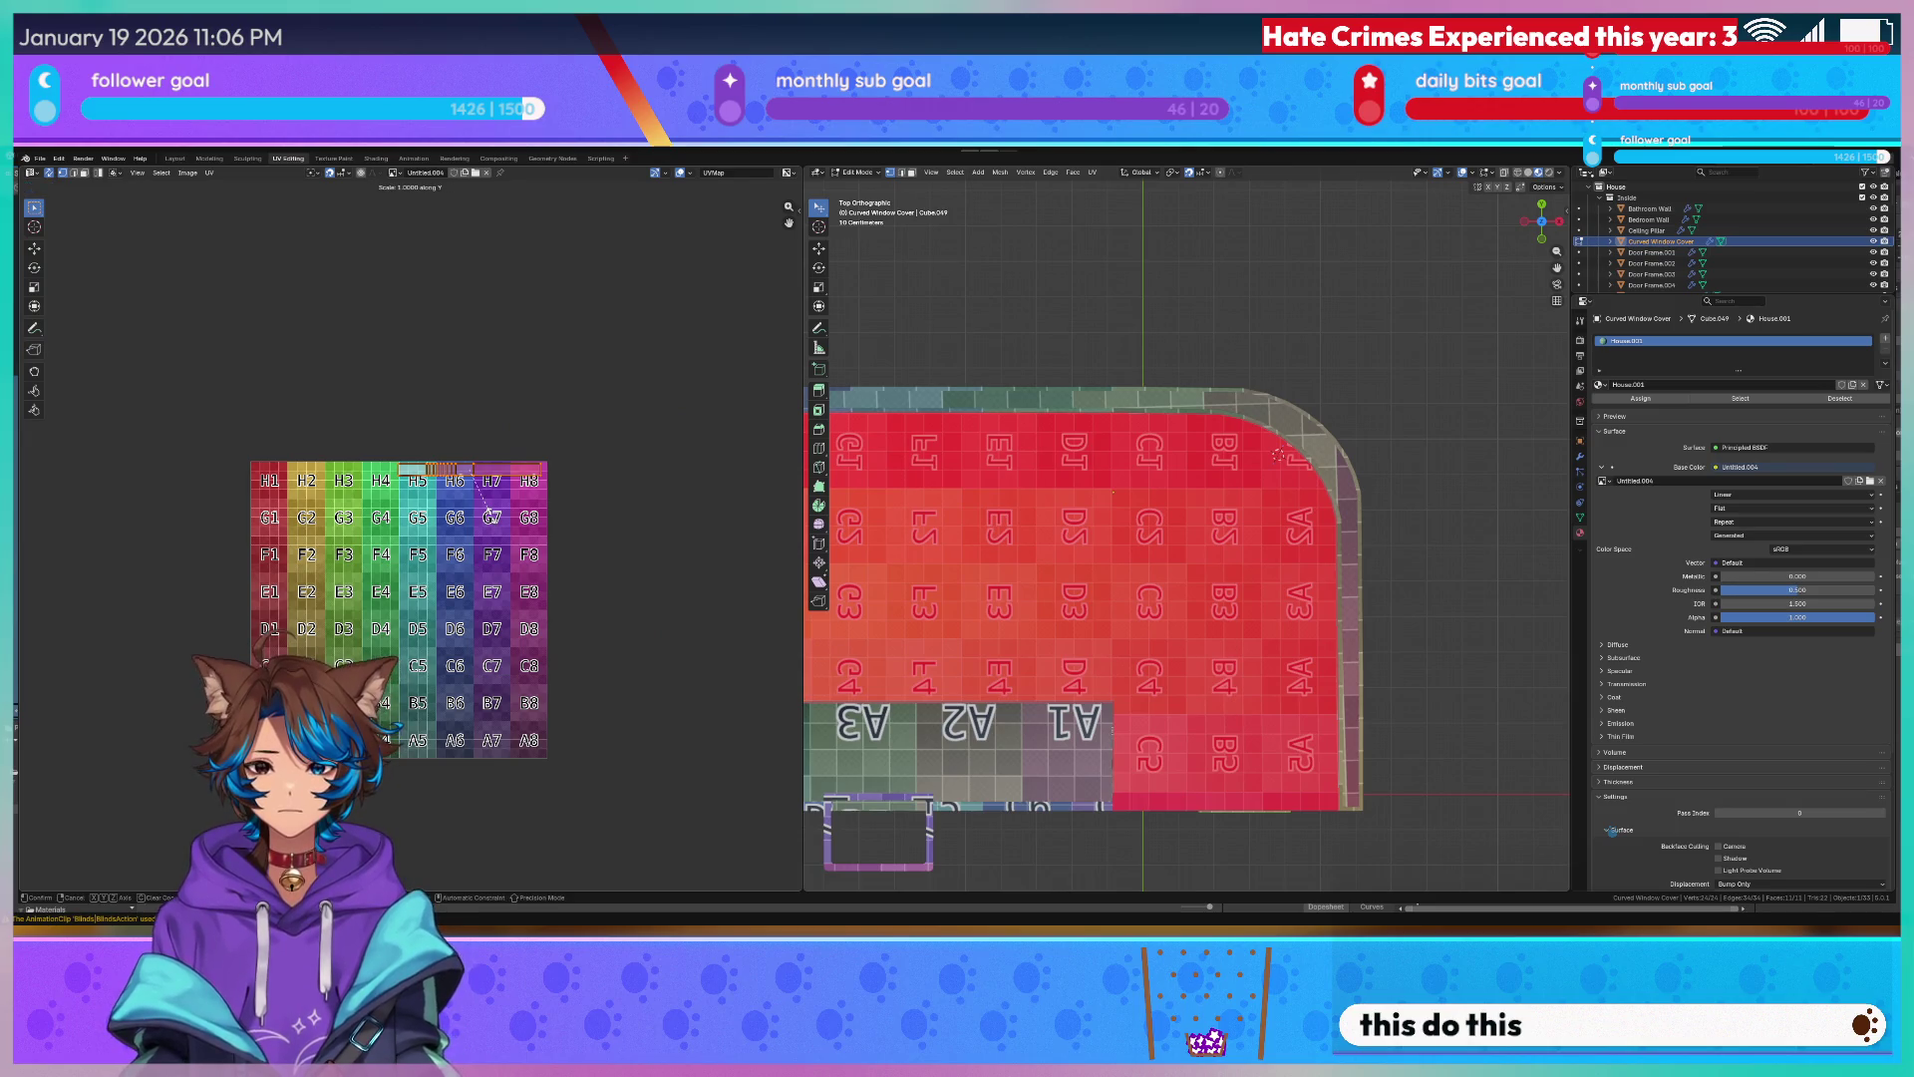
Unwrap the cover's UVs and move the thin strip down to the grid's E row.
key("u")
left_click(494, 518)
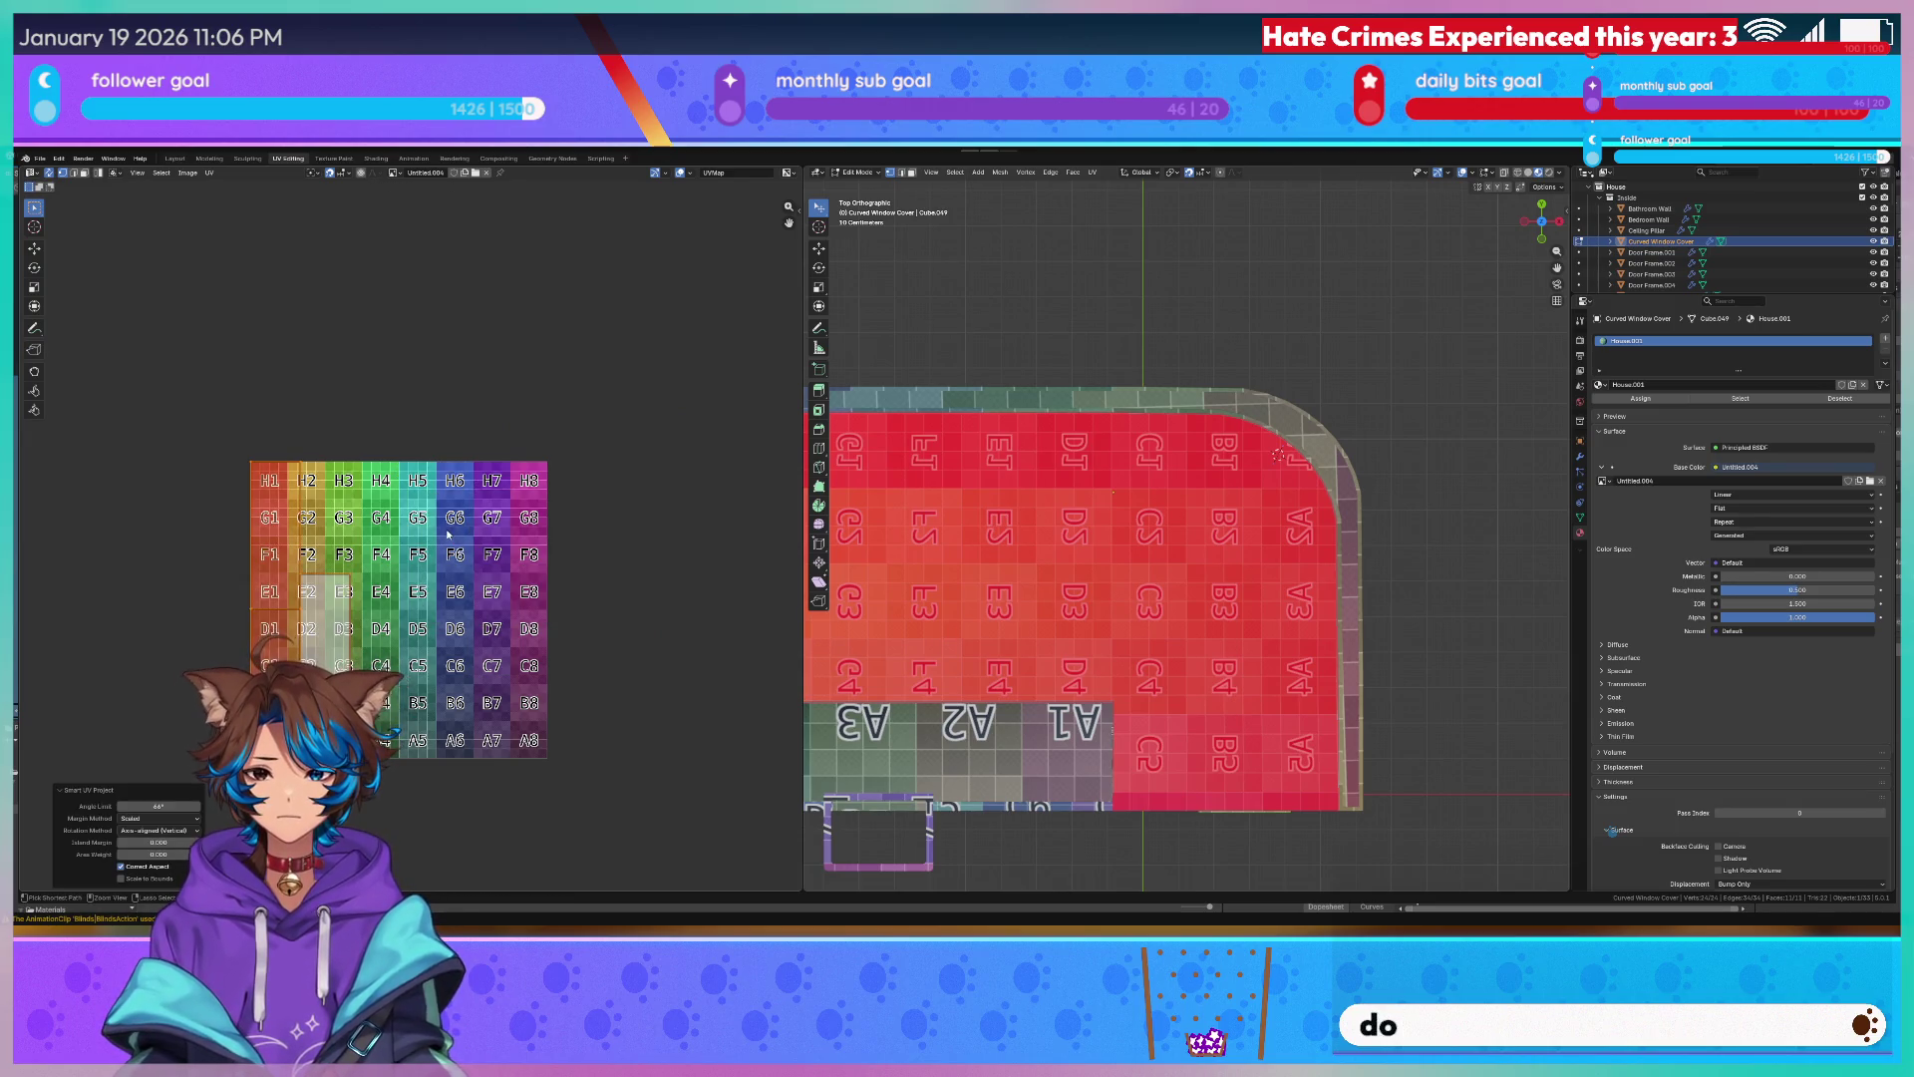
scroll(487, 520, "up", 5)
scroll(458, 479, "down", 2)
key("g")
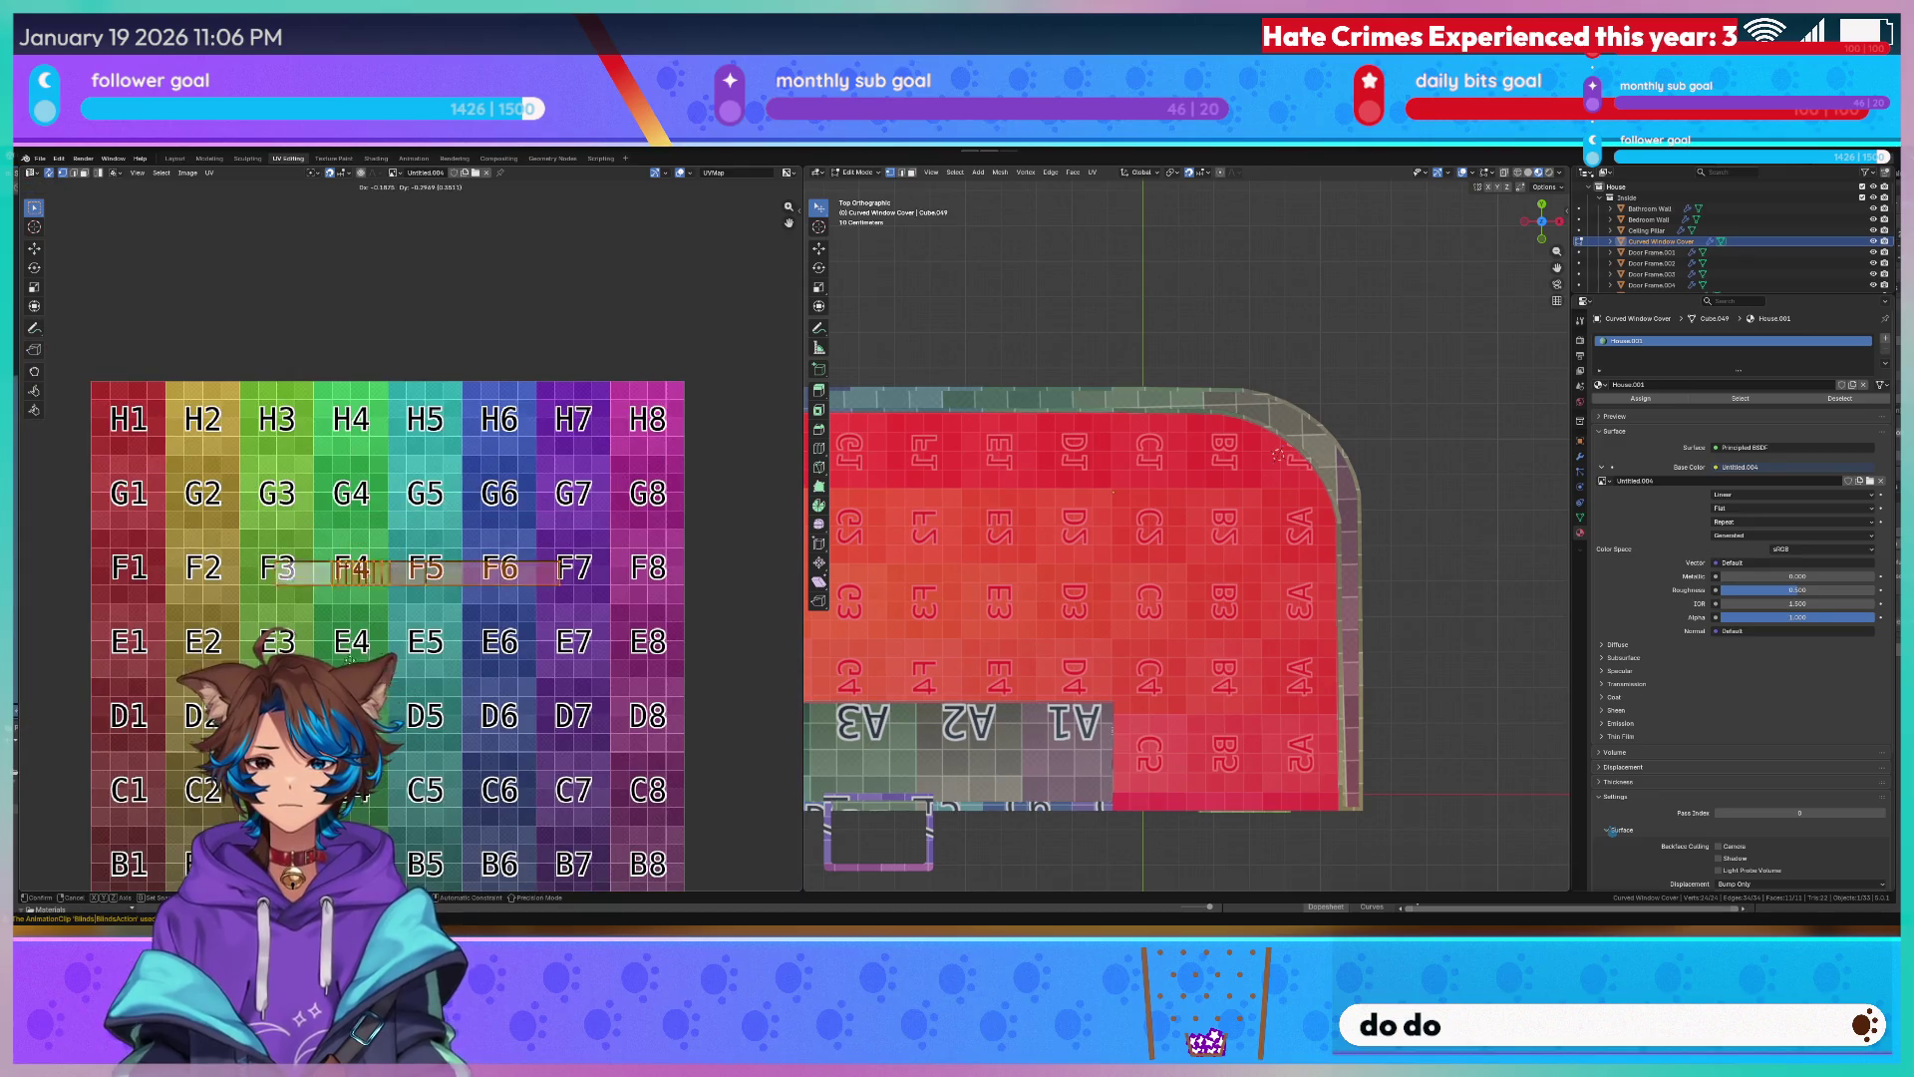
left_click(316, 734)
key("Escape")
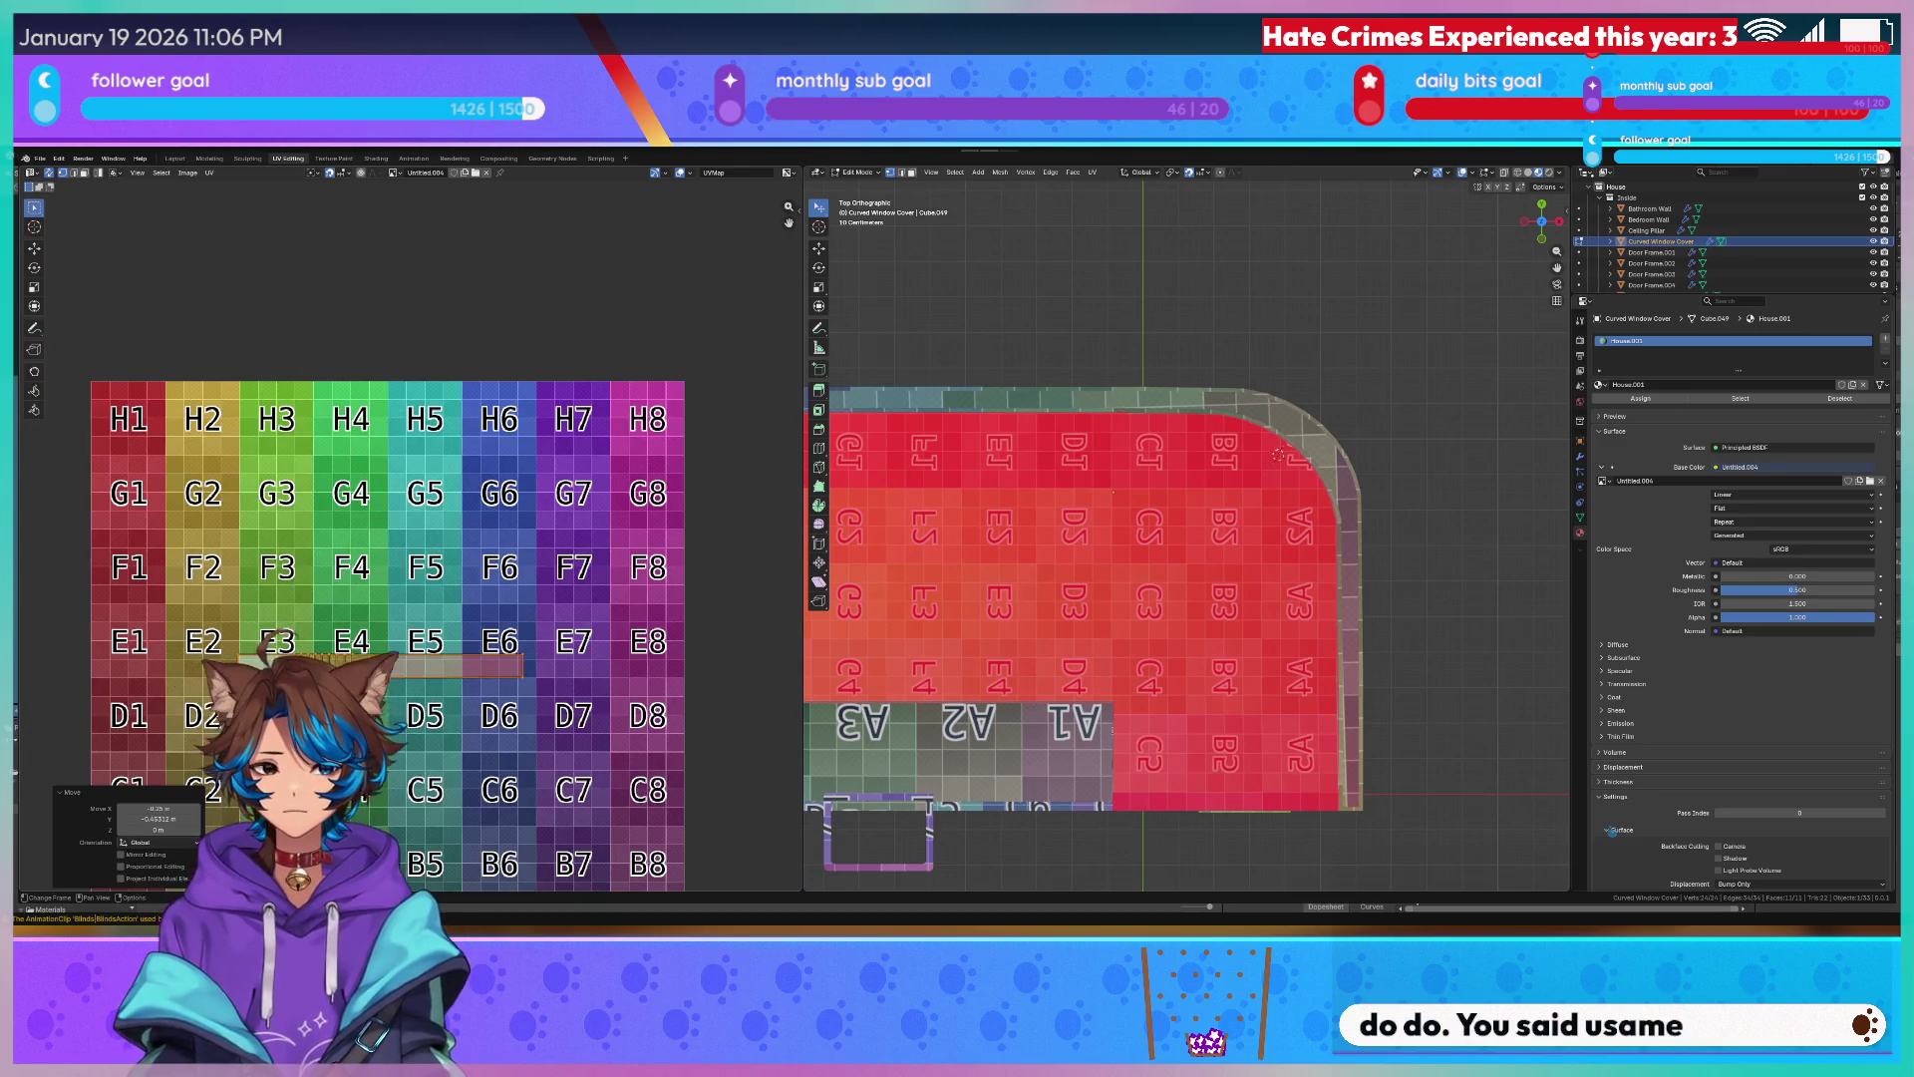
Remove the Solidify modifier from the curved window cover.
left_click(1580, 421)
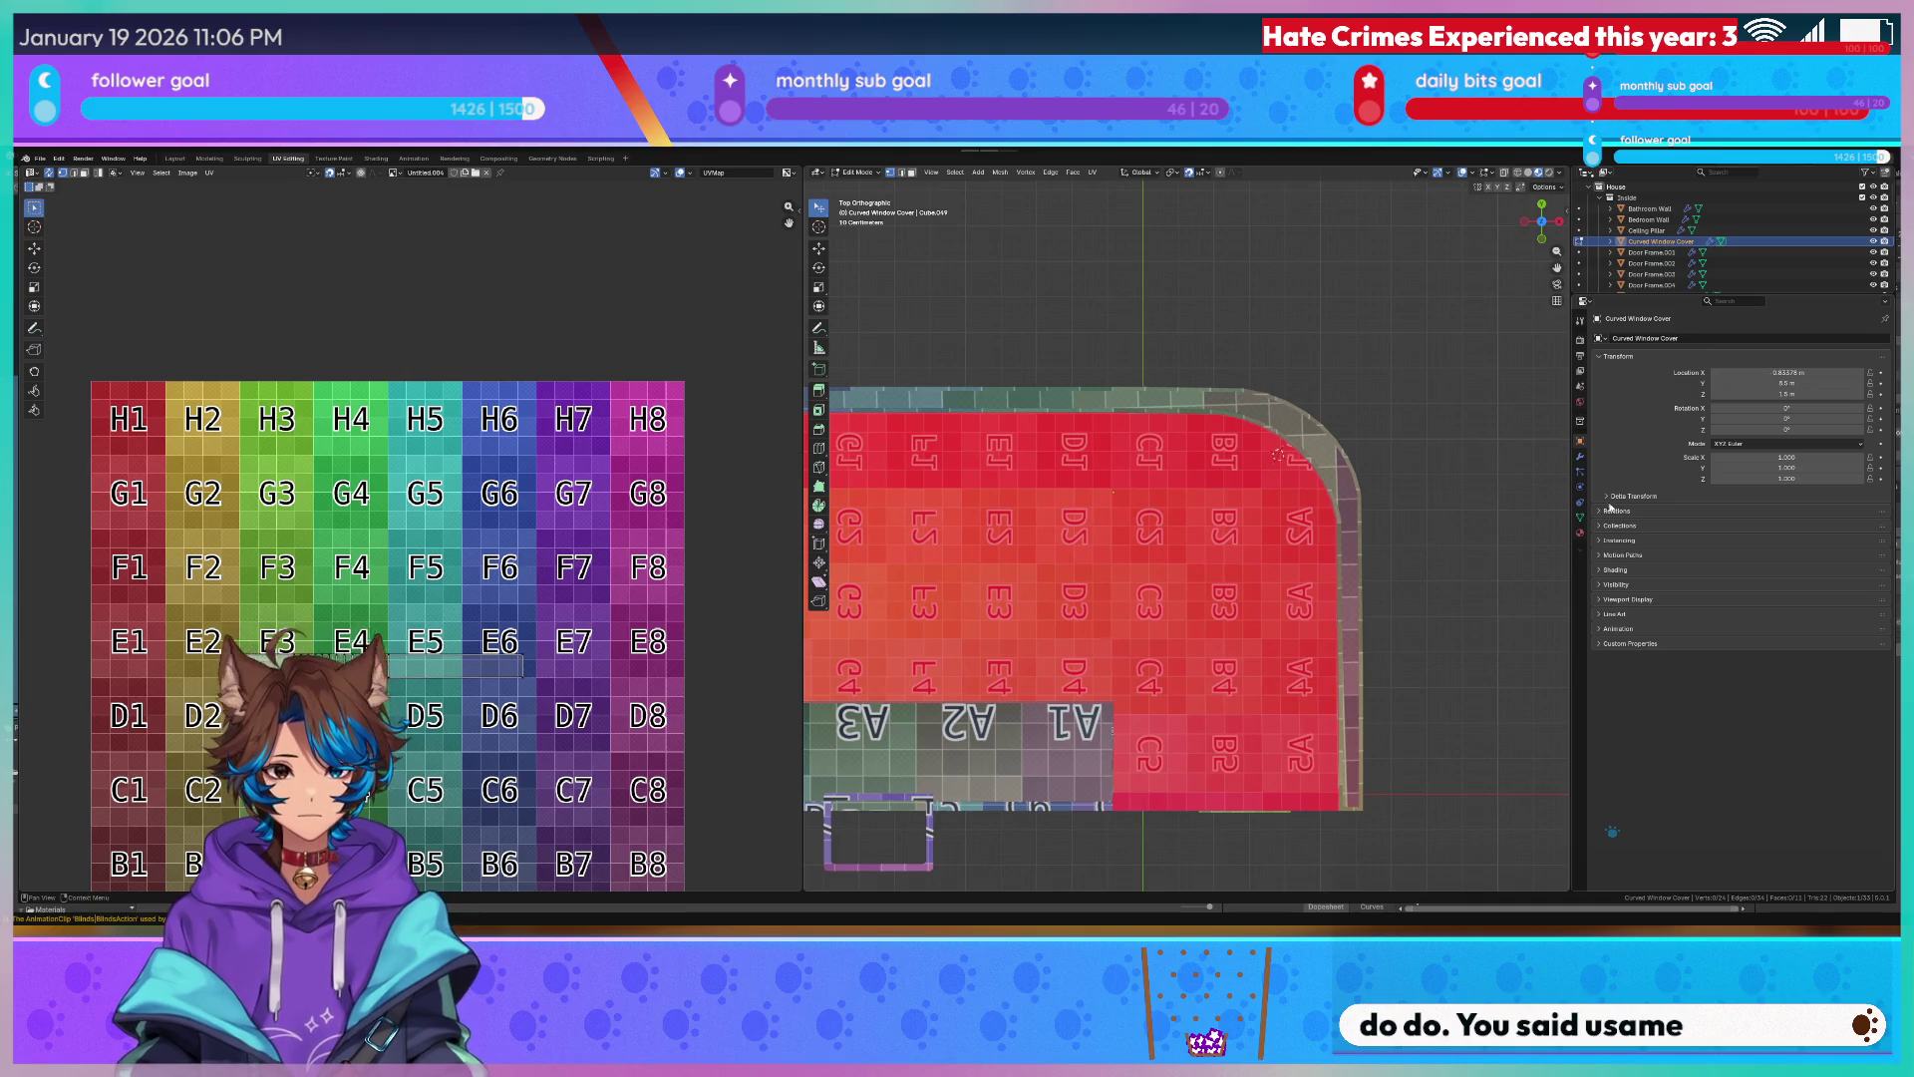
left_click(1862, 358)
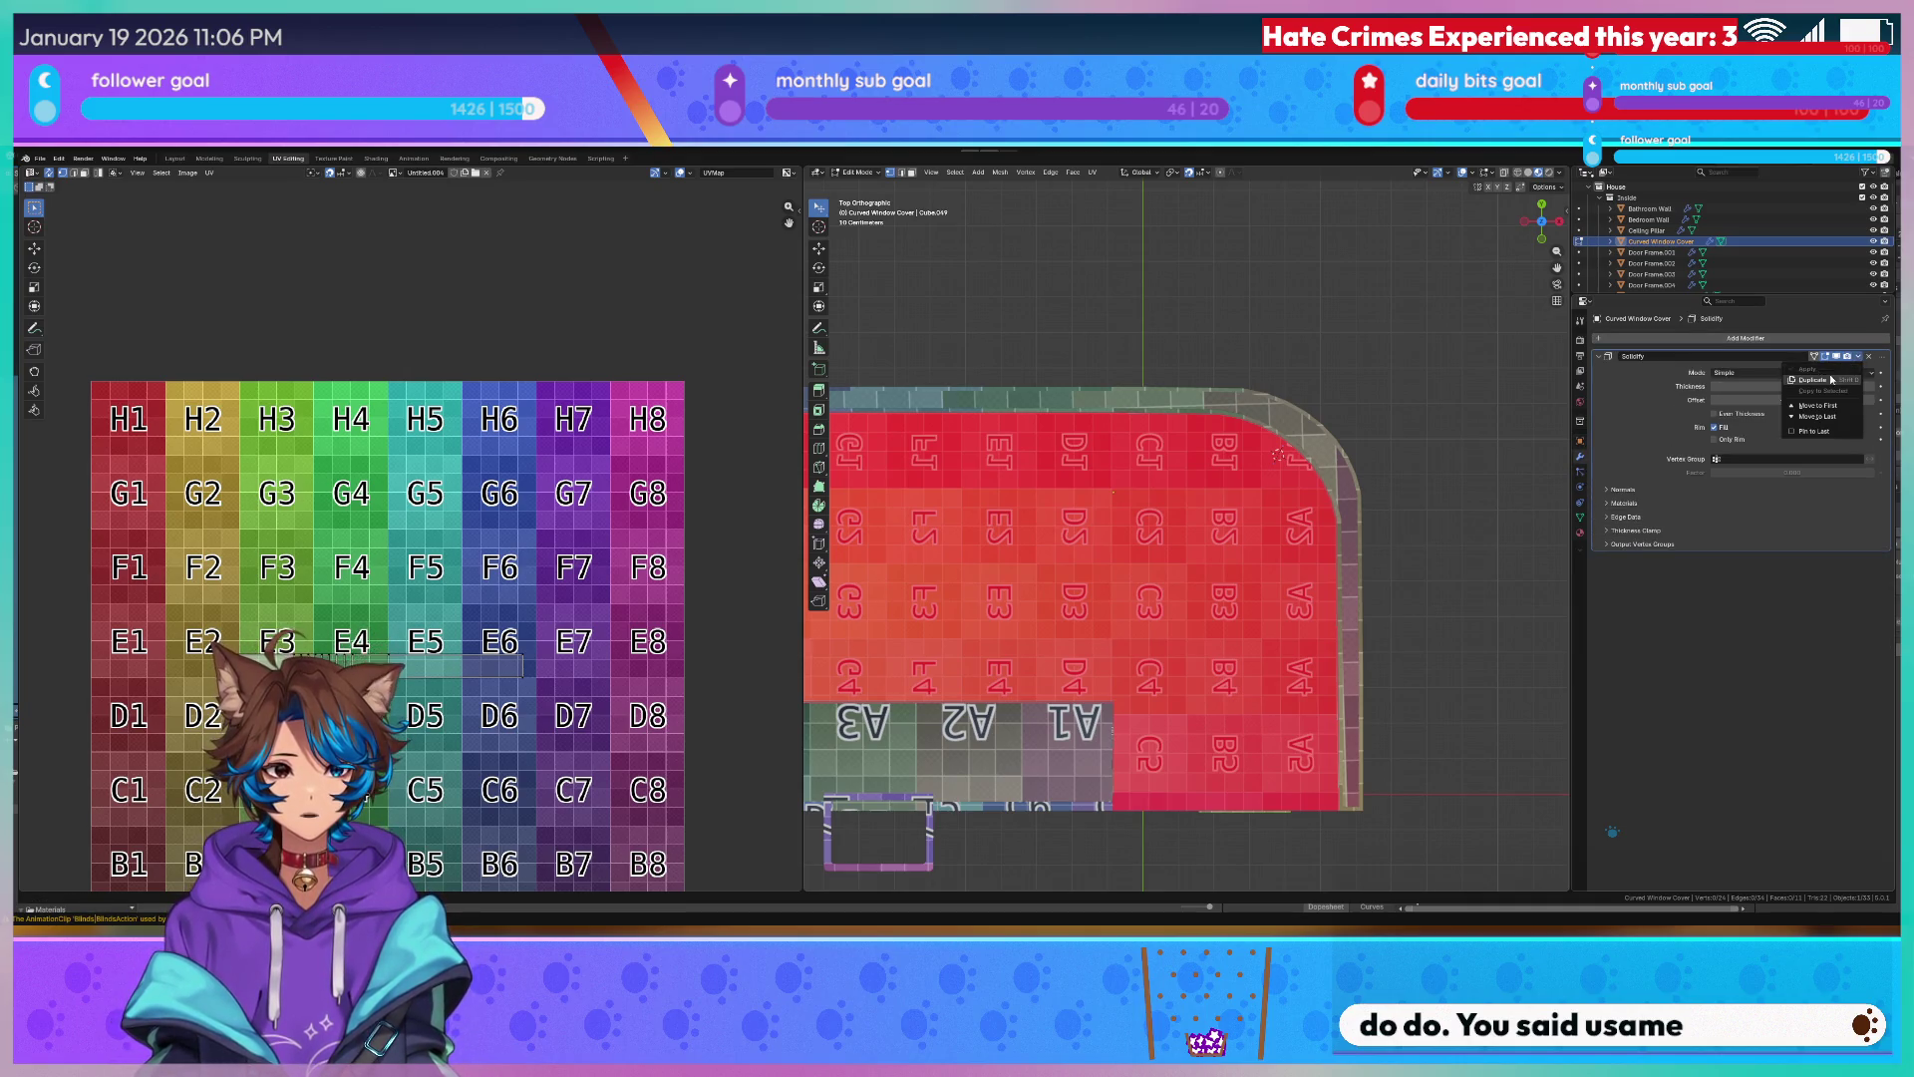
key("Escape")
key("Tab")
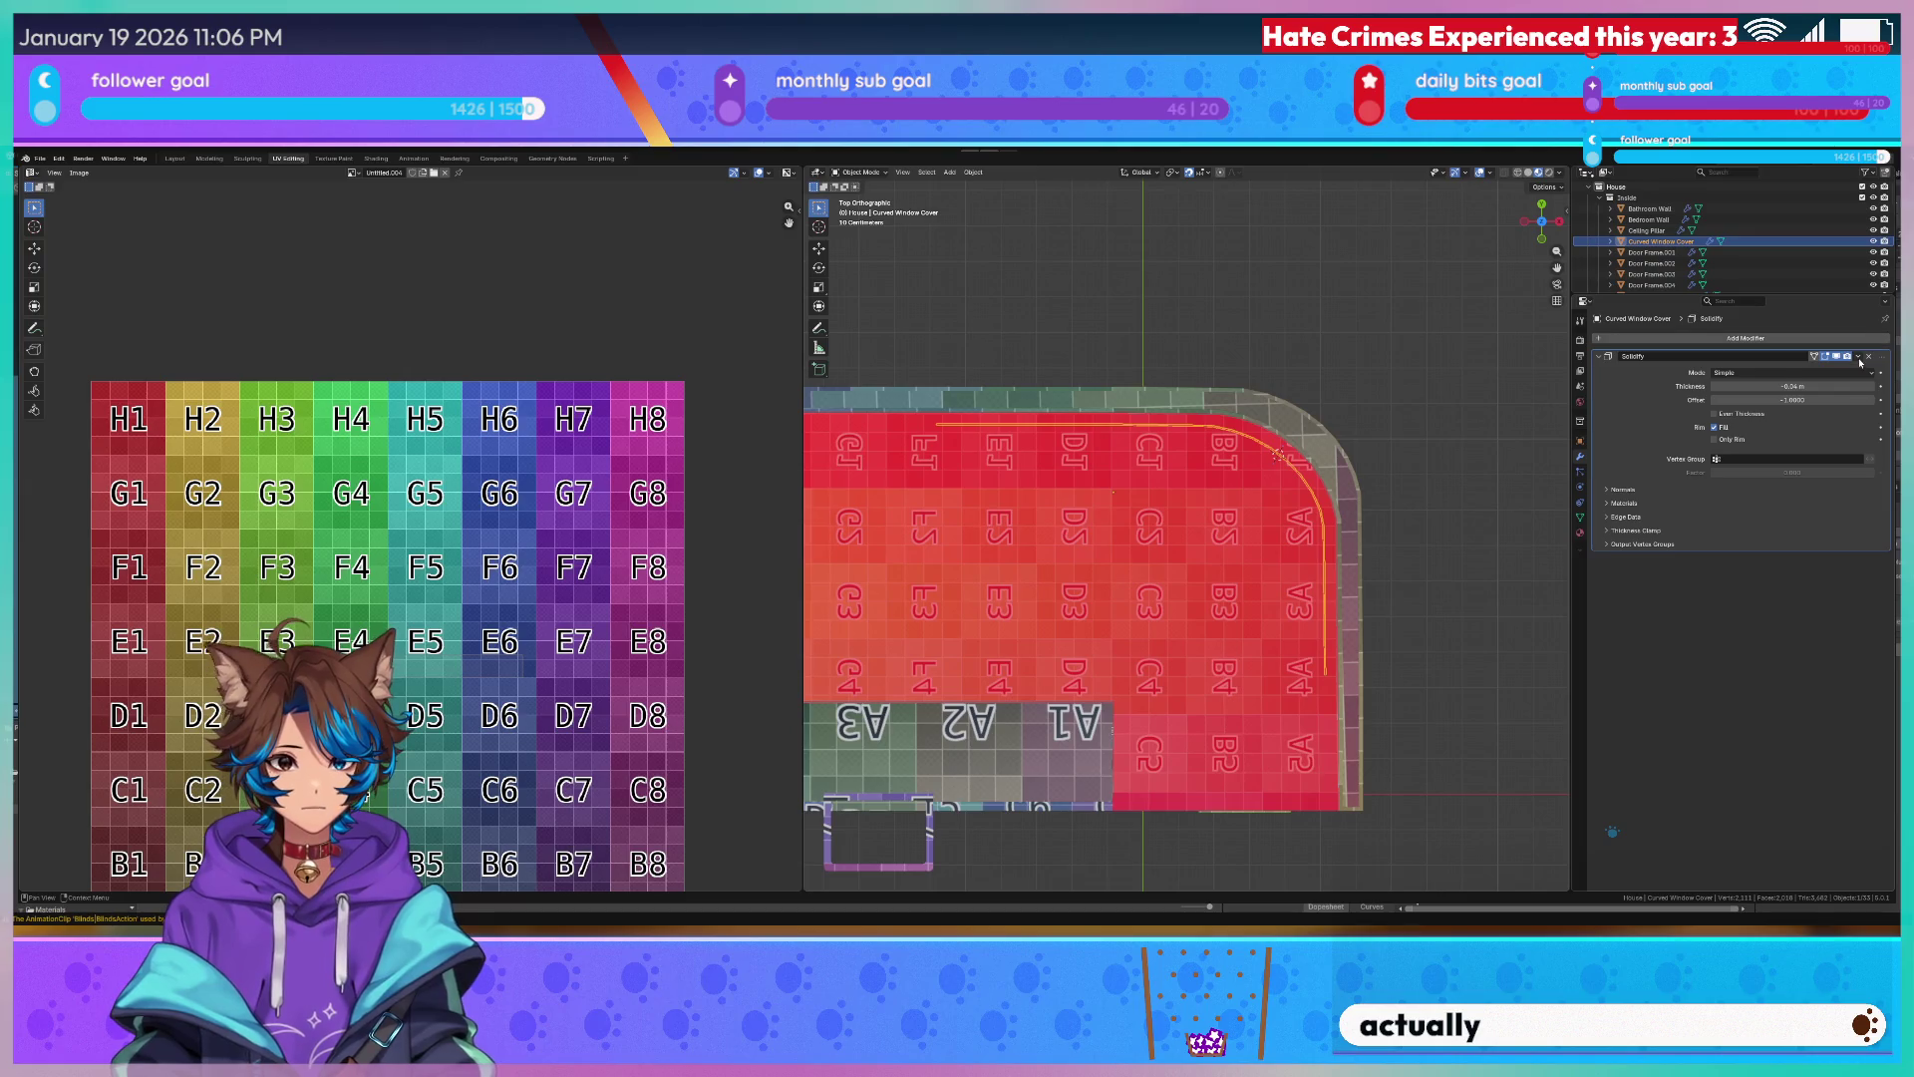
left_click(1868, 358)
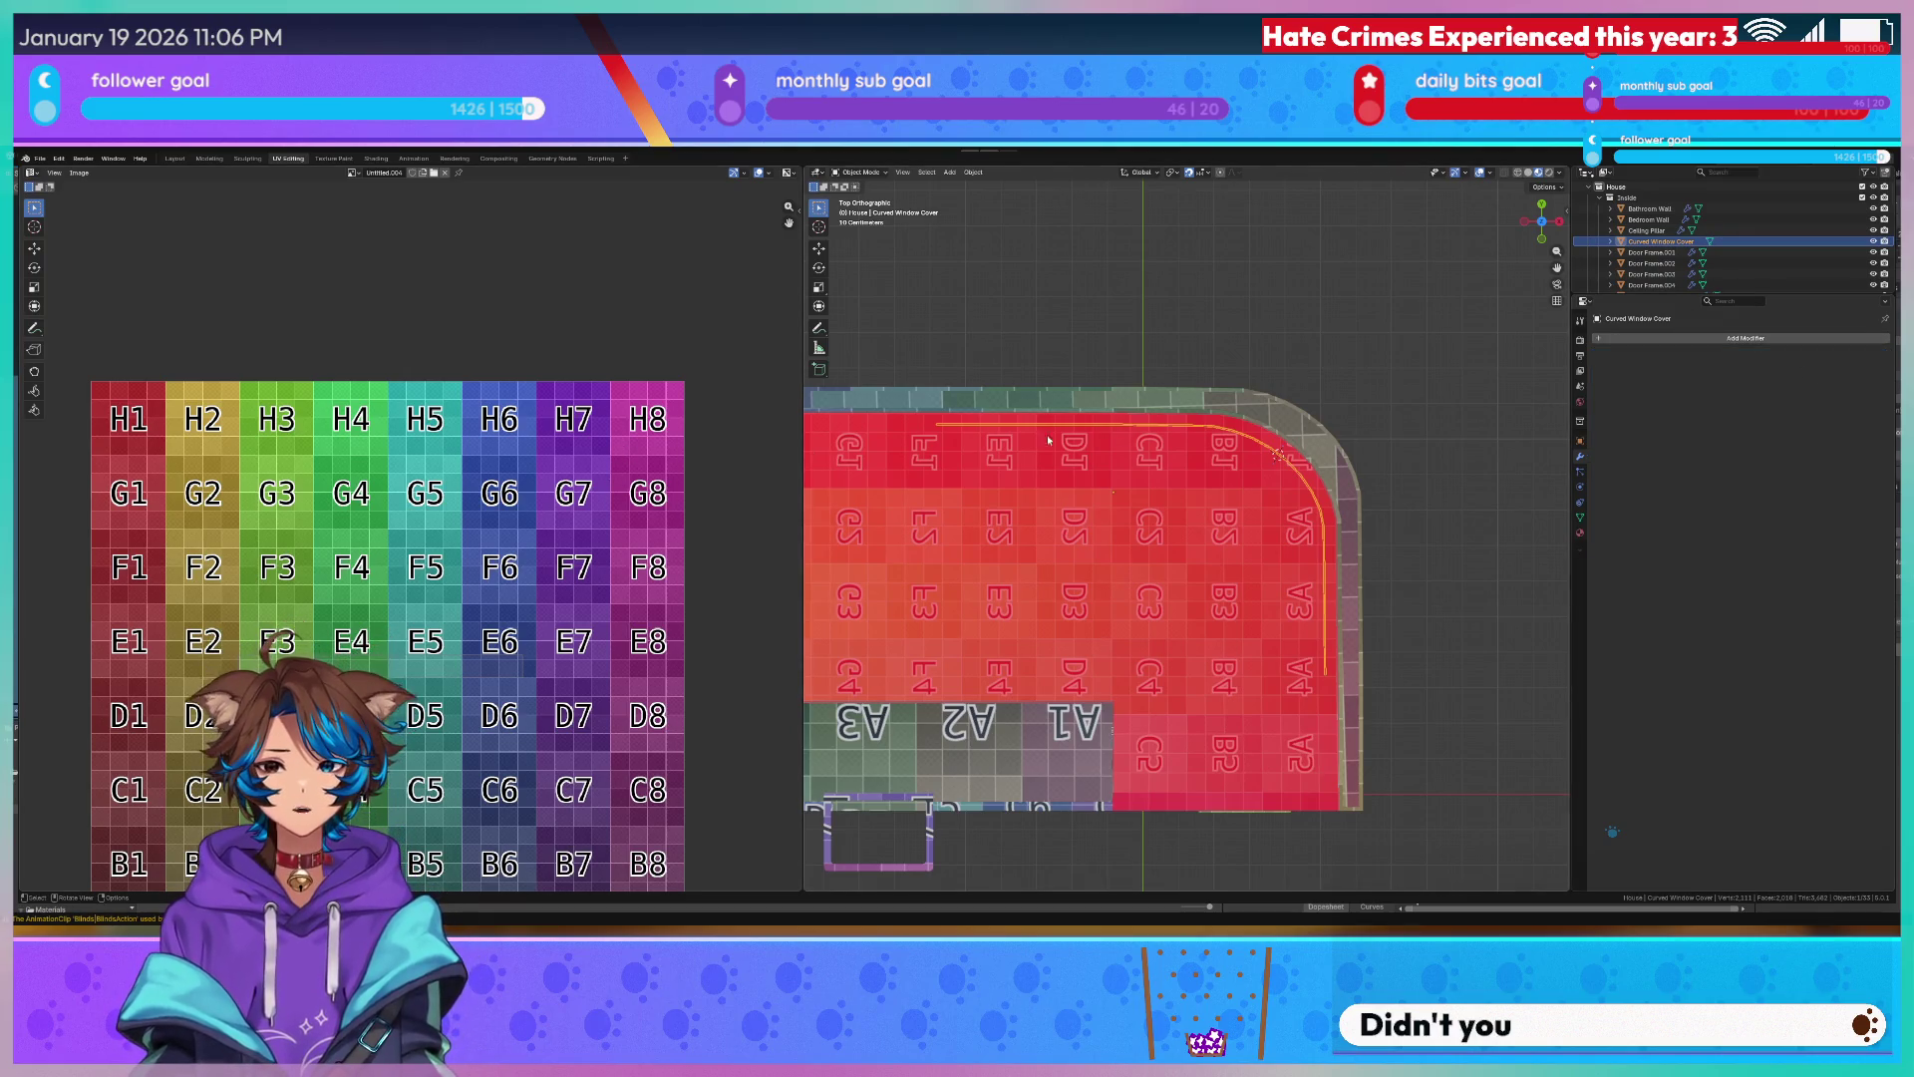
Re-unwrap the mesh with Smart UV Project, select islands and save the file.
key("Tab")
key("u")
left_click(450, 587)
scroll(434, 588, "down", 1)
scroll(435, 586, "down", 1)
scroll(392, 565, "up", 3)
scroll(392, 565, "down", 3)
left_click_drag(340, 450, 209, 813)
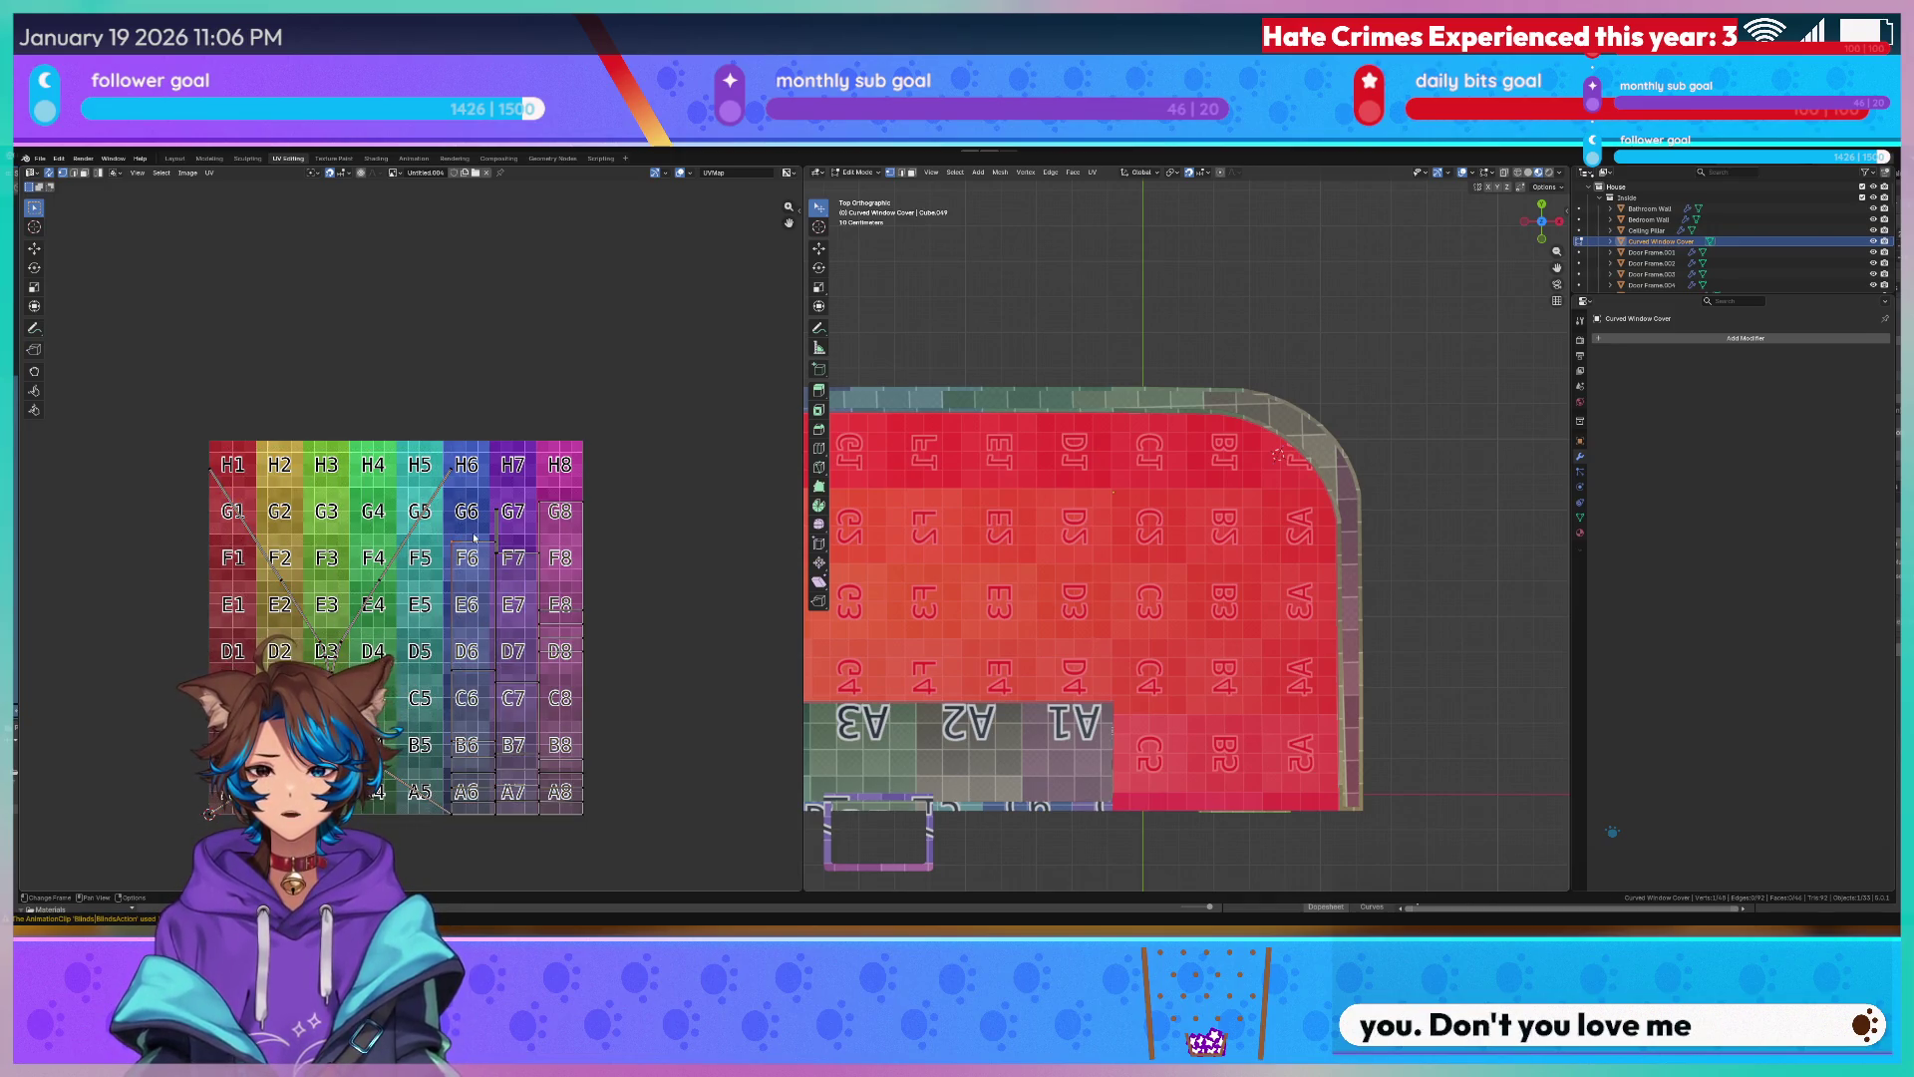
key("ctrl+s")
middle_click_drag(1278, 451, 1296, 346)
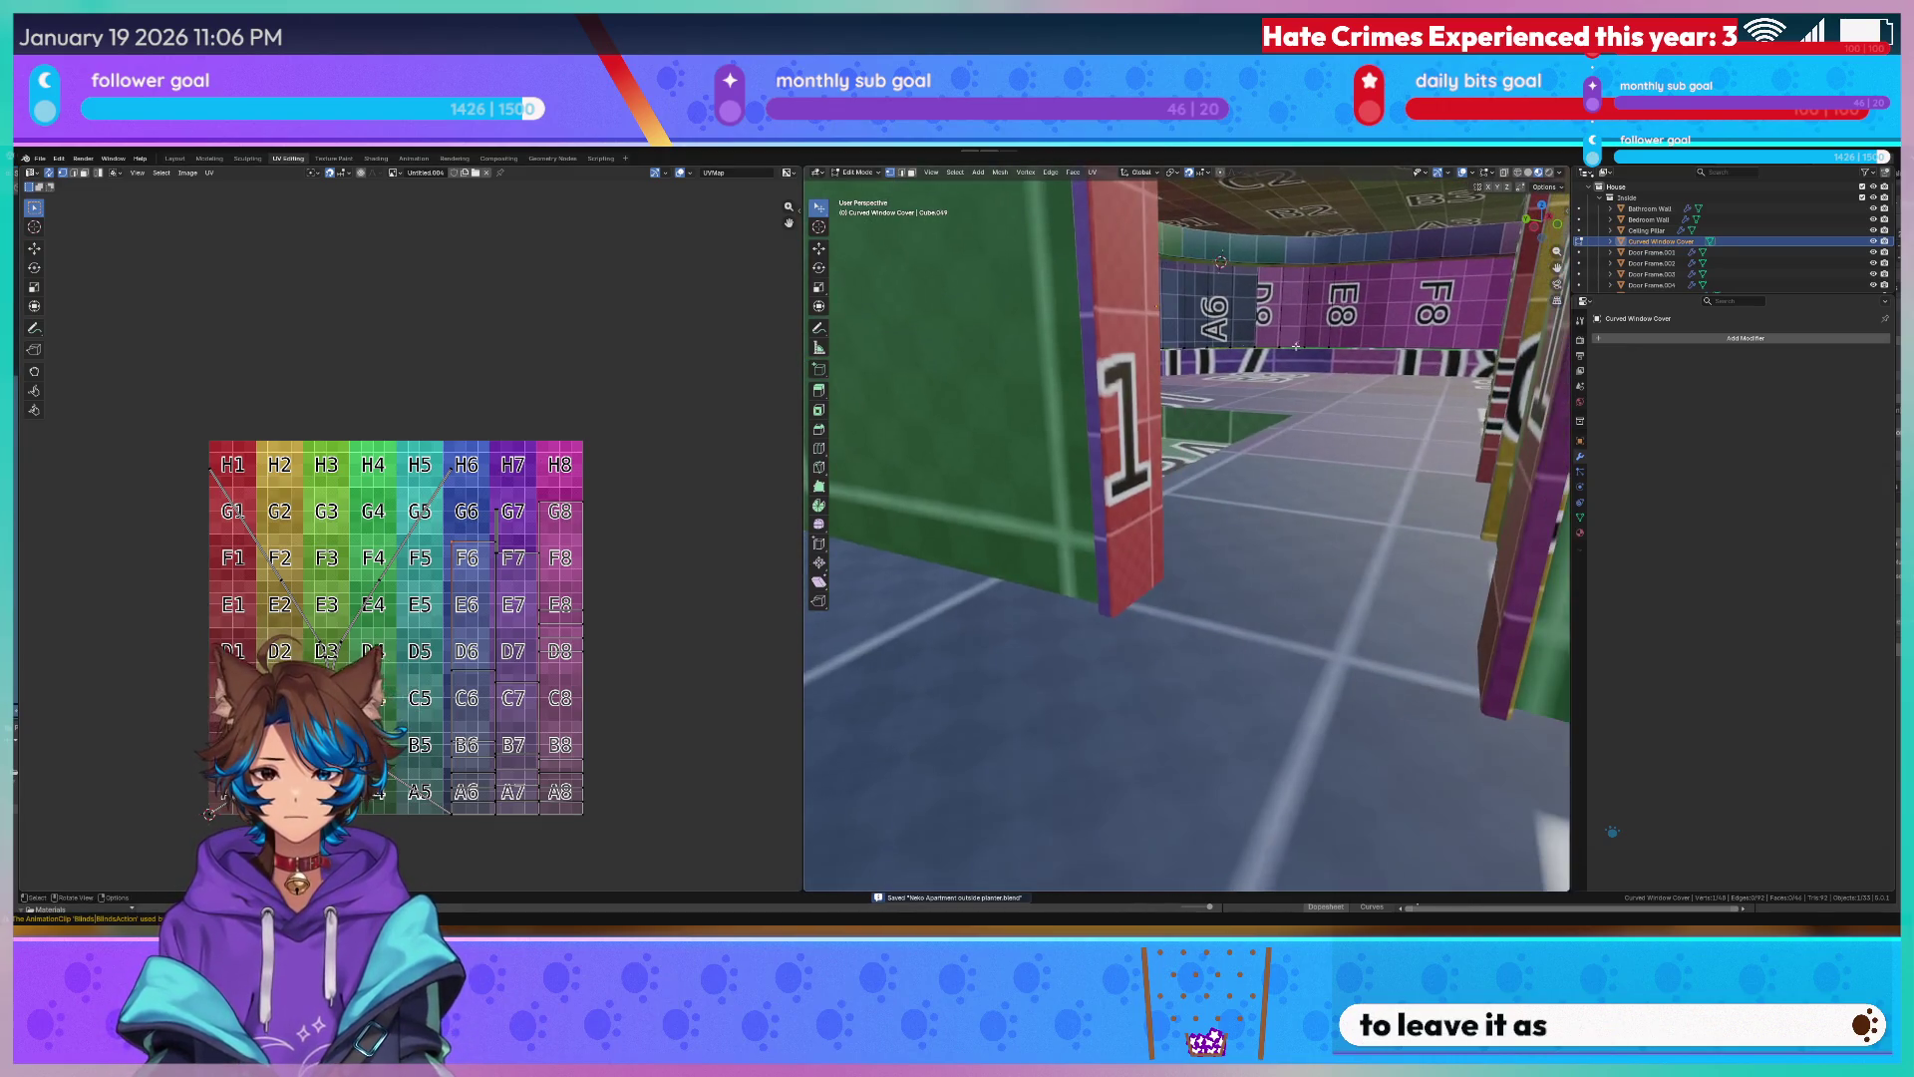
Check the fitted cover from inside the room along the teal wall.
mouse_move(1081, 374)
middle_mouse_down()
mouse_move(1114, 351)
mouse_move(1272, 474)
mouse_move(951, 578)
middle_mouse_up()
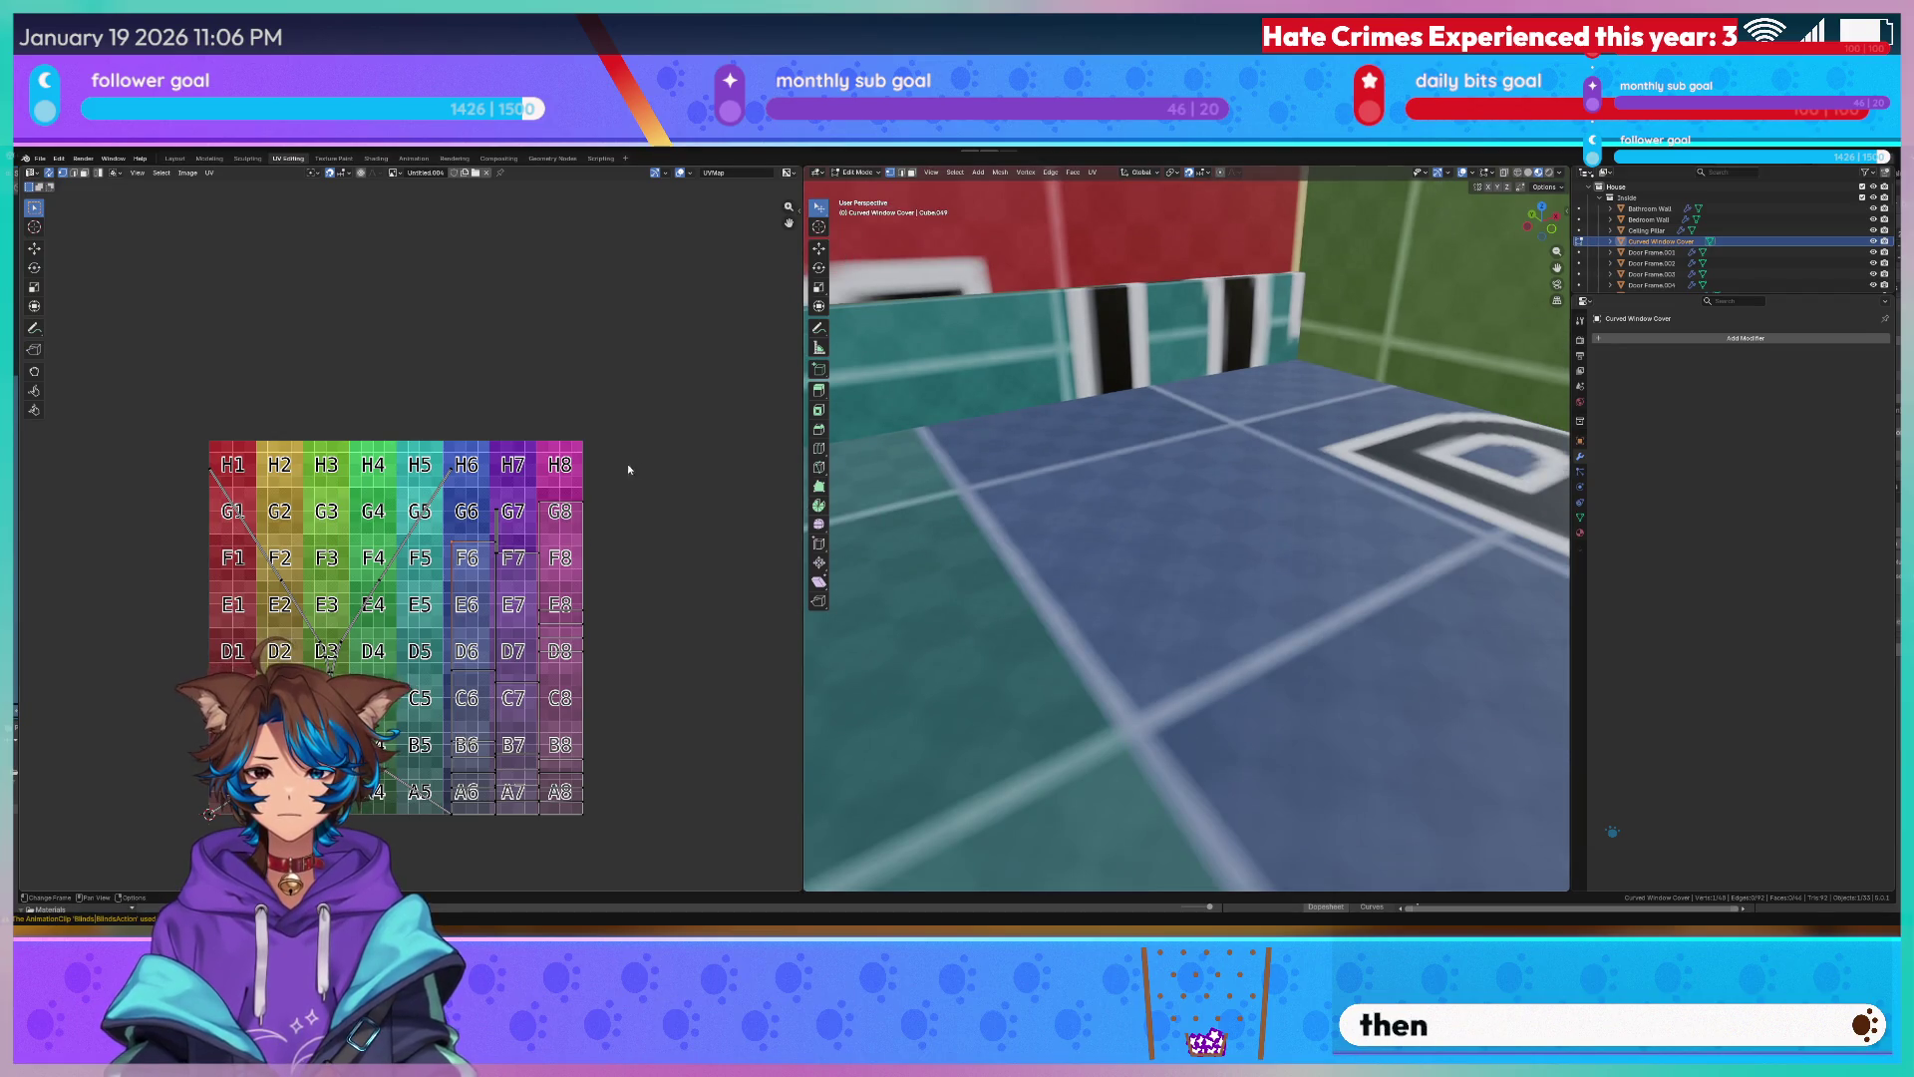
mouse_move(1200, 464)
middle_mouse_down()
mouse_move(1144, 417)
mouse_move(1300, 416)
middle_mouse_up()
key("Tab")
left_click(1143, 417)
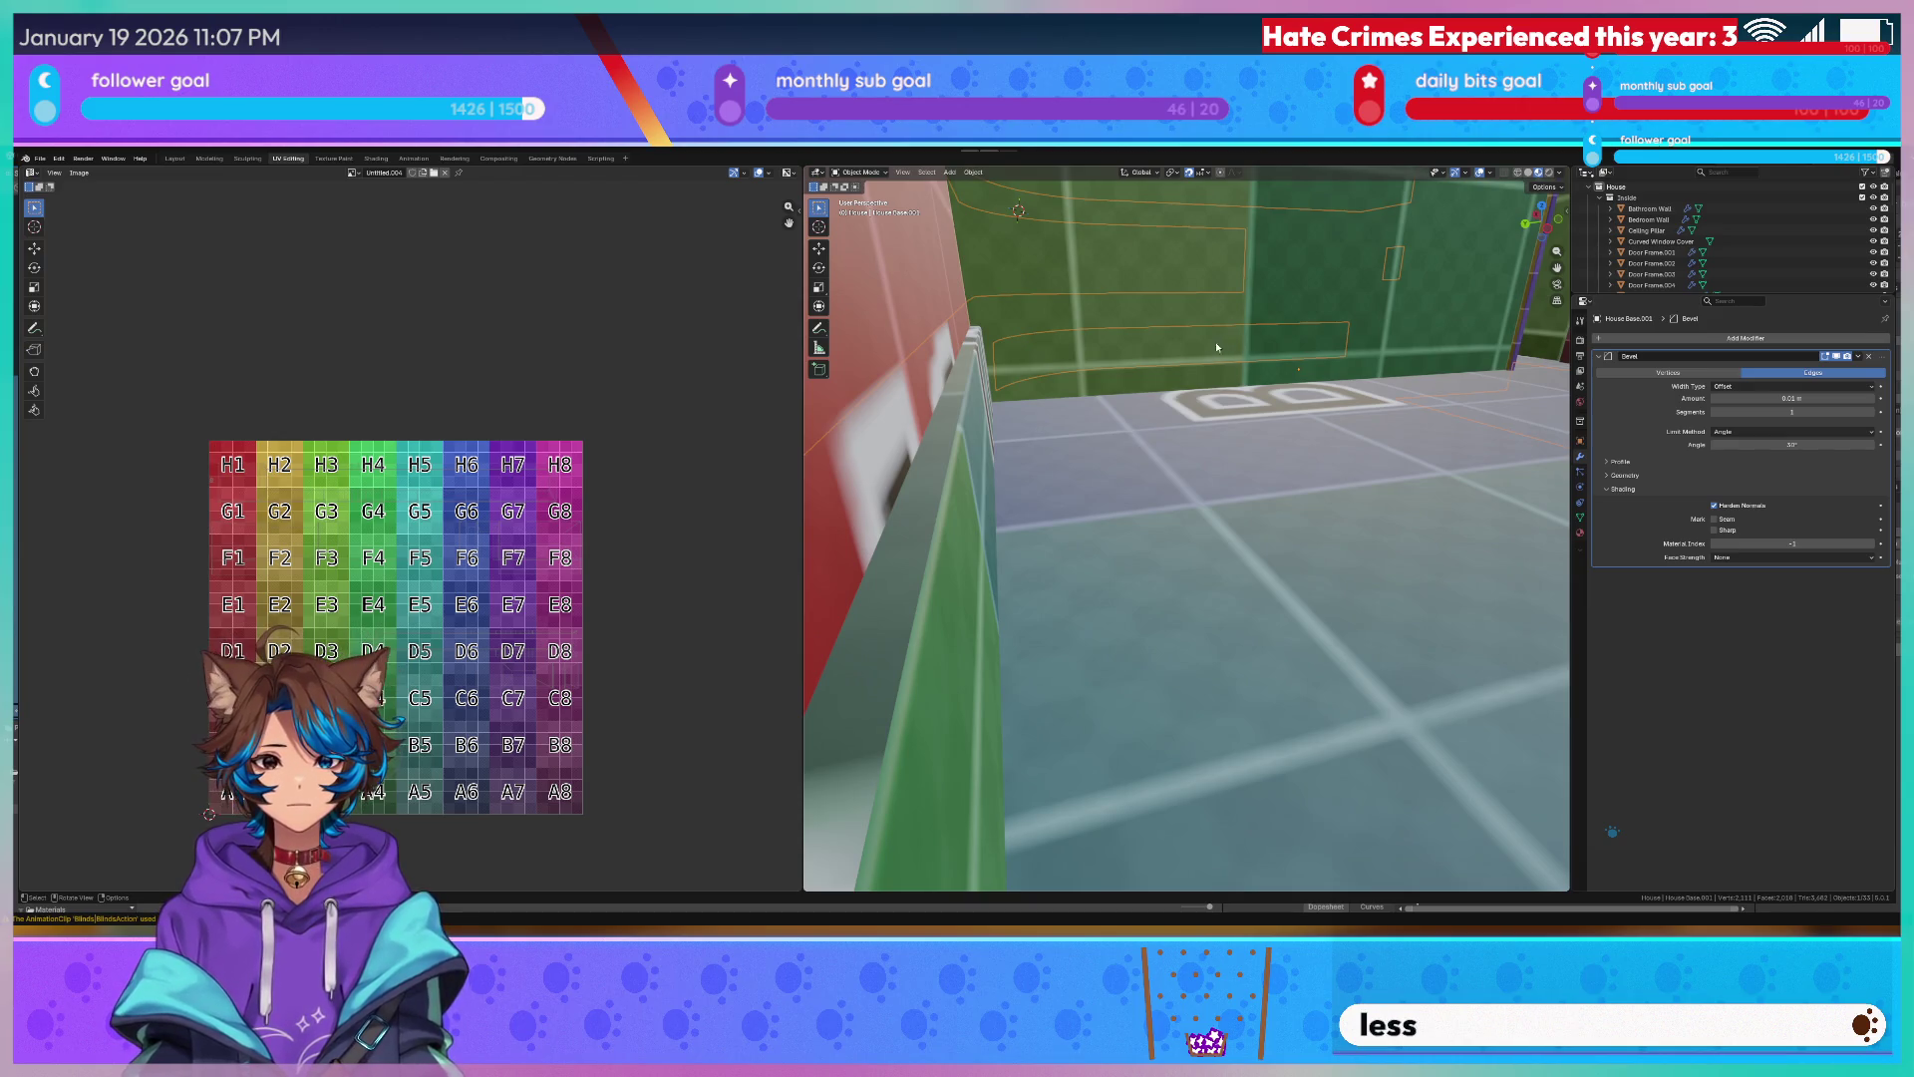
middle_click_drag(1216, 342, 1155, 494)
middle_click_drag(1014, 352, 1137, 449)
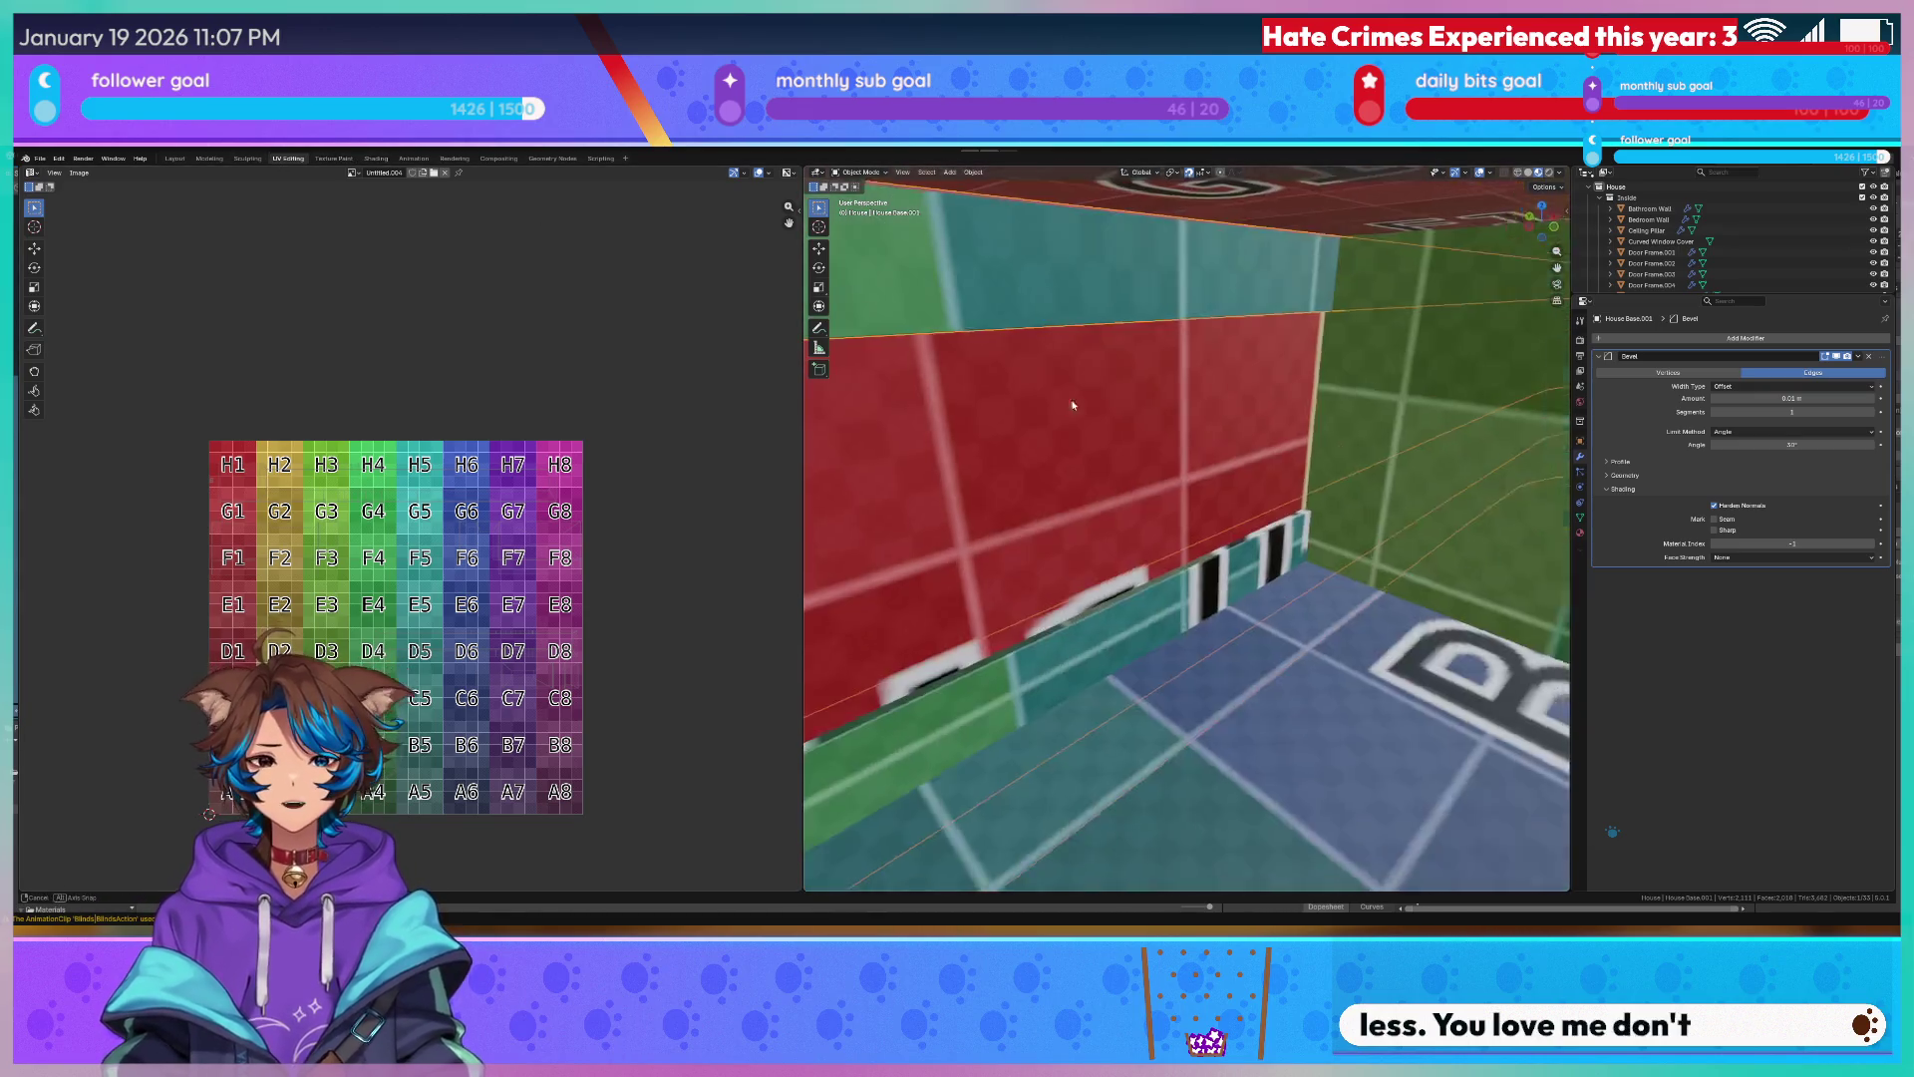
Paste a duplicate of the Curved Window Cover object.
key("Tab")
scroll(1330, 552, "down", 3)
scroll(1330, 553, "up", 3)
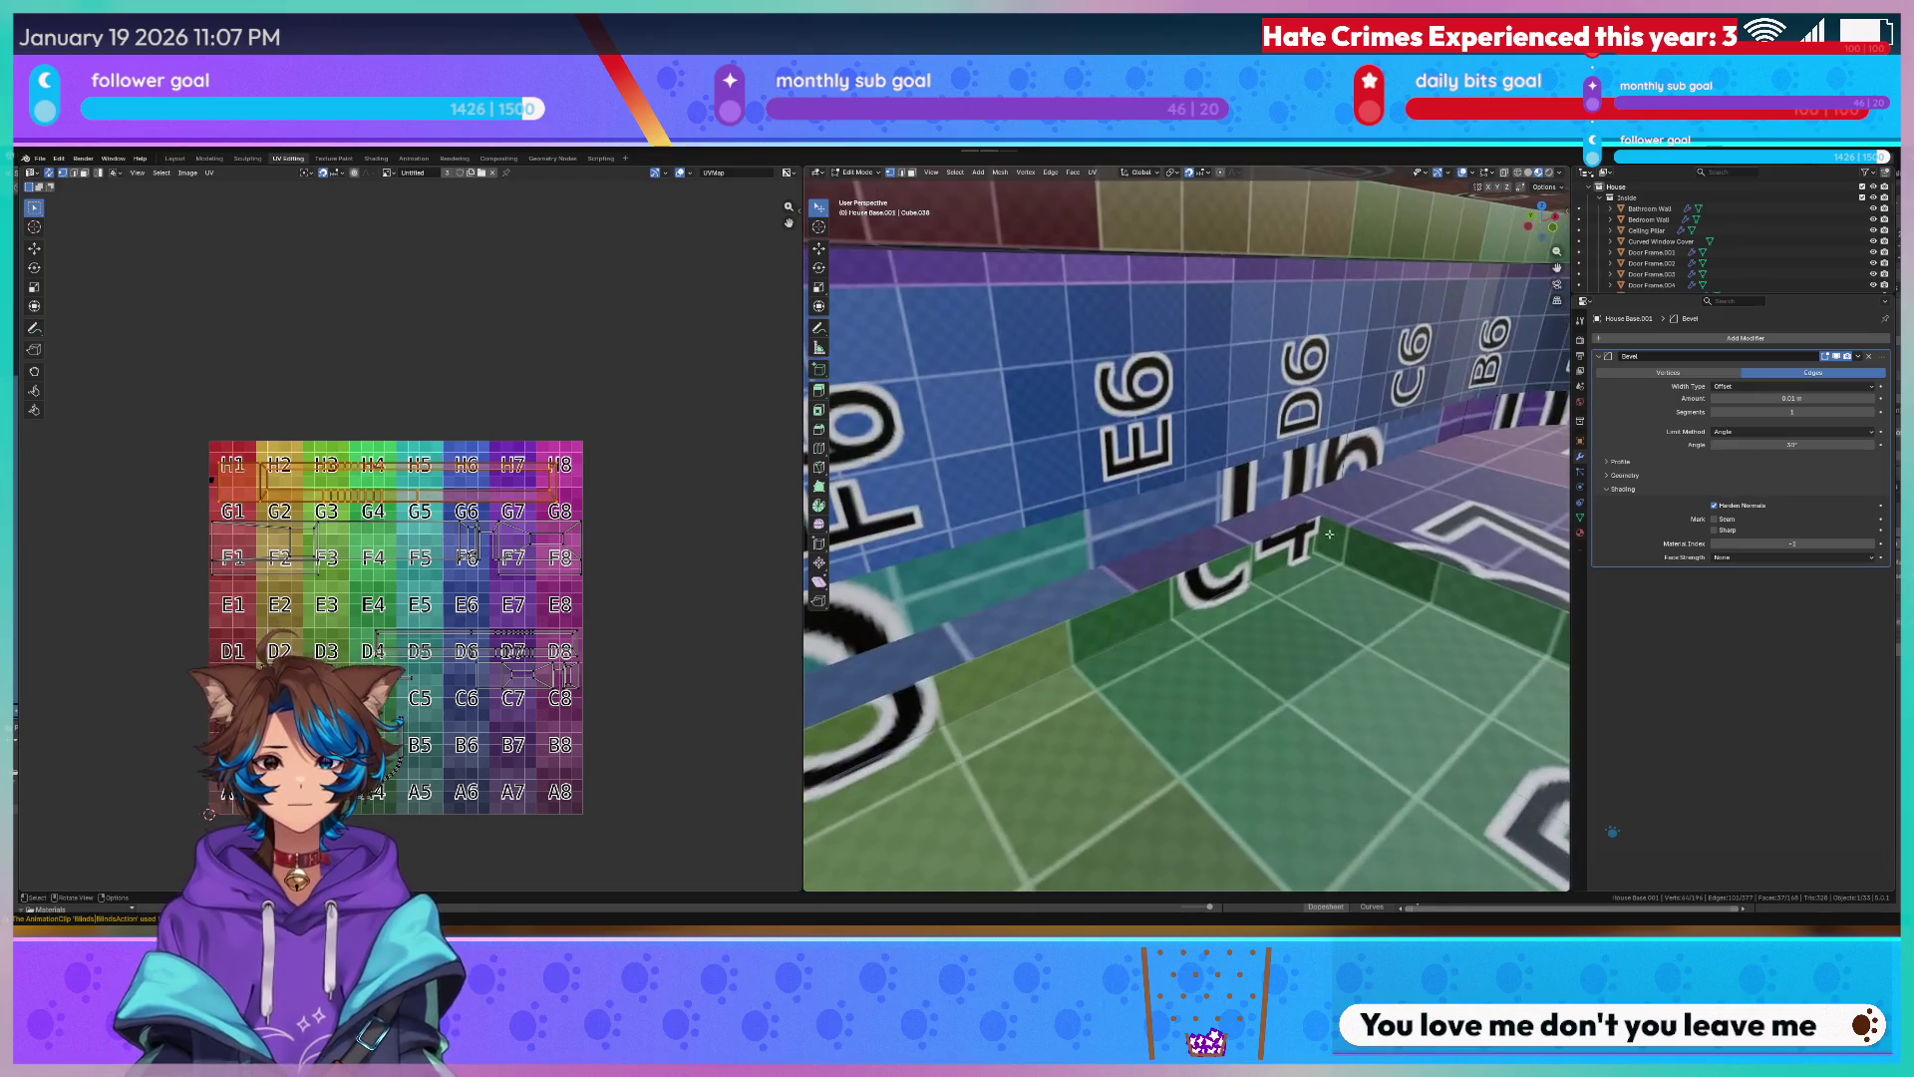
key("Tab")
left_click(1226, 369)
key("ctrl+v")
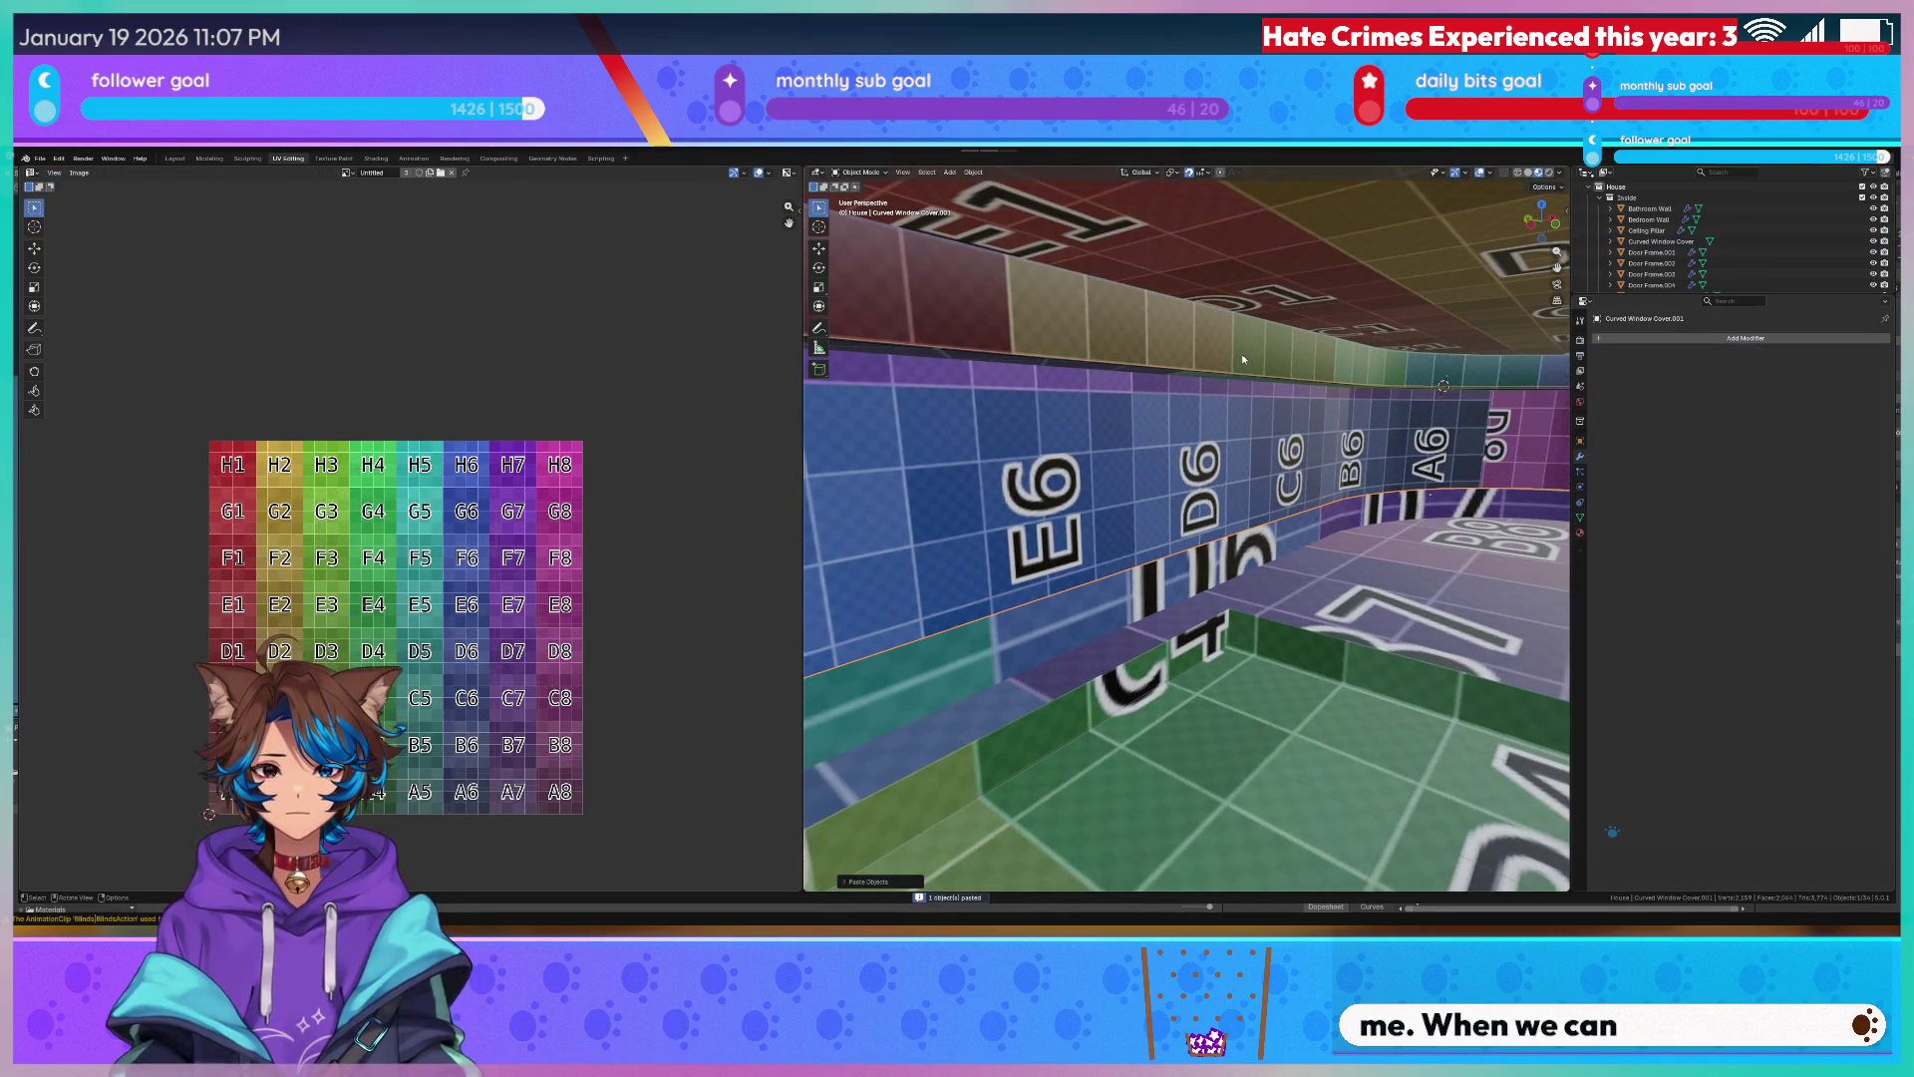
In top-view wireframe, delete the copy's curved edges so only the straight section remains.
key("KP_7")
scroll(1242, 358, "down", 3)
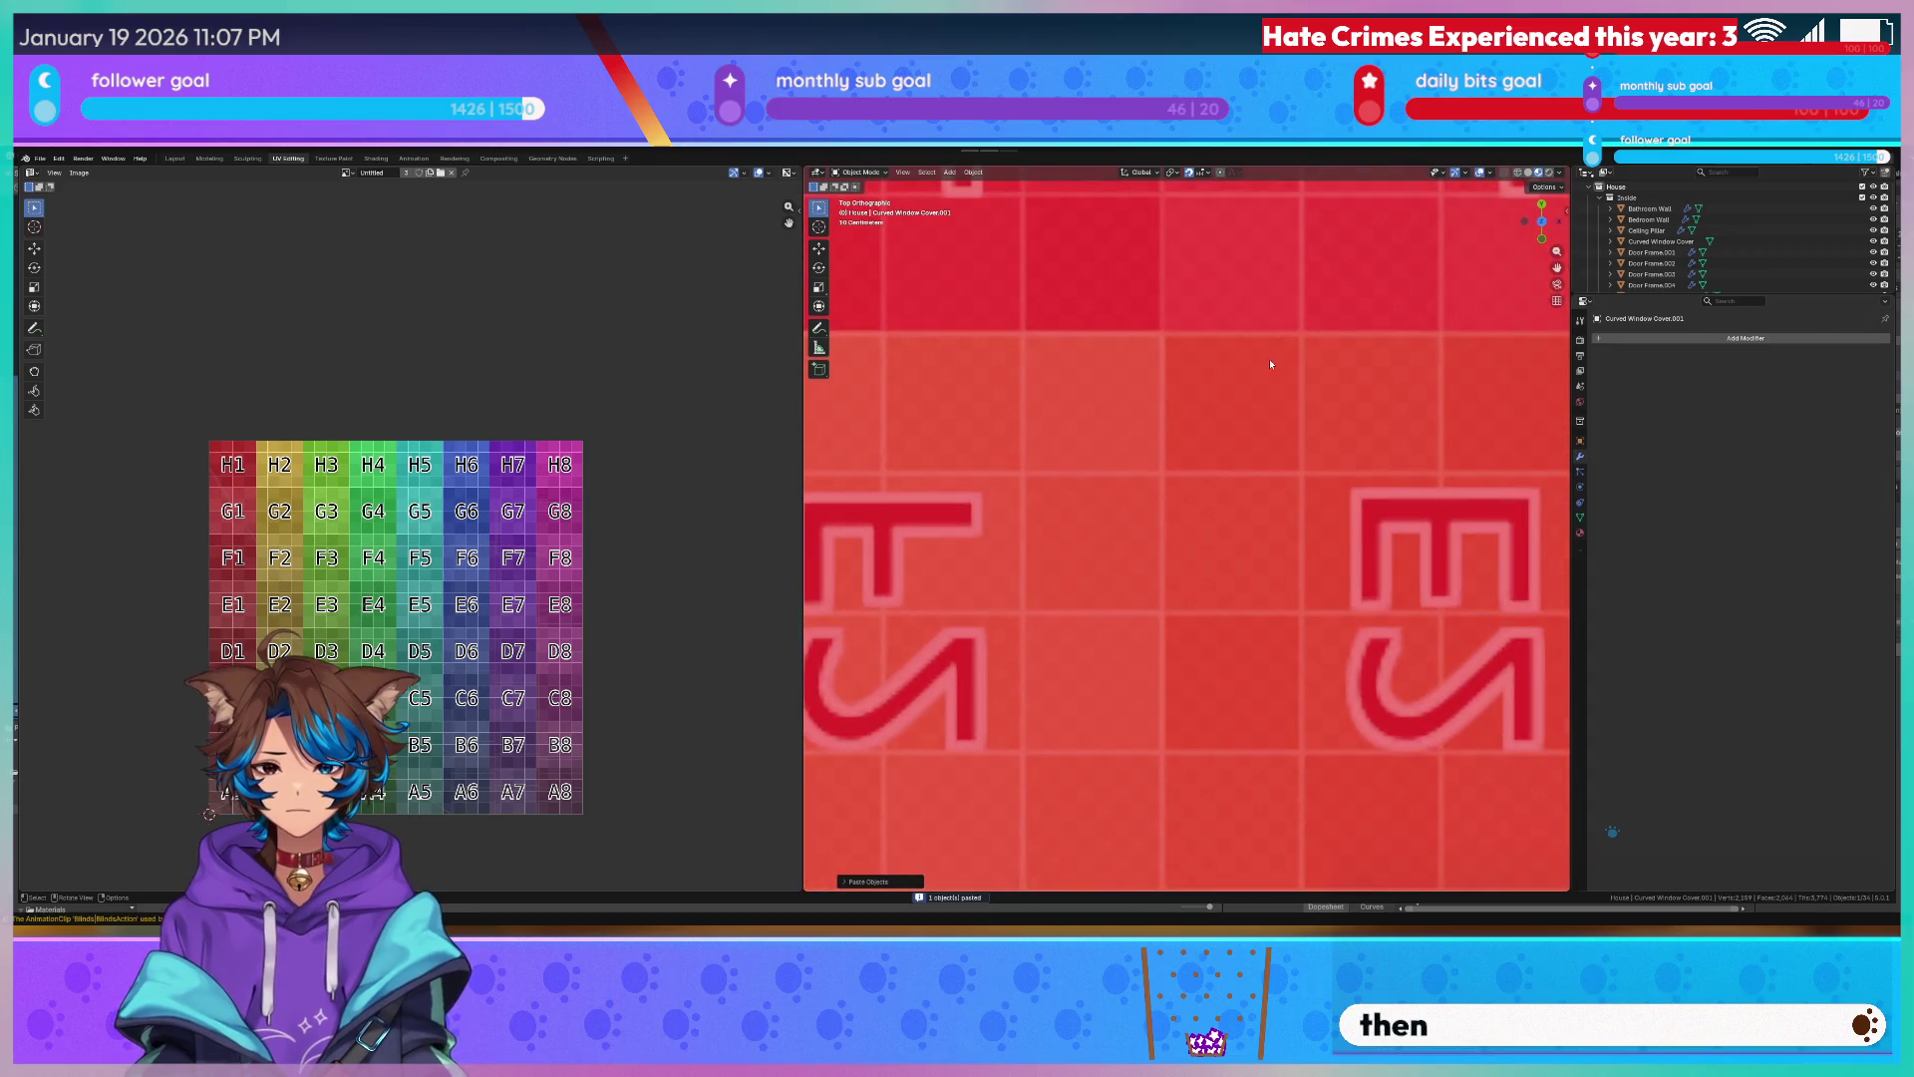
scroll(1260, 378, "down", 3)
key("z")
left_click(1259, 377)
scroll(1305, 394, "down", 2)
key("Tab")
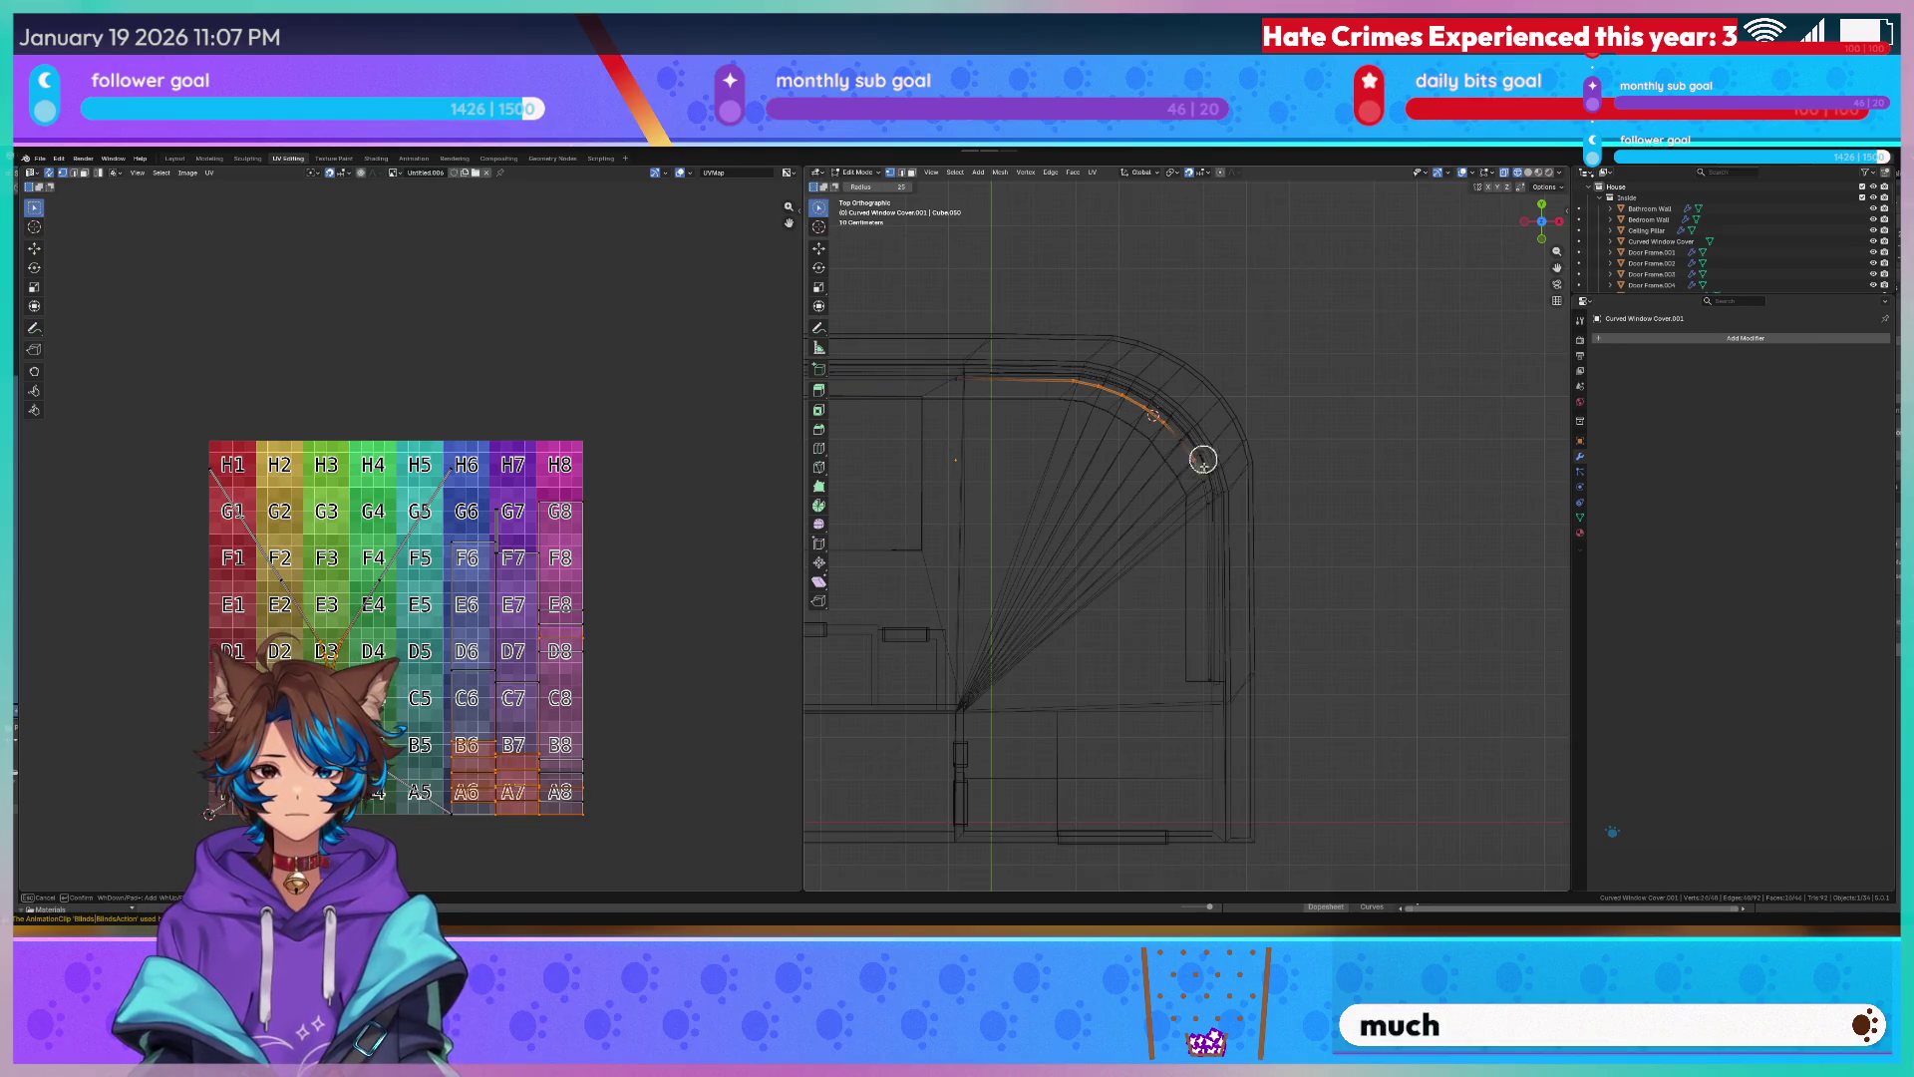
key("x")
left_click(1181, 700)
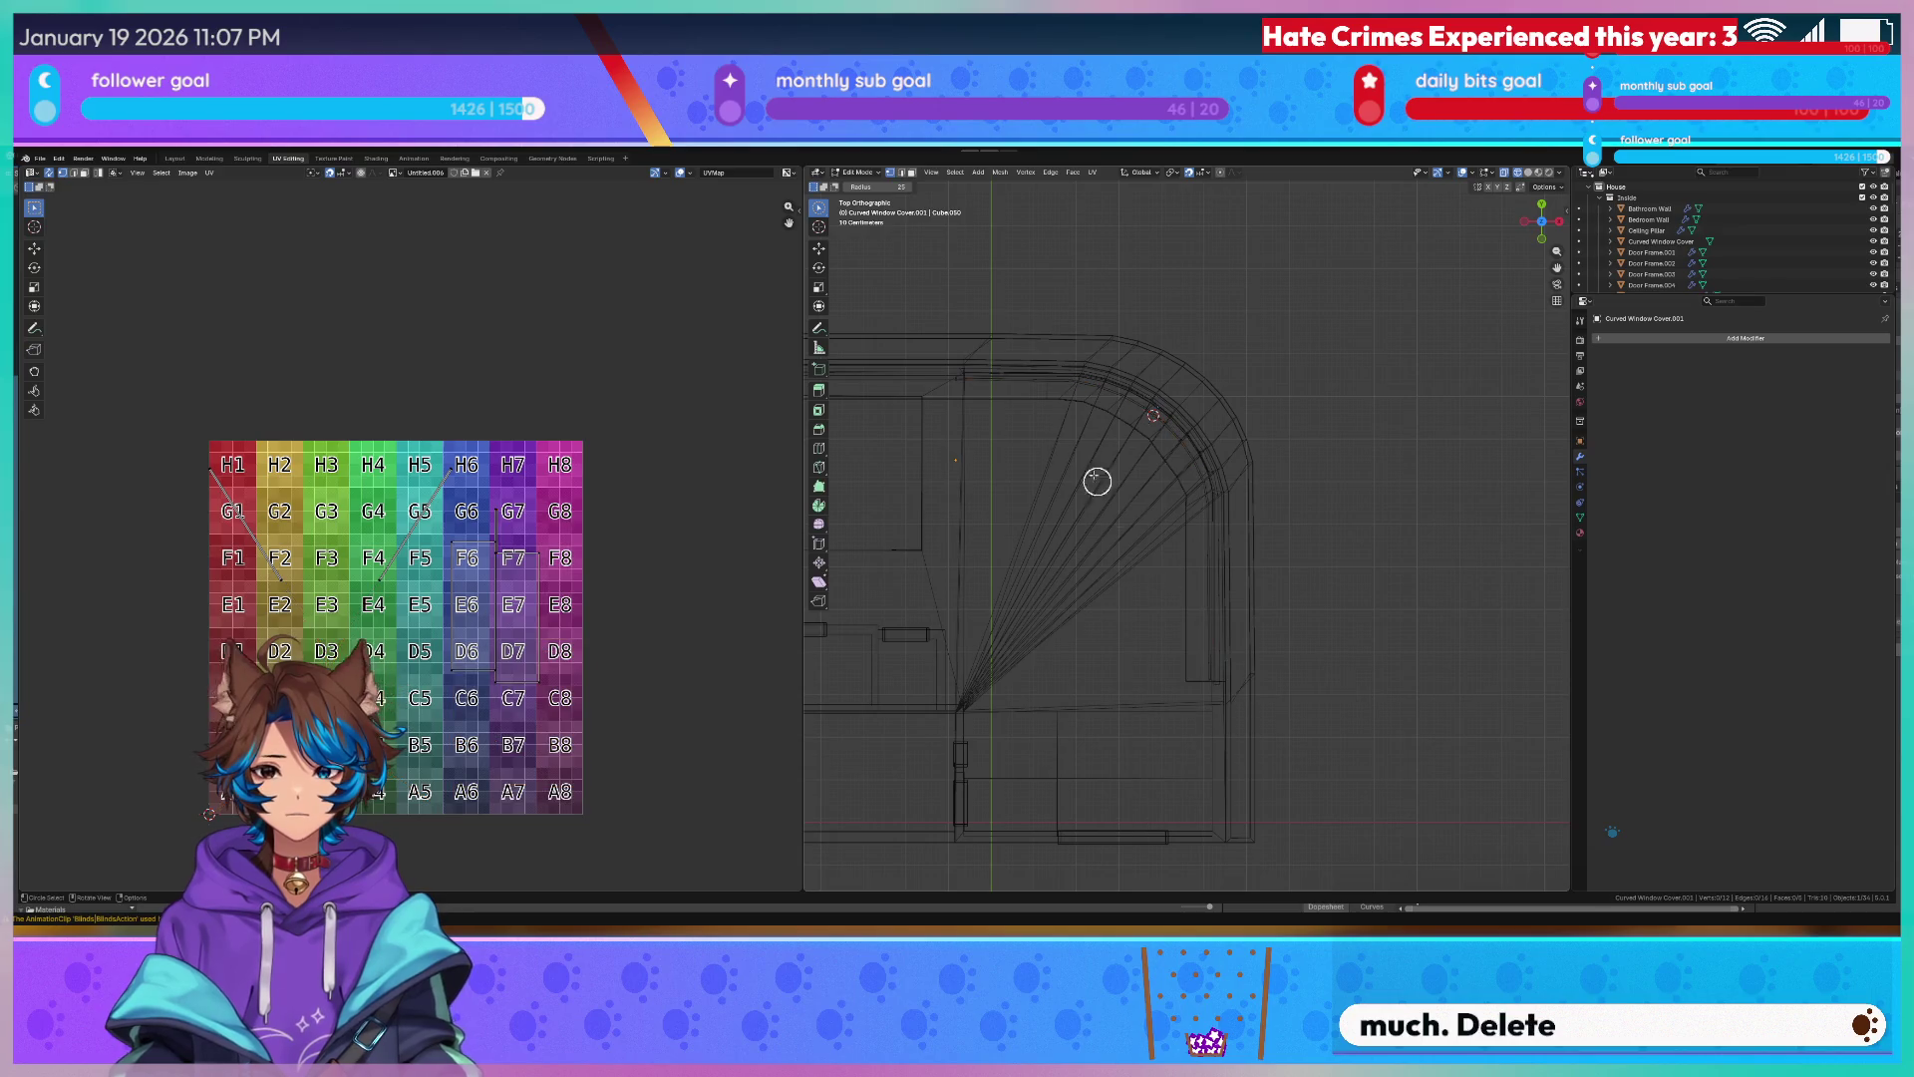
scroll(1271, 376, "up", 3)
key("l")
left_click(1495, 426)
key("x")
key("Escape")
key("ctrl+z")
scroll(1114, 348, "down", 1)
scroll(1114, 347, "down", 3)
scroll(1697, 270, "down", 4)
scroll(1698, 271, "down", 1)
Rename the copy to Bedroom Window Cover and move it into another collection.
double_click(1642, 235)
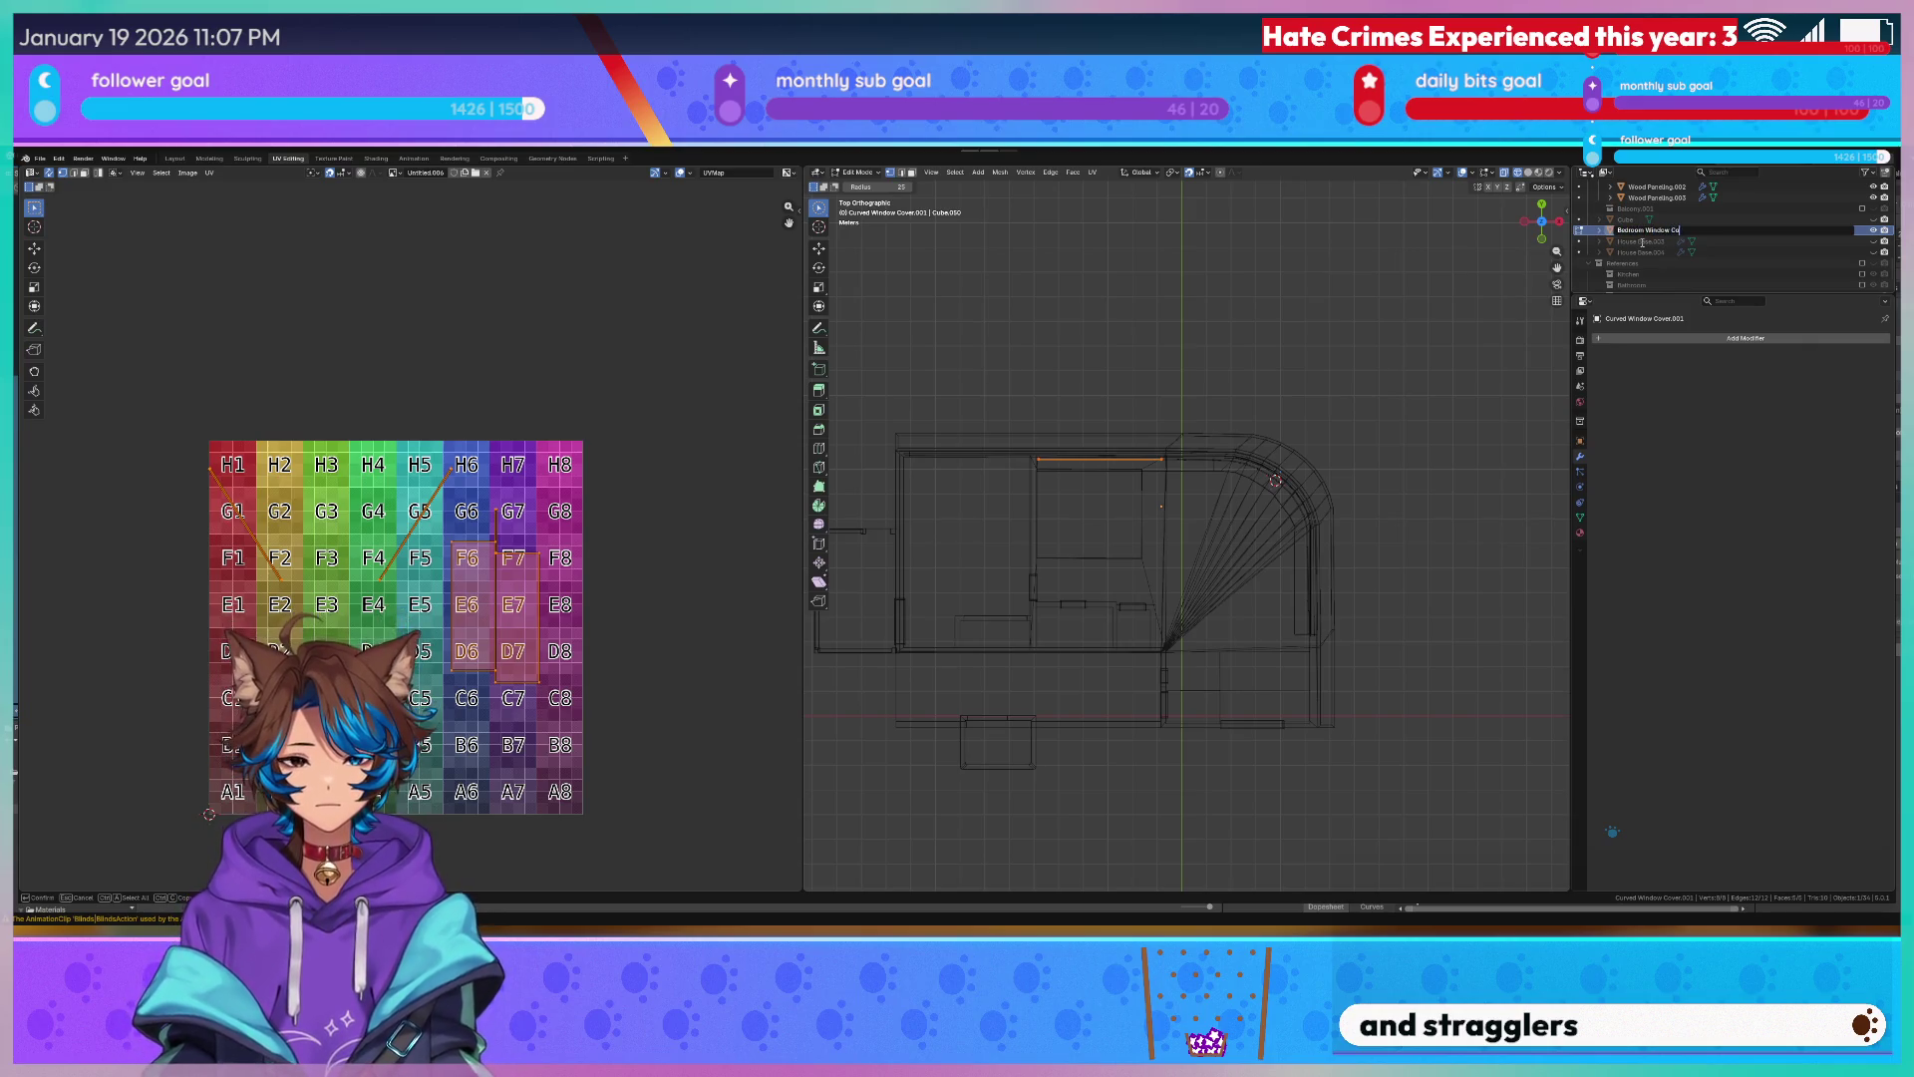
type("ver")
key("Return")
scroll(1556, 314, "down", 2)
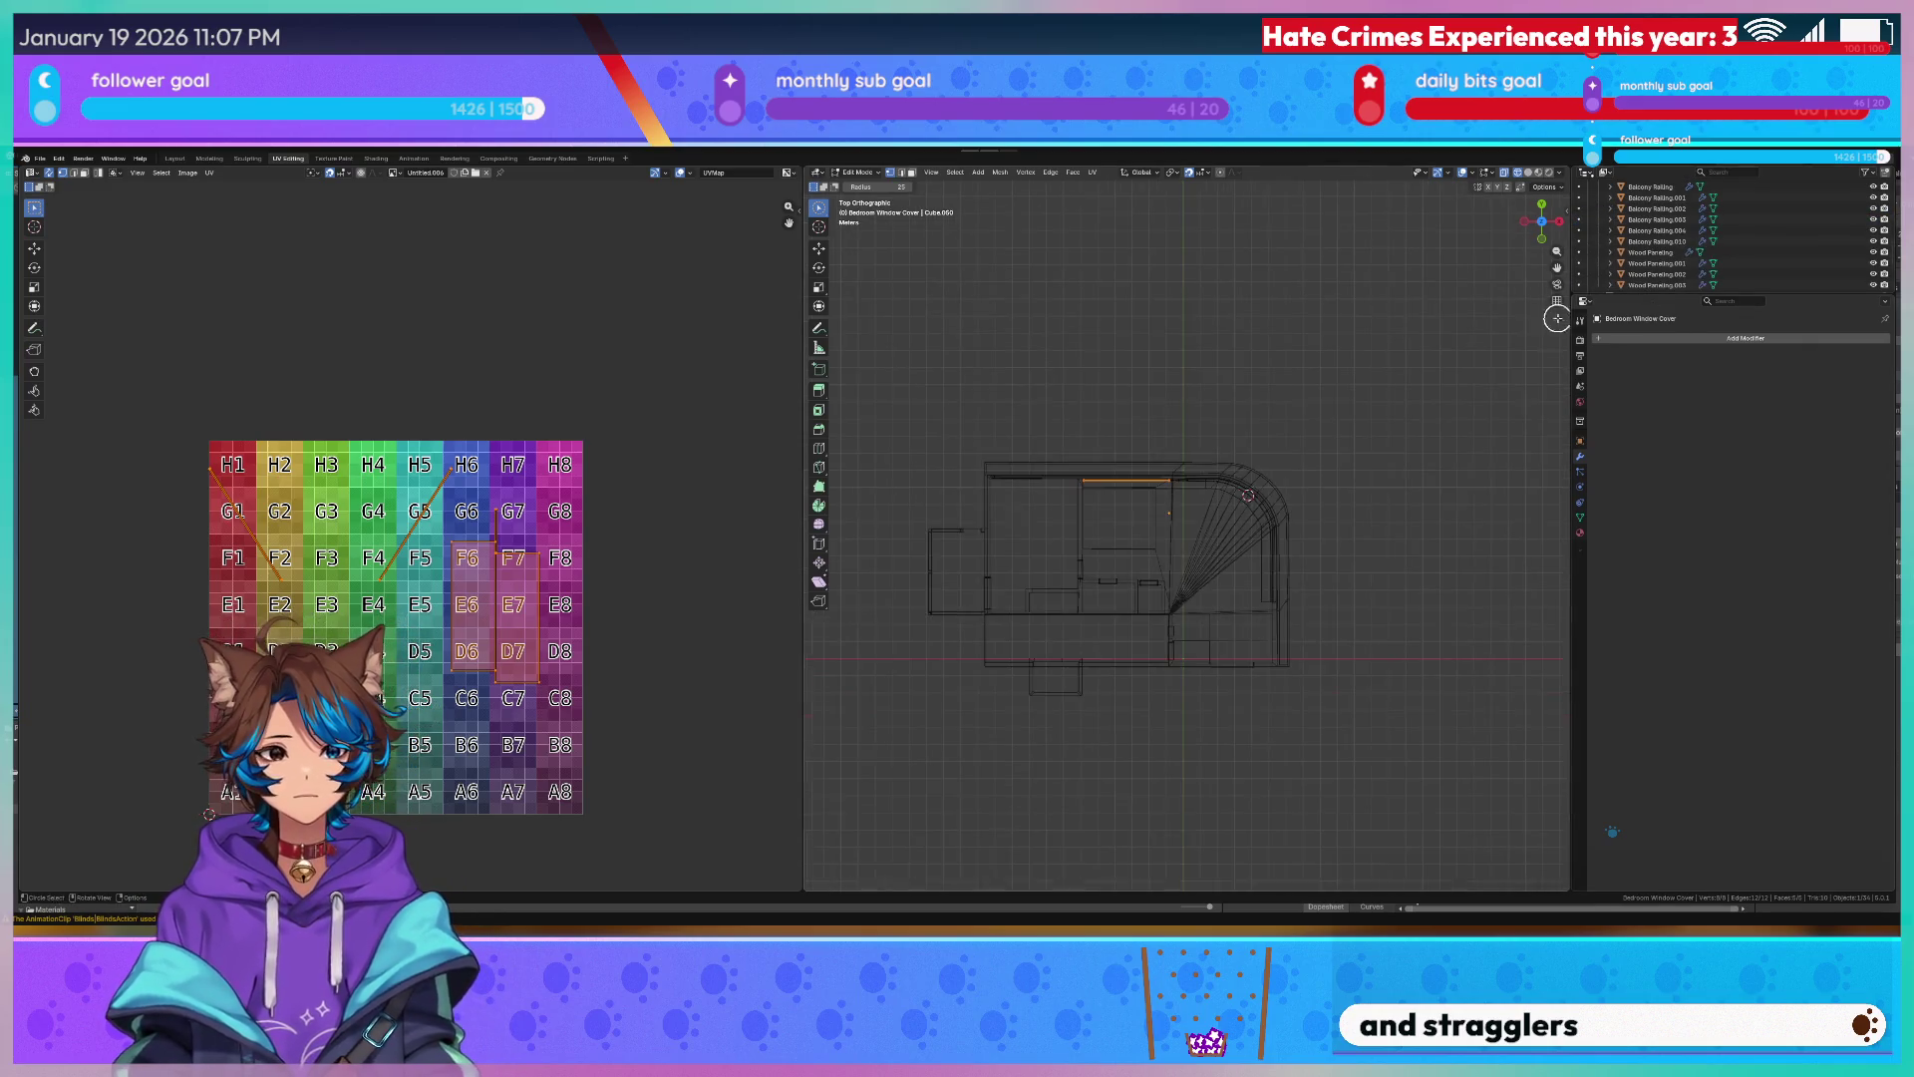
scroll(1663, 266, "up", 5)
left_click_drag(1663, 265, 1664, 245)
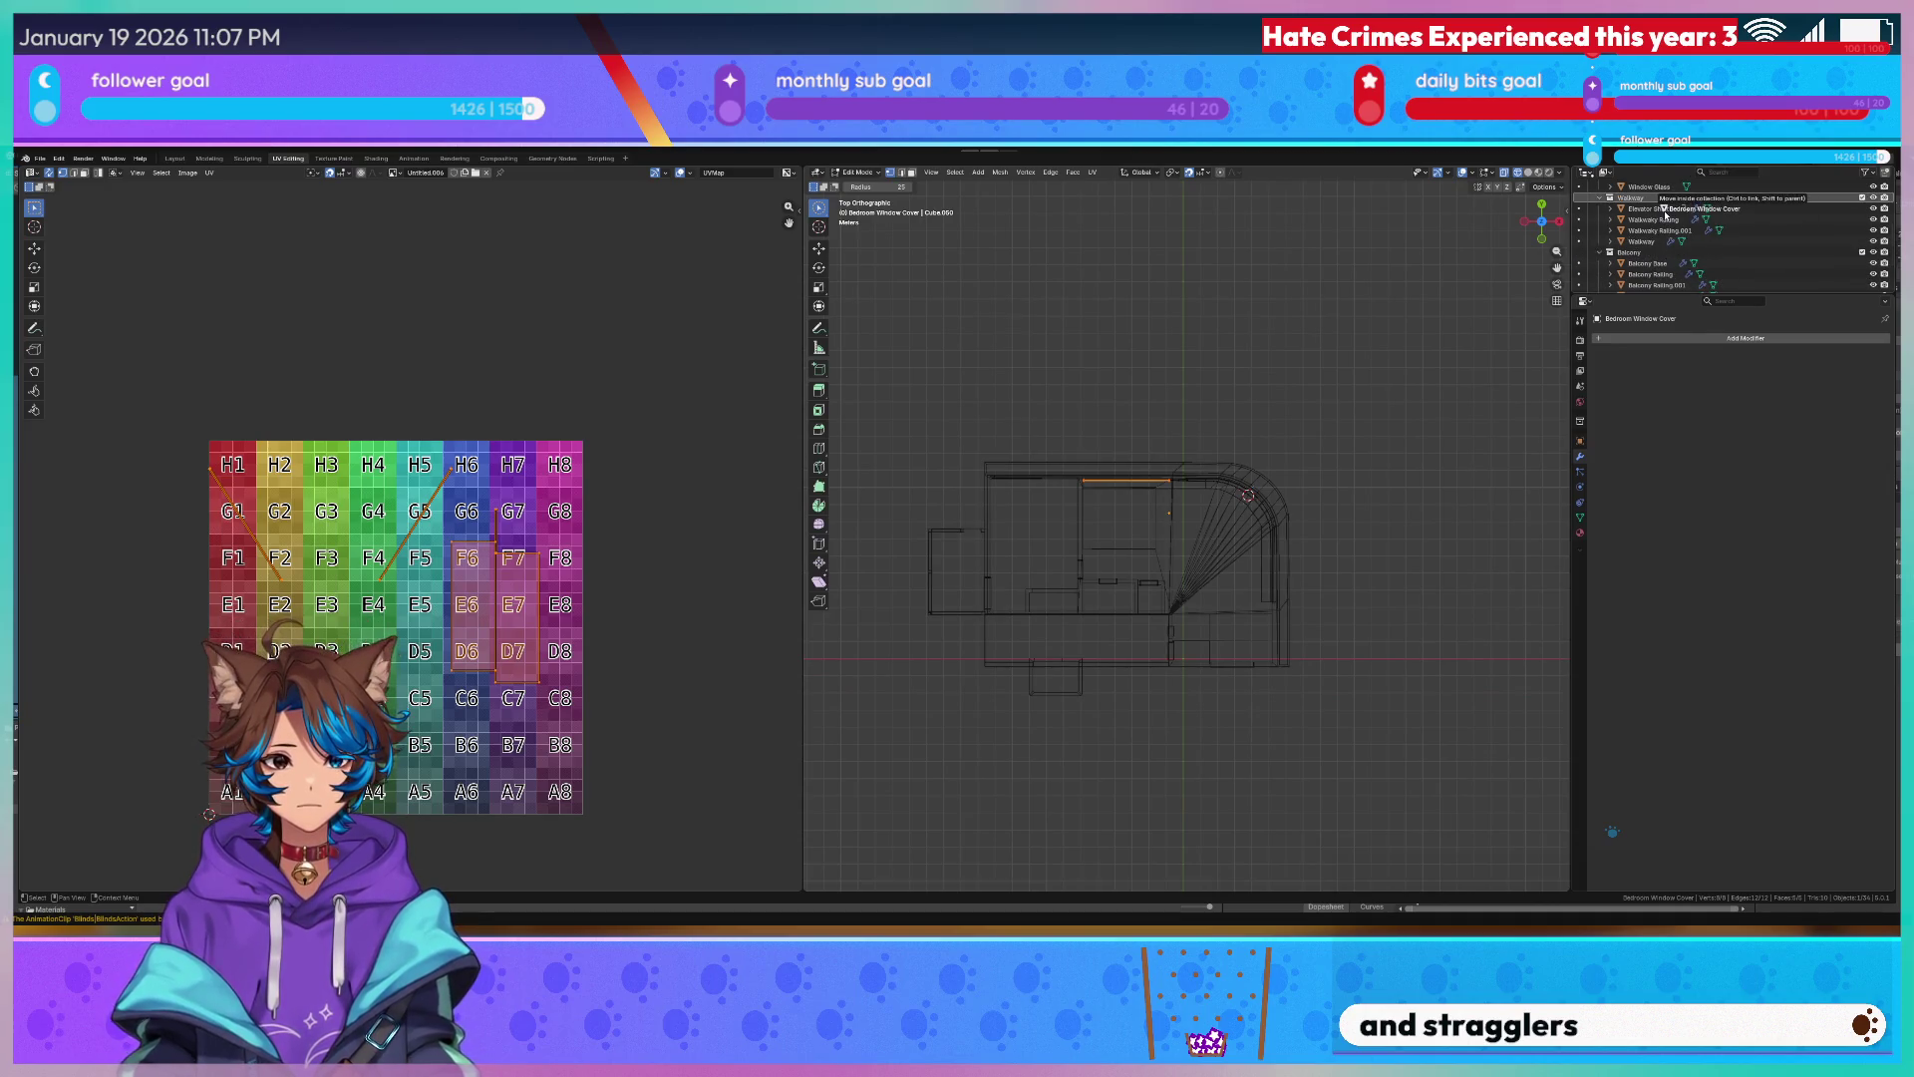
scroll(1192, 350, "up", 3)
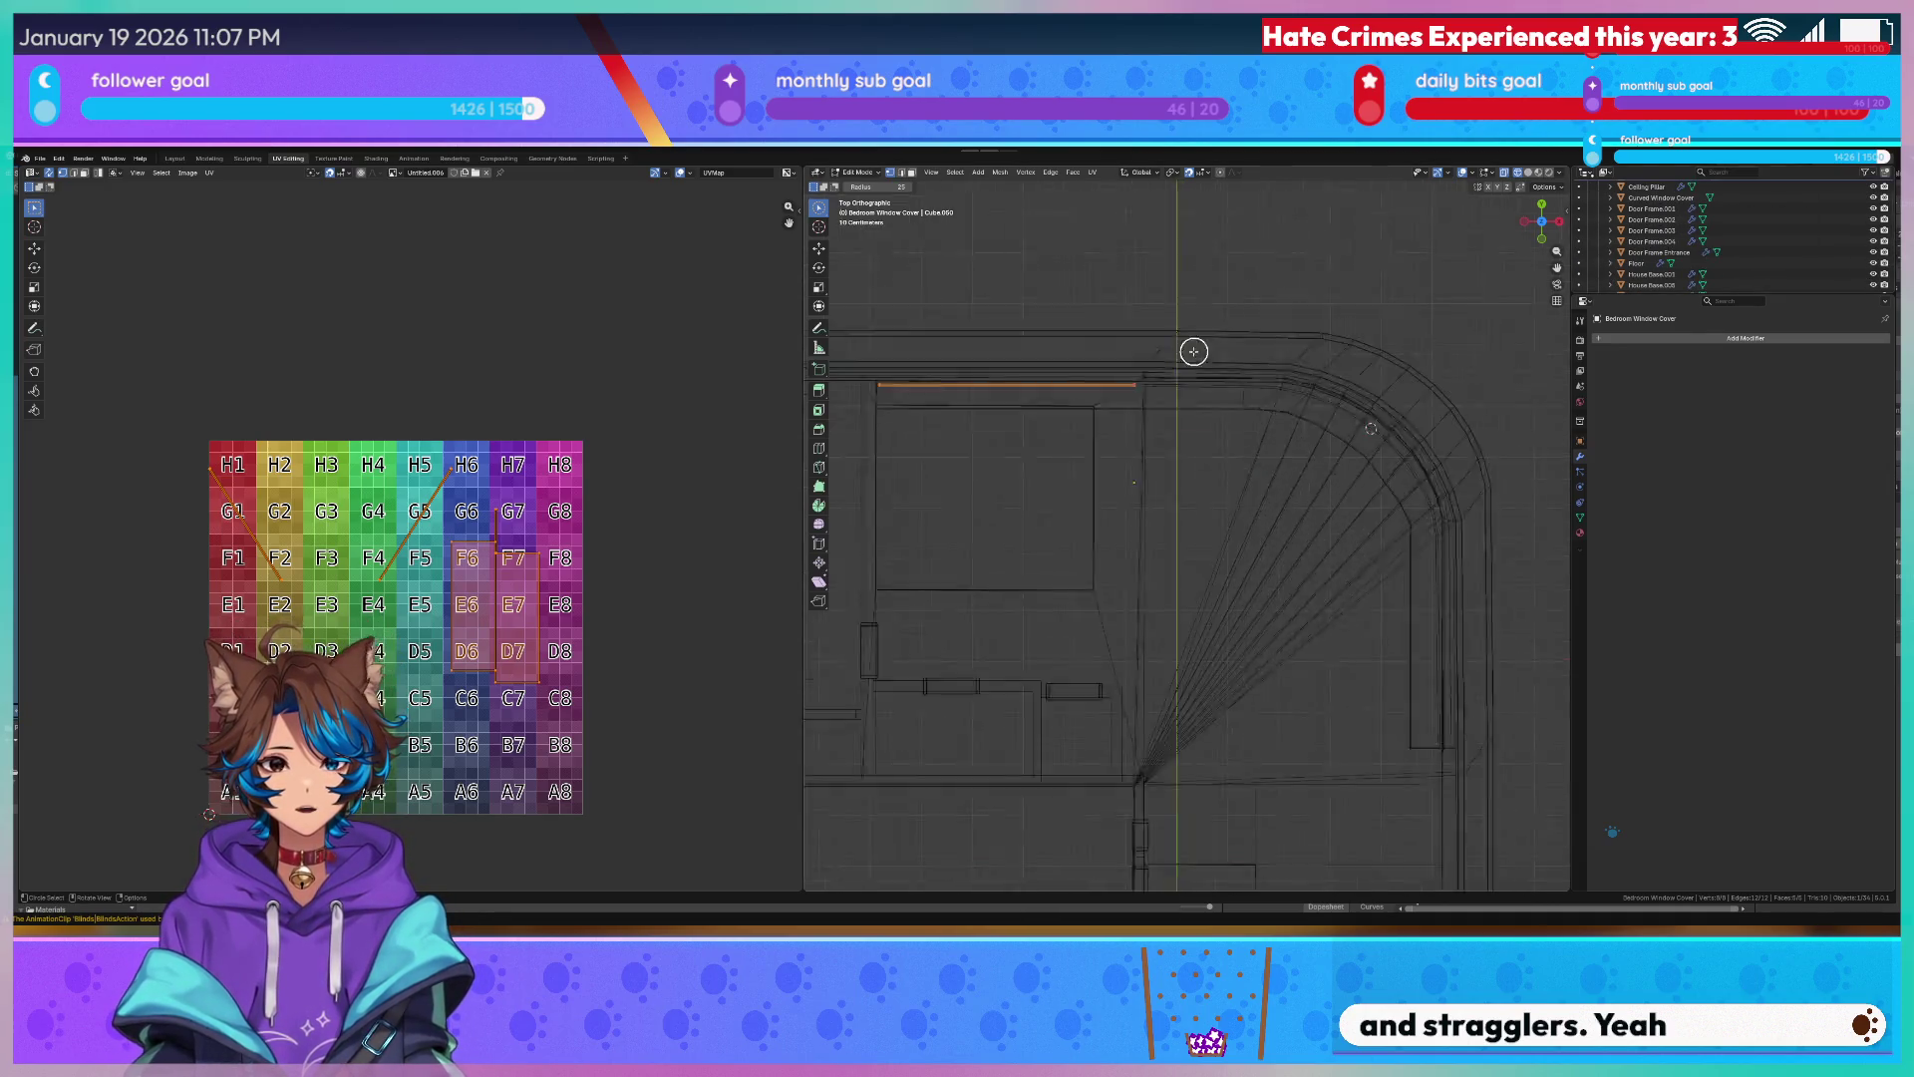
scroll(1094, 349, "up", 3)
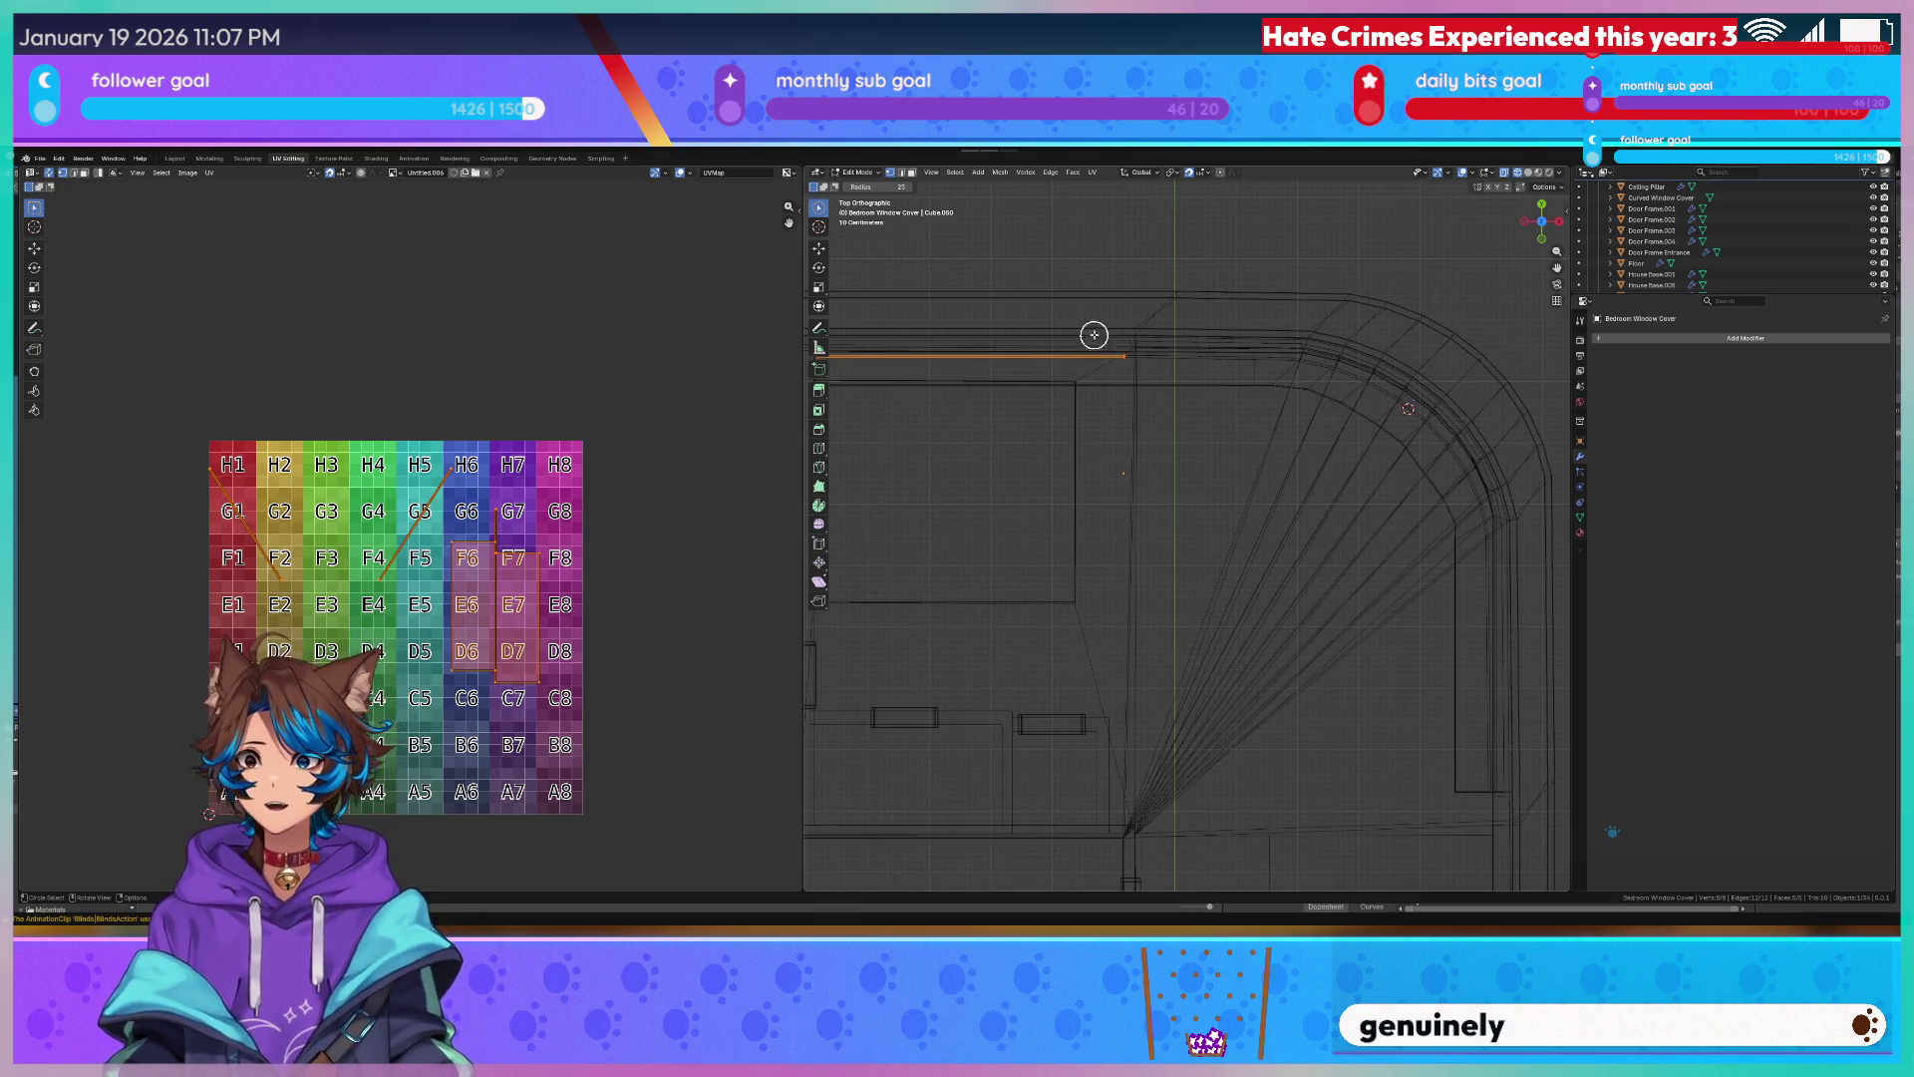
scroll(974, 356, "up", 2)
scroll(1017, 364, "up", 2)
Slide the cover's end edge along X so it stretches to the bedroom window frame.
key("g")
left_click(1092, 414)
mouse_move(1090, 415)
middle_mouse_down("shift")
mouse_move(1112, 343)
mouse_move(1243, 359)
middle_mouse_up("shift")
key("g")
key("x")
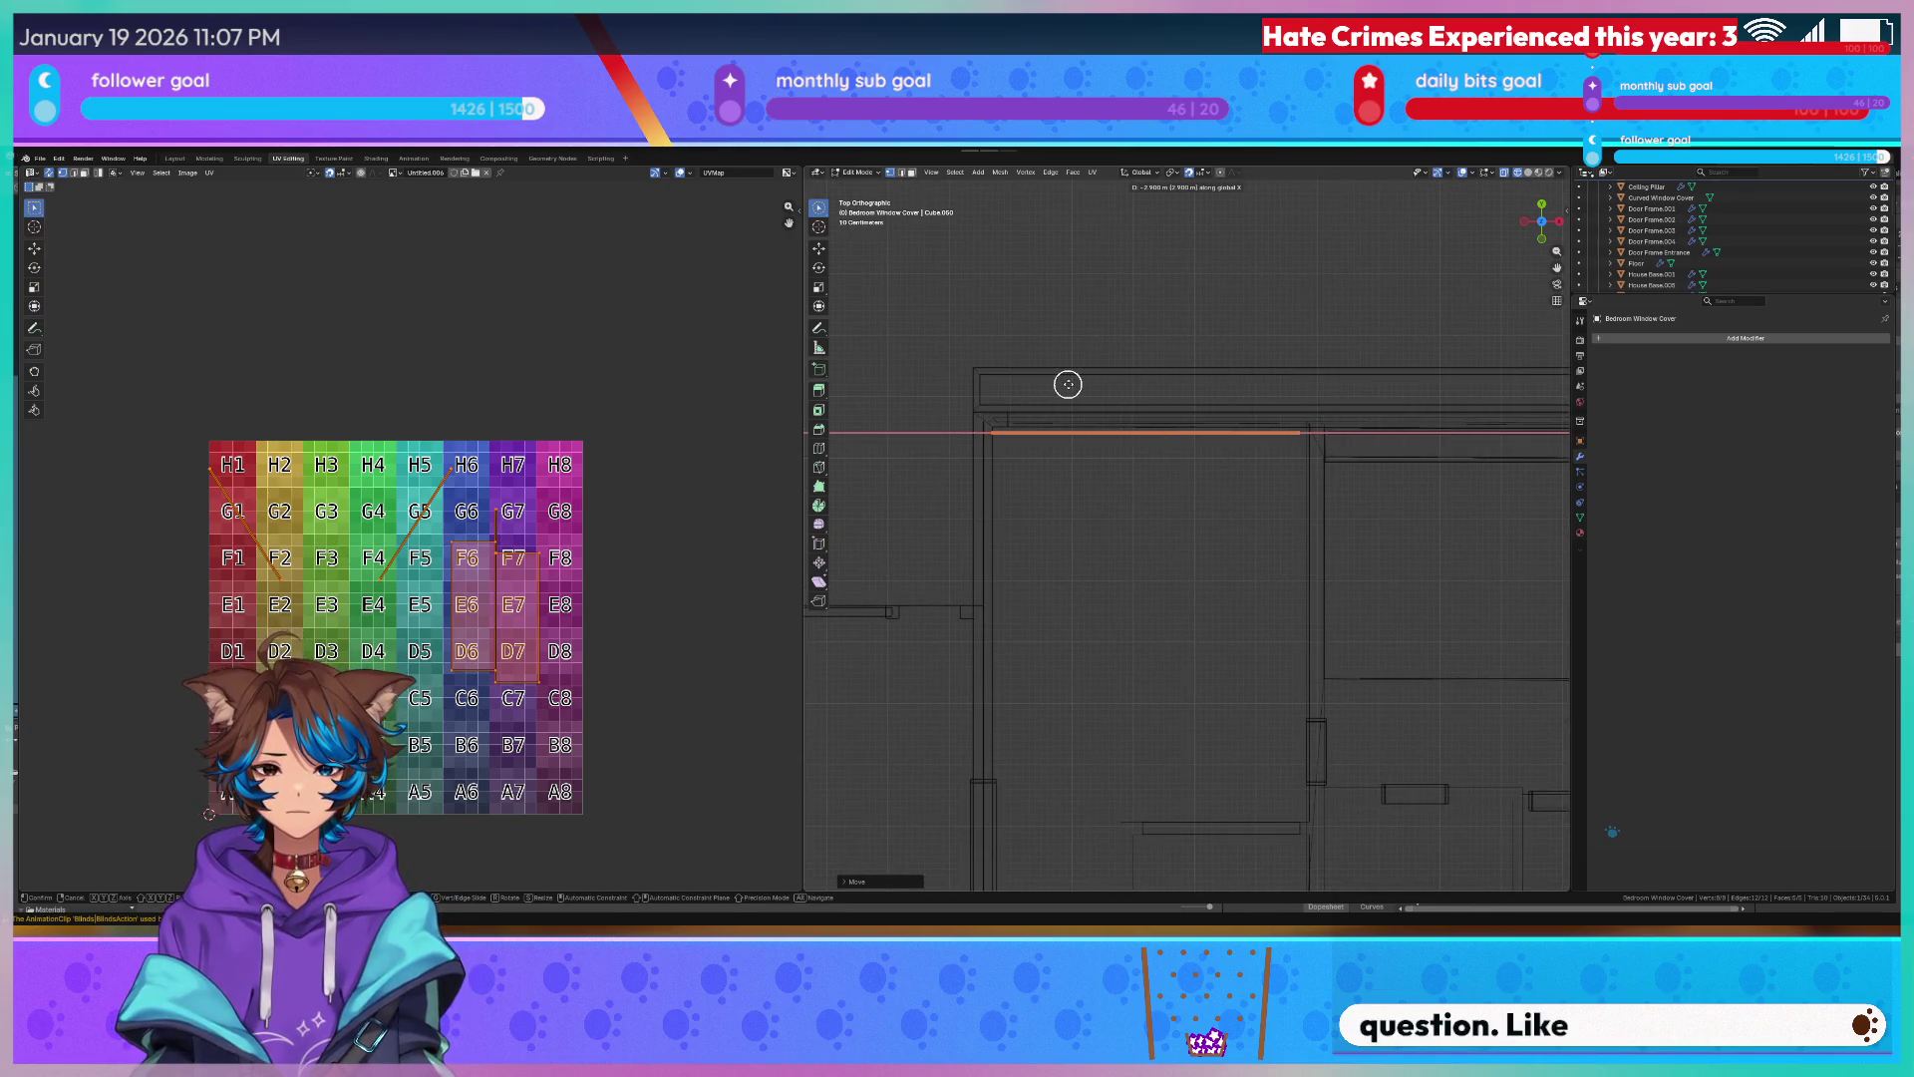
right_click(1070, 385)
scroll(1518, 345, "up", 4)
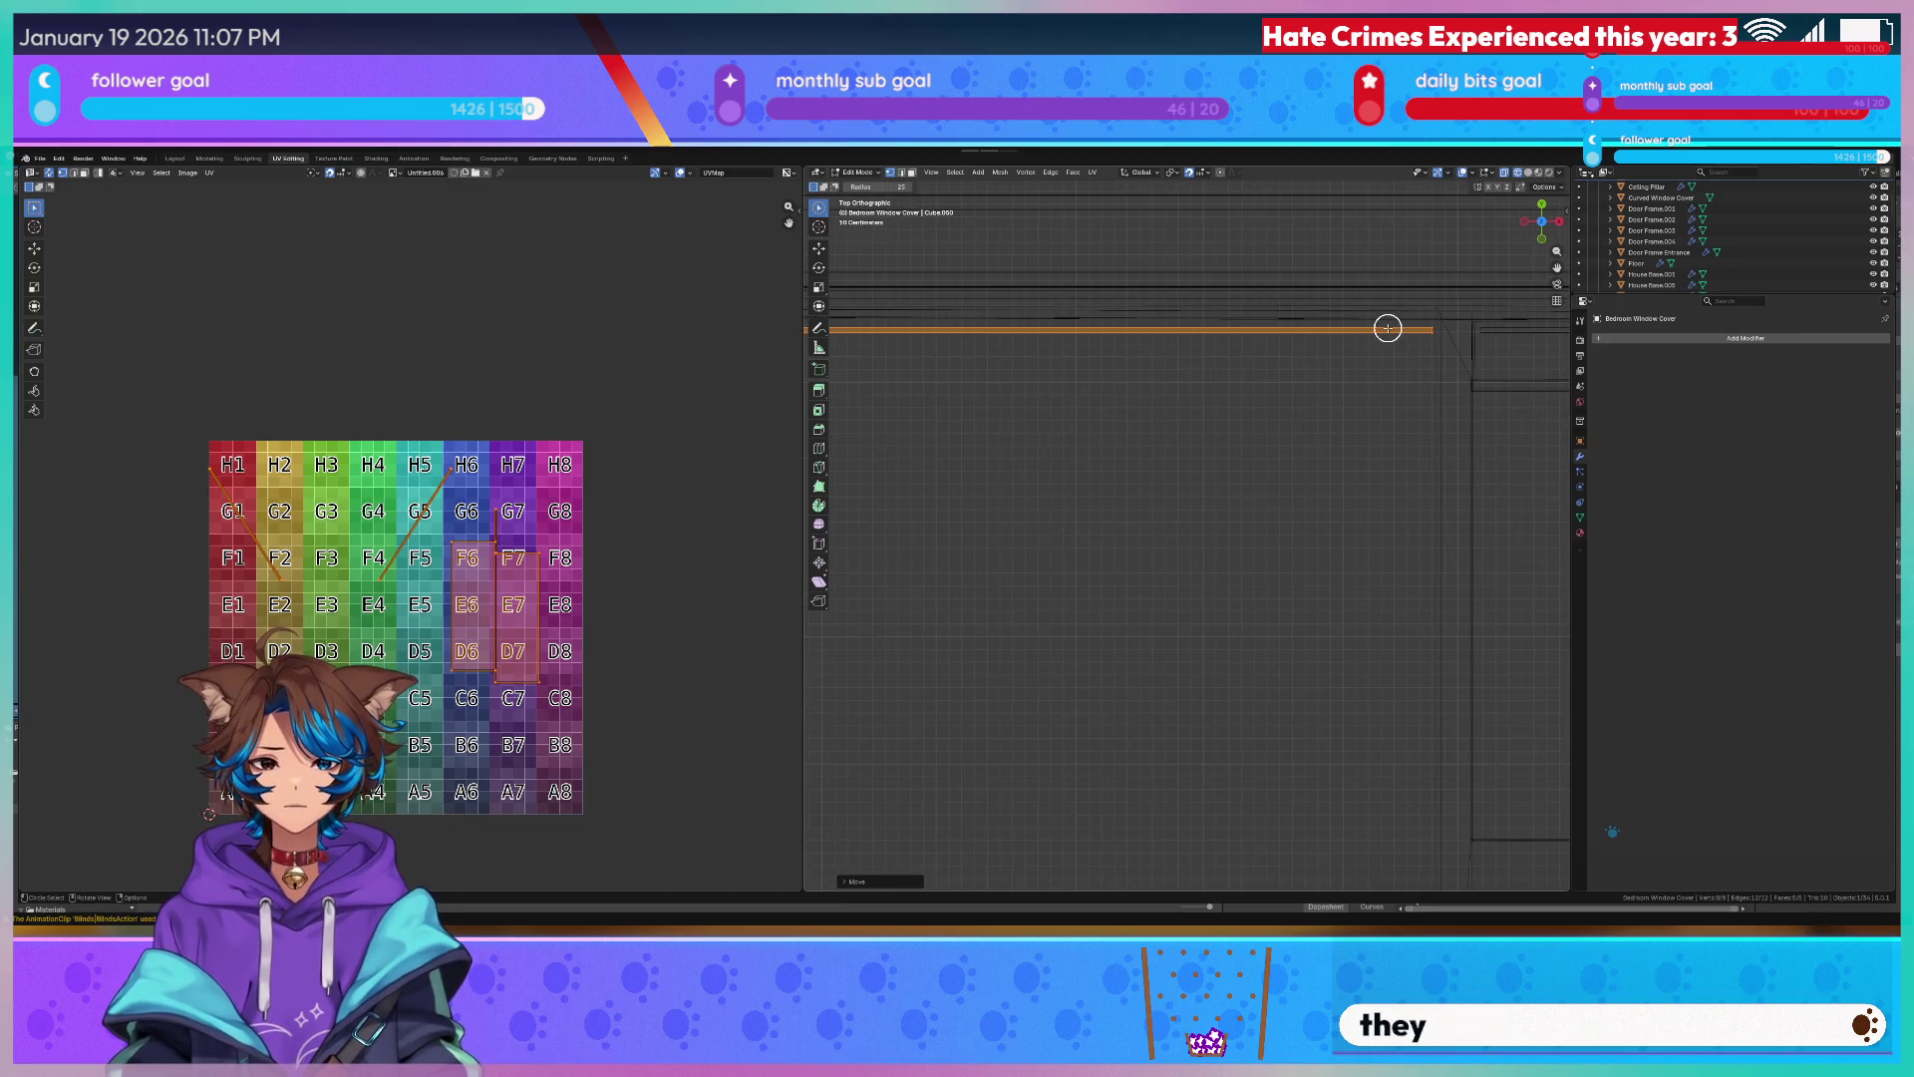
scroll(1096, 339, "down", 3)
key("g")
key("x")
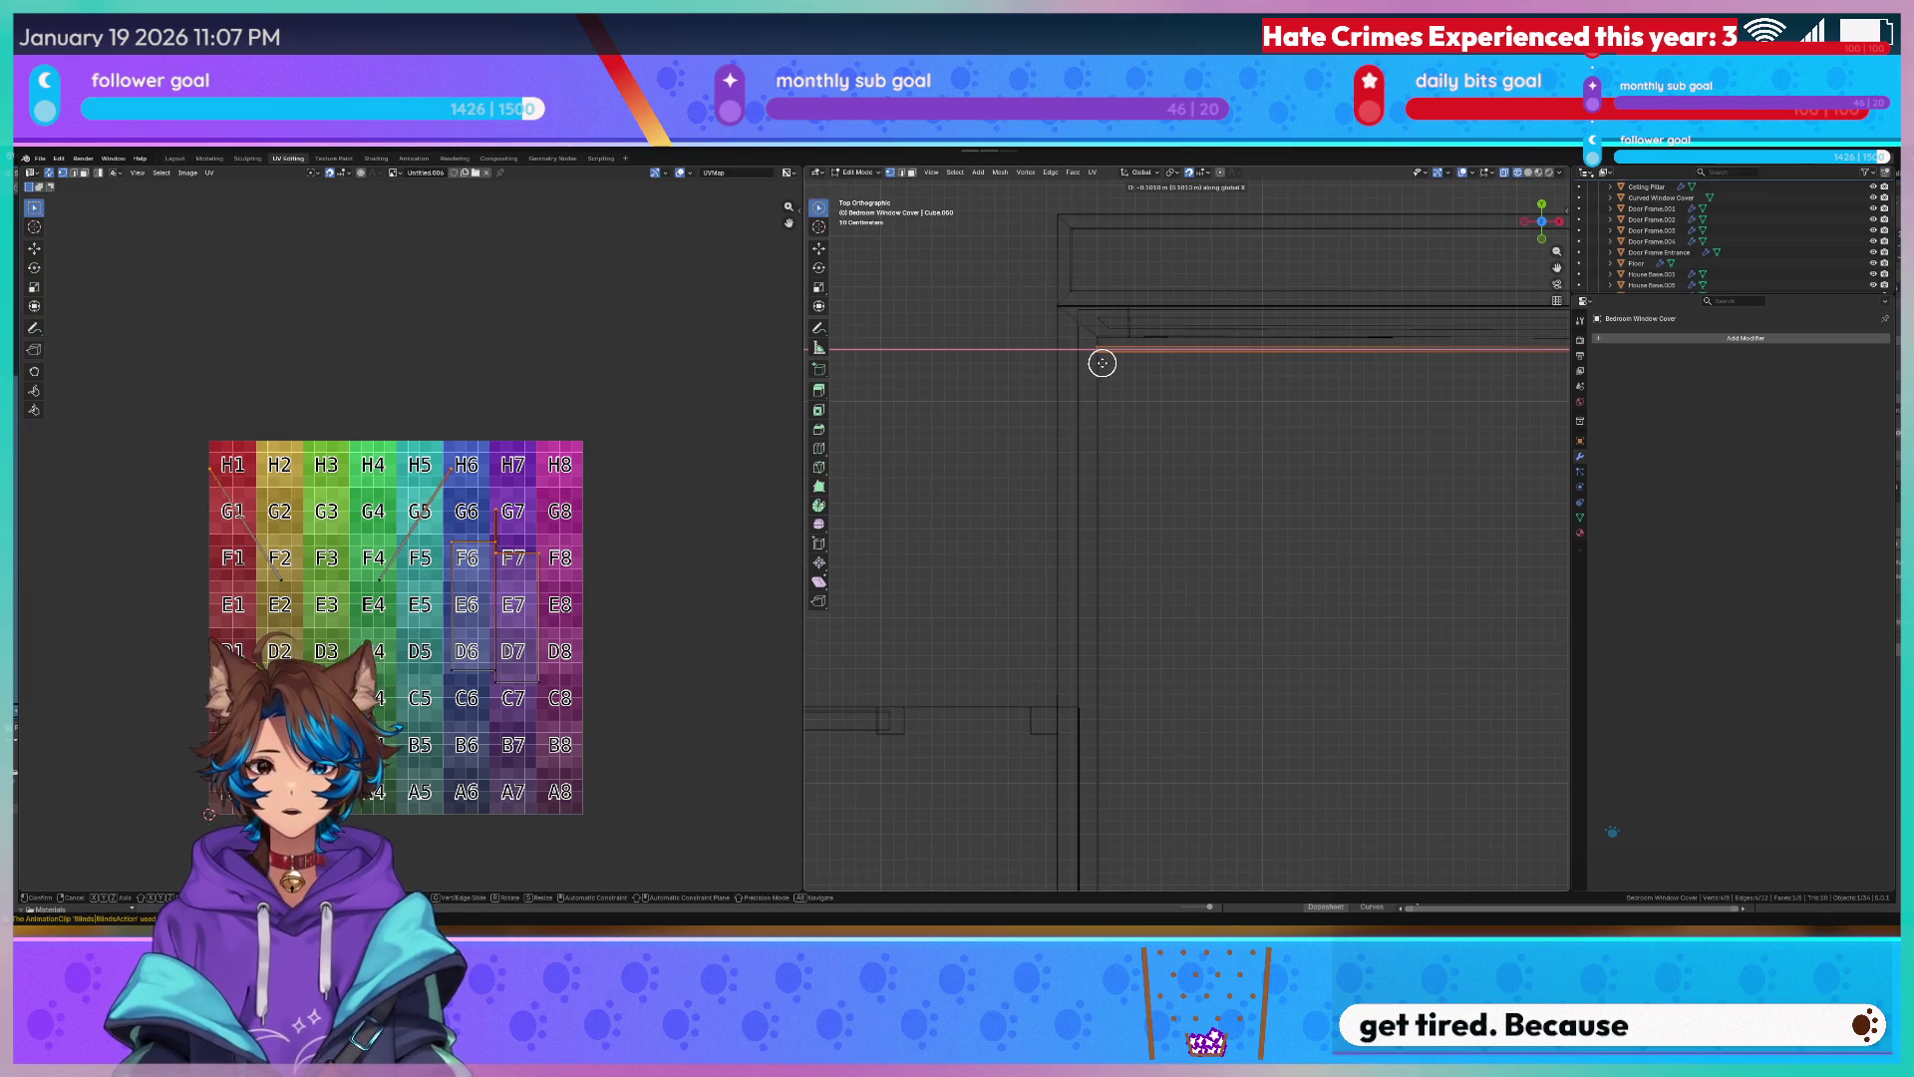
left_click(1103, 364)
middle_click_drag(1119, 368, 1164, 402)
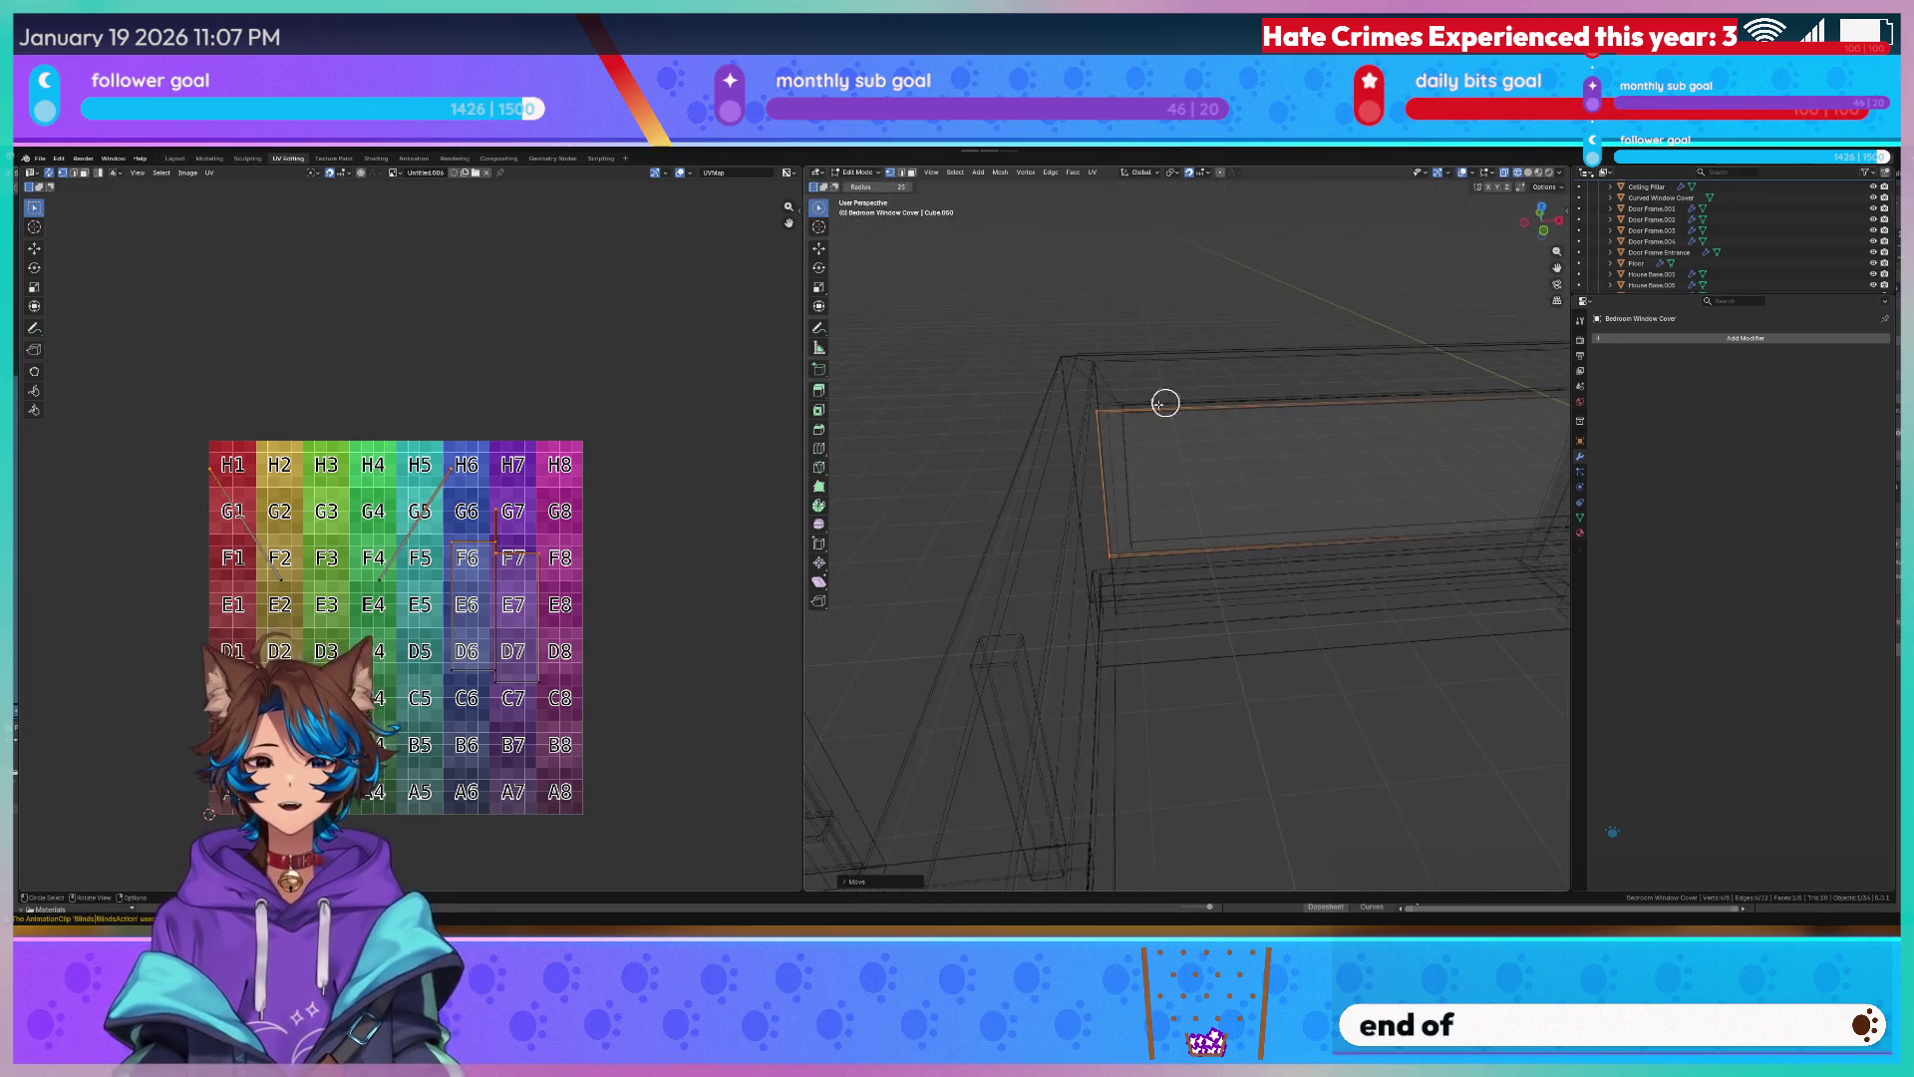
mouse_move(1495, 379)
middle_mouse_down()
mouse_move(1441, 397)
mouse_move(1019, 403)
middle_mouse_up()
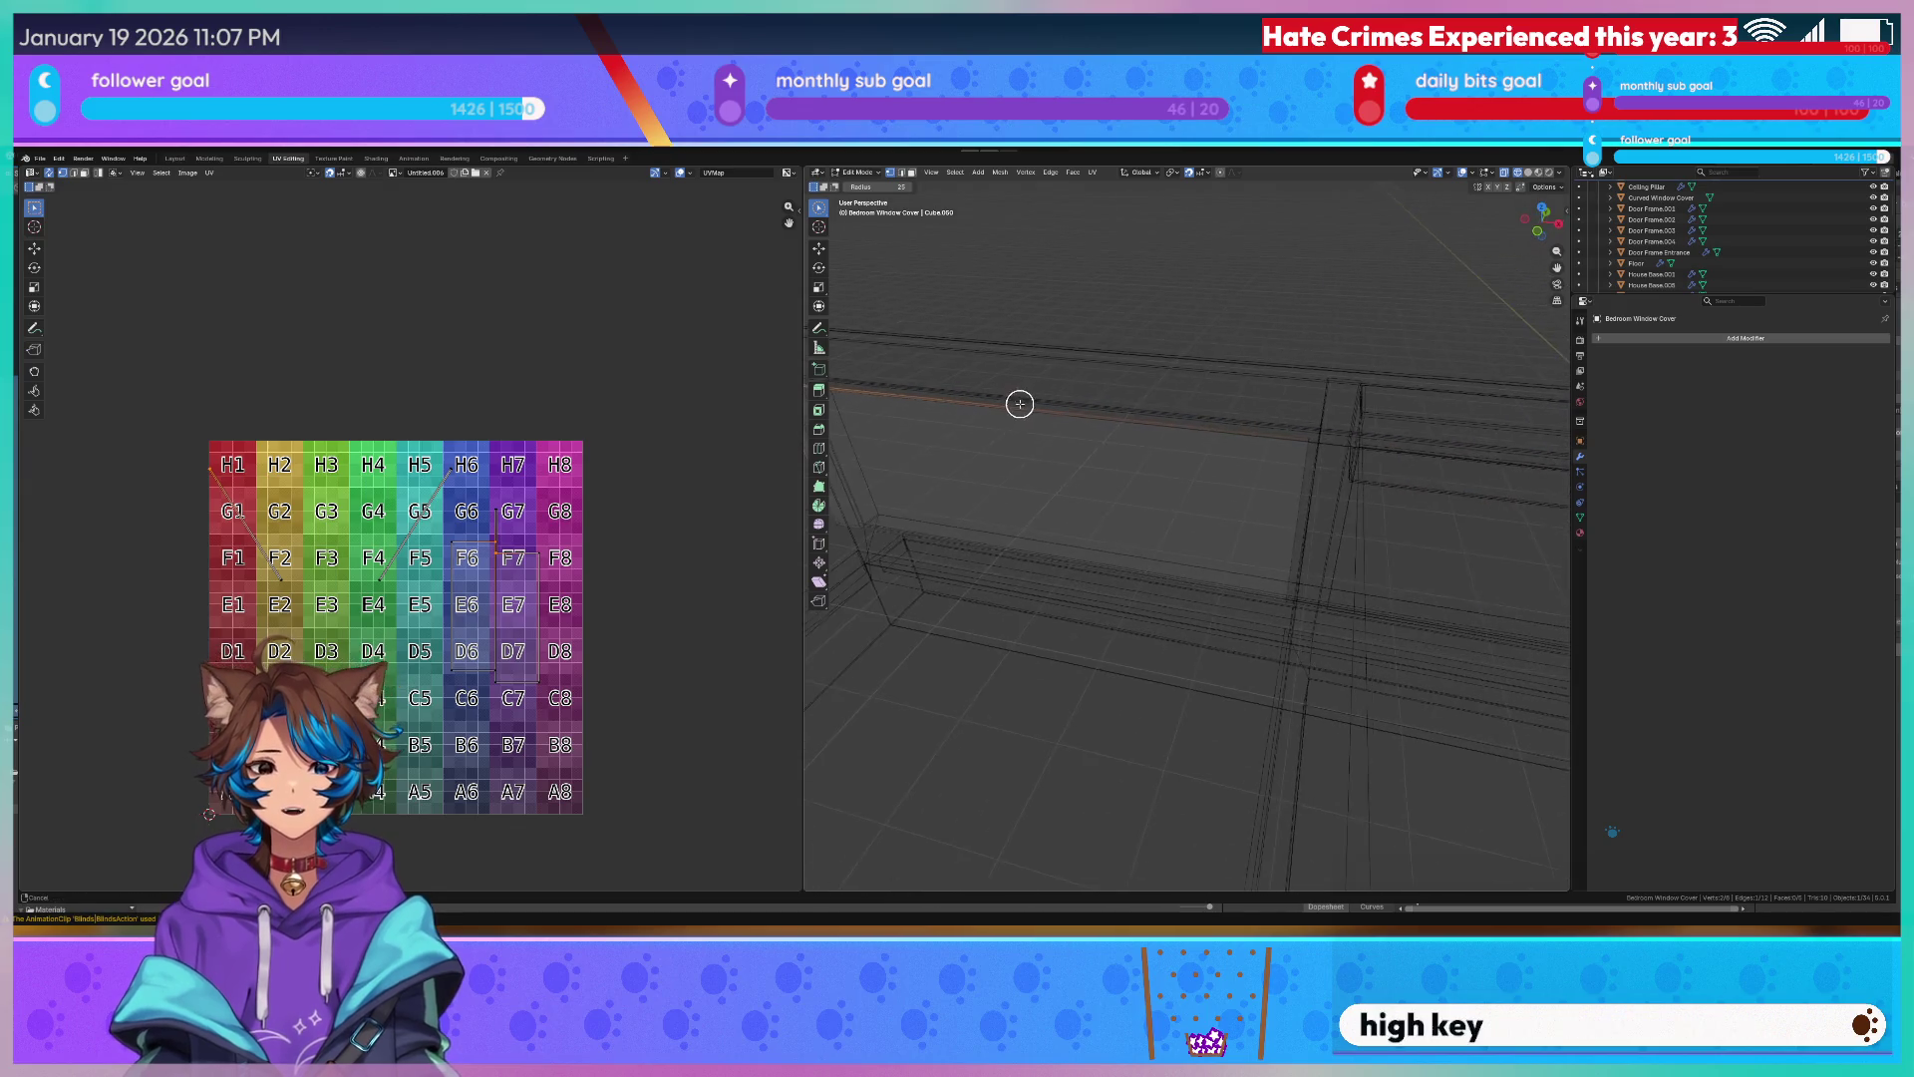
key("q")
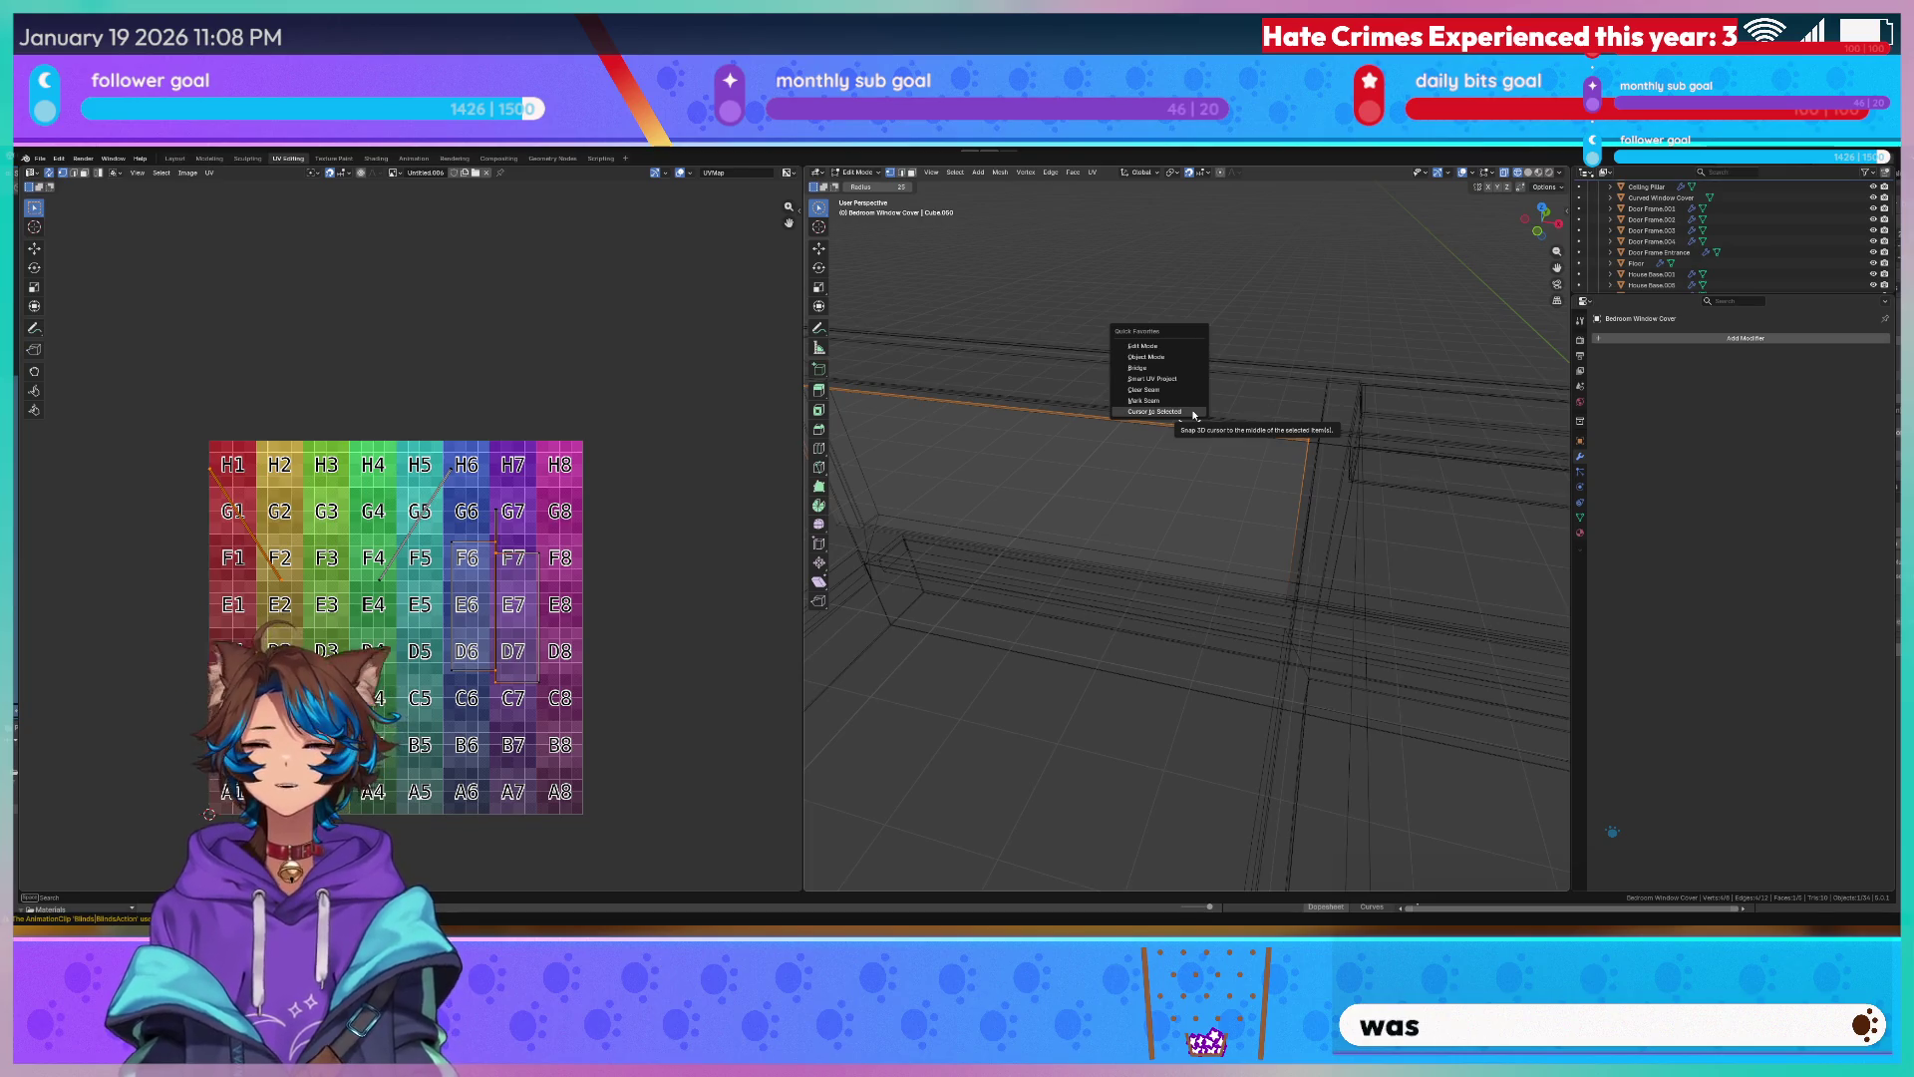
Snap the 3D cursor to the selected edge and set the cover's origin there via Quick Favorites.
left_click(1192, 415)
key("Tab")
key("q")
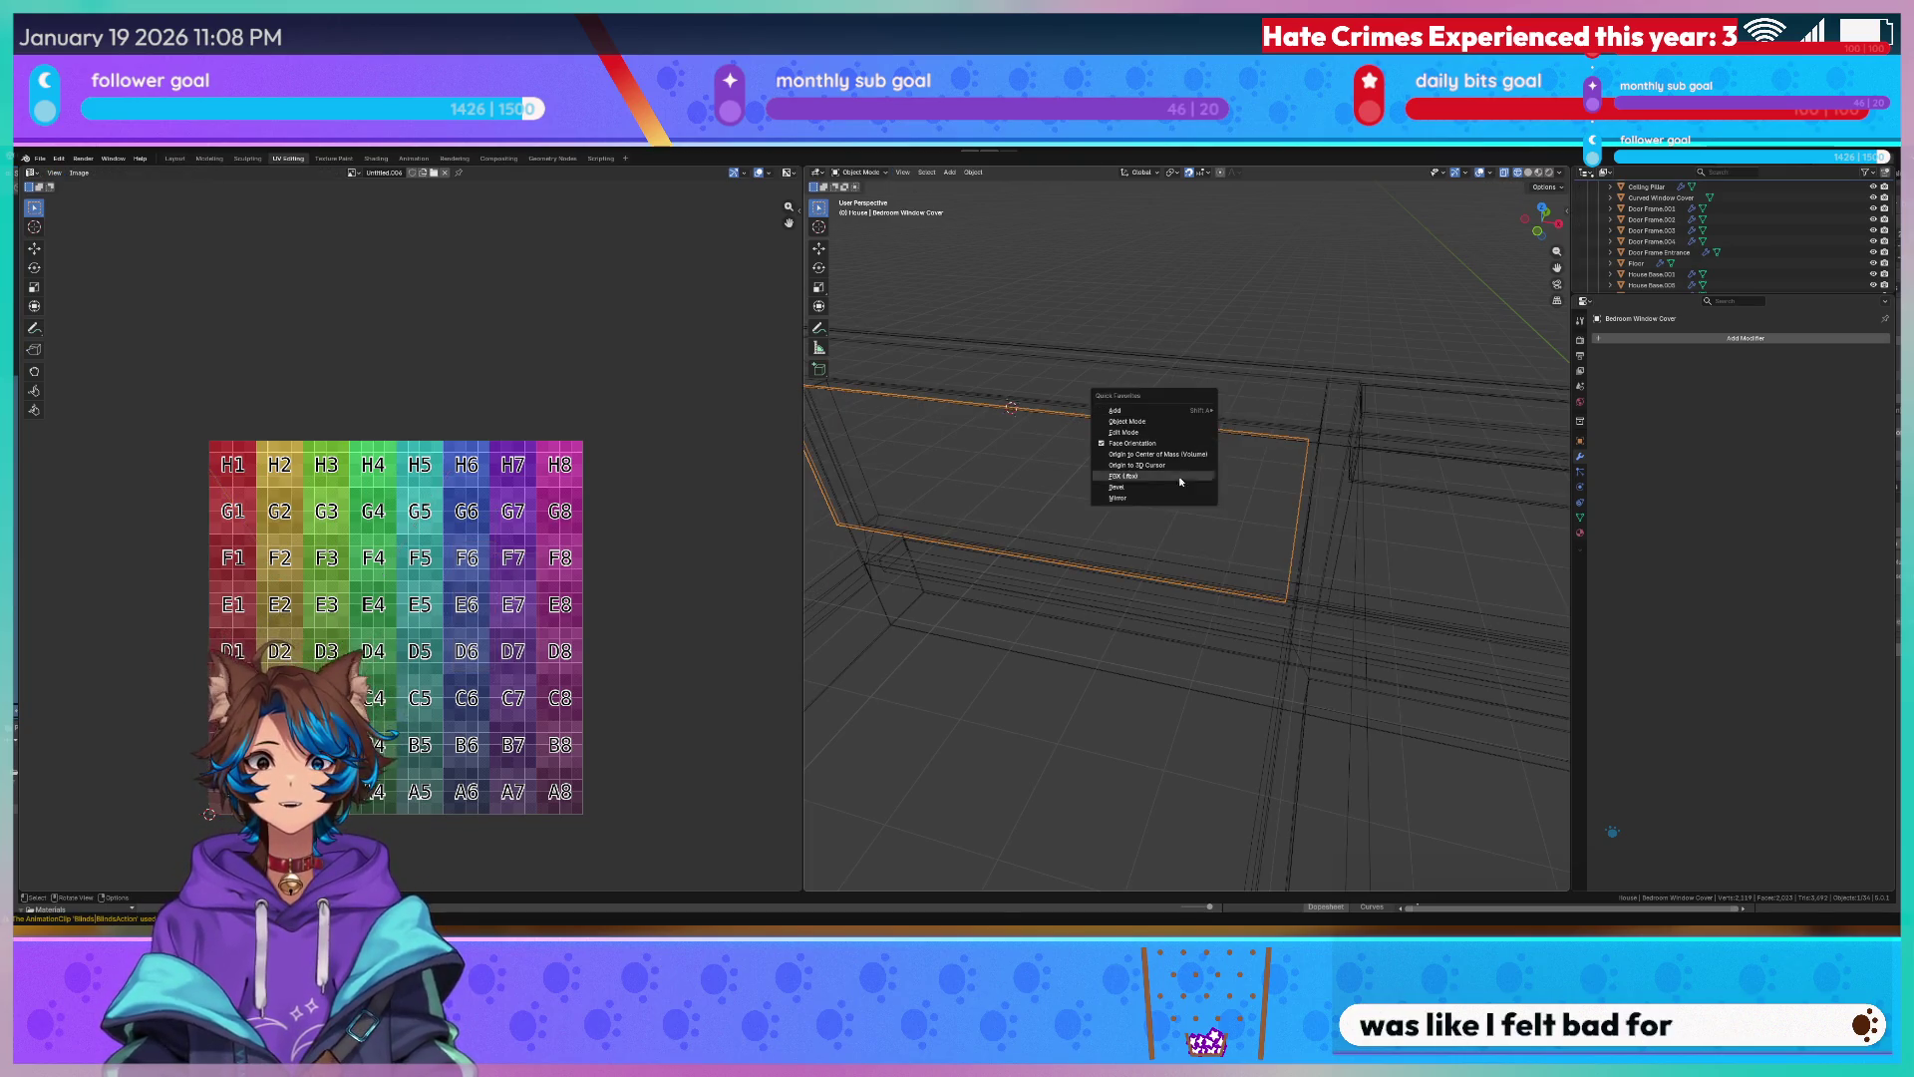
left_click(1184, 466)
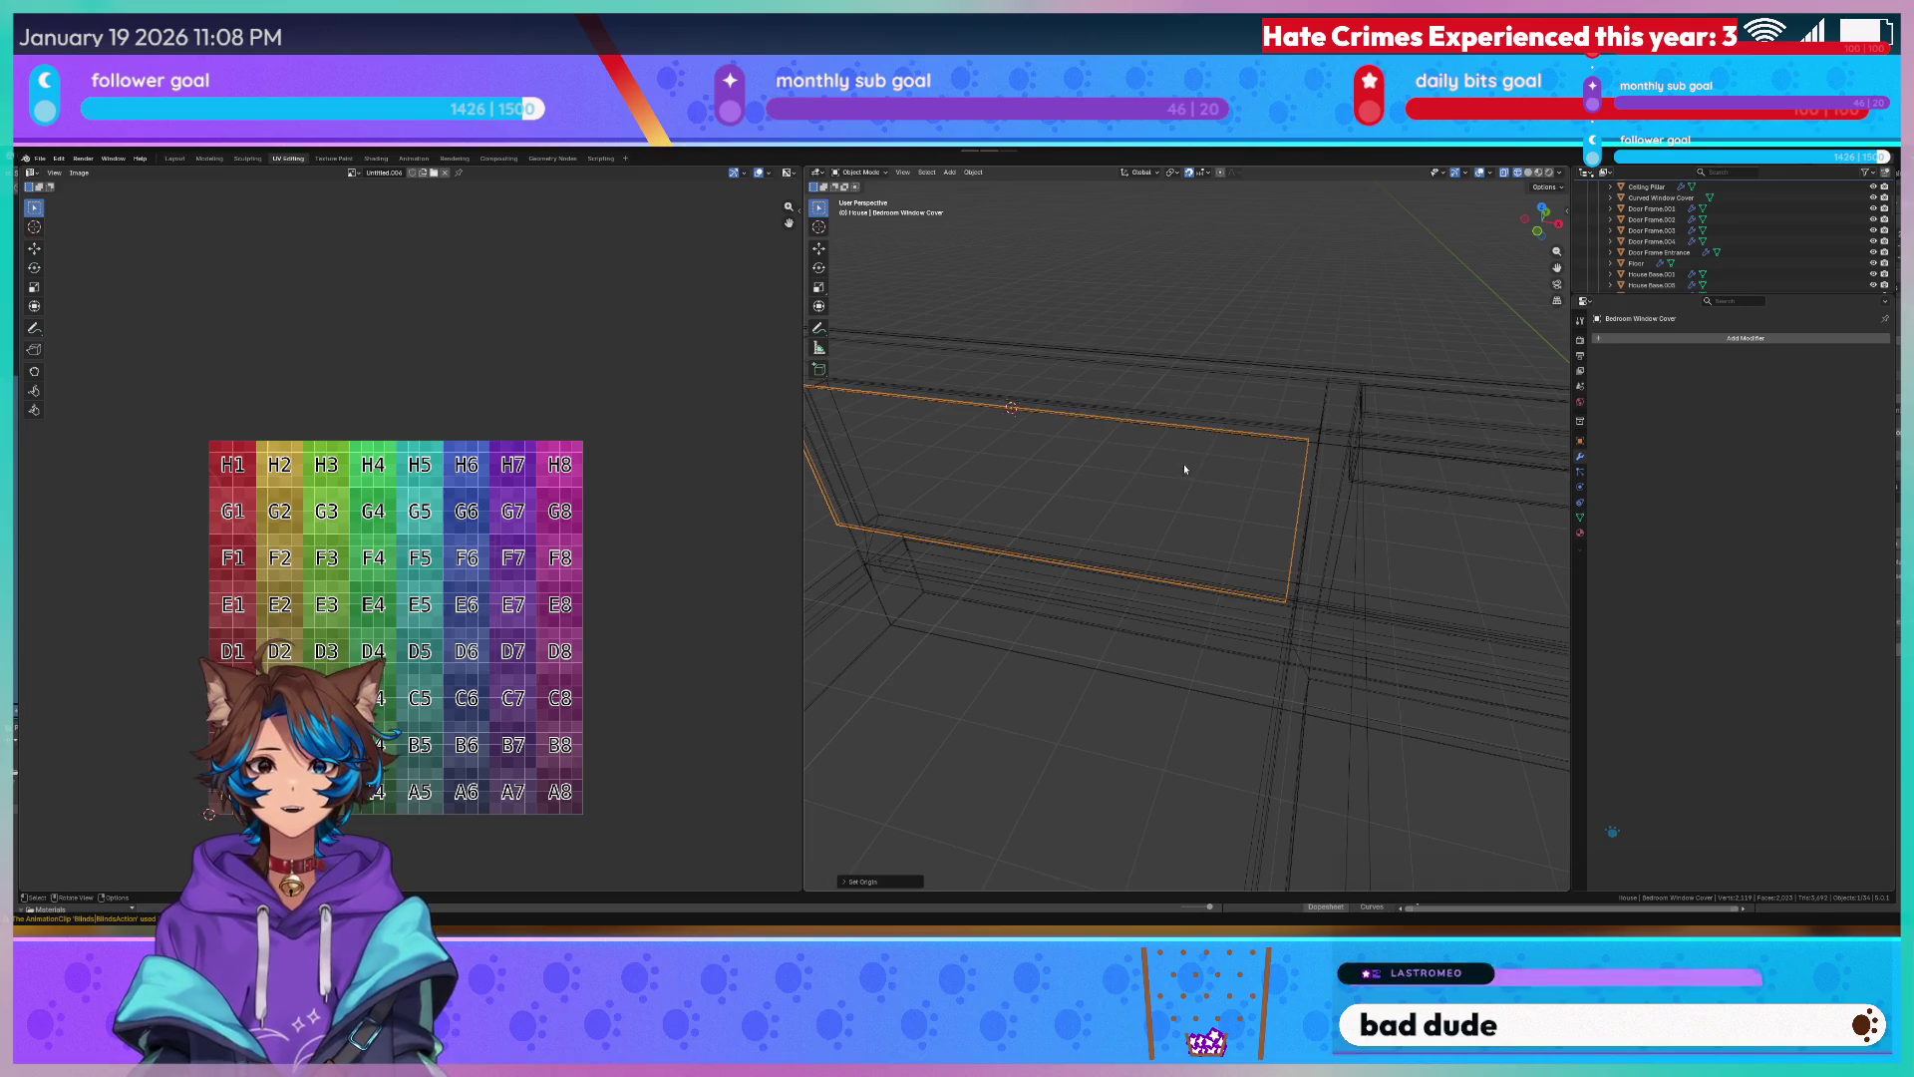
View the cover in material preview against the E6/D6 wall, save, and re-enter mesh editing.
middle_click_drag(1114, 301, 1126, 301)
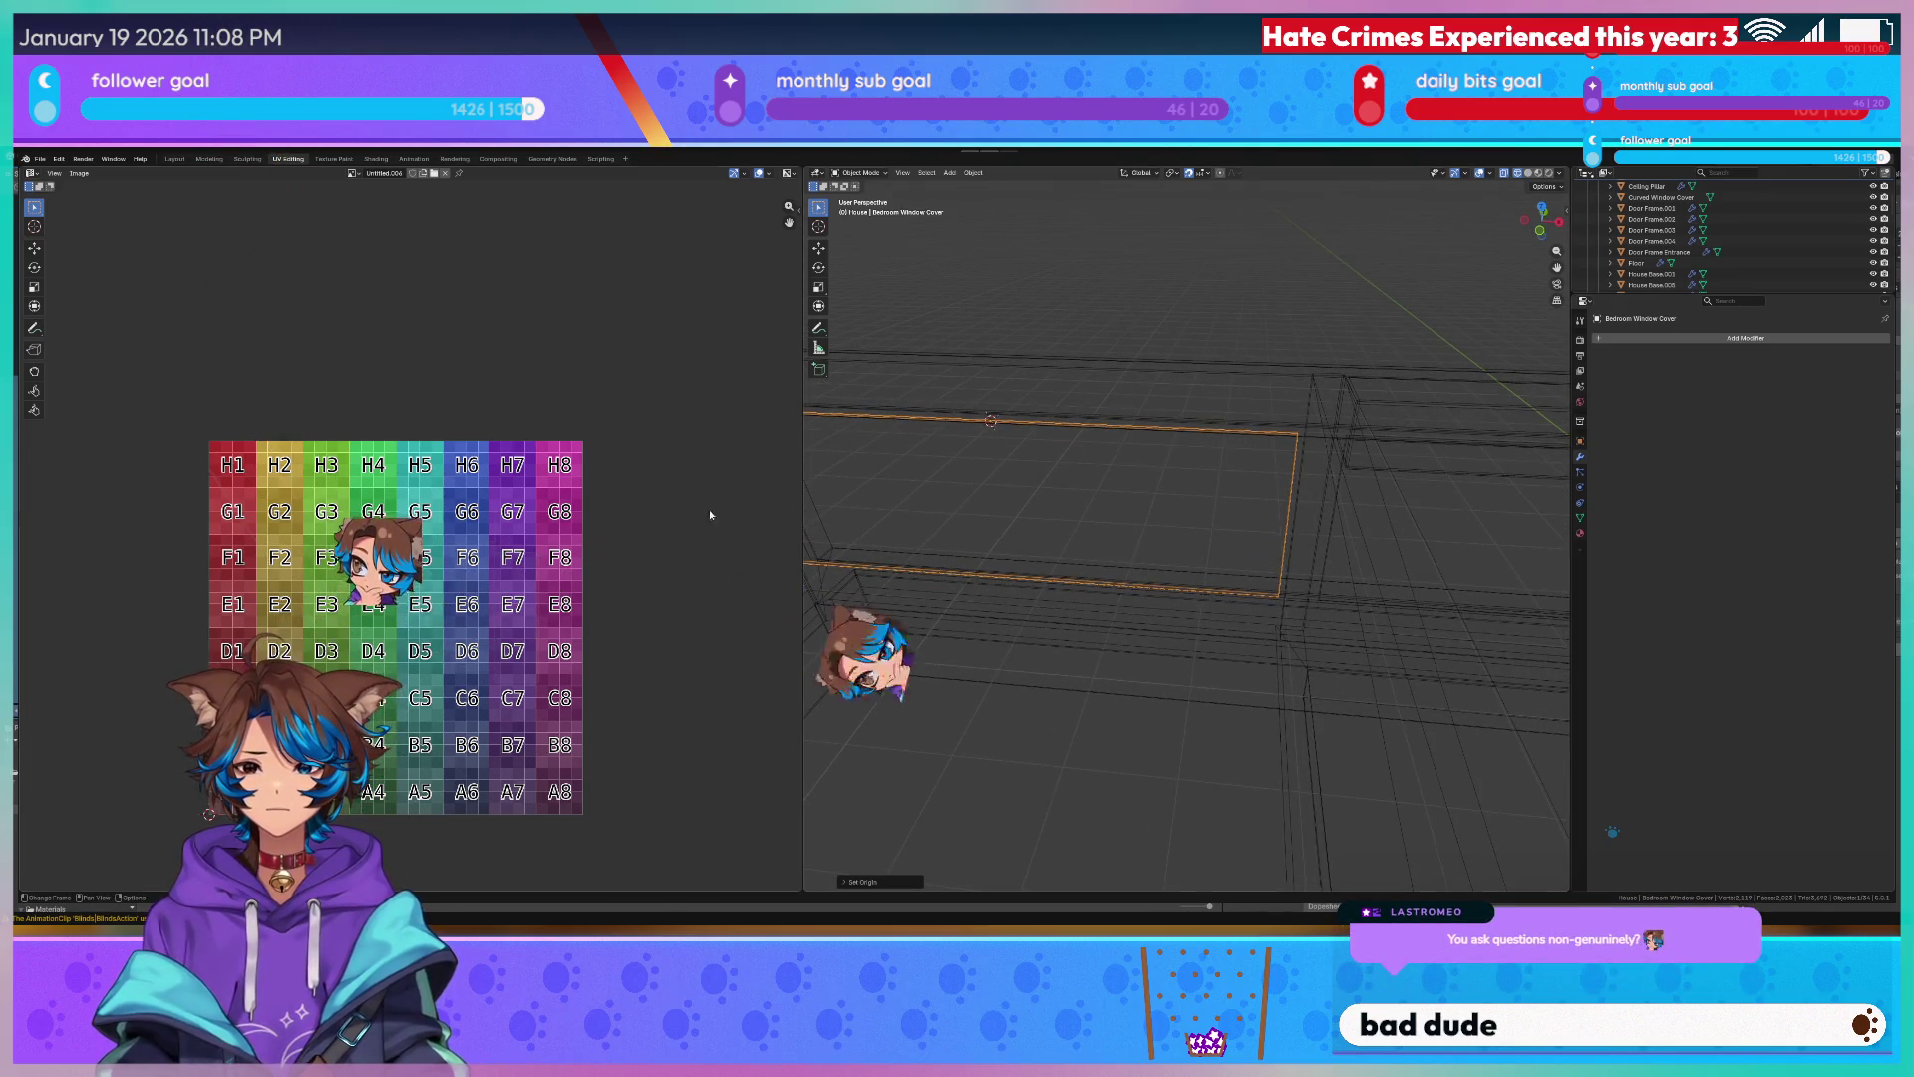
middle_click_drag(897, 502, 1213, 454)
key("shift+z")
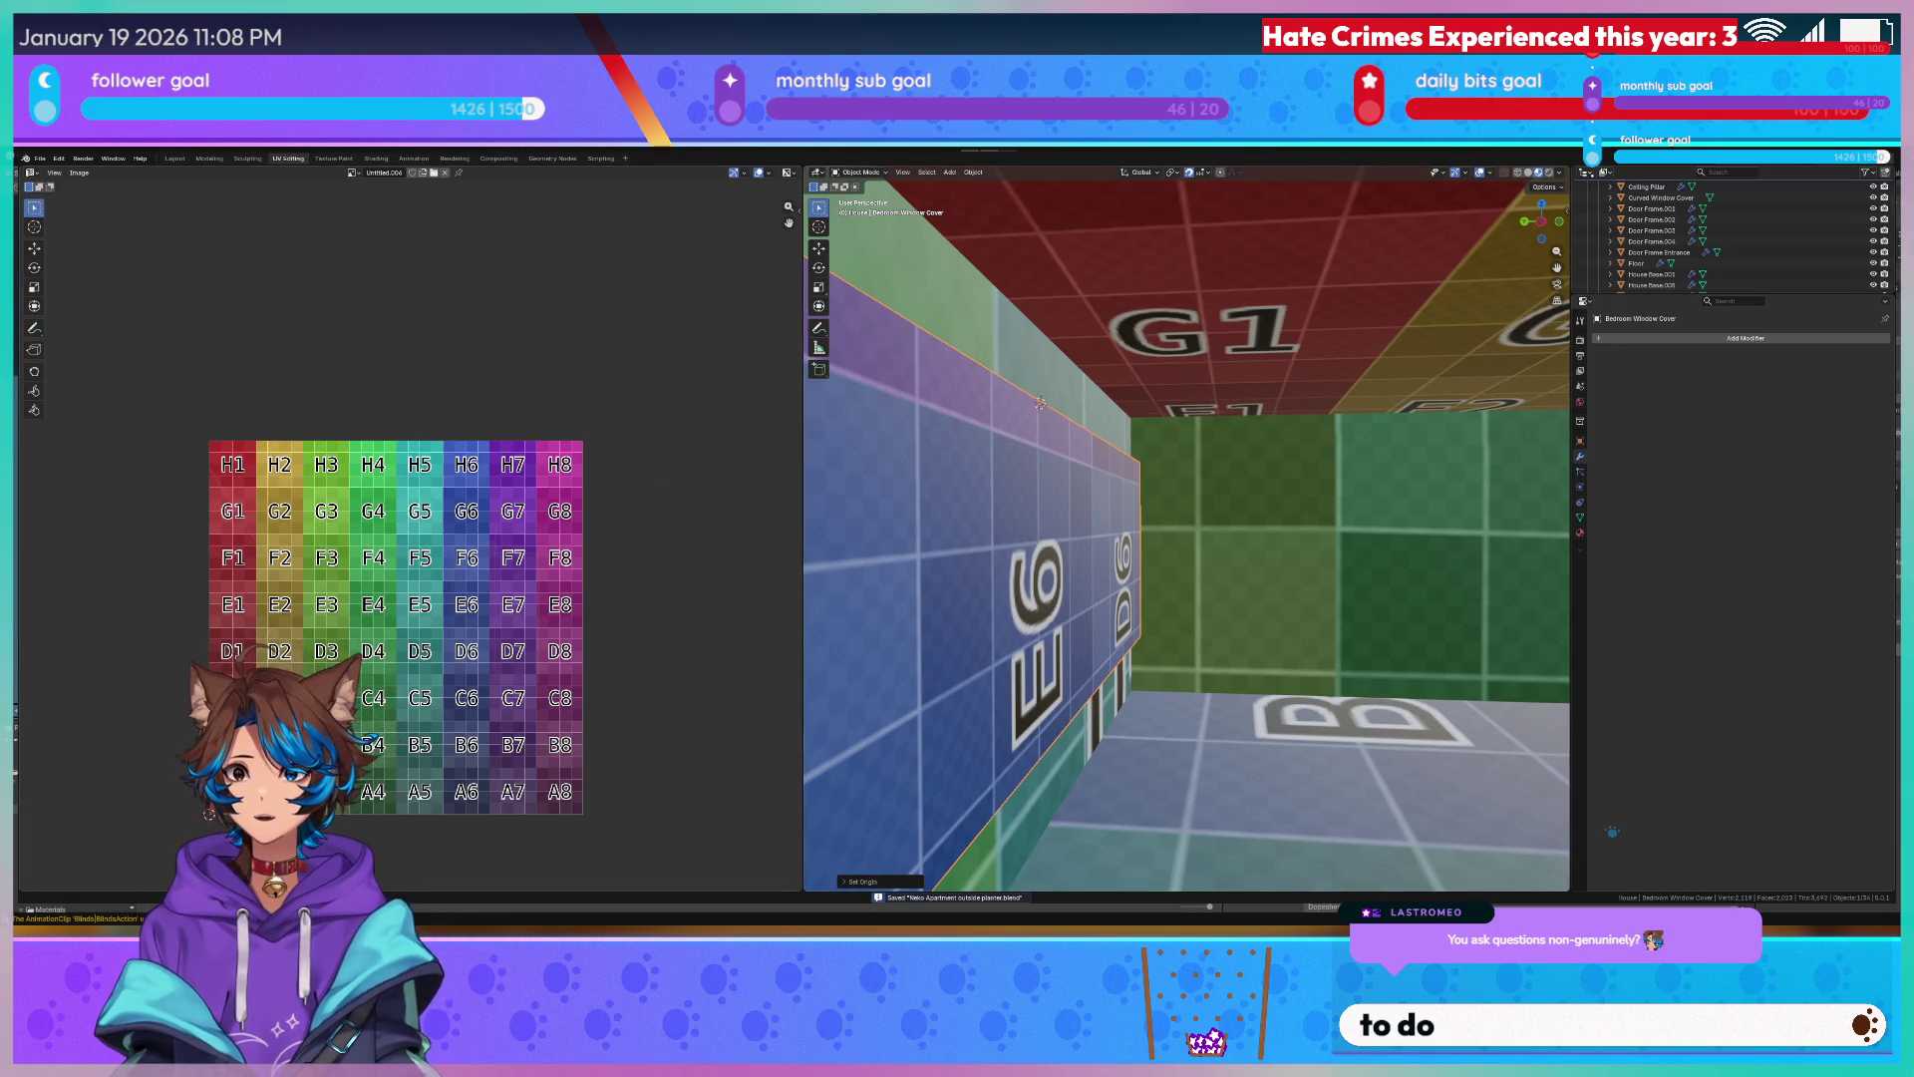
middle_click_drag(1008, 474, 1196, 477)
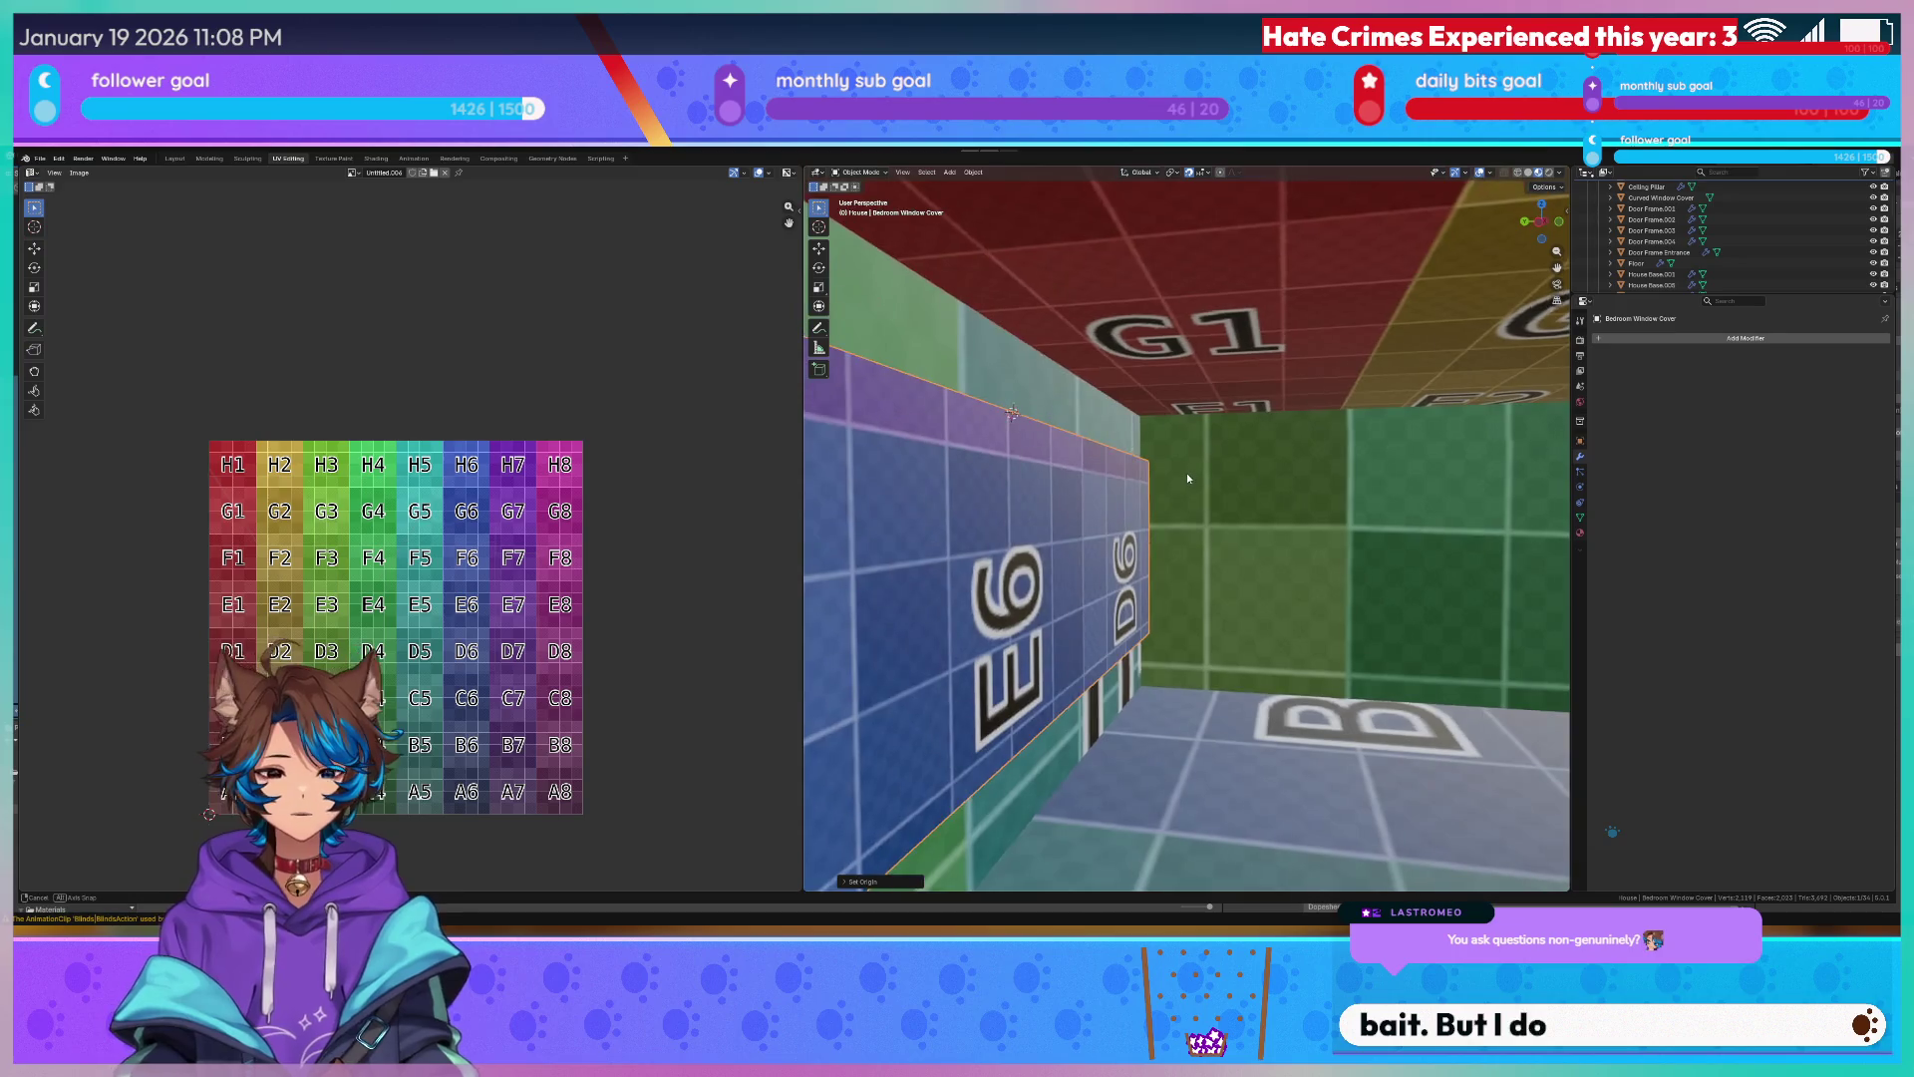
key("ctrl+s")
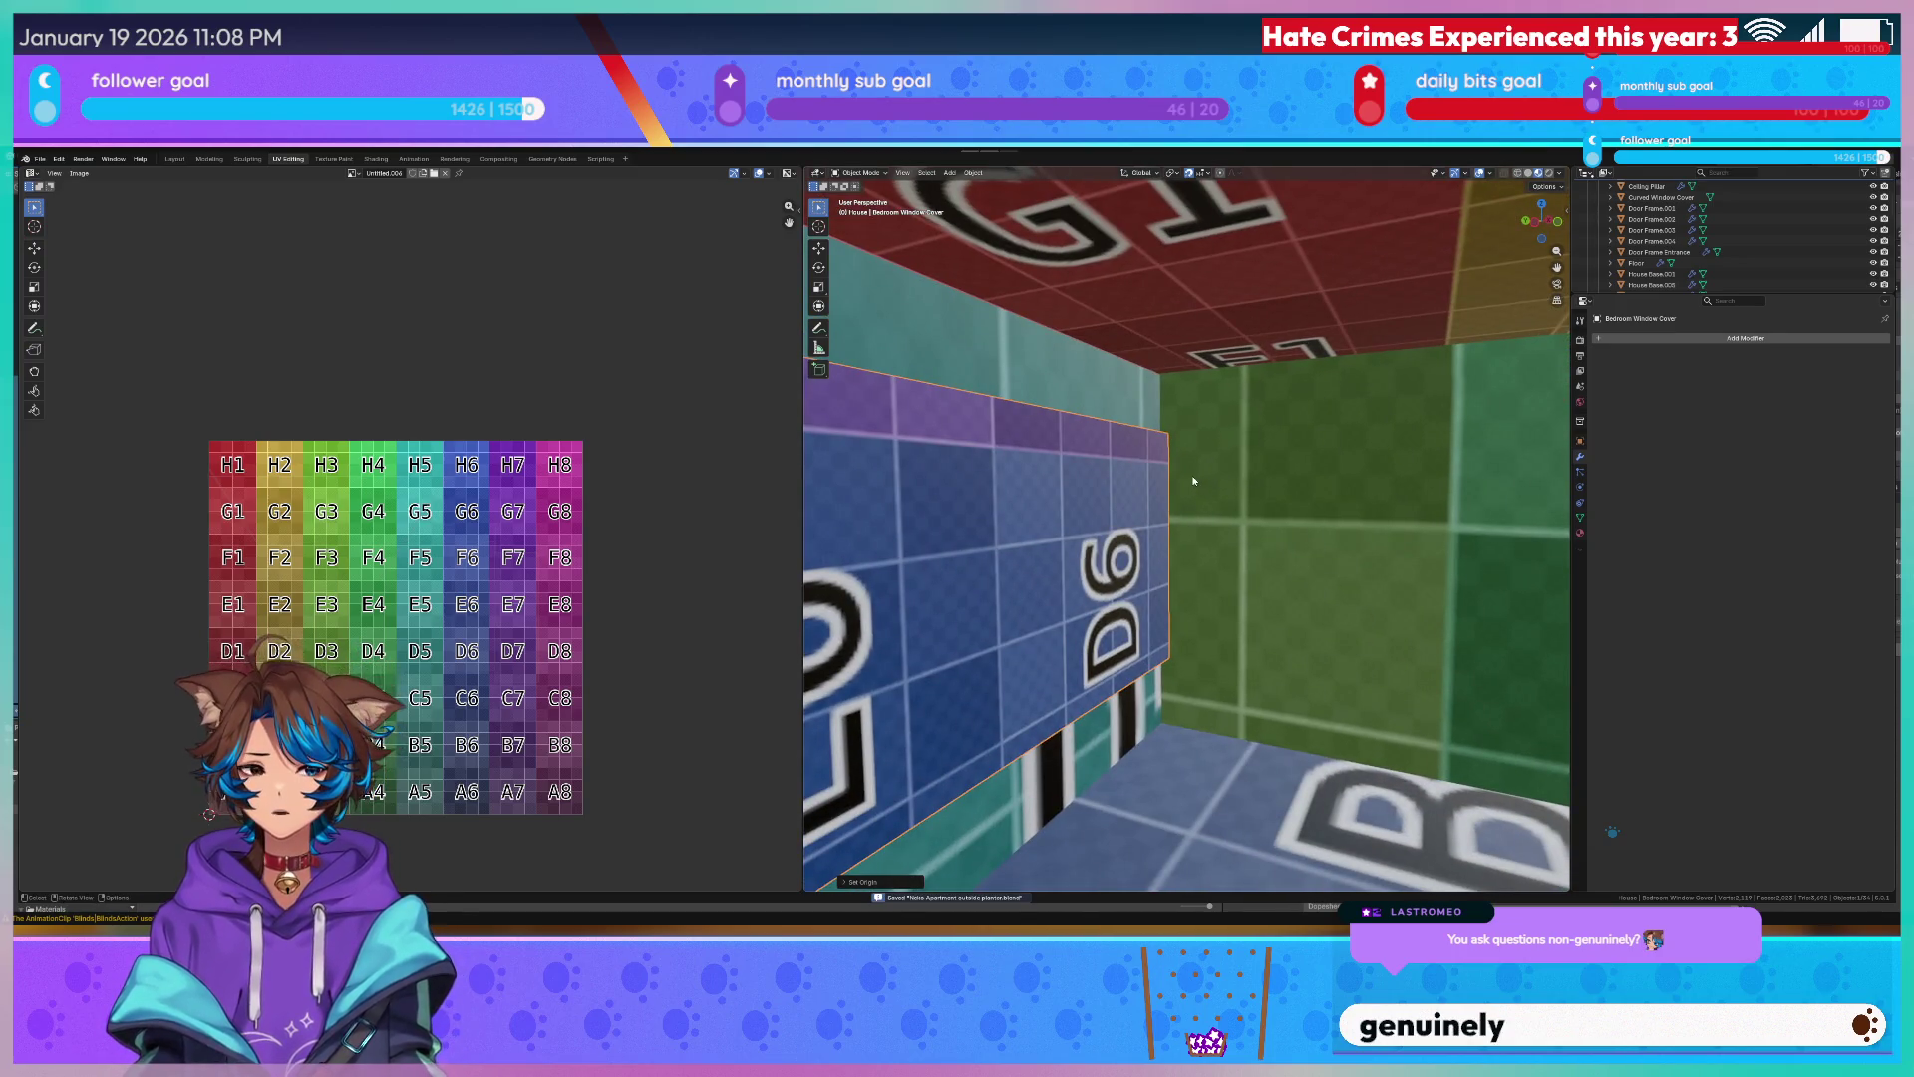
key("Tab")
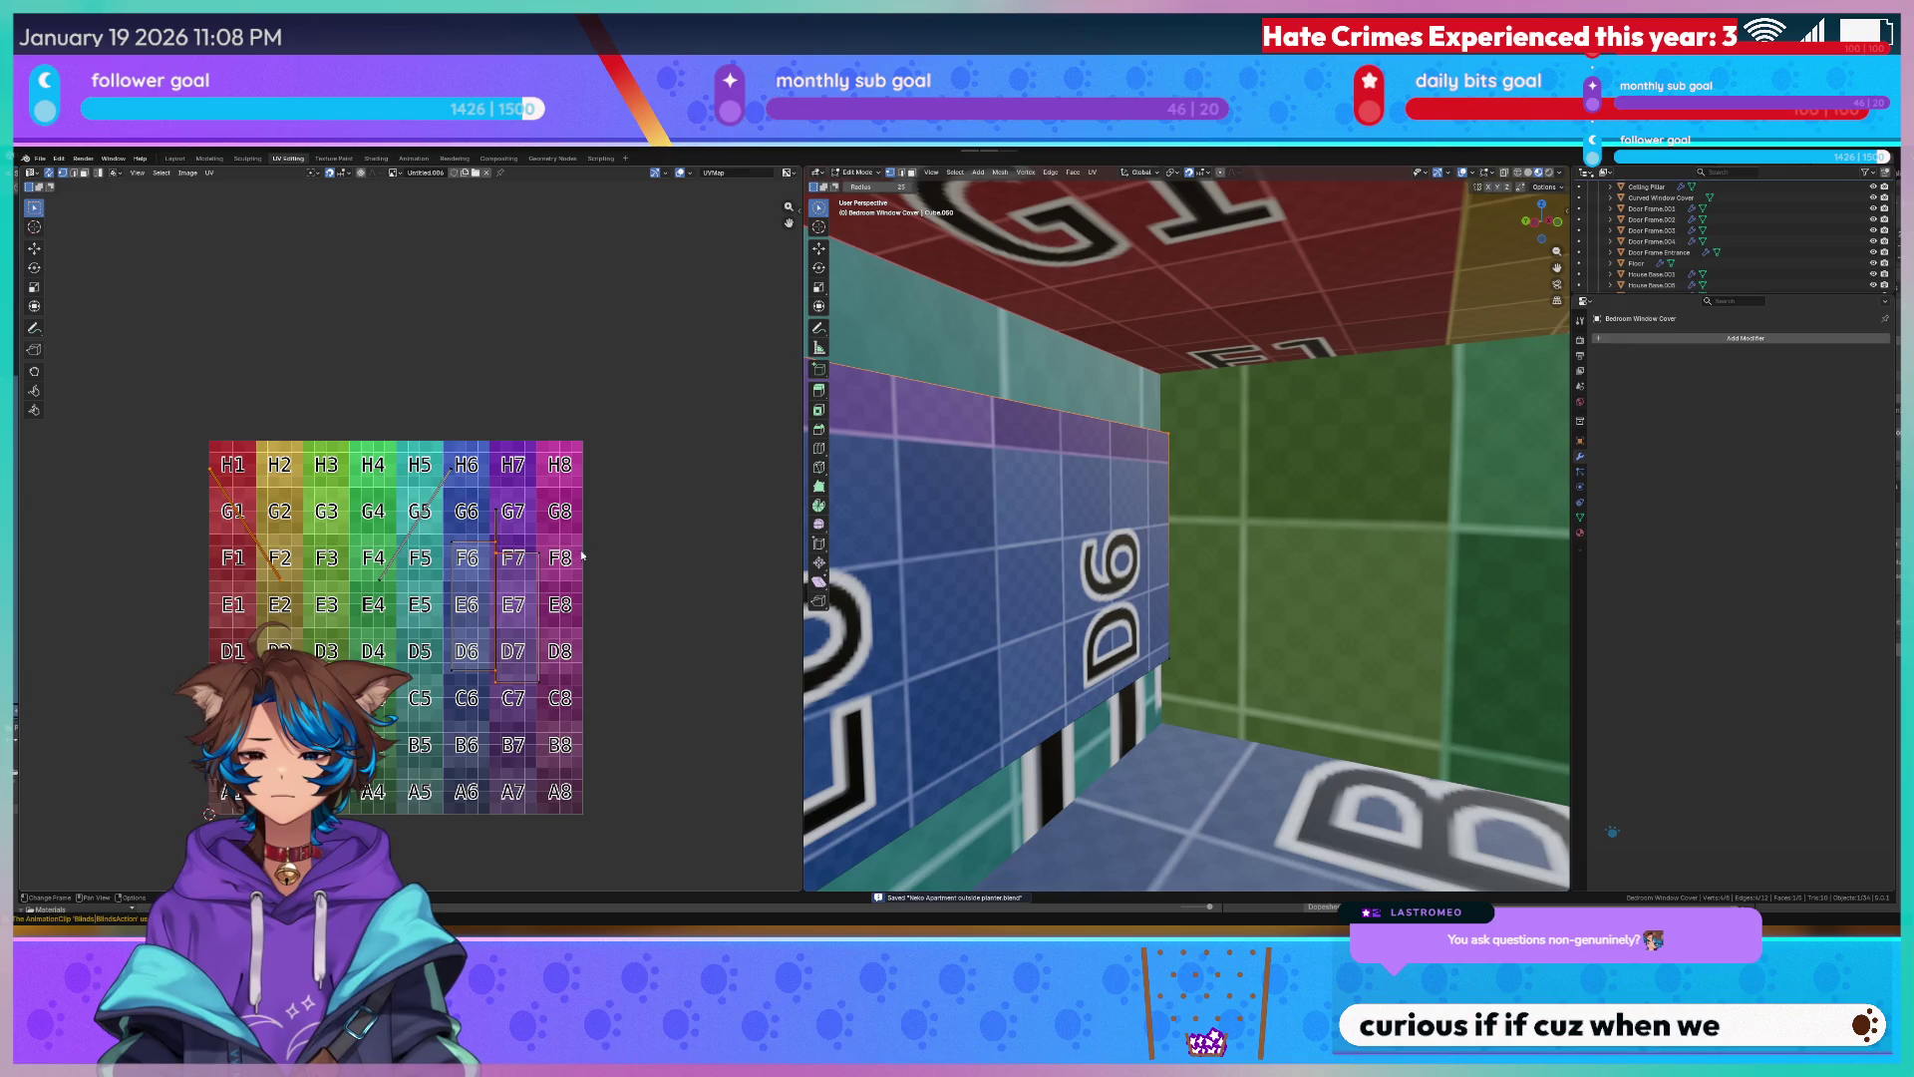
scroll(527, 557, "up", 4)
scroll(527, 556, "down", 2)
Try a Smart UV Project unwrap on all faces, then undo it.
key("a")
key("u")
left_click(487, 593)
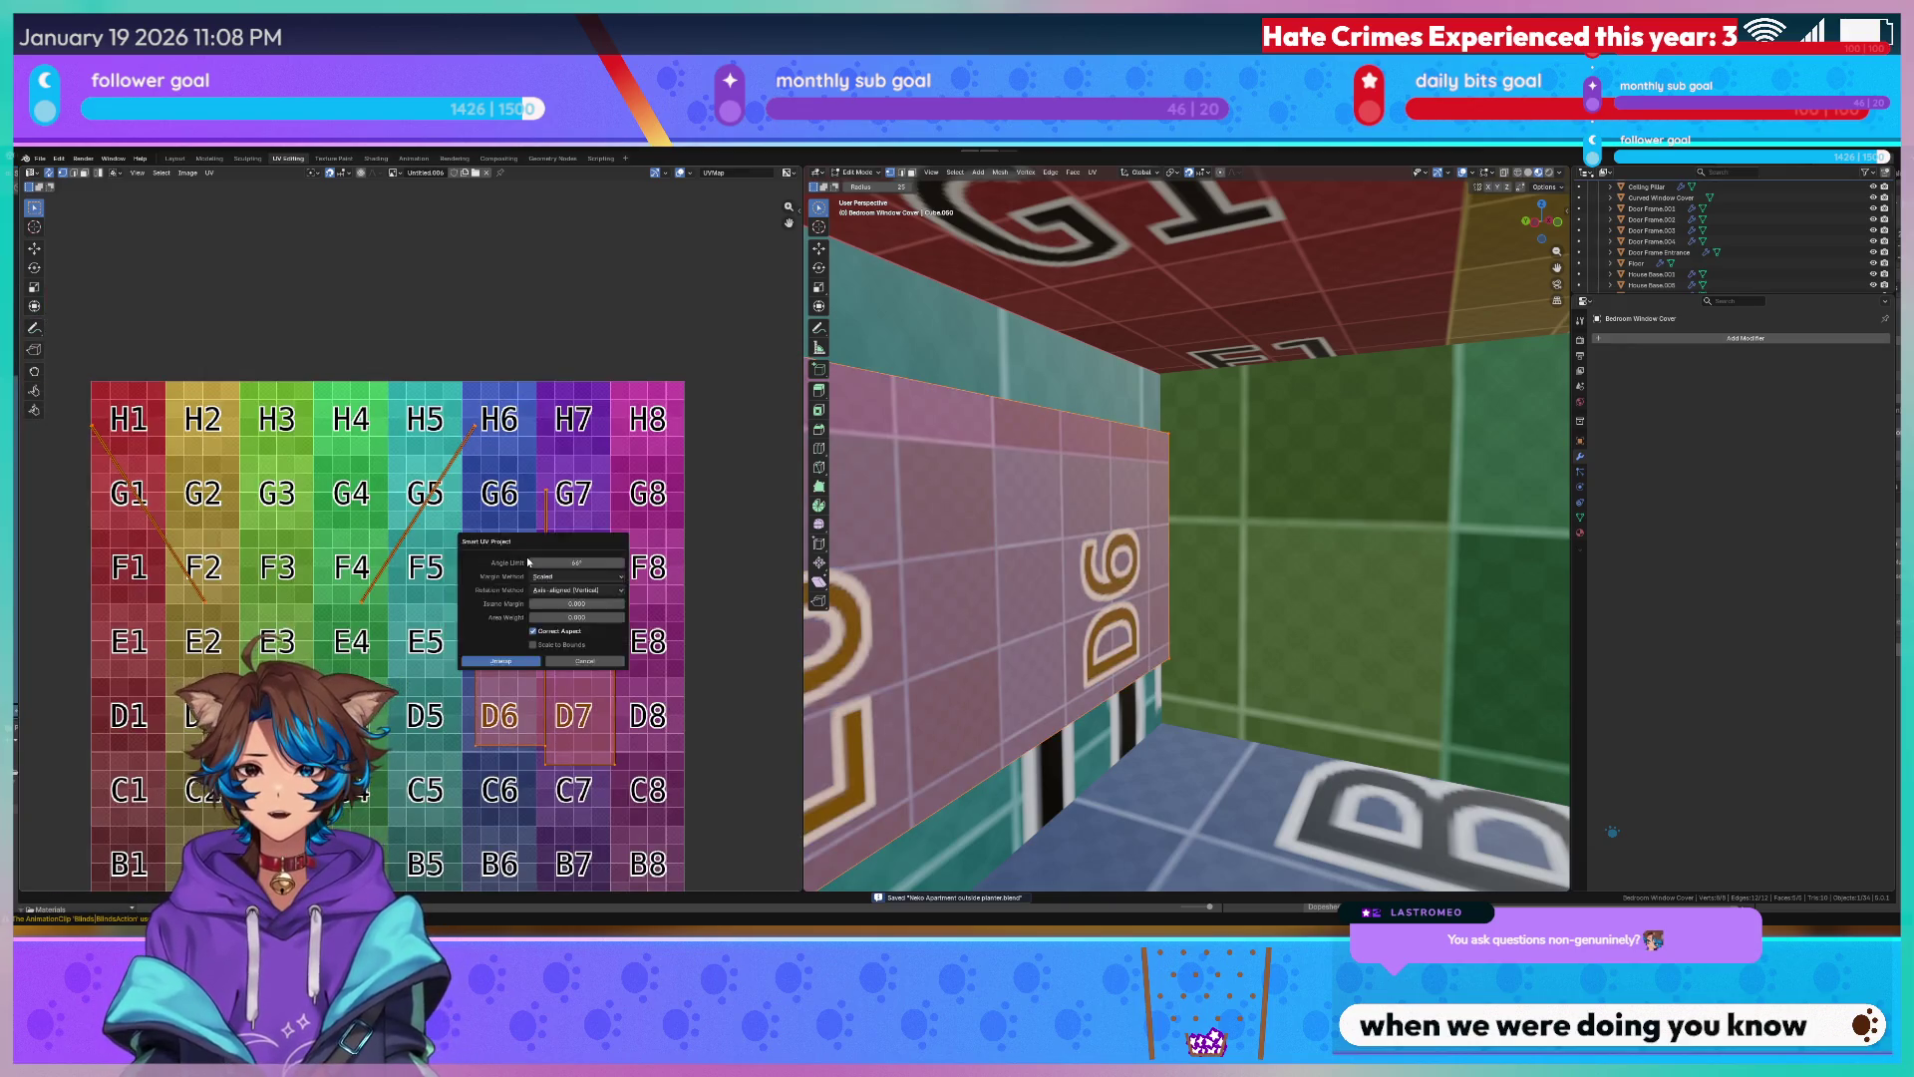
key("Return")
scroll(527, 556, "down", 2)
scroll(560, 556, "up", 3)
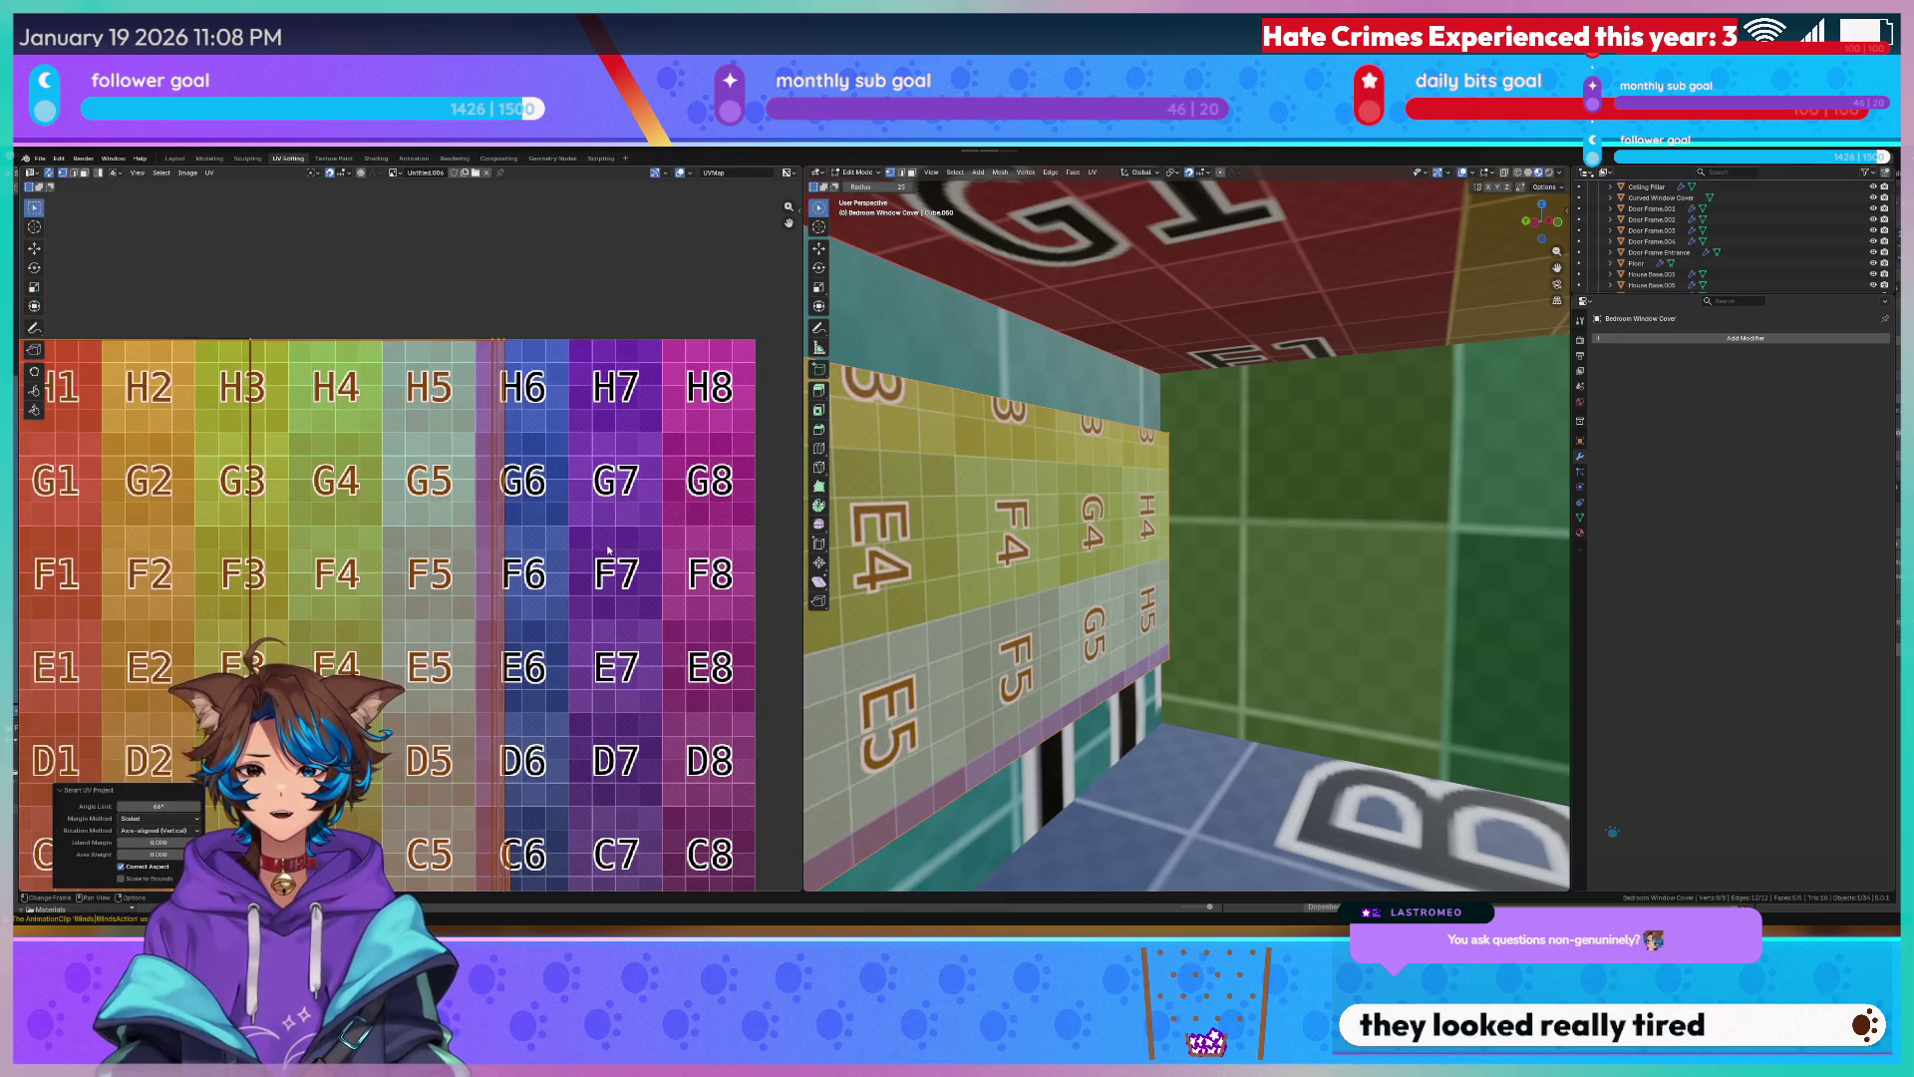
scroll(593, 538, "down", 6)
key("ctrl+z")
key("ctrl+z")
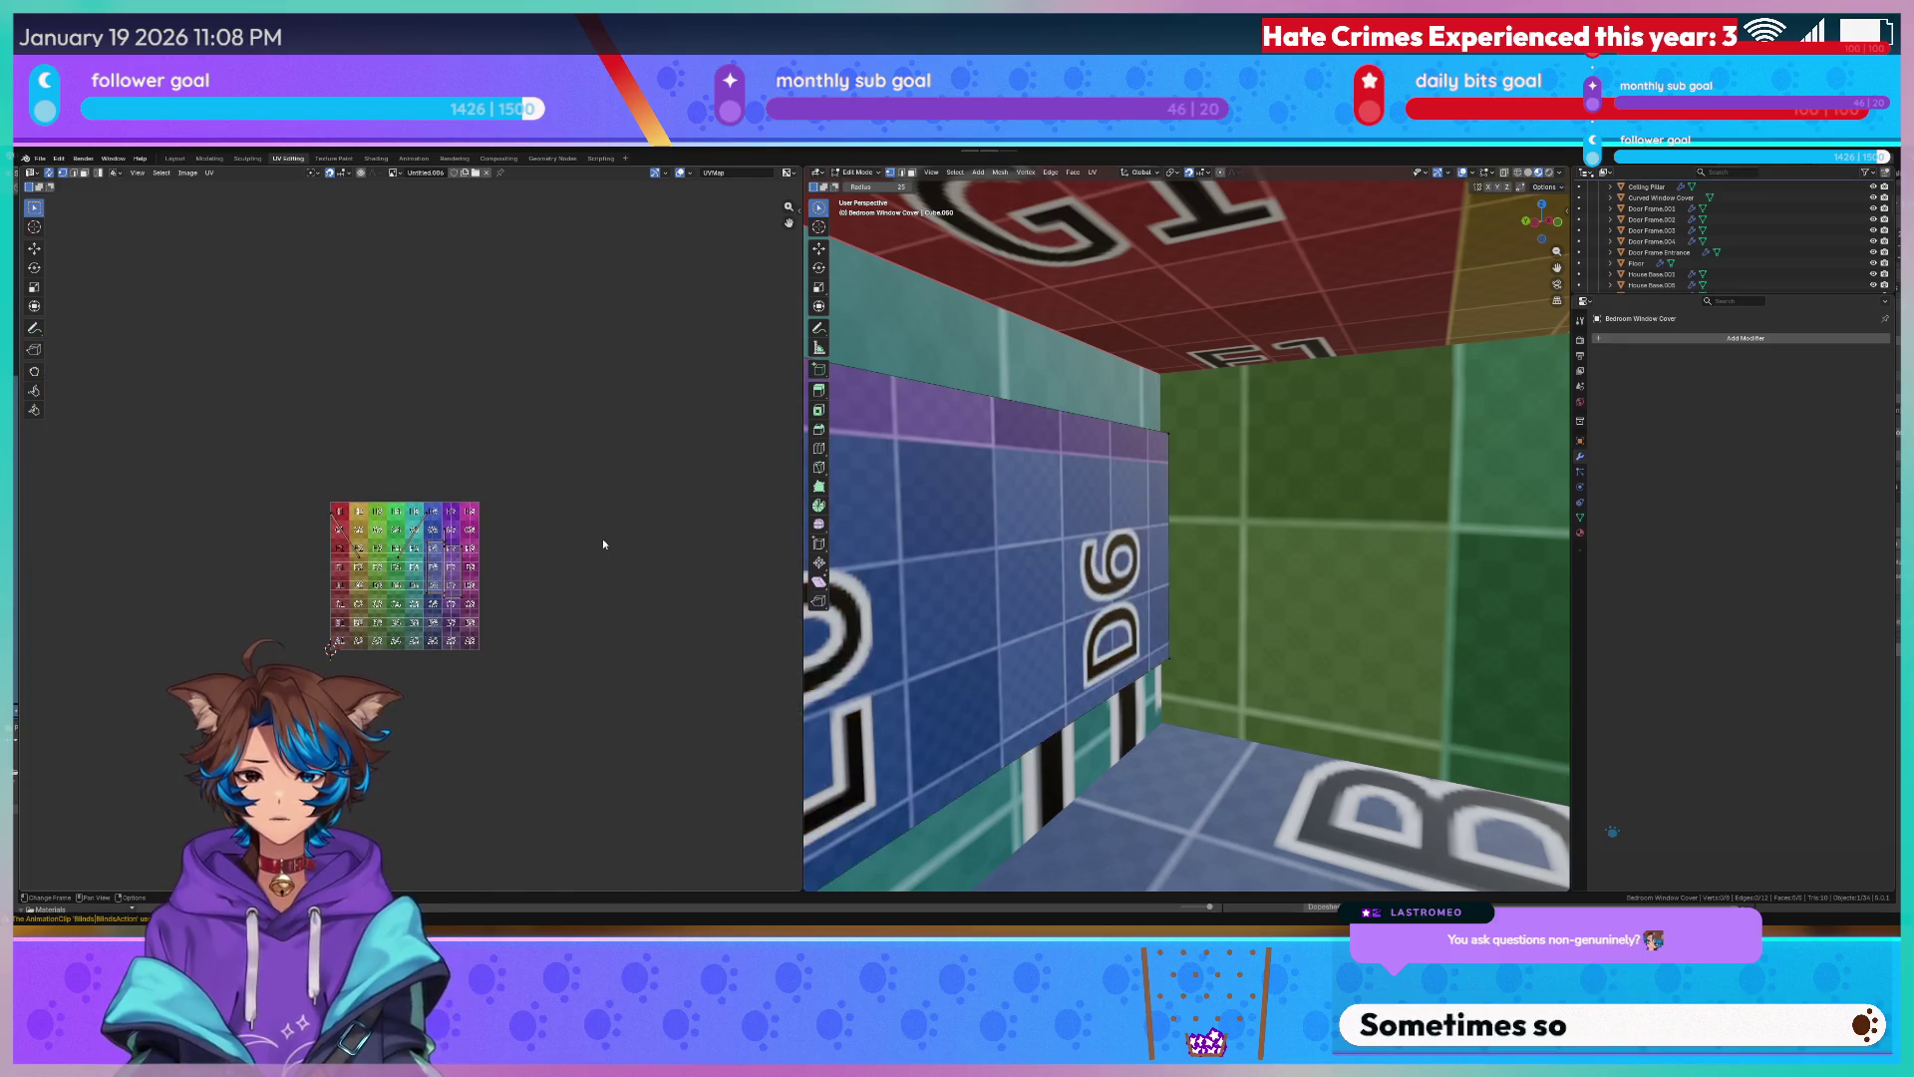
scroll(599, 541, "up", 4)
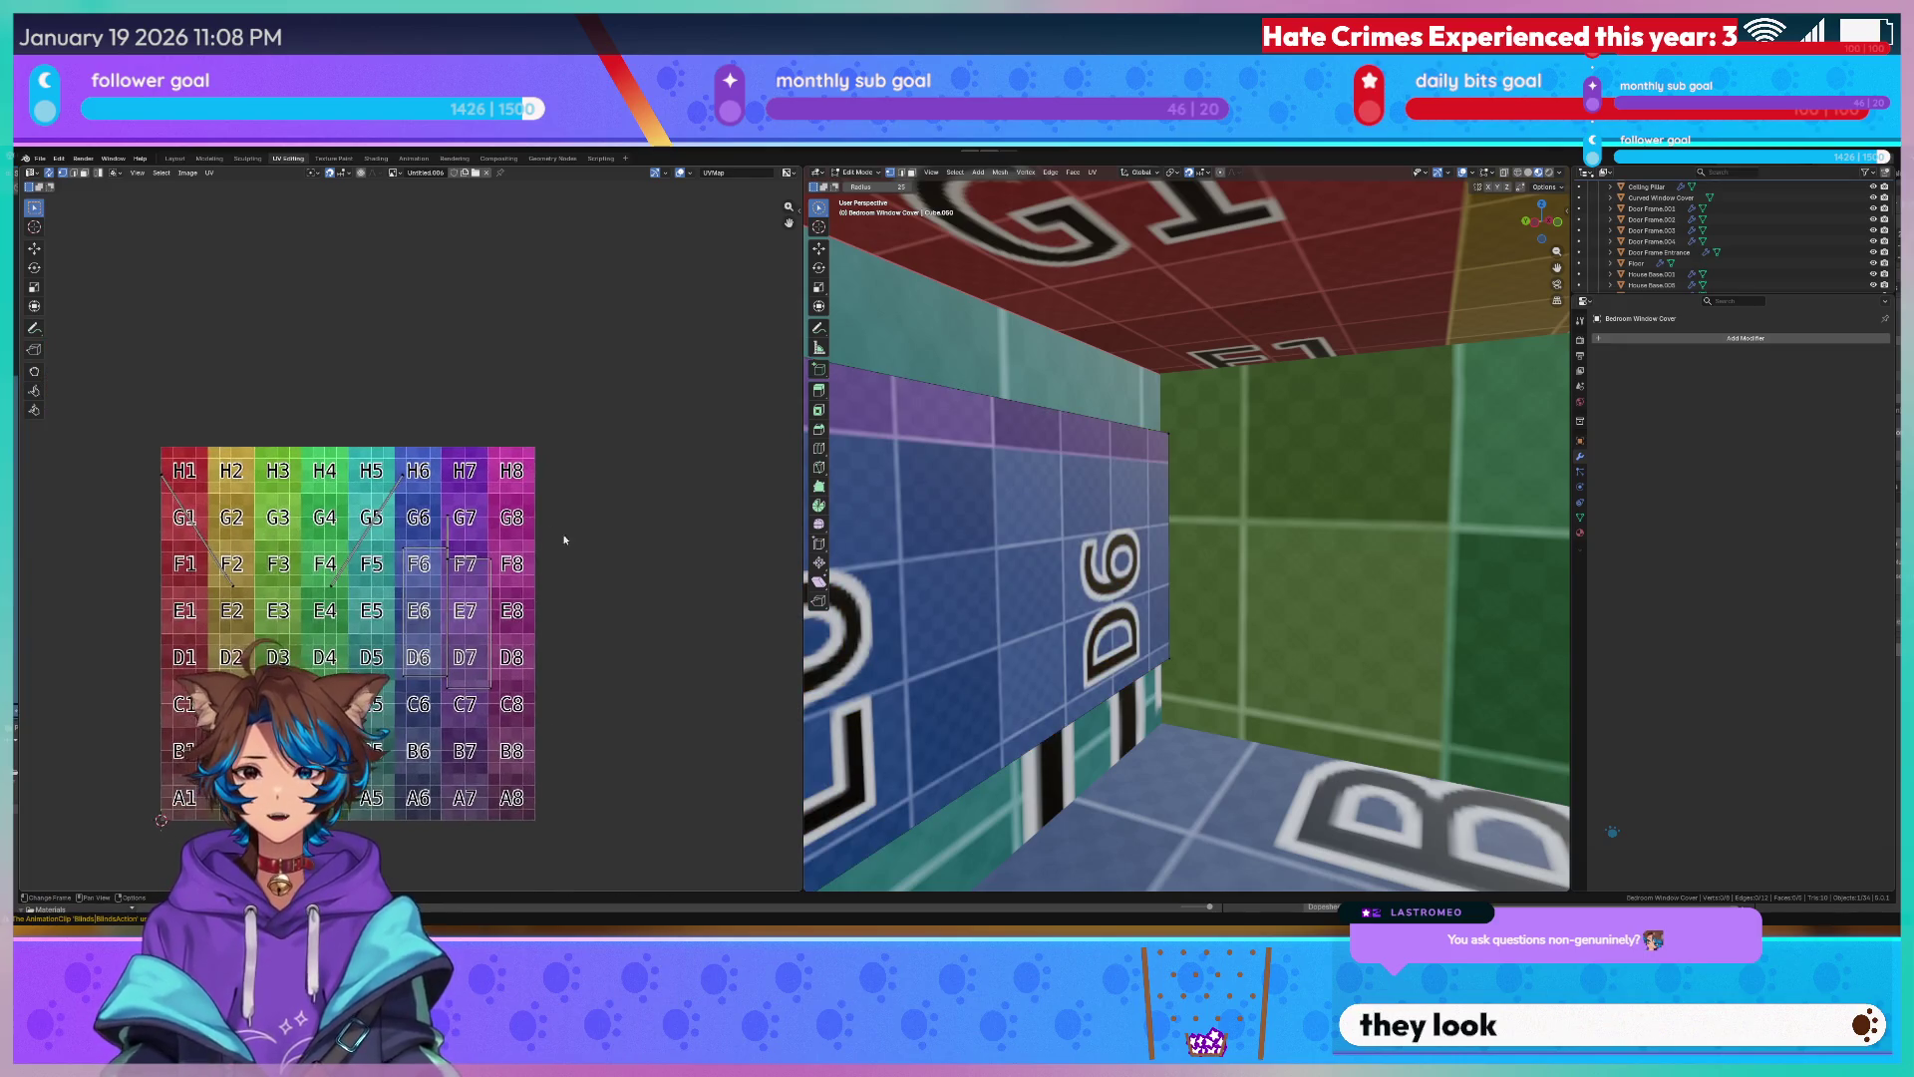
Resize the F6–D7 UV island and rotate it 90° so E6/D6 read sideways, then deselect.
middle_click_drag(1063, 521, 1013, 517)
scroll(451, 535, "up", 2)
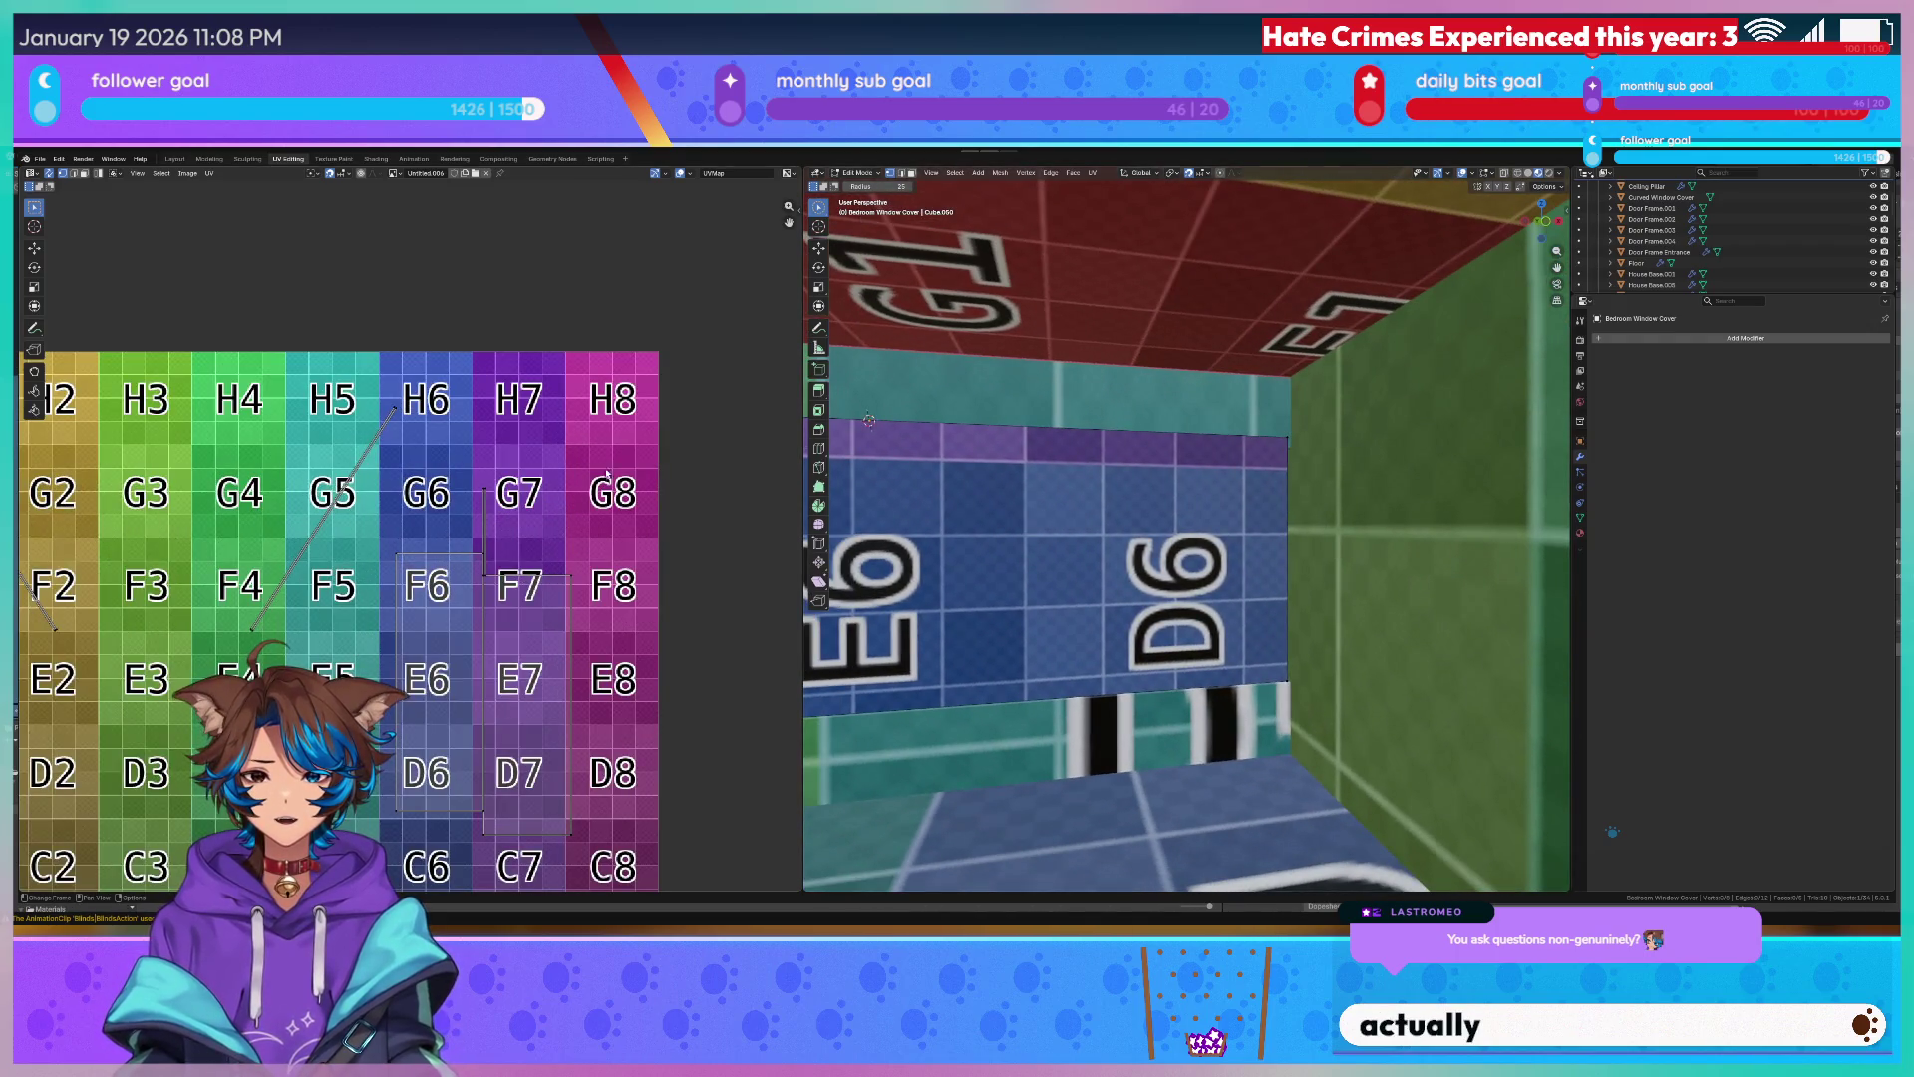
middle_click_drag(392, 595, 438, 433)
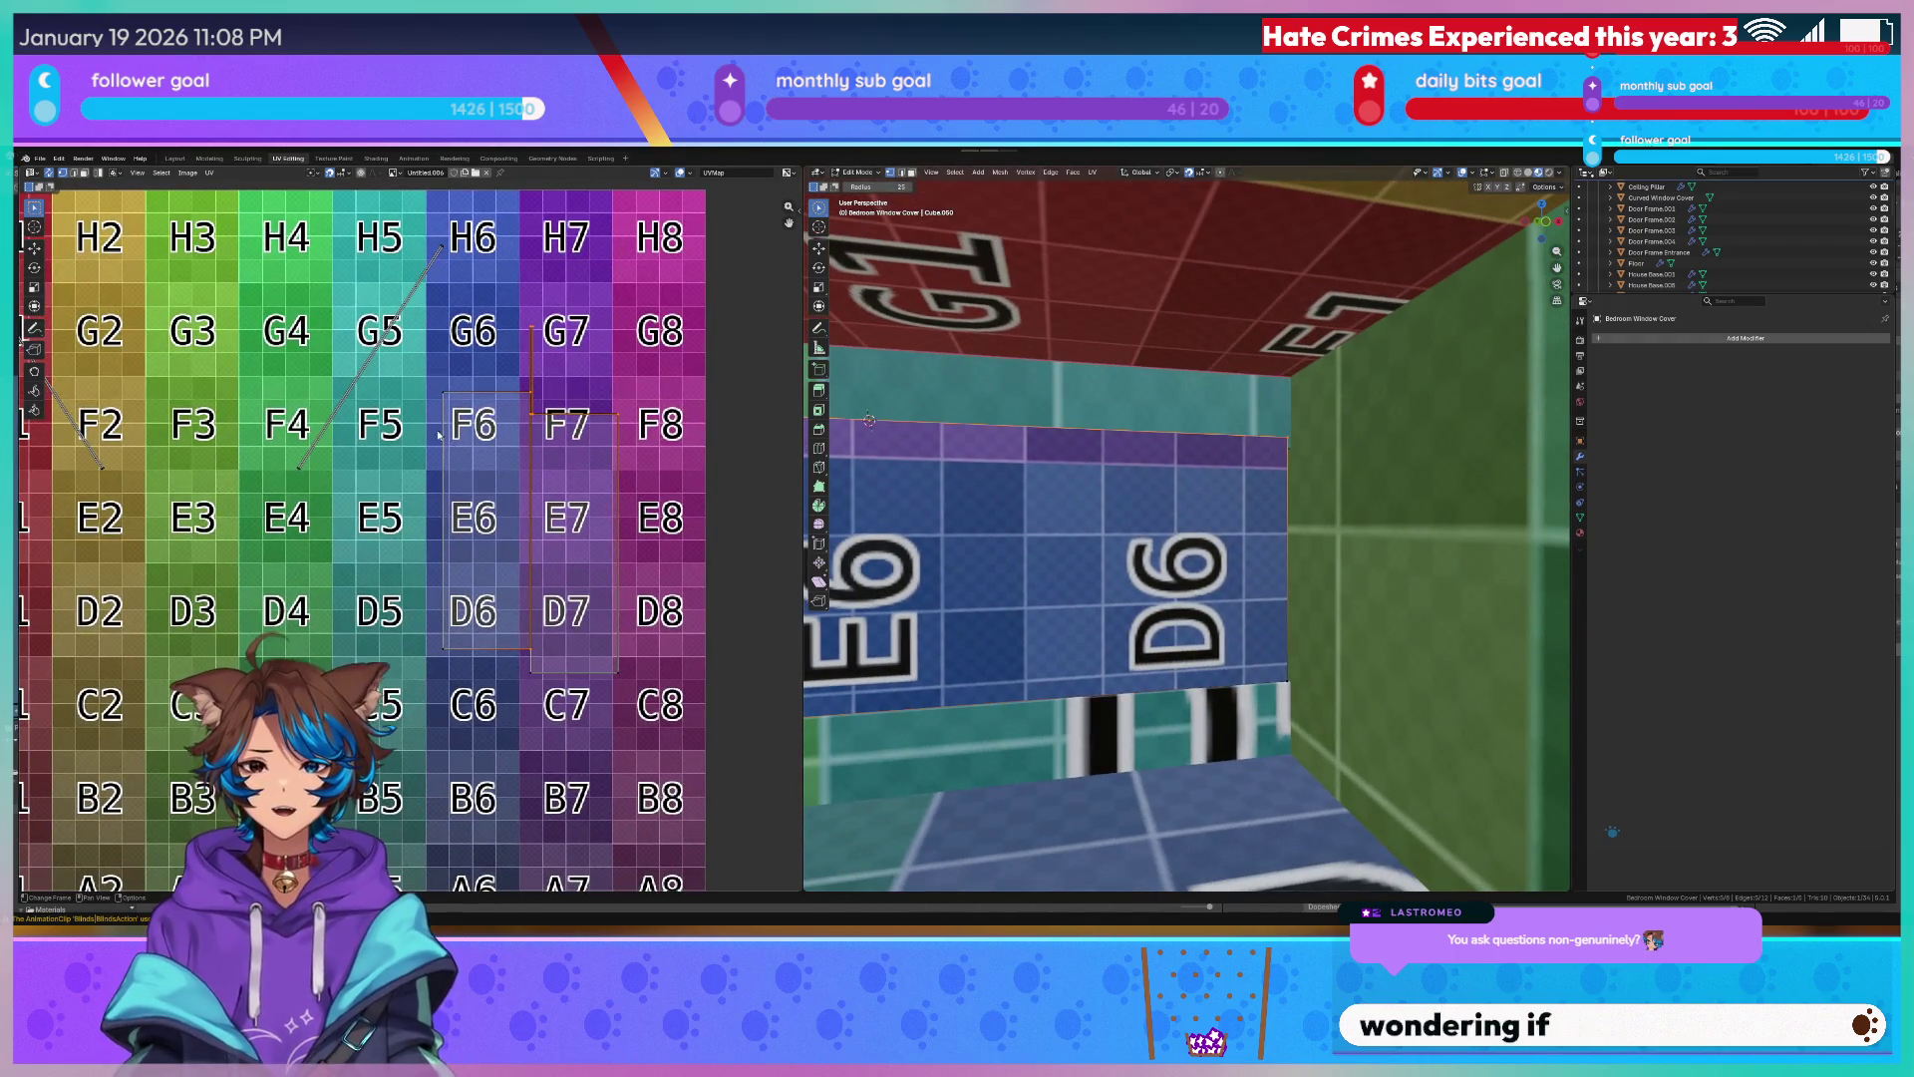
left_click_drag(439, 434, 605, 588)
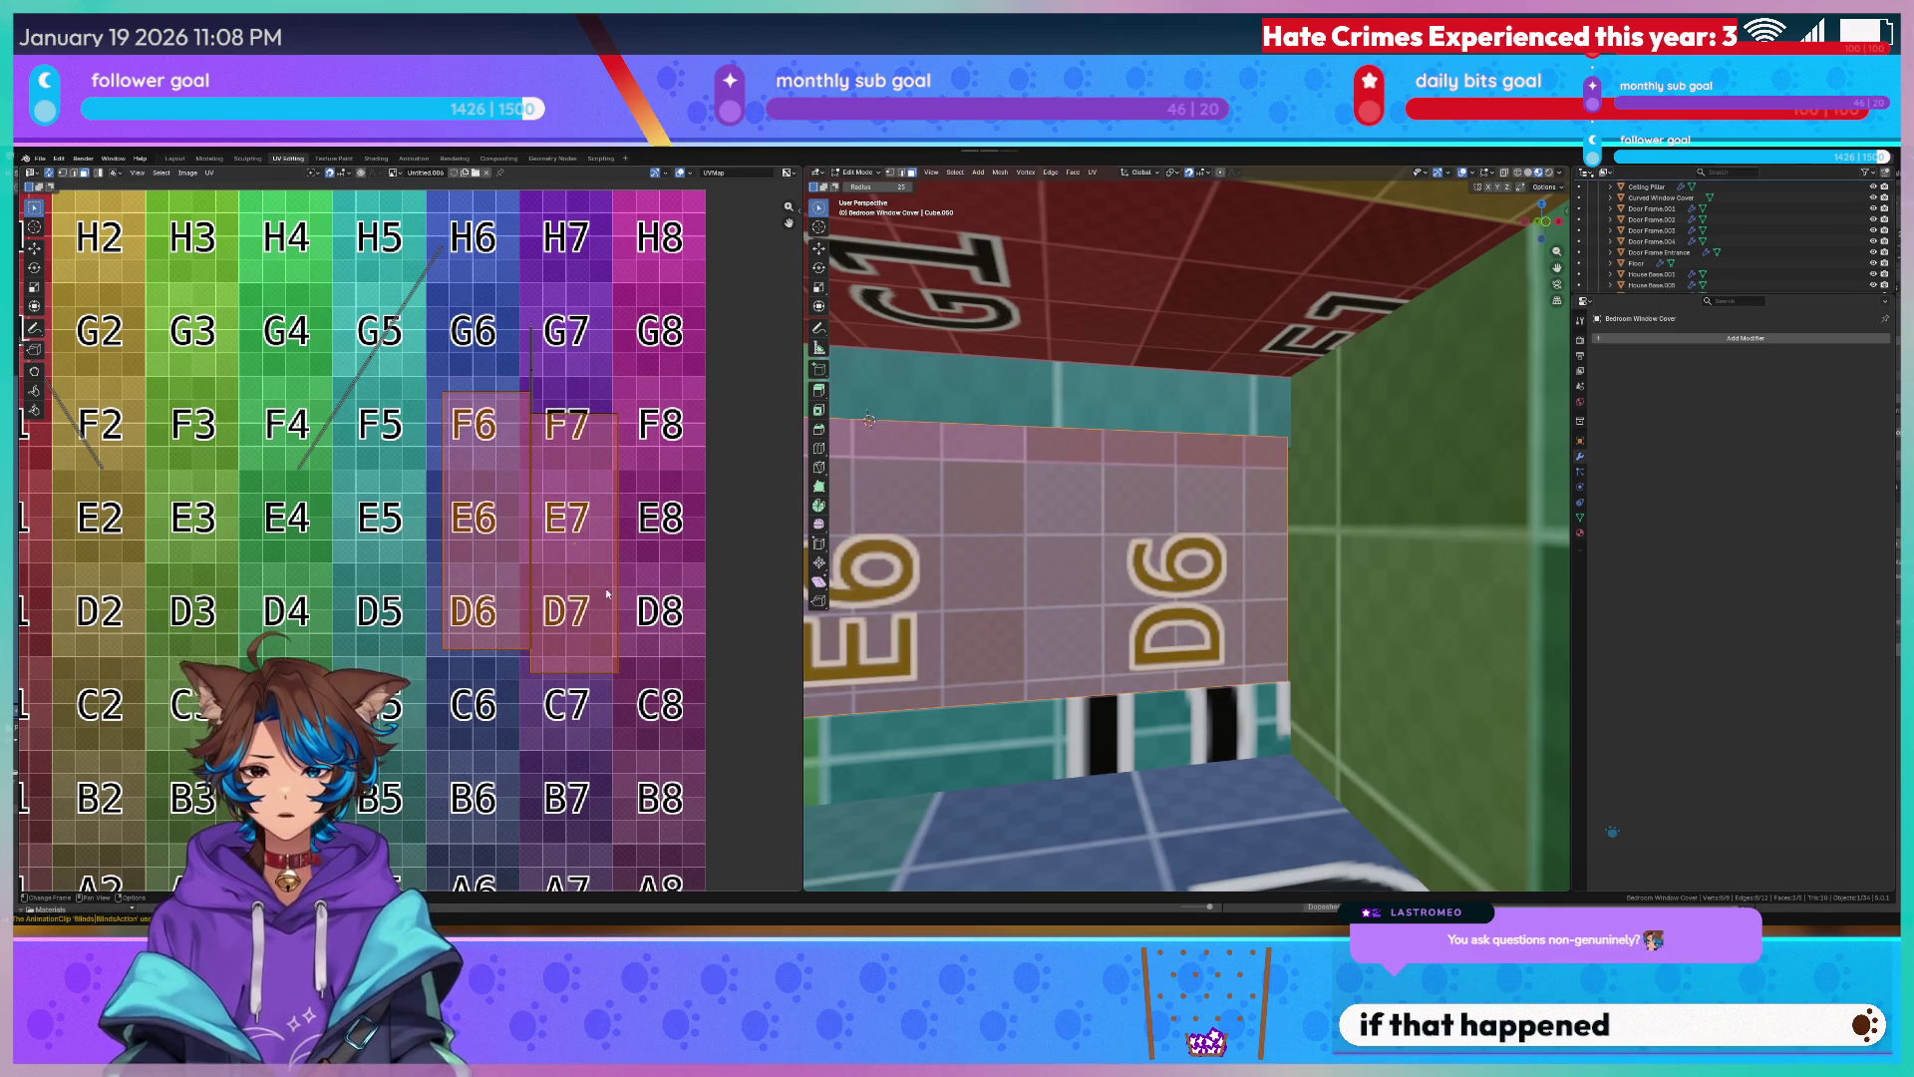
key("s")
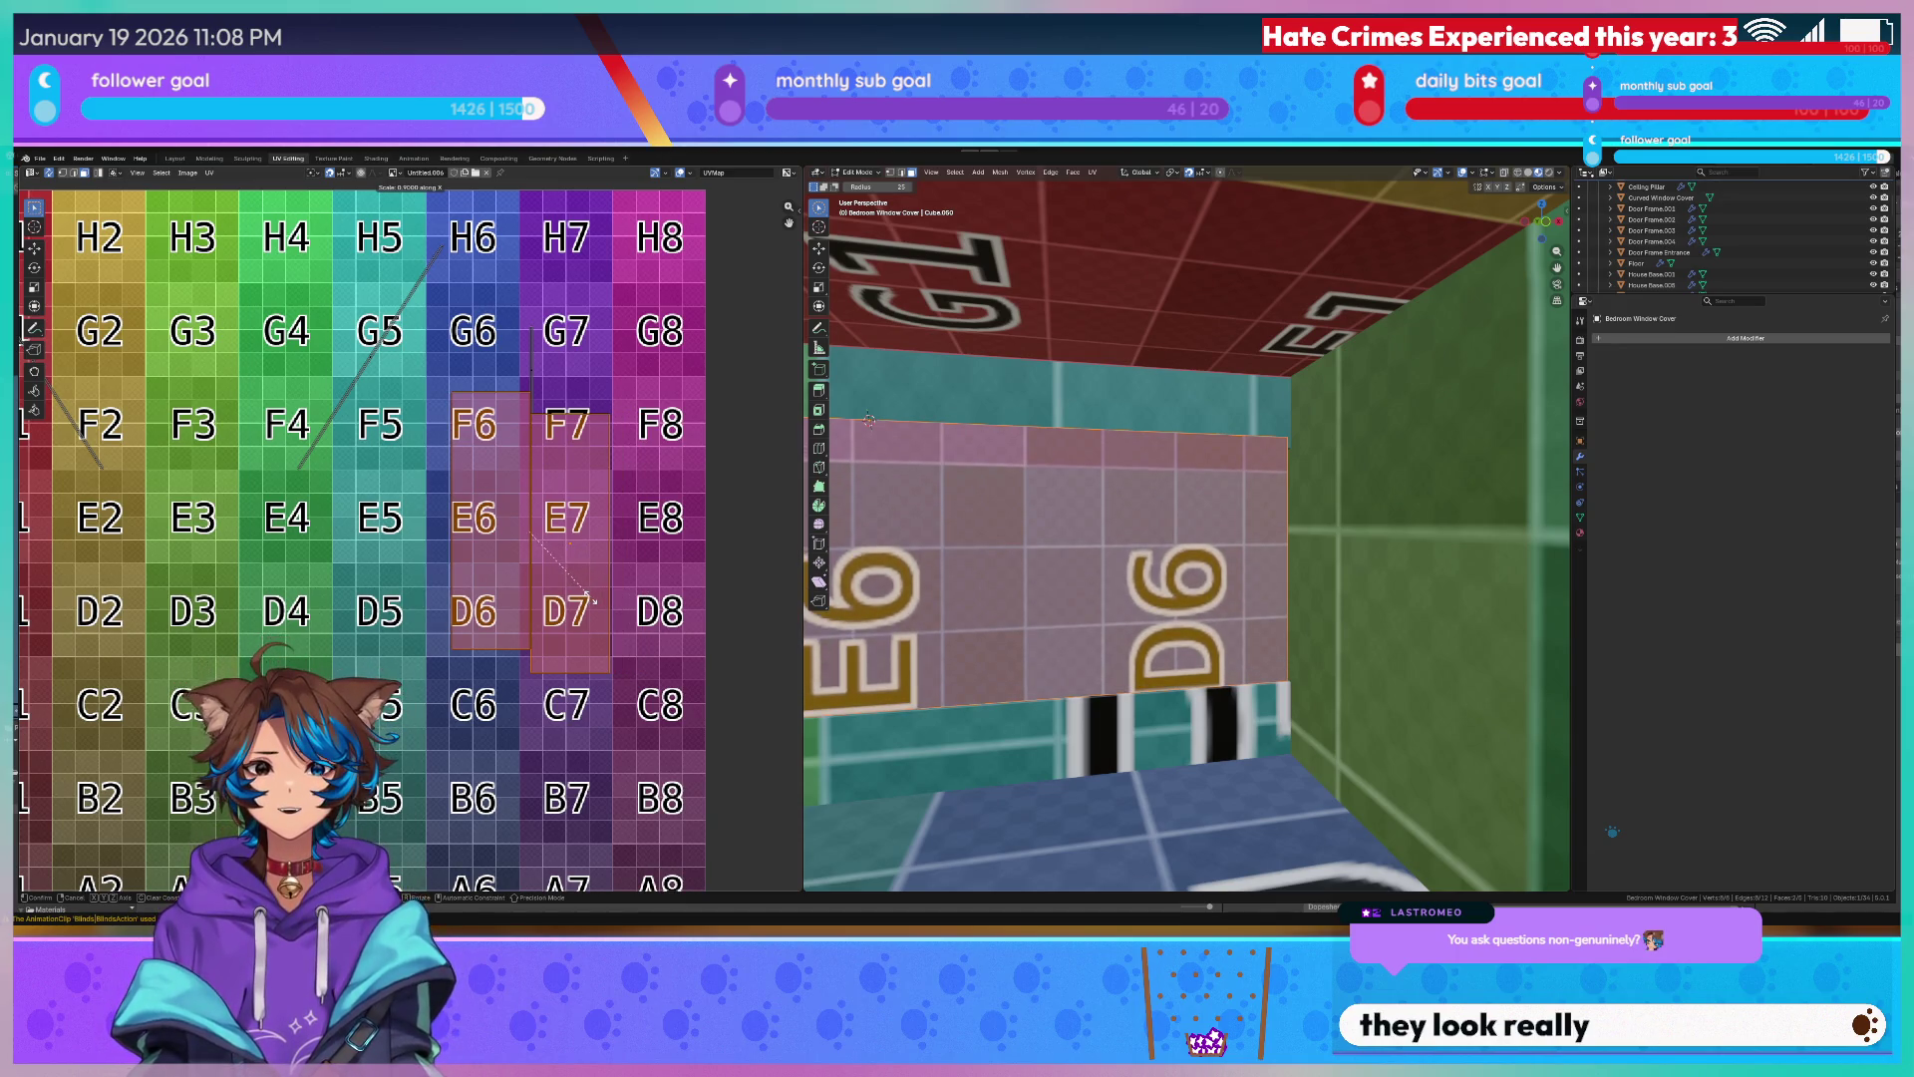
left_click(597, 601)
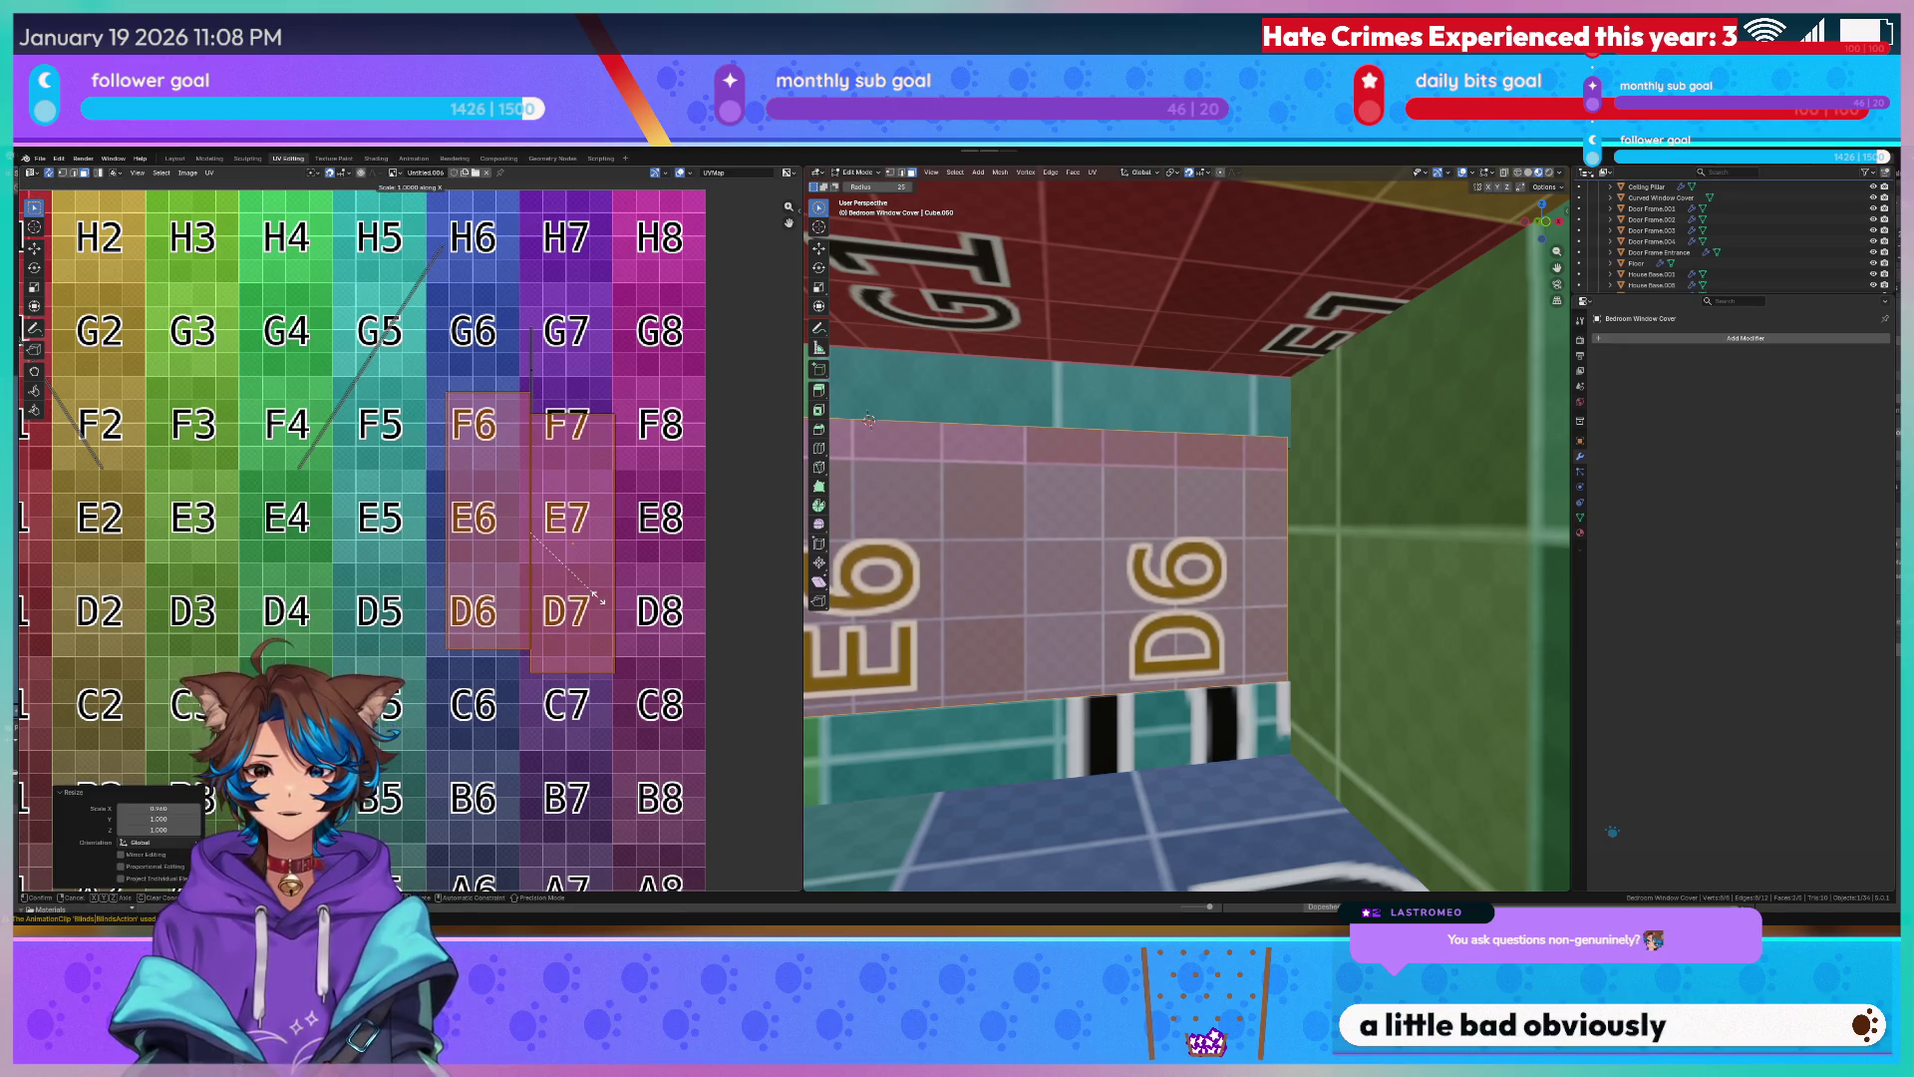
key("r")
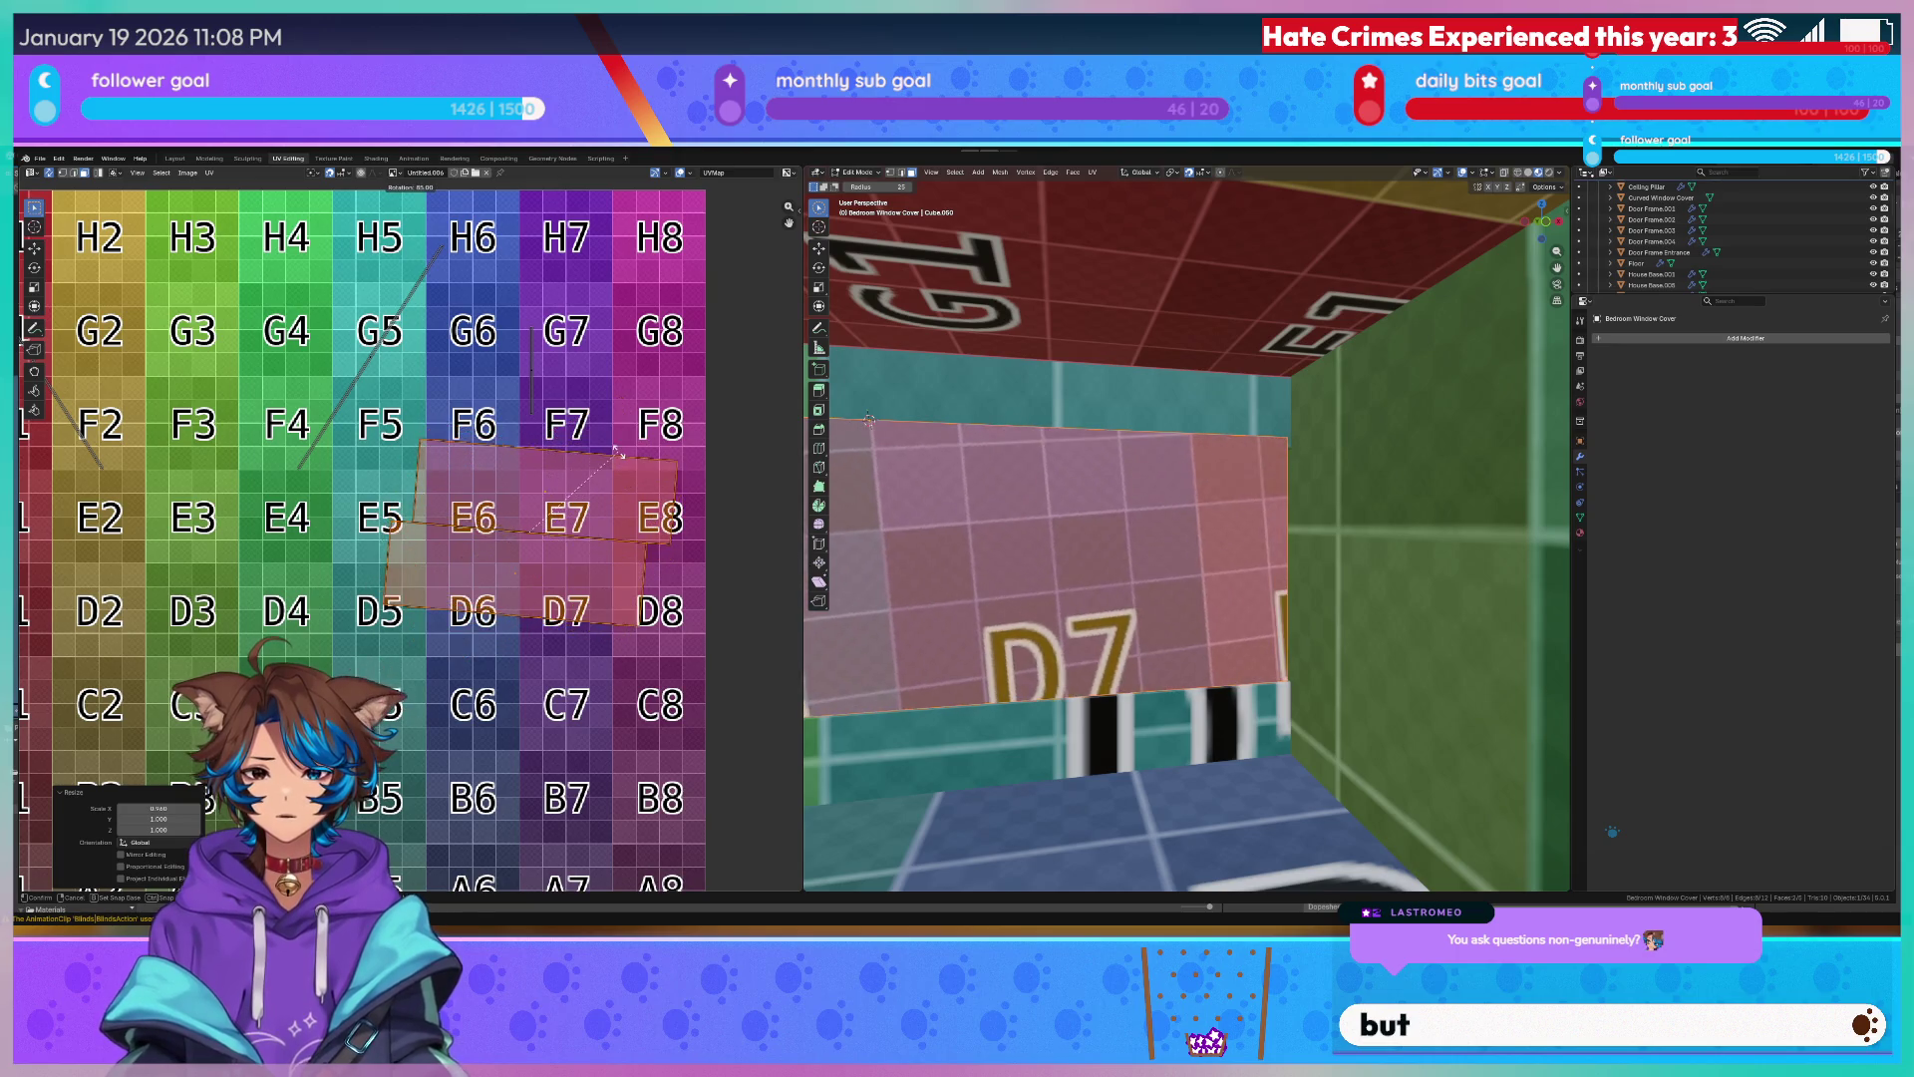
type("90")
key("Return")
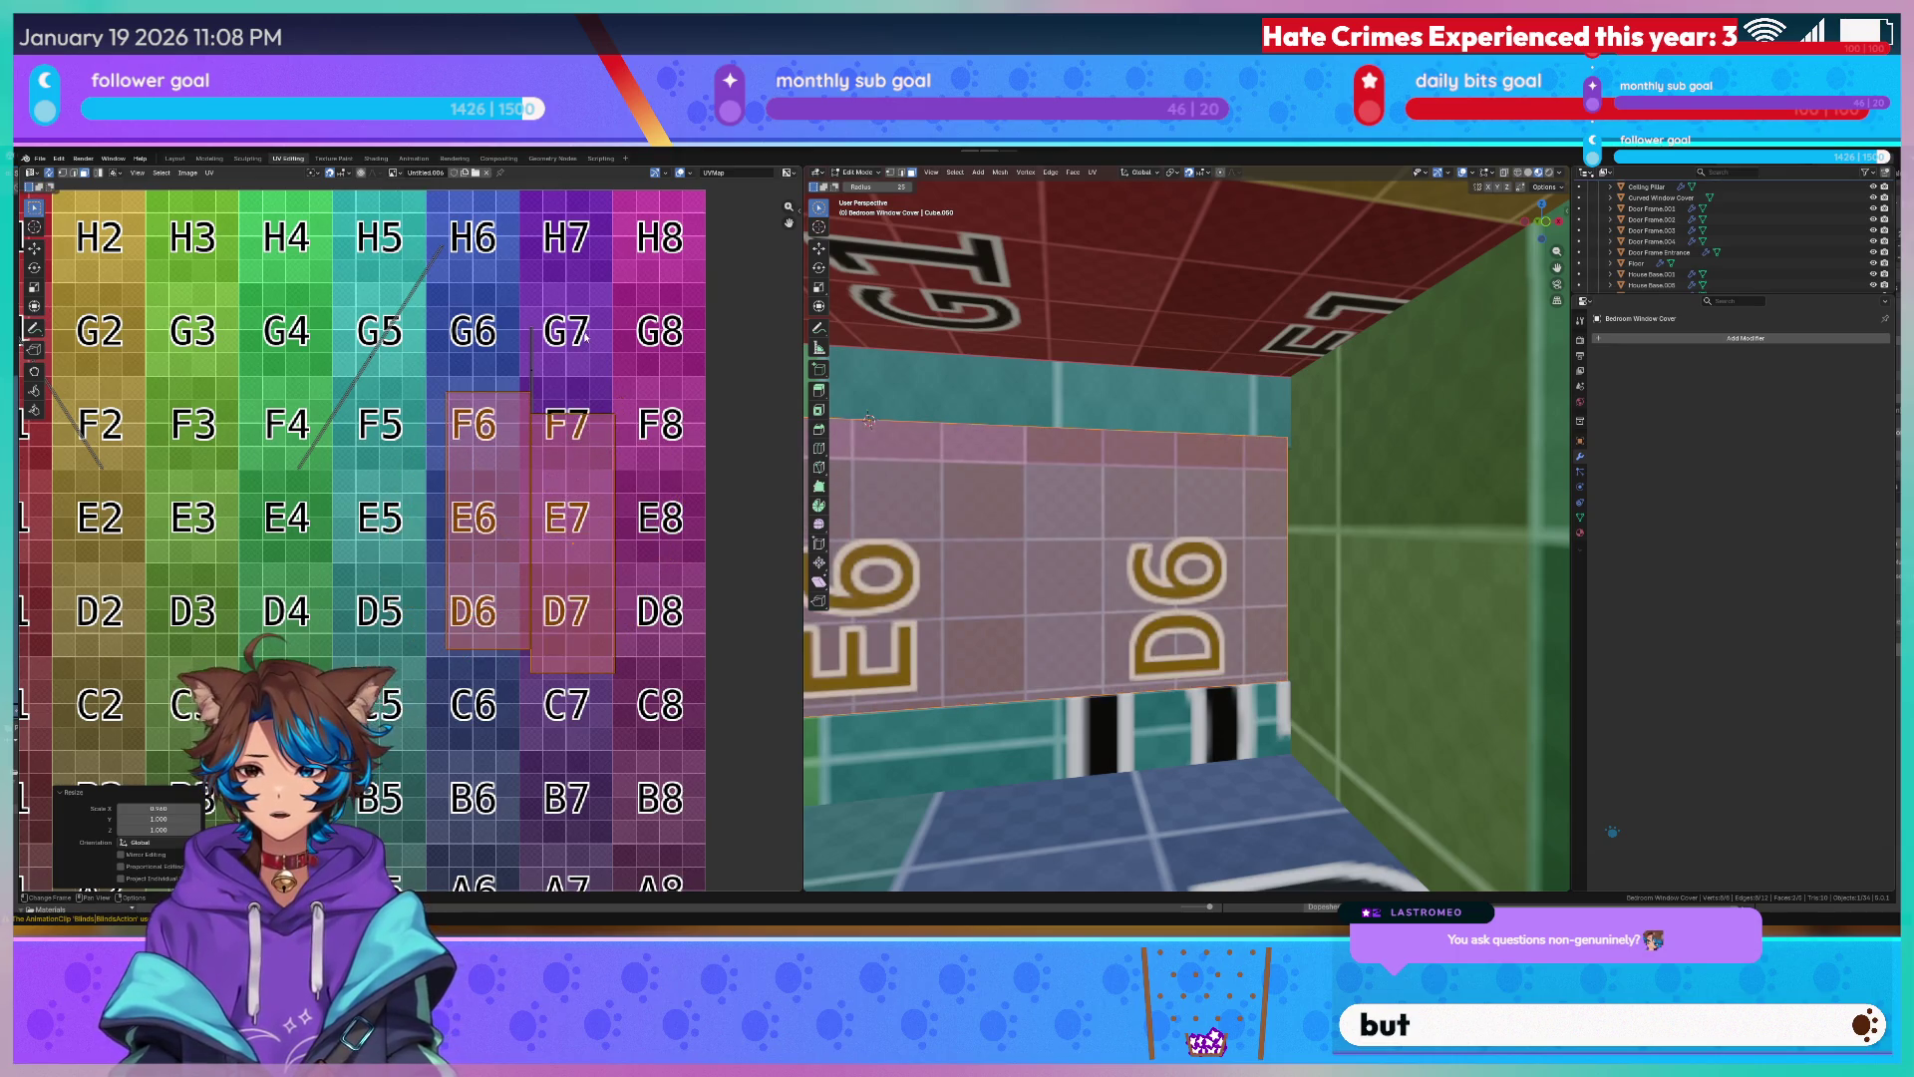
key("alt+a")
scroll(563, 524, "down", 3)
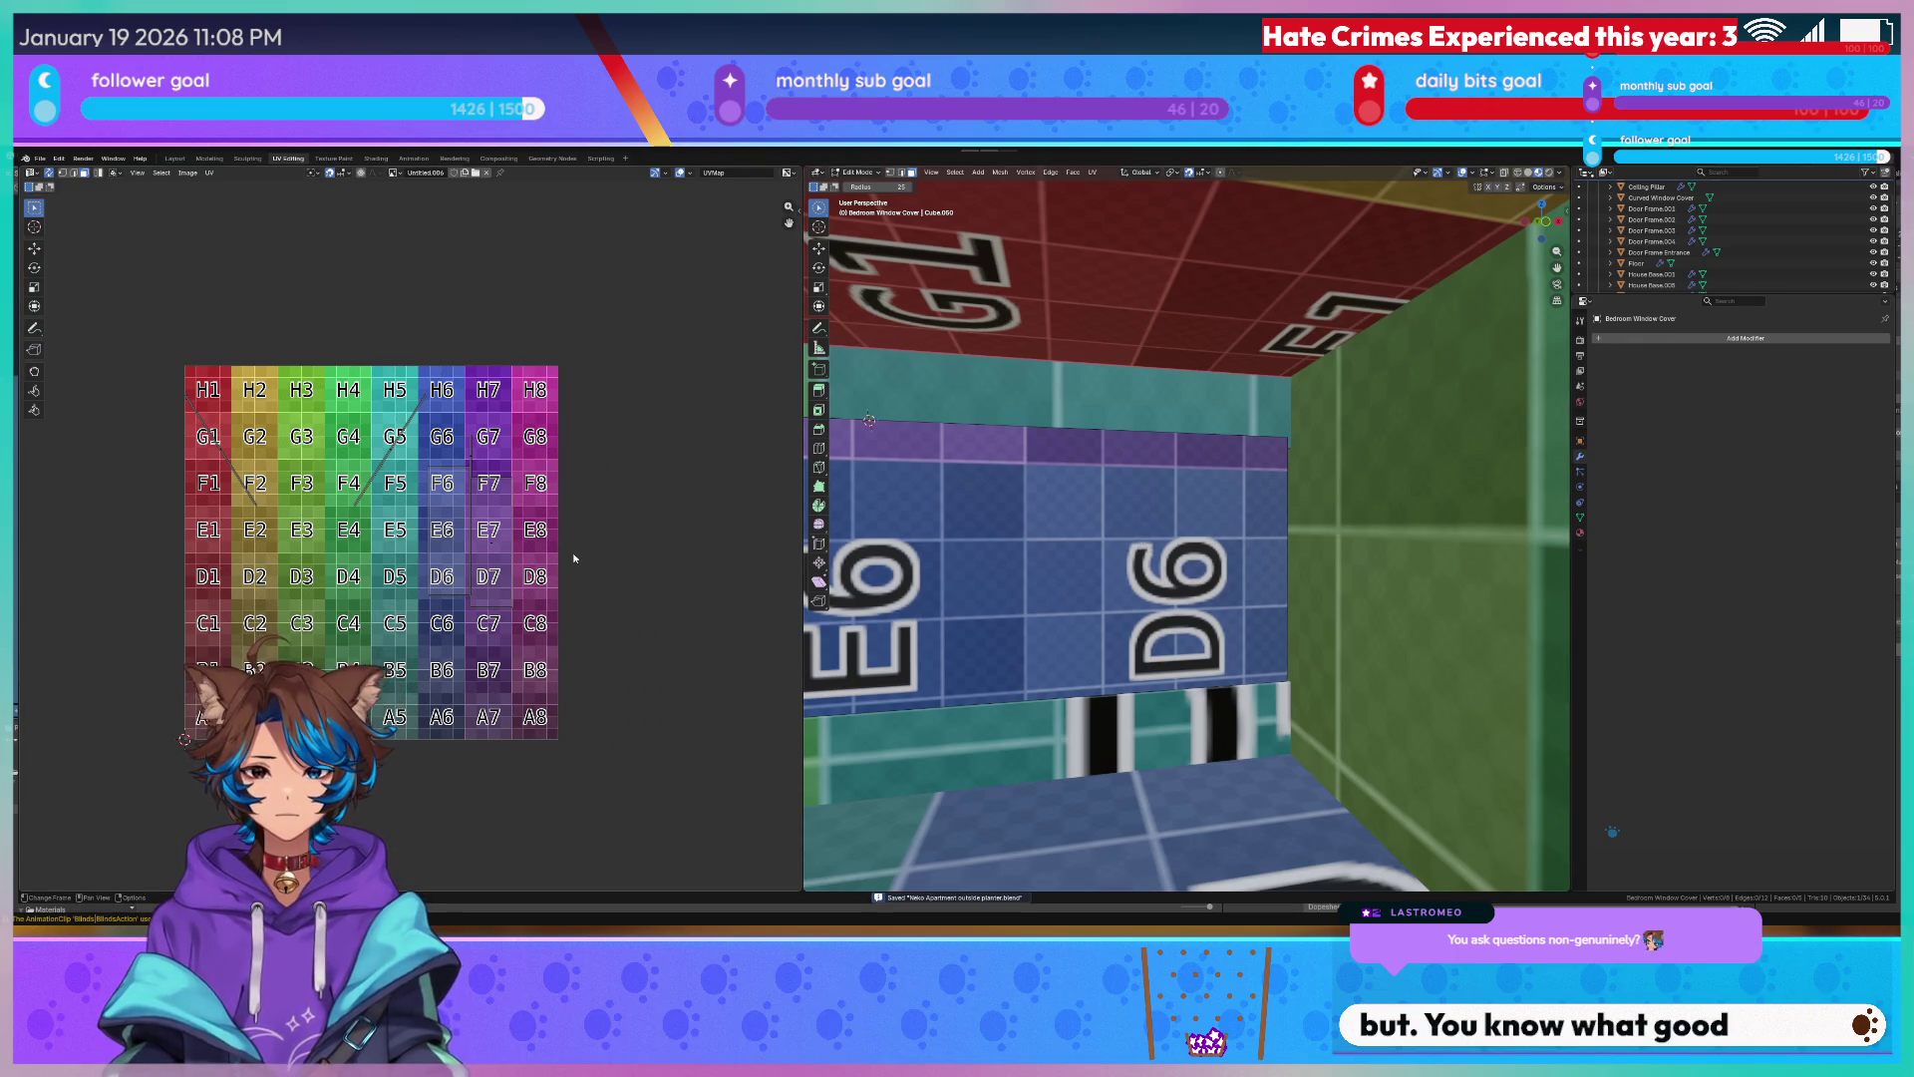
scroll(574, 559, "down", 3)
Inspect the C6/B6/A6 wall from inside, save the file and return the cover to object mode.
mouse_move(898, 569)
middle_mouse_down()
mouse_move(930, 597)
mouse_move(1473, 597)
mouse_move(1216, 614)
mouse_move(1303, 619)
middle_mouse_up()
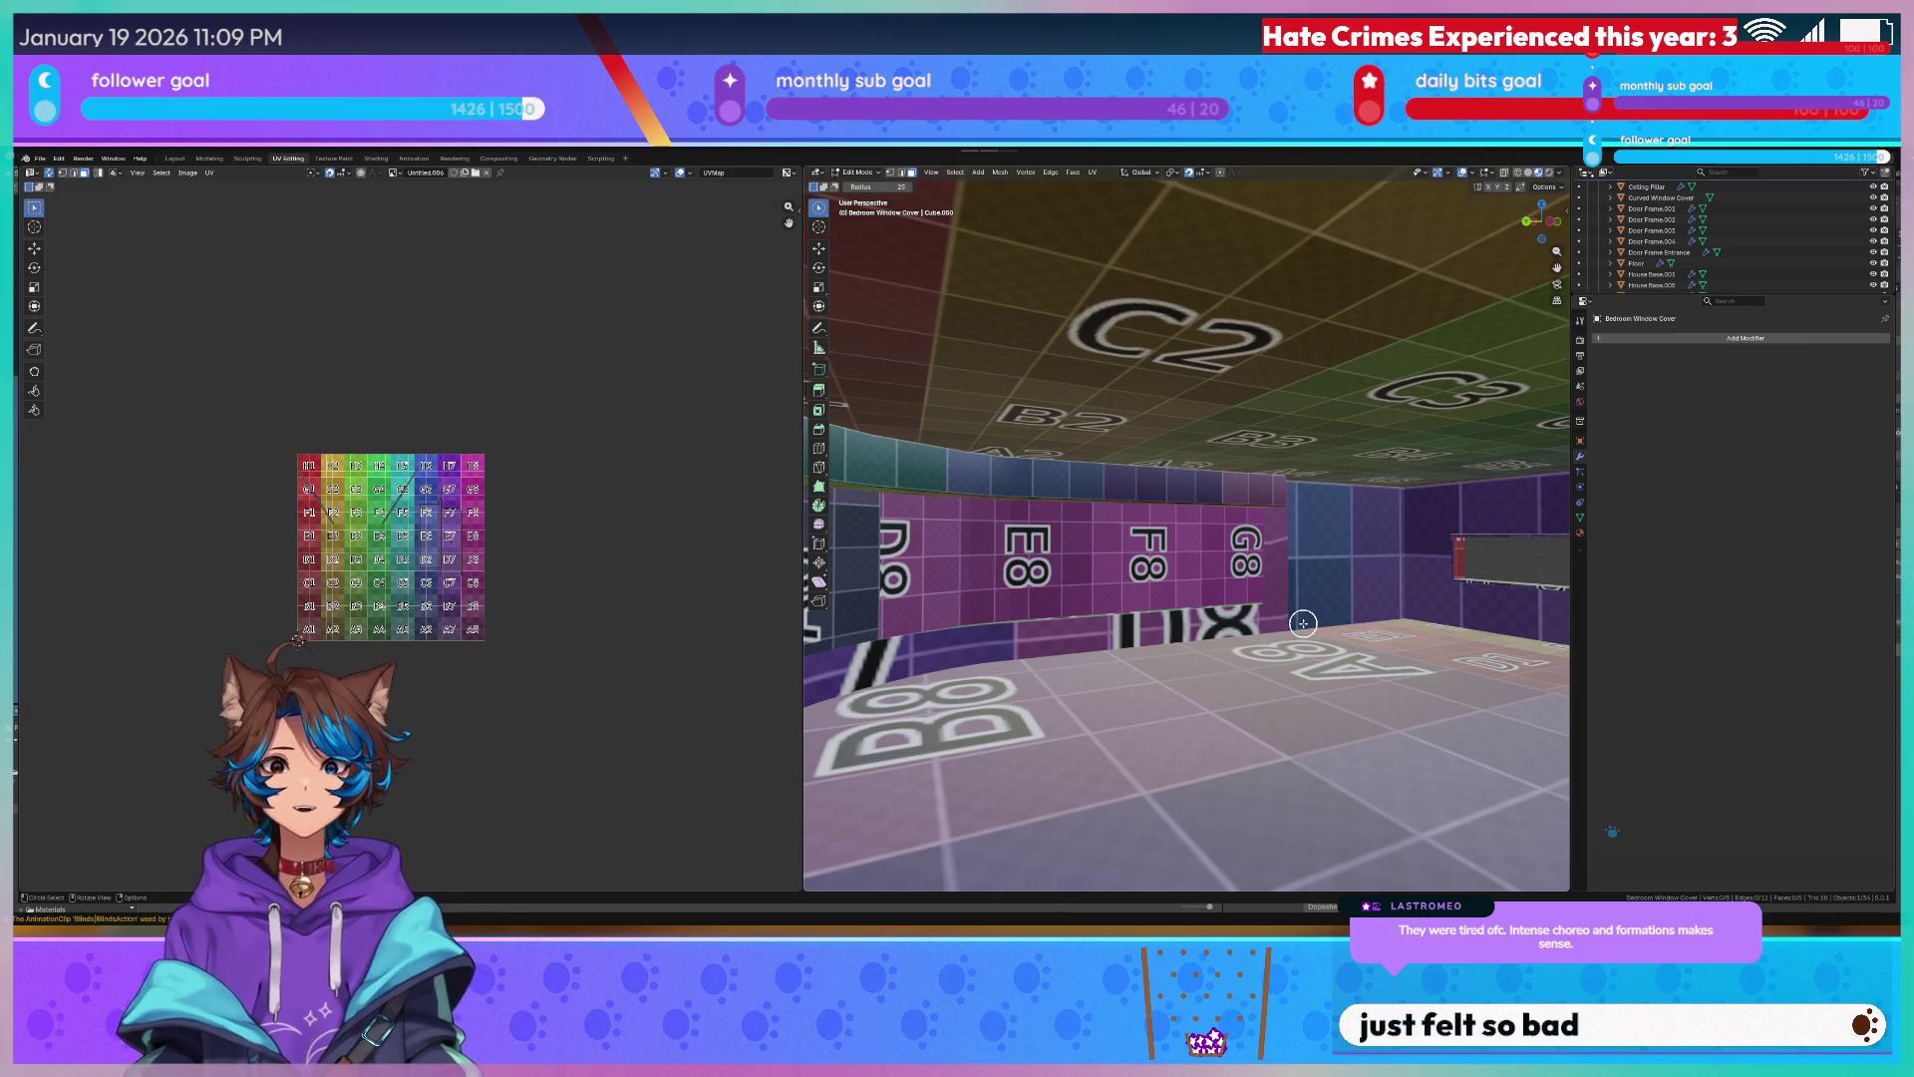
mouse_move(1113, 449)
middle_mouse_down()
mouse_move(1151, 577)
mouse_move(1014, 532)
middle_mouse_up()
key("ctrl+s")
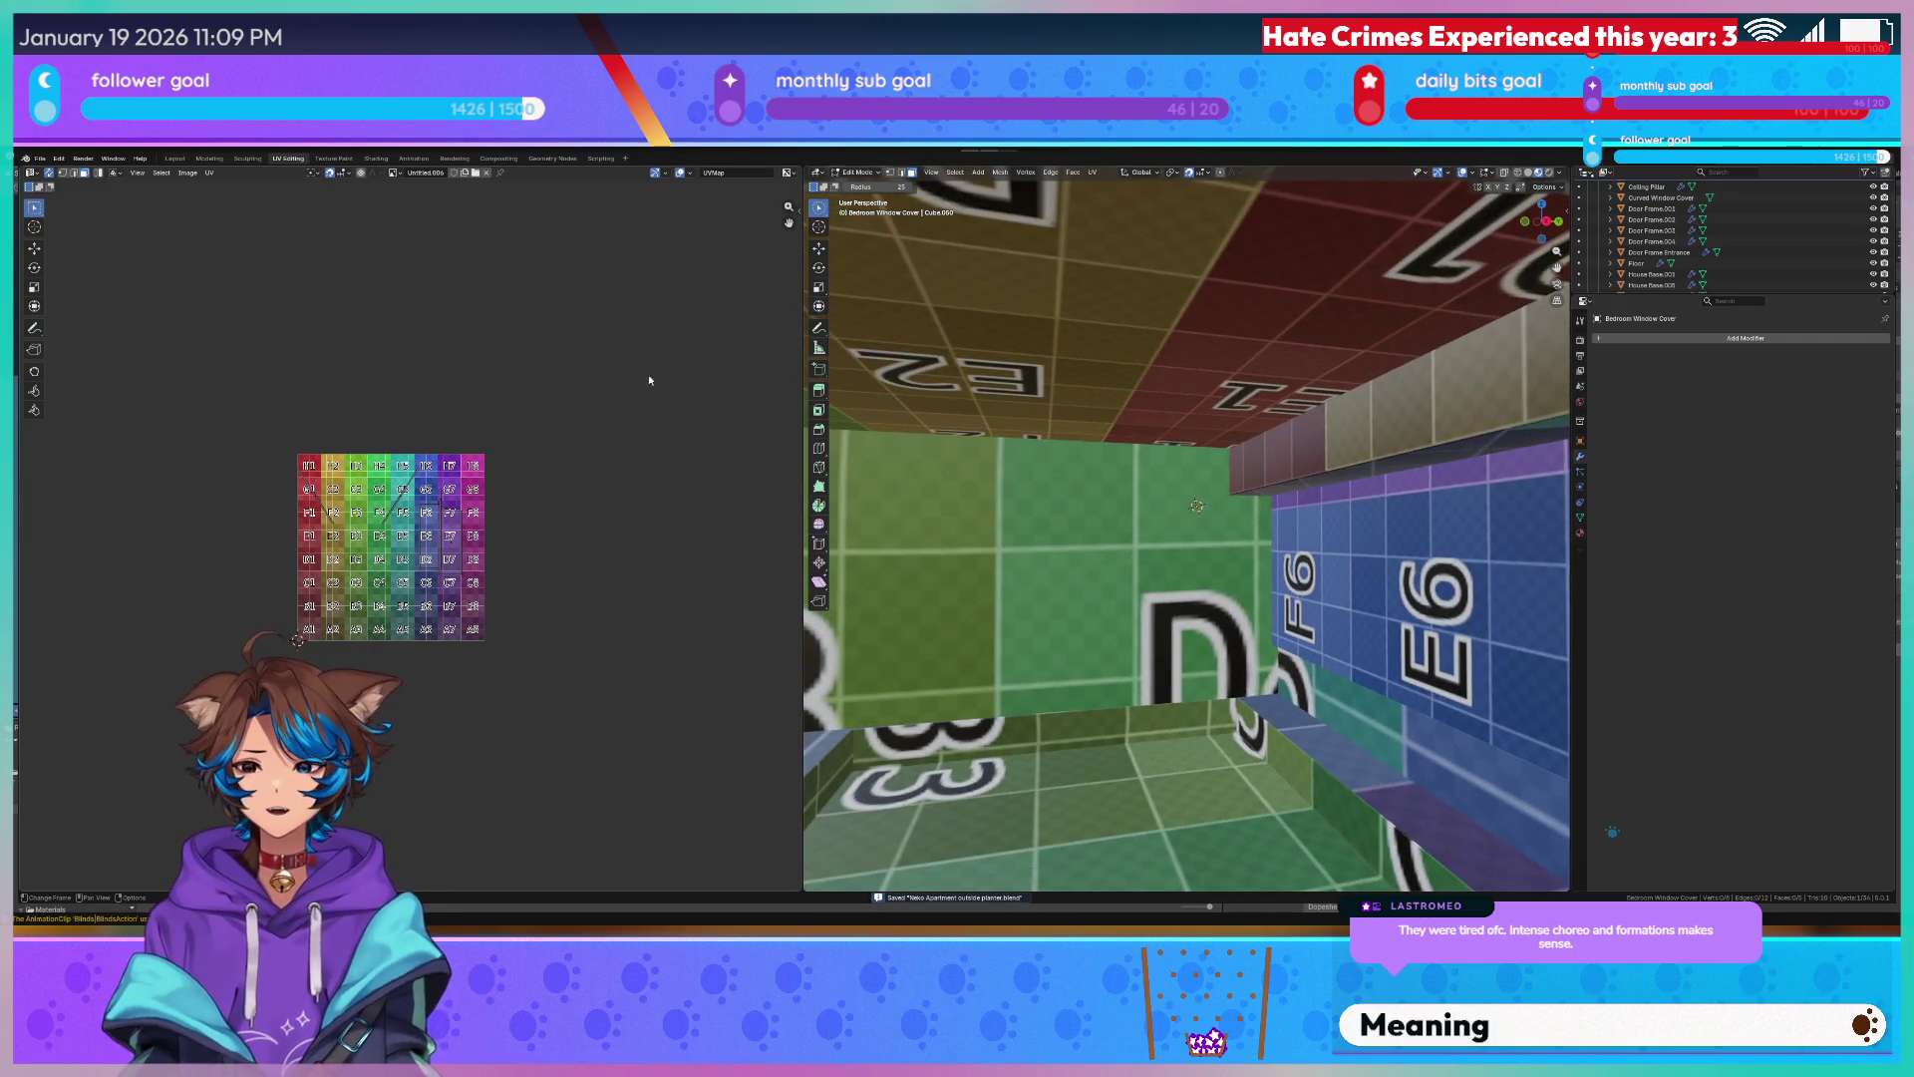
key("q")
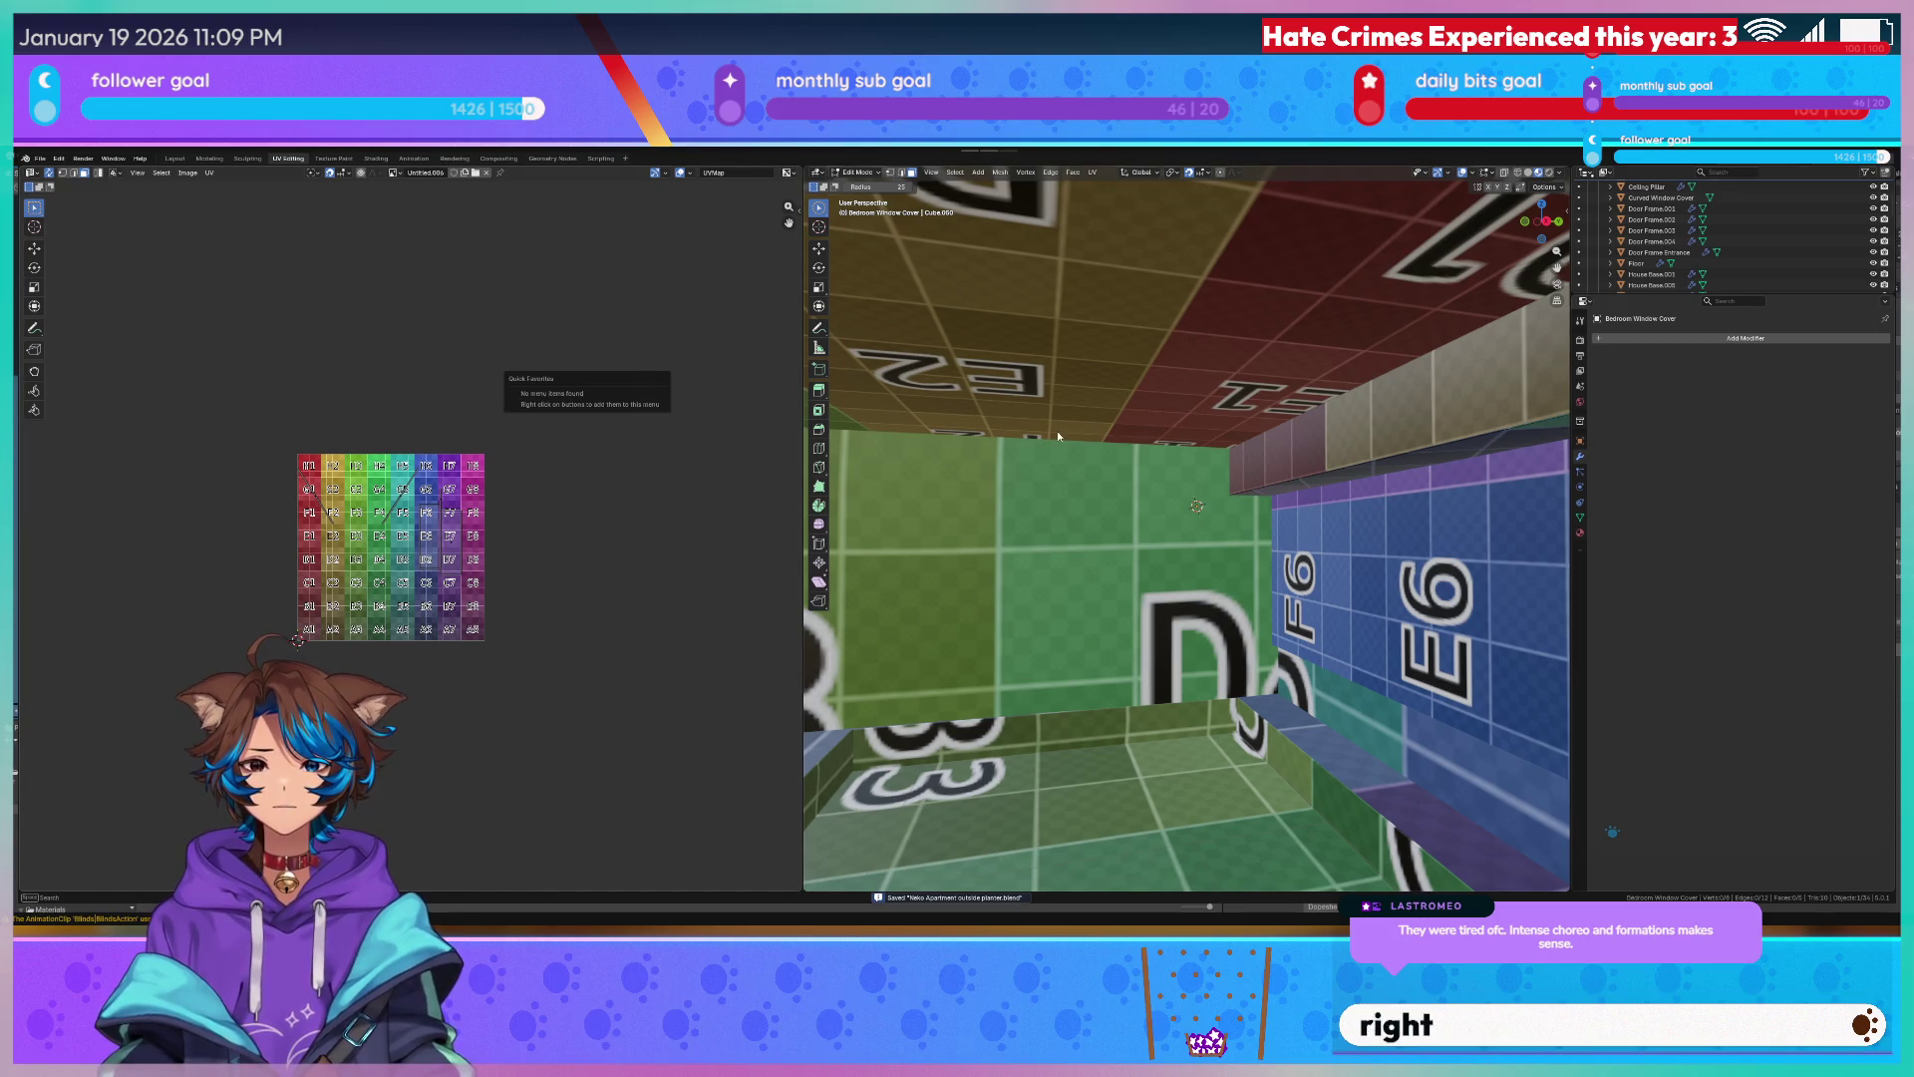
key("Tab")
key("q")
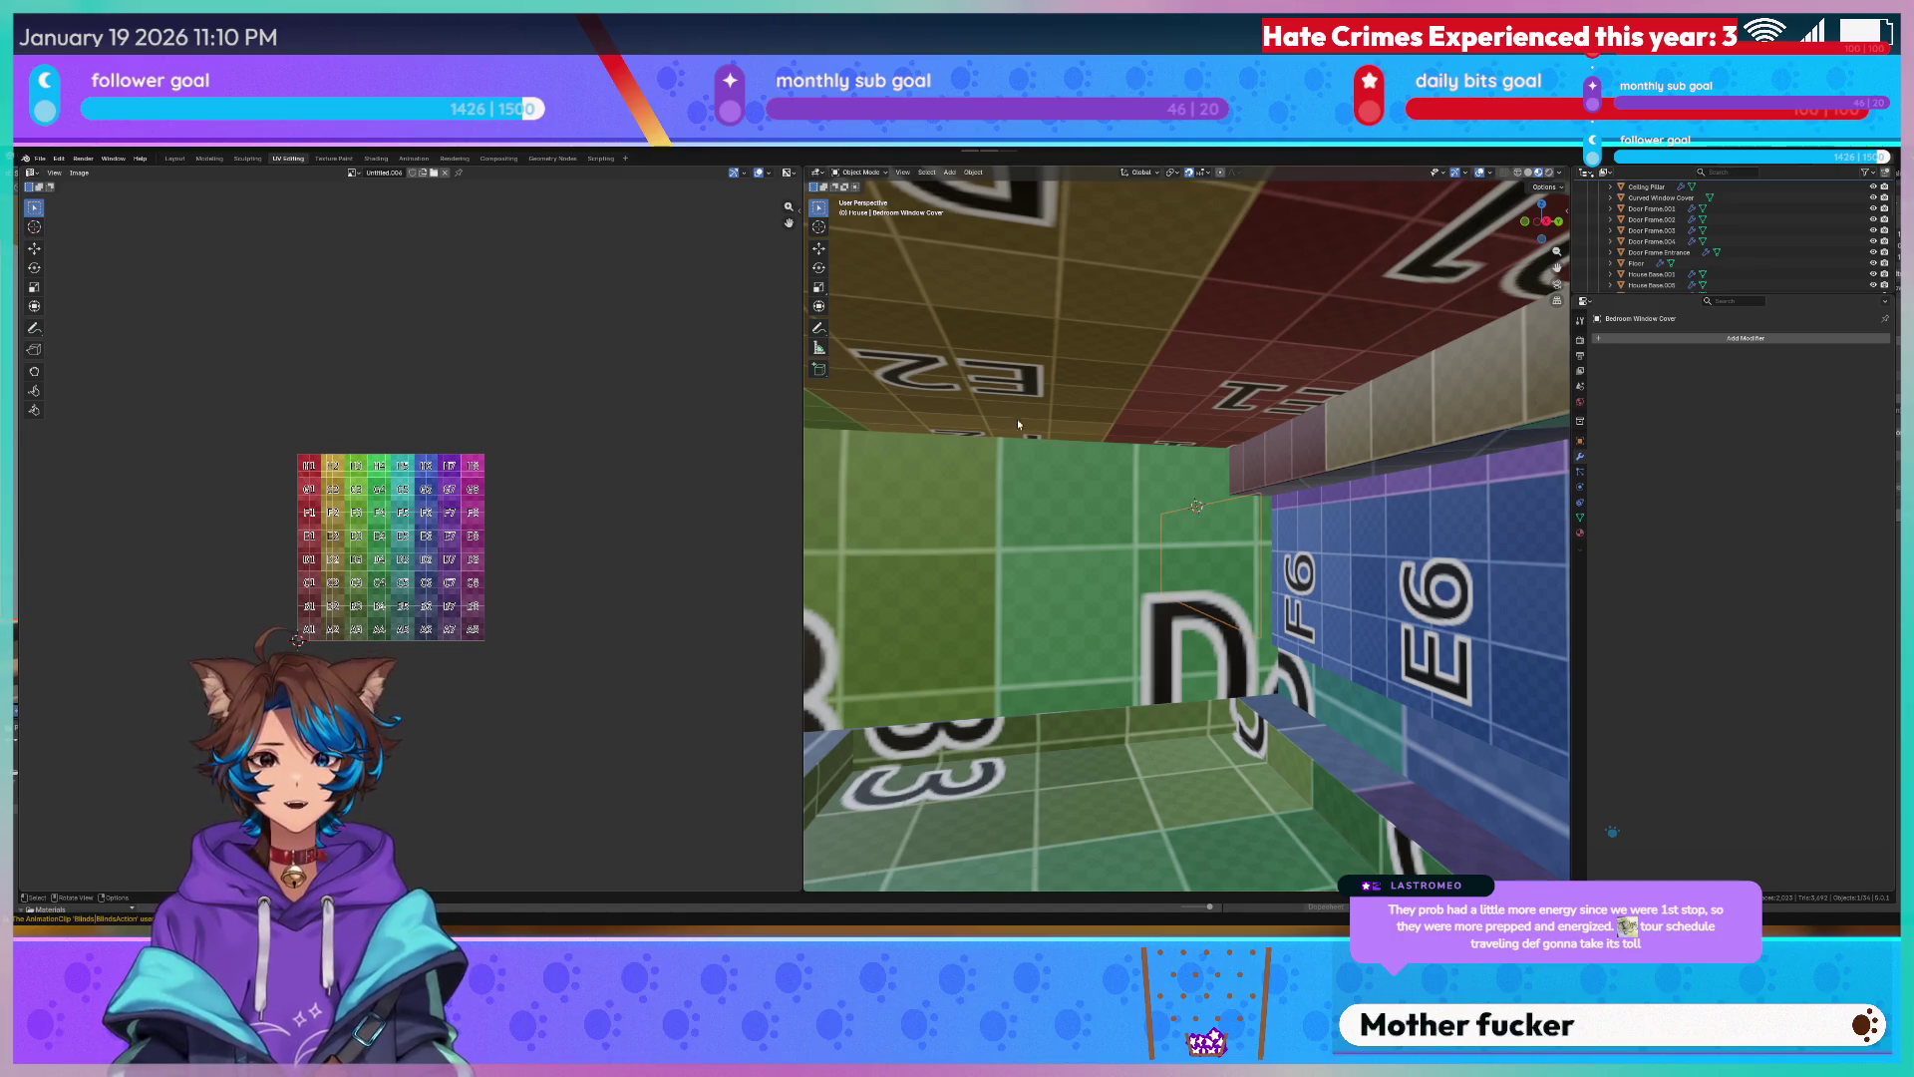
mouse_move(1015, 510)
middle_mouse_down()
mouse_move(1153, 486)
mouse_move(944, 508)
mouse_move(1128, 465)
mouse_move(1011, 514)
middle_mouse_up()
Select the Window Glass and all objects, toggle edit mode around the G8 wall, and save.
left_click(956, 508)
key("a")
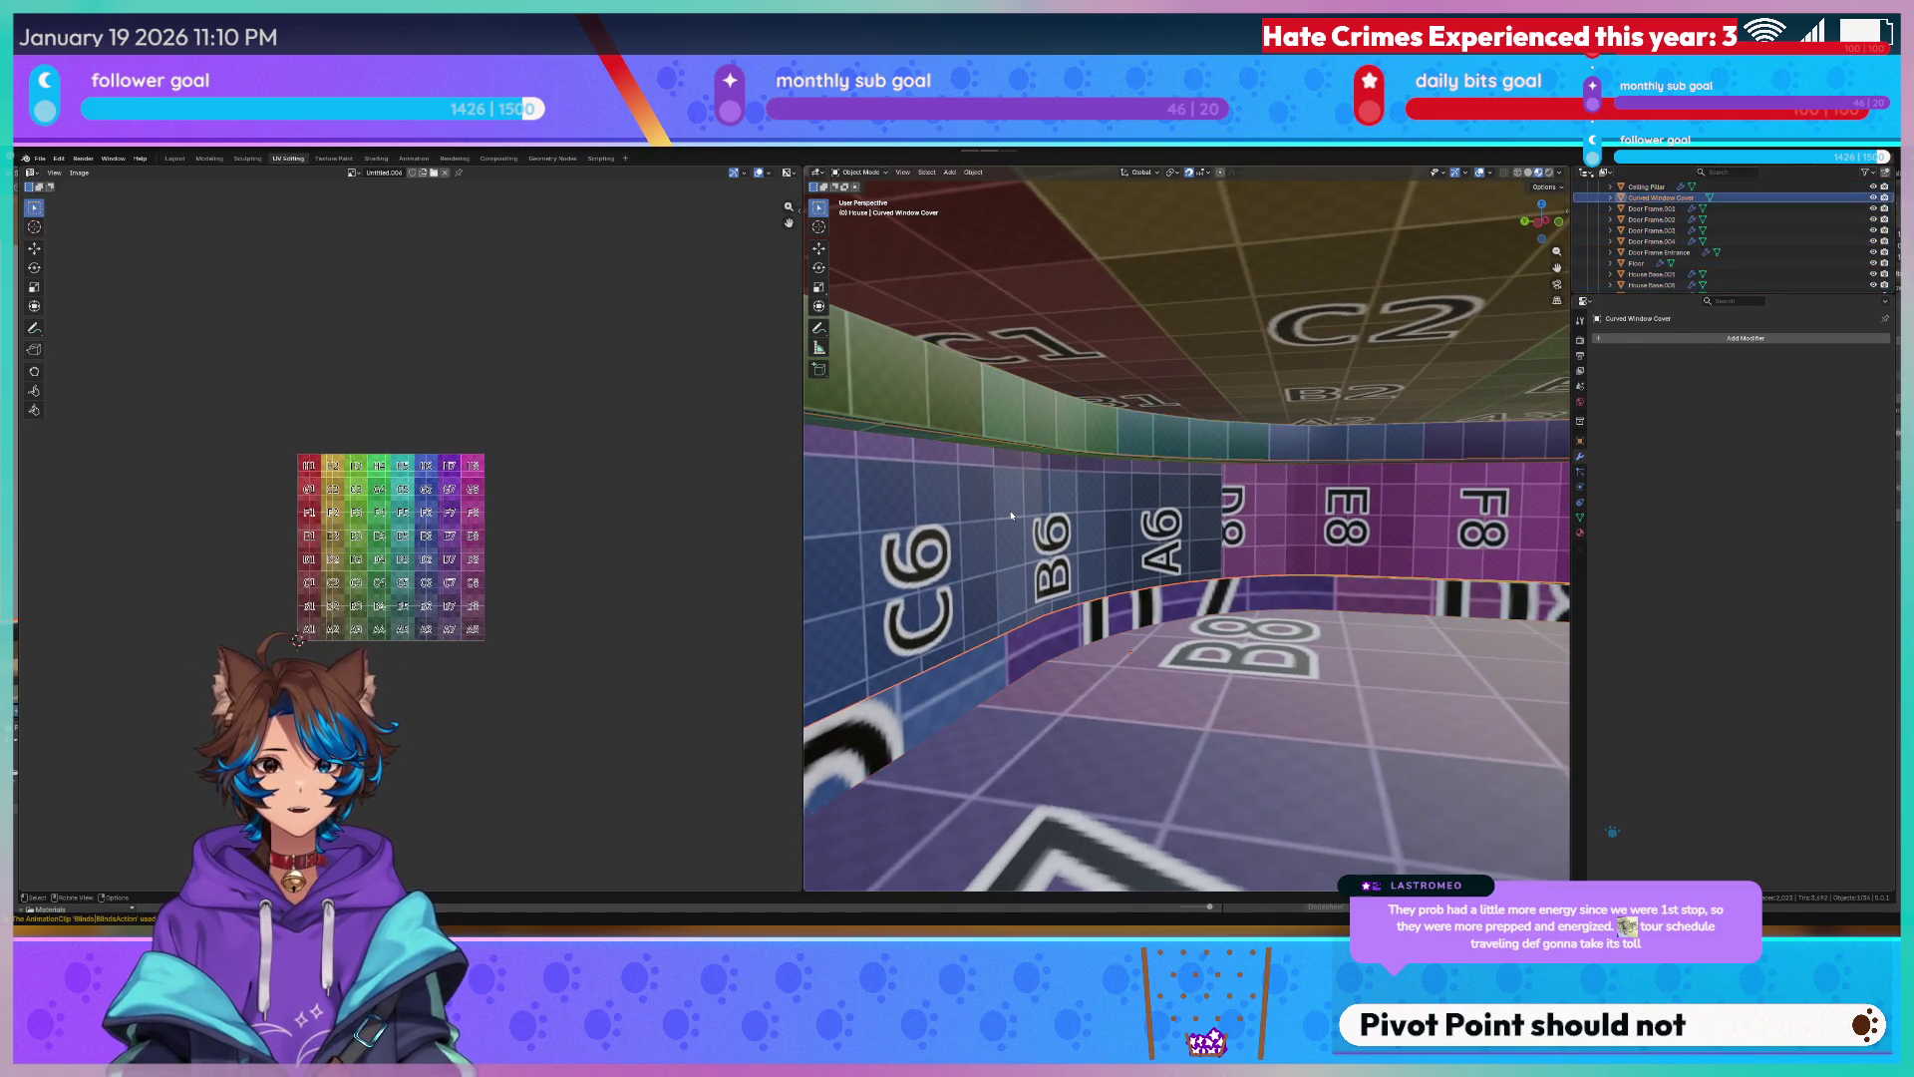
key("Tab")
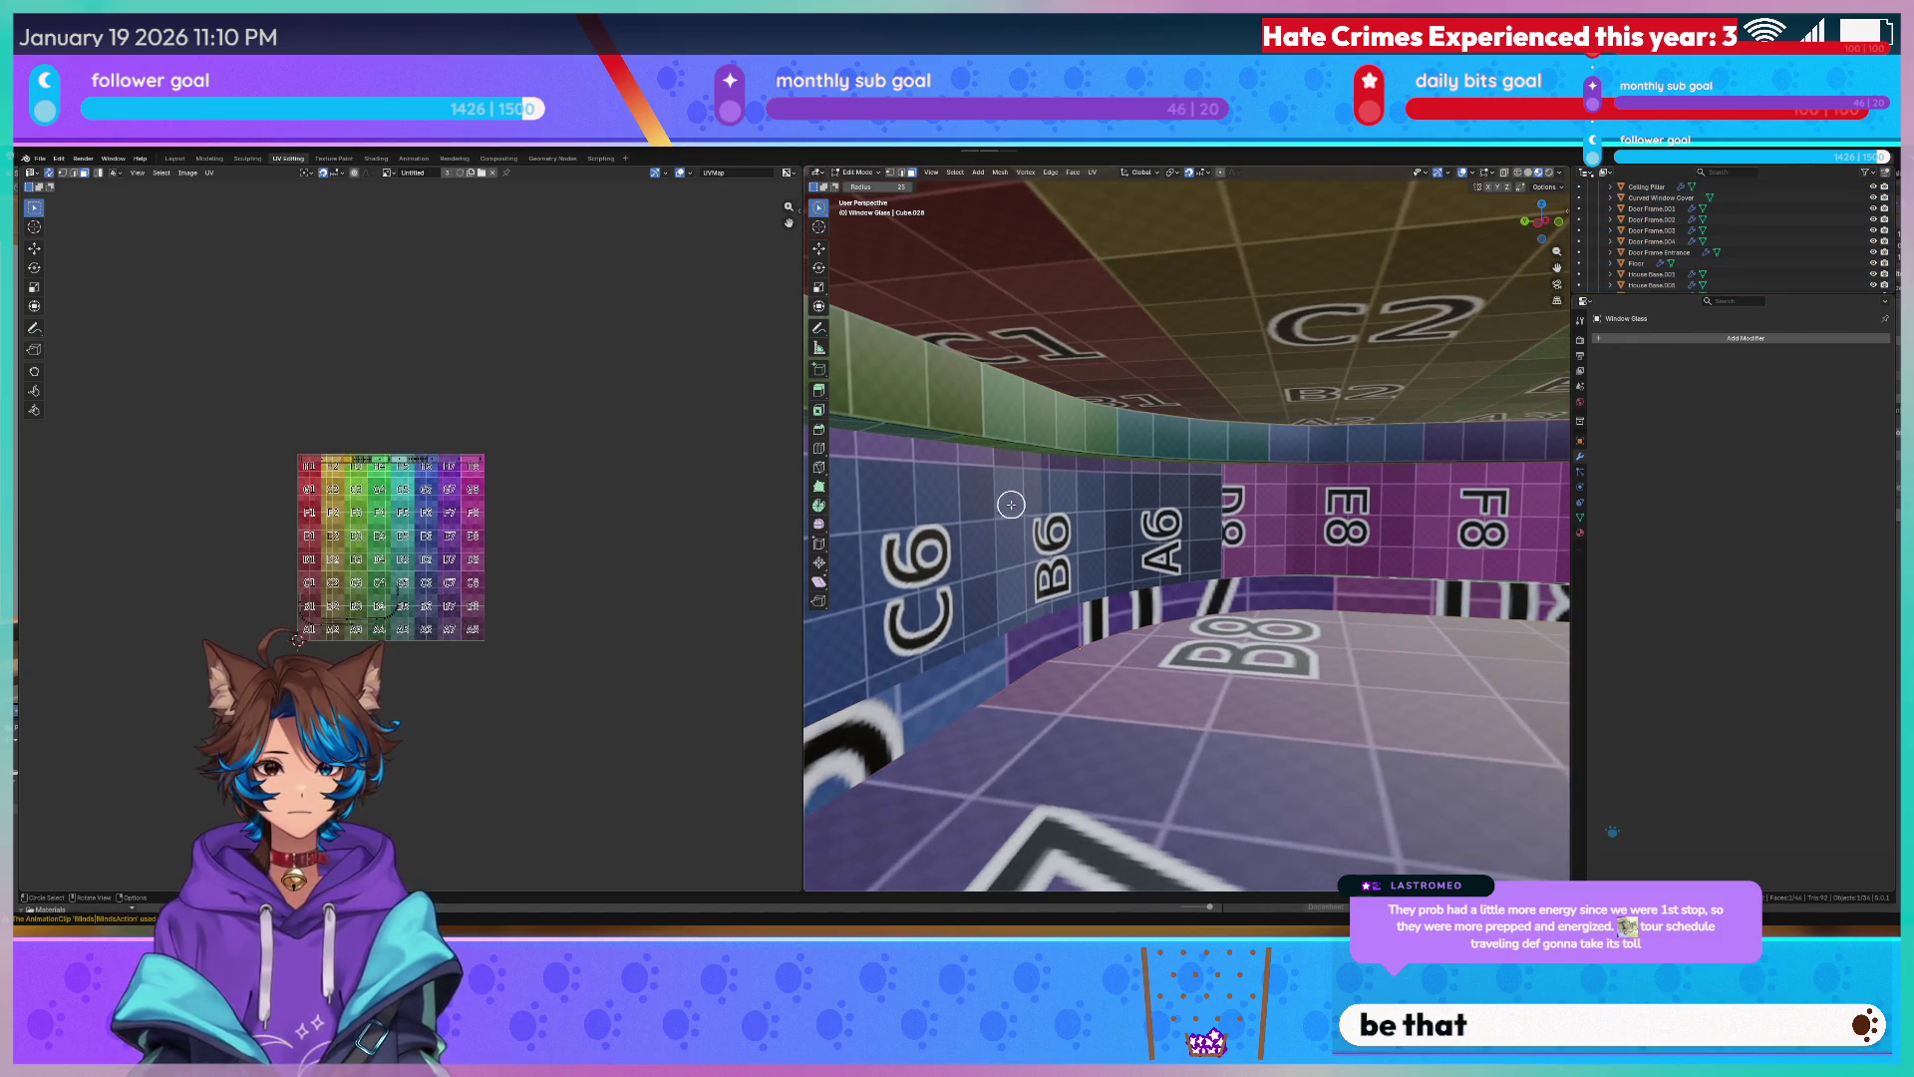
middle_click_drag(1011, 504, 1017, 500)
key("Tab")
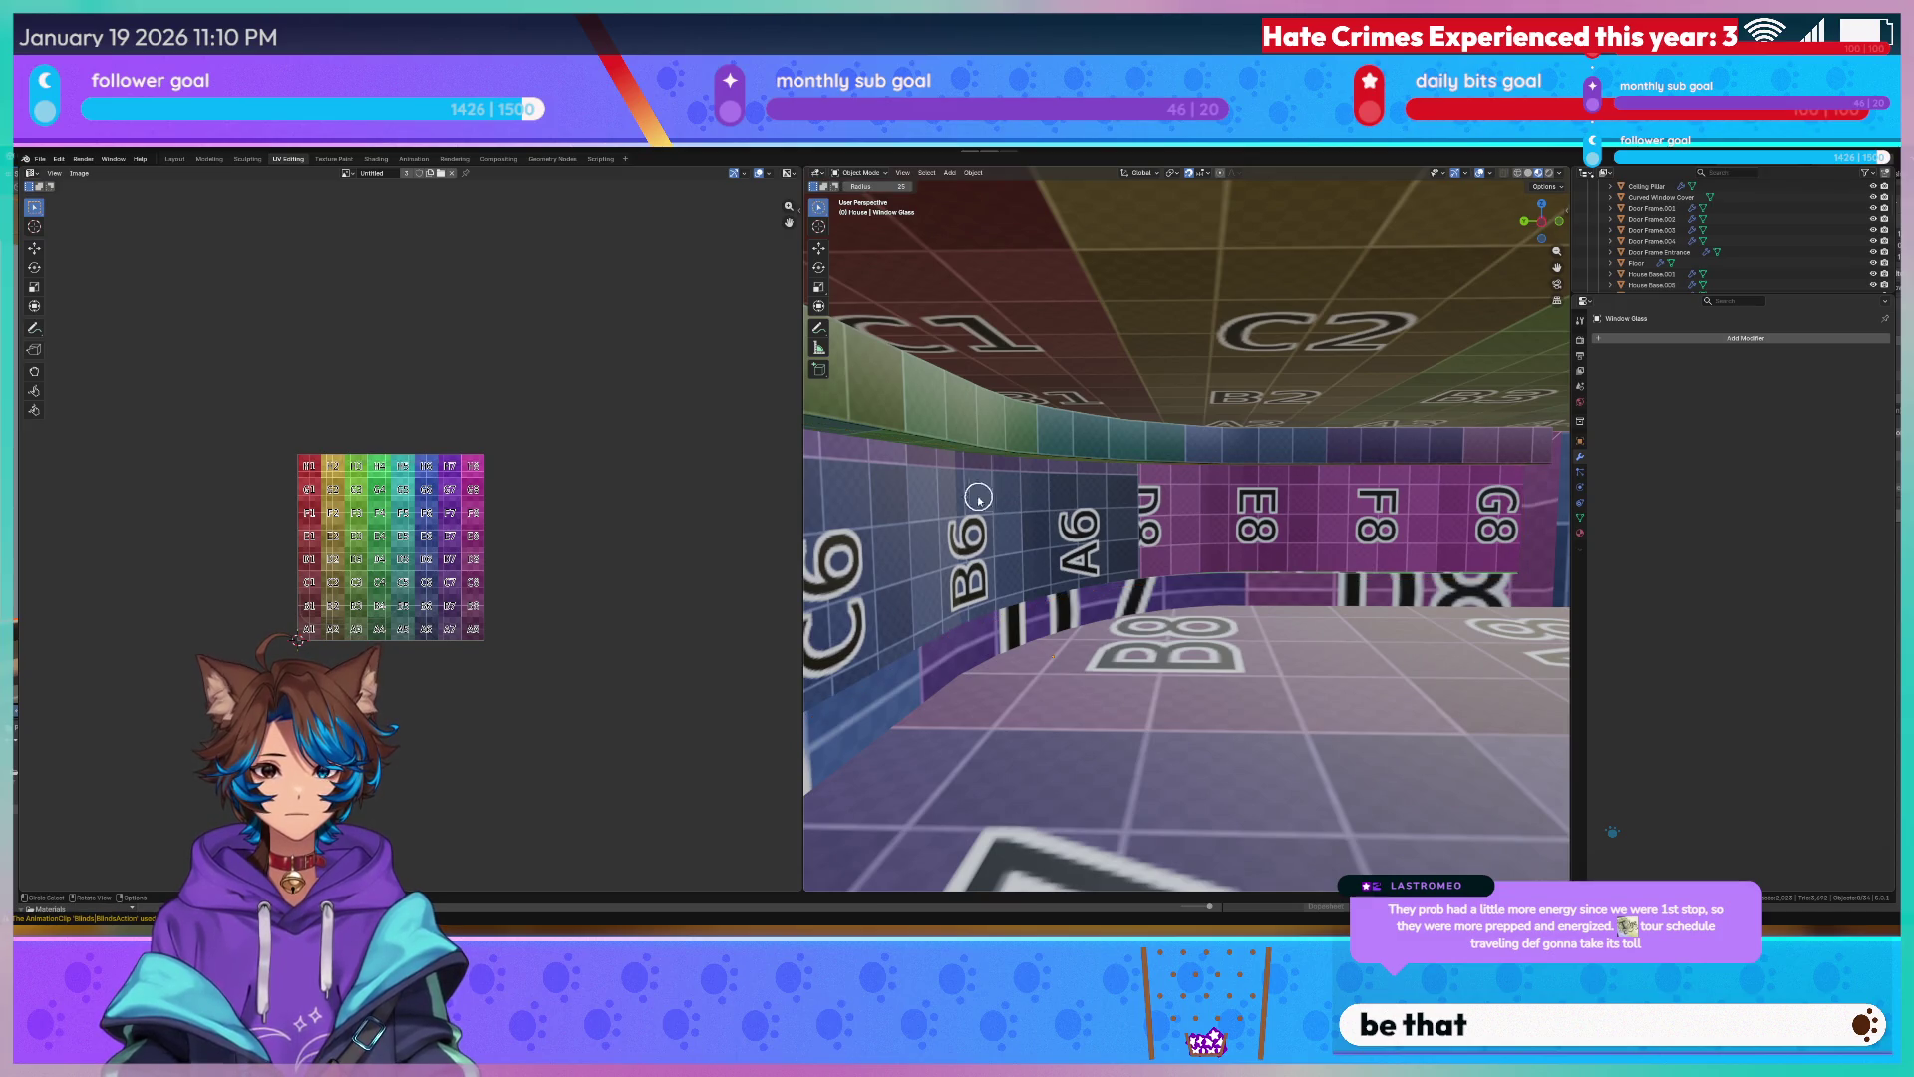
key("Tab")
key("ctrl+s")
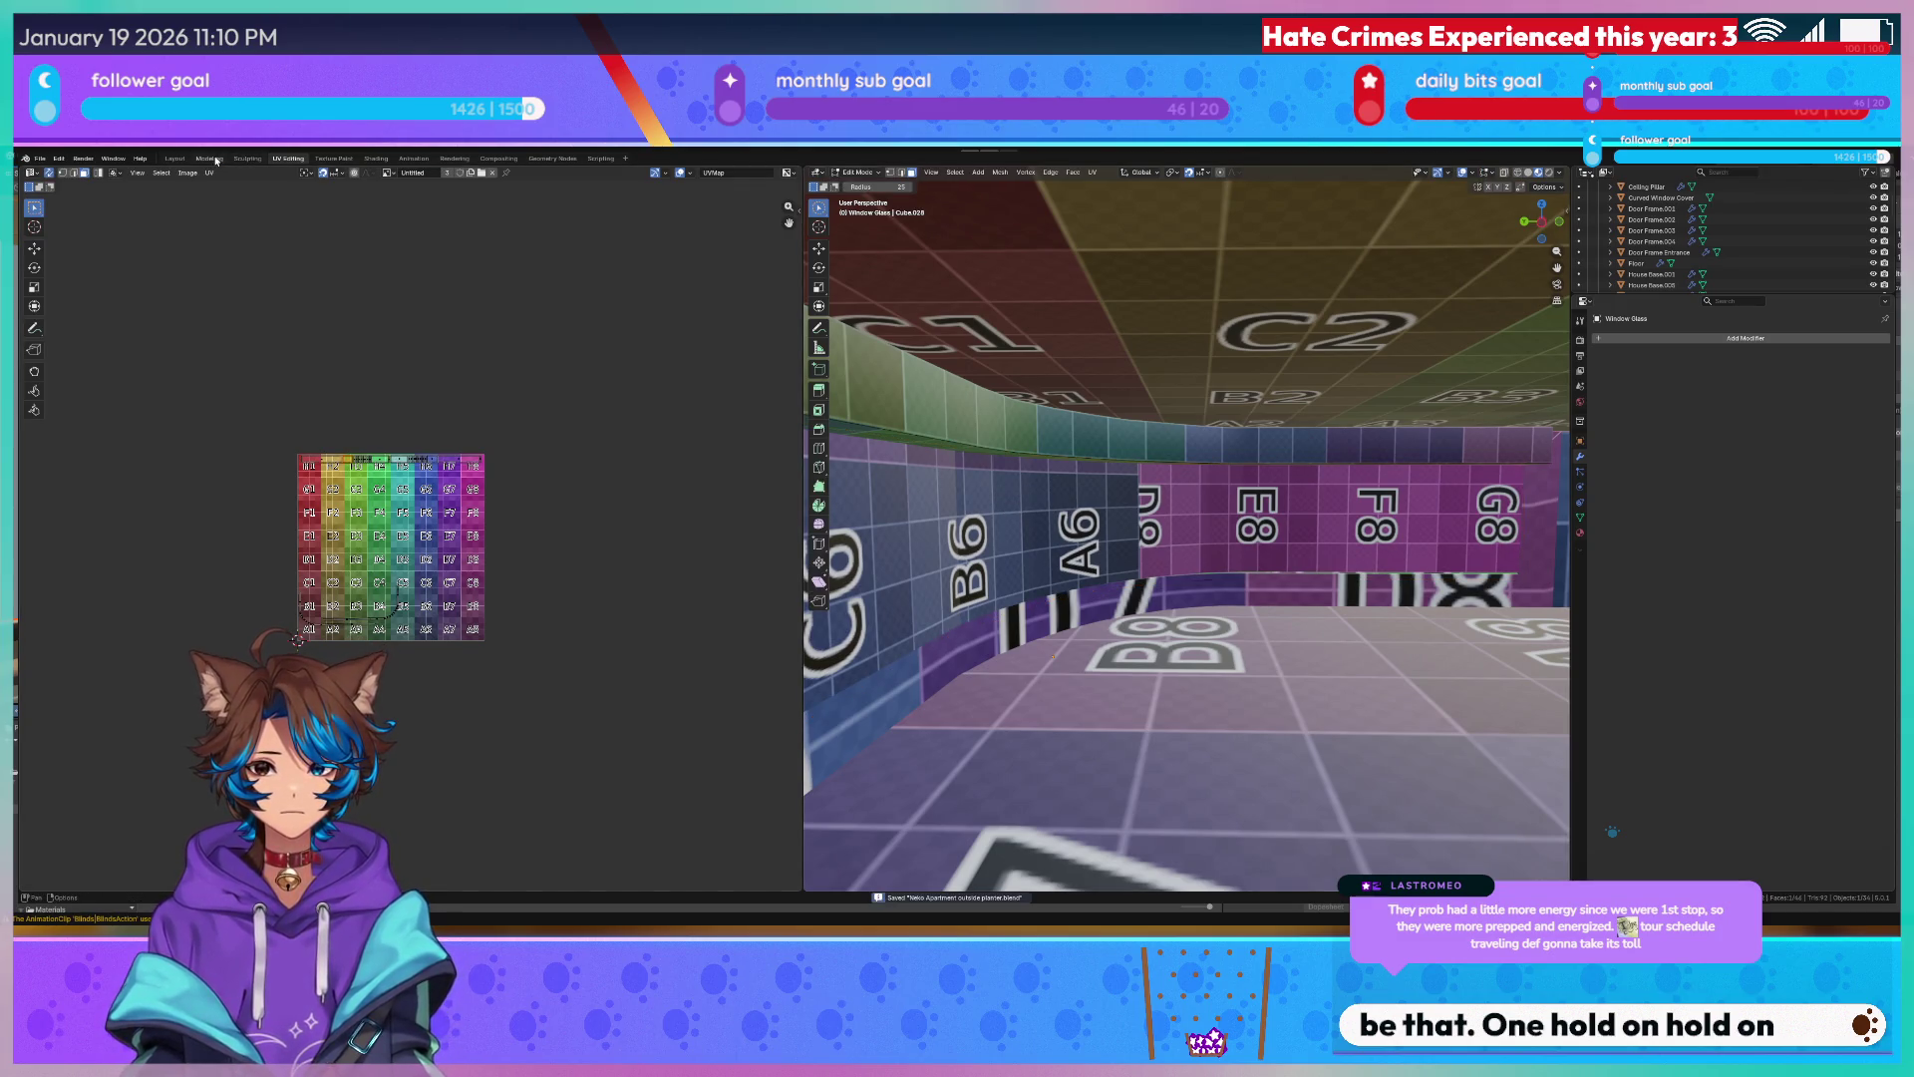
In the Modeling workspace, edit the Curved Window Cover in wireframe and select an edge loop.
left_click(209, 157)
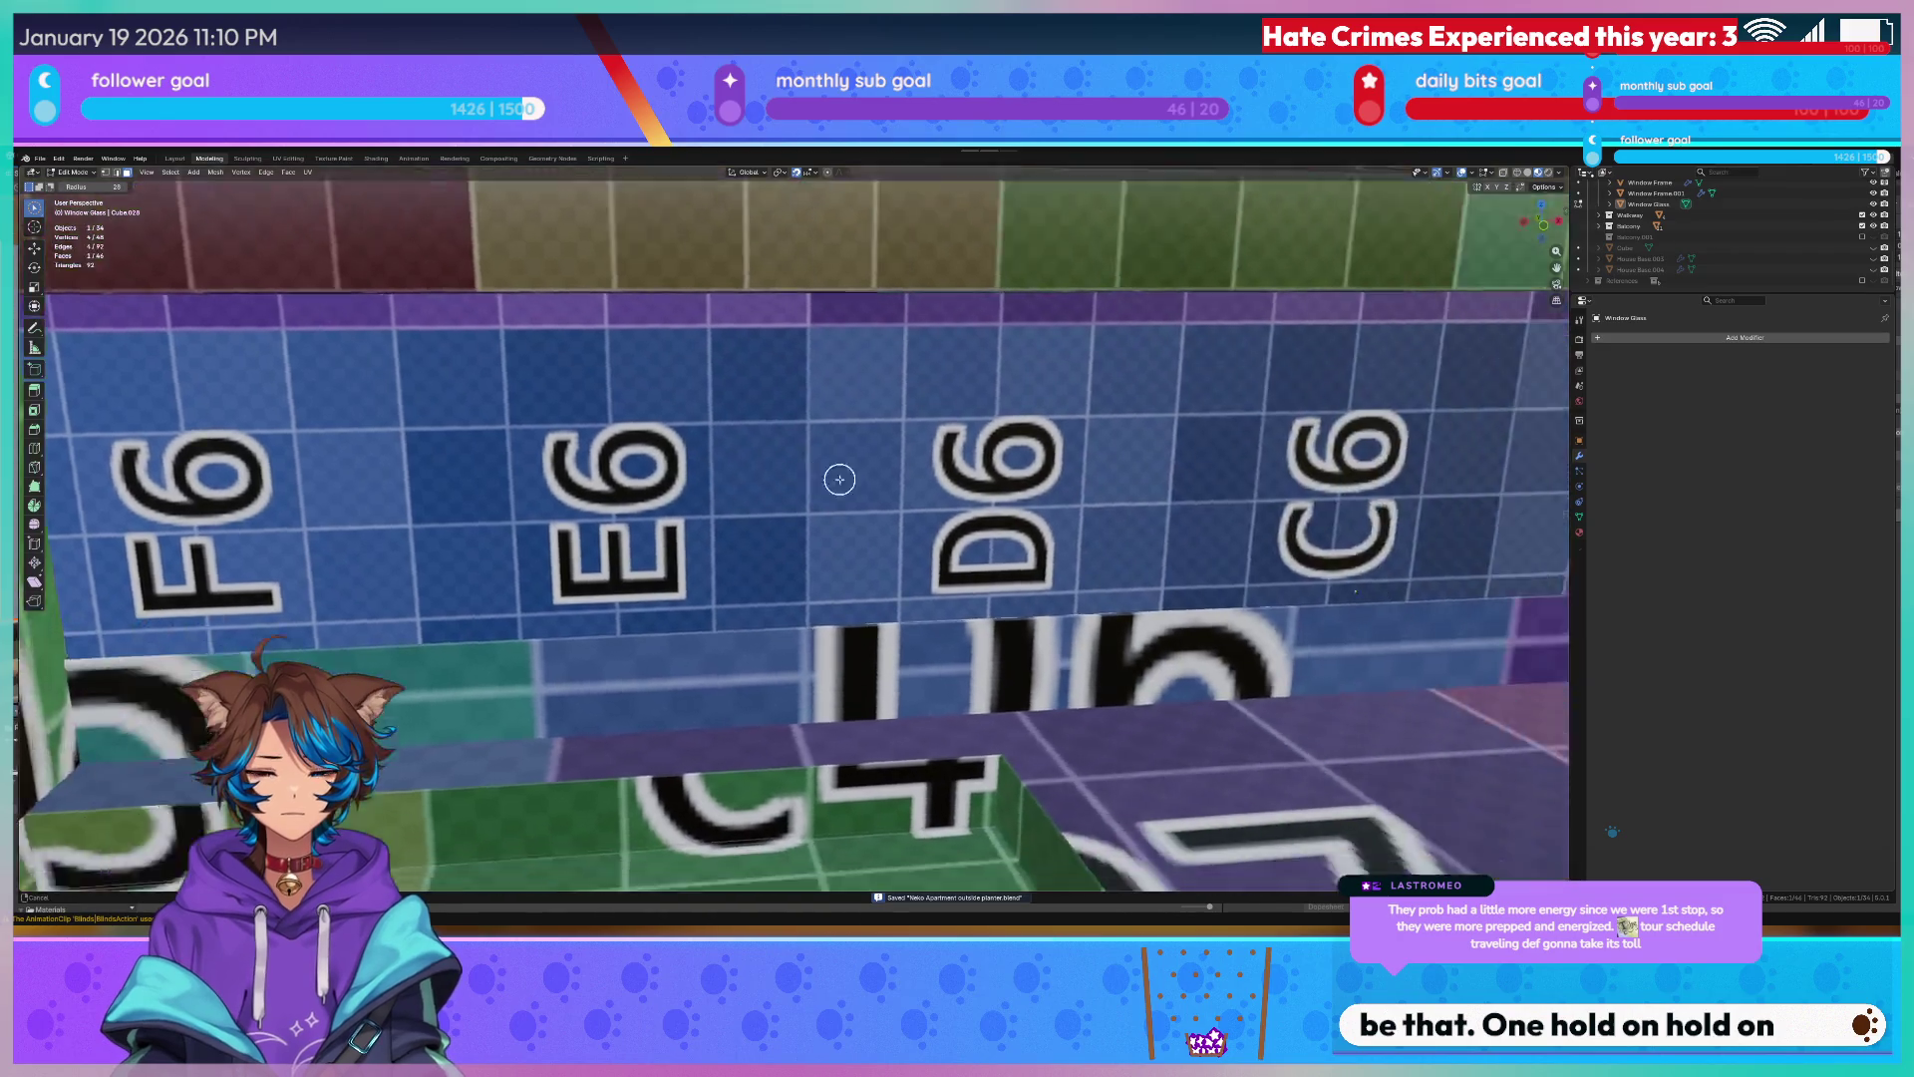
middle_click_drag(839, 479, 662, 479)
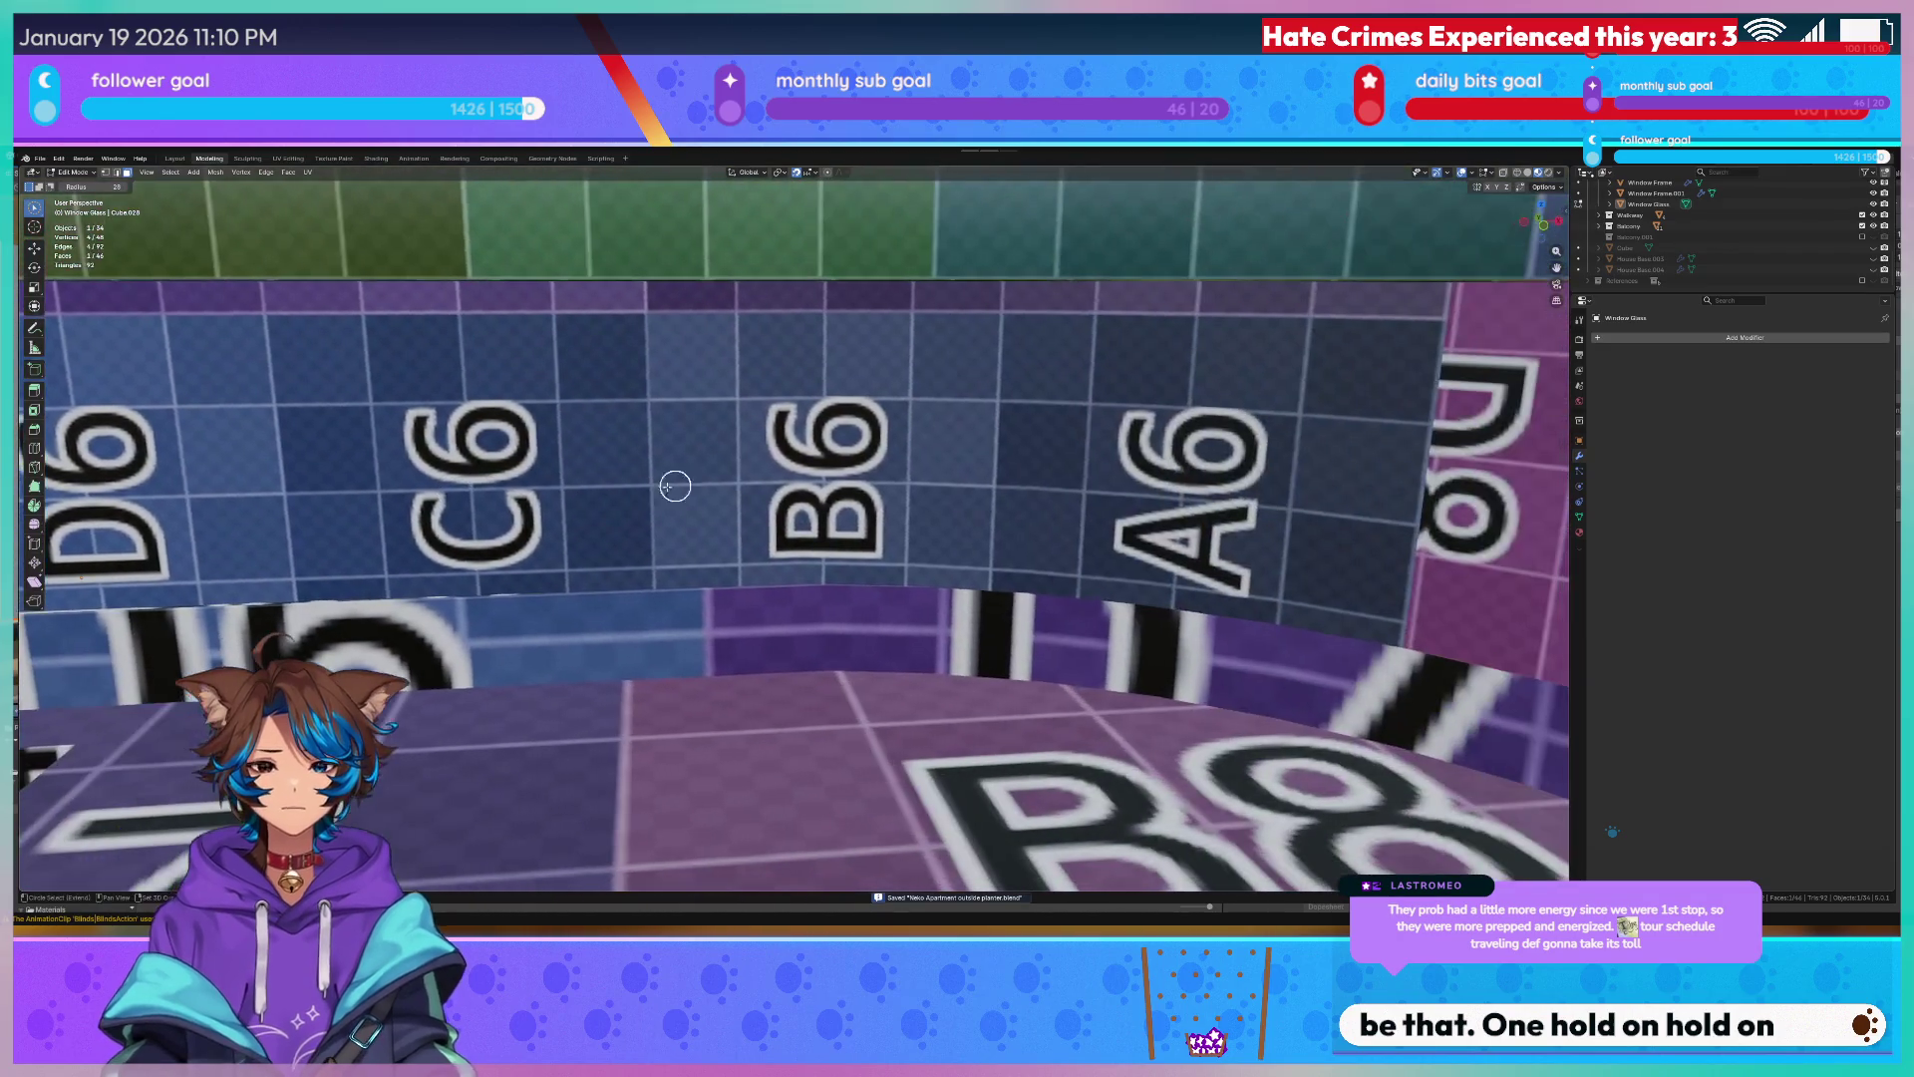
key("Tab")
scroll(939, 460, "up", 2)
mouse_move(940, 459)
middle_mouse_down()
mouse_move(958, 407)
mouse_move(918, 410)
middle_mouse_up()
key("Tab")
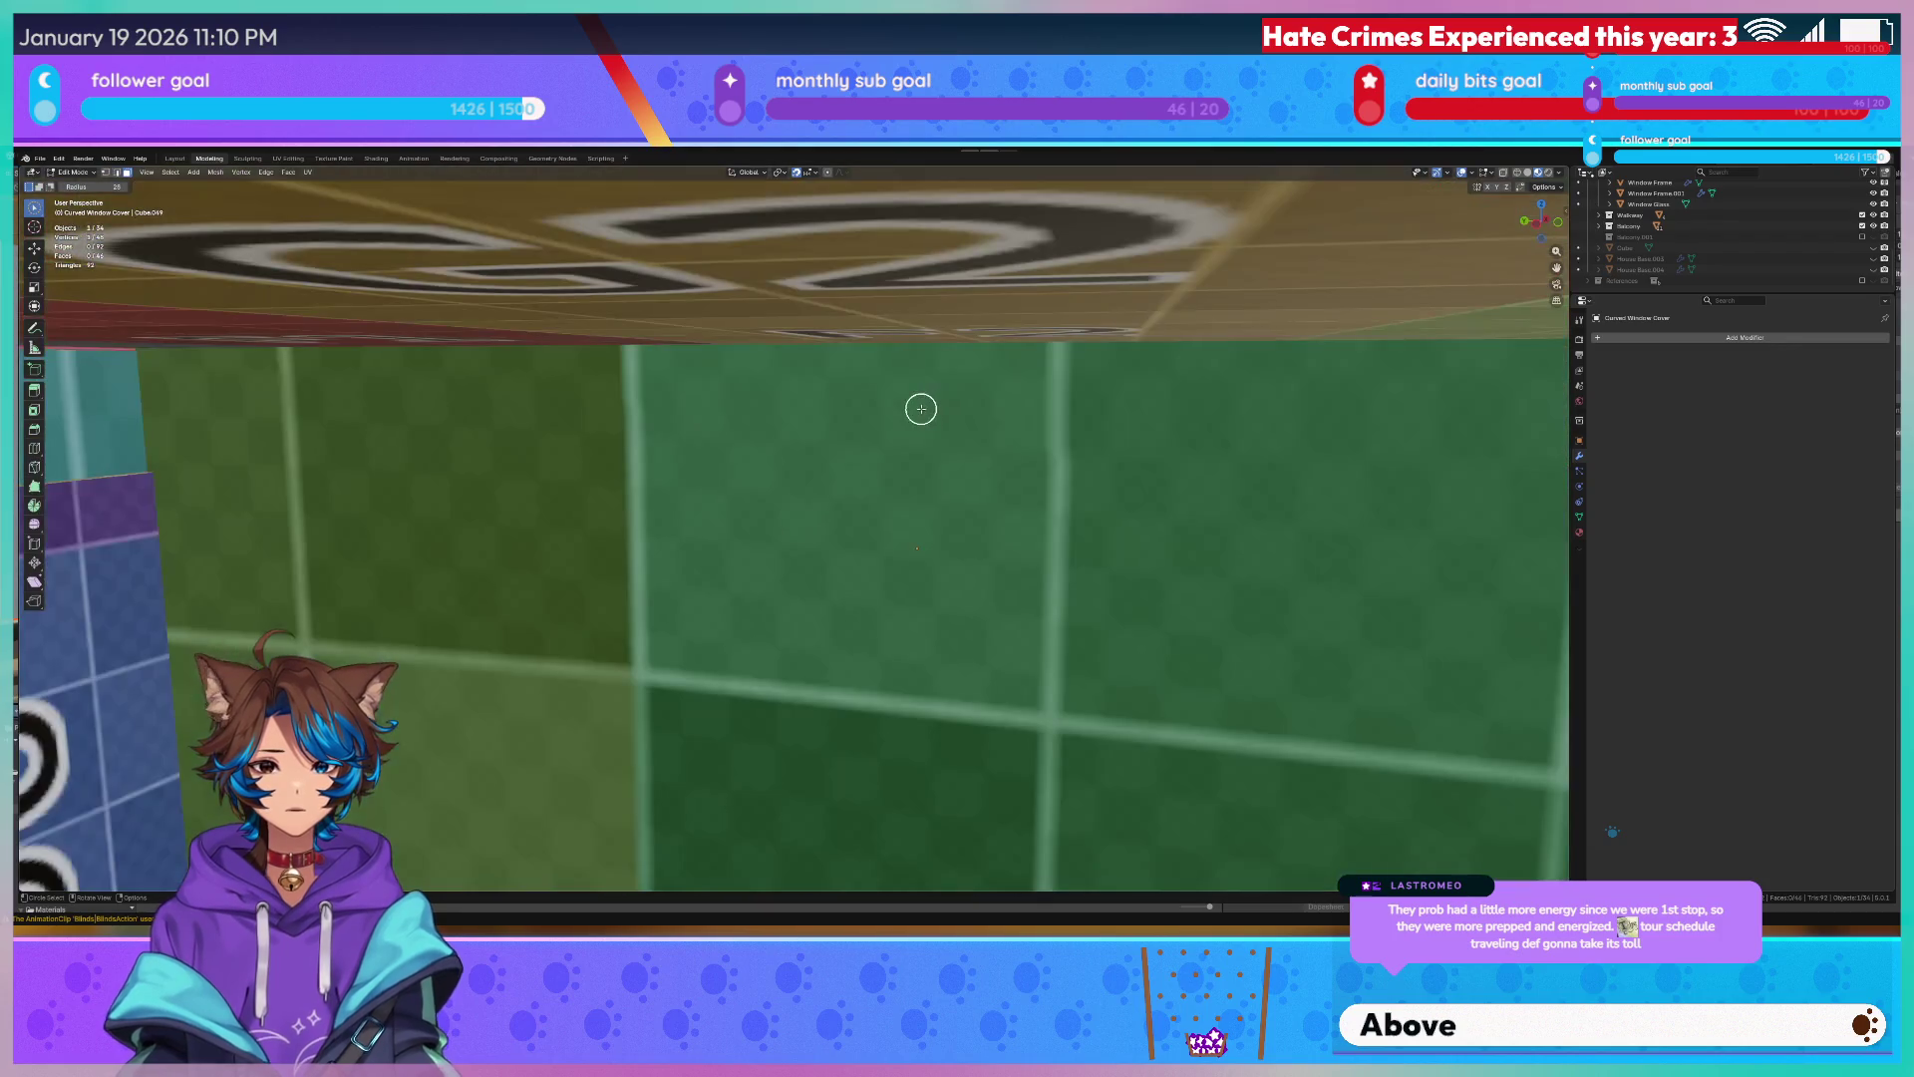
key("shift+z")
left_click(278, 459, "alt")
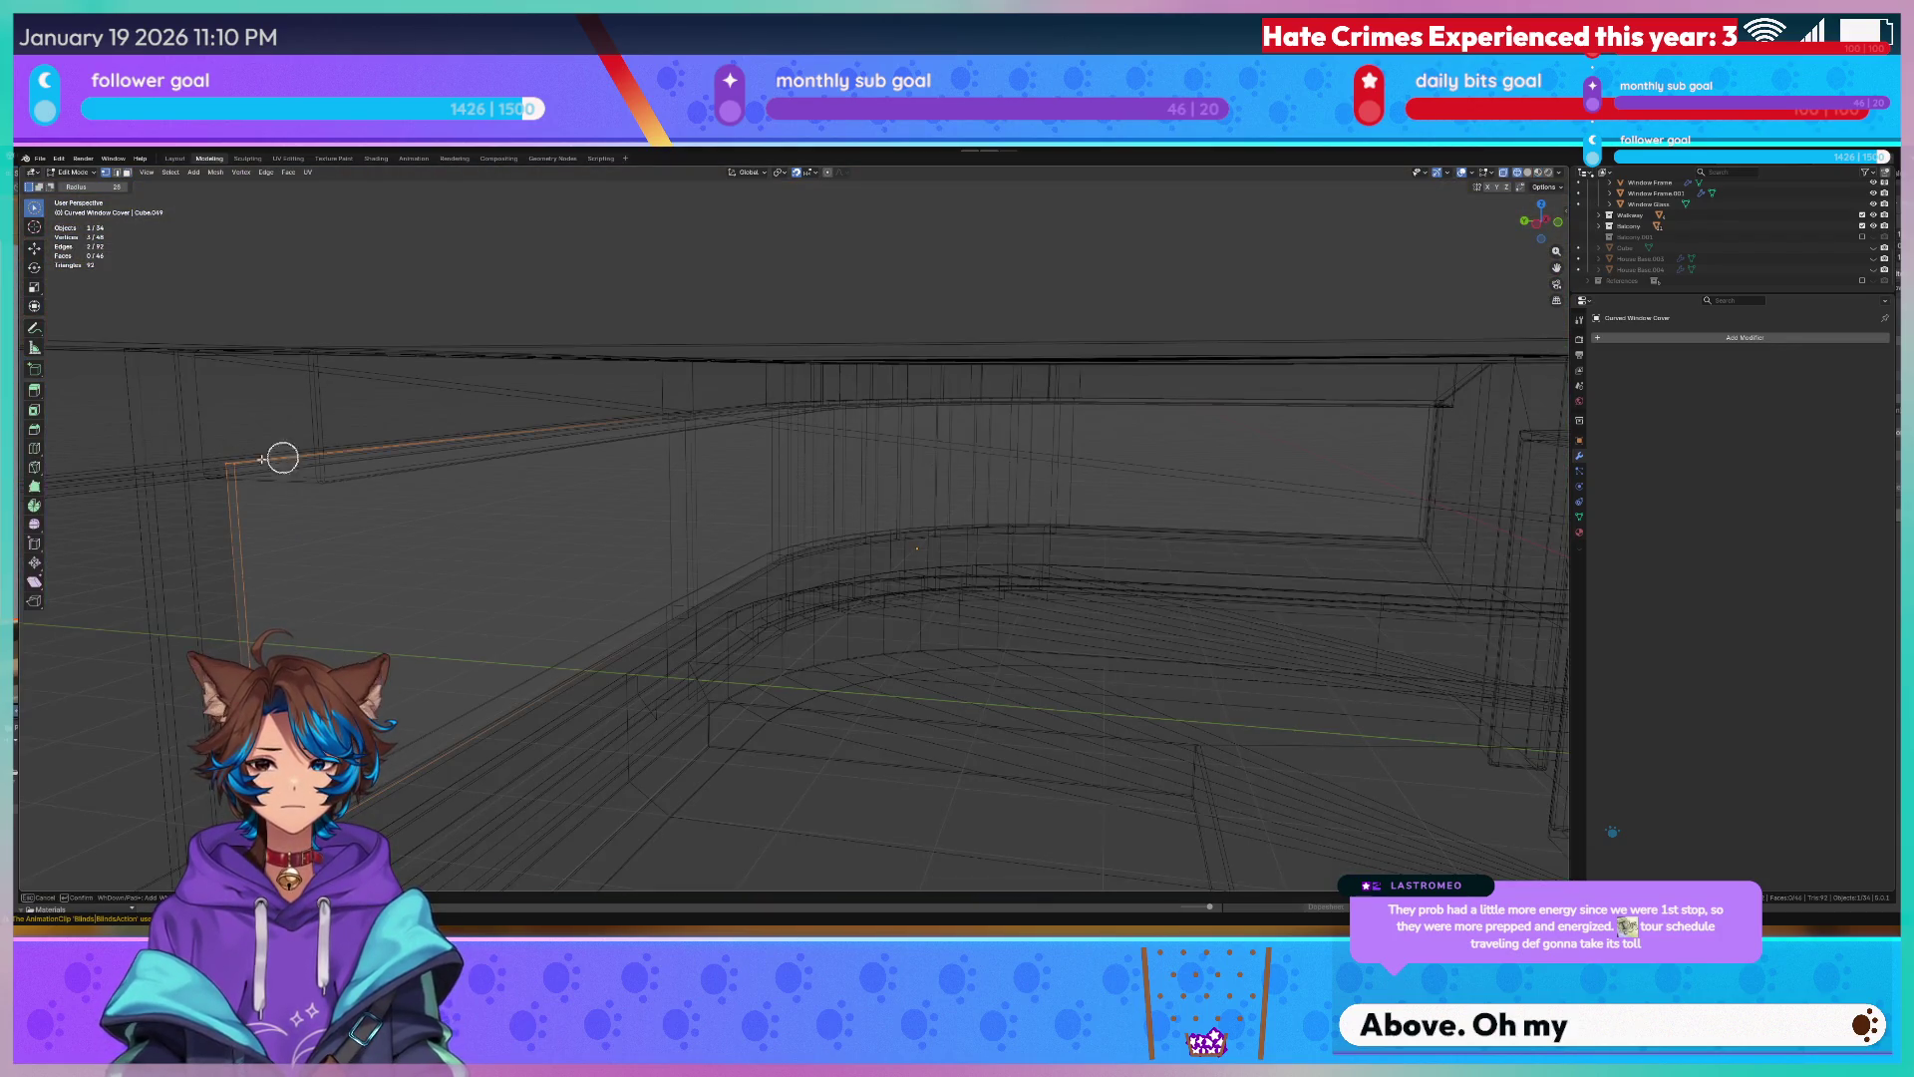
Set the Curved Window Cover's origin to the 3D cursor at its top curved edges and save.
left_click(881, 402, "alt")
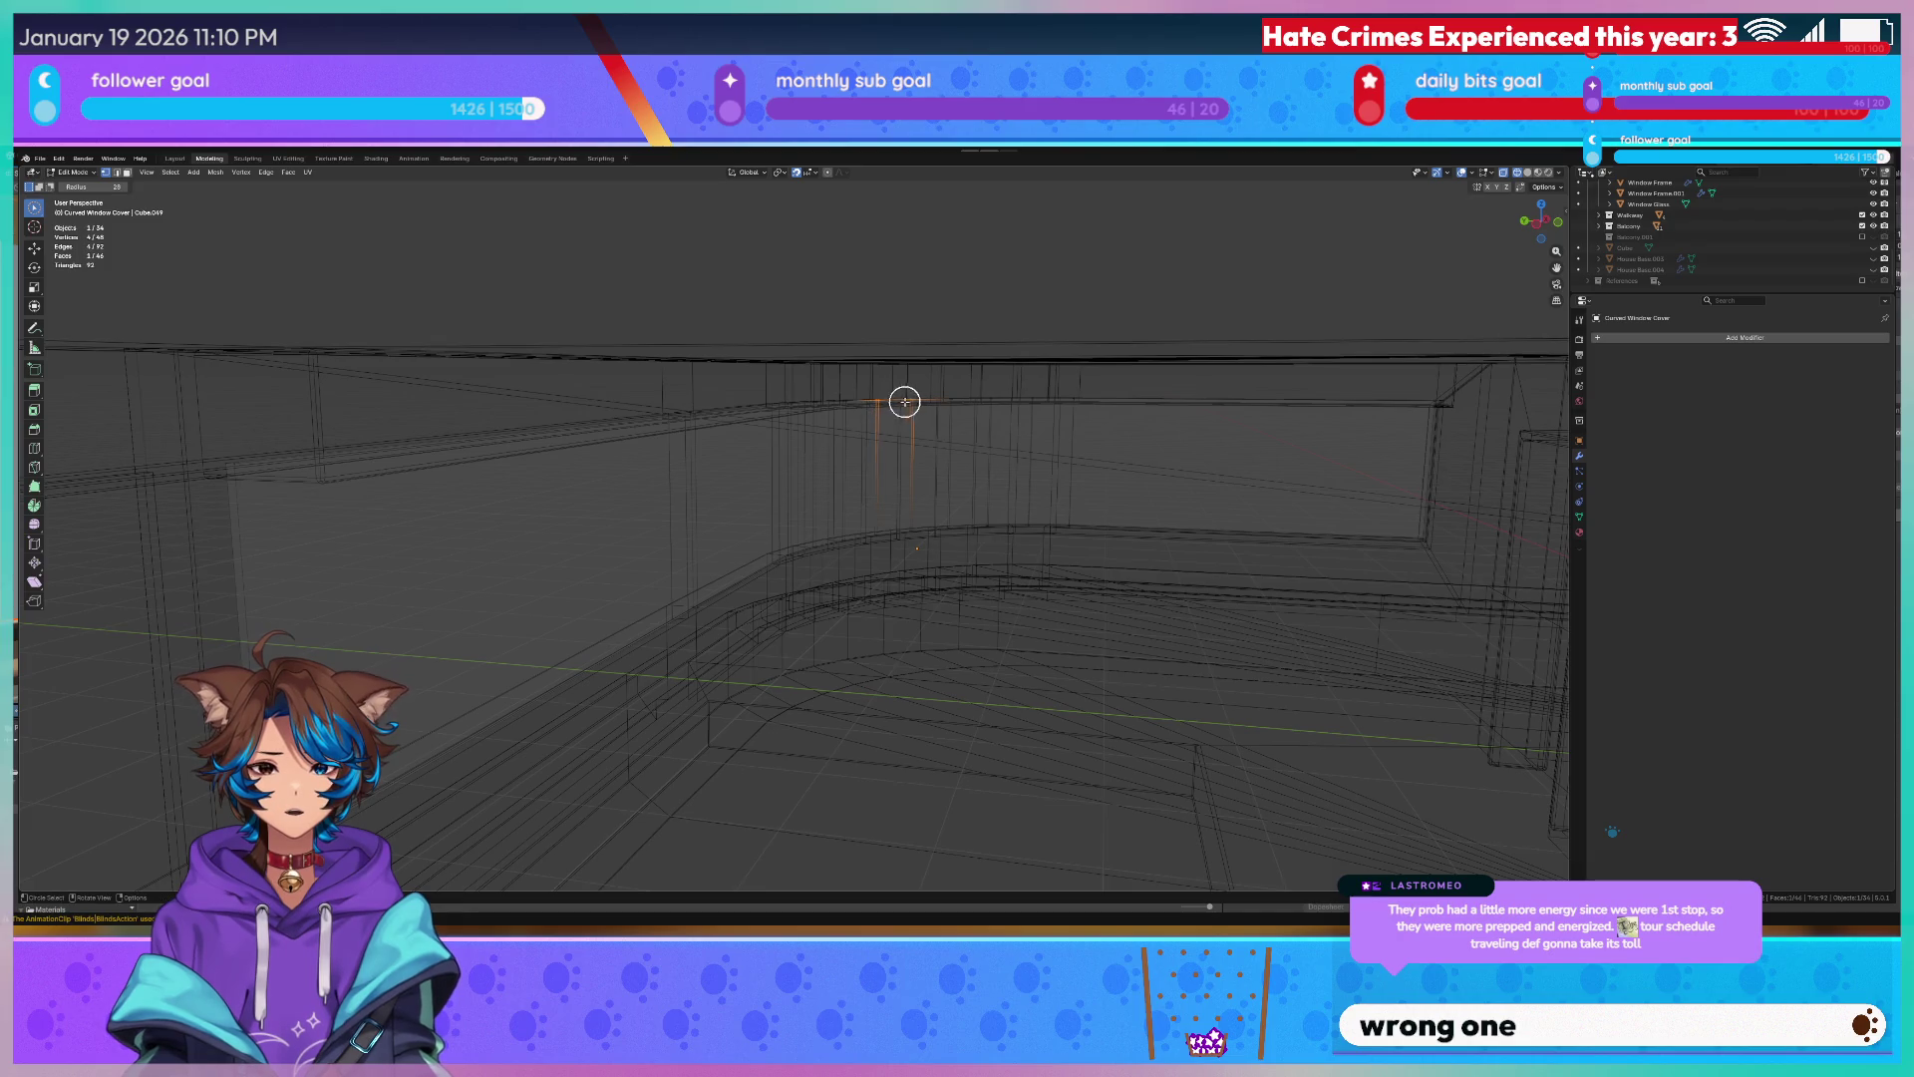
key("q")
left_click(882, 467)
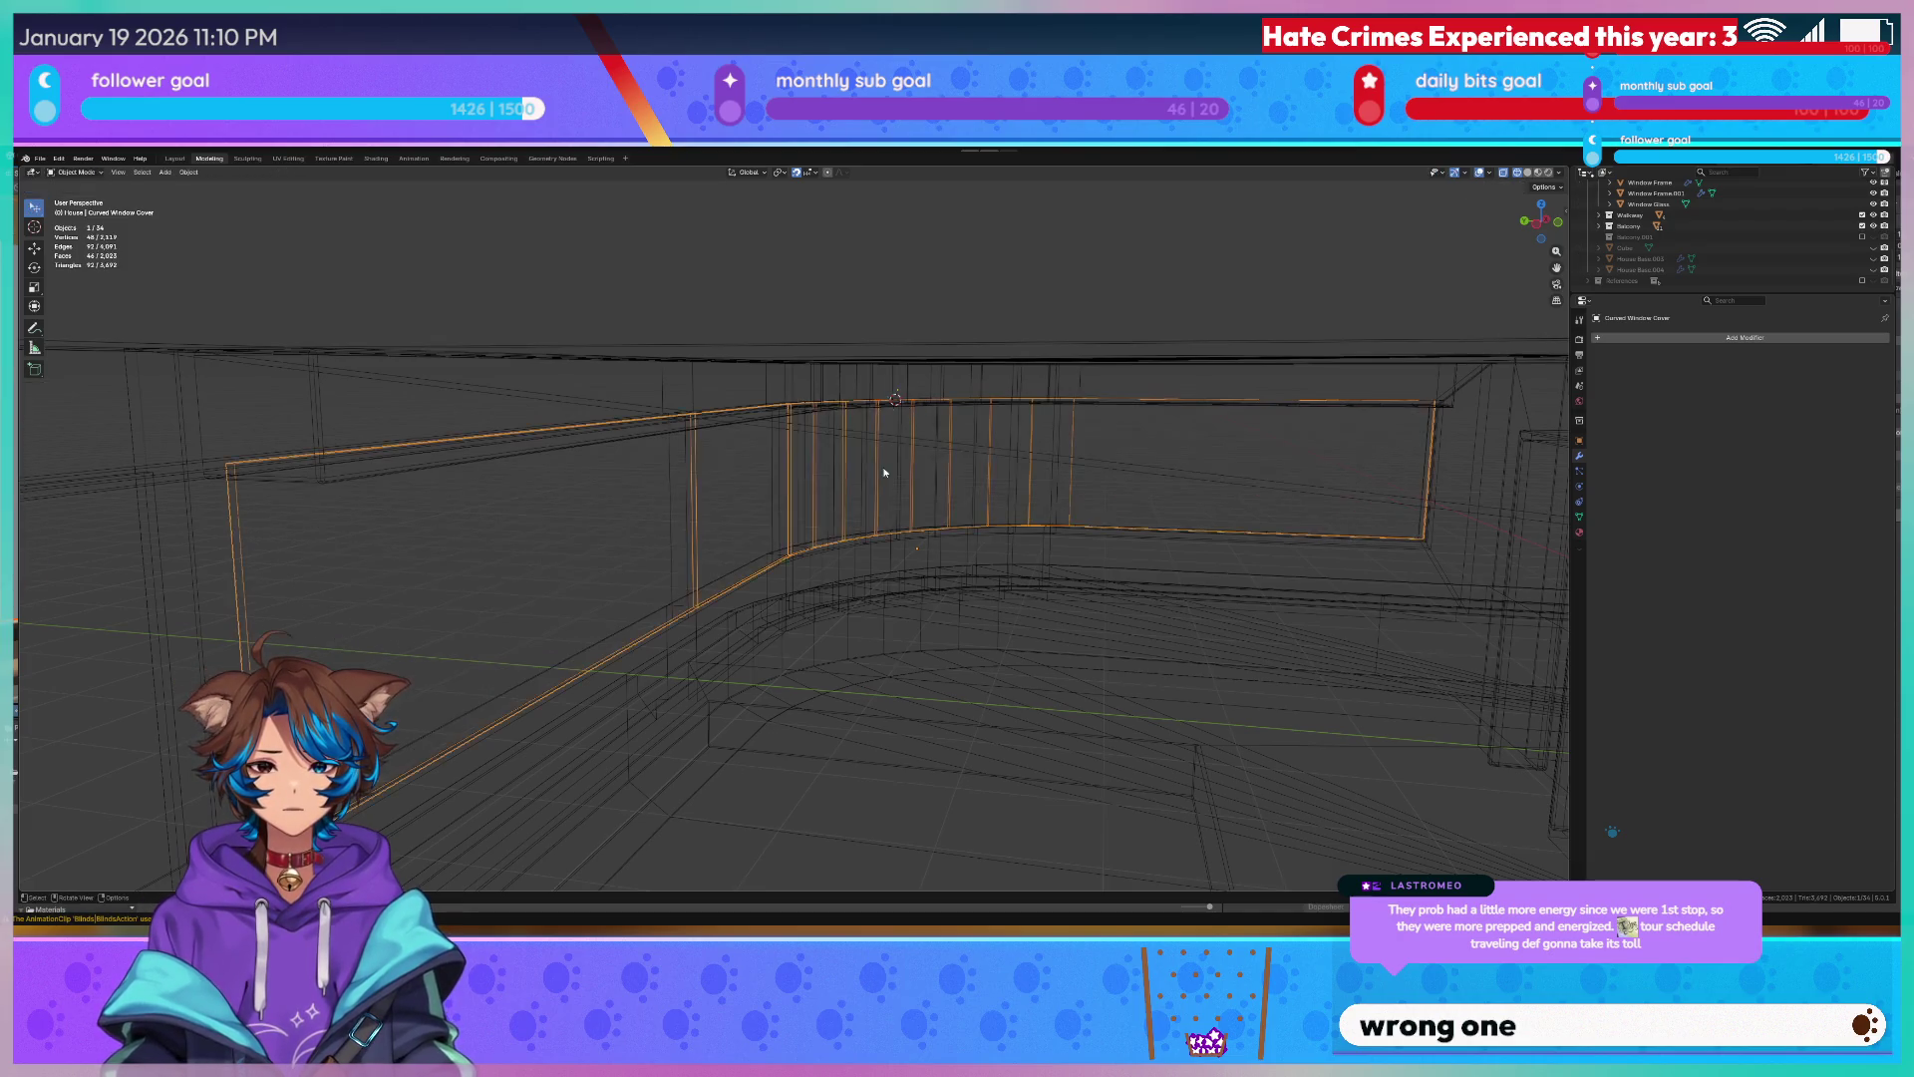
key("q")
left_click(854, 485)
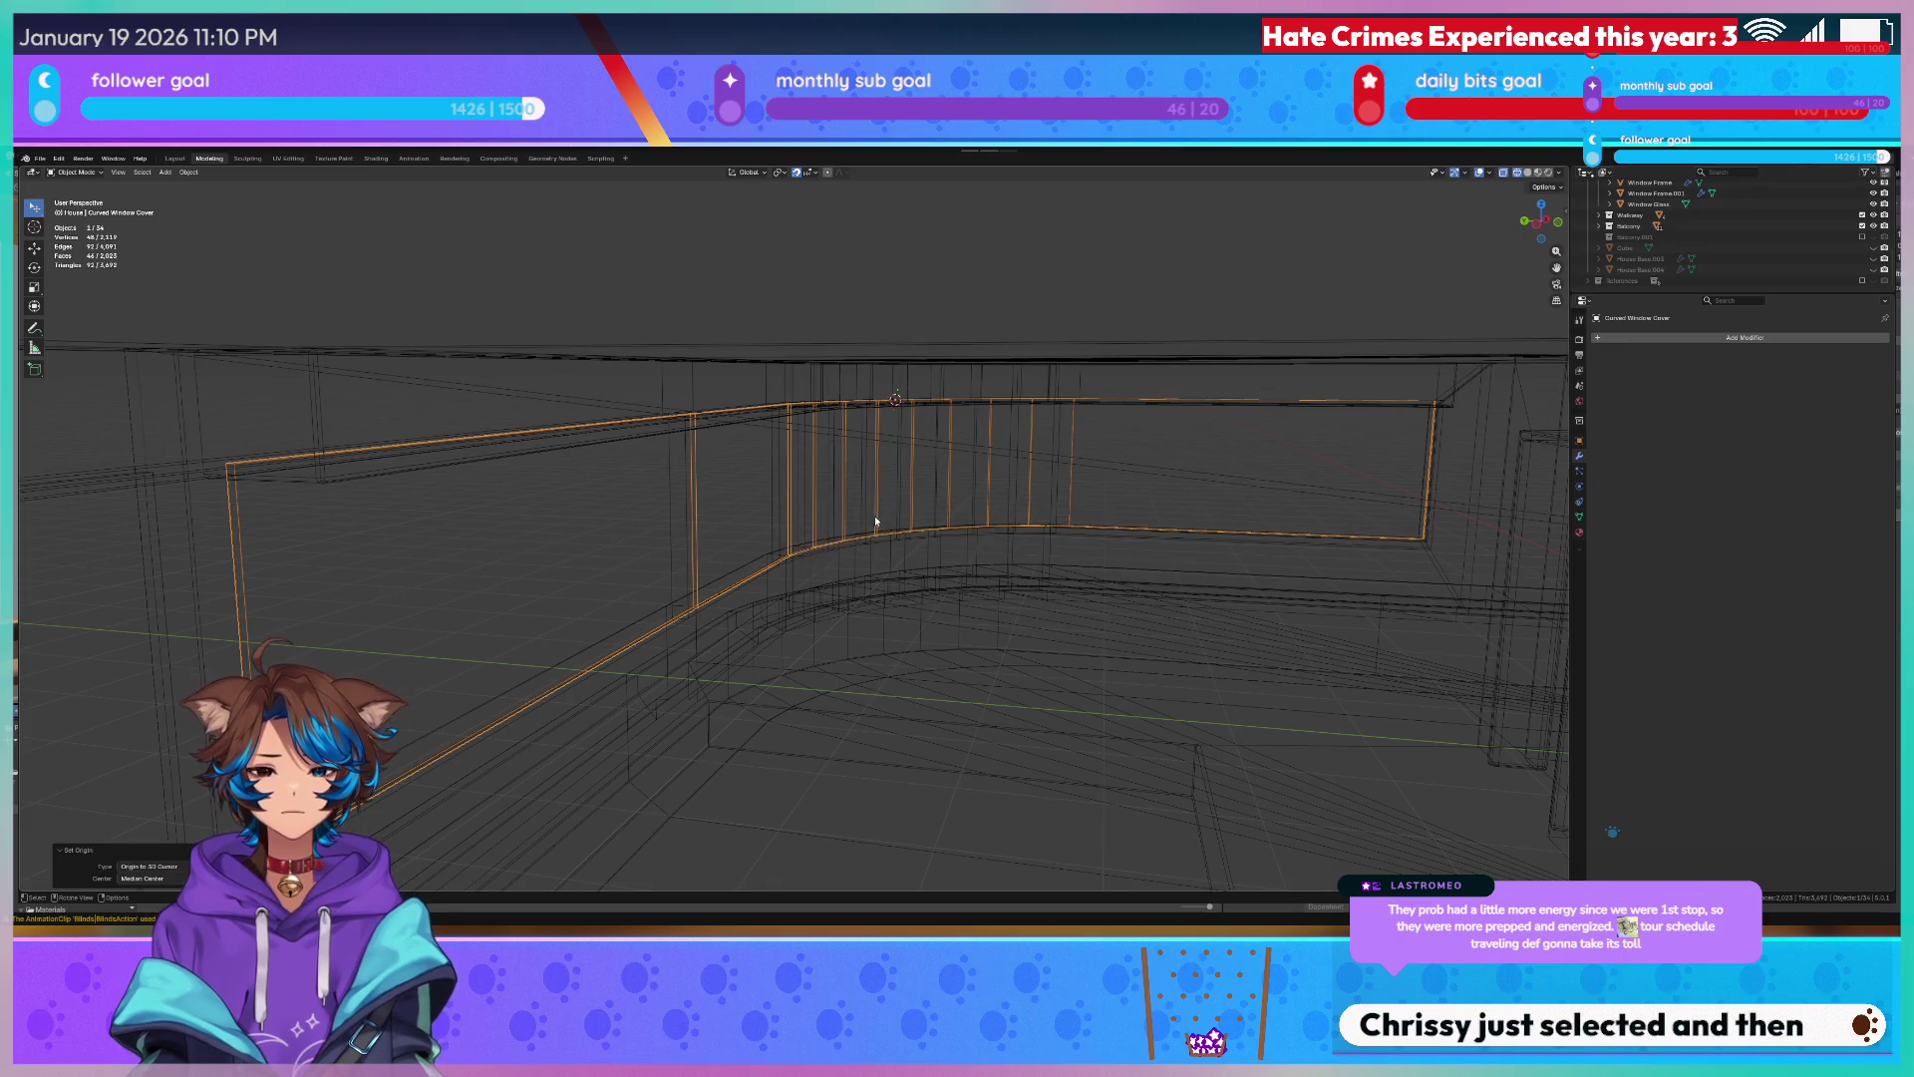
key("ctrl+s")
Return the cover to object mode and switch over to the Unity scene to check it.
key("q")
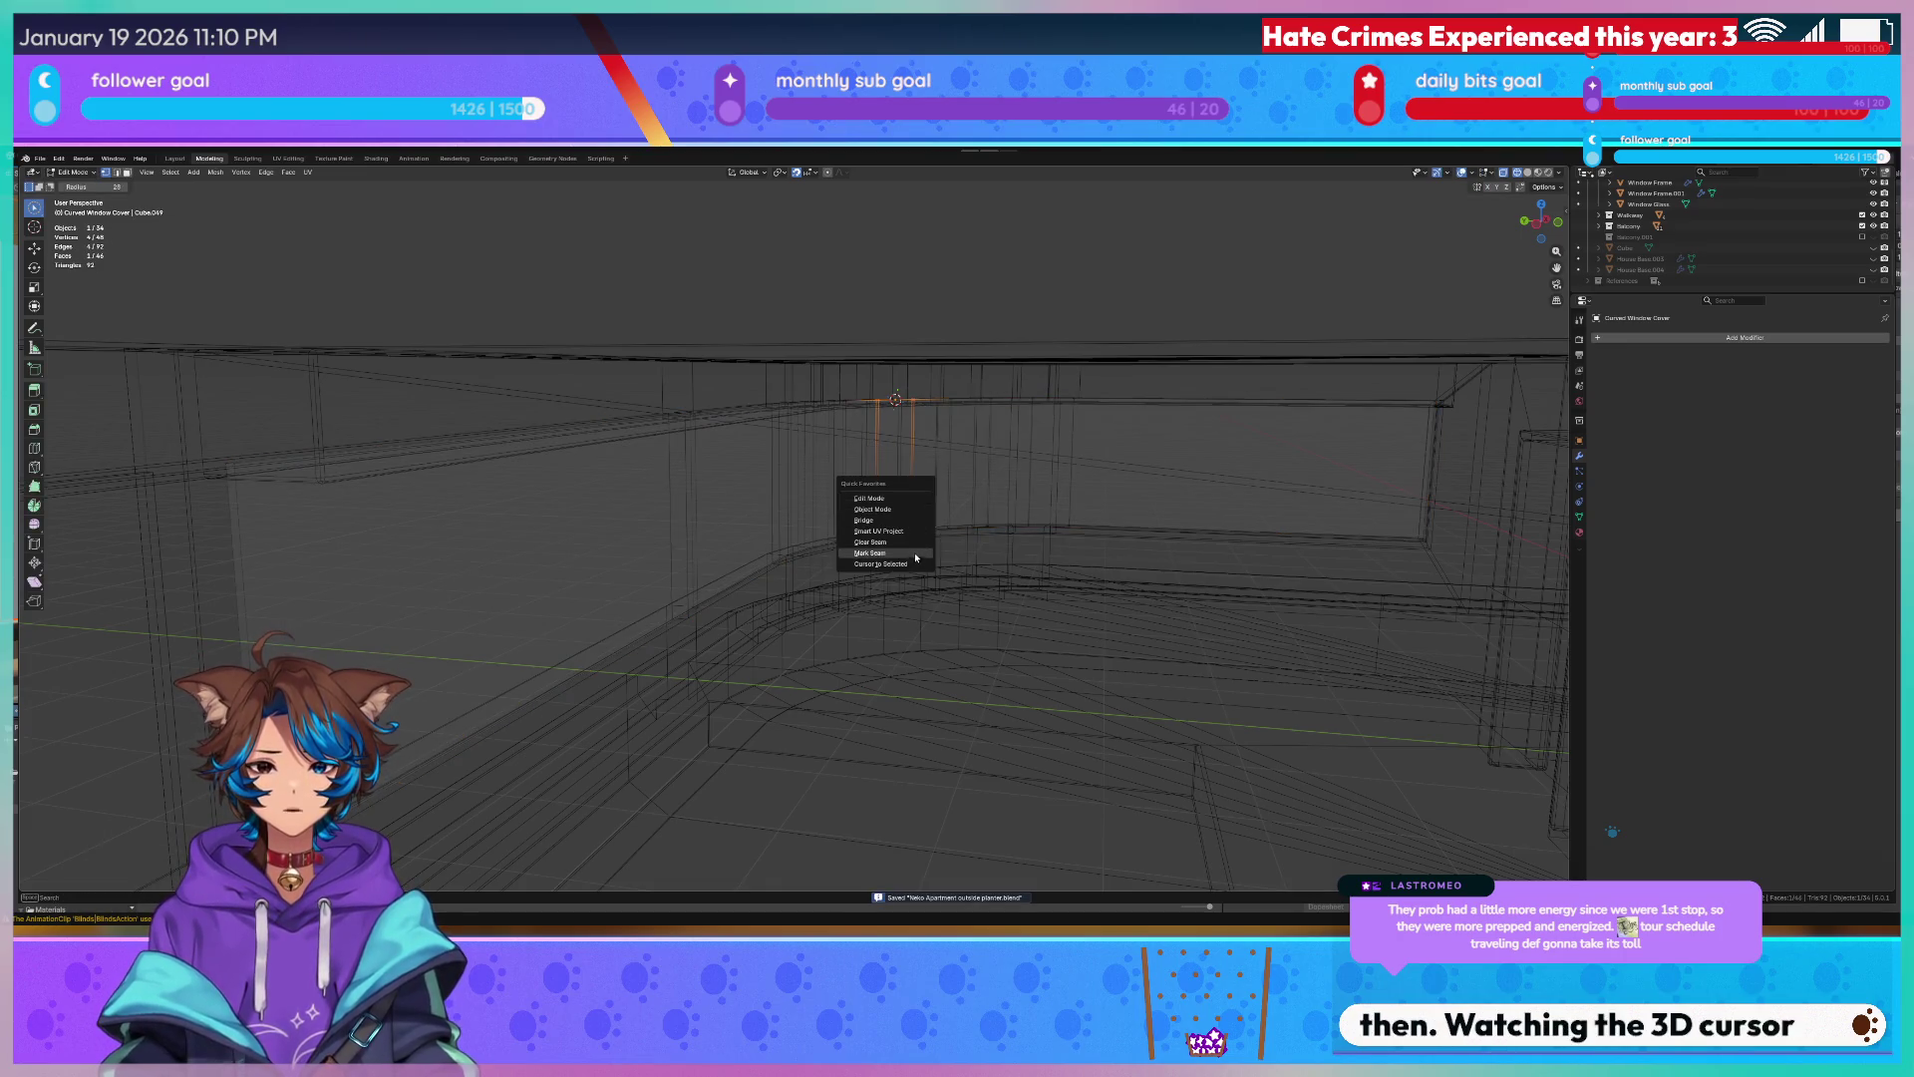
key("Tab")
key("q")
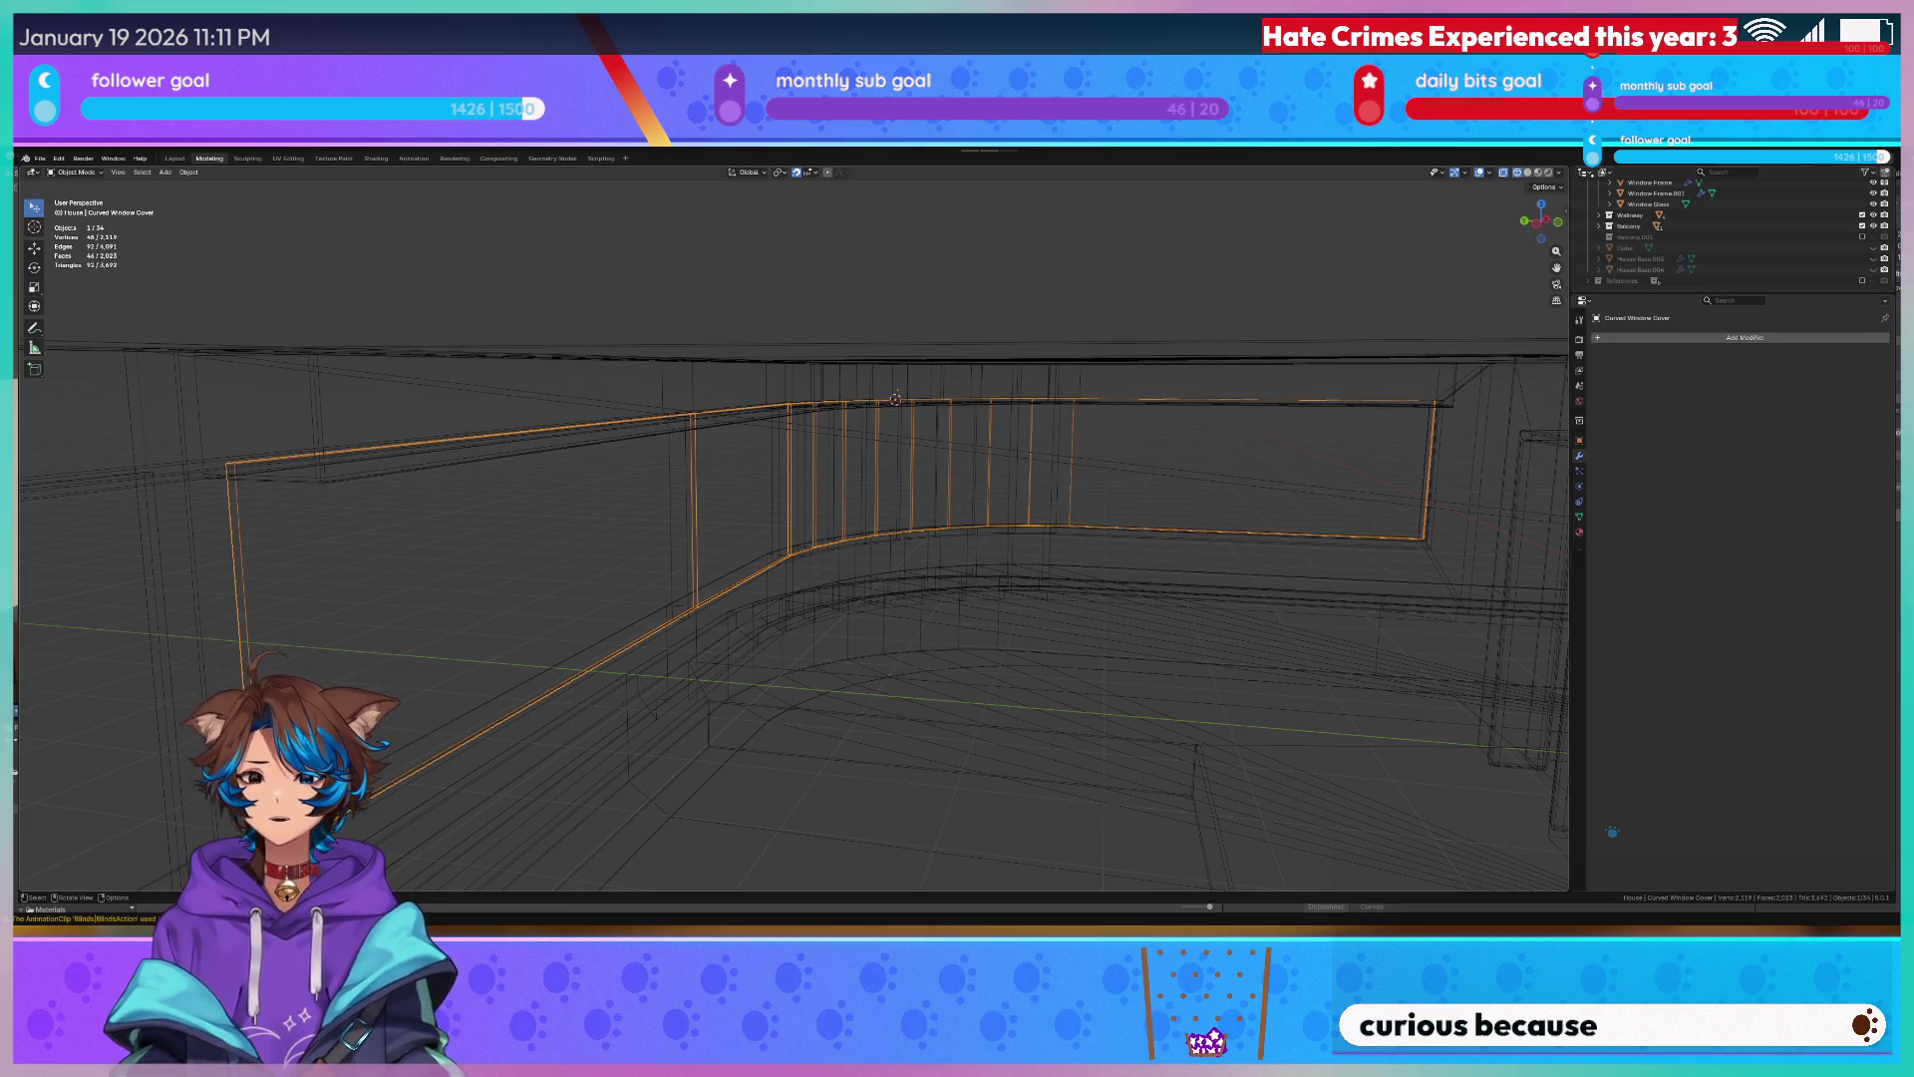
key("alt+Tab")
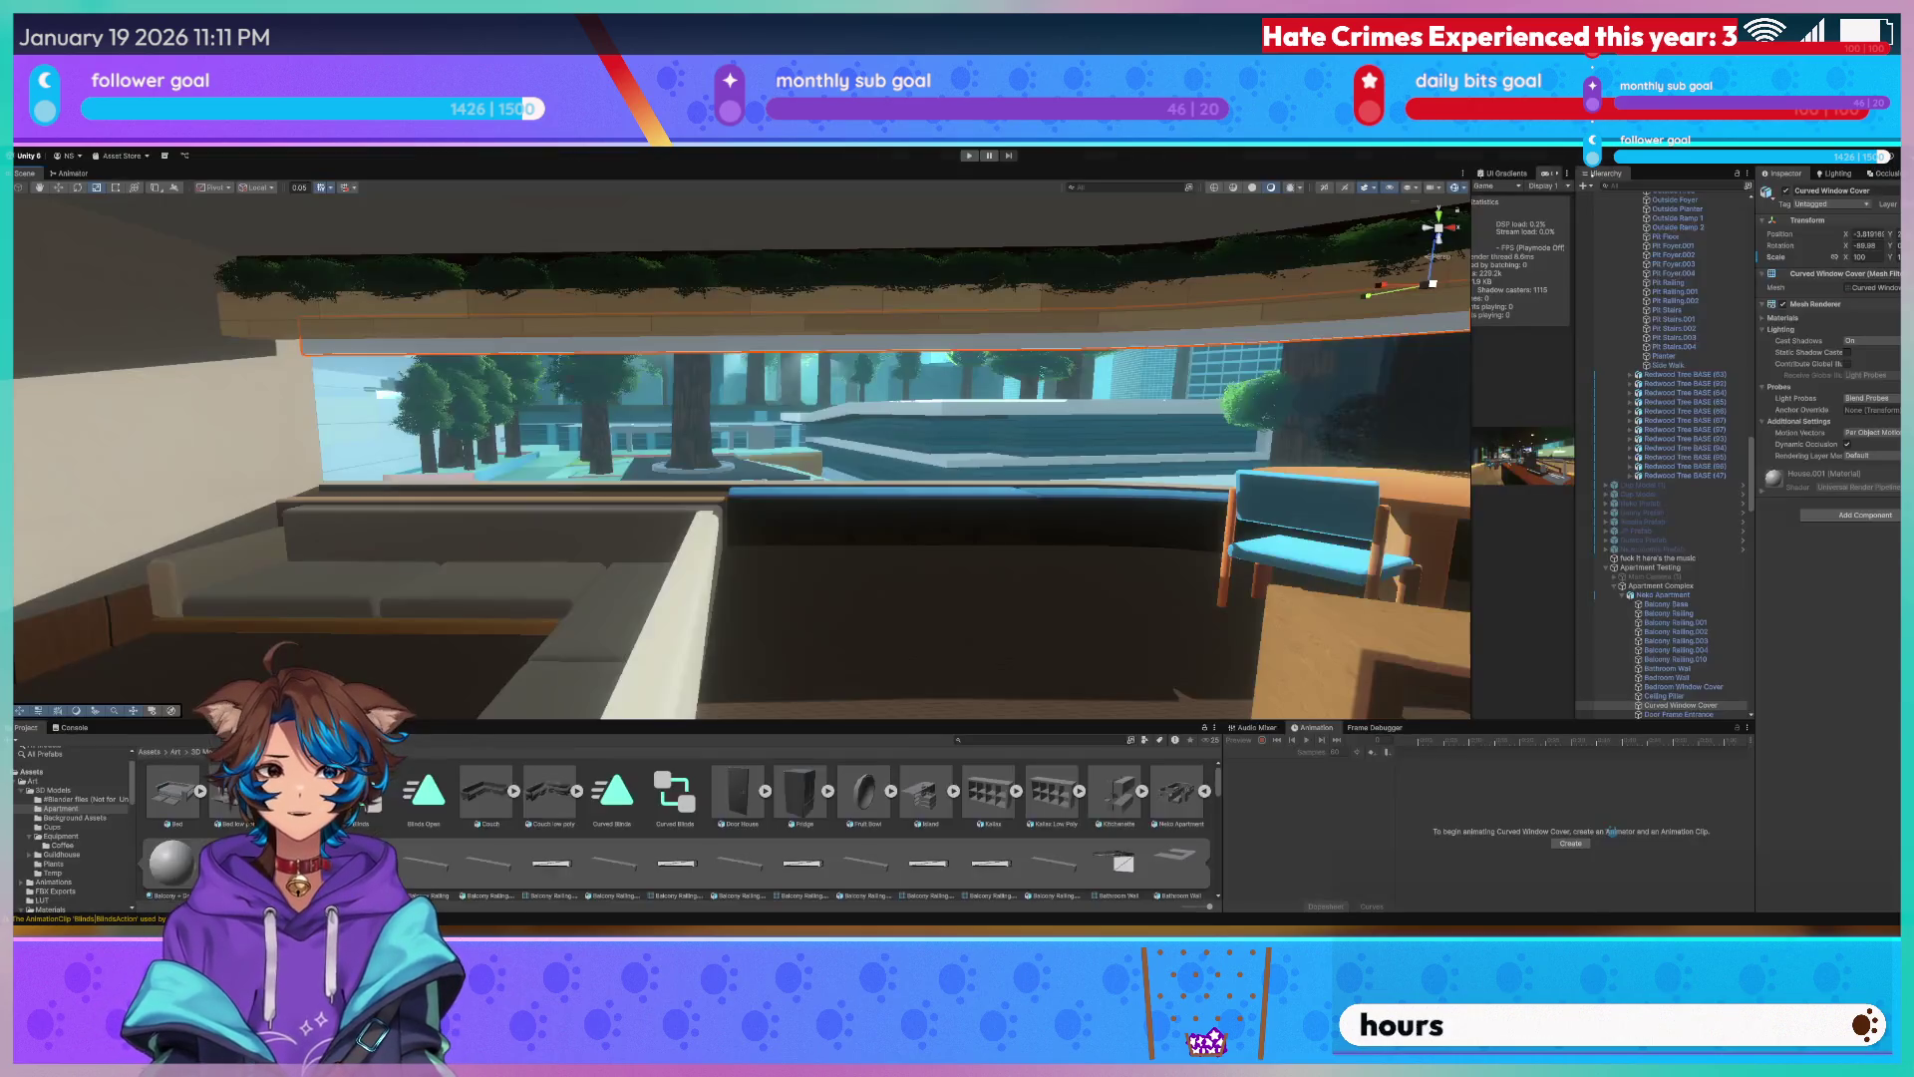
Fly the Unity scene camera from the window past the café table and kitchen, then return to Blender.
mouse_move(914, 380)
right_mouse_down()
mouse_move(958, 409)
mouse_move(771, 397)
mouse_move(802, 374)
right_mouse_up()
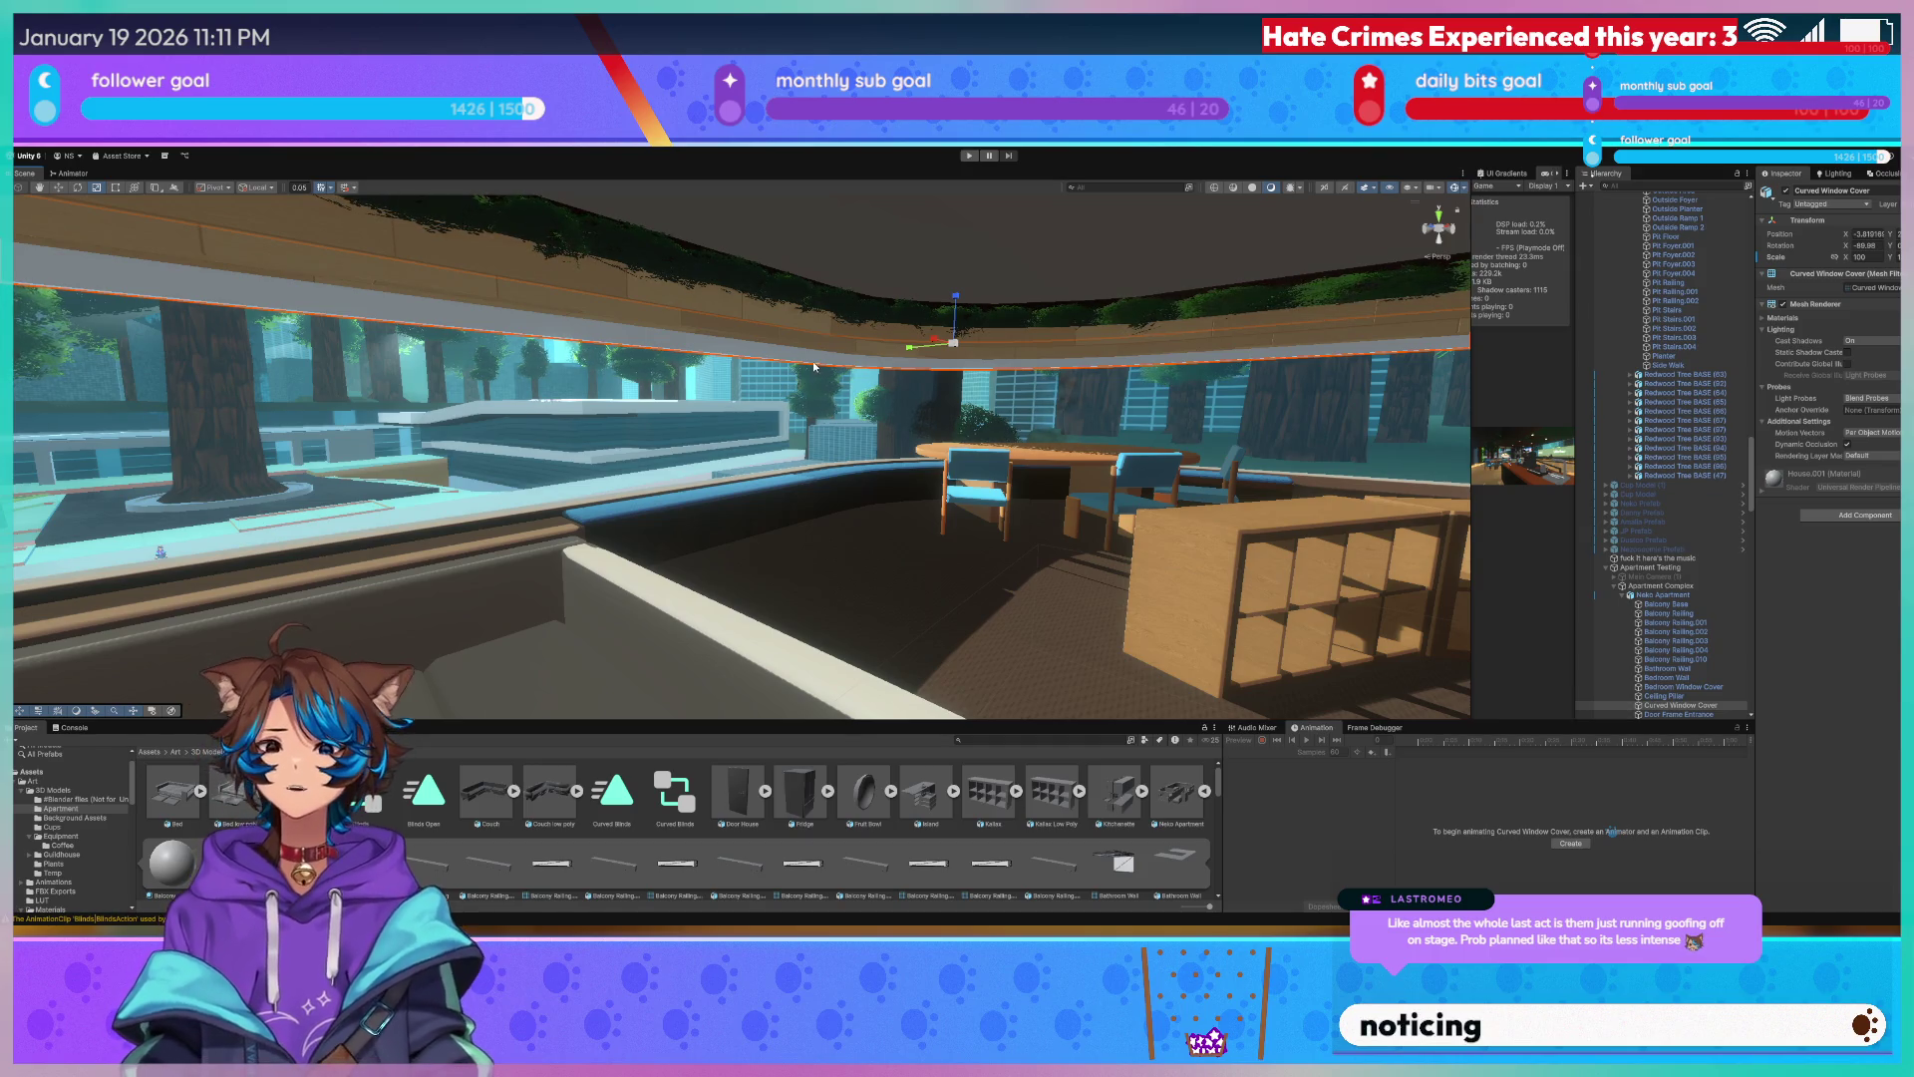
right_click_drag(692, 372, 643, 375)
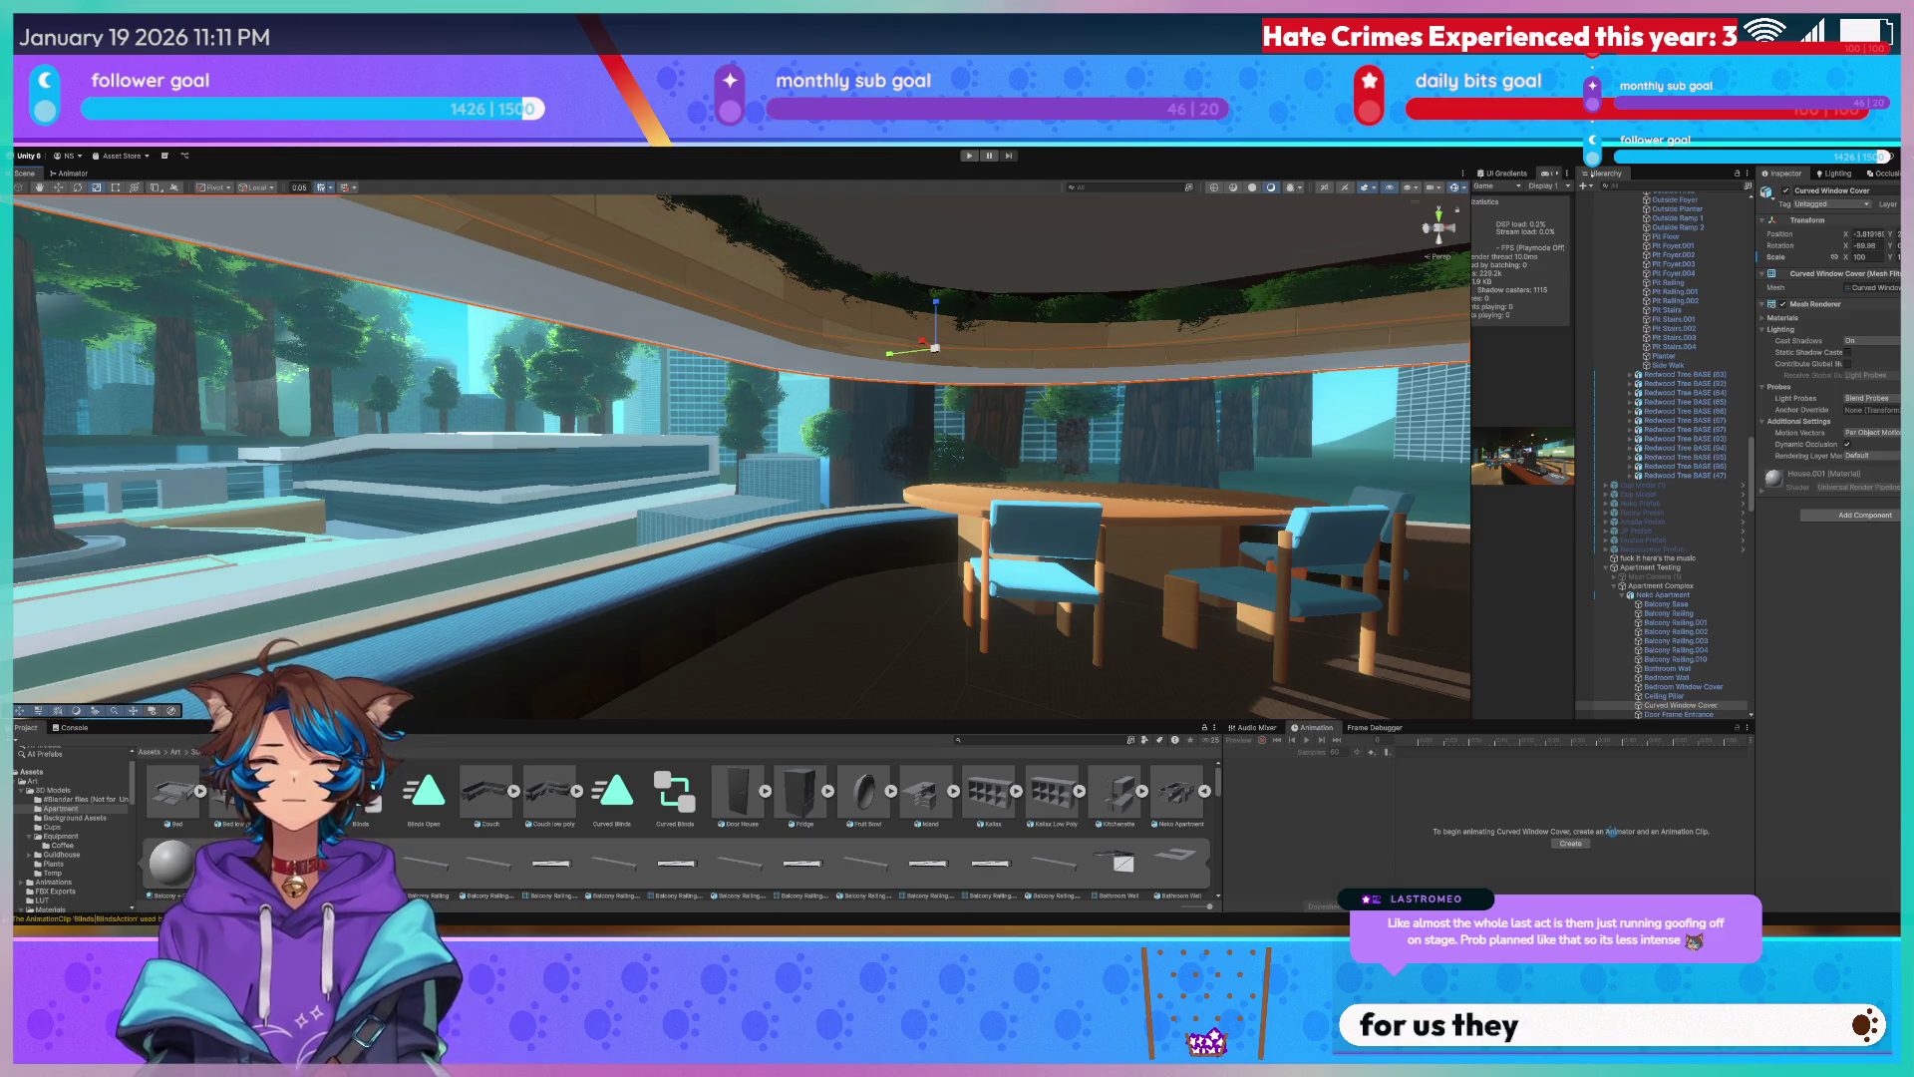
right_click_drag(598, 501, 797, 502)
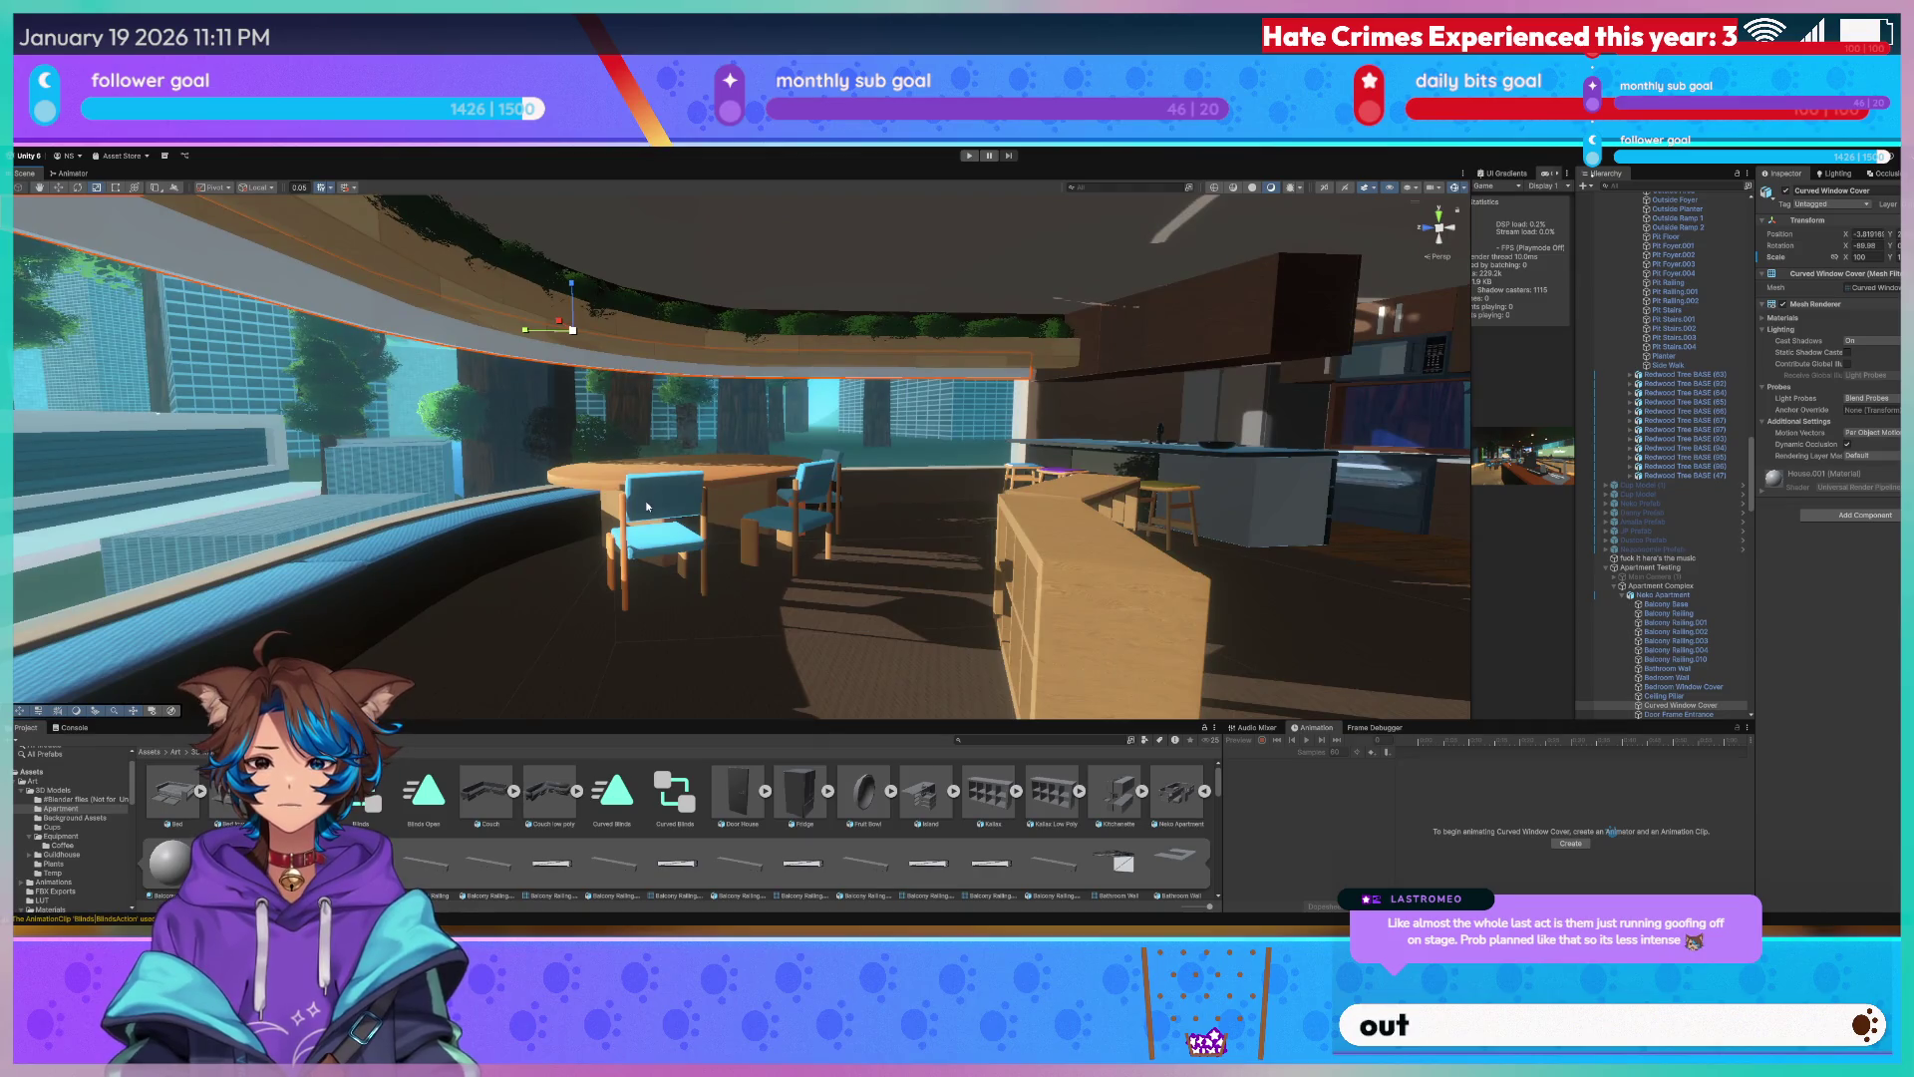
mouse_move(646, 508)
right_mouse_down()
mouse_move(1021, 467)
mouse_move(1166, 389)
right_mouse_up()
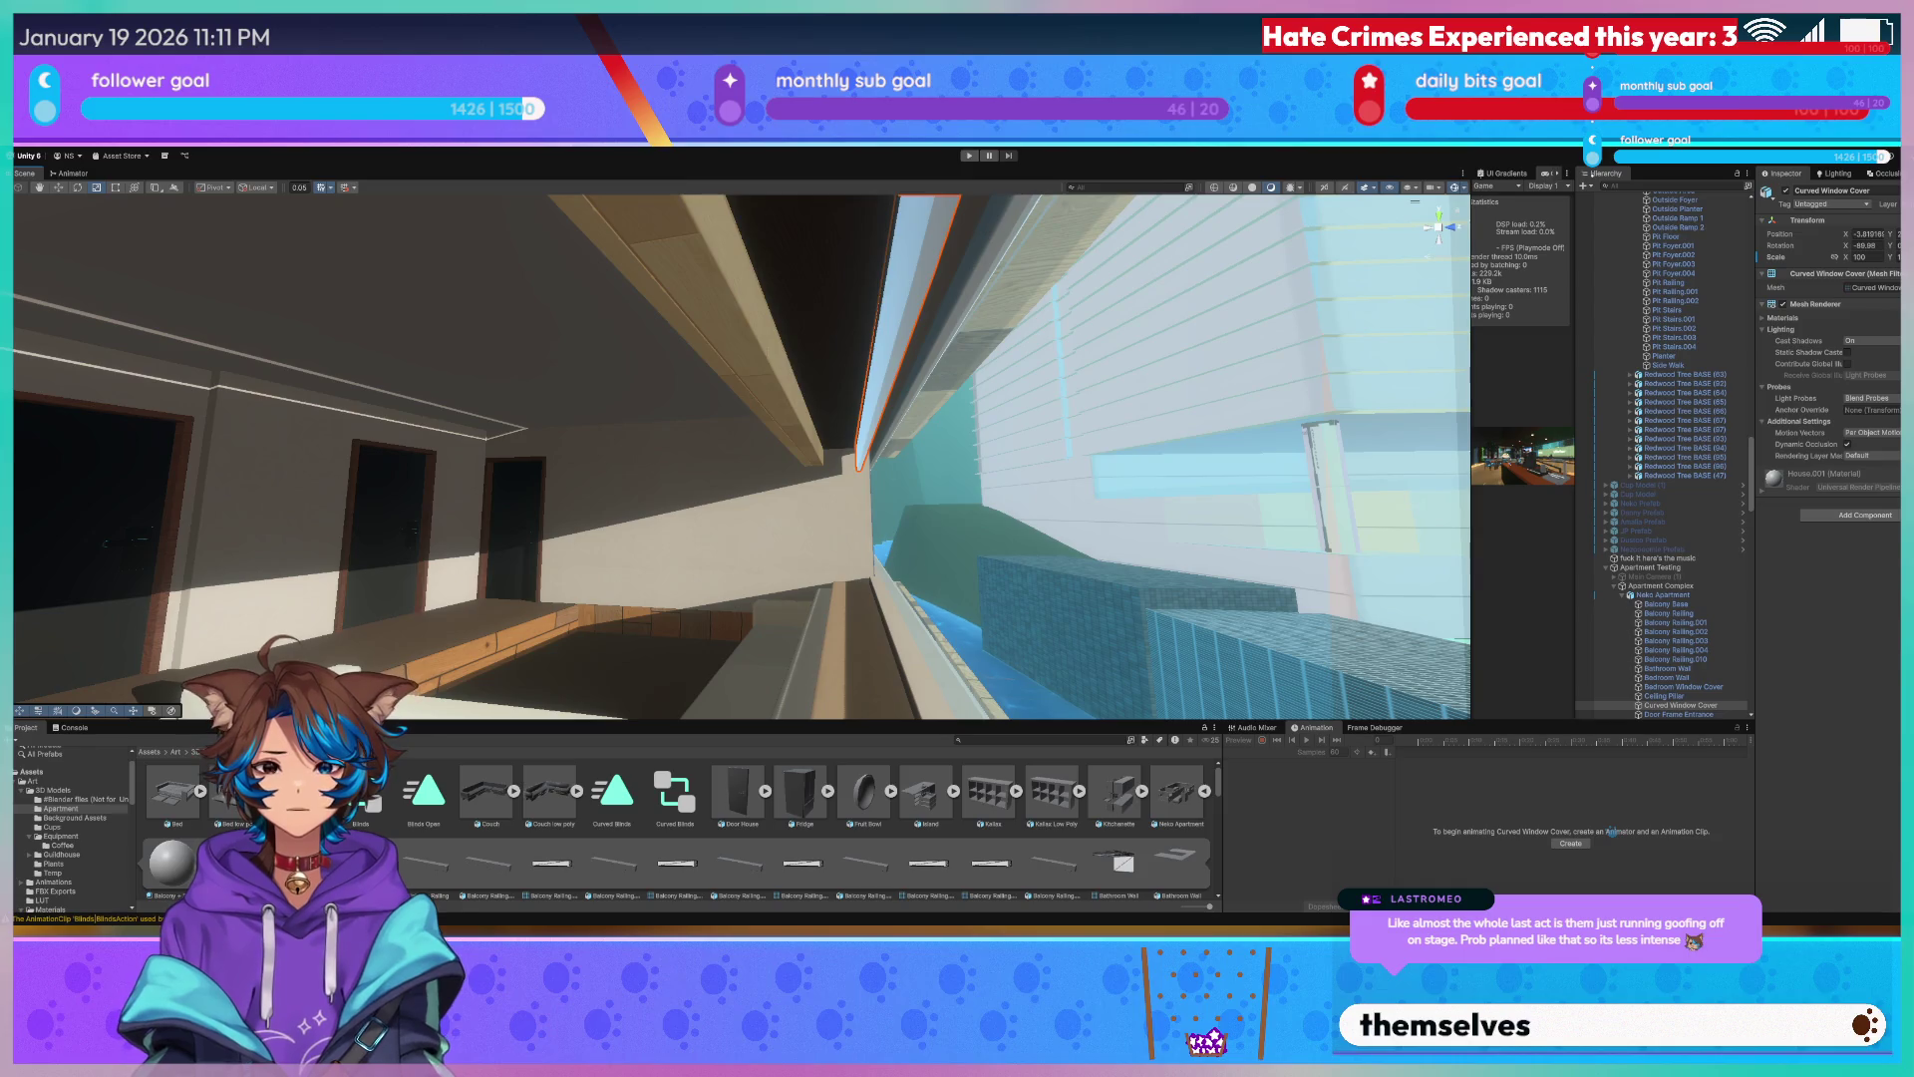
key("alt+Tab")
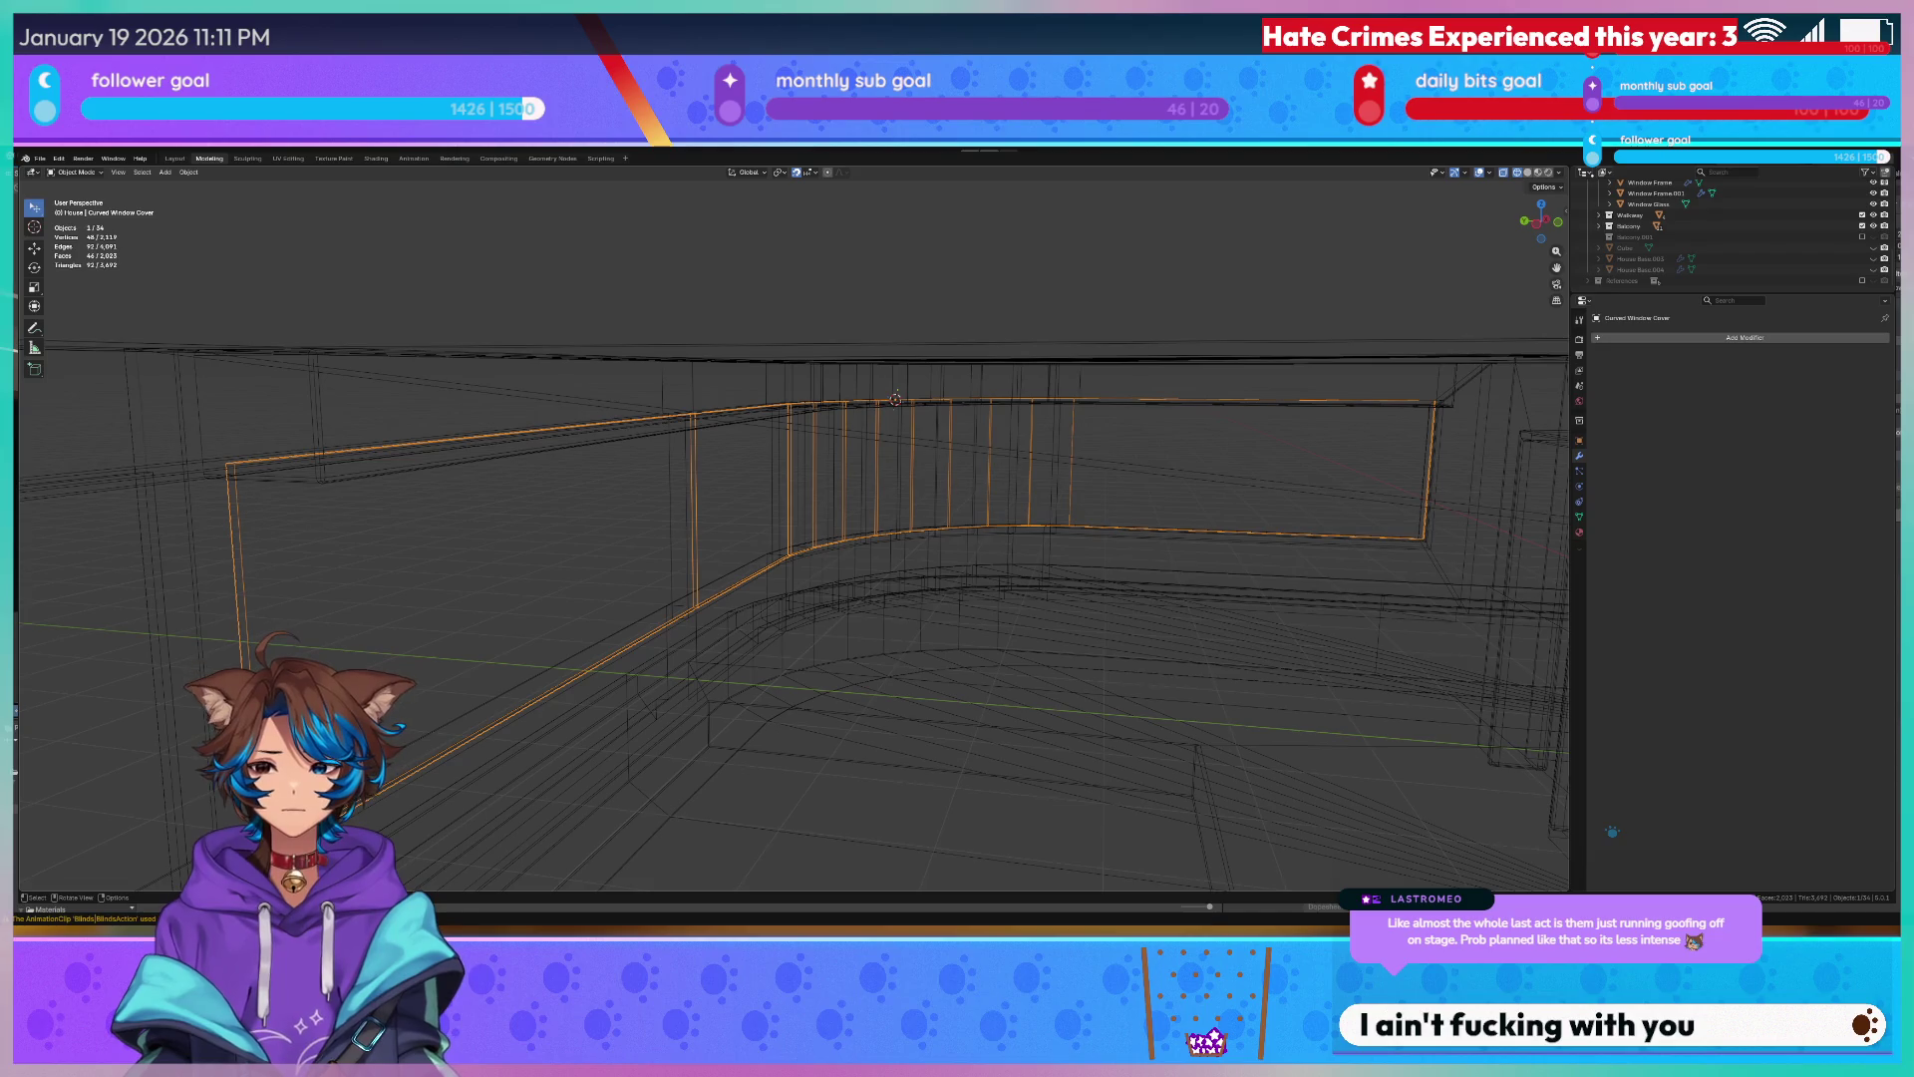
Apply Shade Auto Smooth to the Curved Window Cover and check it in material preview.
right_click(703, 419)
left_click(665, 483)
key("z")
left_click(888, 518)
mouse_move(888, 517)
middle_mouse_down()
mouse_move(873, 366)
mouse_move(930, 368)
middle_mouse_up()
right_click(871, 366)
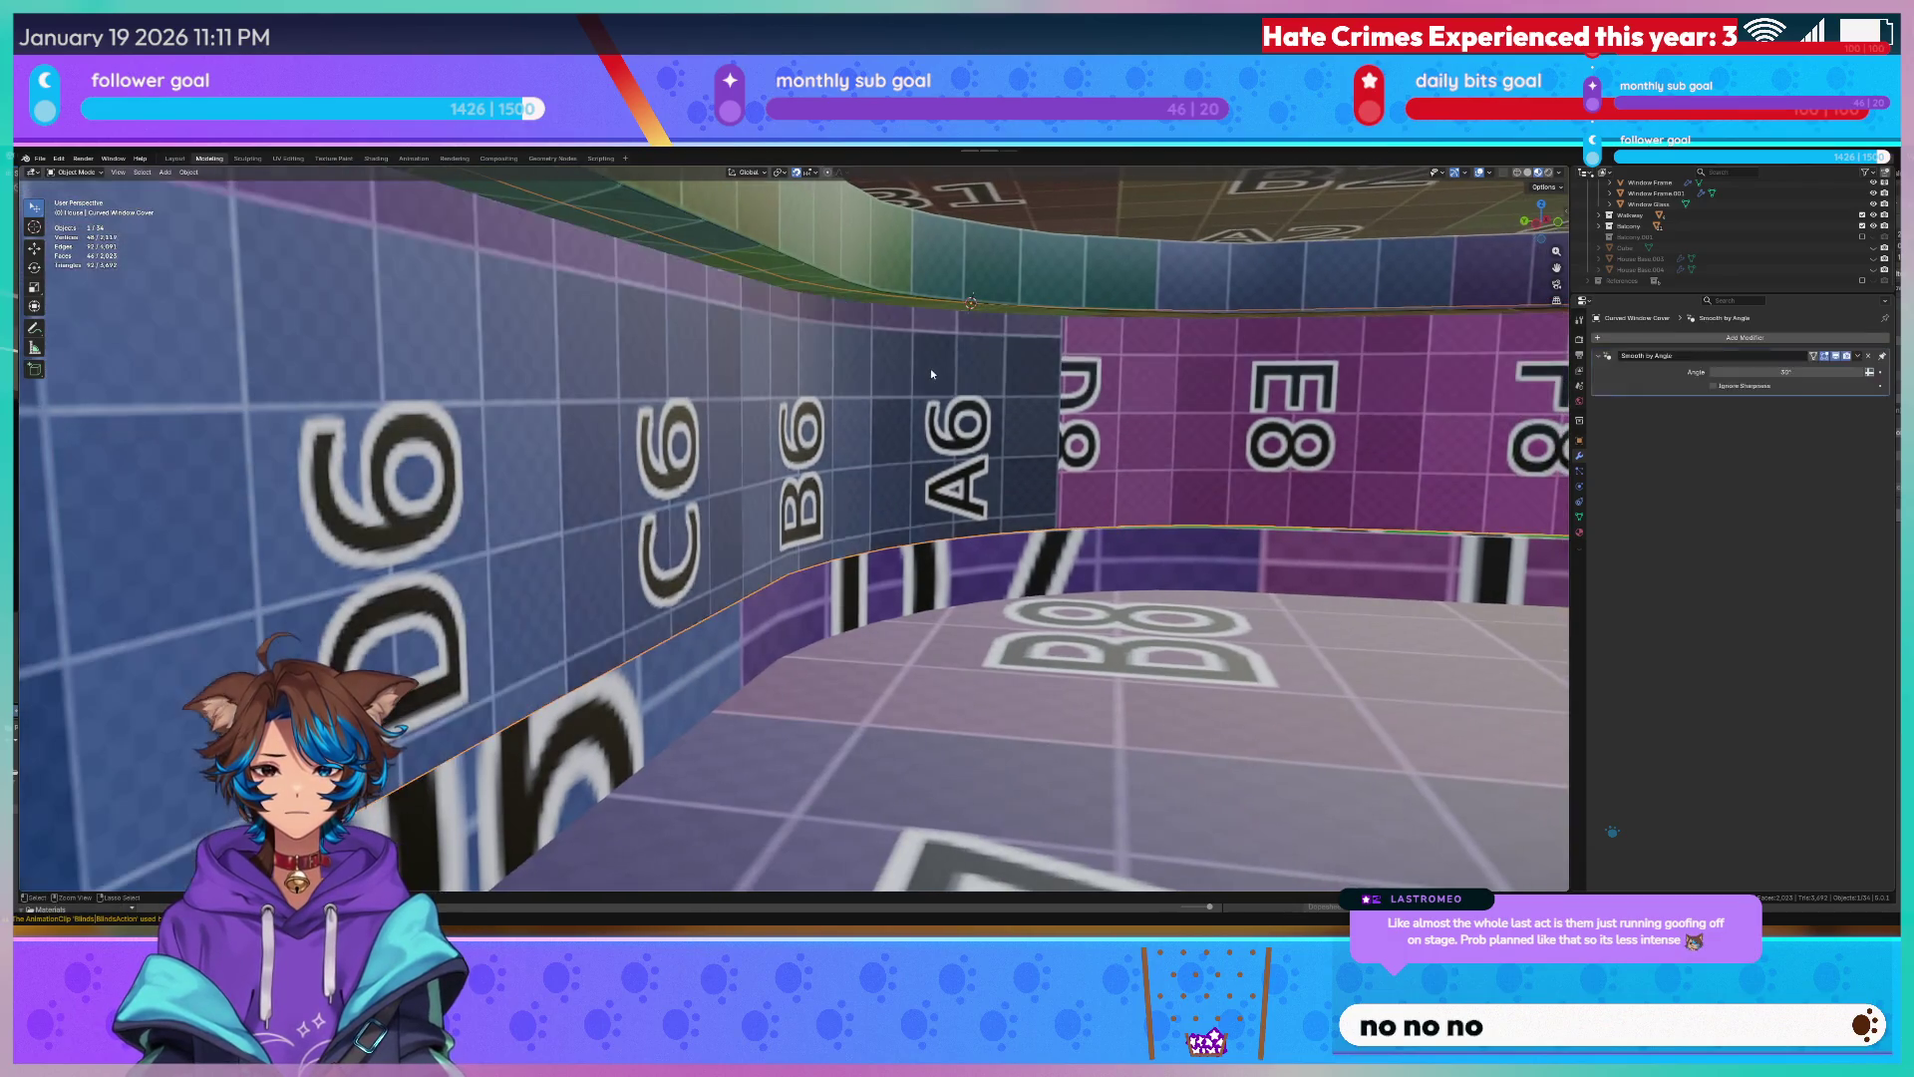
right_click(931, 368)
left_click(930, 383)
Cycle wireframe, material and solid shading on the curved wall, save the file and return to Unity.
key("z")
left_click(872, 376)
key("z")
left_click(872, 413)
key("z")
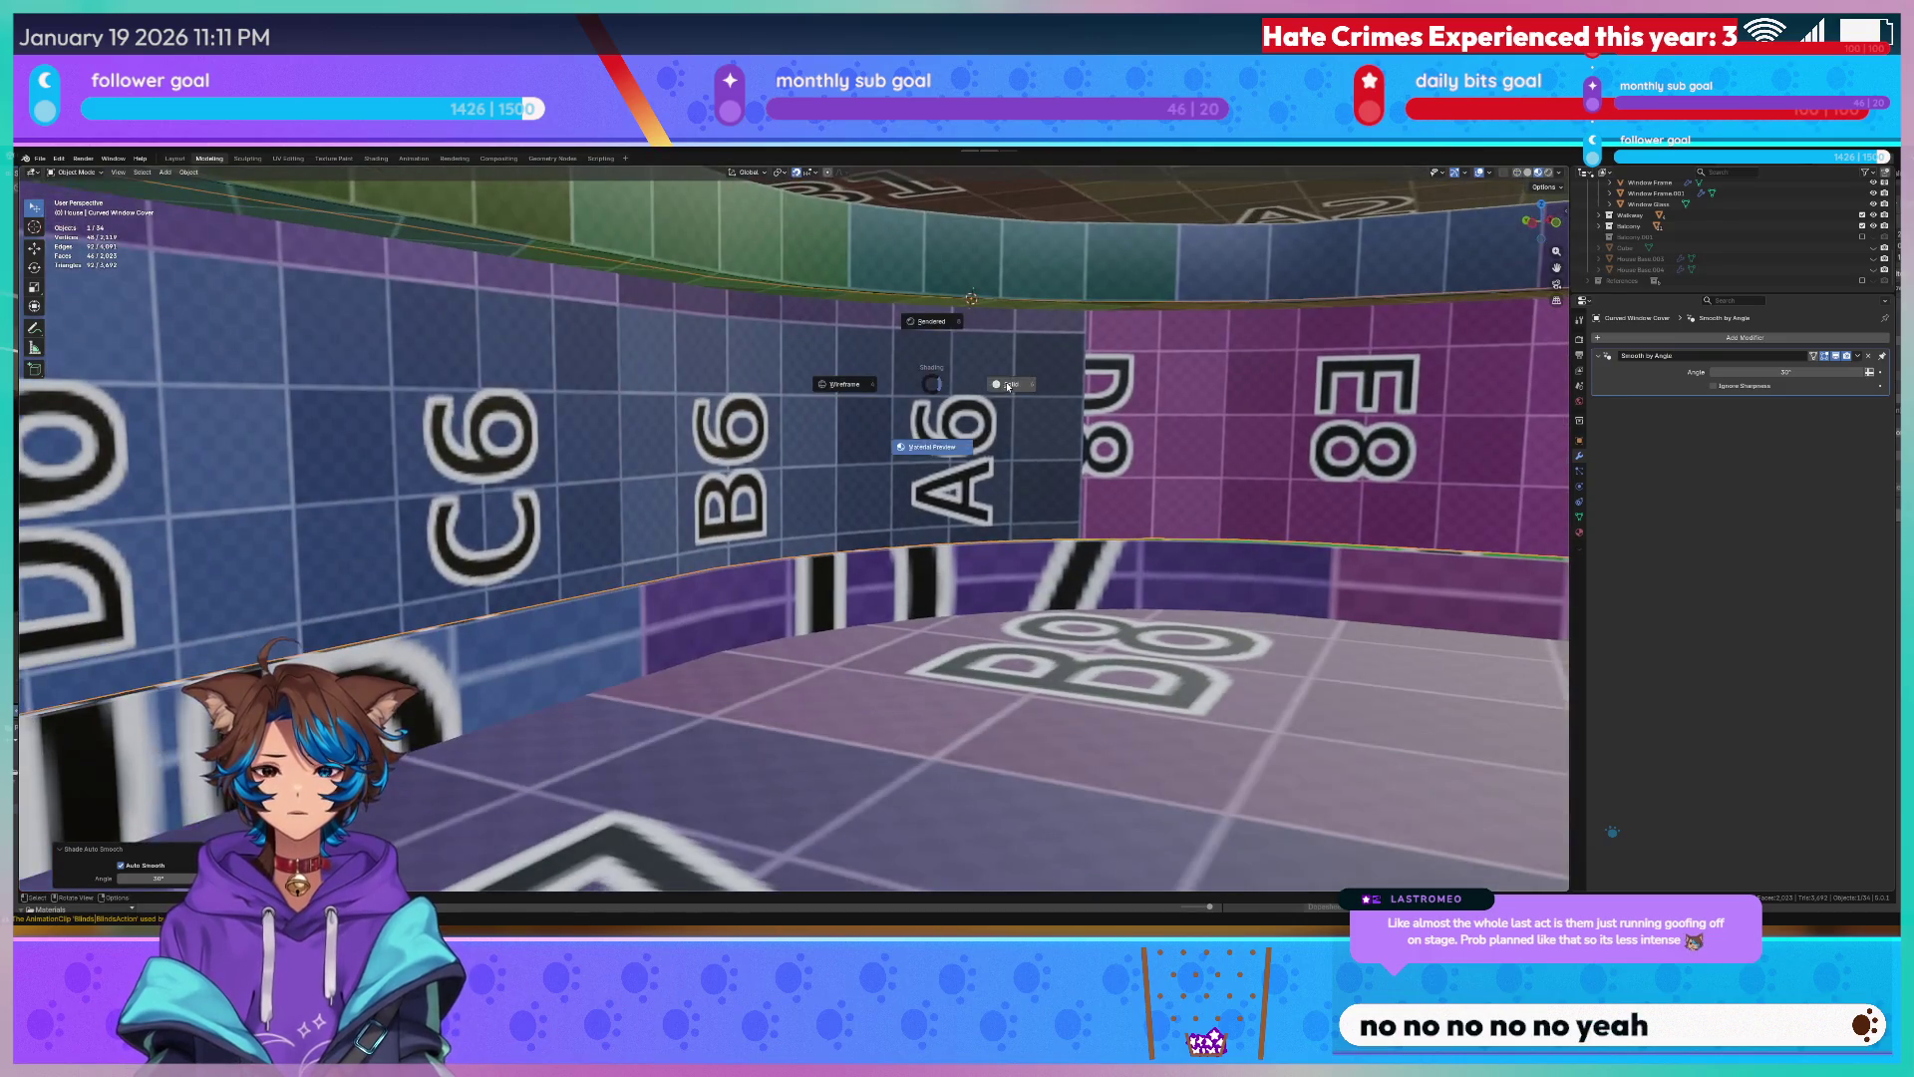
left_click(1017, 387)
scroll(1035, 374, "up", 3)
middle_click_drag(1035, 374, 738, 465)
key("ctrl+s")
right_click(748, 453)
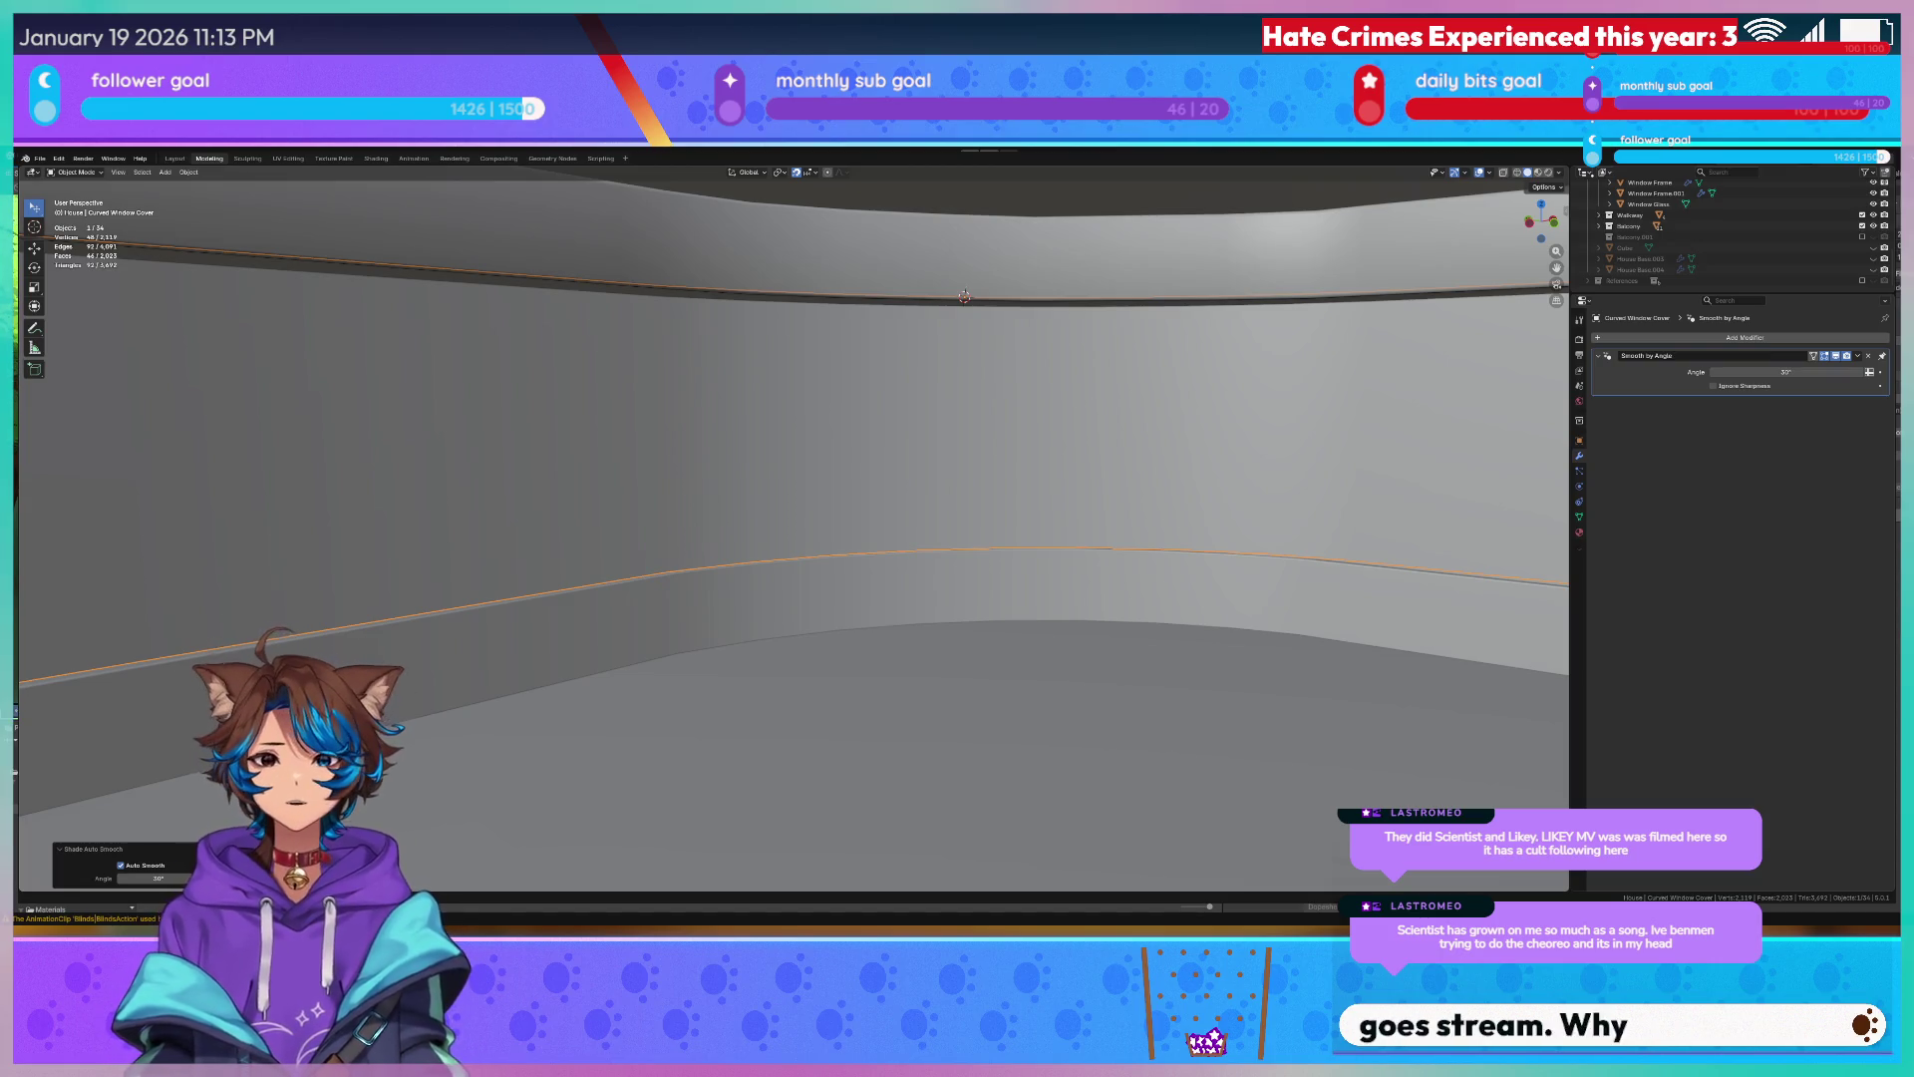
key("alt+Tab")
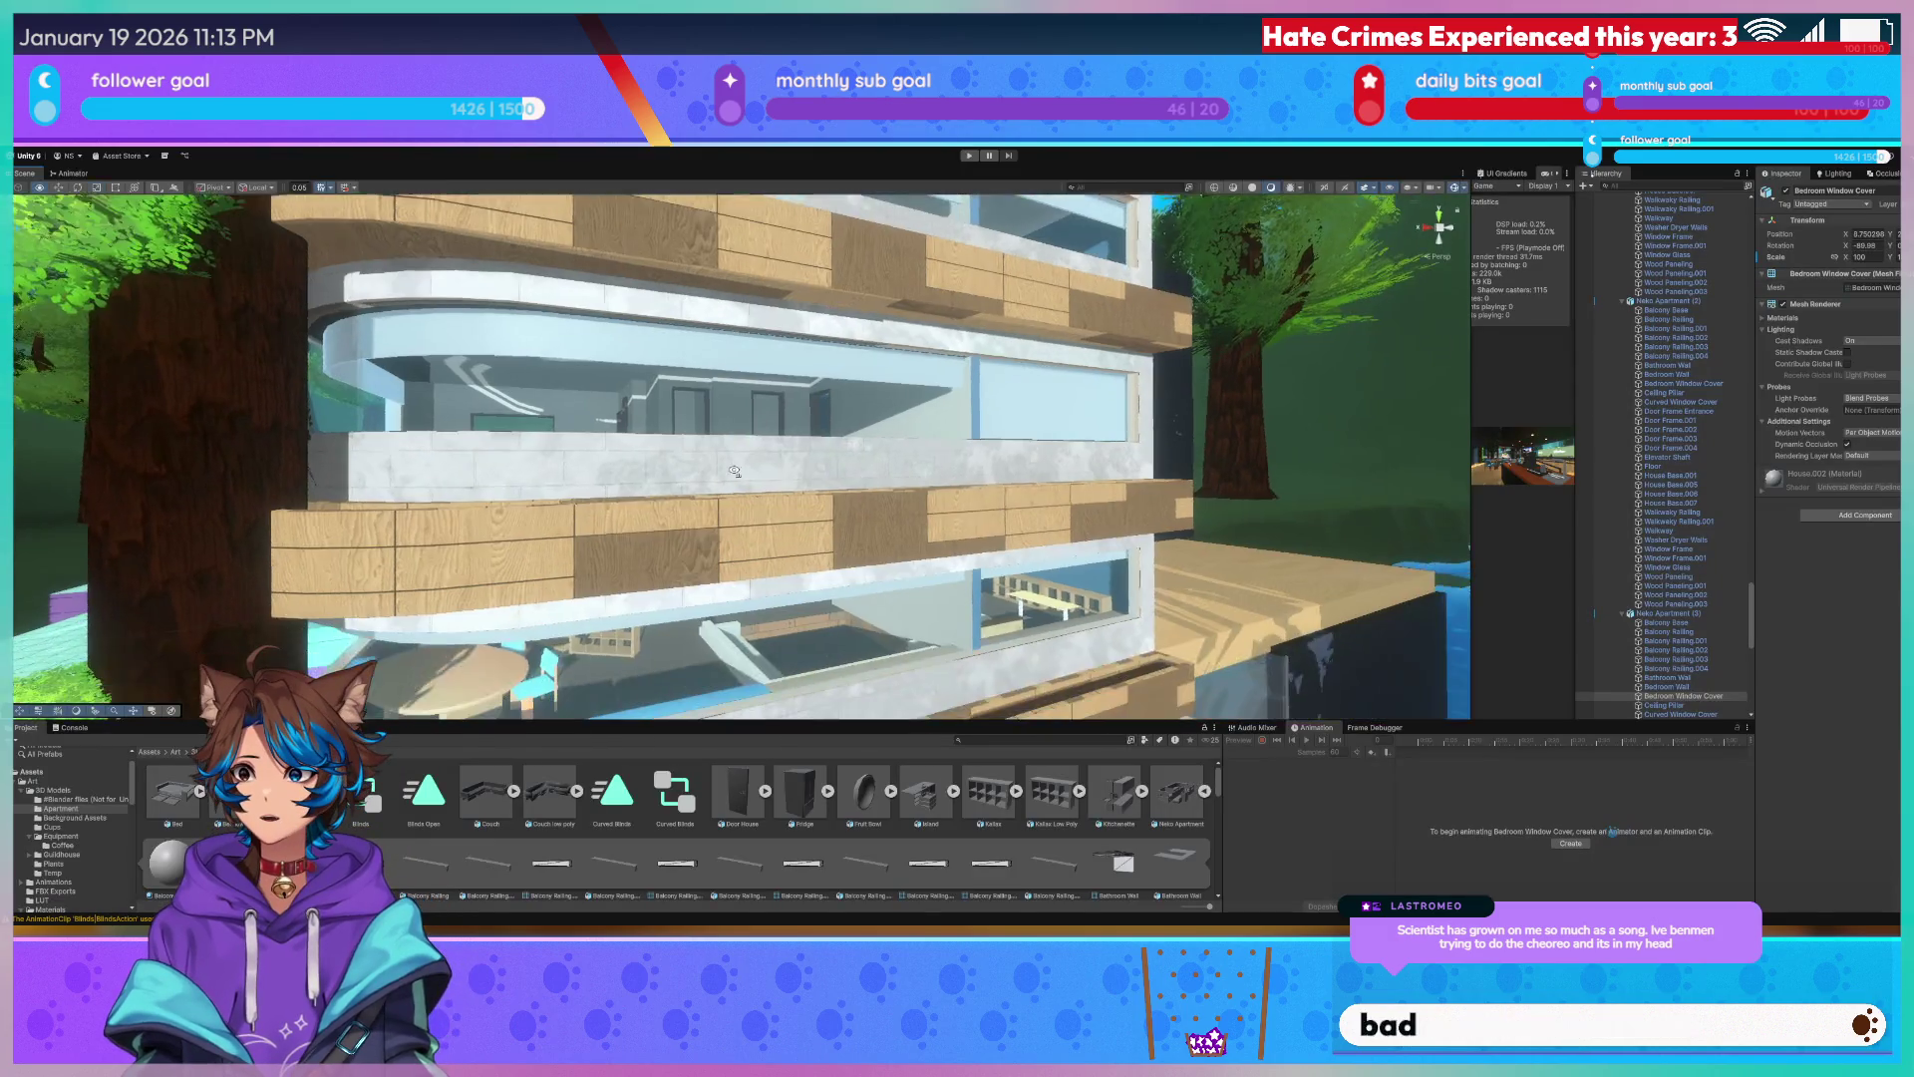
scroll(1717, 207, "down", 3)
scroll(1690, 226, "down", 3)
scroll(1677, 231, "down", 3)
scroll(1668, 248, "down", 3)
scroll(1655, 262, "up", 5)
scroll(1670, 194, "down", 5)
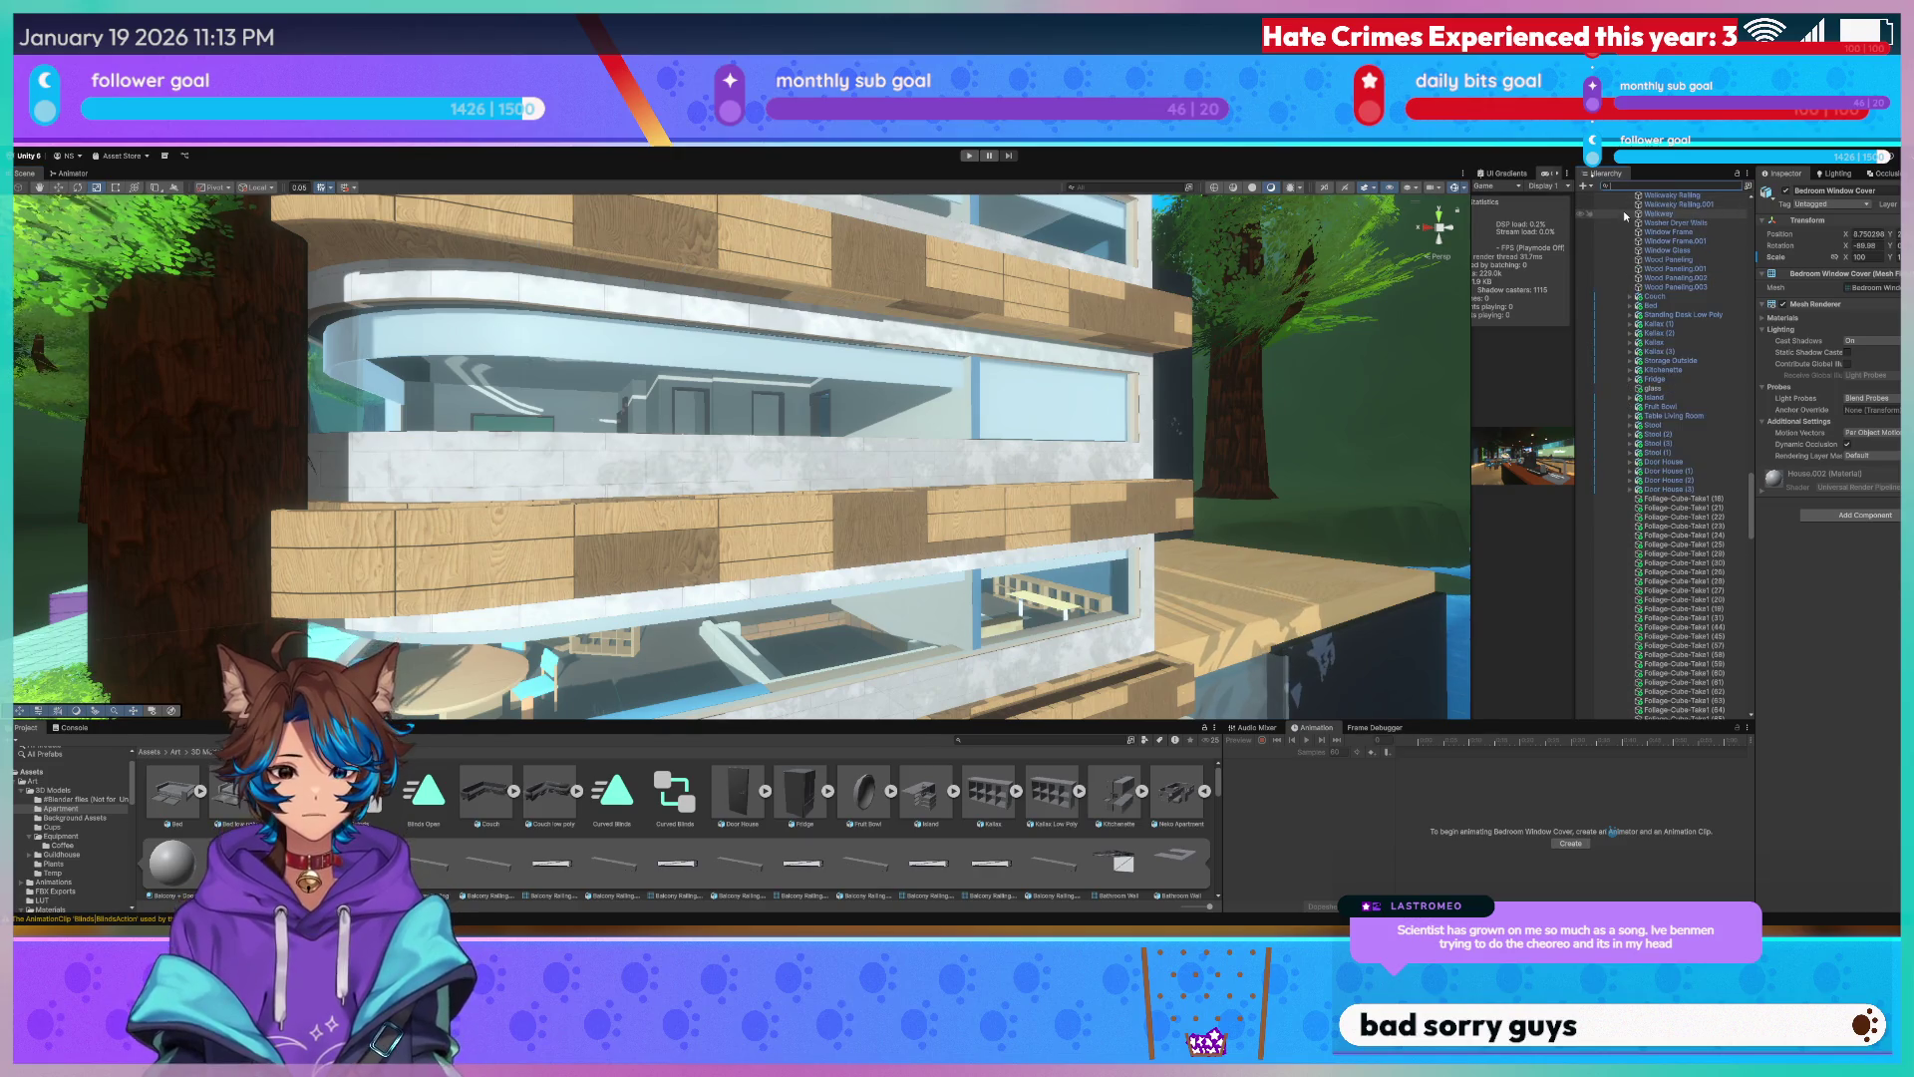
left_click(1625, 214)
type("win")
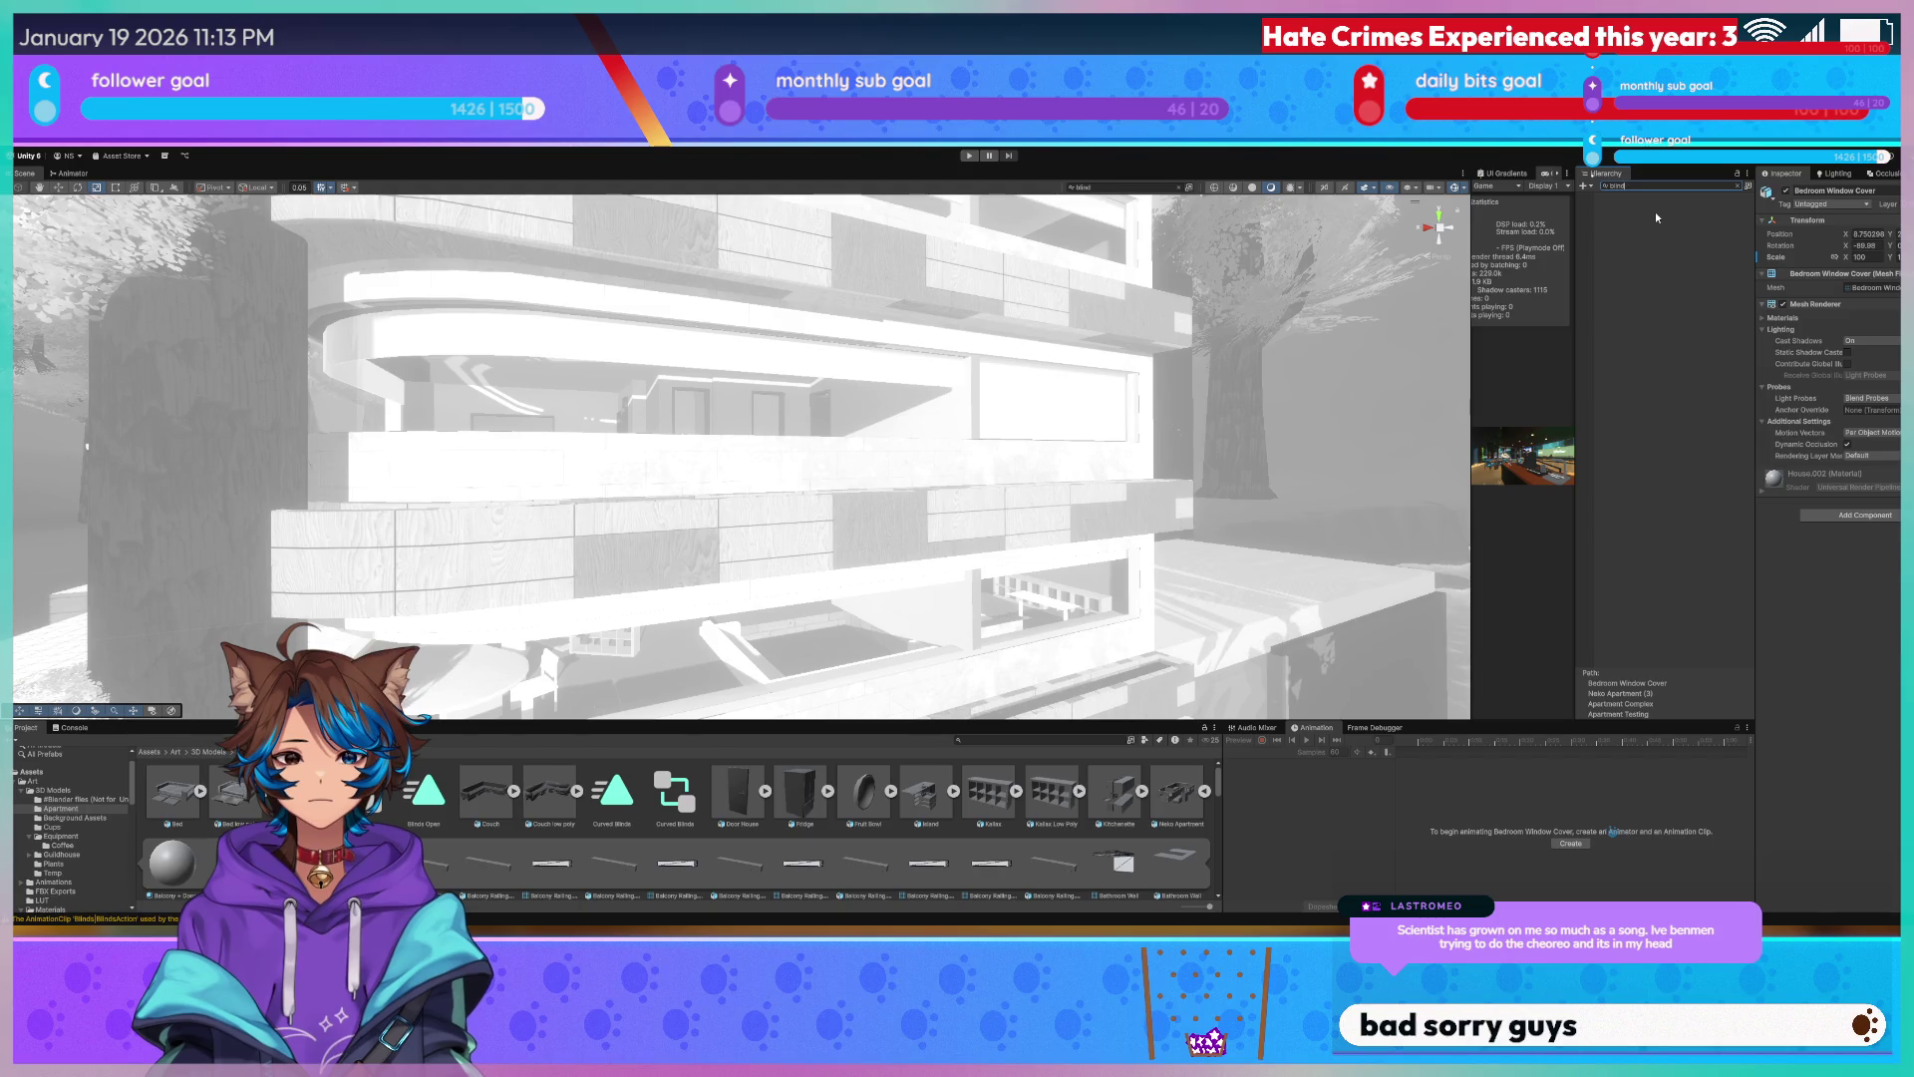
scroll(799, 375, "up", 3)
scroll(798, 373, "up", 3)
scroll(800, 374, "up", 3)
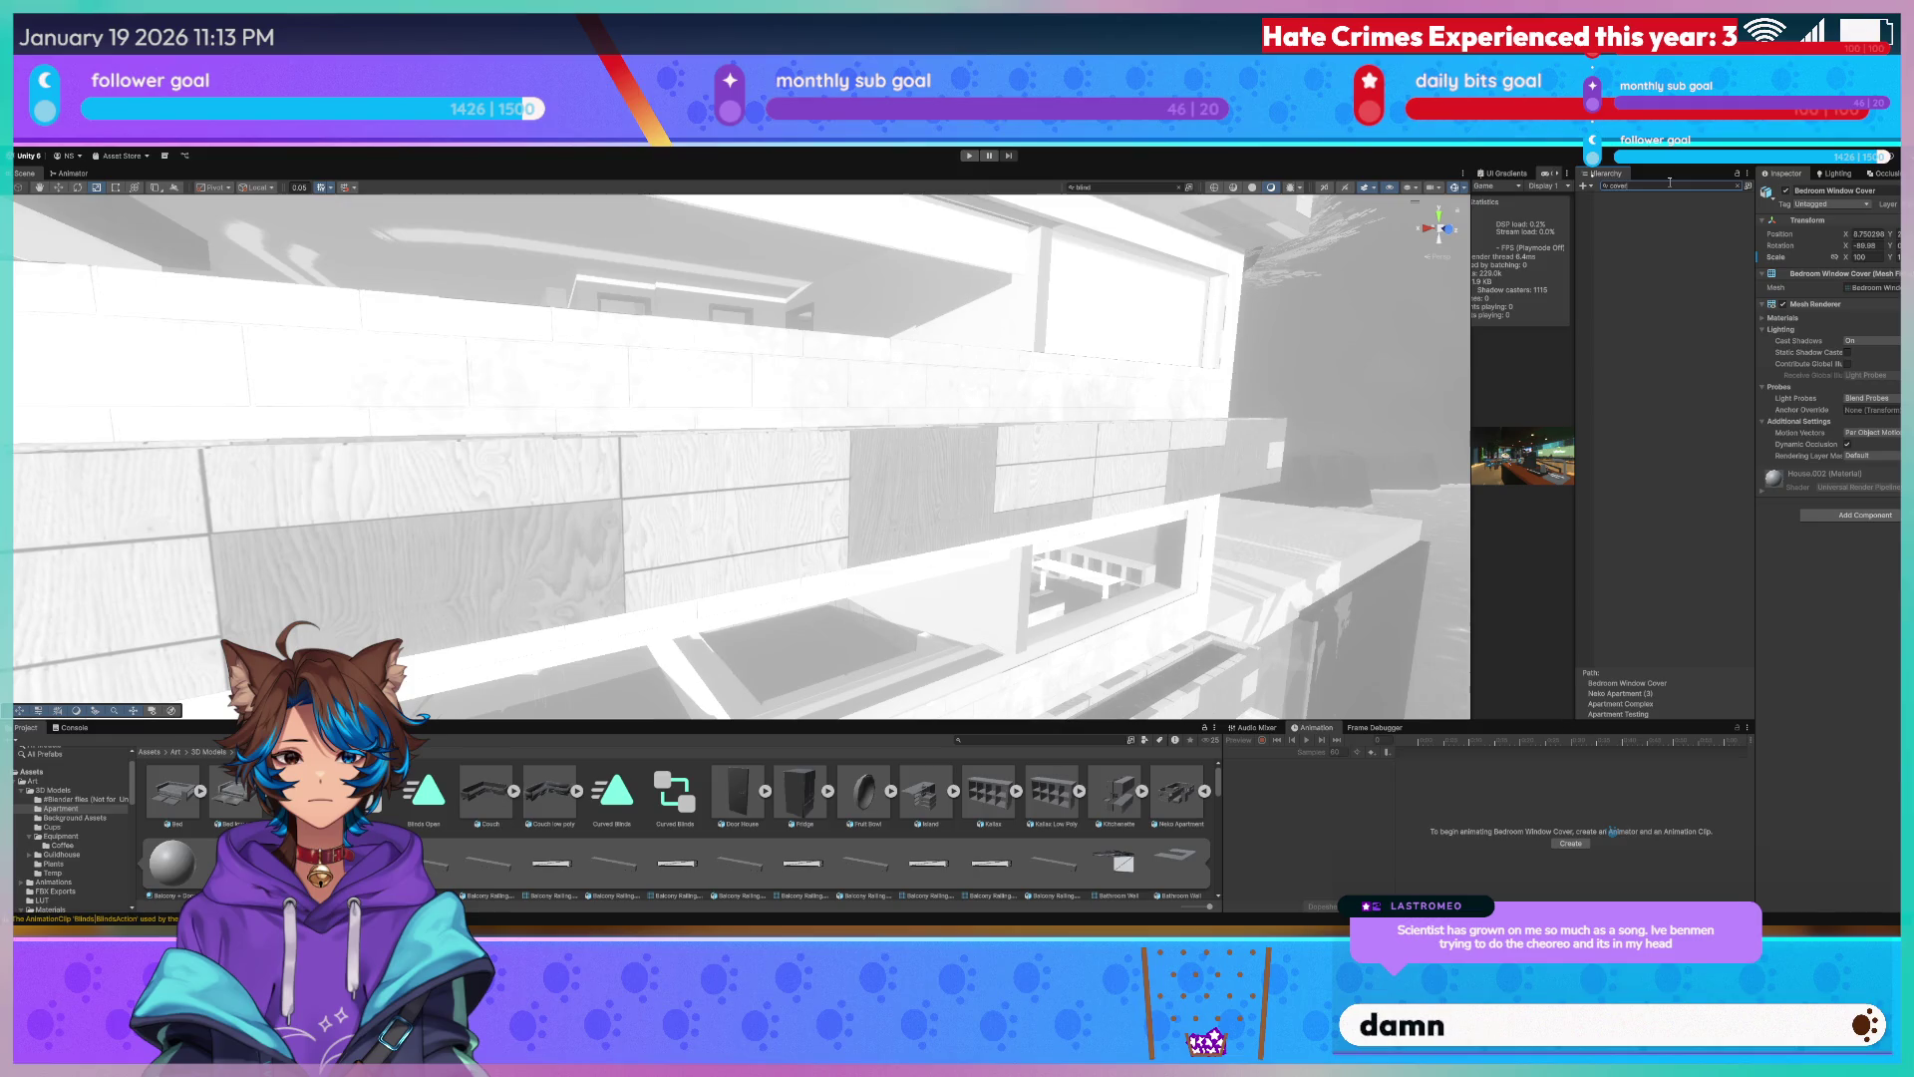
type("cover")
left_click(1646, 287, "shift")
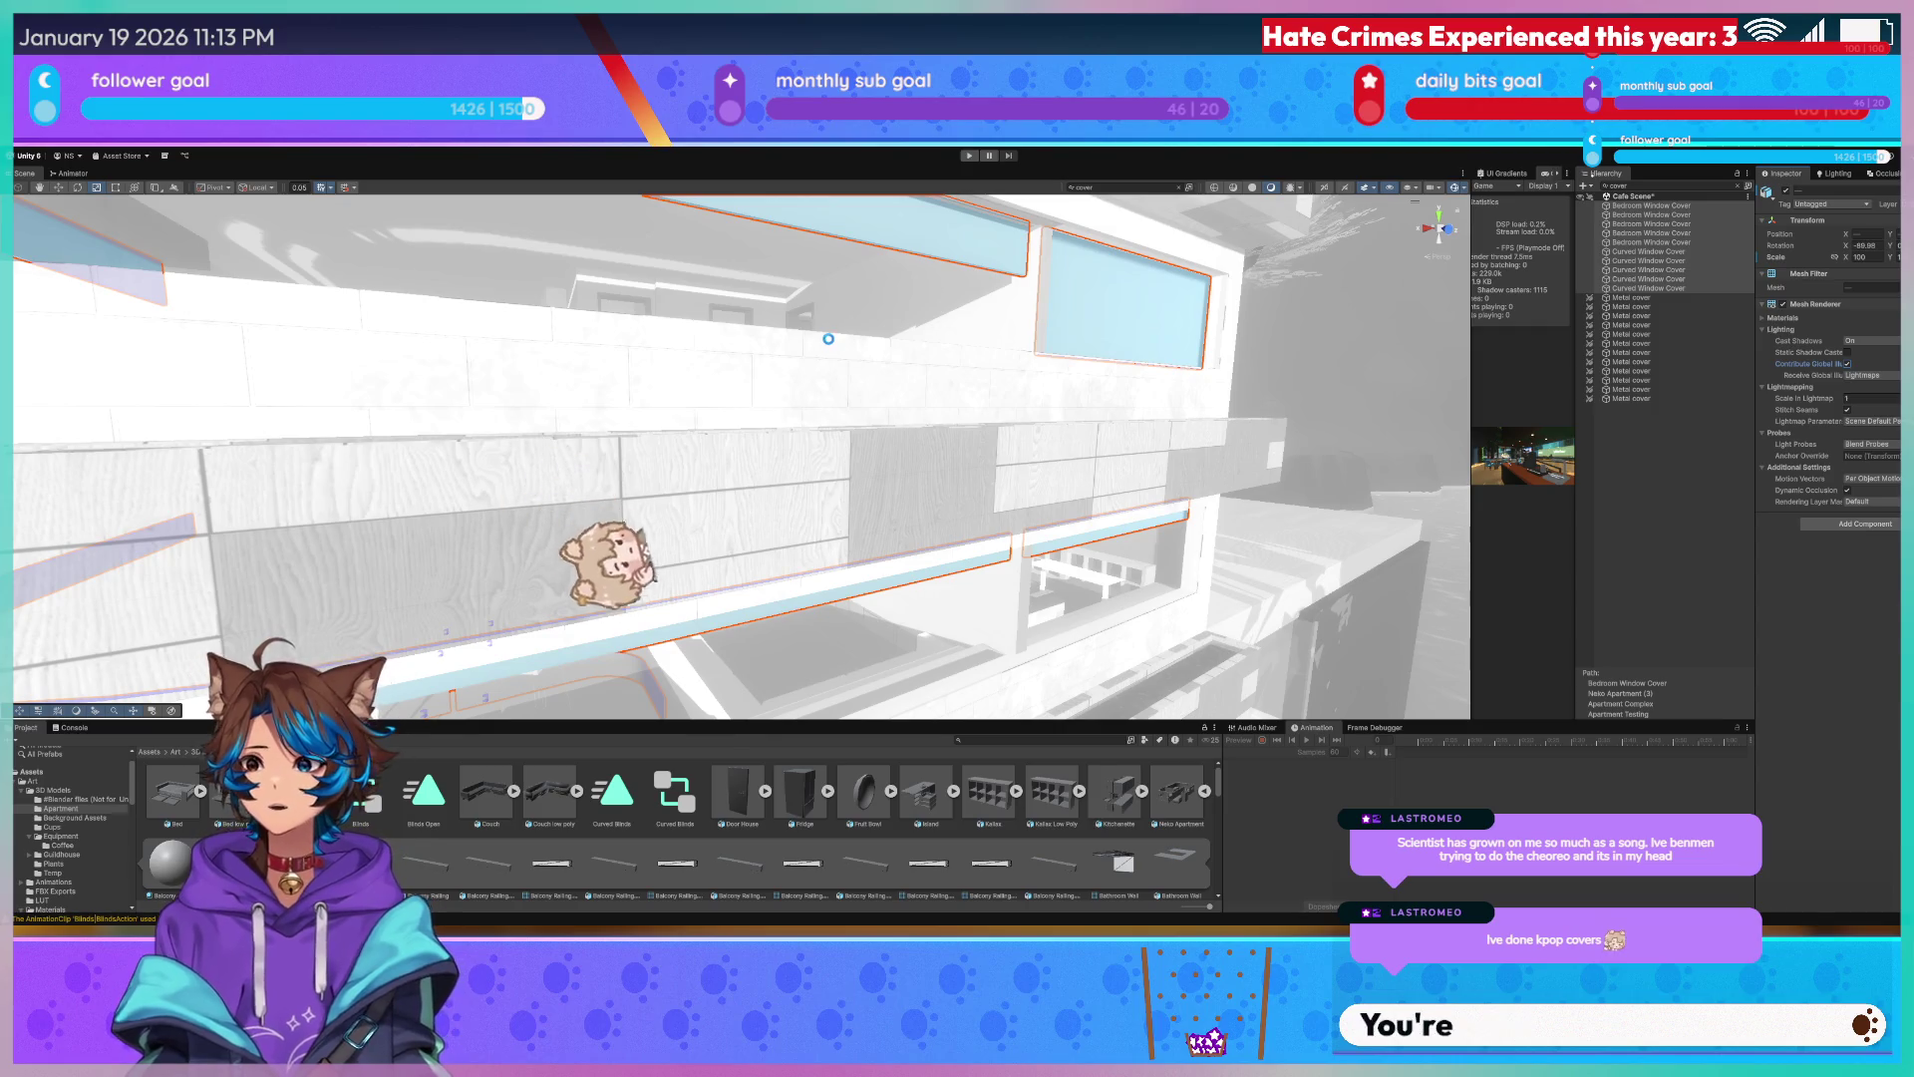
key("f")
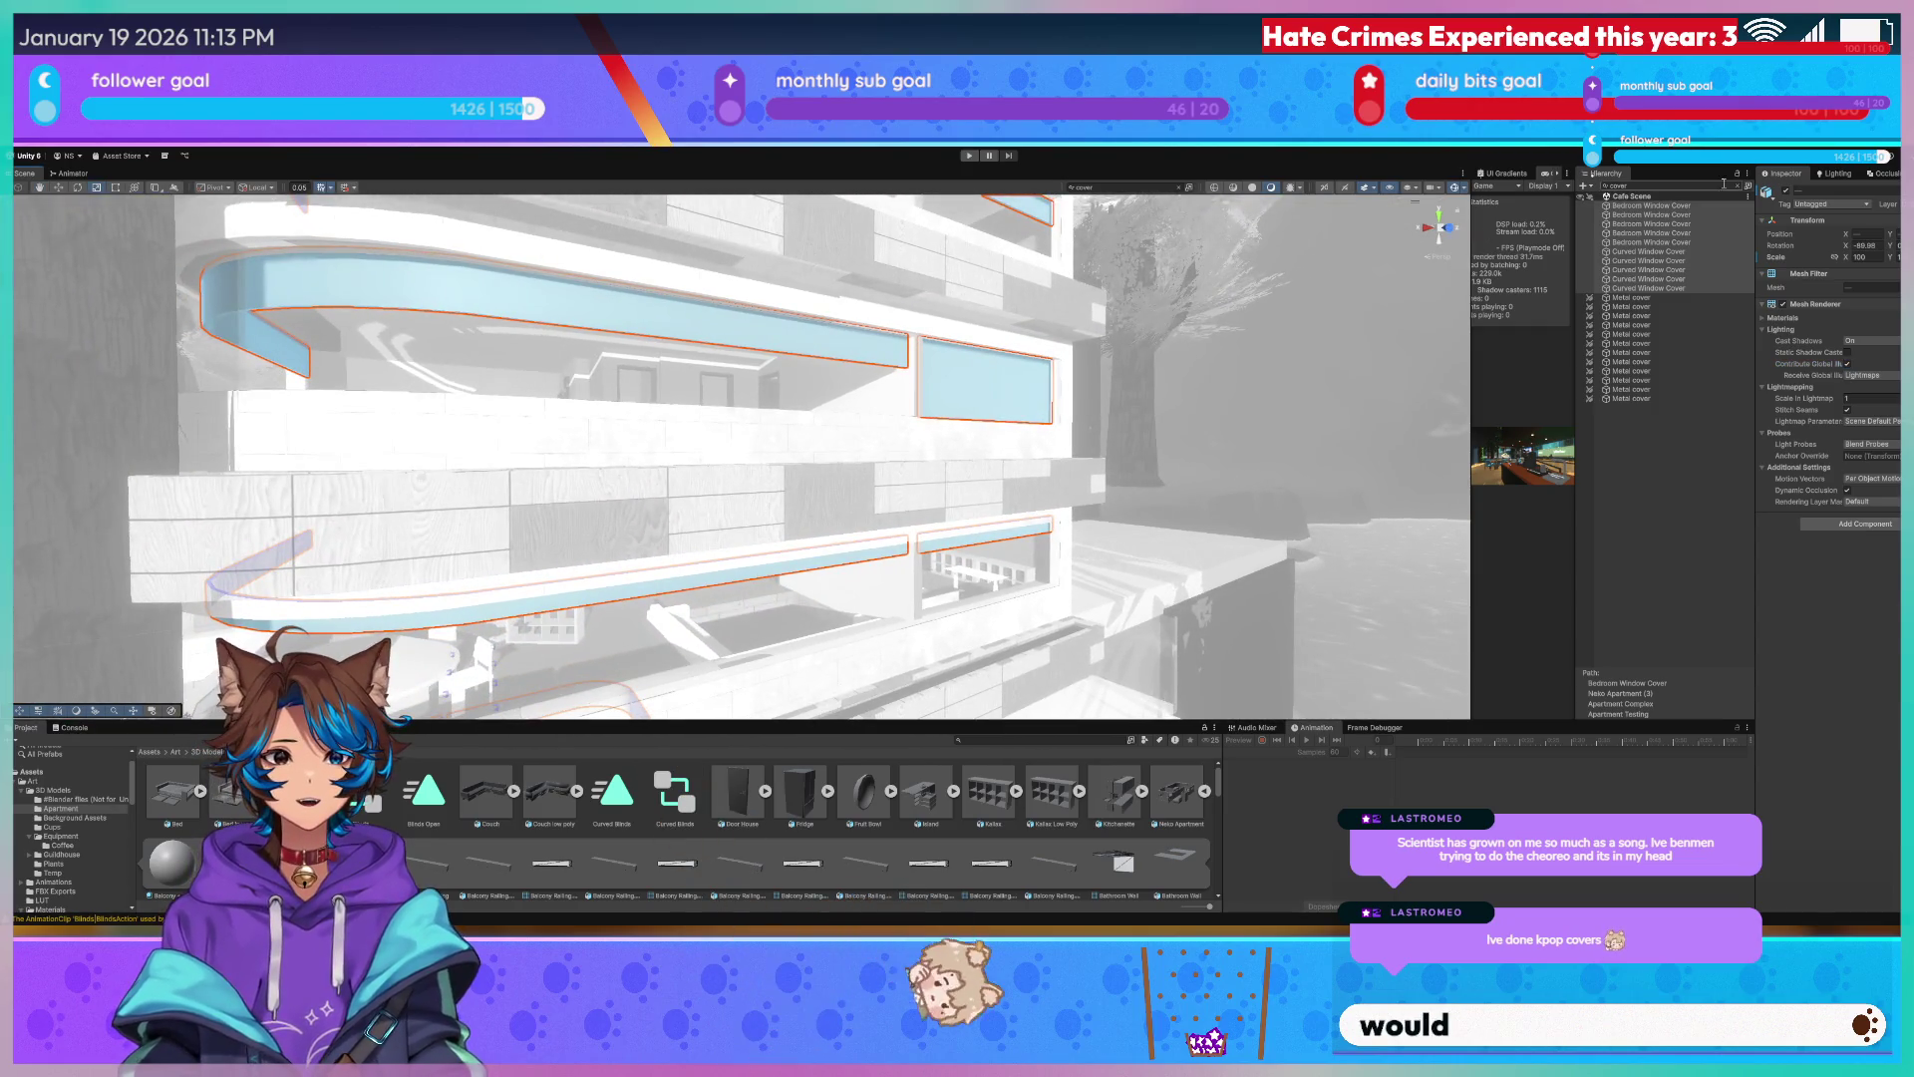
key("BackSpace")
key("BackSpace")
key("BackSpace")
left_click(1160, 337)
mouse_move(1158, 337)
right_mouse_down()
mouse_move(929, 251)
mouse_move(910, 279)
right_mouse_up()
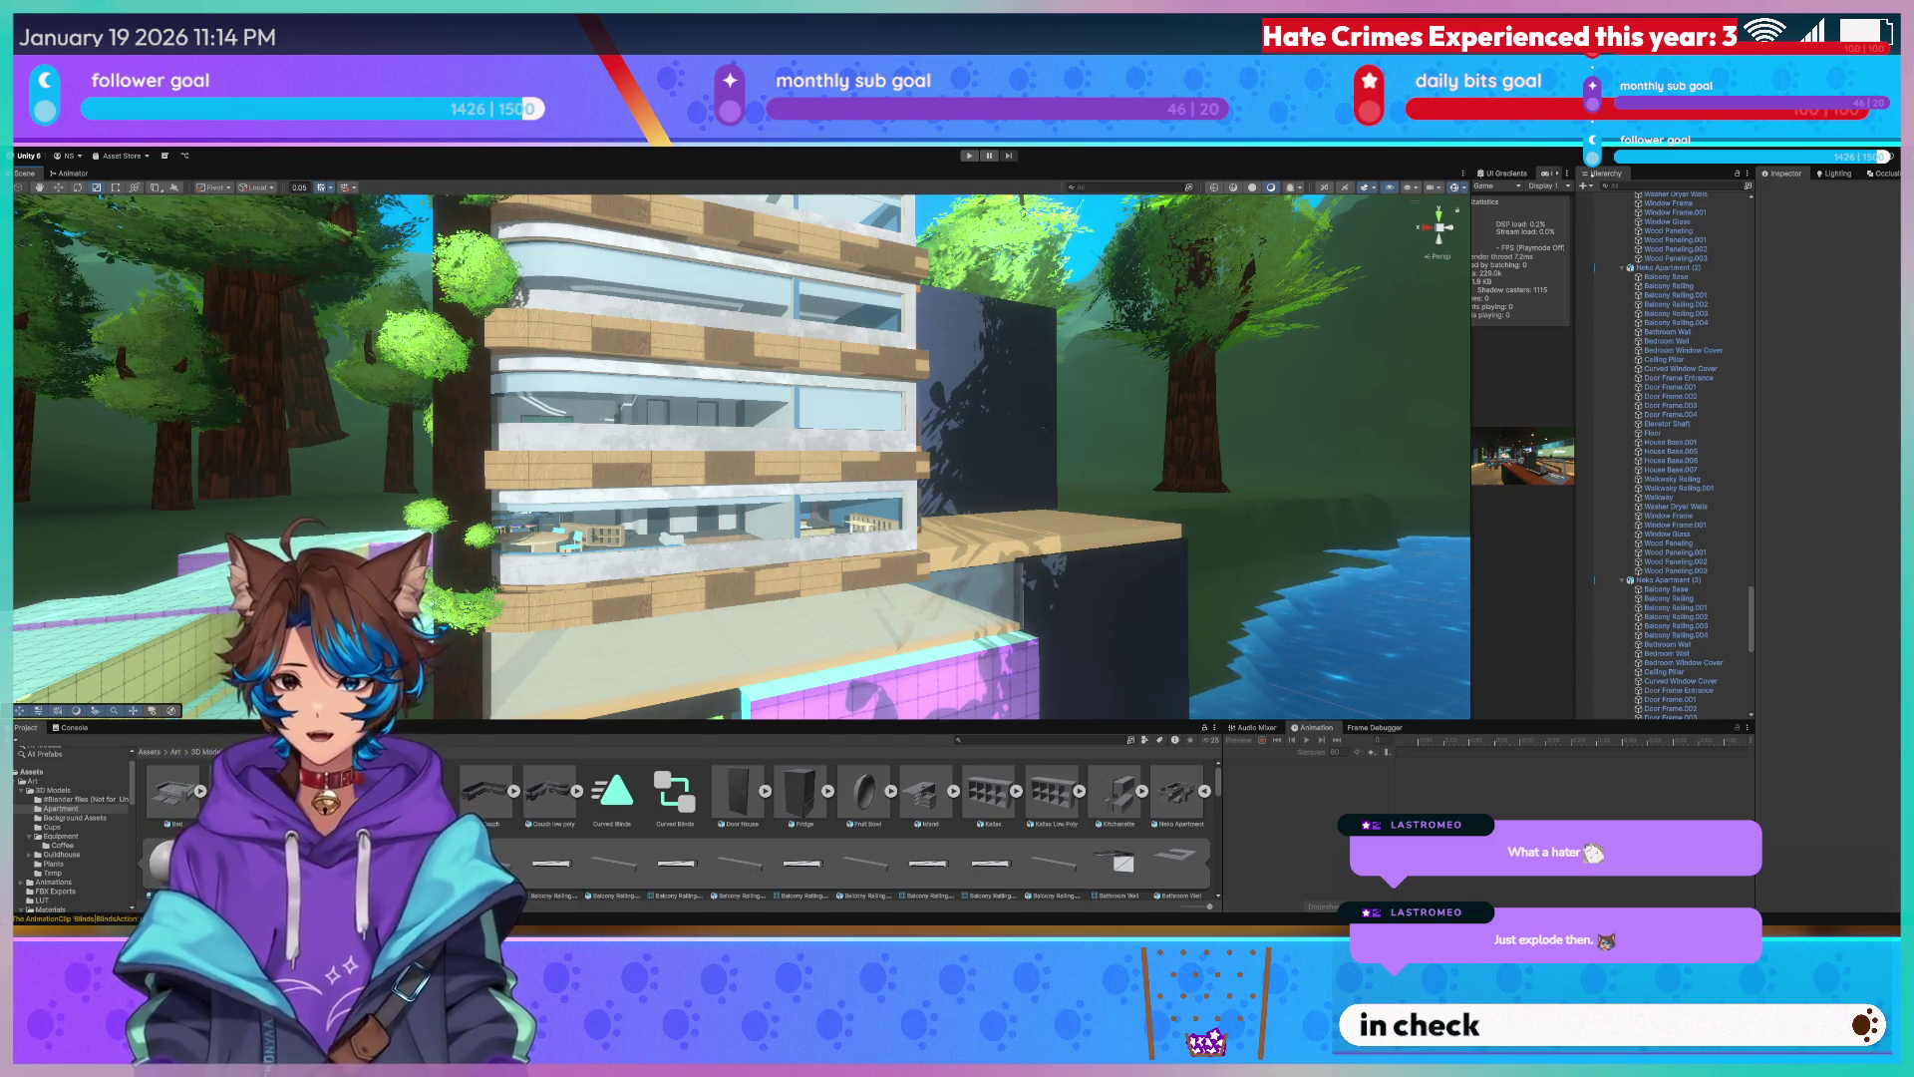
right_click_drag(920, 325, 919, 325)
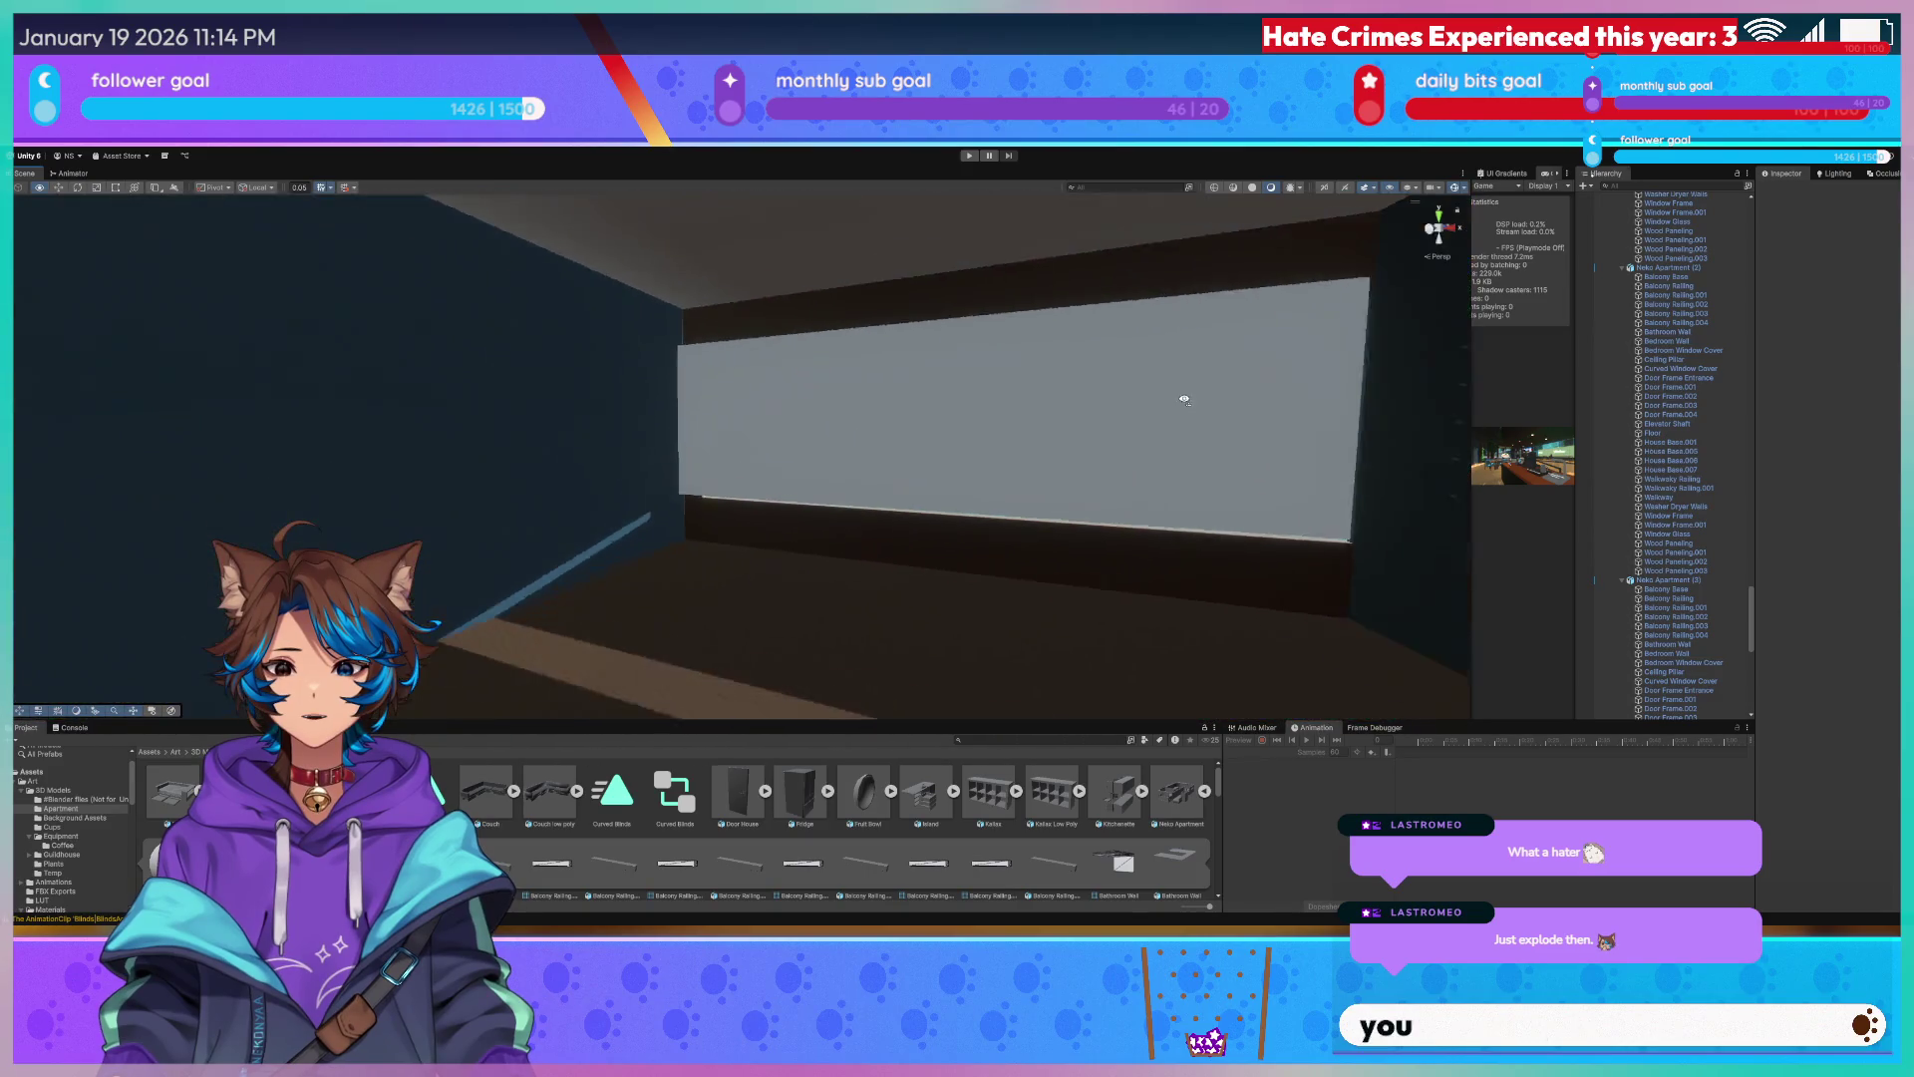
mouse_move(920, 324)
right_mouse_down()
mouse_move(992, 426)
mouse_move(753, 330)
mouse_move(692, 379)
mouse_move(585, 341)
right_mouse_up()
left_click(988, 425)
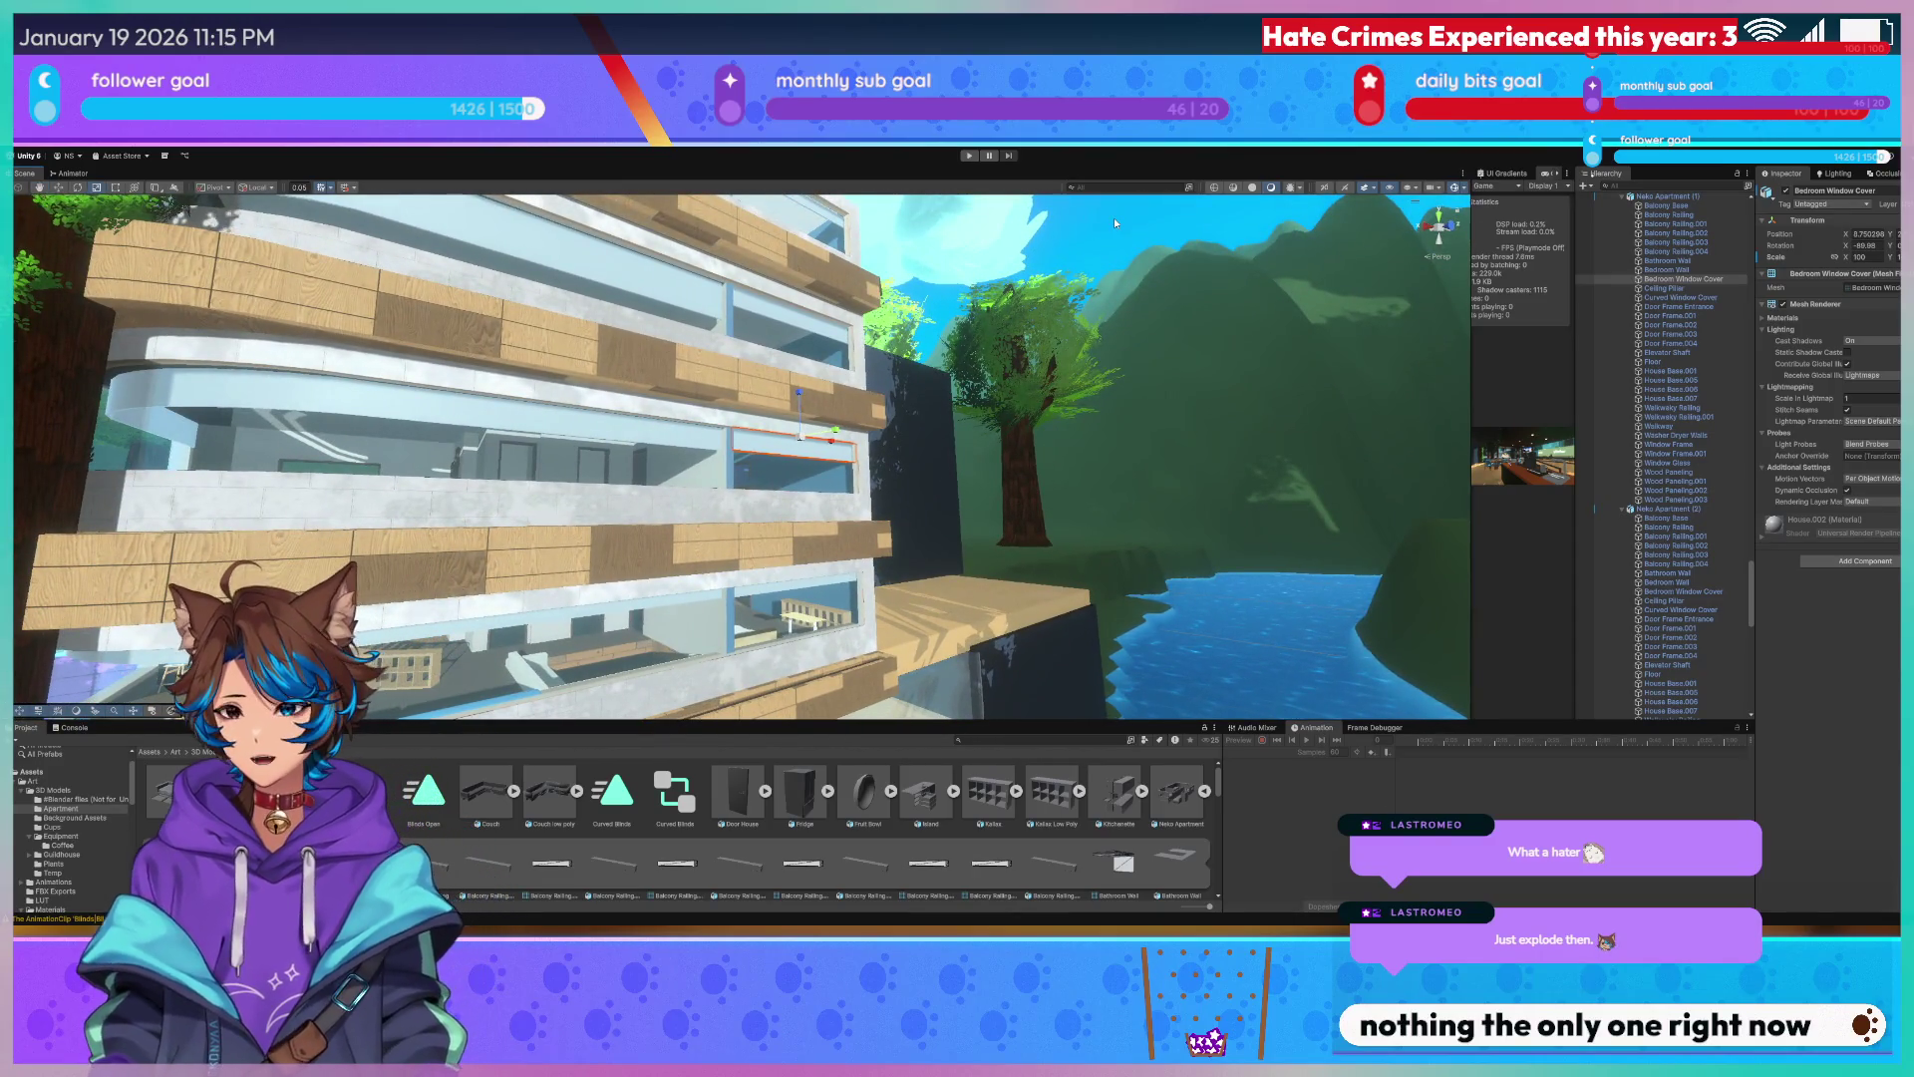
right_click_drag(1114, 216, 957, 240)
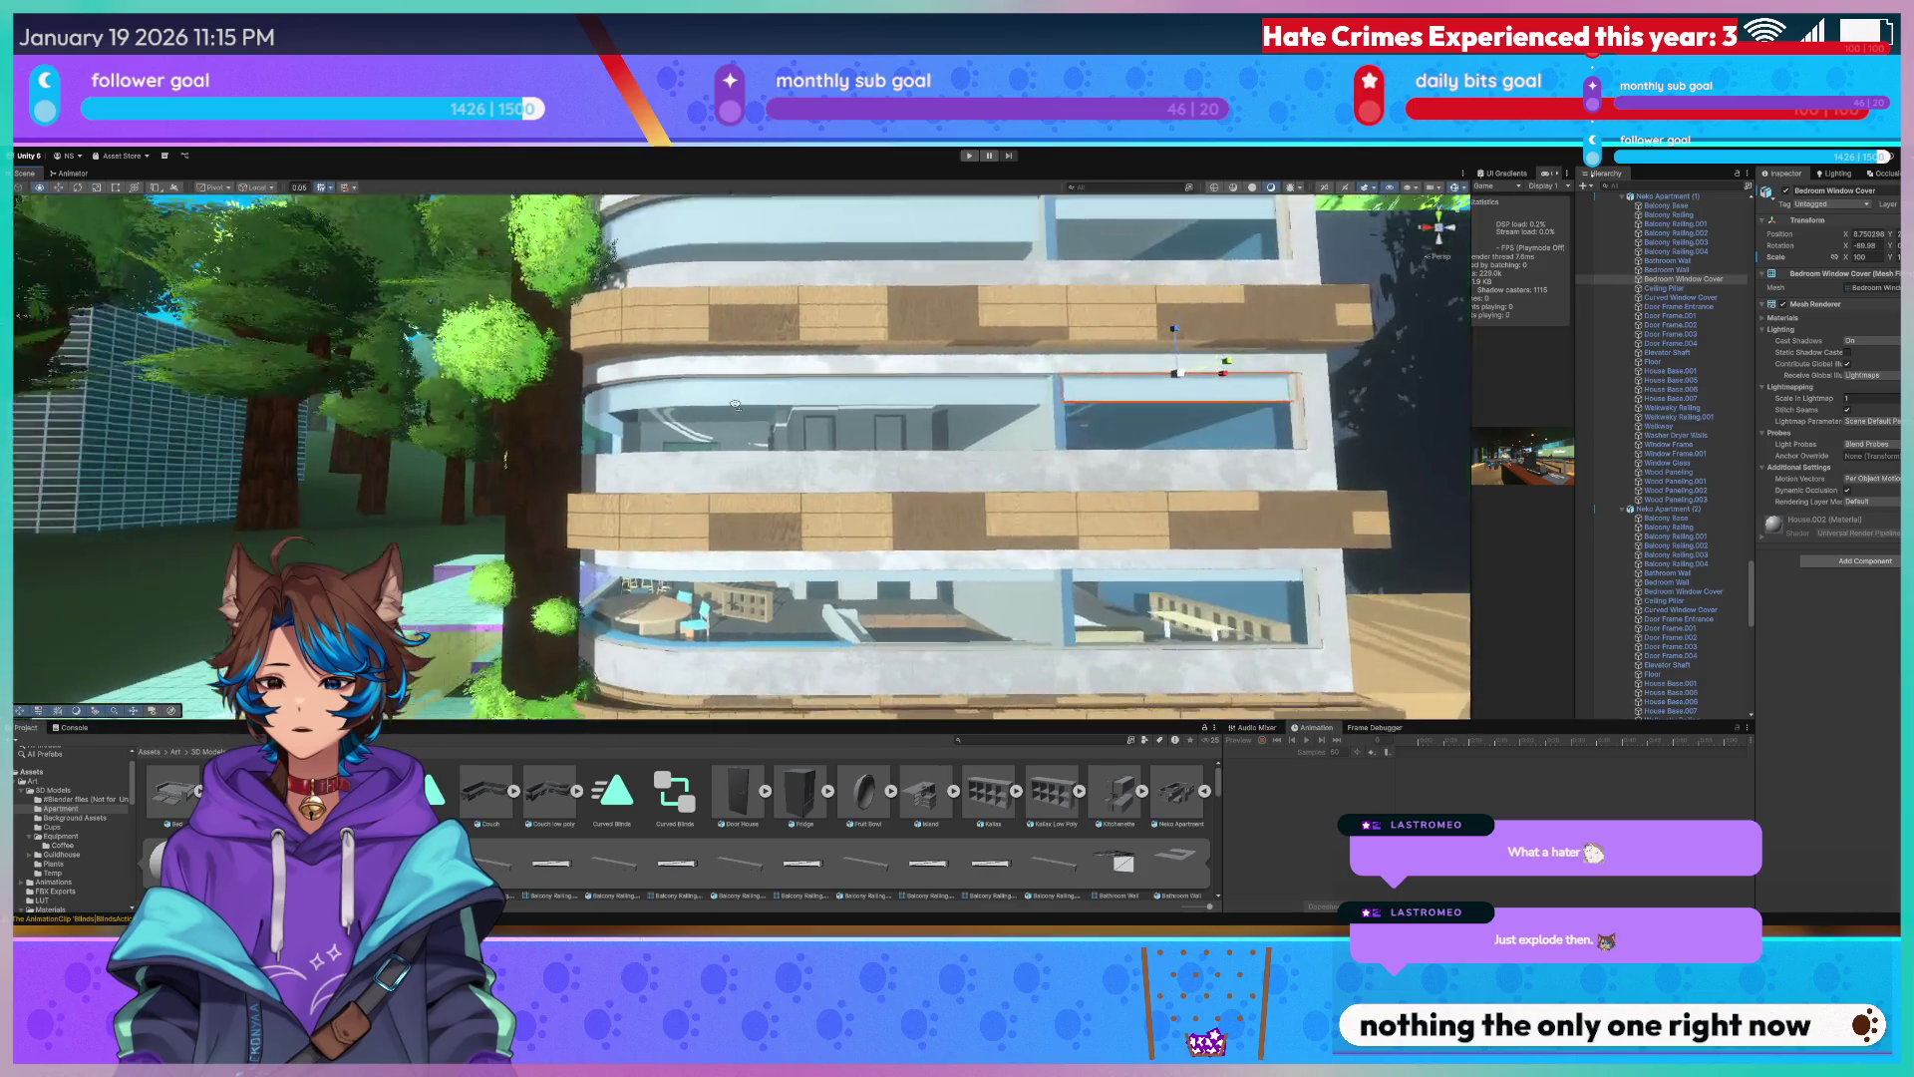
right_click_drag(794, 415, 774, 491)
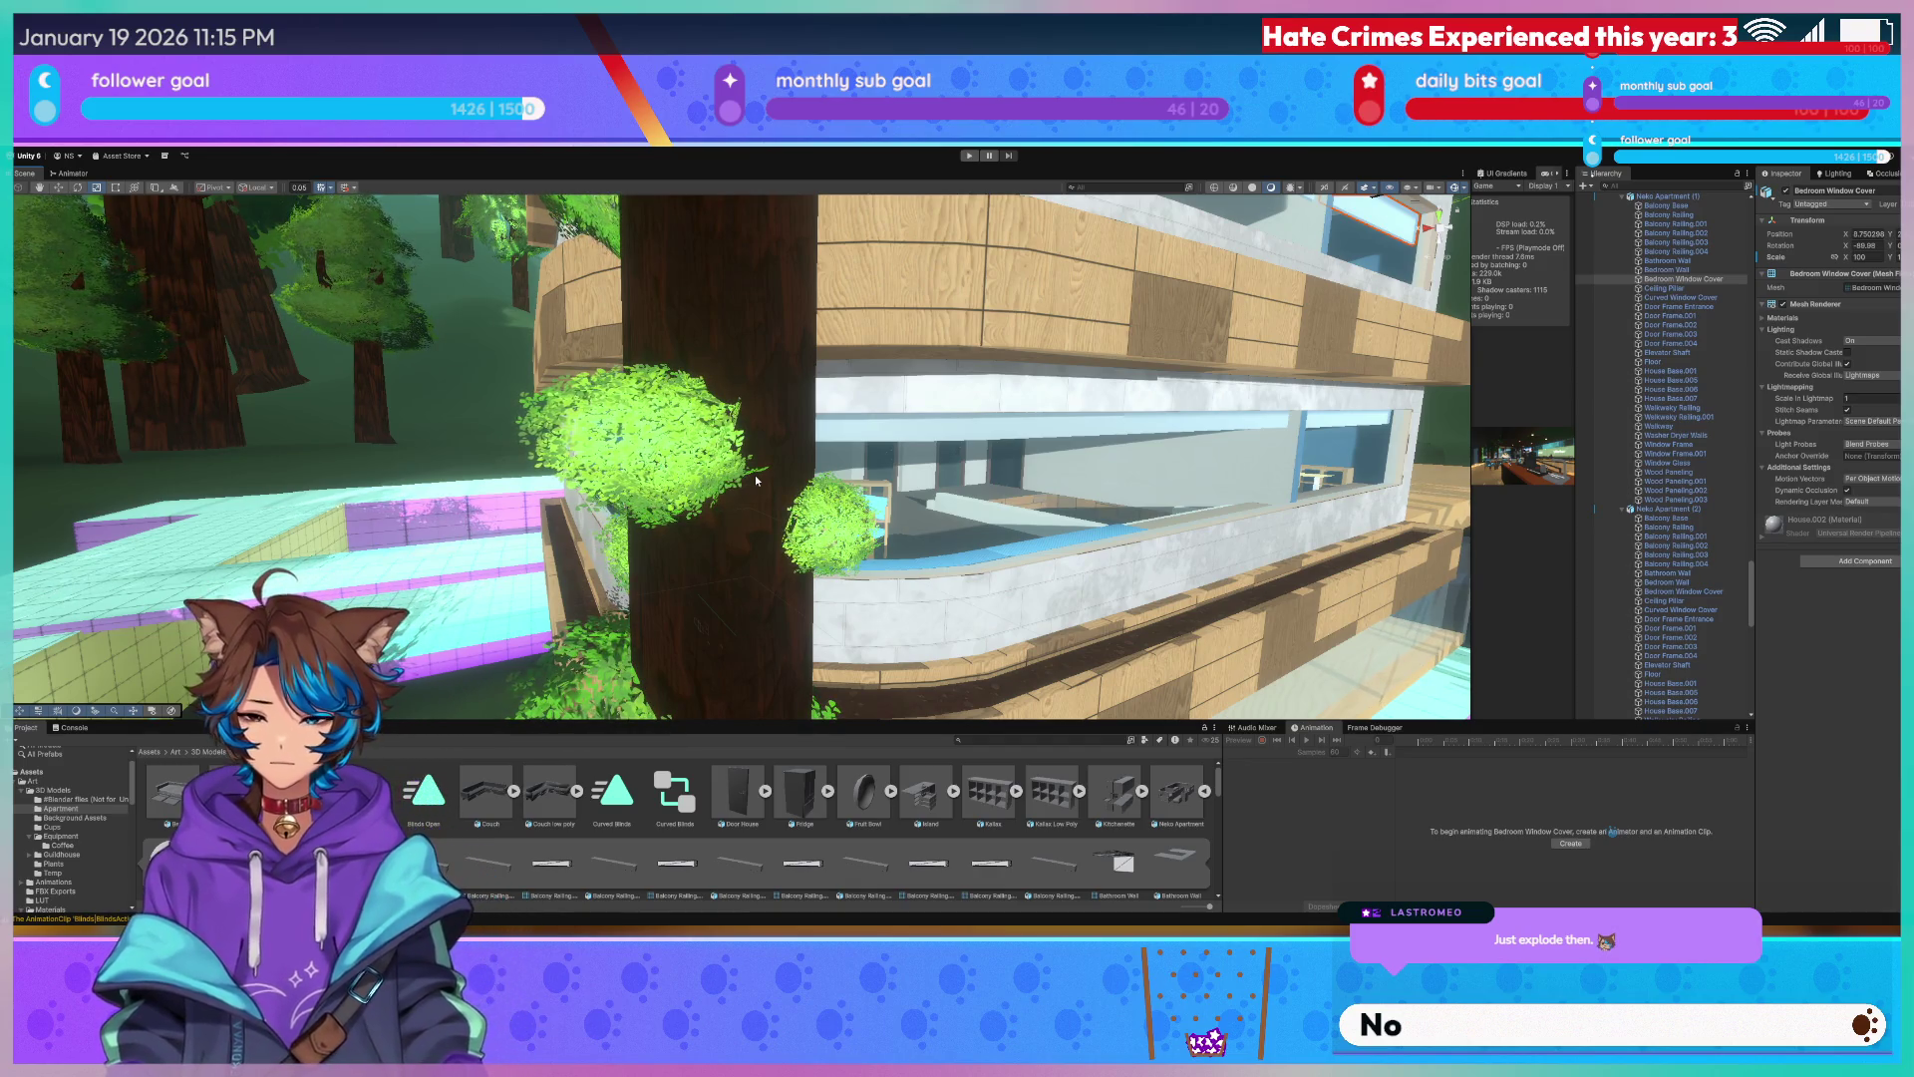
mouse_move(899, 384)
right_mouse_down()
mouse_move(992, 284)
mouse_move(1262, 273)
right_mouse_up()
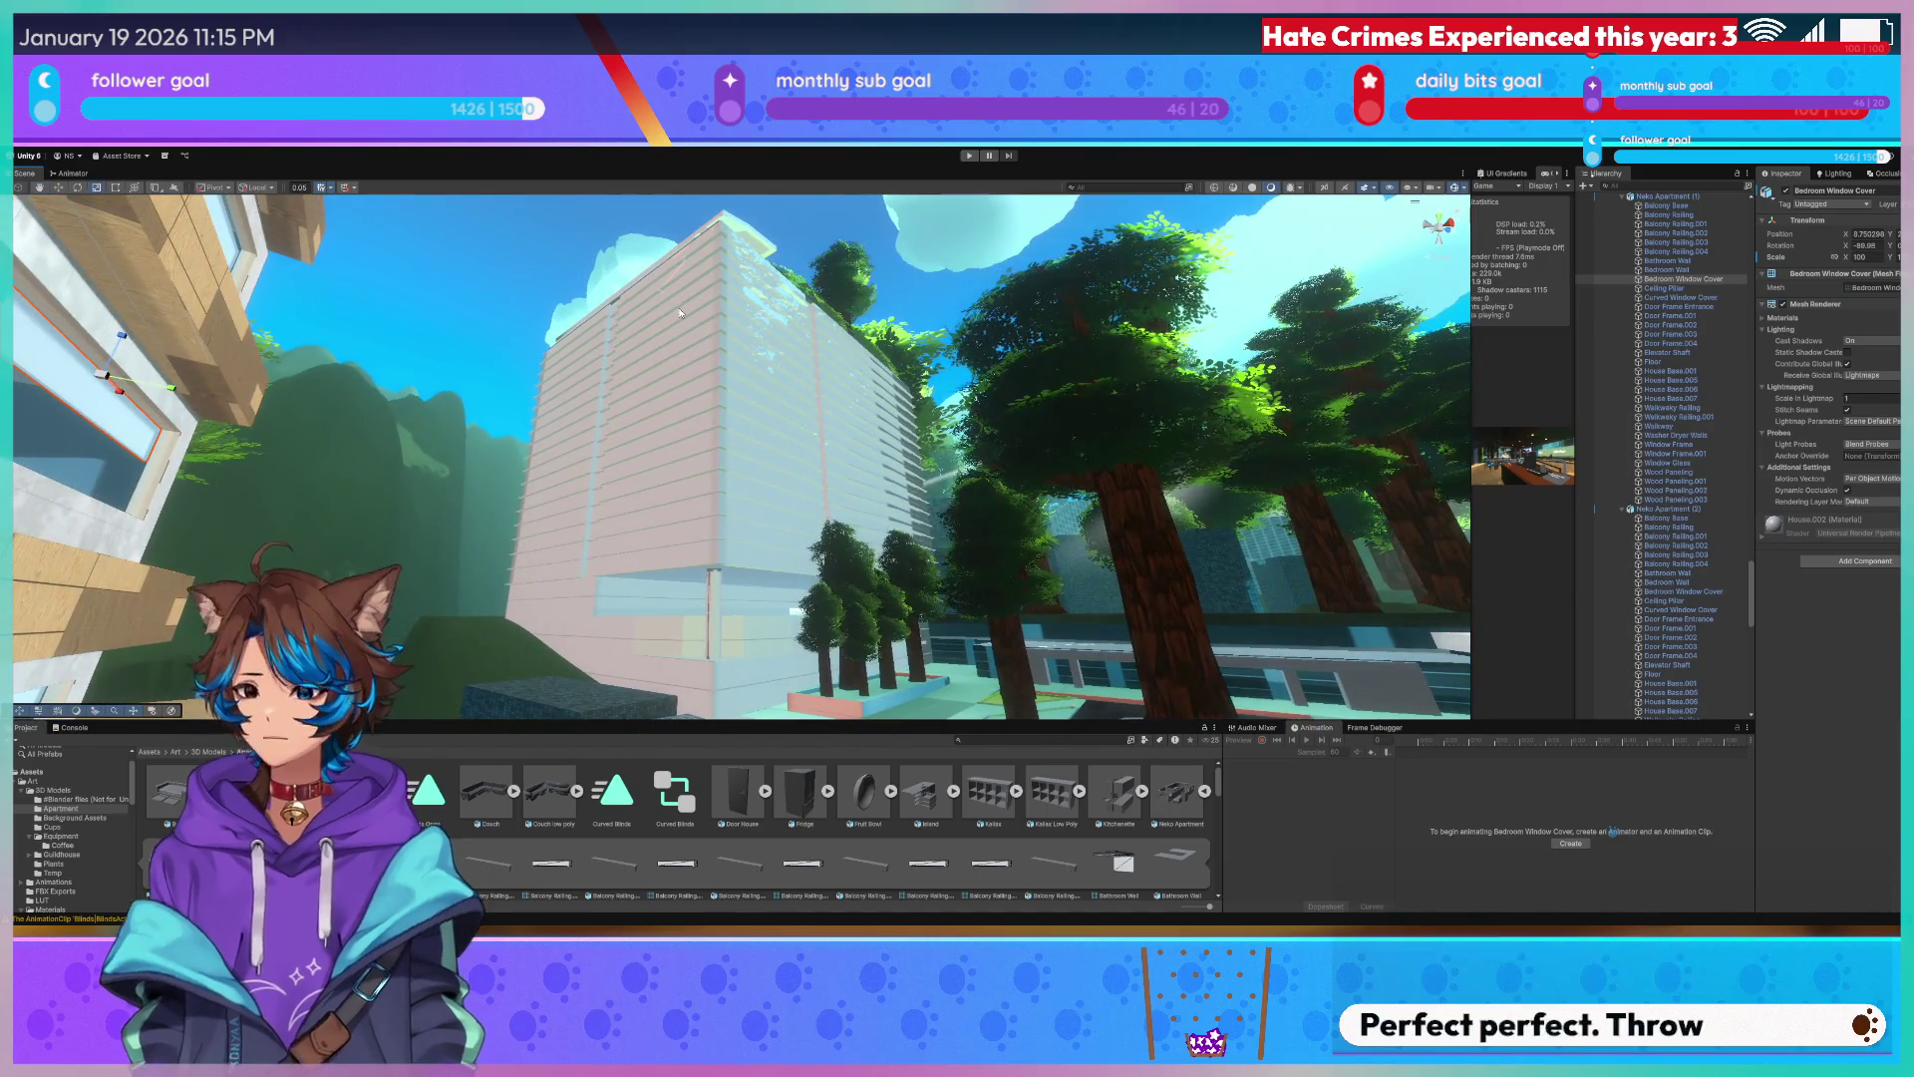
mouse_move(1262, 274)
right_mouse_down()
mouse_move(758, 403)
mouse_move(784, 389)
right_mouse_up()
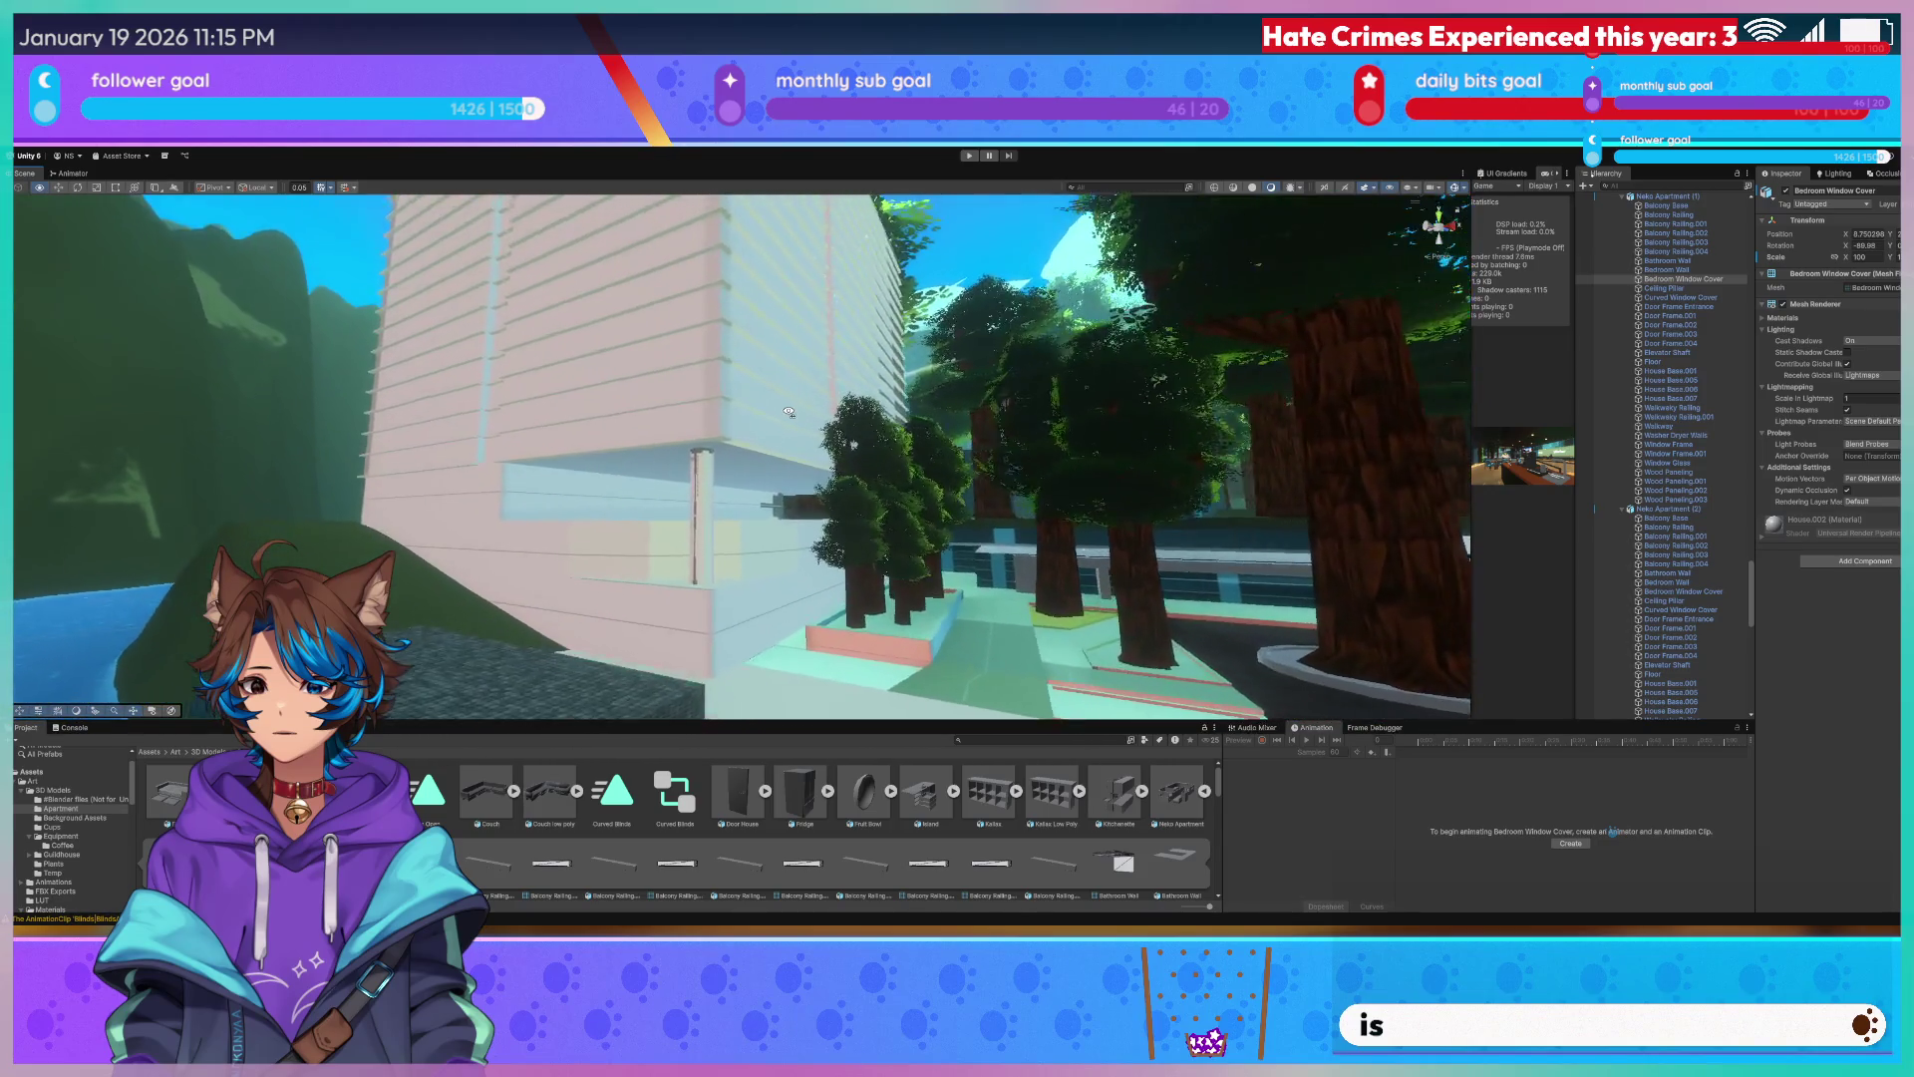
mouse_move(785, 388)
right_mouse_down()
mouse_move(810, 442)
mouse_move(912, 437)
mouse_move(783, 459)
right_mouse_up()
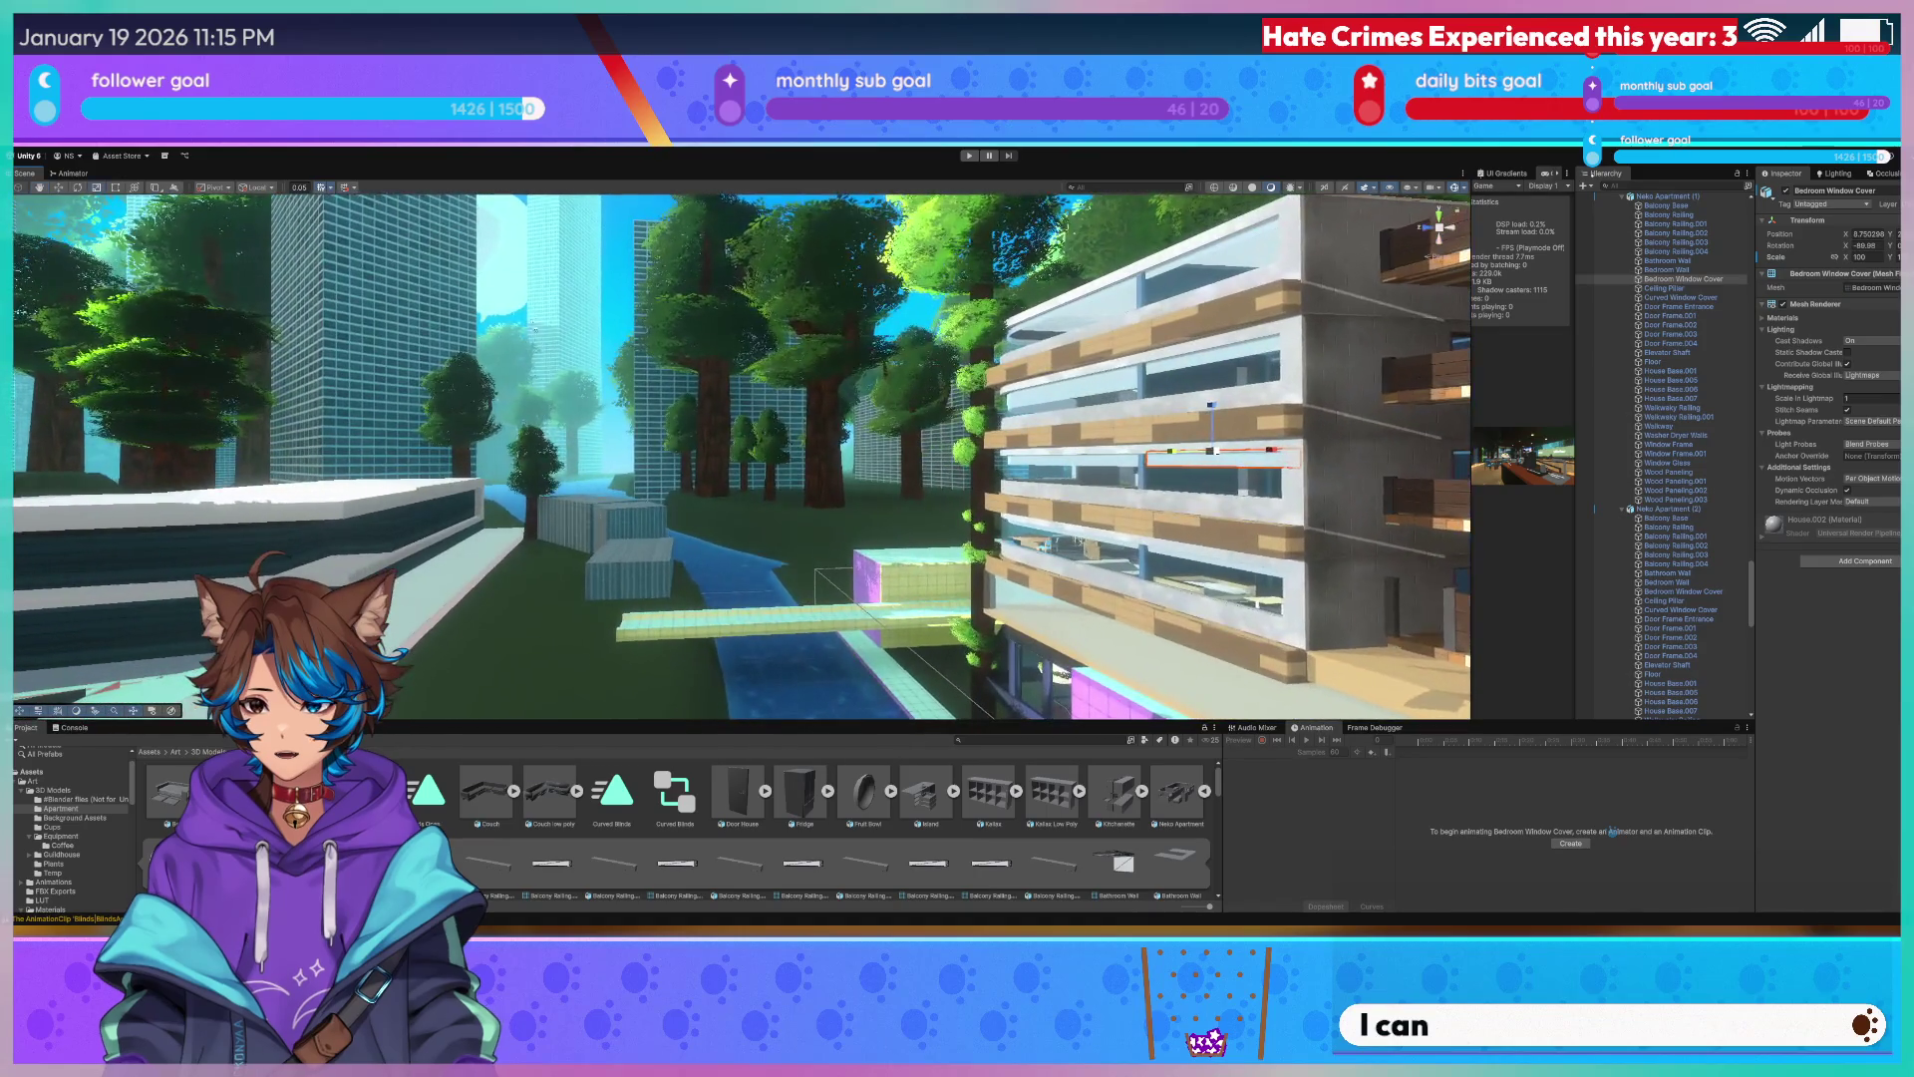
Fly the scene camera through the bedroom to the lounge and widen the Game view onto the café counter.
left_click(681, 252)
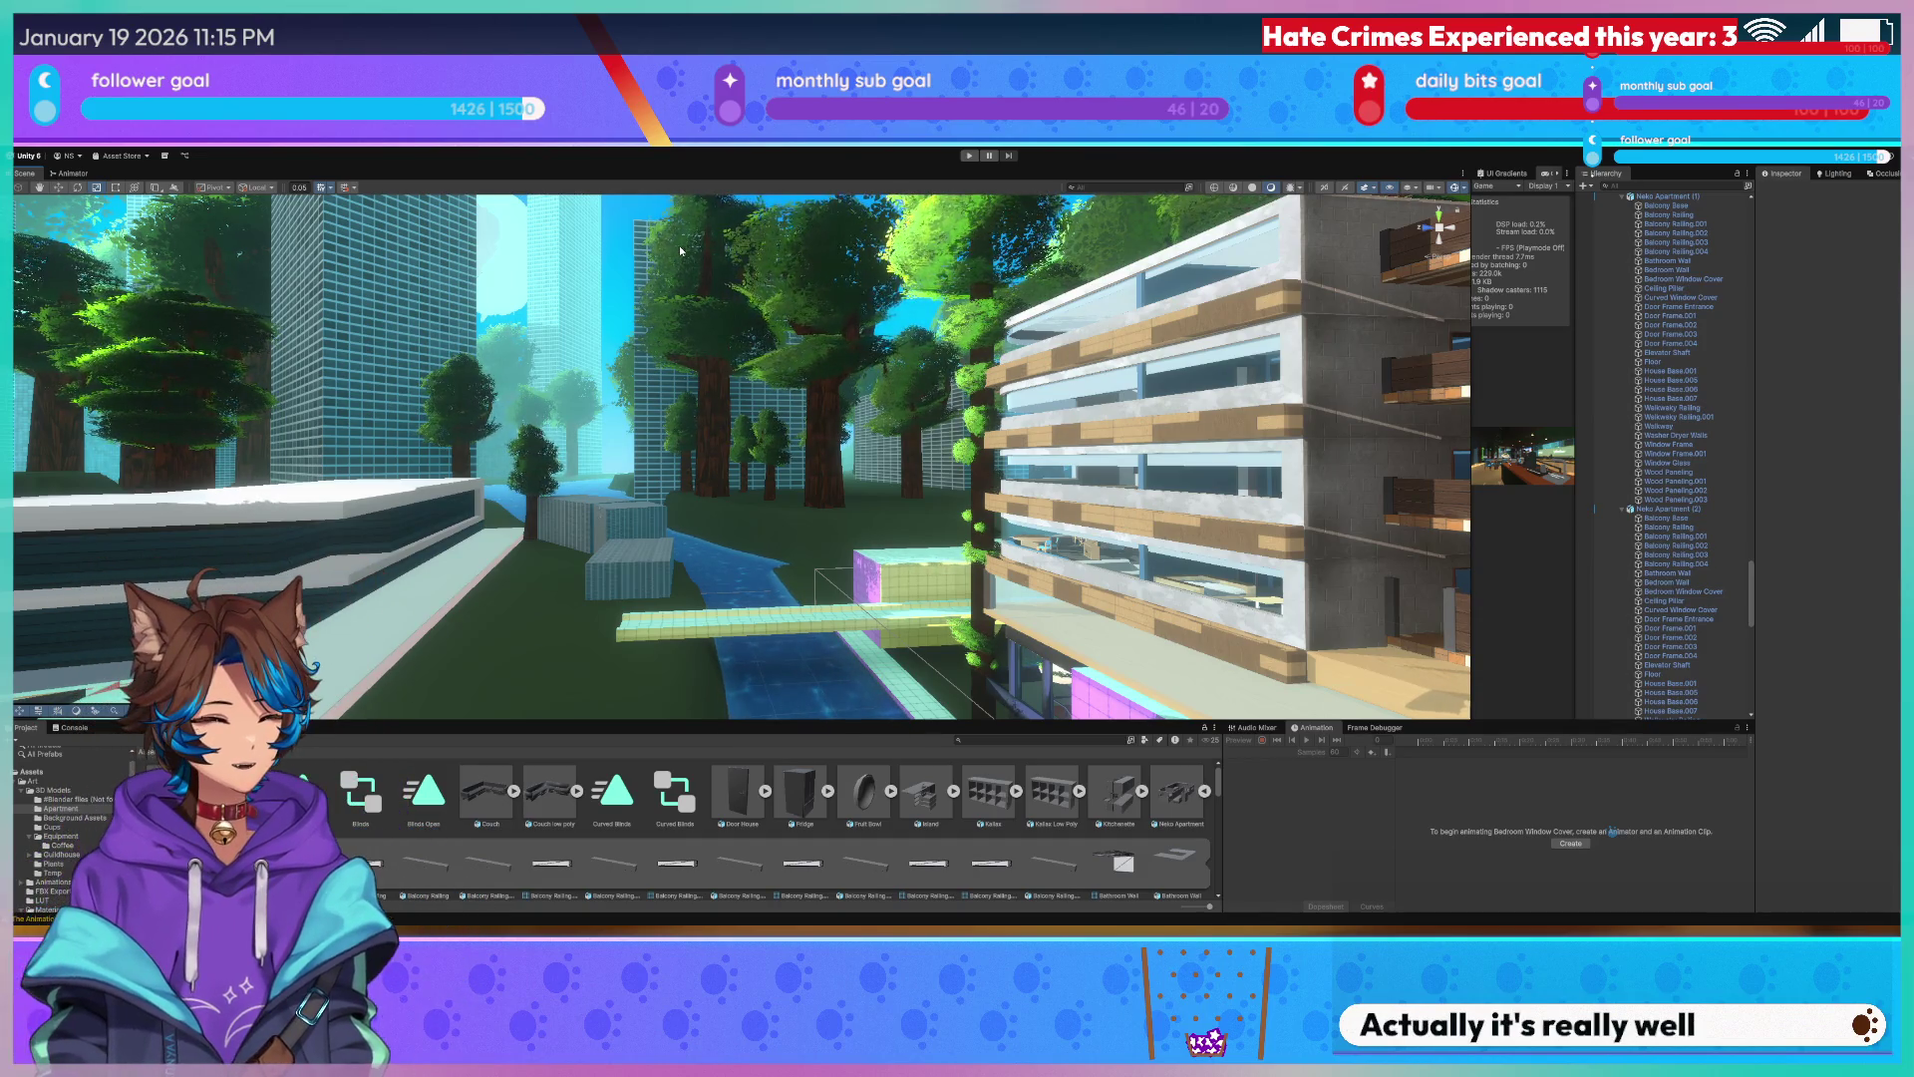
mouse_move(686, 249)
right_mouse_down()
mouse_move(898, 335)
mouse_move(972, 341)
mouse_move(748, 313)
mouse_move(525, 318)
right_mouse_up()
key("w")
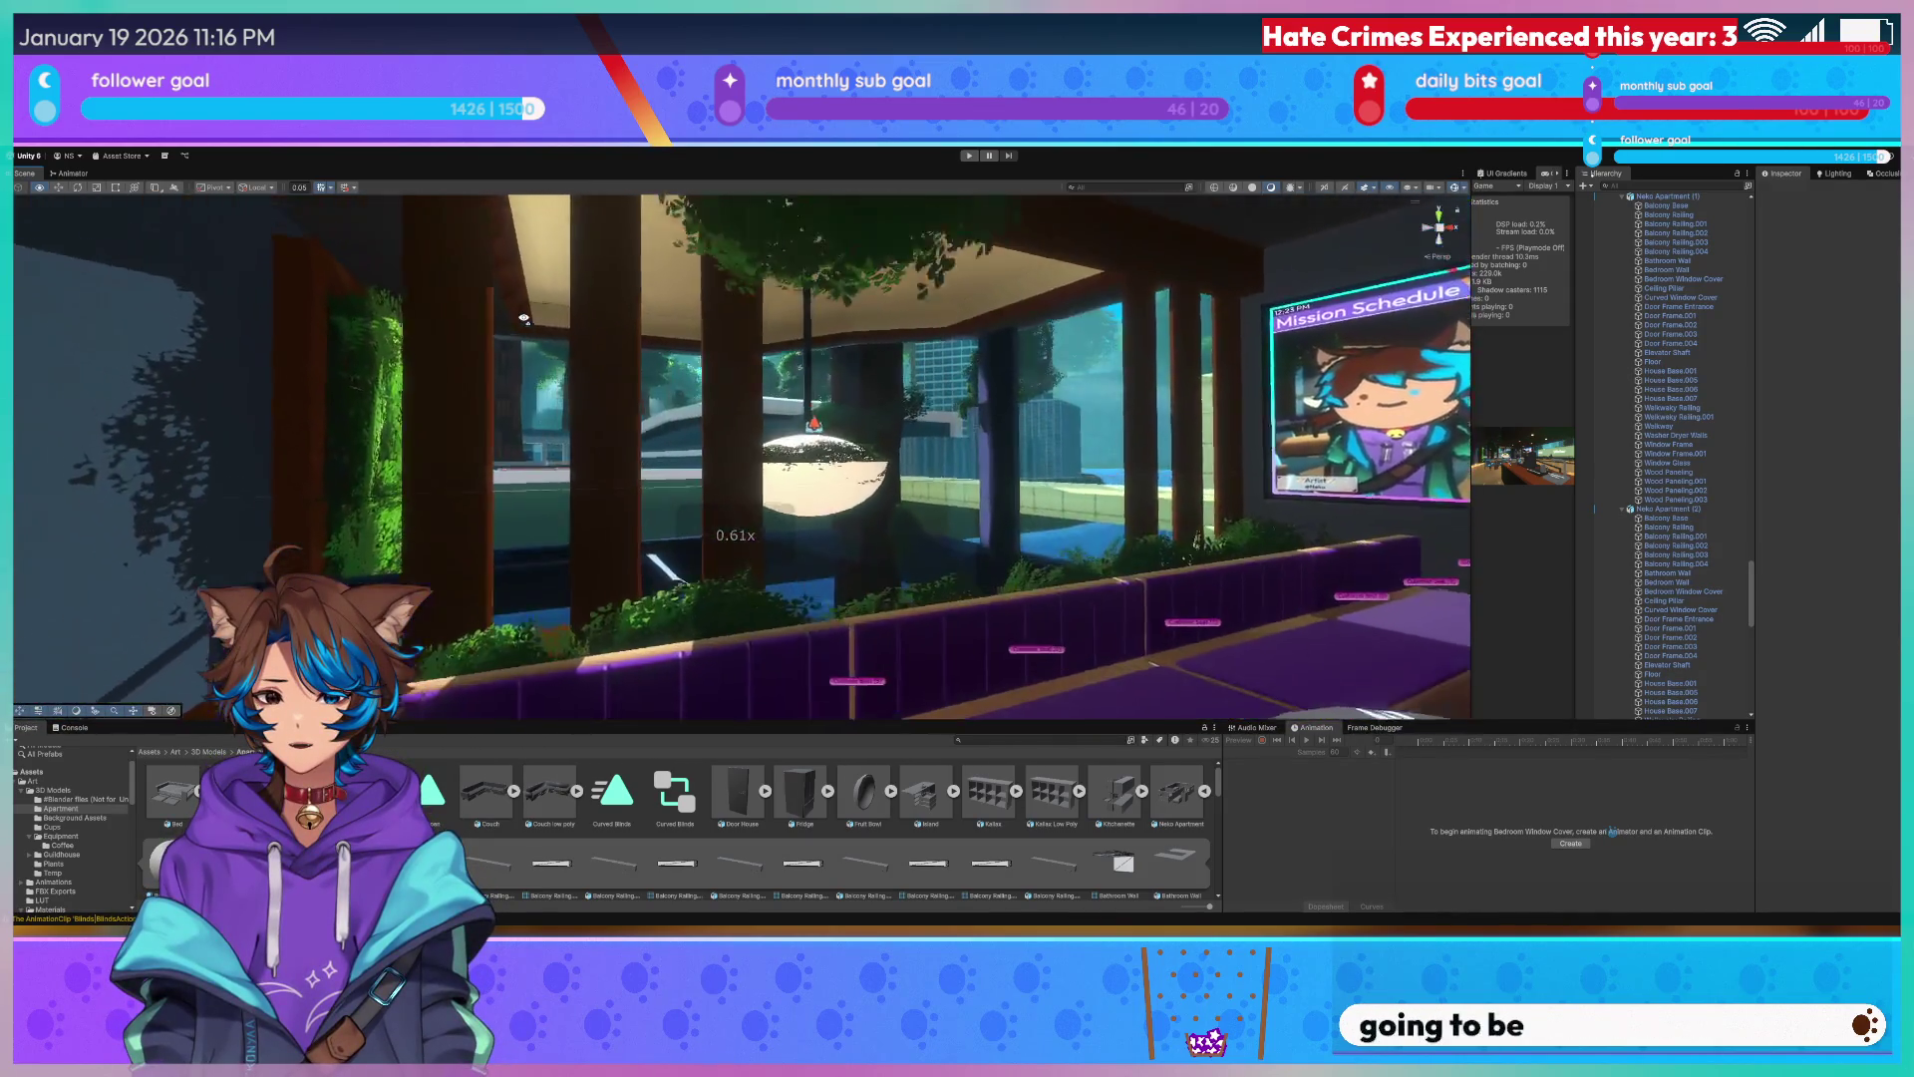
right_click_drag(525, 318, 514, 322)
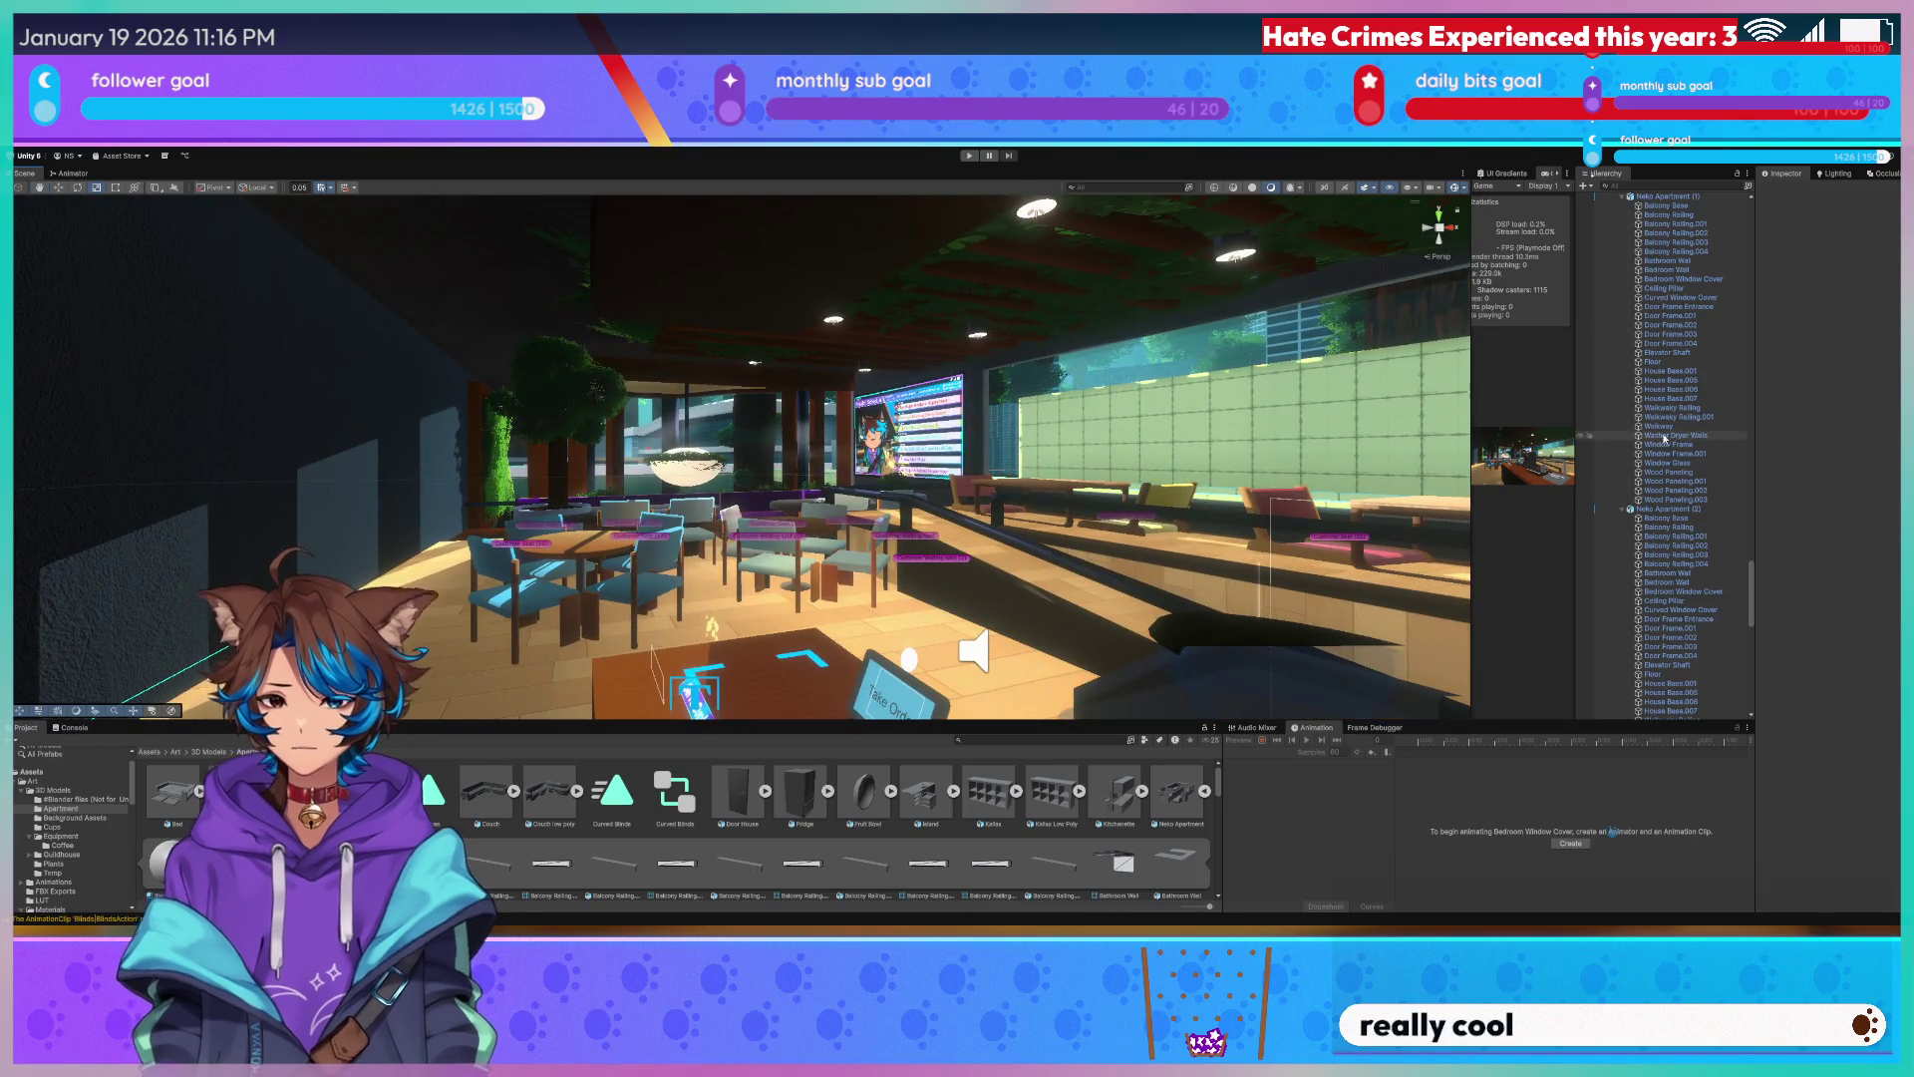
left_click_drag(1474, 400, 279, 400)
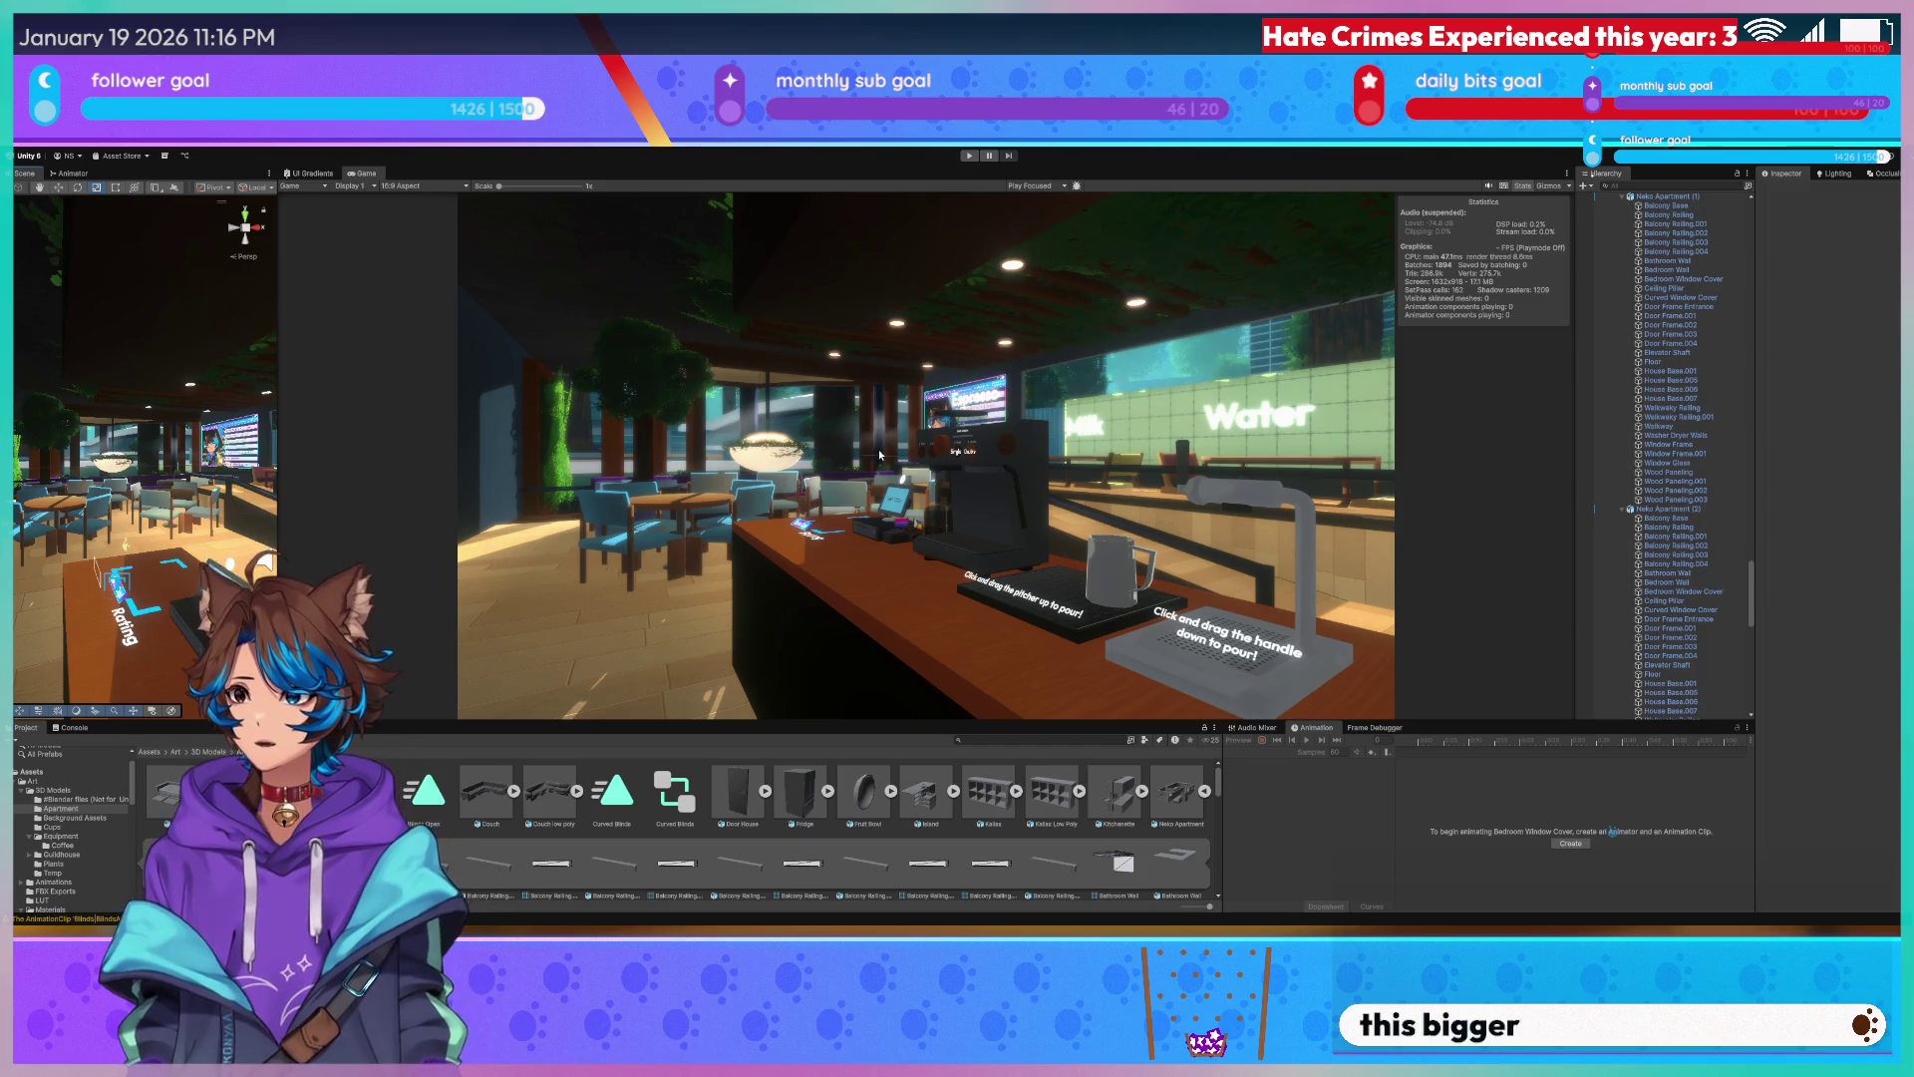
scroll(736, 435, "up", 3)
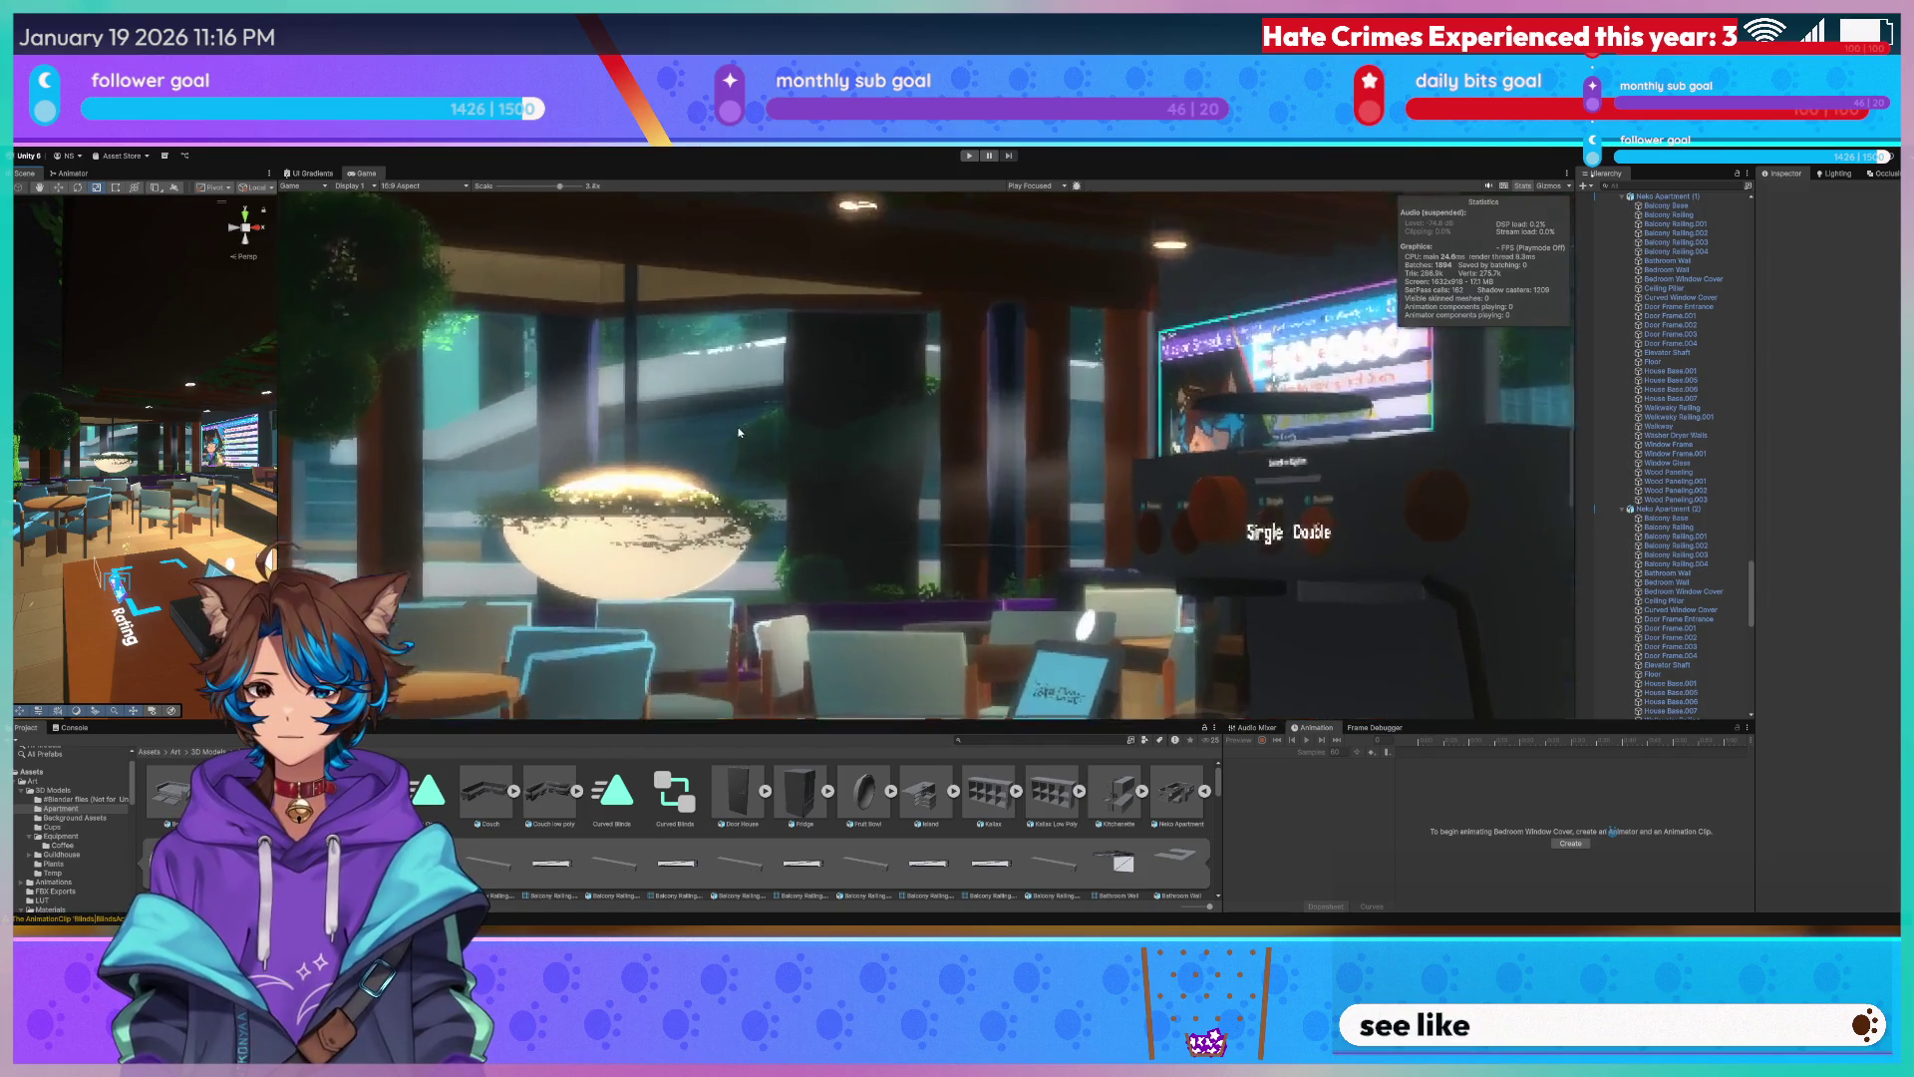
scroll(748, 434, "down", 3)
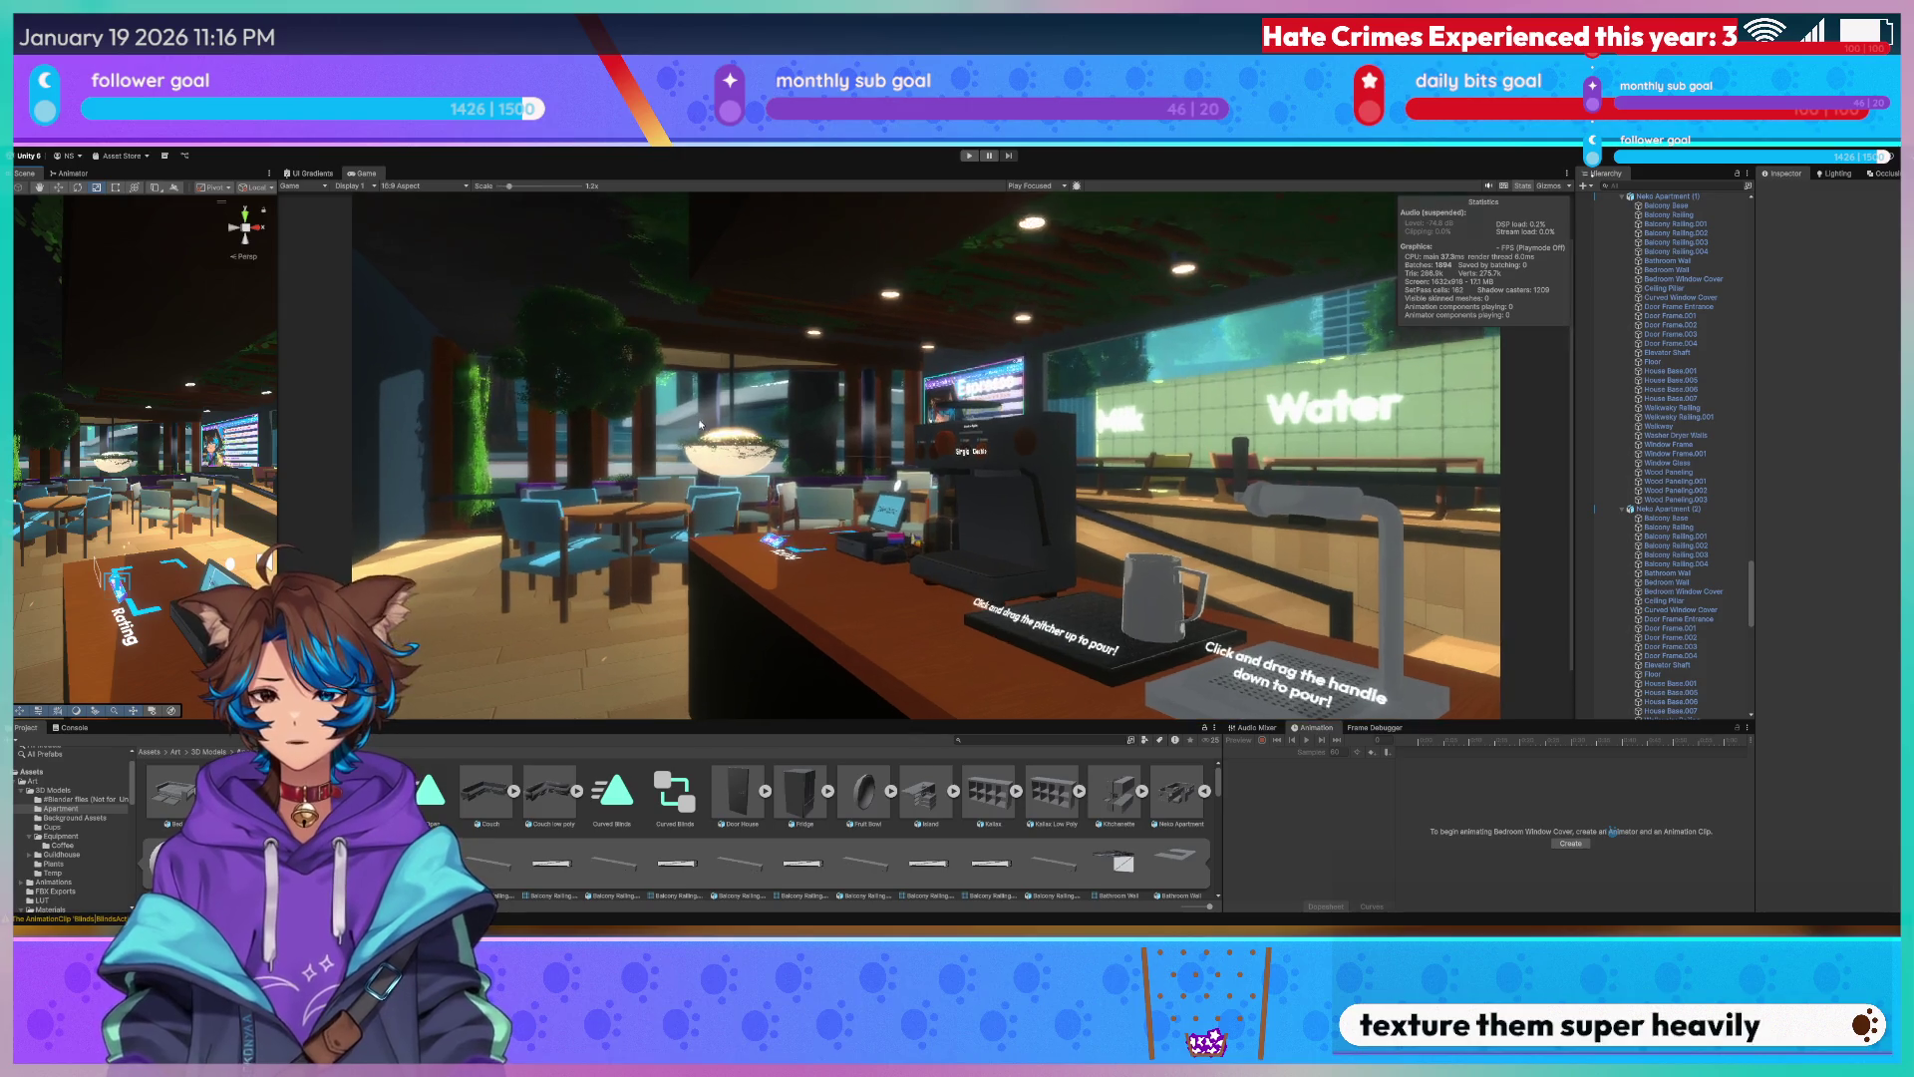
scroll(724, 418, "up", 5)
scroll(514, 561, "down", 2)
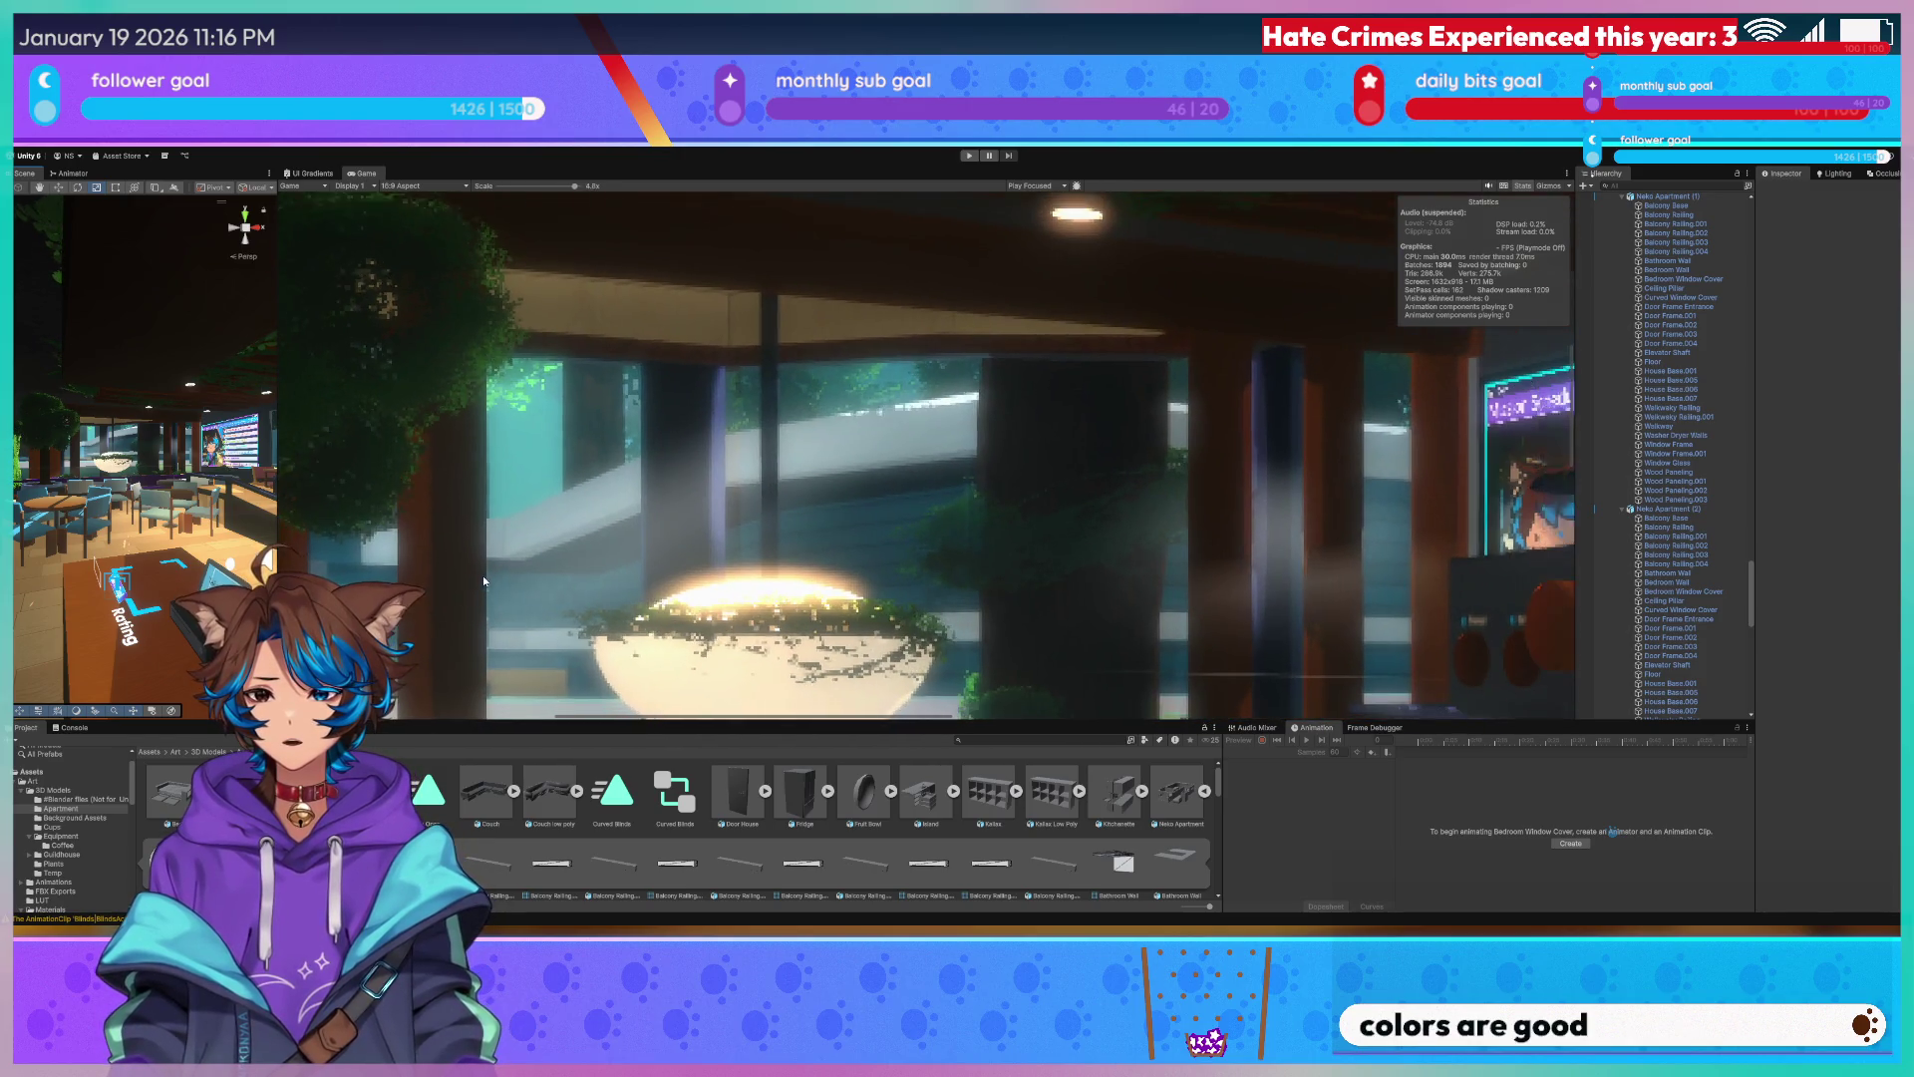
scroll(484, 576, "down", 2)
scroll(472, 570, "down", 2)
scroll(471, 570, "down", 2)
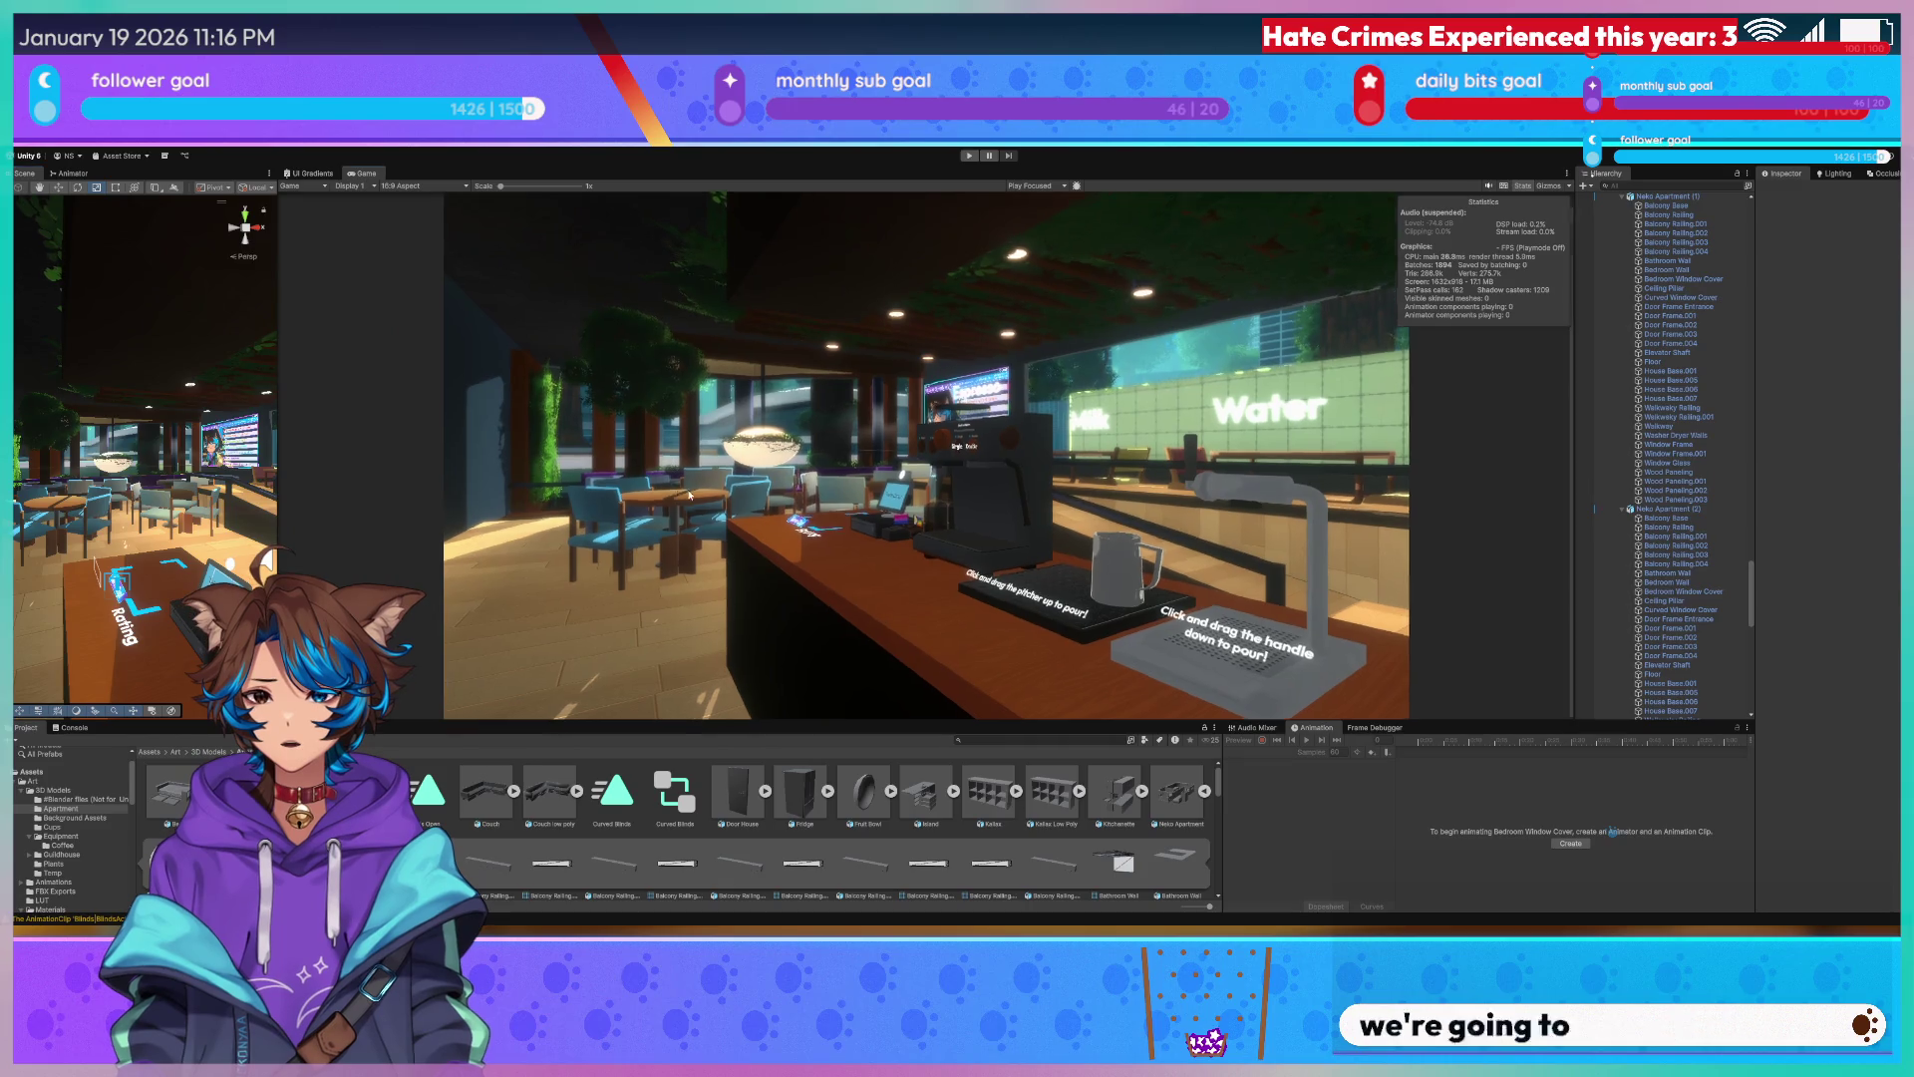